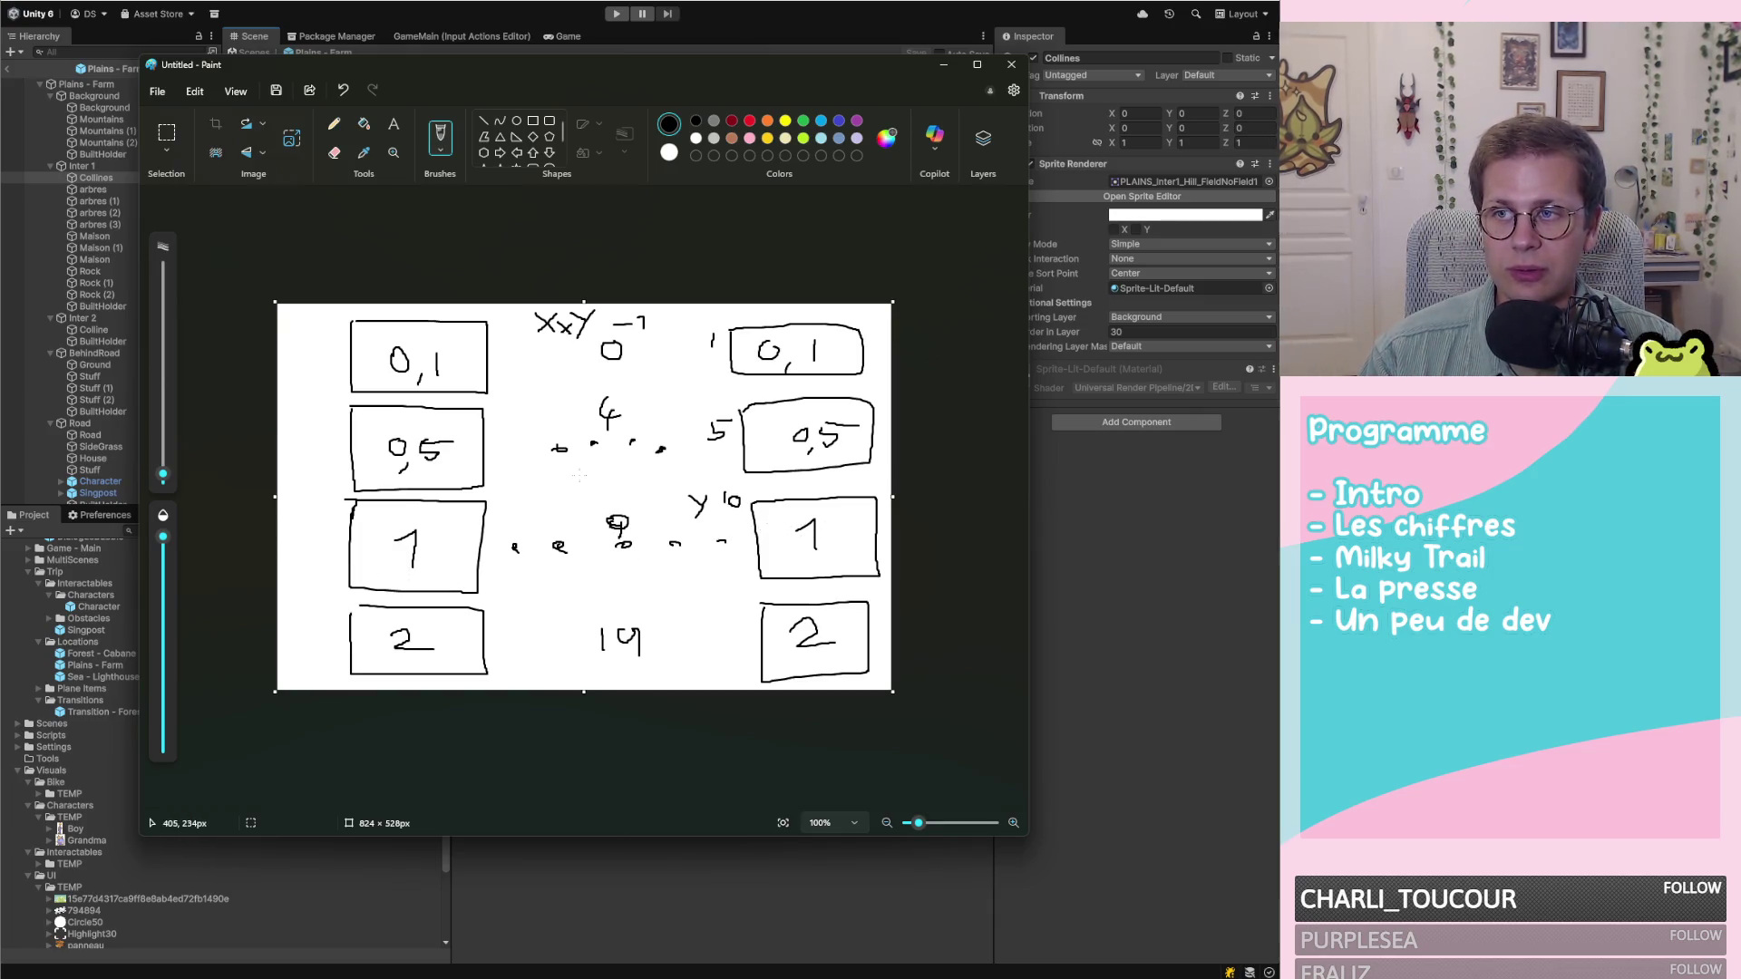
# Mark a point on the Paint sketch, then return to the Unity Plains - Farm scene
pyautogui.click(602, 474)
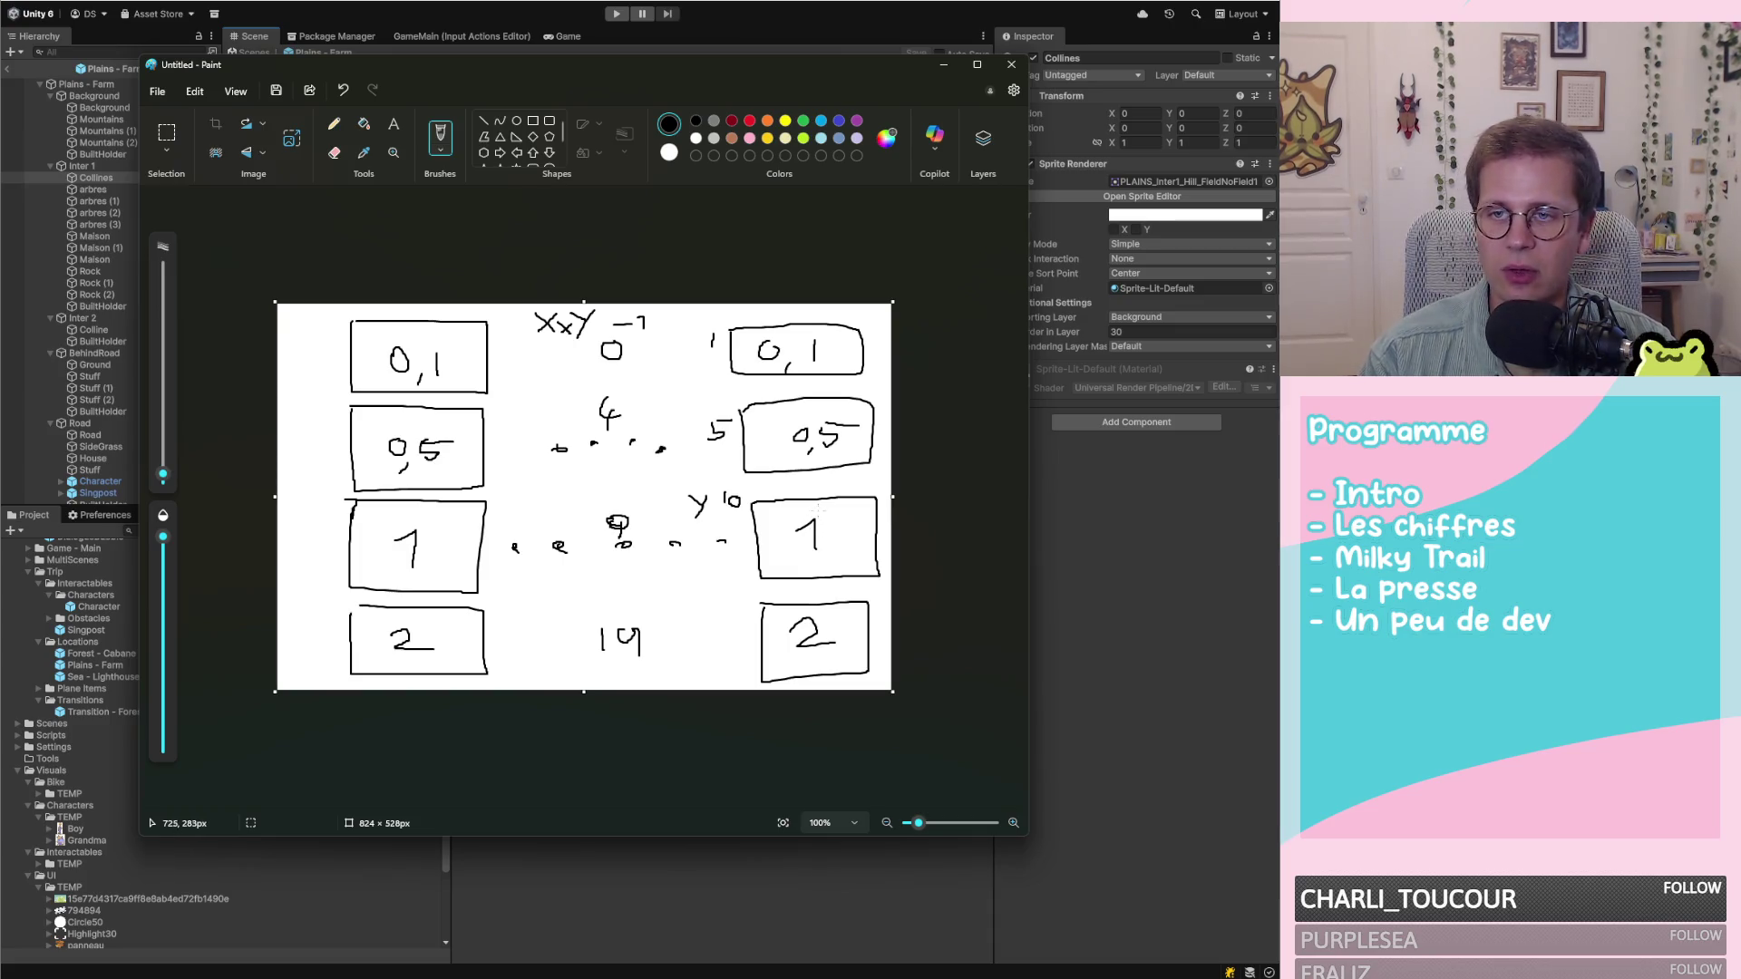
pyautogui.click(1126, 558)
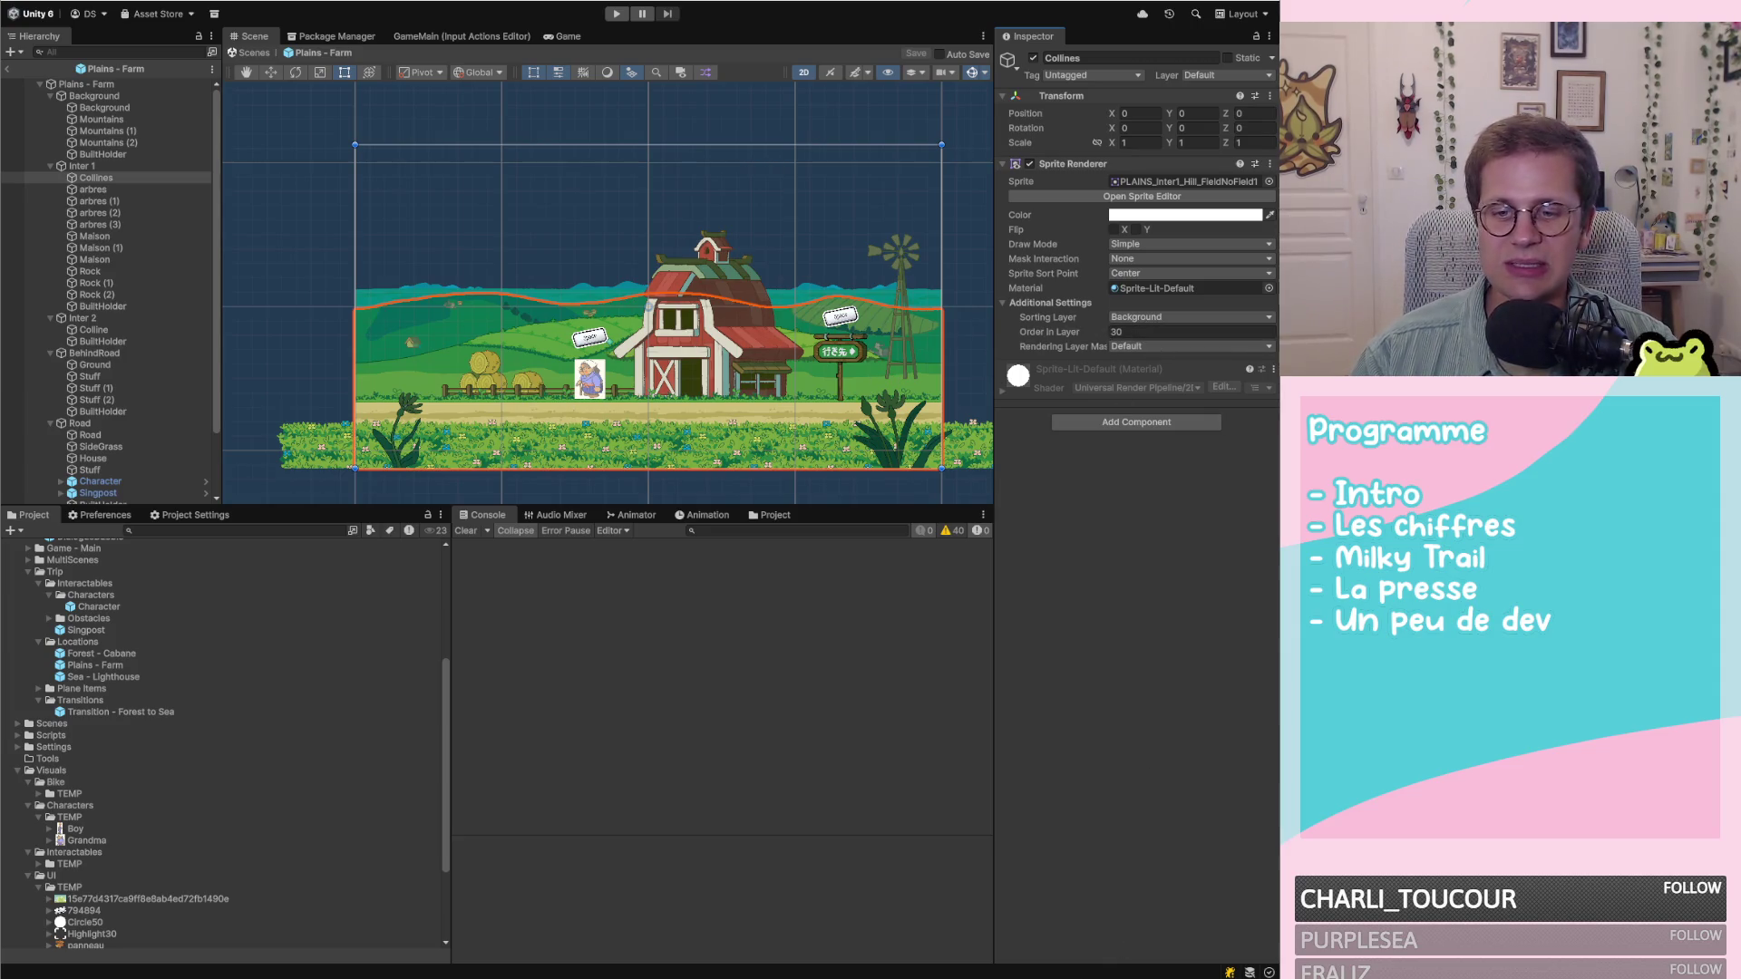
# Bring the Paint sketch with mirrored 0,1–2 columns and numbers 4, 9, 14 back over Unity
pyautogui.hotkey('alt', 'Tab')
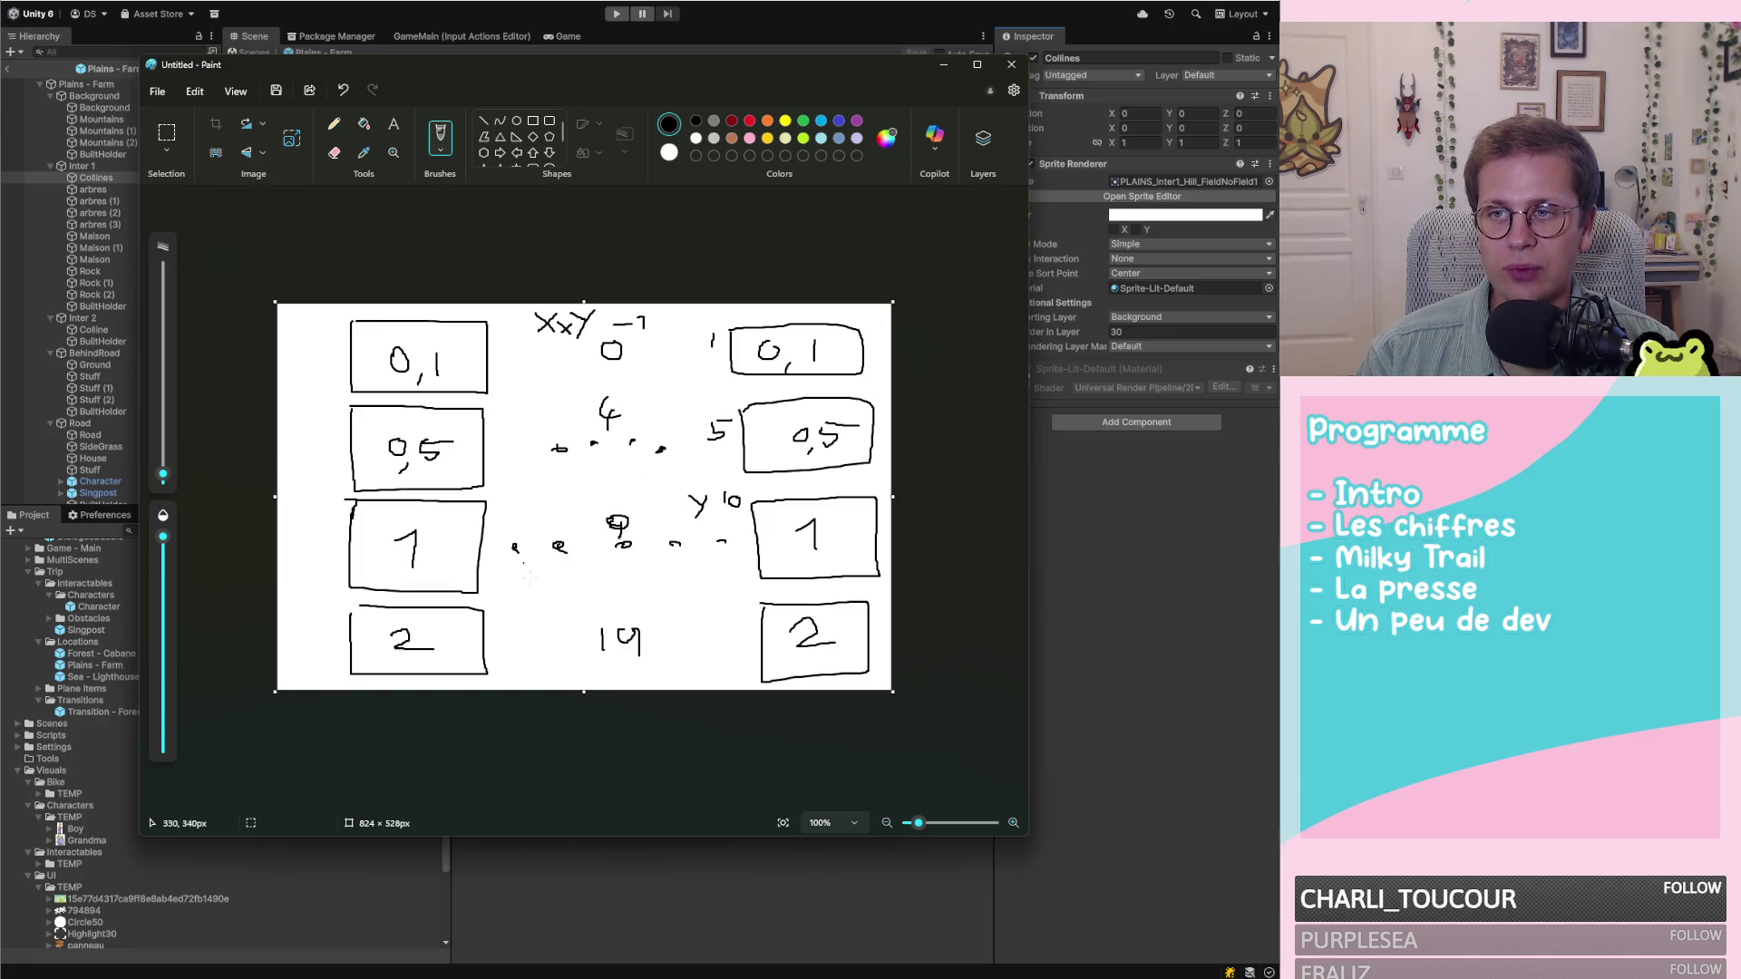
# Enter play mode, ignore the 'Risk of unwanted modifications' warning, then return to the Paint sketch
pyautogui.click(1085, 575)
pyautogui.click(616, 15)
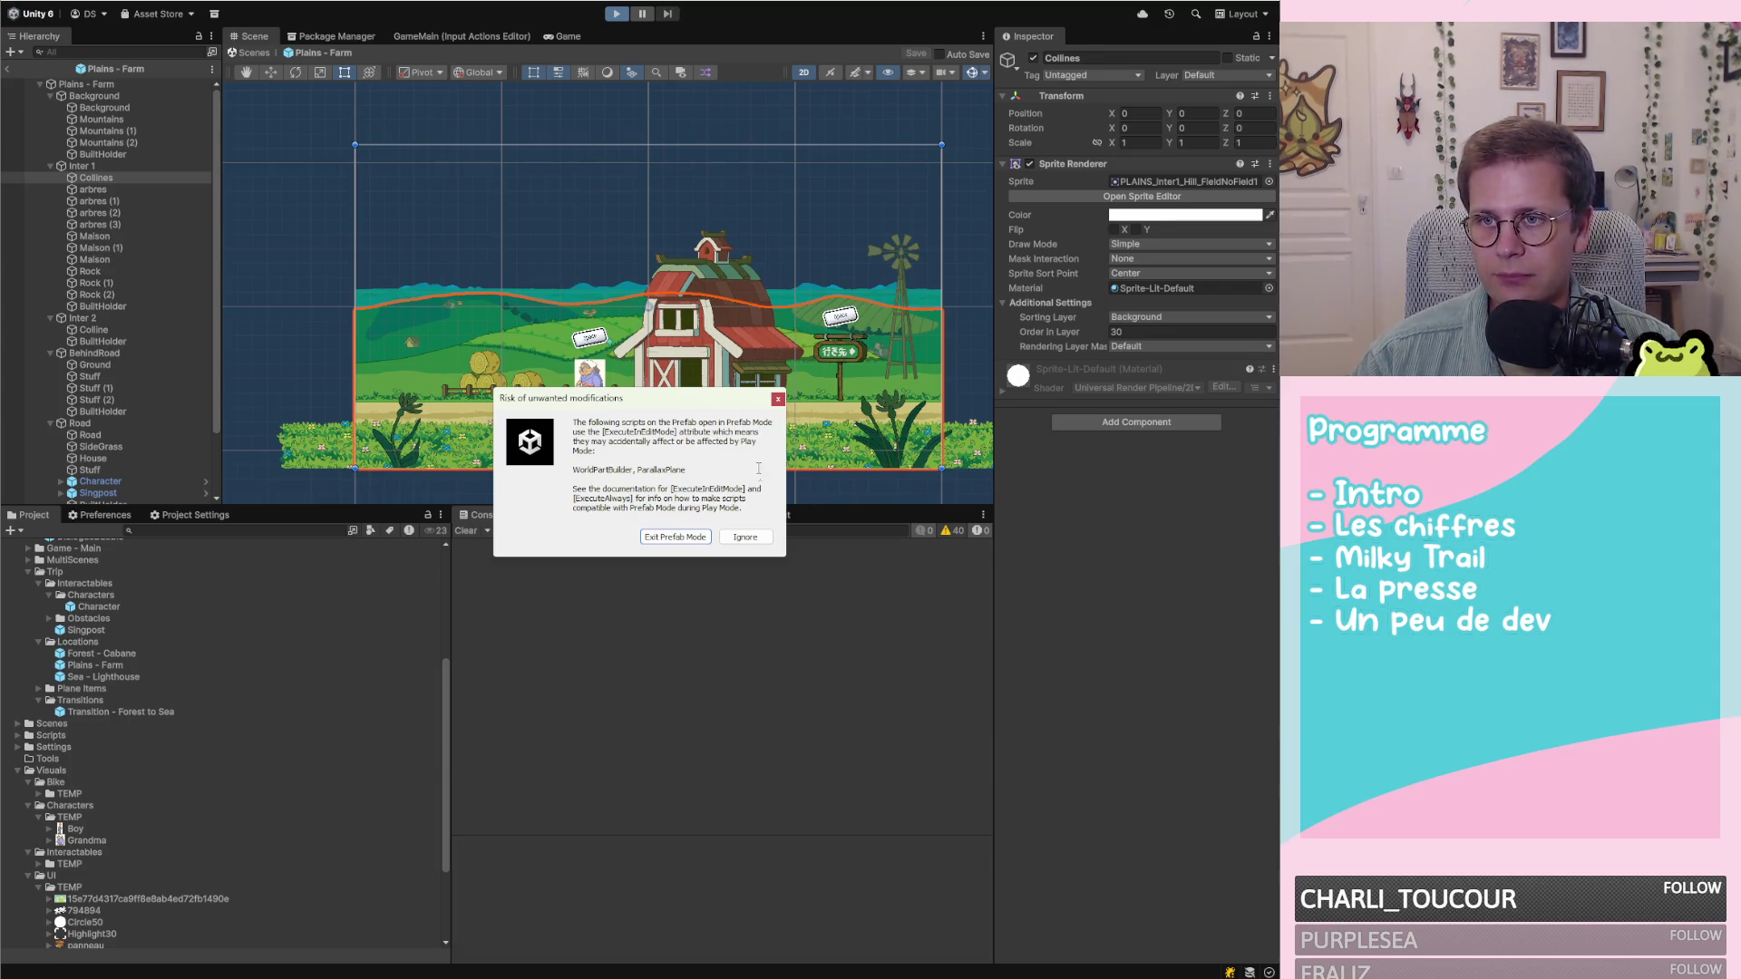
pyautogui.click(745, 537)
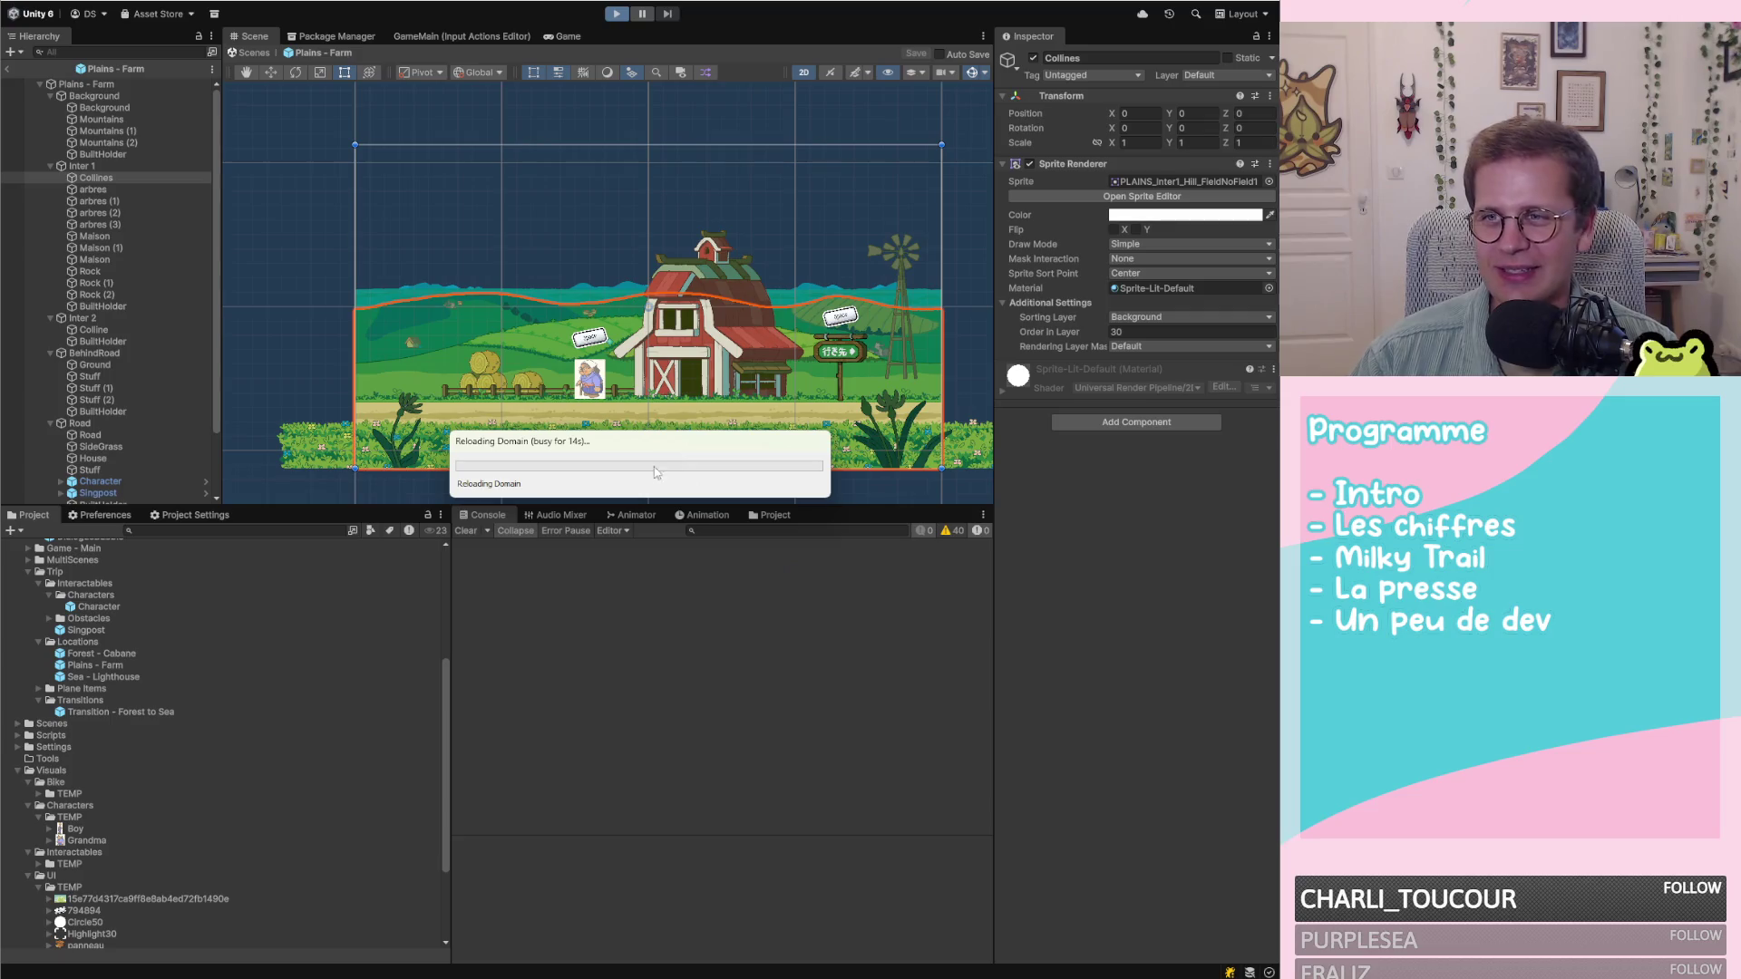
pyautogui.hotkey('alt', 'Tab')
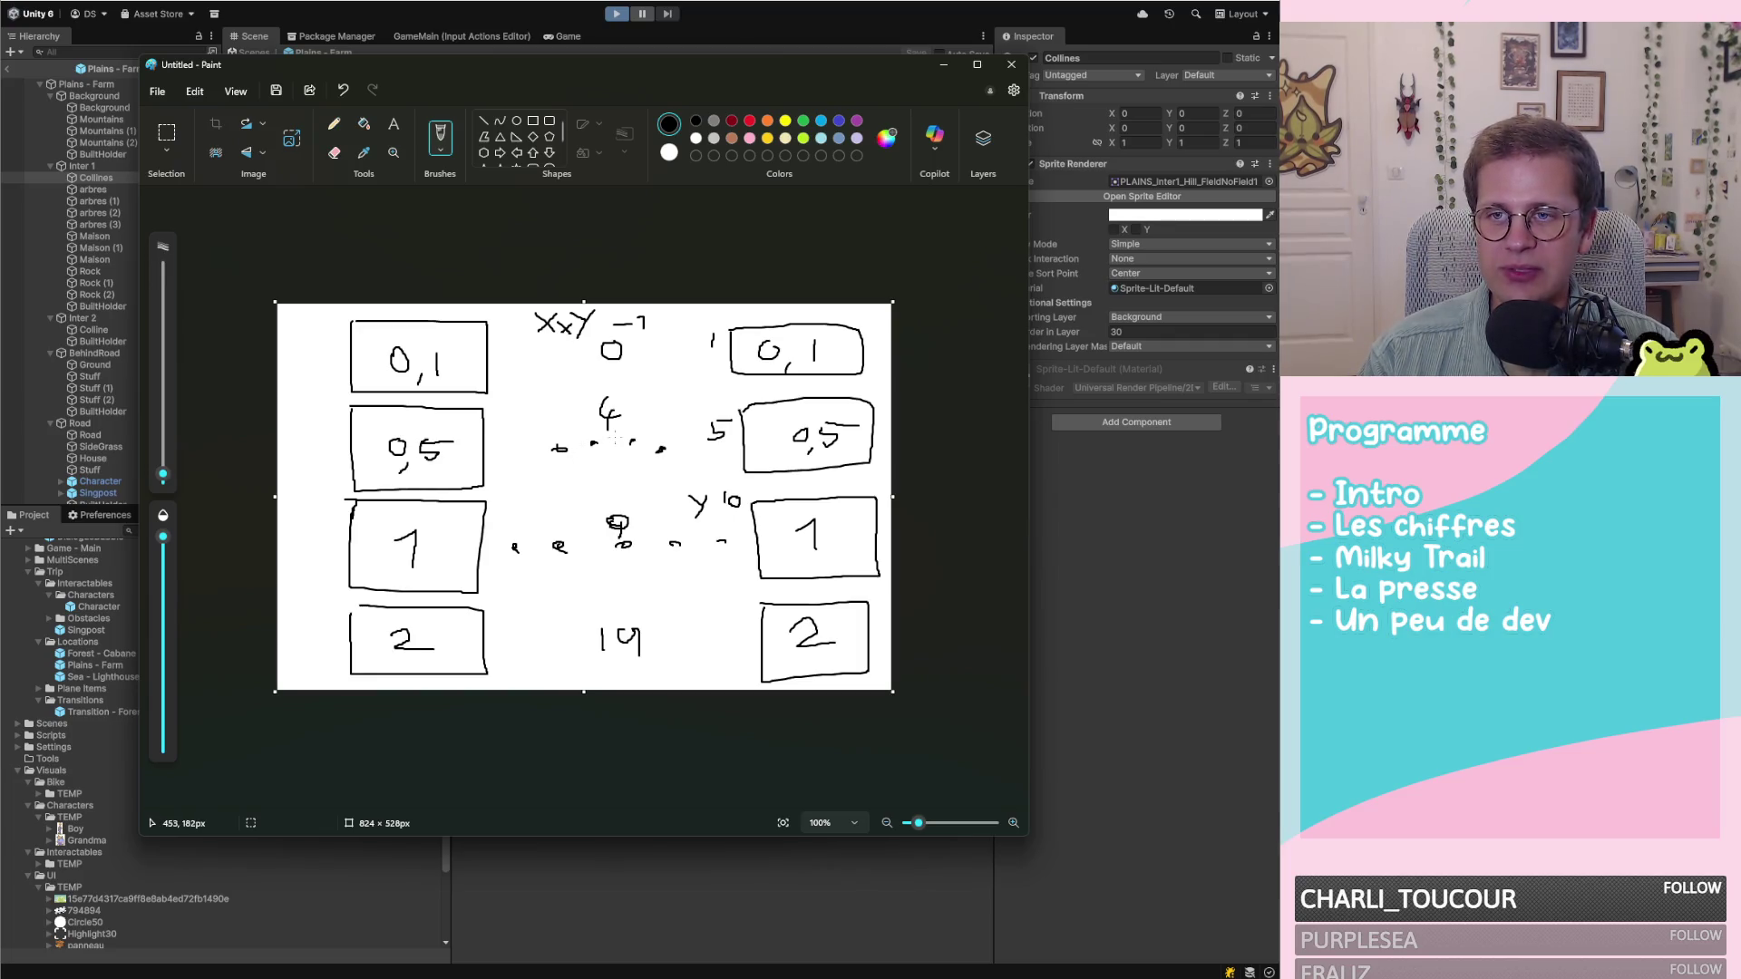
# Ride the bike right to the signpost and confirm the route to the lighthouse on the Area Map
pyautogui.click(1079, 539)
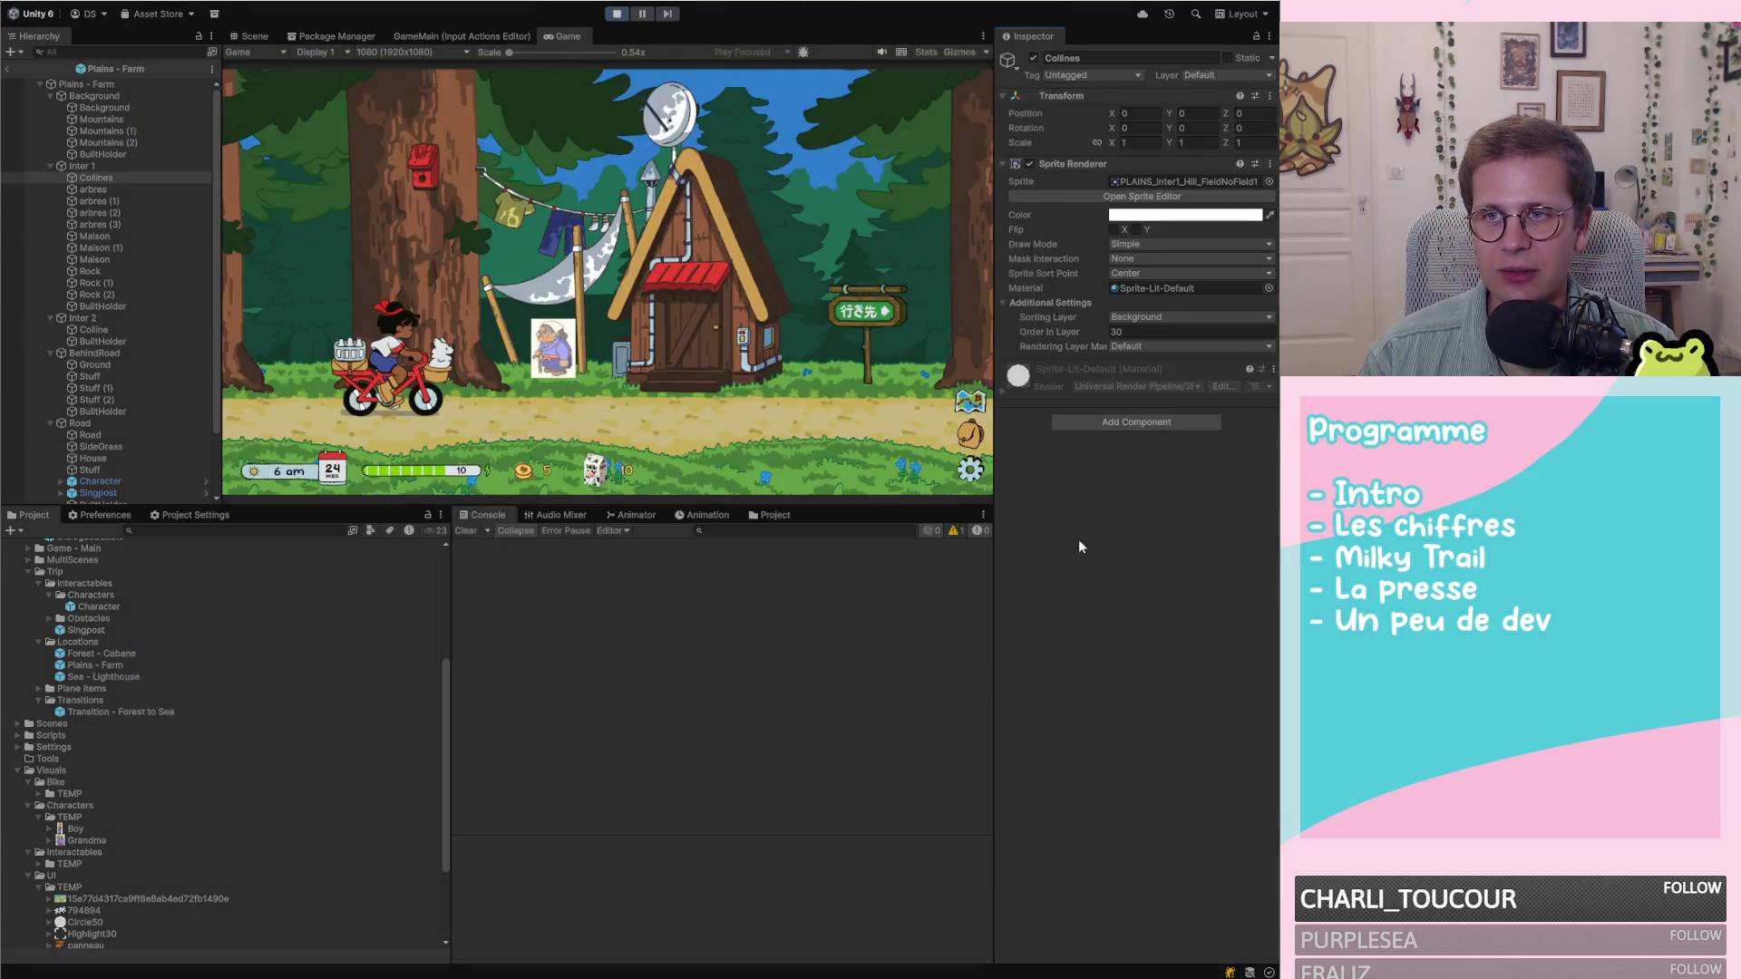
pyautogui.press('Right')
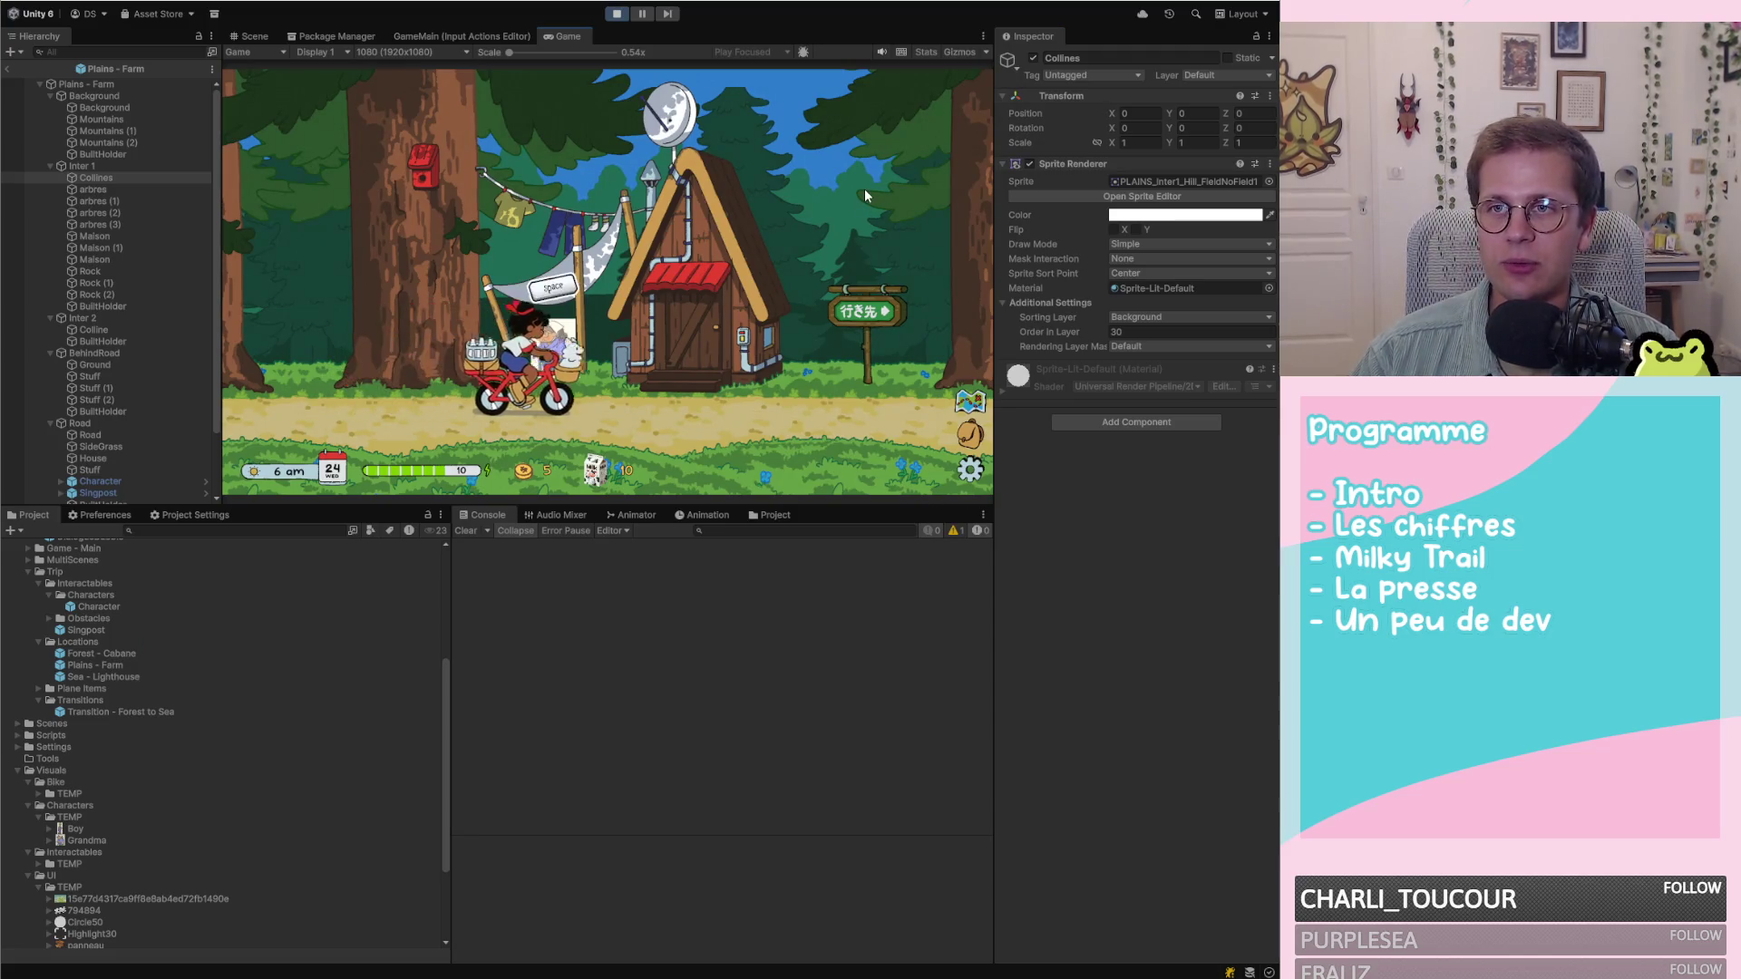
pyautogui.press('space')
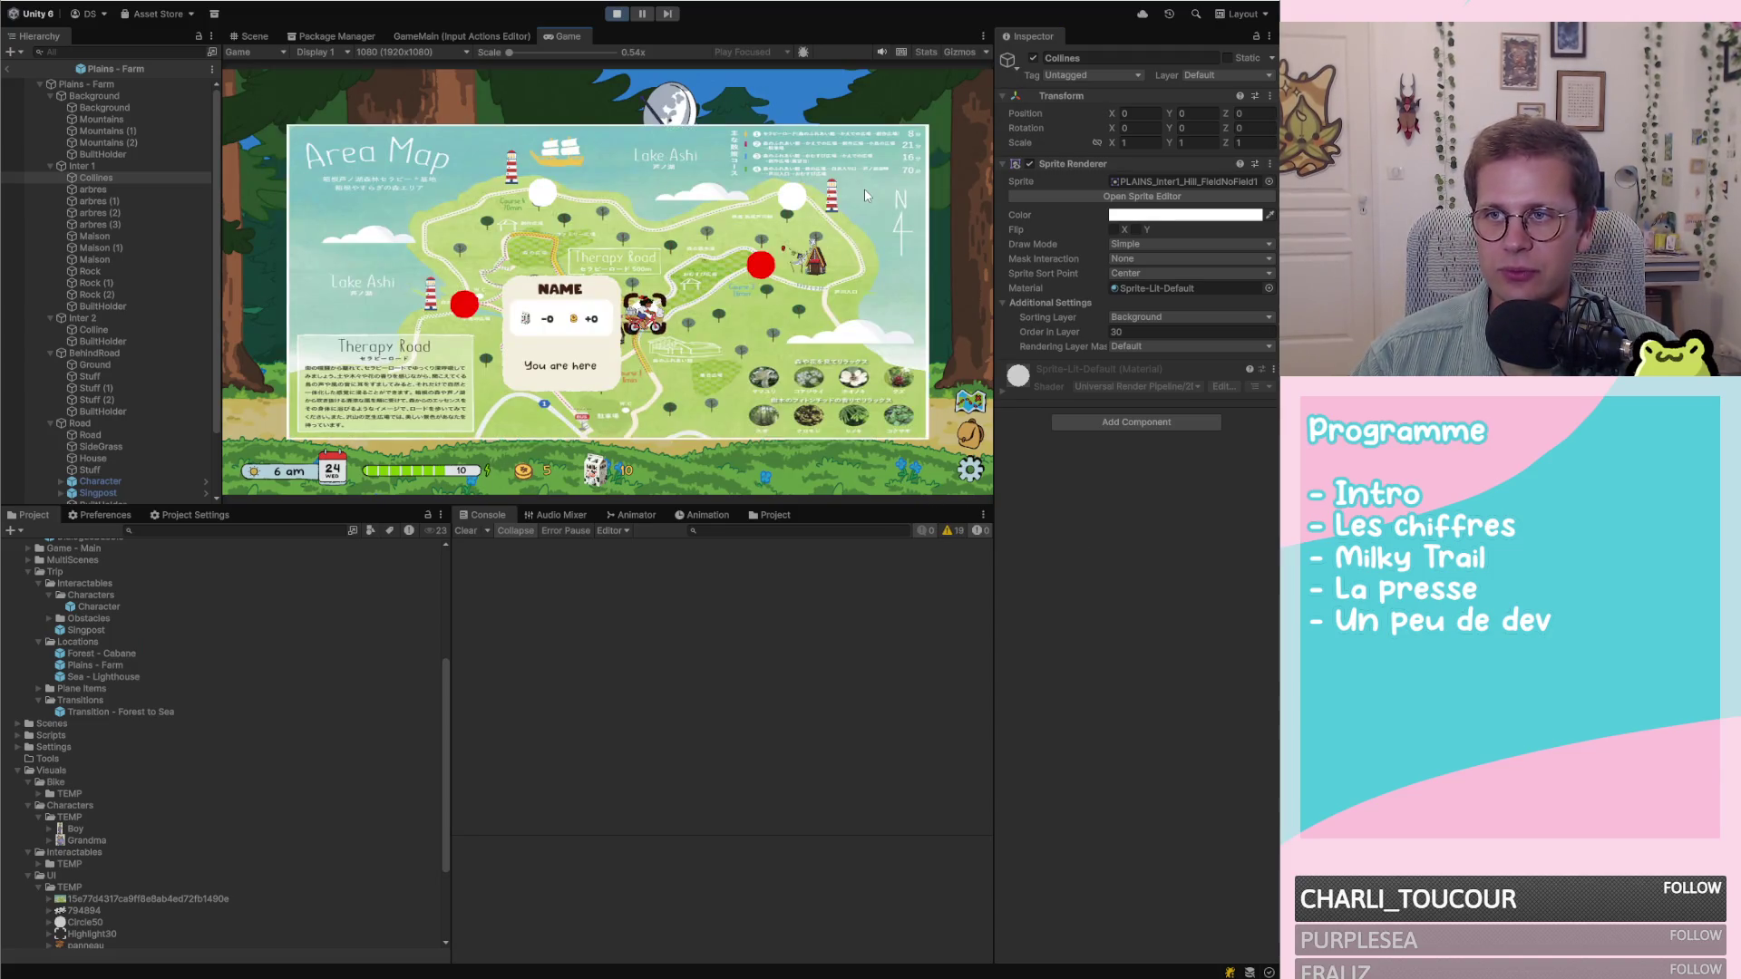
pyautogui.press('space')
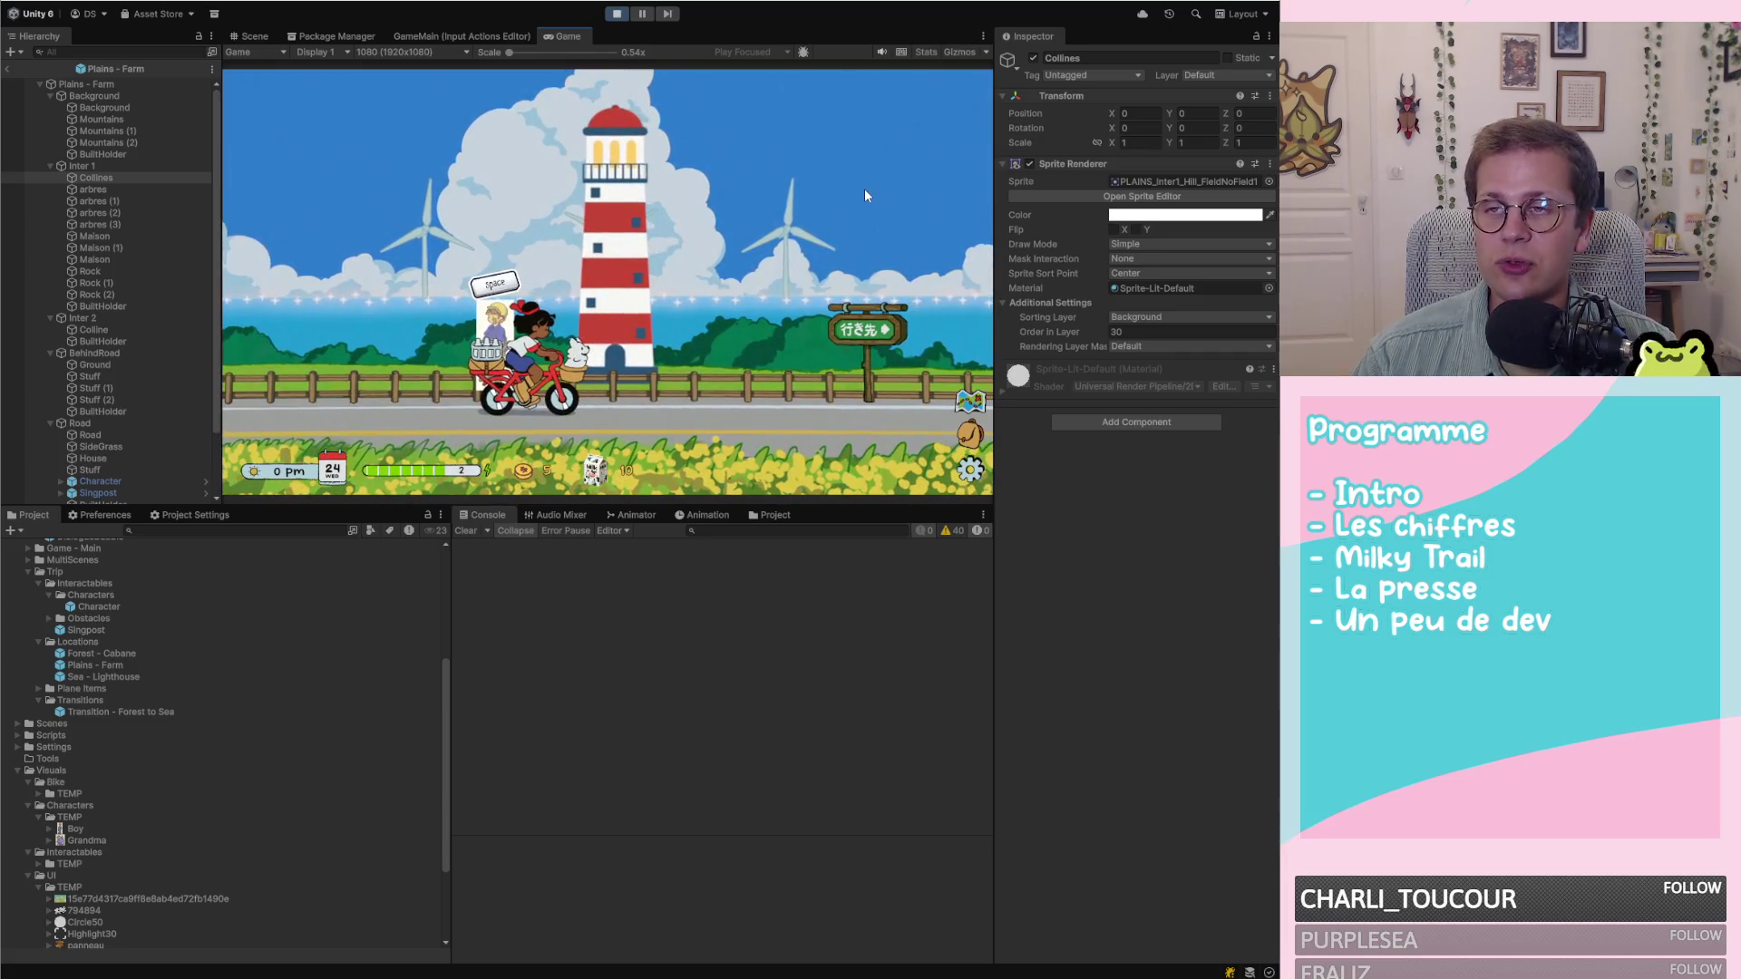
# Deliver to the villager at the lighthouse, ride to the next signpost, then bring up the Paint sketch
pyautogui.press('space')
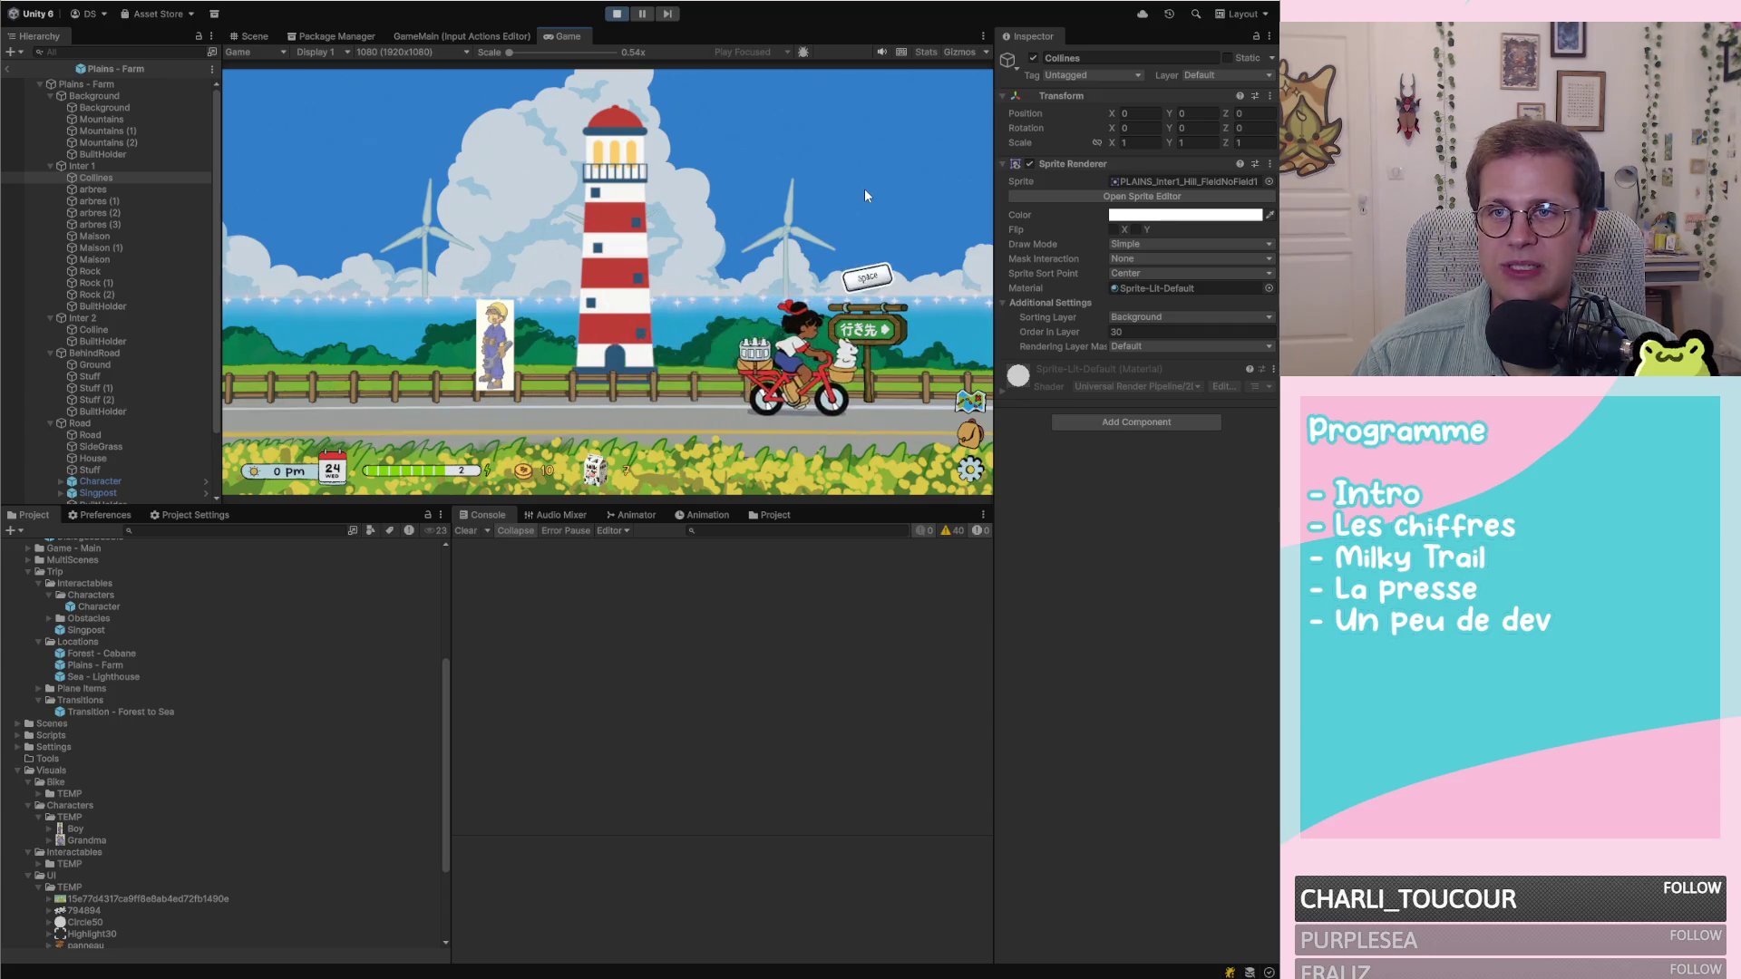
pyautogui.press('space')
pyautogui.press('space')
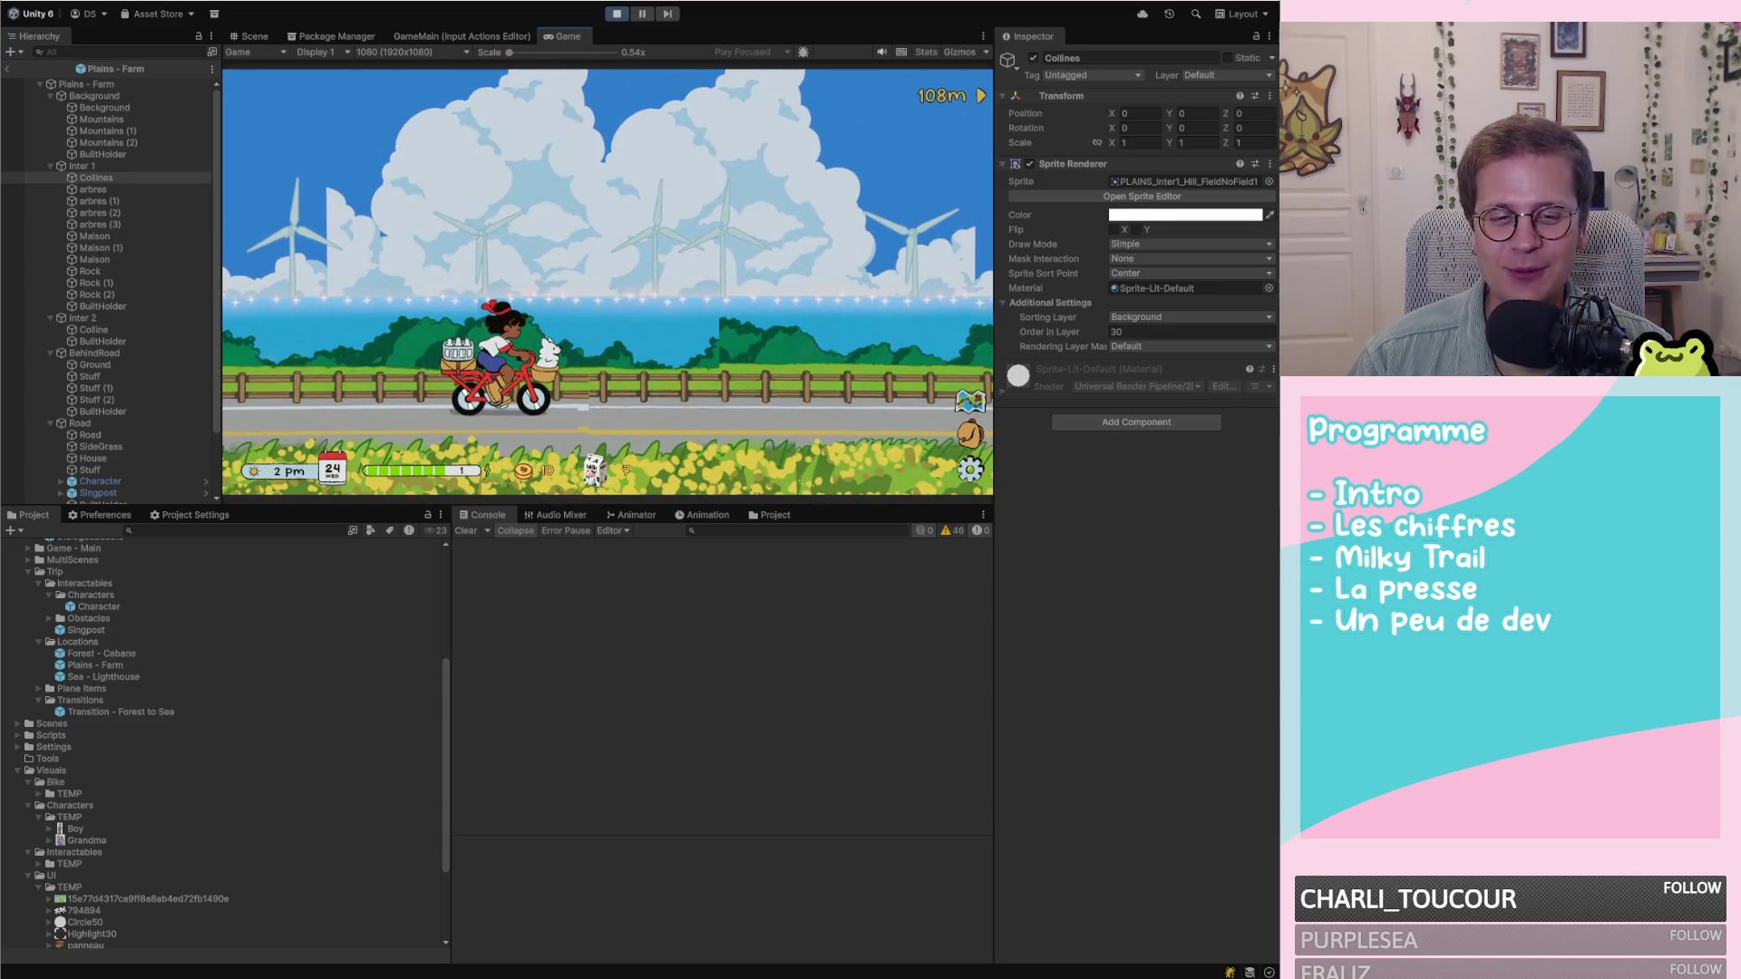
pyautogui.hotkey('alt', 'Tab')
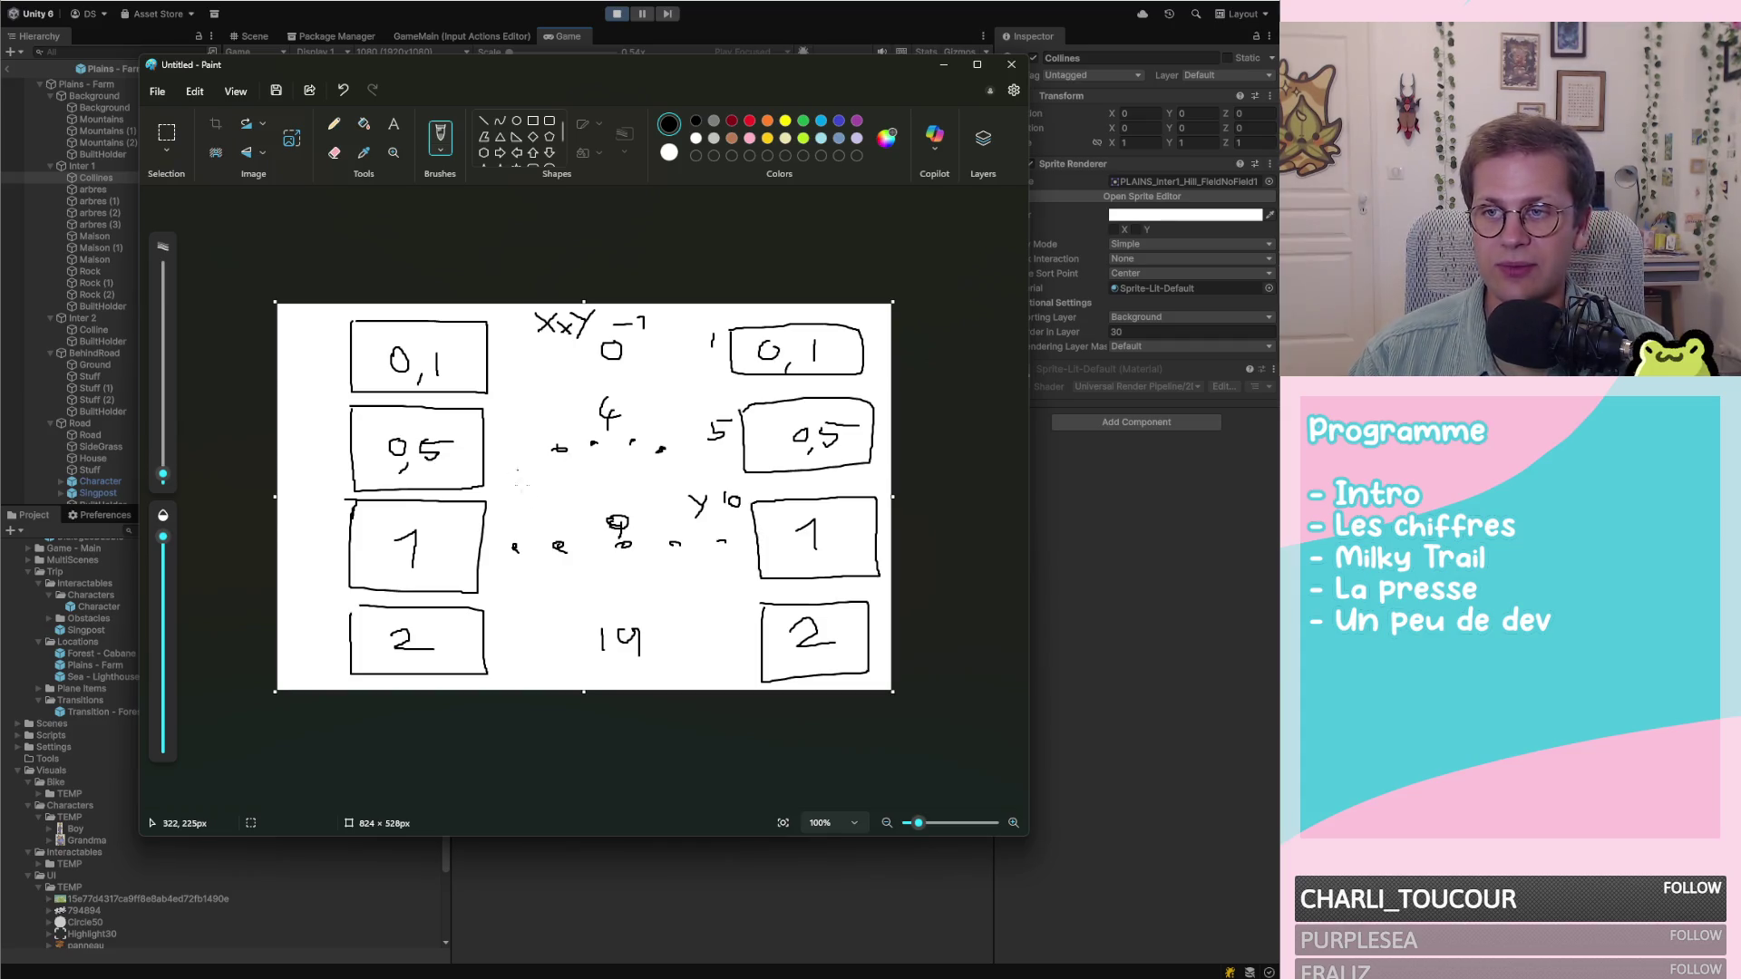
pyautogui.hotkey('alt', 'Tab')
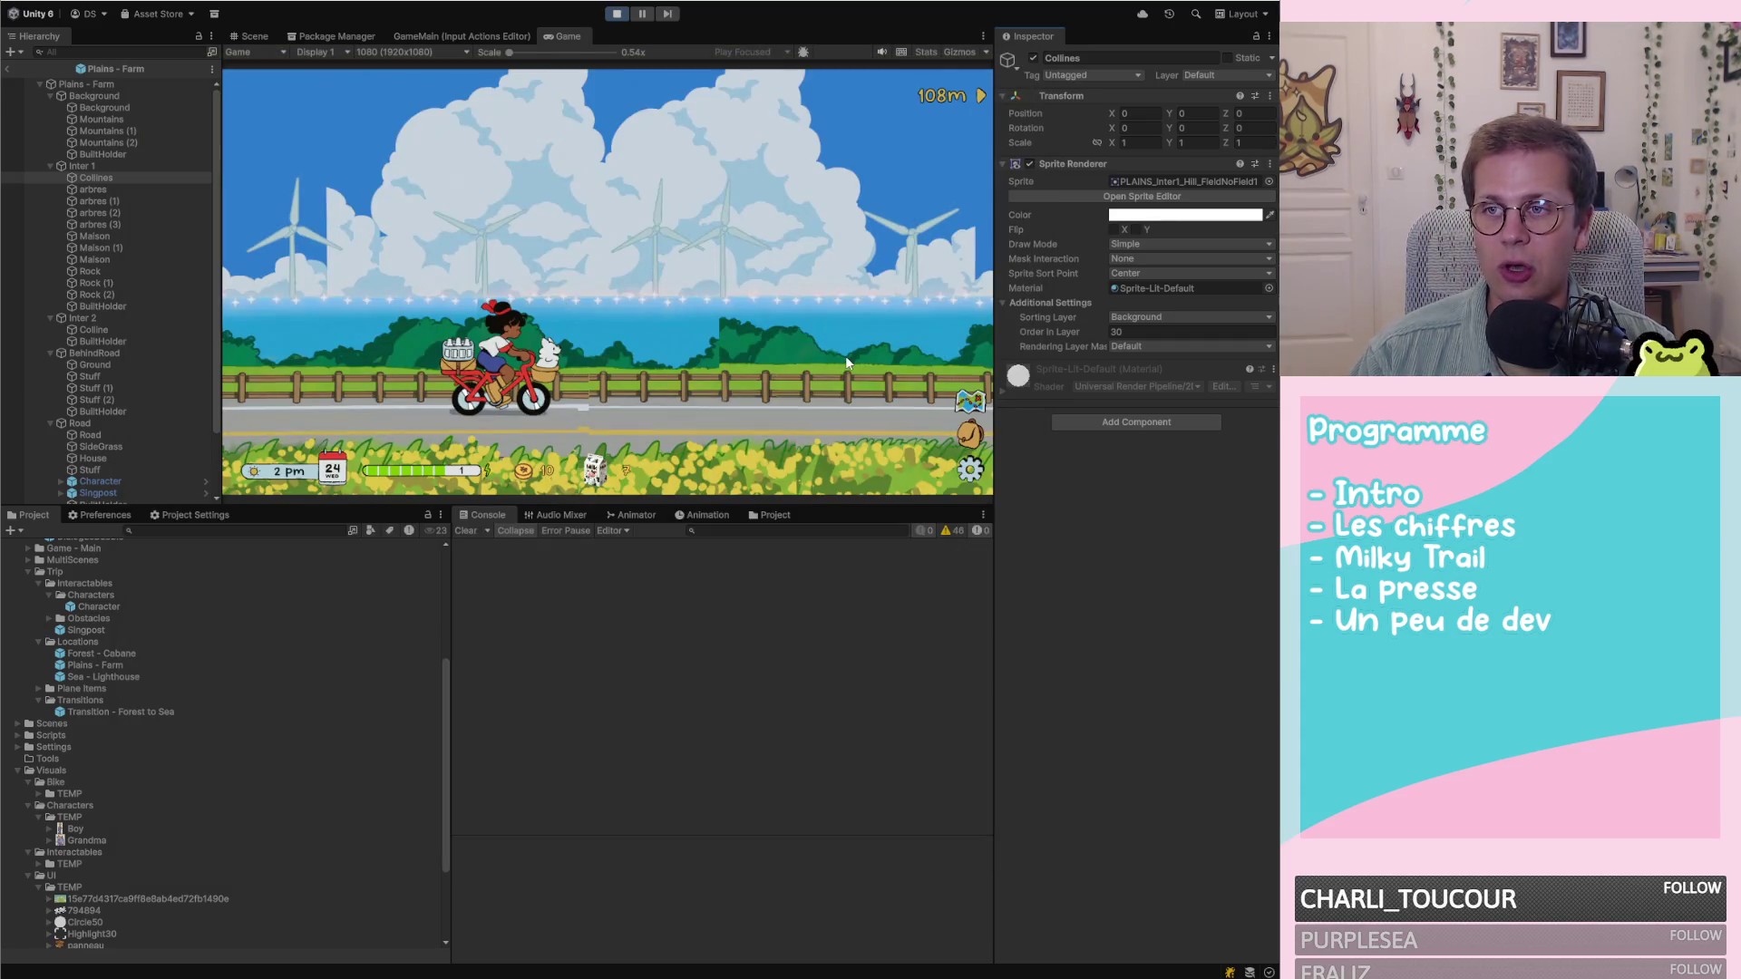
pyautogui.click(846, 360)
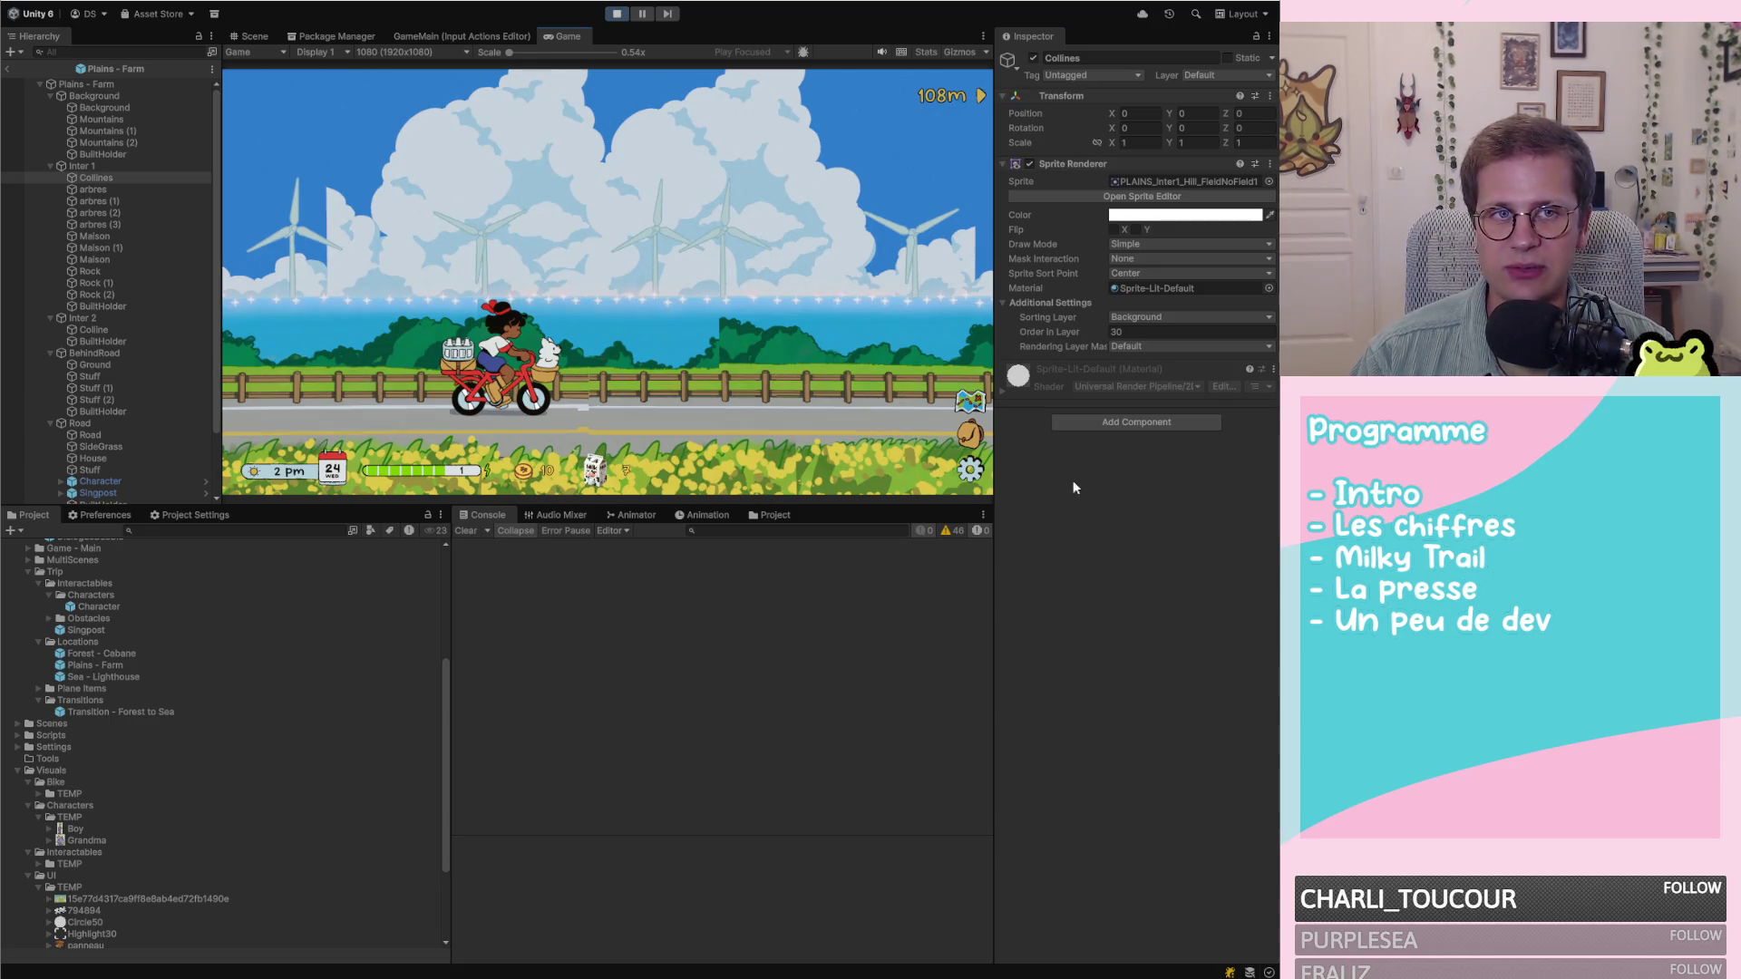
pyautogui.hotkey('alt', 'Tab')
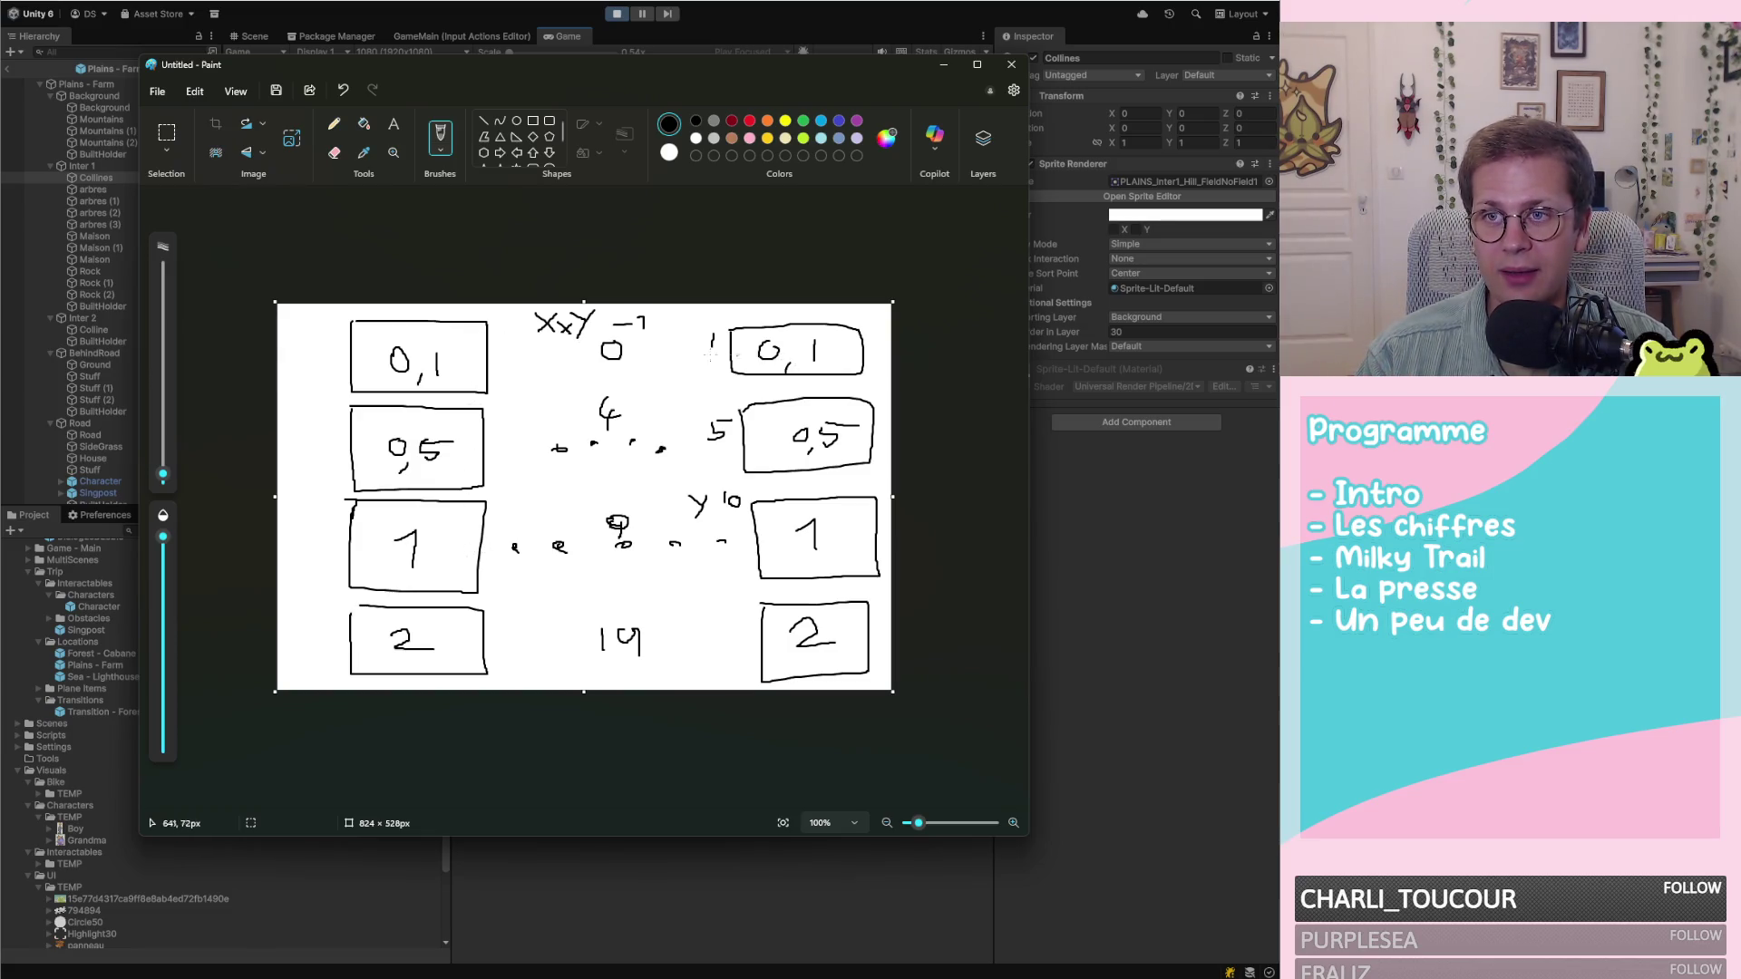
# Draw red marks in both 0,1 boxes, undo them, and return to the running Unity game
pyautogui.click(750, 120)
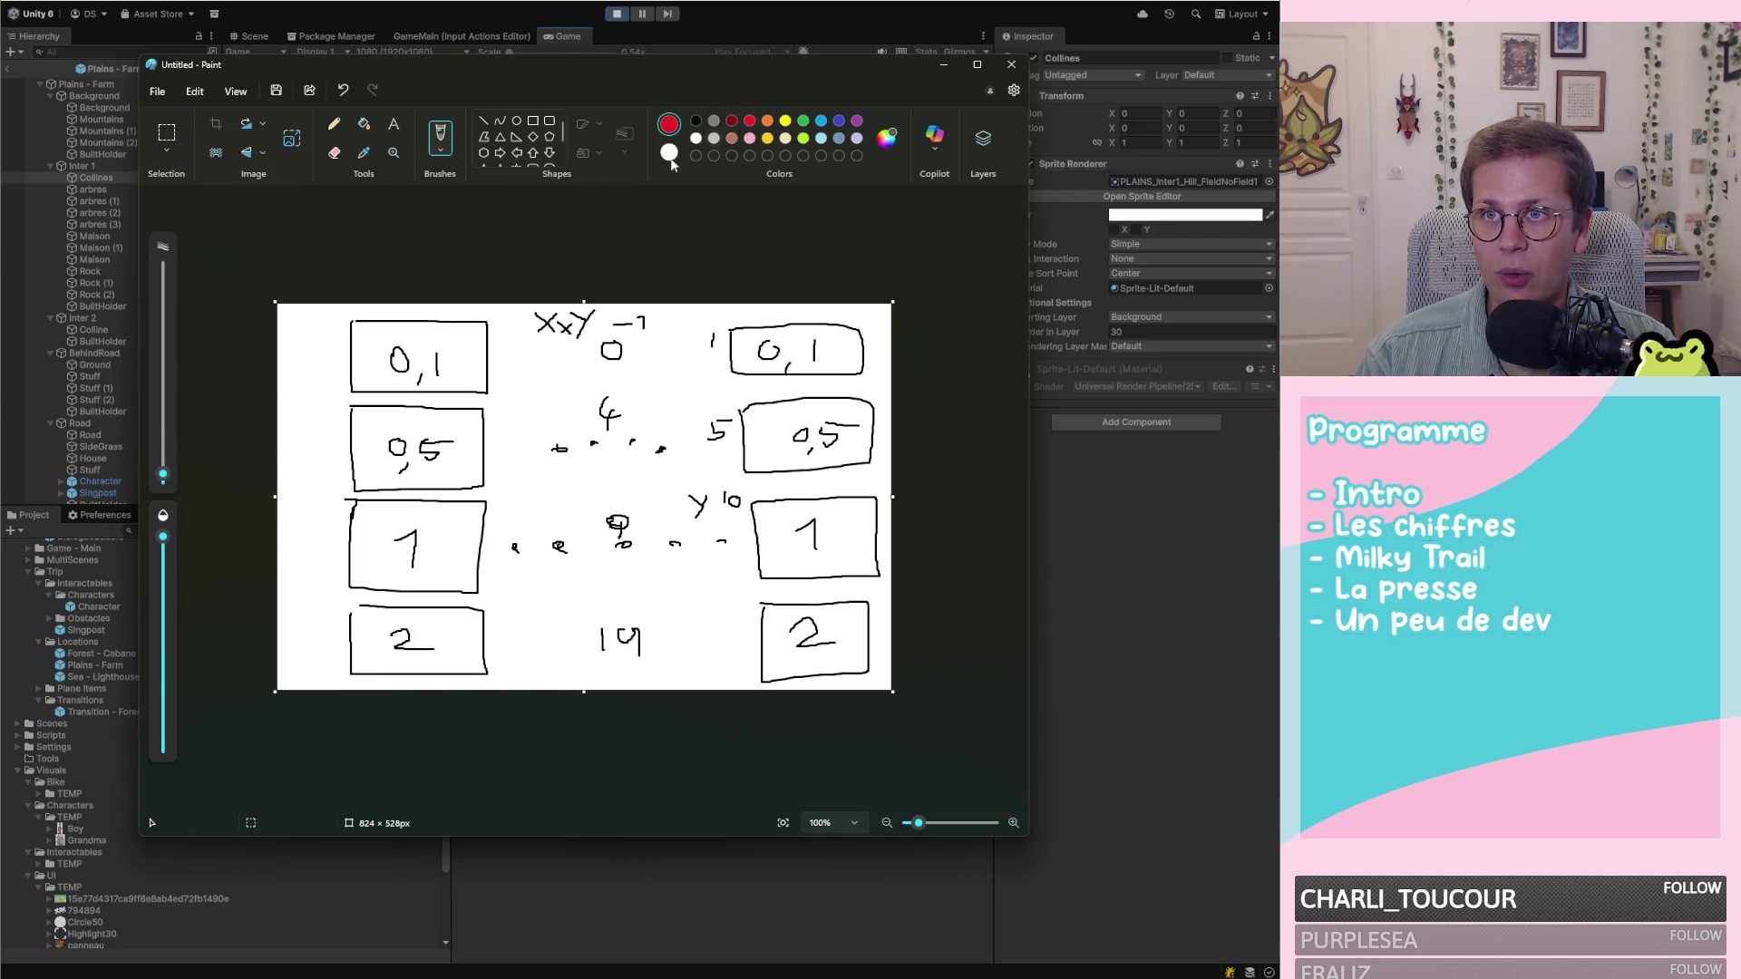
pyautogui.moveTo(361, 324); pyautogui.dragTo(364, 384)
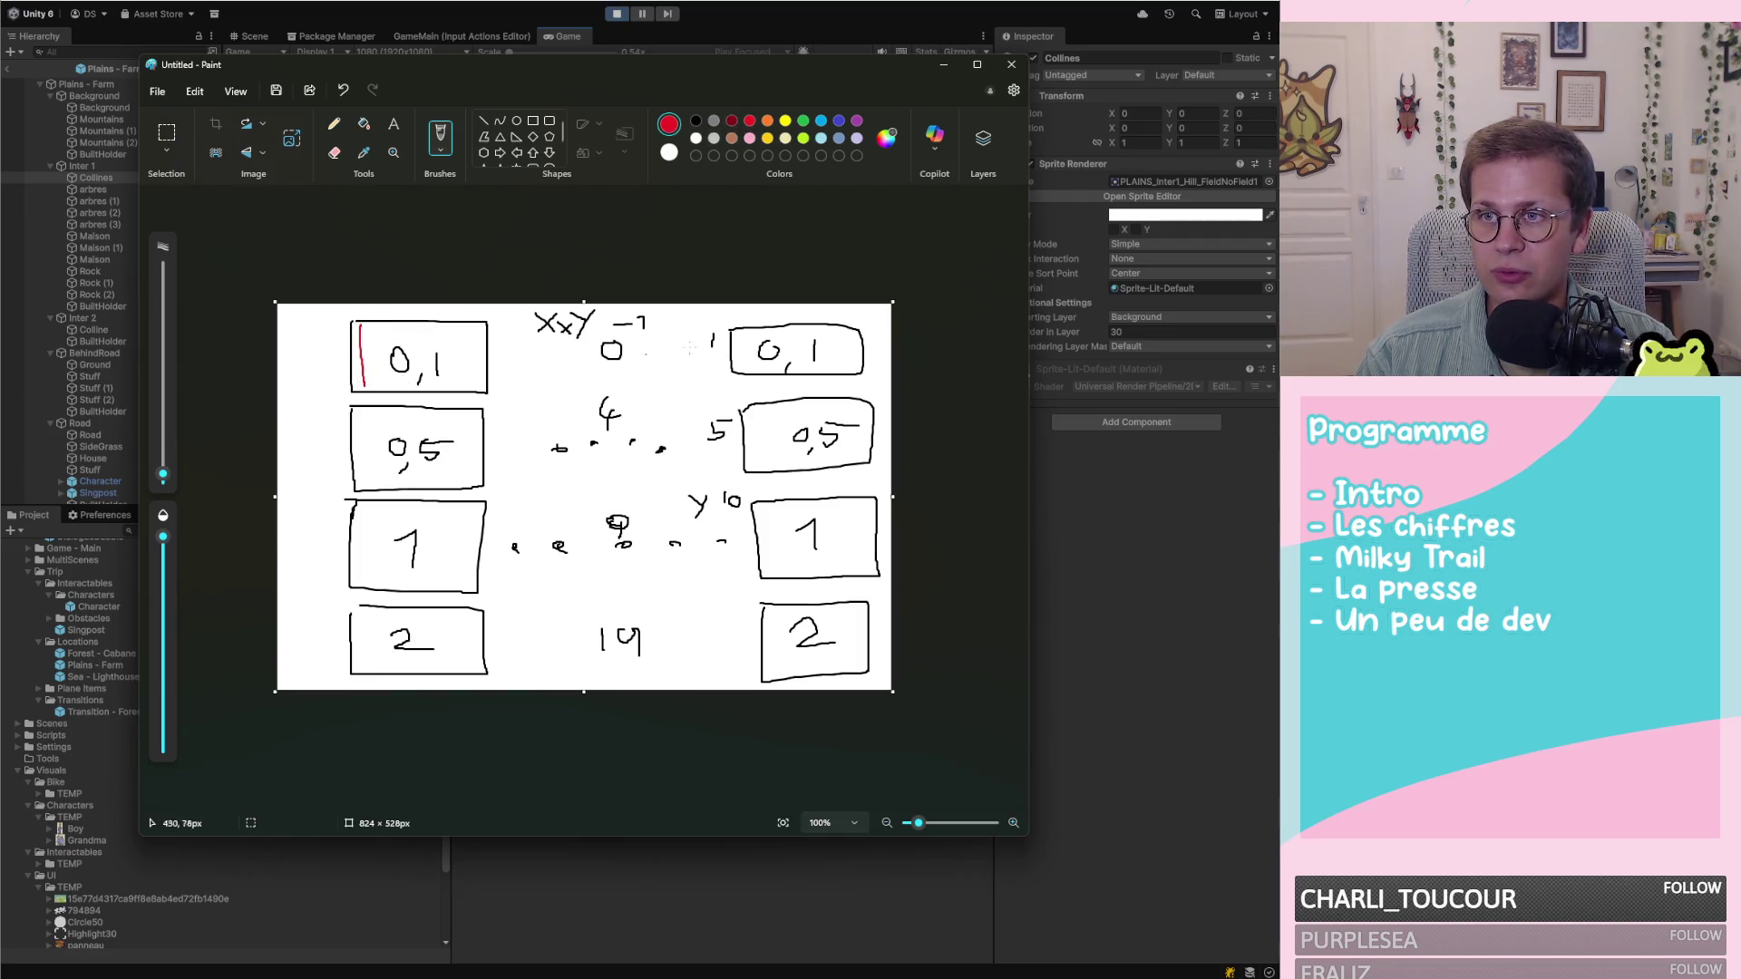
pyautogui.moveTo(744, 332); pyautogui.dragTo(743, 377)
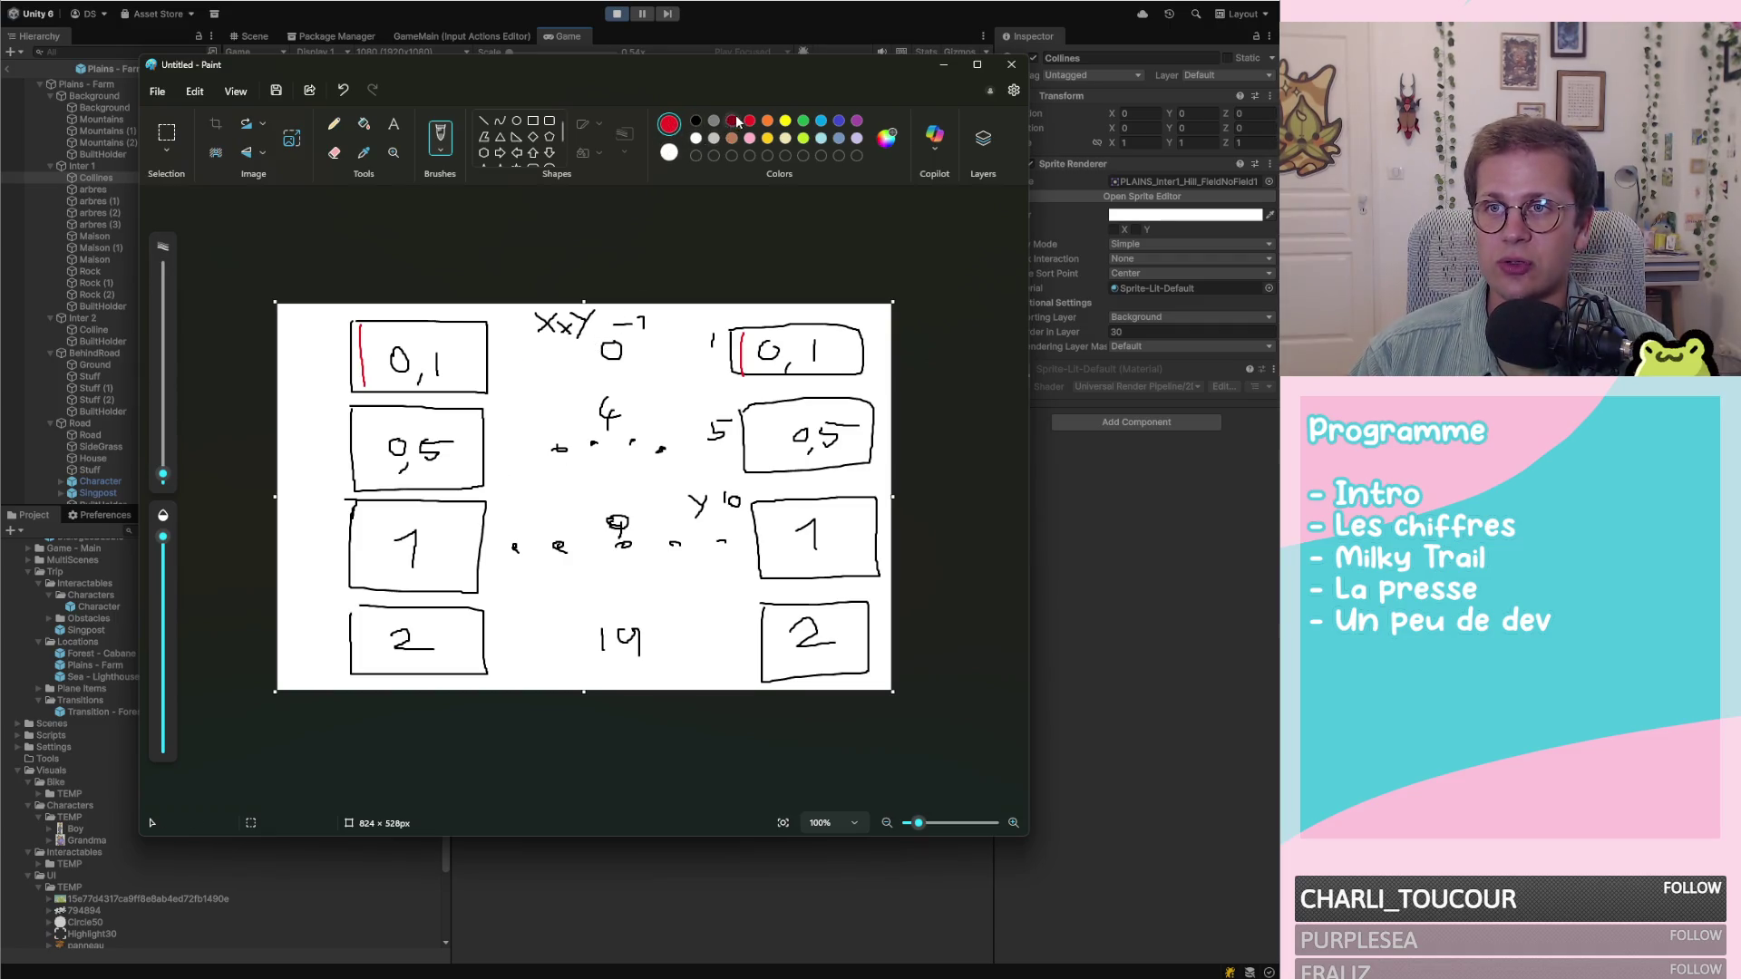
pyautogui.hotkey('ctrl', 'z')
pyautogui.hotkey('ctrl', 'z')
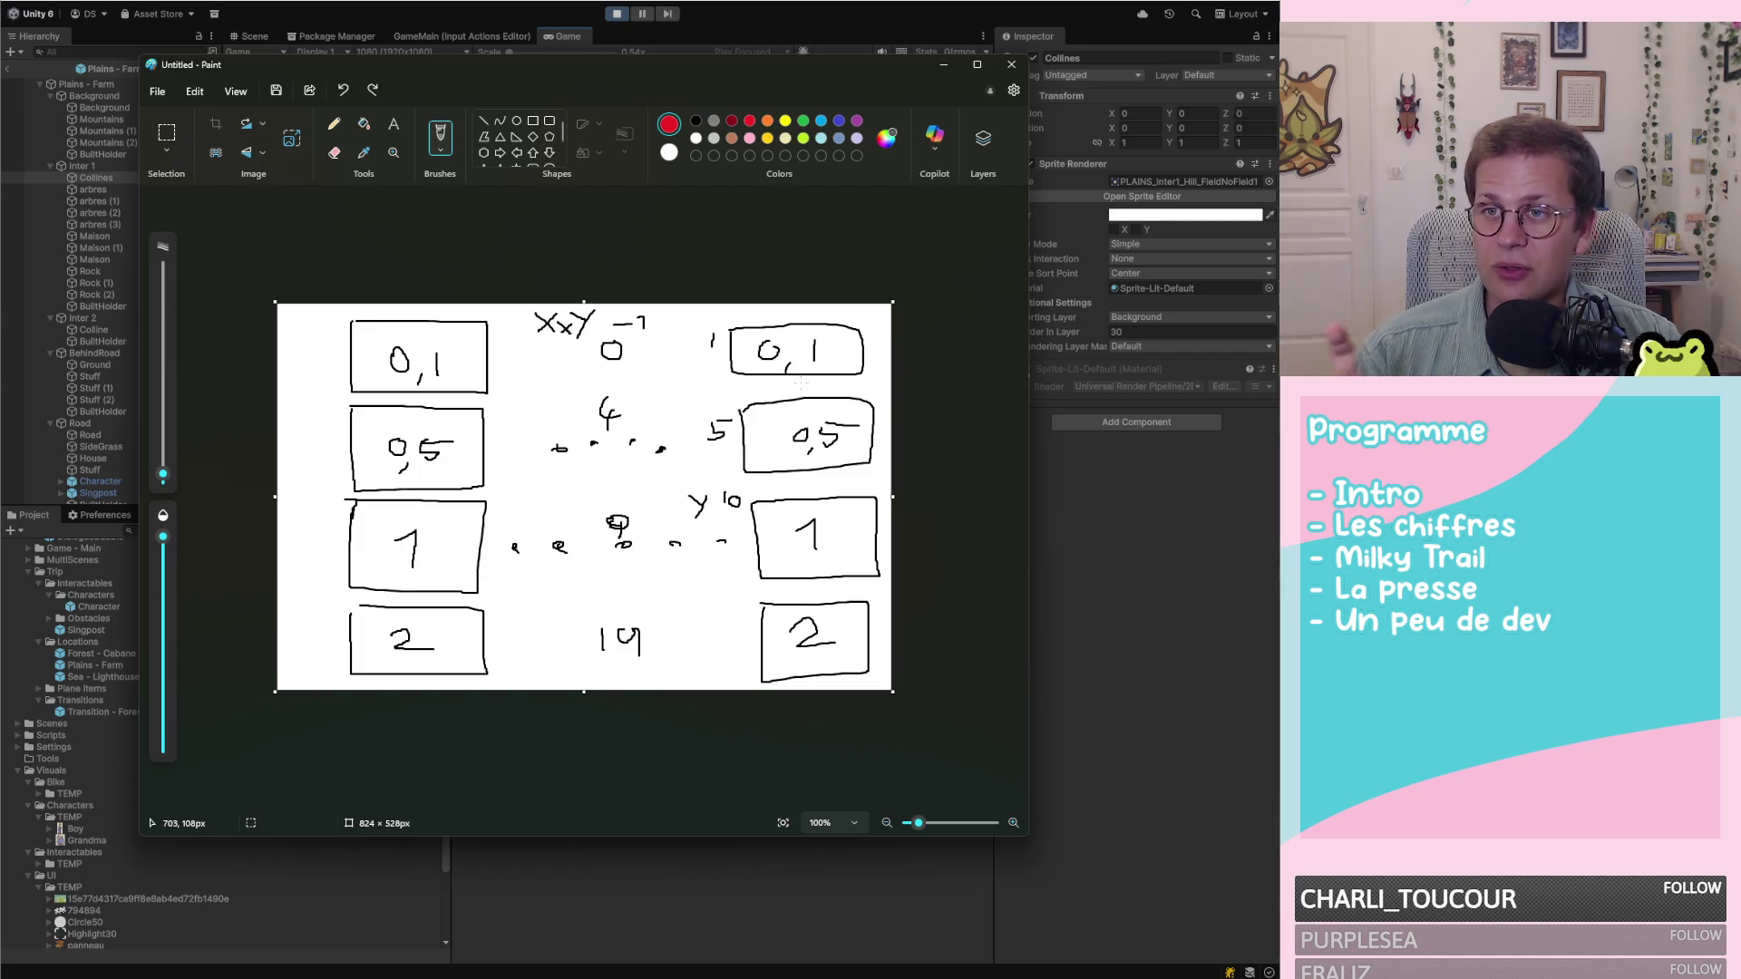
pyautogui.click(1114, 622)
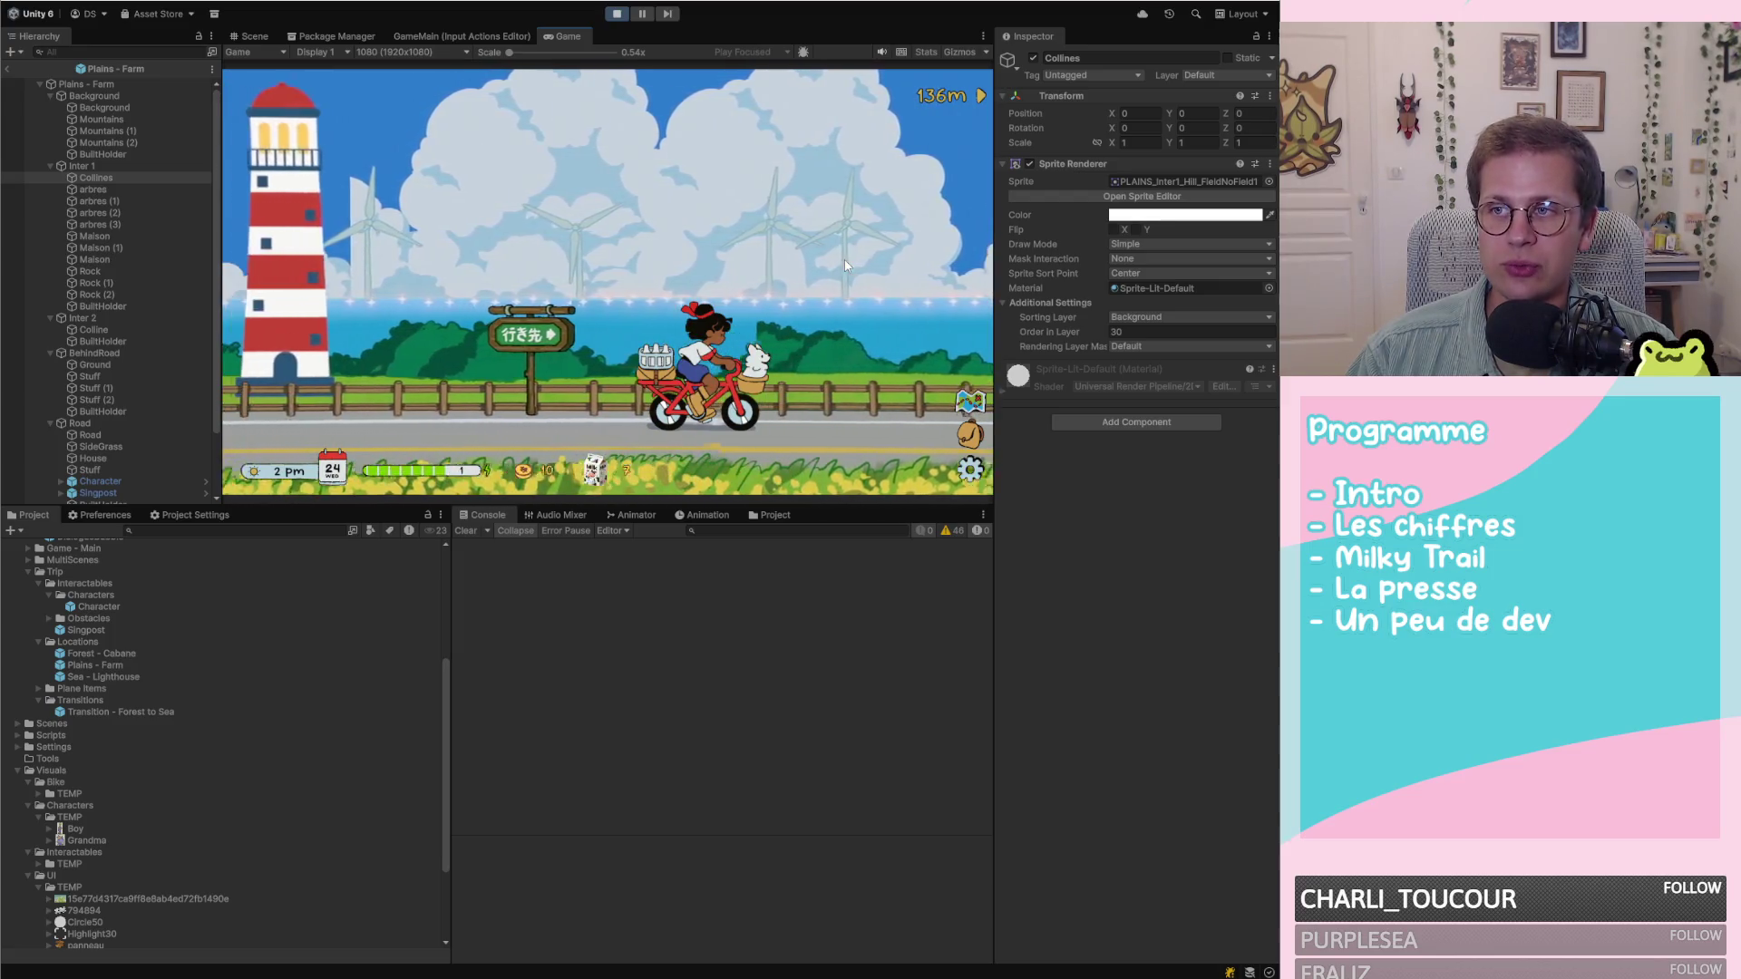
# Stop the game, open the Game - Main scene and expand the World object in the Hierarchy
pyautogui.click(618, 16)
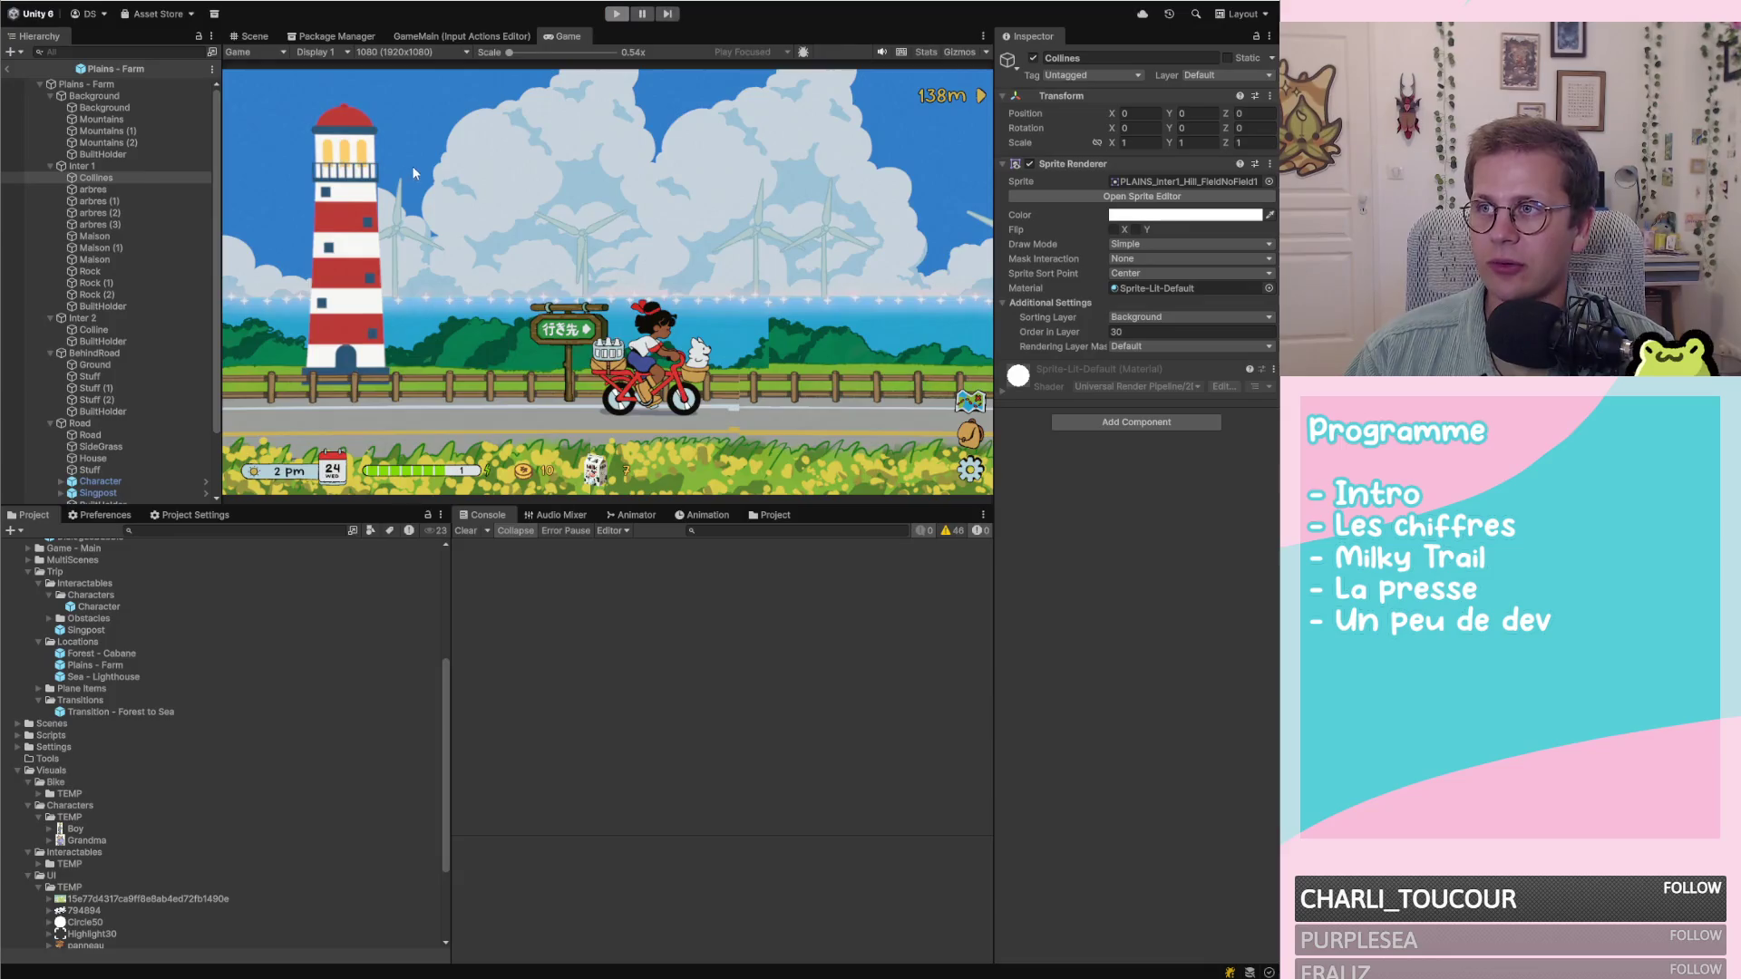
pyautogui.click(9, 69)
pyautogui.click(69, 194)
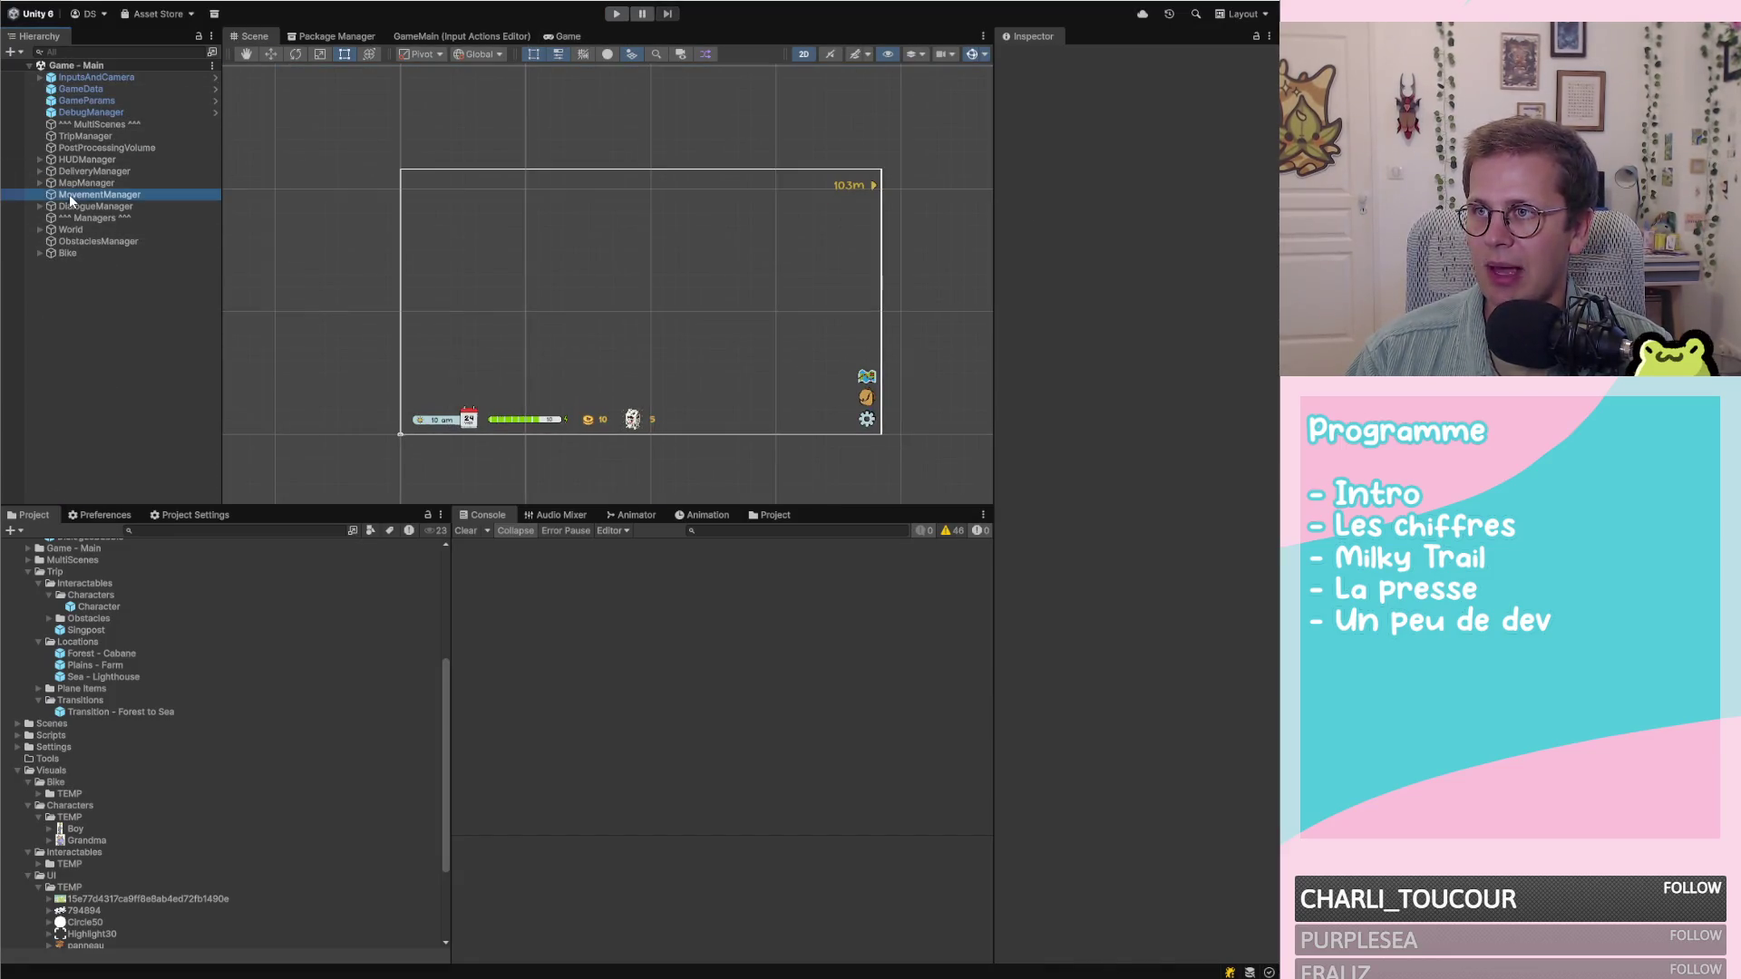
pyautogui.click(77, 183)
pyautogui.click(52, 231)
pyautogui.click(40, 230)
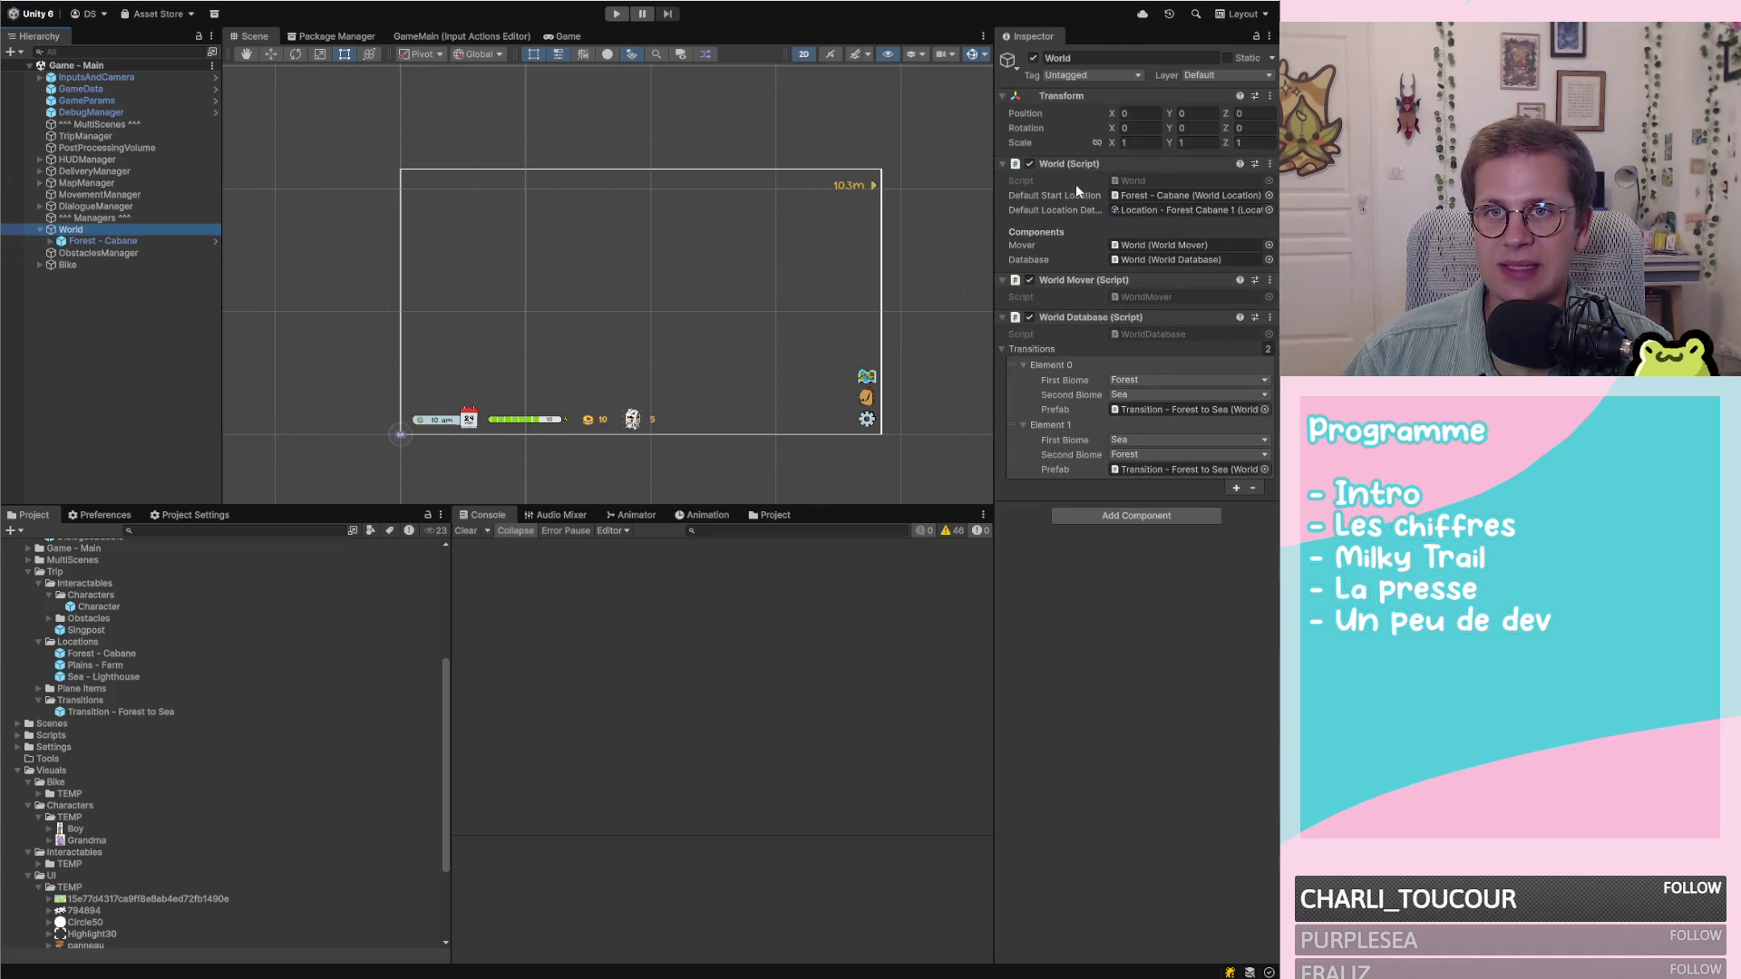
pyautogui.moveTo(1215, 252)
pyautogui.mouseDown()
pyautogui.moveTo(48, 250)
pyautogui.moveTo(285, 292)
pyautogui.mouseUp()
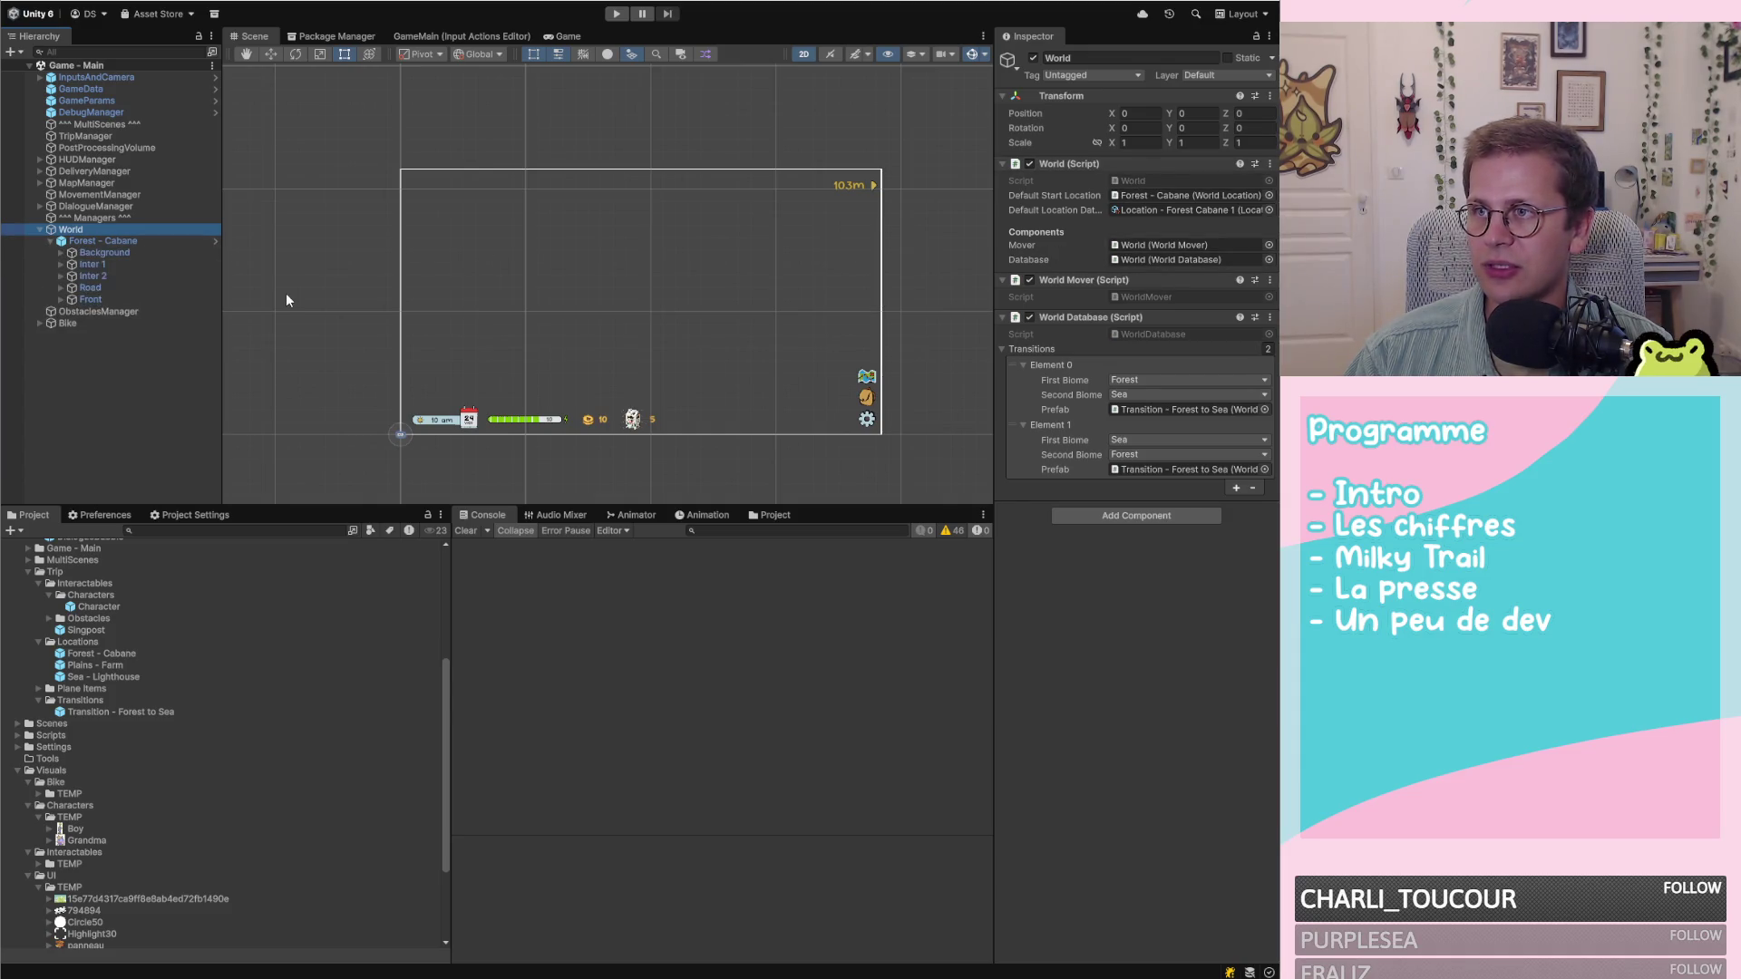
# Expand Forest - Cabane to its planes, frame it in the Scene view, and restart play mode
pyautogui.click(107, 242)
pyautogui.click(51, 240)
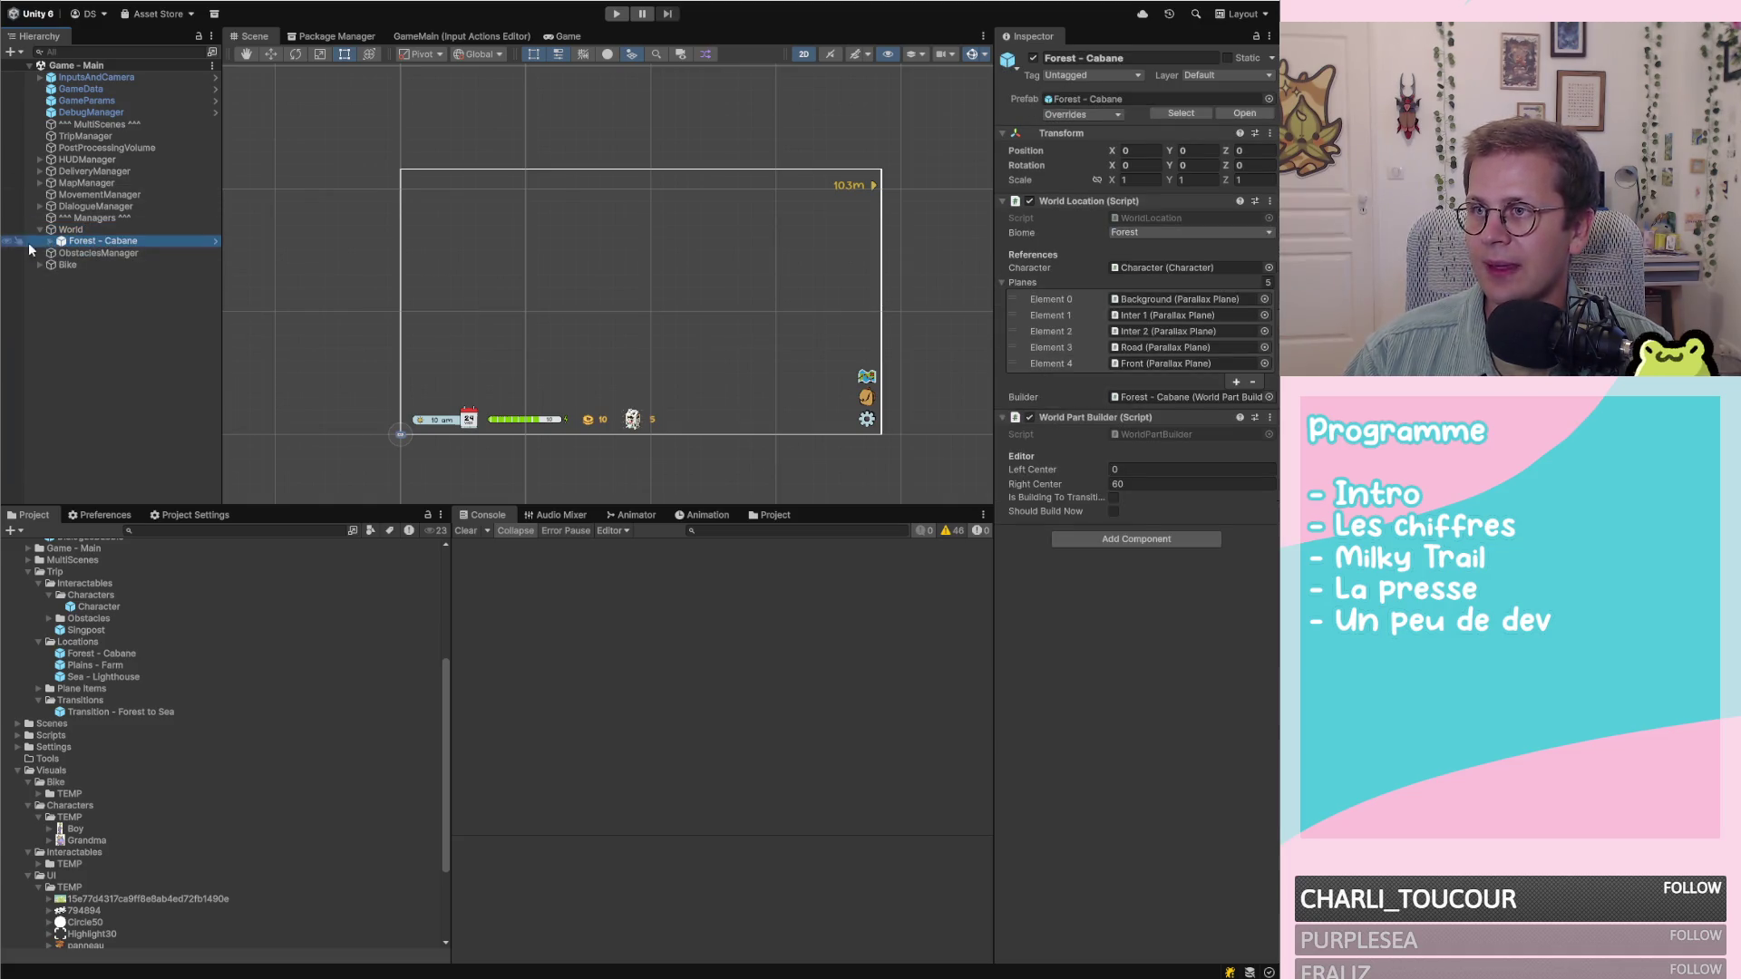
pyautogui.click(49, 241)
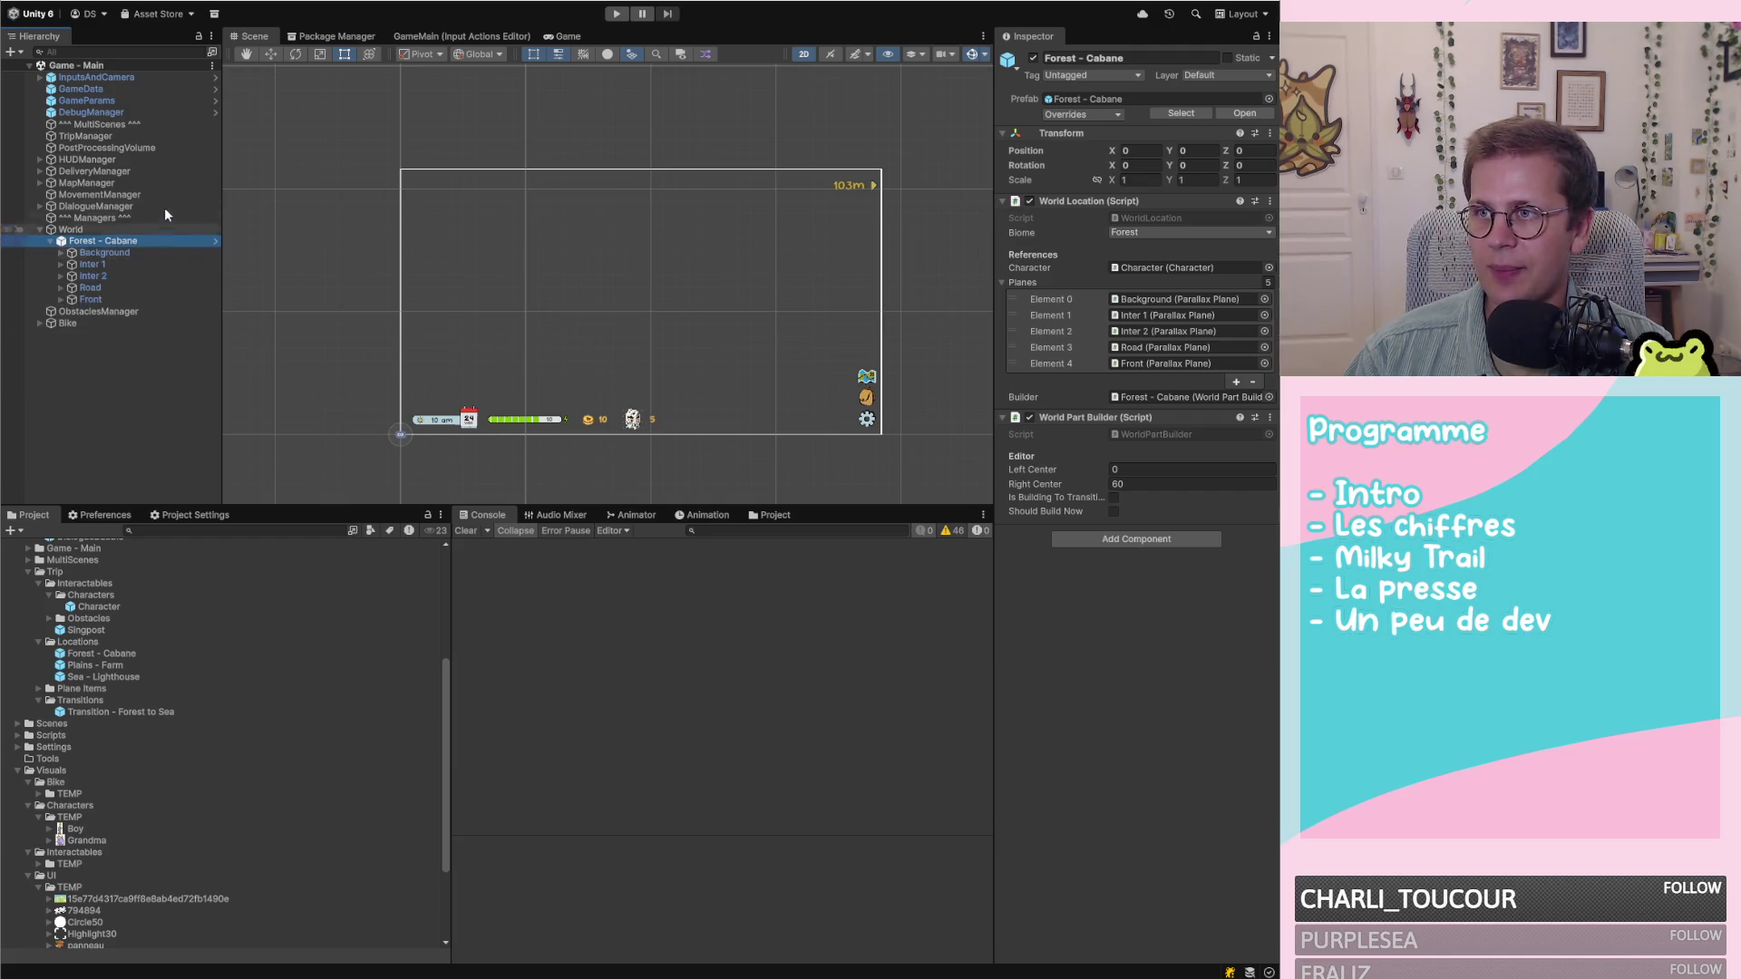
pyautogui.doubleClick(109, 240)
pyautogui.scroll(2, 559, 323)
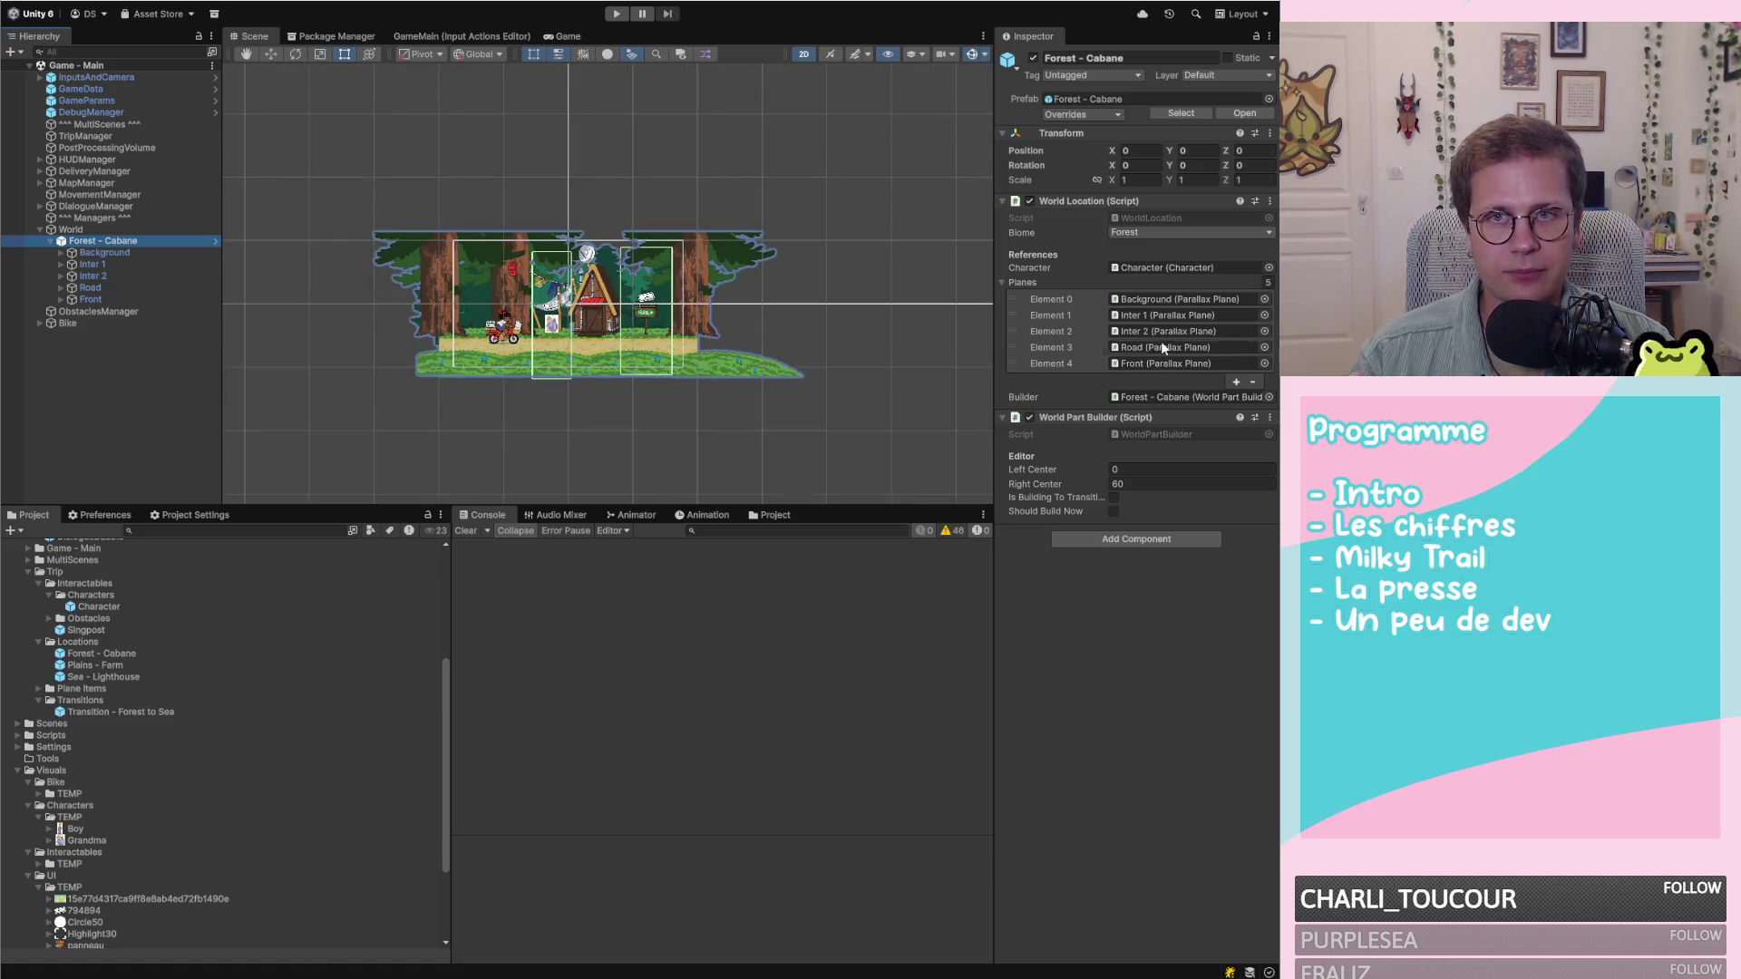
pyautogui.scroll(-5, 475, 377)
pyautogui.click(616, 11)
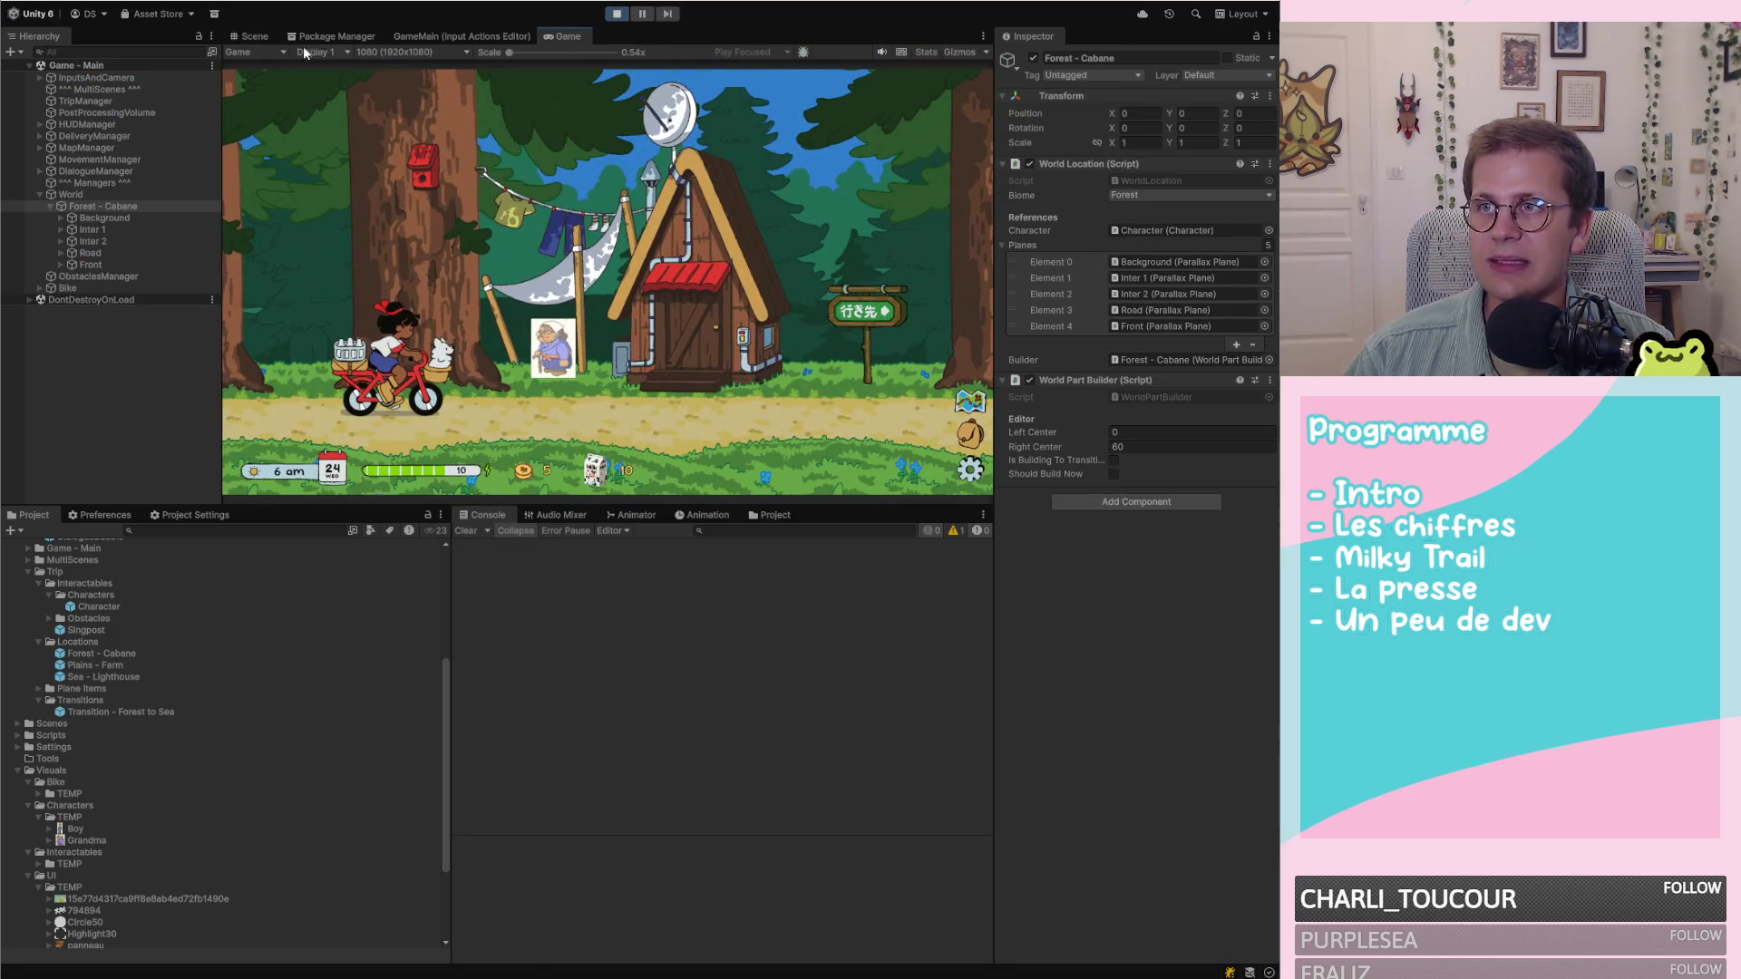
# Ride to the signpost, confirm travel on the Area Map, and view the spawned Forest - Cabane(Clone) in the Scene
pyautogui.click(249, 36)
pyautogui.scroll(-3, 602, 305)
pyautogui.scroll(5, 584, 302)
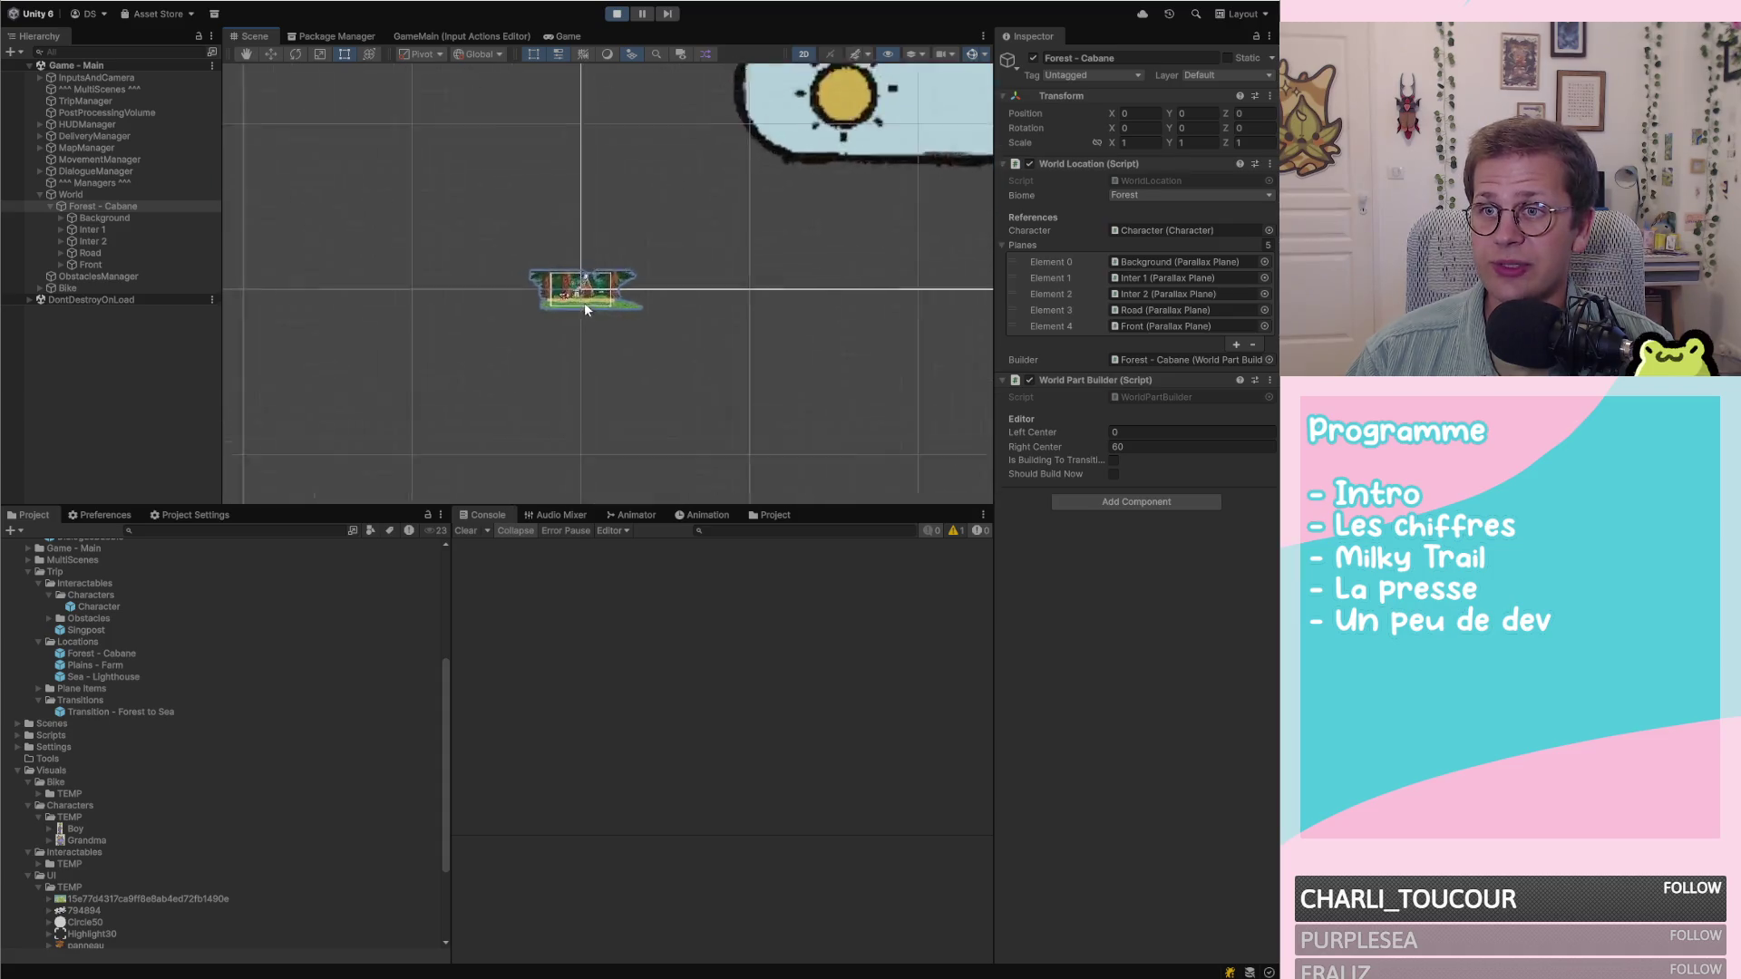
pyautogui.click(569, 36)
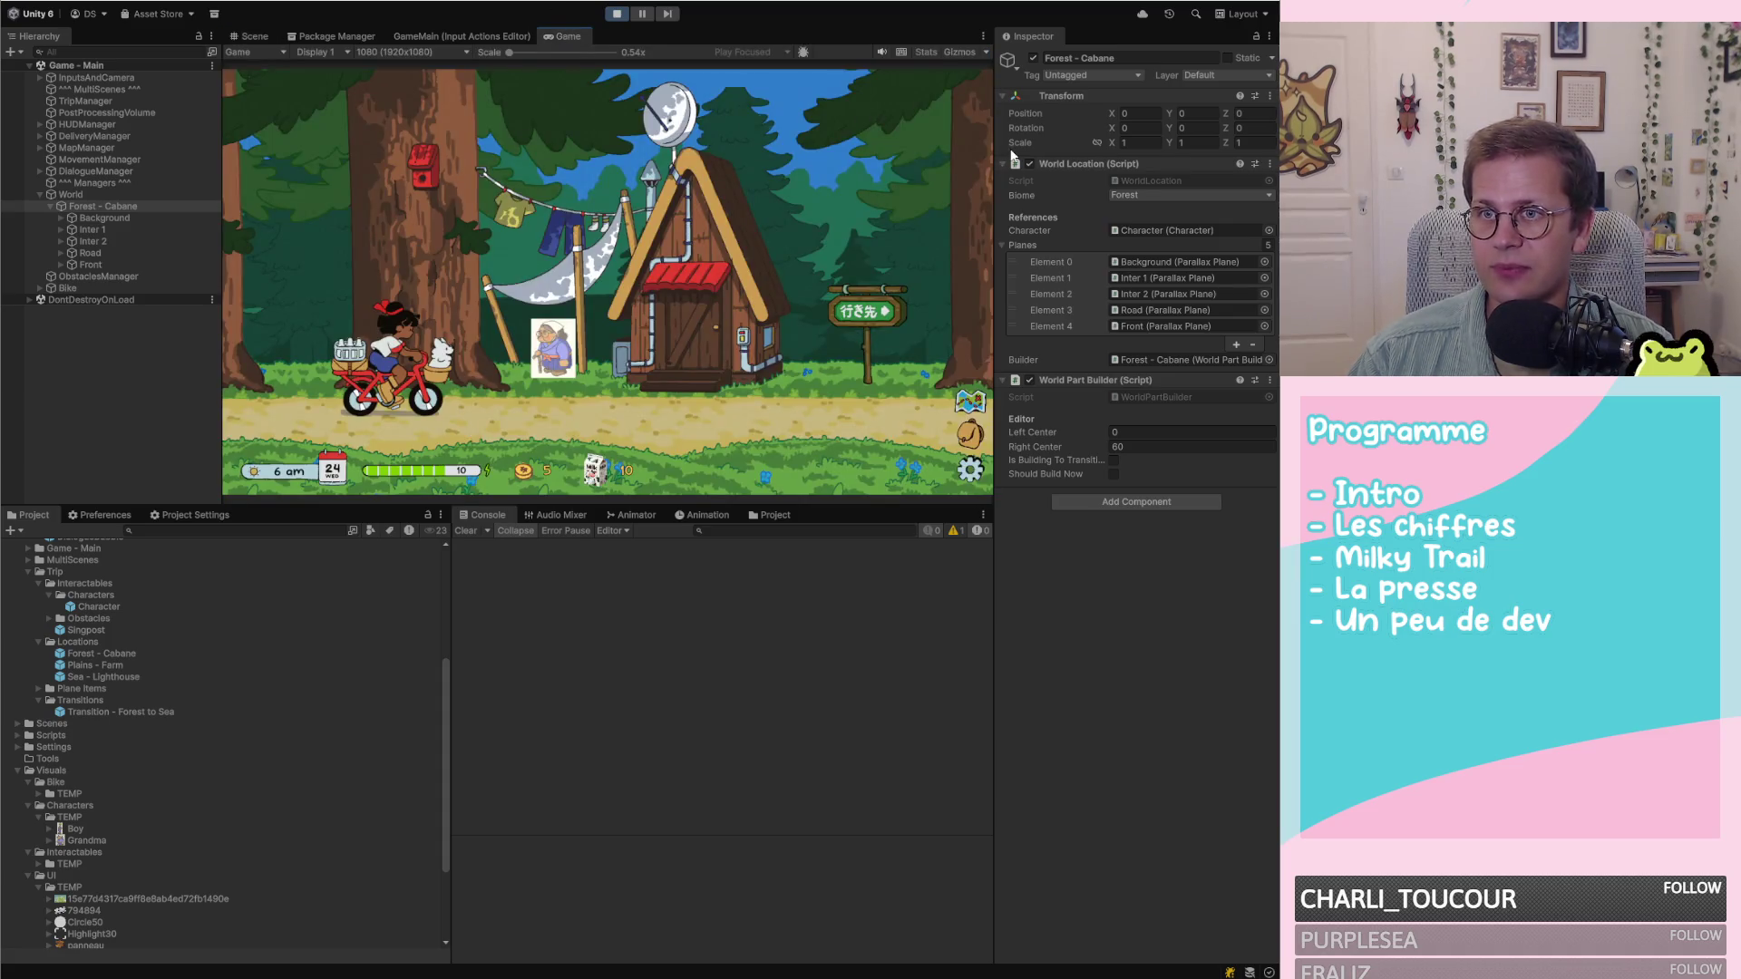
pyautogui.press('Right')
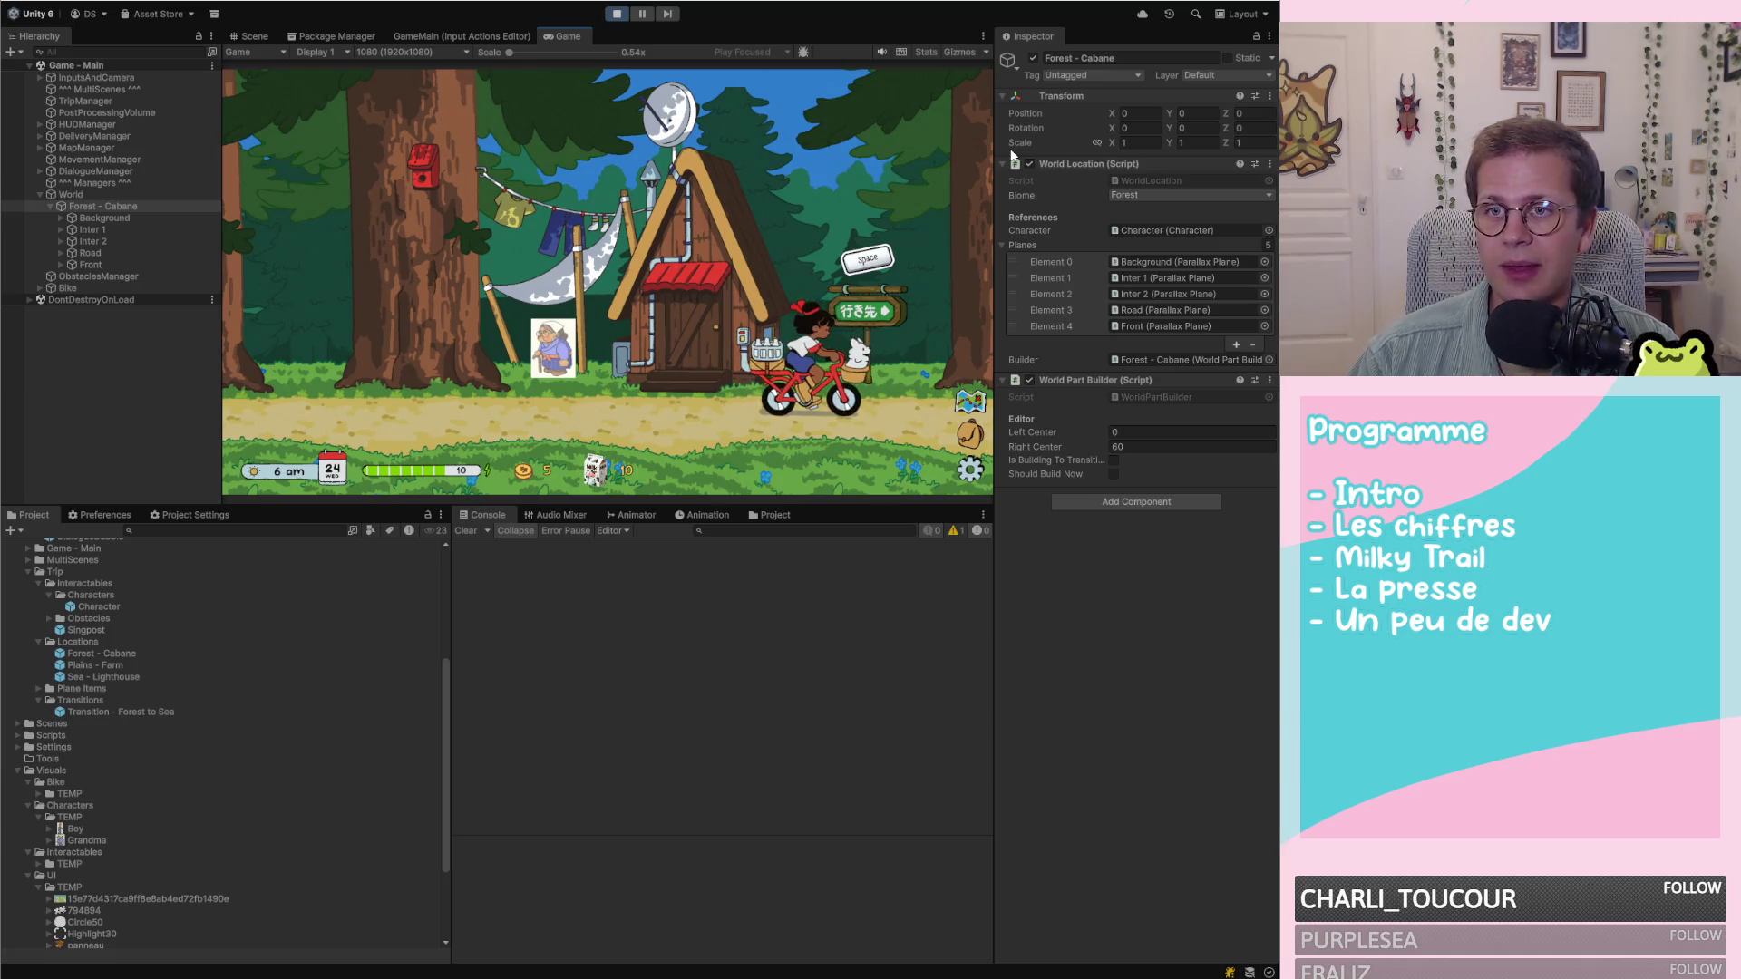
pyautogui.press('space')
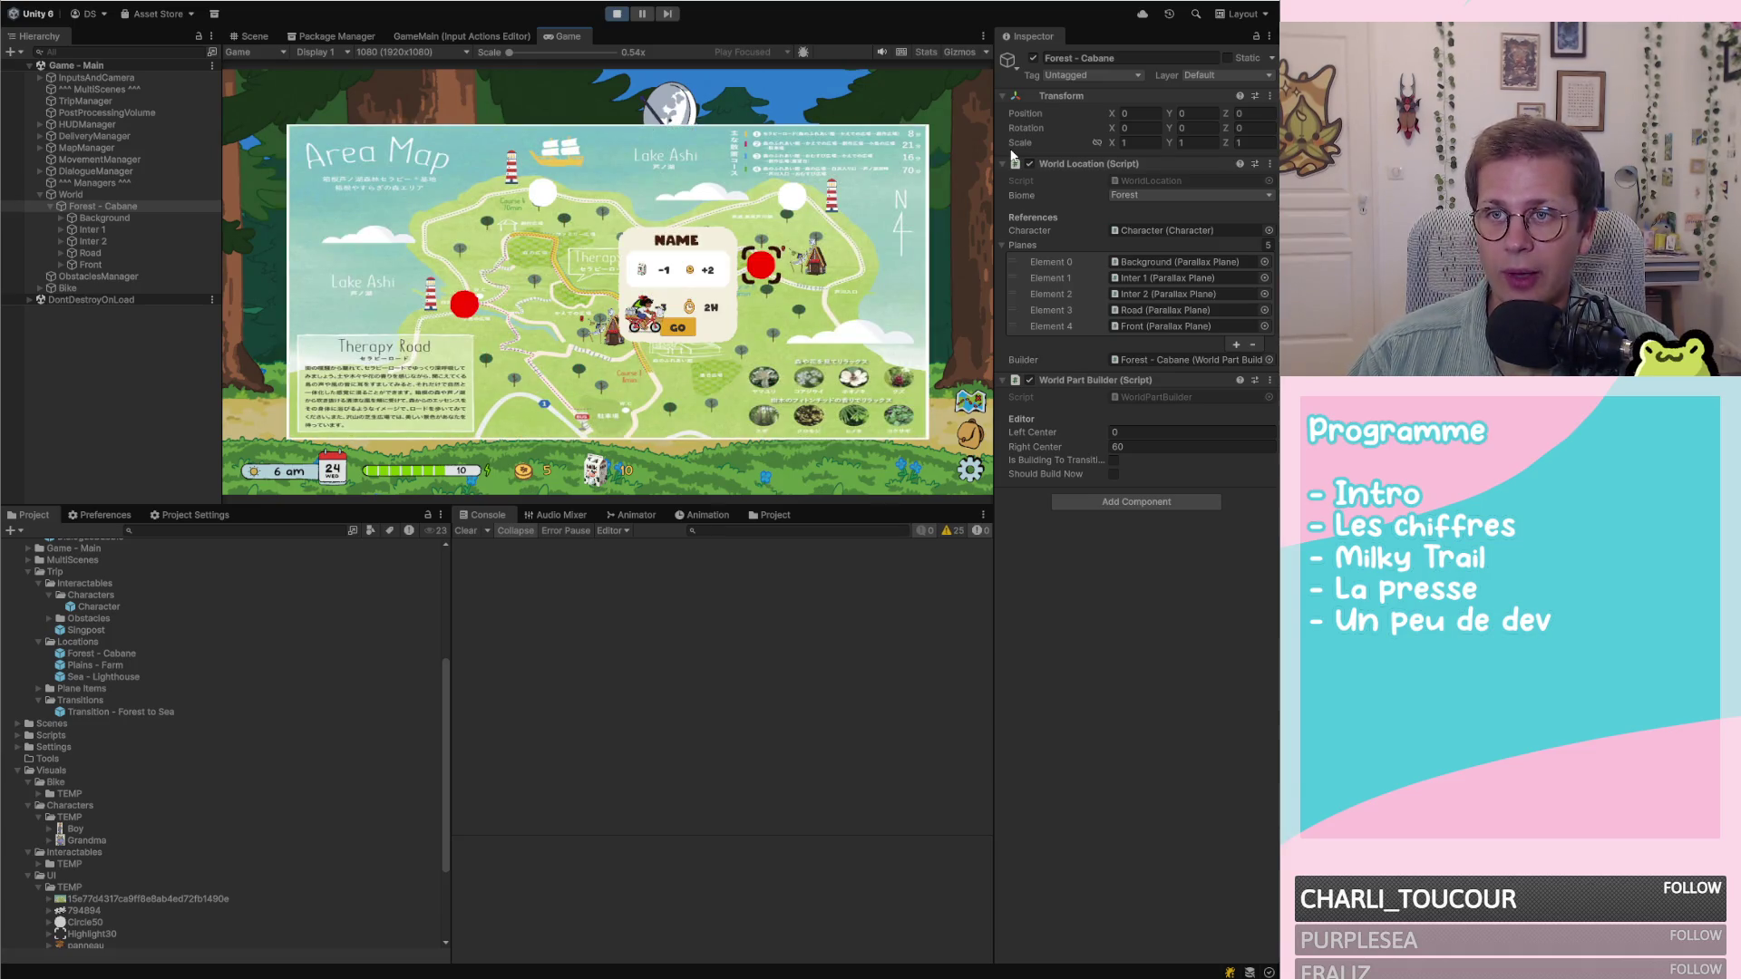
pyautogui.press('space')
pyautogui.click(253, 36)
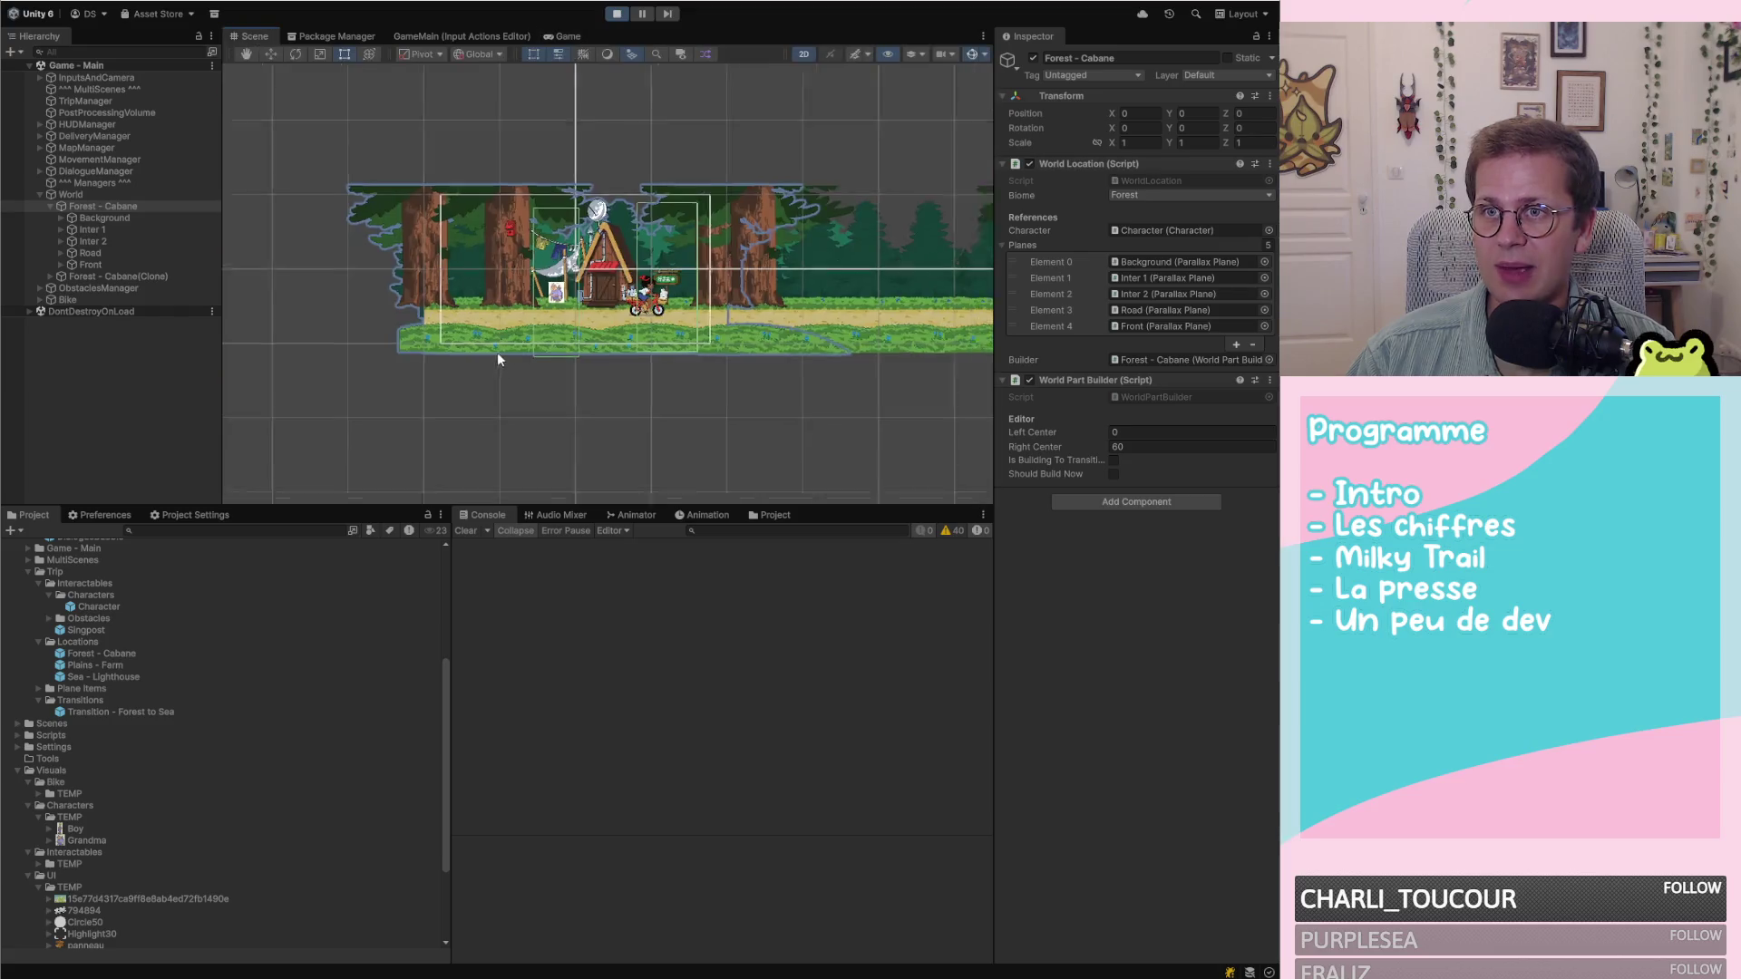
pyautogui.scroll(-5, 497, 354)
pyautogui.scroll(3, 622, 351)
pyautogui.scroll(3, 783, 343)
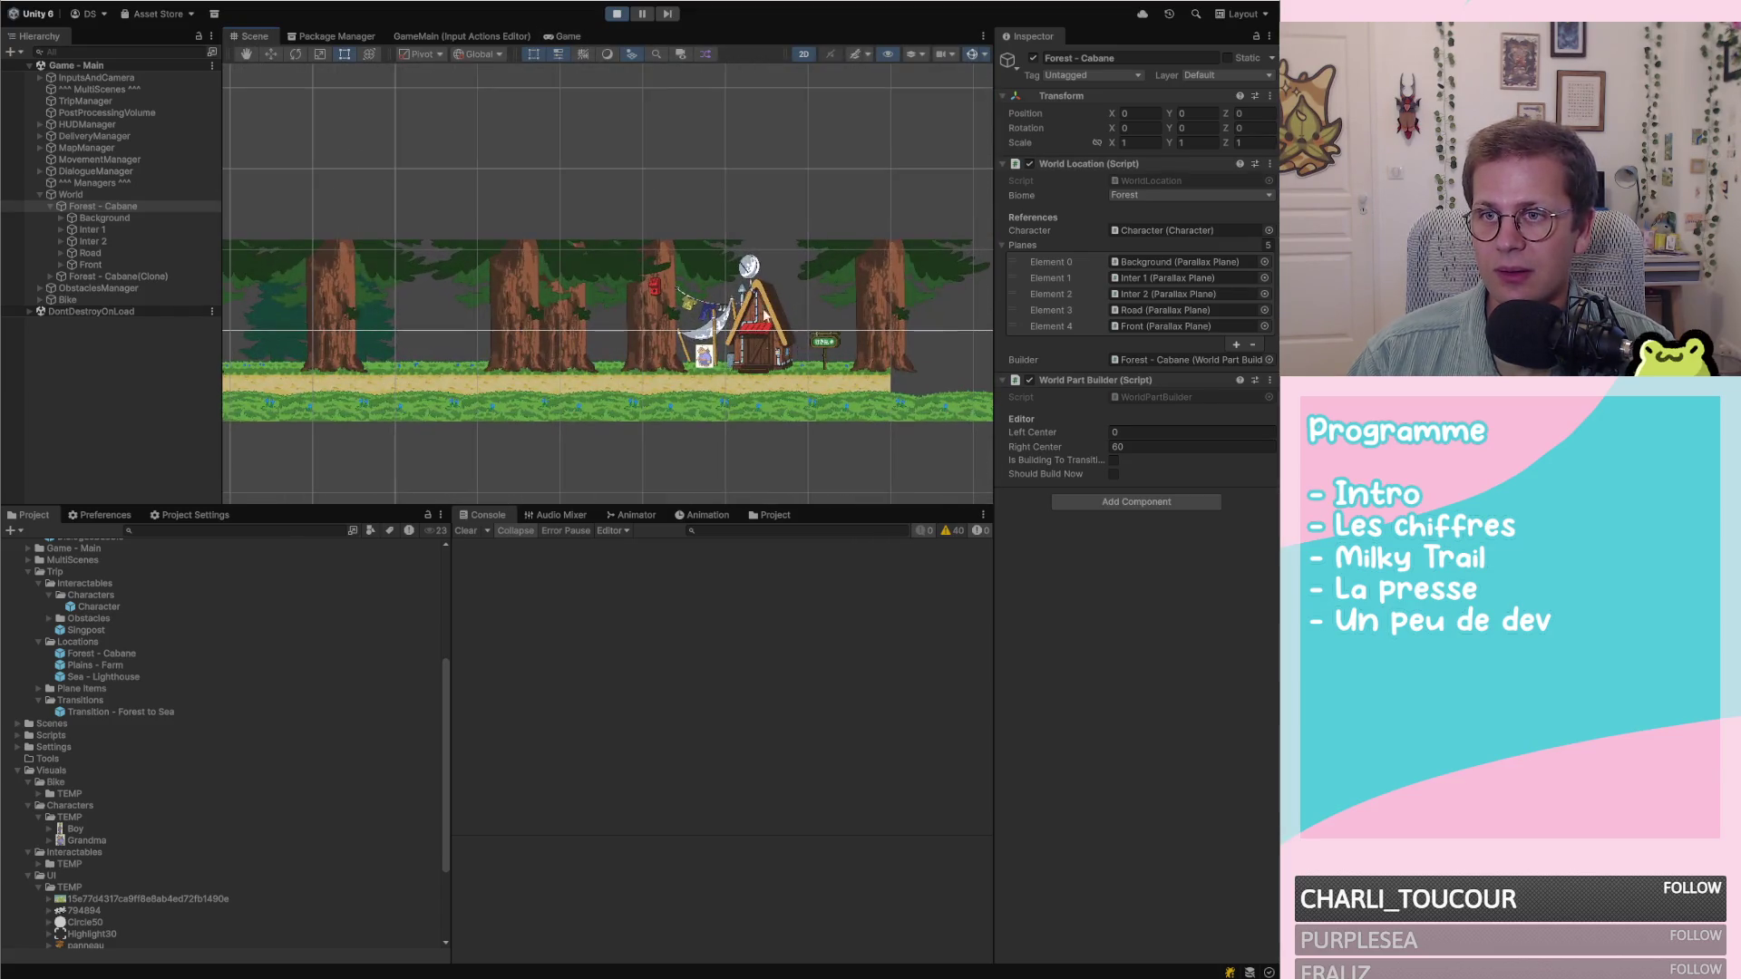
pyautogui.scroll(-5, 918, 300)
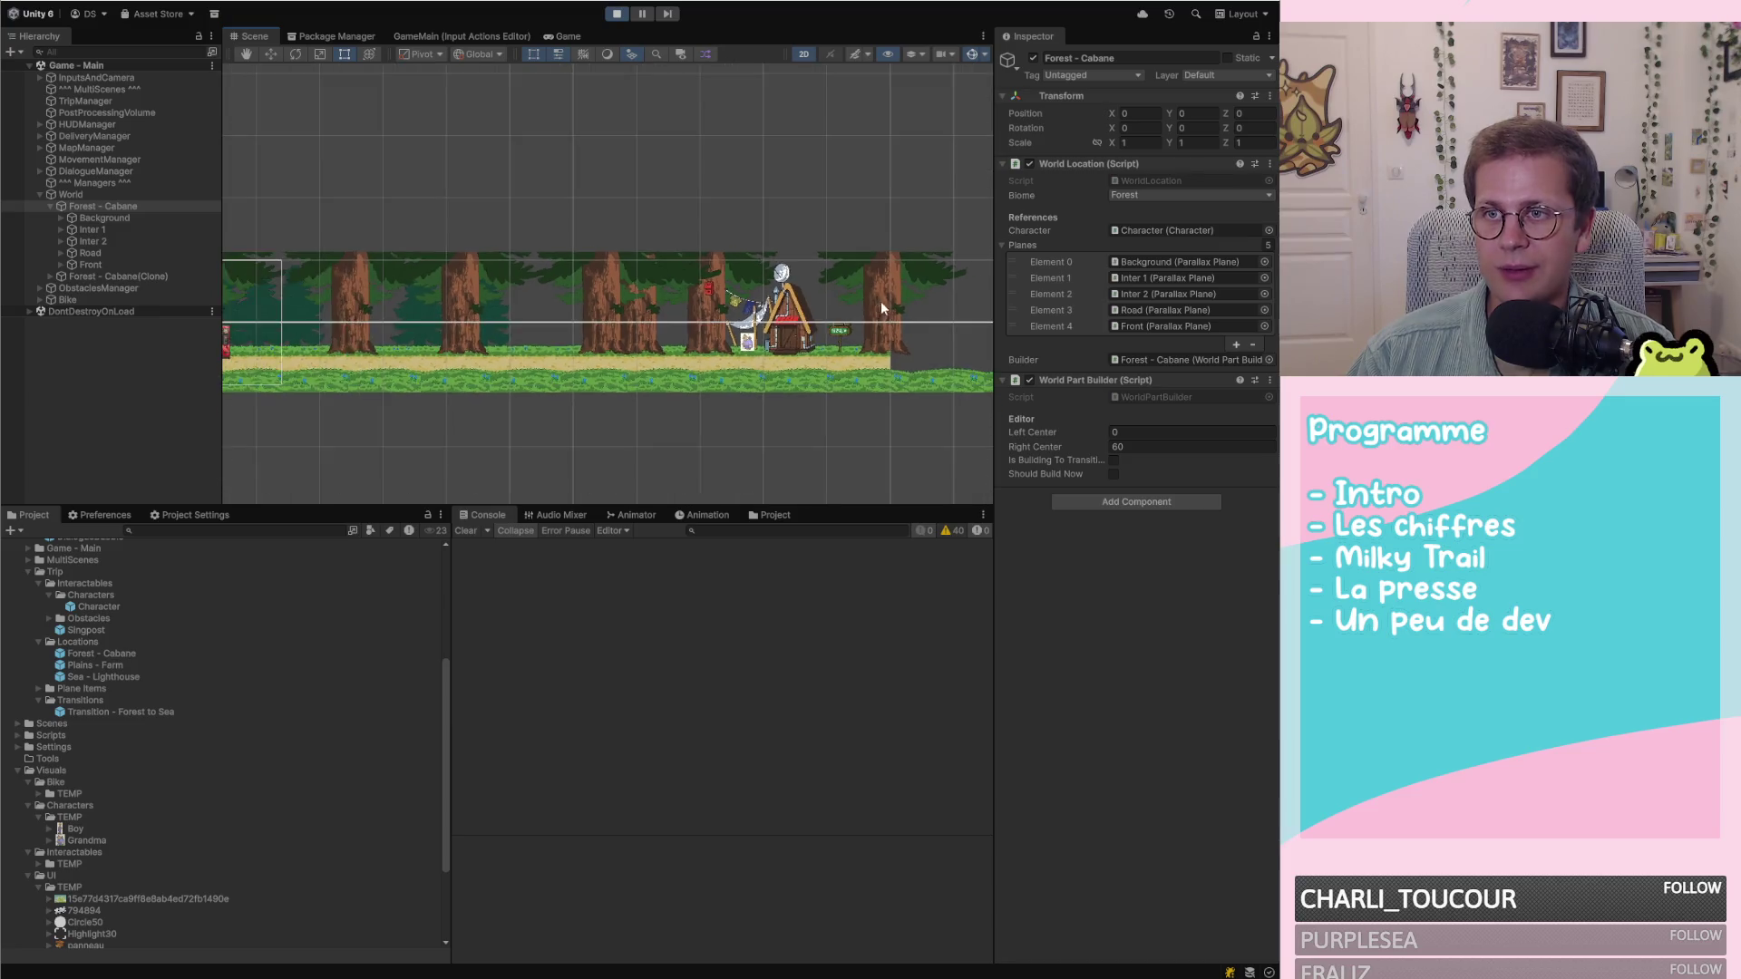
pyautogui.scroll(3, 405, 334)
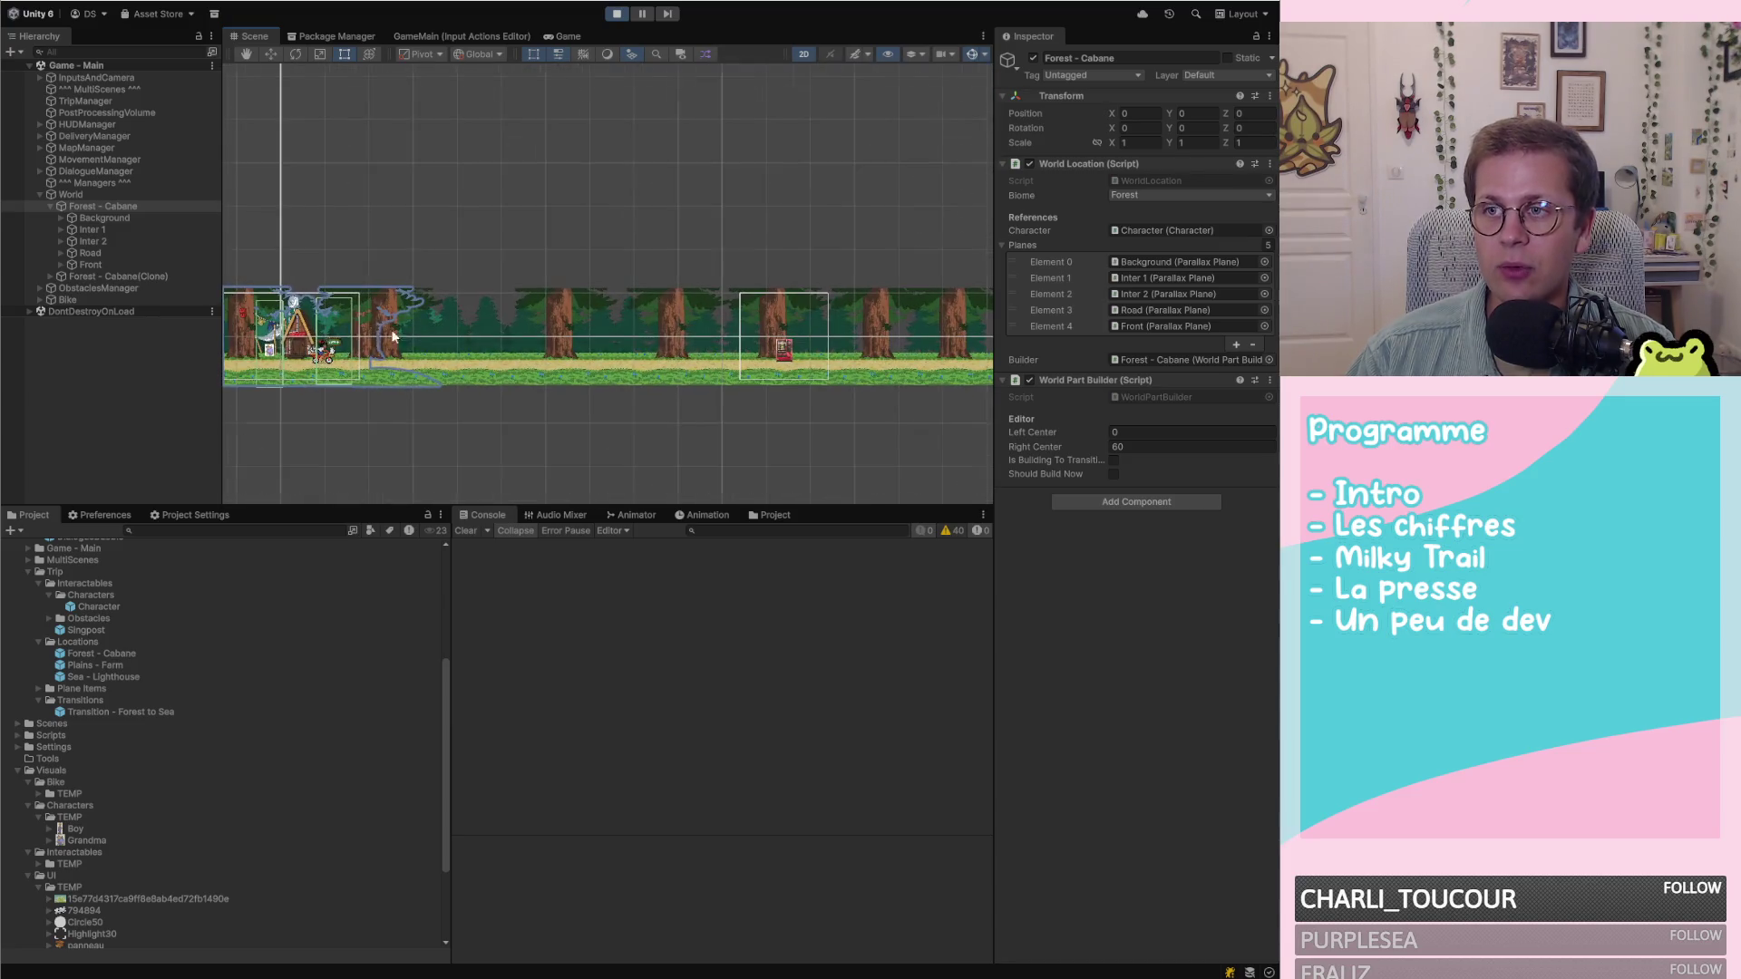
pyautogui.scroll(-2, 626, 337)
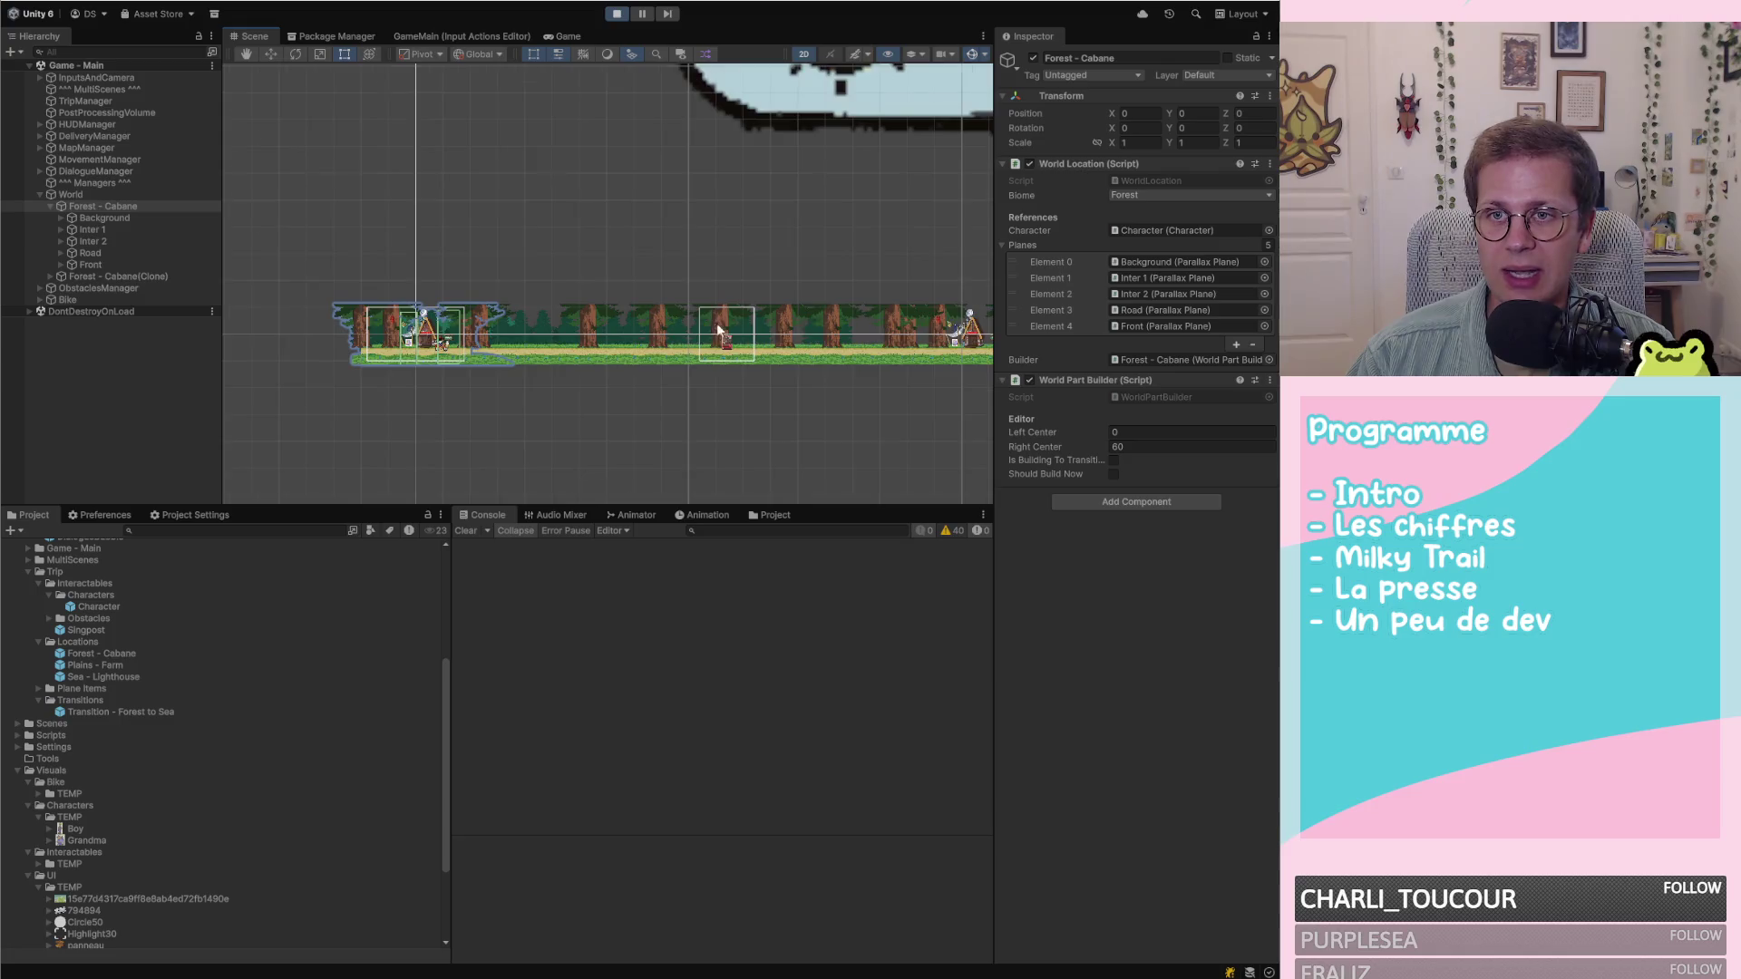
pyautogui.scroll(2, 721, 329)
pyautogui.scroll(-5, 807, 339)
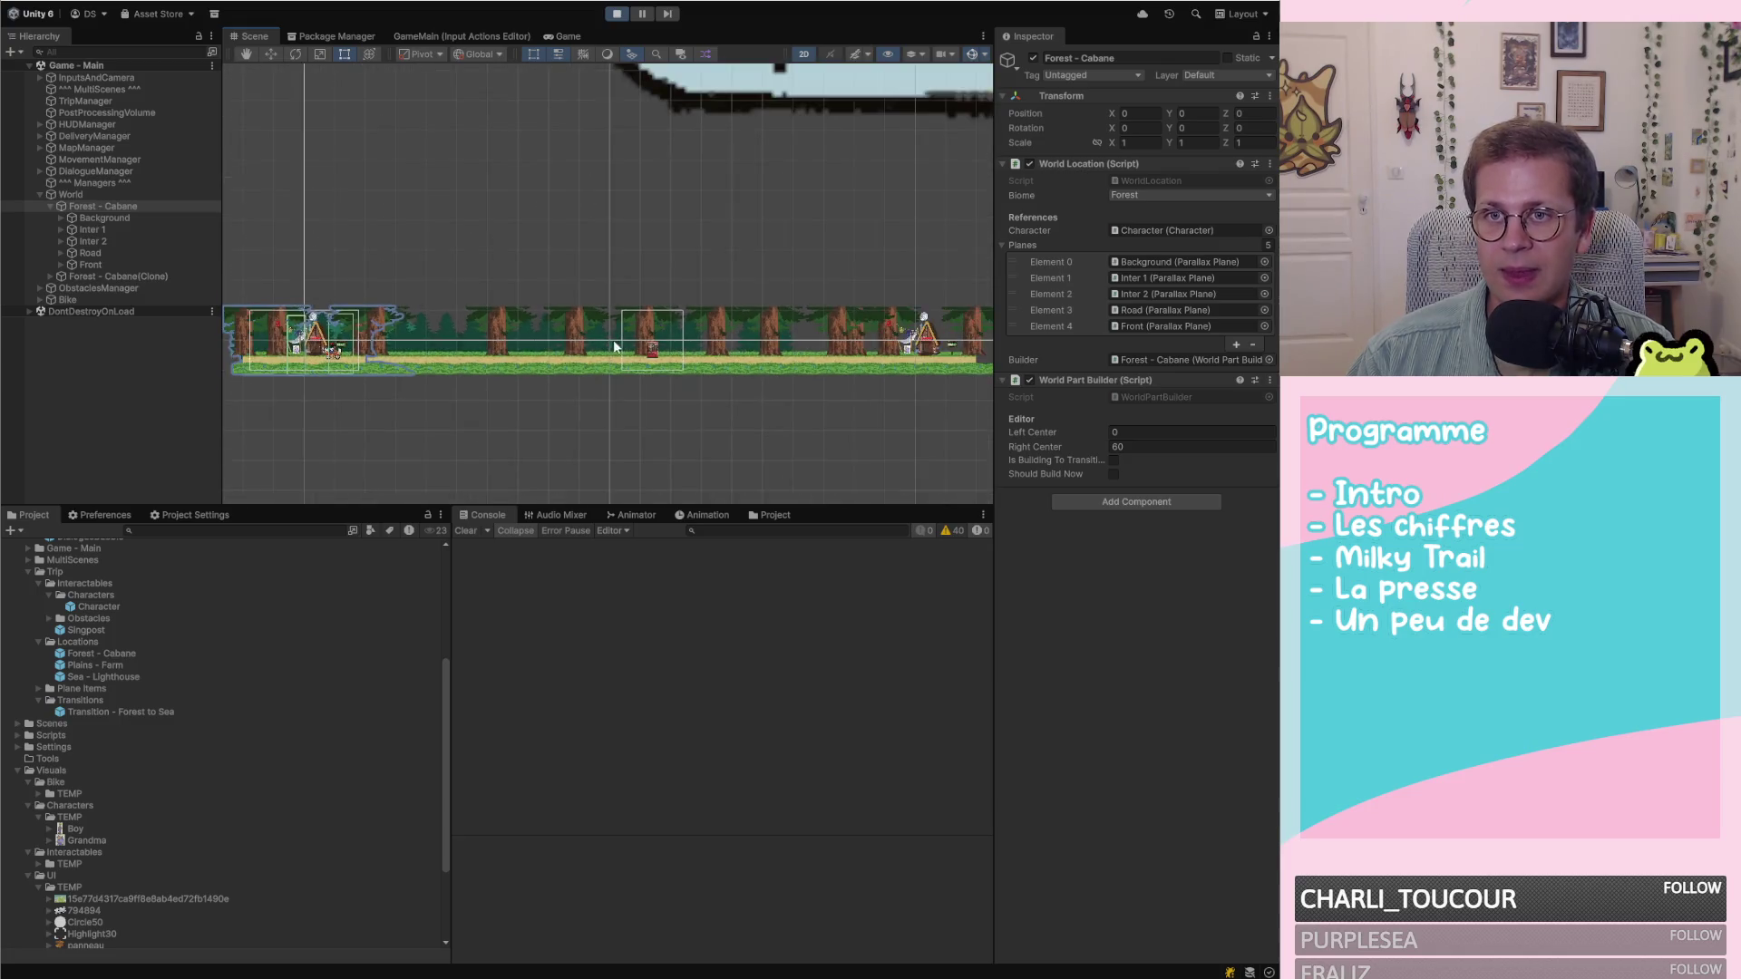
pyautogui.scroll(-1, 819, 339)
pyautogui.scroll(3, 960, 345)
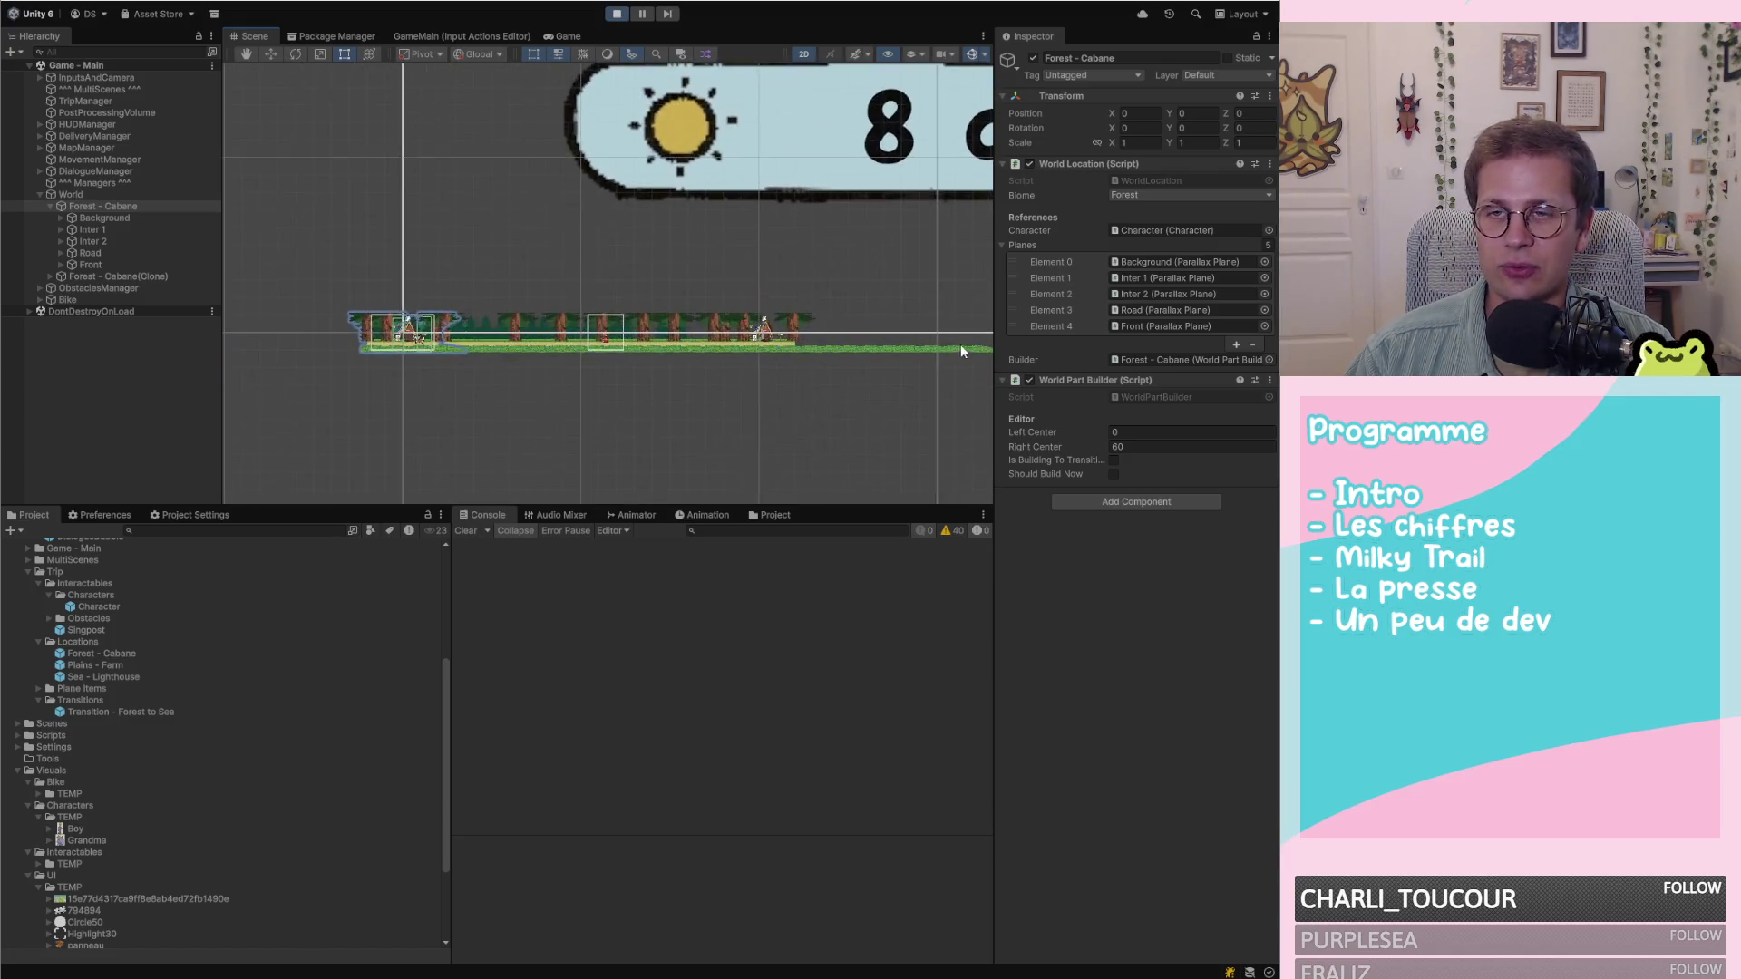
pyautogui.scroll(3, 816, 352)
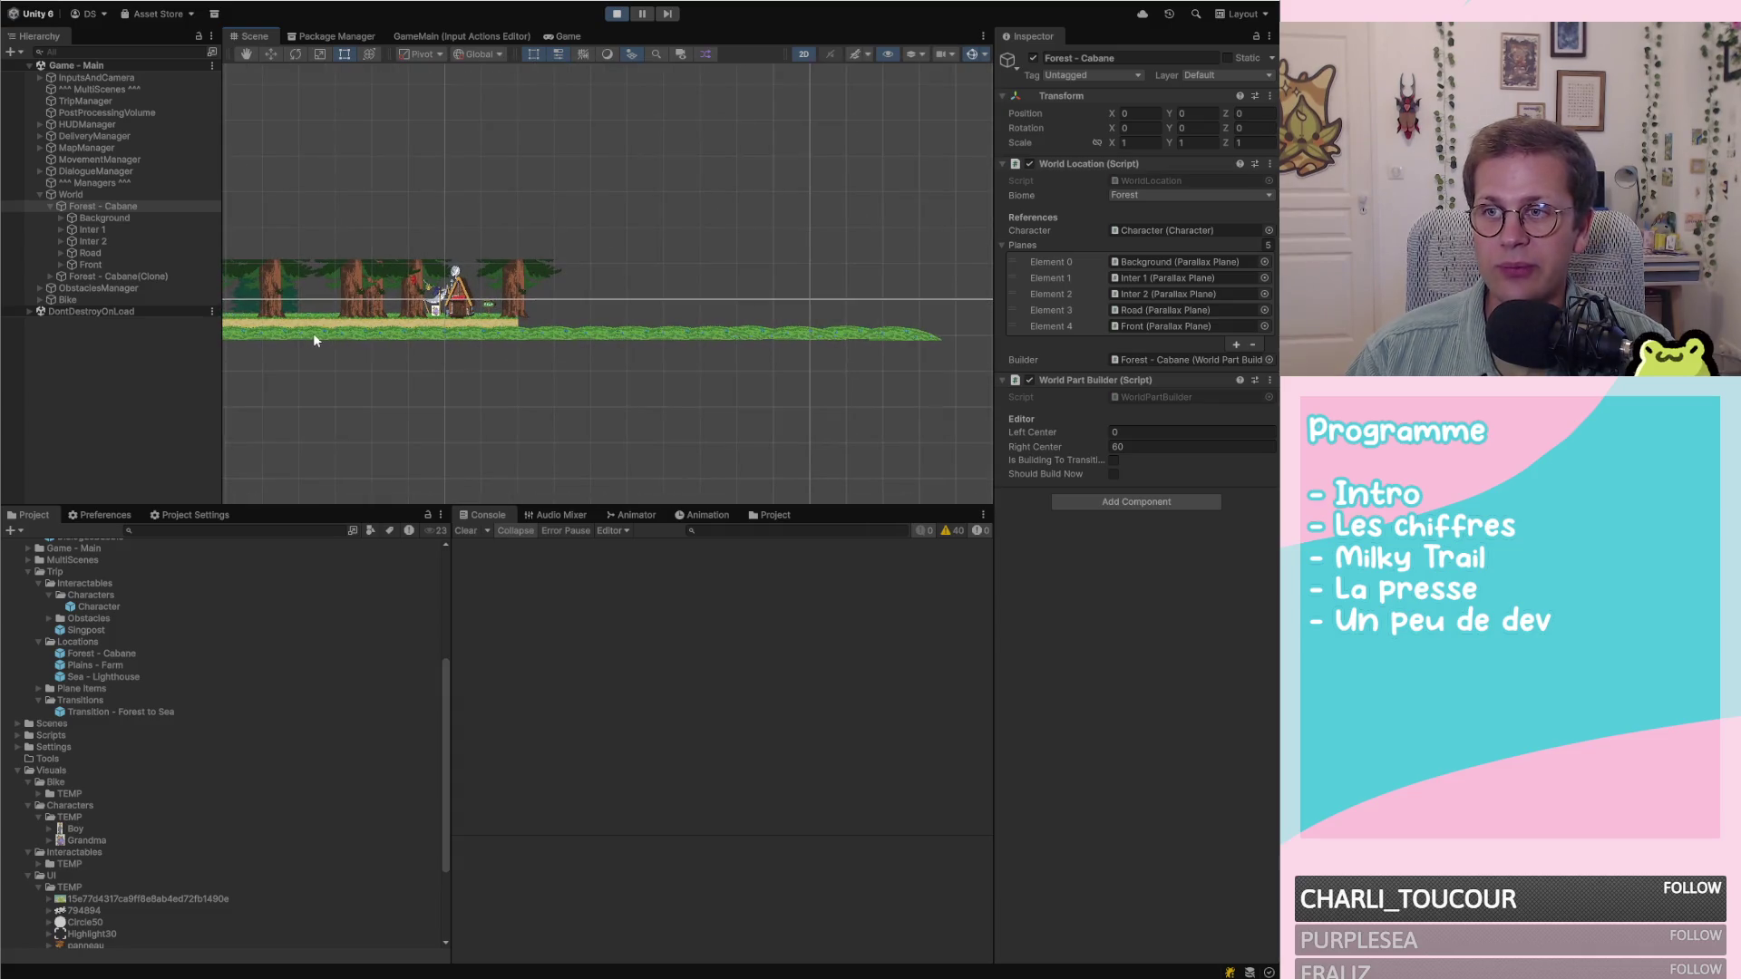
pyautogui.scroll(-3, 905, 337)
pyautogui.scroll(5, 259, 307)
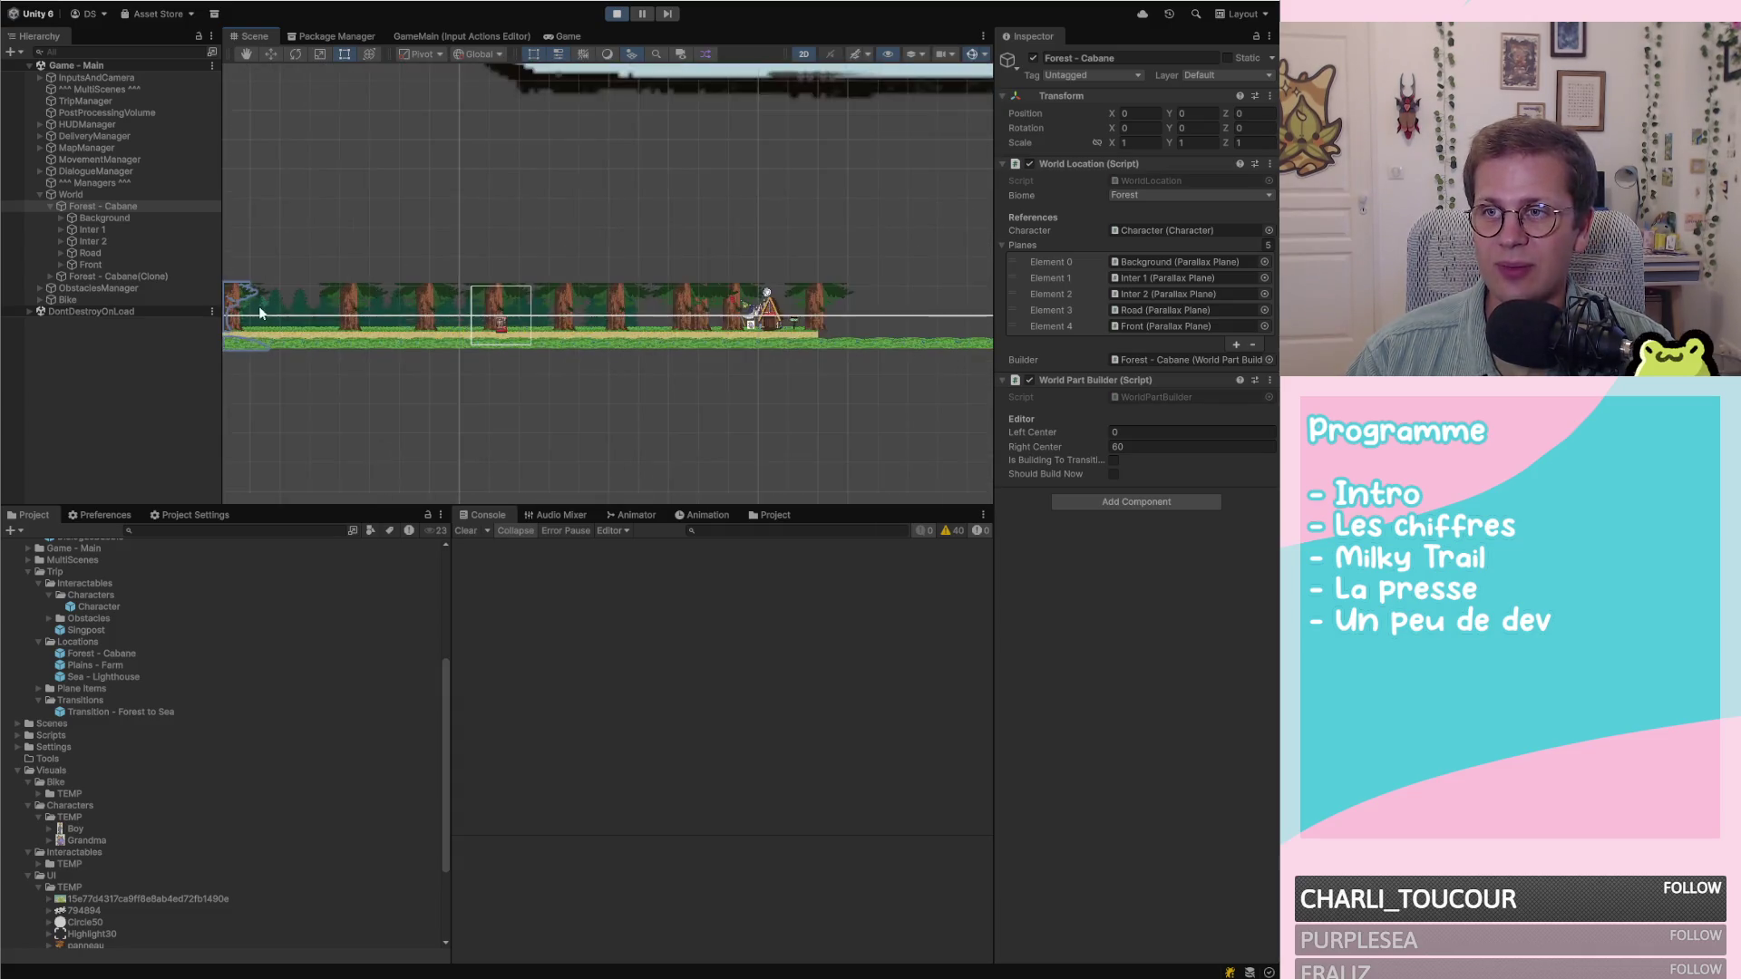
pyautogui.scroll(-3, 468, 303)
pyautogui.scroll(-3, 915, 325)
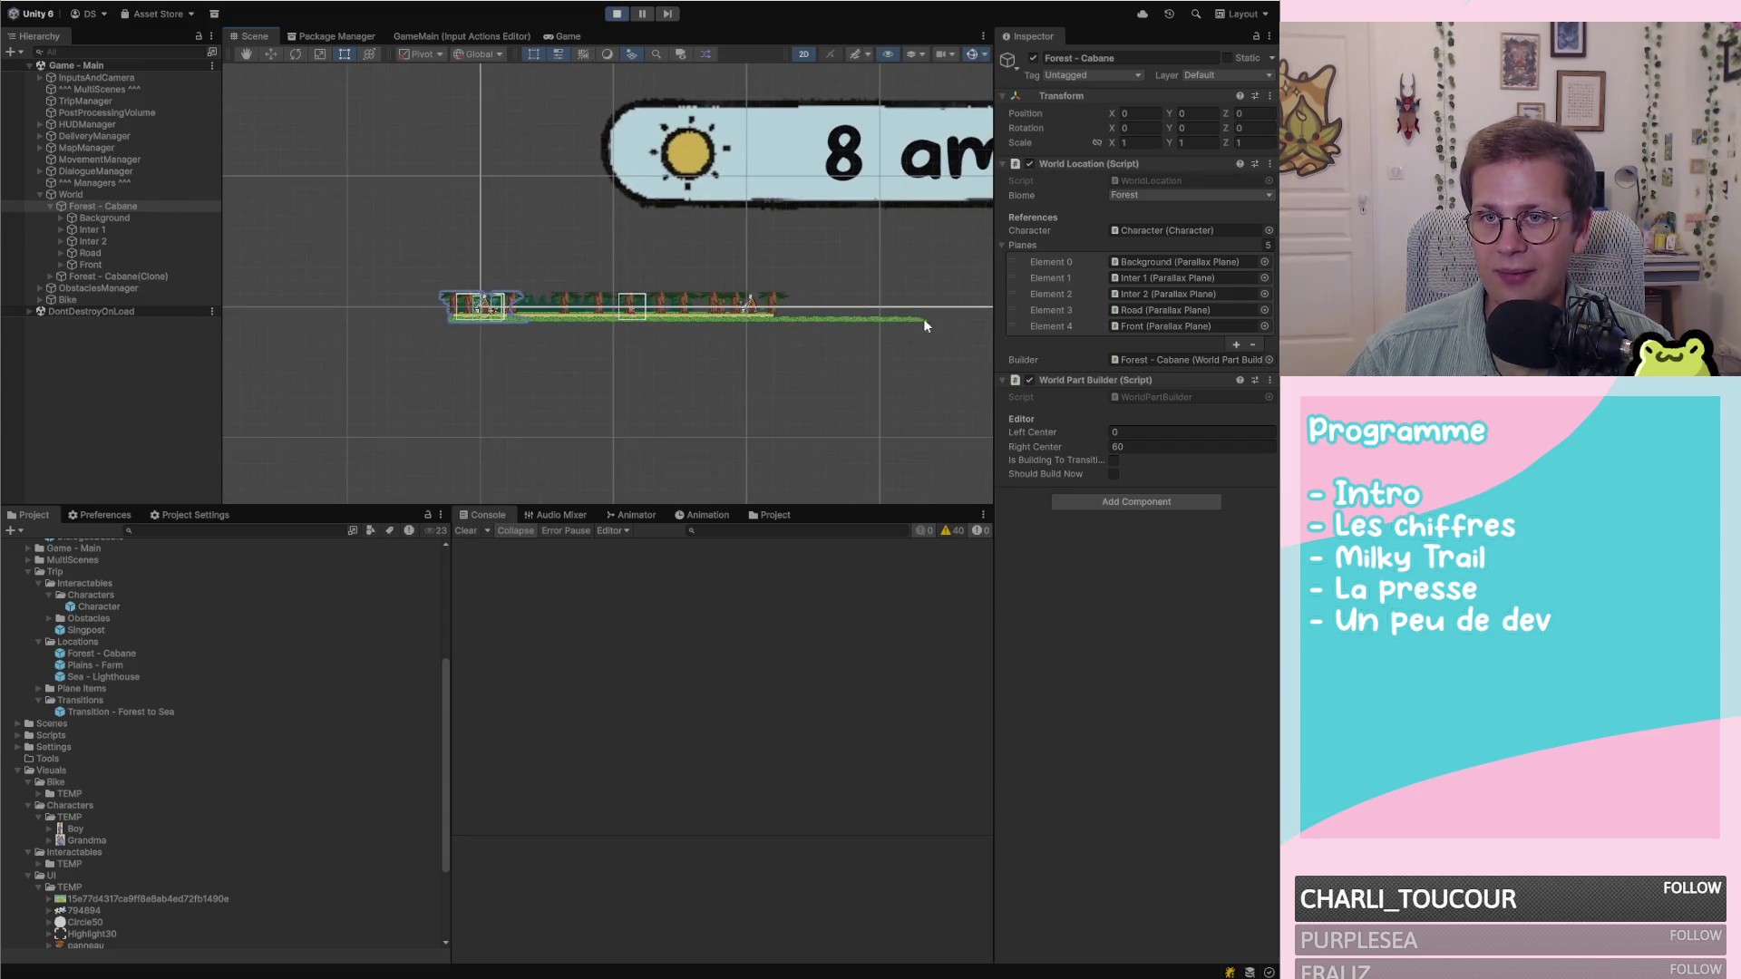
pyautogui.scroll(5, 696, 311)
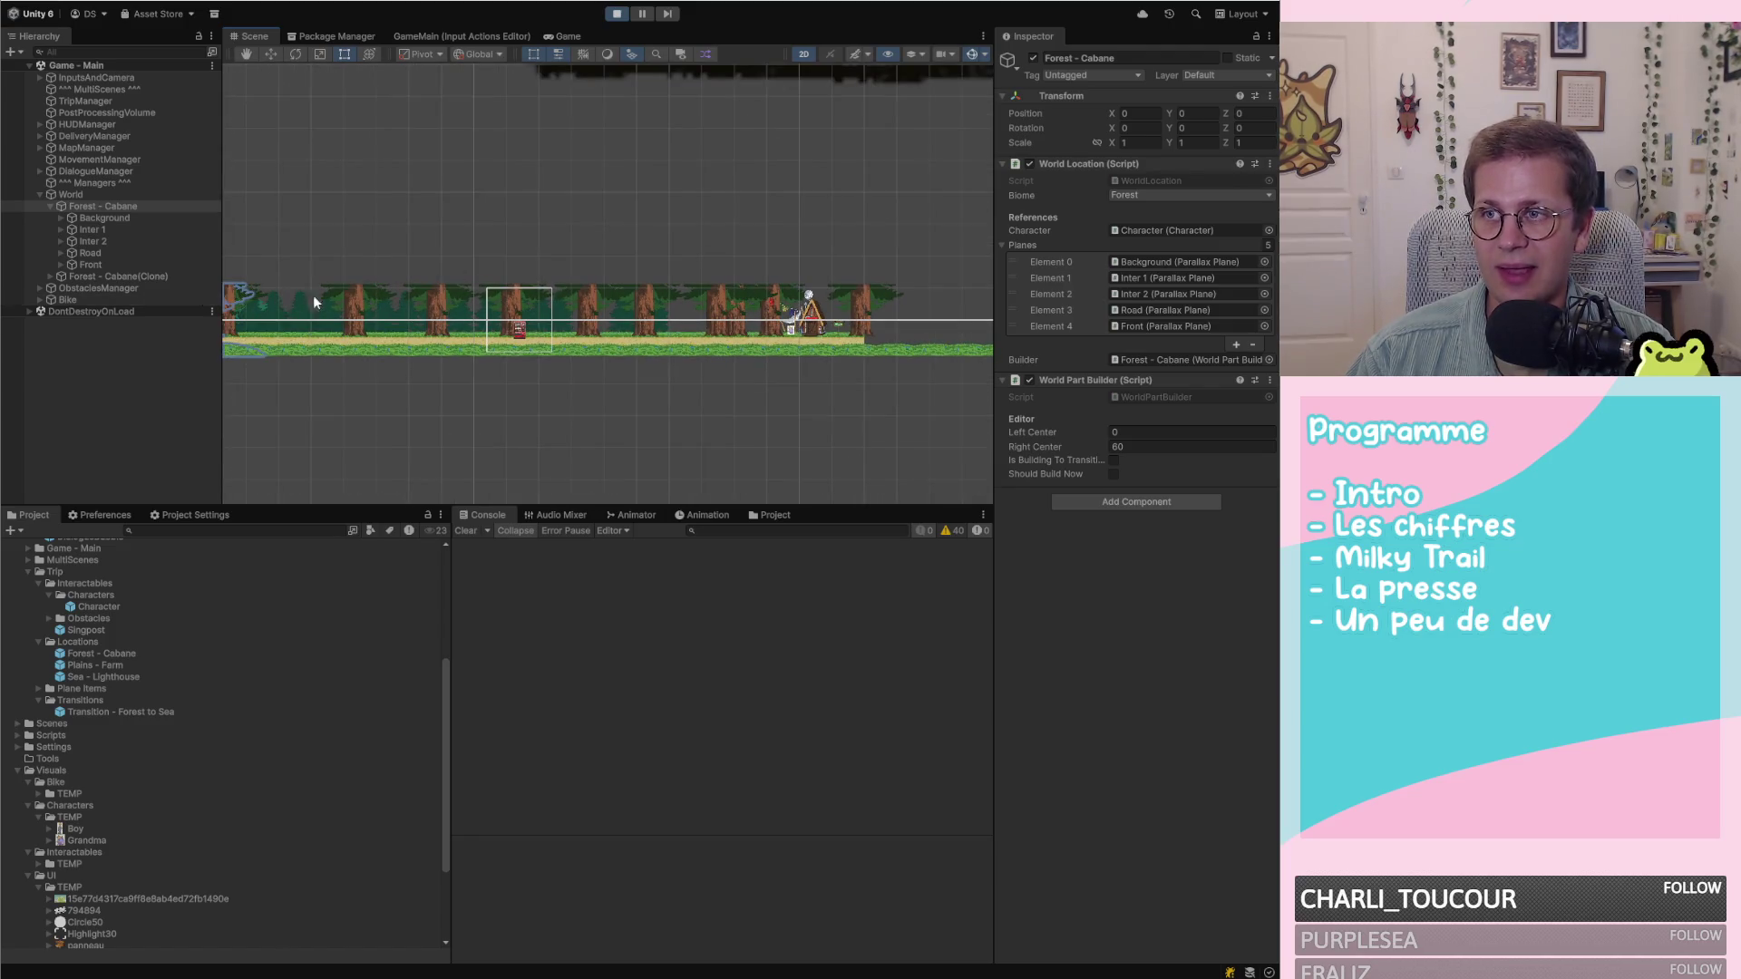
pyautogui.scroll(-2, 542, 363)
pyautogui.scroll(-1, 580, 368)
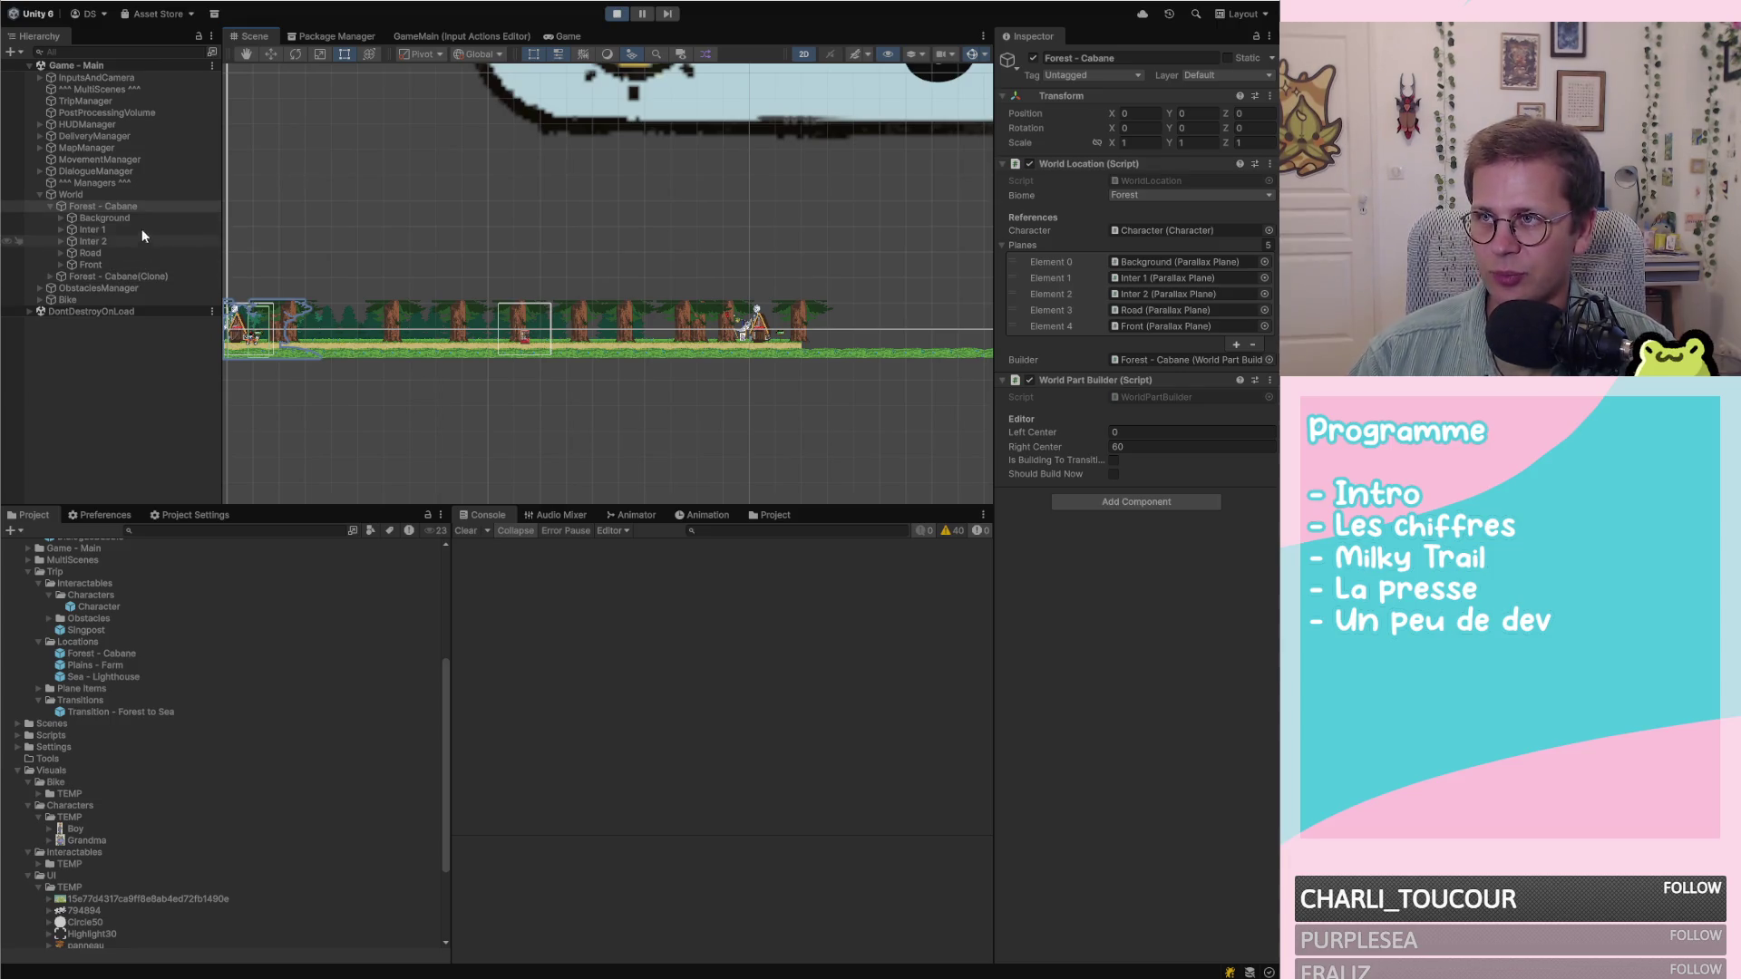
pyautogui.click(85, 207)
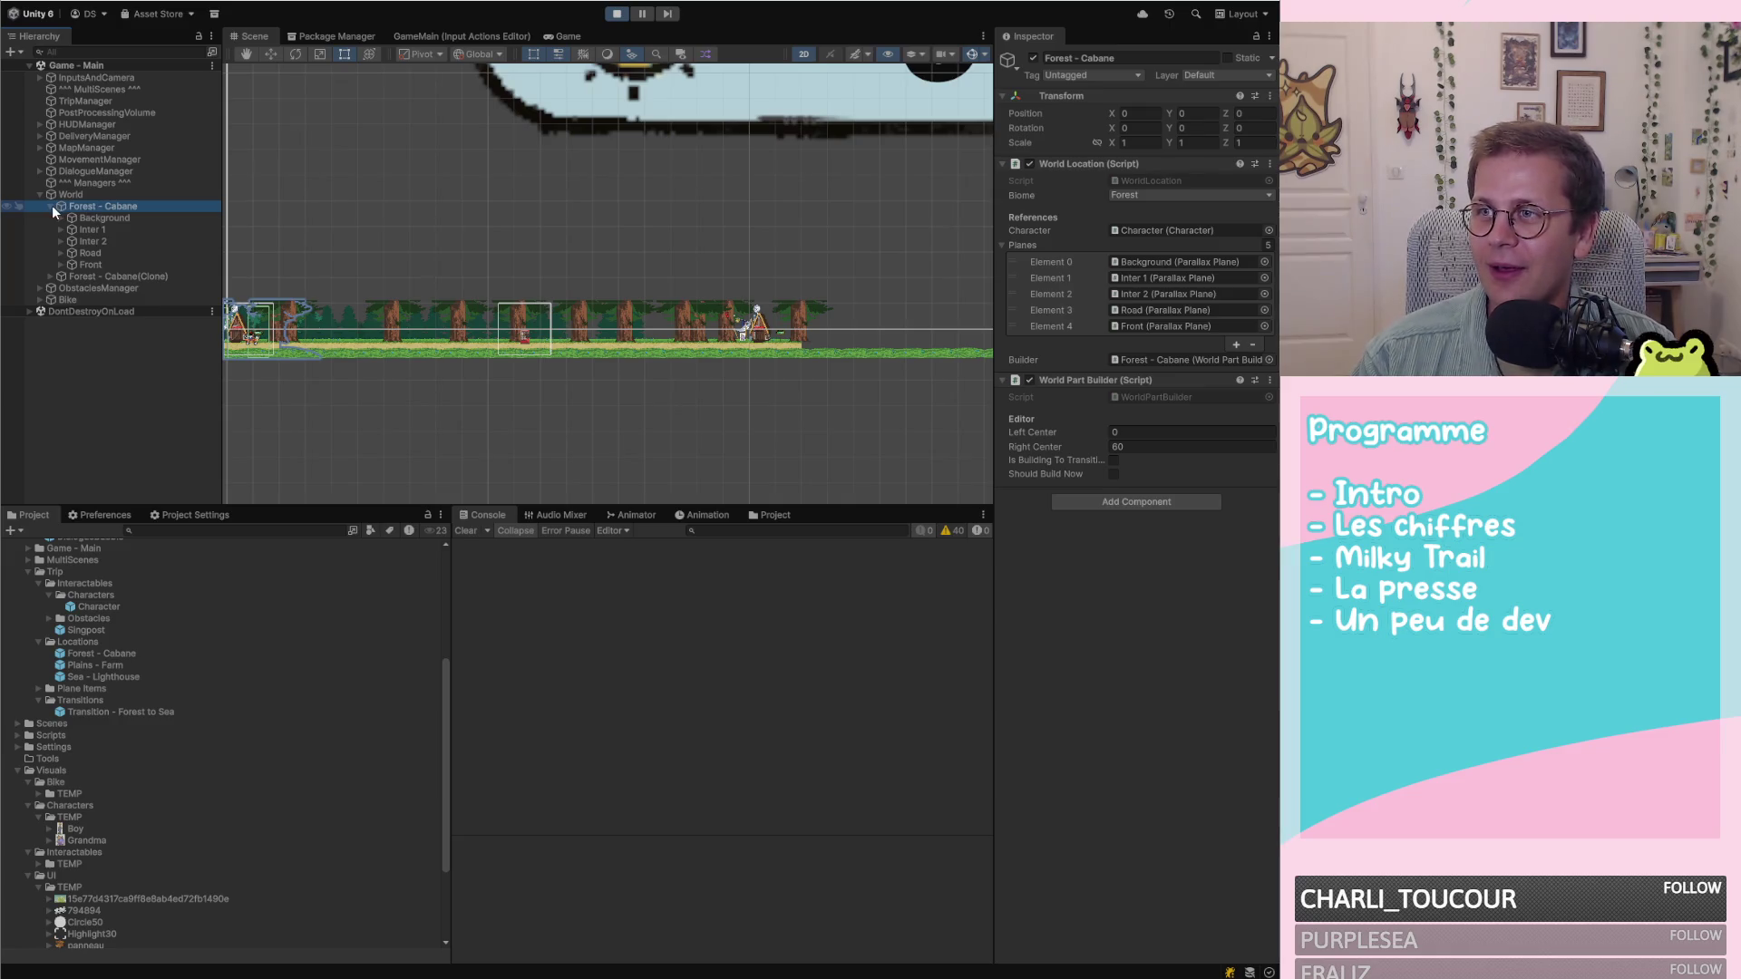
pyautogui.click(616, 13)
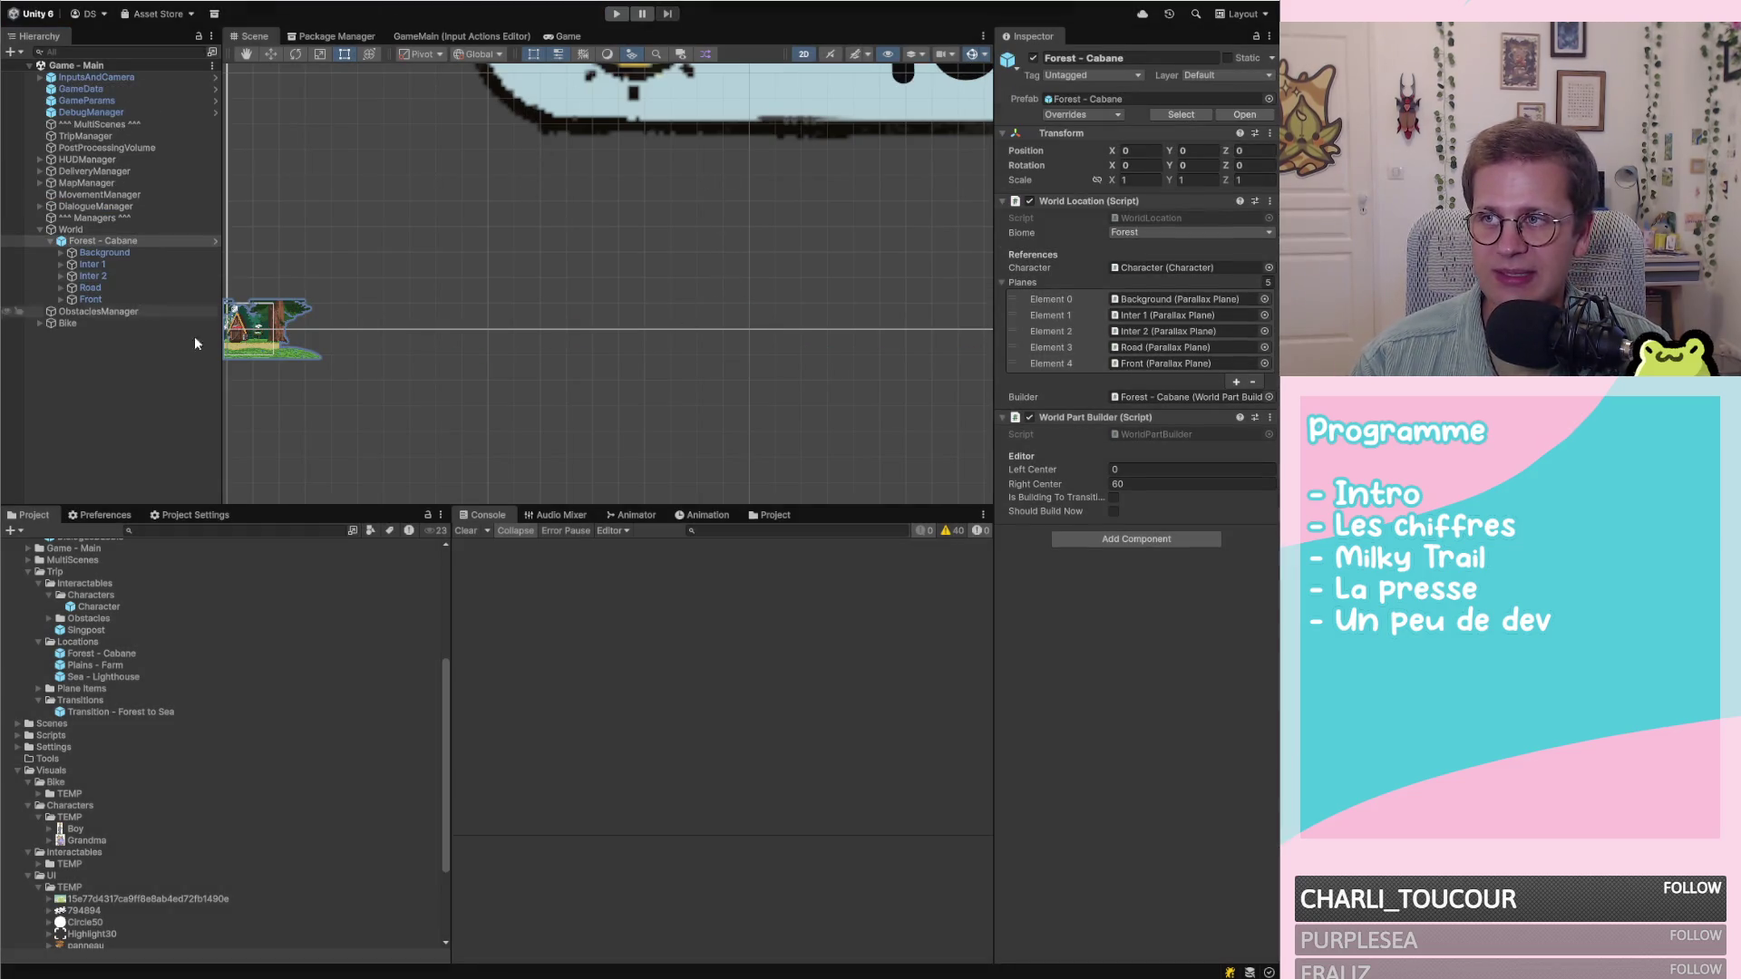
# Review Forest - Cabane's Inter 1, Road and Front planes, then frame the location in the Scene
pyautogui.click(165, 419)
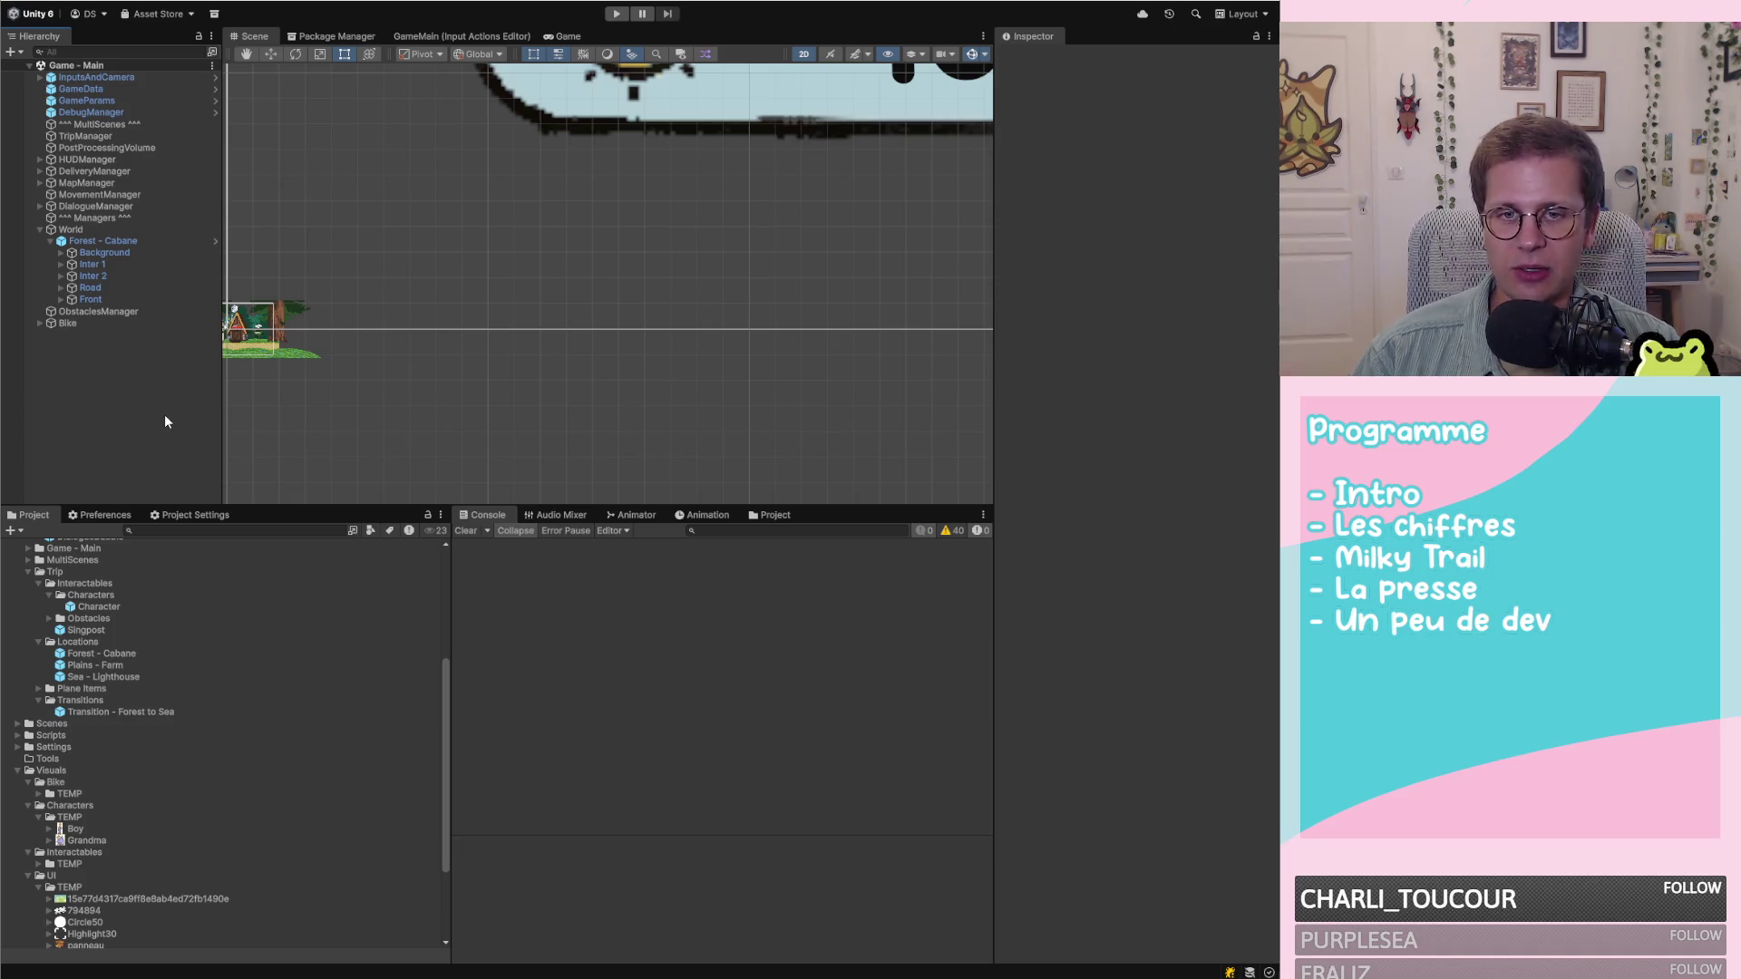
pyautogui.click(91, 264)
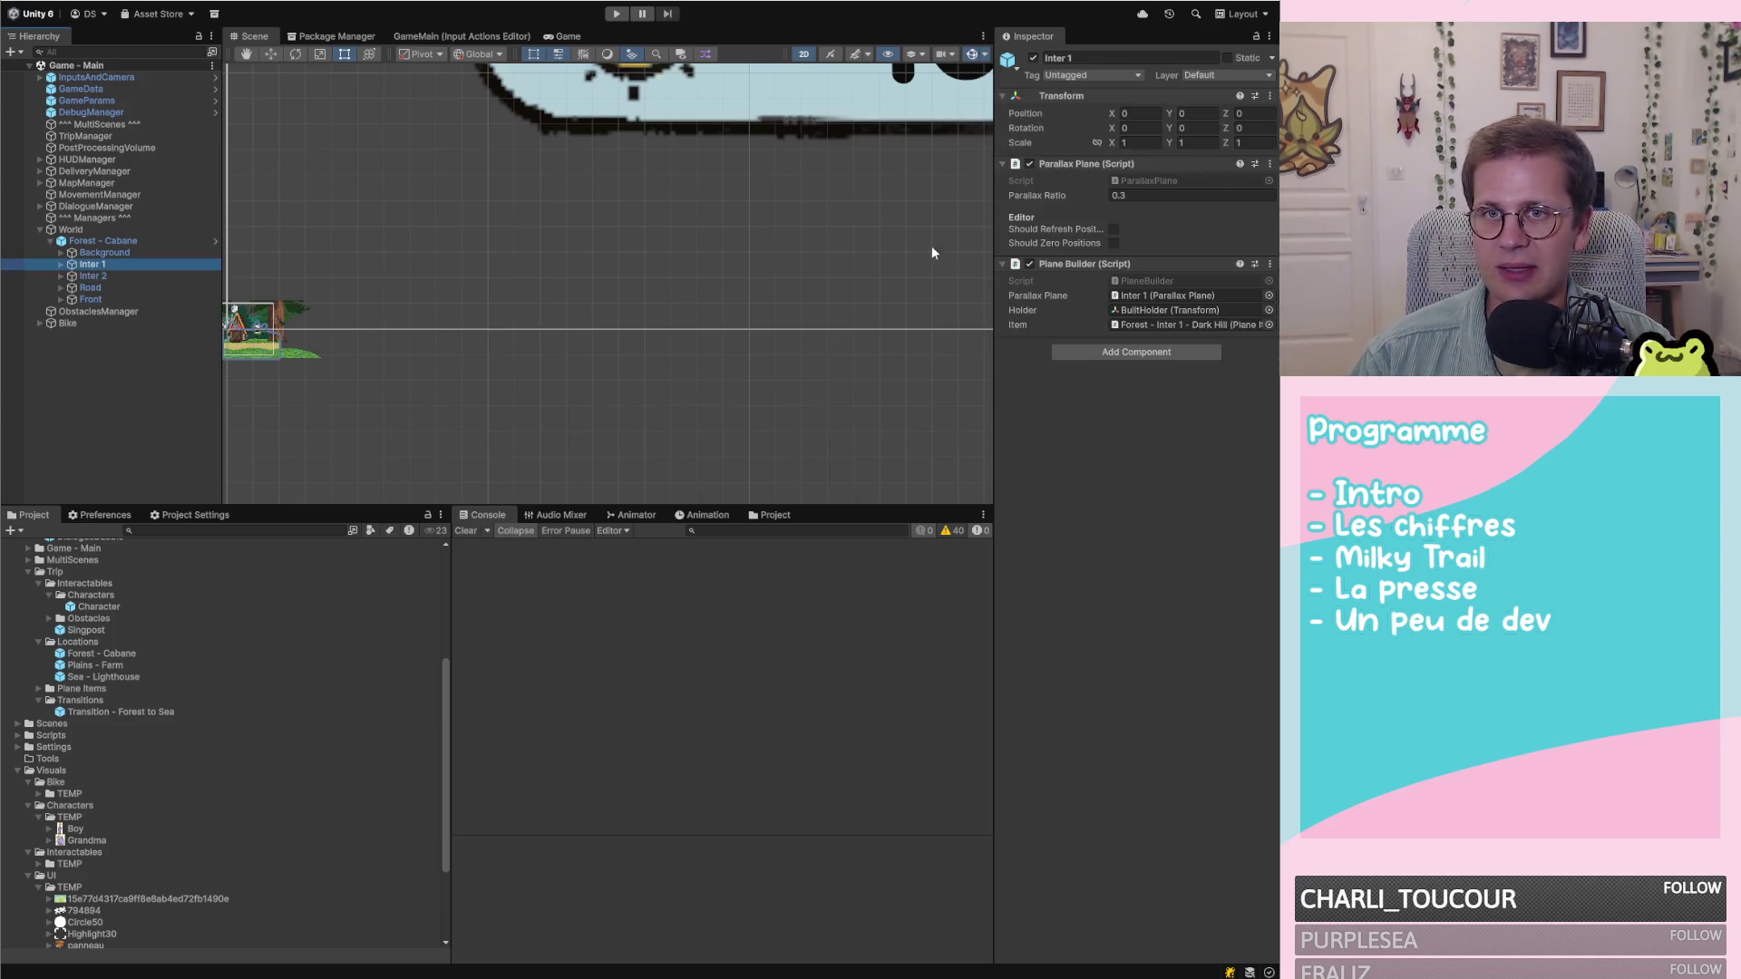
pyautogui.press('Down')
pyautogui.press('Down')
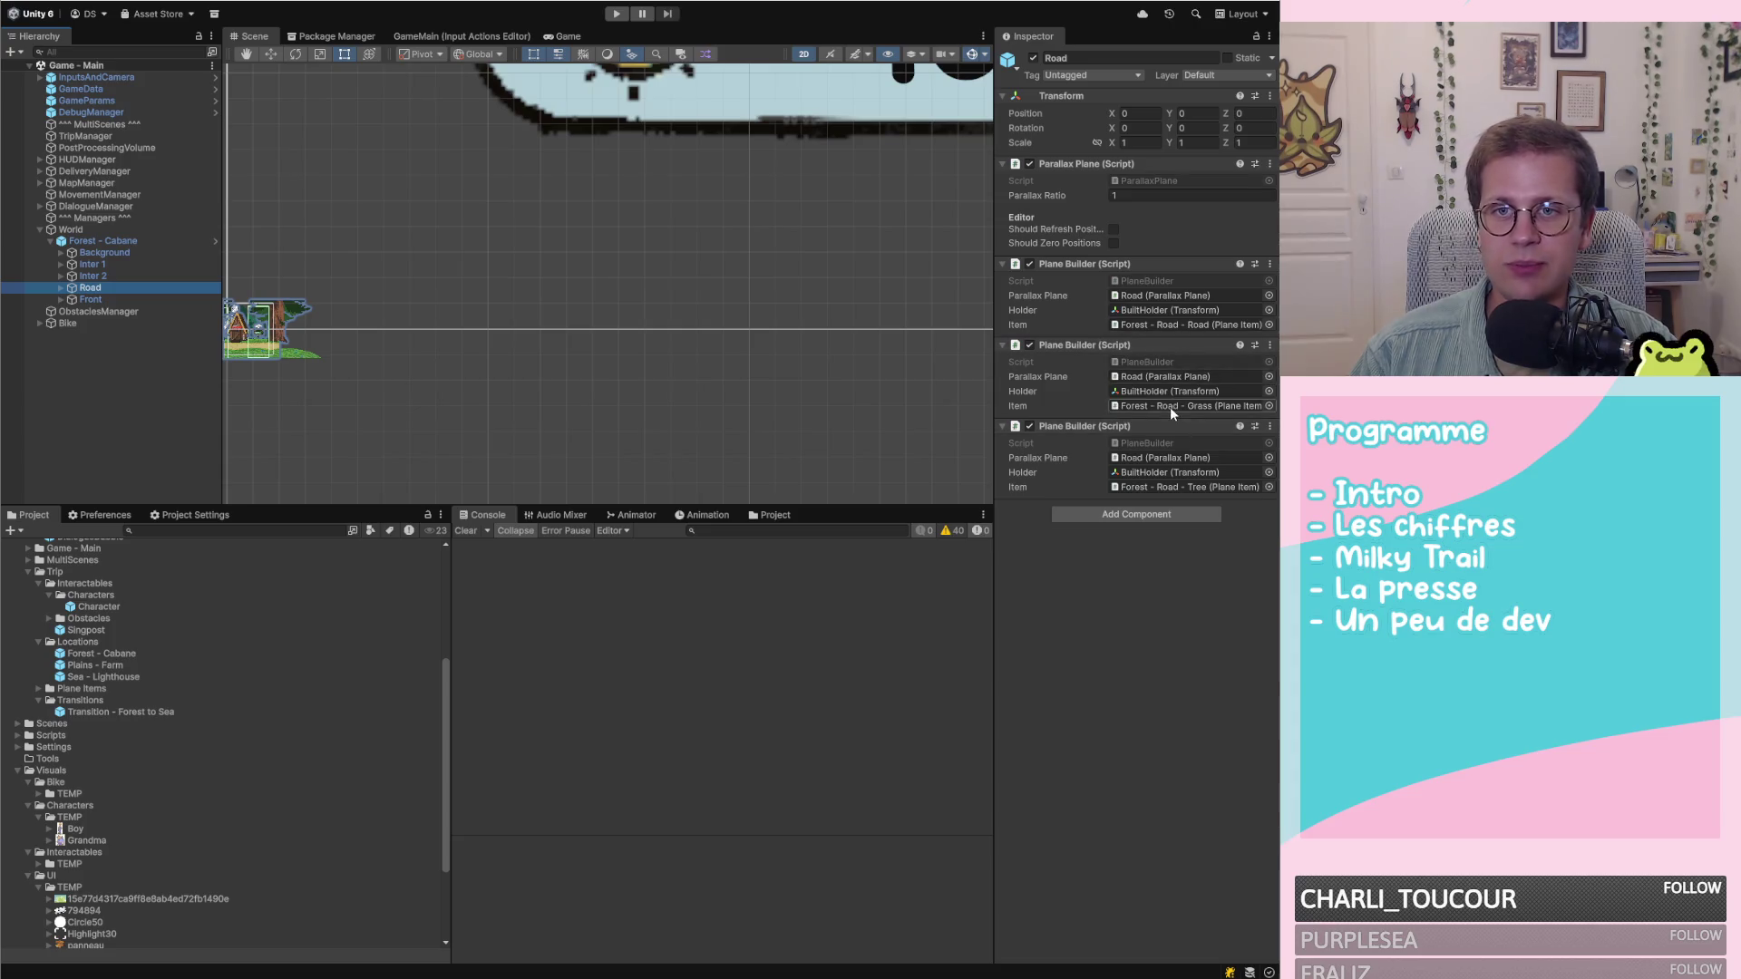
pyautogui.click(60, 299)
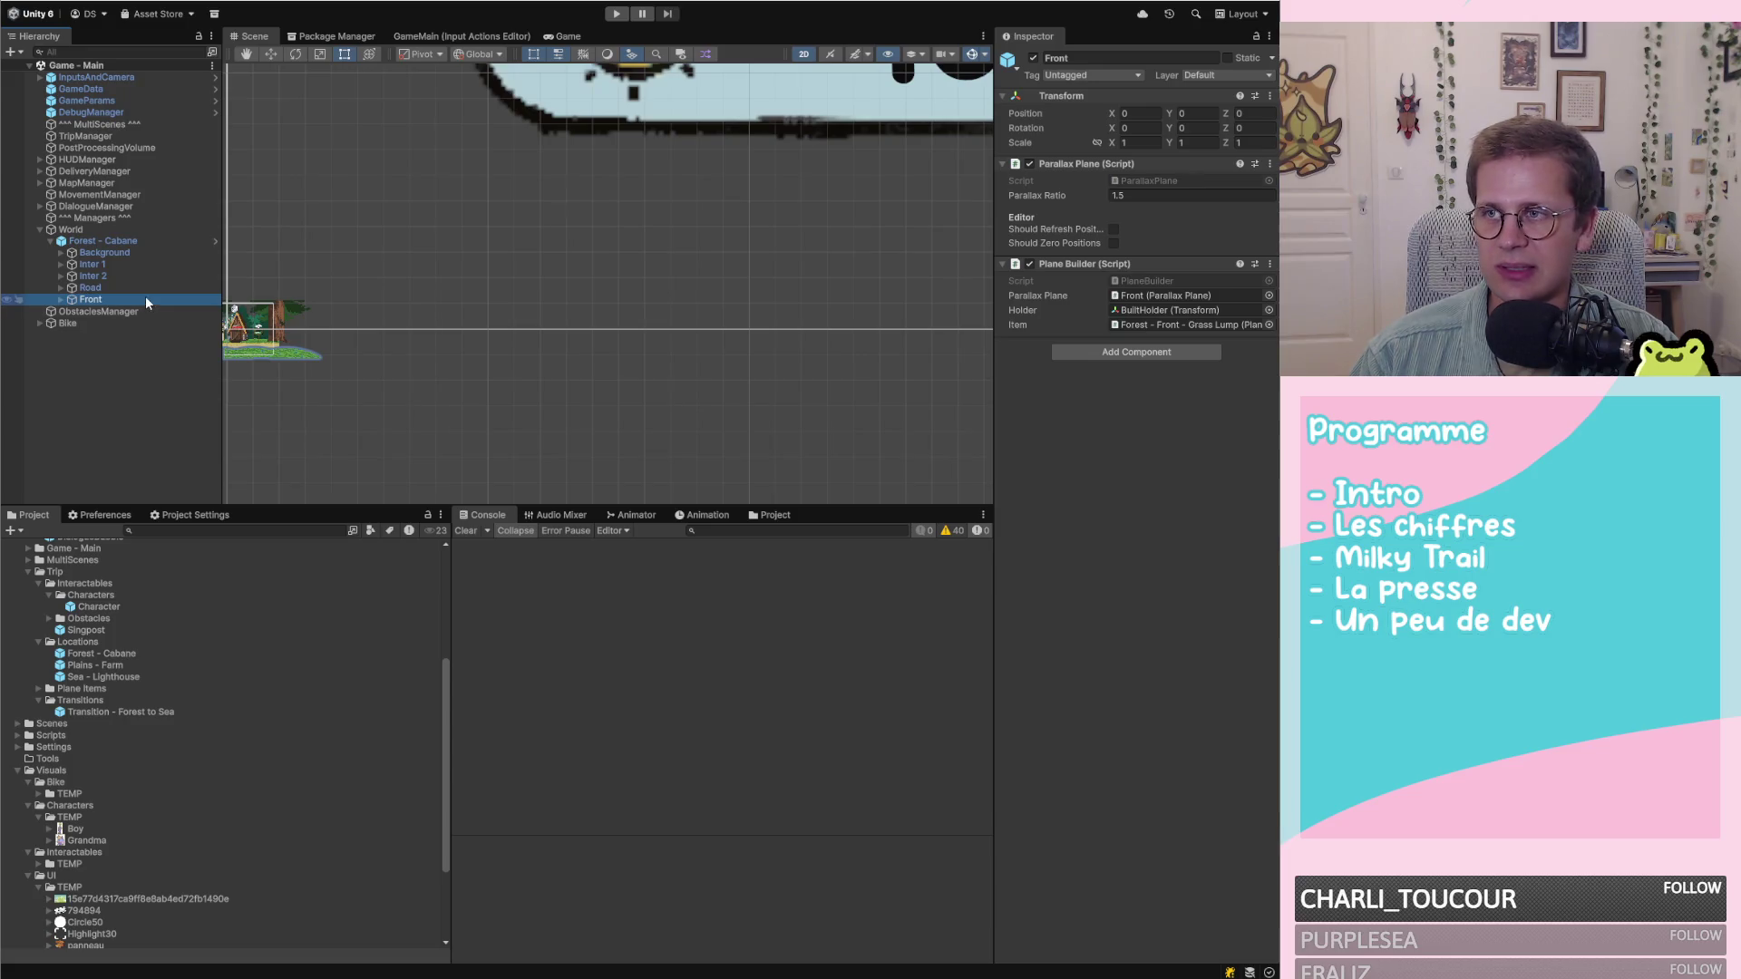
pyautogui.click(112, 241)
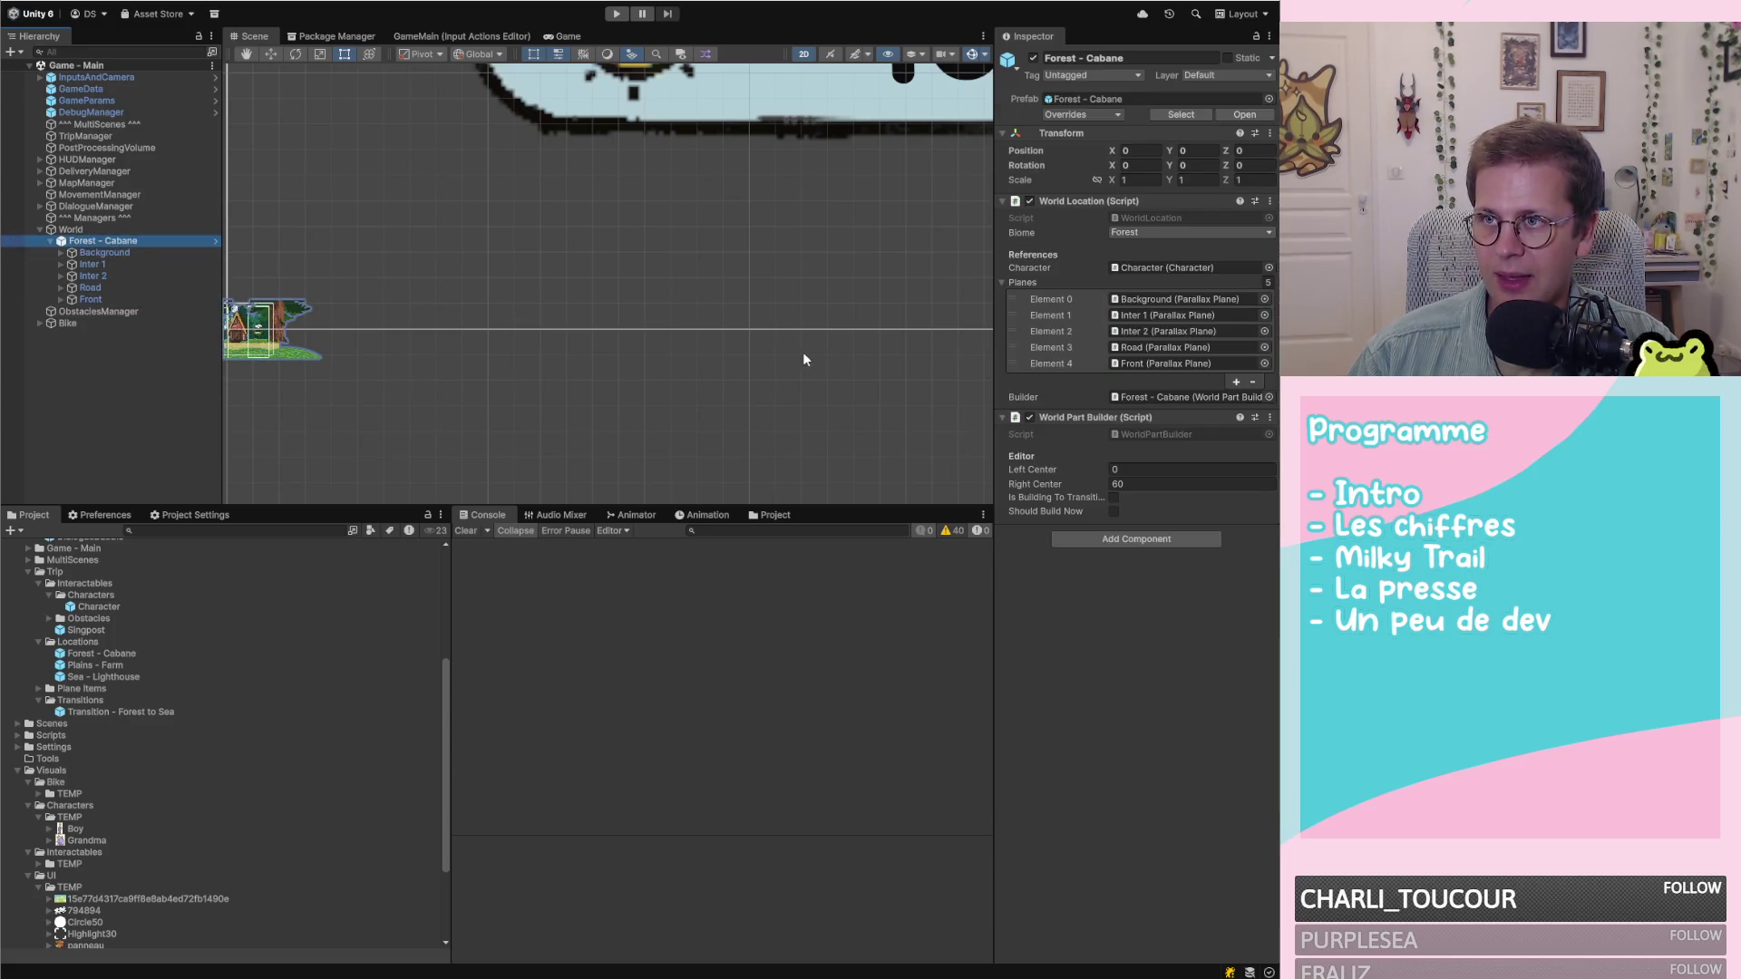
pyautogui.press('f')
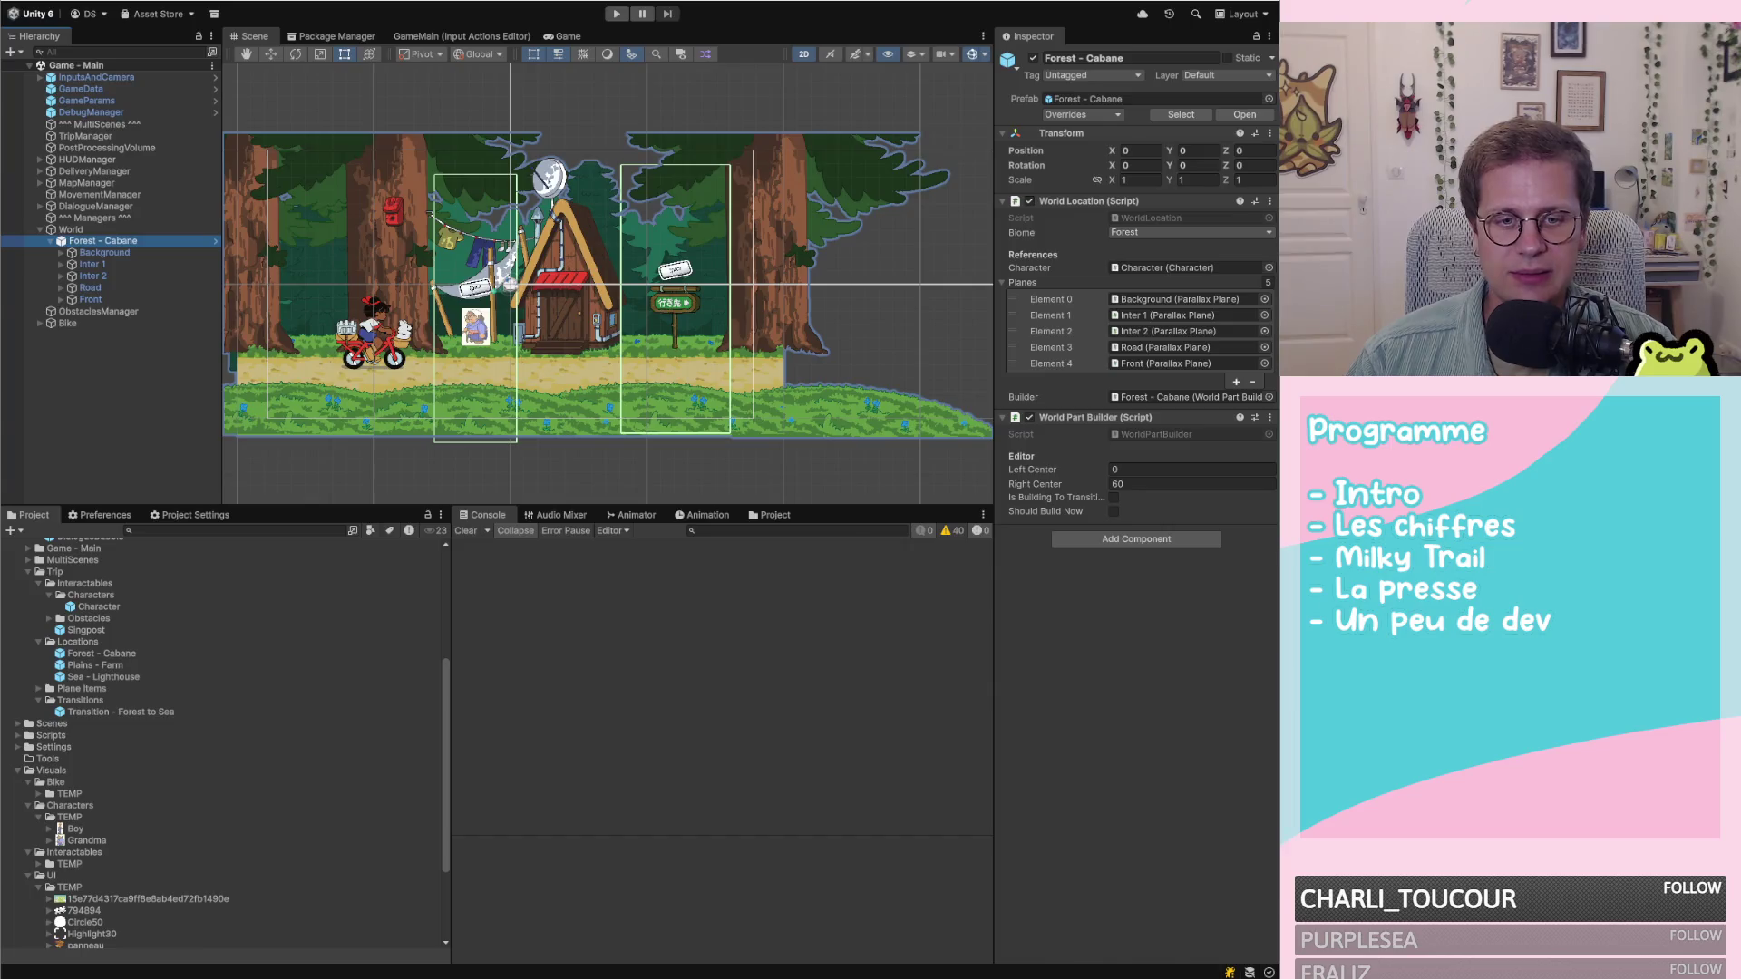
# Check the Twitch stream tab, return to Unity, then switch to the Drive Examples biome folder
pyautogui.hotkey('alt', 'Tab')
pyautogui.hotkey('ctrl', 't')
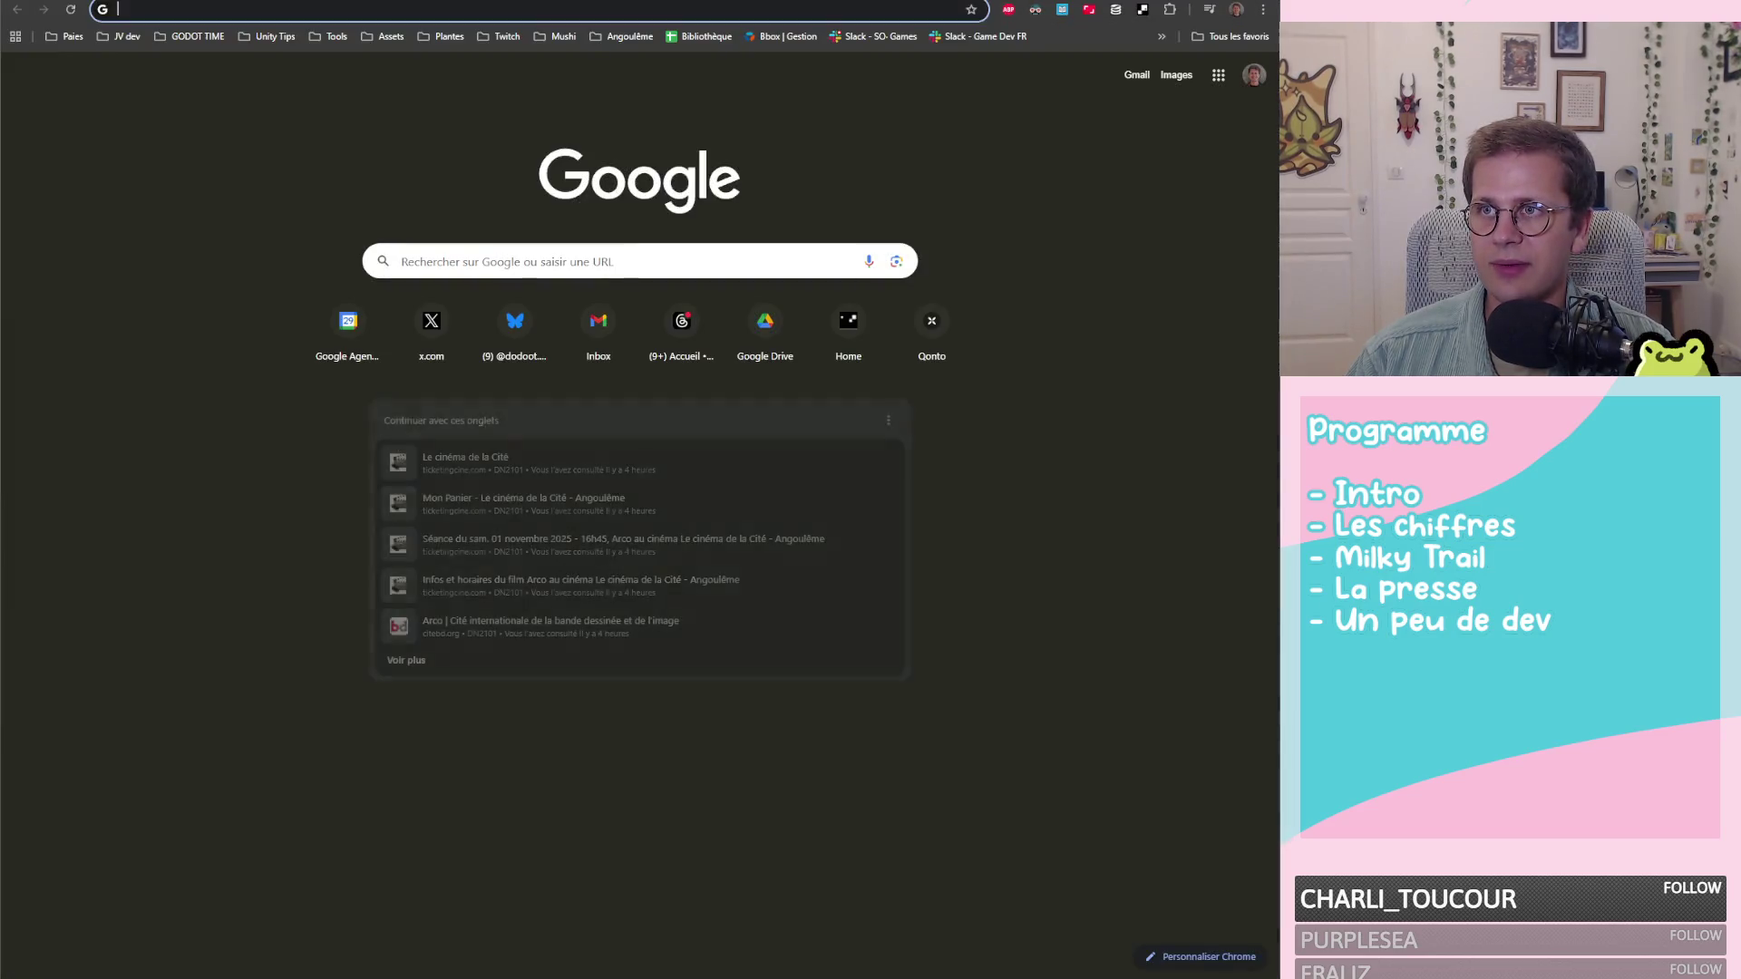
pyautogui.hotkey('ctrl', 'w')
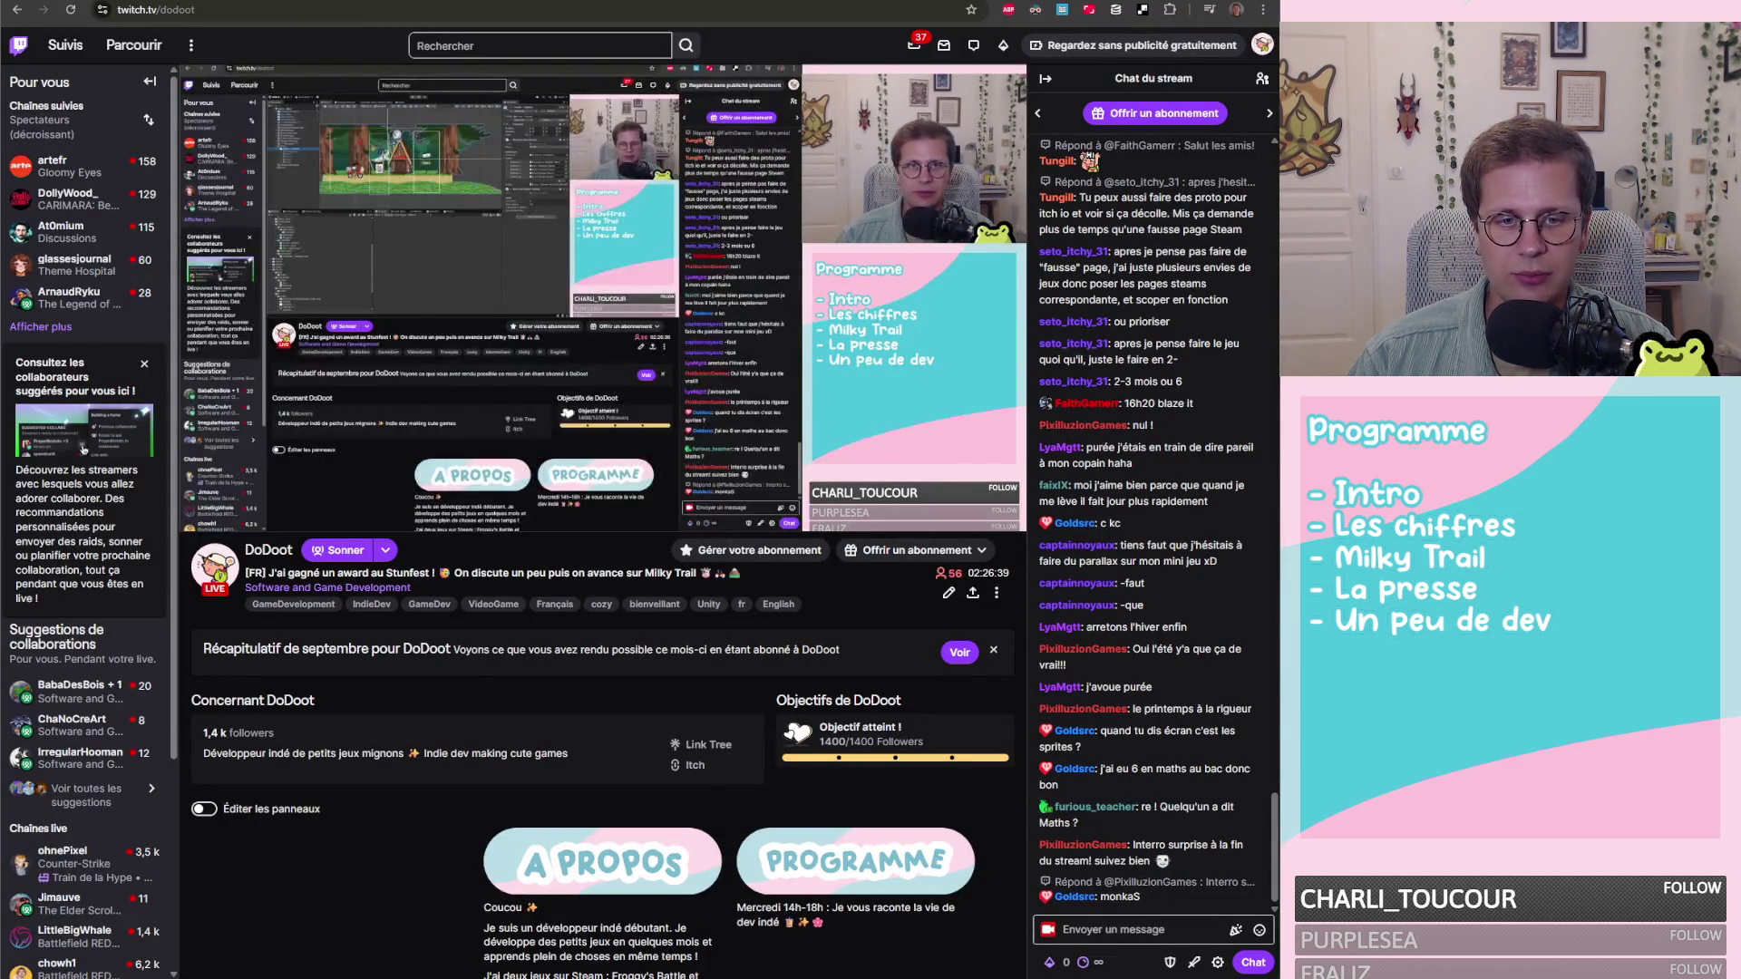
pyautogui.hotkey('alt', 'Tab')
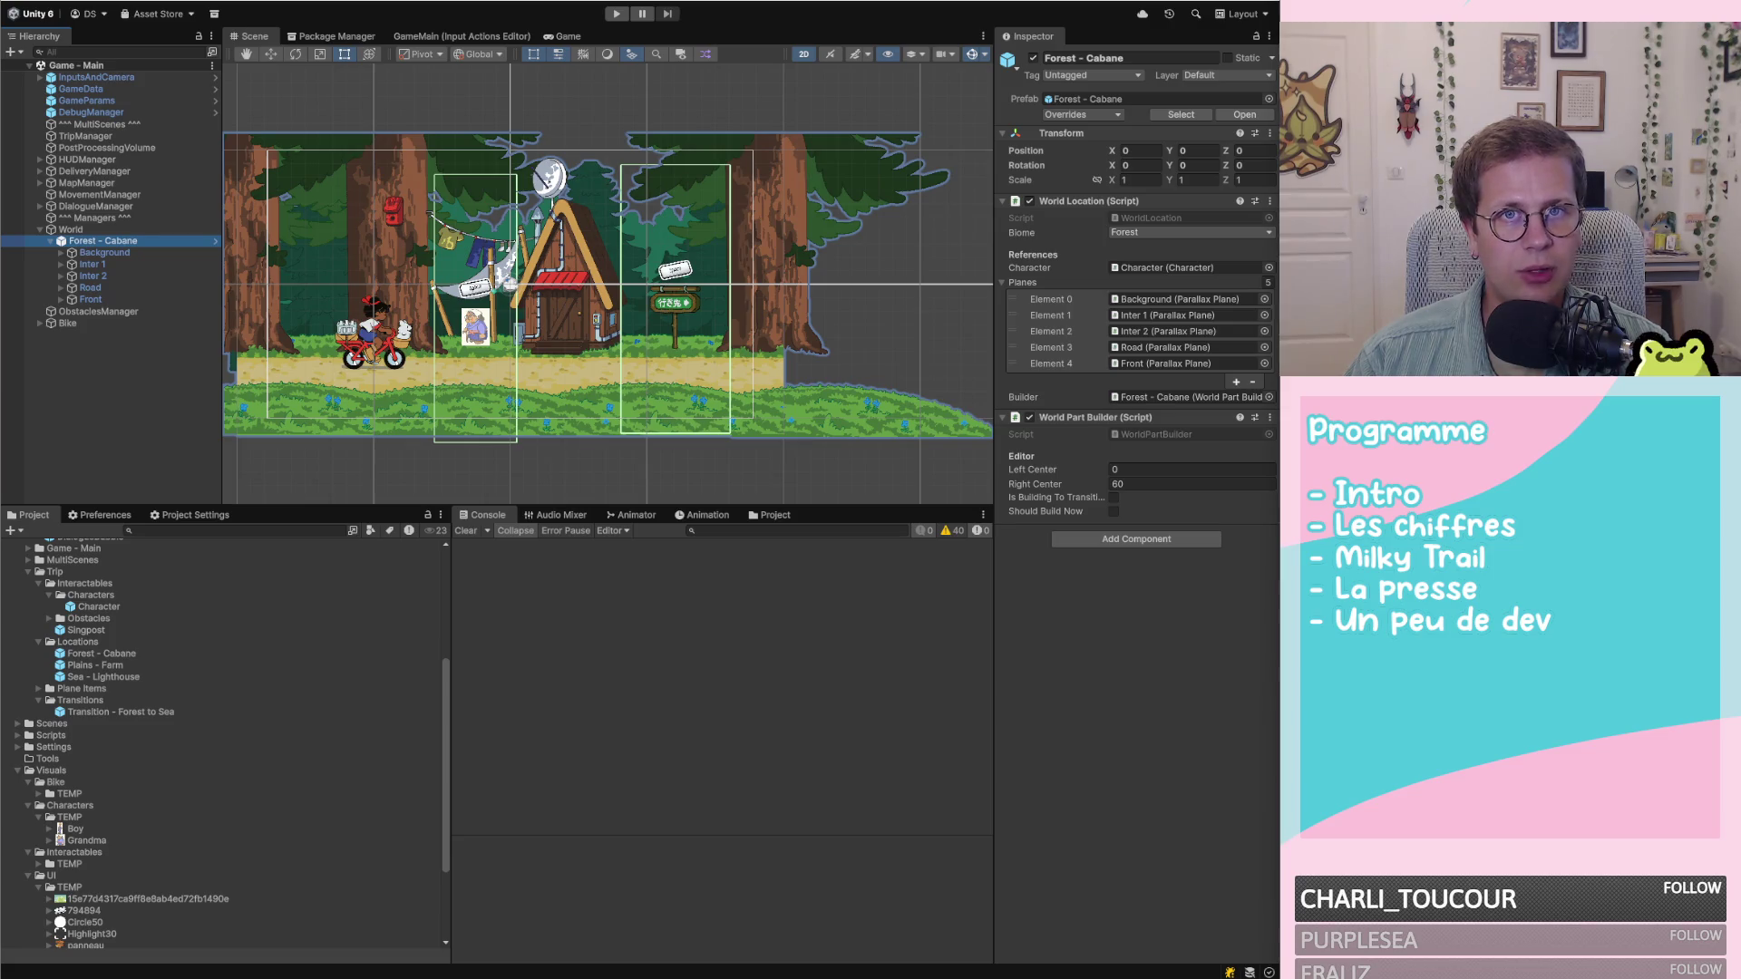
pyautogui.press('super+Tab')
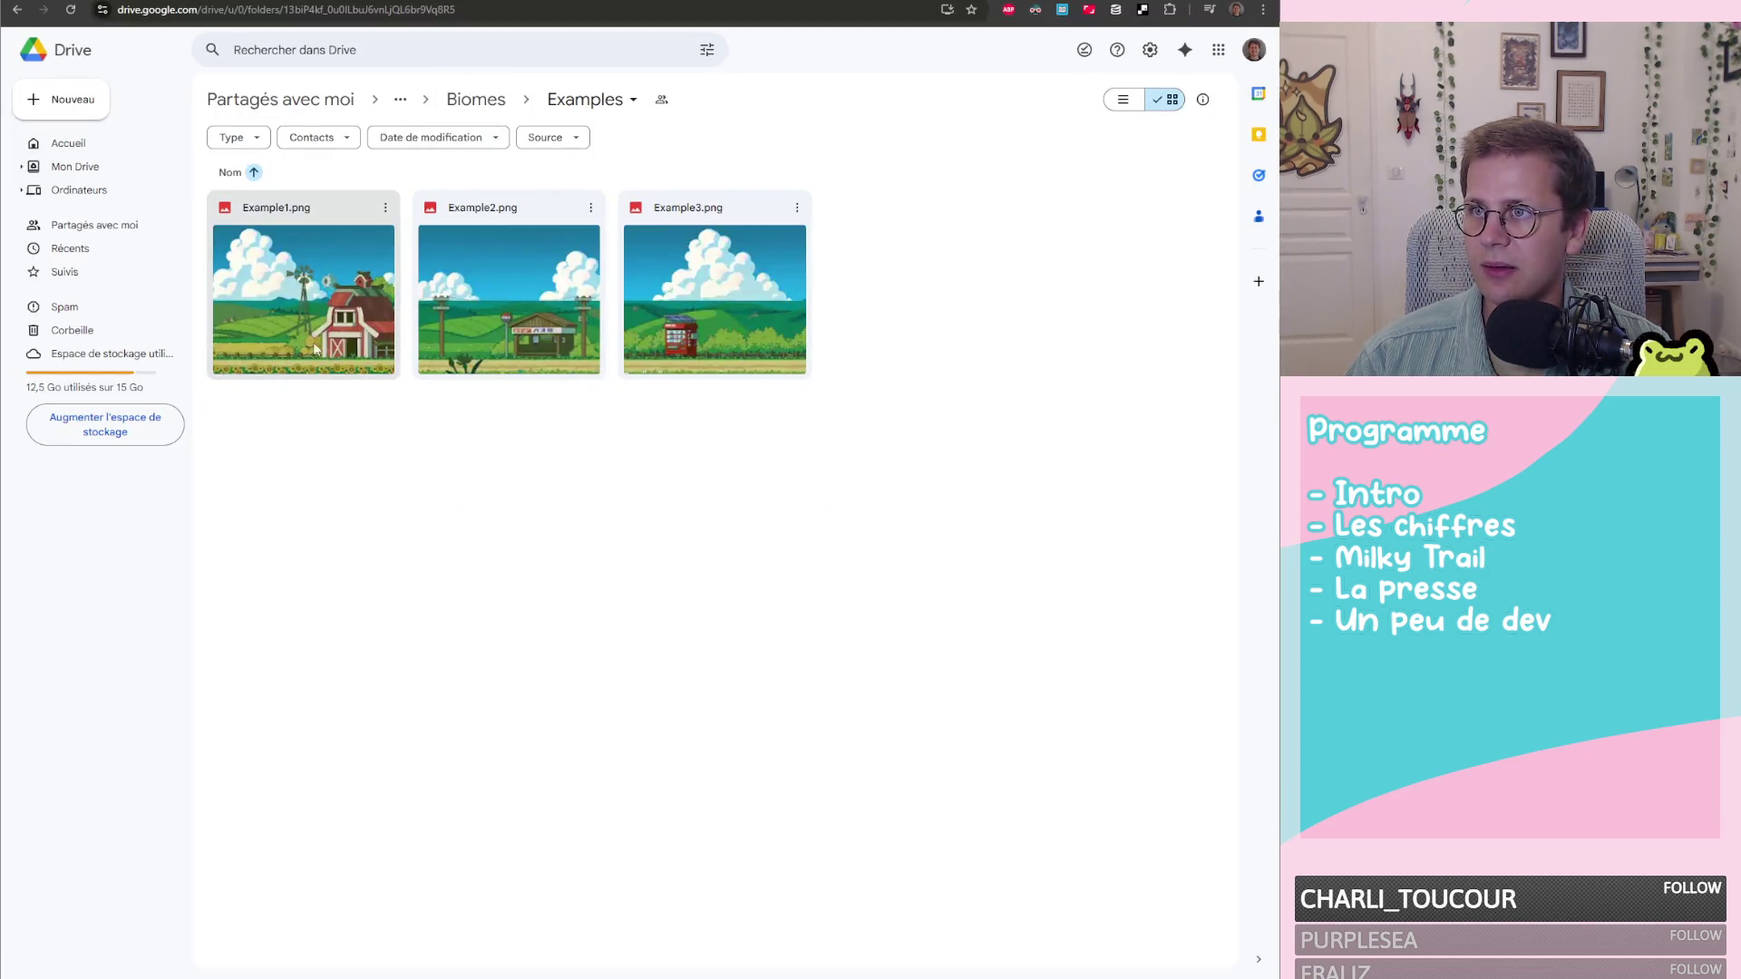
# Preview Example2.png, Example3.png and the vending machine image, then open the Biomes › PLAINS folder
pyautogui.doubleClick(504, 324)
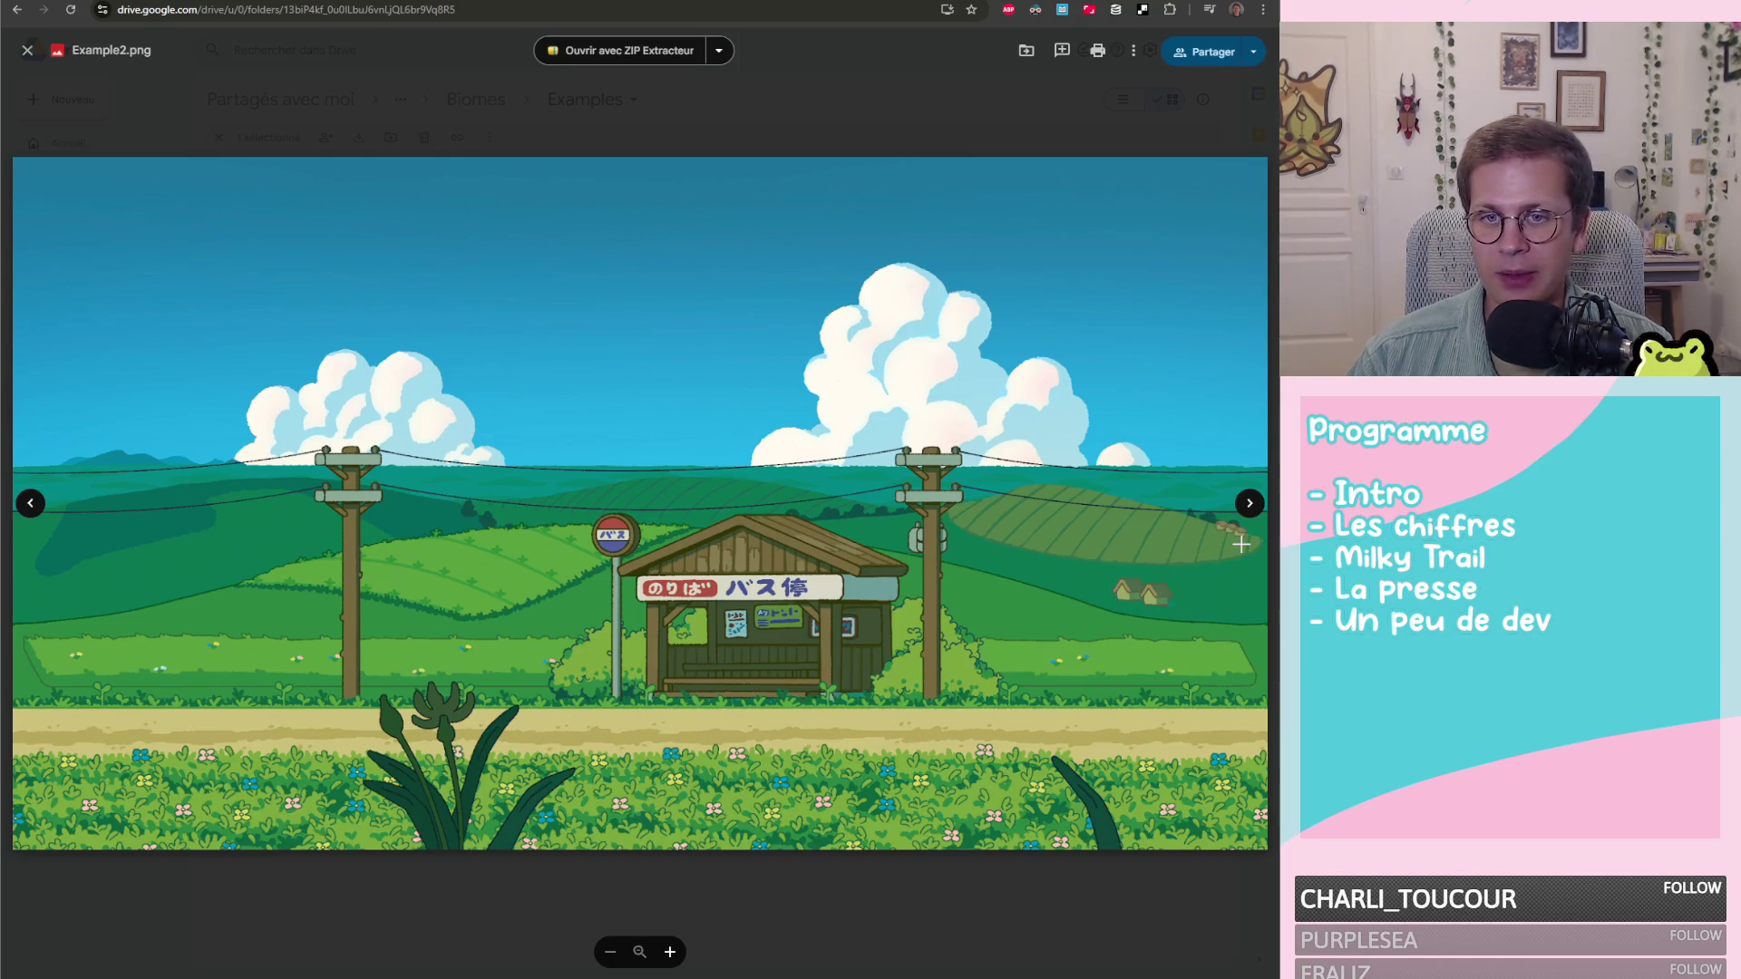
pyautogui.click(1249, 504)
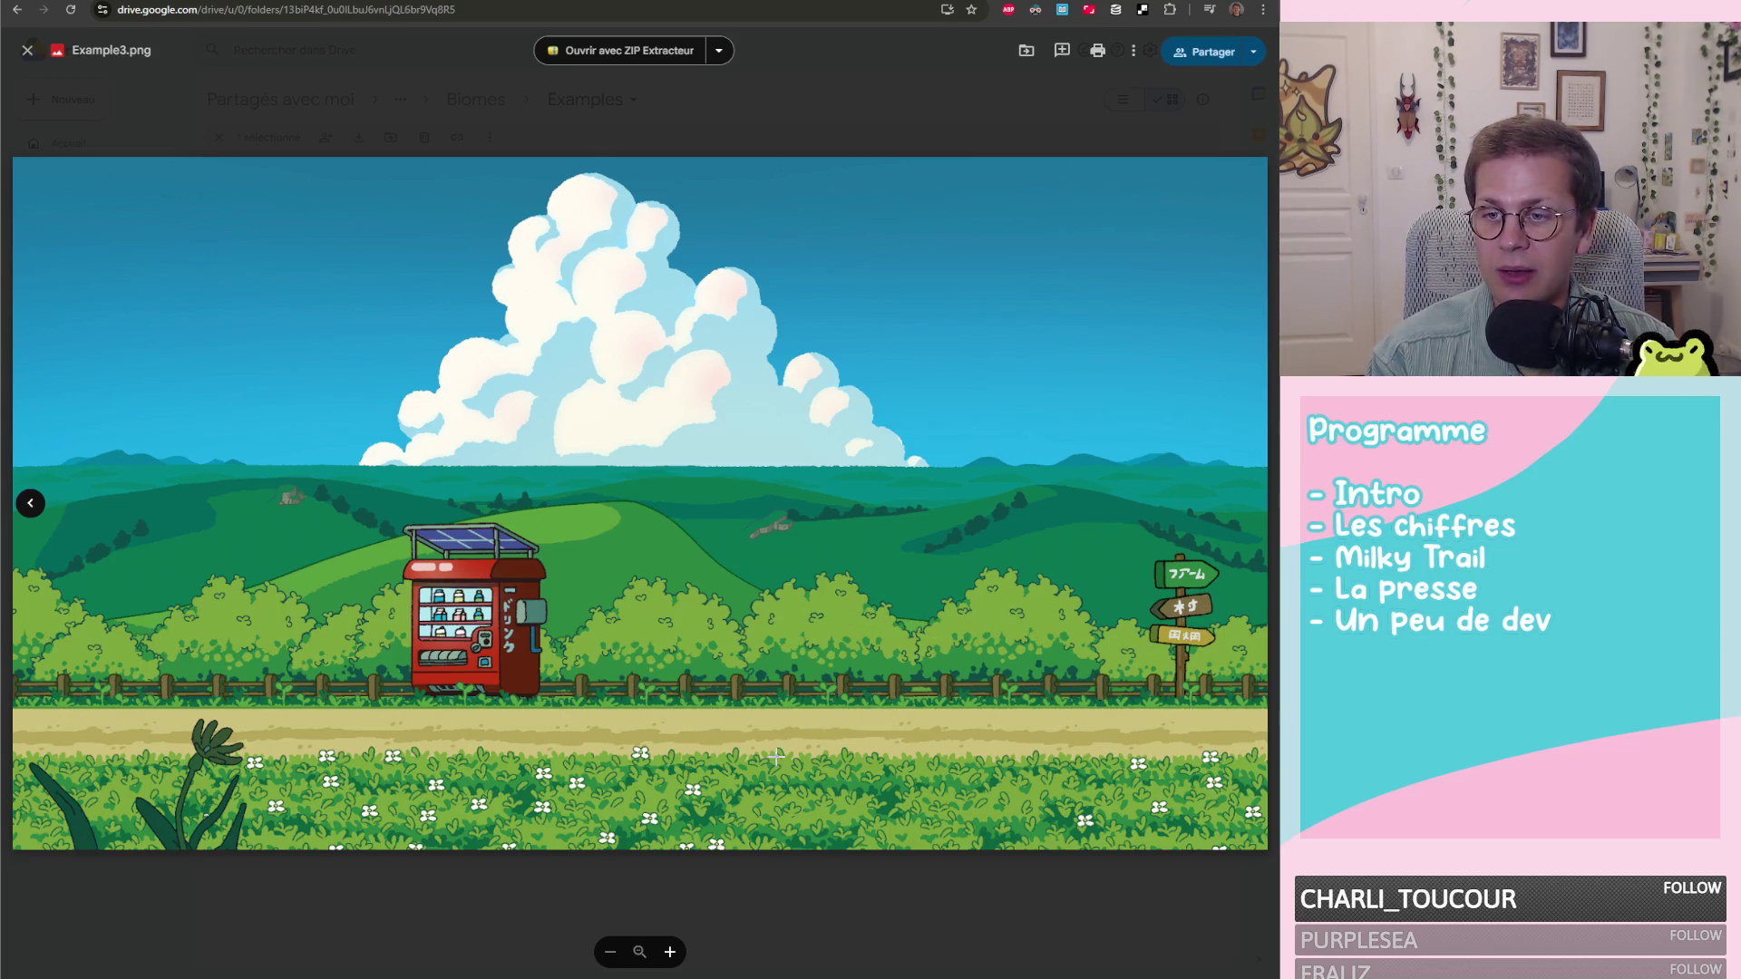
pyautogui.press('Left')
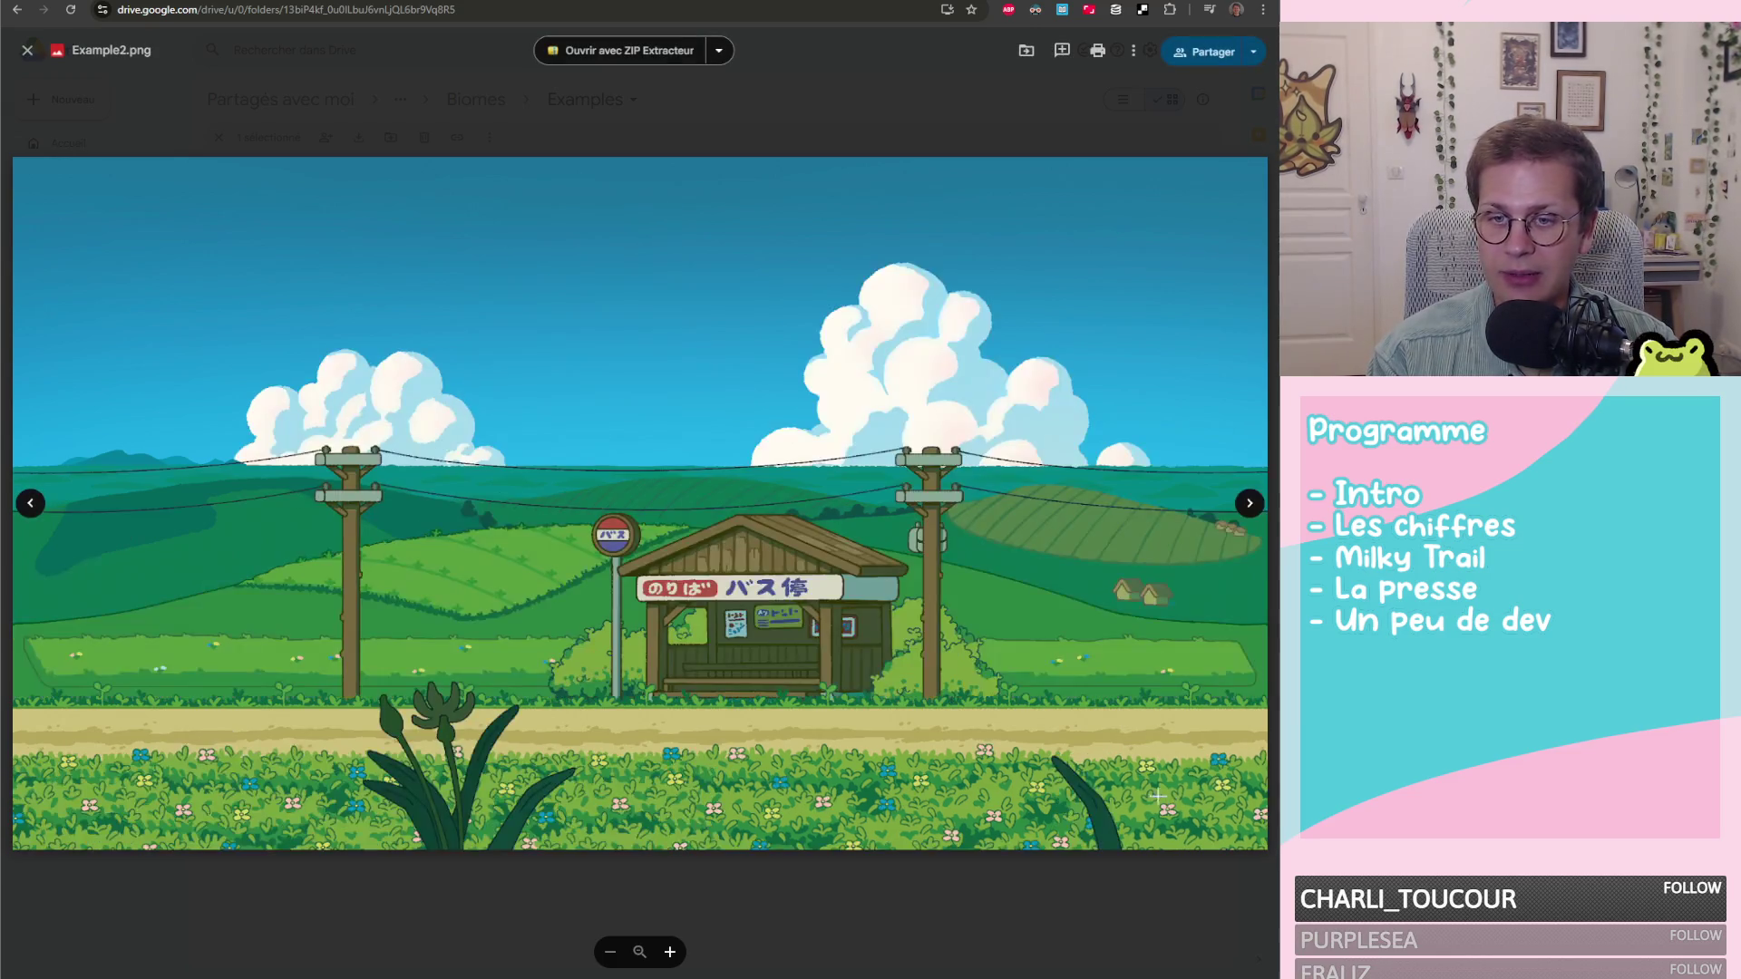
pyautogui.press('Right')
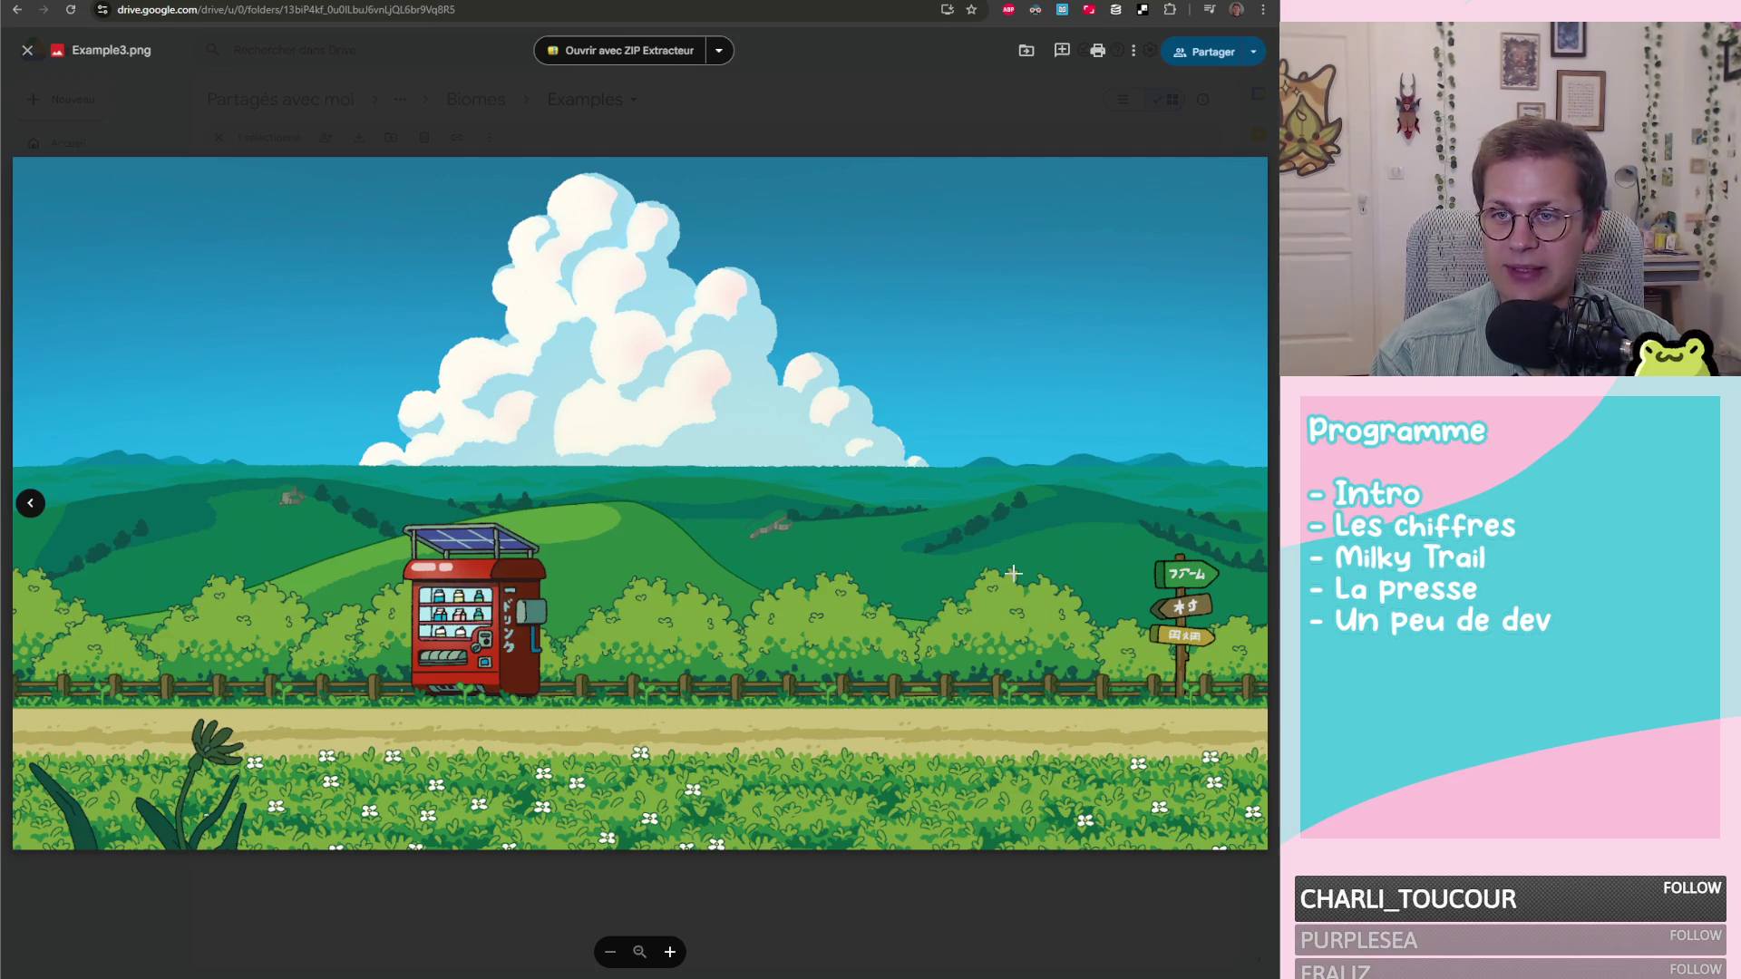
pyautogui.press('Right')
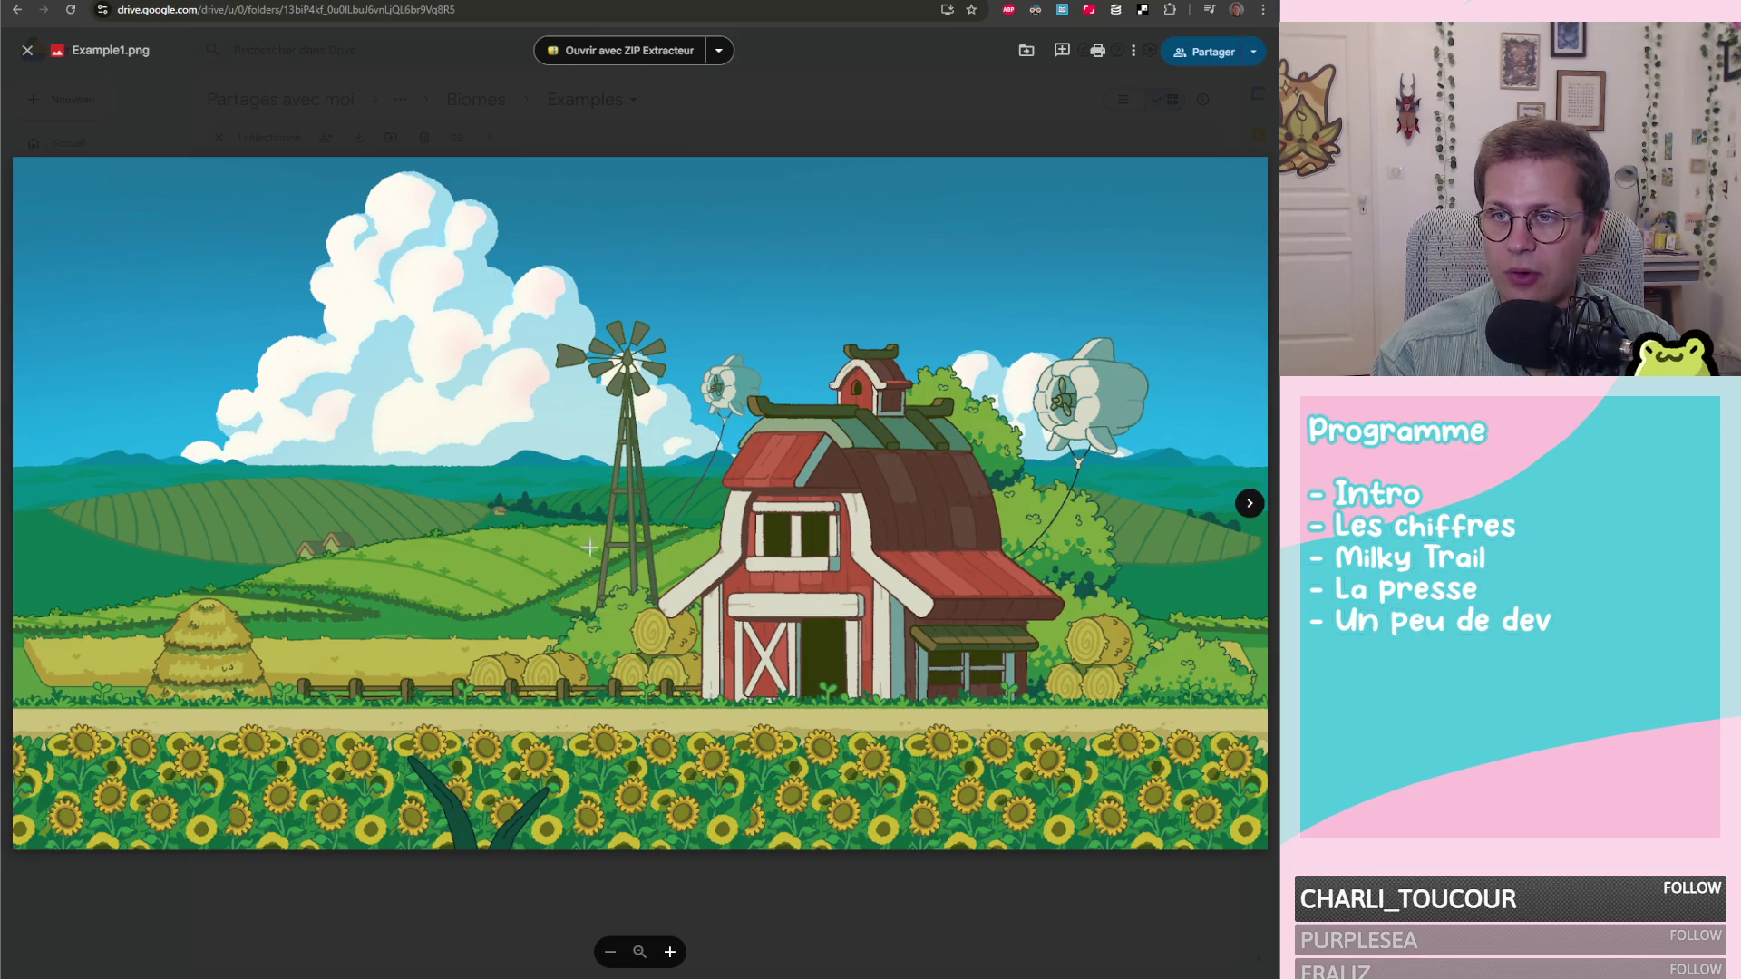
pyautogui.press('Right')
pyautogui.press('Right')
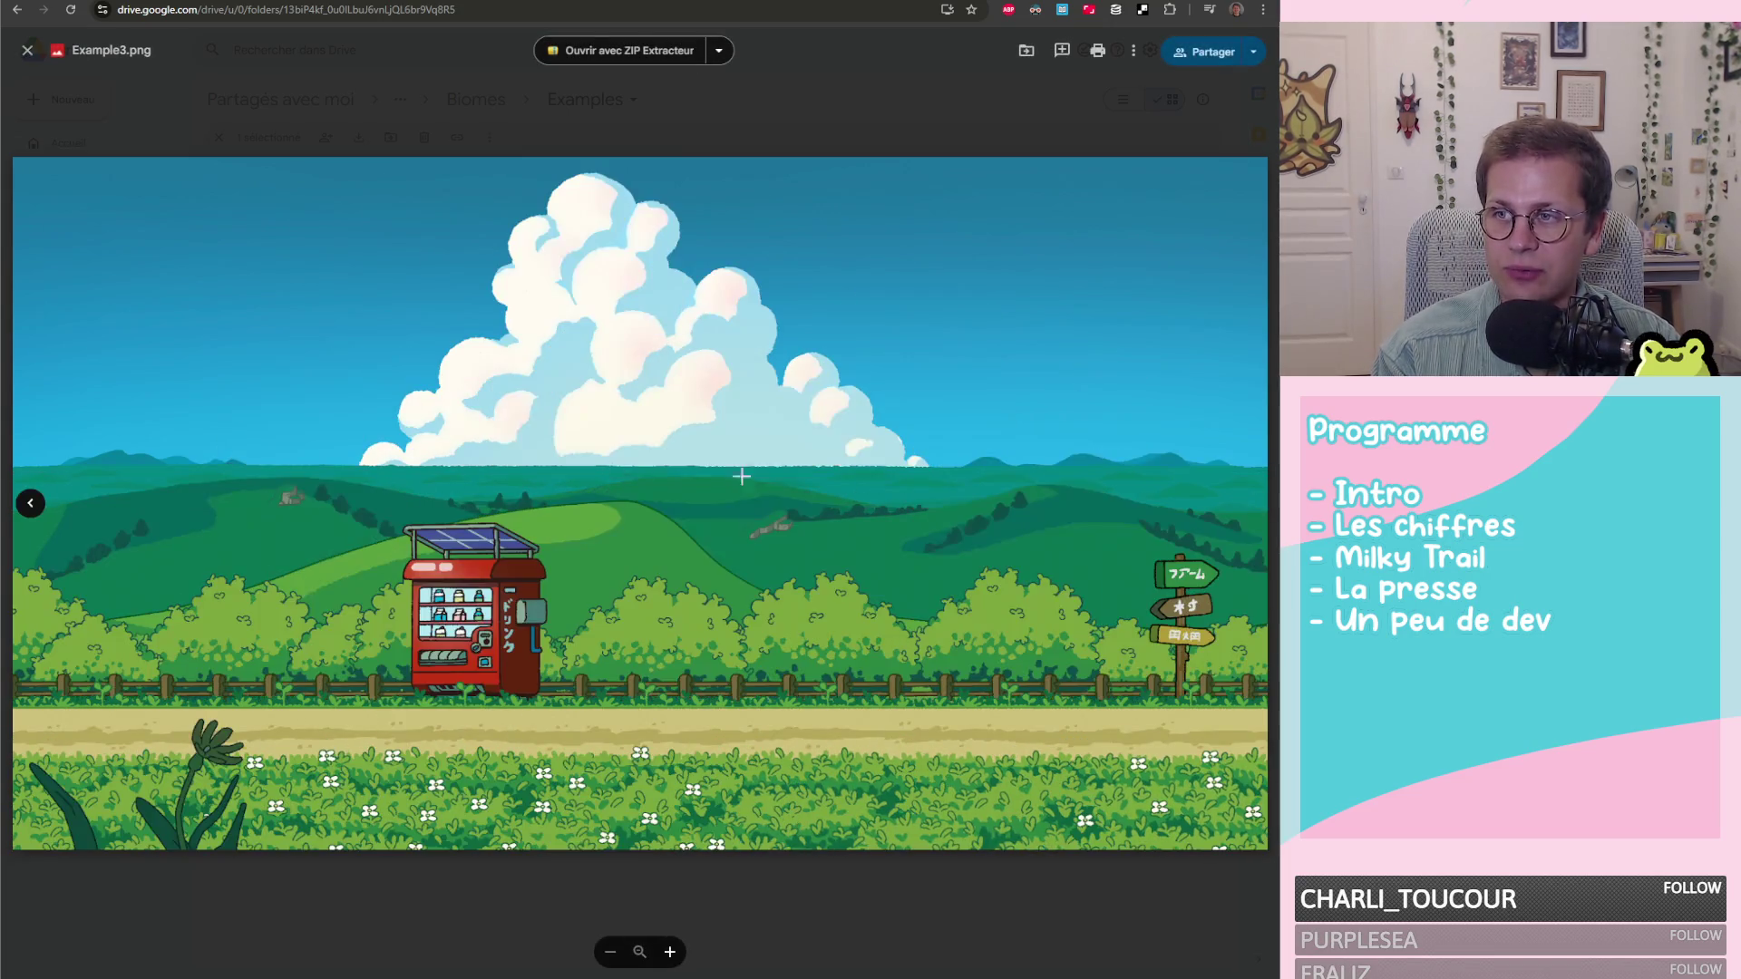
pyautogui.press('Escape')
pyautogui.click(475, 99)
pyautogui.doubleClick(492, 207)
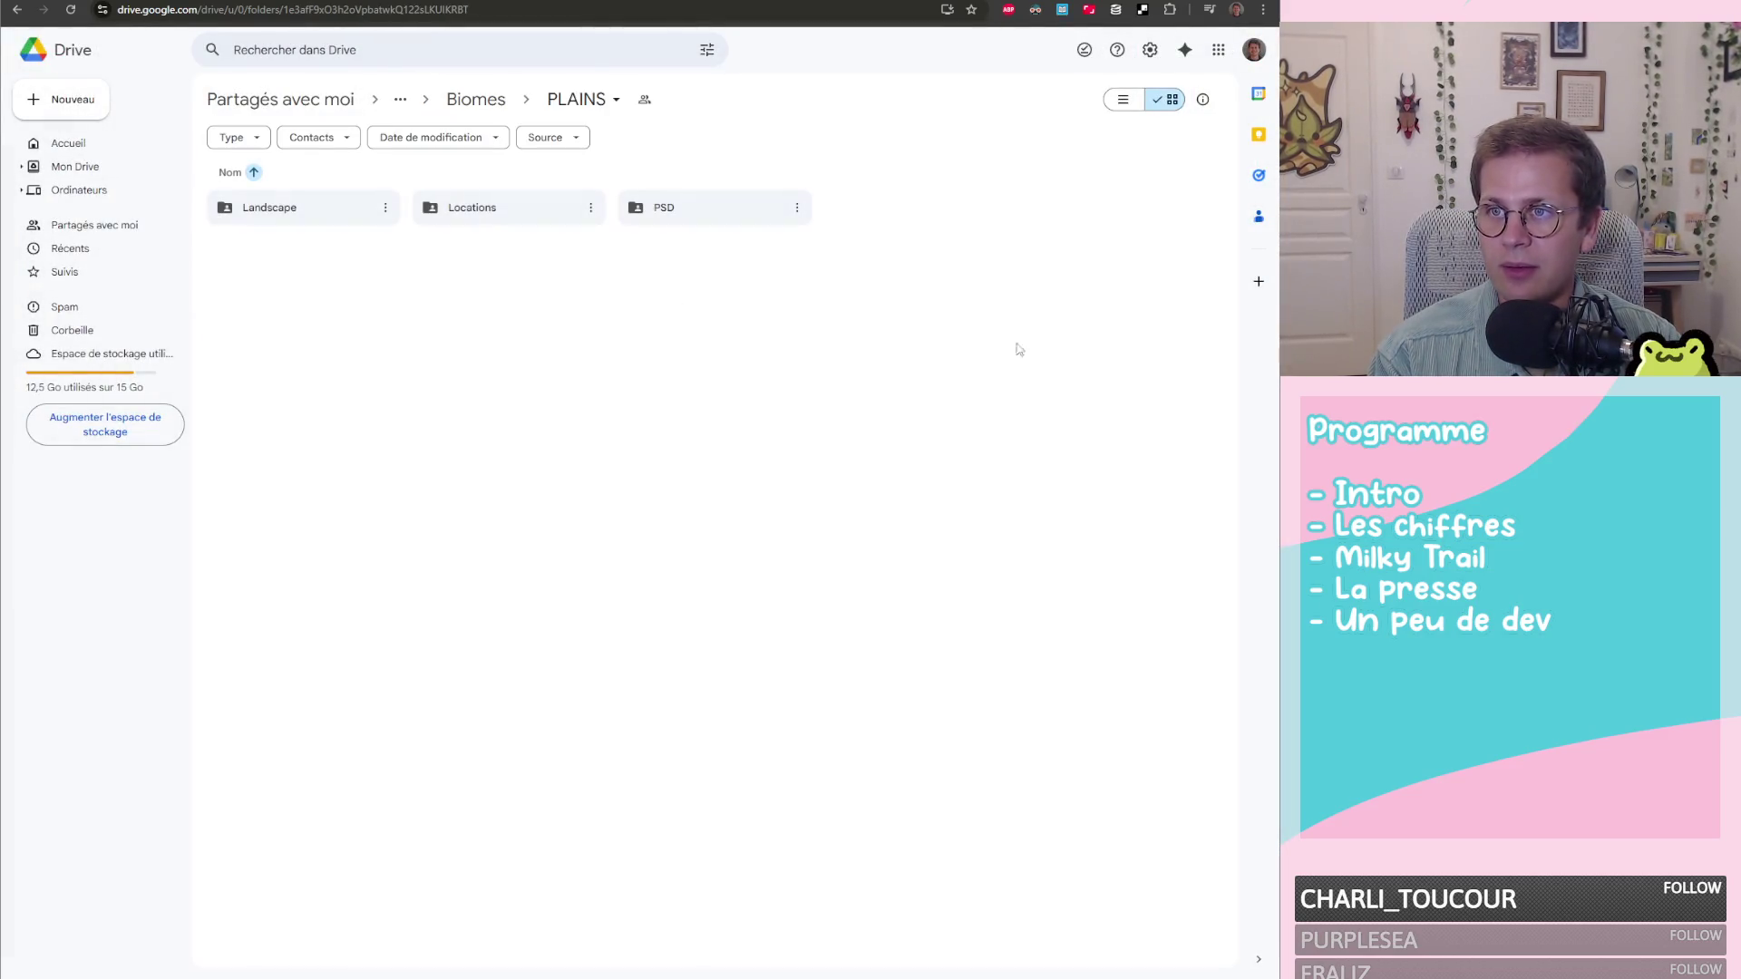
# Peek into the PLAINS Locations folder, then open Landscape and scroll through its thumbnails
pyautogui.doubleClick(483, 210)
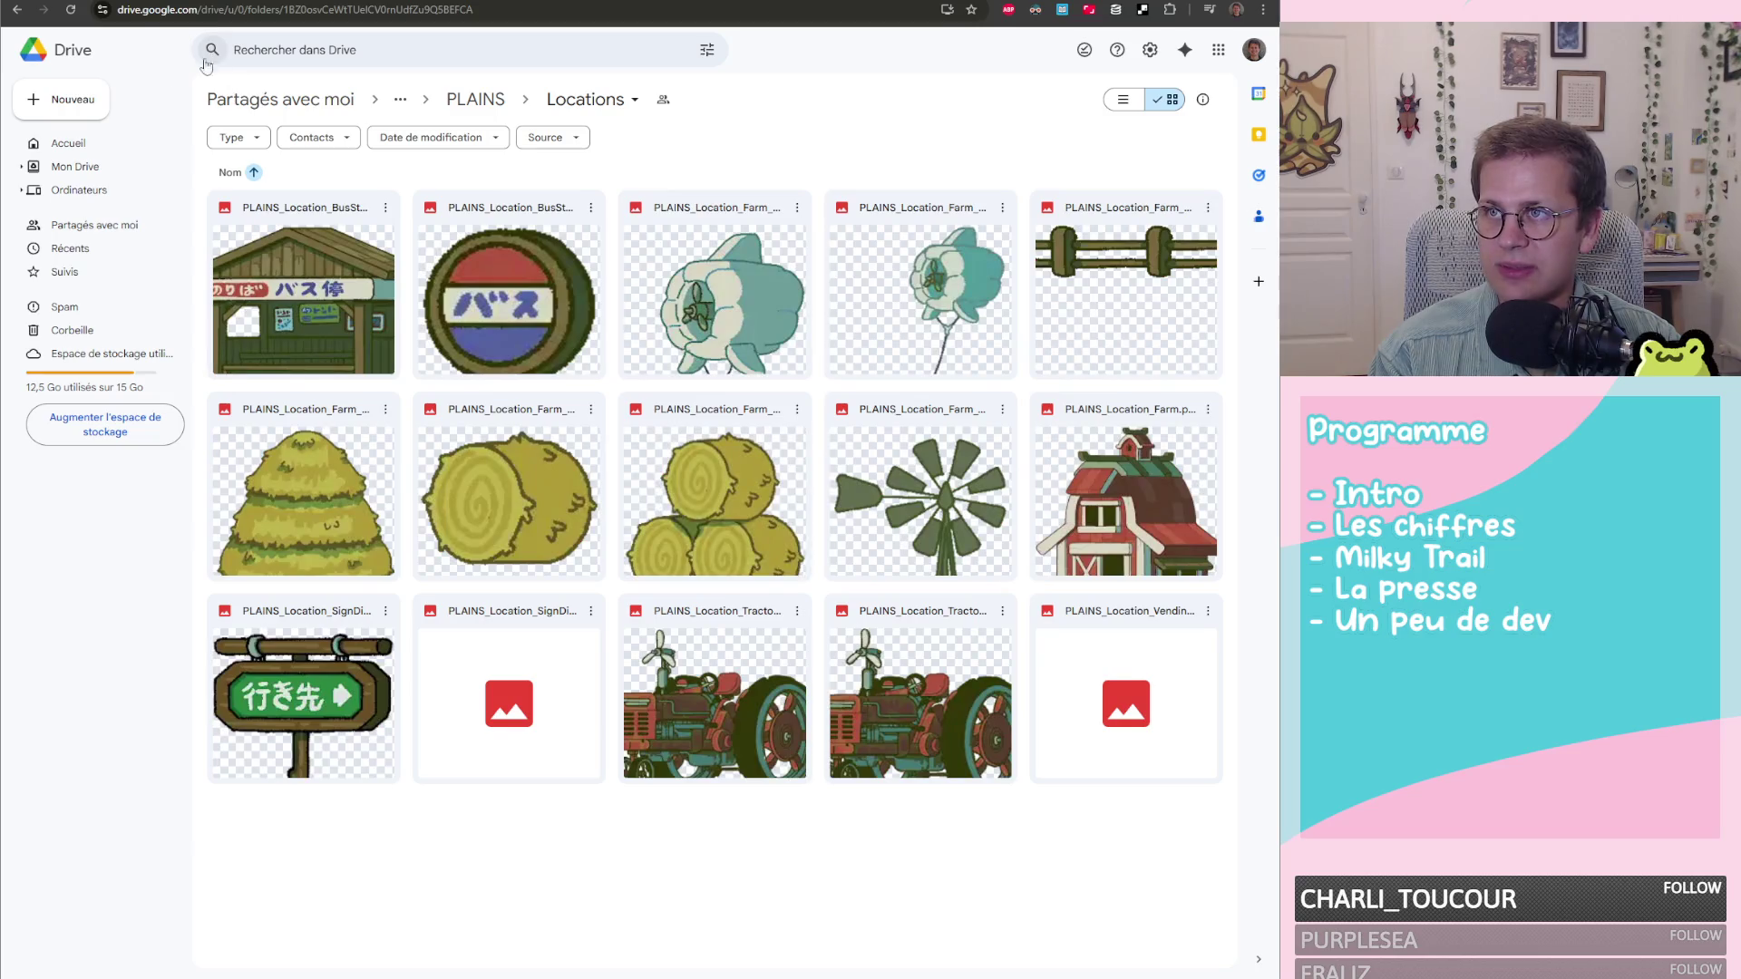
pyautogui.click(475, 101)
pyautogui.doubleClick(286, 216)
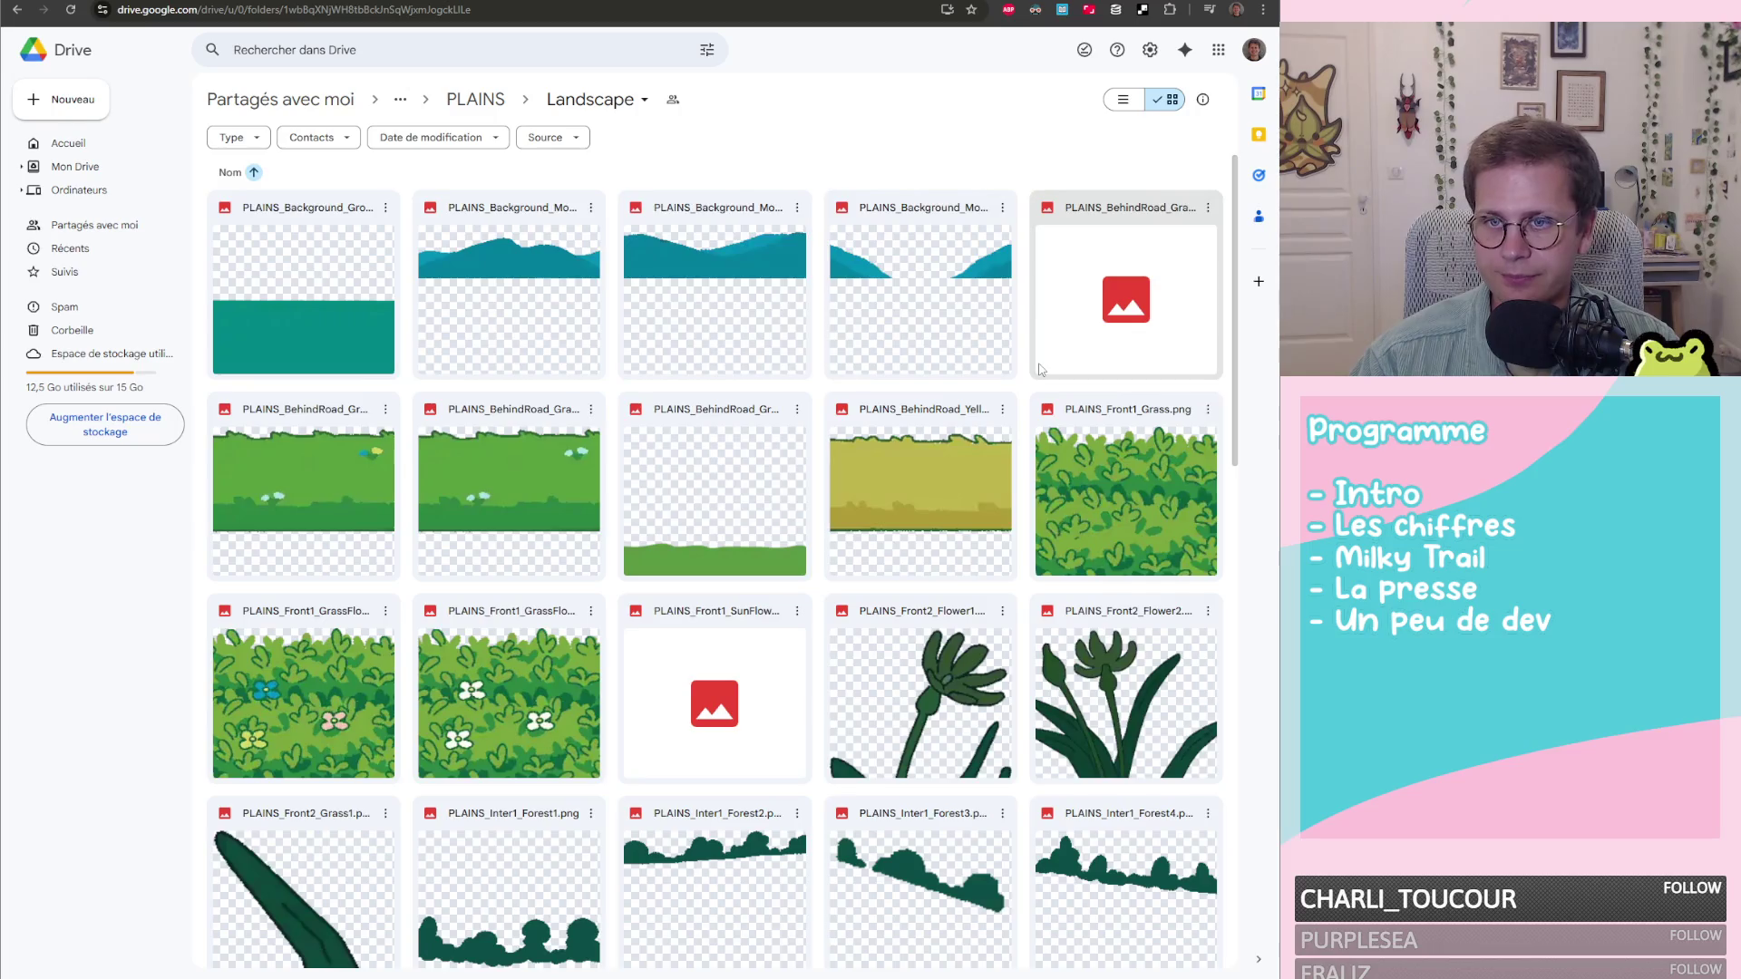
pyautogui.scroll(-15, 1040, 369)
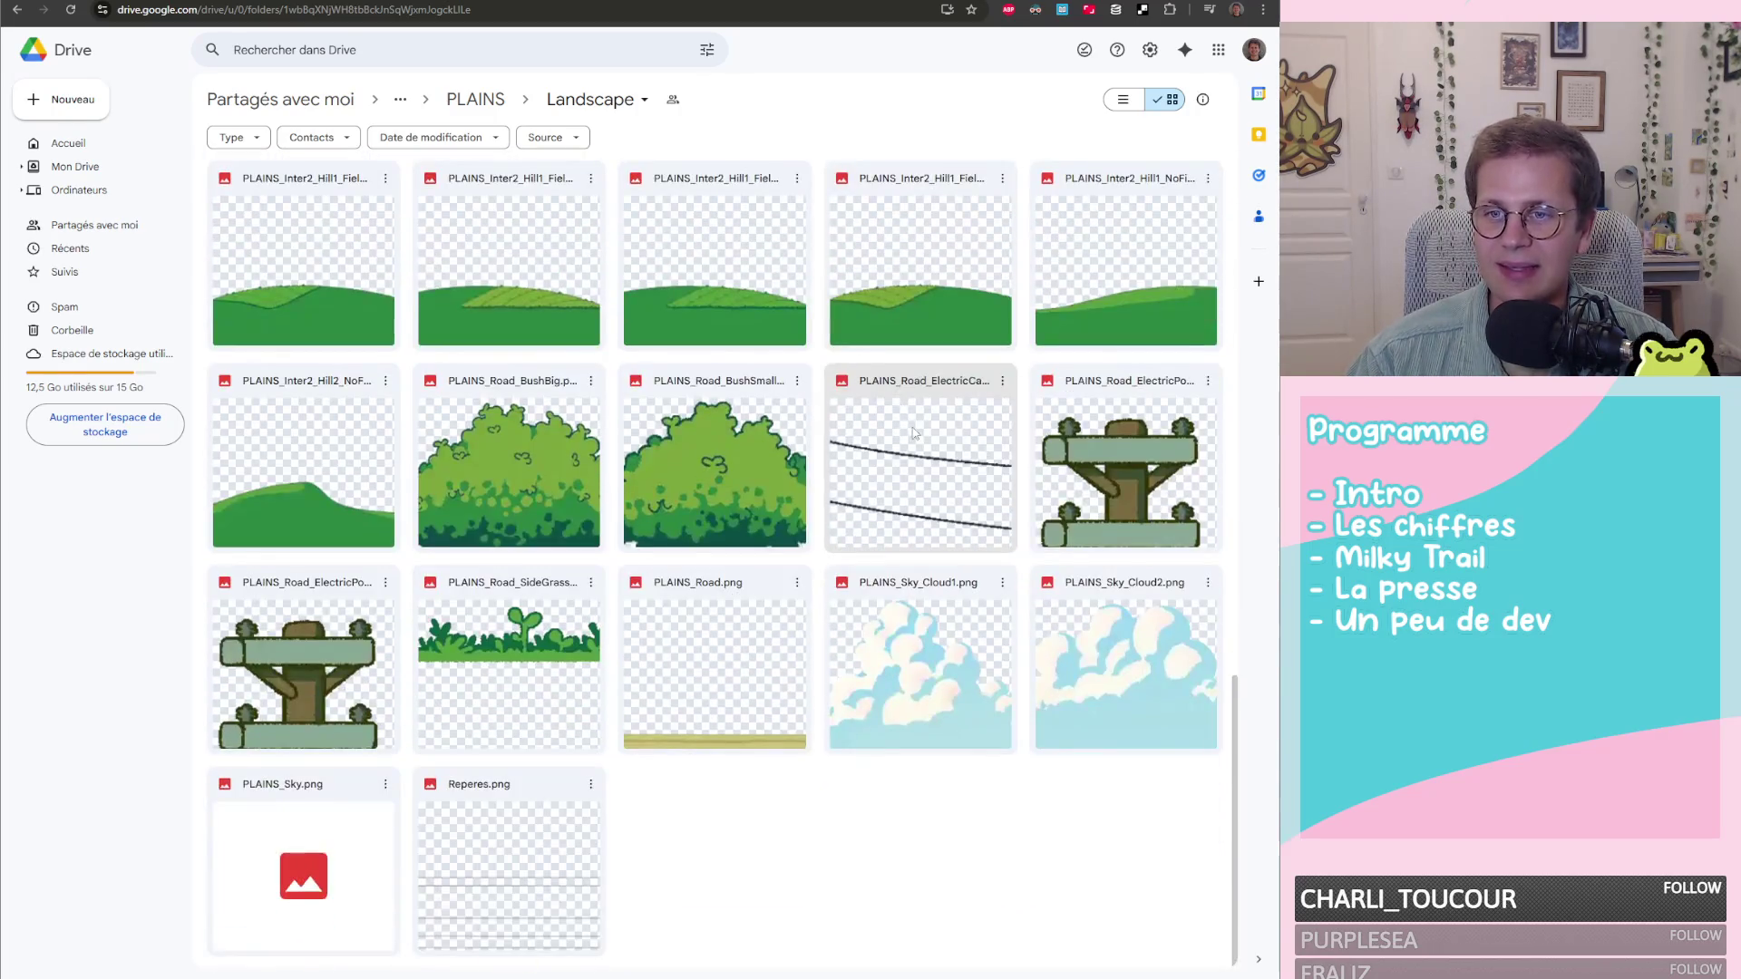
pyautogui.scroll(5, 553, 710)
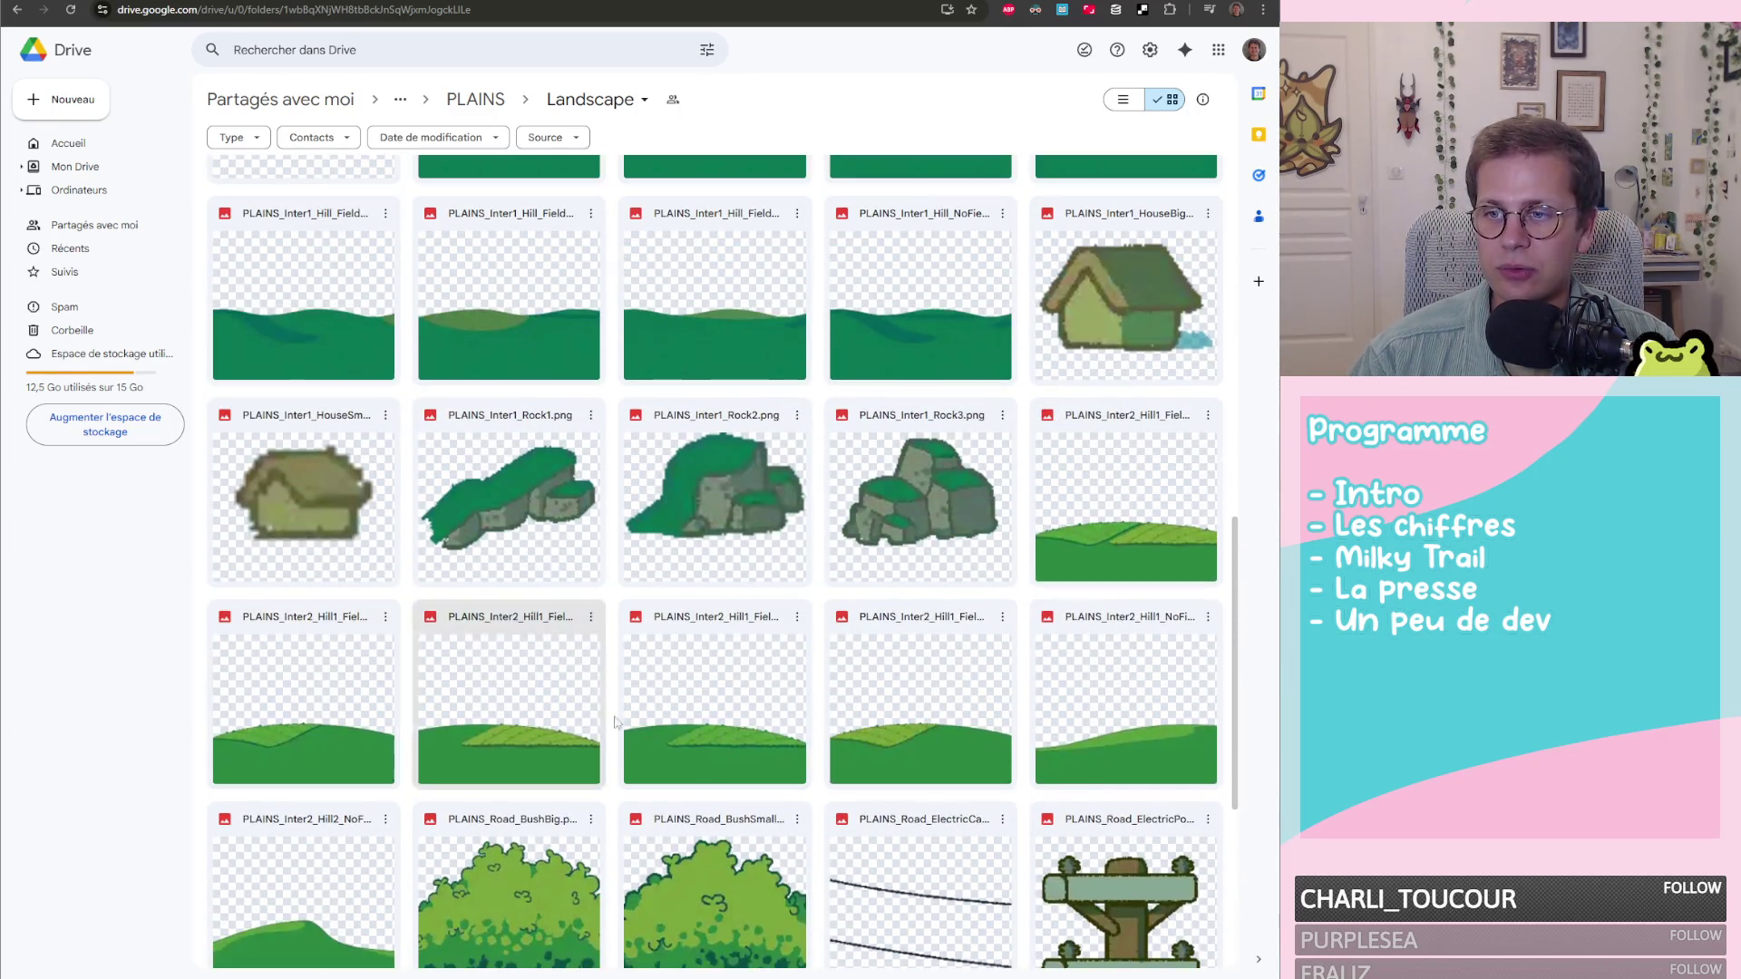
pyautogui.scroll(3, 907, 698)
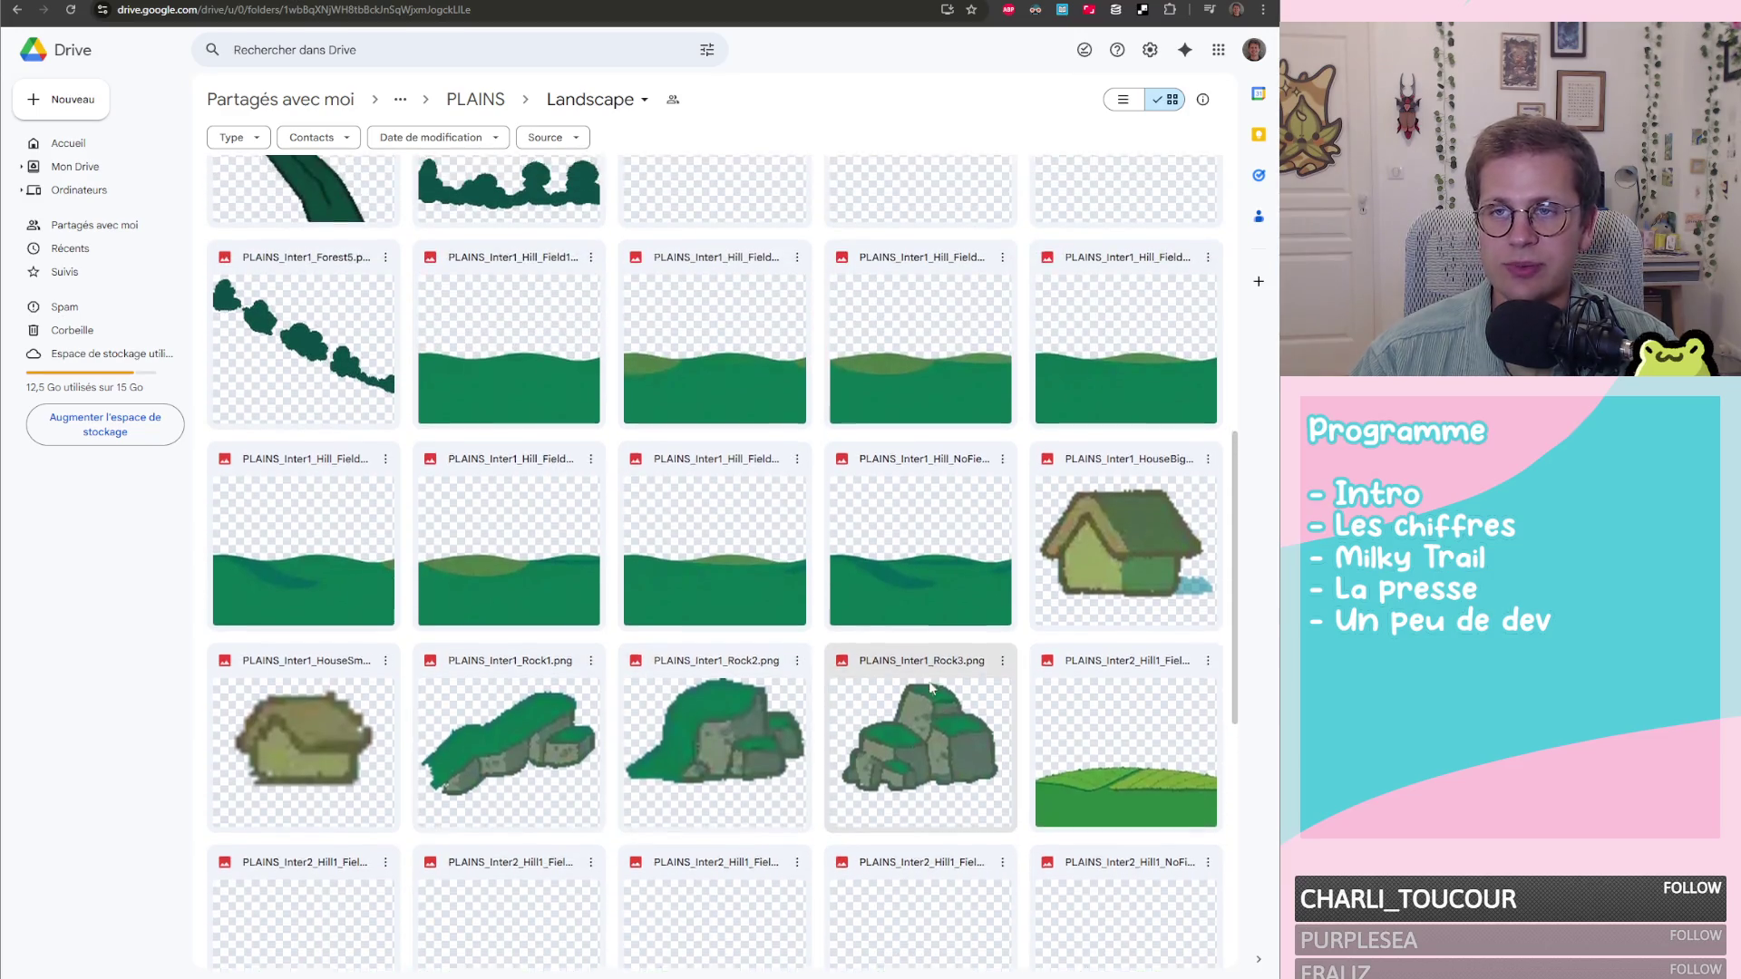
pyautogui.scroll(10, 934, 686)
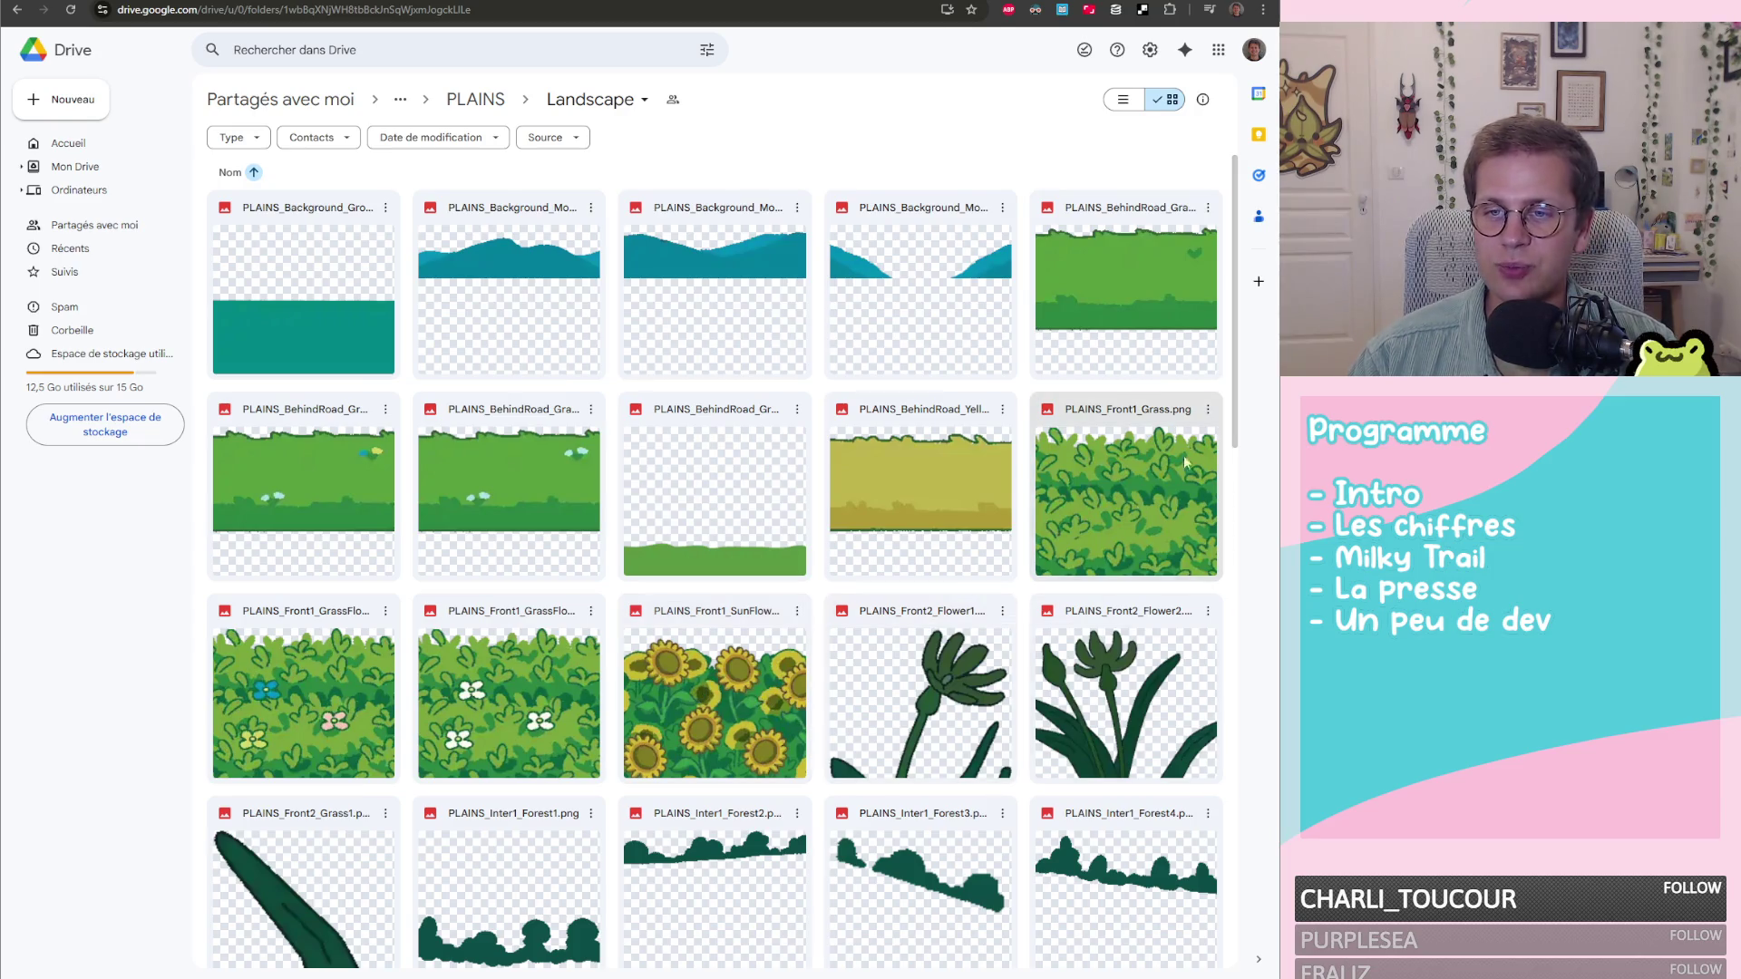
# Select the sunflower field image, browse the remaining layers, and return to Unity
pyautogui.click(704, 714)
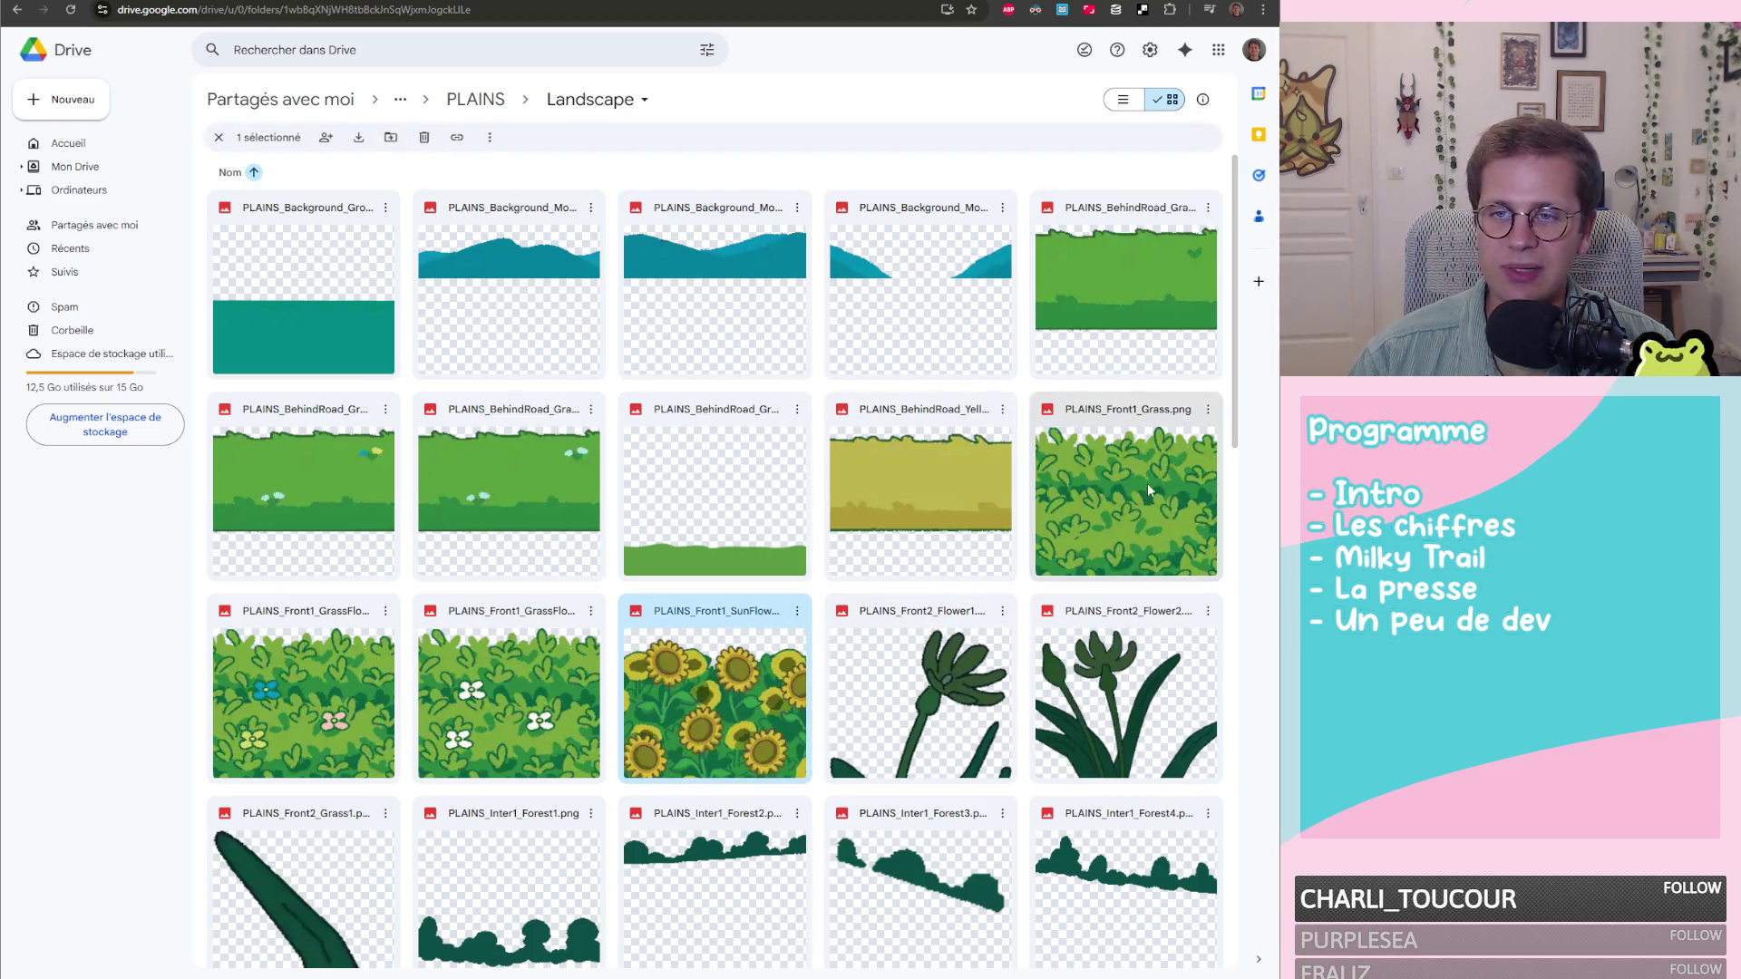
pyautogui.scroll(-7, 963, 442)
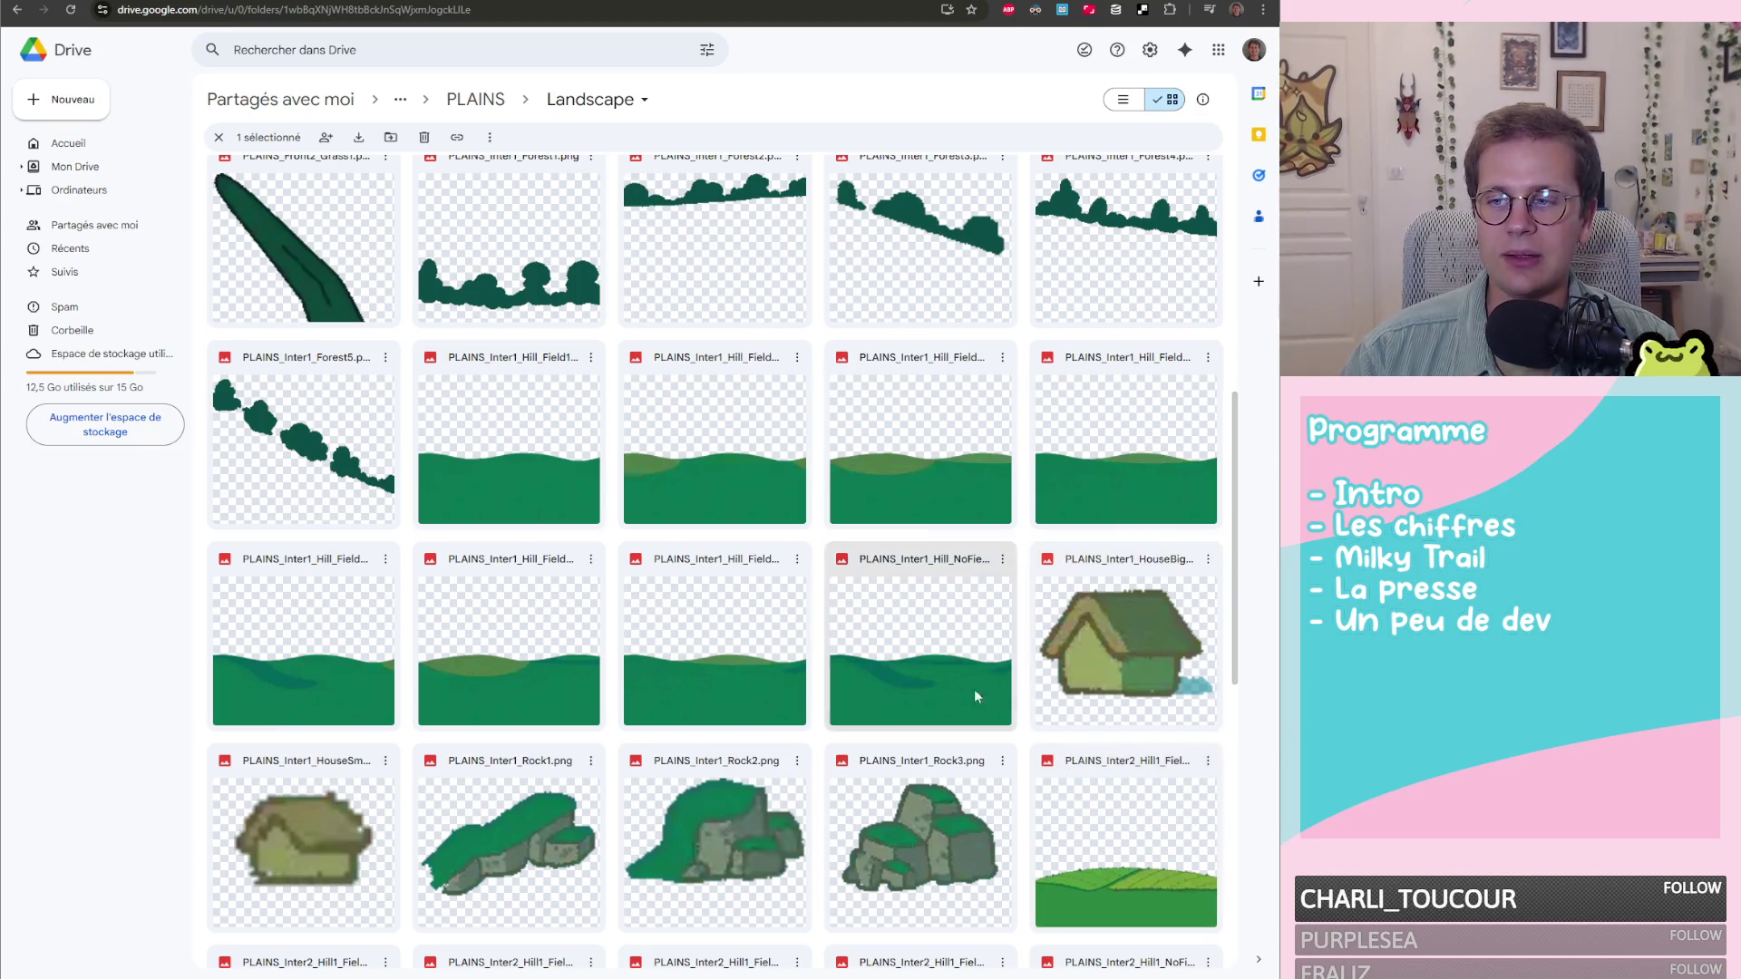
pyautogui.scroll(-4, 994, 691)
pyautogui.scroll(-4, 993, 701)
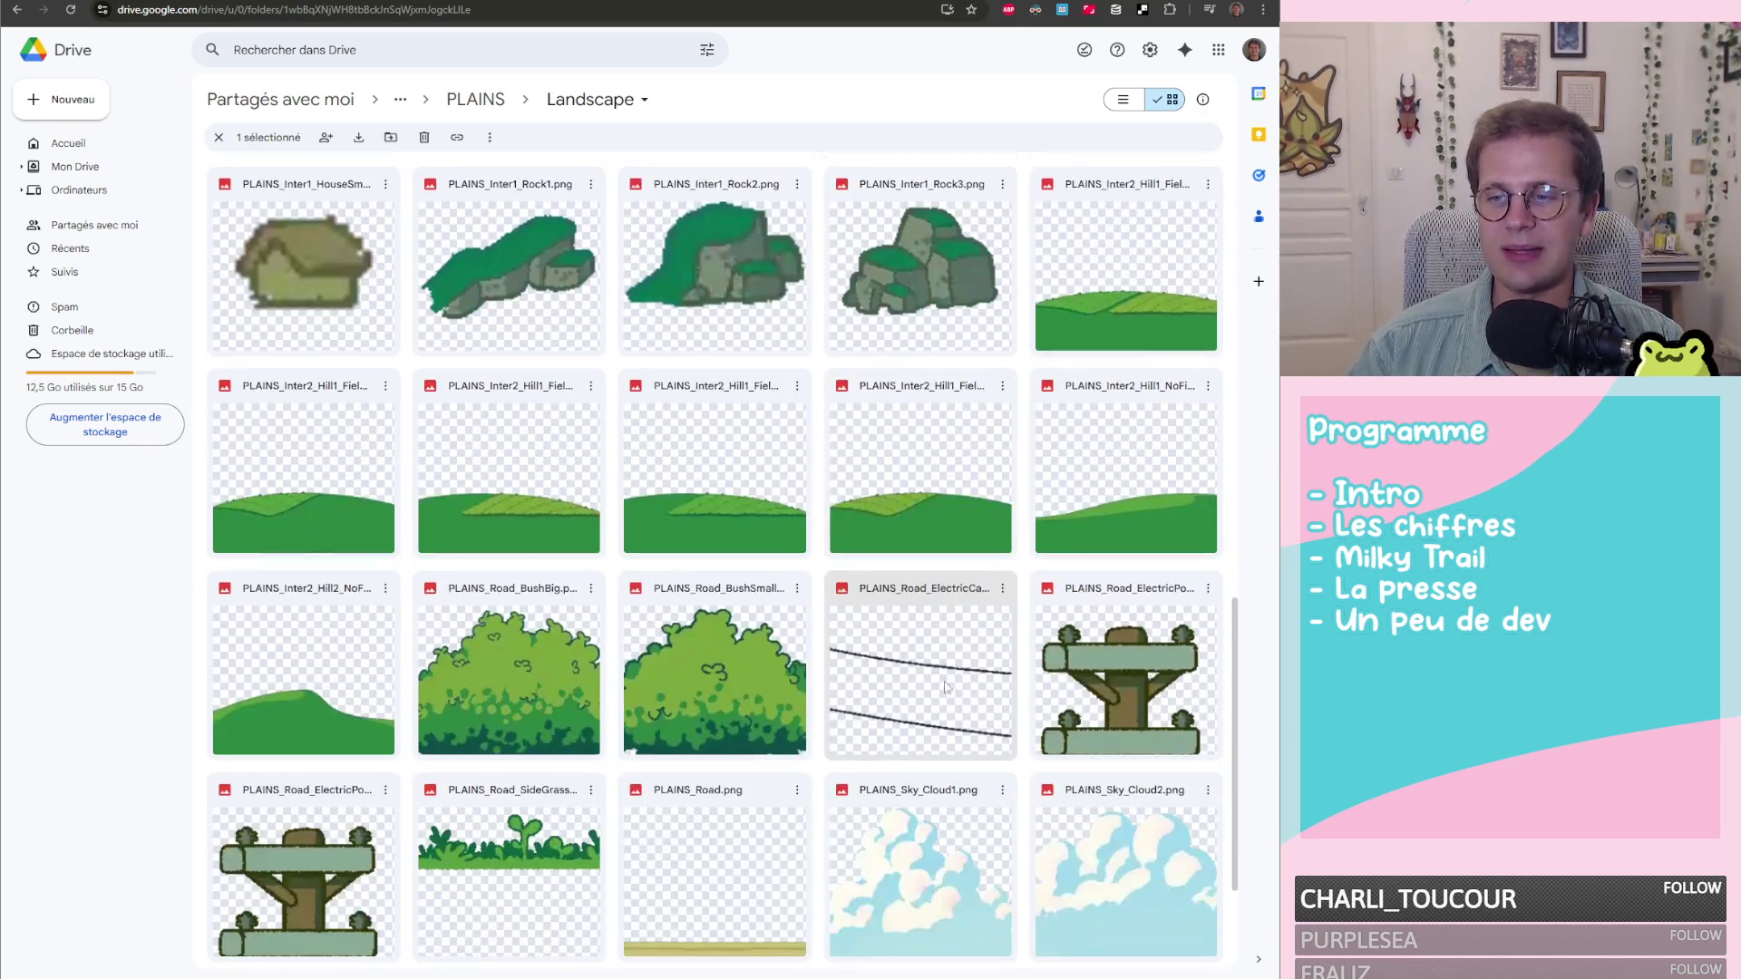
pyautogui.scroll(15, 997, 730)
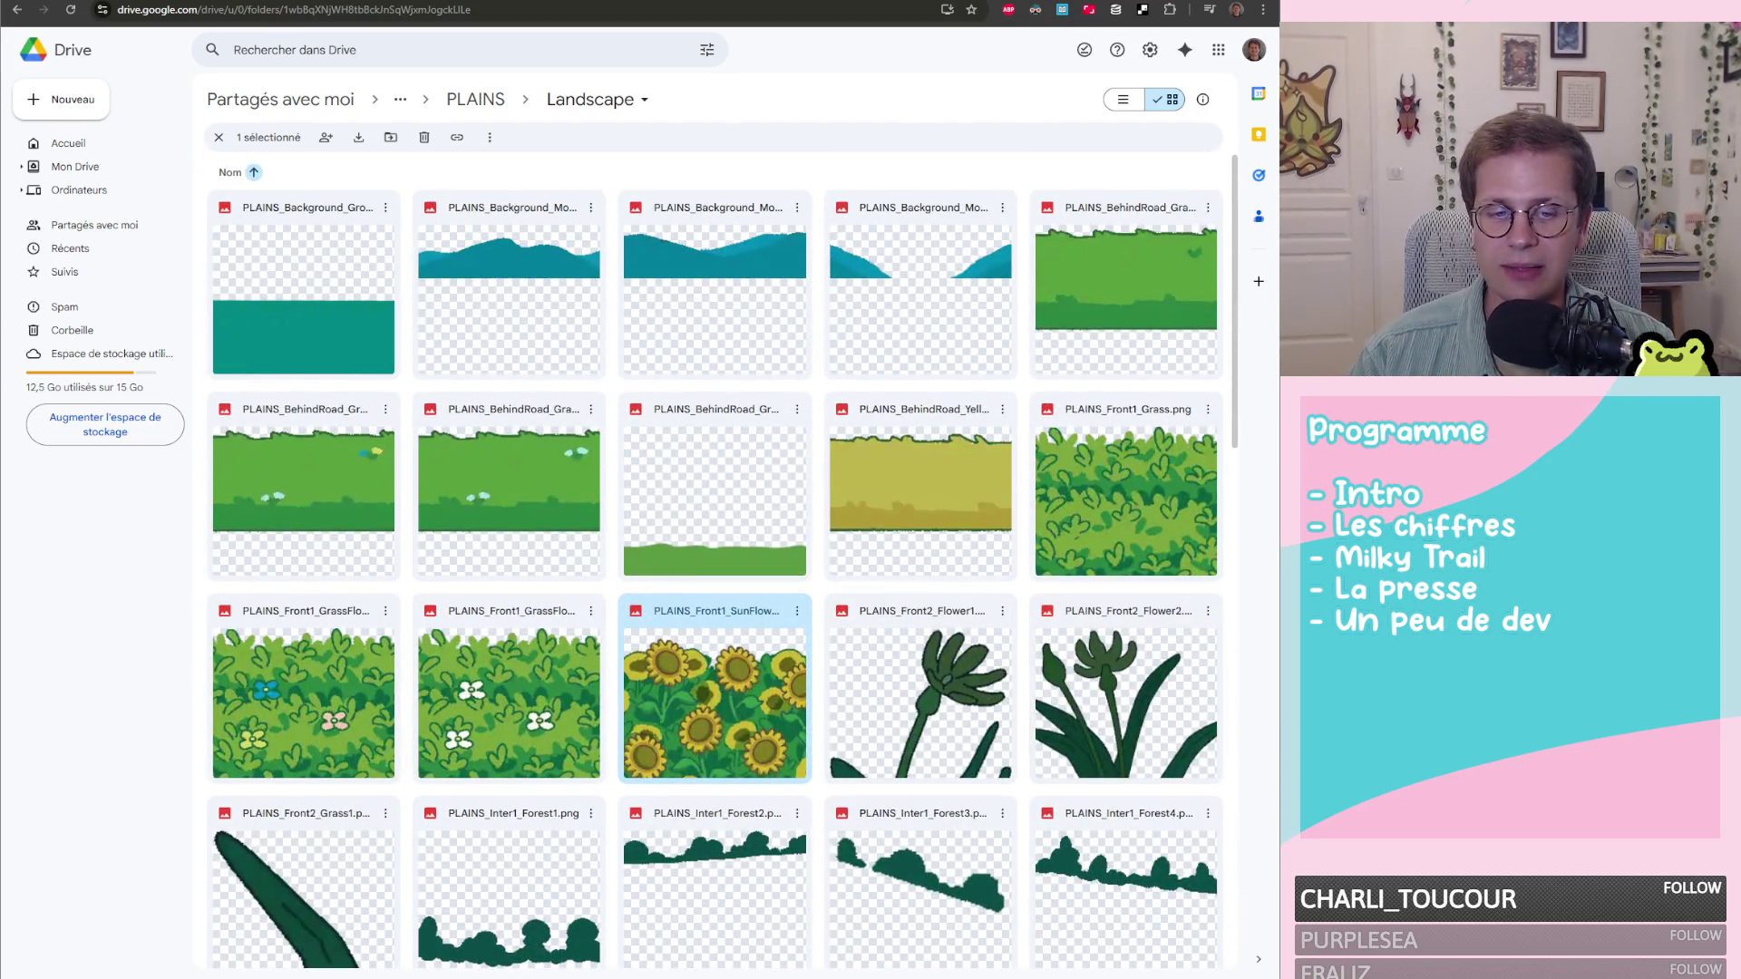
pyautogui.hotkey('alt', 'Tab')
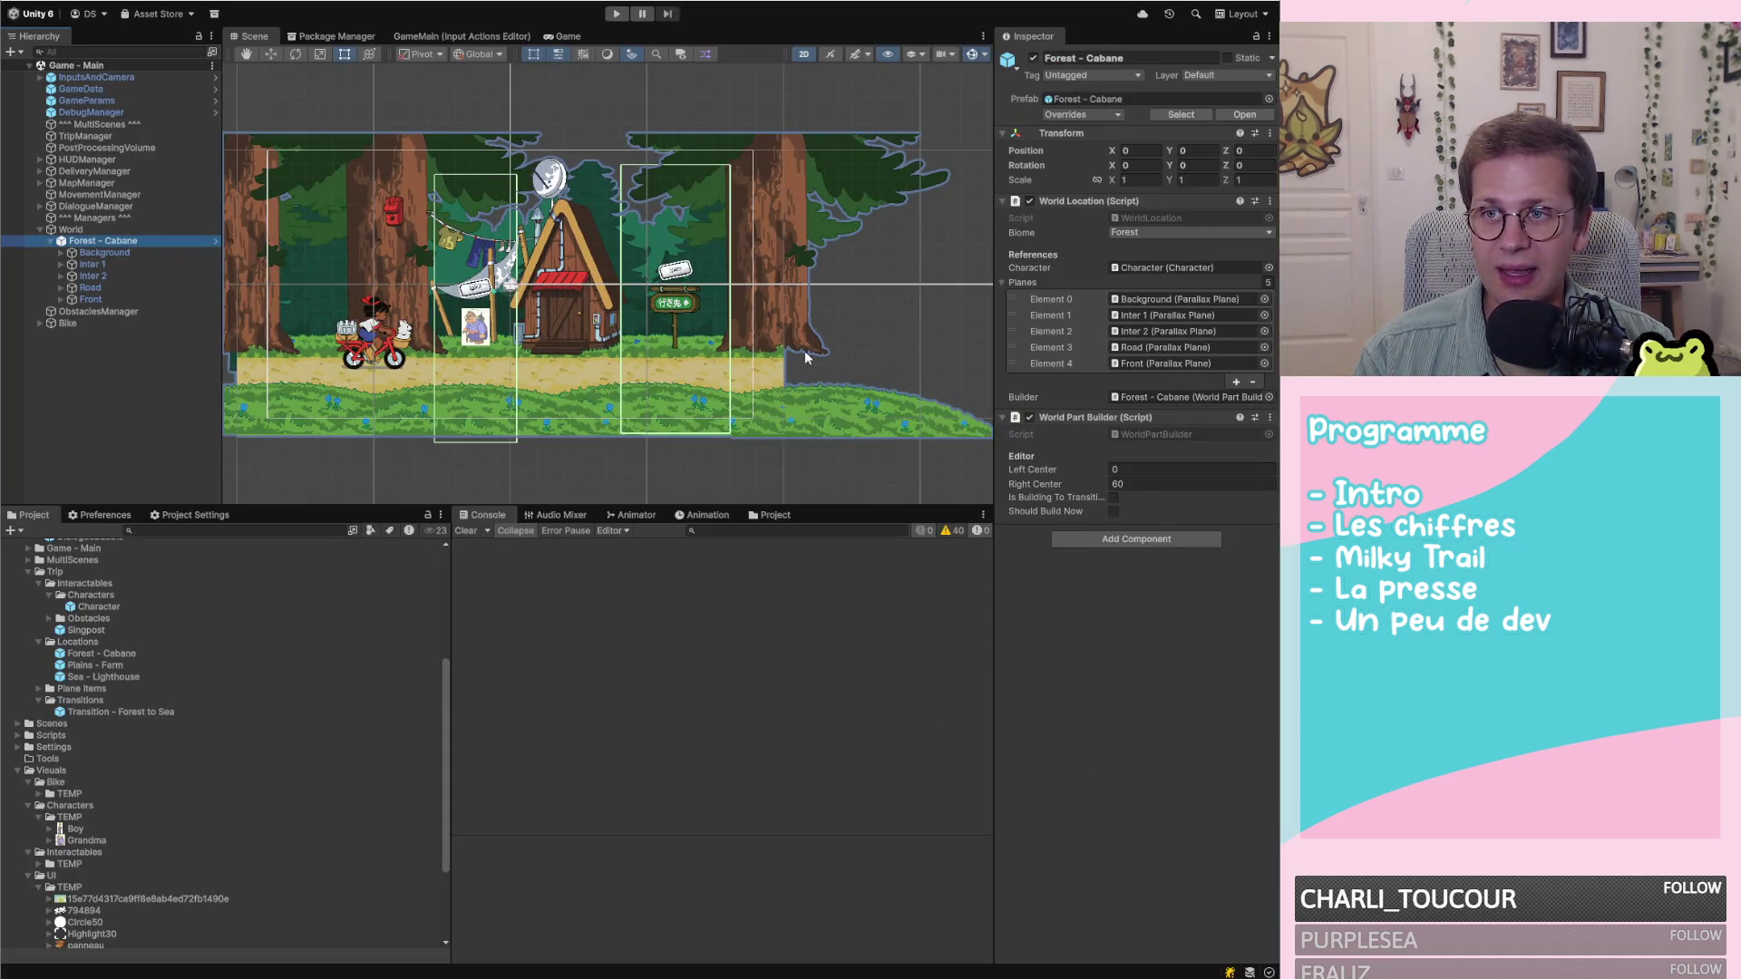
pyautogui.scroll(-2, 925, 388)
pyautogui.scroll(3, 741, 370)
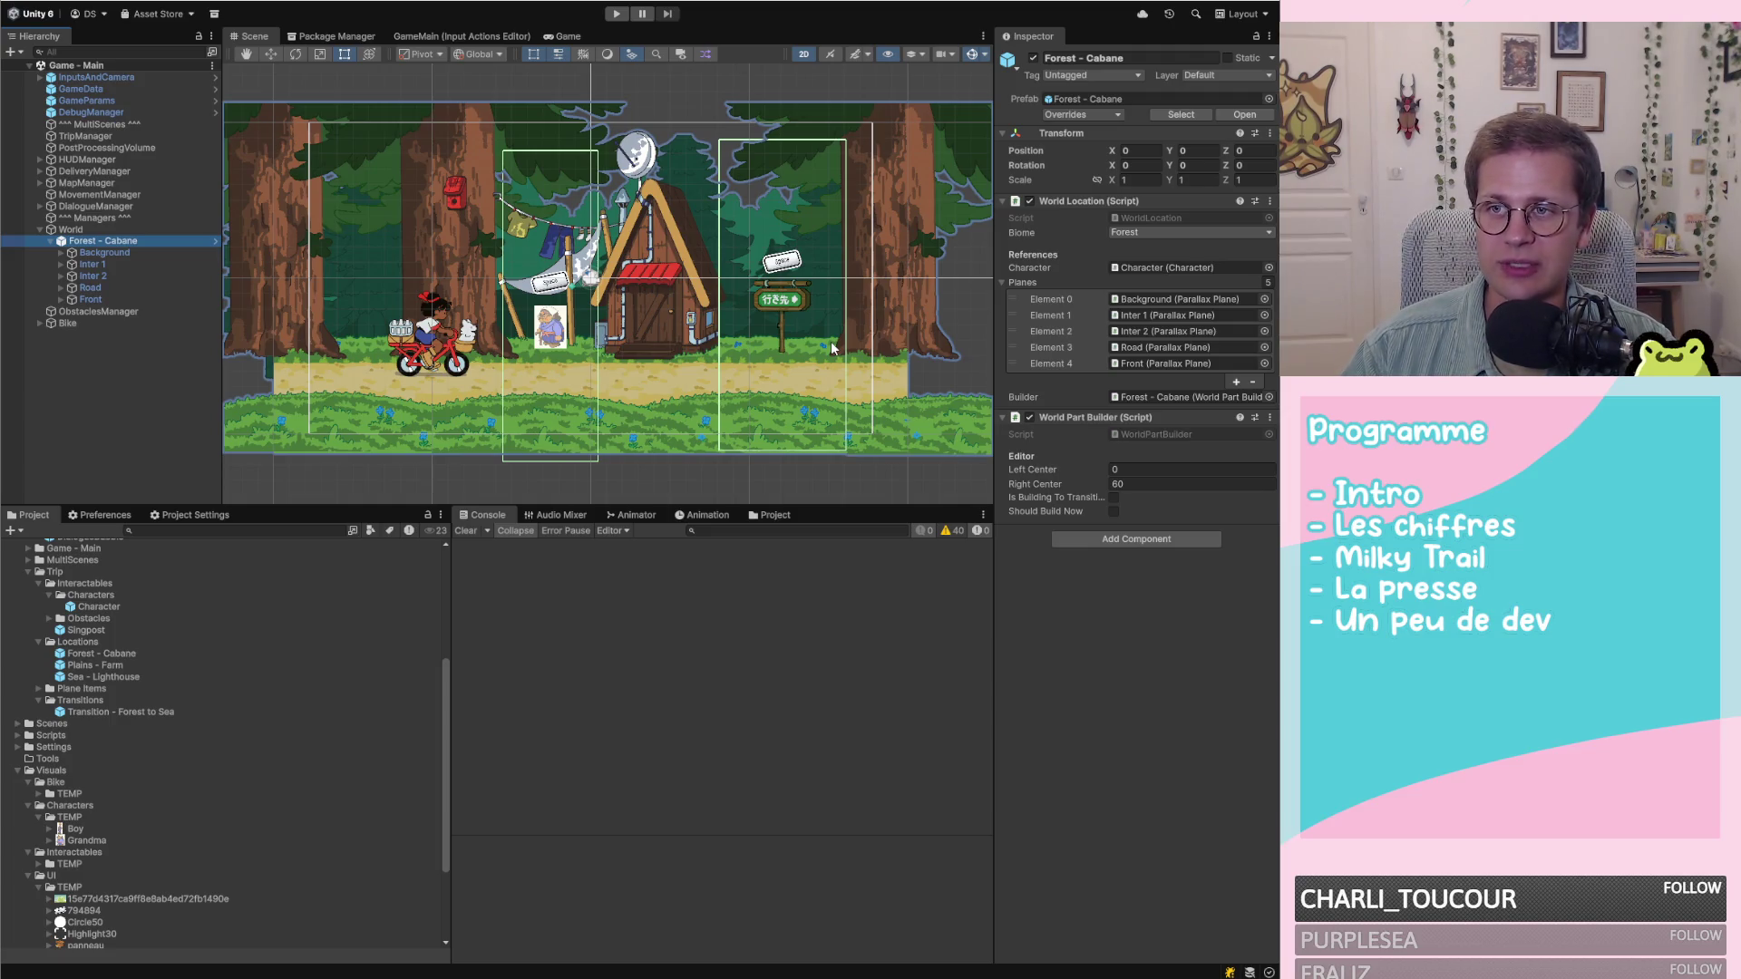
pyautogui.scroll(-1, 825, 353)
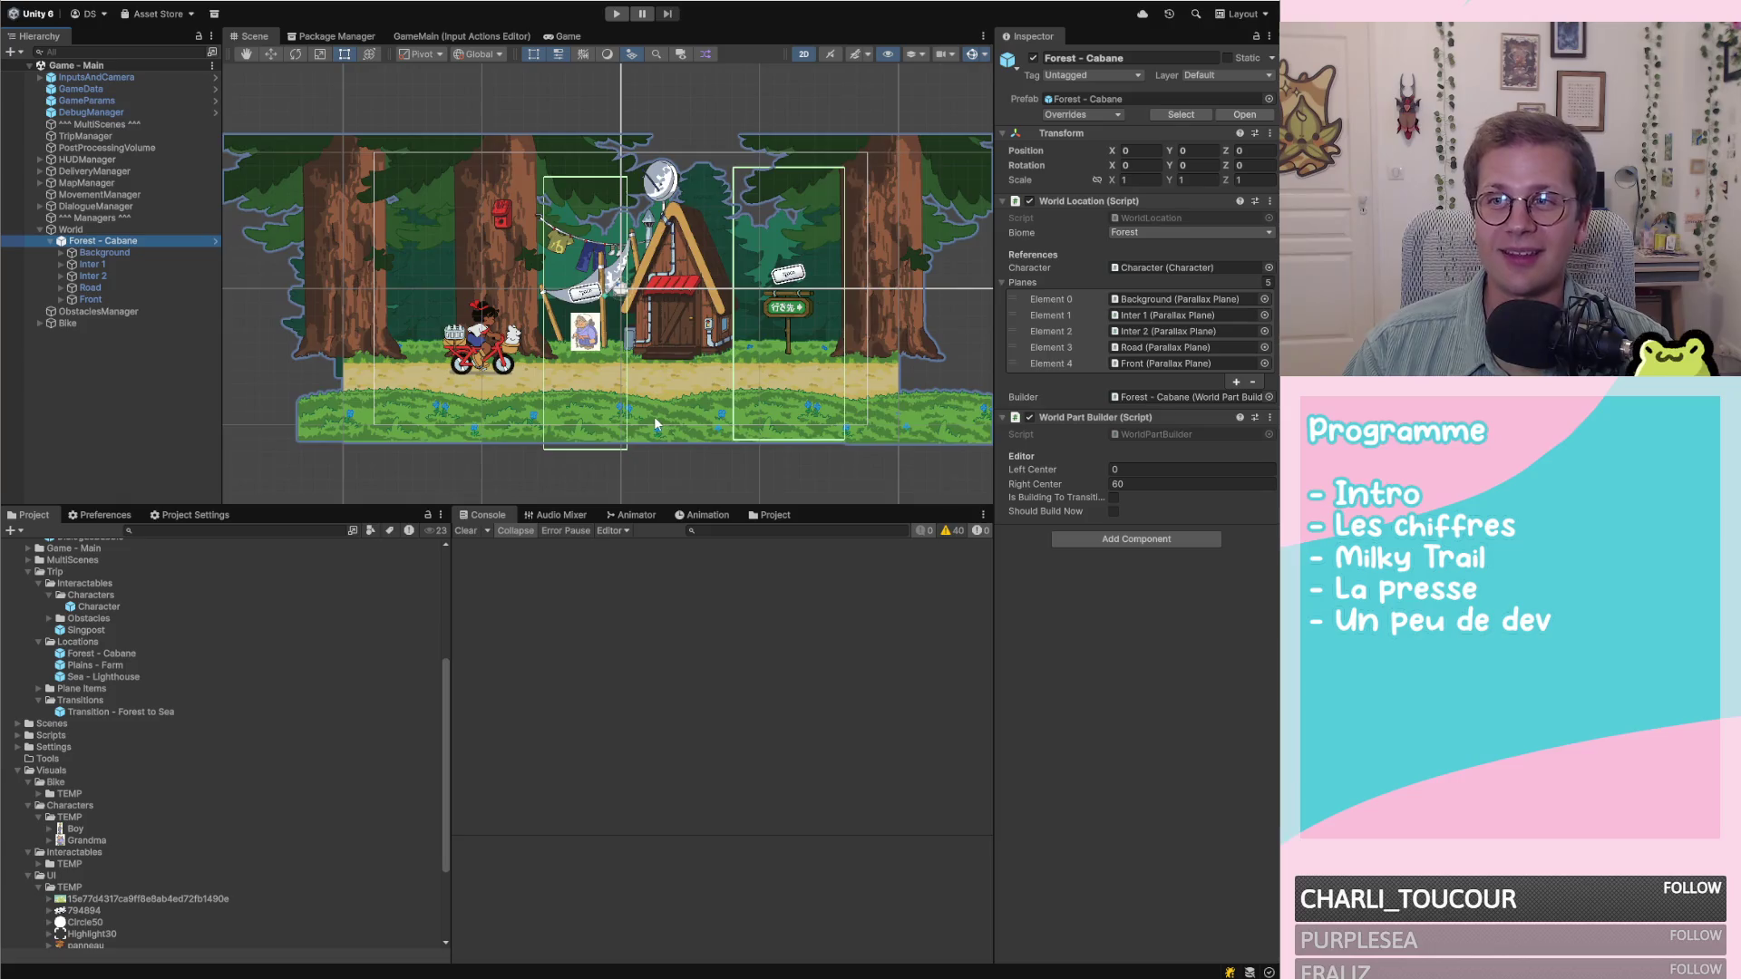
pyautogui.scroll(-1, 655, 416)
pyautogui.scroll(-1, 655, 415)
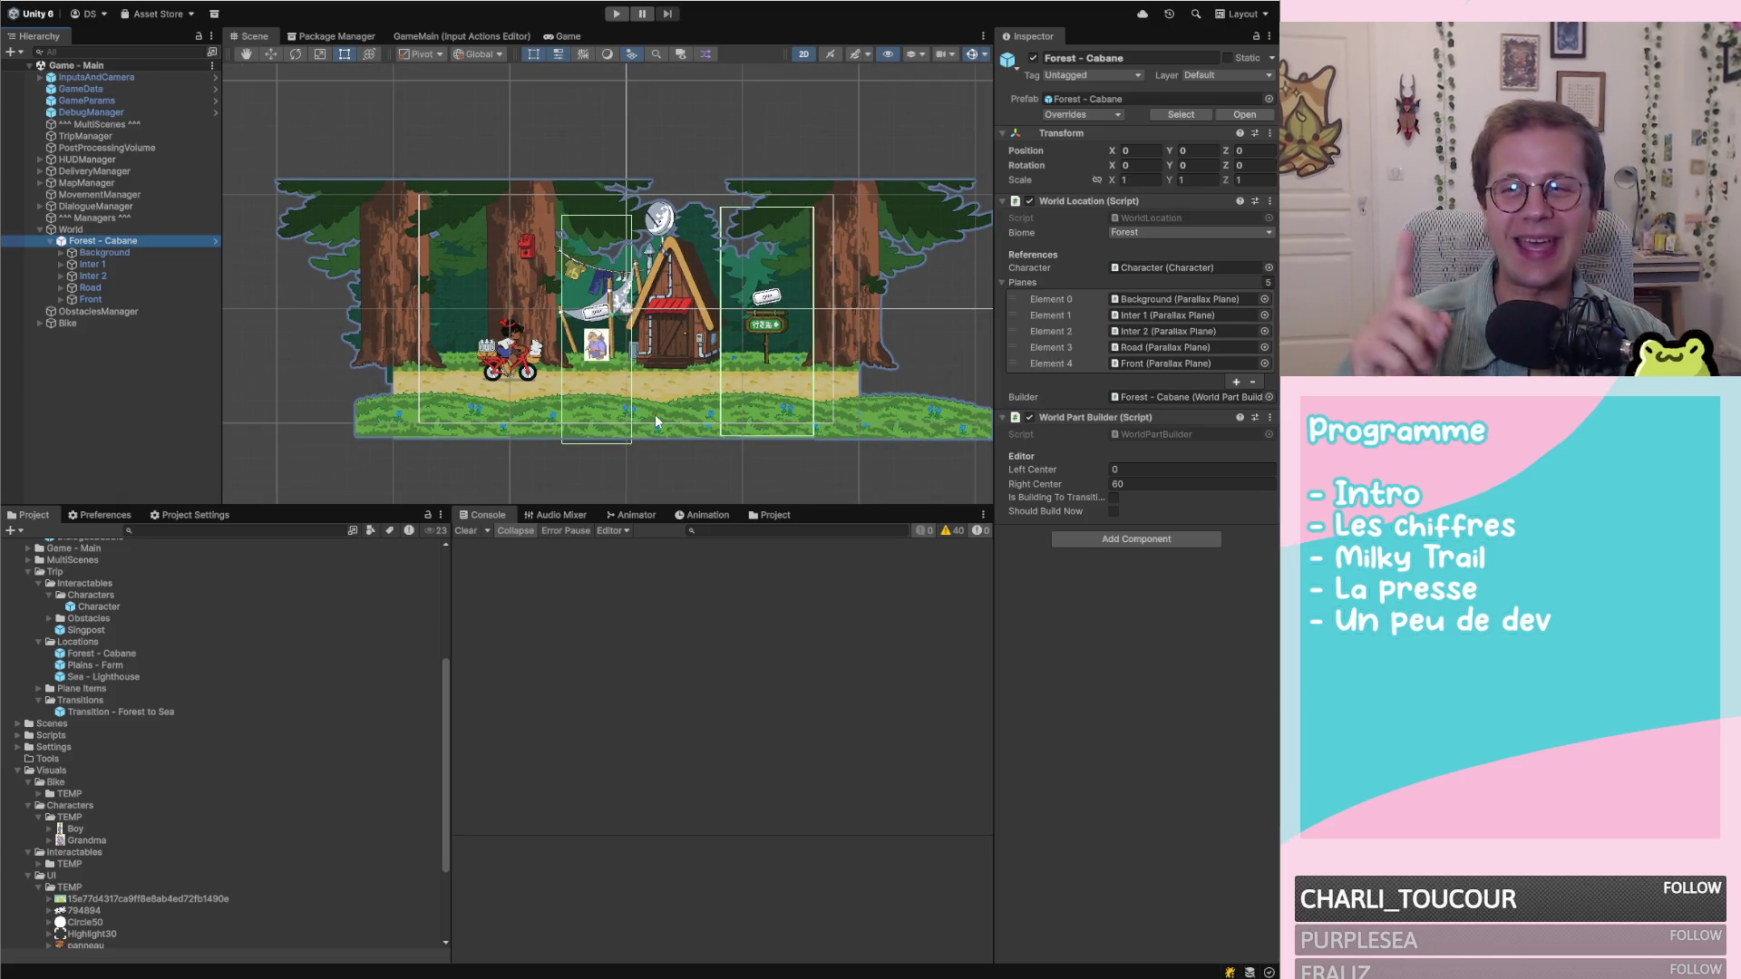
pyautogui.scroll(-1, 654, 415)
pyautogui.scroll(-1, 664, 416)
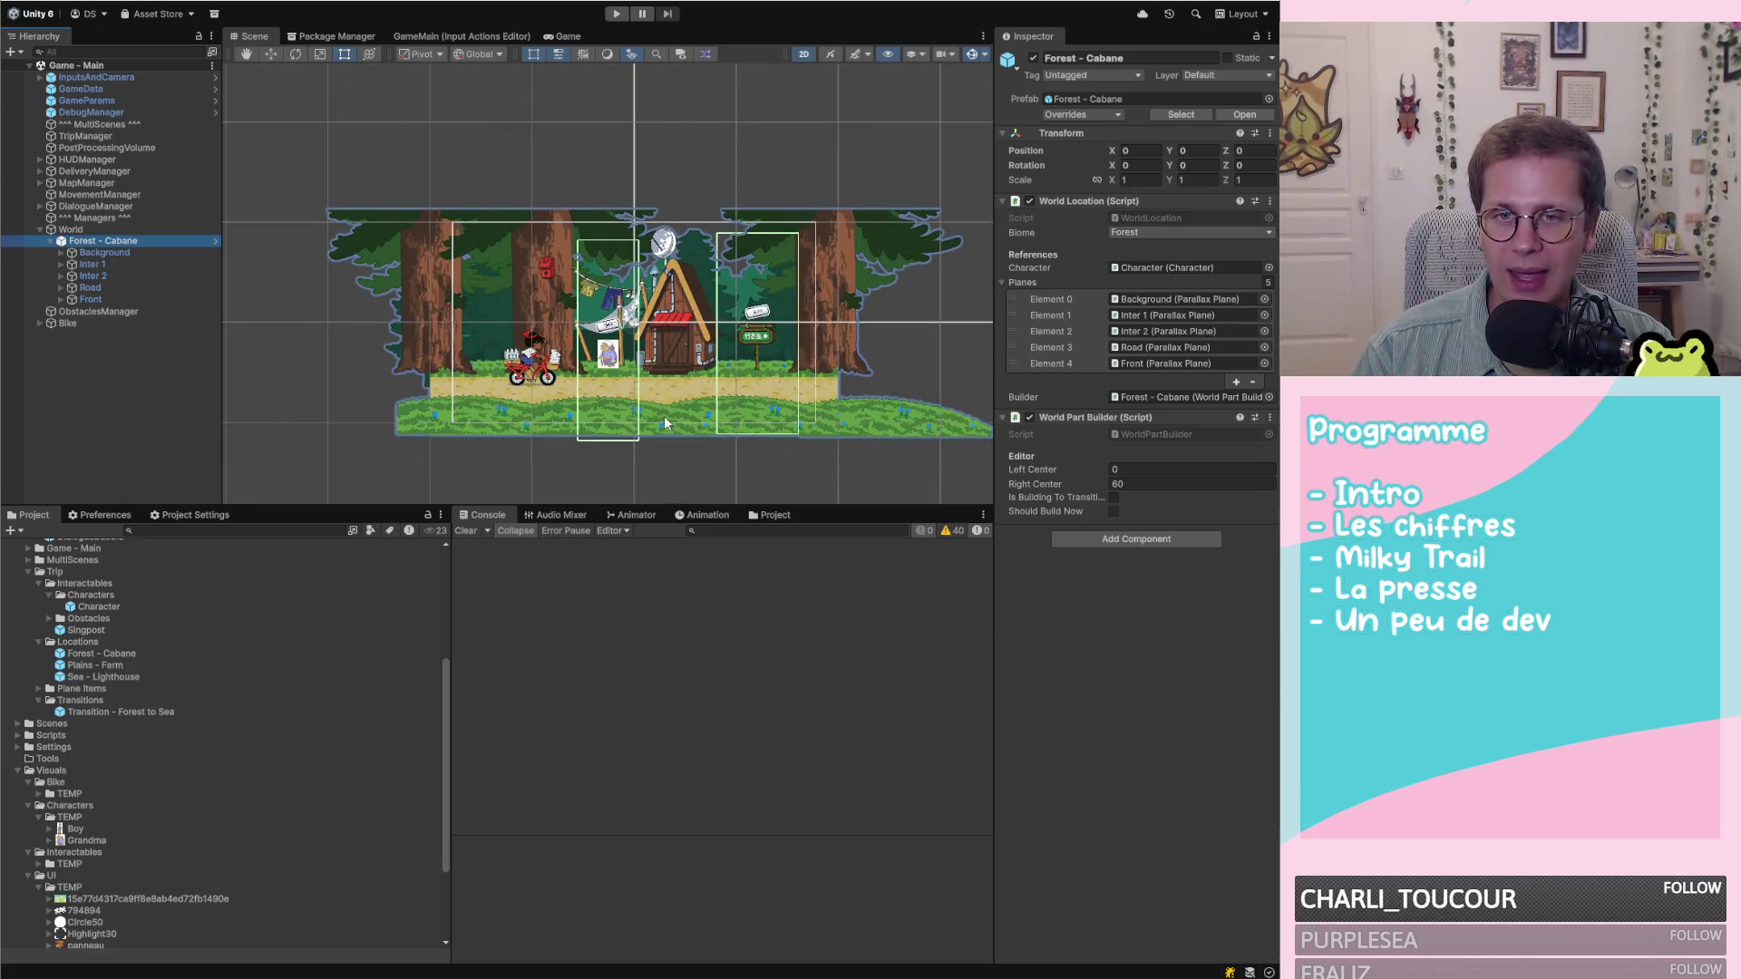
pyautogui.scroll(-2, 662, 426)
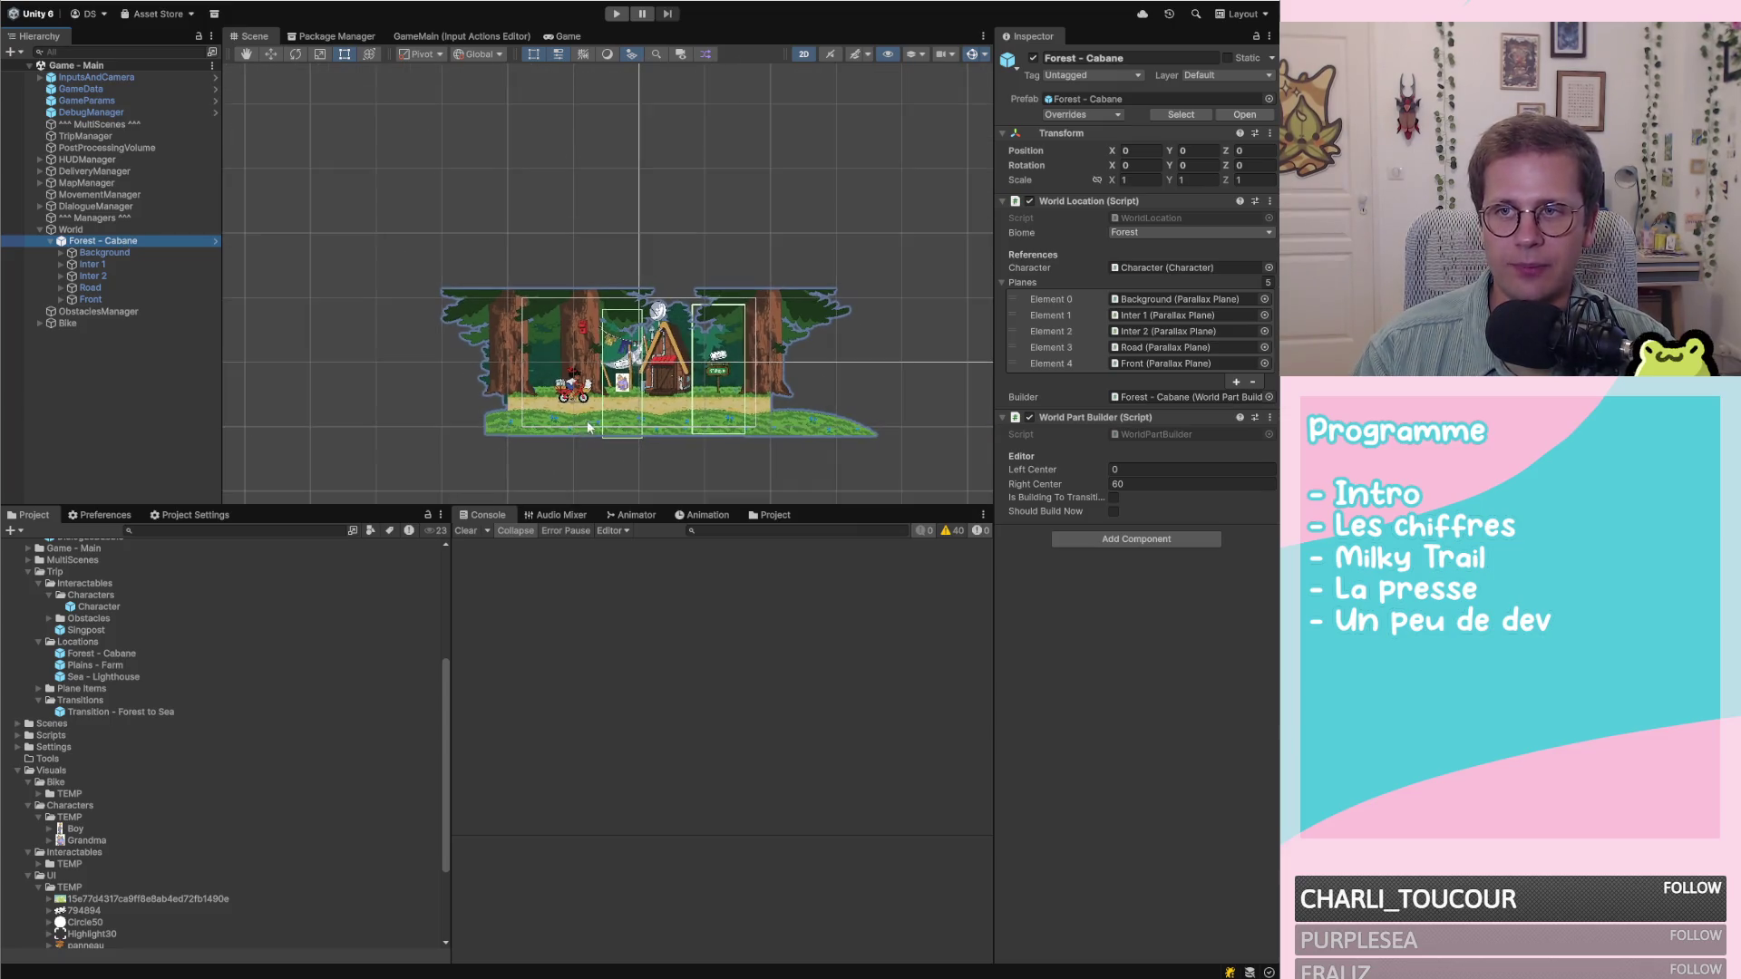
pyautogui.scroll(-1, 586, 428)
pyautogui.scroll(1, 744, 374)
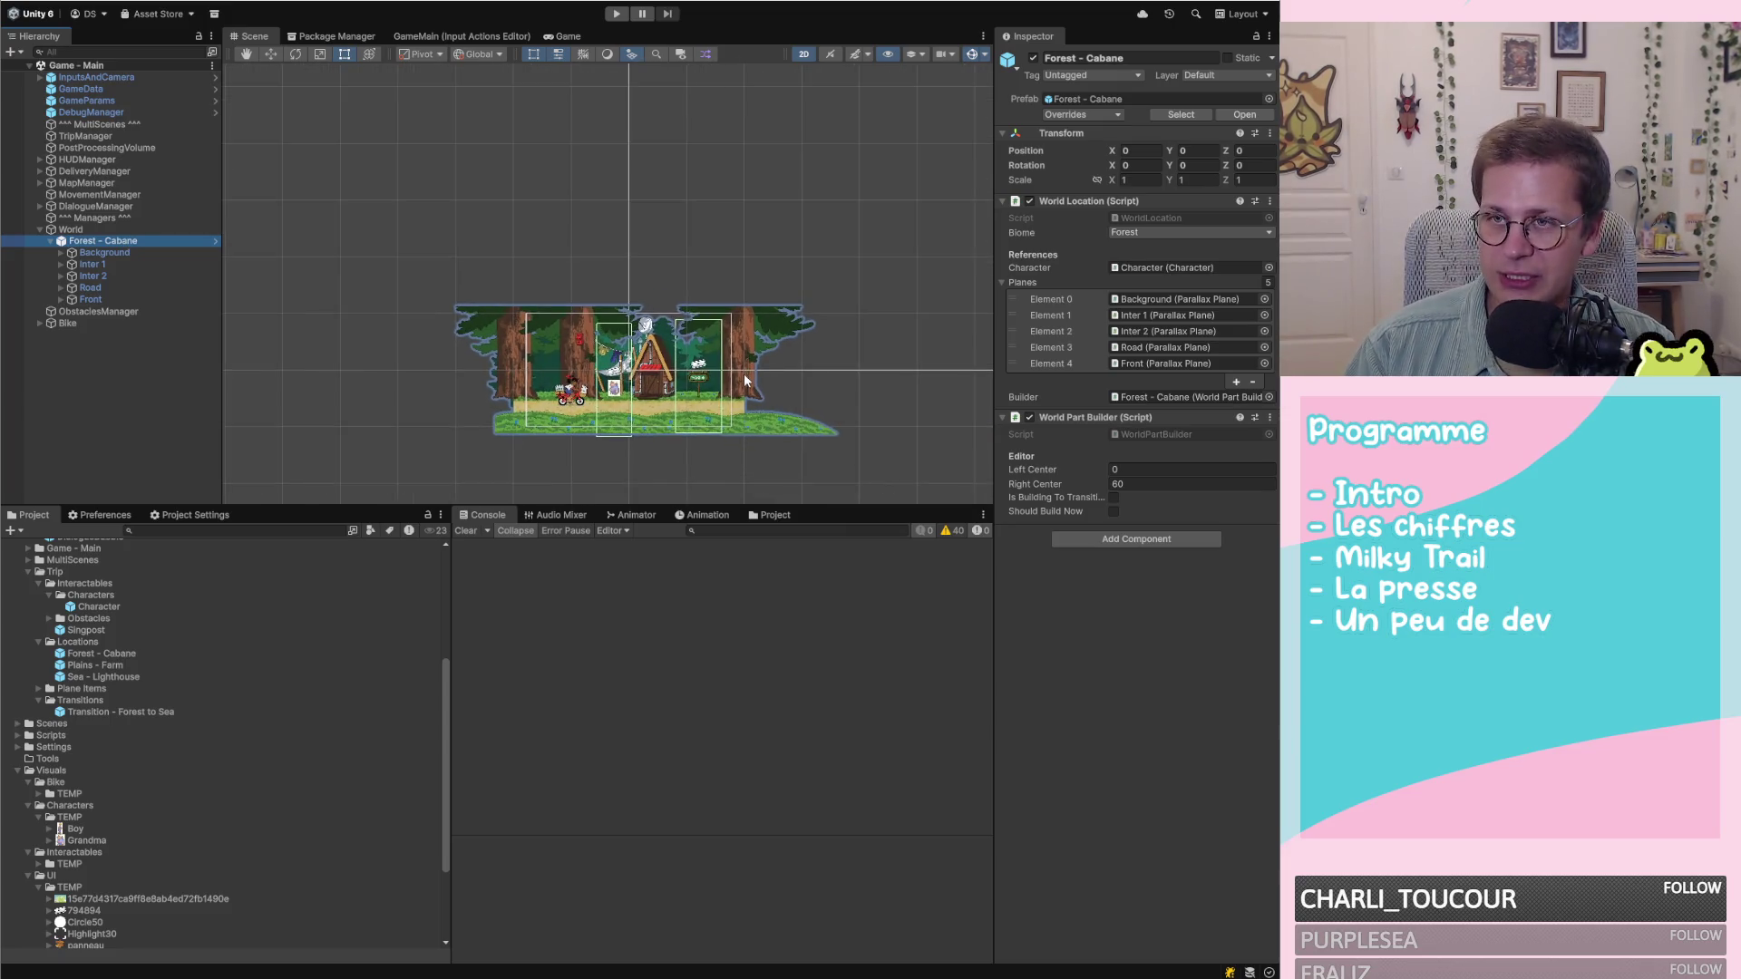
pyautogui.scroll(-2, 455, 249)
pyautogui.scroll(-1, 305, 280)
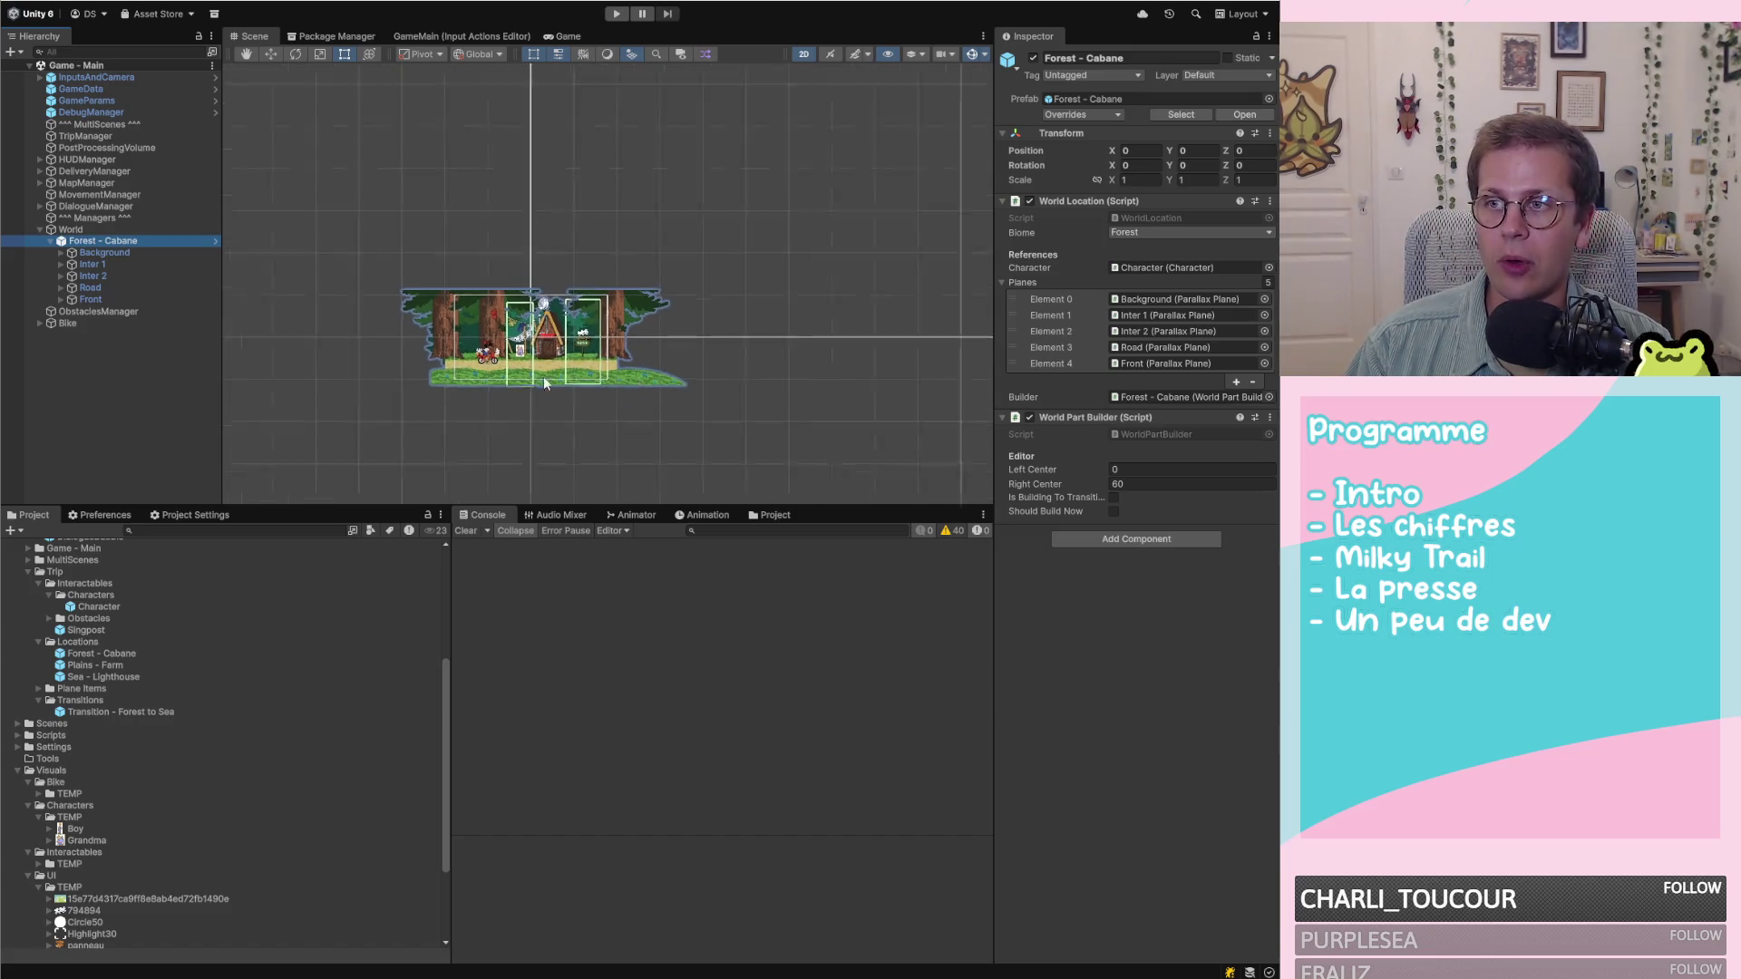
pyautogui.scroll(-2, 587, 374)
pyautogui.scroll(3, 937, 373)
pyautogui.press('f')
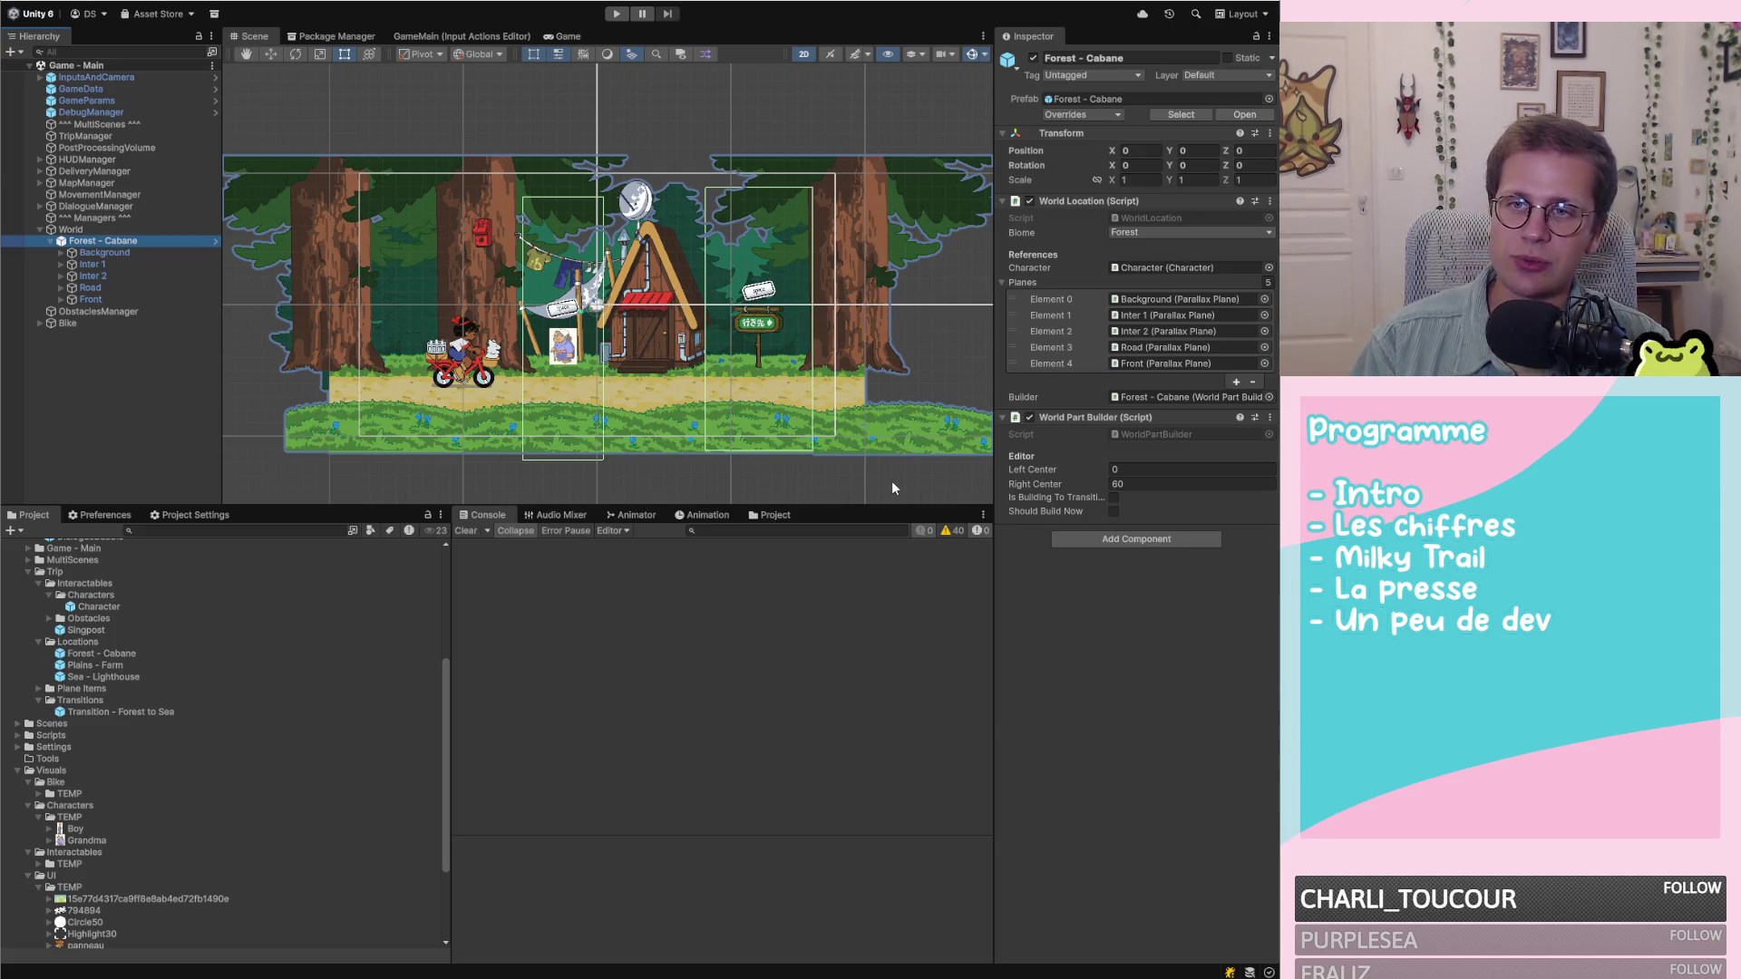
pyautogui.scroll(-5, 721, 406)
pyautogui.scroll(3, 598, 418)
pyautogui.scroll(3, 597, 418)
pyautogui.scroll(-5, 811, 305)
pyautogui.scroll(2, 599, 290)
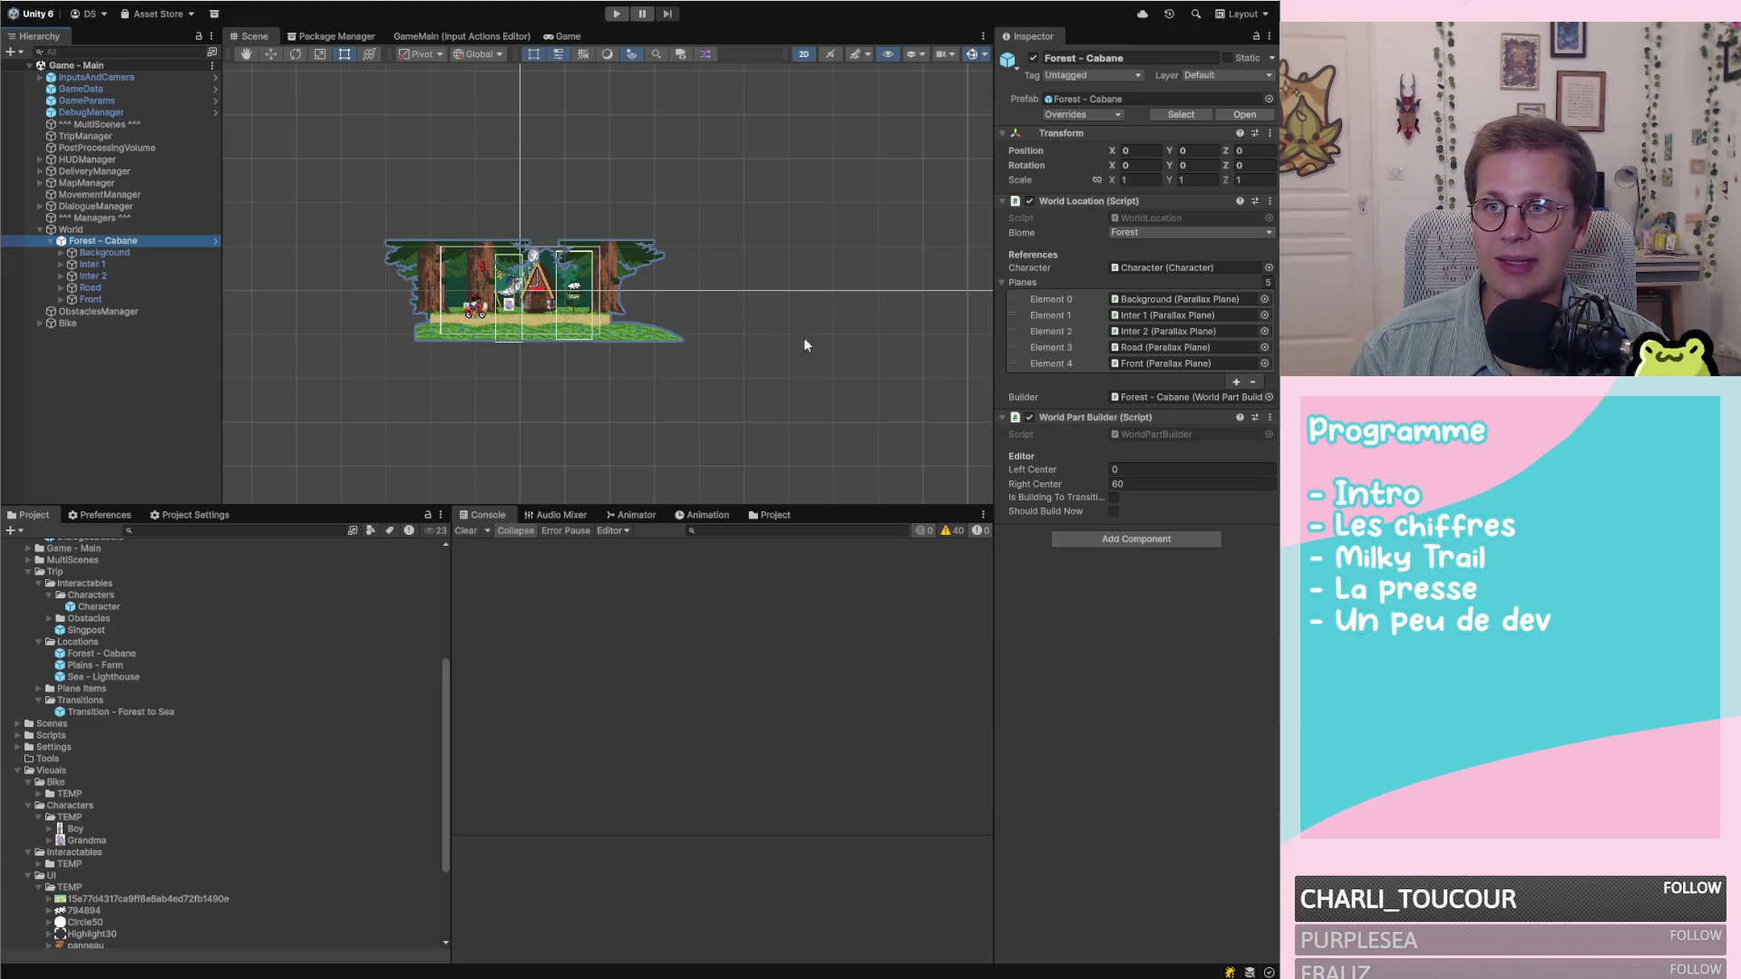
pyautogui.scroll(1, 695, 383)
pyautogui.scroll(-2, 680, 350)
pyautogui.scroll(4, 680, 350)
pyautogui.scroll(5, 514, 270)
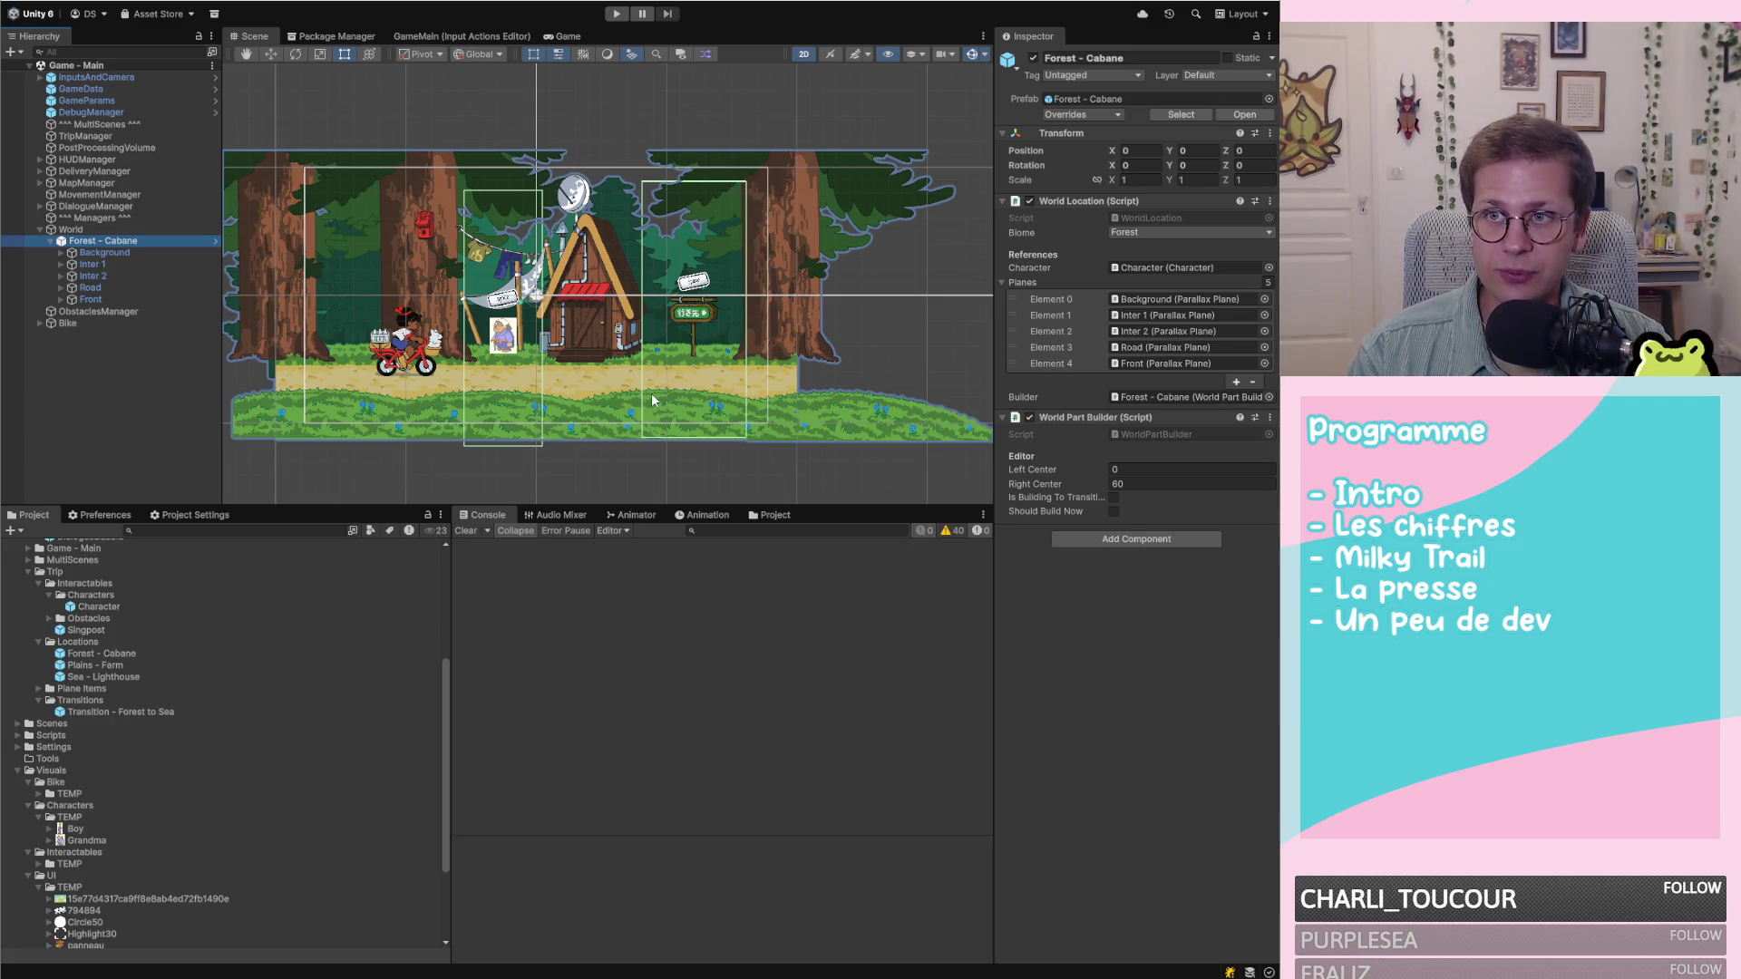
pyautogui.scroll(-4, 655, 397)
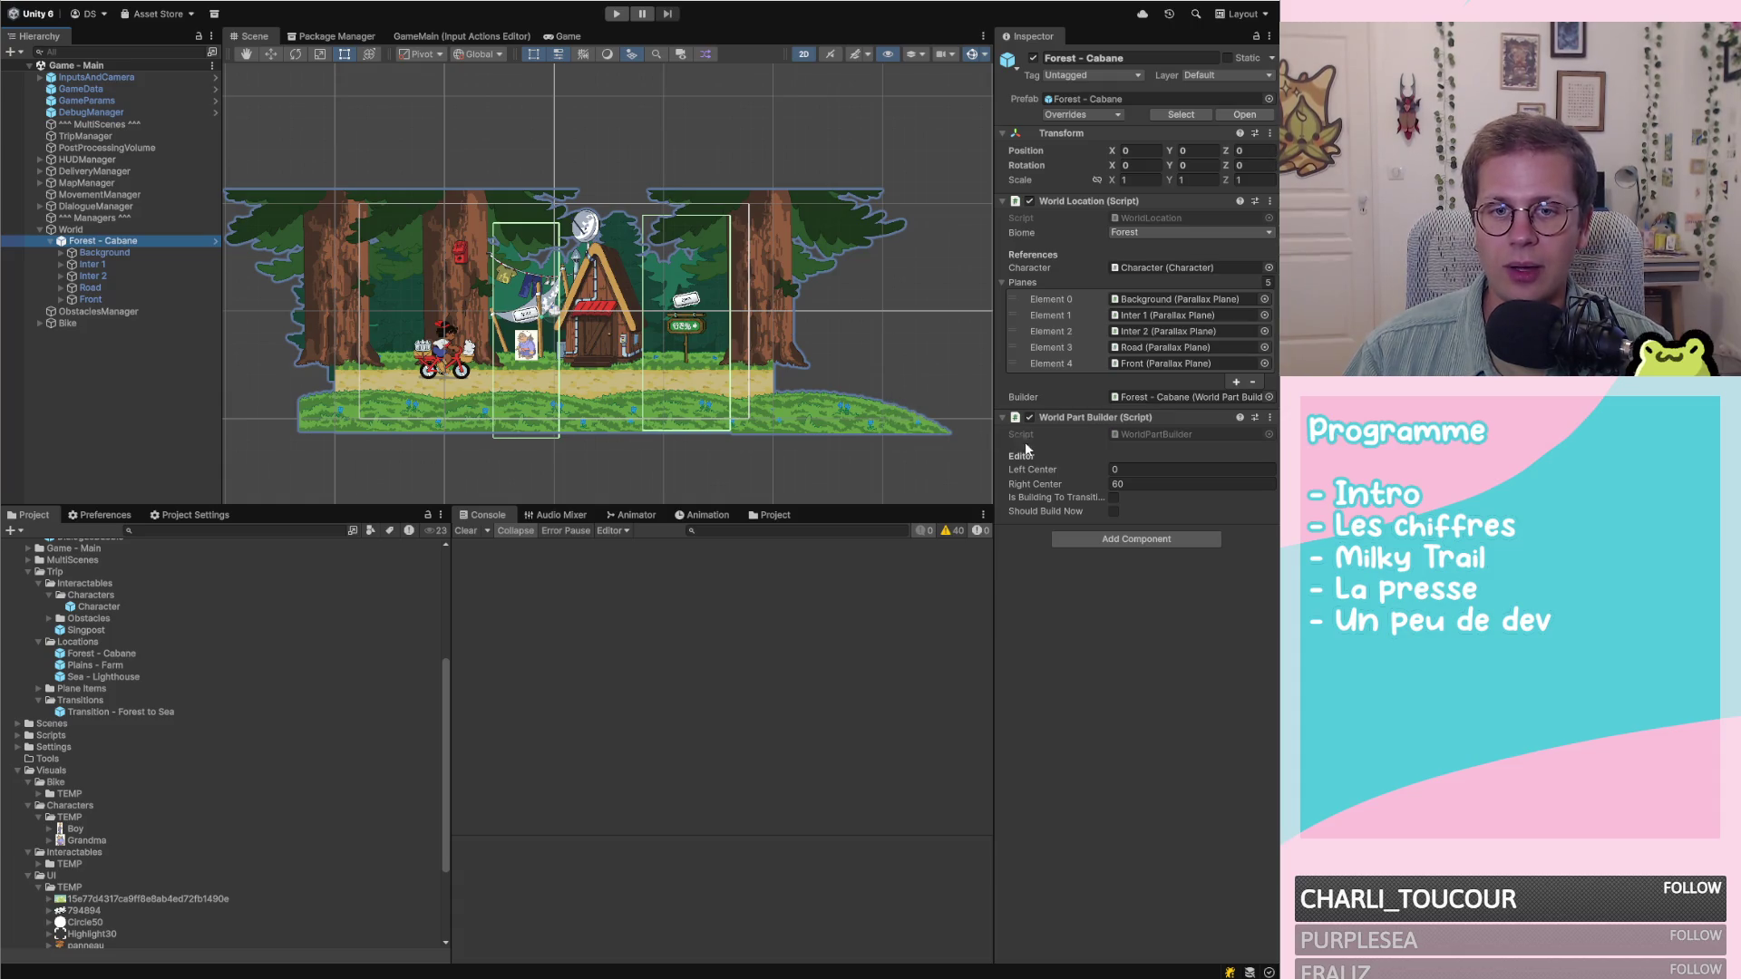
pyautogui.click(1113, 511)
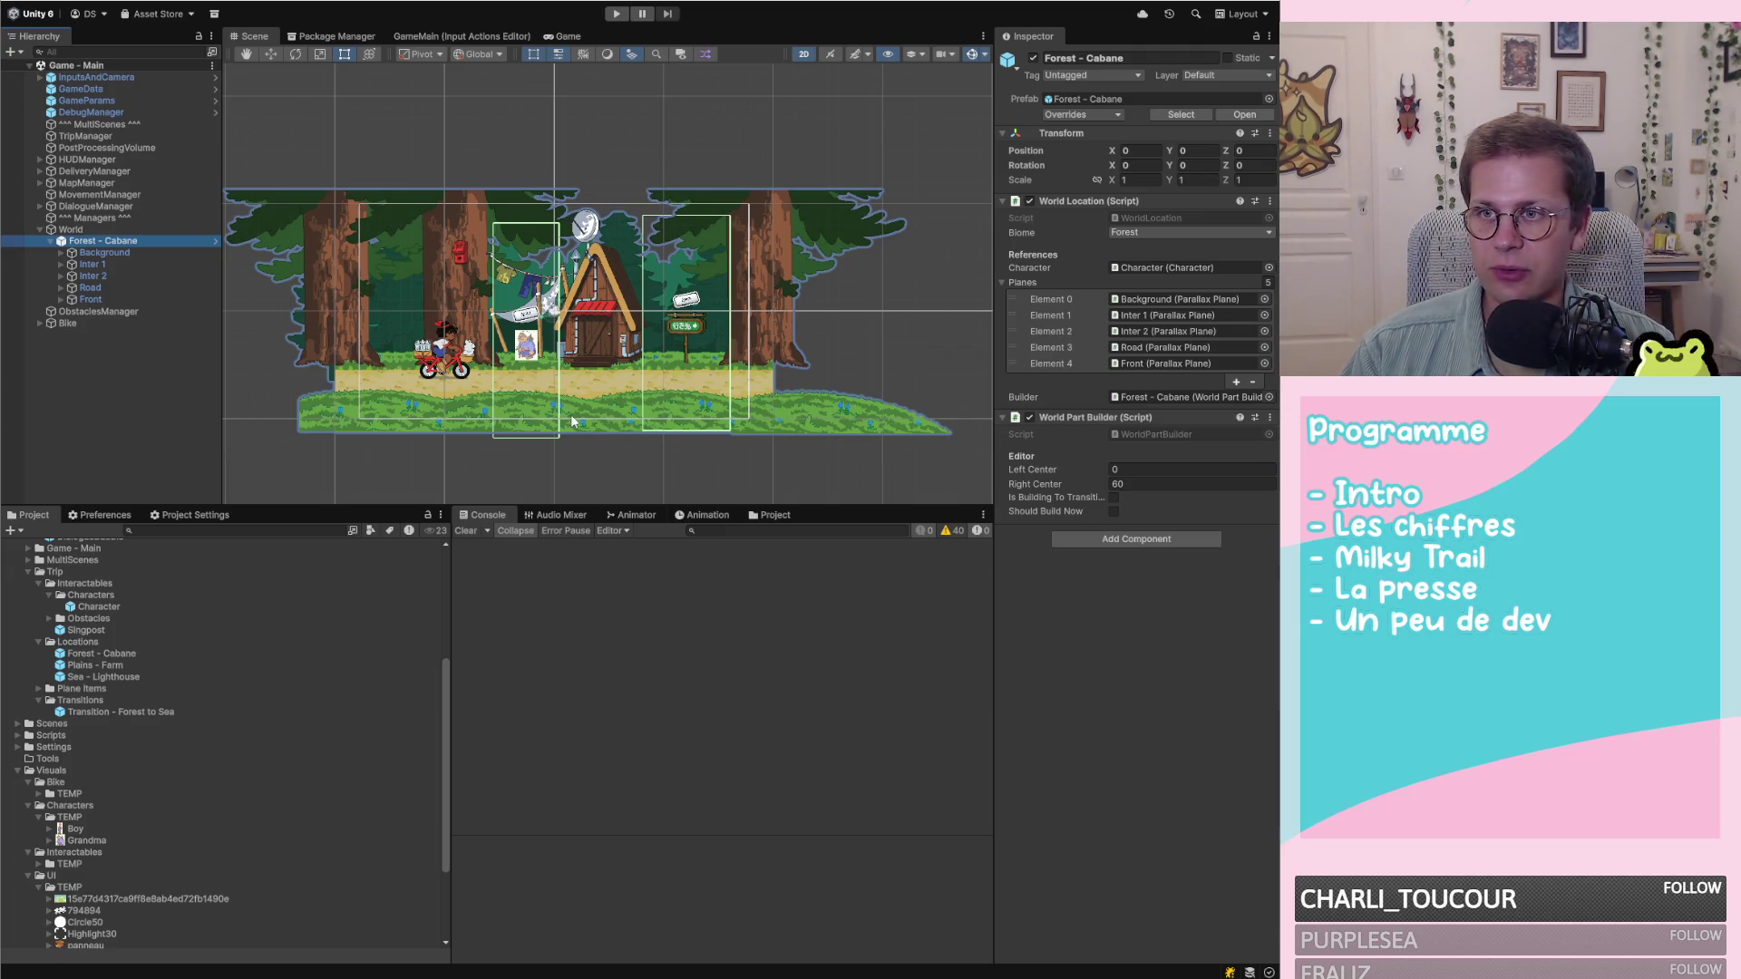
pyautogui.click(113, 655)
pyautogui.doubleClick(112, 656)
# Open the Plains - Farm prefab from Trip › Locations and select its front grass strip
pyautogui.doubleClick(112, 677)
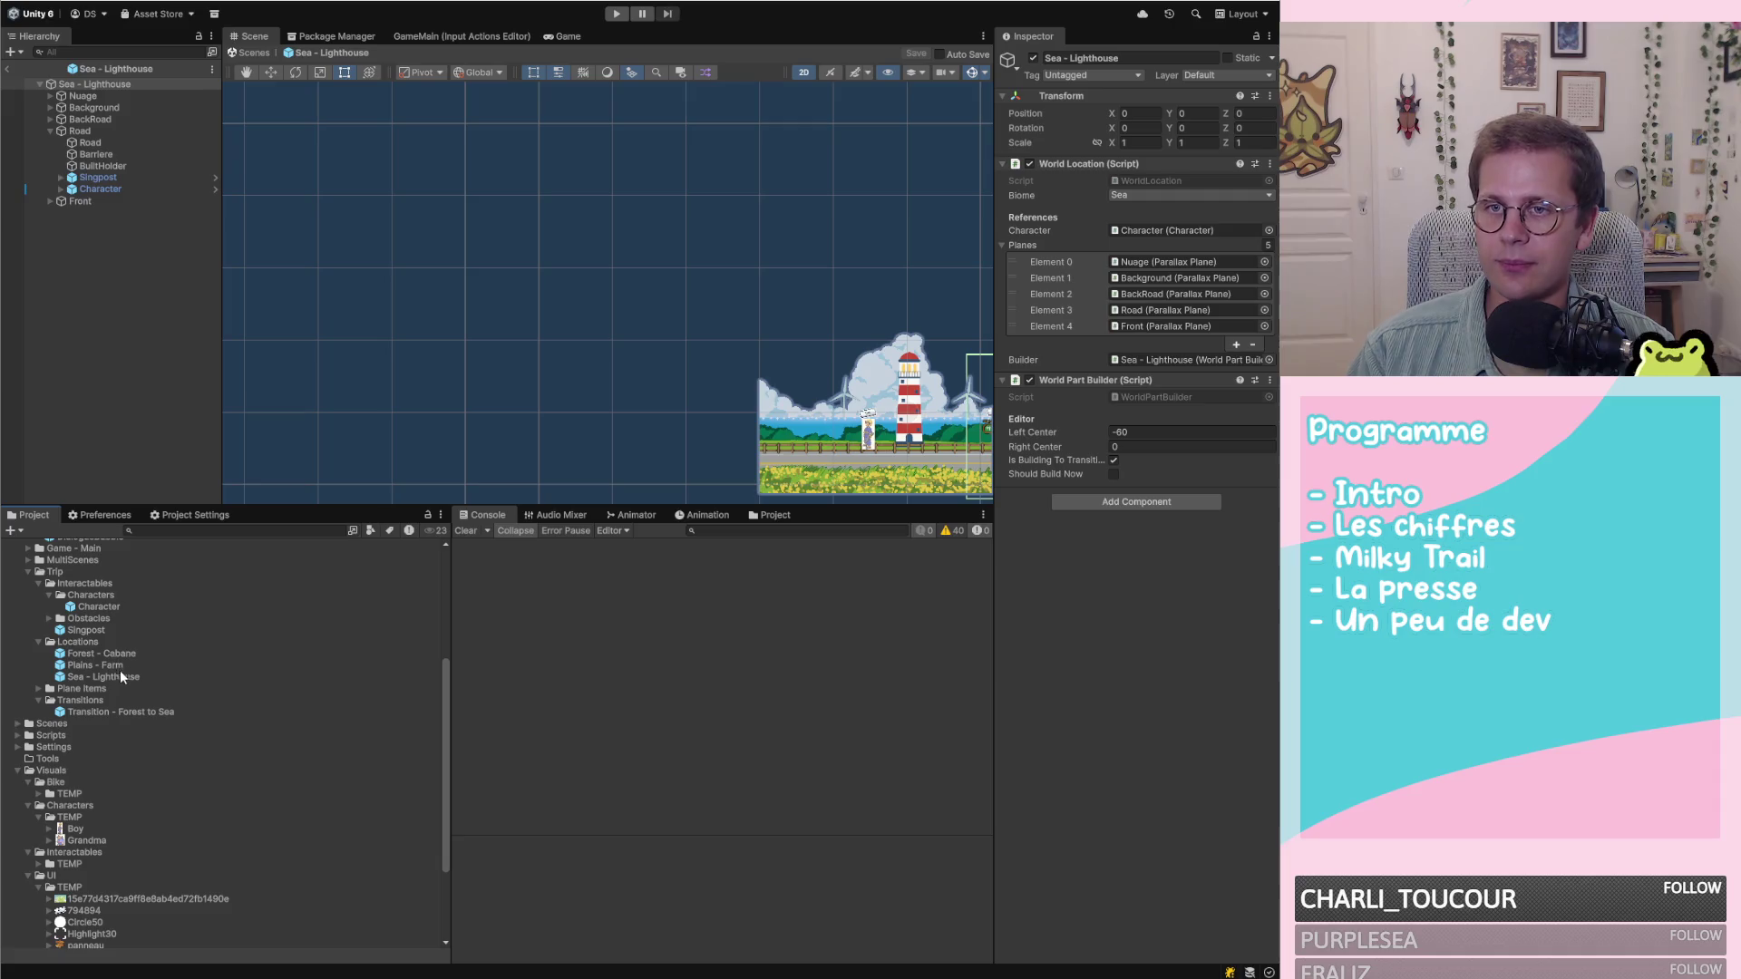
pyautogui.doubleClick(101, 666)
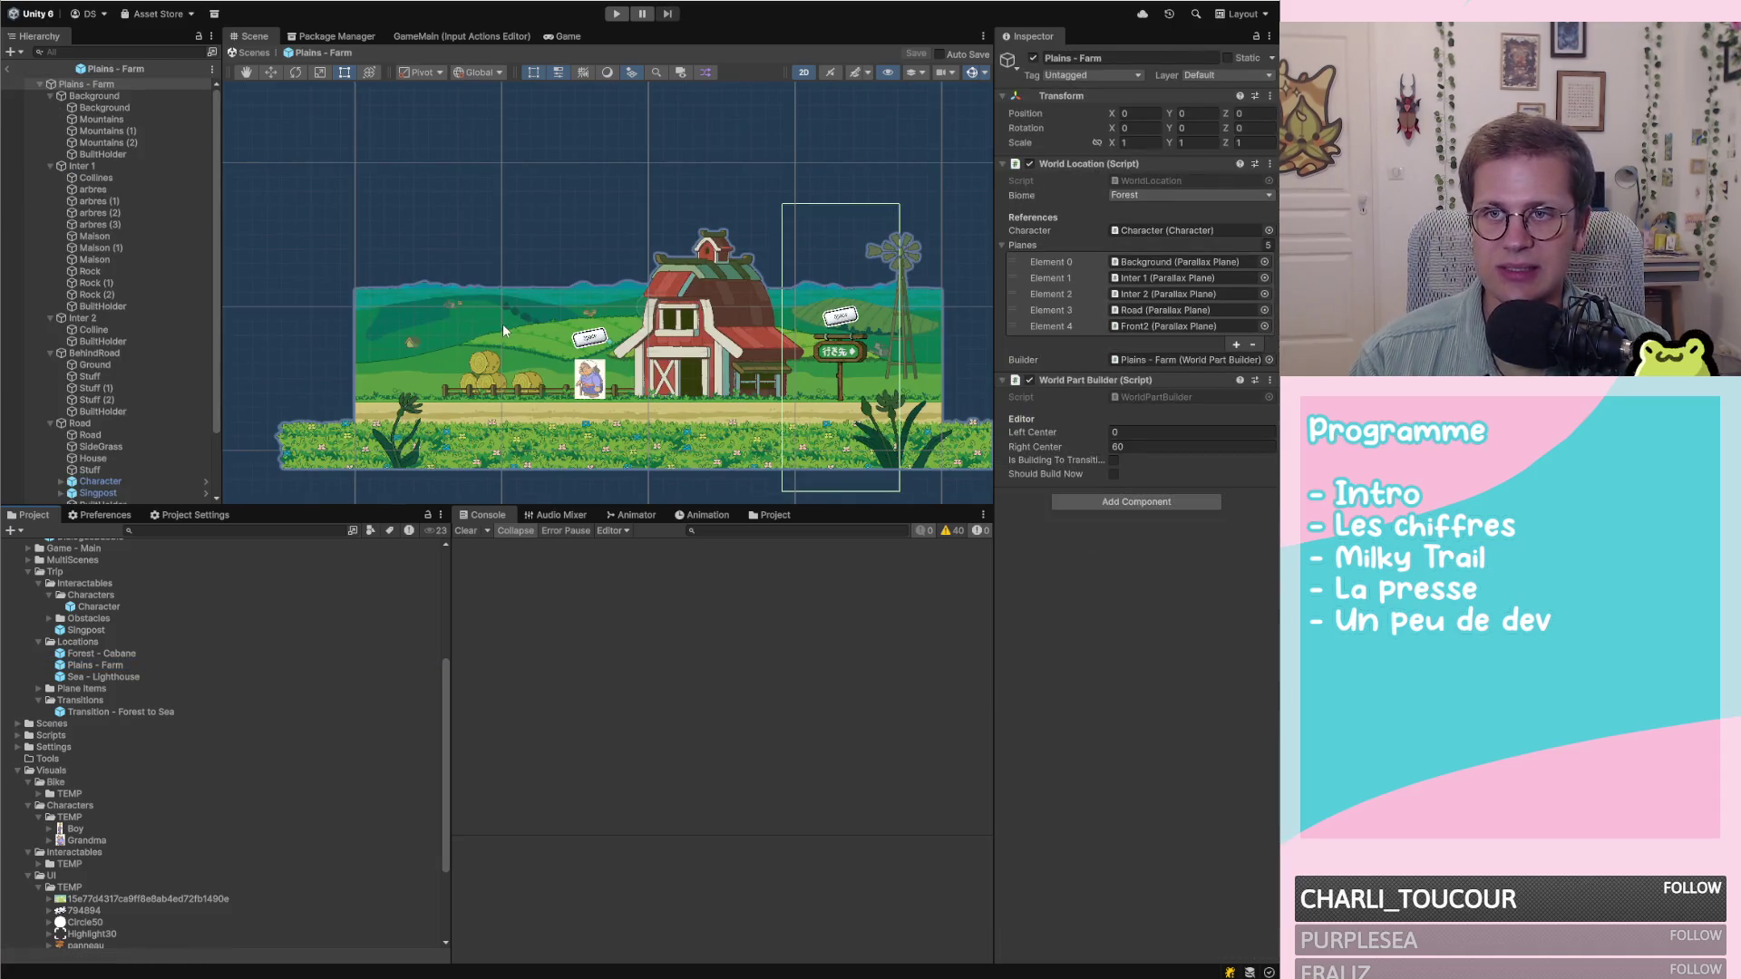
pyautogui.scroll(-3, 536, 324)
pyautogui.scroll(4, 810, 372)
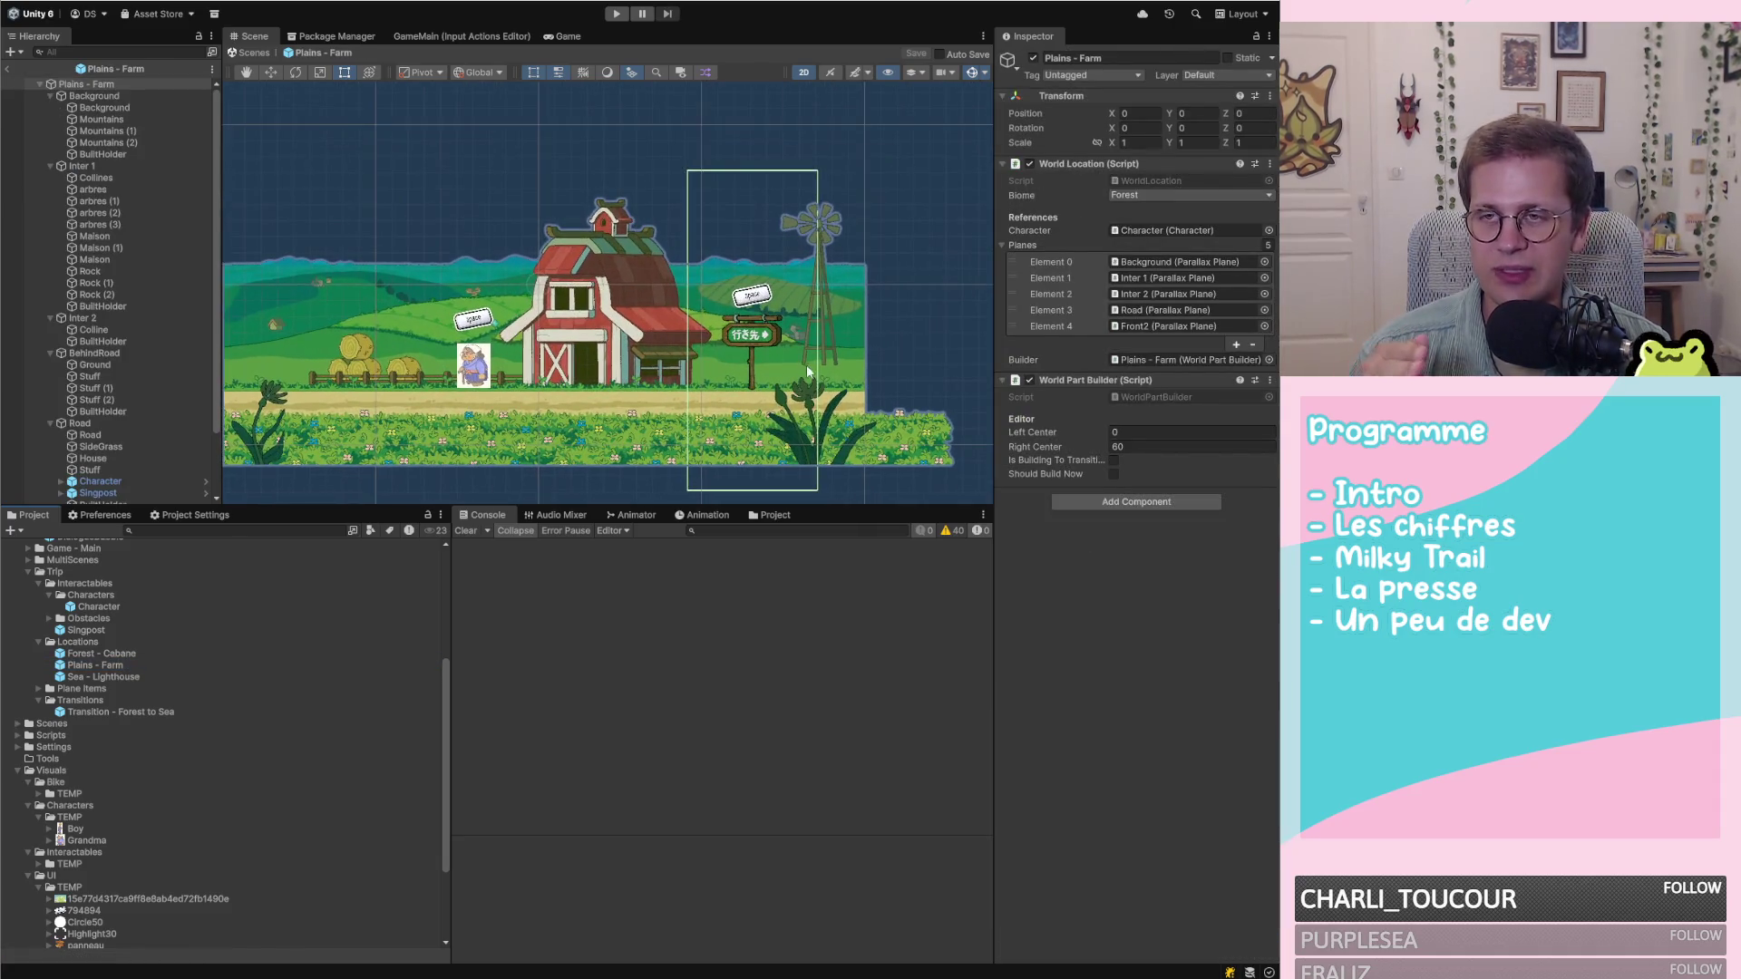
pyautogui.scroll(-2, 927, 324)
pyautogui.scroll(2, 699, 319)
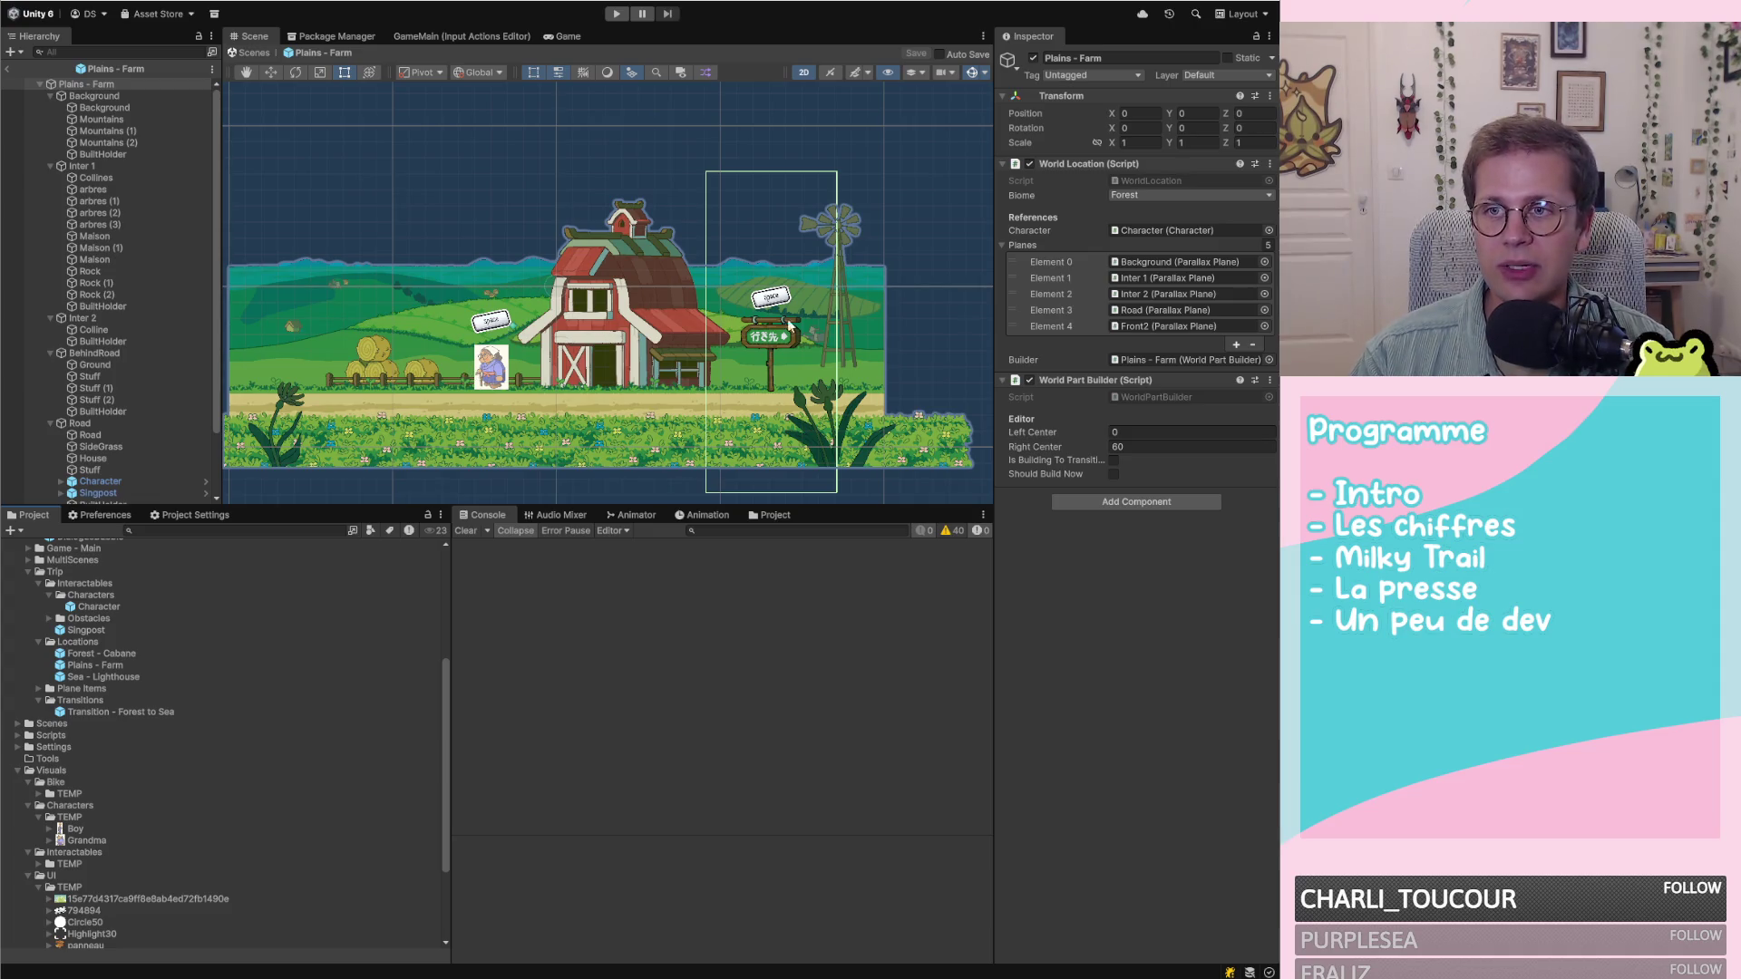
pyautogui.scroll(3, 563, 472)
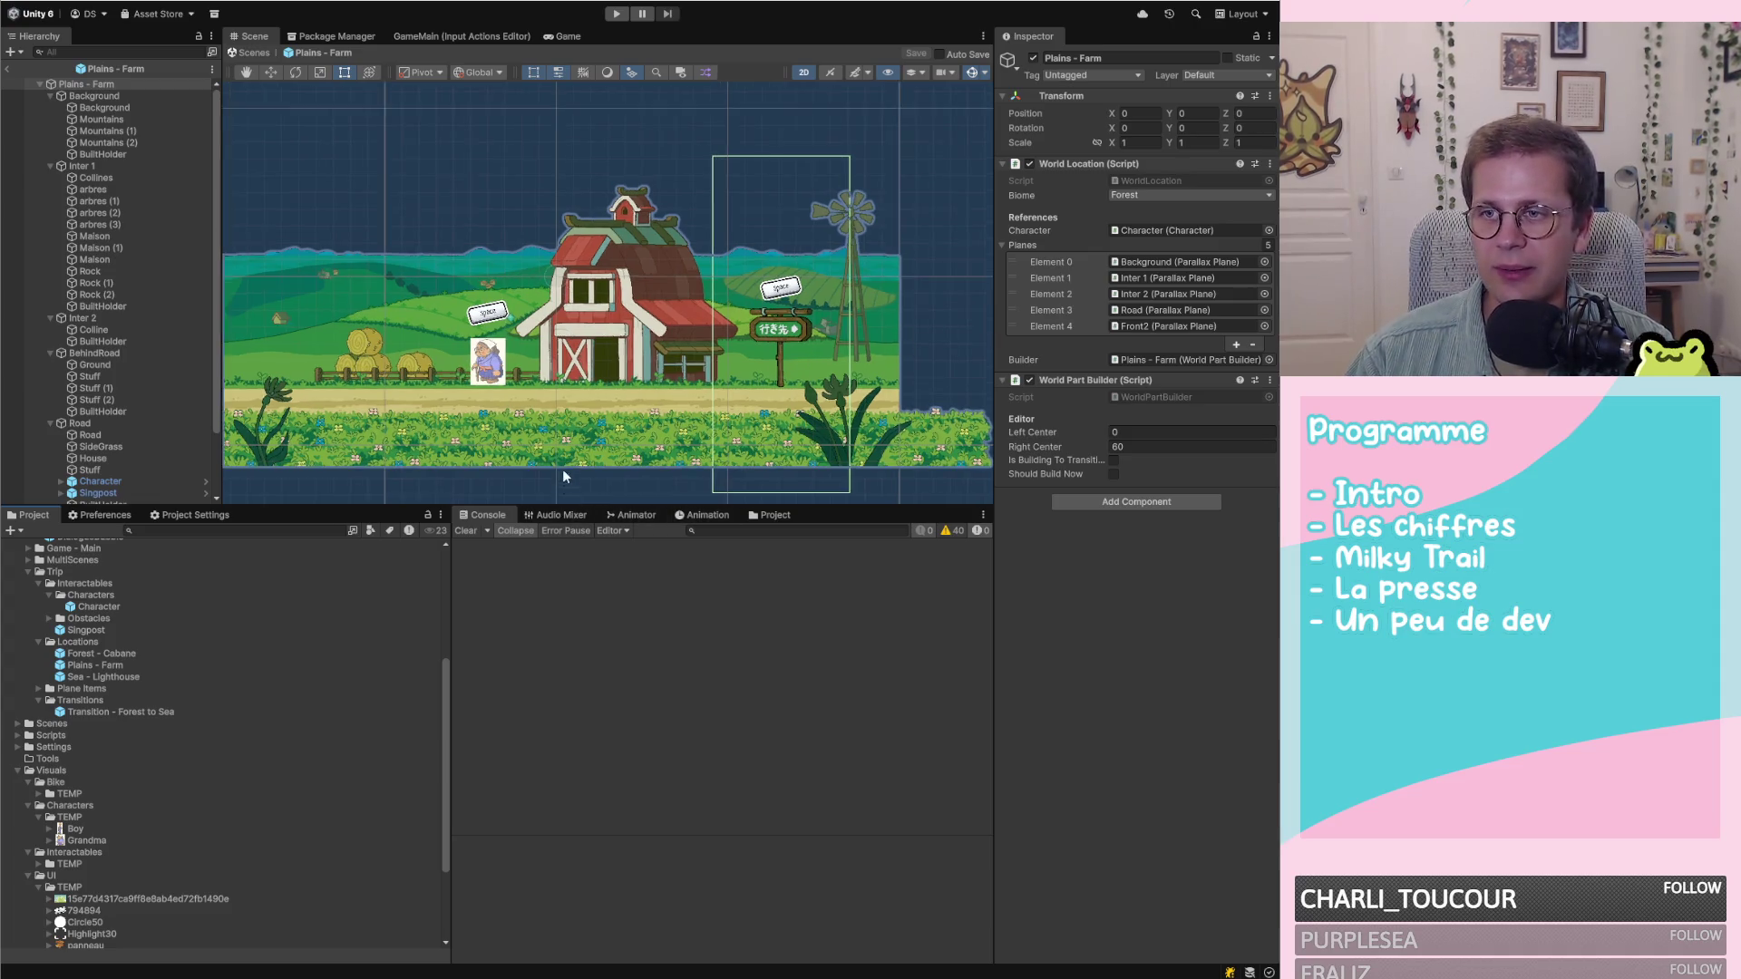
pyautogui.click(429, 421)
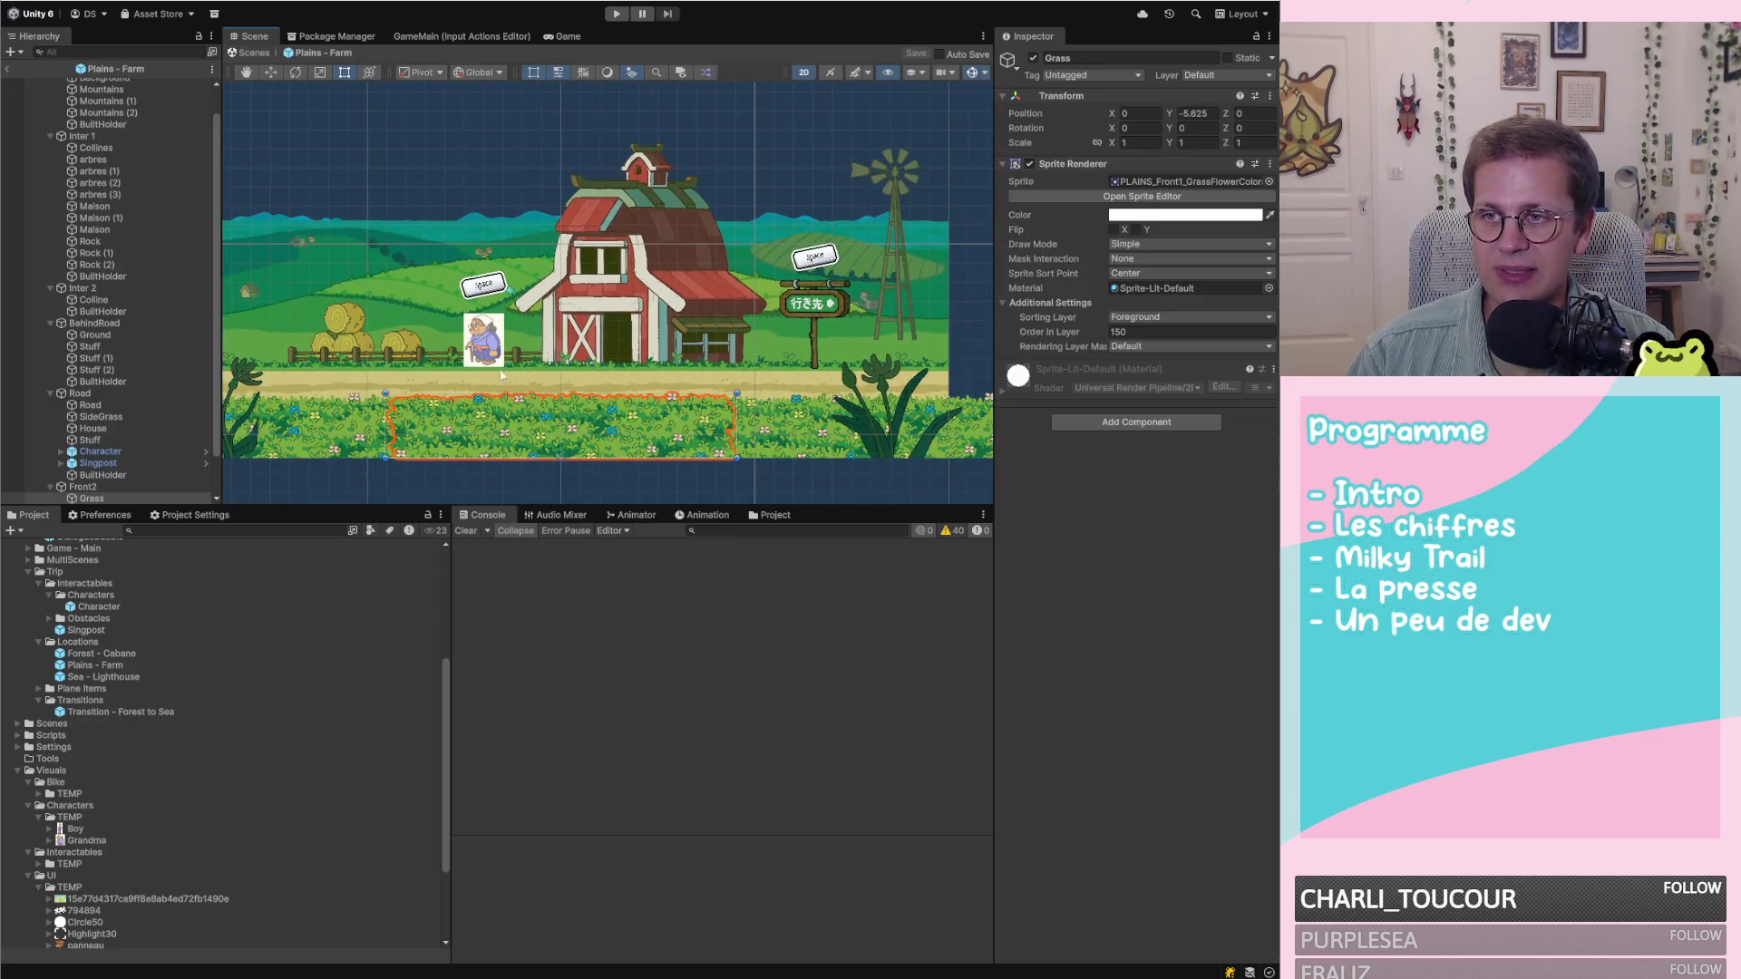
# Move the front Grass strip to X 0 with the Move tool and save the Plains - Farm prefab
pyautogui.scroll(5, 429, 421)
pyautogui.scroll(-5, 429, 421)
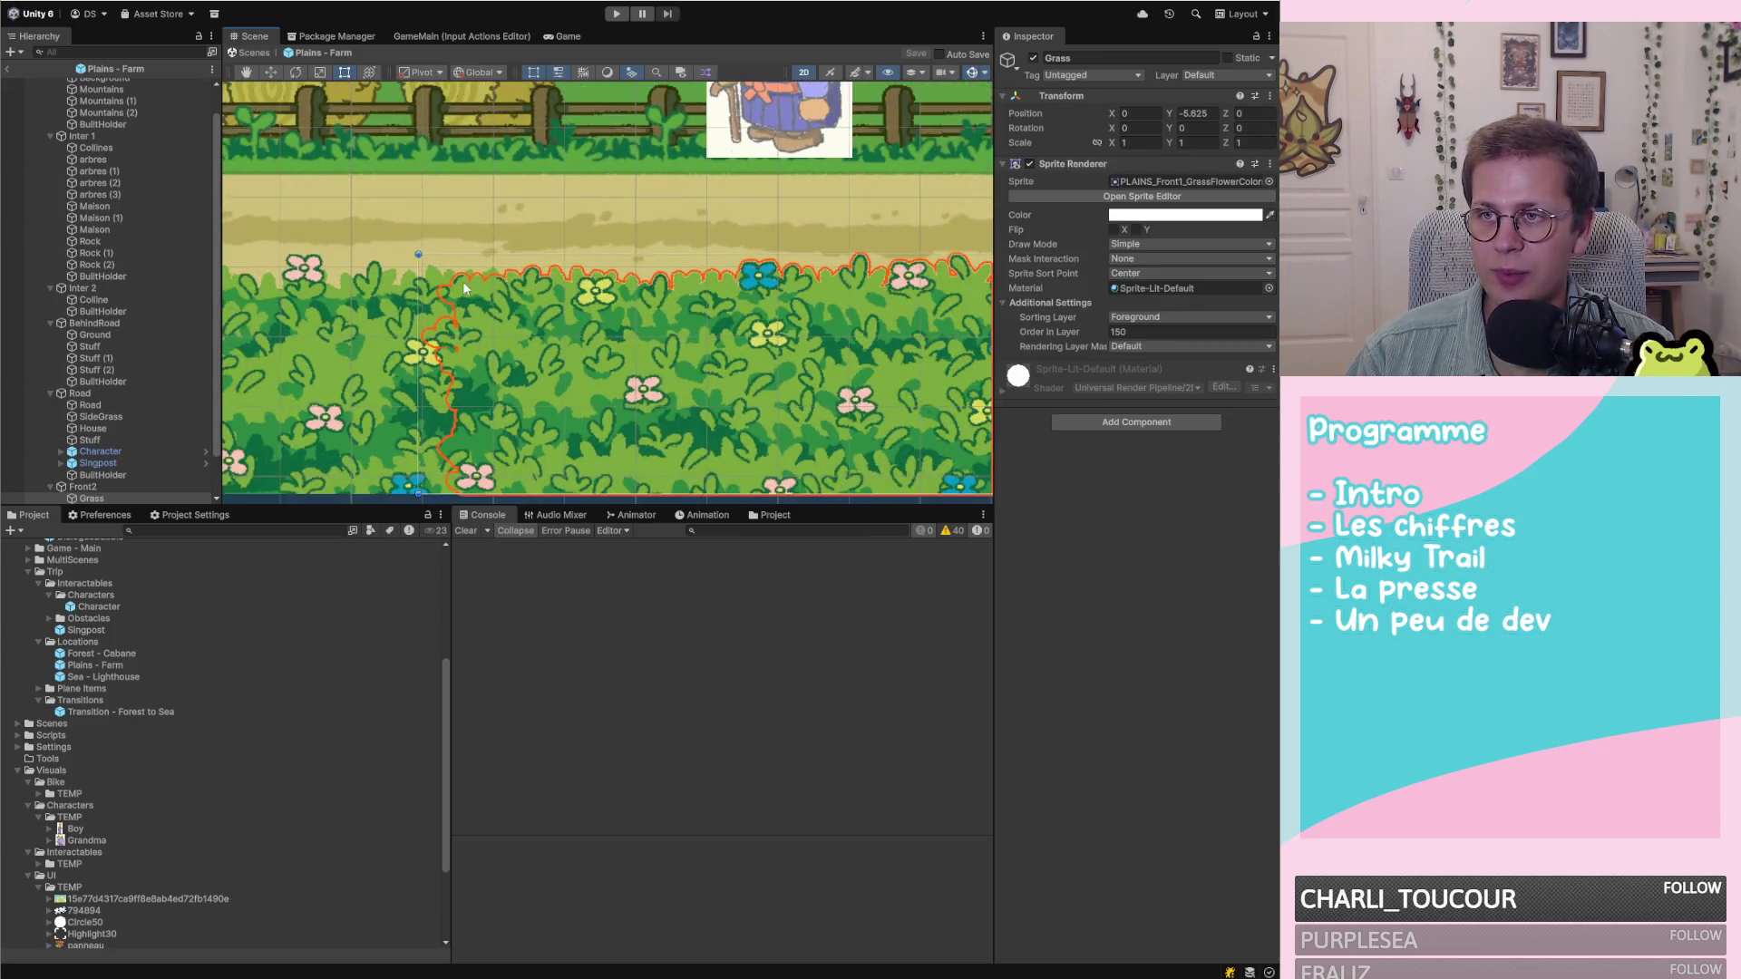
pyautogui.click(274, 75)
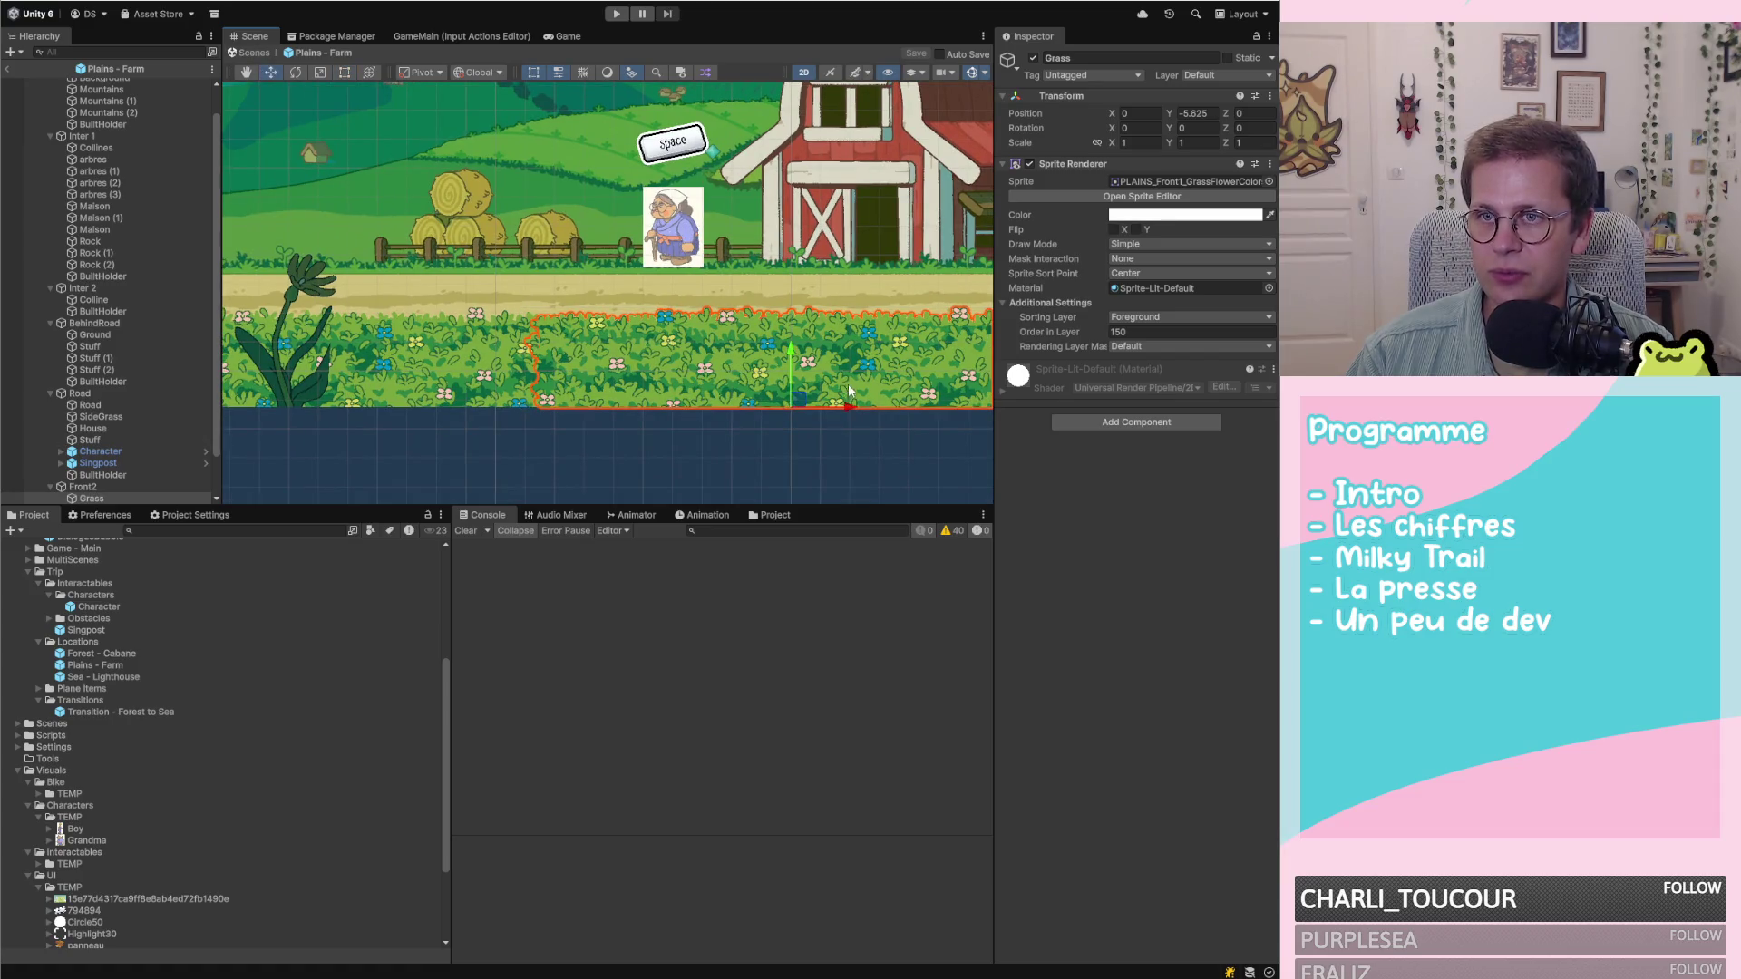
pyautogui.moveTo(831, 416)
pyautogui.mouseDown()
pyautogui.moveTo(720, 413)
pyautogui.moveTo(846, 437)
pyautogui.moveTo(1086, 439)
pyautogui.moveTo(969, 431)
pyautogui.mouseUp()
pyautogui.scroll(4, 672, 423)
pyautogui.scroll(-1, 672, 424)
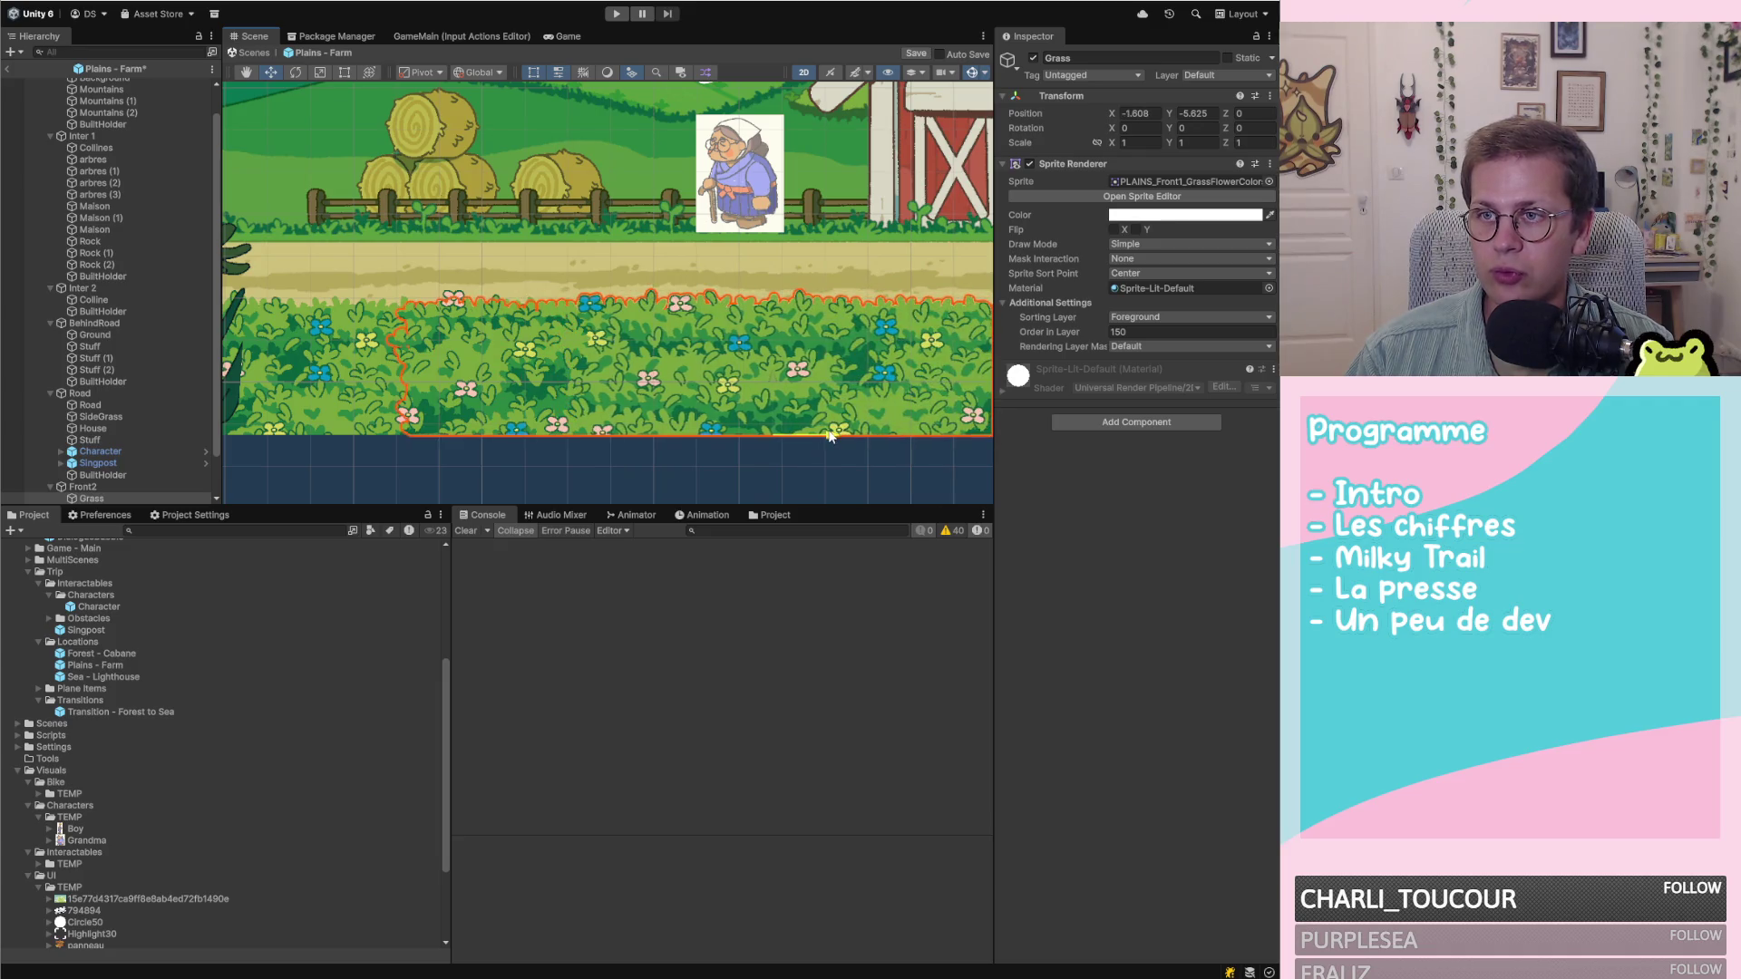
pyautogui.hotkey('ctrl', 's')
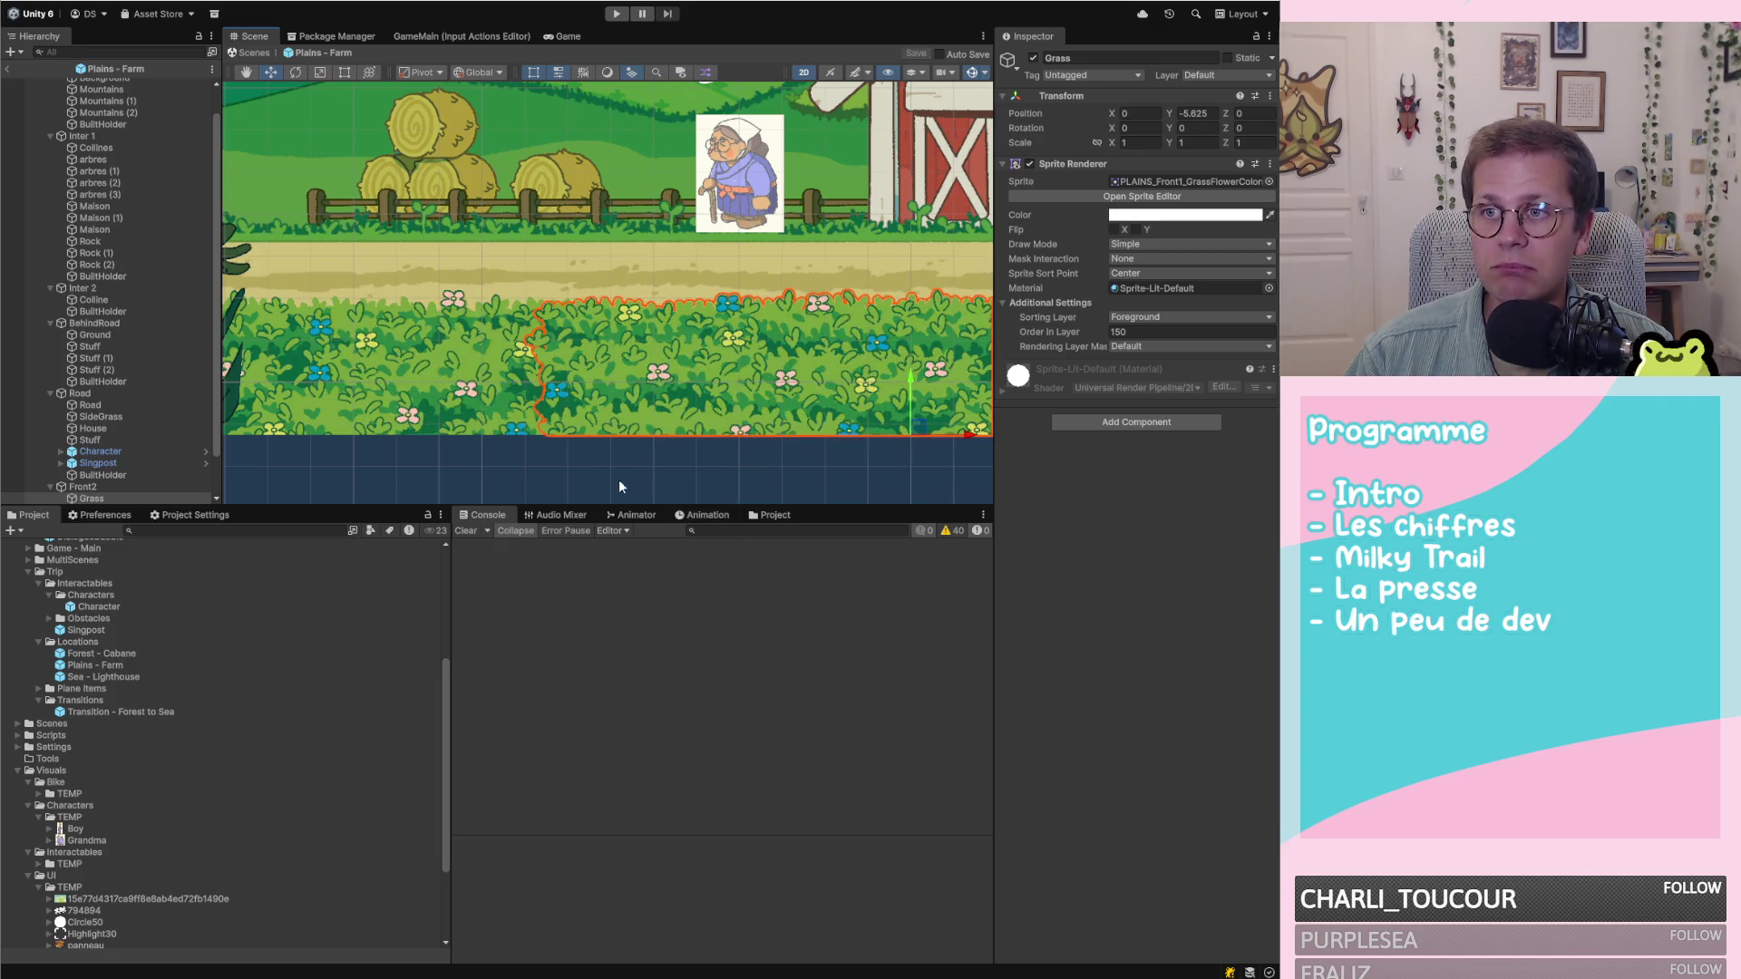
pyautogui.click(617, 480)
pyautogui.scroll(-3, 394, 394)
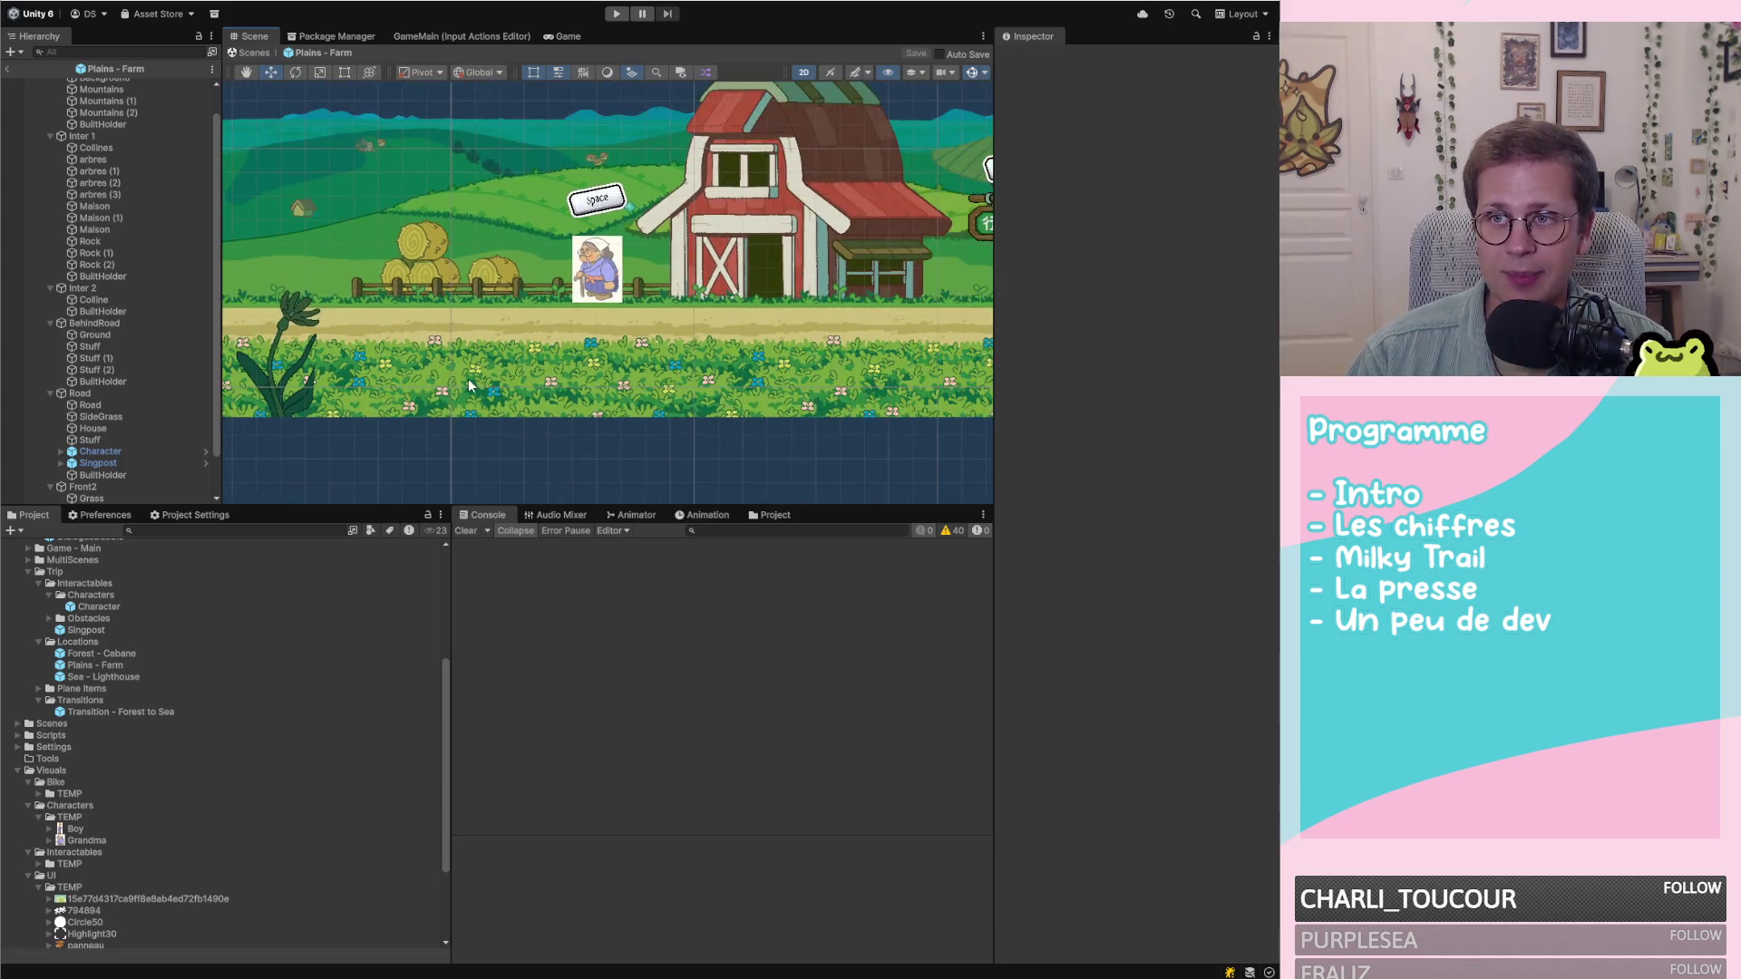
pyautogui.scroll(-3, 471, 386)
pyautogui.scroll(2, 688, 395)
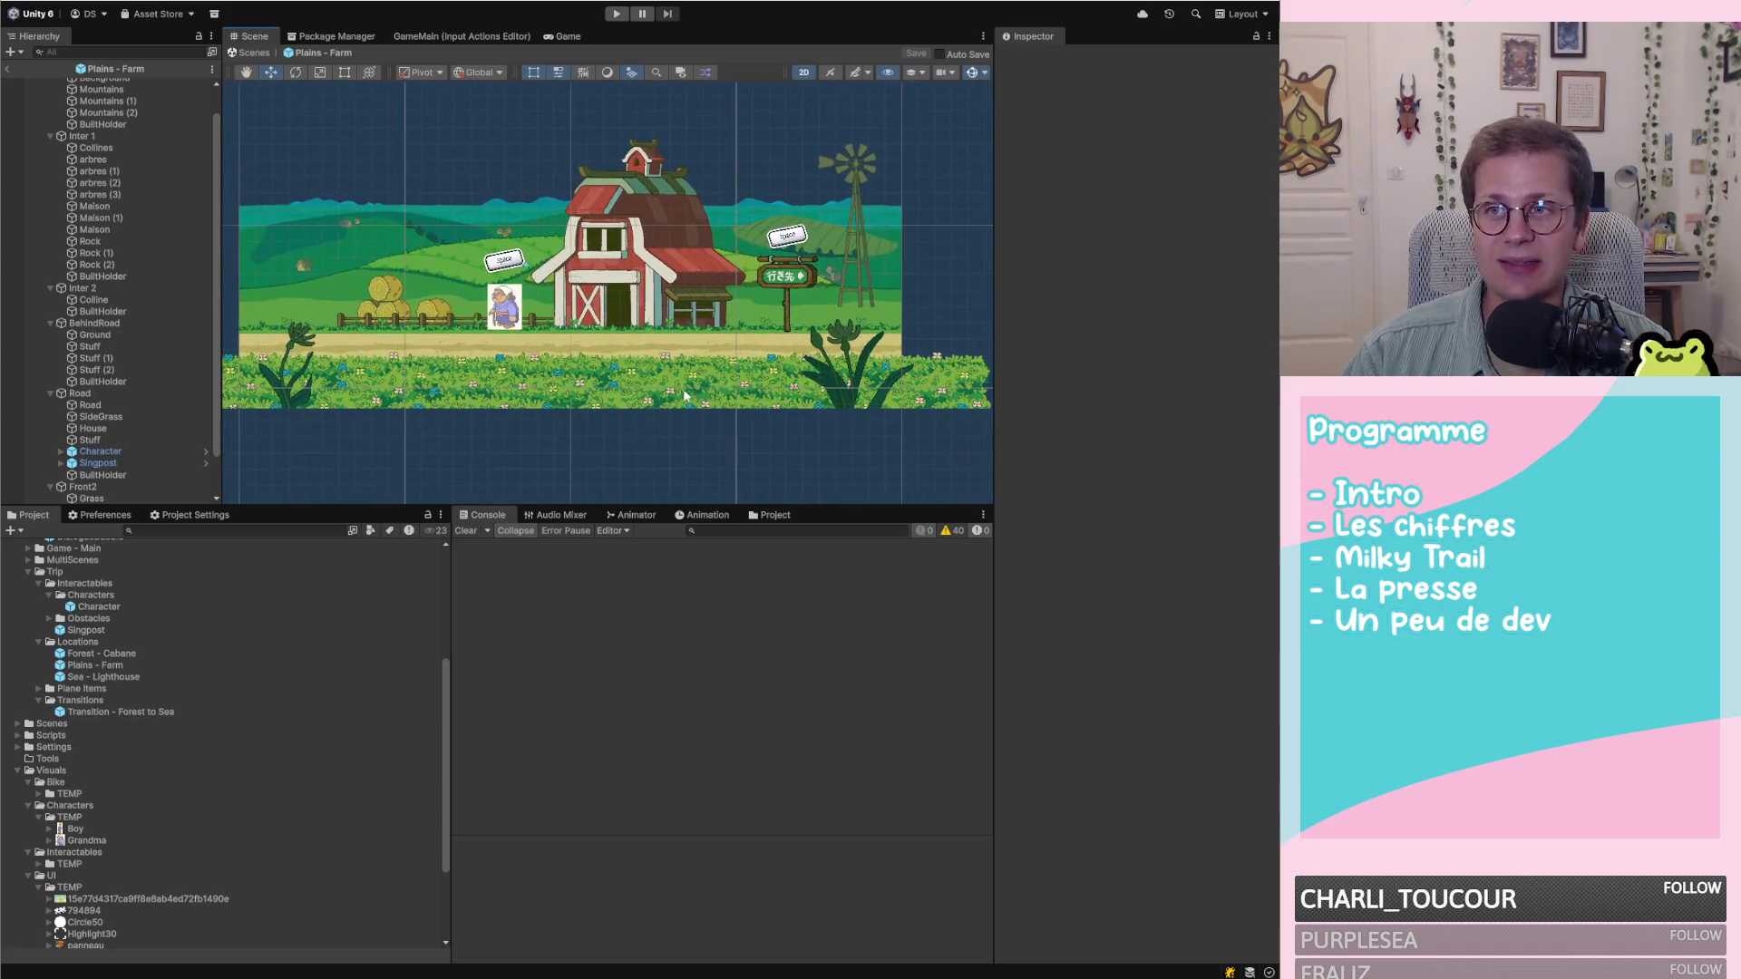
pyautogui.scroll(-2, 596, 490)
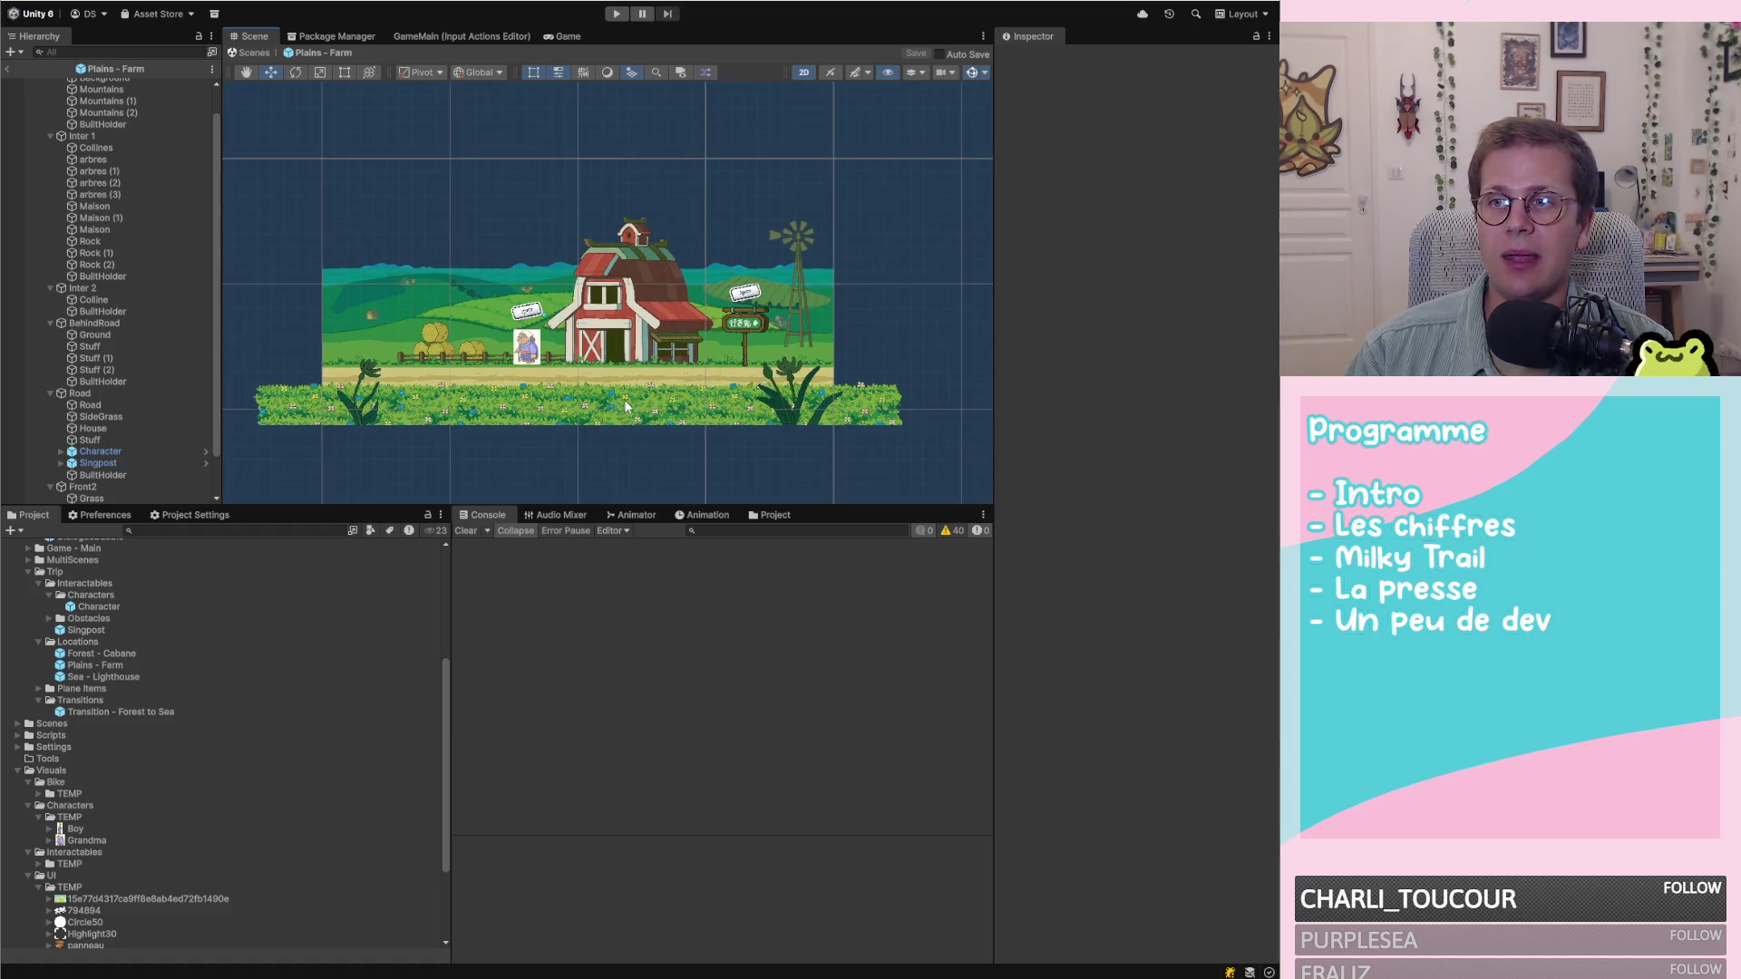
pyautogui.scroll(1, 228, 299)
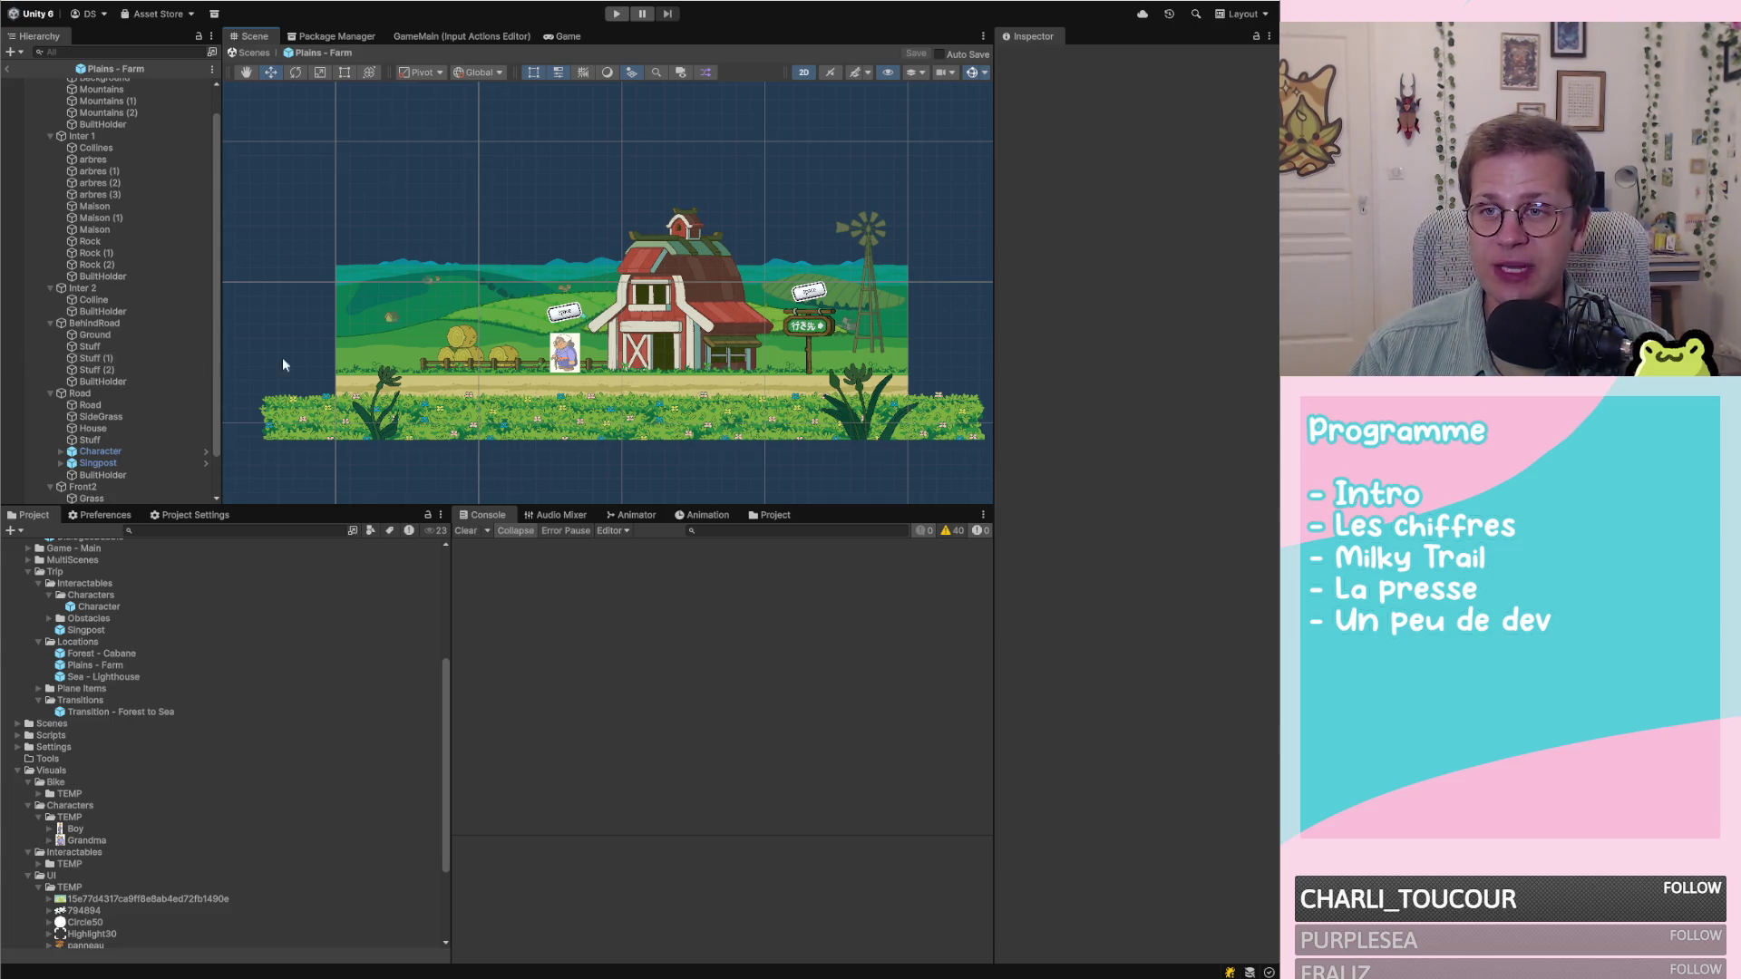
pyautogui.scroll(-2, 653, 224)
pyautogui.scroll(2, 727, 350)
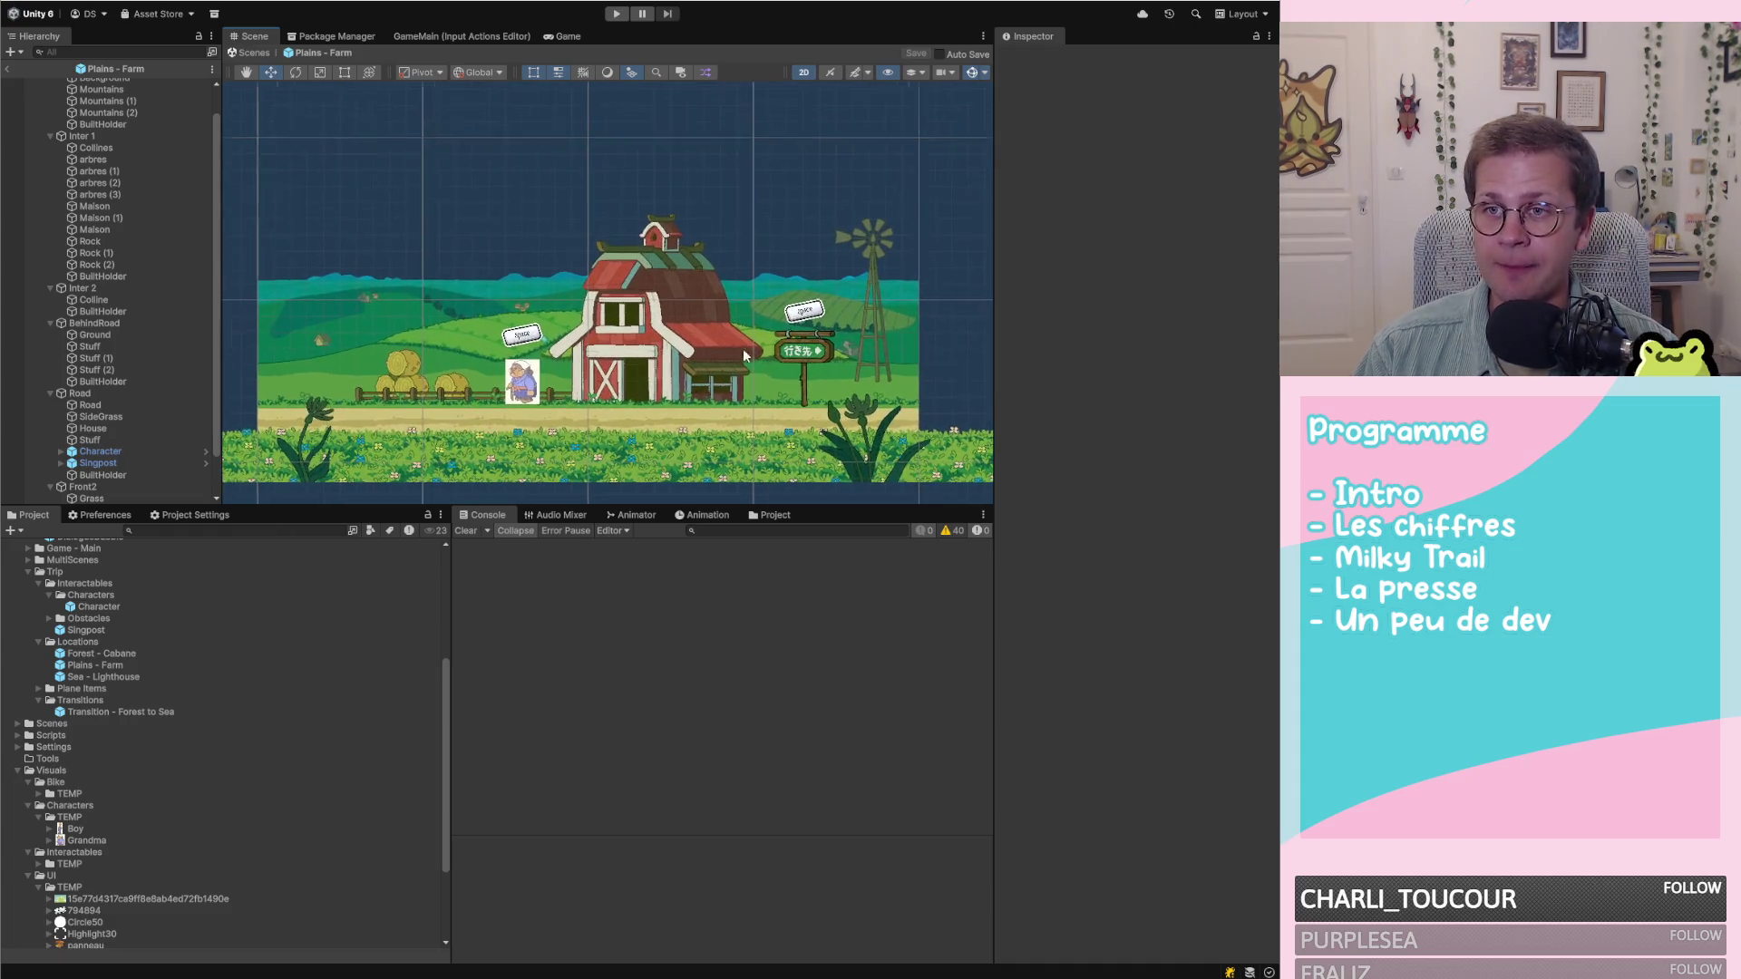
pyautogui.scroll(3, 839, 326)
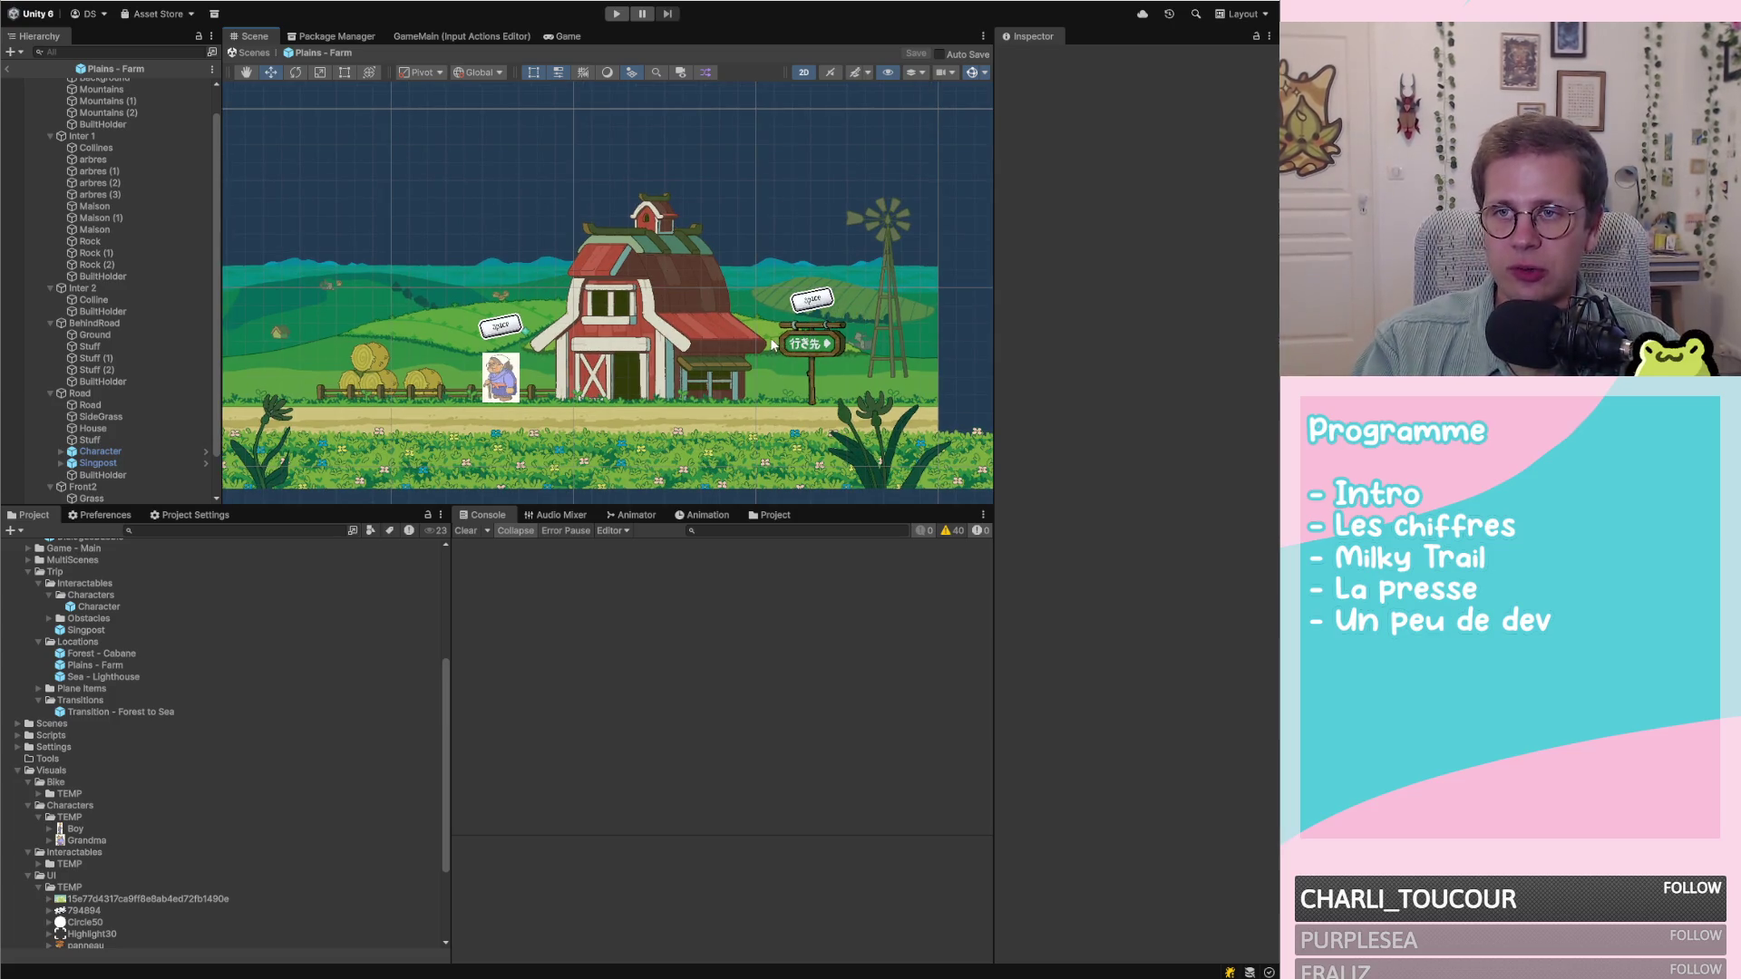
pyautogui.scroll(-2, 784, 303)
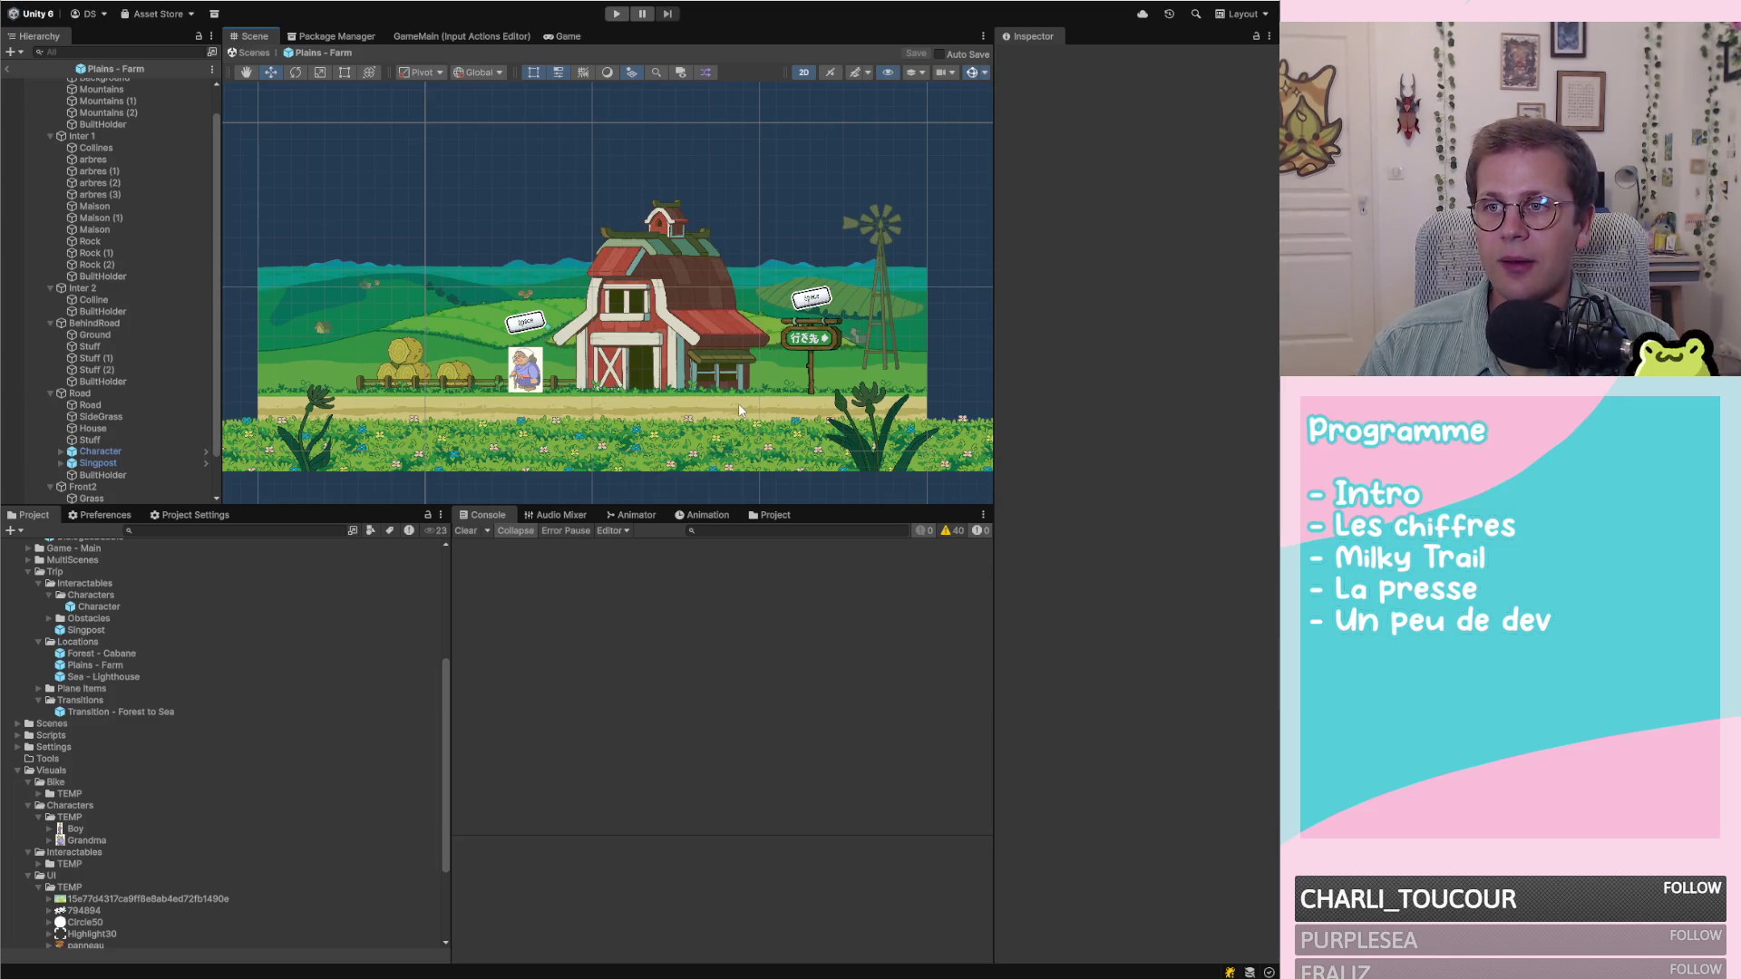
pyautogui.scroll(1, 547, 382)
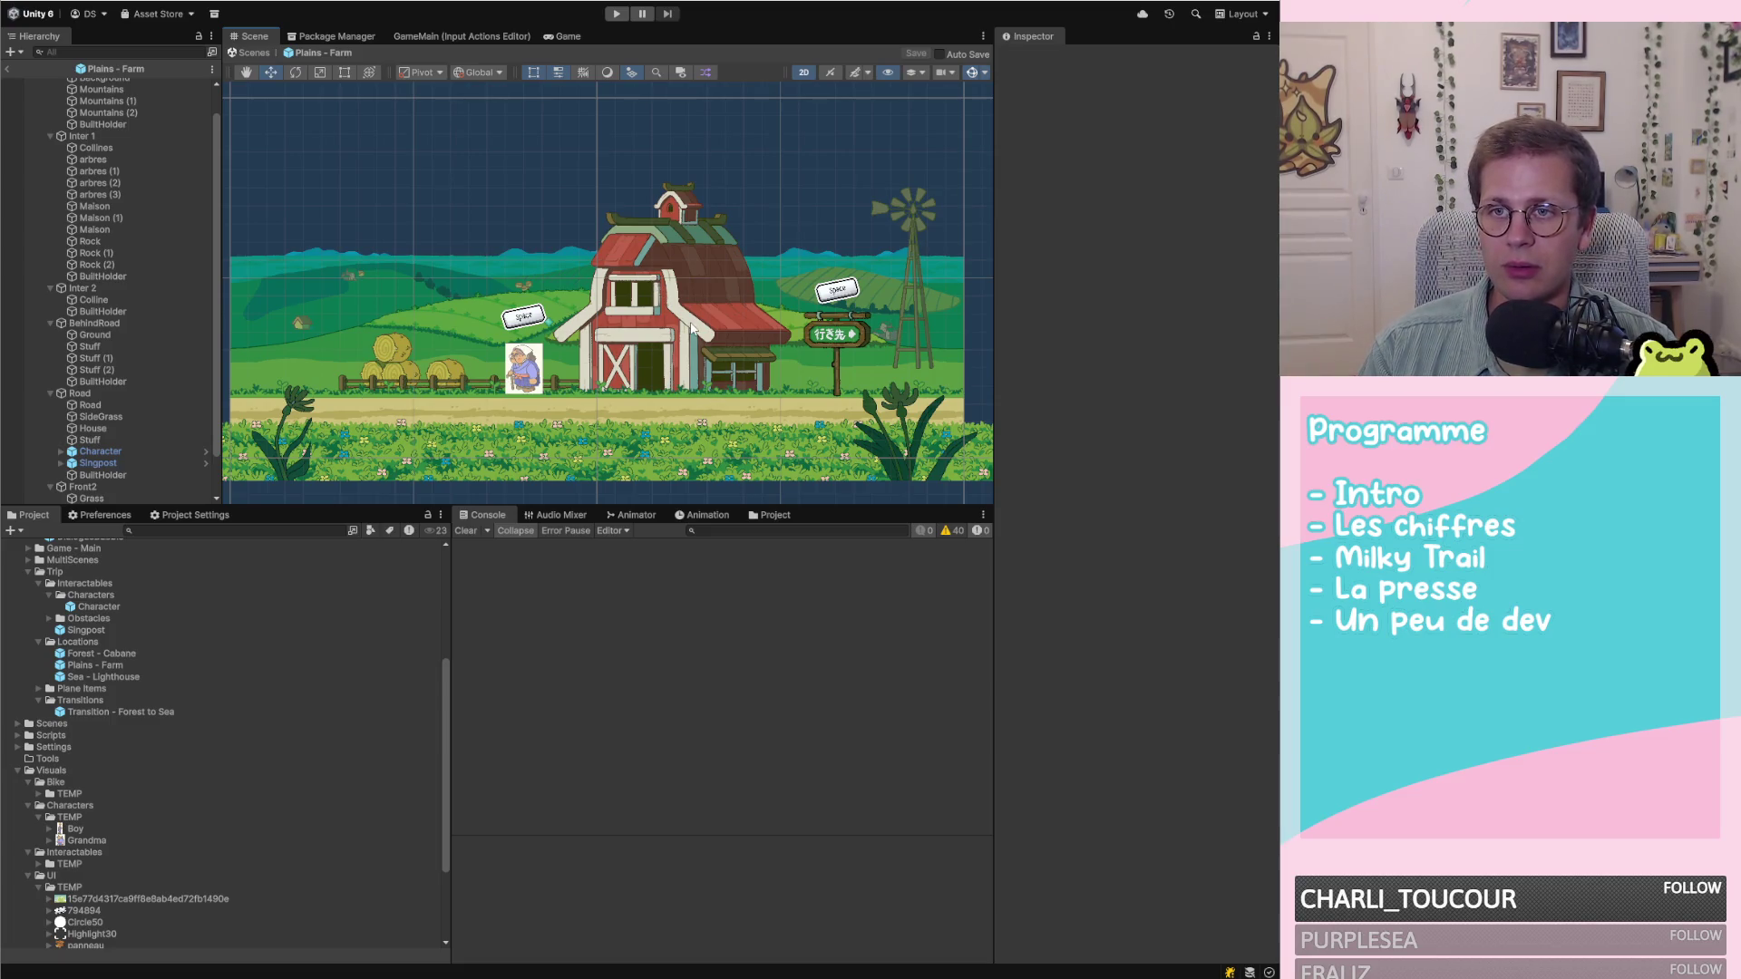
pyautogui.scroll(-1, 692, 328)
pyautogui.scroll(-1, 699, 325)
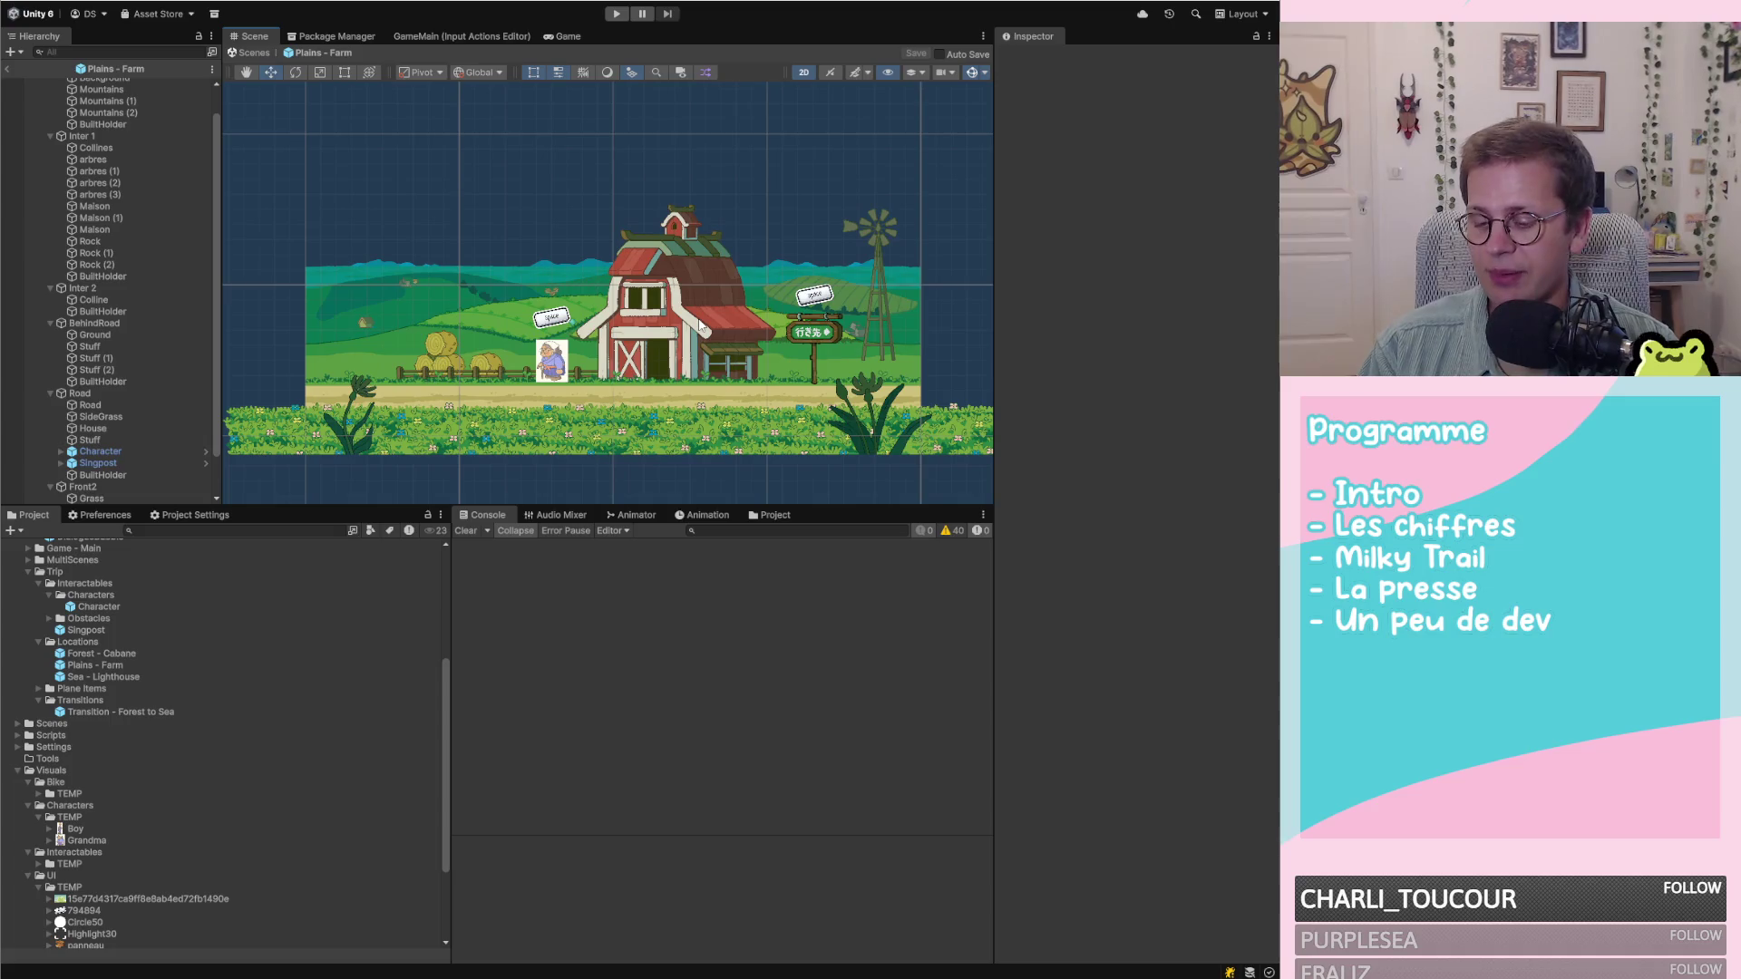
pyautogui.scroll(-1, 715, 404)
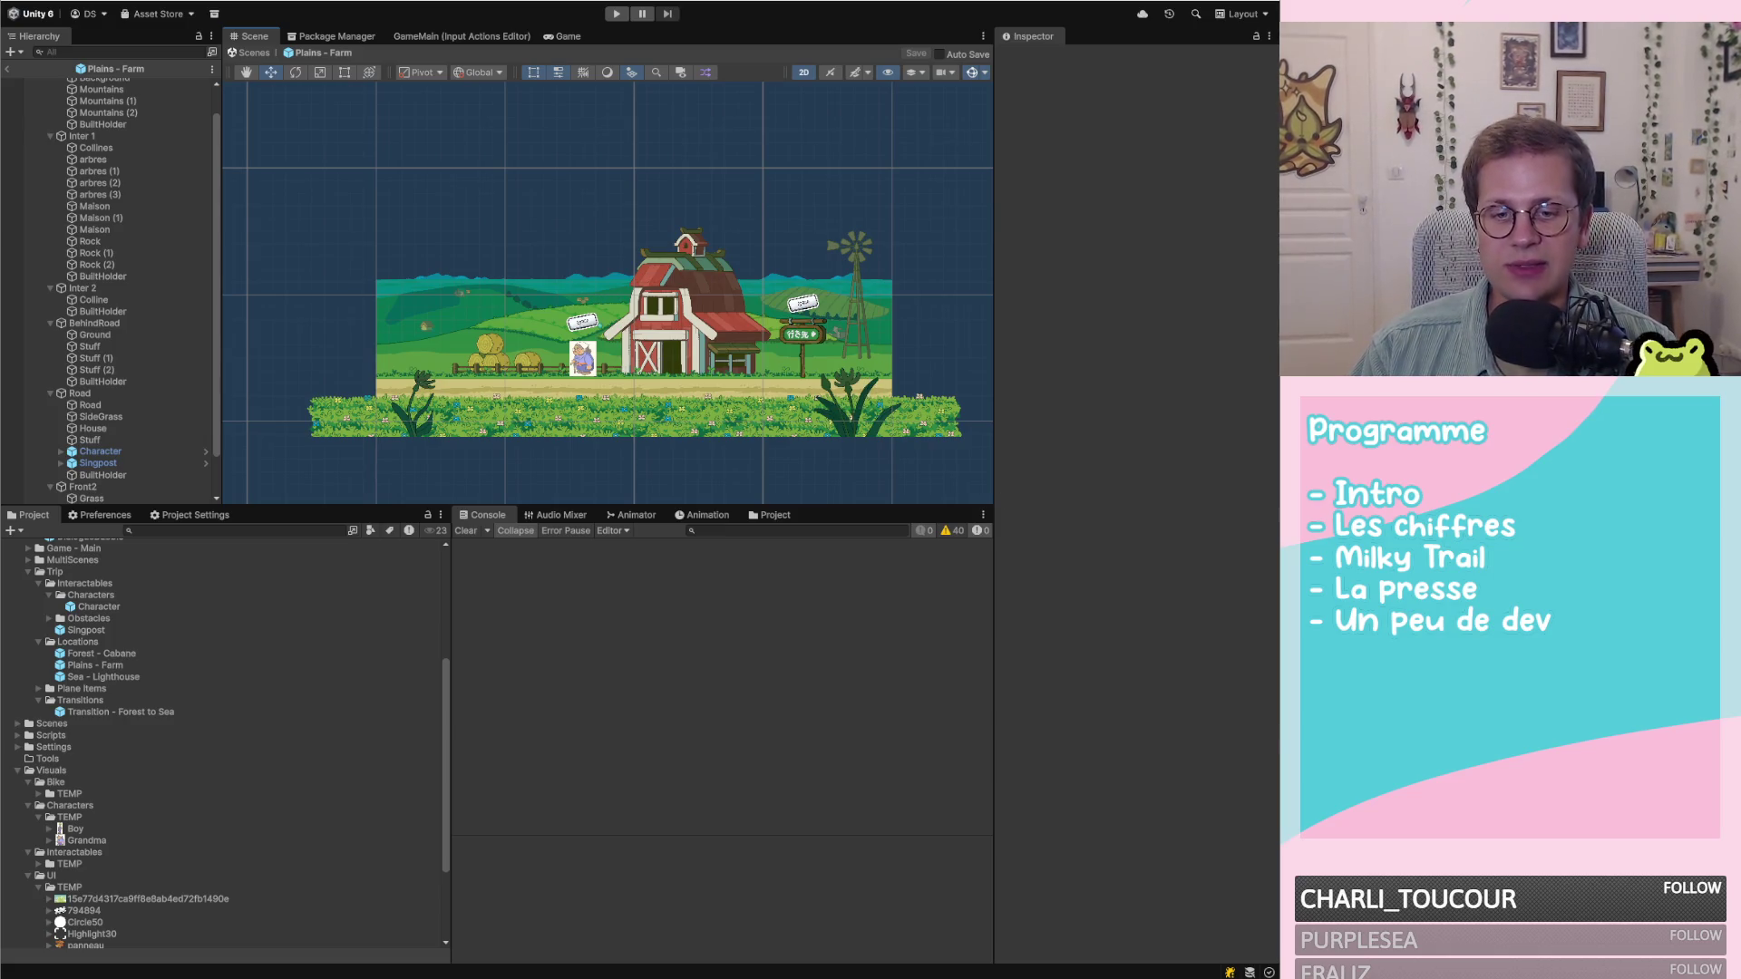
pyautogui.hotkey('alt', 'Tab')
# Commit the Singpost and Plains - Farm prefab changes to main with summary 'stuff' and push to origin
pyautogui.click(515, 292)
pyautogui.click(519, 274)
pyautogui.click(448, 681)
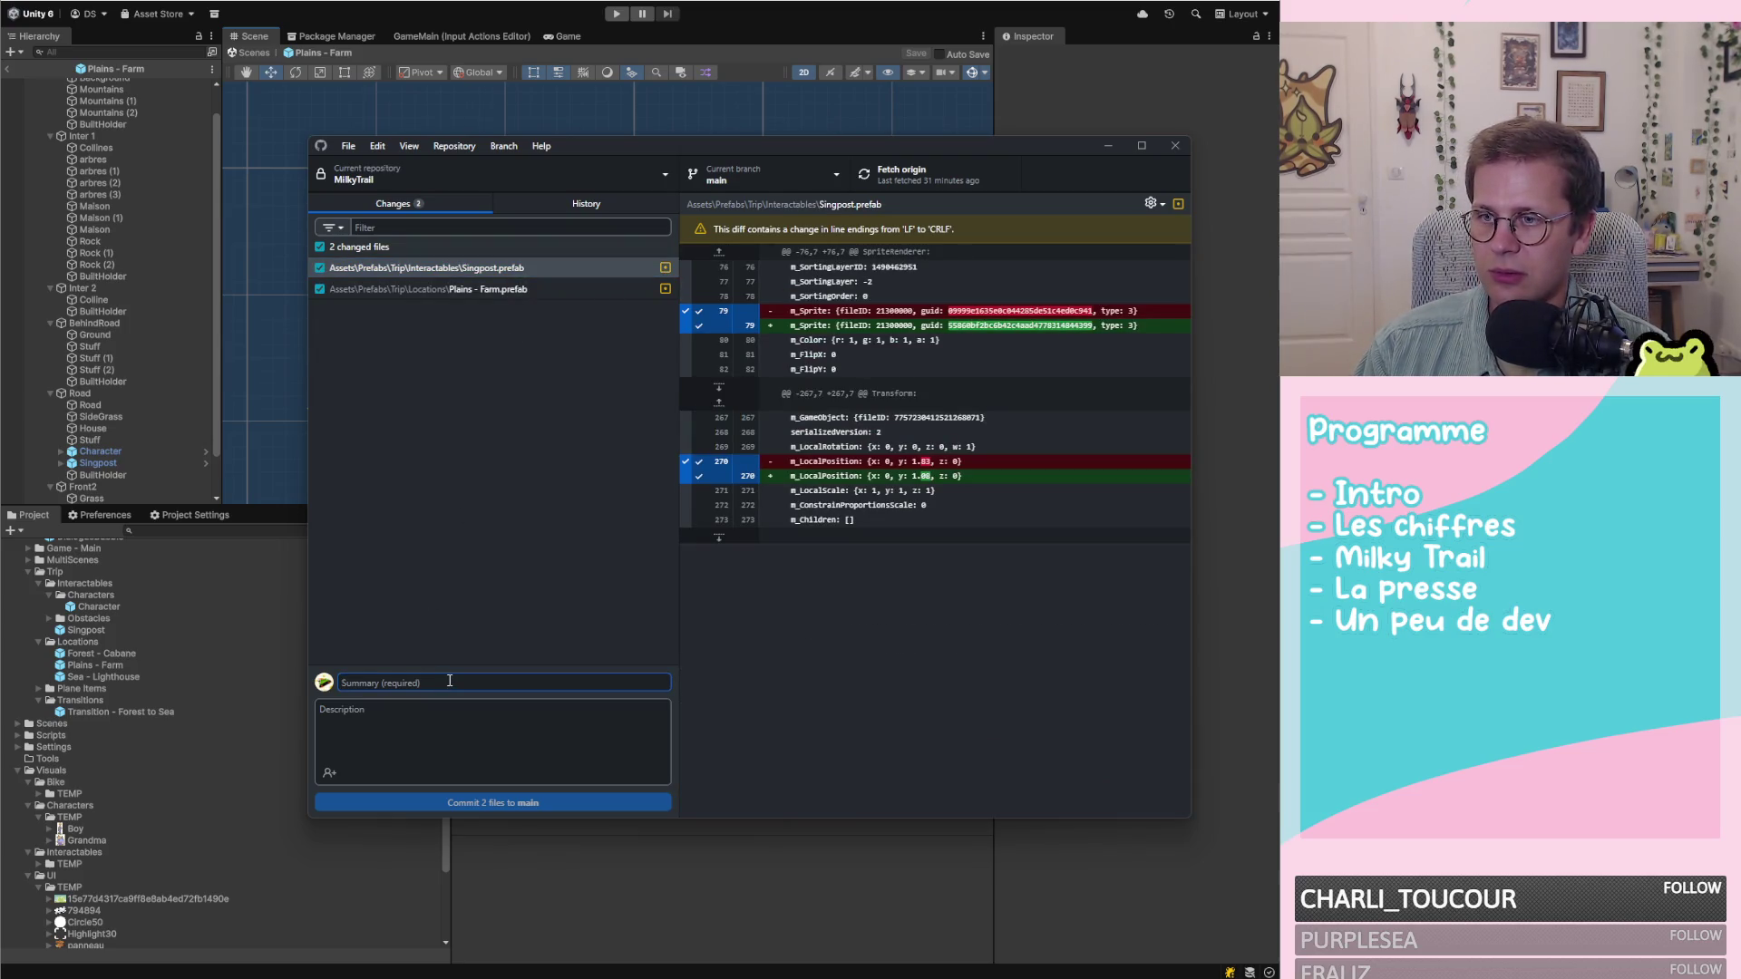
pyautogui.write('stuff')
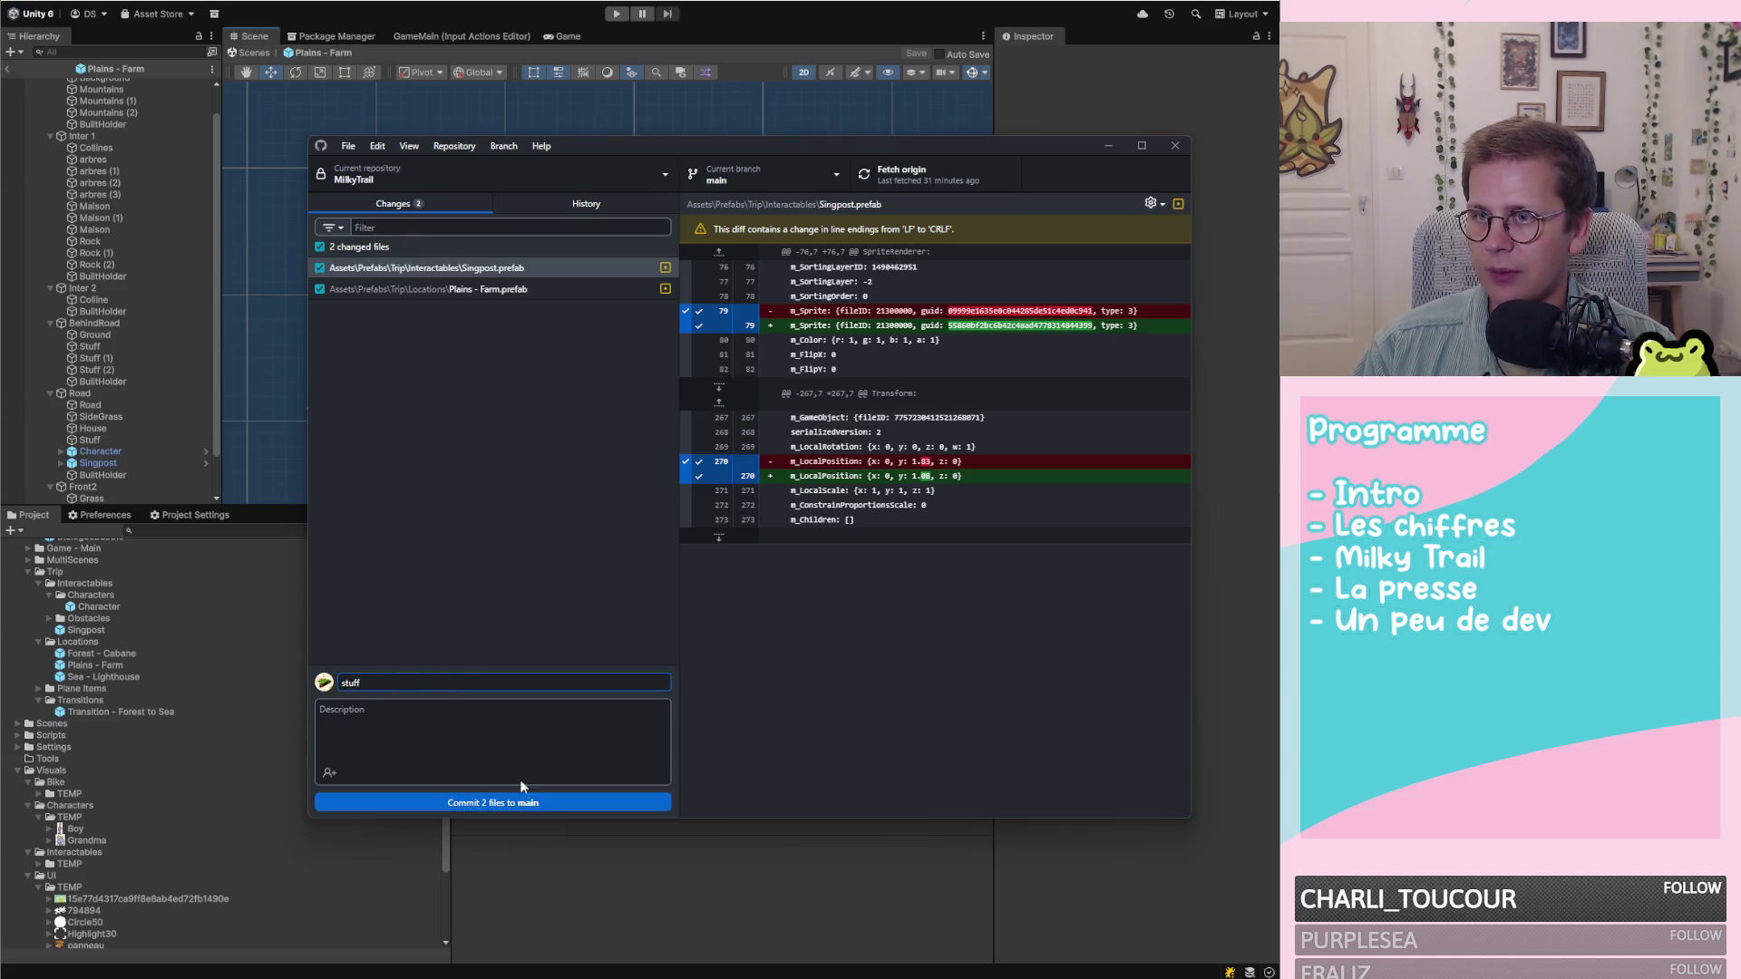
pyautogui.click(541, 802)
pyautogui.click(915, 175)
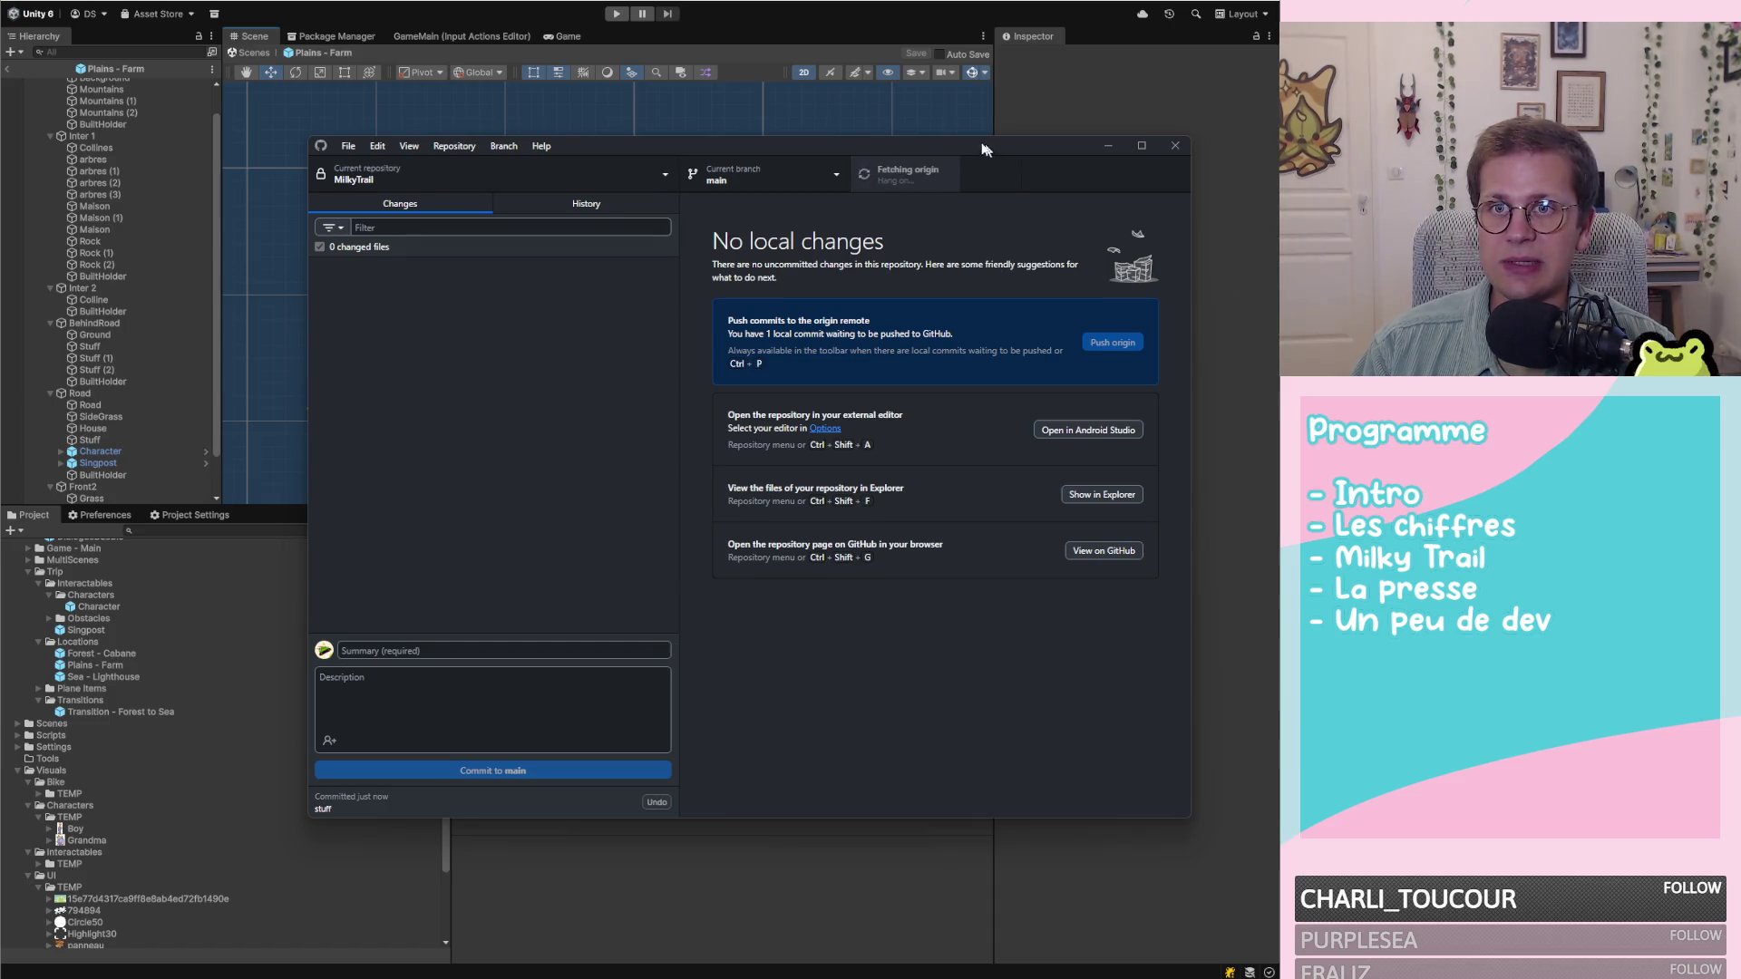
pyautogui.moveTo(984, 143); pyautogui.dragTo(869, 117)
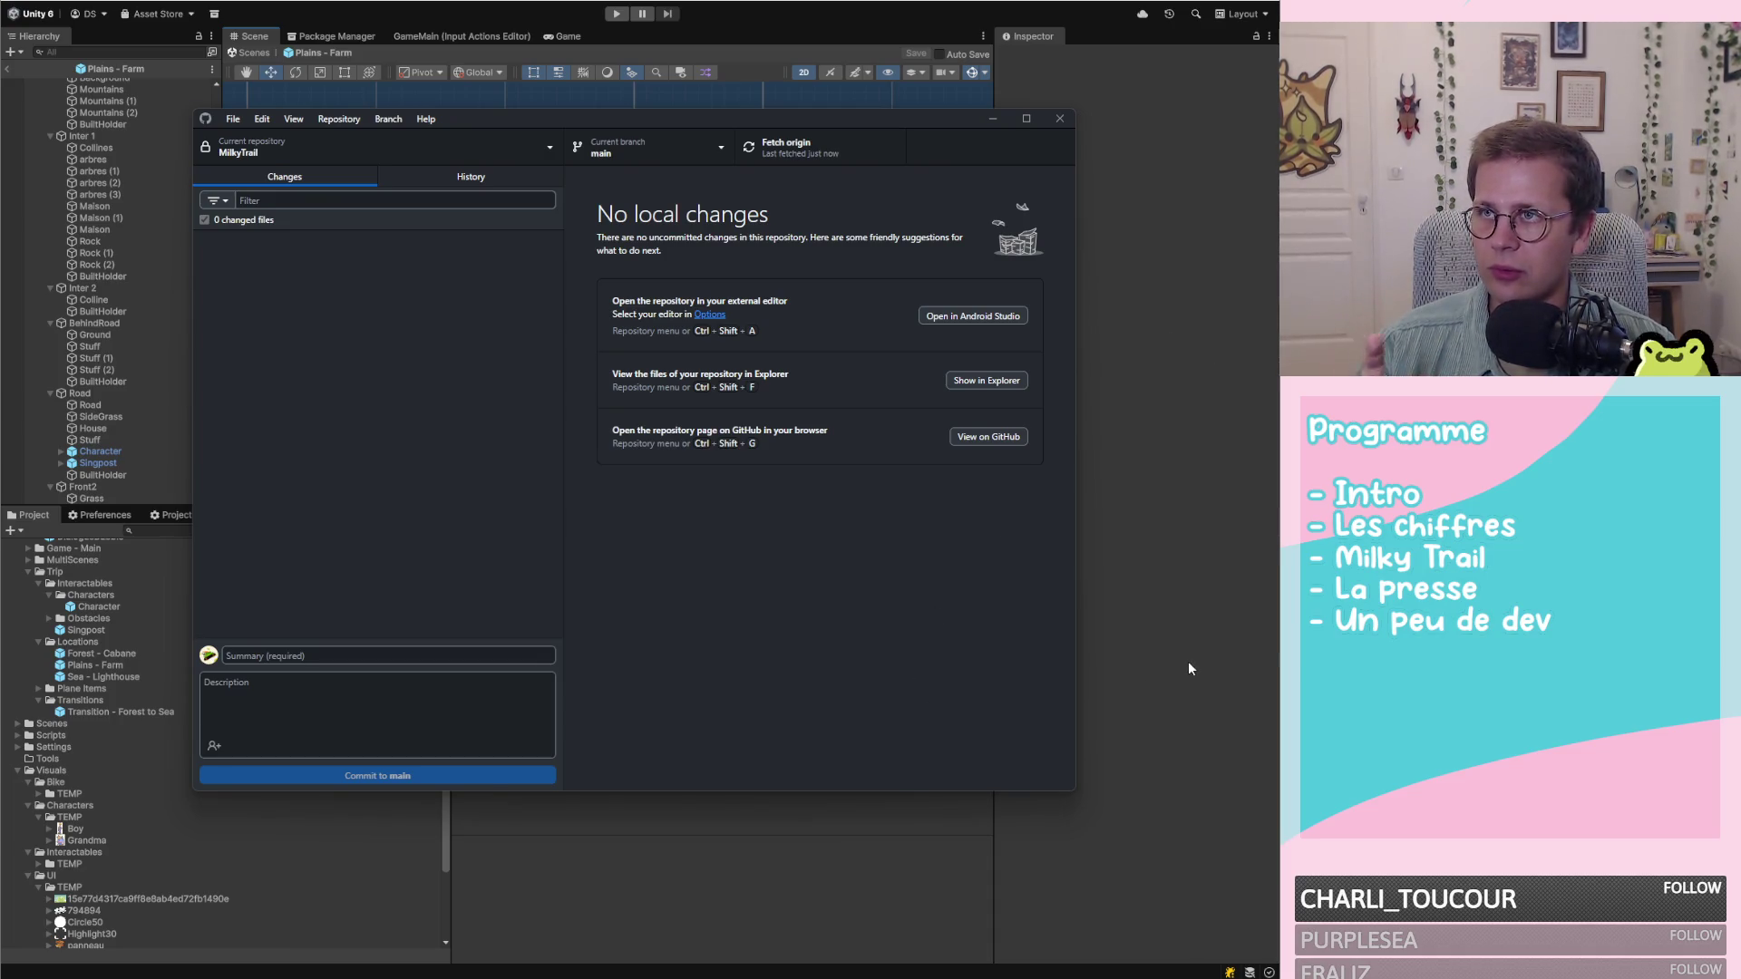
pyautogui.click(1163, 631)
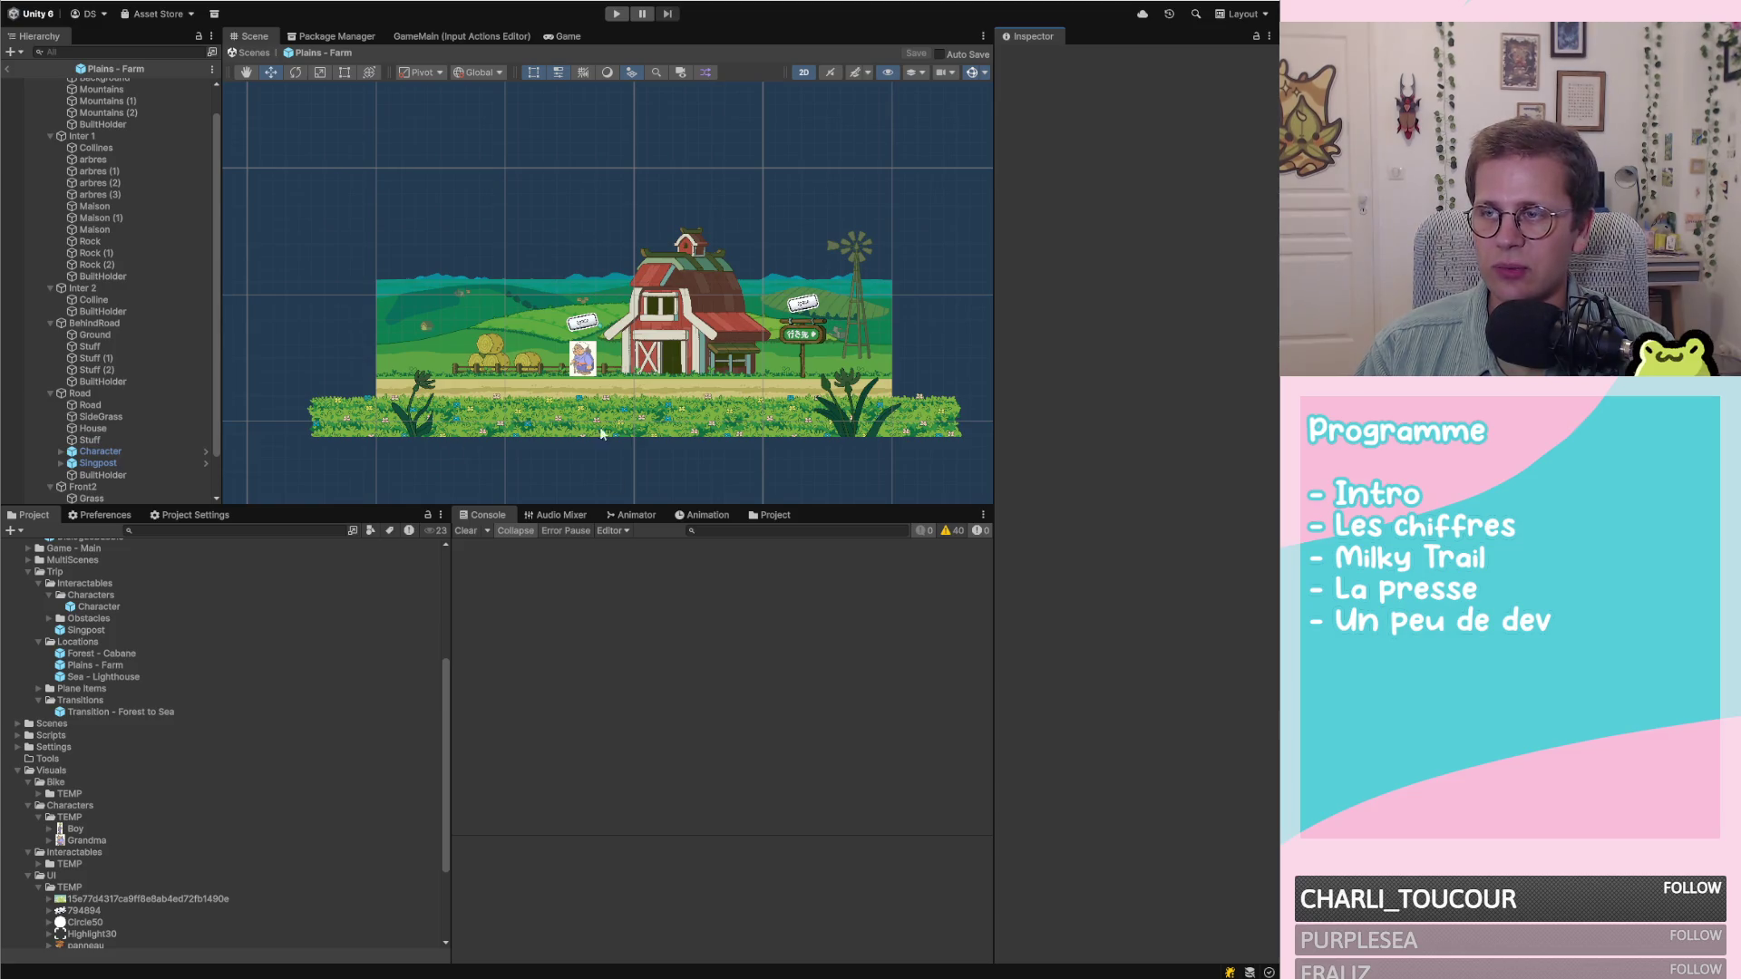
# Drag the Scene view splitter down to enlarge the farm view and confirm the repository has no pending changes
pyautogui.scroll(1, 776, 337)
pyautogui.moveTo(704, 506); pyautogui.dragTo(716, 655)
pyautogui.scroll(-1, 753, 585)
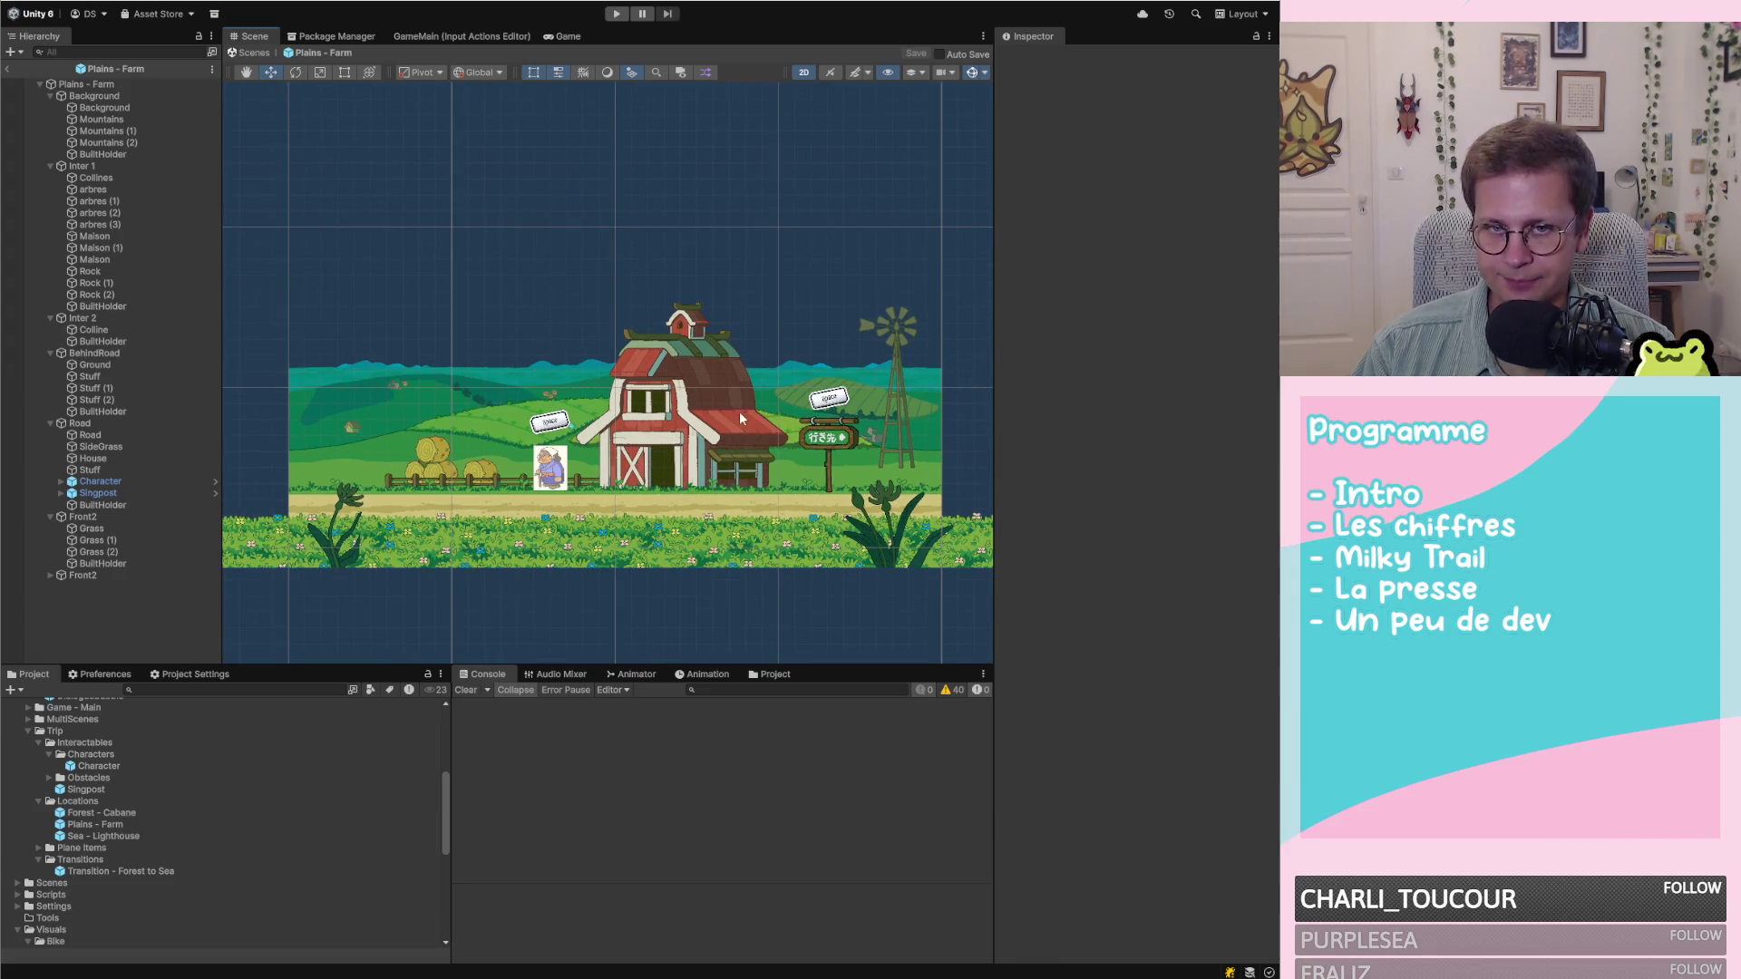
pyautogui.scroll(1, 661, 572)
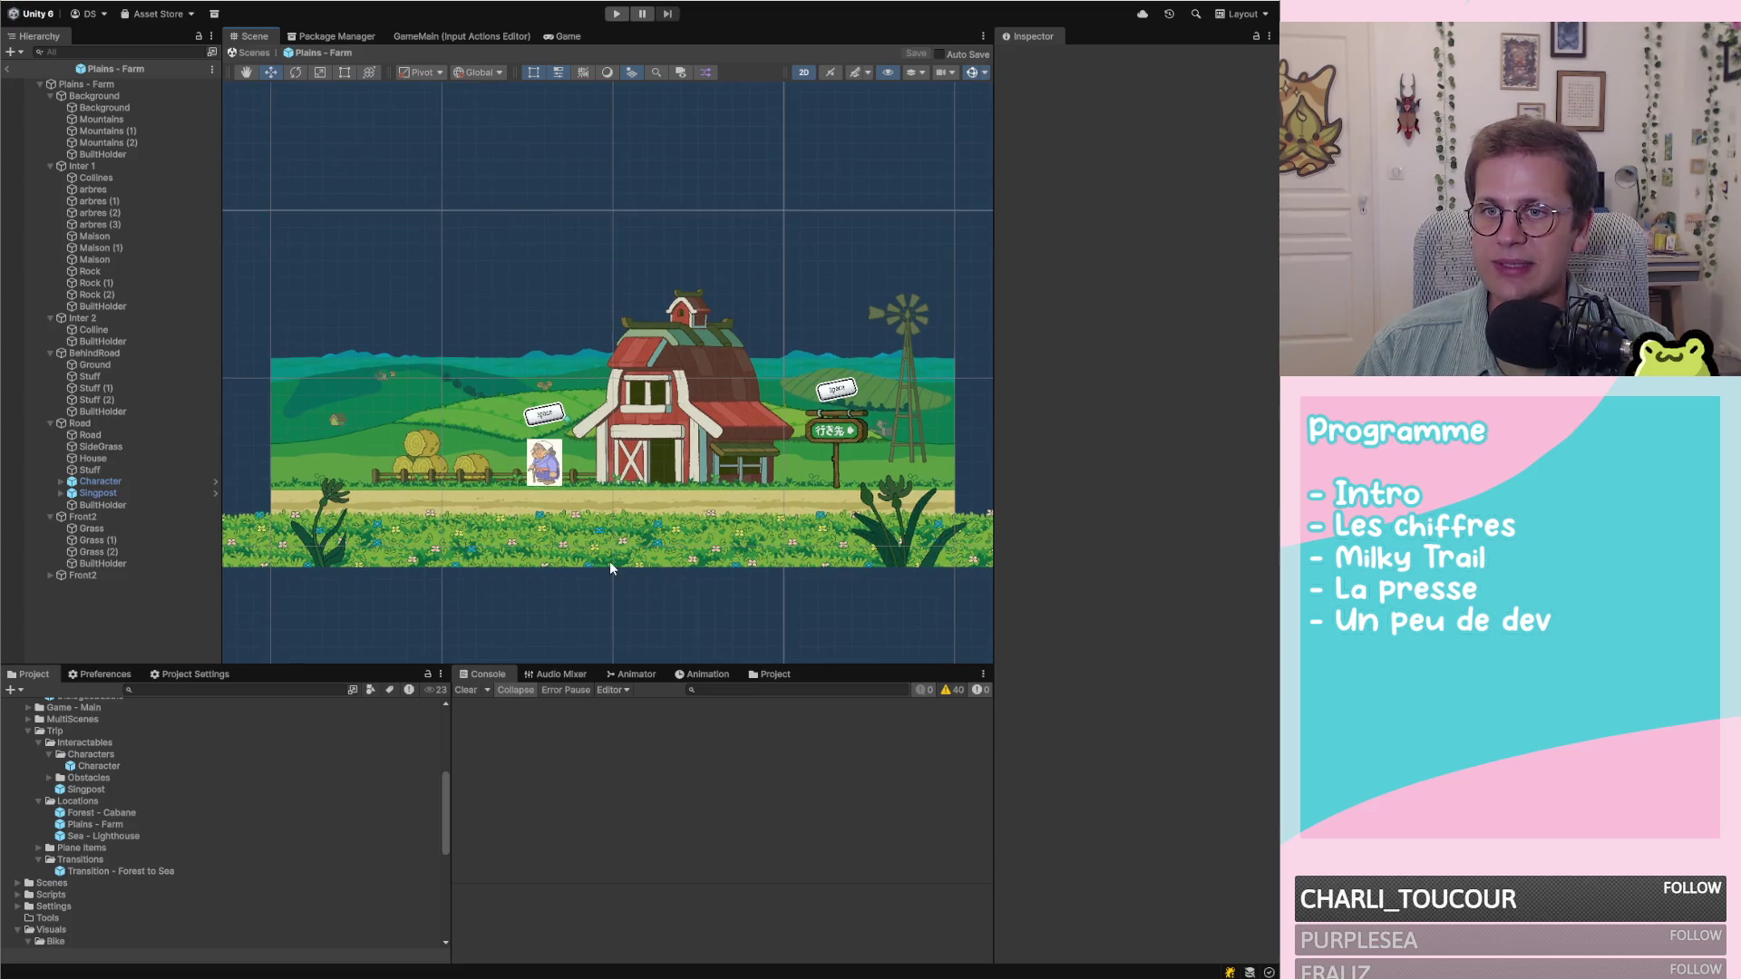
pyautogui.hscroll(-2, 645, 568)
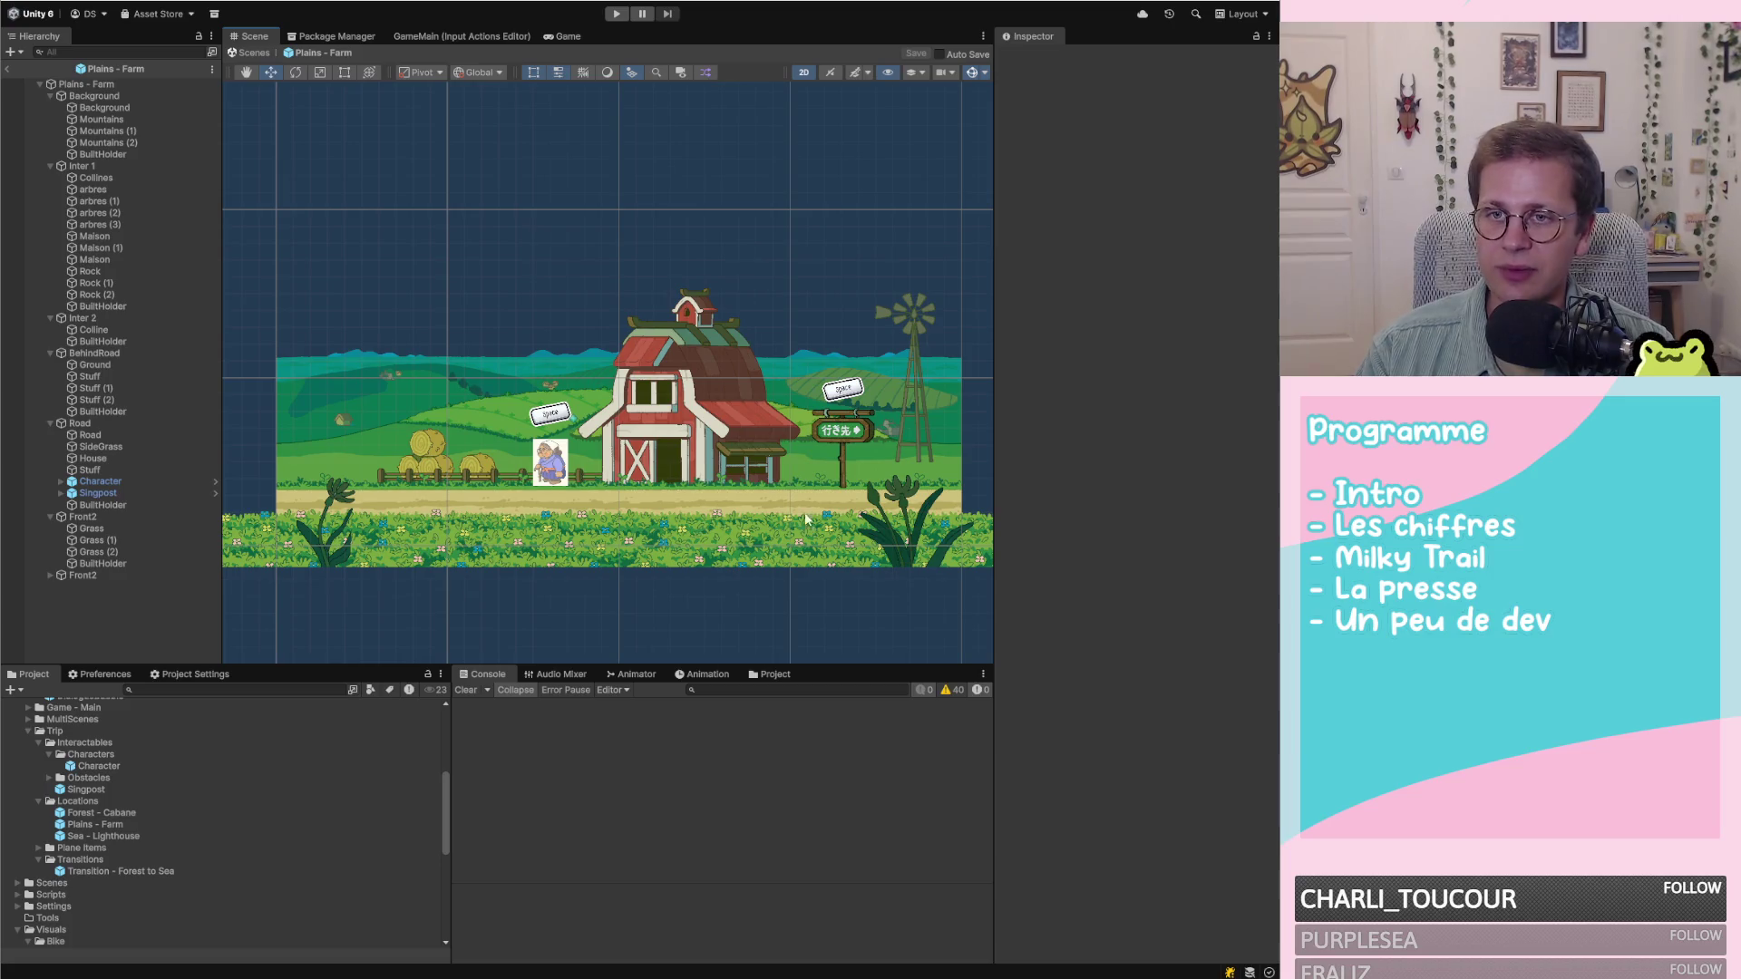
pyautogui.scroll(1, 869, 531)
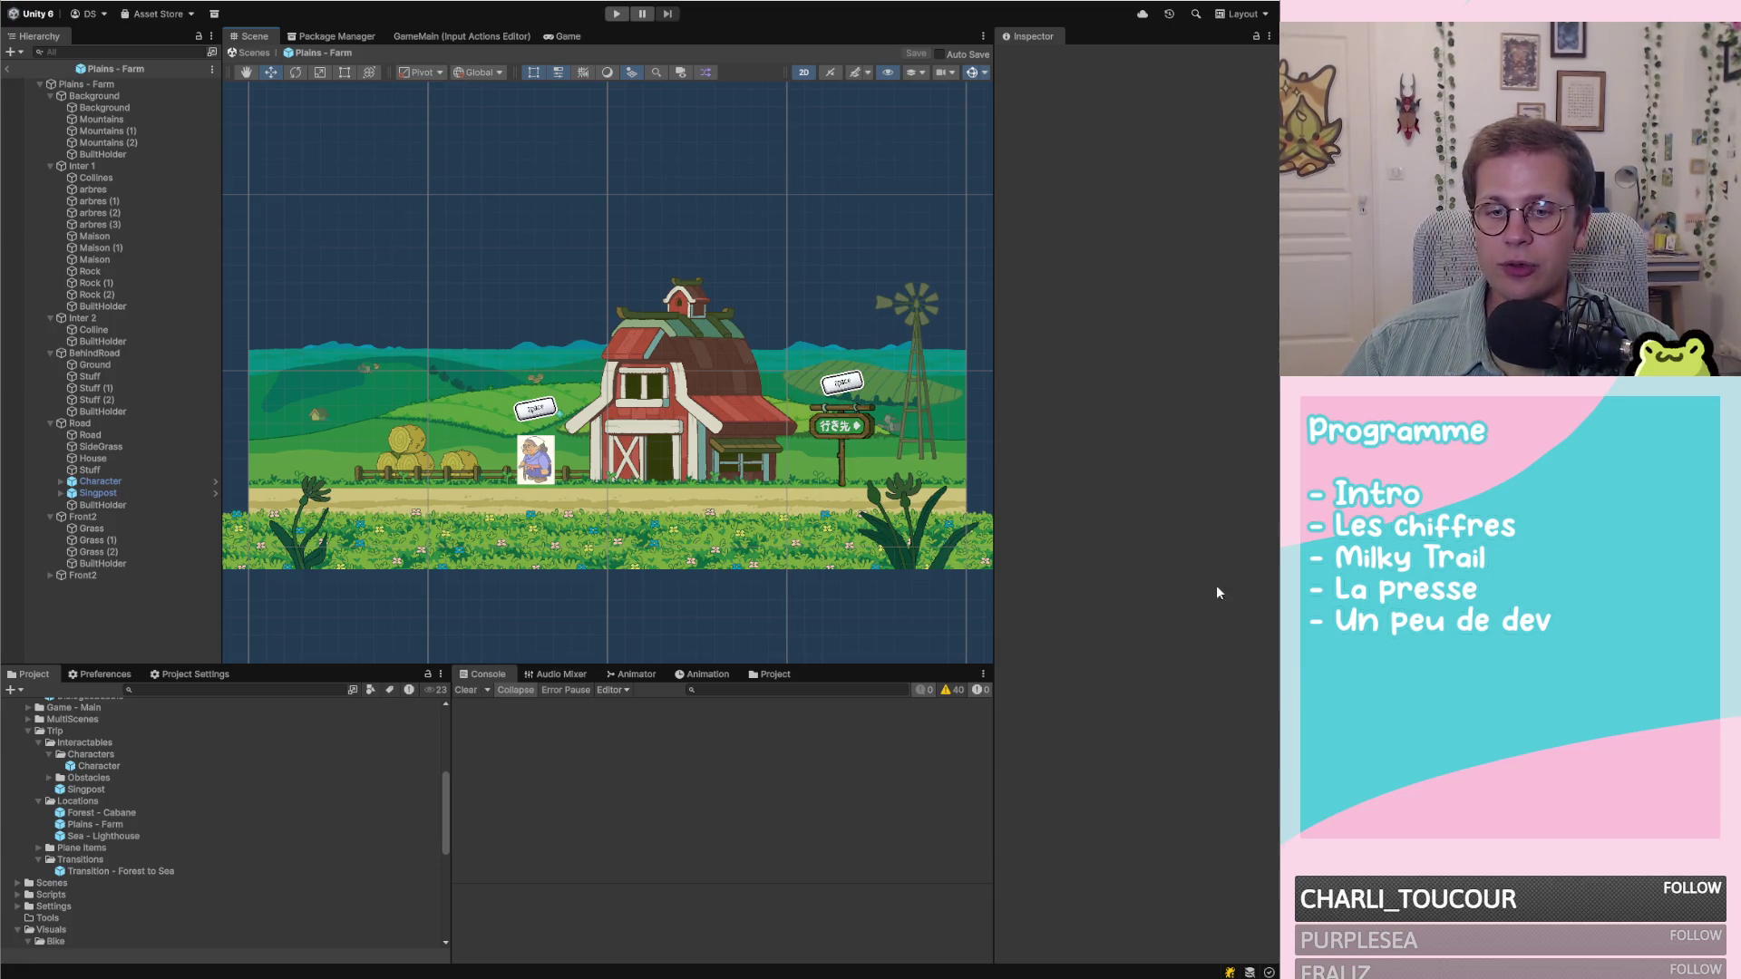
pyautogui.hotkey('alt', 'Tab')
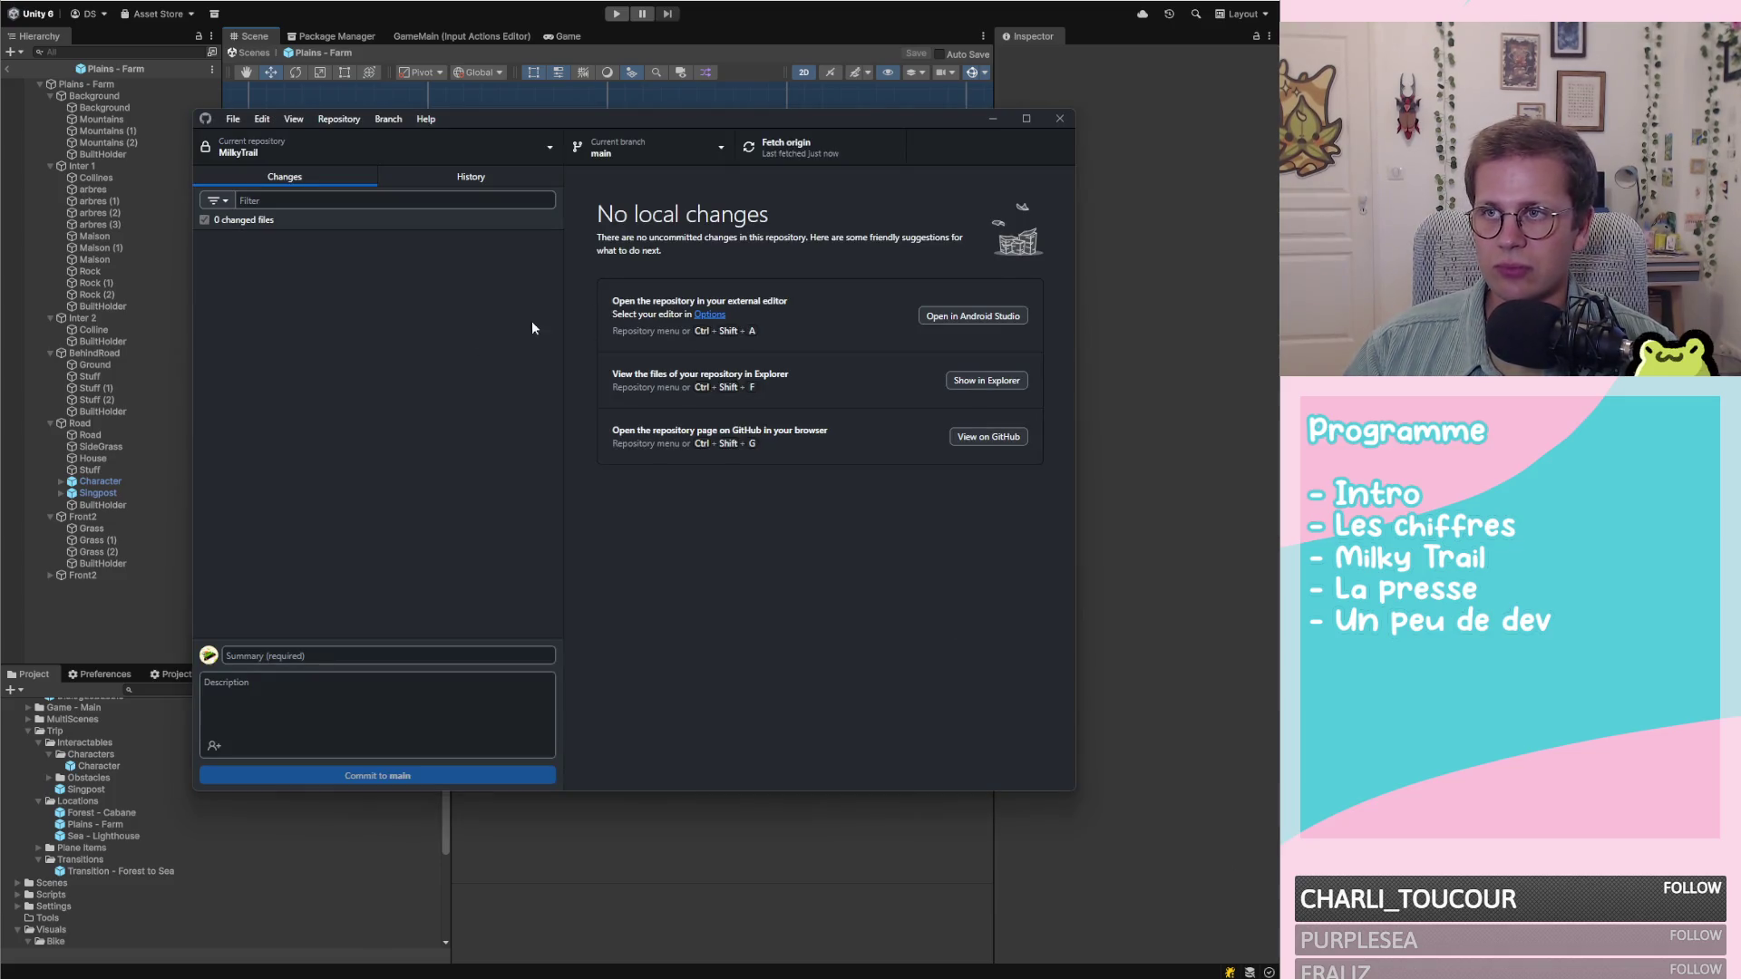
pyautogui.click(1170, 411)
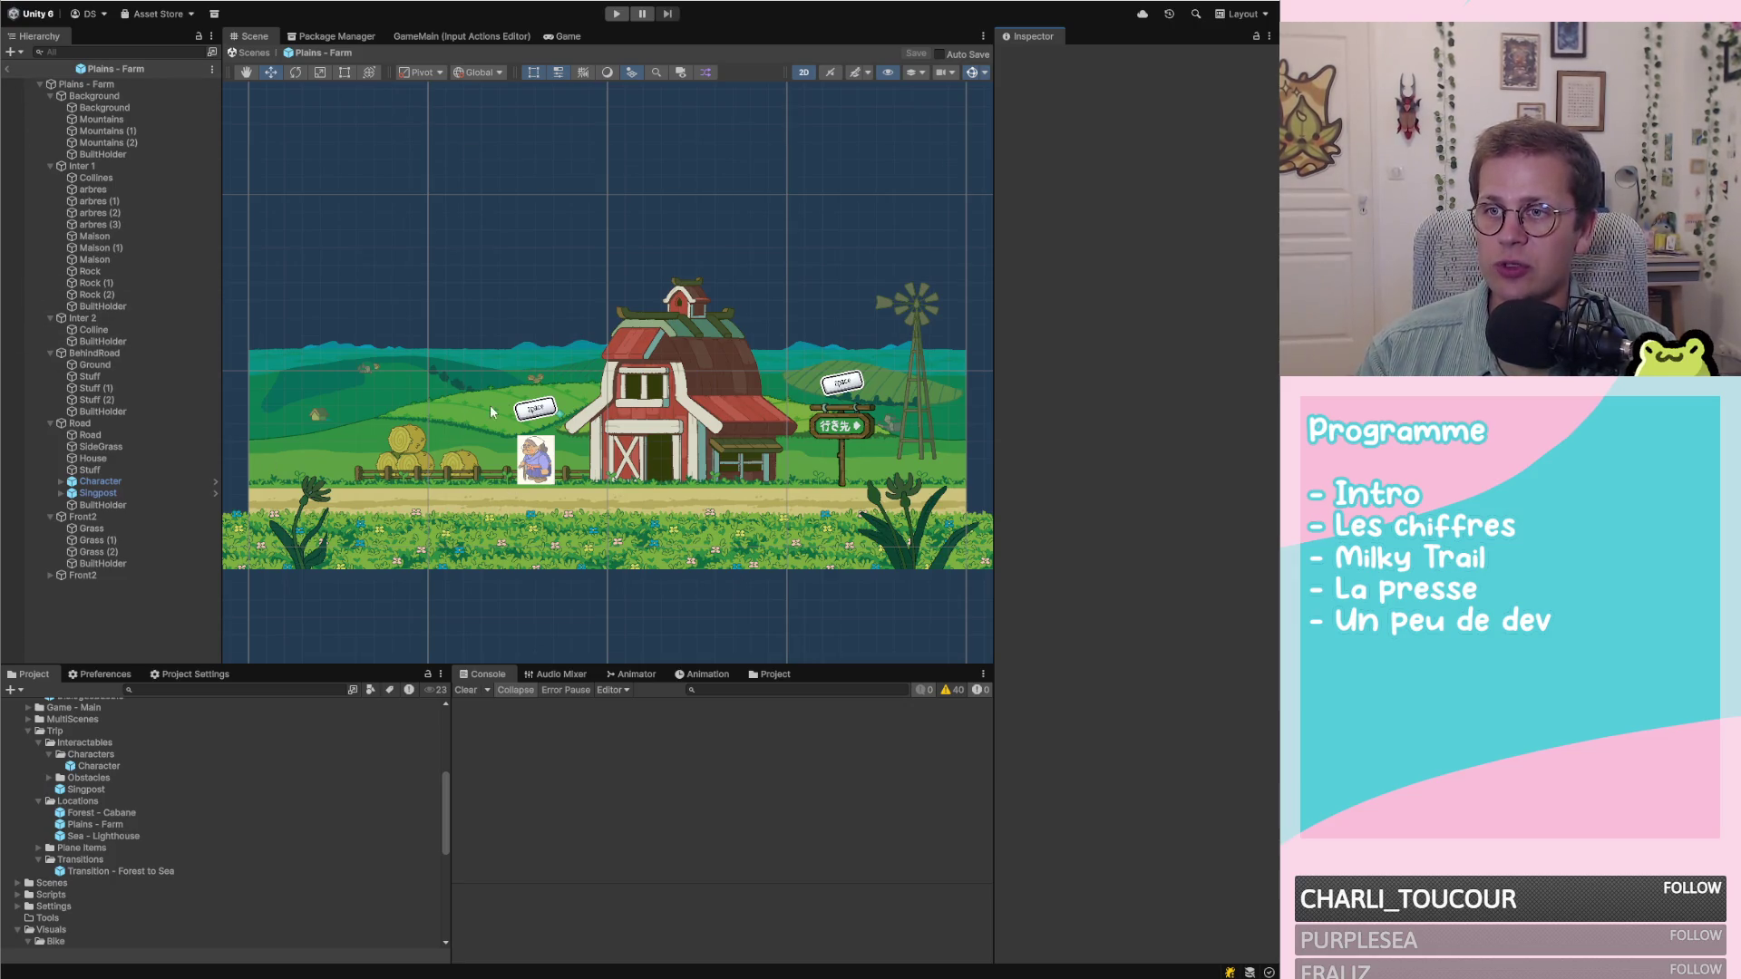
pyautogui.scroll(5, 612, 408)
# Move the barn House sprite left to X 1.058, save the prefab, and review the diff
pyautogui.click(726, 372)
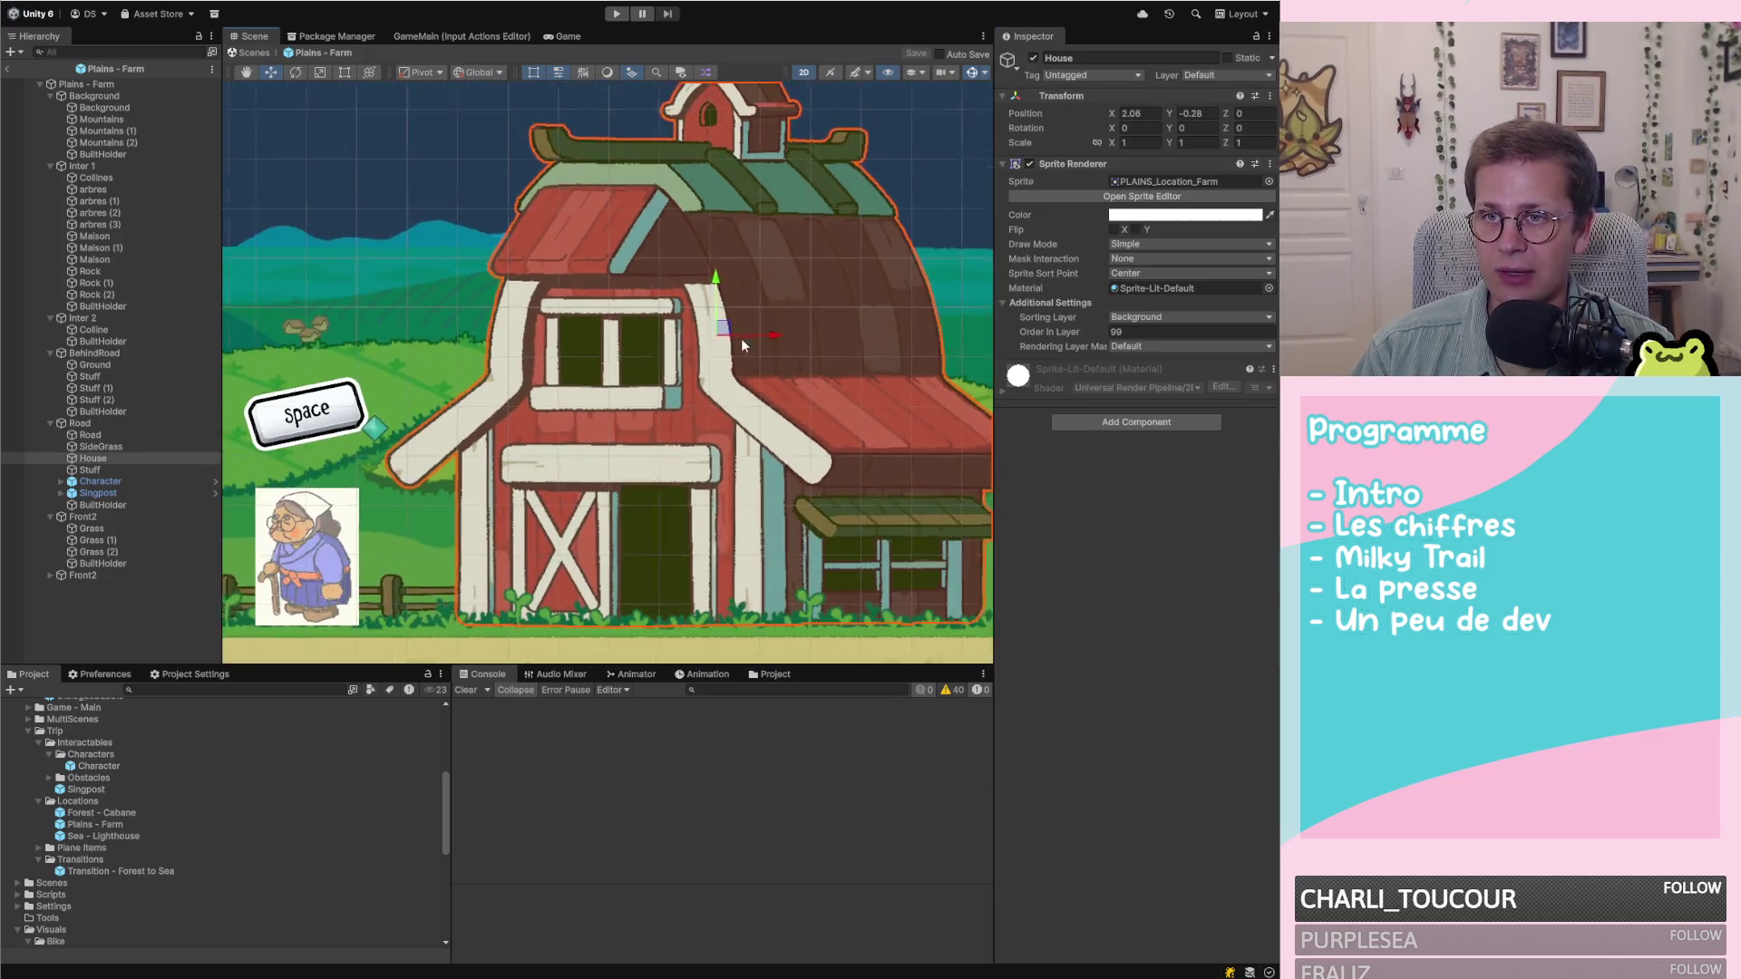
pyautogui.scroll(-2, 741, 345)
pyautogui.moveTo(766, 335); pyautogui.dragTo(694, 343)
pyautogui.hotkey('ctrl', 's')
pyautogui.hotkey('alt', 'Tab')
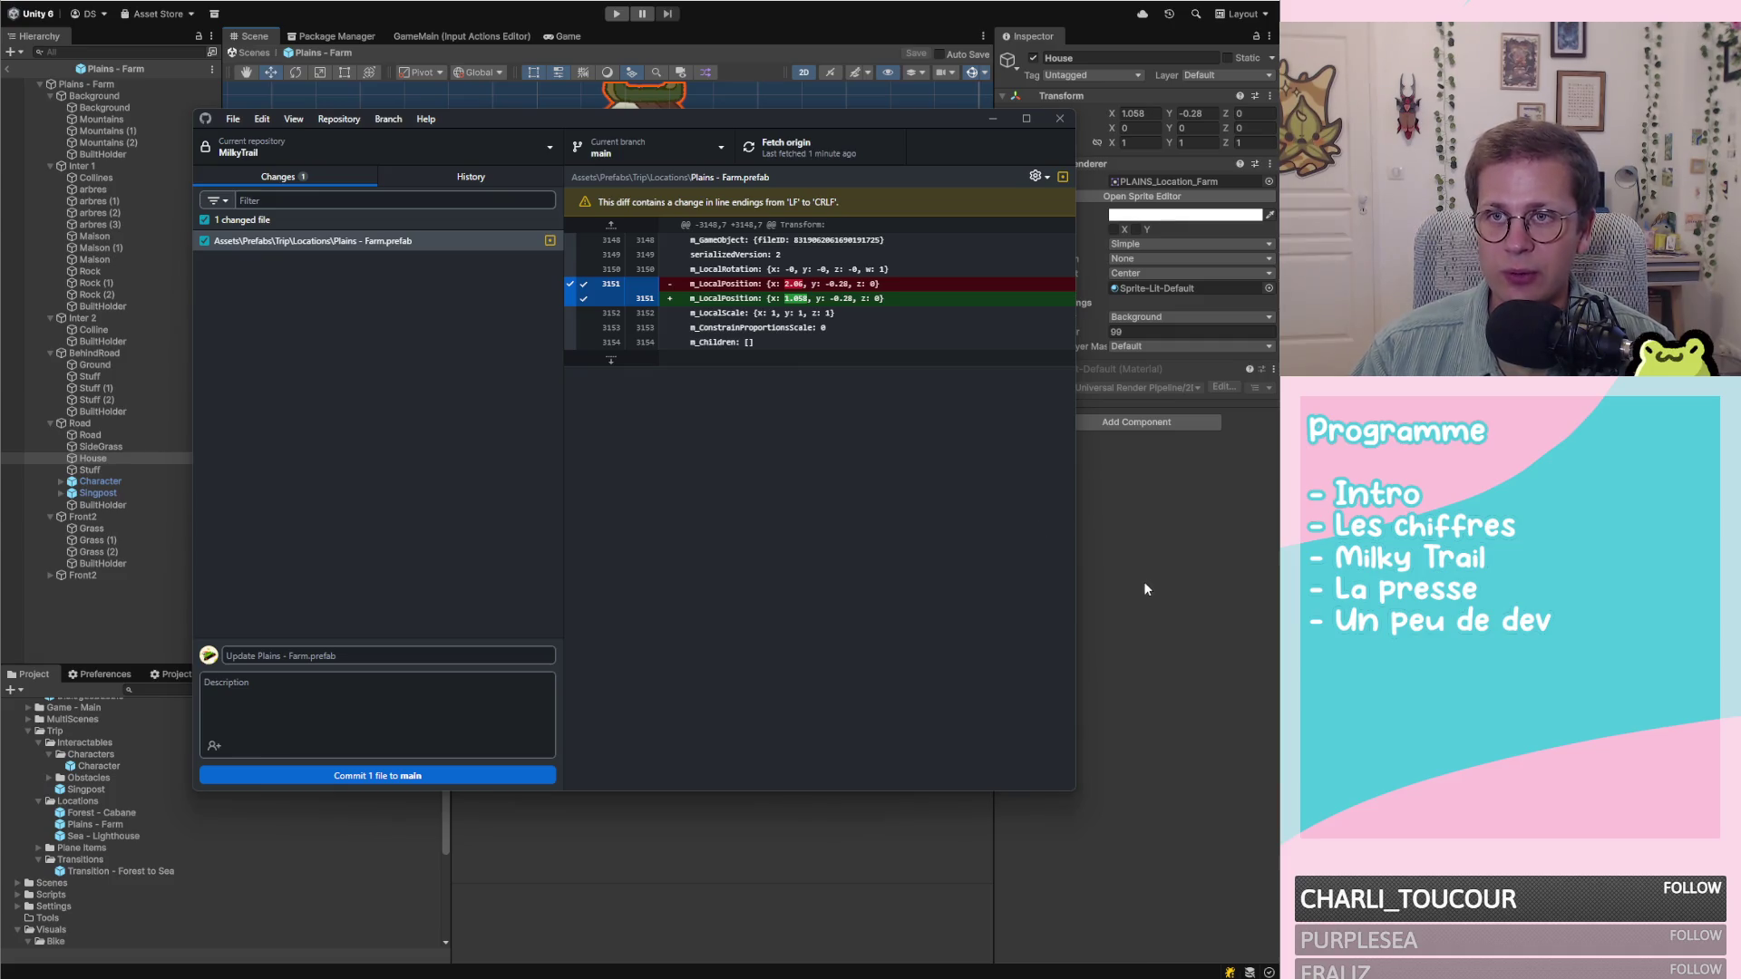
pyautogui.click(1184, 519)
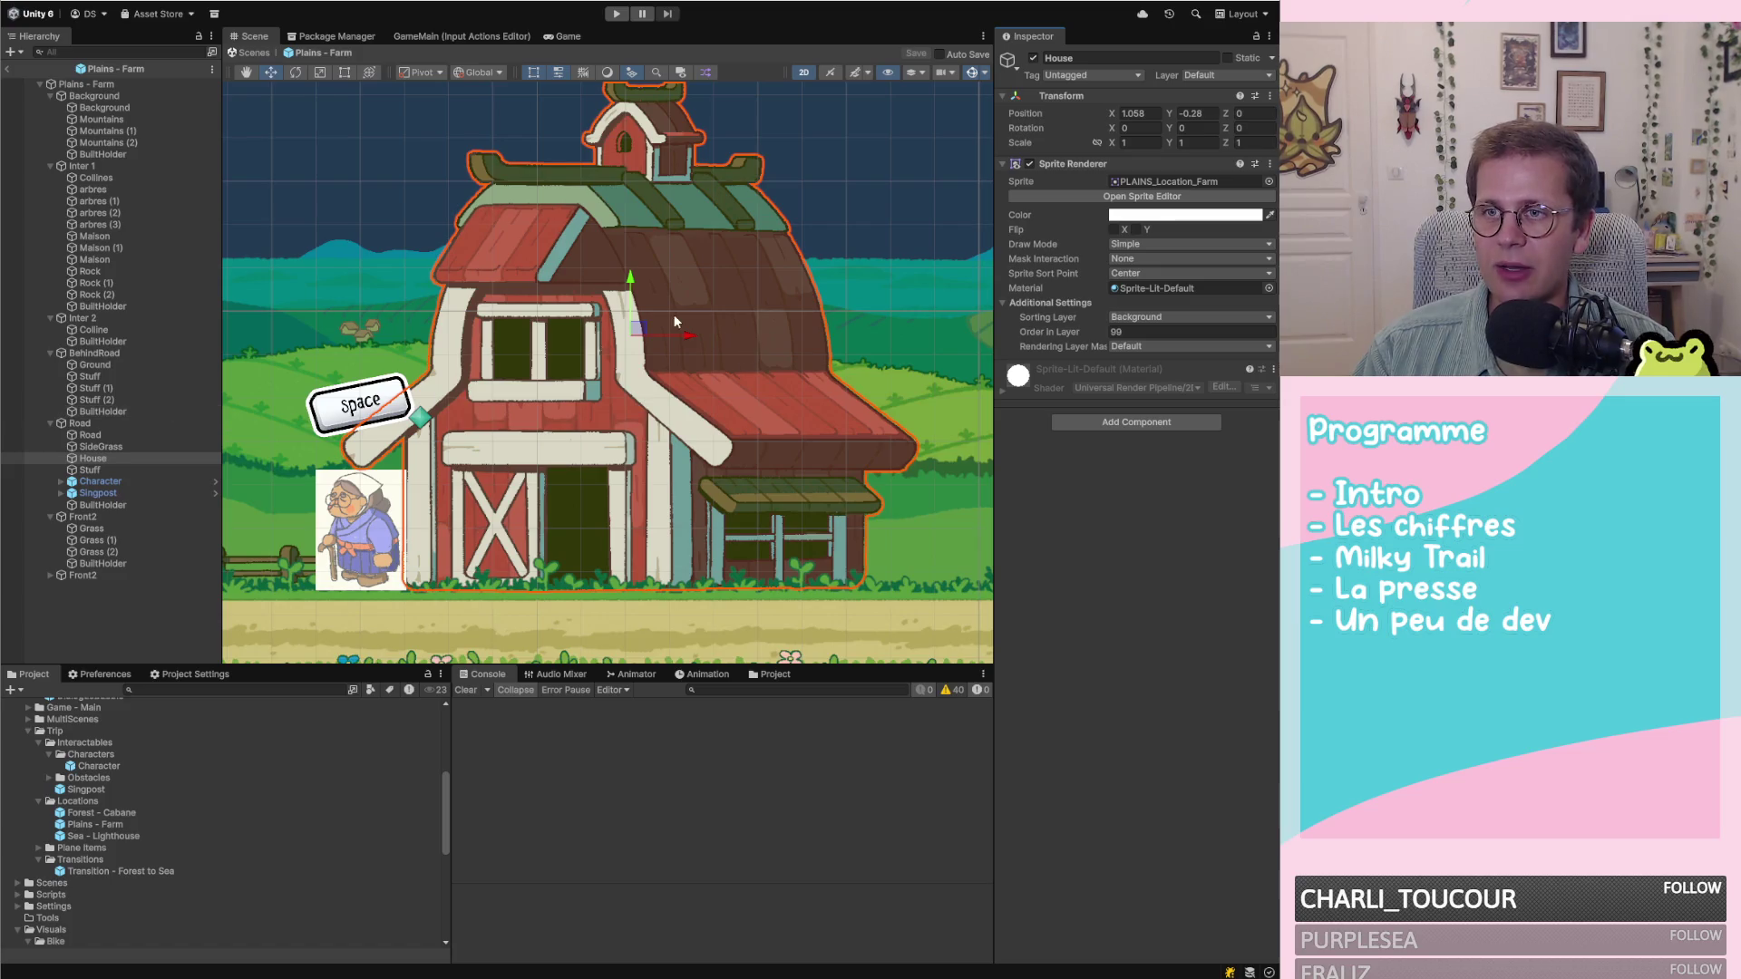
# Shift the House to X 3.282, save and check the diff, then discard the Plains - Farm prefab change
pyautogui.moveTo(687, 336); pyautogui.dragTo(884, 345)
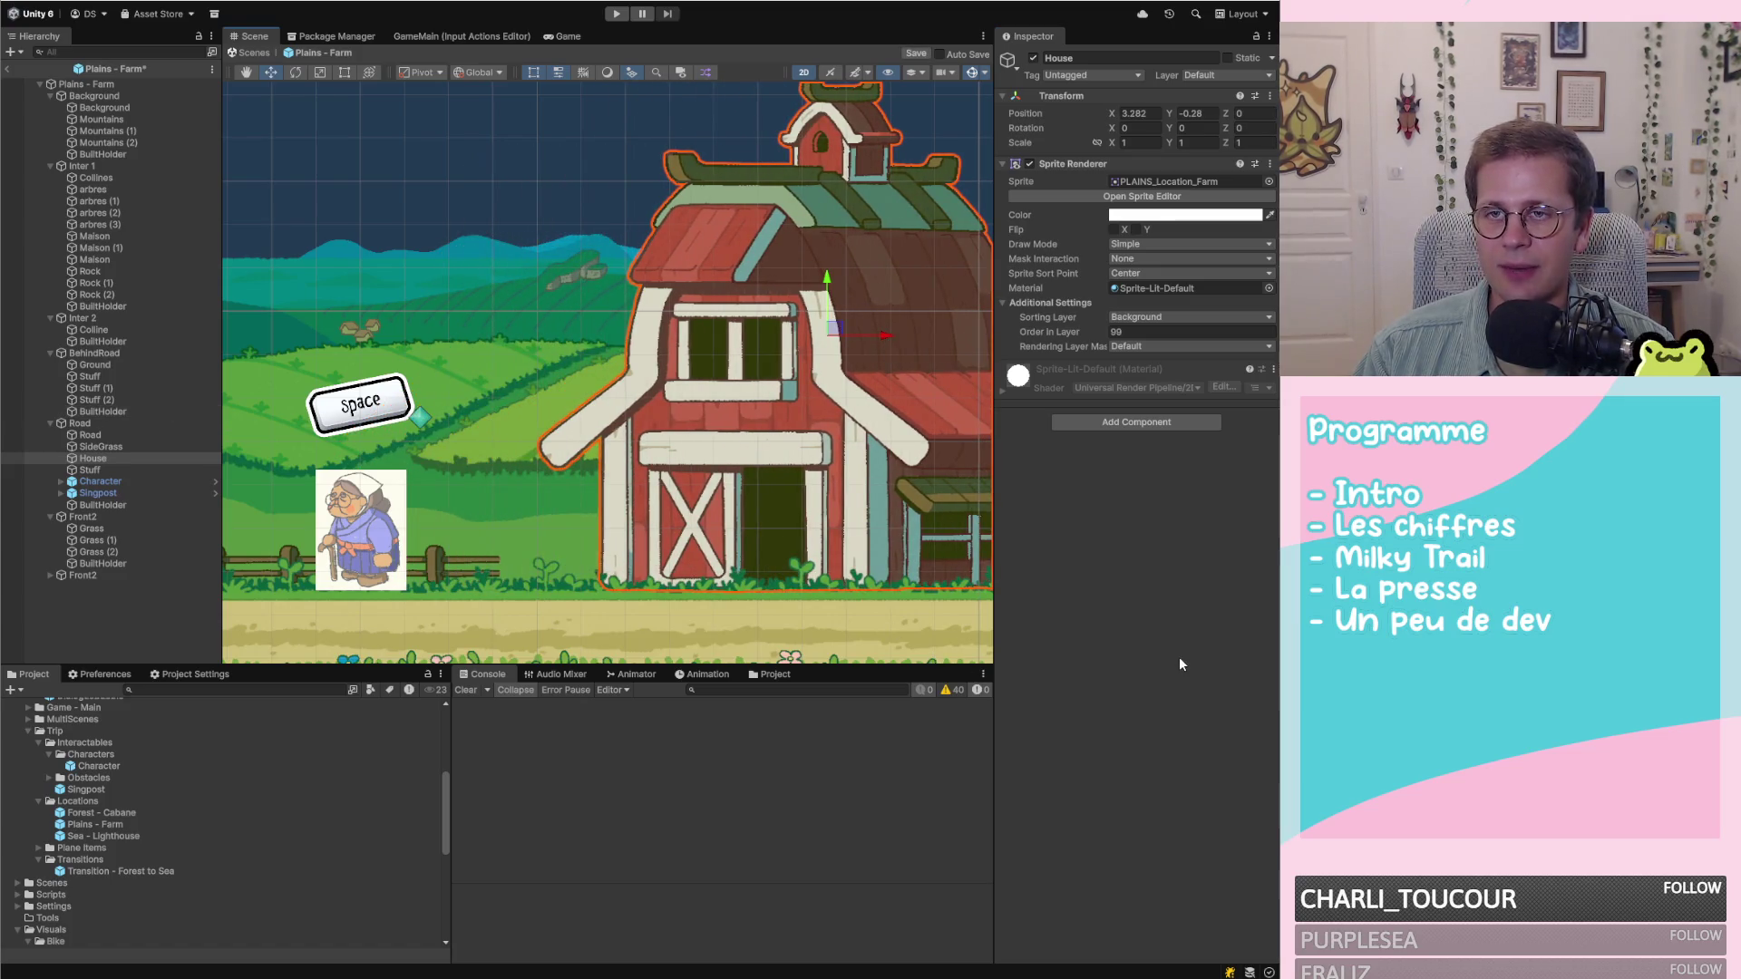
pyautogui.scroll(-2, 843, 589)
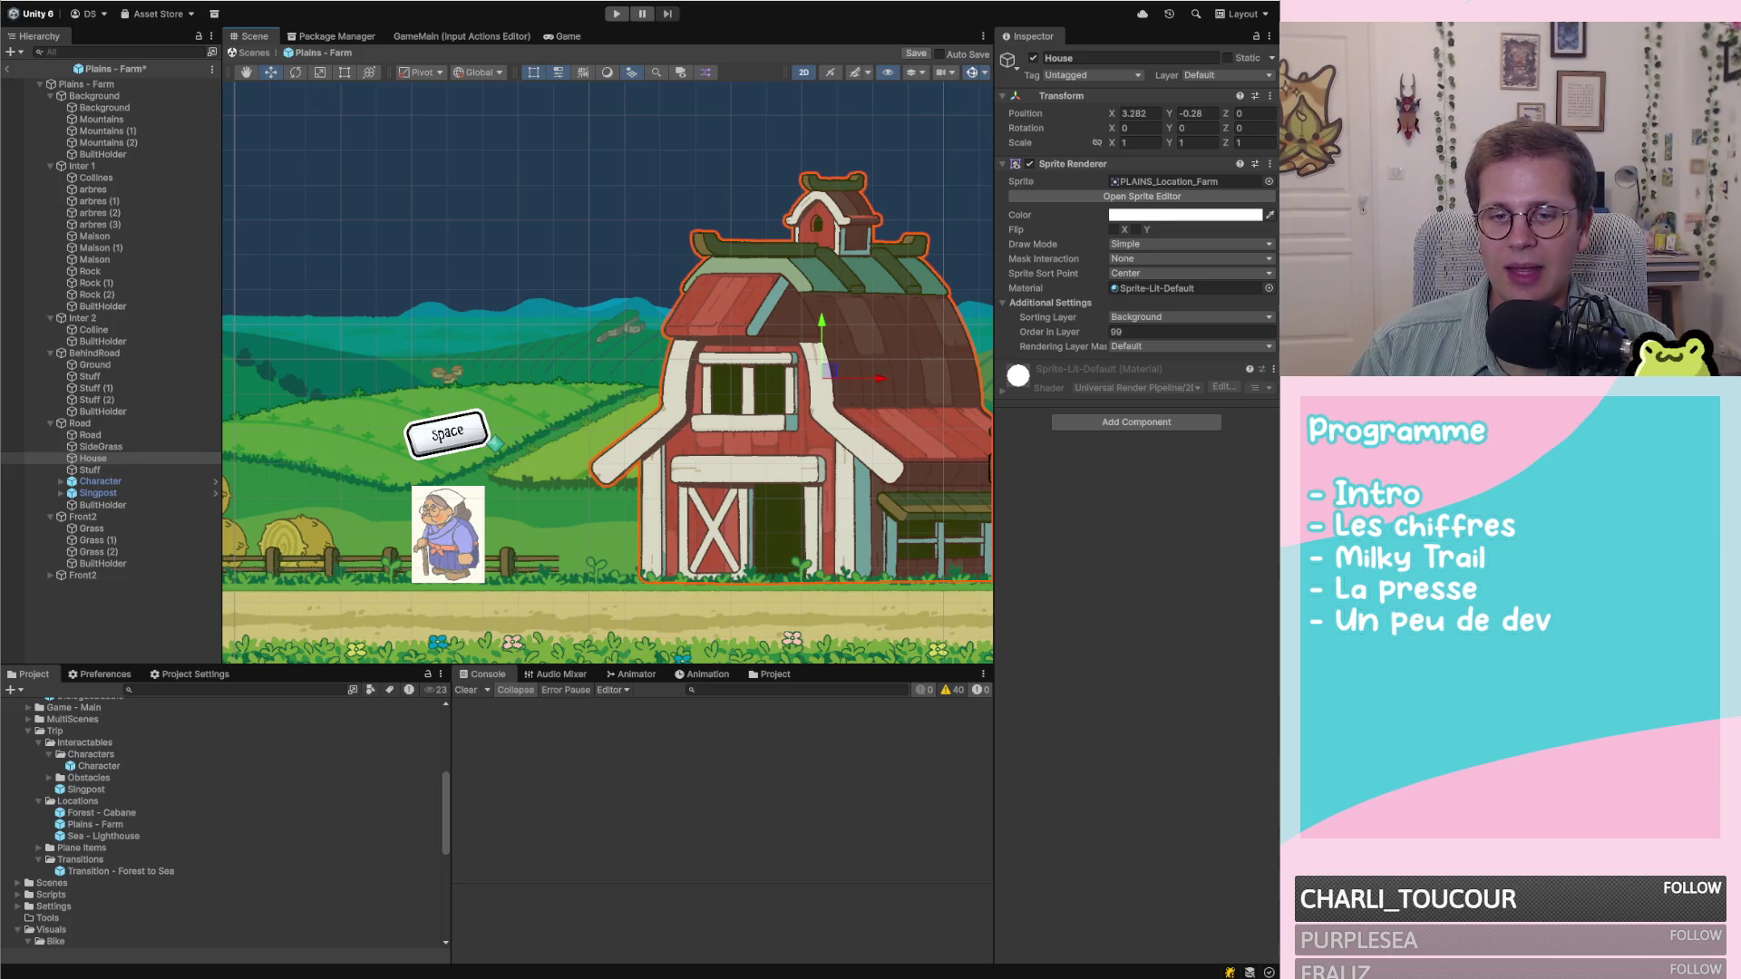
pyautogui.hotkey('alt', 'Tab')
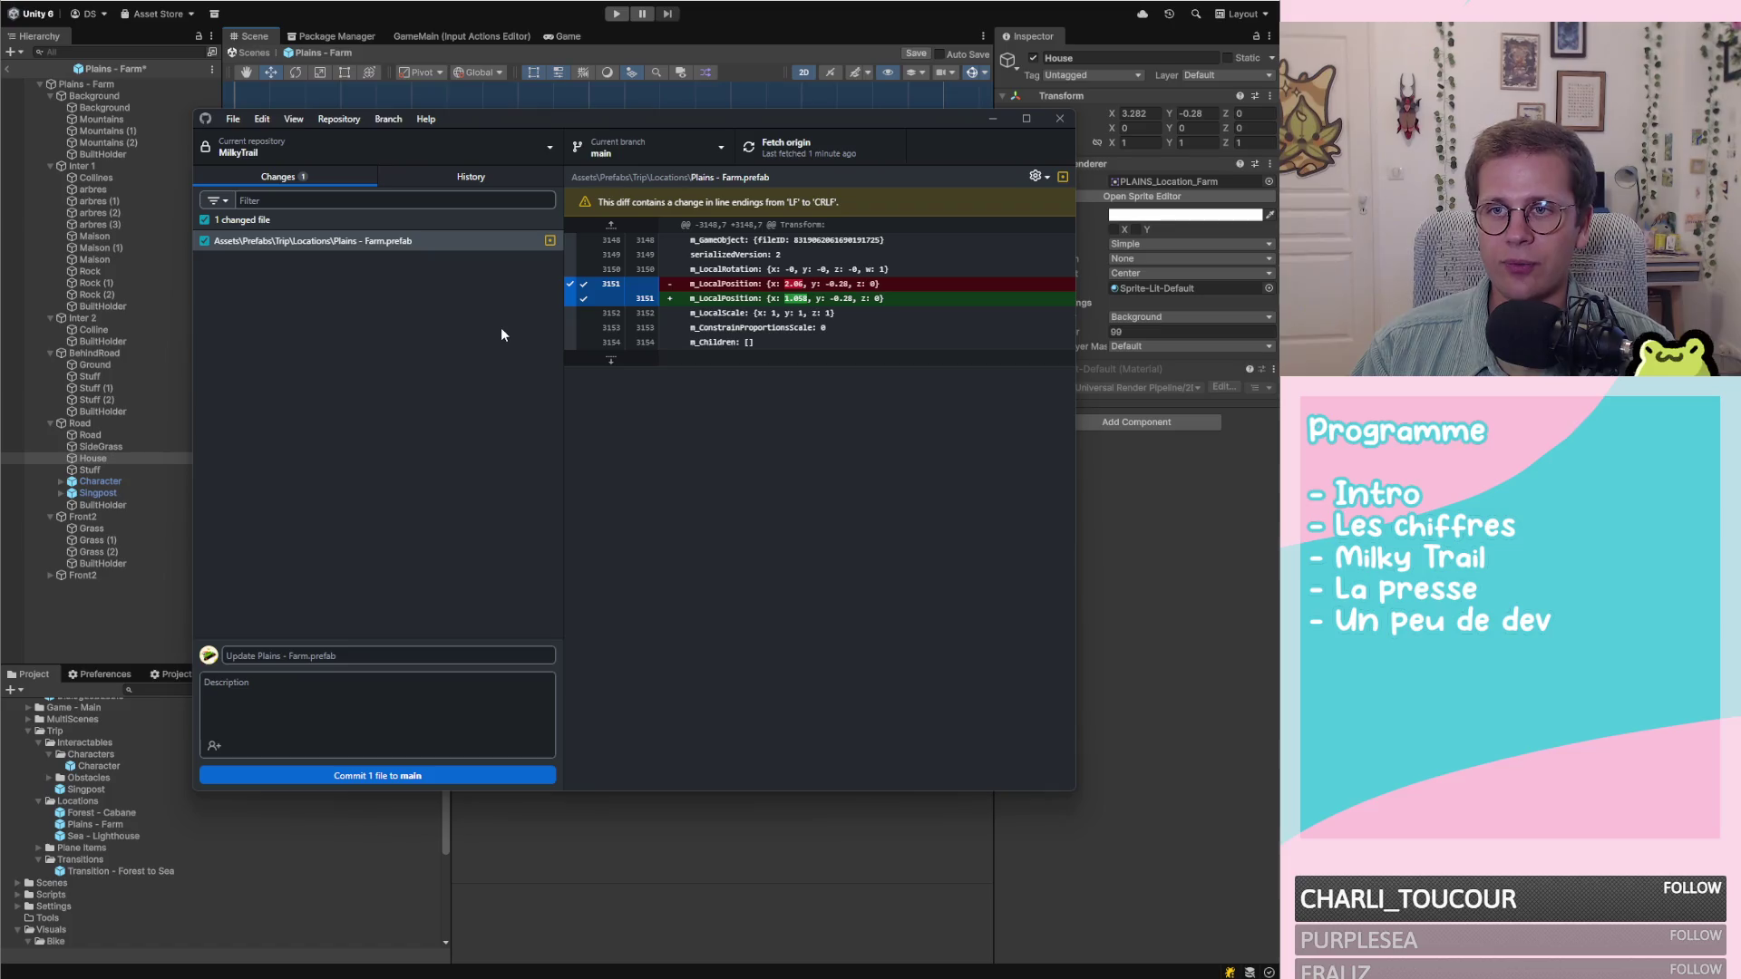
pyautogui.click(1127, 611)
pyautogui.hotkey('ctrl', 's')
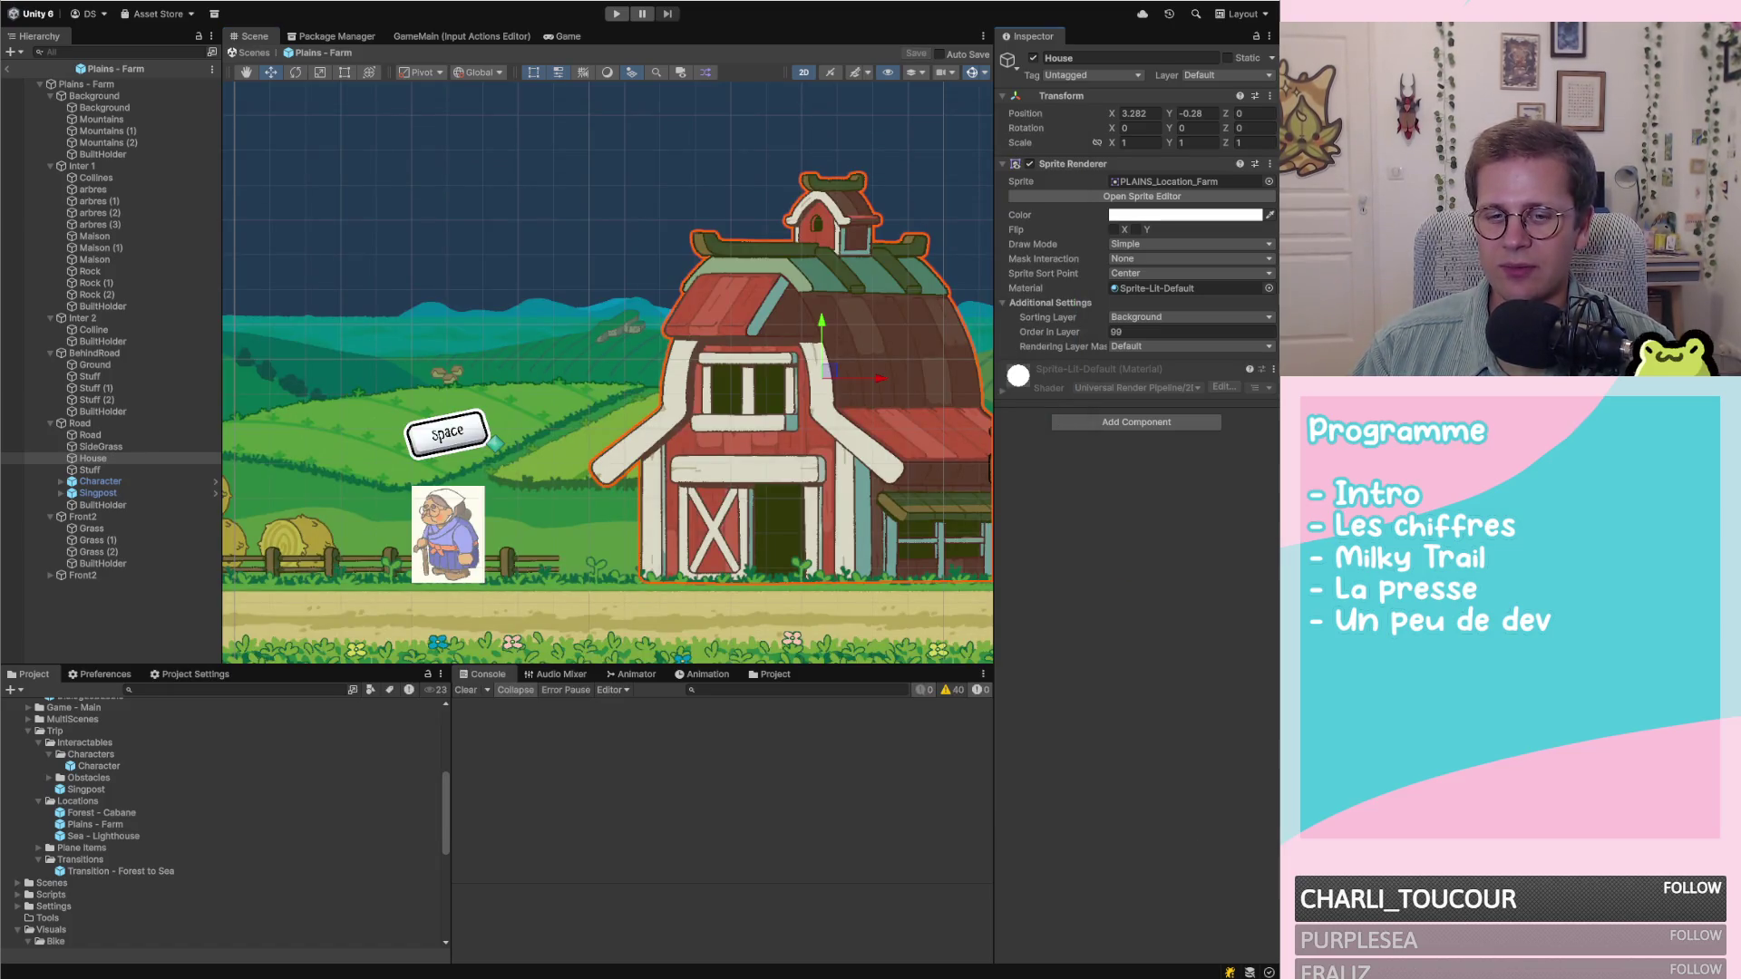
pyautogui.hotkey('alt', 'Tab')
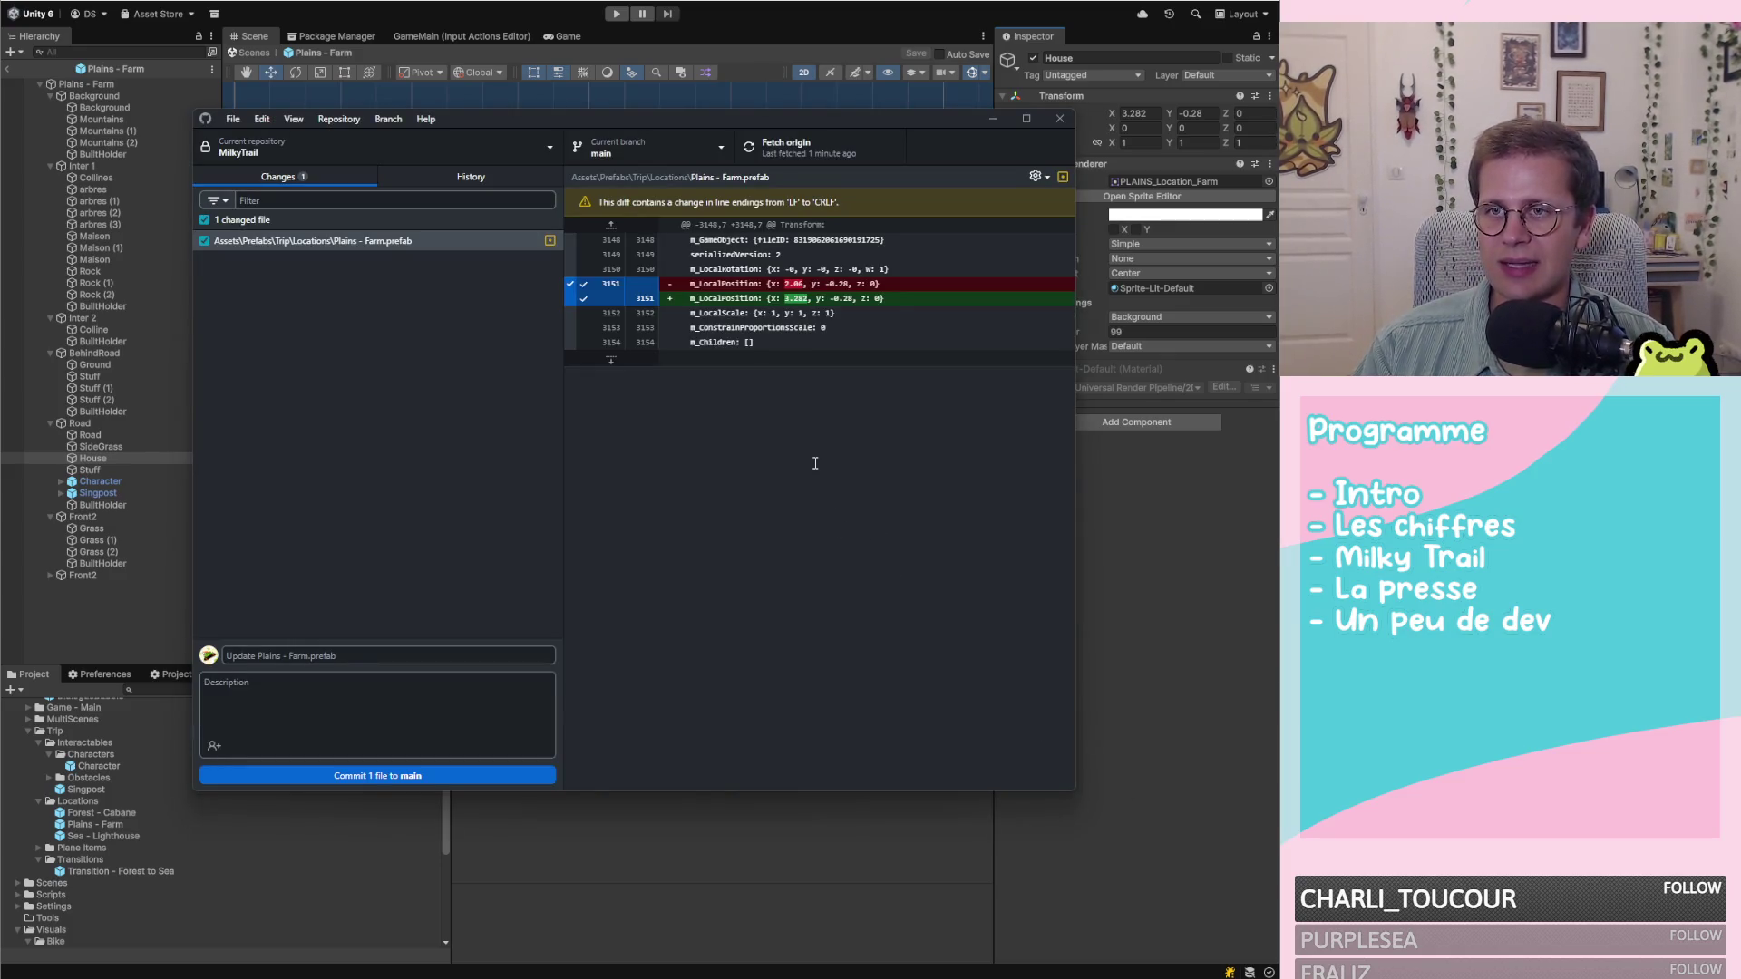
pyautogui.rightClick(423, 241)
pyautogui.press('Escape')
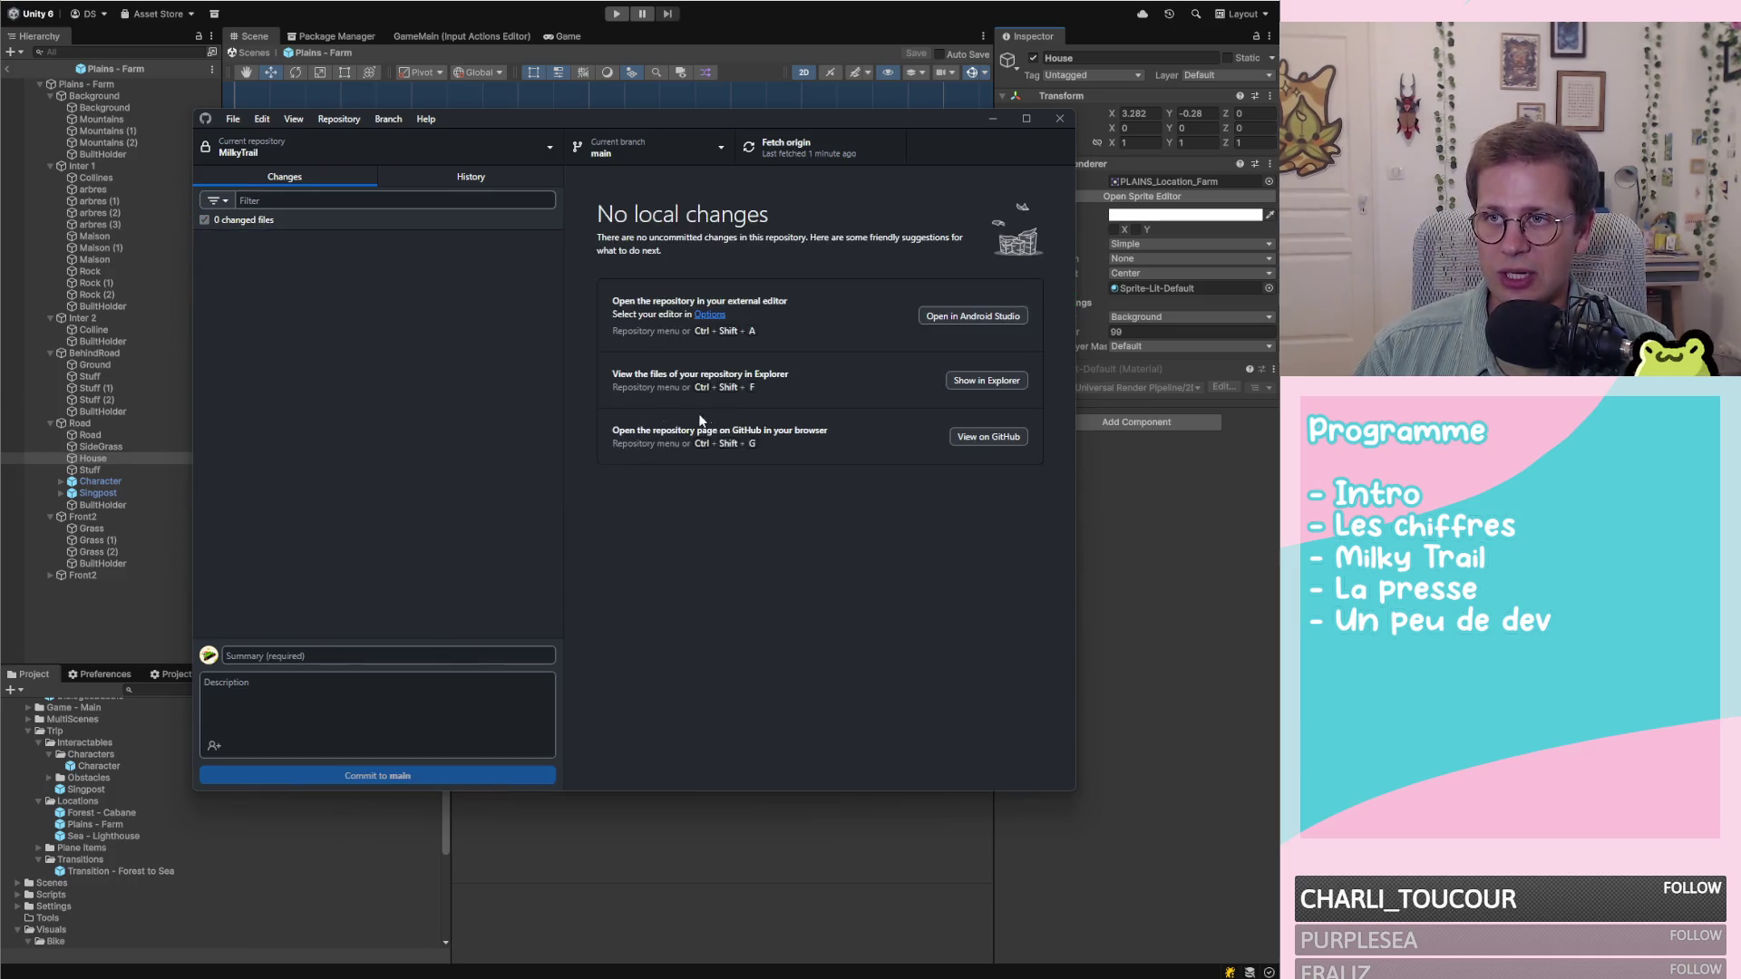
pyautogui.click(1061, 118)
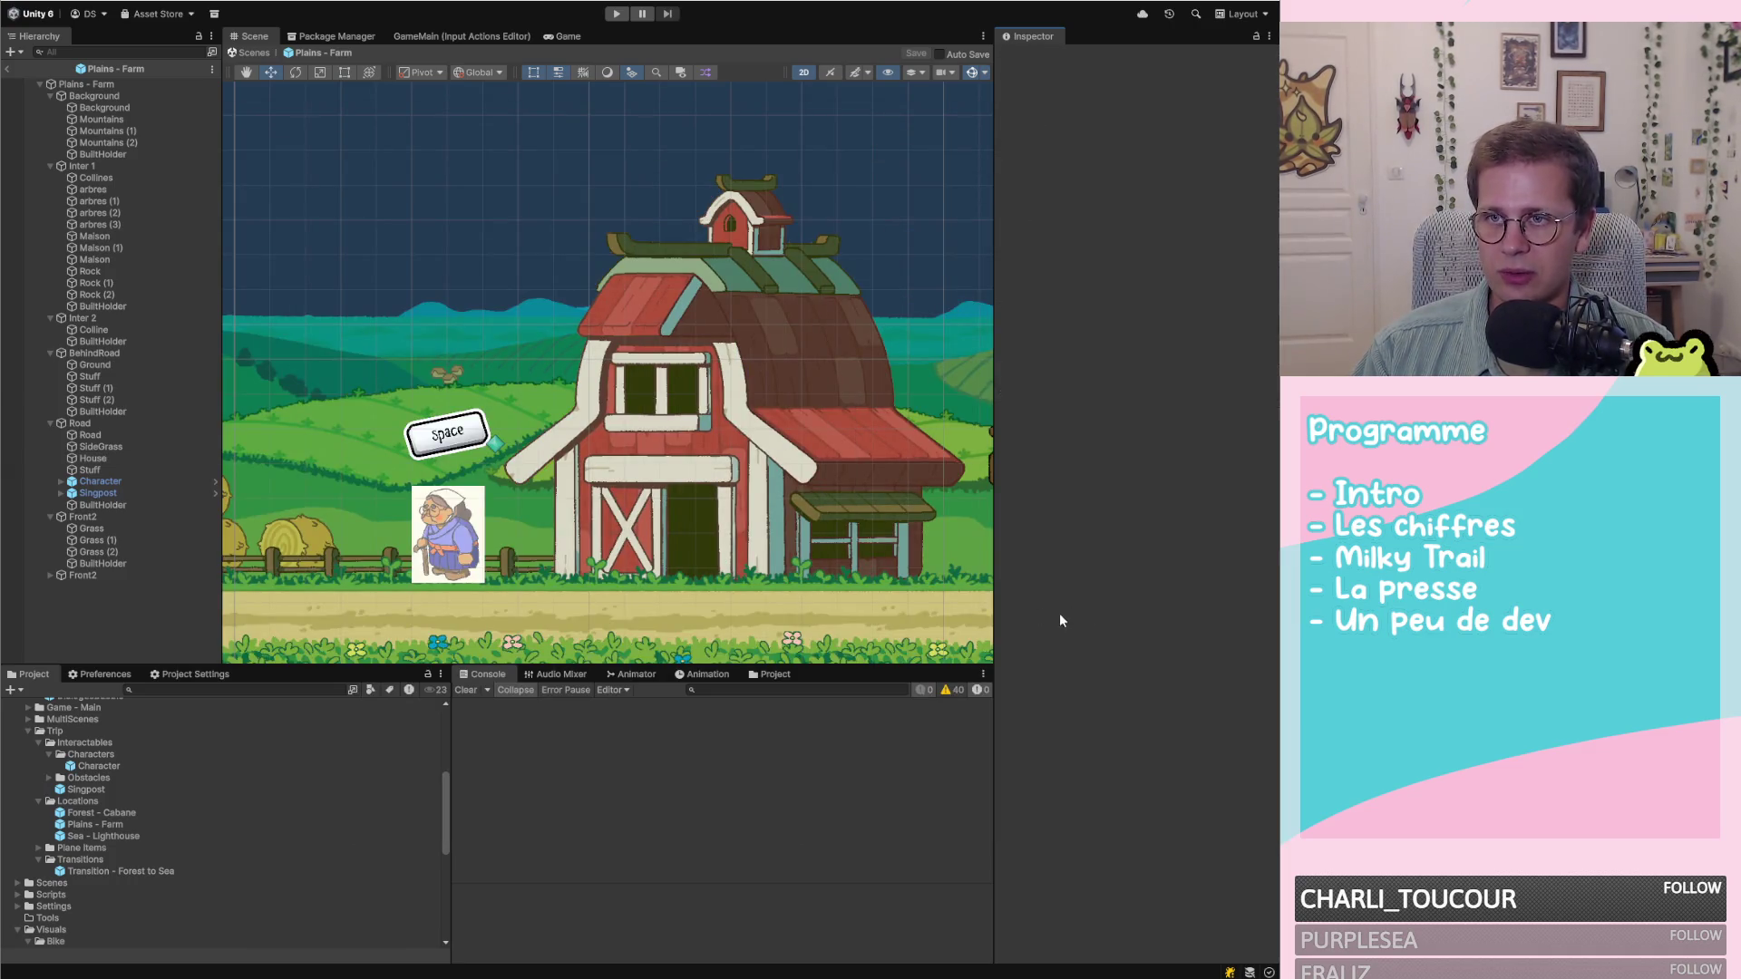
pyautogui.scroll(-2, 710, 428)
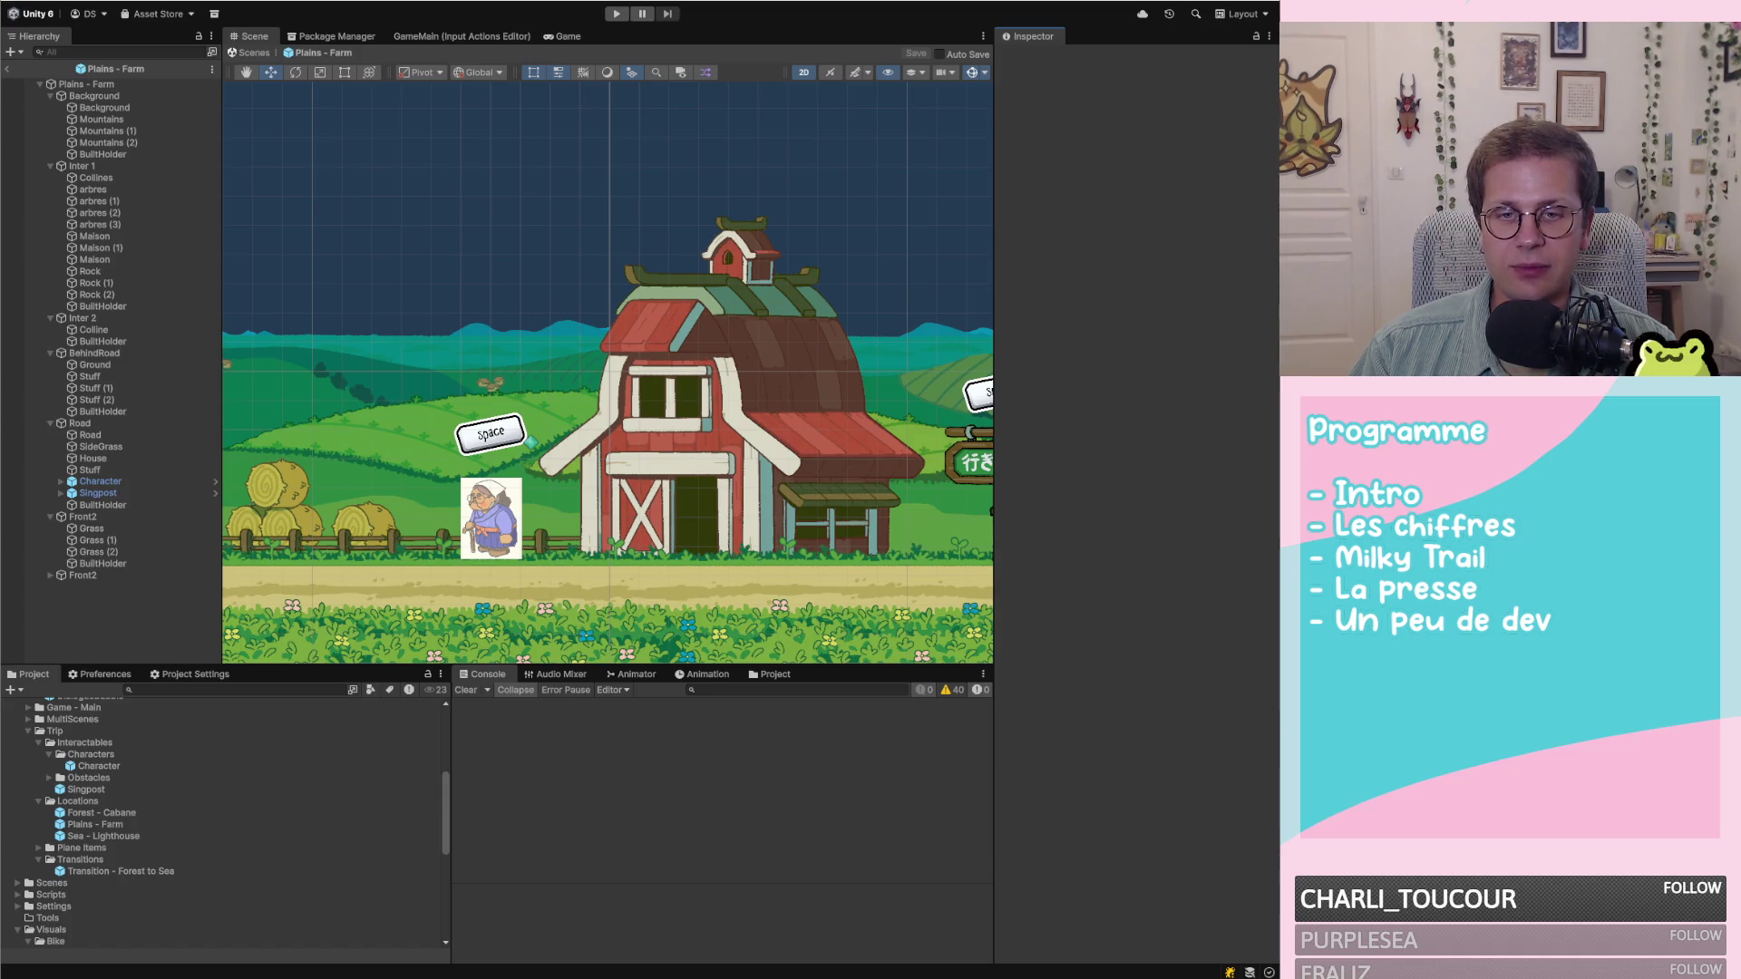
pyautogui.hotkey('alt', 'Tab')
pyautogui.scroll(-6, 872, 486)
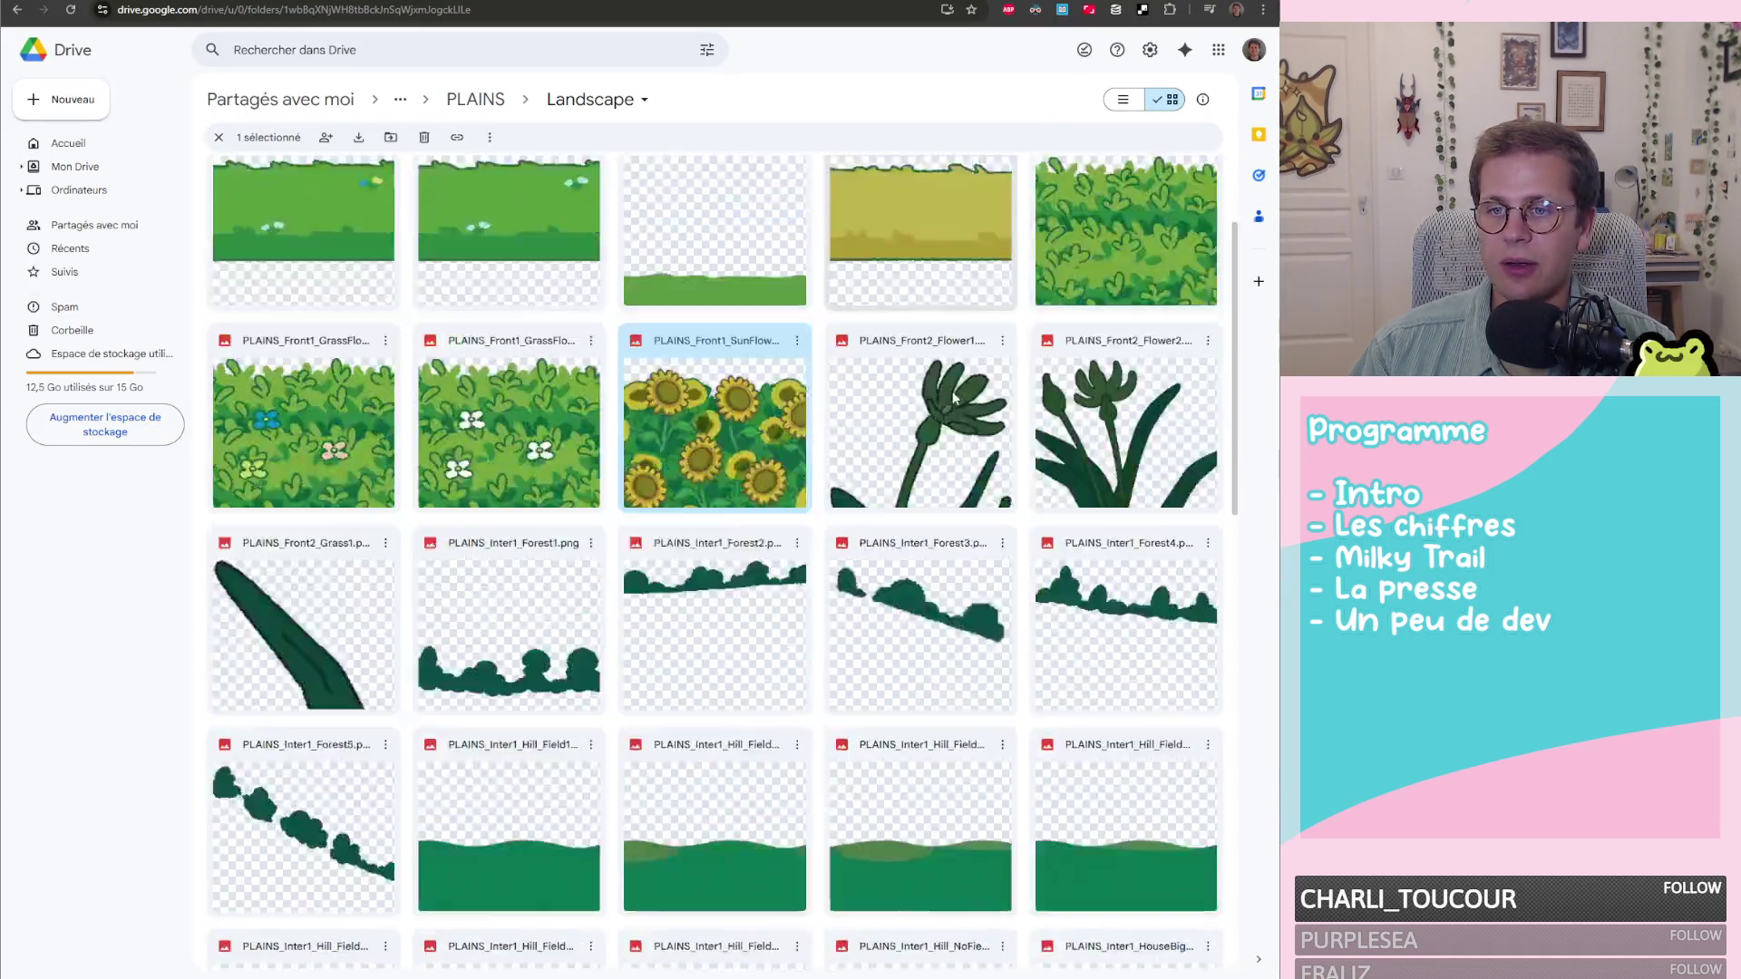
pyautogui.scroll(7, 742, 427)
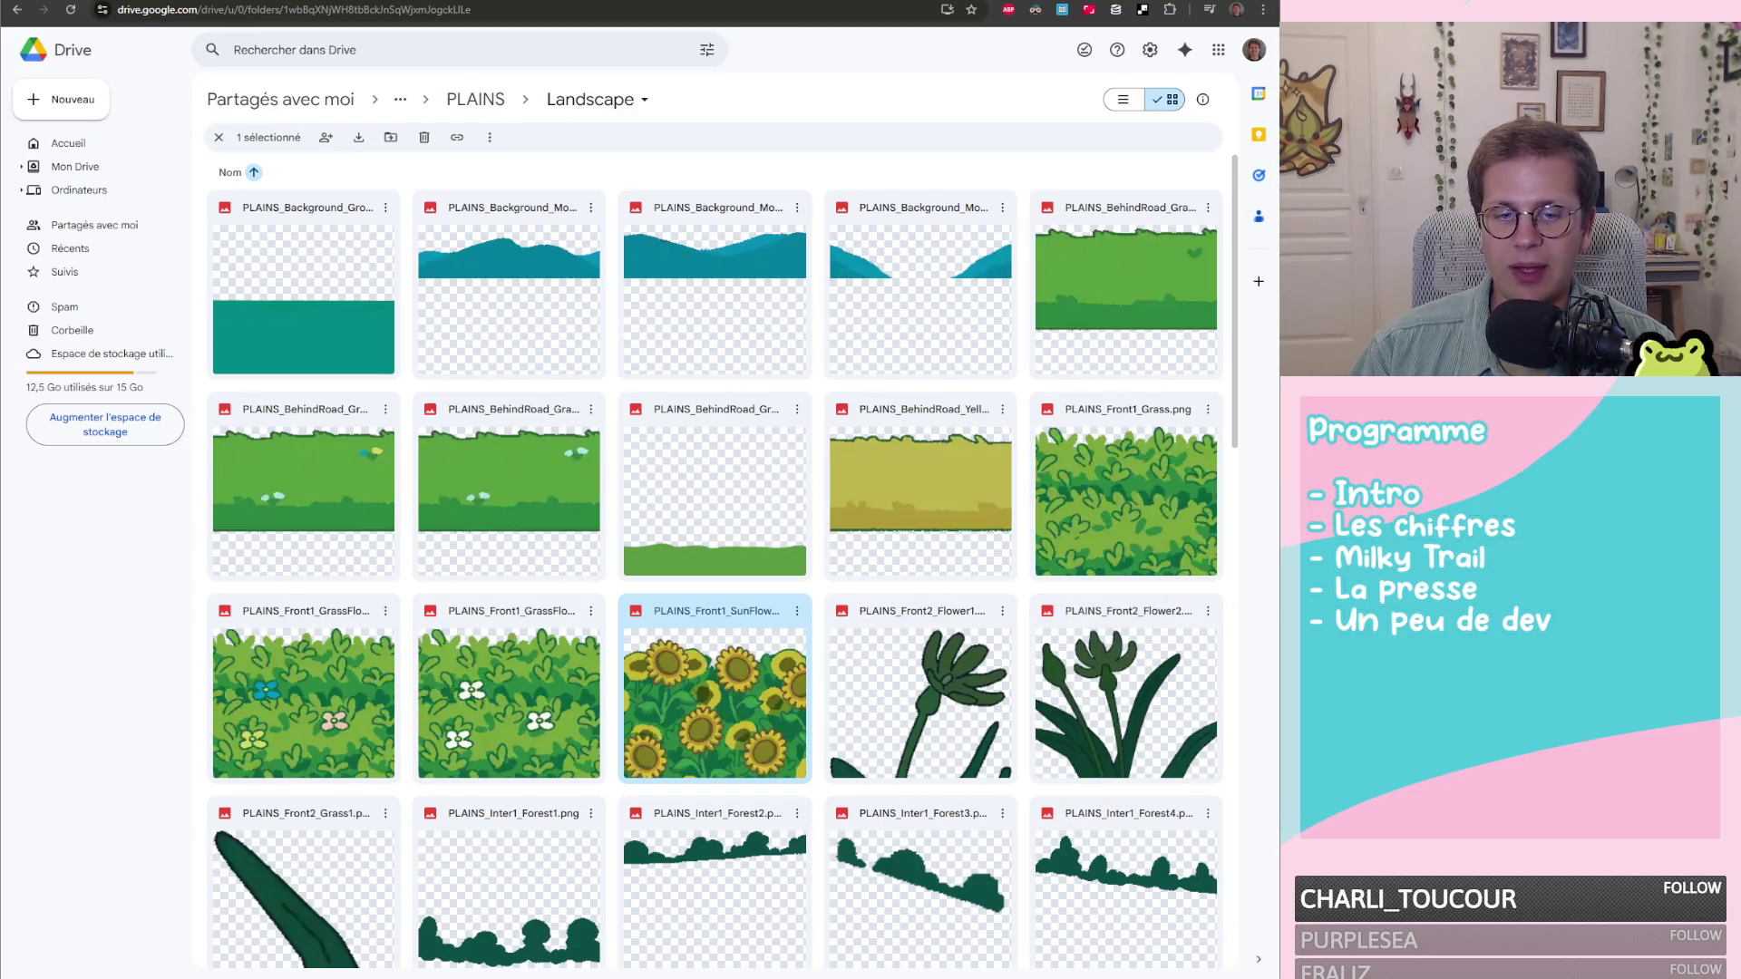
pyautogui.hotkey('alt', 'Tab')
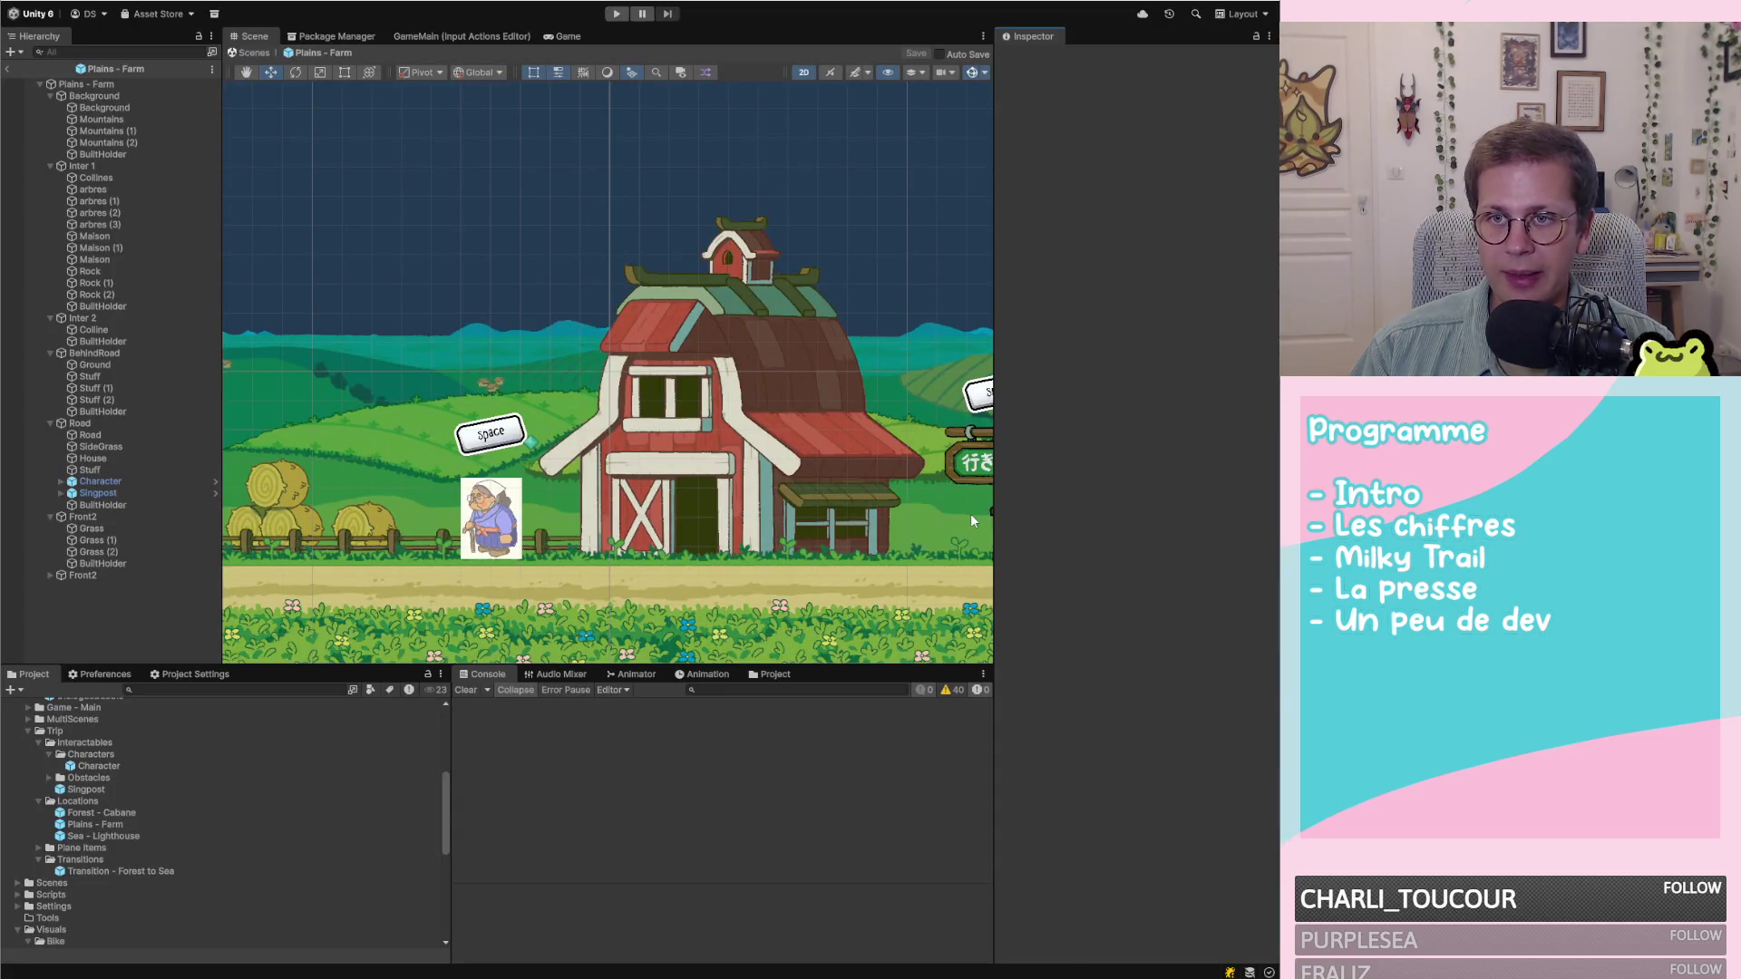
pyautogui.scroll(-2, 707, 448)
pyautogui.scroll(-3, 599, 454)
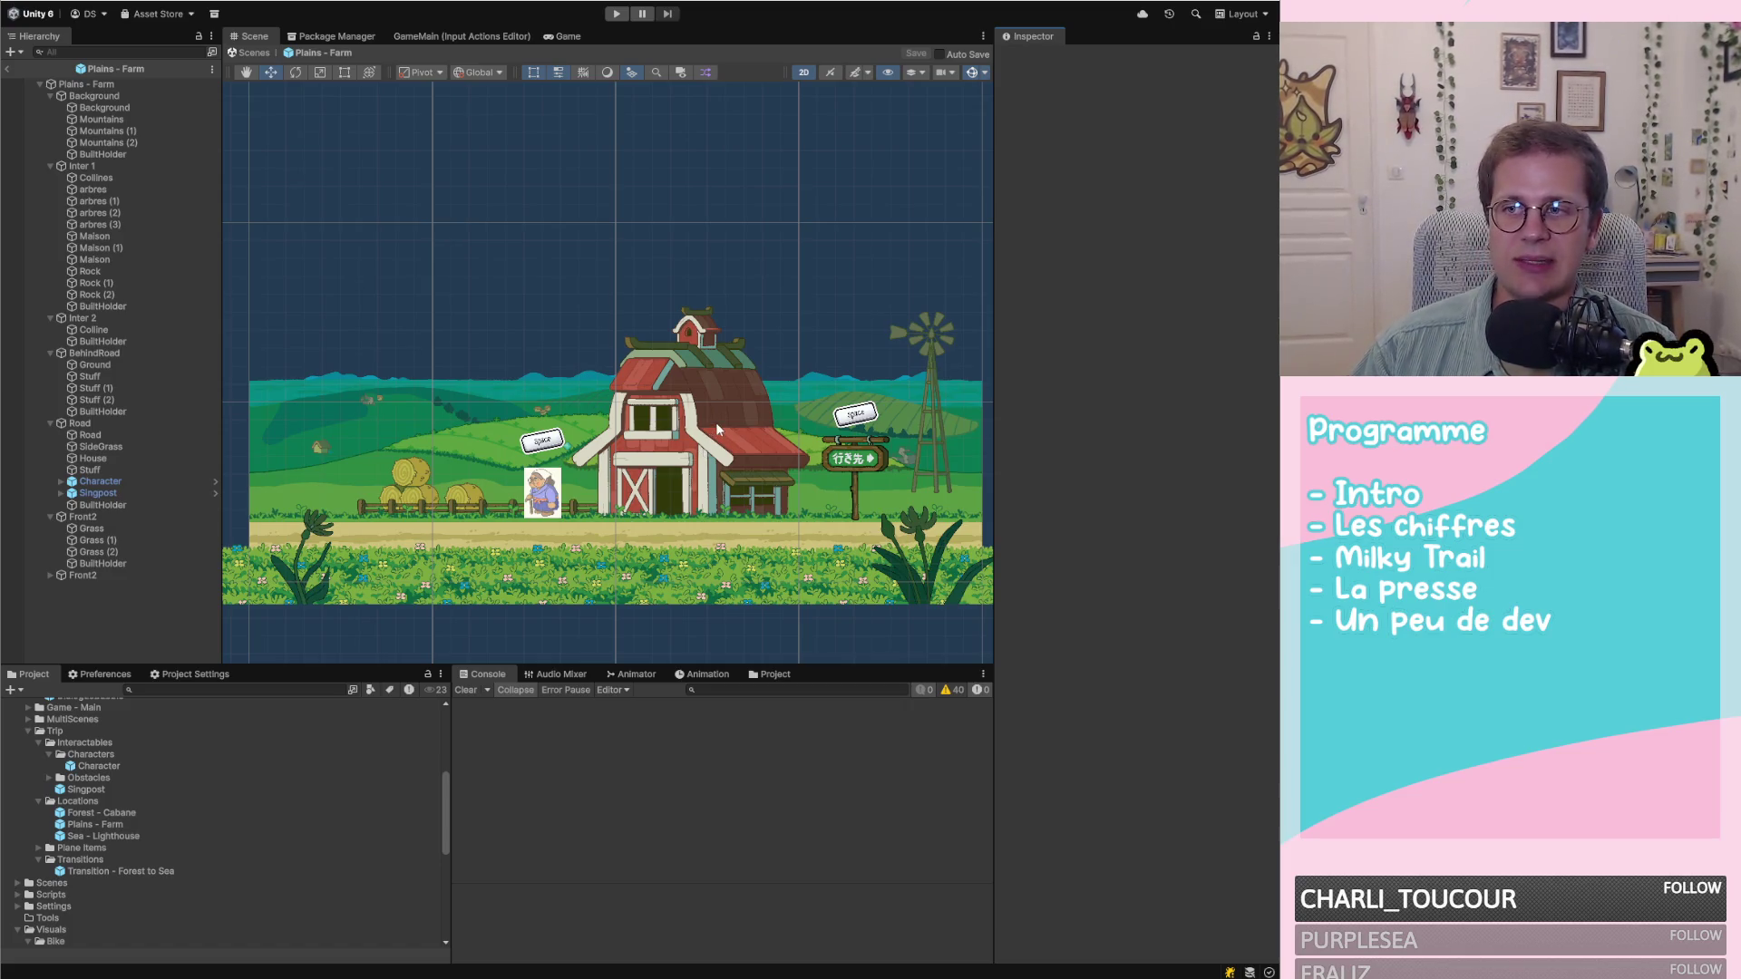
pyautogui.scroll(1, 680, 426)
pyautogui.scroll(-3, 668, 429)
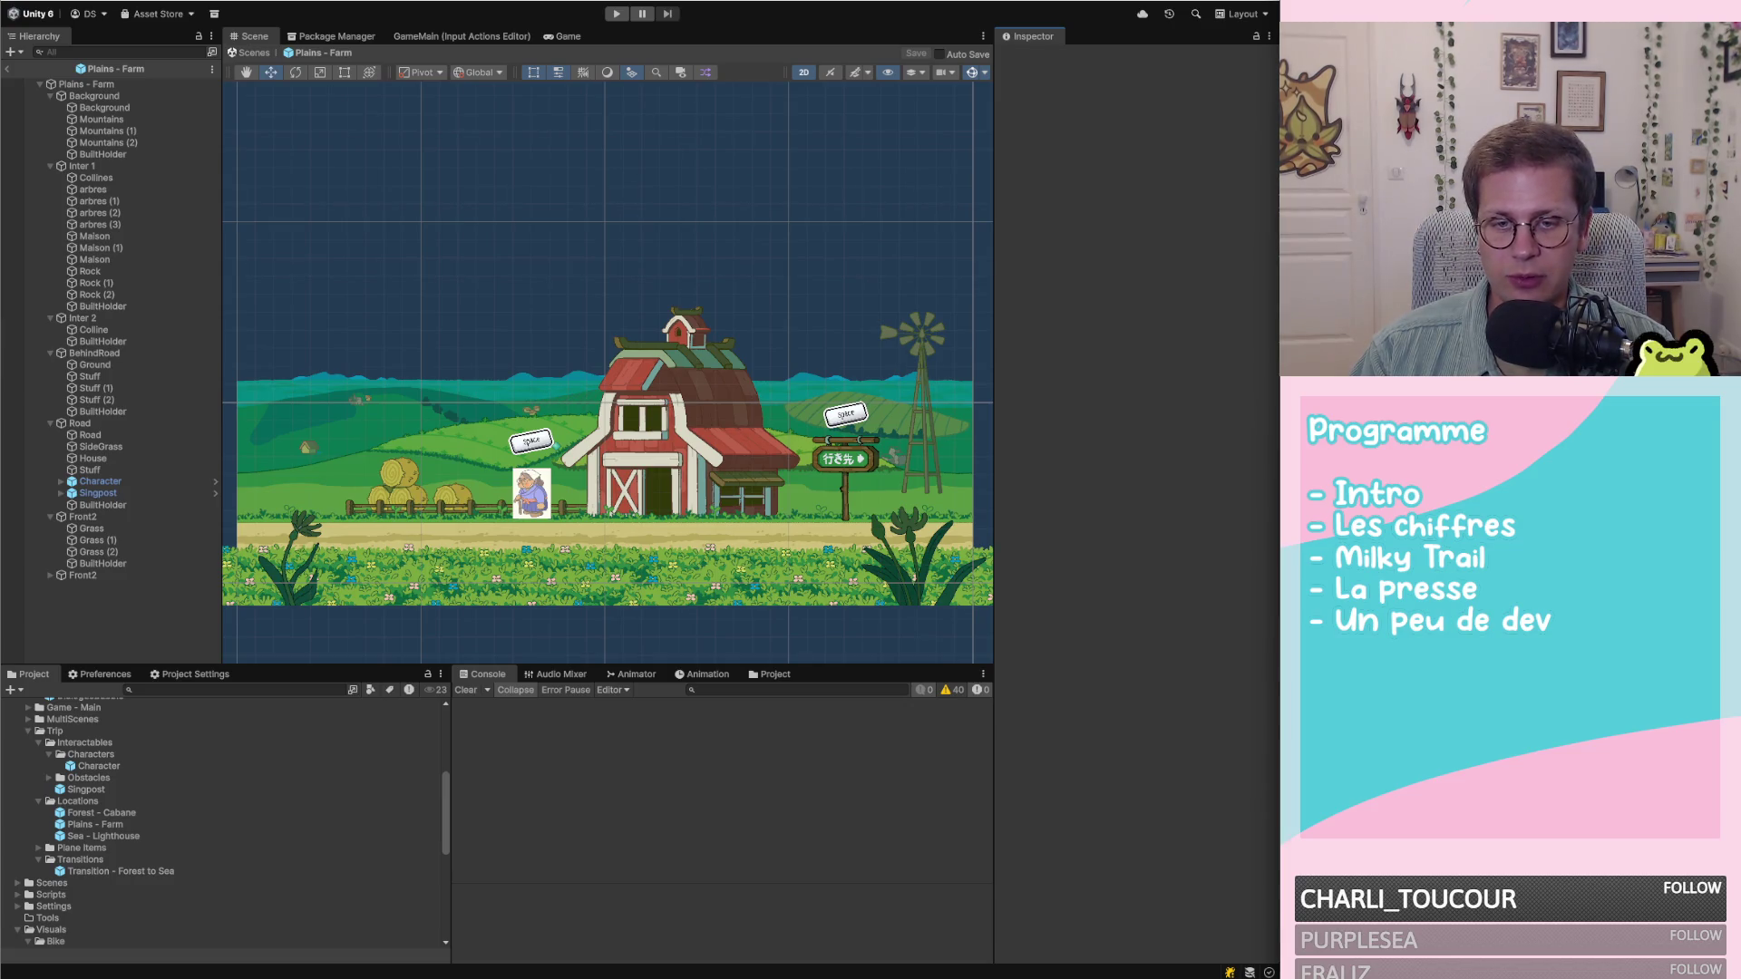
pyautogui.hotkey('alt', 'Tab')
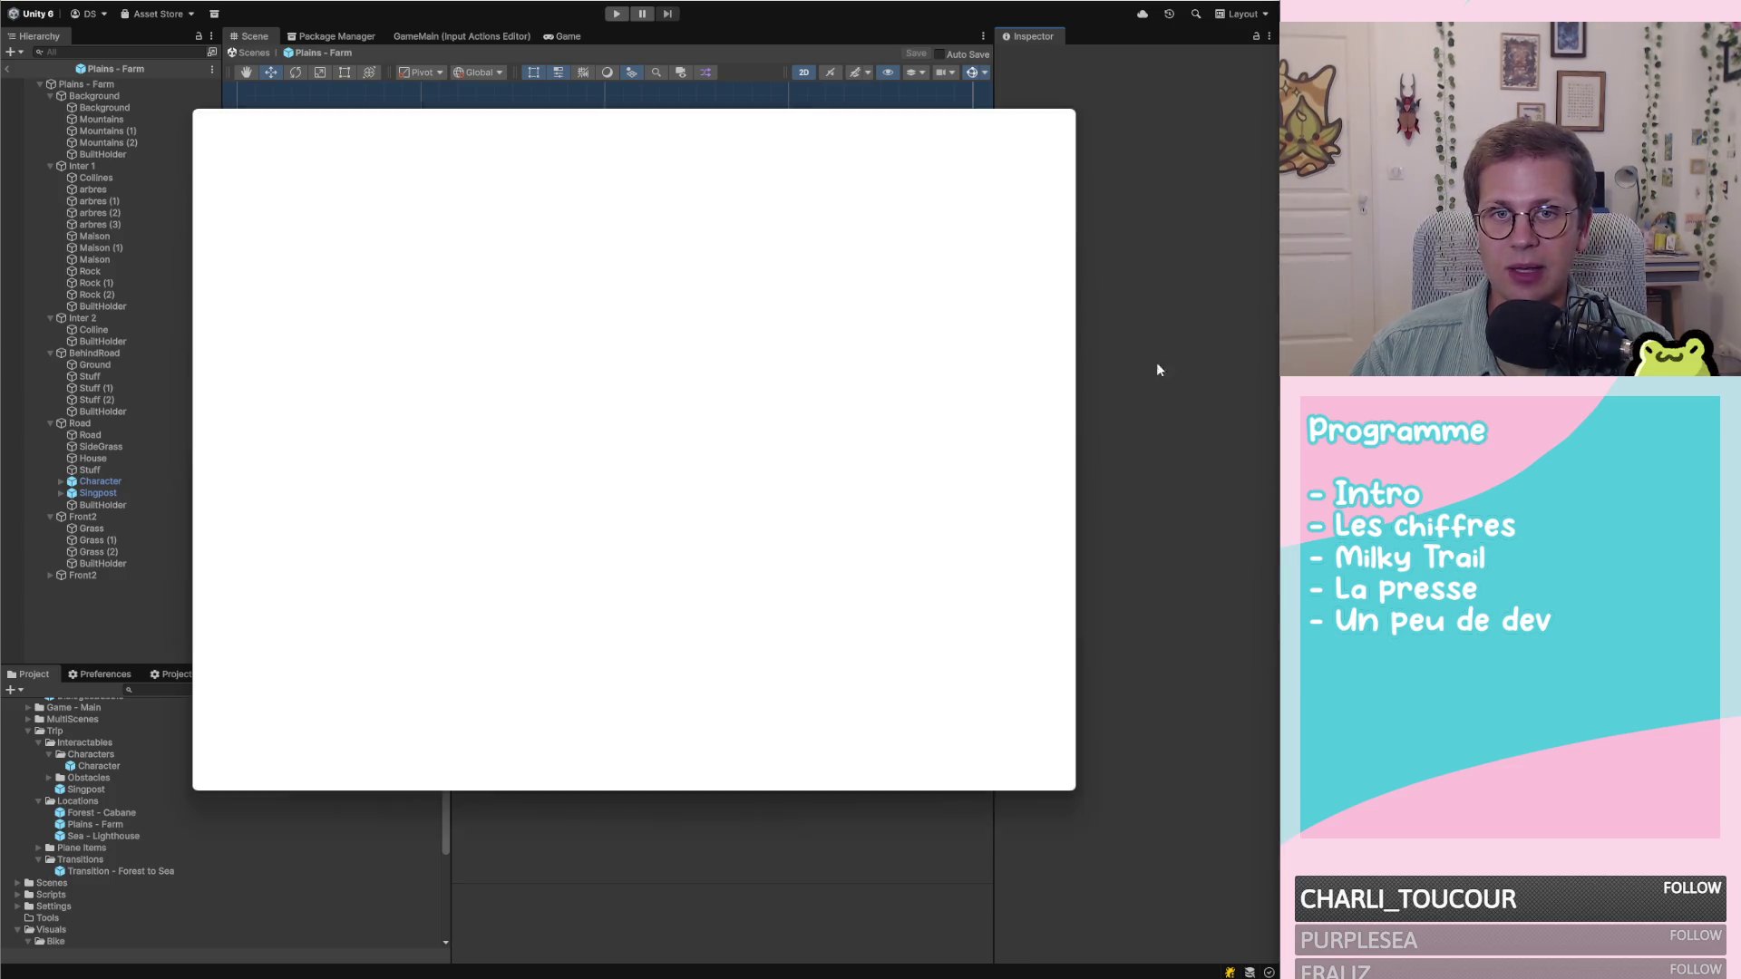
pyautogui.click(994, 119)
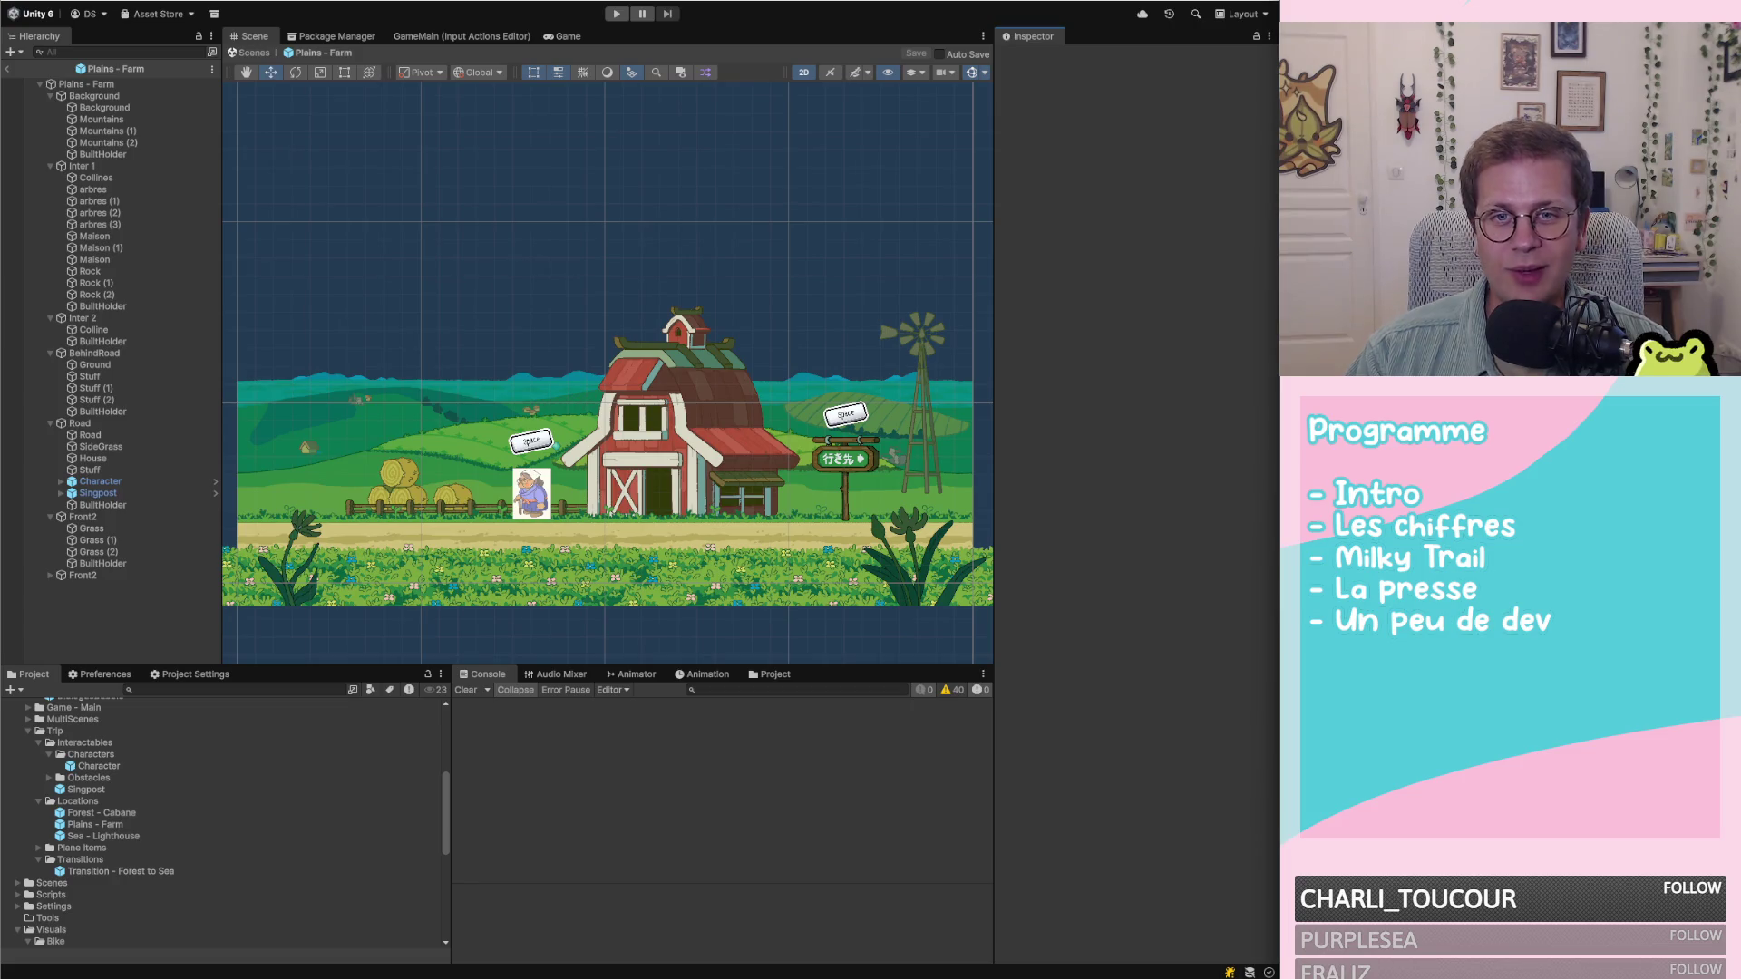
pyautogui.scroll(5, 694, 466)
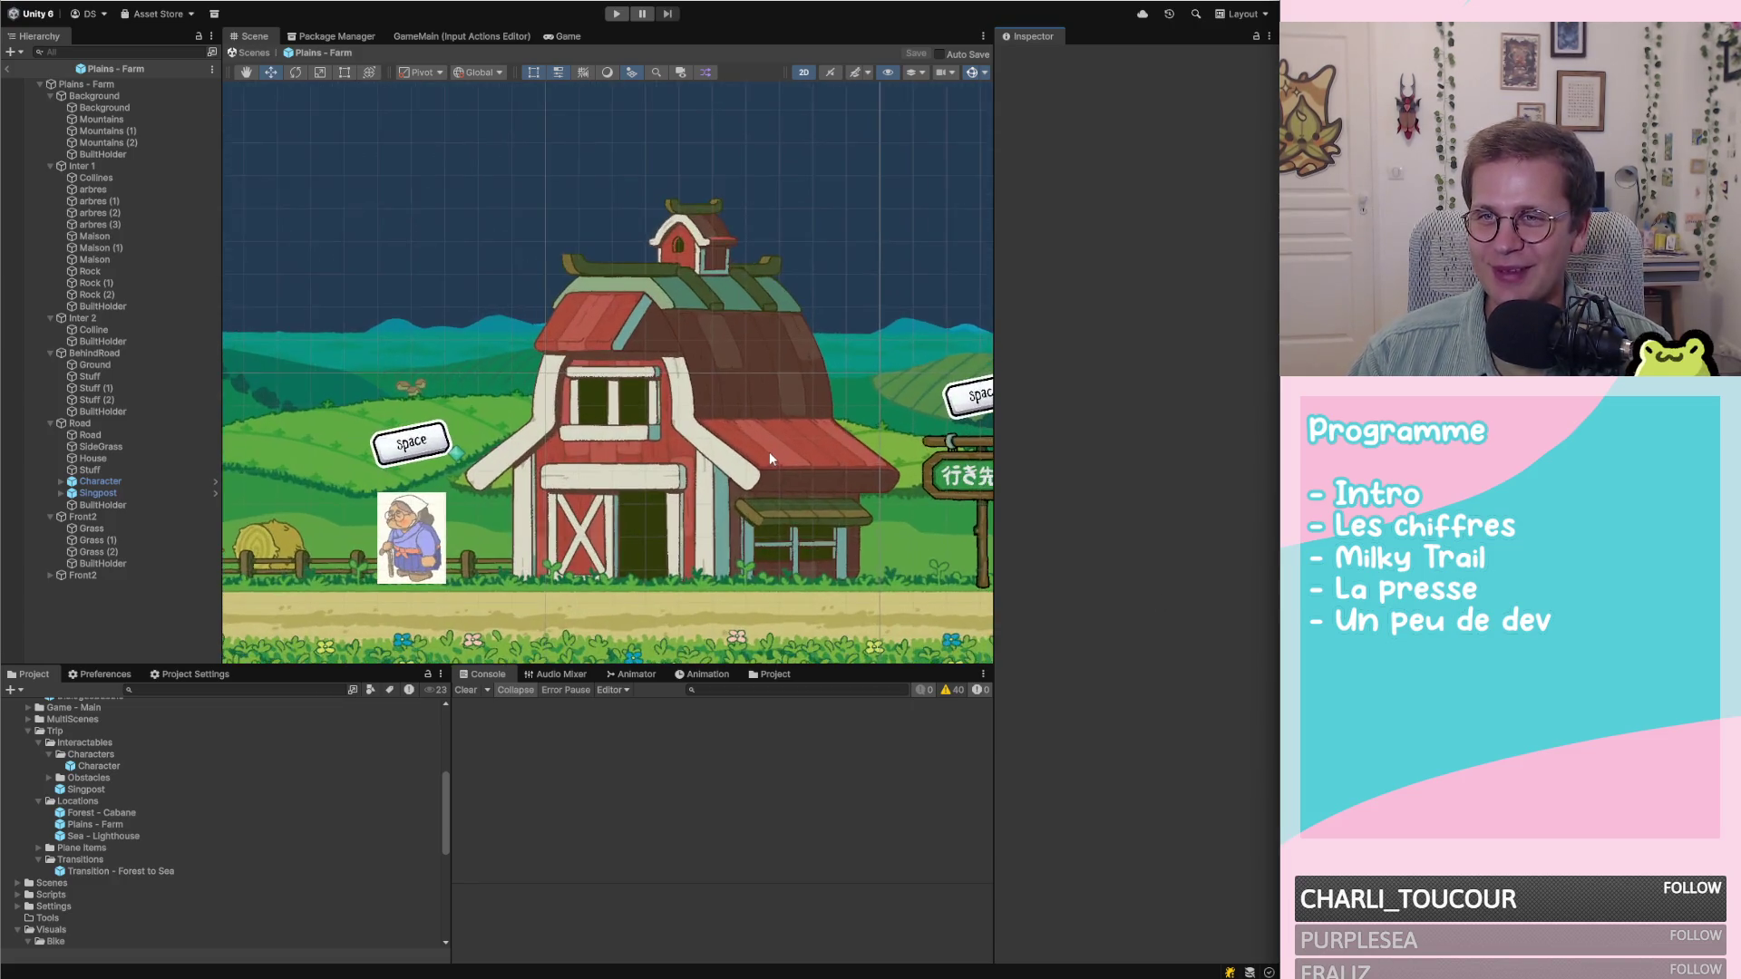
pyautogui.scroll(2, 716, 446)
pyautogui.scroll(-4, 685, 390)
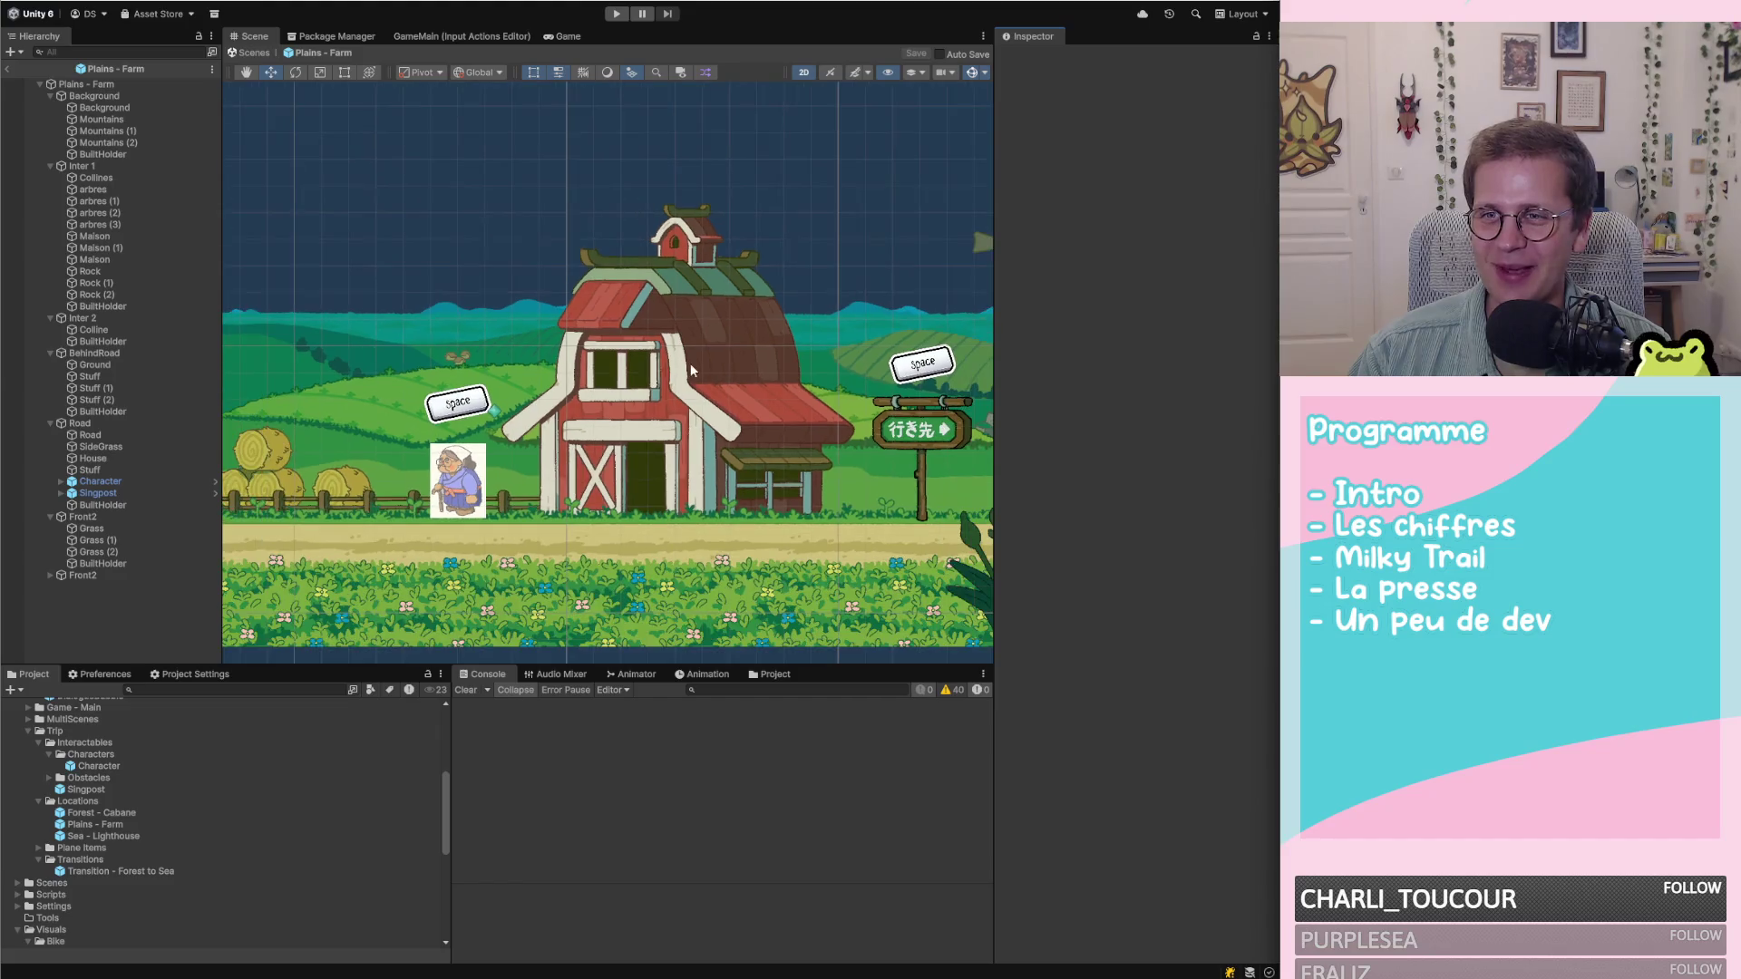
pyautogui.scroll(3, 773, 410)
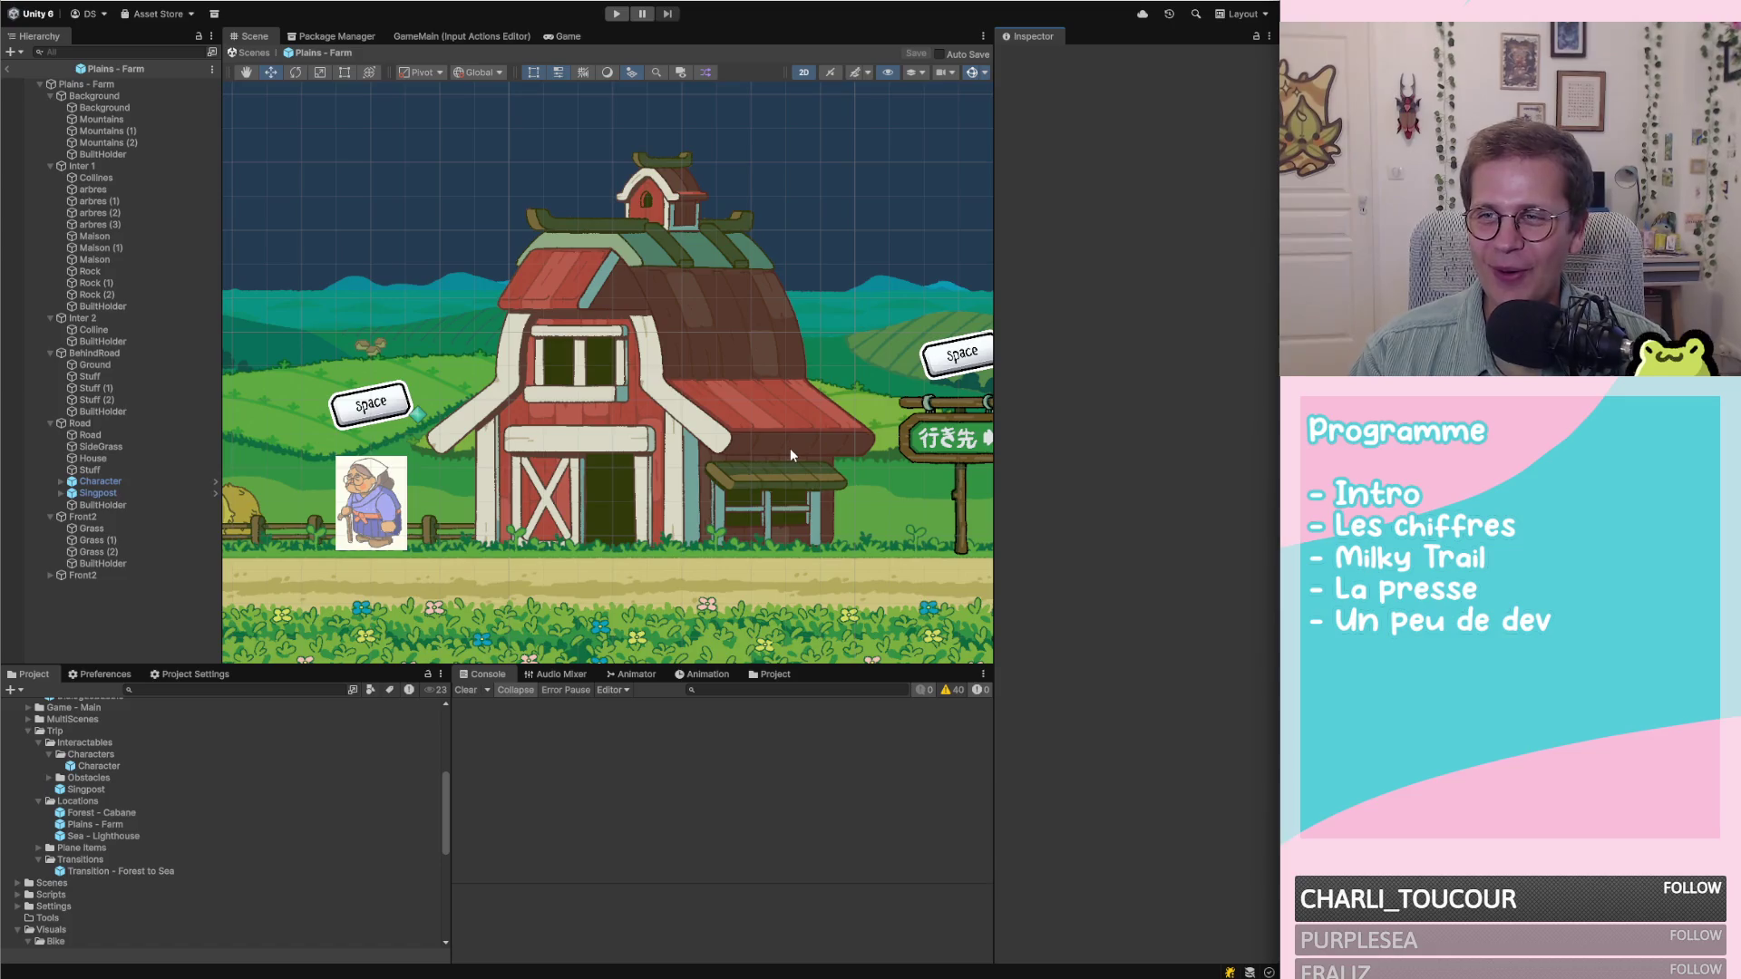
pyautogui.scroll(-5, 791, 448)
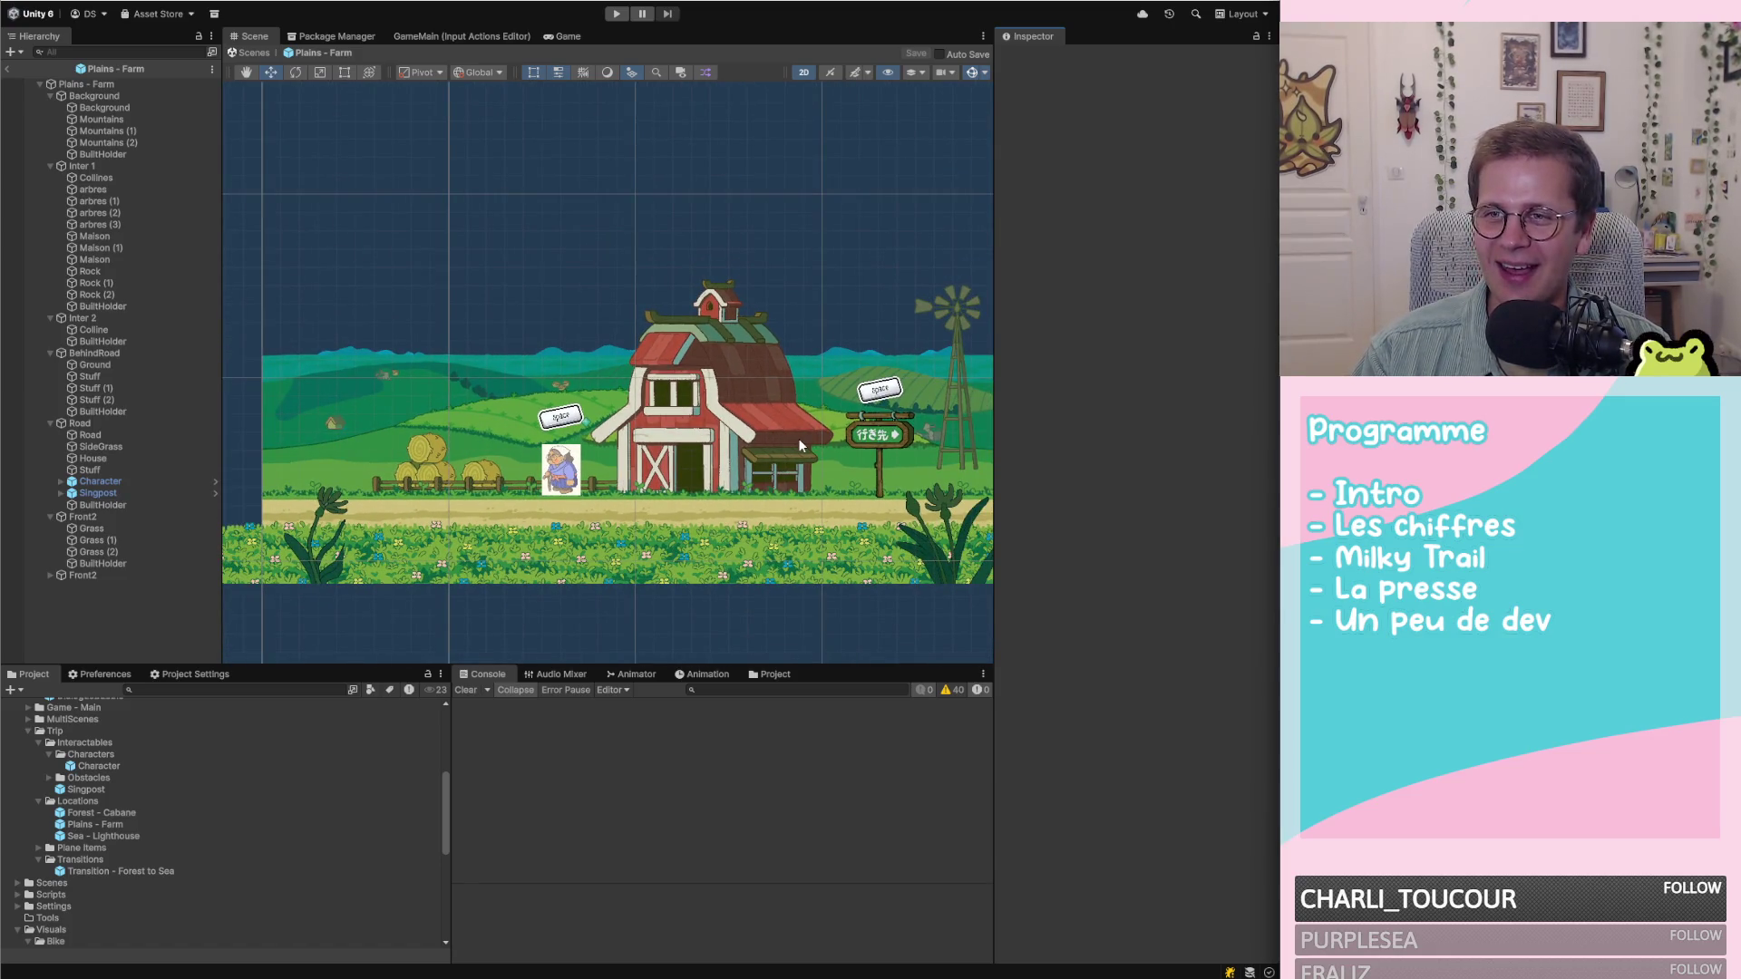
pyautogui.scroll(1, 797, 437)
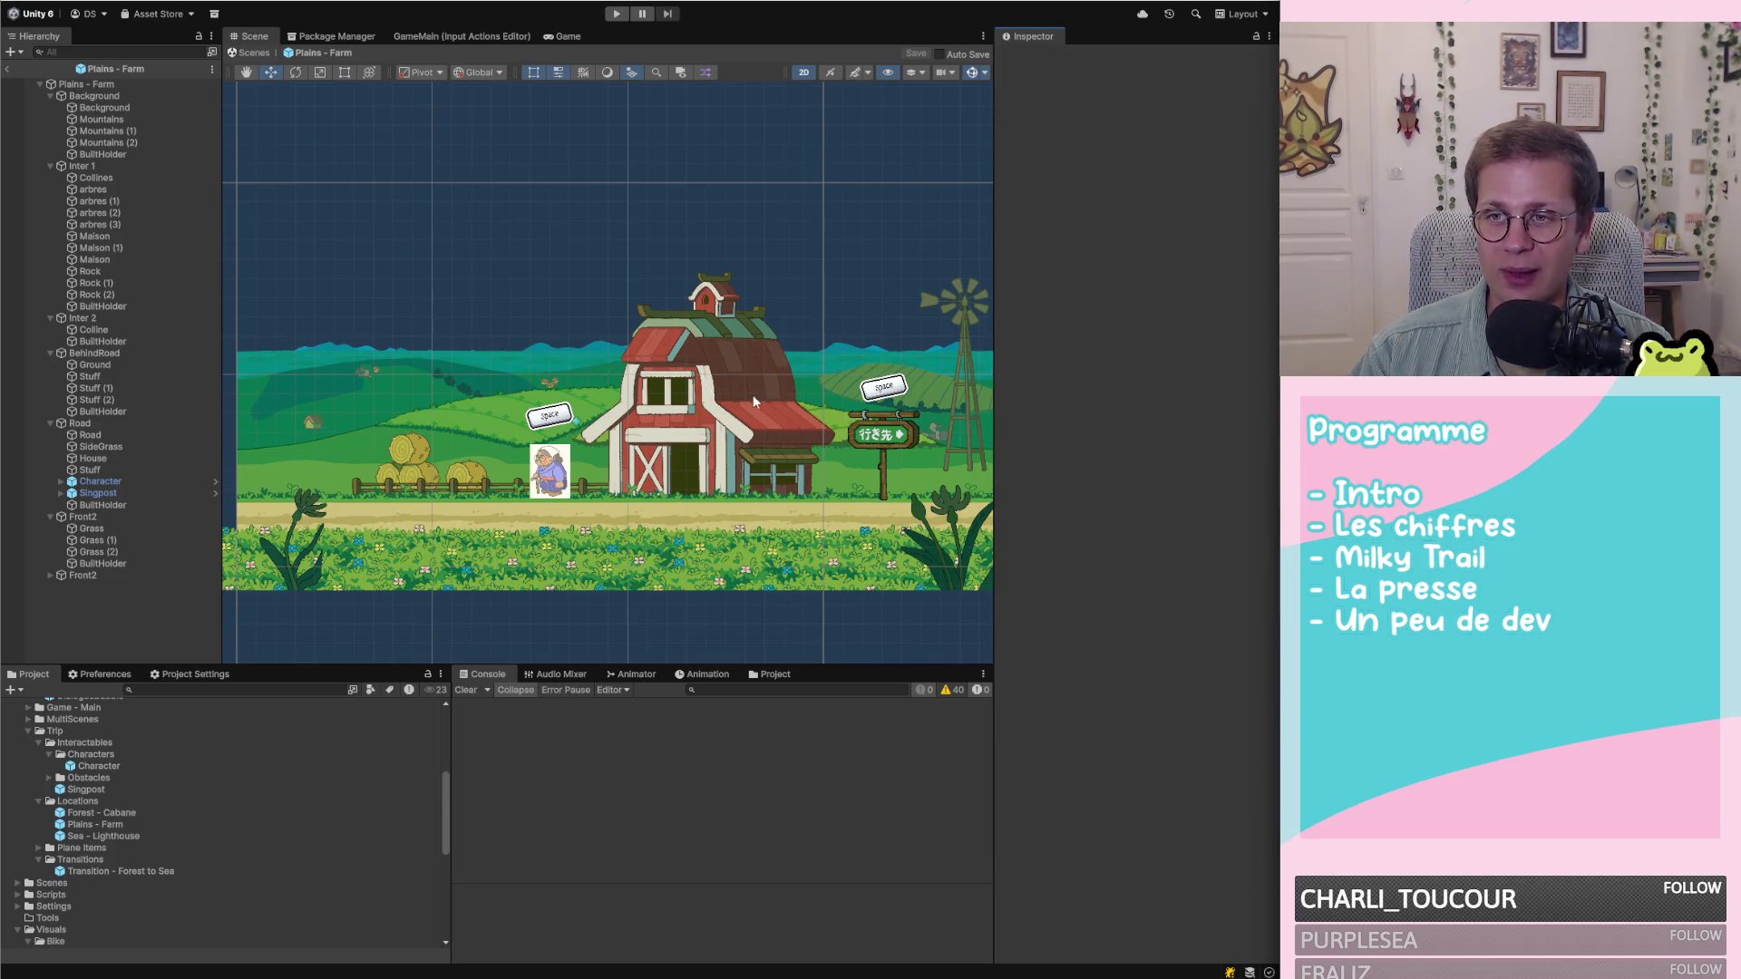
pyautogui.scroll(-2, 781, 441)
pyautogui.scroll(5, 771, 453)
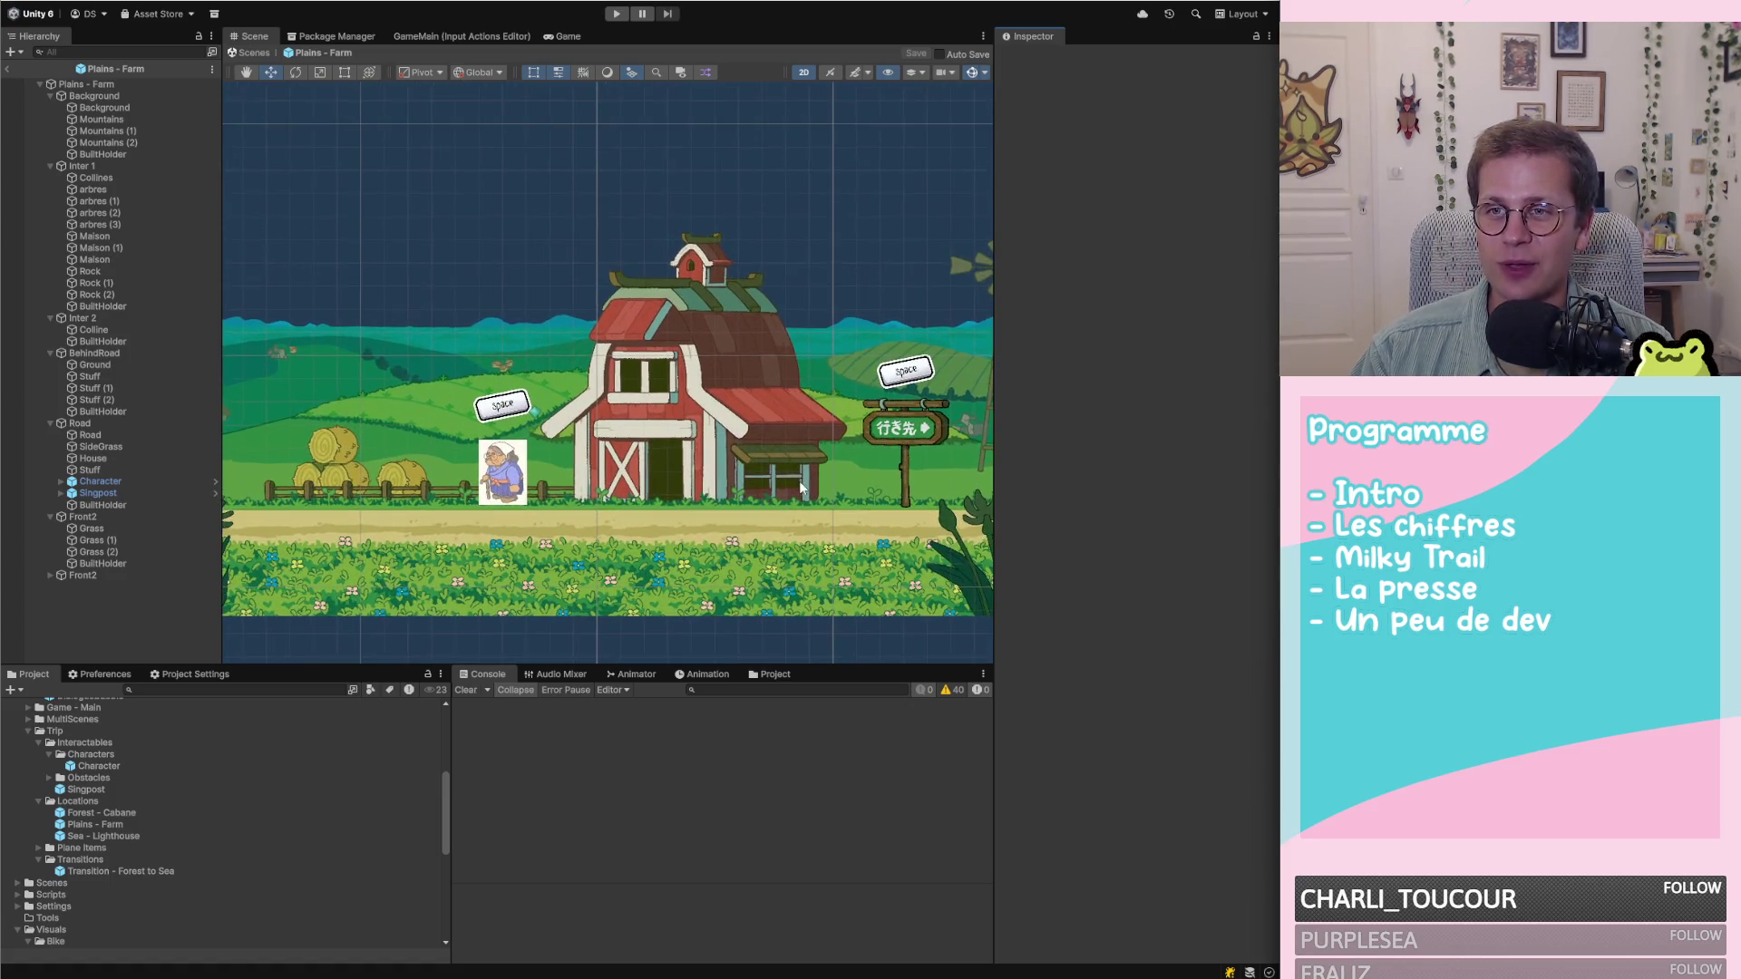
pyautogui.scroll(3, 694, 281)
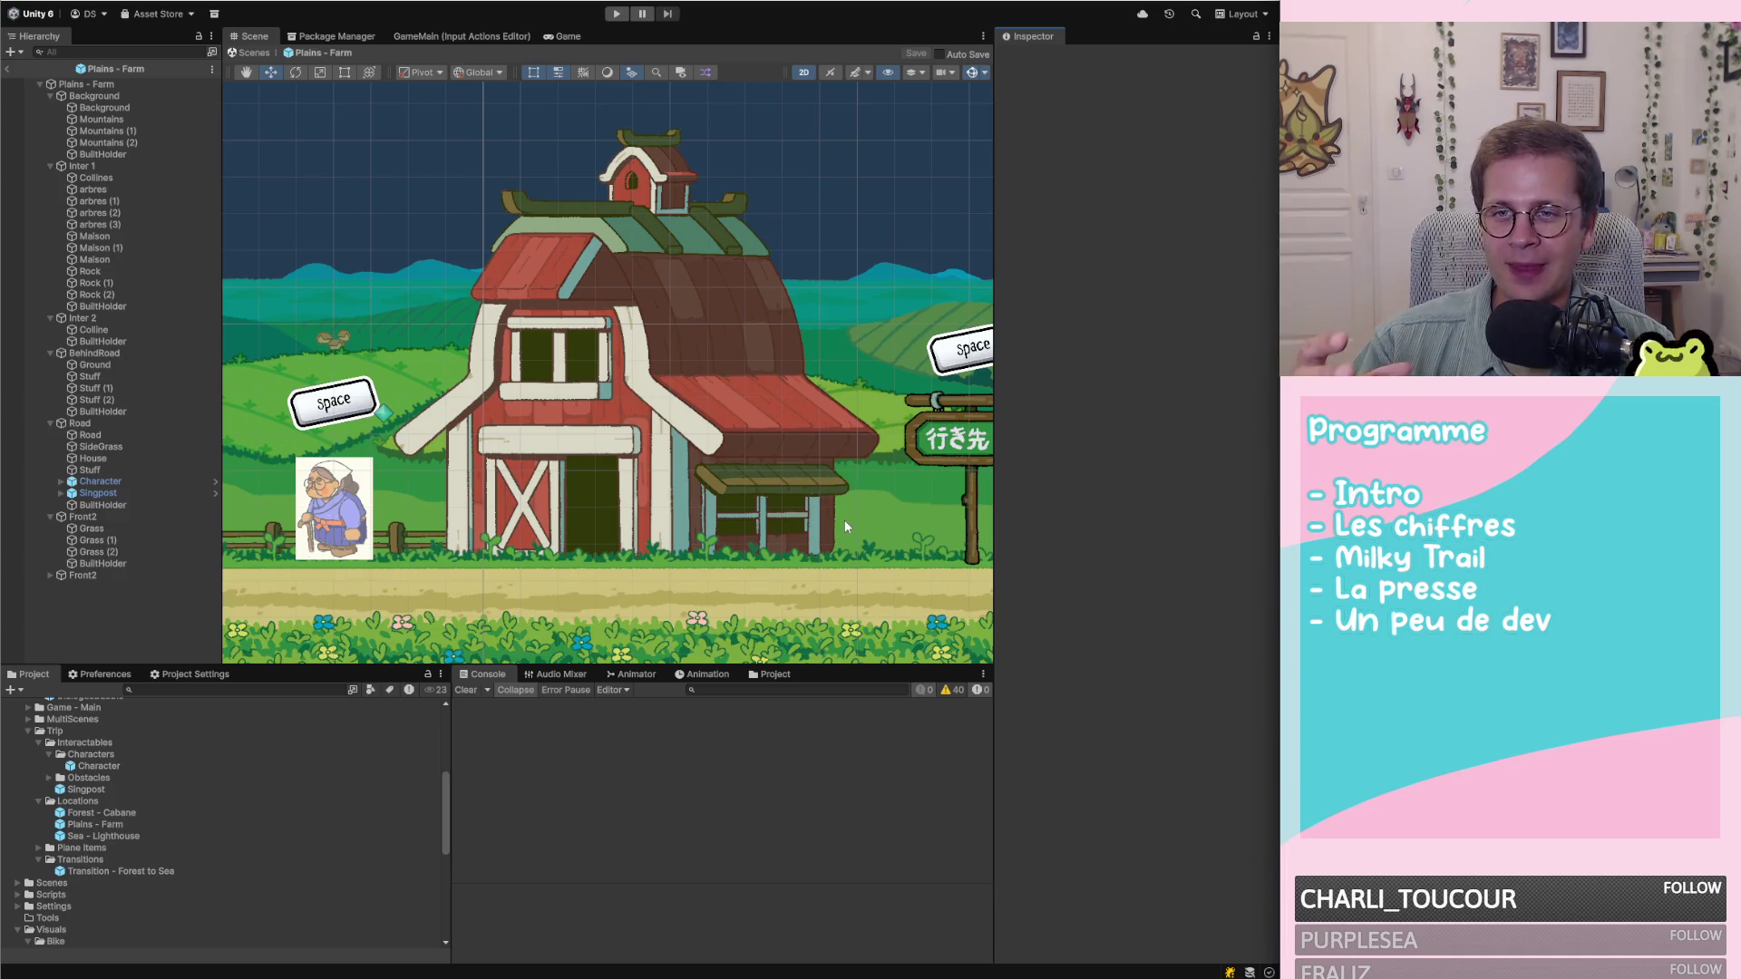
pyautogui.scroll(-1, 843, 516)
pyautogui.scroll(-5, 840, 509)
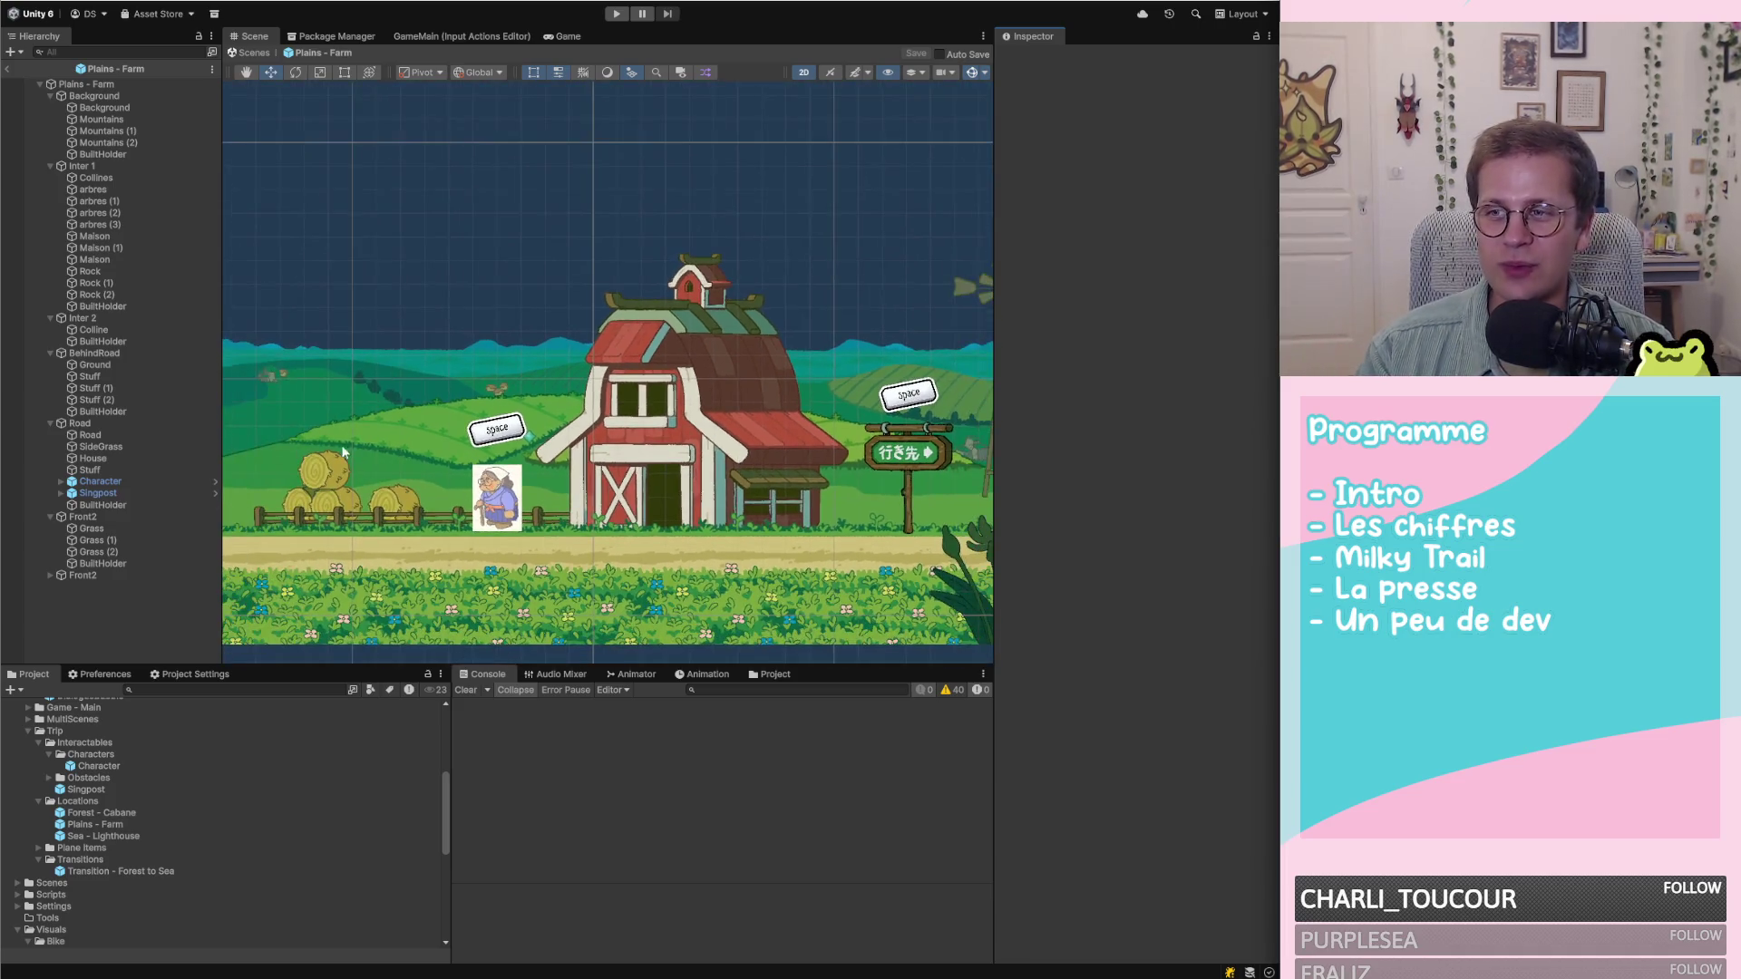
pyautogui.scroll(4, 765, 421)
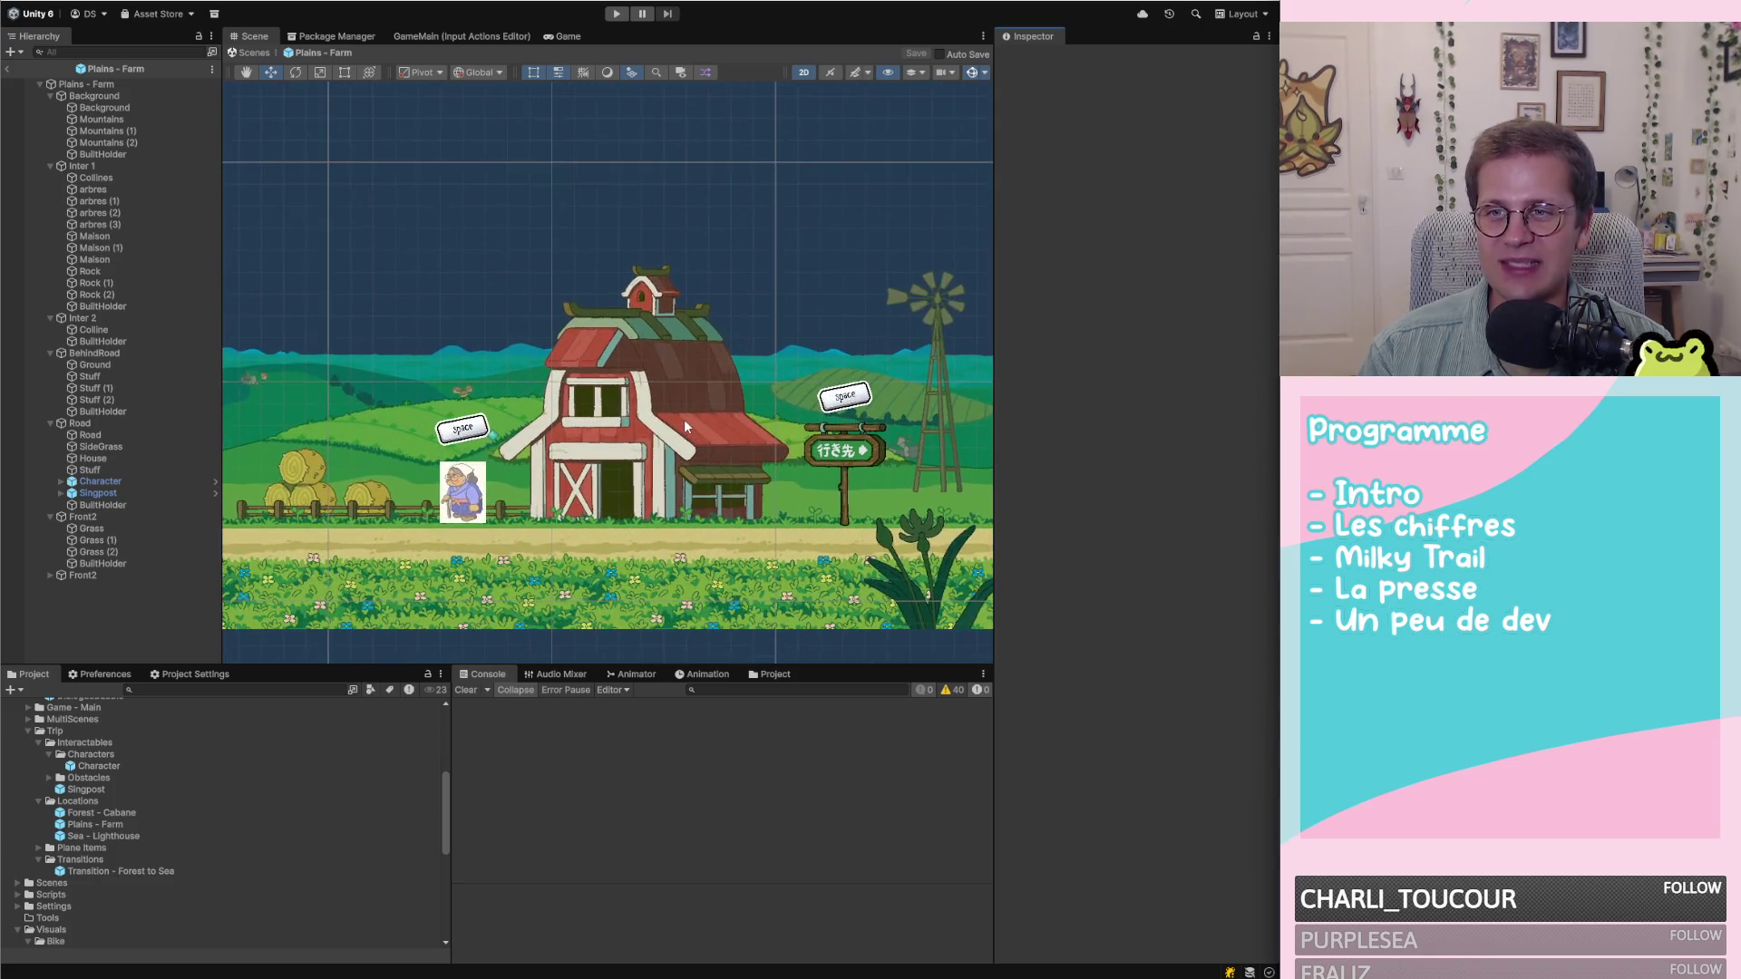
pyautogui.scroll(1, 696, 406)
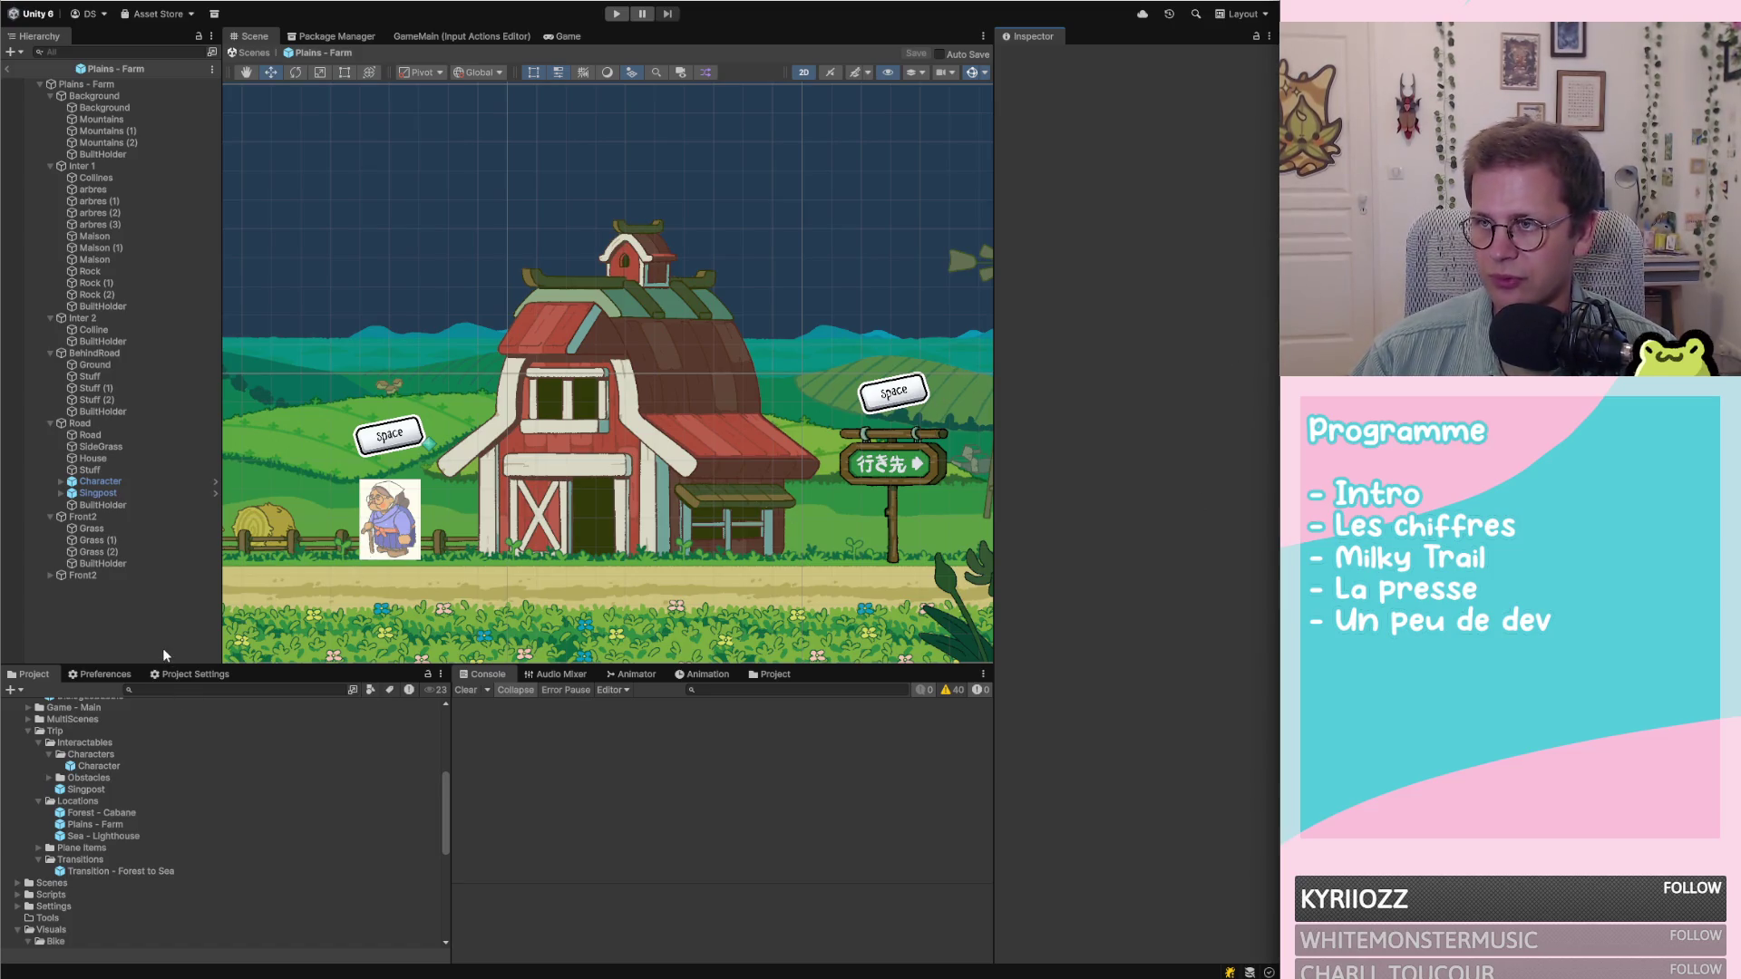
# Preview the level in the Game view, return to the farm Scene view, and switch to Visual Studio
pyautogui.scroll(-5, 797, 444)
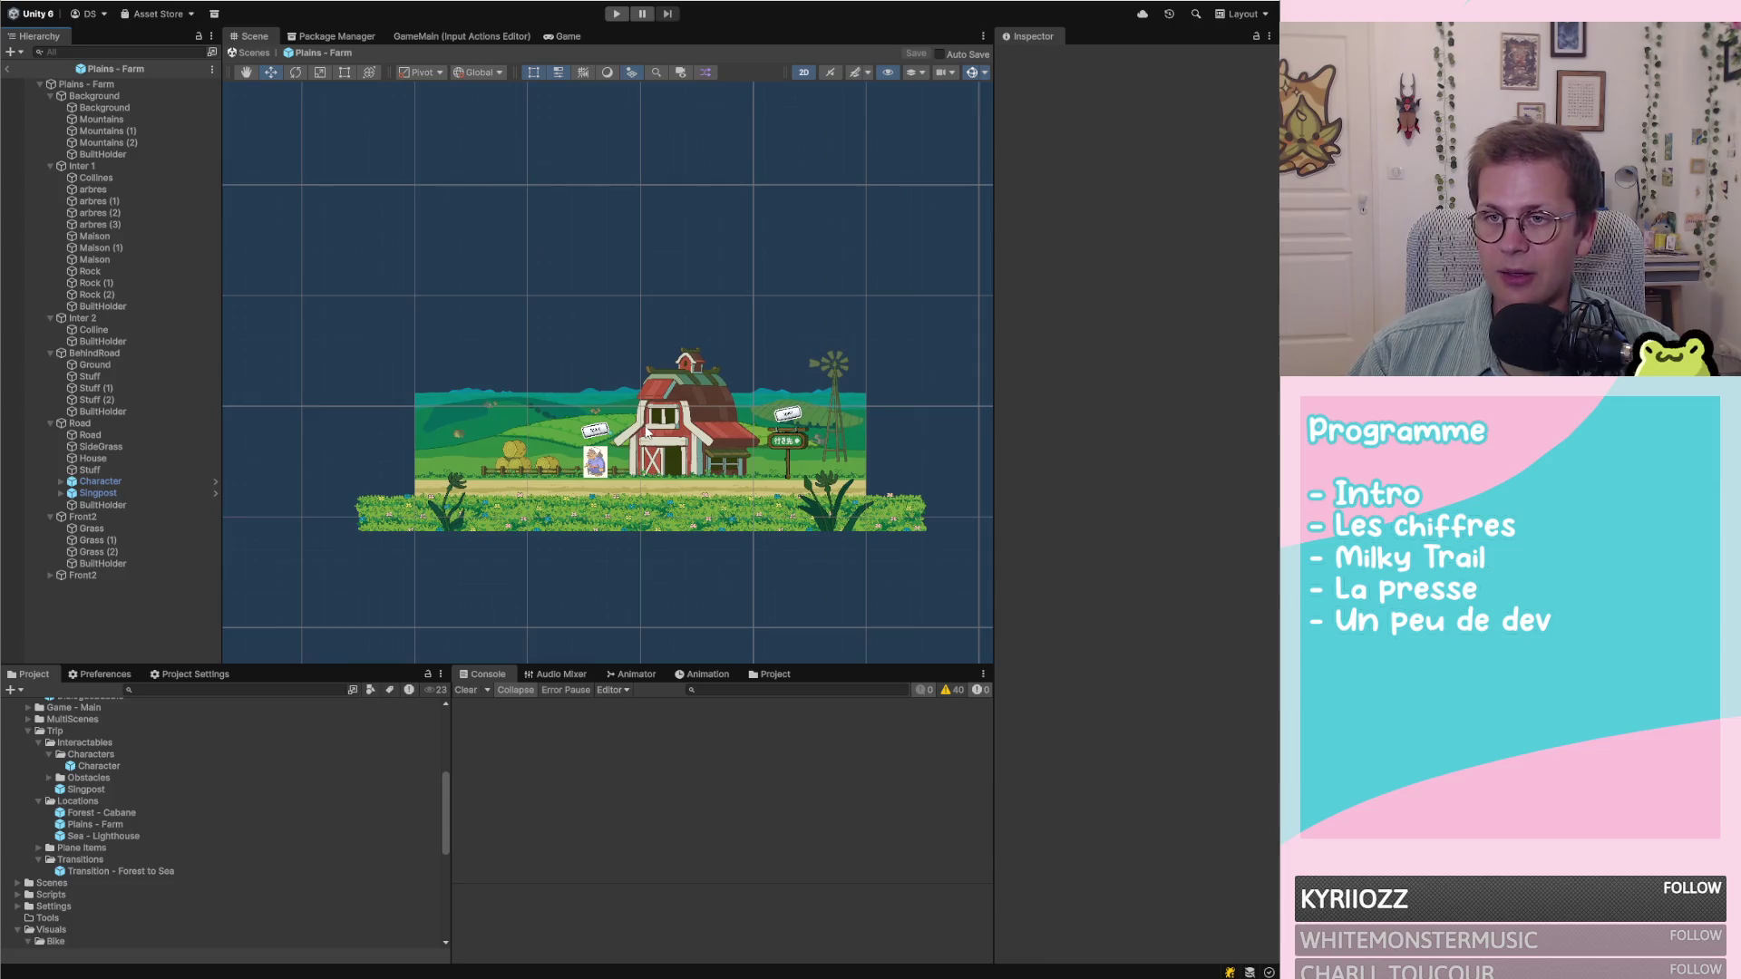
pyautogui.click(566, 36)
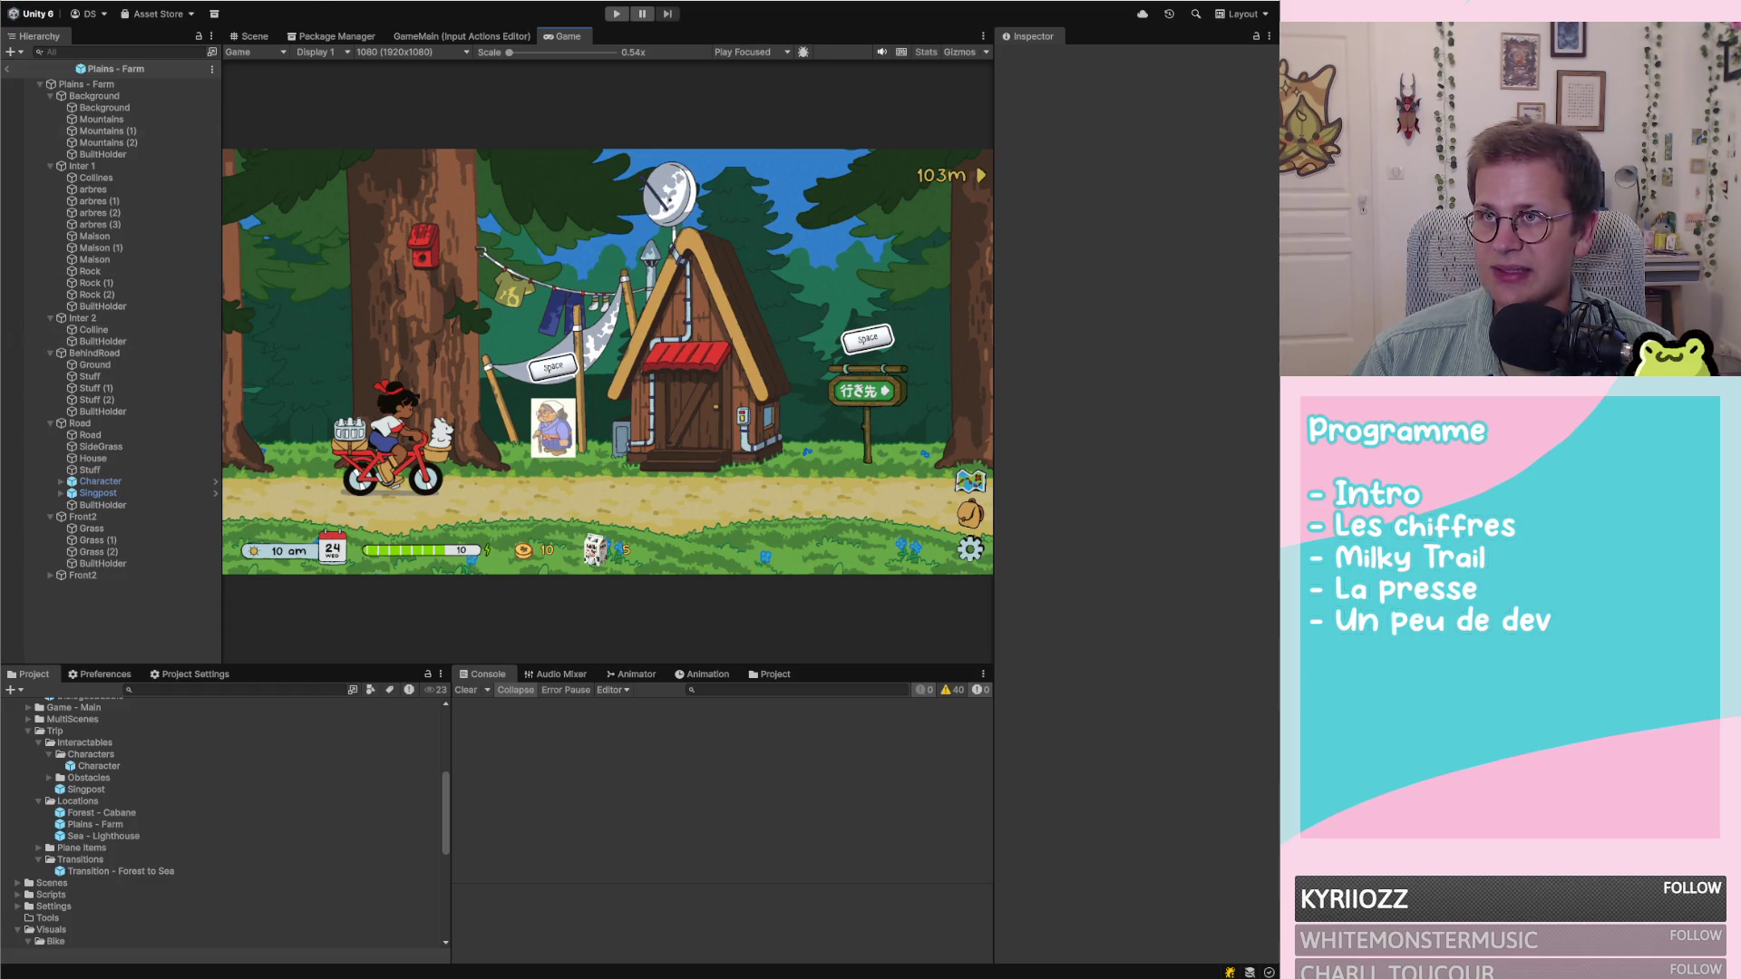
pyautogui.click(253, 36)
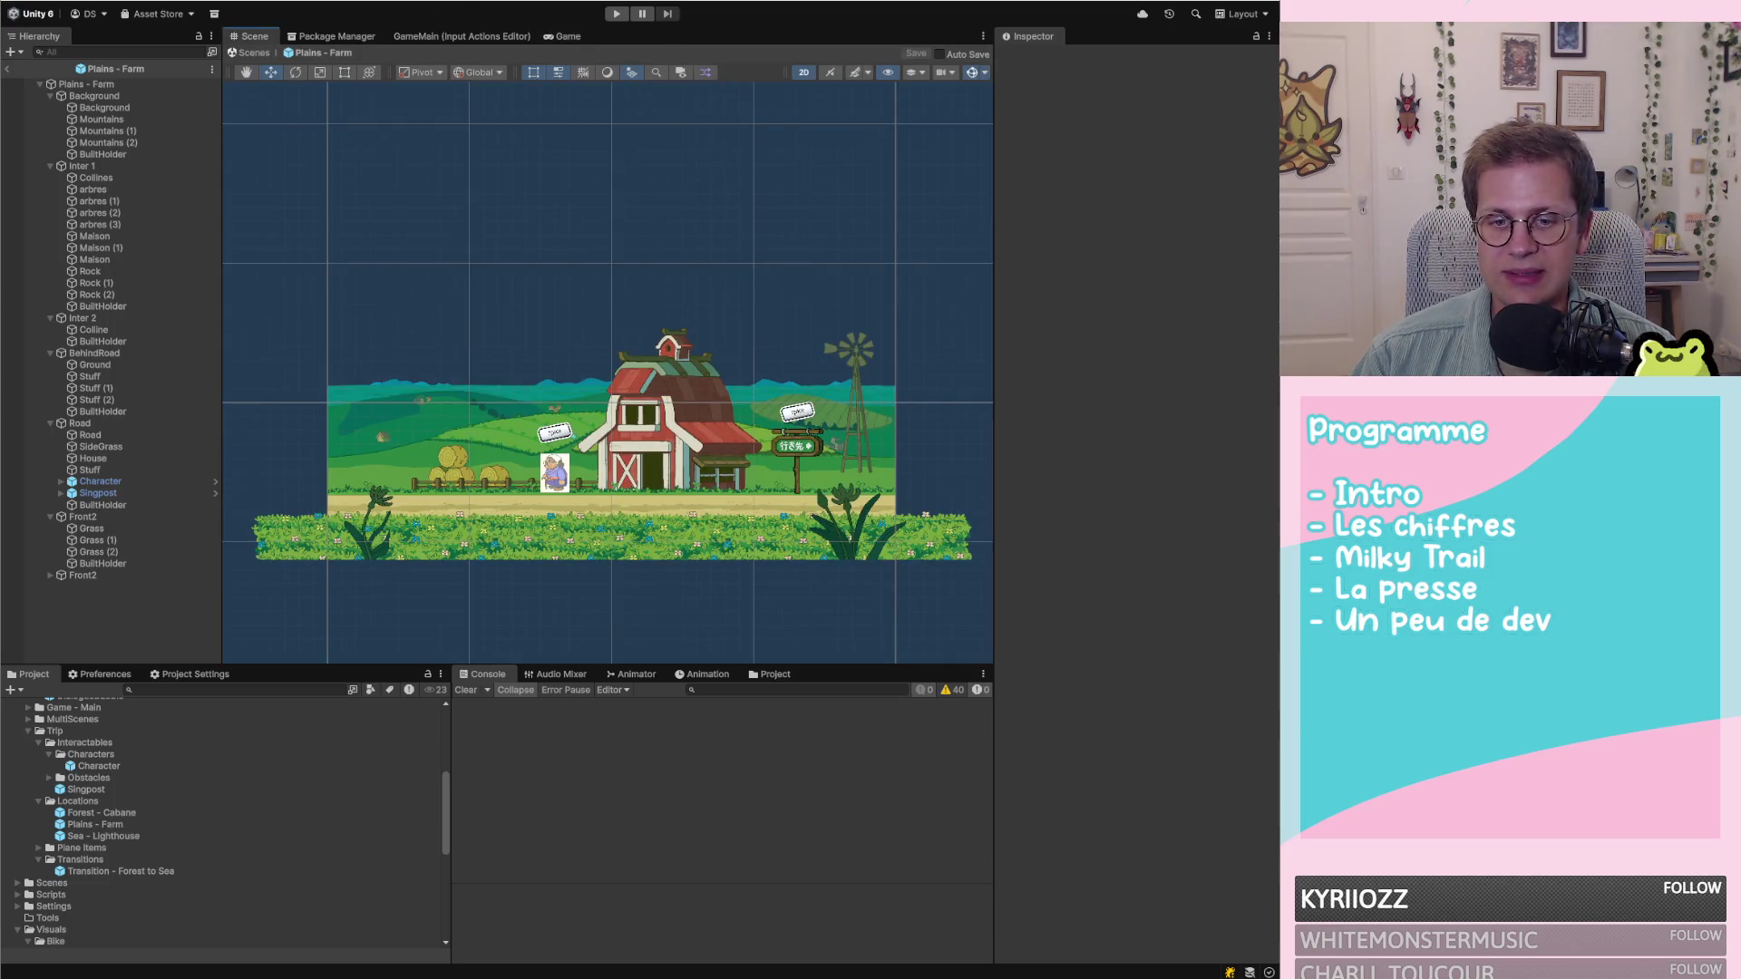
pyautogui.hotkey('alt', 'Tab')
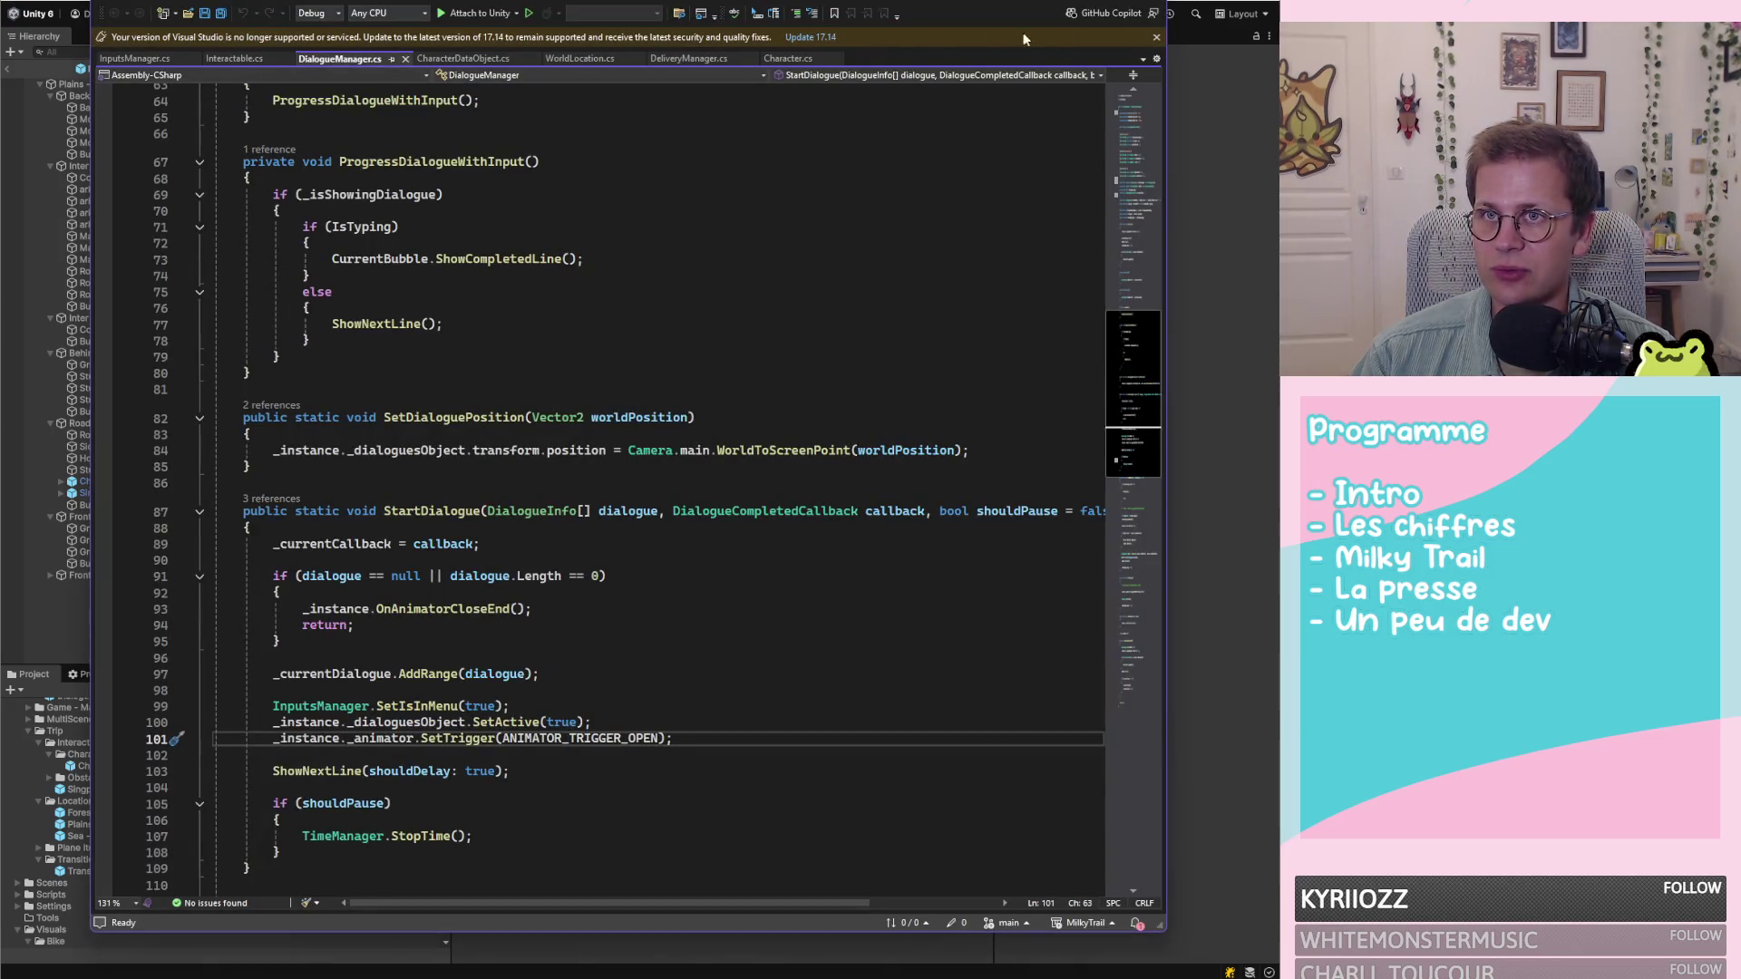
# Dismiss the outdated-version warning, switch to InputsManager.cs, and open MapPoint.cs via a 'map' file search
pyautogui.click(1156, 39)
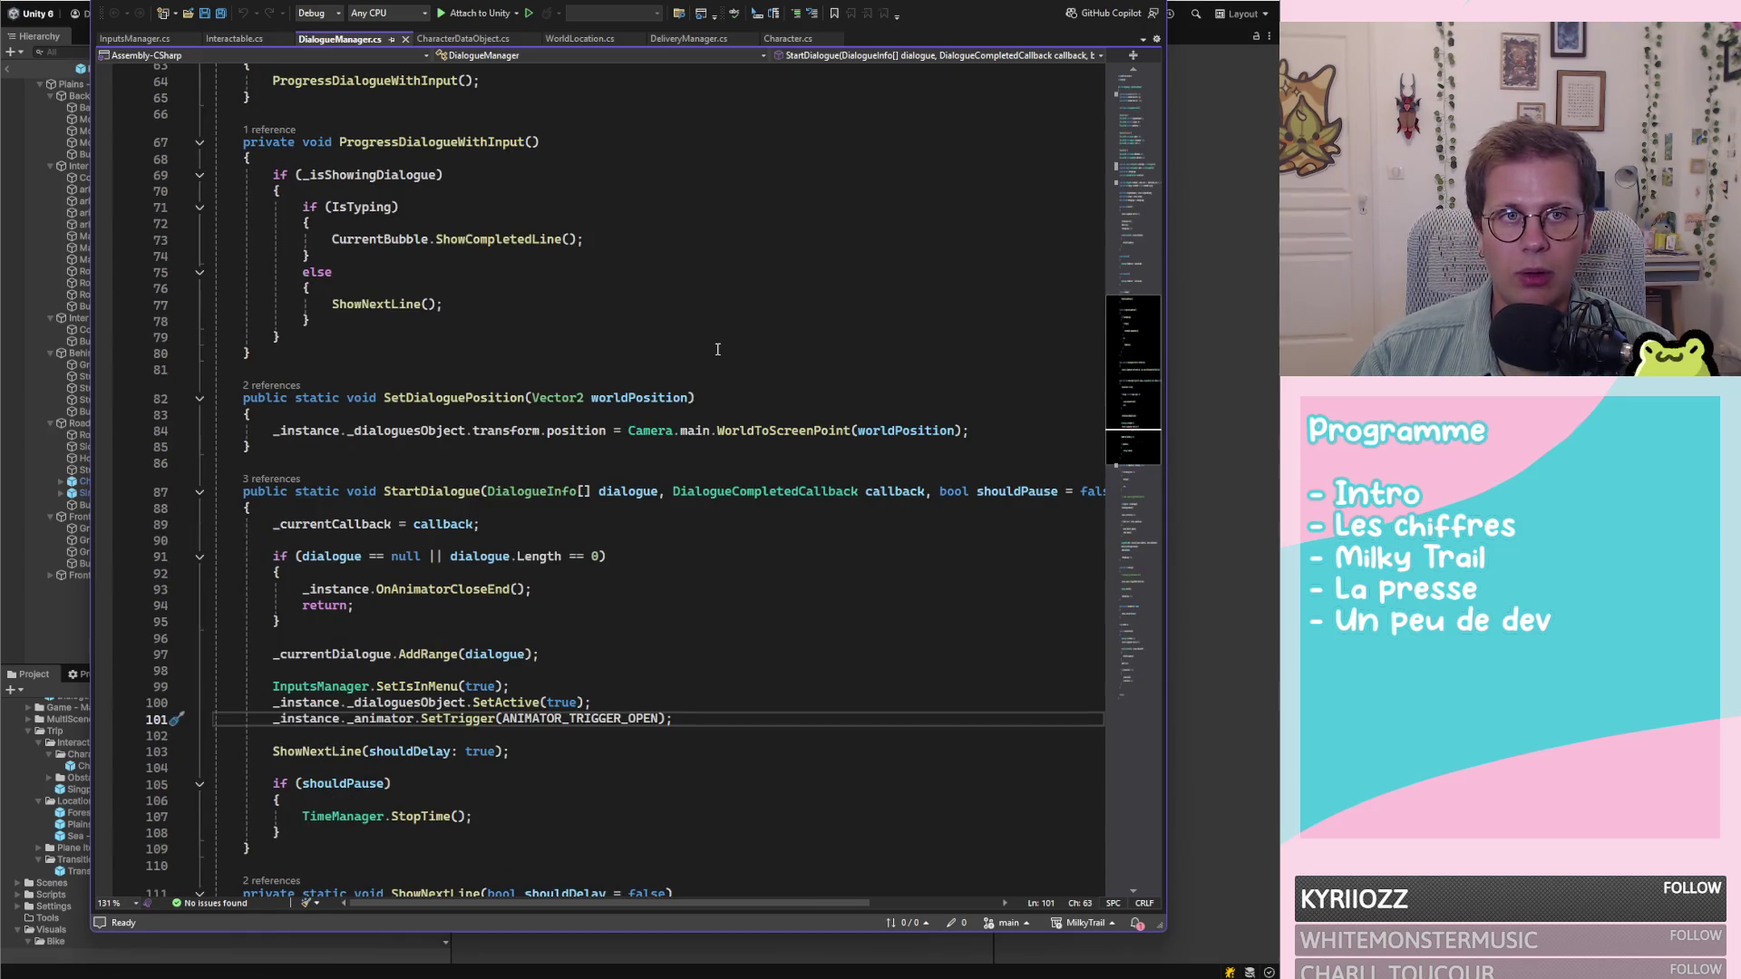
pyautogui.scroll(1, 446, 136)
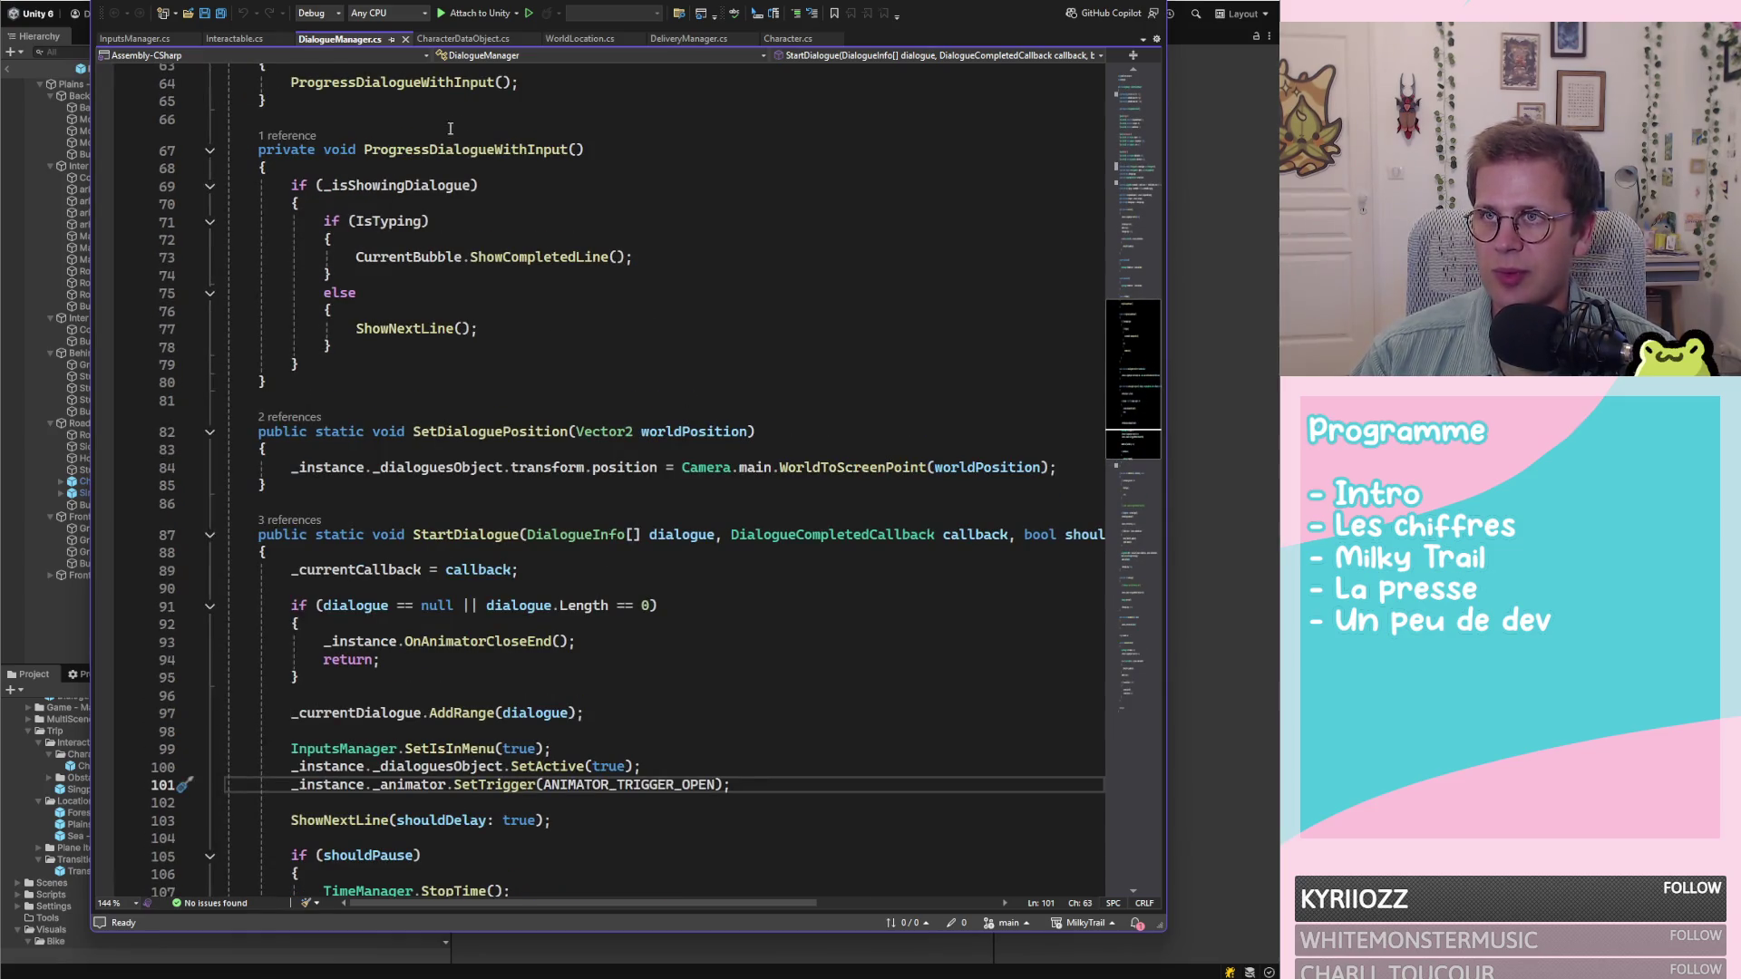
pyautogui.click(249, 38)
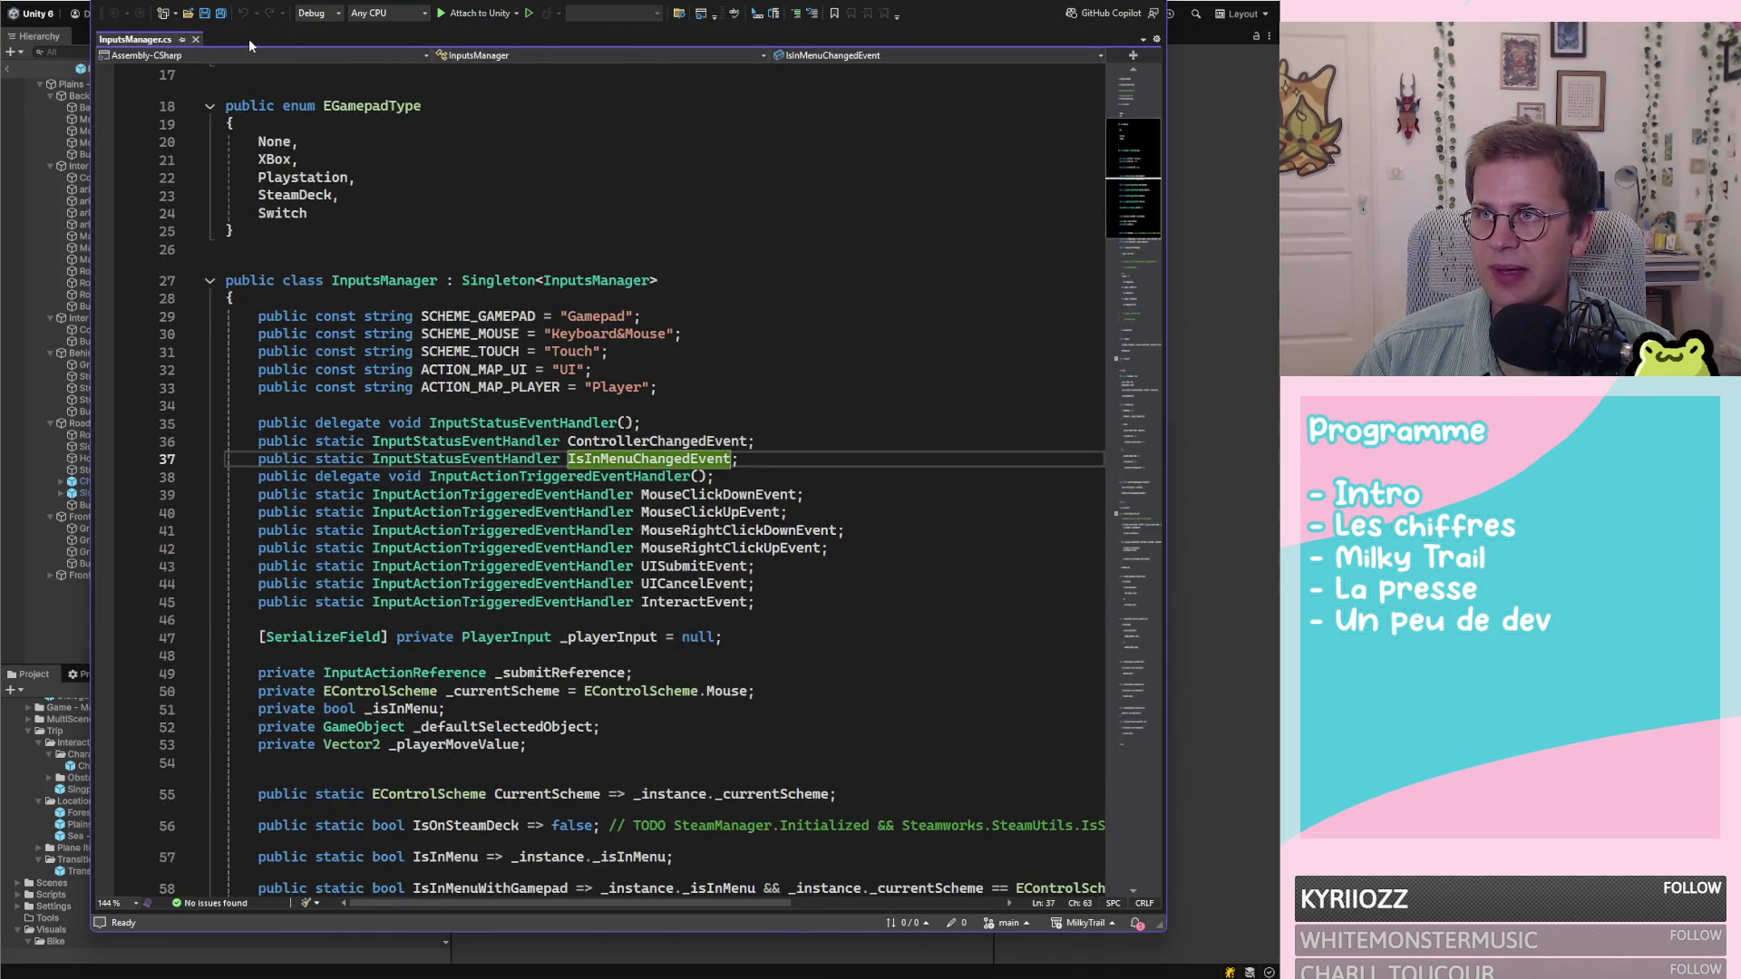
pyautogui.hotkey('ctrl', 'shift', 't')
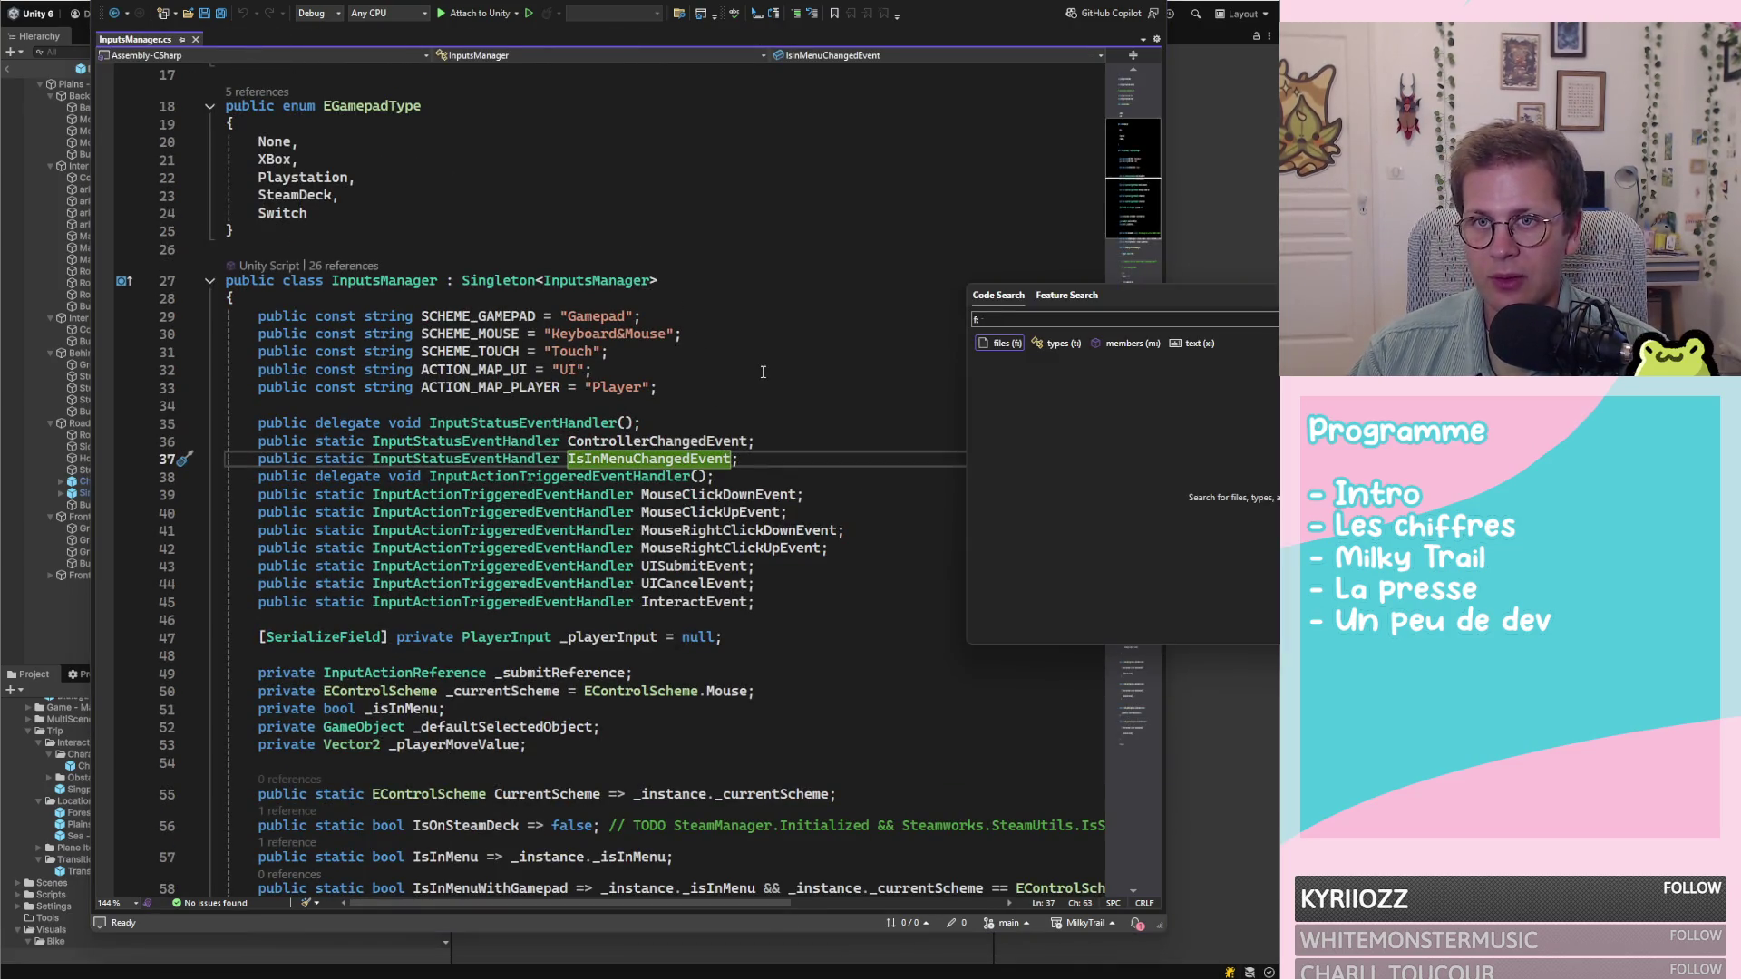
pyautogui.write('map')
pyautogui.press('Return')
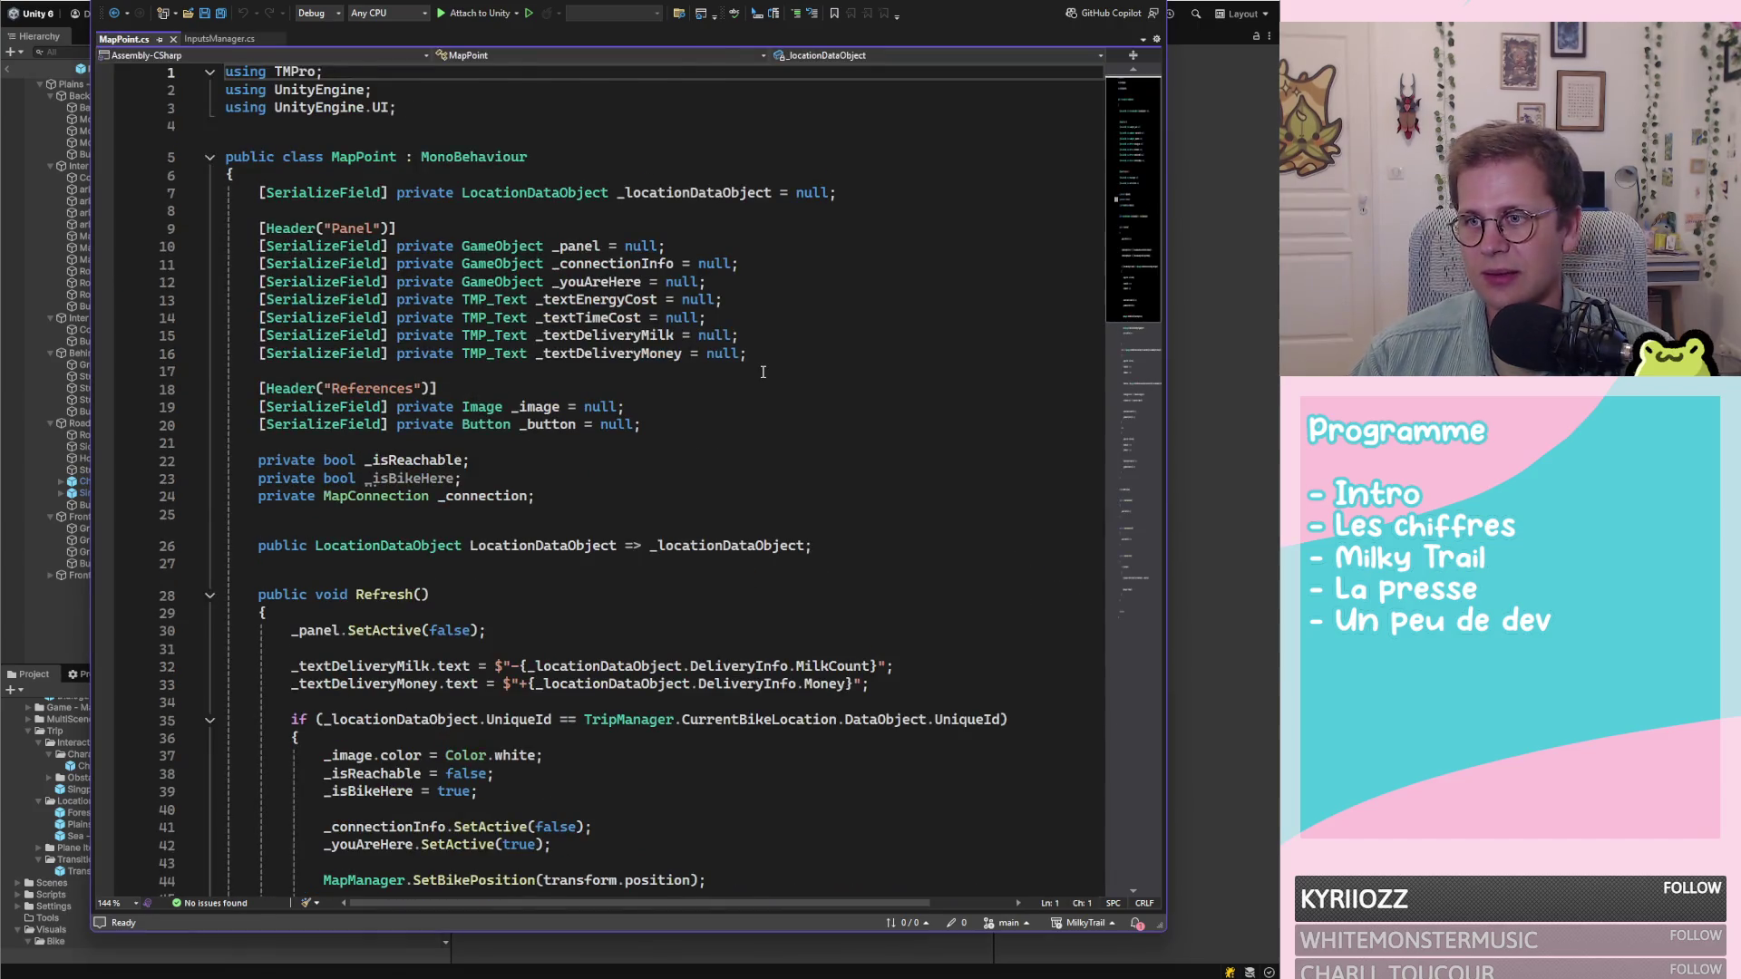
# Go from OnButtonClicked's SetNextLocation call to its definition in TripManager.cs
pyautogui.scroll(-4, 603, 372)
pyautogui.scroll(-20, 603, 373)
pyautogui.scroll(3, 563, 389)
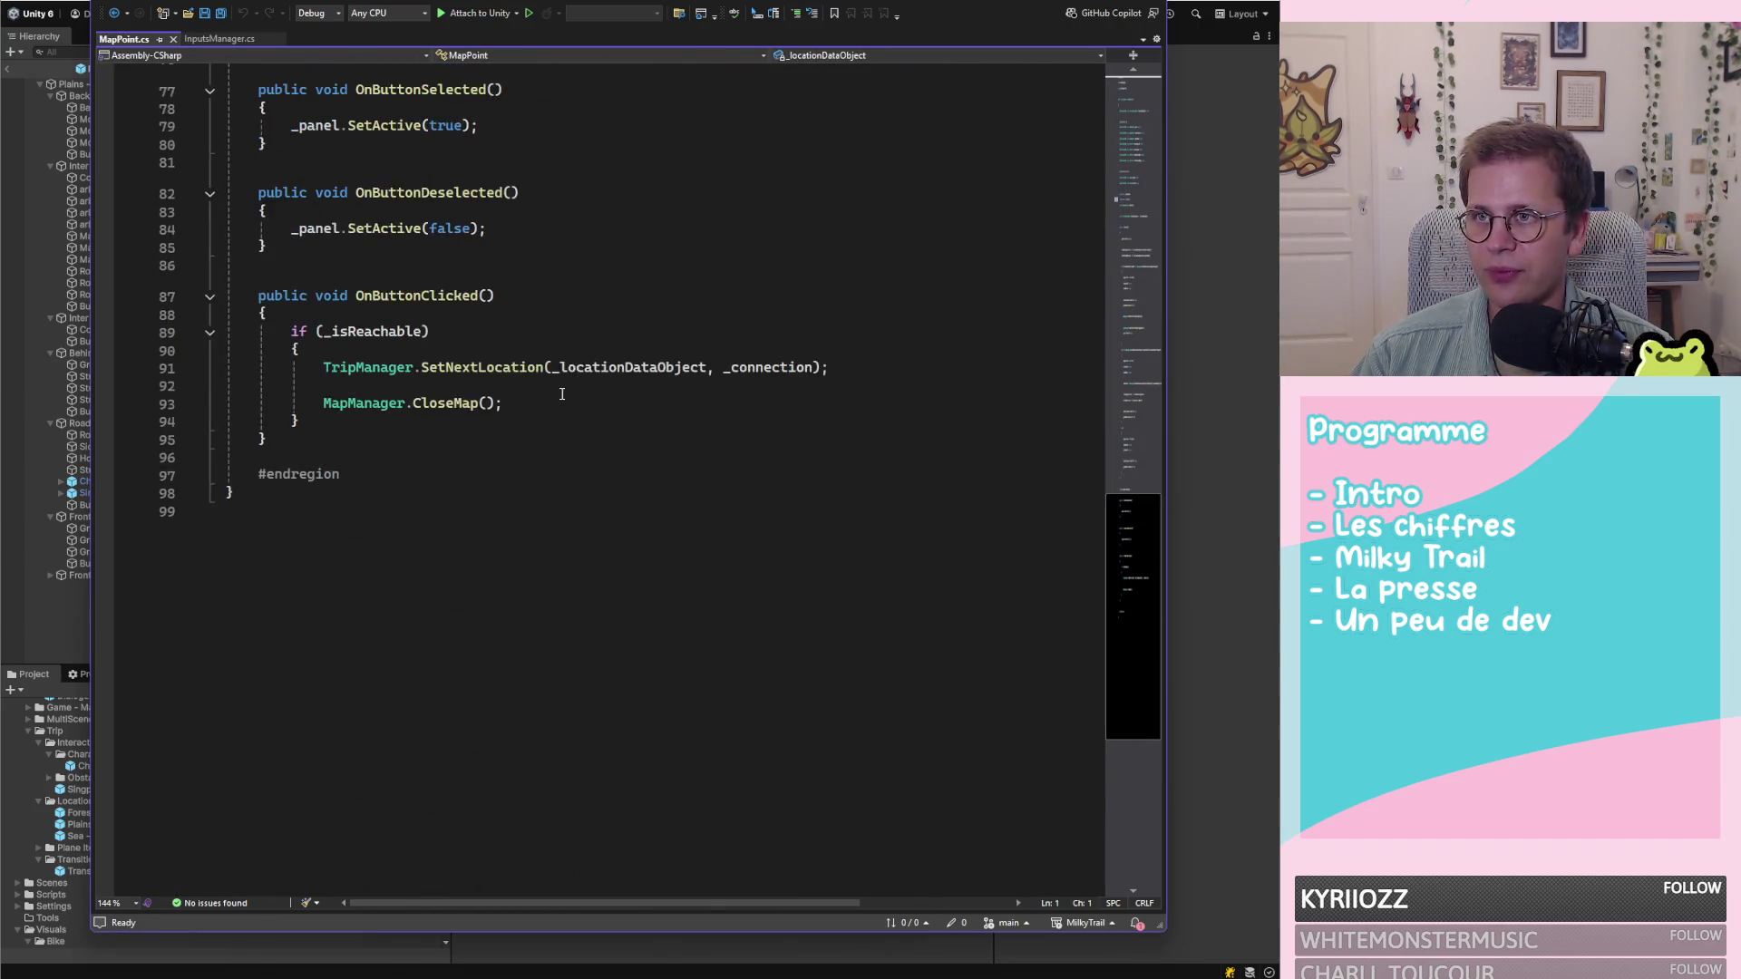
pyautogui.click(392, 485)
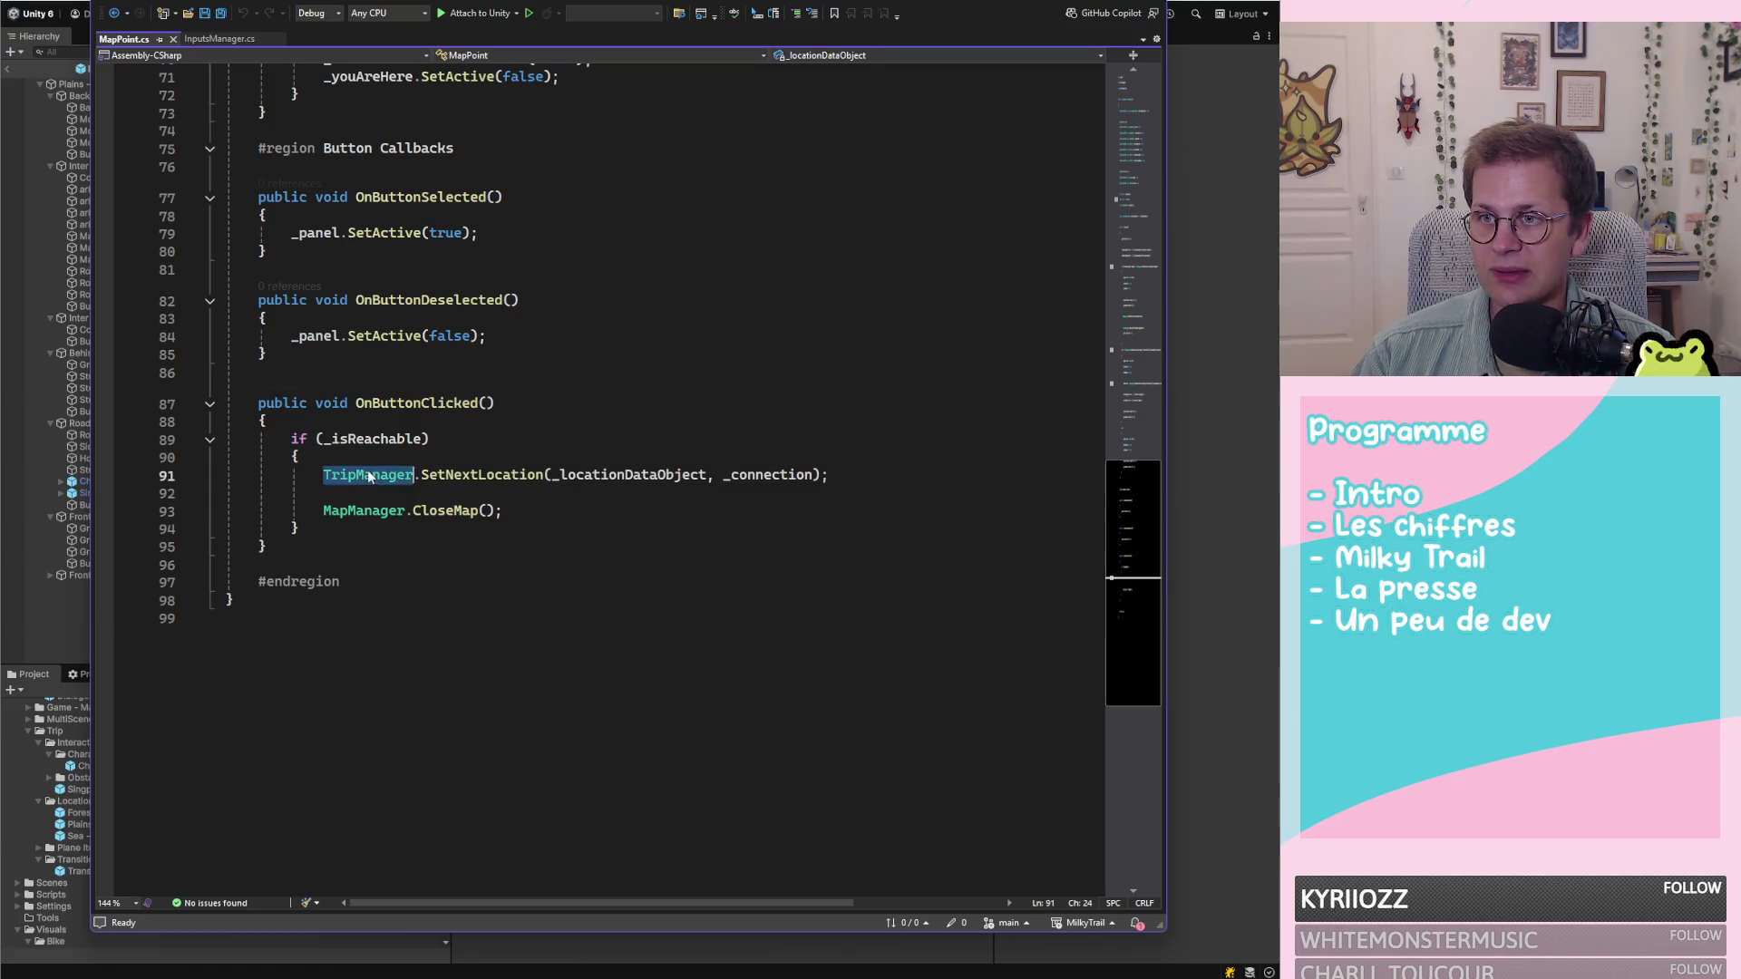
pyautogui.doubleClick(505, 478)
pyautogui.press('F12')
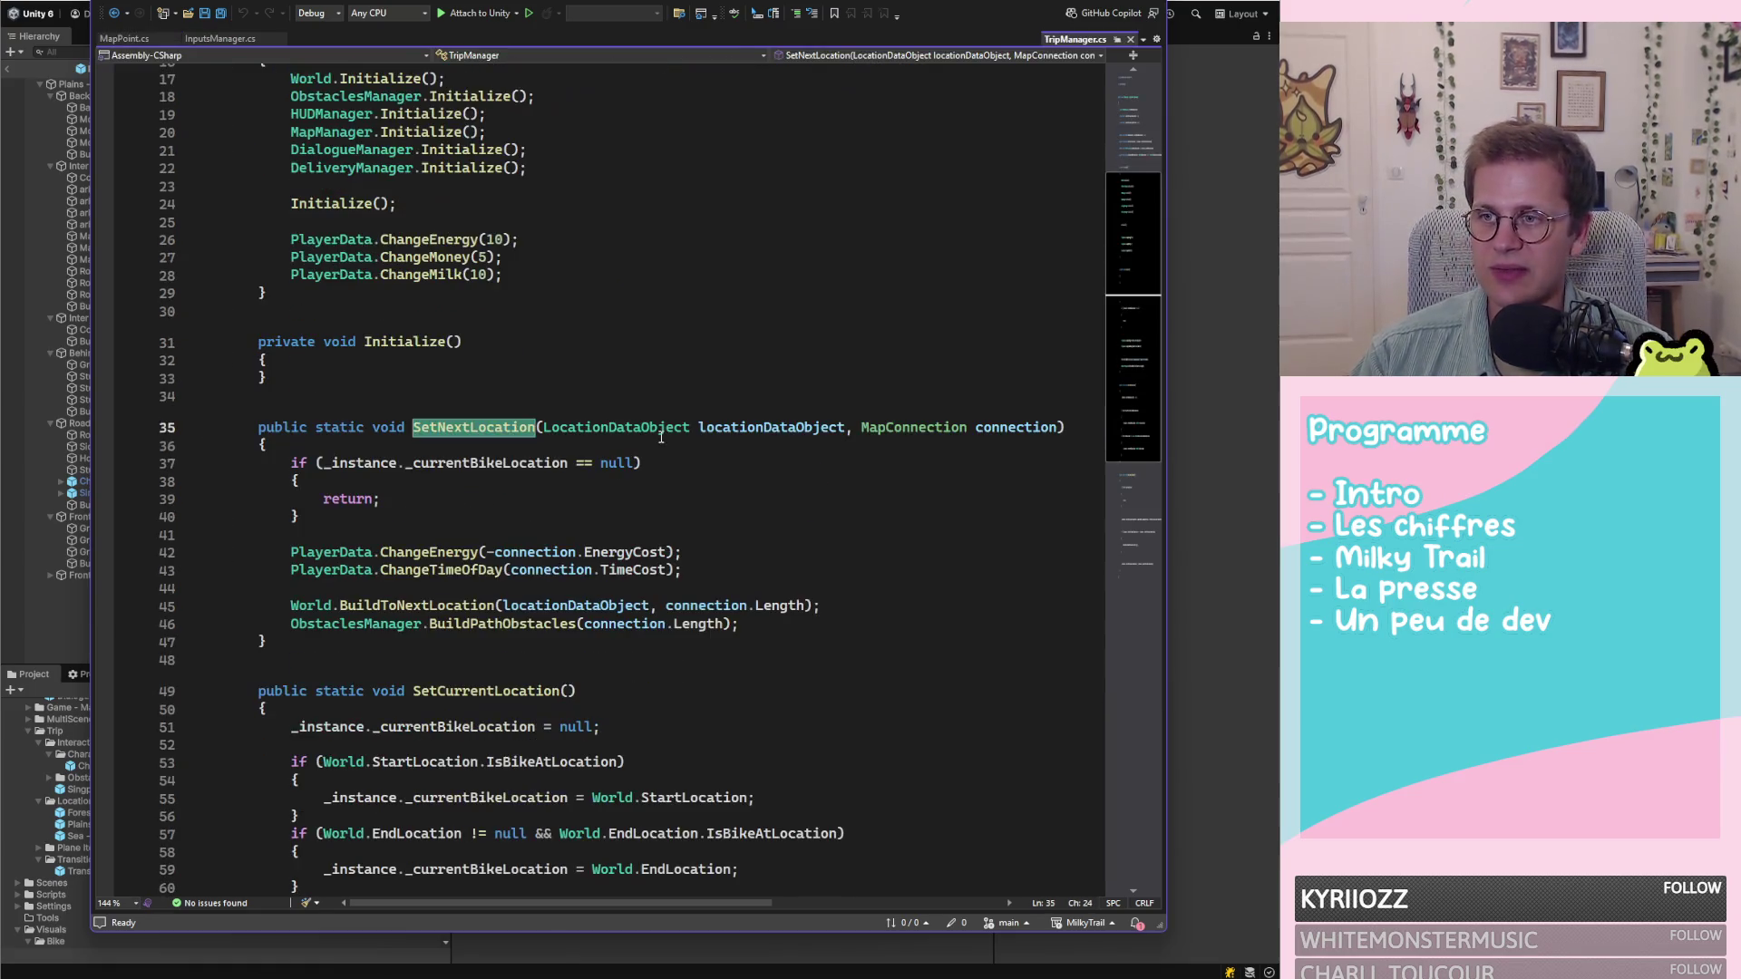
# Inspect SetNextLocation's LocationDataObject parameter, then go to the BuildToNextLocation definition in World.cs
pyautogui.click(729, 425)
pyautogui.click(608, 424)
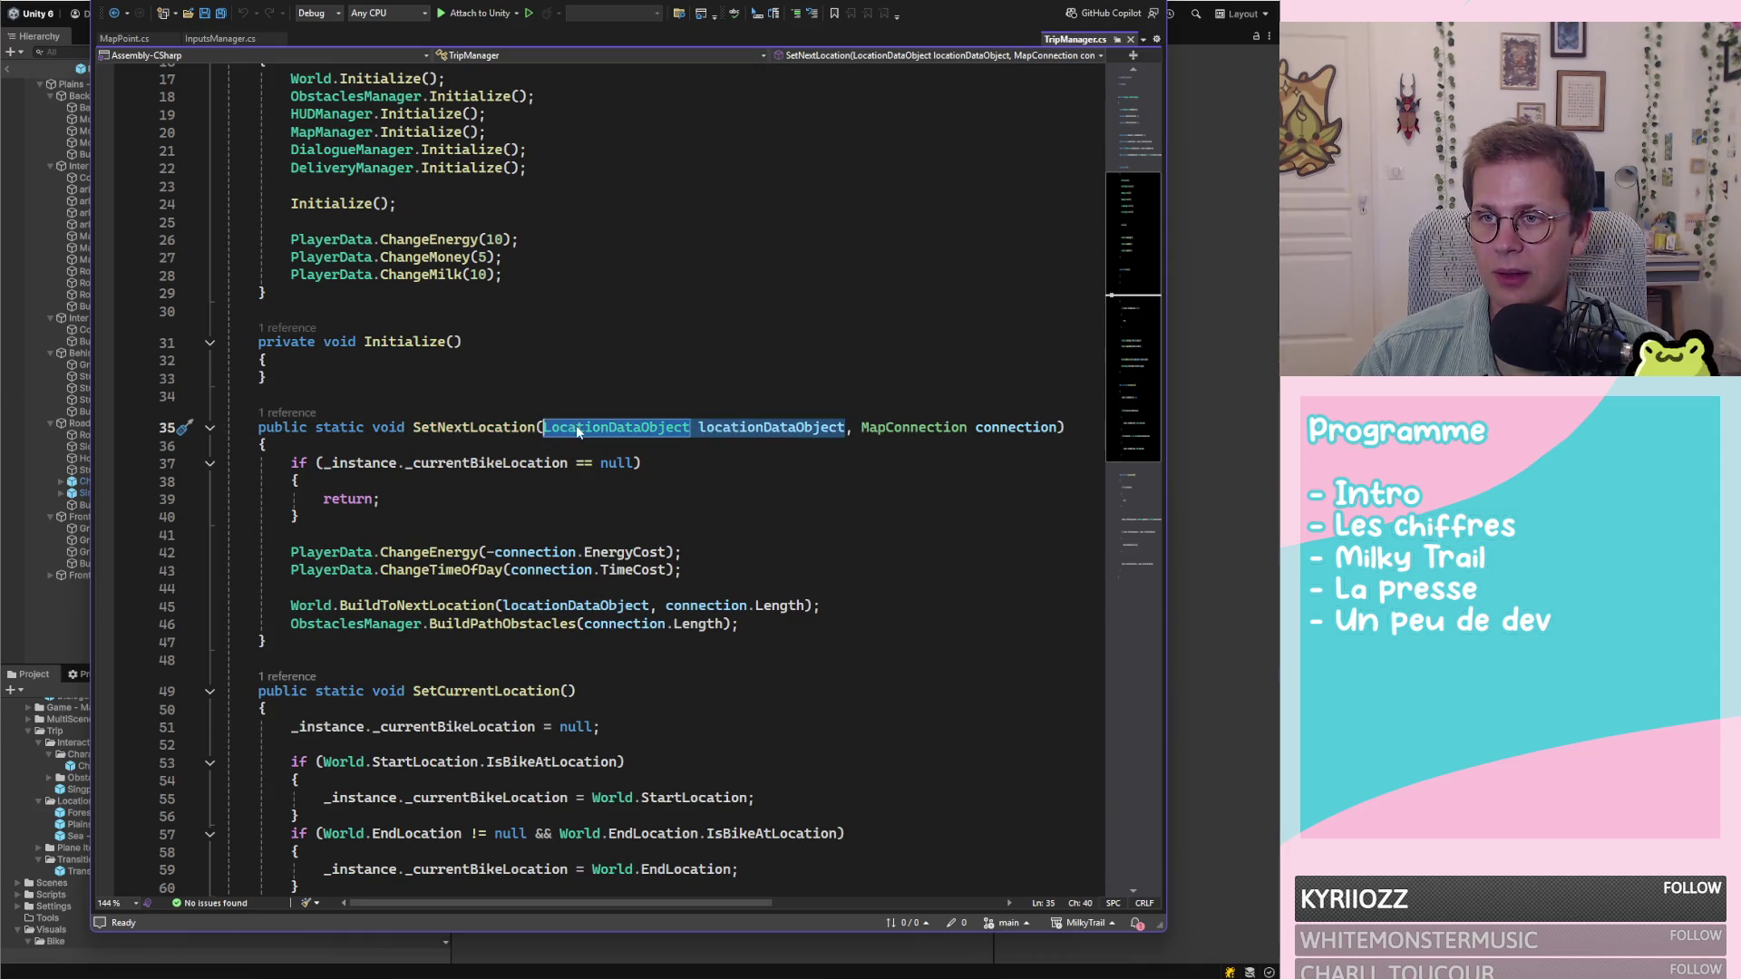
pyautogui.click(640, 426)
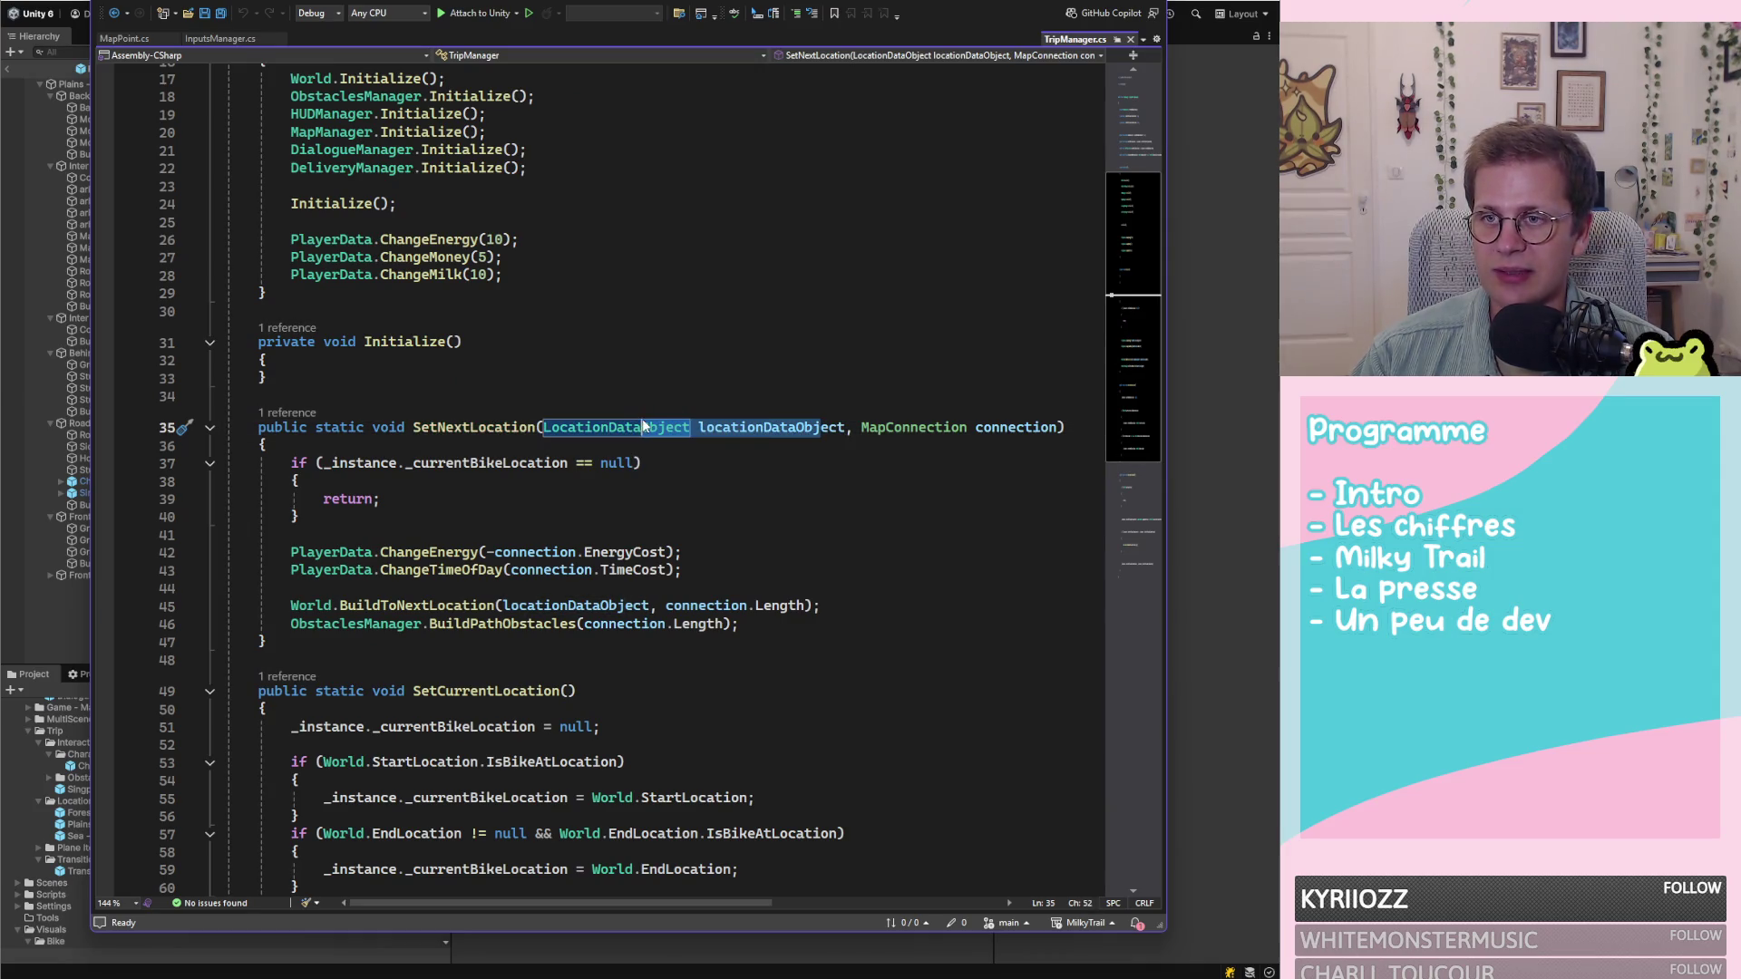
pyautogui.click(781, 427)
pyautogui.click(433, 567)
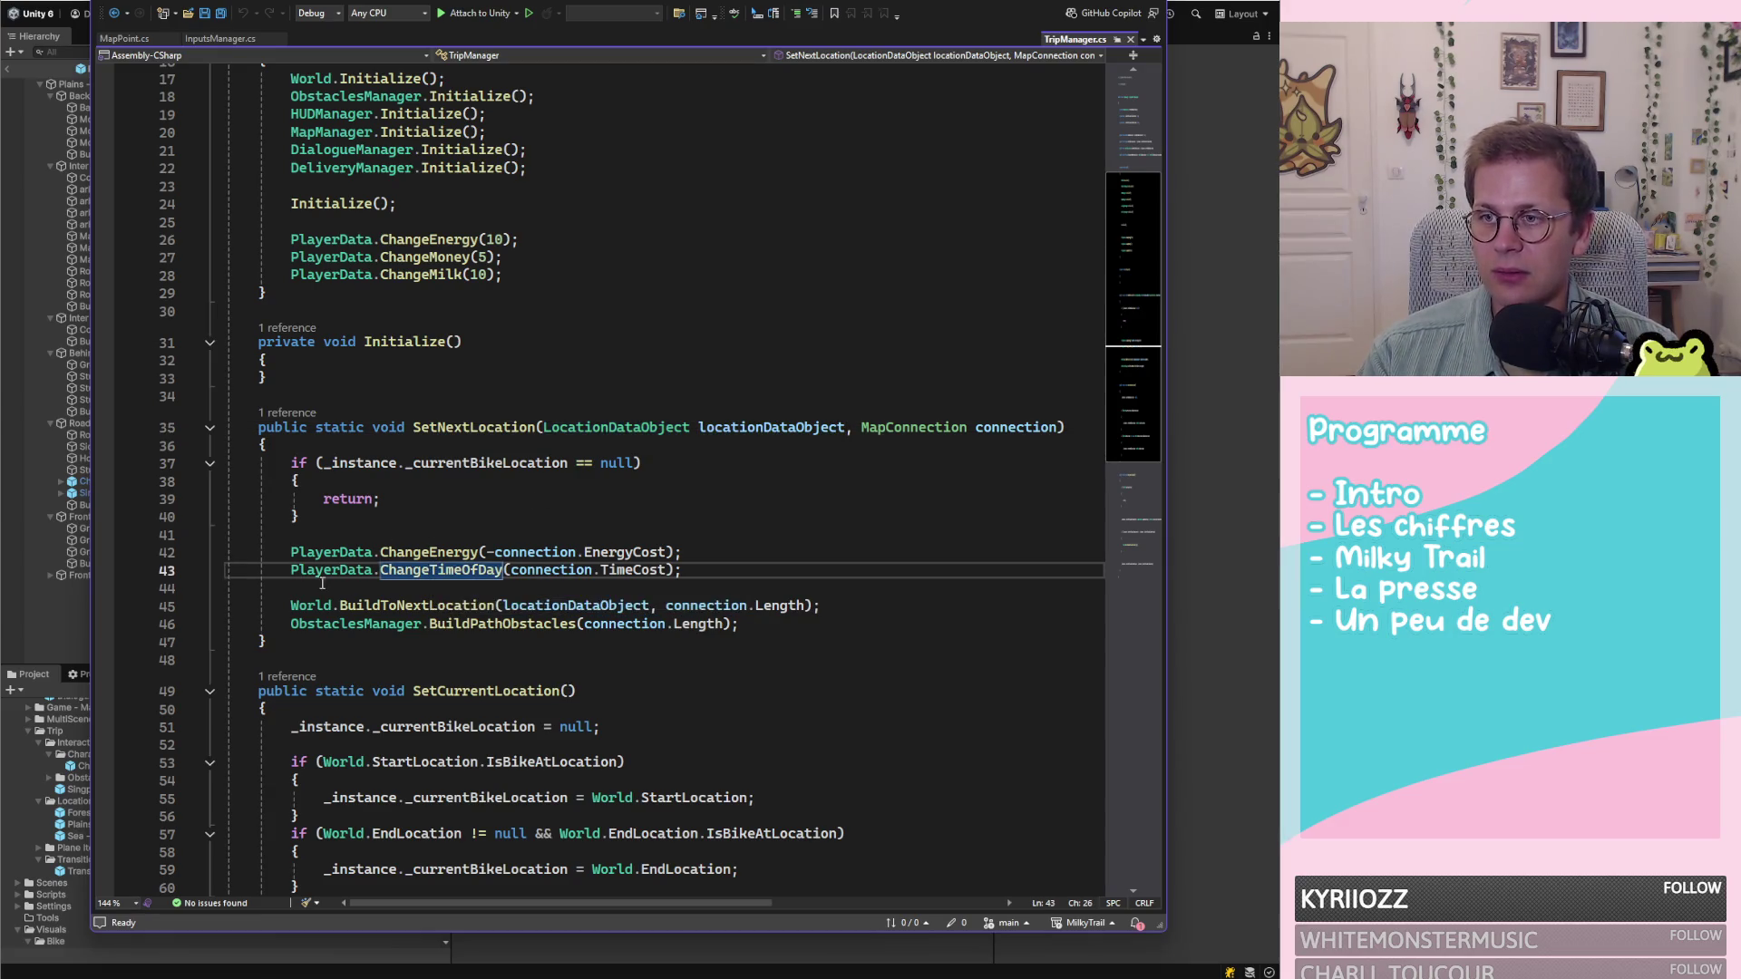
pyautogui.click(418, 590)
pyautogui.doubleClick(471, 608)
pyautogui.moveTo(470, 610)
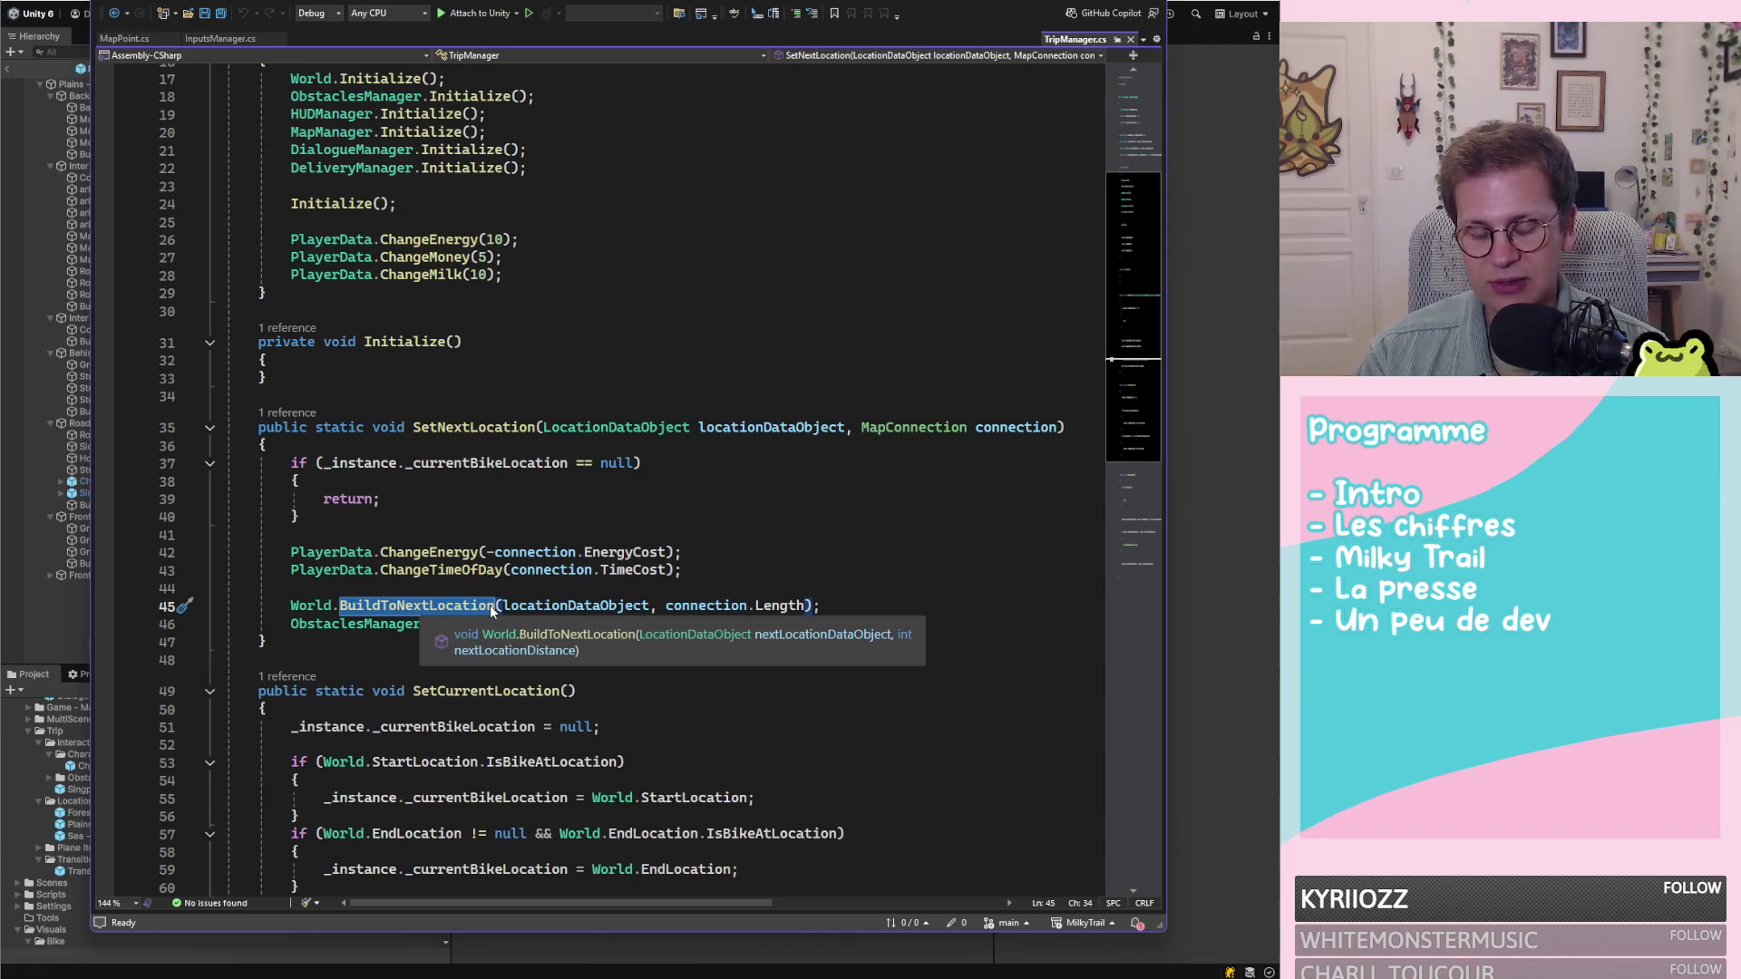
pyautogui.press('F12')
# Review World.cs, highlighting where nextLocationDataObject is used
pyautogui.scroll(-7, 802, 421)
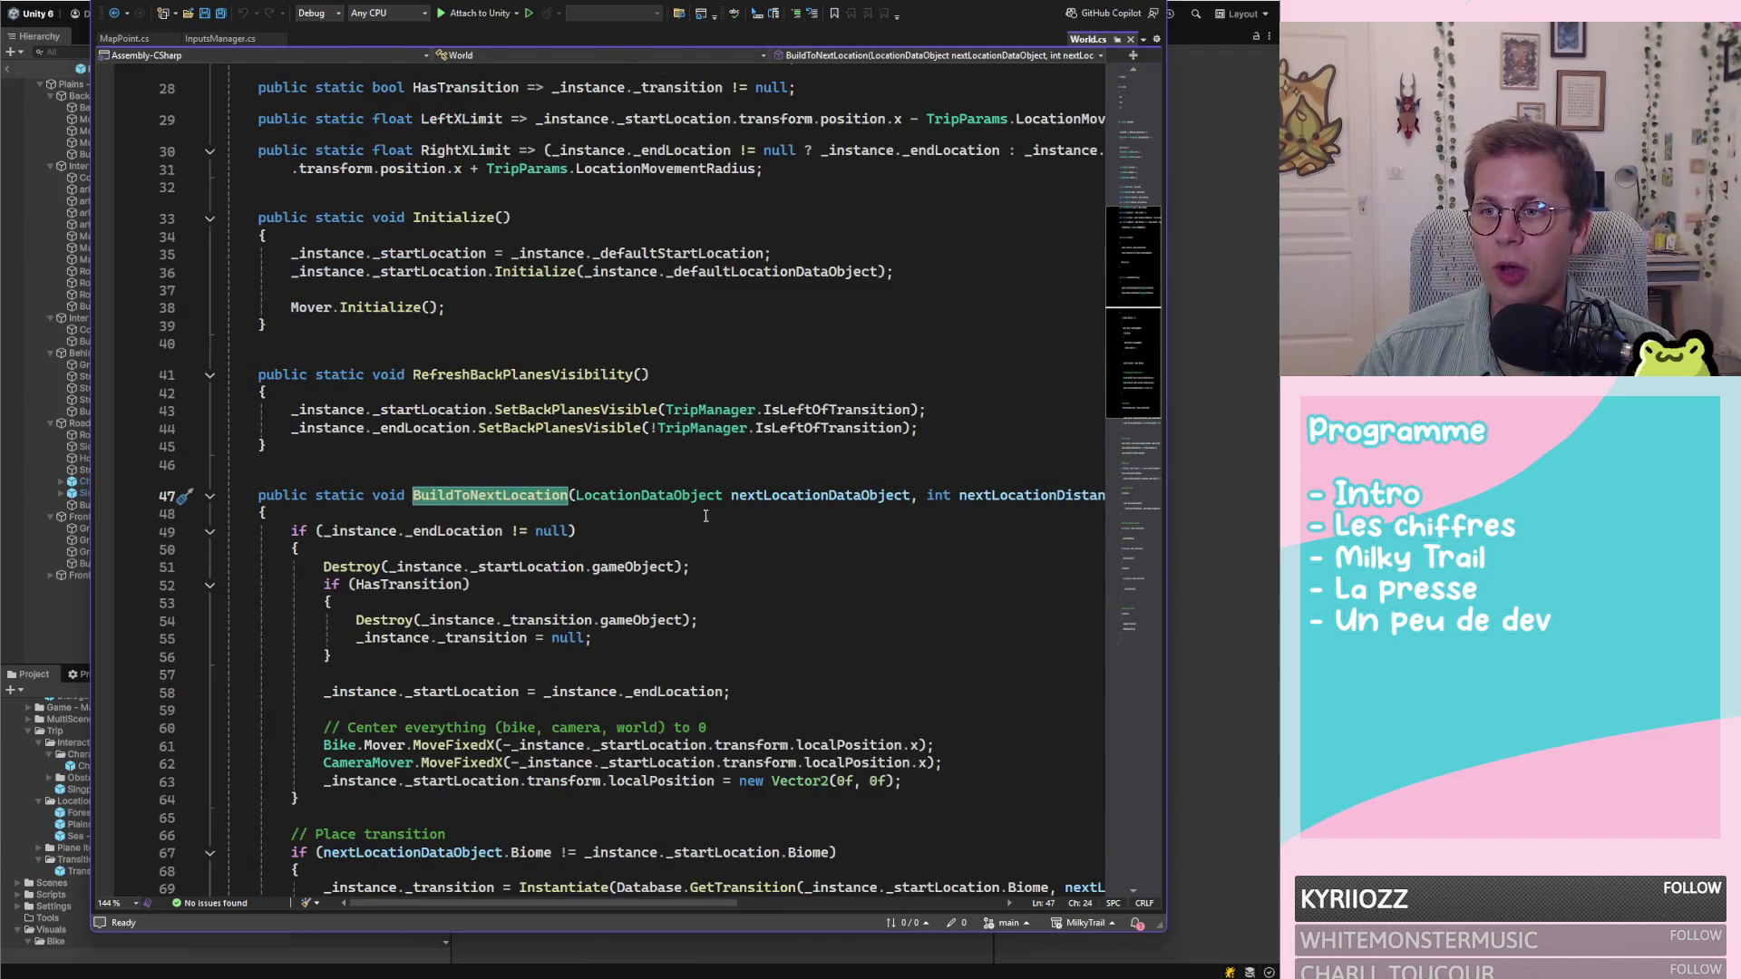
pyautogui.scroll(-10, 803, 421)
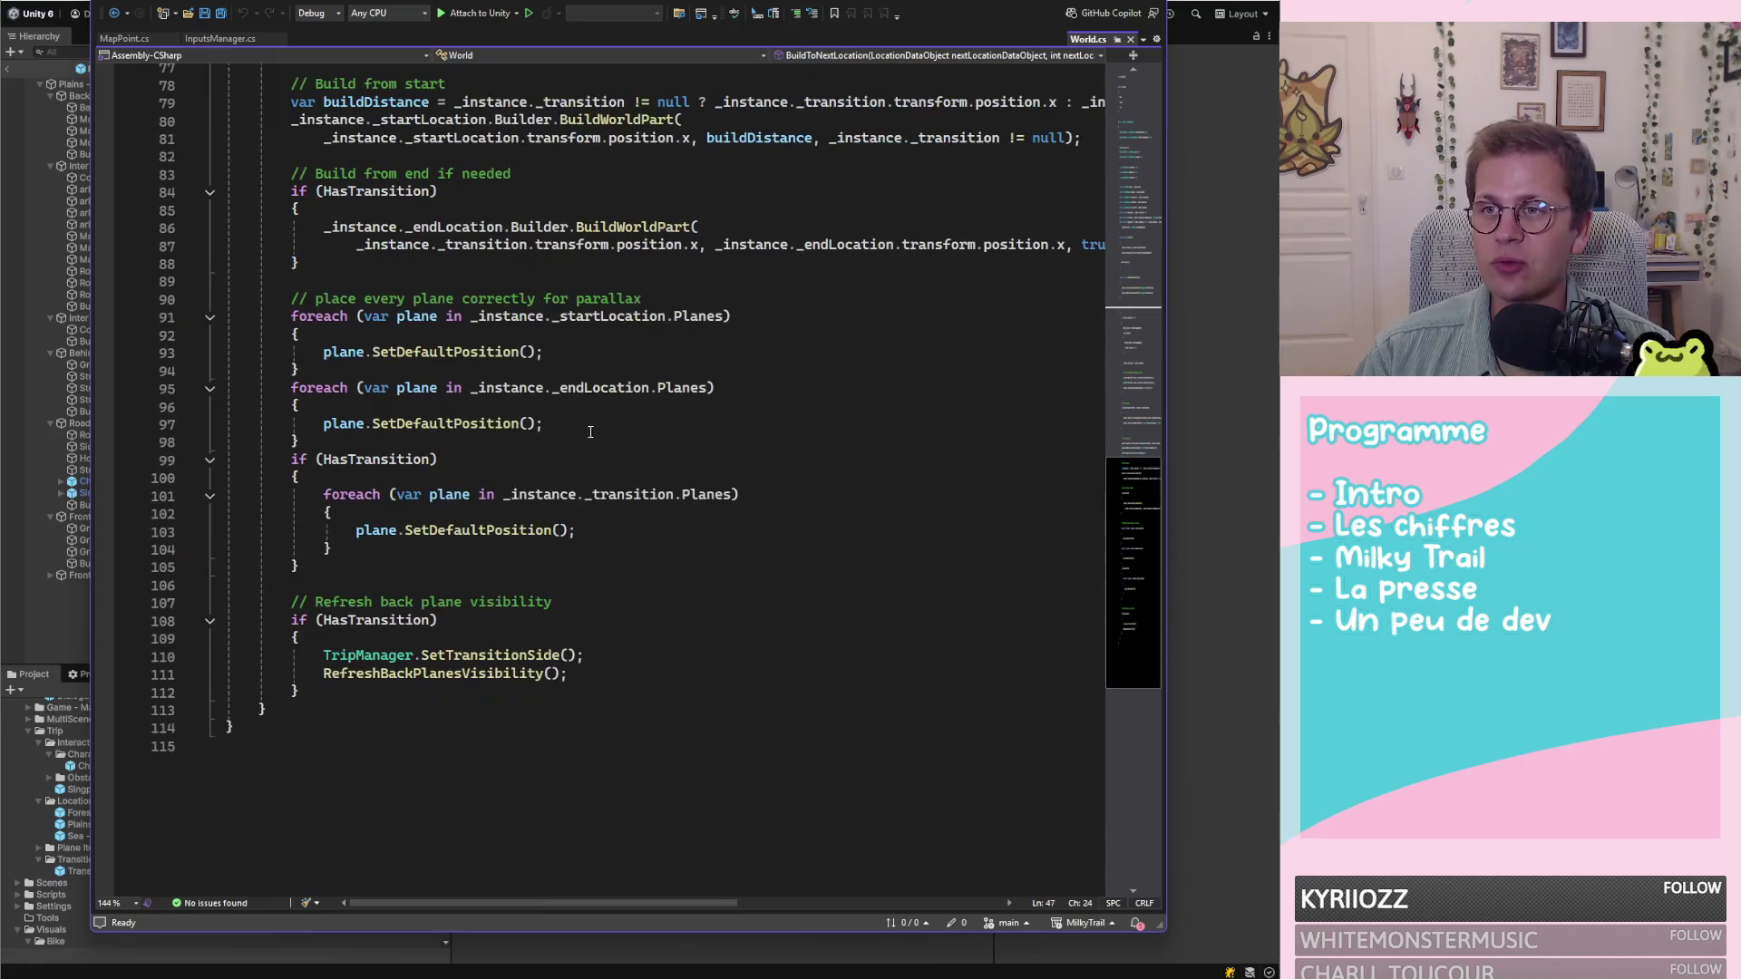
pyautogui.scroll(14, 595, 429)
pyautogui.scroll(3, 595, 429)
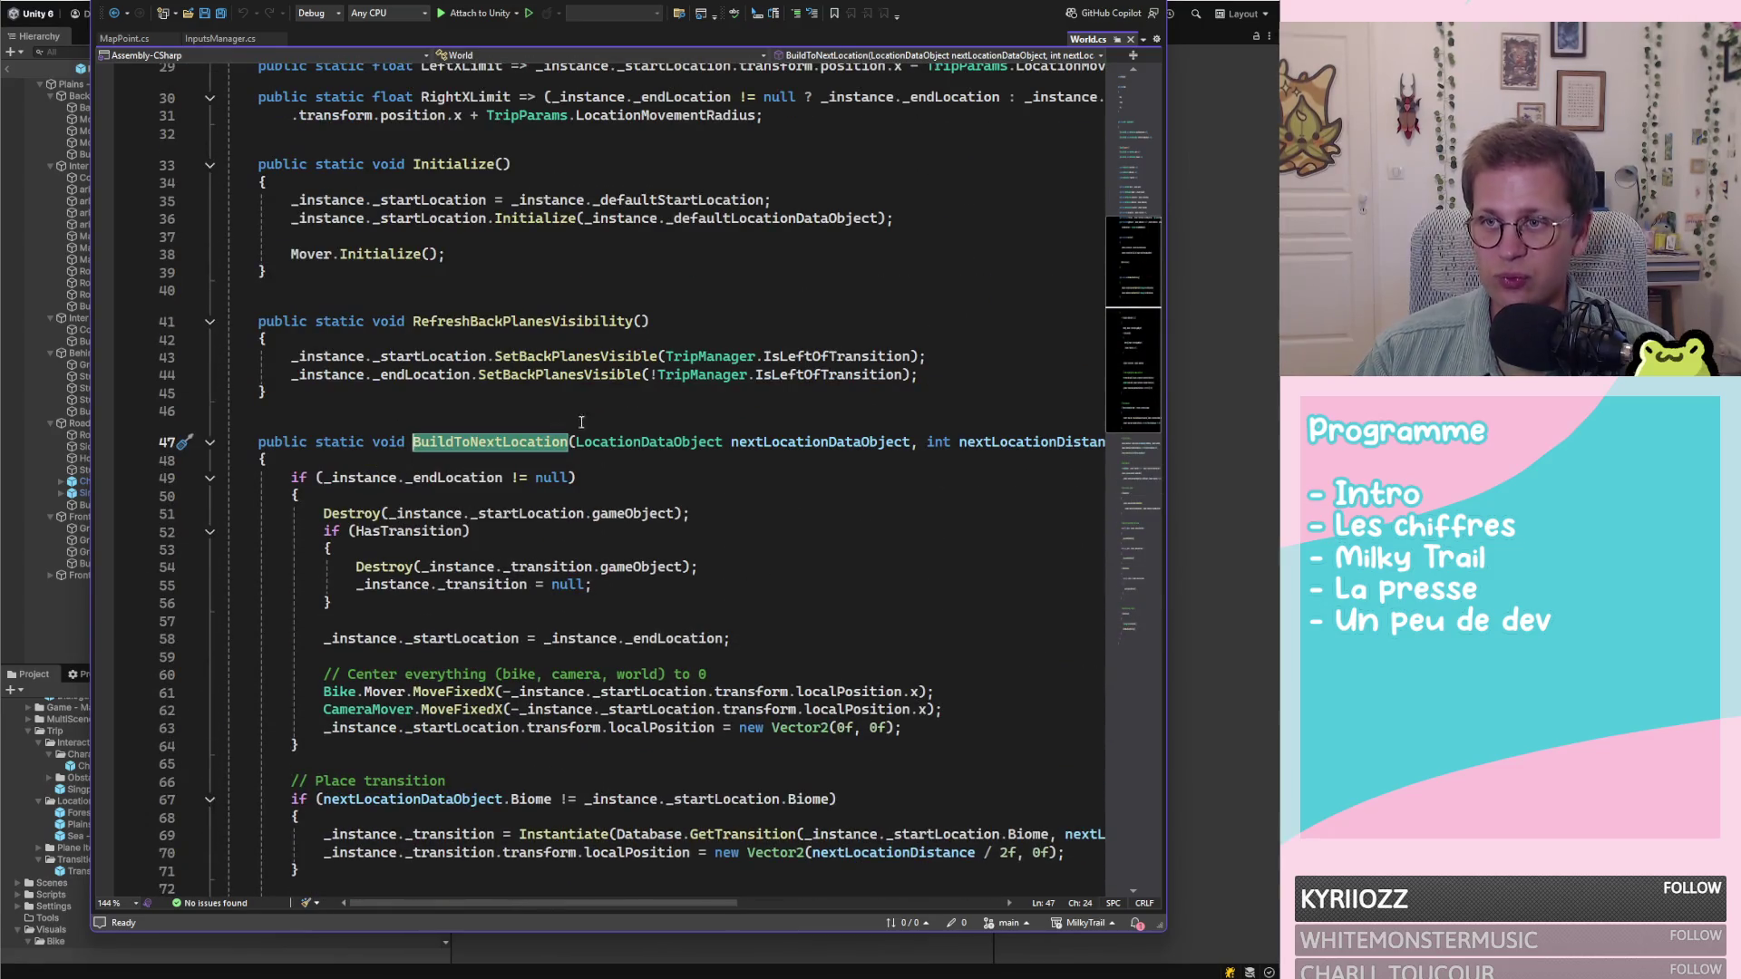
pyautogui.click(796, 442)
pyautogui.doubleClick(796, 442)
pyautogui.moveTo(670, 903)
pyautogui.mouseDown()
pyautogui.moveTo(826, 907)
pyautogui.moveTo(575, 903)
pyautogui.mouseUp()
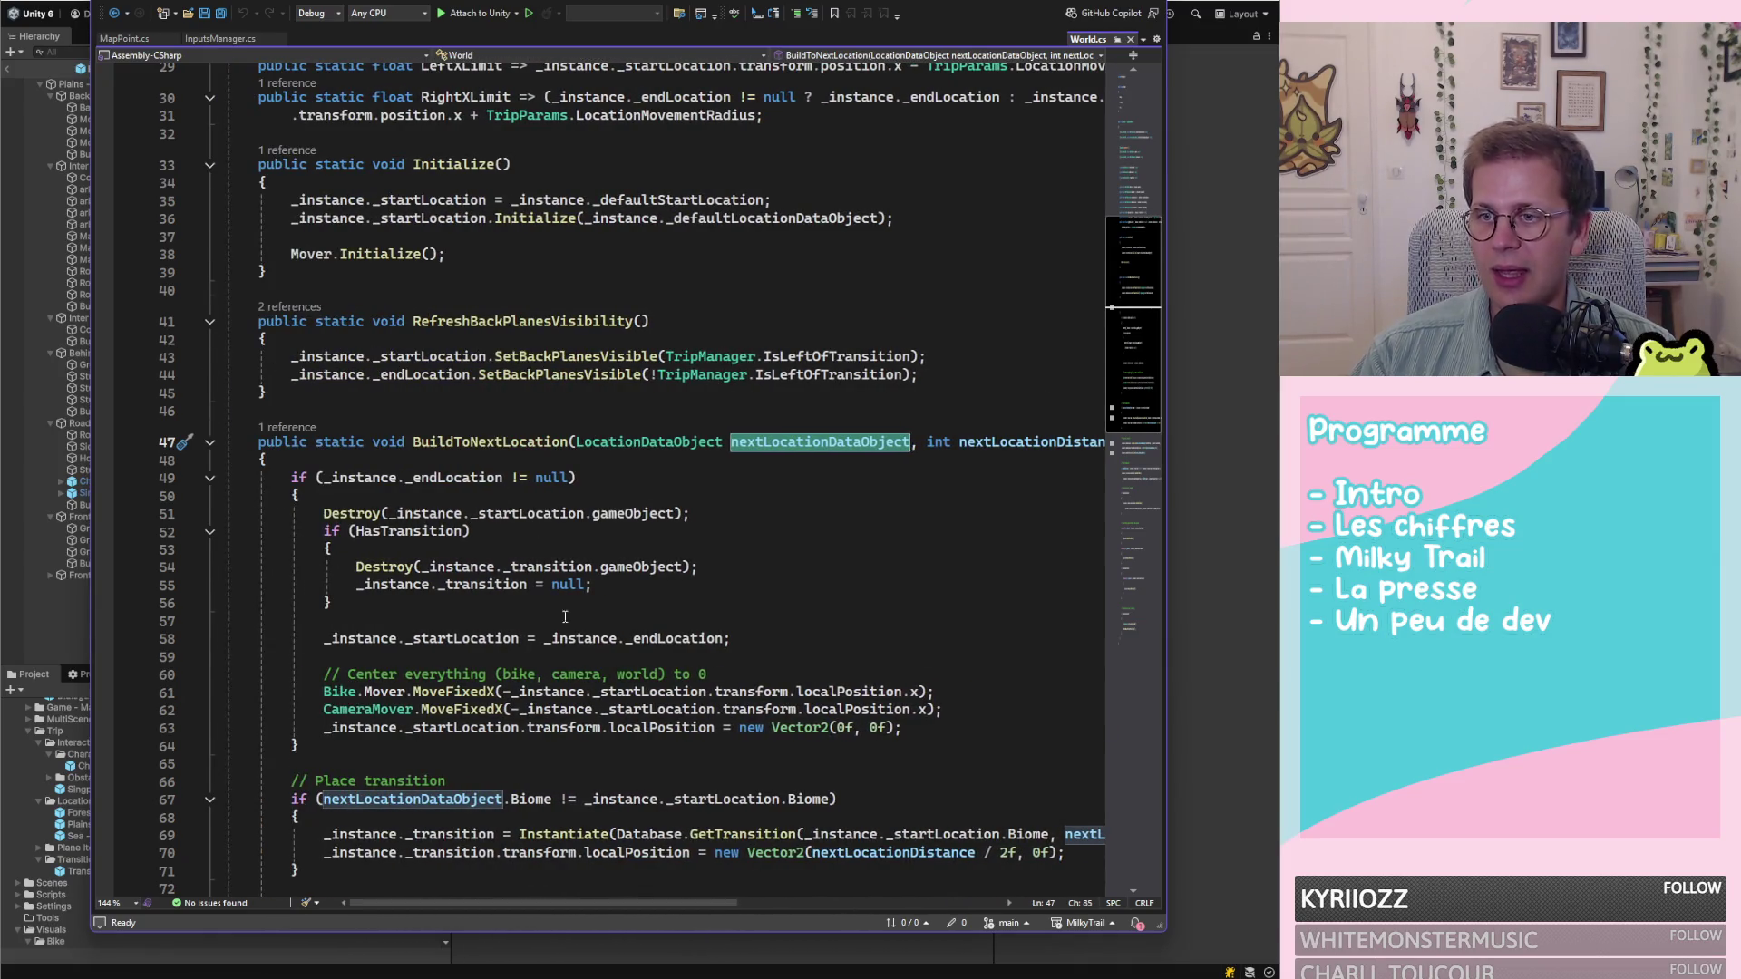
pyautogui.scroll(-3, 632, 651)
pyautogui.scroll(-4, 632, 651)
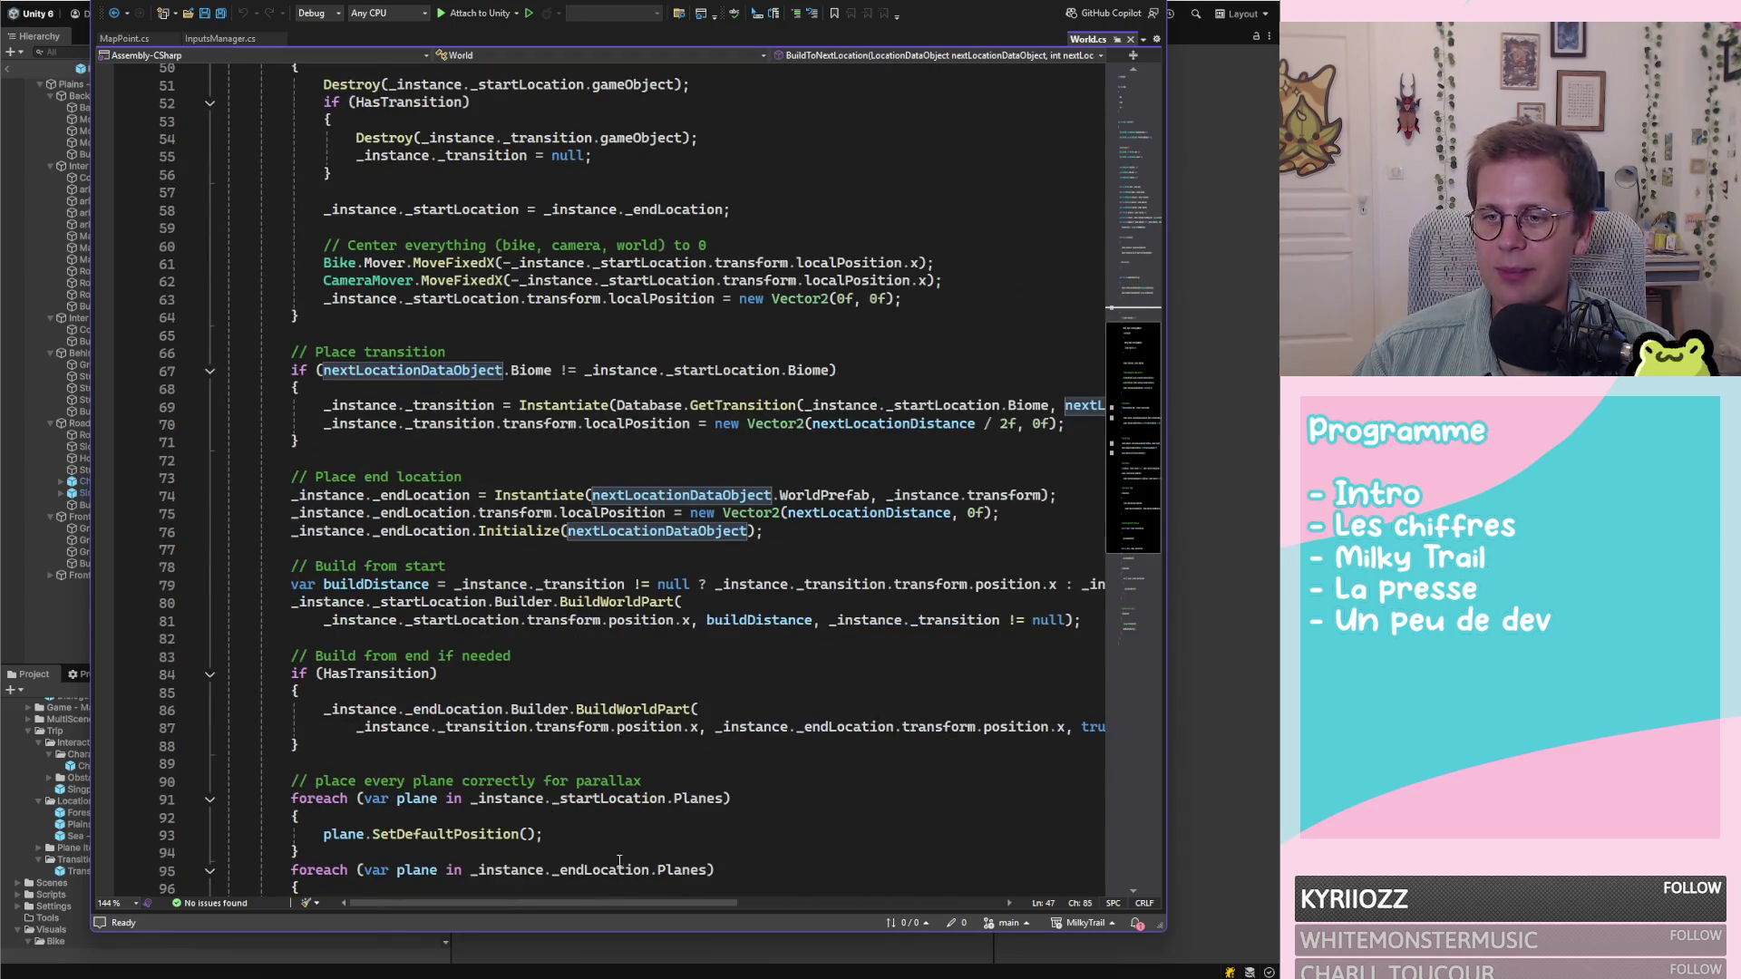
pyautogui.moveTo(611, 905)
pyautogui.mouseDown()
pyautogui.moveTo(787, 906)
pyautogui.moveTo(612, 905)
pyautogui.mouseUp()
pyautogui.scroll(-5, 647, 633)
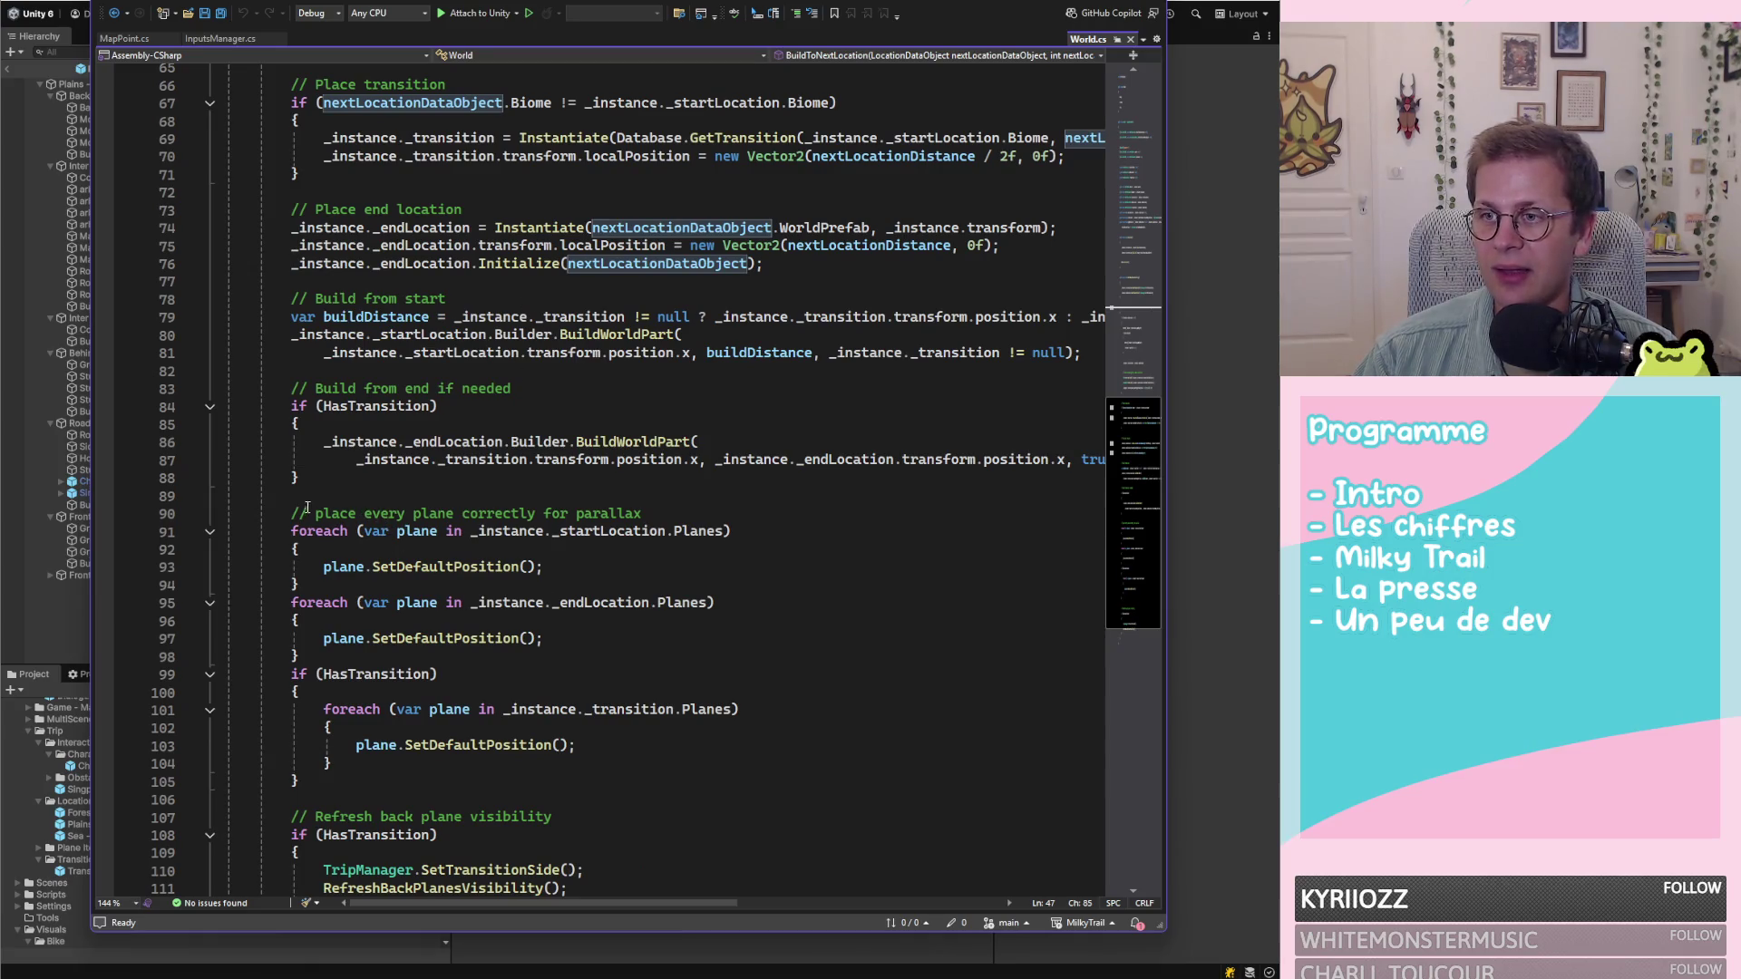
# Examine the Build from start section and its buildDistance local variable
pyautogui.click(369, 383)
pyautogui.press('Up')
pyautogui.press('Up')
pyautogui.press('Up')
pyautogui.scroll(2, 472, 460)
pyautogui.scroll(3, 473, 459)
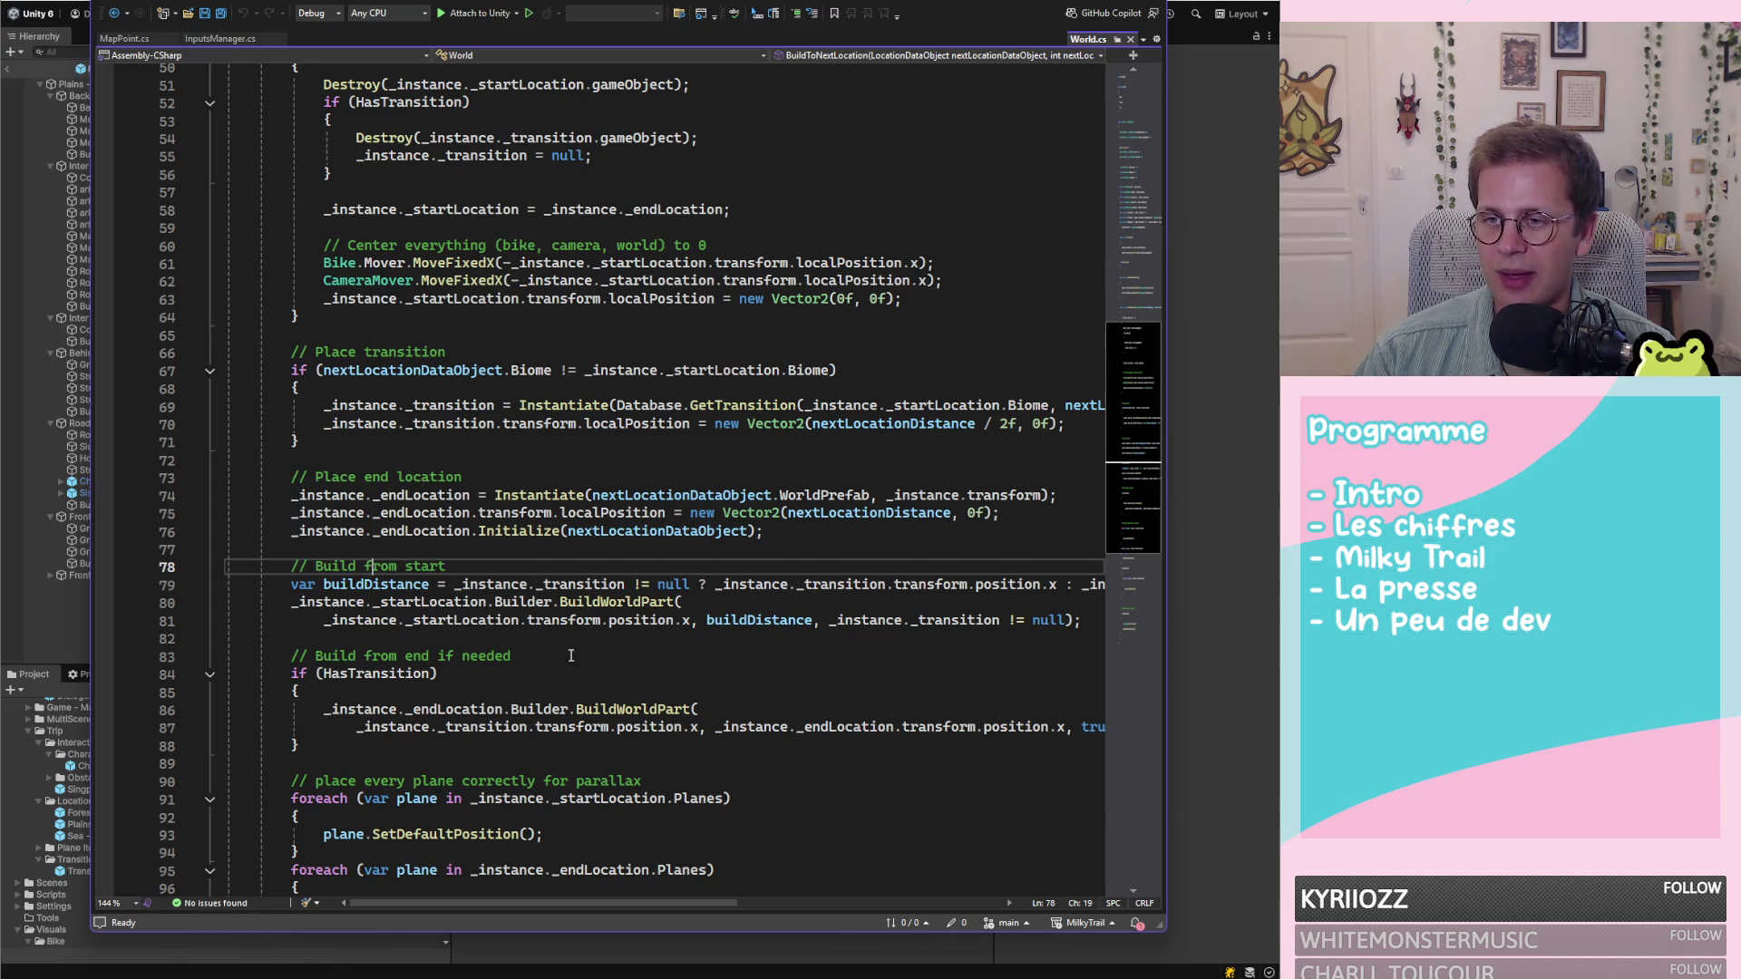
pyautogui.scroll(-9, 580, 653)
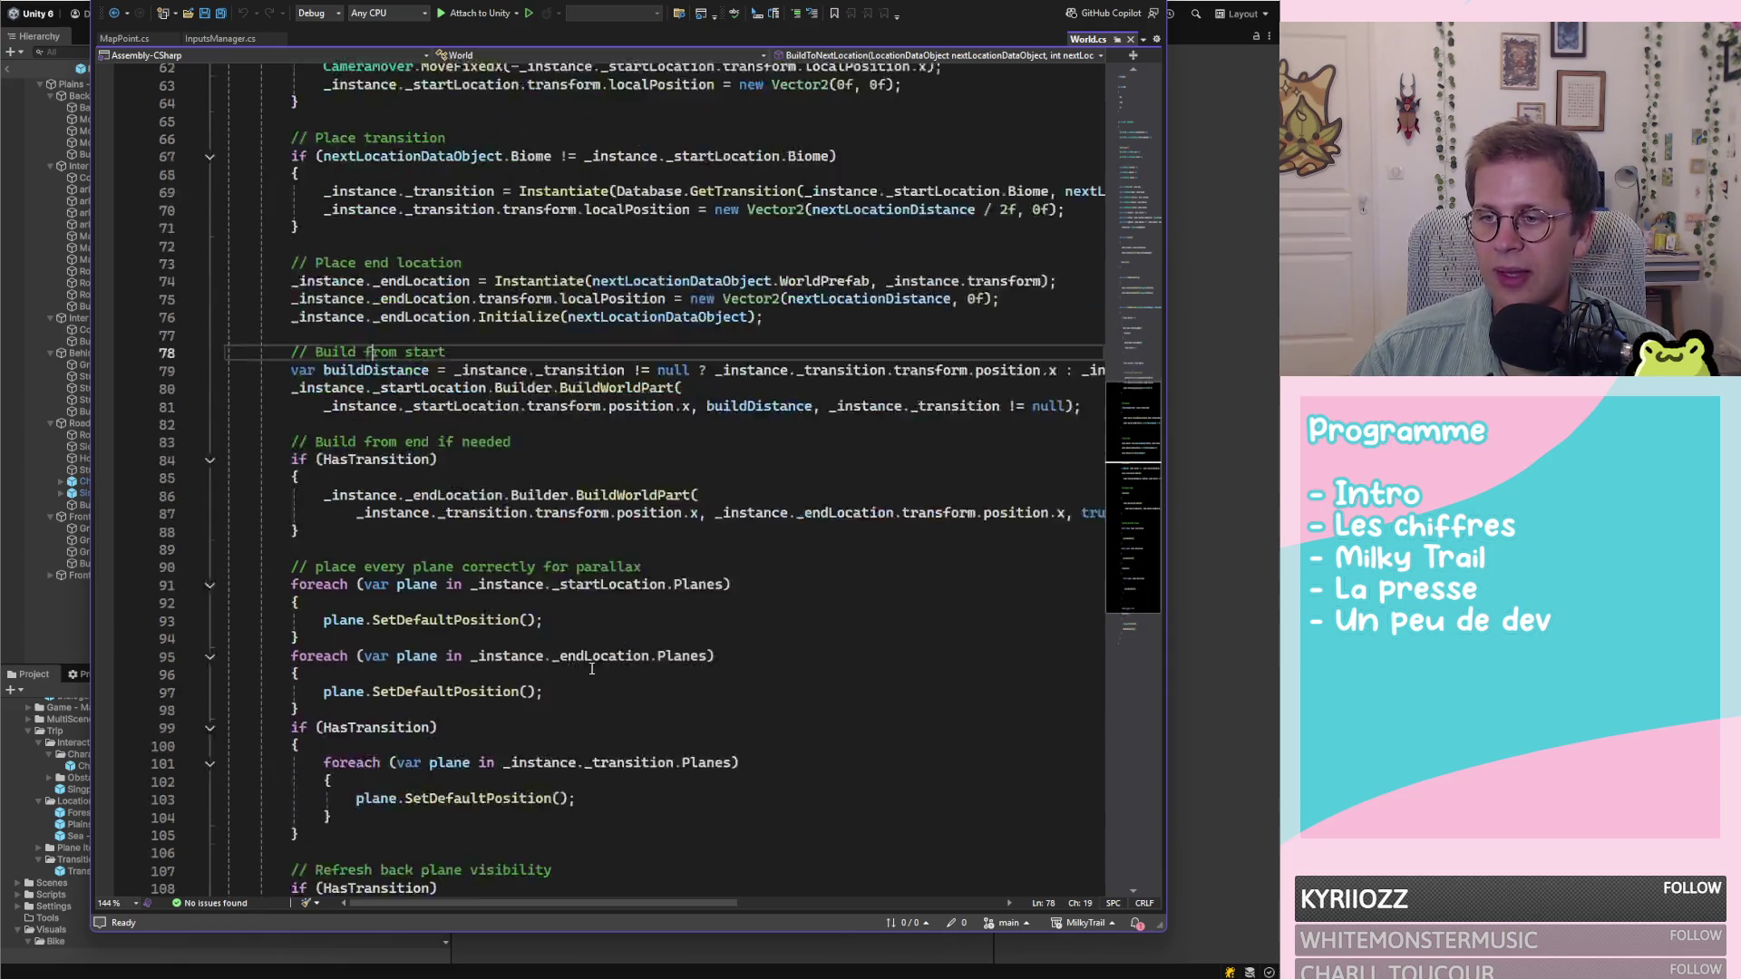
pyautogui.scroll(7, 607, 646)
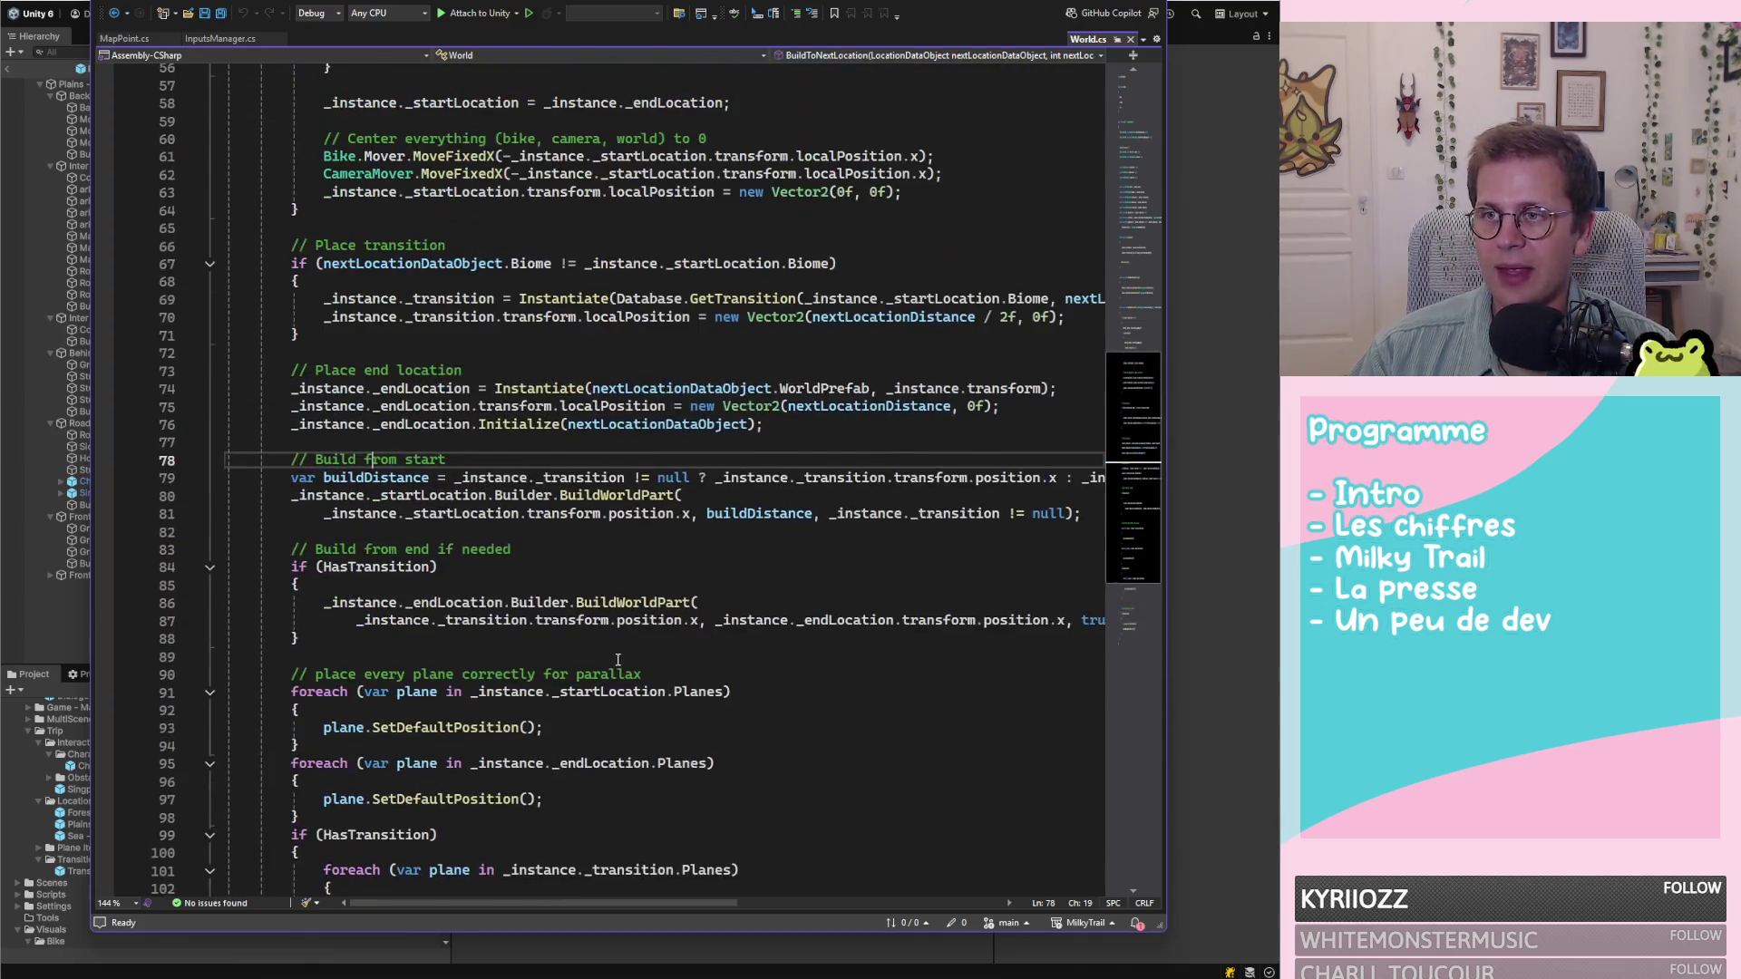
pyautogui.click(429, 478)
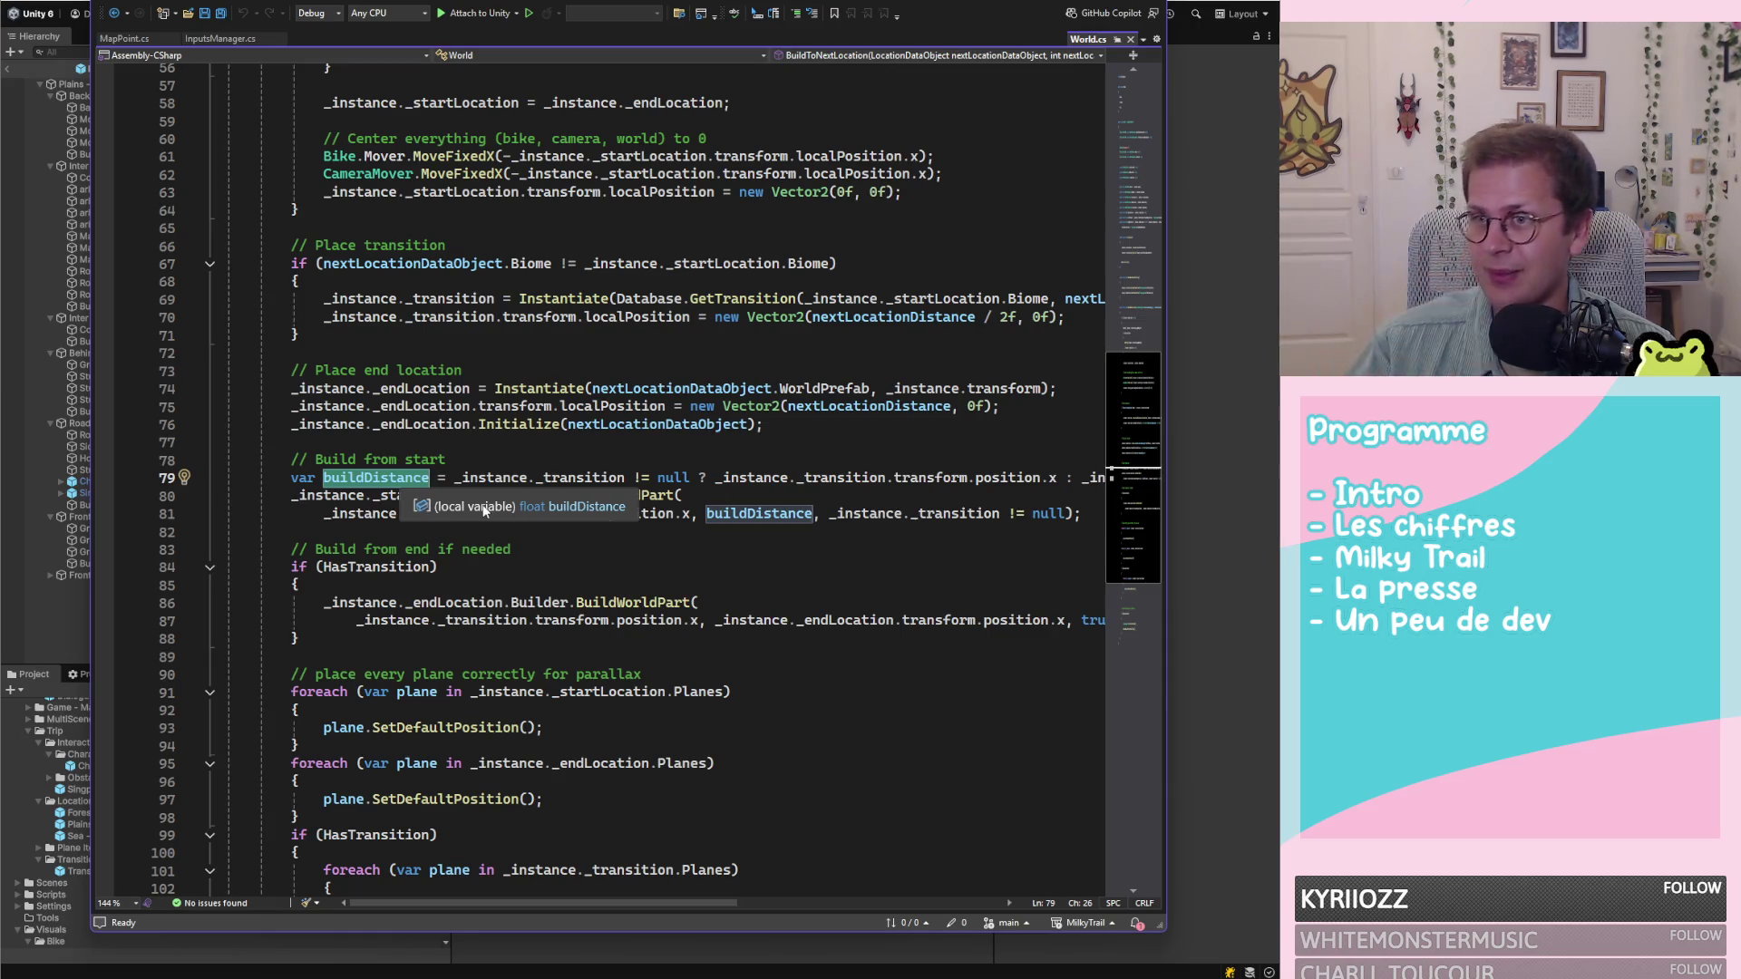
# Highlight lines 73–81, then go to the BuildWorldPart definition in WorldPartBuilder.cs
pyautogui.click(1099, 513)
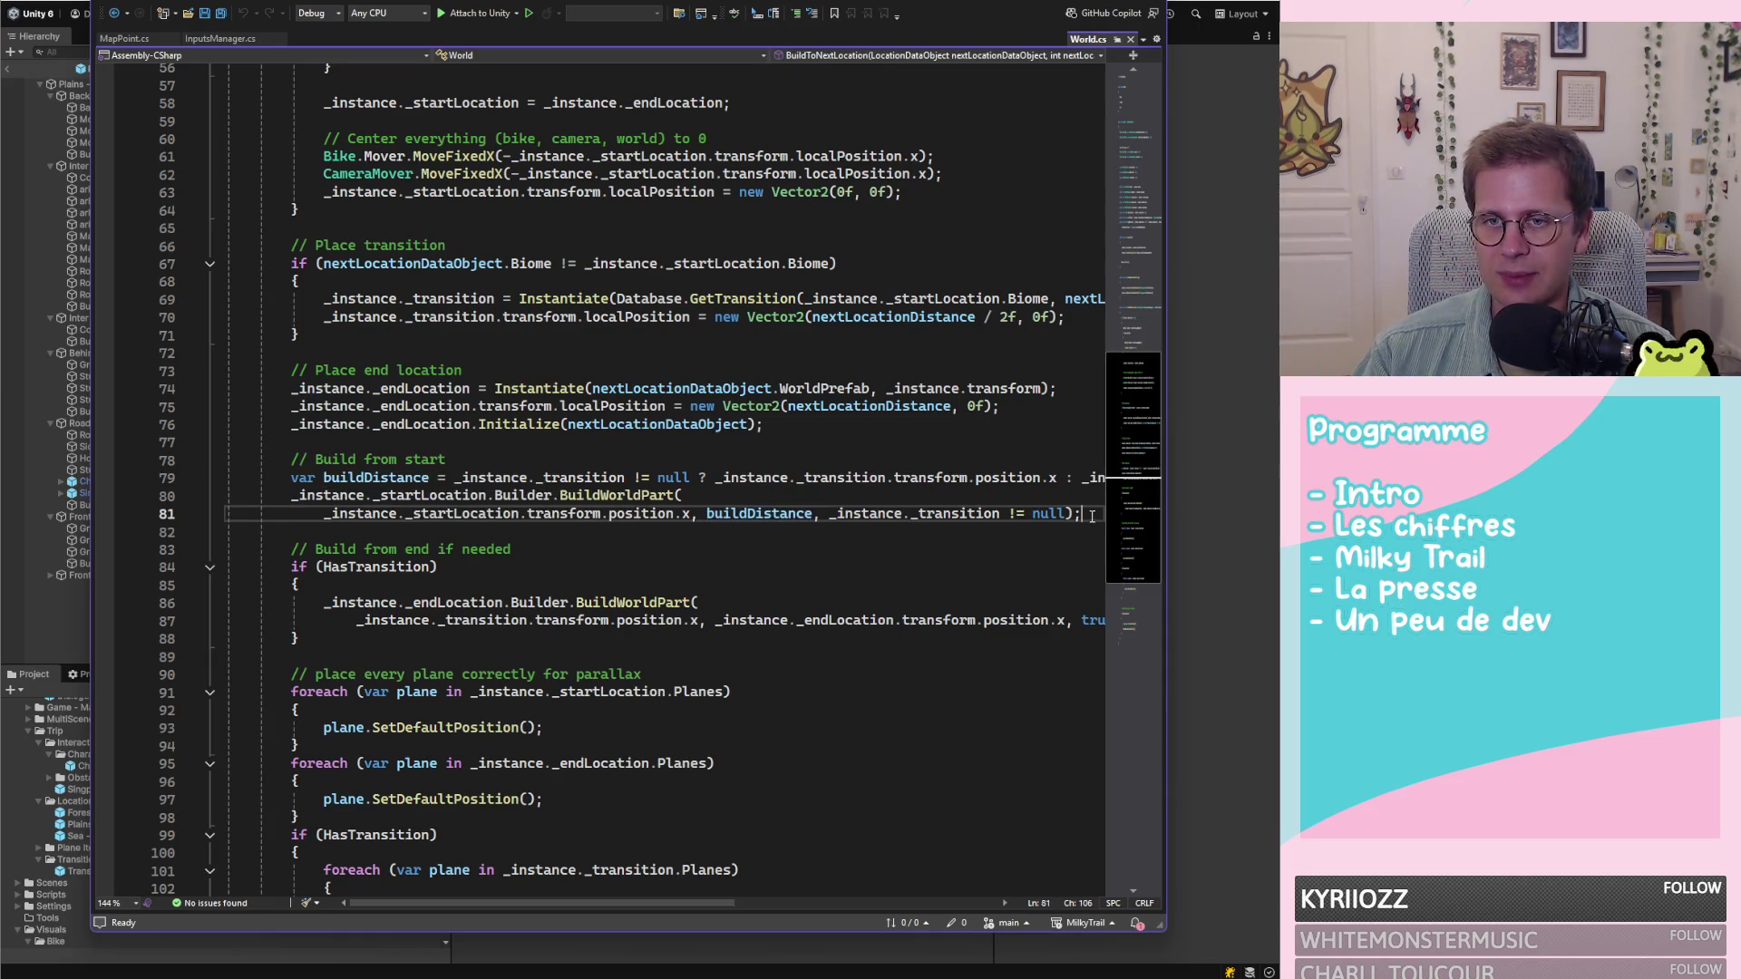
pyautogui.moveTo(1105, 514)
pyautogui.mouseDown()
pyautogui.moveTo(703, 513)
pyautogui.moveTo(226, 340)
pyautogui.moveTo(471, 390)
pyautogui.moveTo(544, 440)
pyautogui.mouseUp()
pyautogui.click(673, 477)
pyautogui.doubleClick(616, 496)
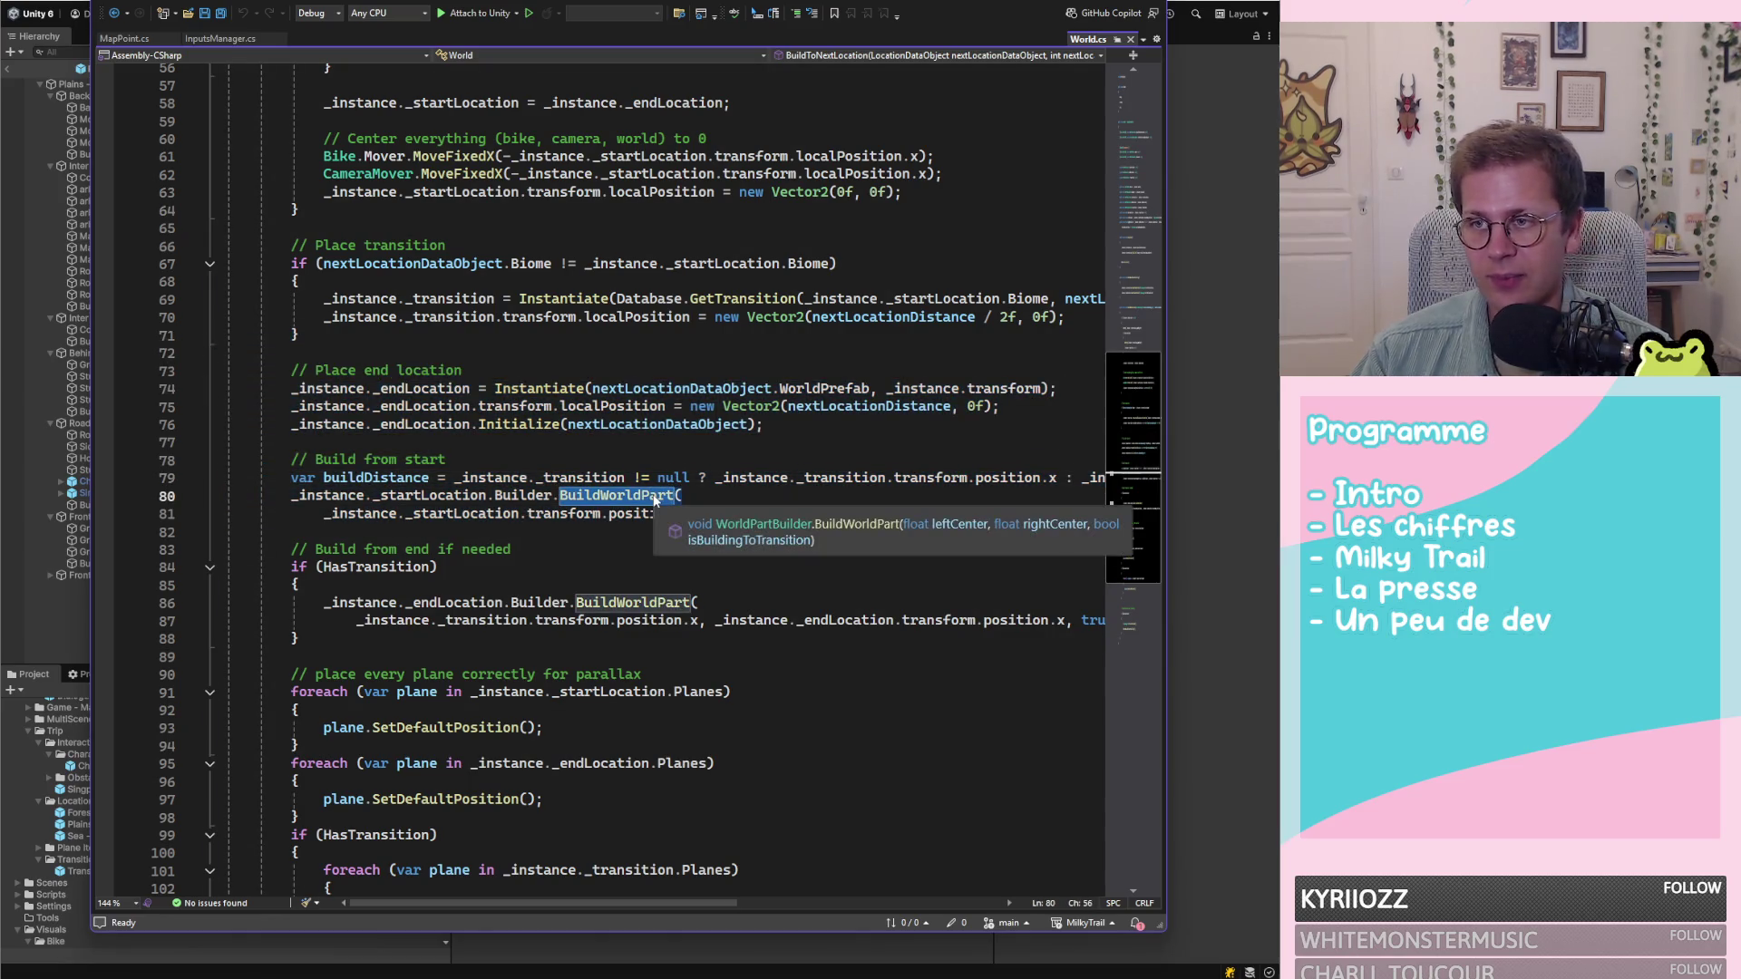
pyautogui.press('F12')
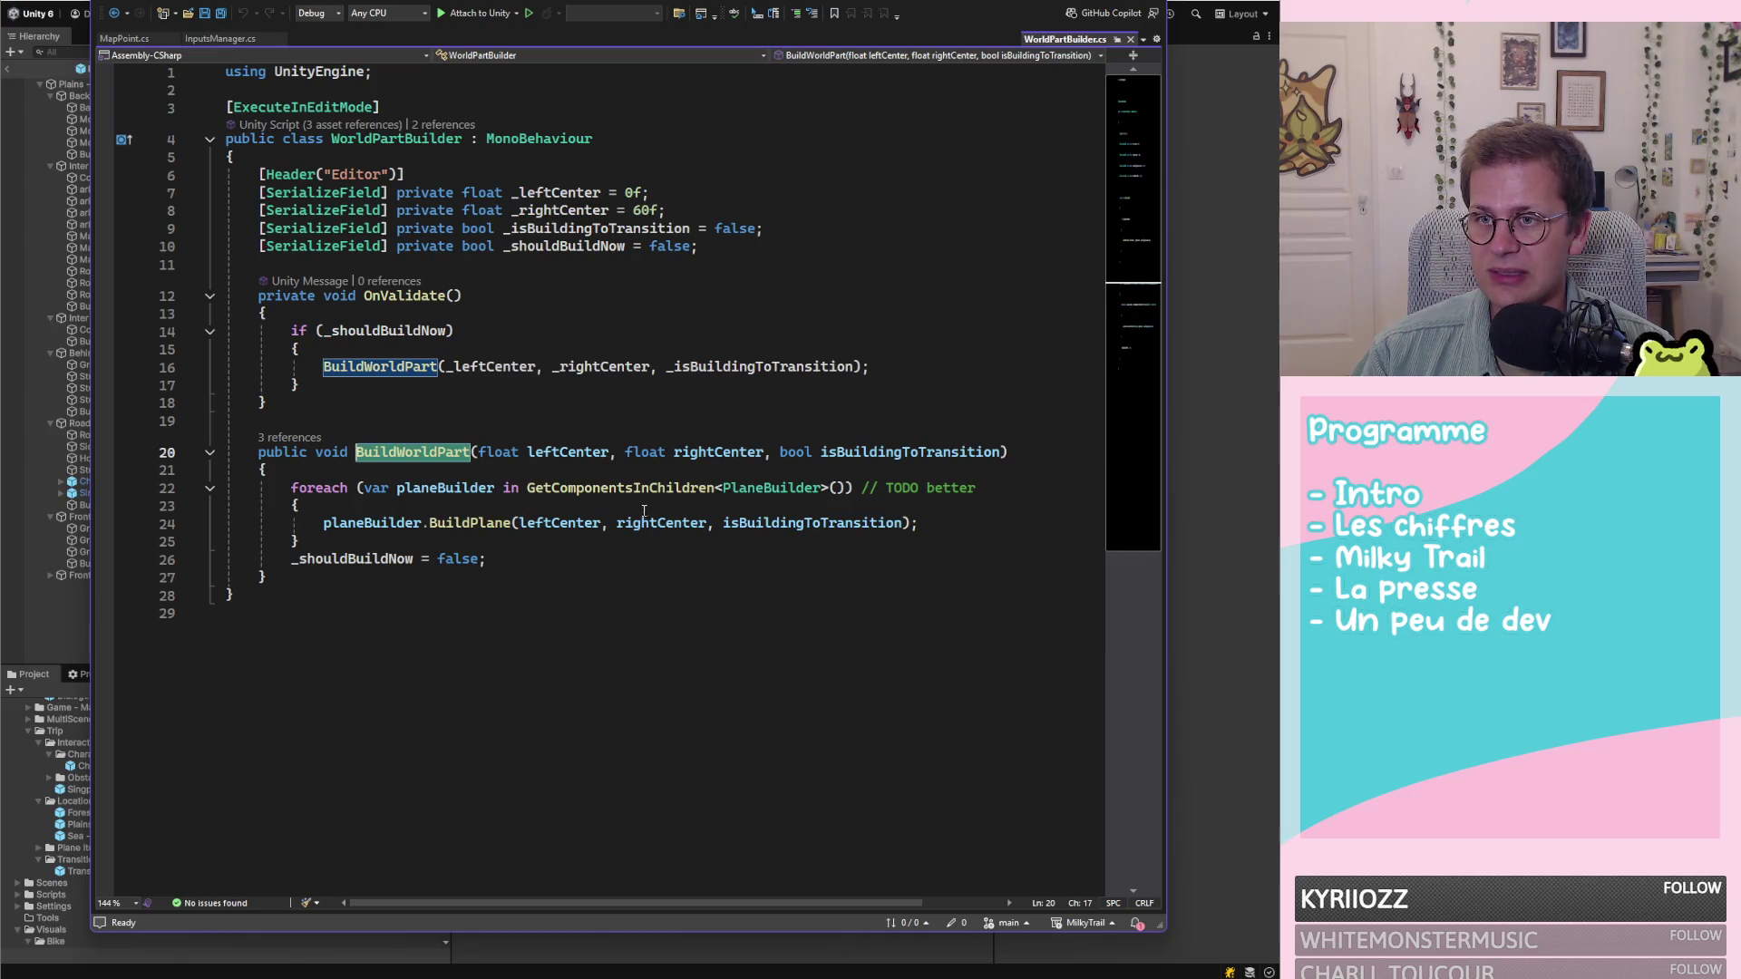
# Jump to BuildPlane in PlaneBuilder.cs and read AddItemToTheRight and AddItemToTheLeft
pyautogui.doubleClick(455, 524)
pyautogui.press('F12')
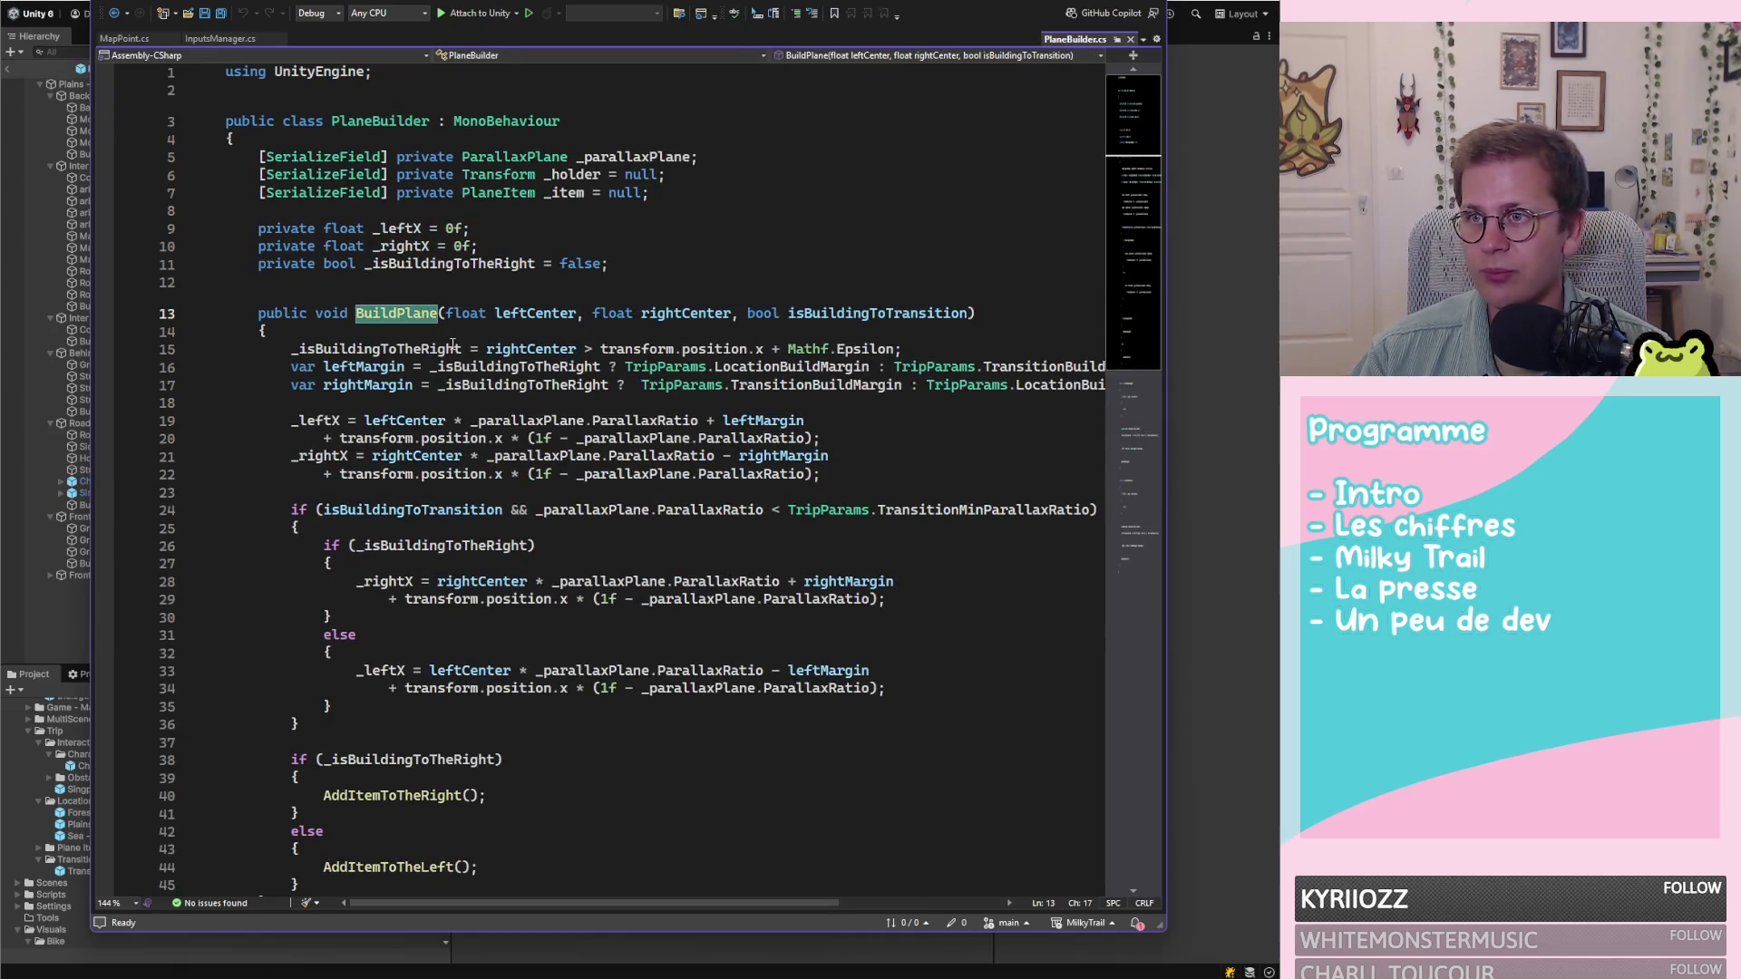
pyautogui.scroll(-3, 544, 471)
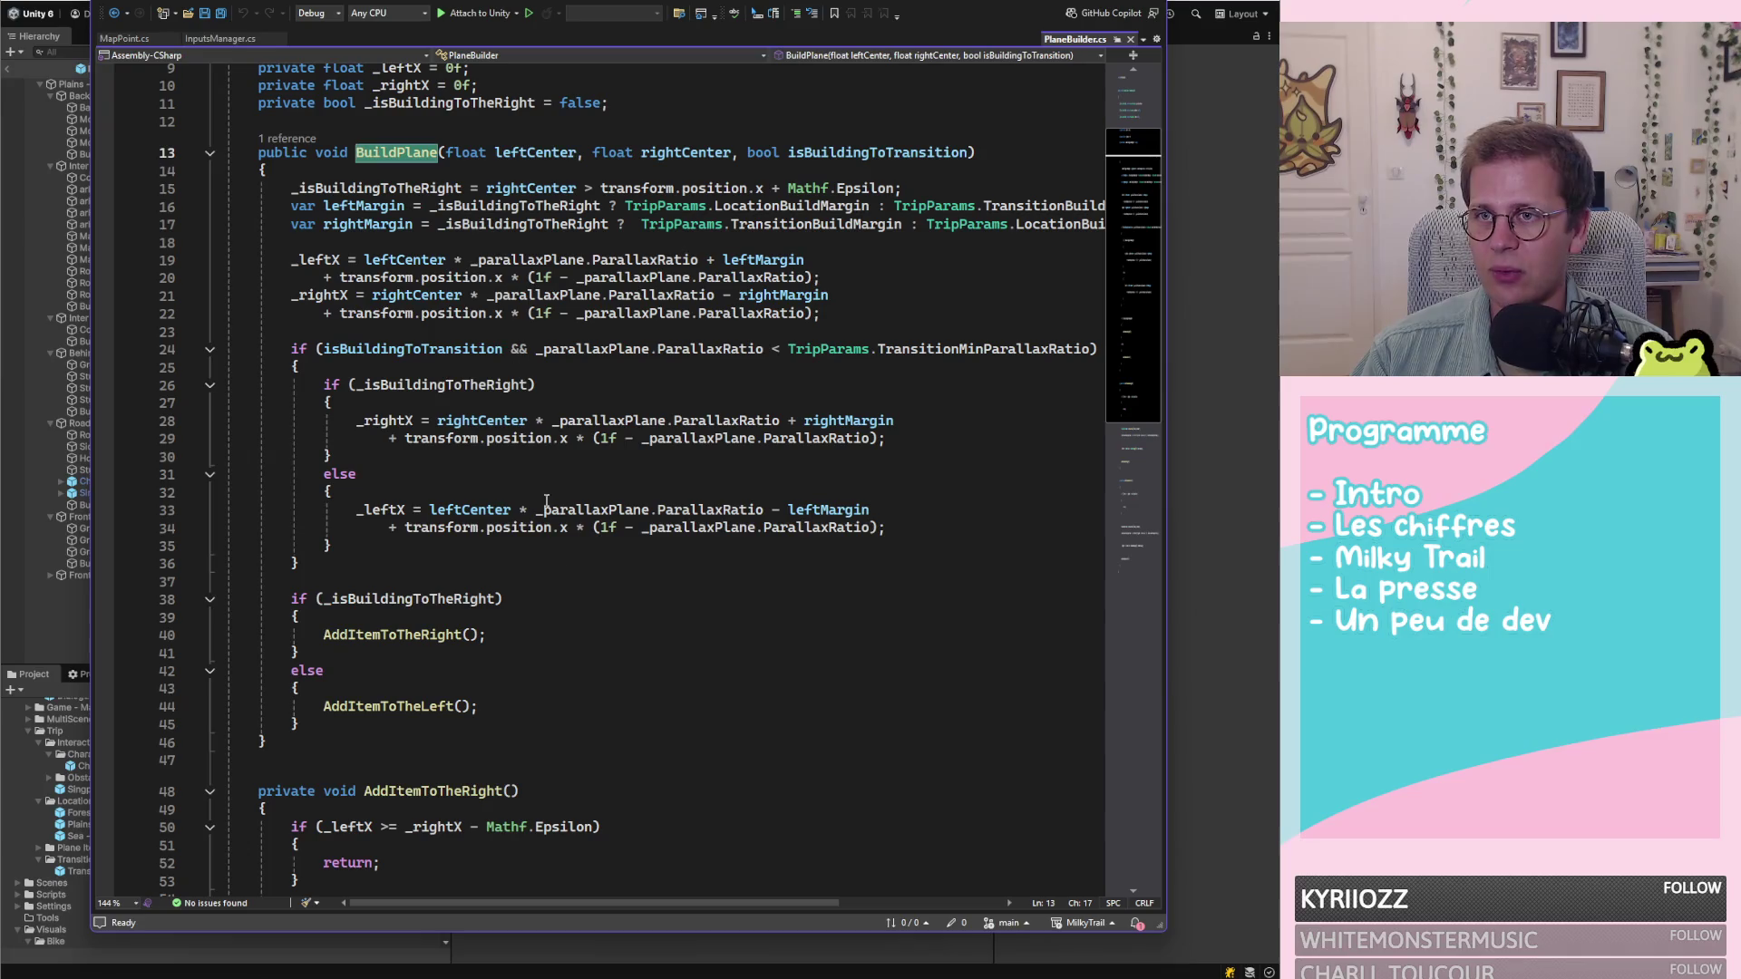
pyautogui.scroll(-5, 457, 699)
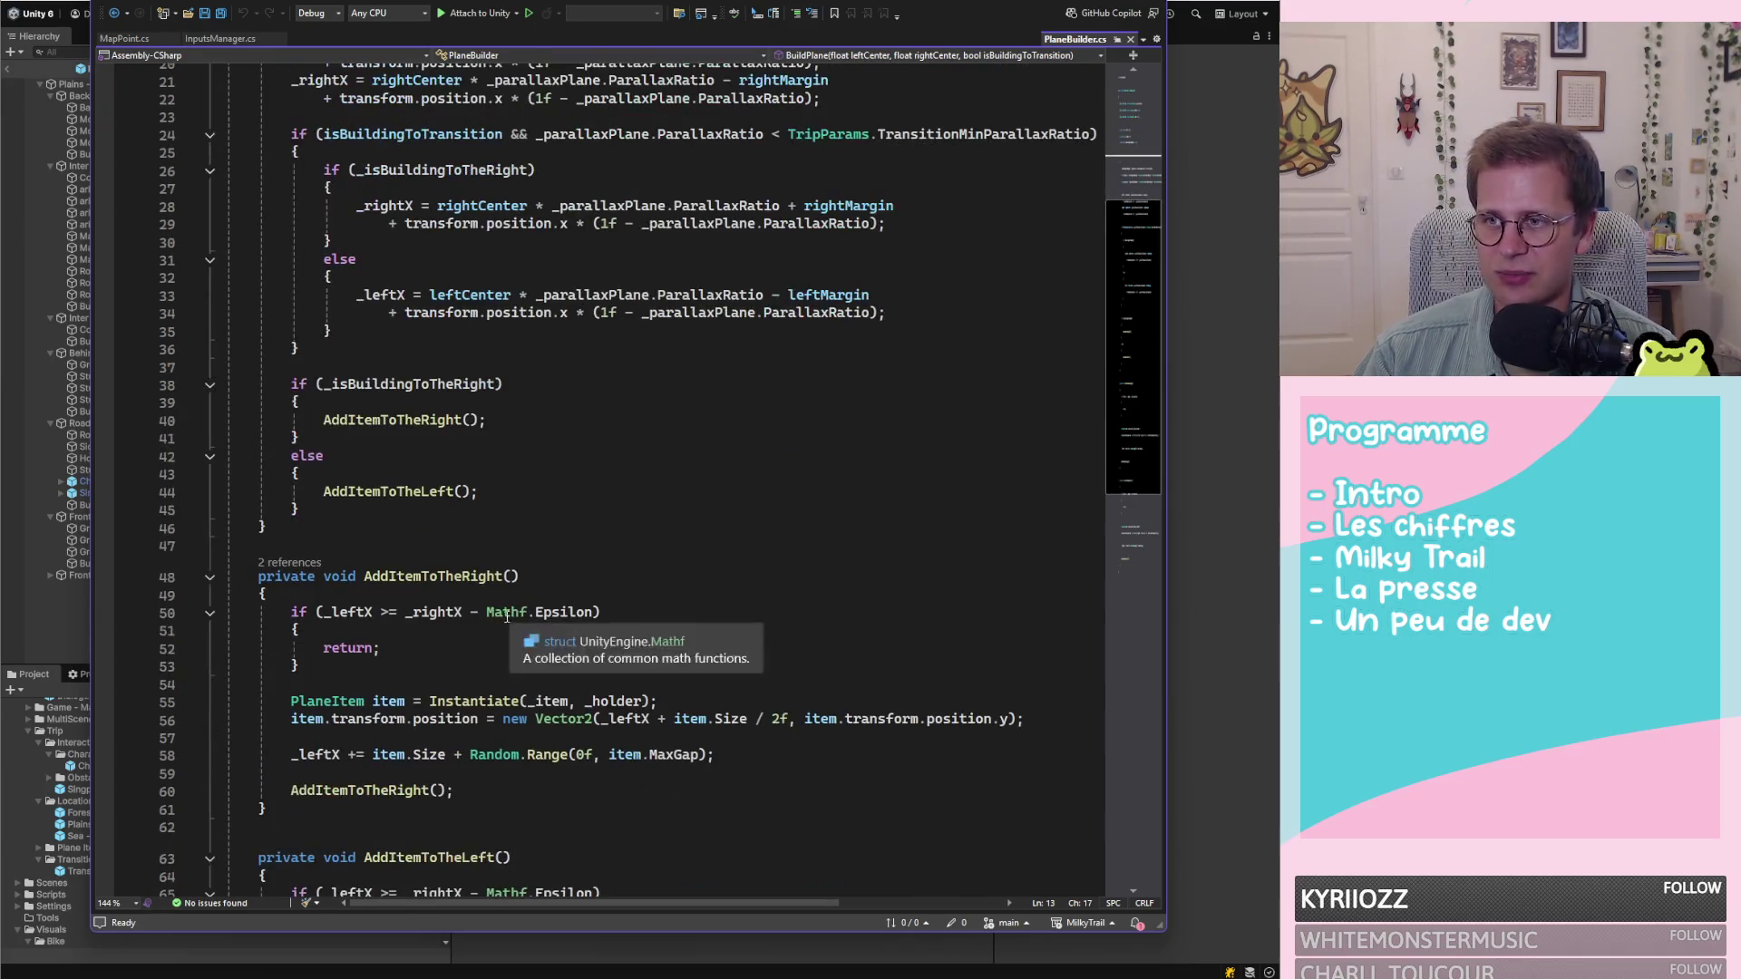
pyautogui.scroll(-4, 893, 430)
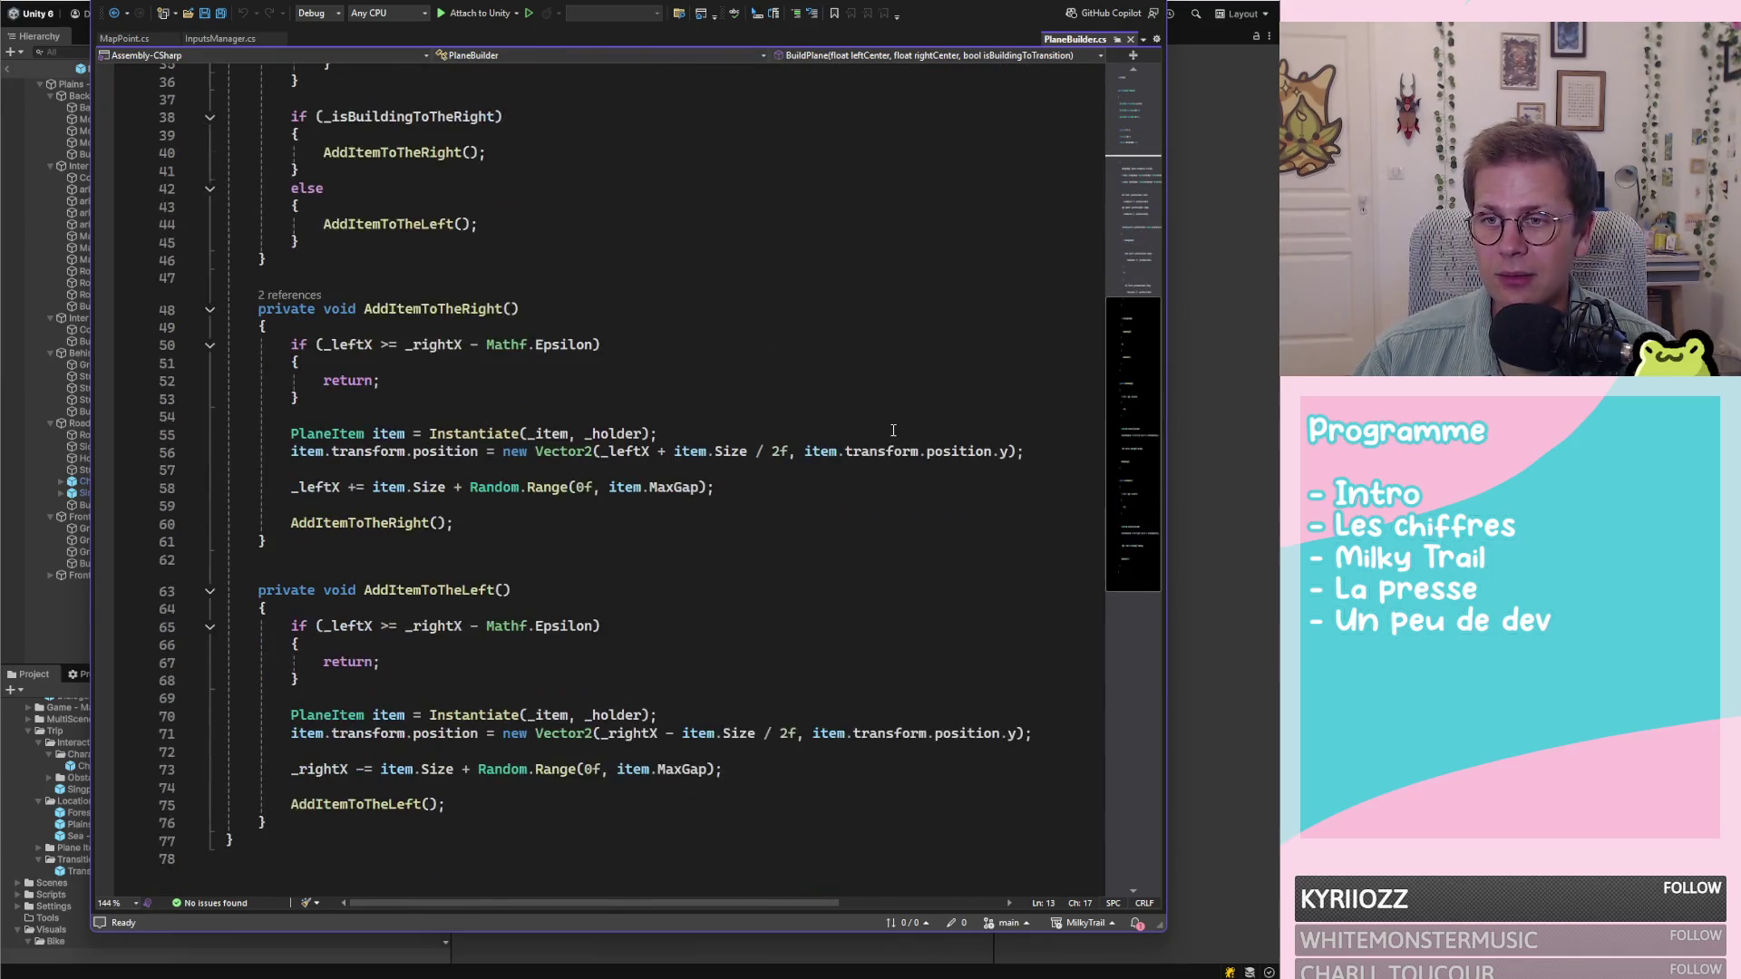
pyautogui.scroll(1, 921, 435)
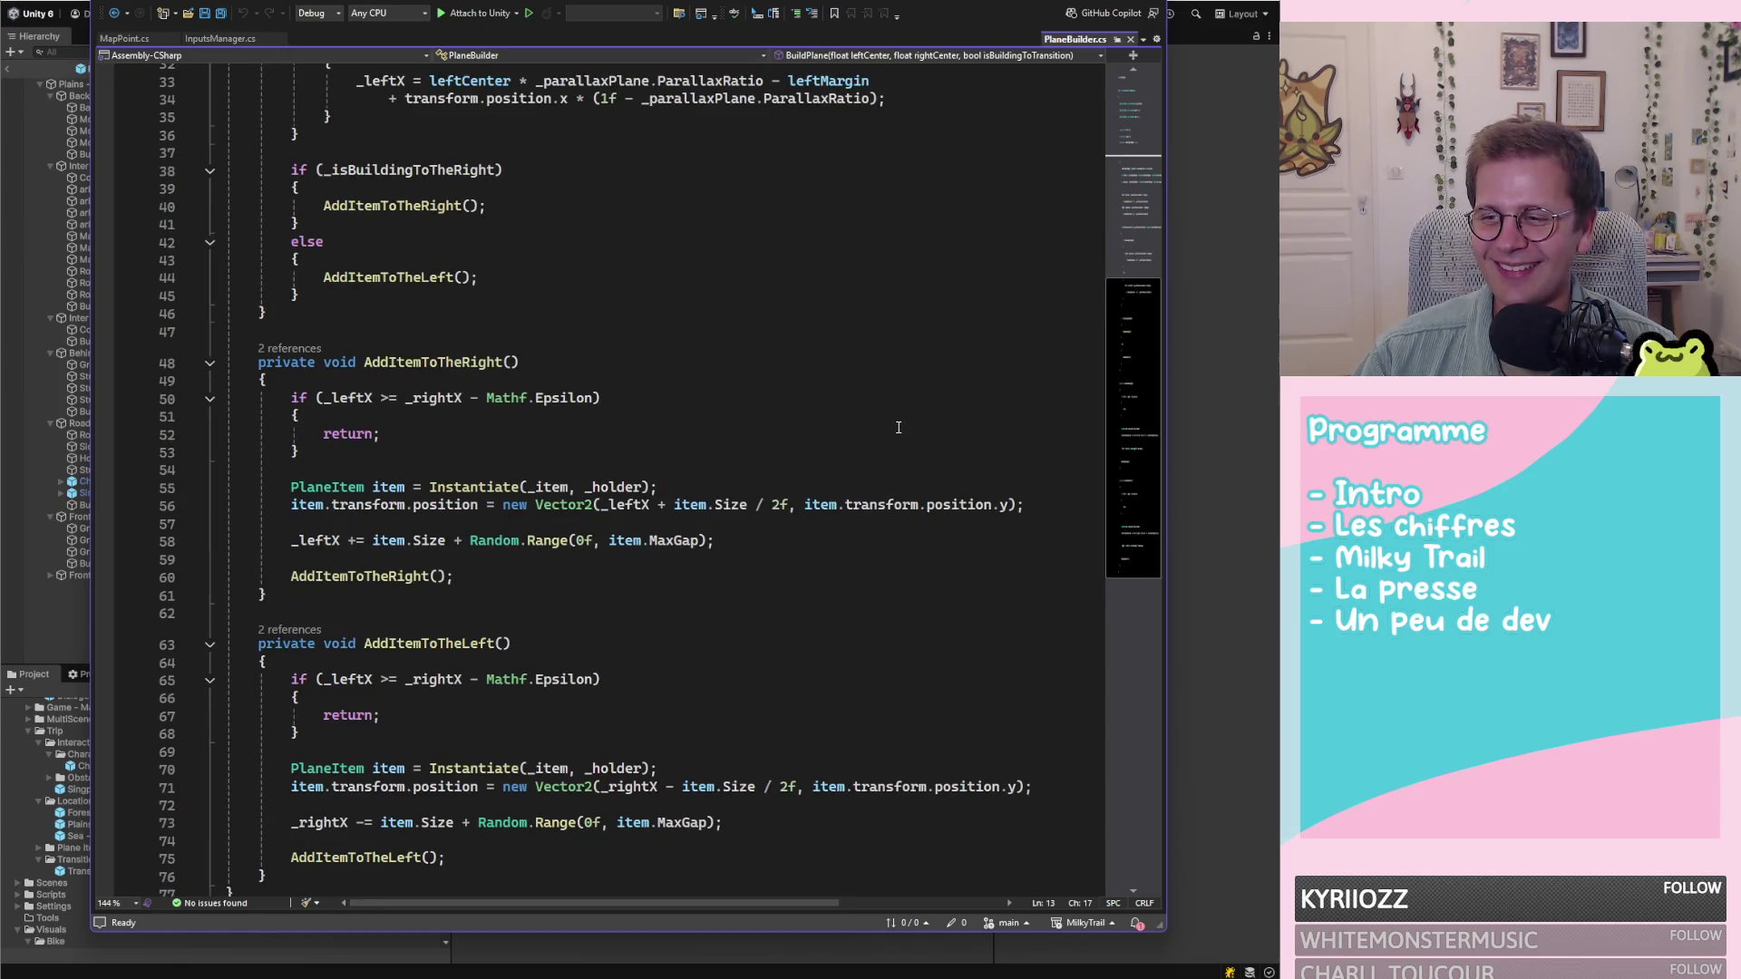
pyautogui.scroll(-2, 889, 472)
pyautogui.scroll(13, 877, 526)
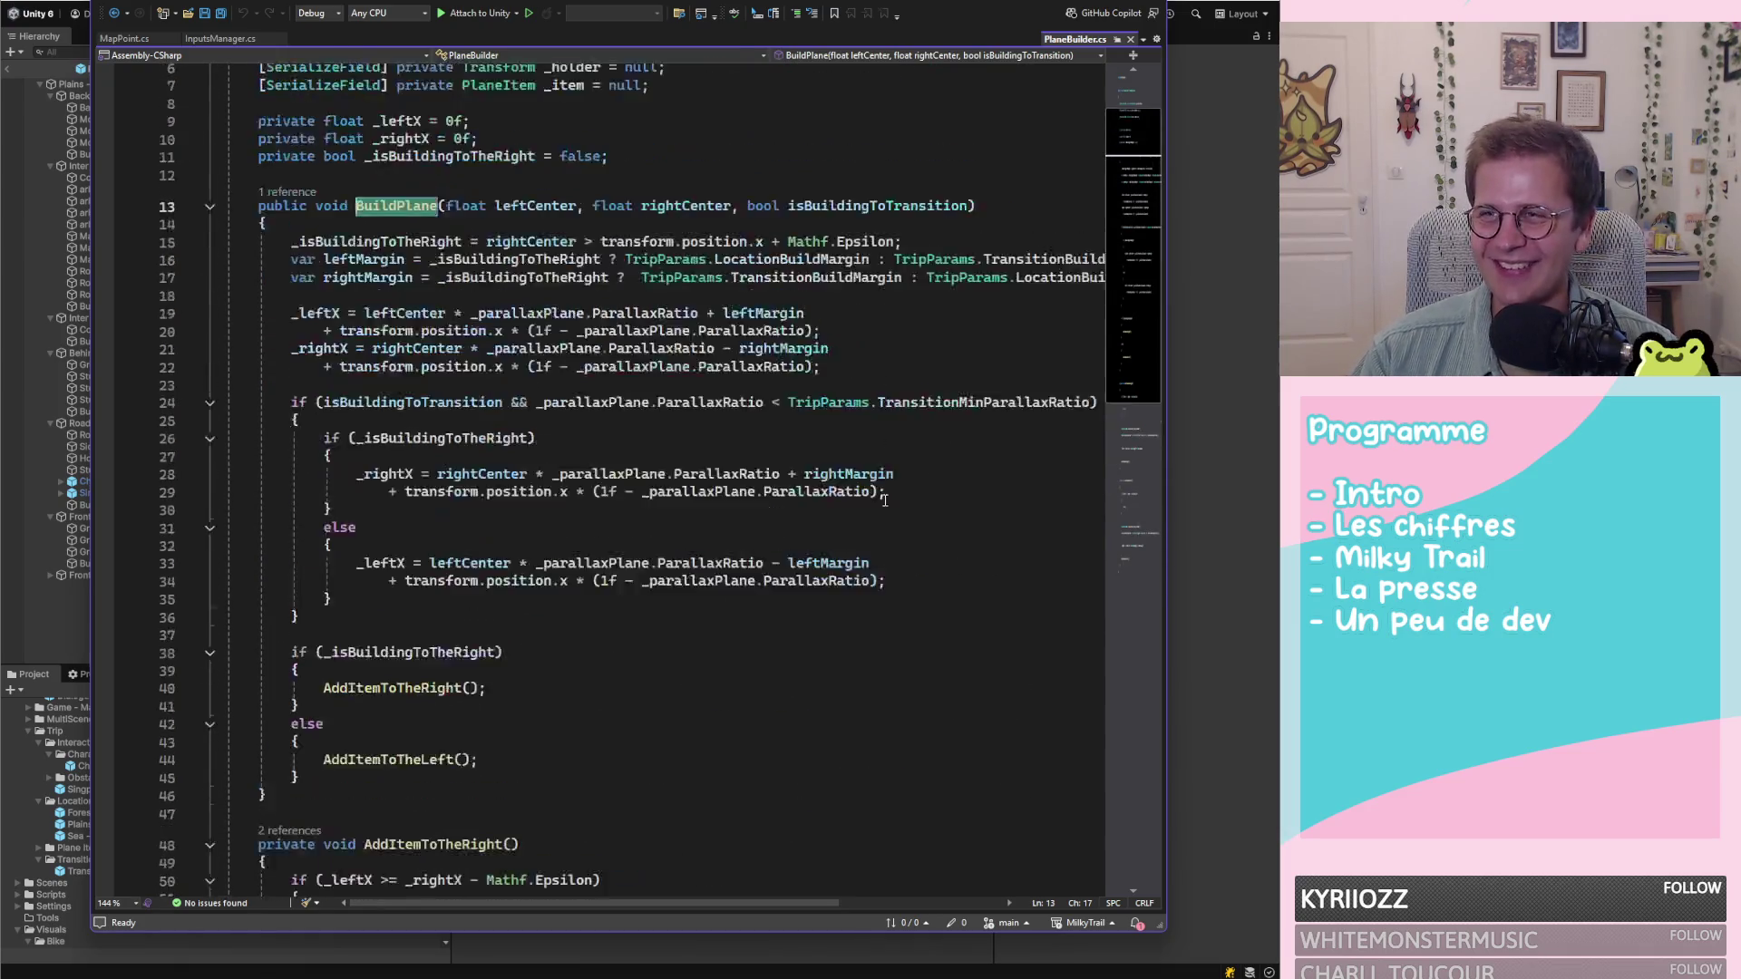
# Return to the private field declarations and select the start of the BuildPlane signature
pyautogui.click(725, 228)
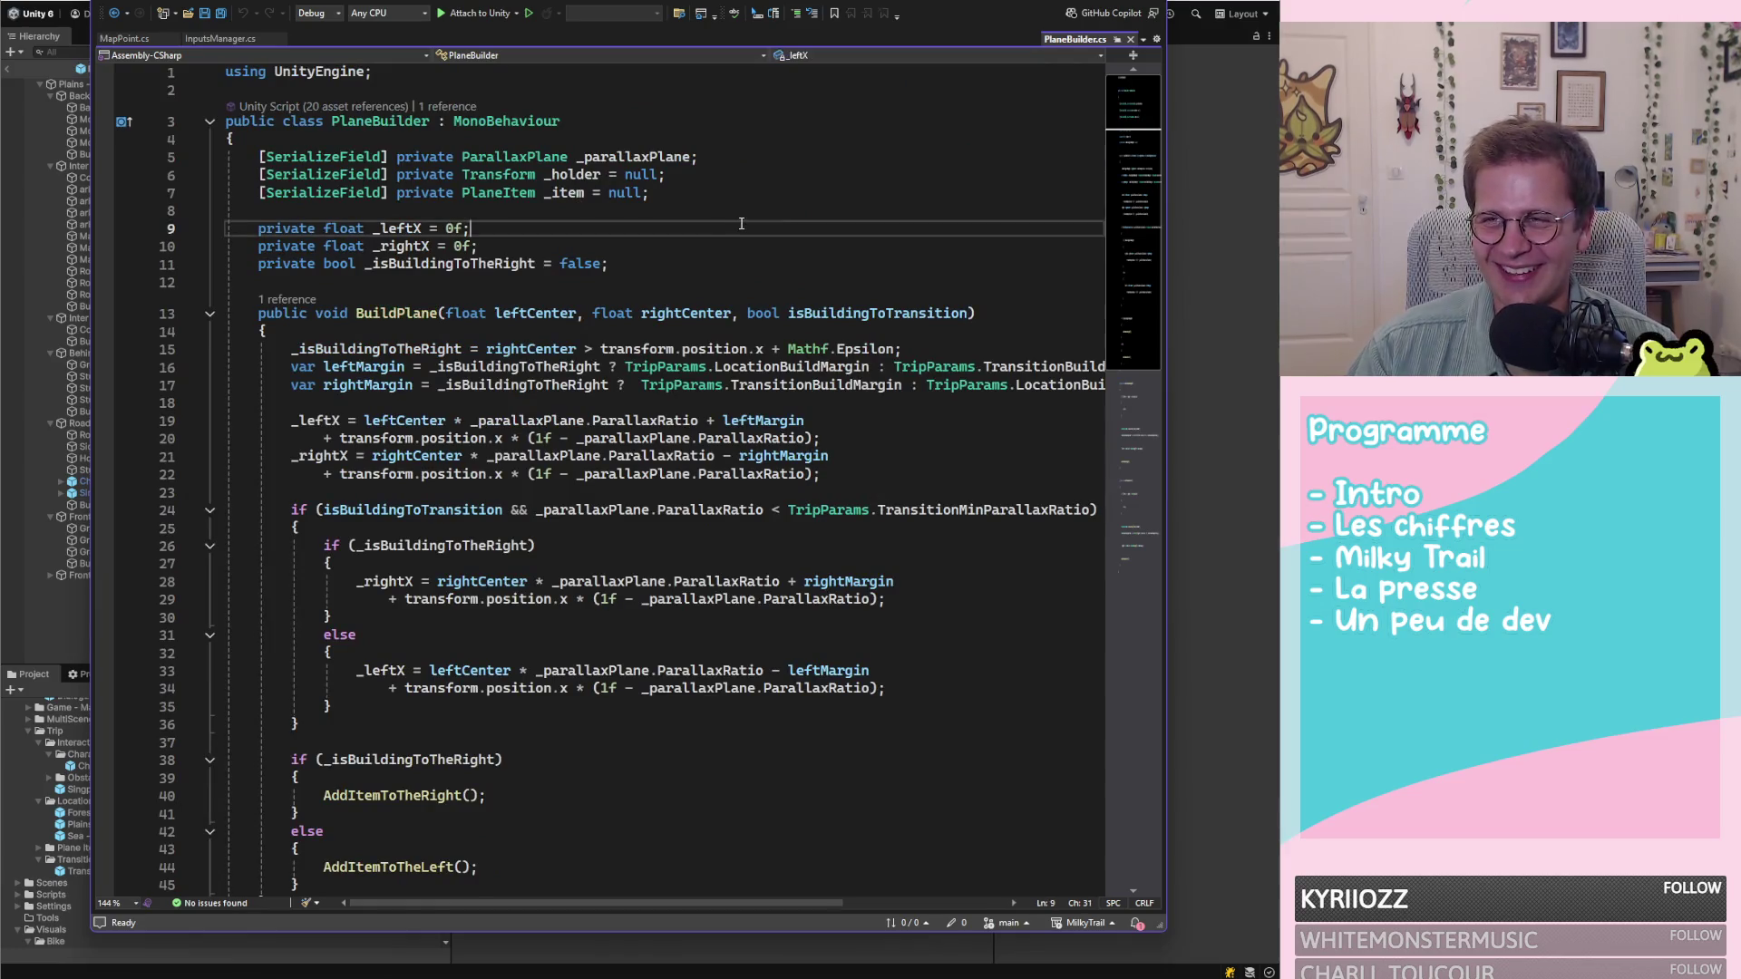
pyautogui.click(726, 192)
pyautogui.click(725, 228)
pyautogui.click(722, 213)
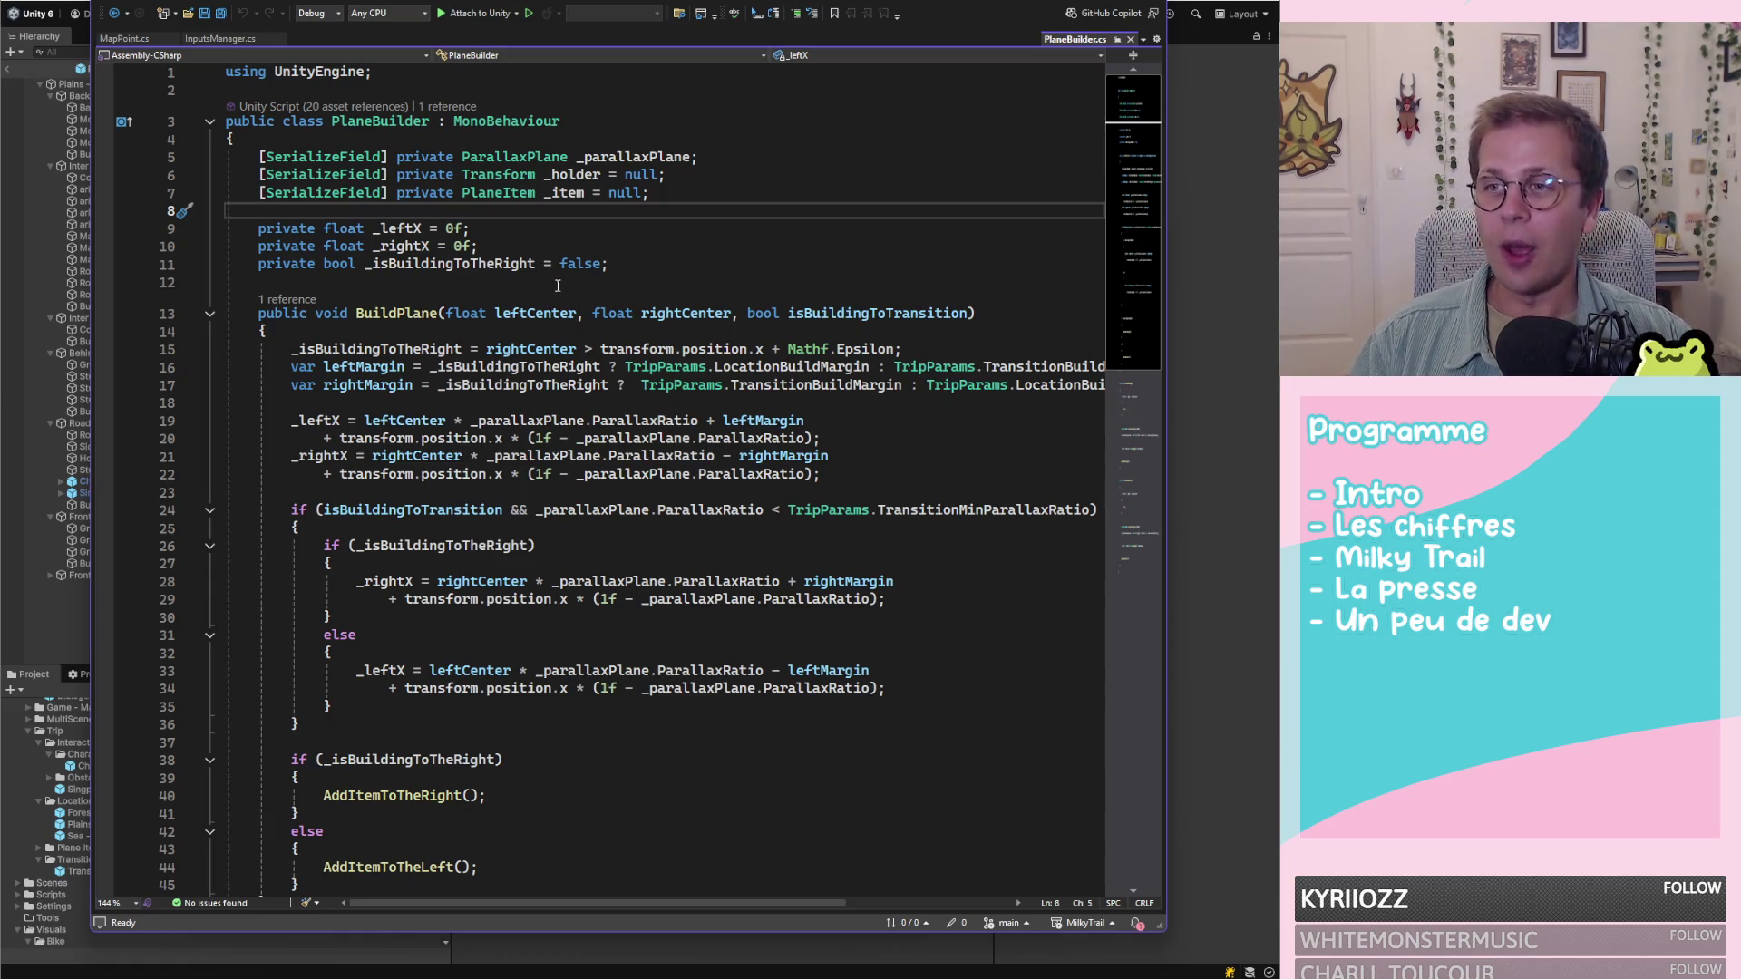
pyautogui.moveTo(357, 313)
pyautogui.mouseDown()
pyautogui.moveTo(699, 328)
pyautogui.moveTo(394, 317)
pyautogui.mouseUp()
# Inspect BuildPlane's rightCenter and isBuildingToTransition parameters, briefly checking the repository's local changes
pyautogui.click(699, 314)
pyautogui.click(396, 318)
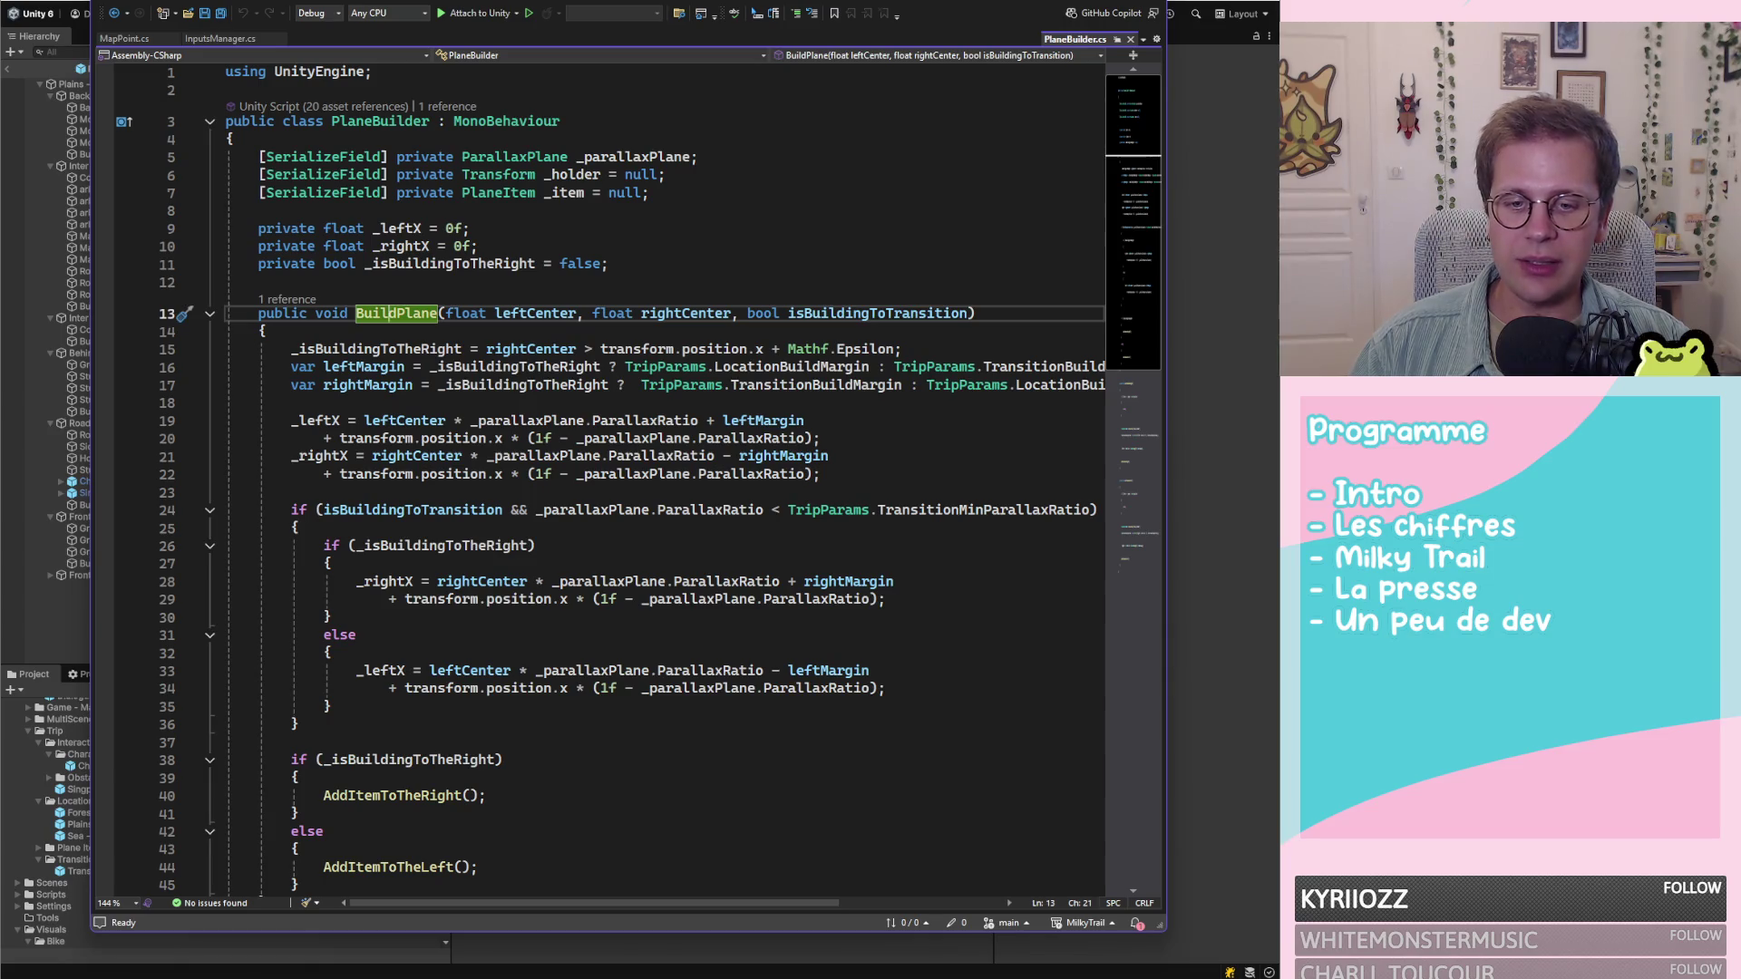
pyautogui.hotkey('alt', 'Tab')
pyautogui.click(843, 866)
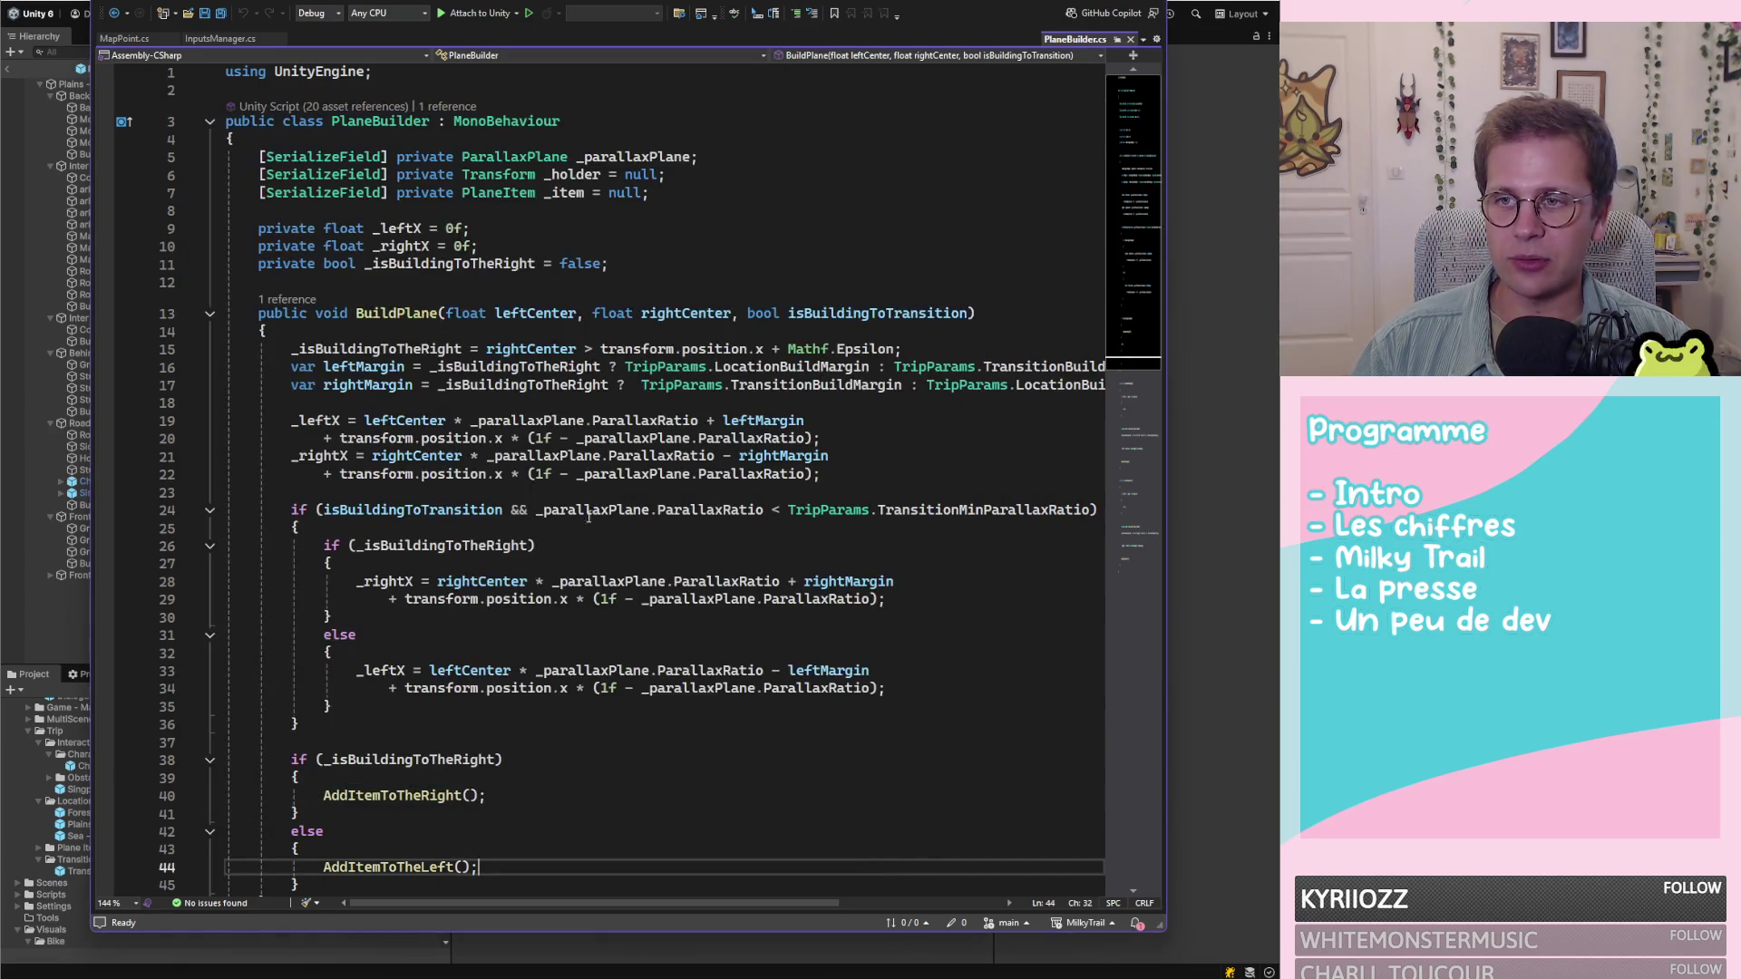
pyautogui.click(916, 313)
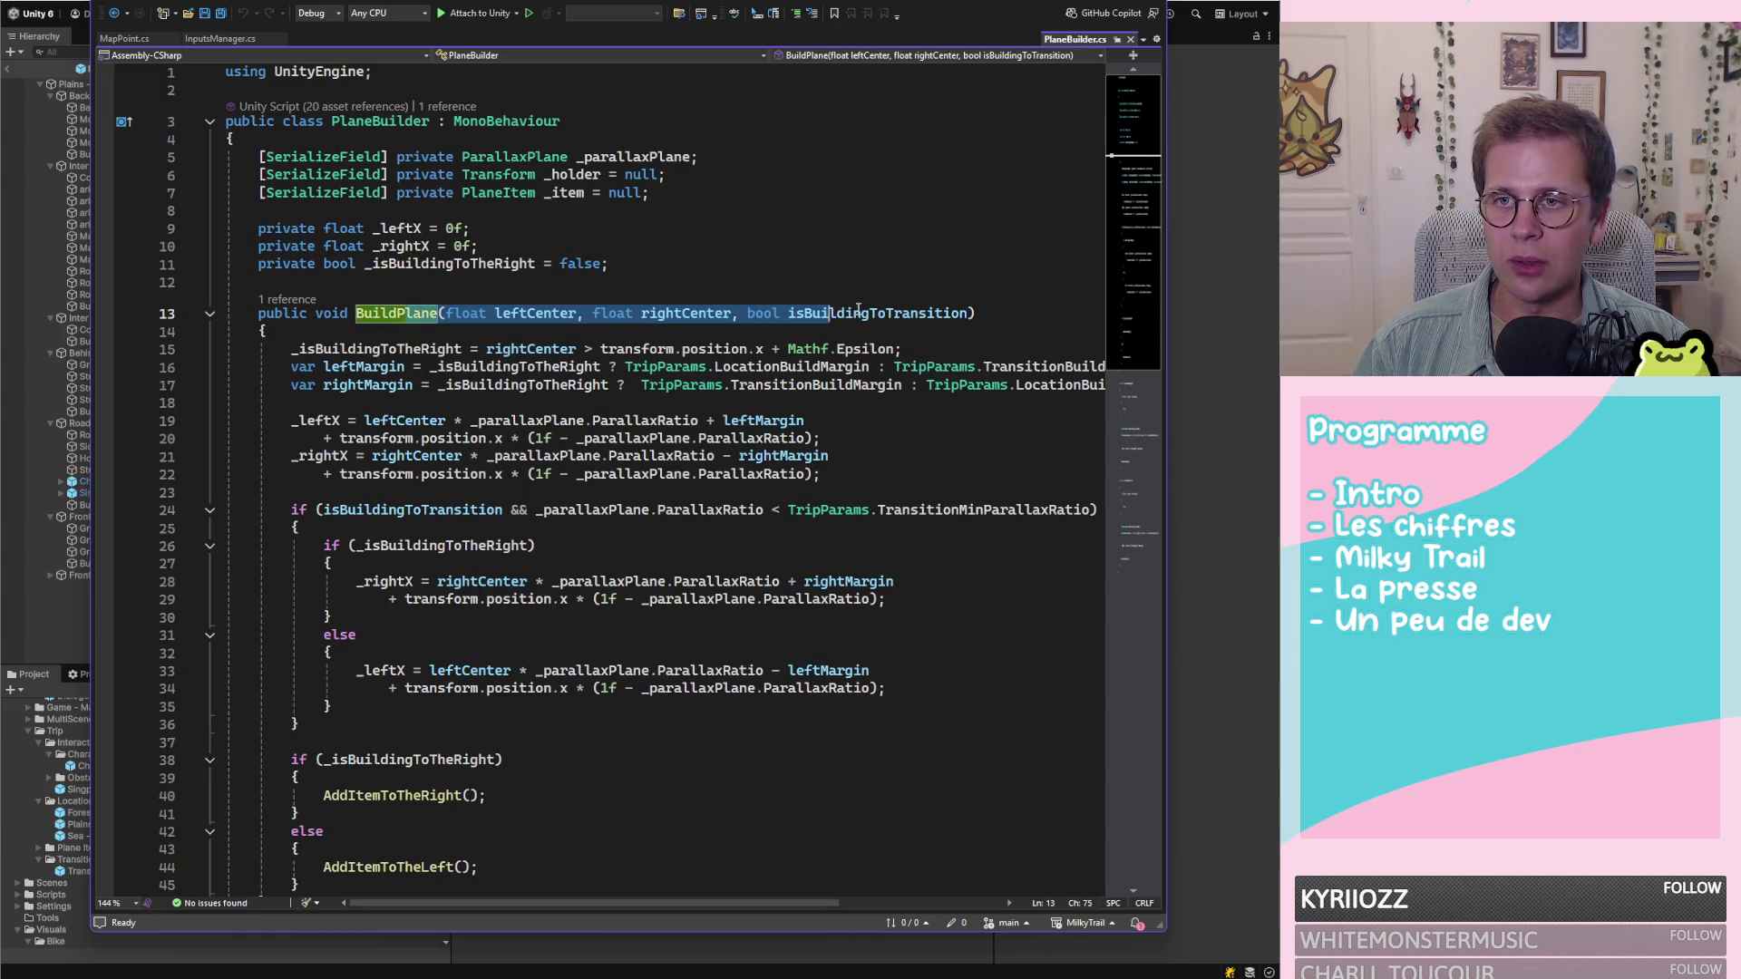
pyautogui.click(396, 313)
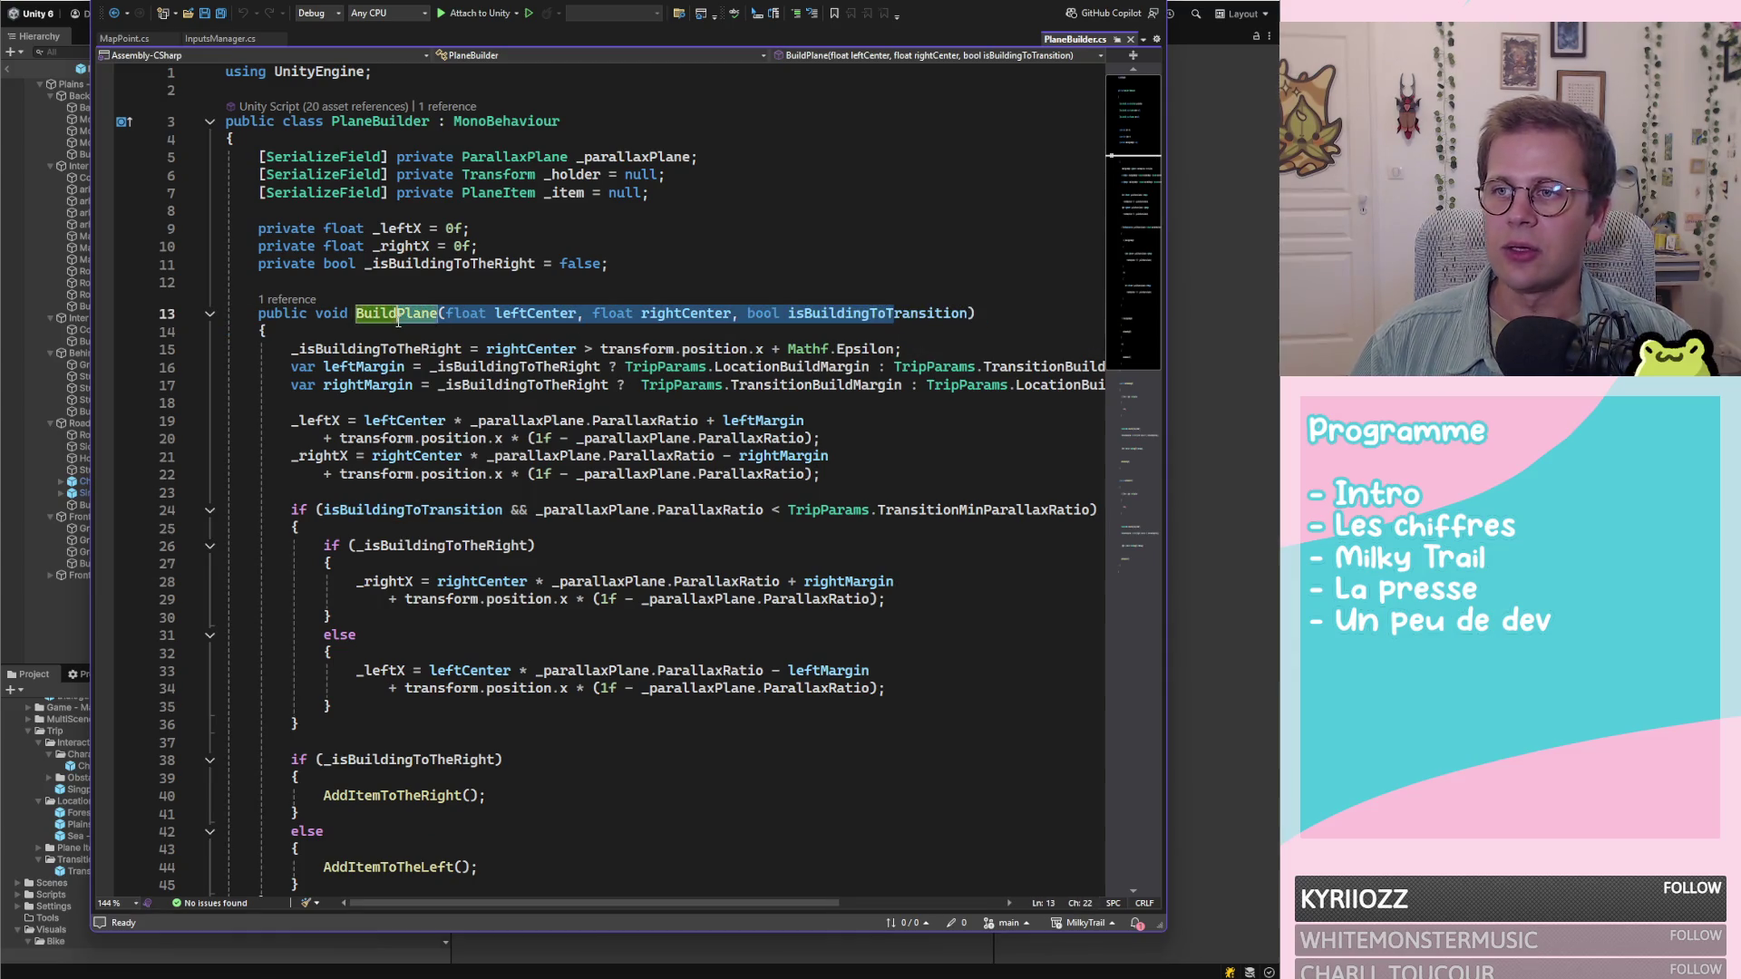
# Highlight where isBuildingToTransition is used, then close PlaneBuilder.cs to show MapPoint.cs
pyautogui.moveTo(397, 313)
pyautogui.mouseDown()
pyautogui.moveTo(886, 312)
pyautogui.moveTo(636, 313)
pyautogui.mouseUp()
pyautogui.click(884, 313)
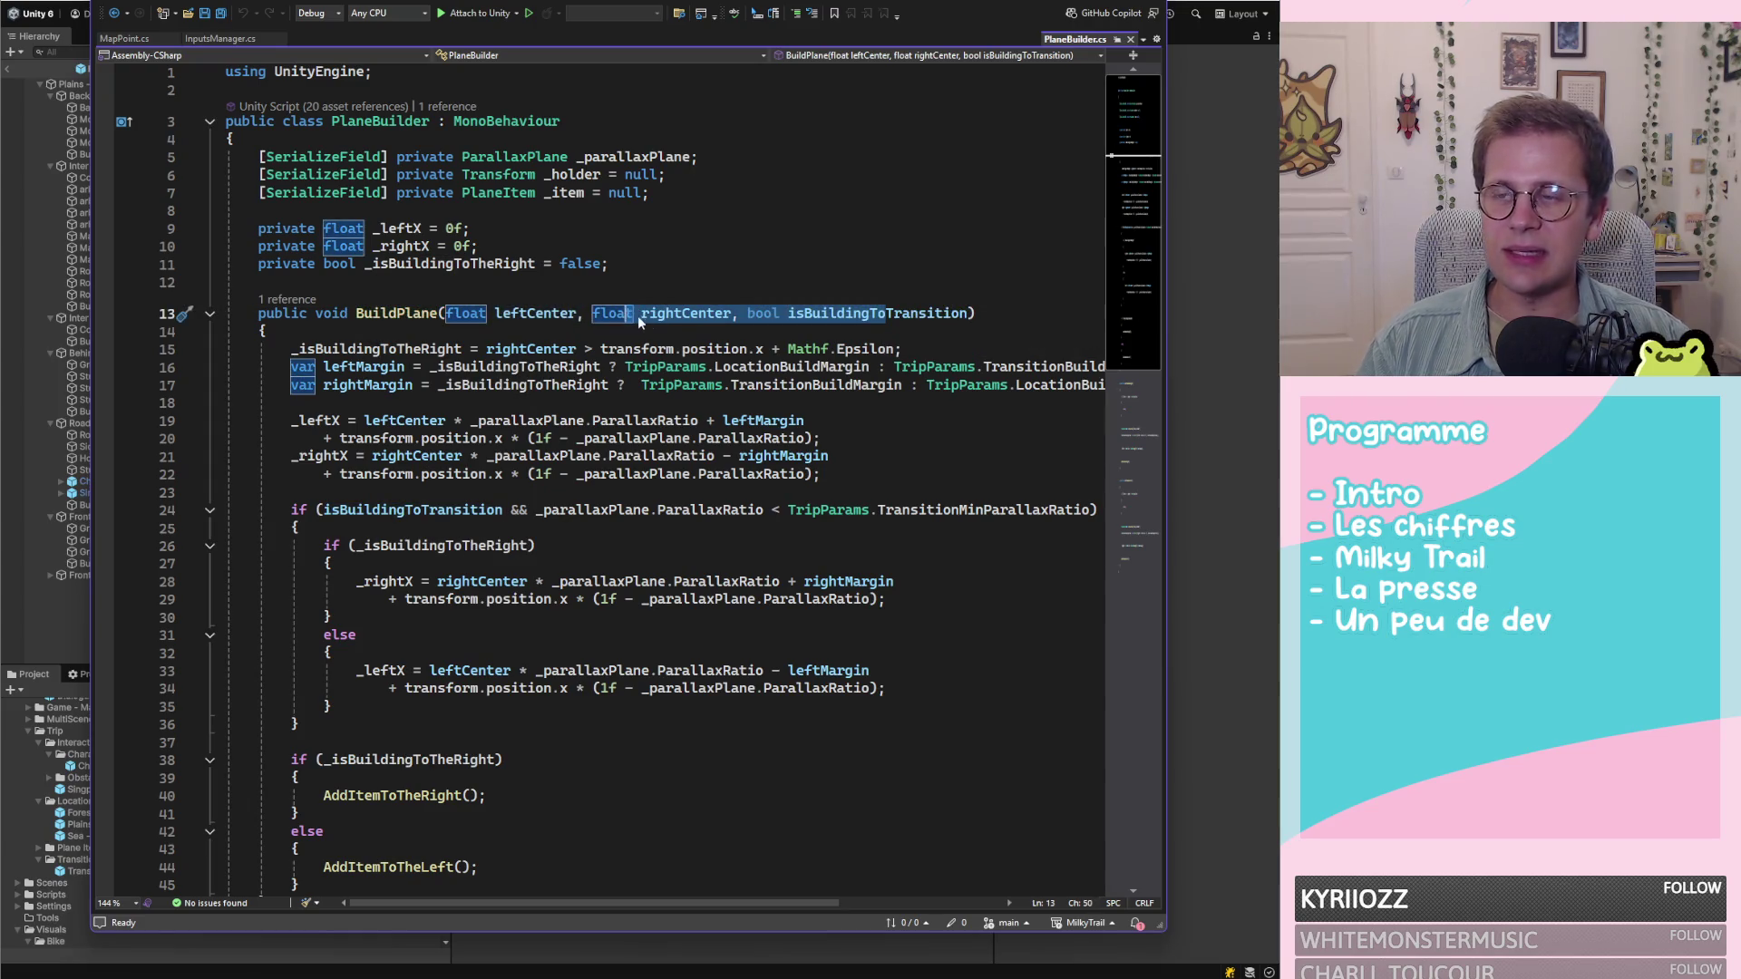
pyautogui.click(887, 315)
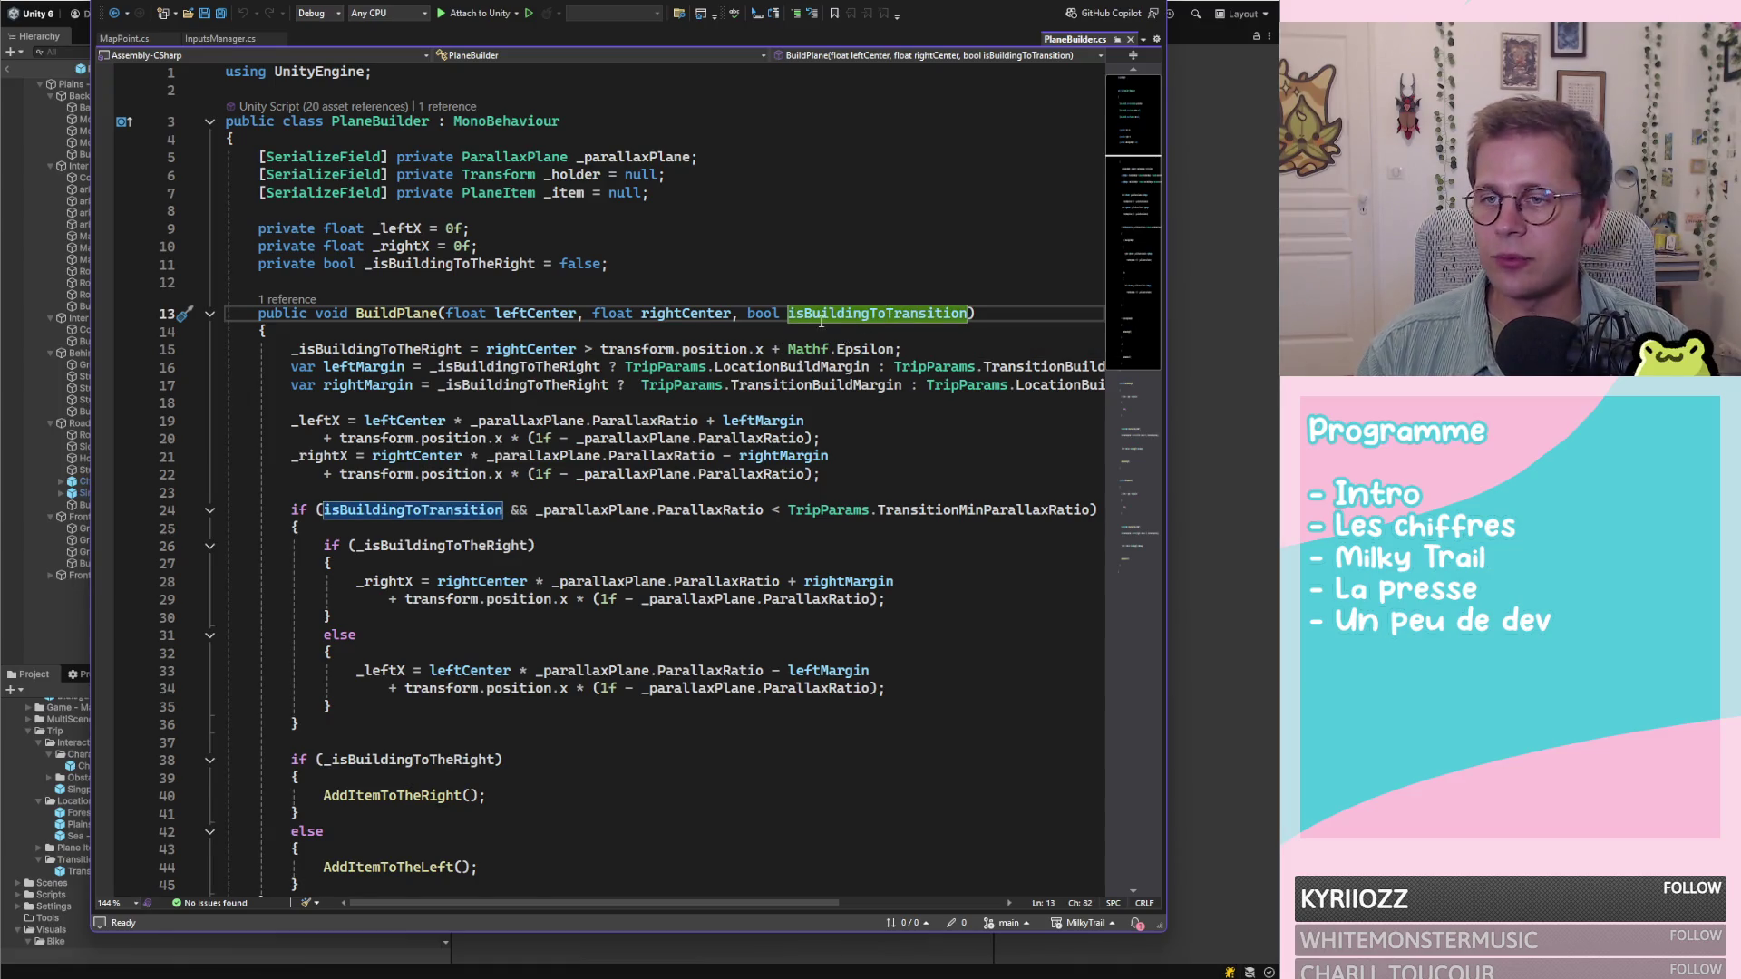
pyautogui.scroll(-12, 817, 320)
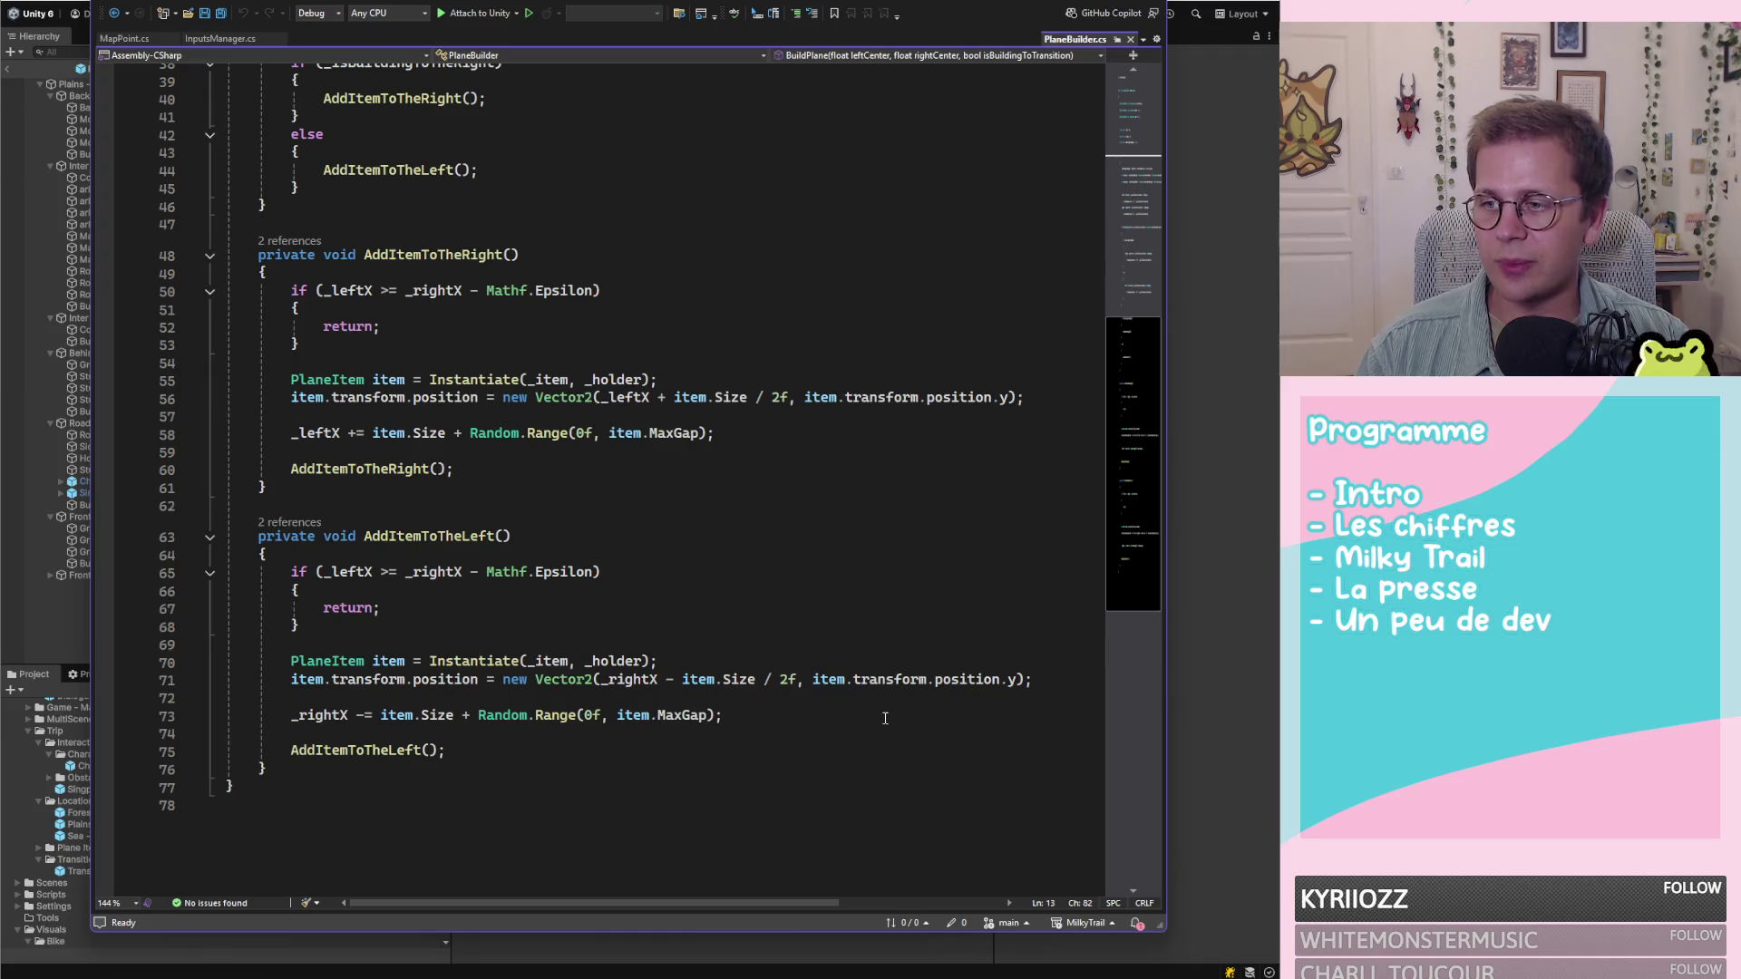
pyautogui.scroll(12, 885, 719)
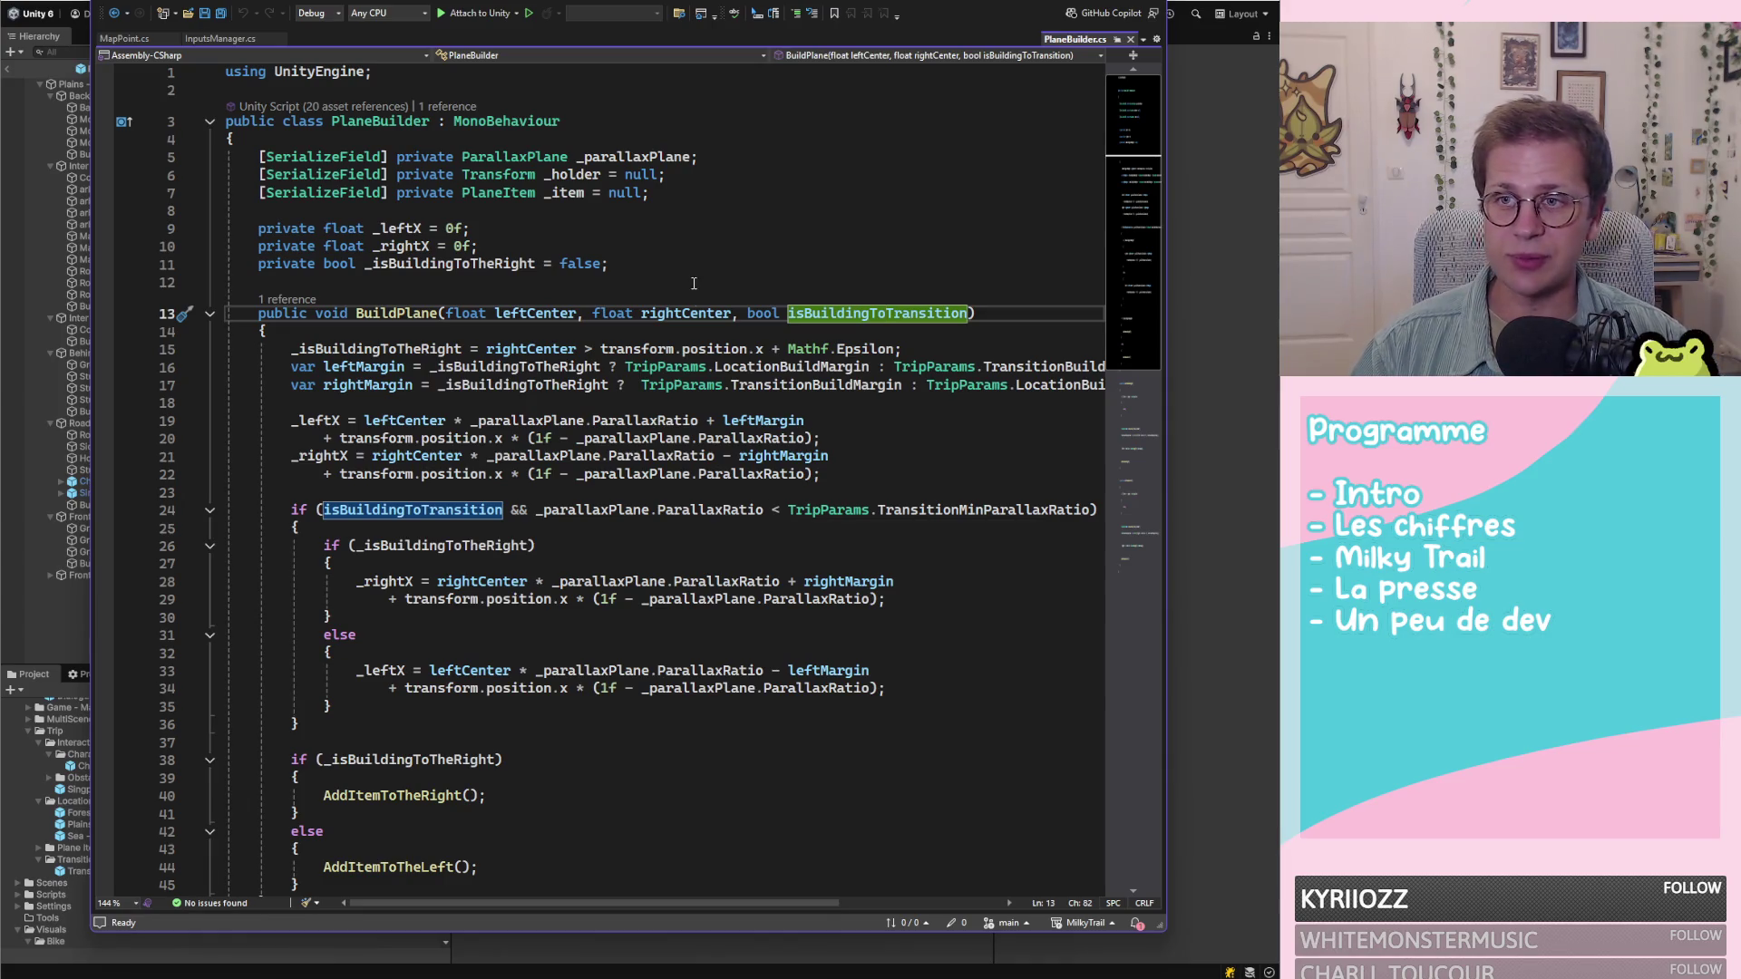
pyautogui.click(255, 313)
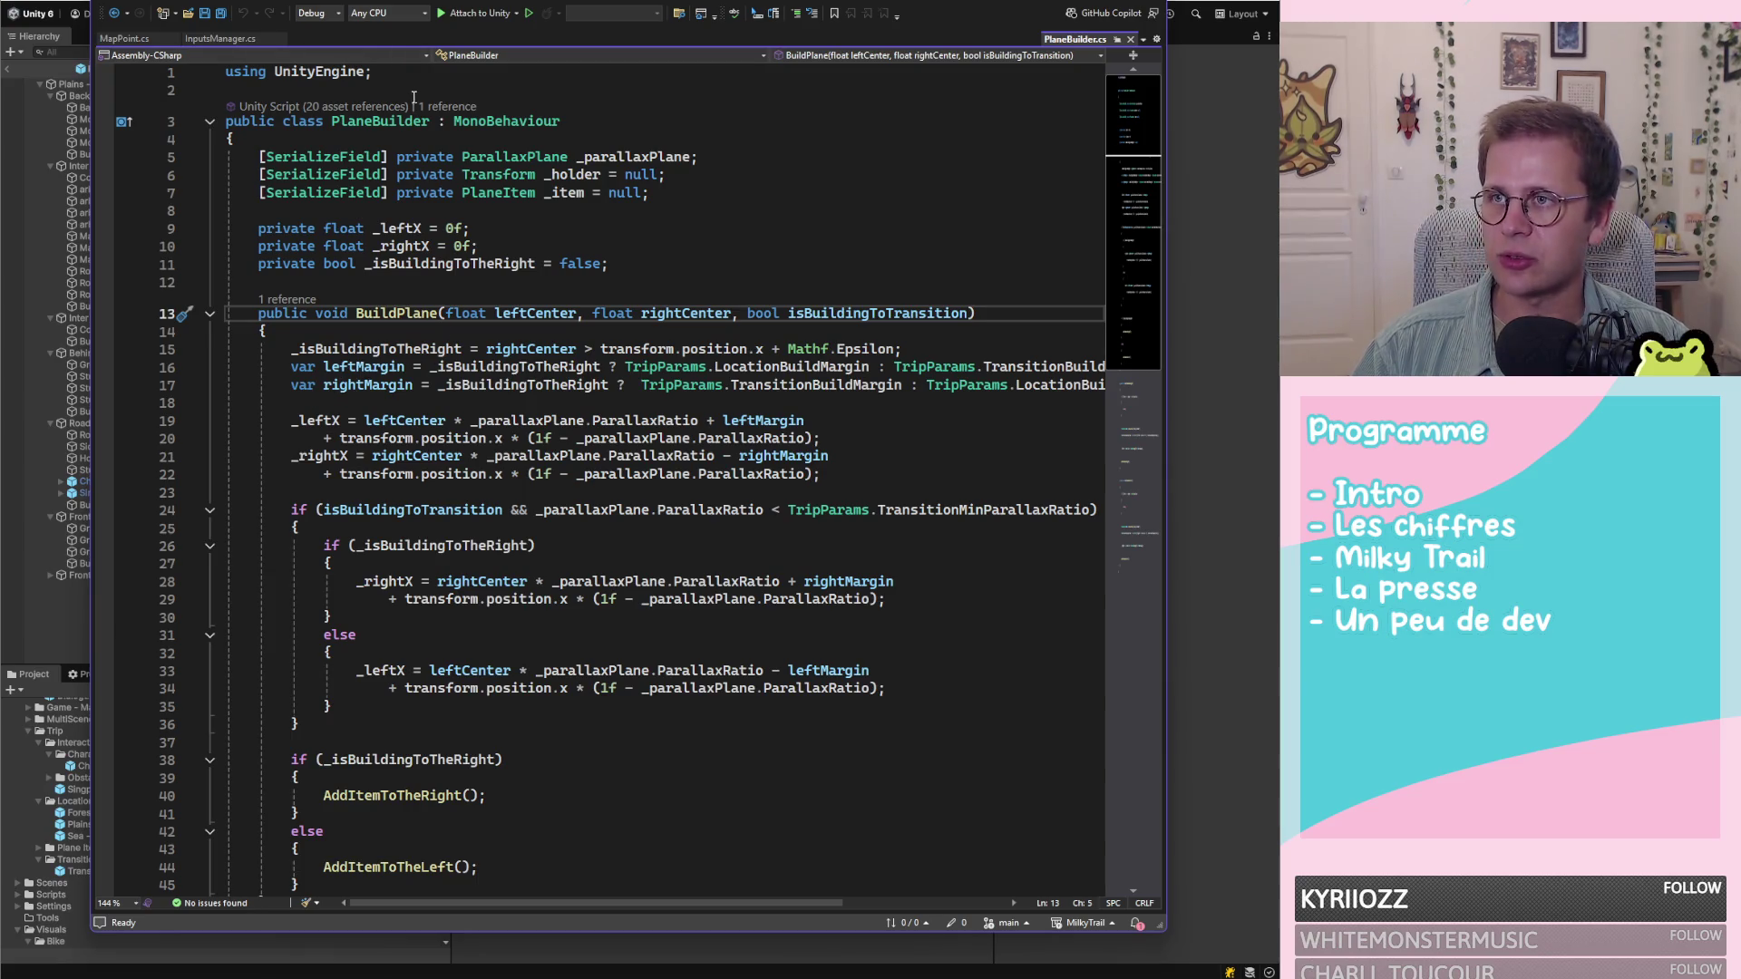
pyautogui.click(1130, 39)
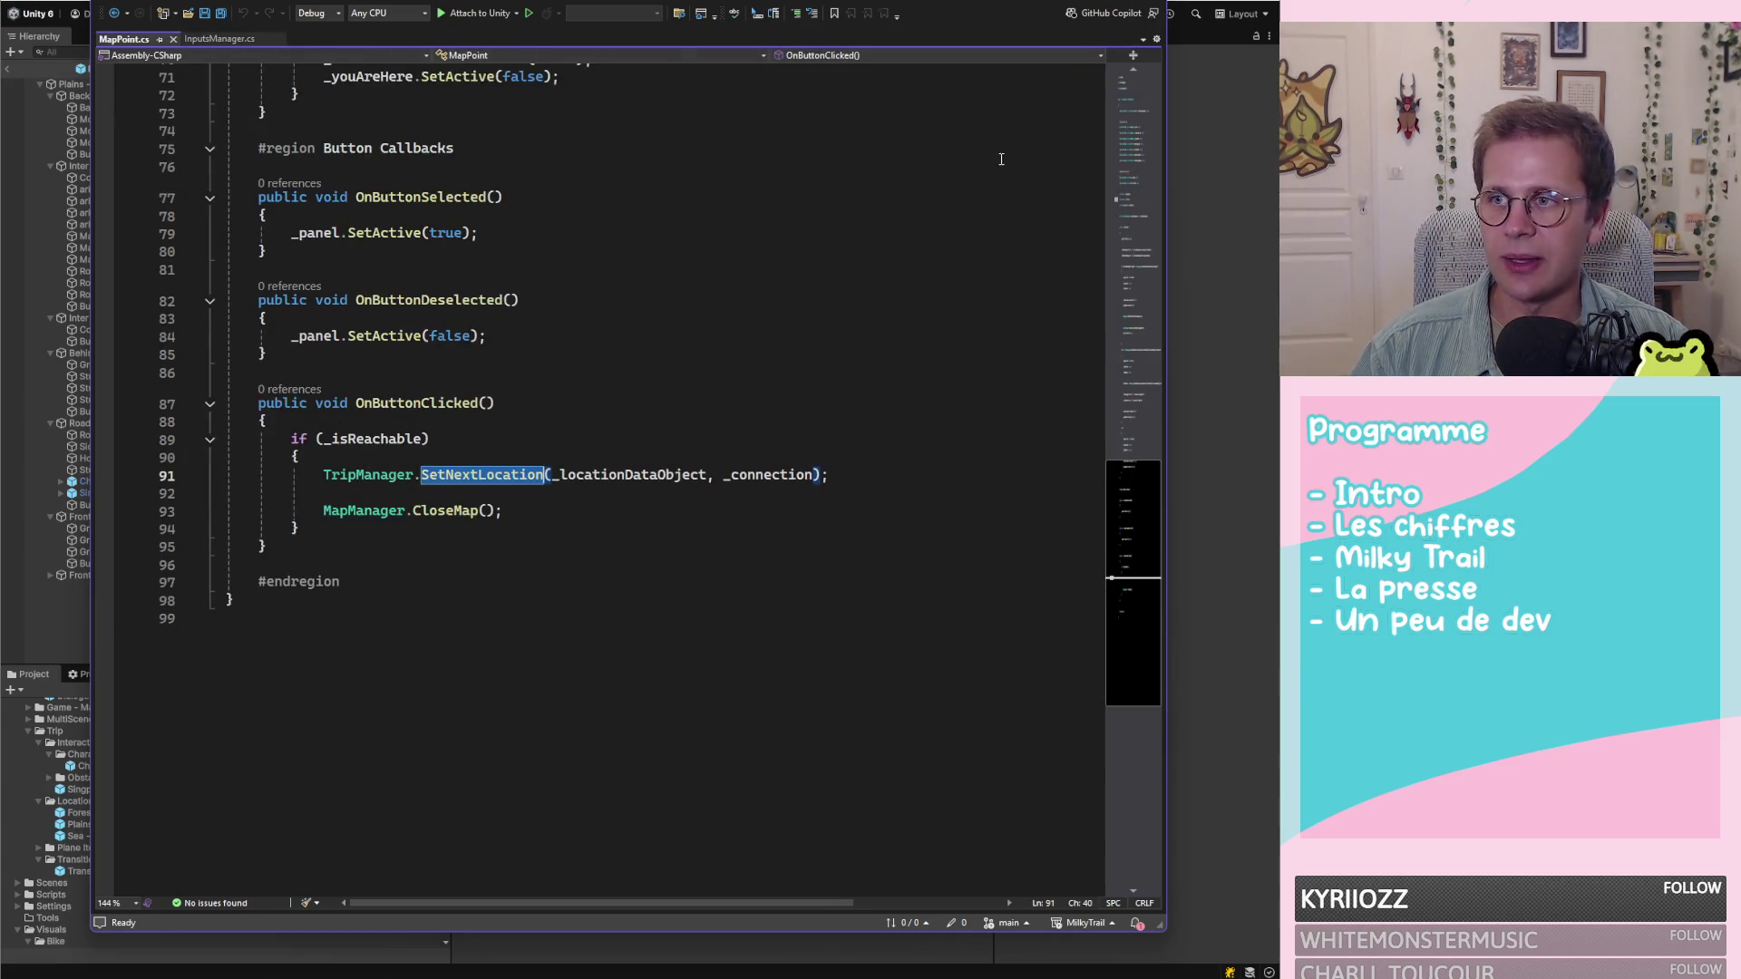
# Back in Unity, zoom around the Plains - Farm prefab in the Scene view
pyautogui.click(1227, 152)
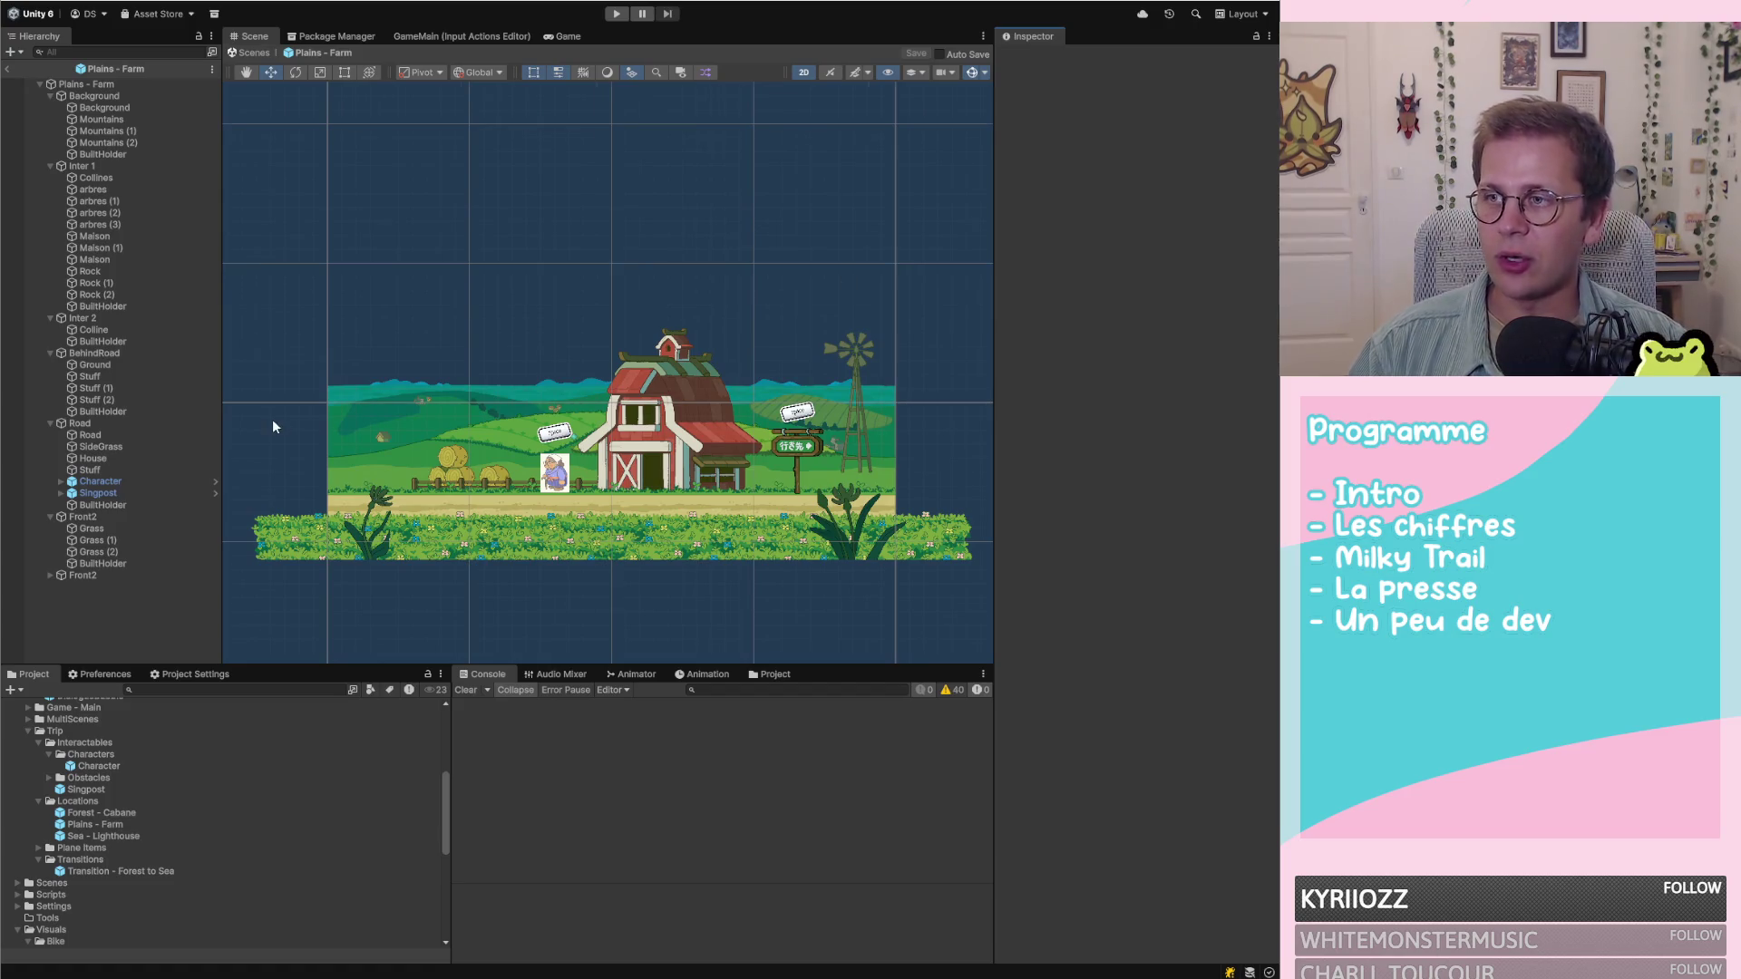
pyautogui.scroll(-4, 274, 422)
pyautogui.scroll(-2, 348, 423)
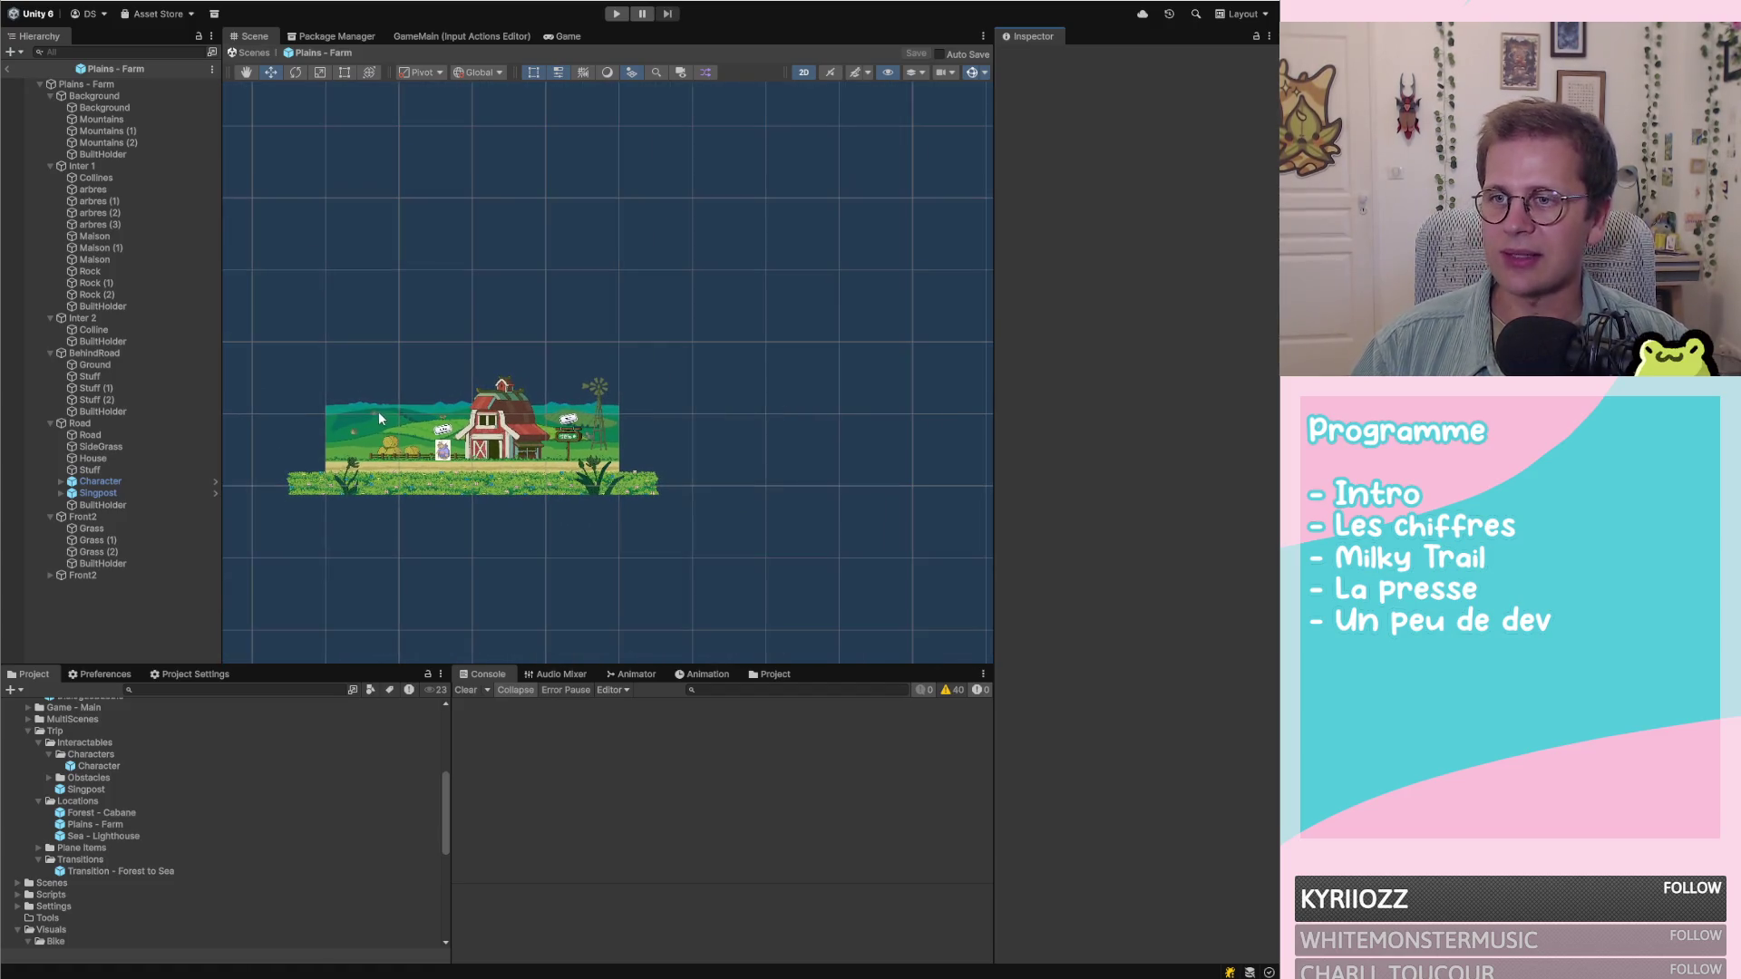
pyautogui.scroll(-5, 699, 450)
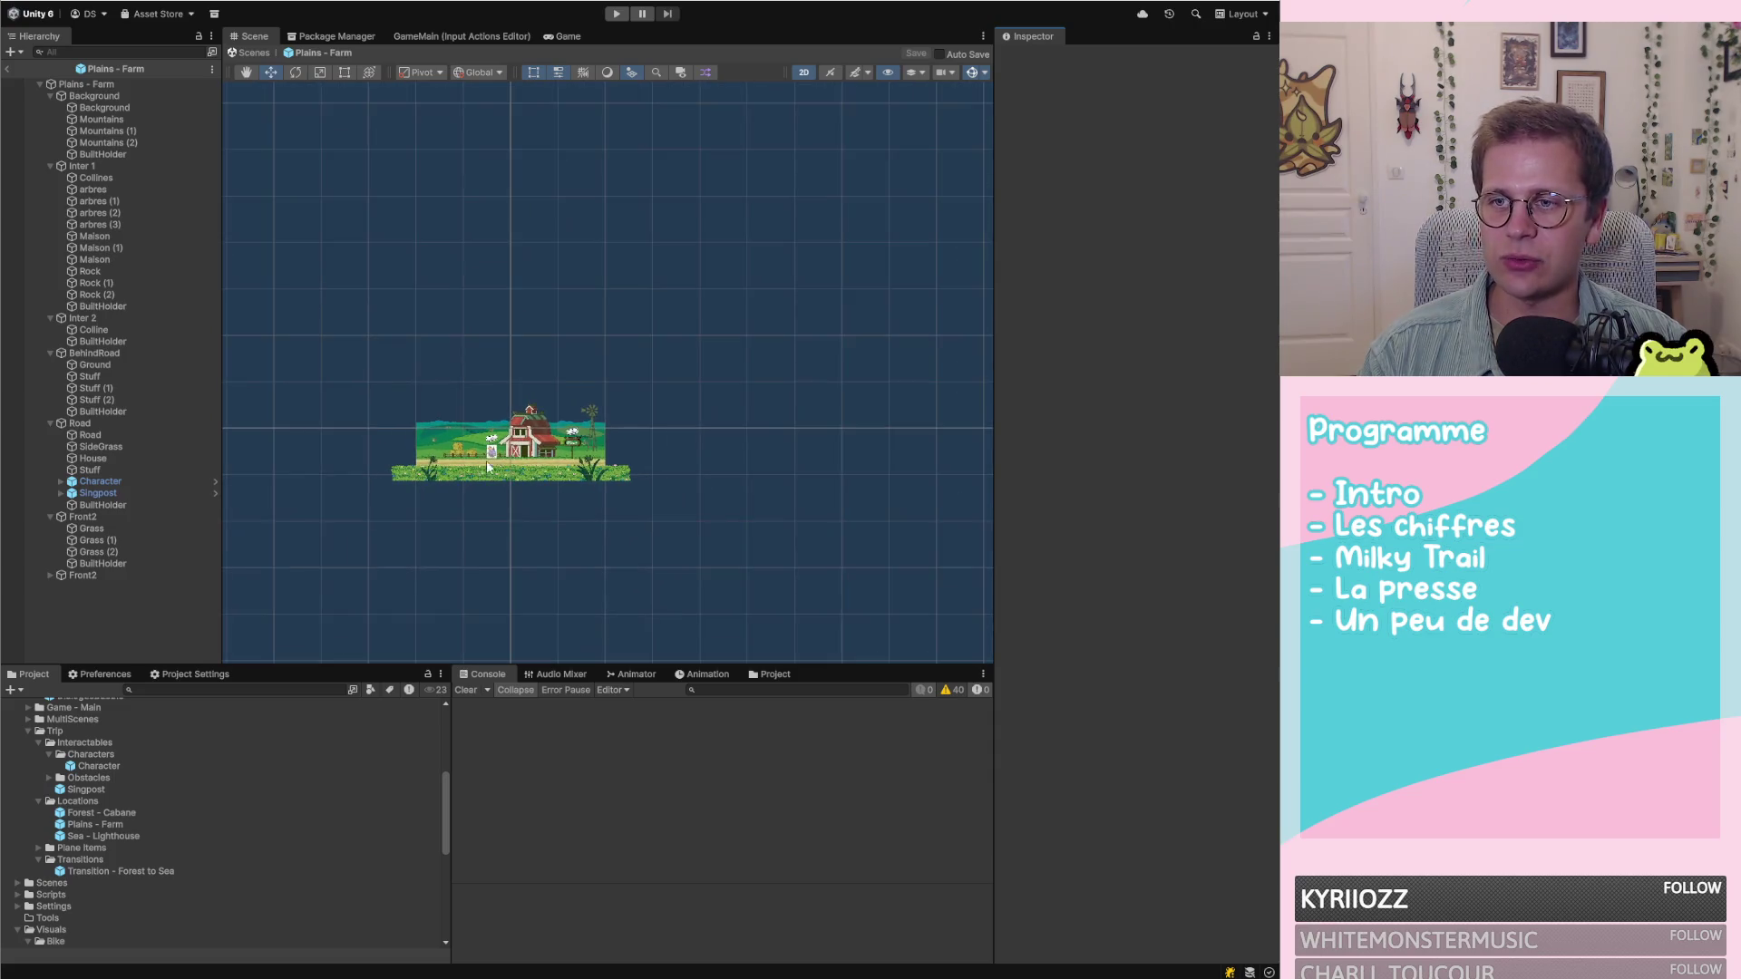
pyautogui.scroll(5, 876, 453)
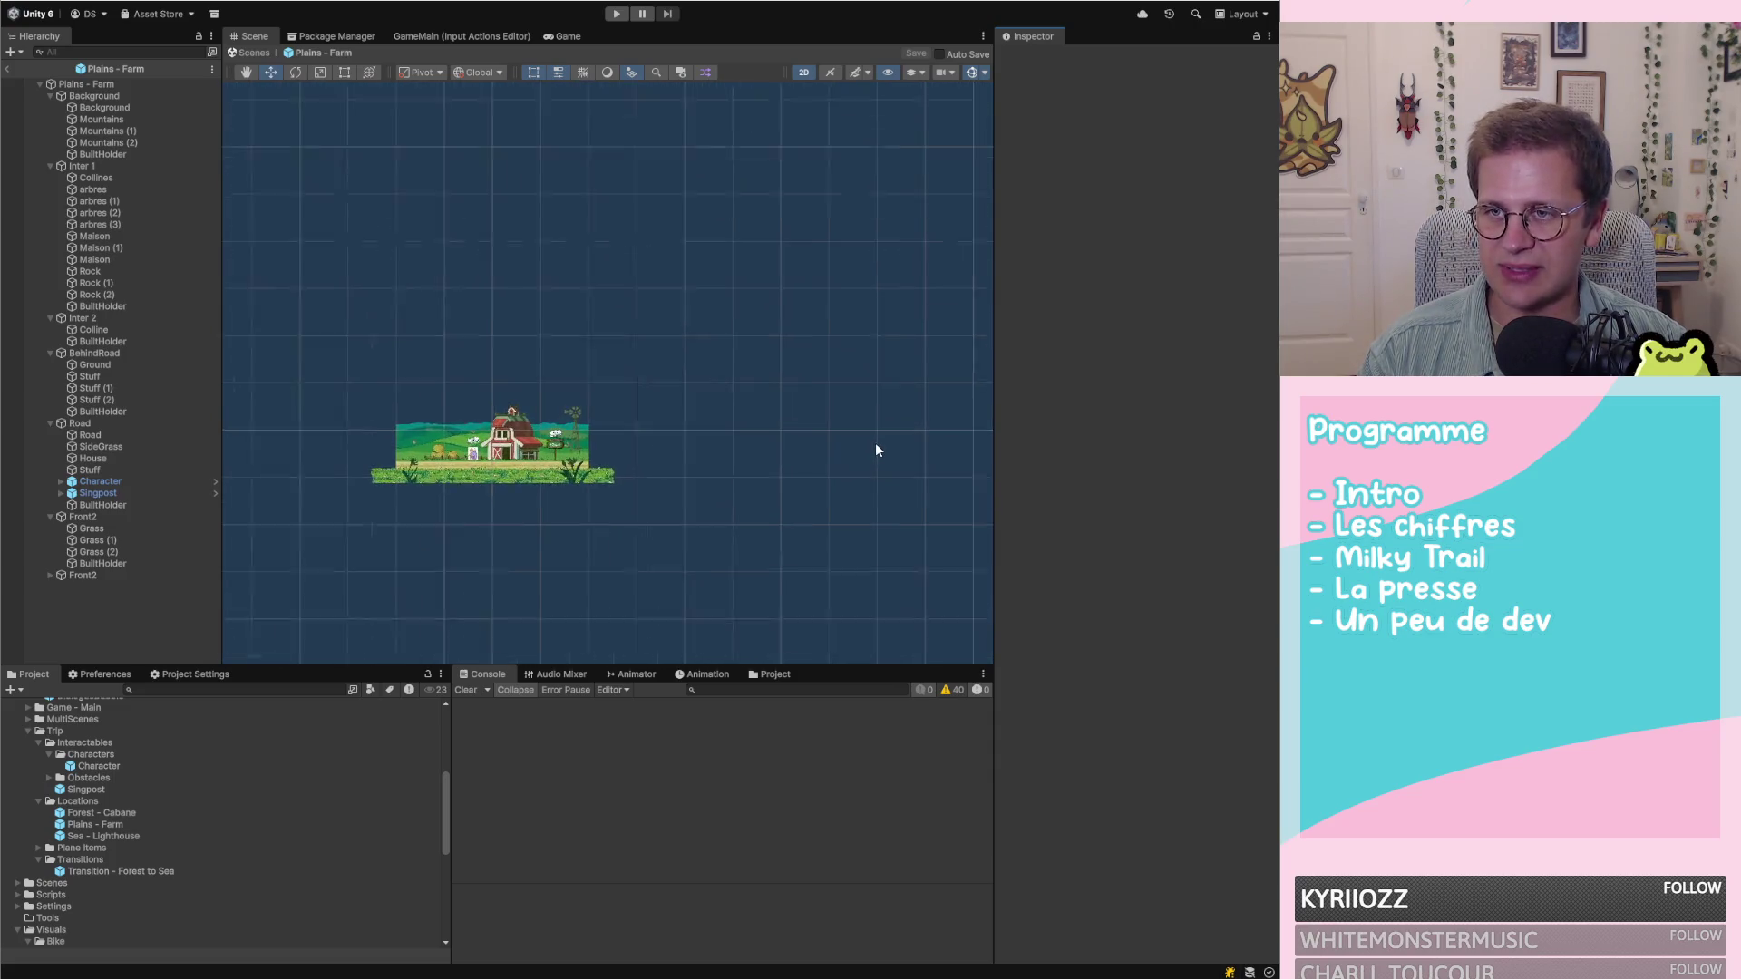
pyautogui.scroll(-5, 582, 433)
pyautogui.scroll(6, 432, 444)
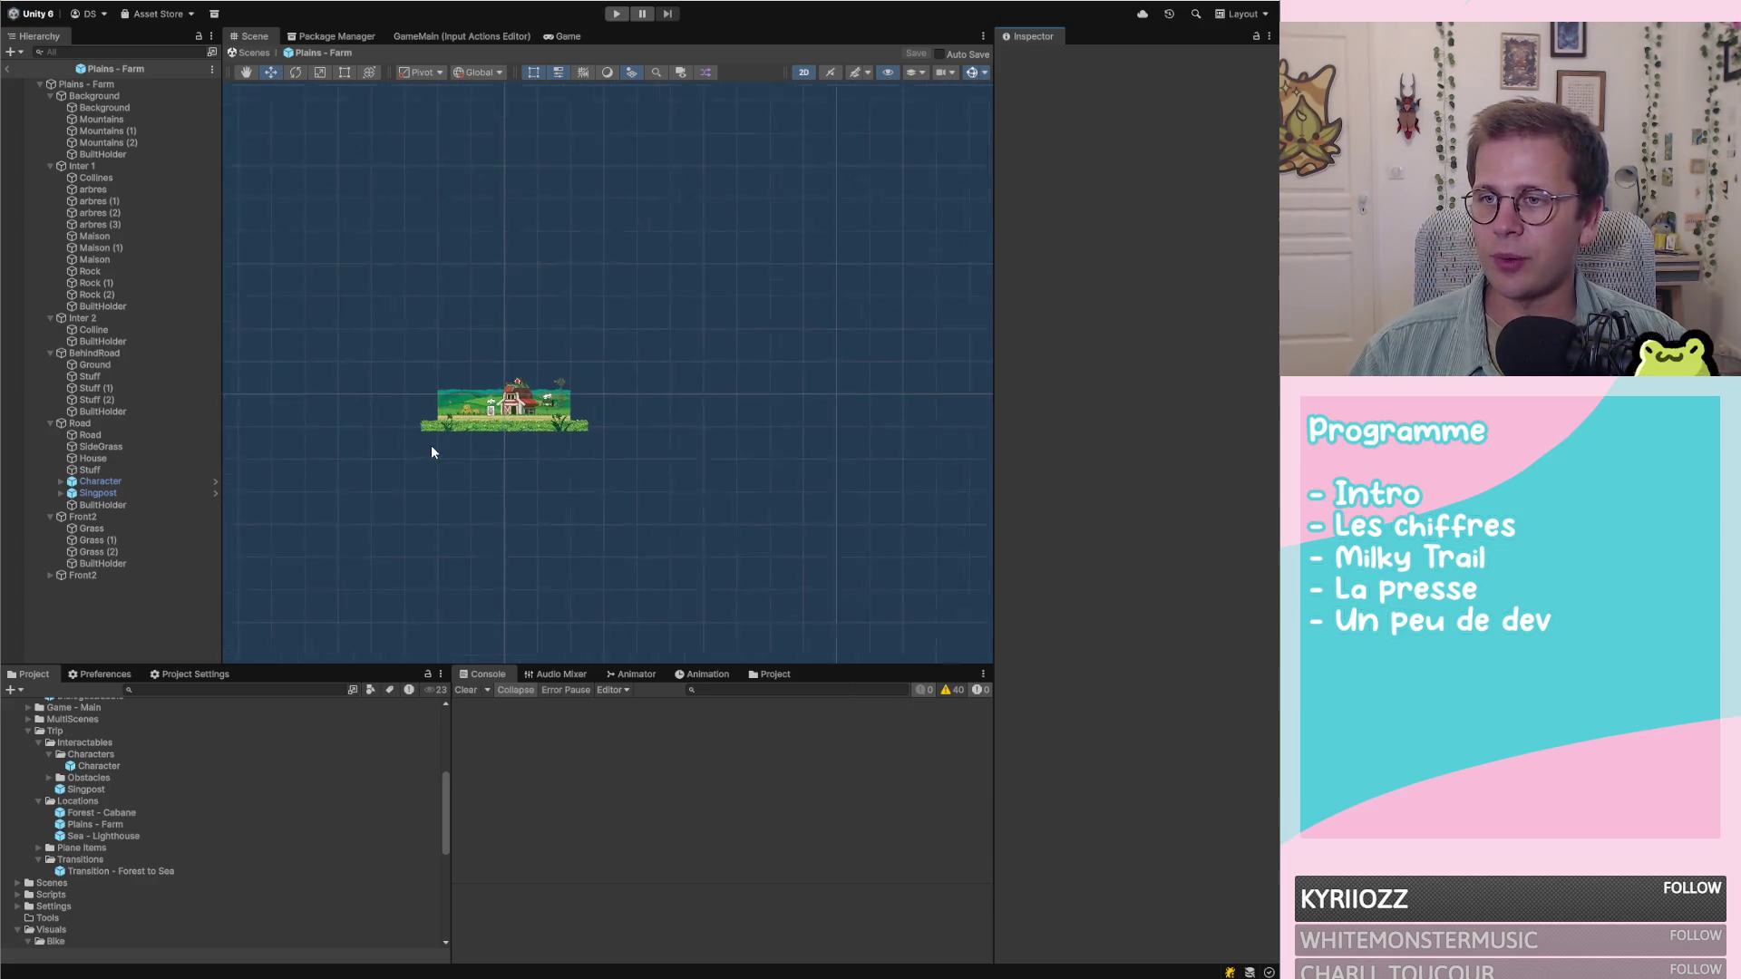
pyautogui.scroll(1, 467, 390)
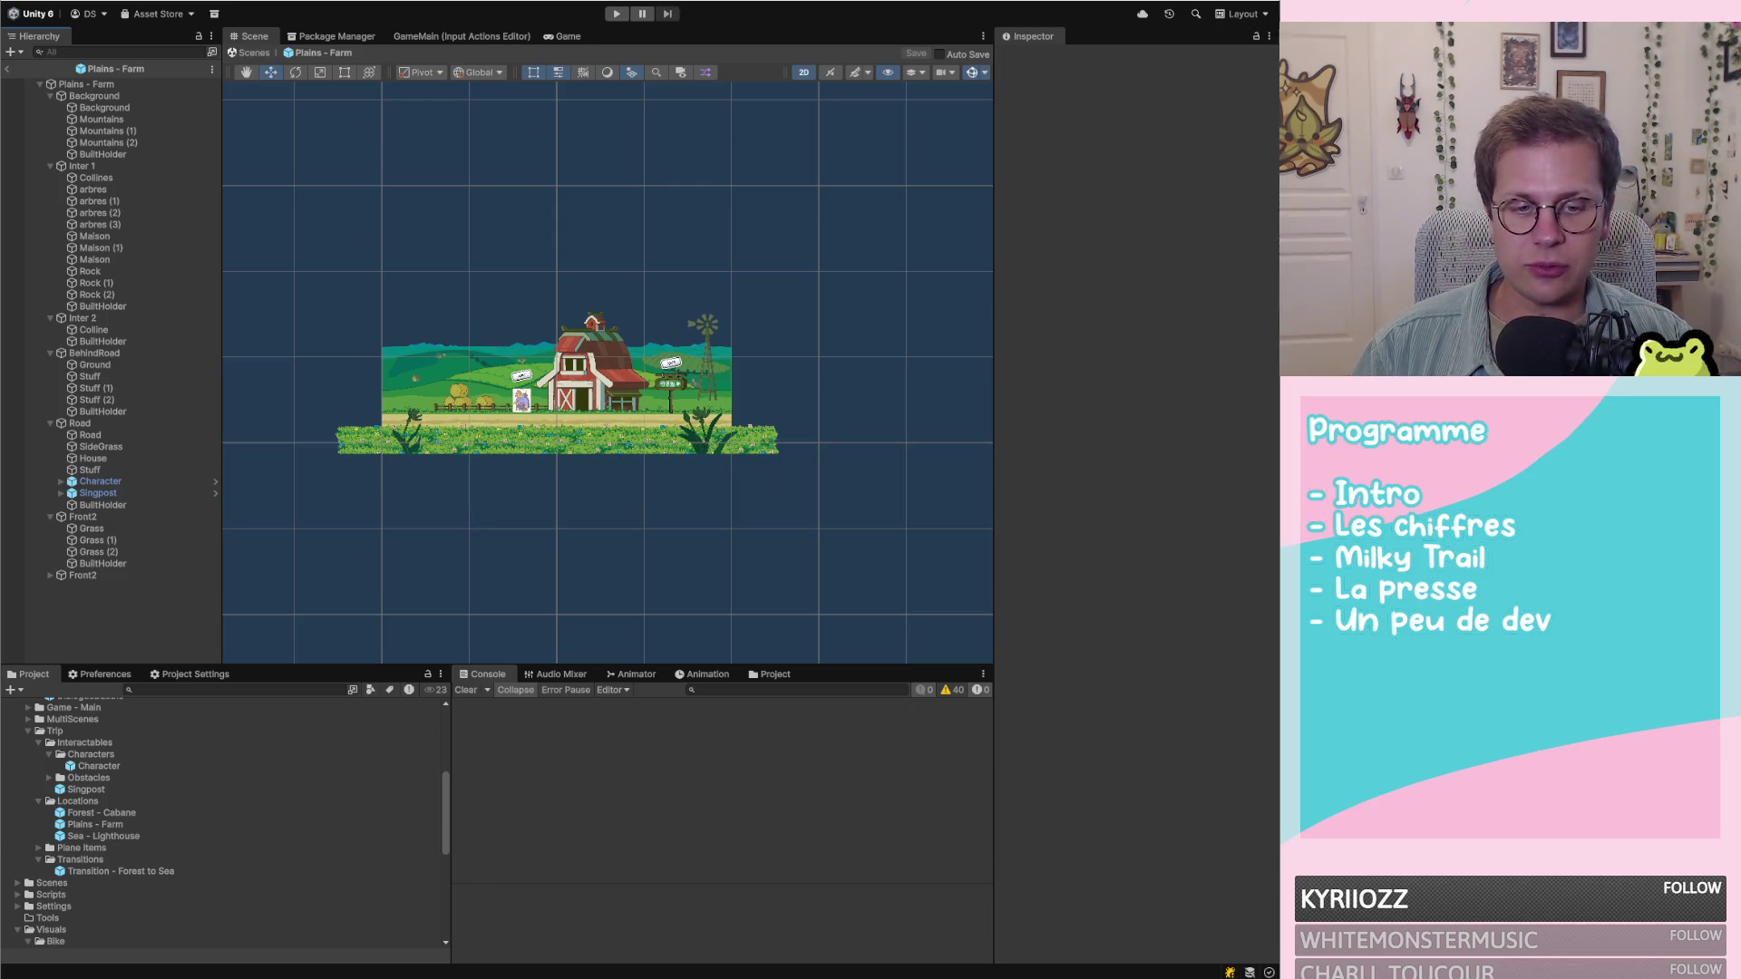
# Compare the prefab with the hand-drawn parallax sketch, then exit to the Game - Main scene
pyautogui.hotkey('alt', 'Tab')
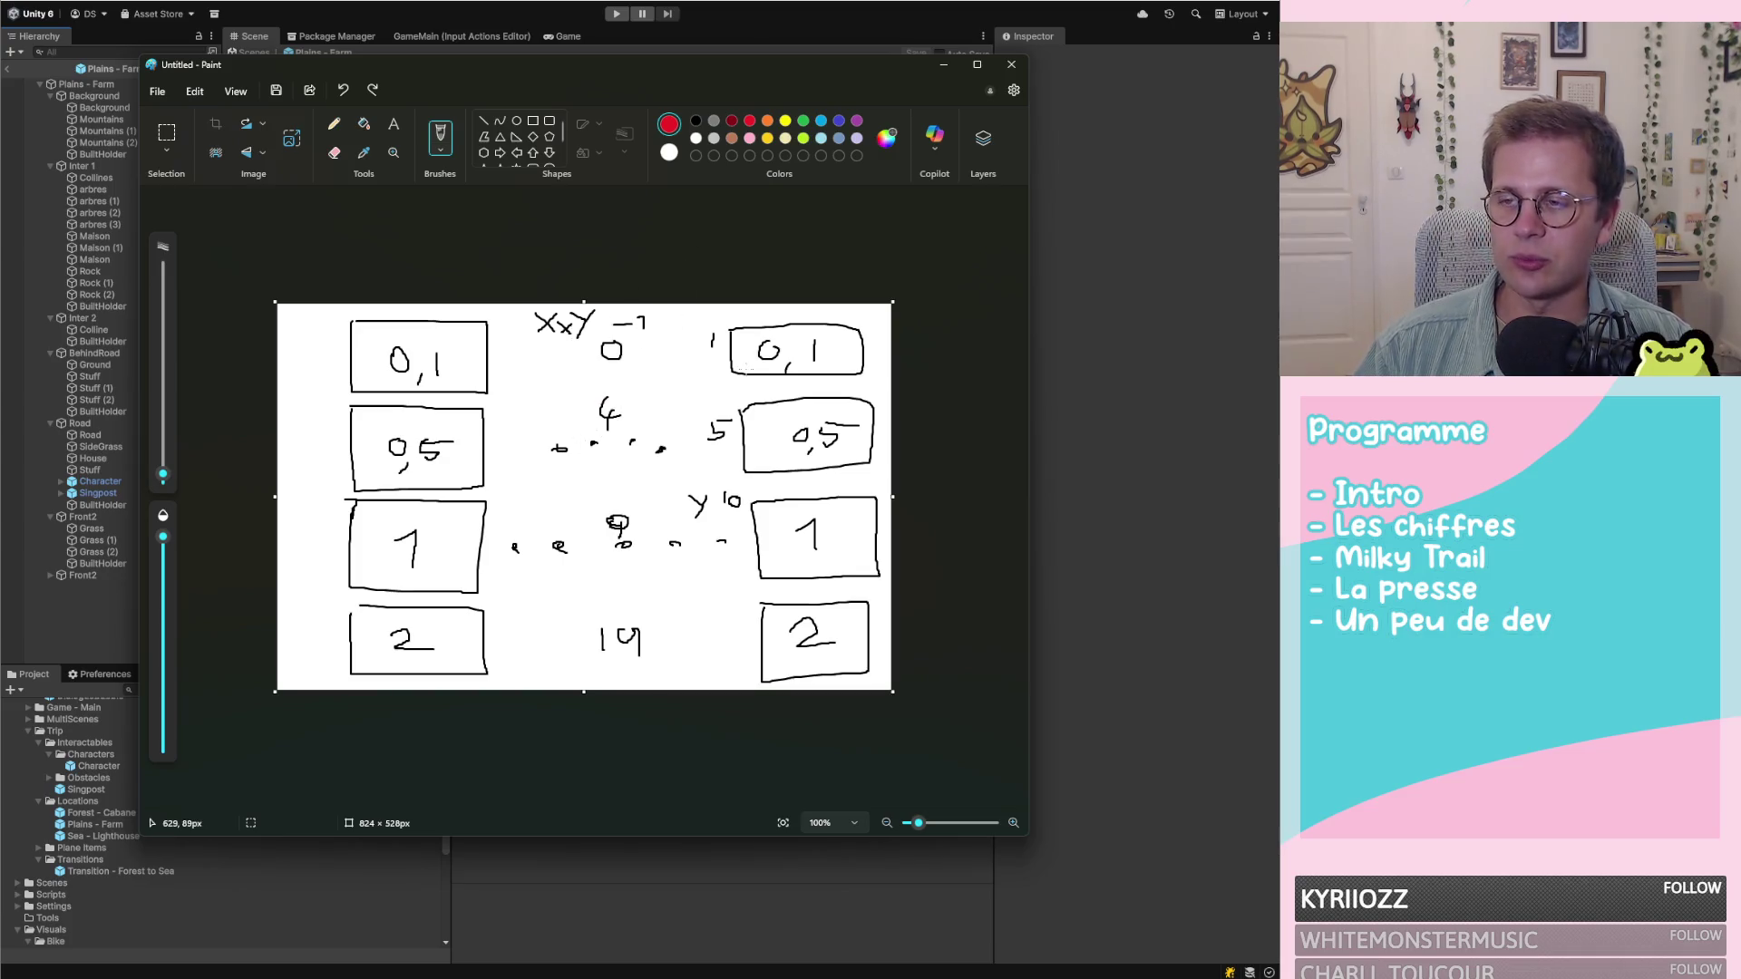
pyautogui.click(1081, 671)
pyautogui.scroll(5, 539, 395)
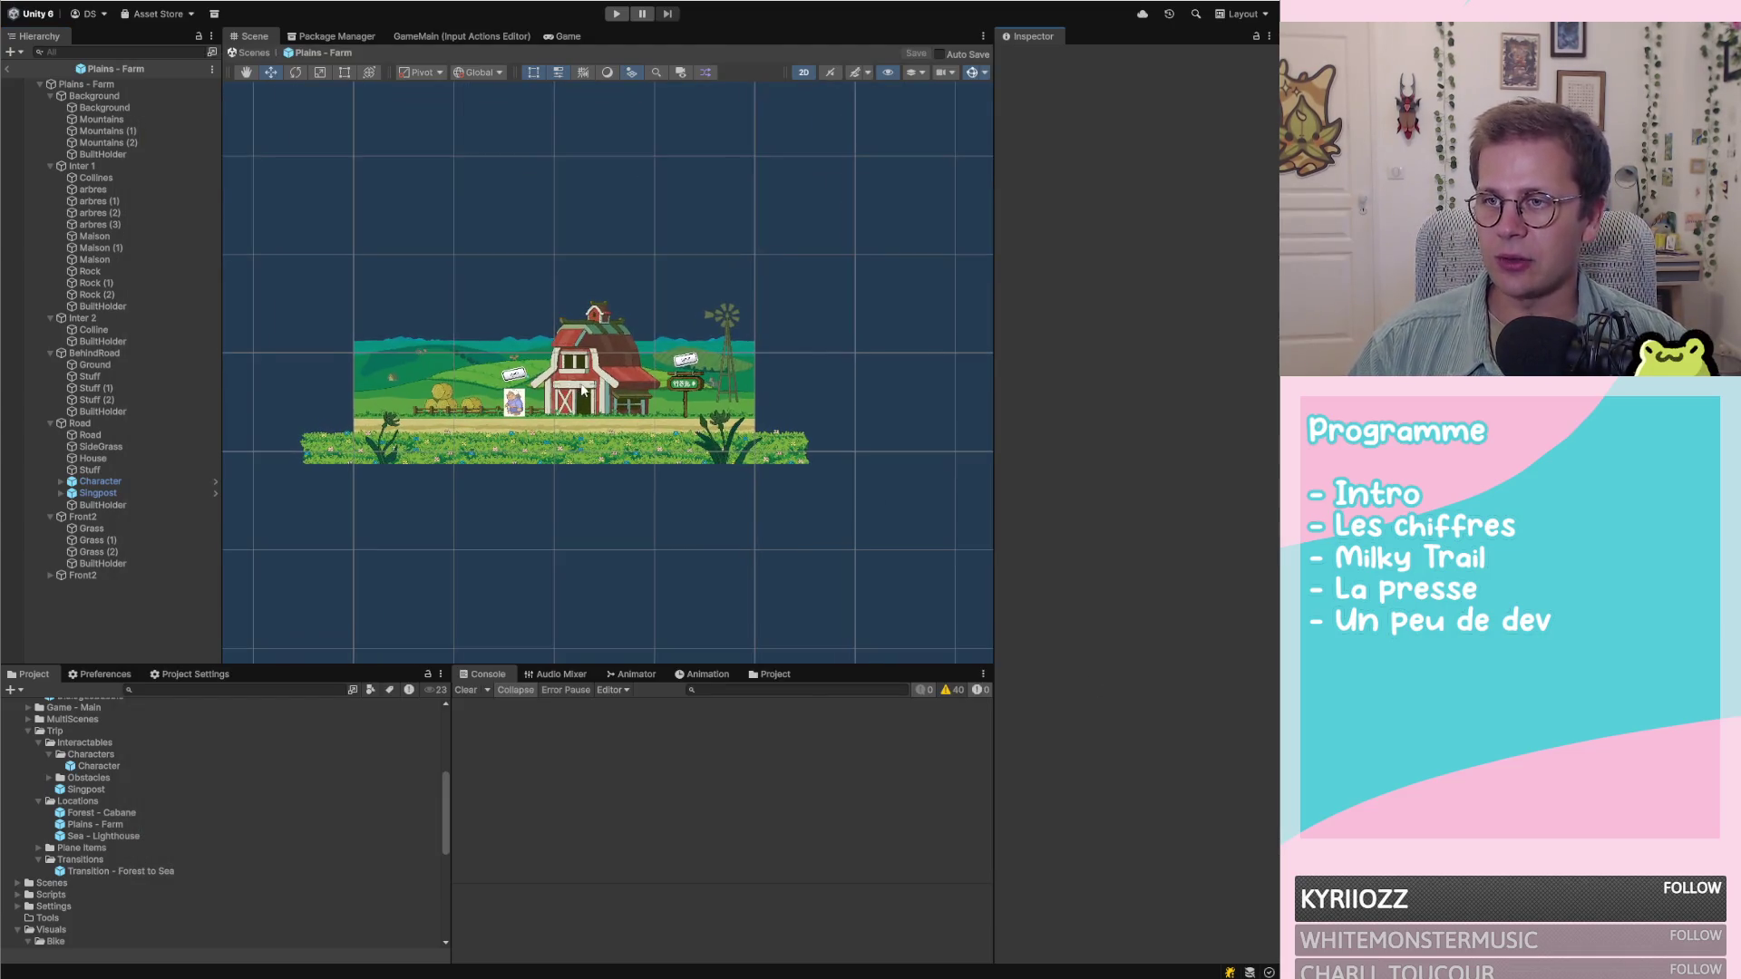
pyautogui.scroll(-4, 446, 353)
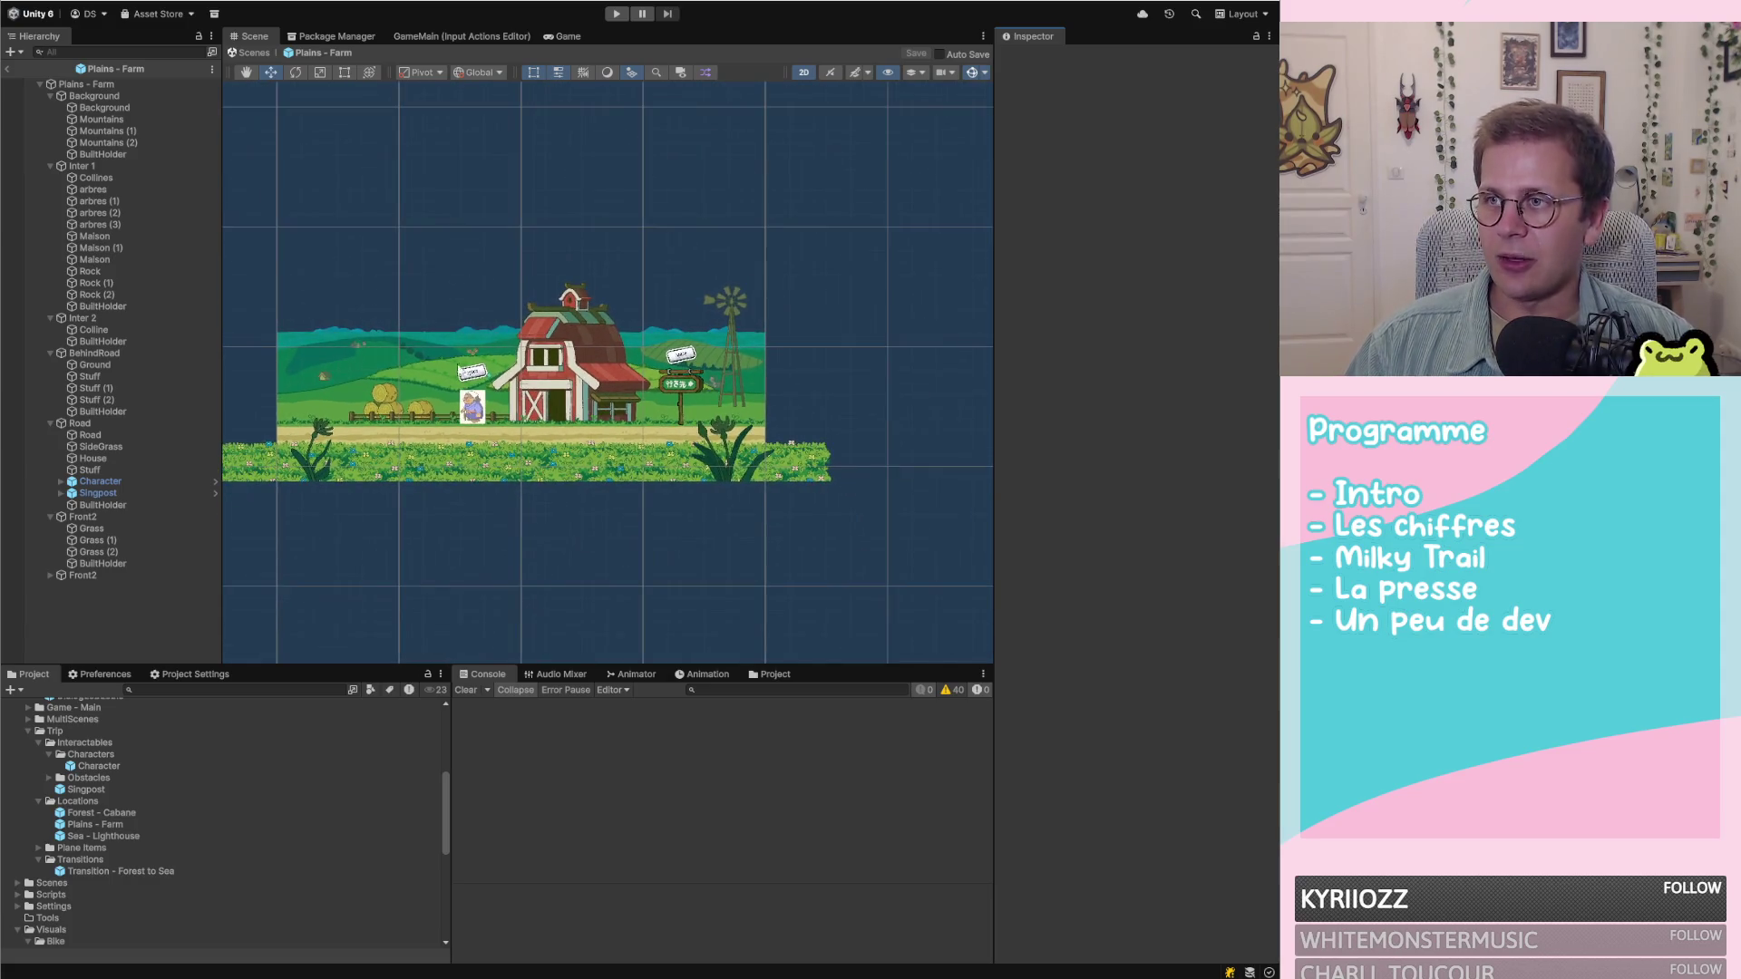
pyautogui.scroll(-2, 474, 517)
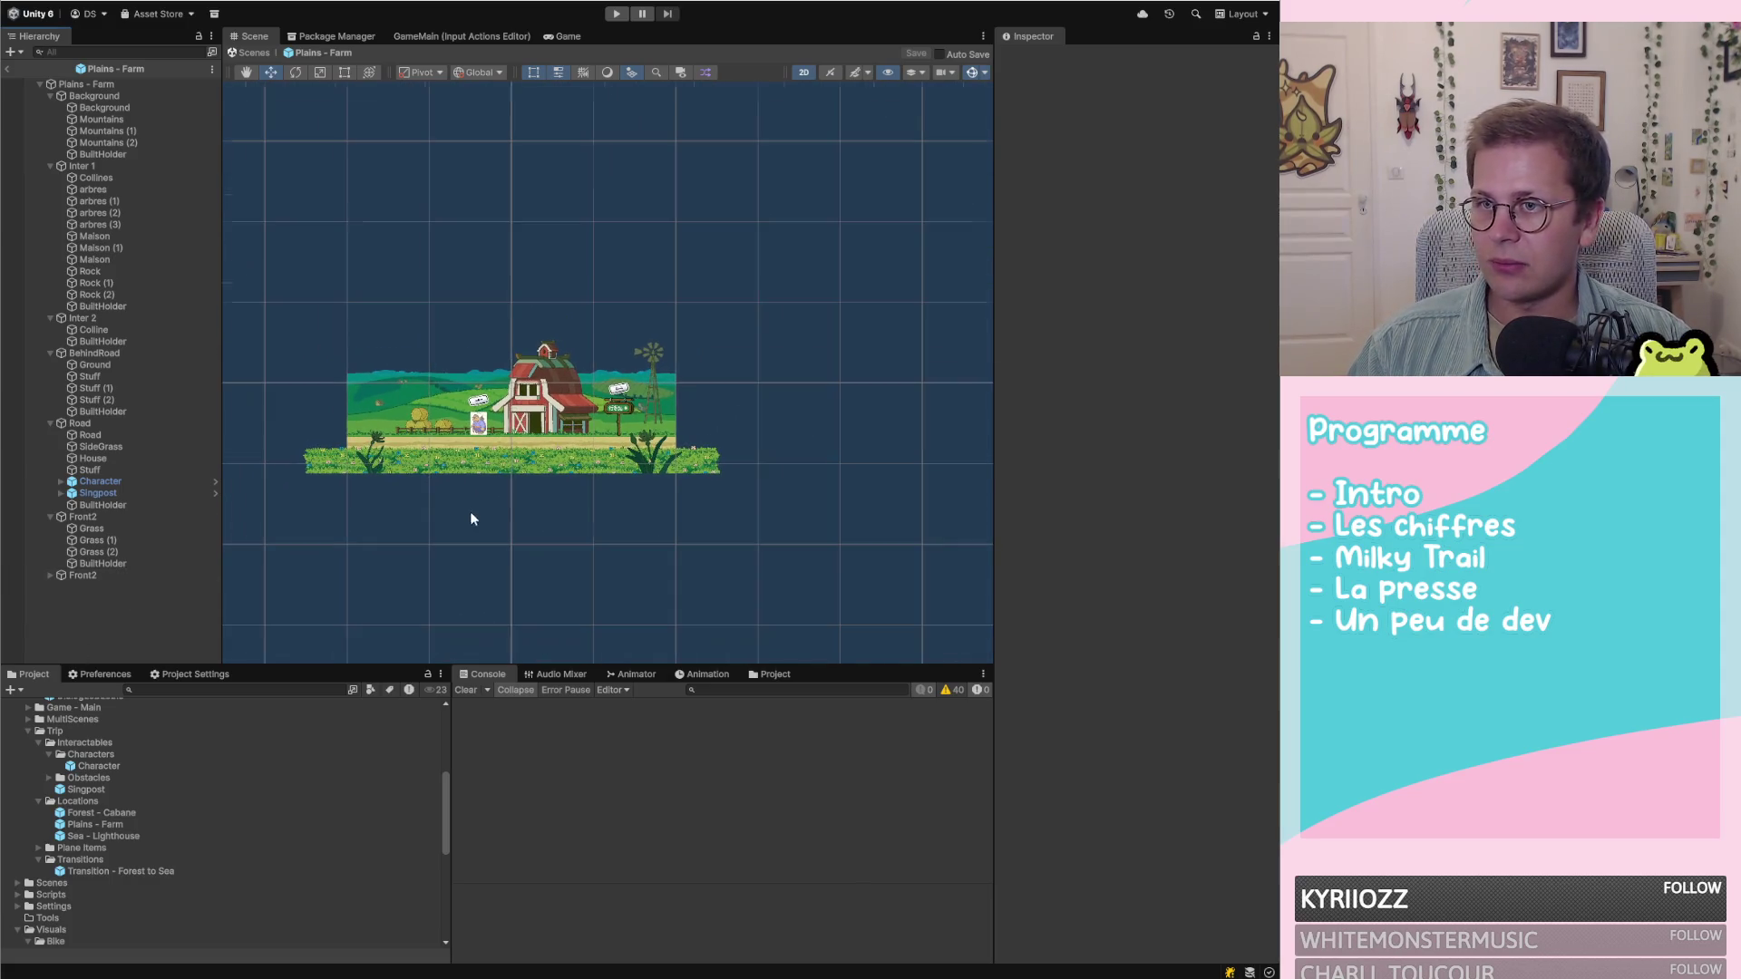
pyautogui.click(7, 69)
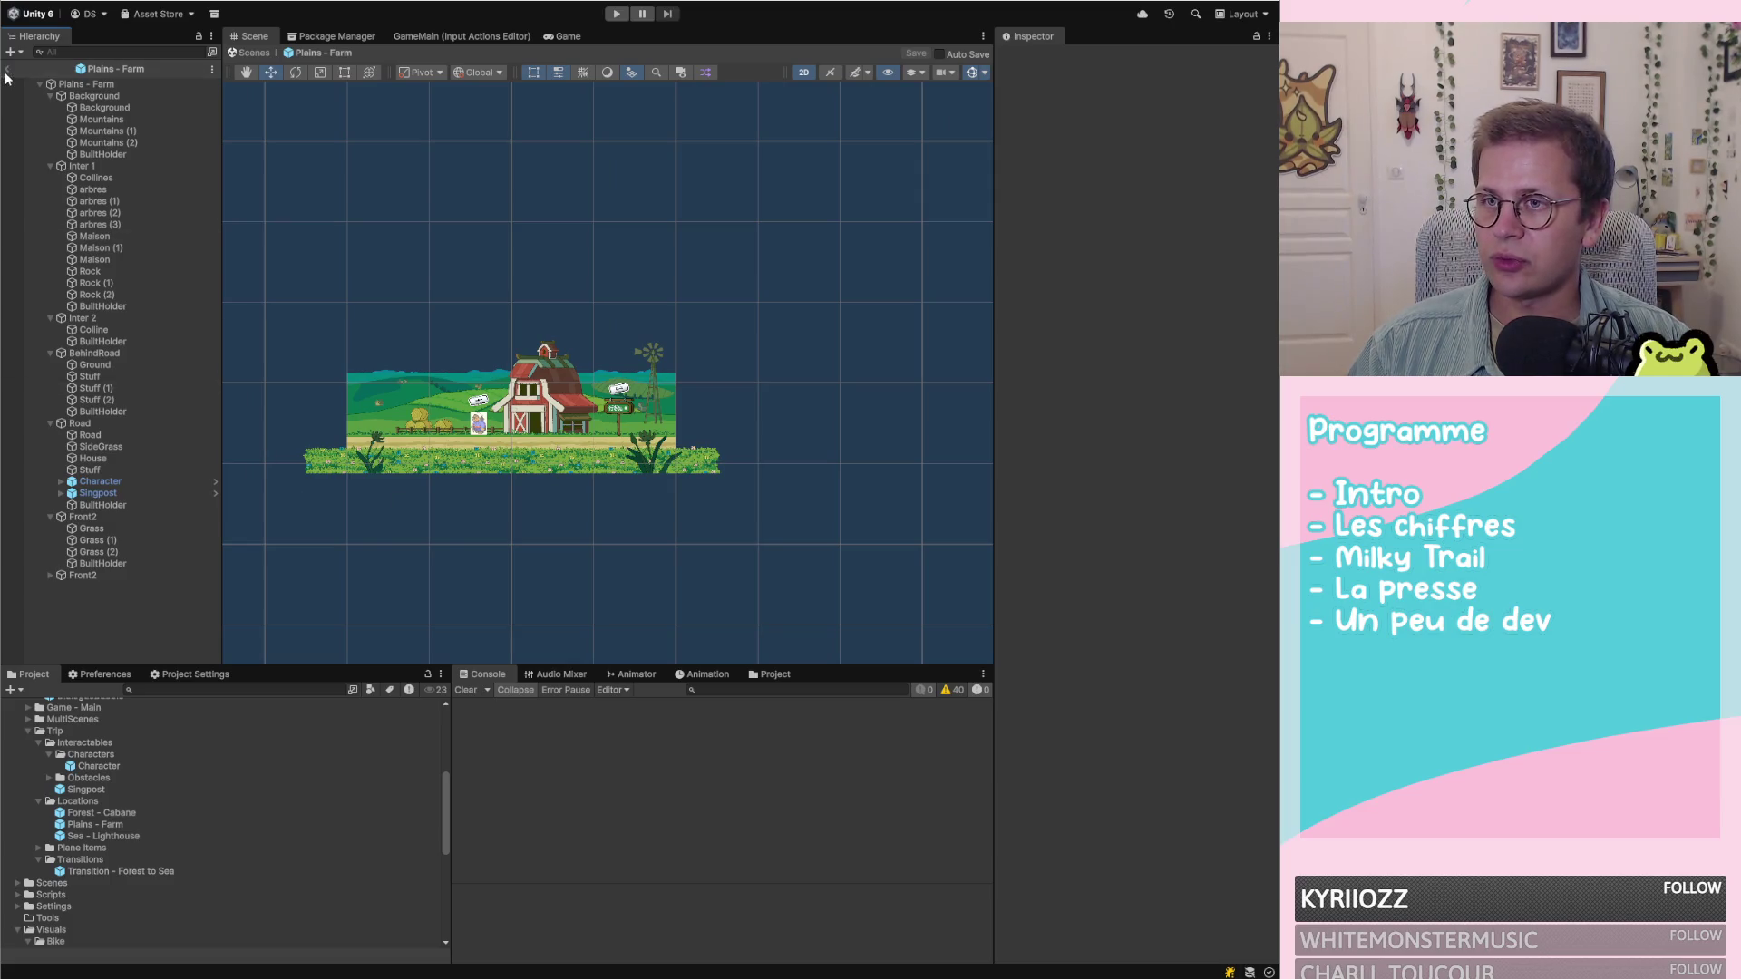
pyautogui.scroll(-3, 664, 339)
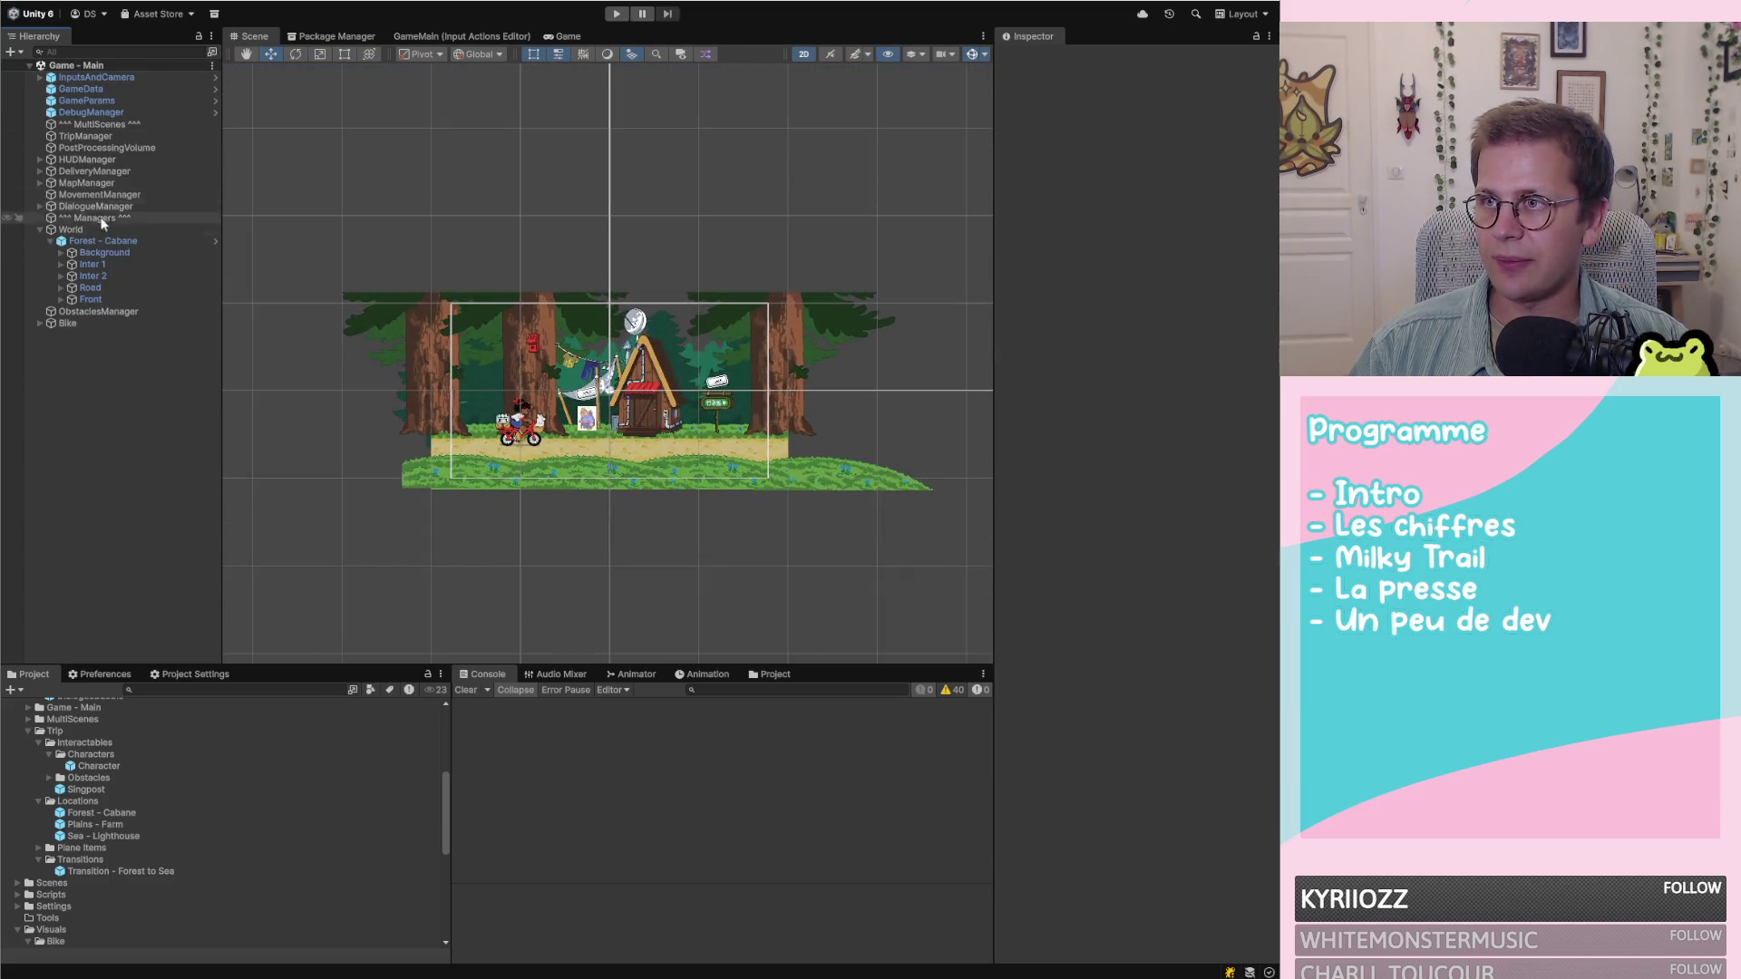
# Delete Forest - Cabane, drop the Plains - Farm prefab under World, and frame it
pyautogui.doubleClick(139, 241)
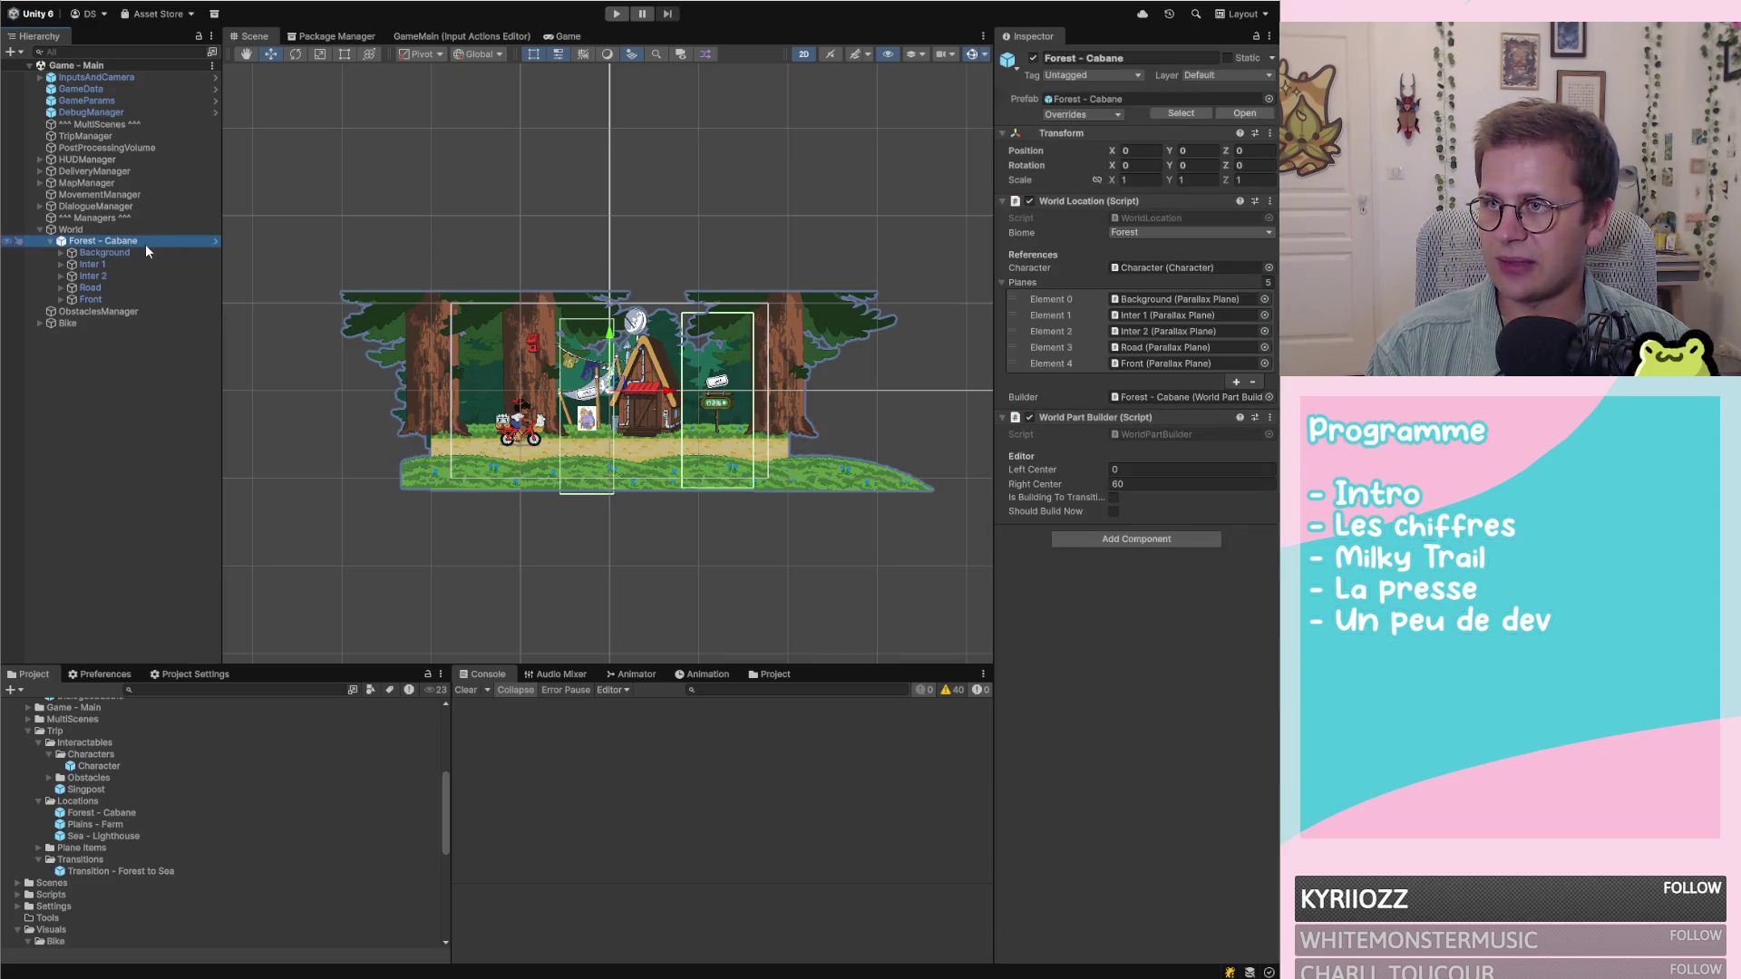
pyautogui.press('Delete')
pyautogui.click(84, 230)
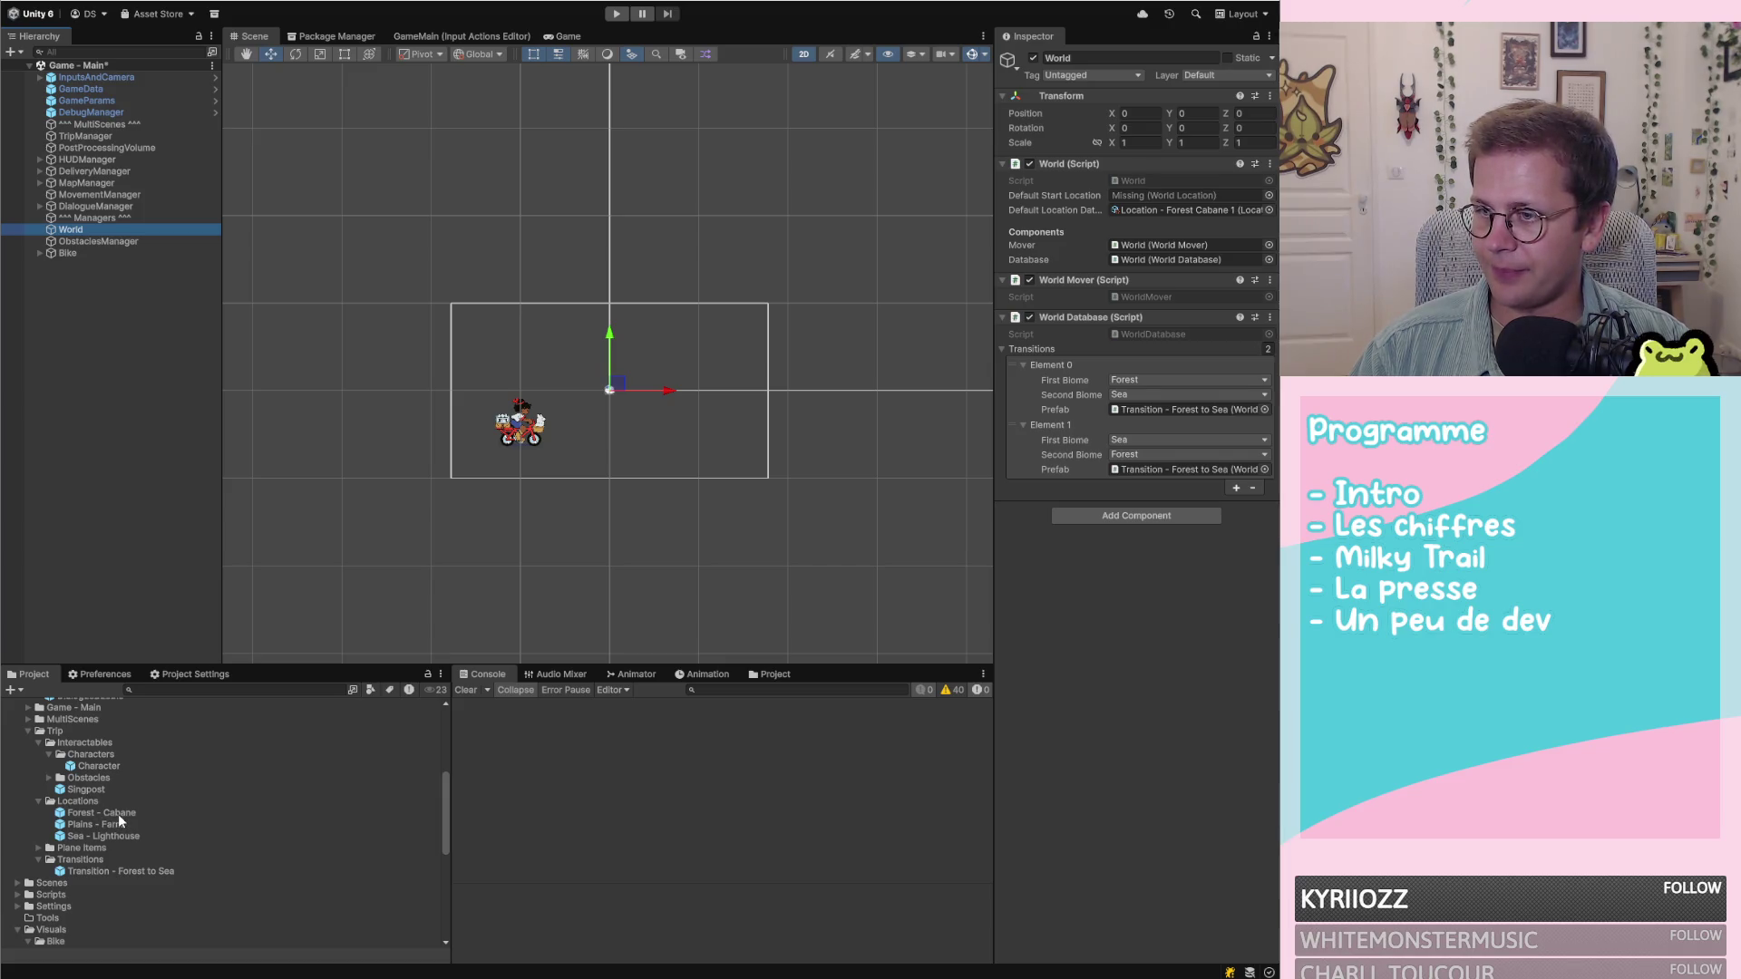
pyautogui.moveTo(91, 825); pyautogui.dragTo(104, 231)
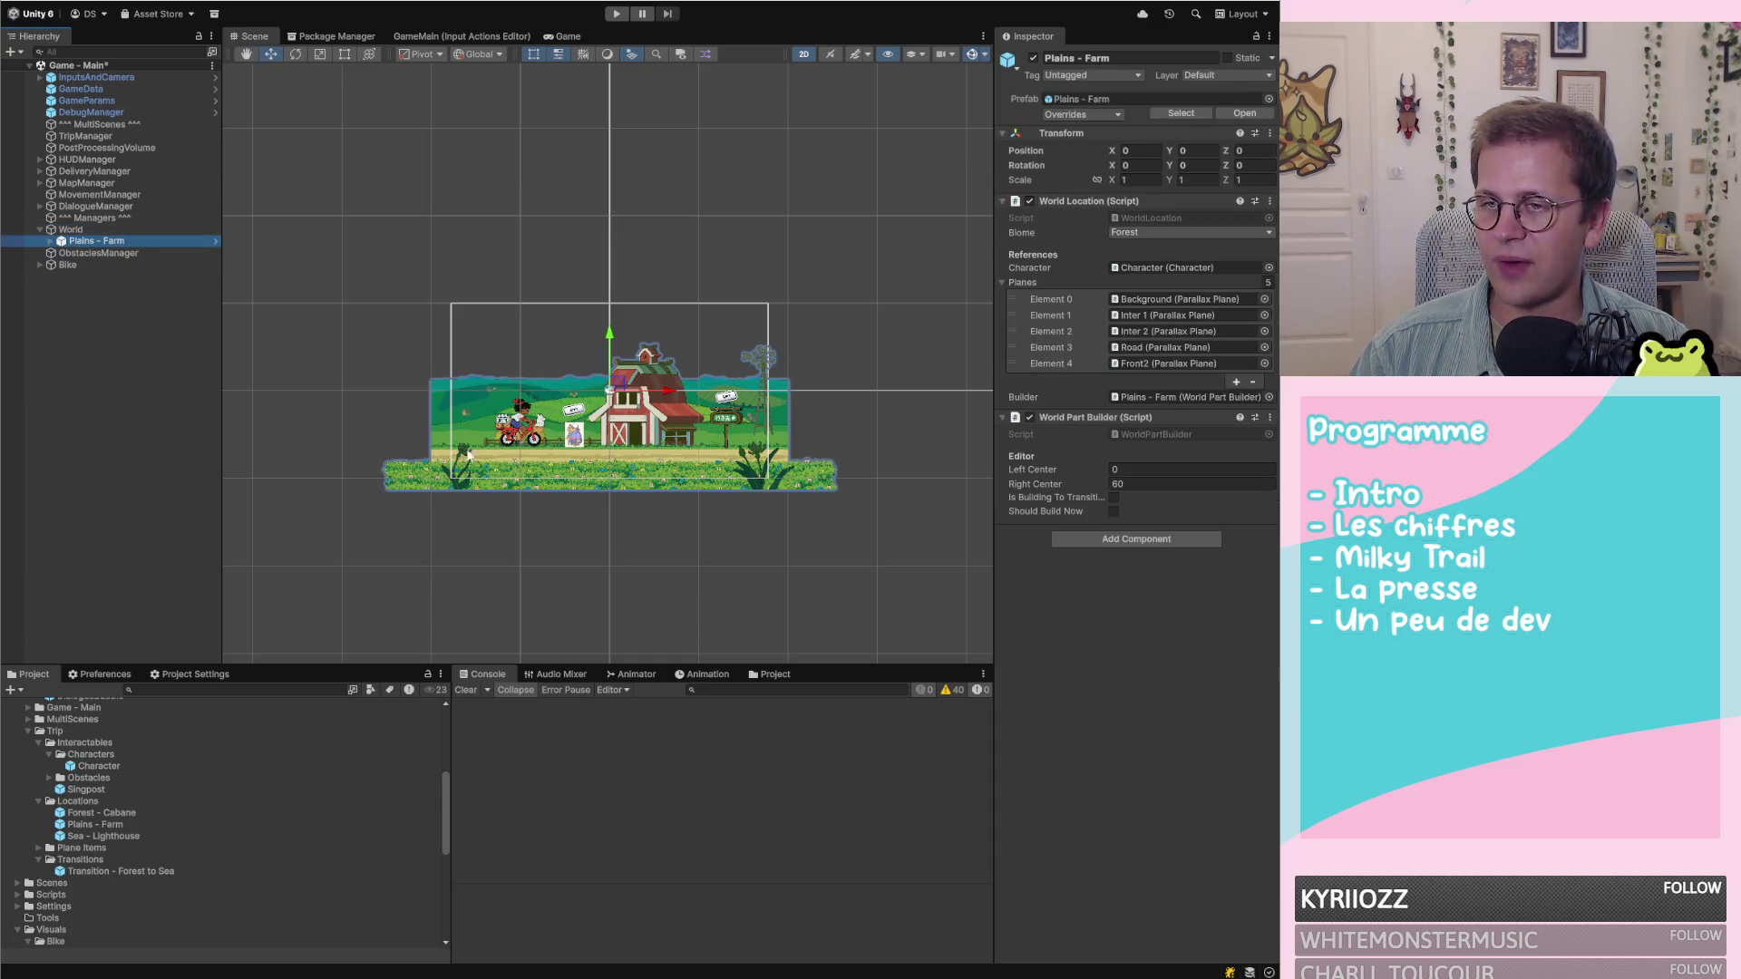
pyautogui.scroll(-5, 486, 497)
pyautogui.scroll(3, 672, 504)
pyautogui.press('f')
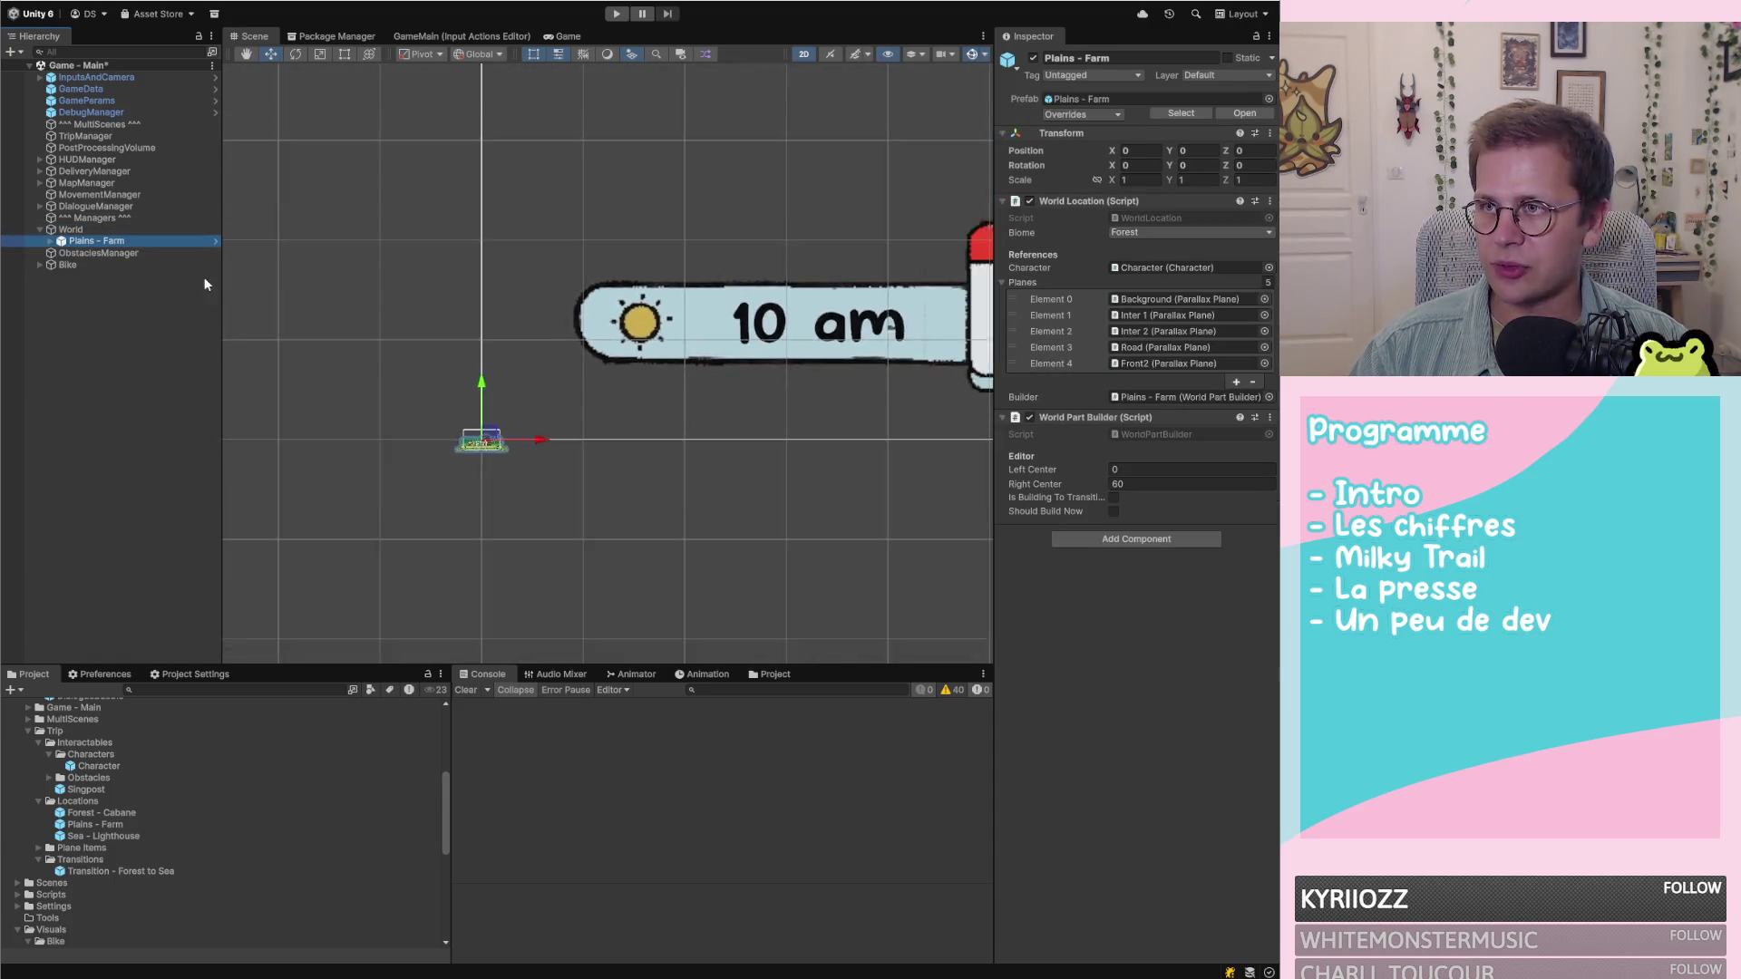
pyautogui.scroll(-4, 632, 494)
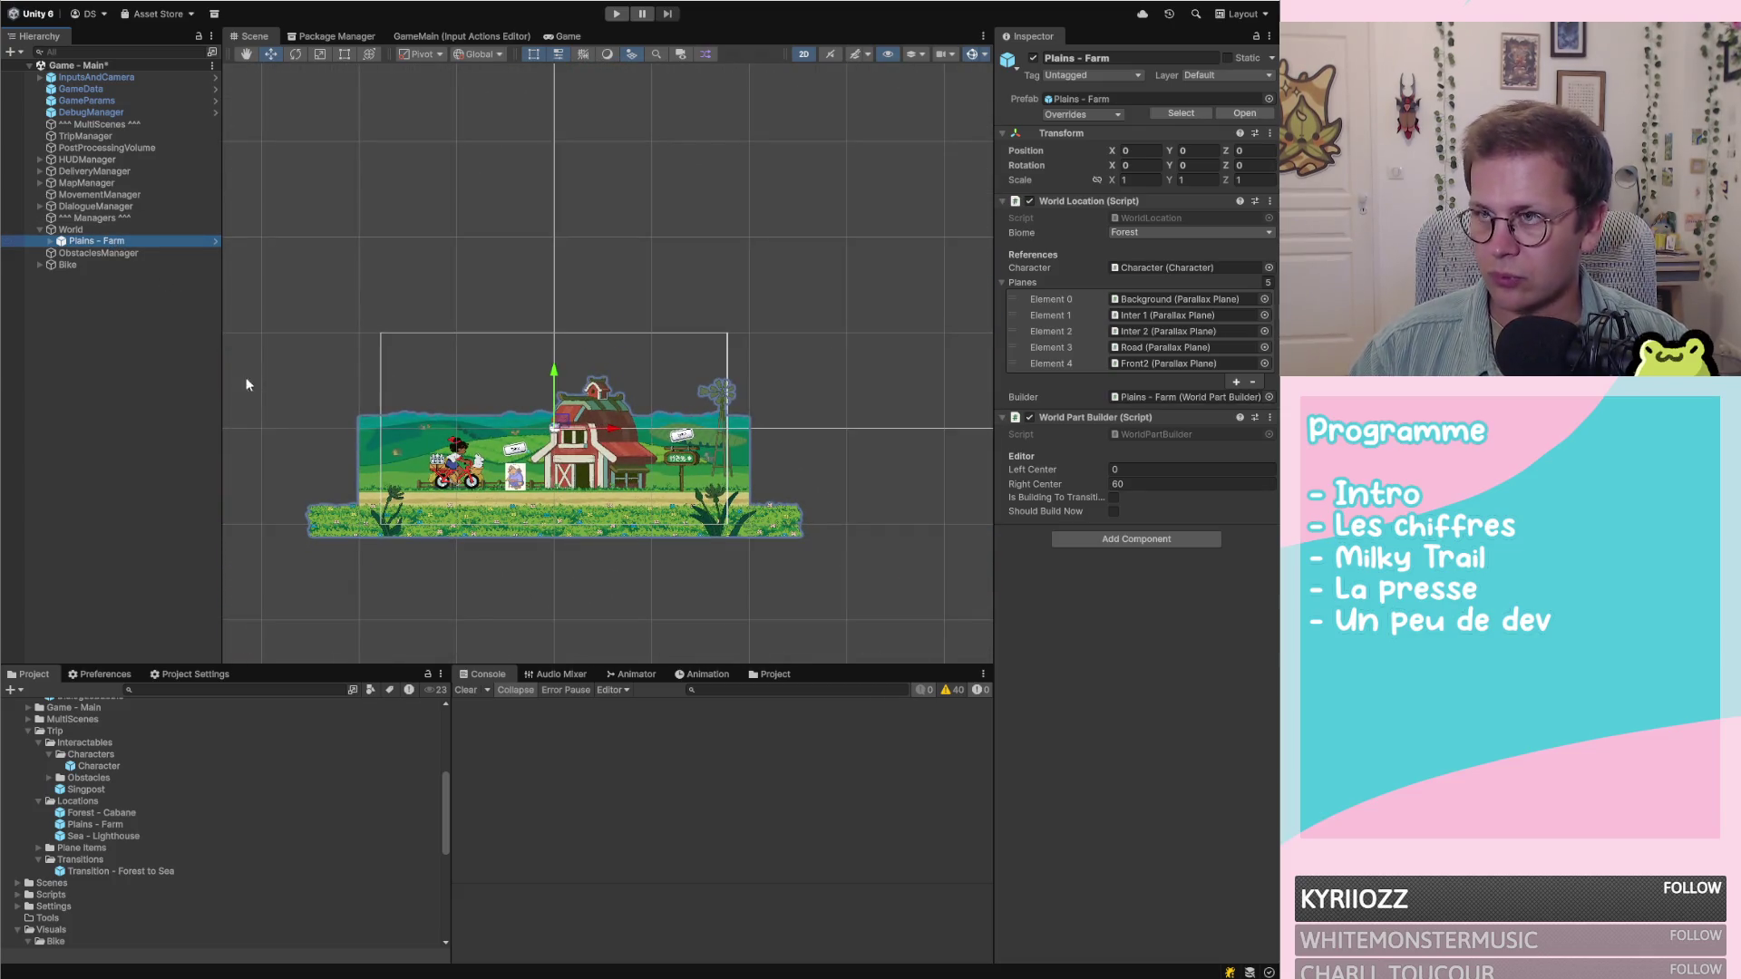
# Duplicate Plains - Farm and set the copy's Position X to 200
pyautogui.hotkey('ctrl', 'd')
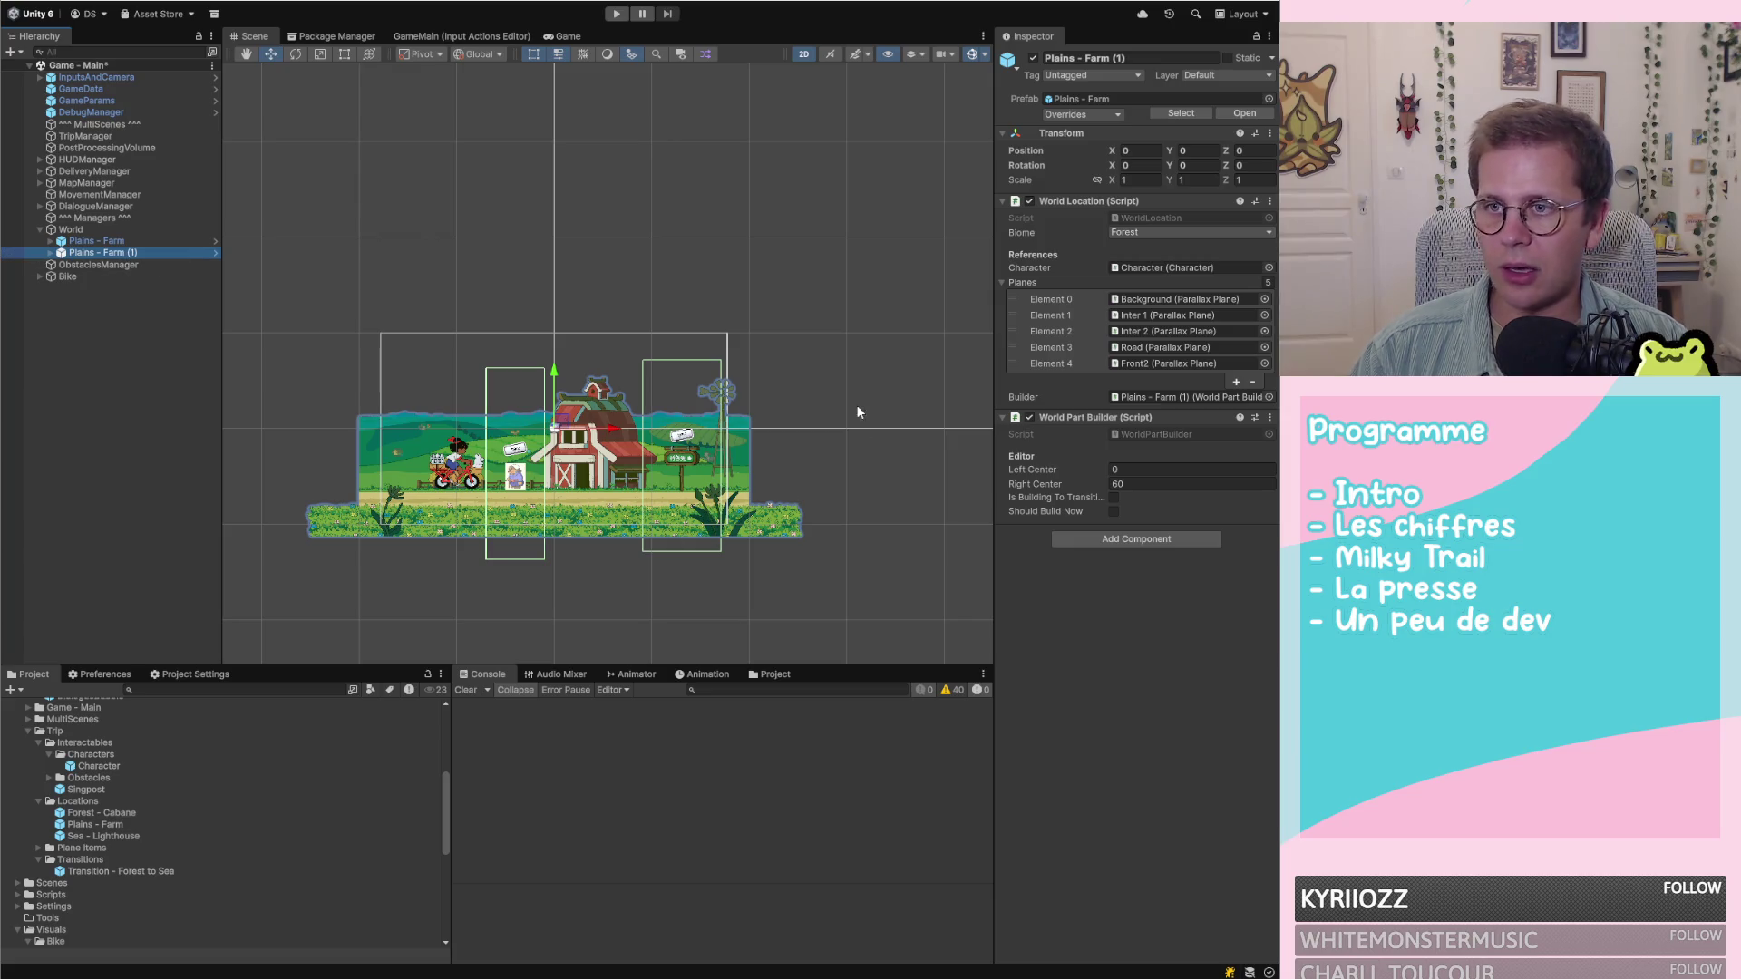
pyautogui.click(1194, 150)
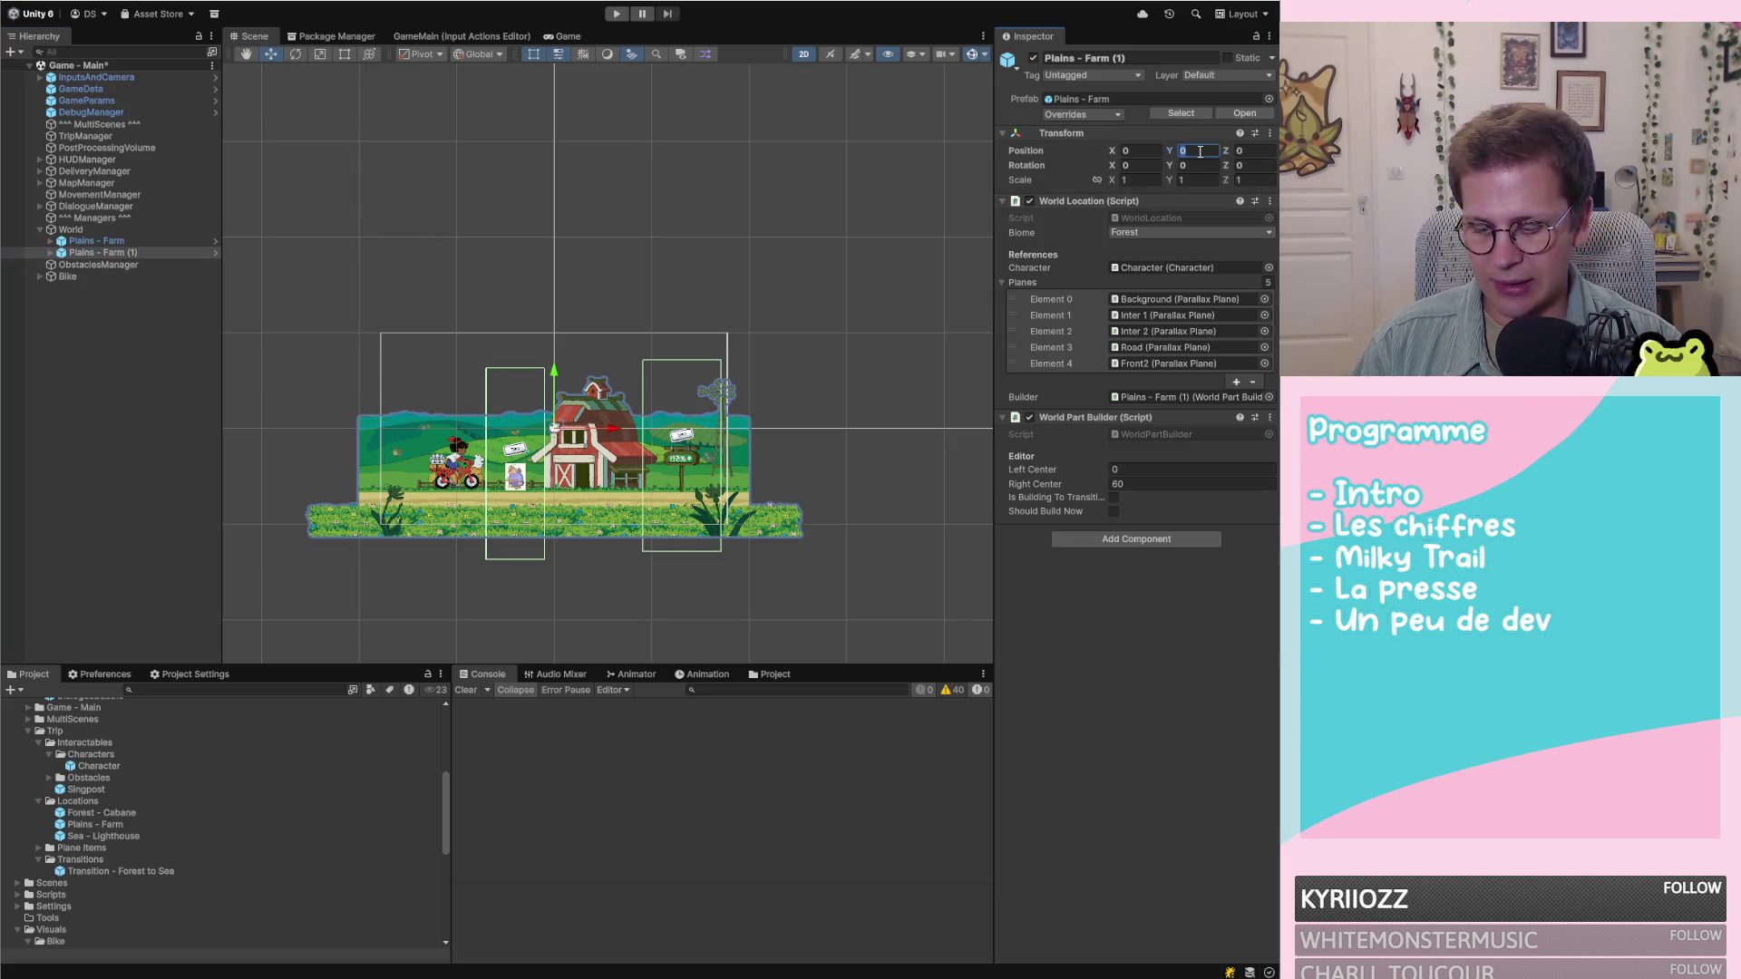
pyautogui.click(1138, 149)
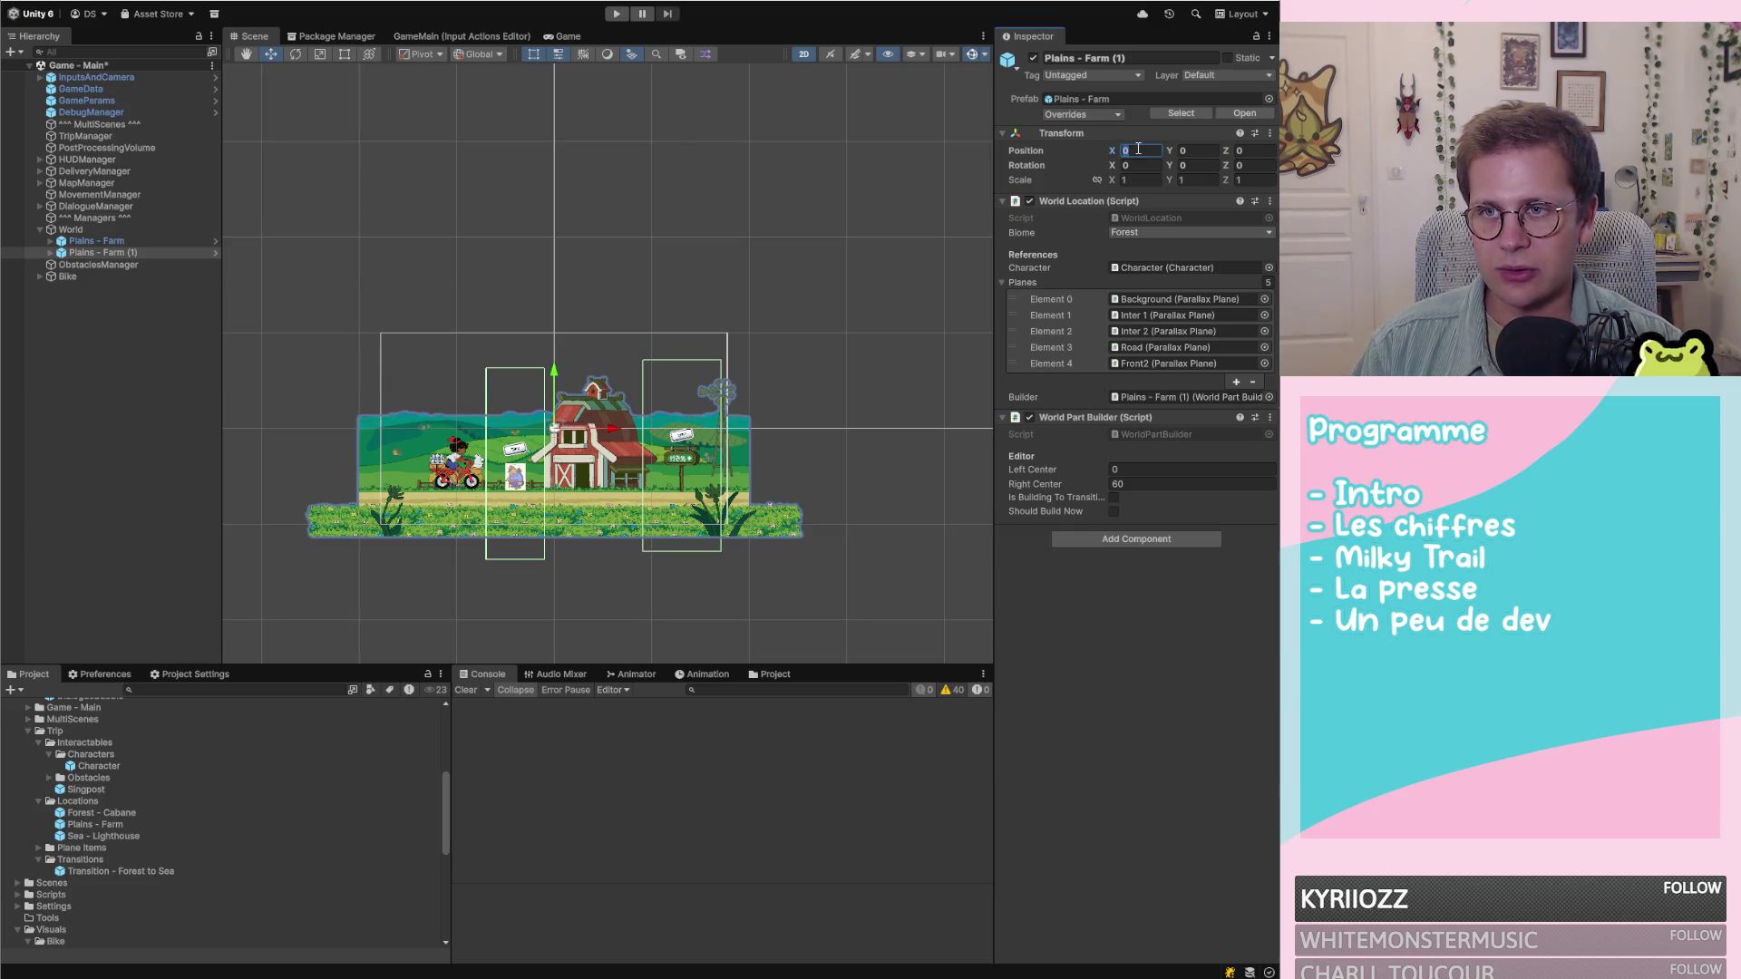
pyautogui.write('100')
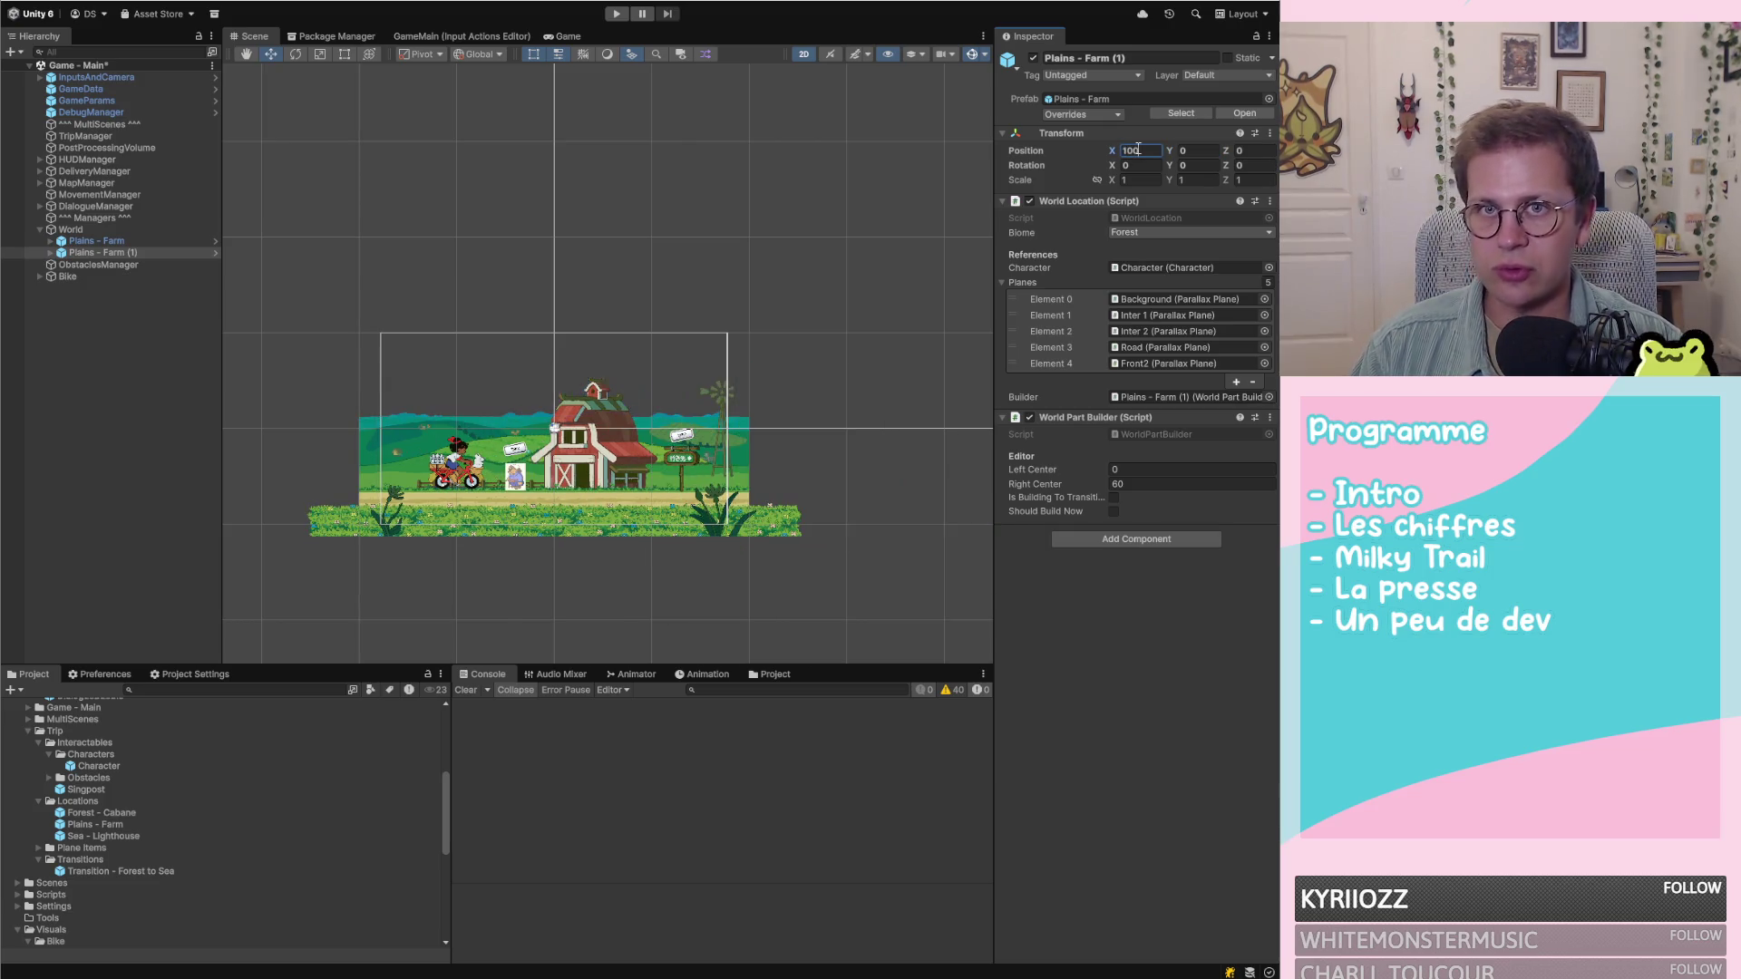
pyautogui.scroll(-2, 717, 364)
pyautogui.scroll(-5, 716, 365)
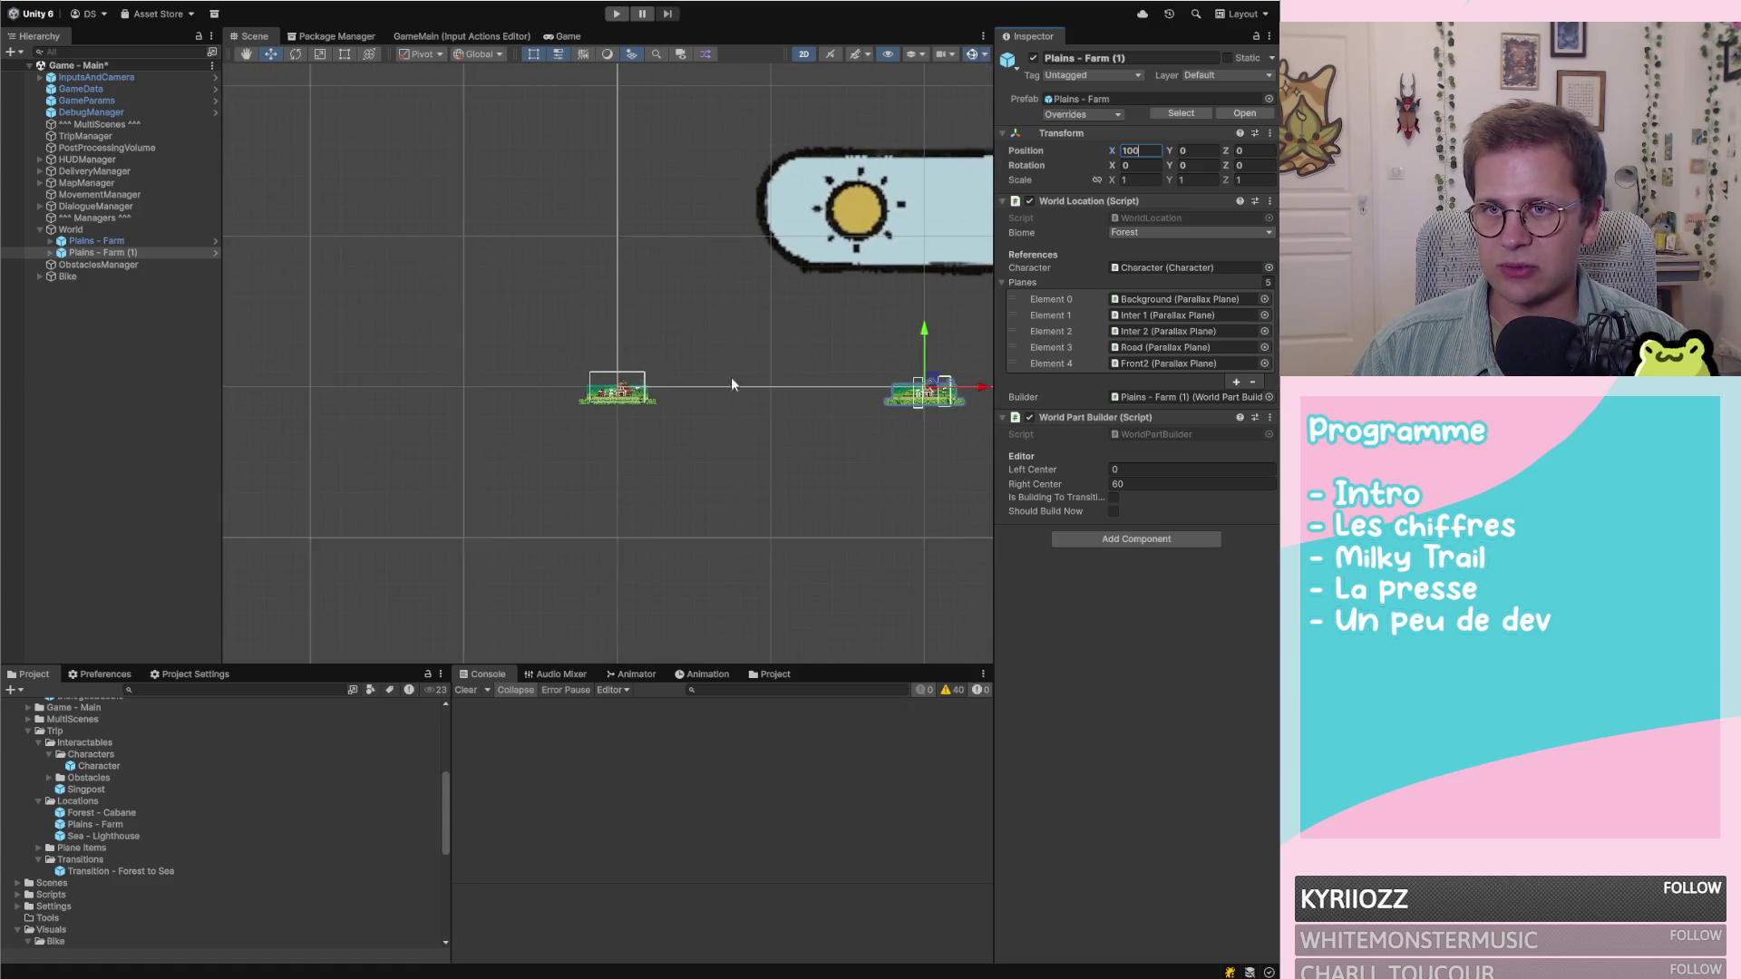
pyautogui.scroll(3, 934, 406)
pyautogui.scroll(2, 931, 404)
pyautogui.scroll(-4, 898, 394)
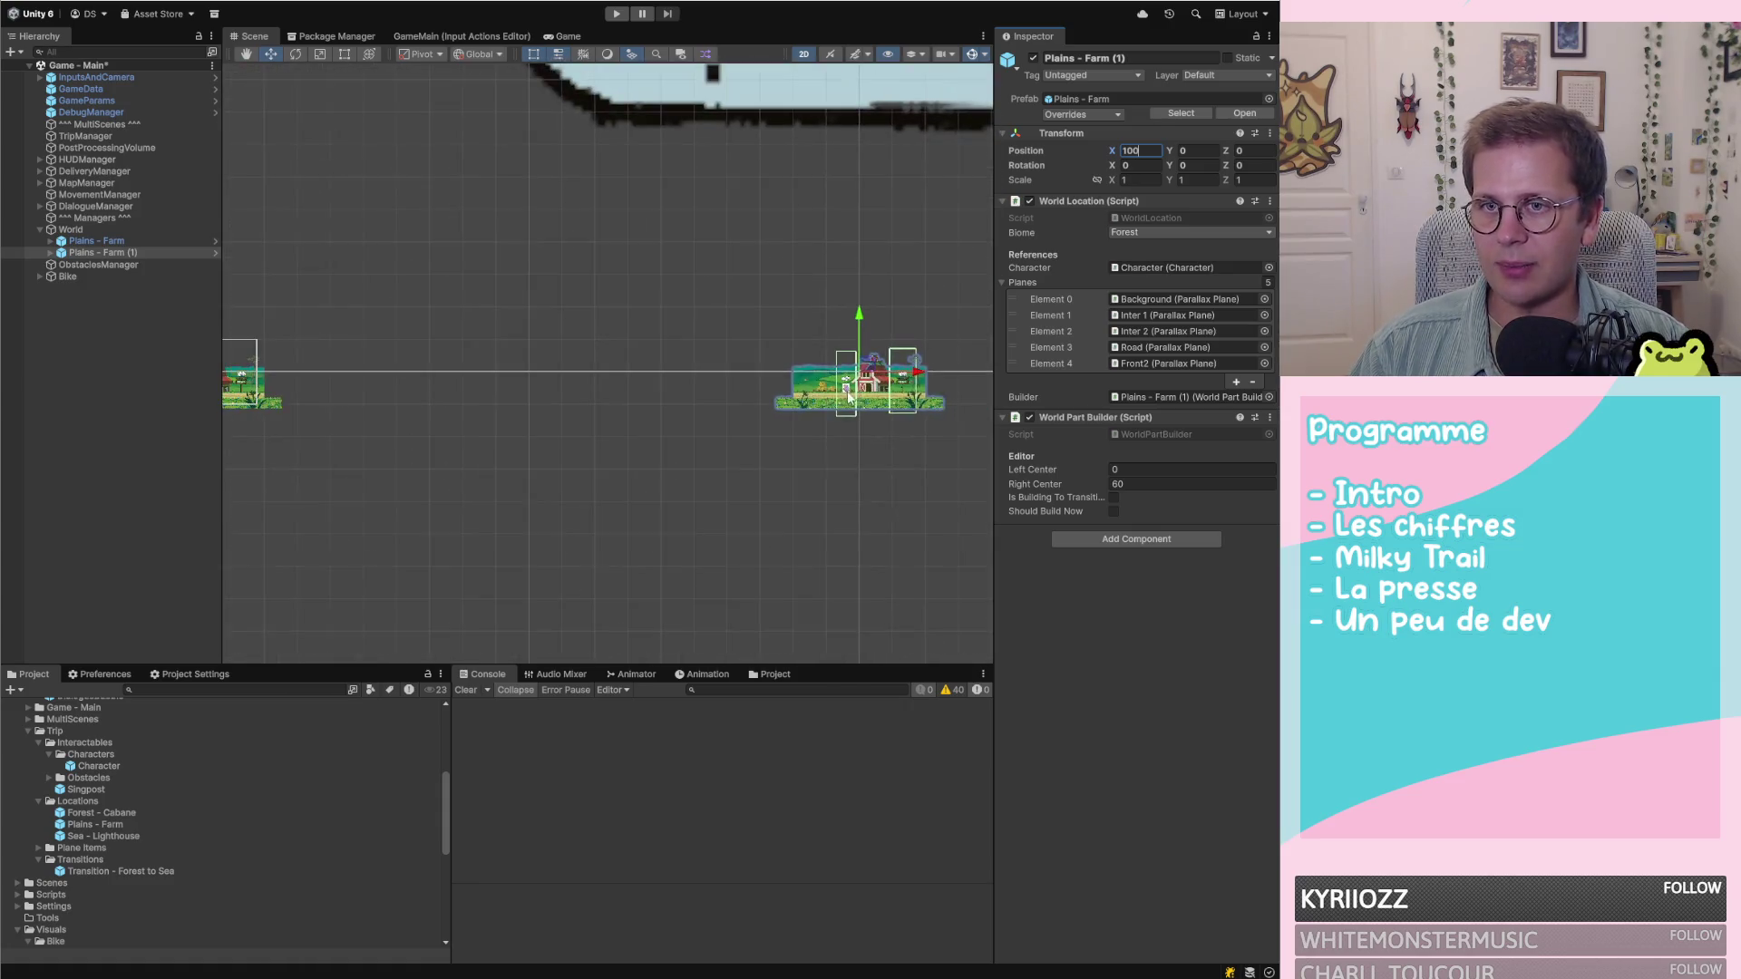
pyautogui.scroll(2, 867, 384)
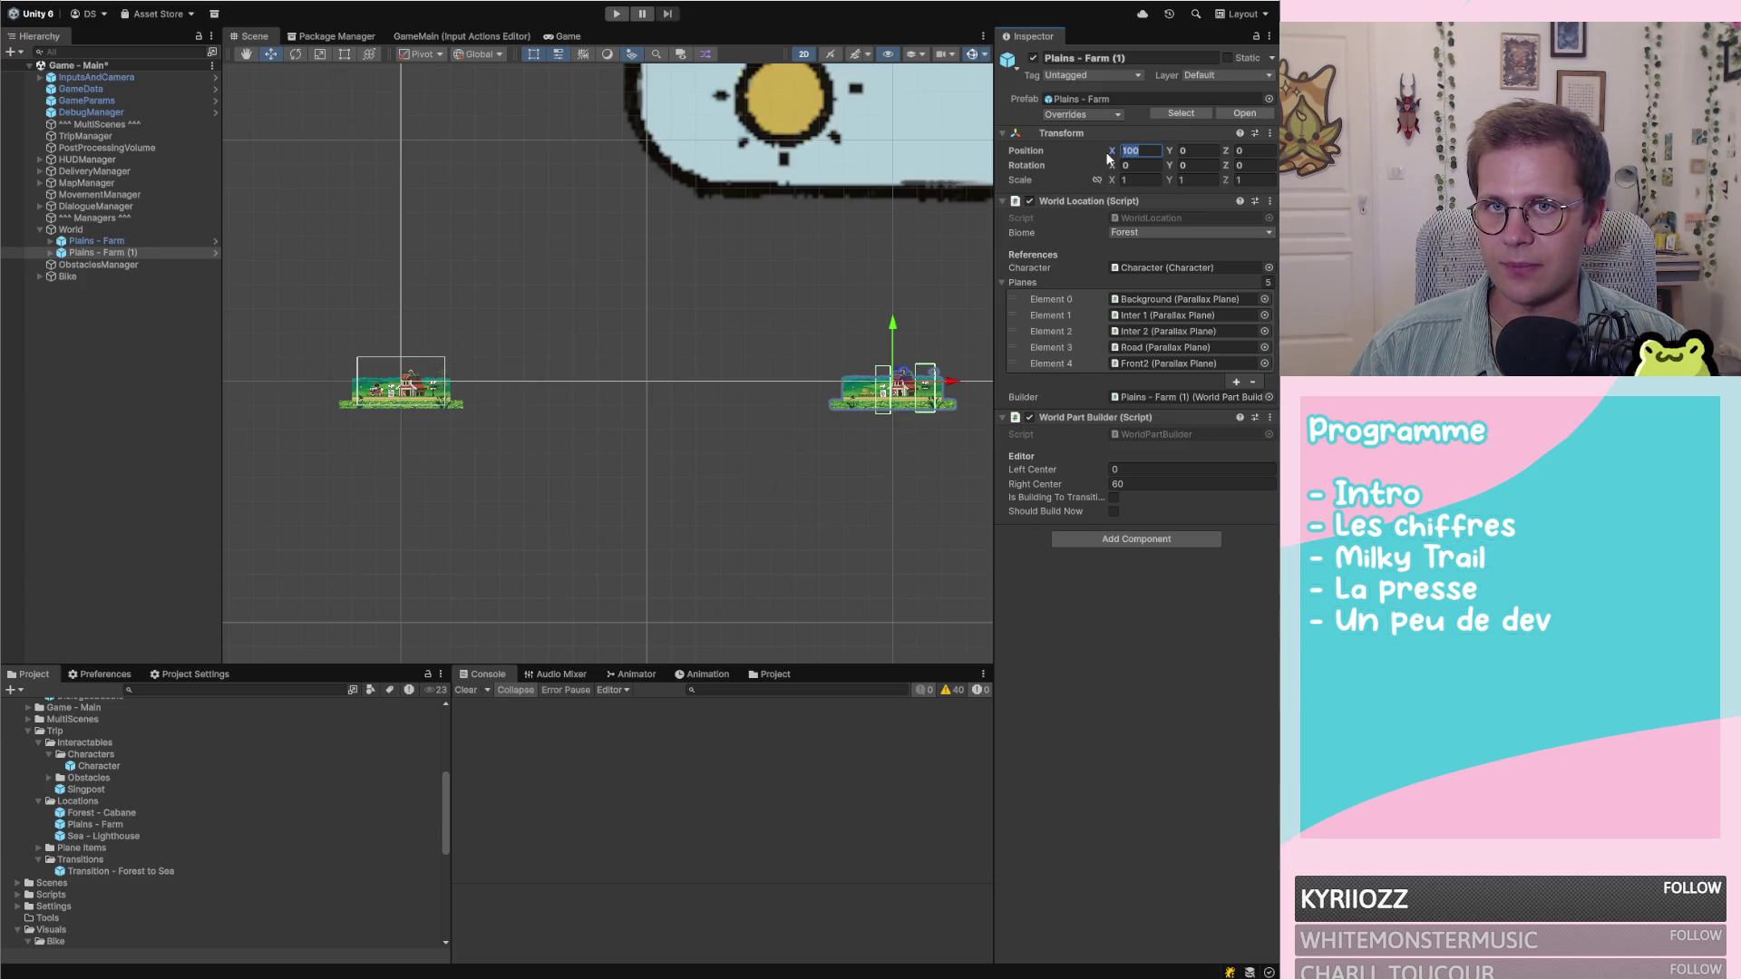
pyautogui.write('200')
# Frame Plains - Farm (1) and check its placement against the parallax sketch
pyautogui.scroll(-5, 606, 391)
pyautogui.press('f')
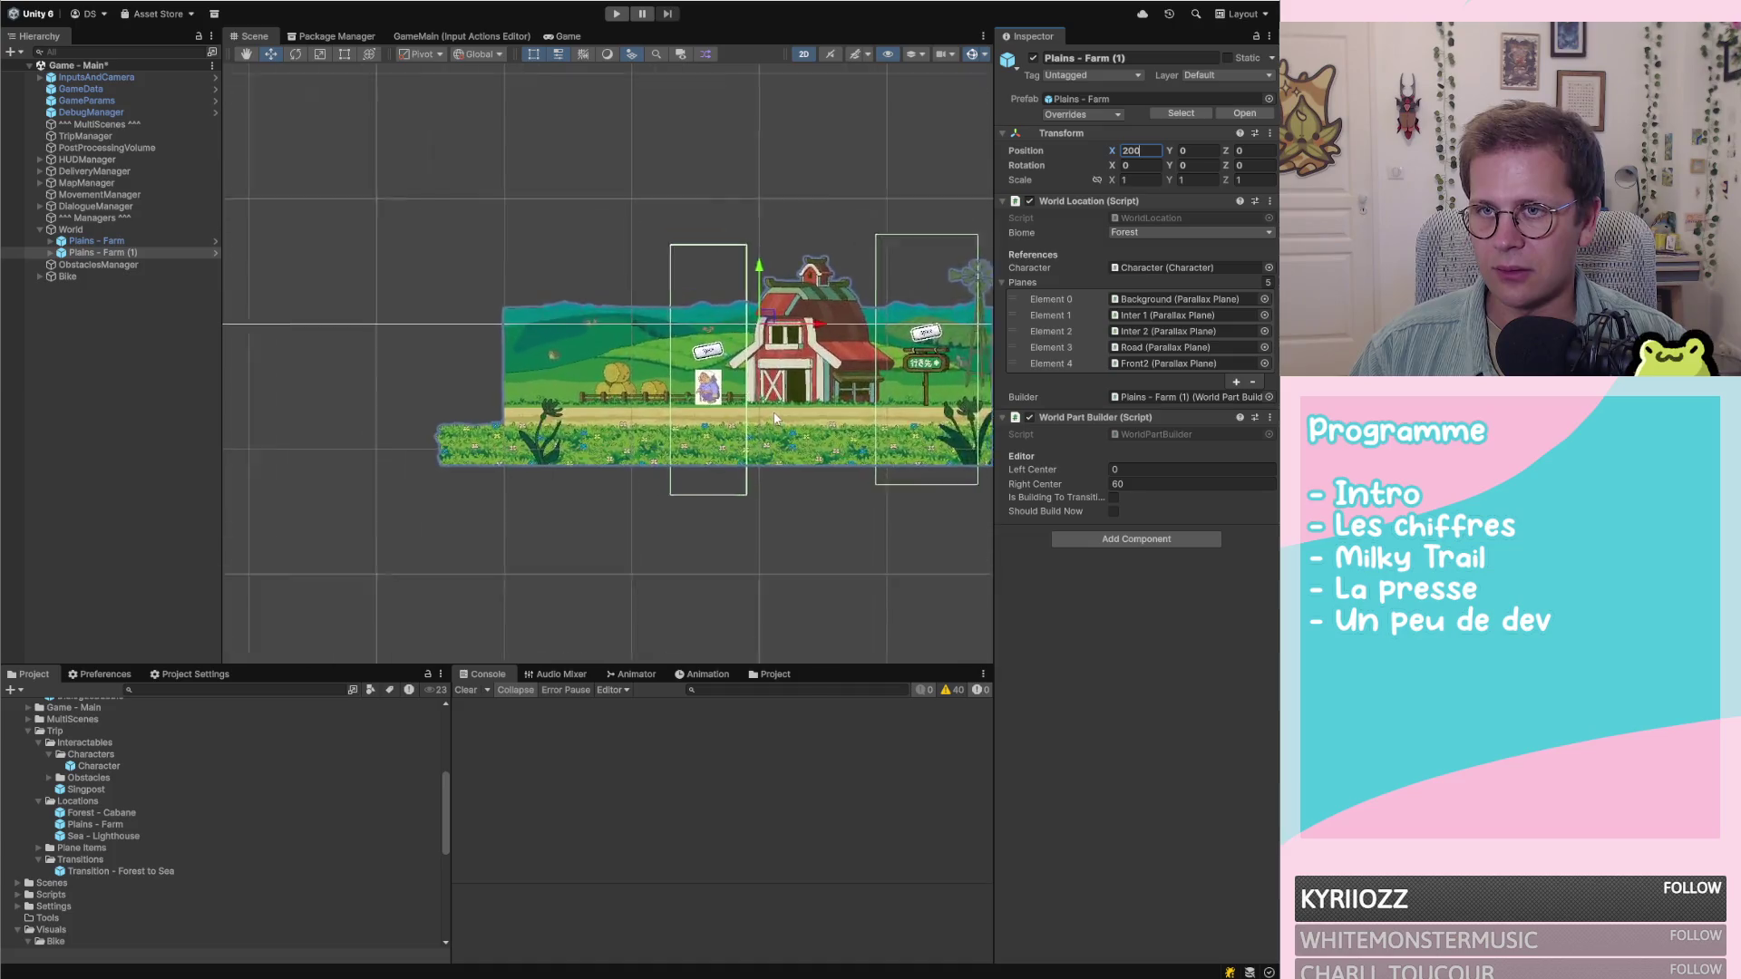
pyautogui.scroll(2, 775, 419)
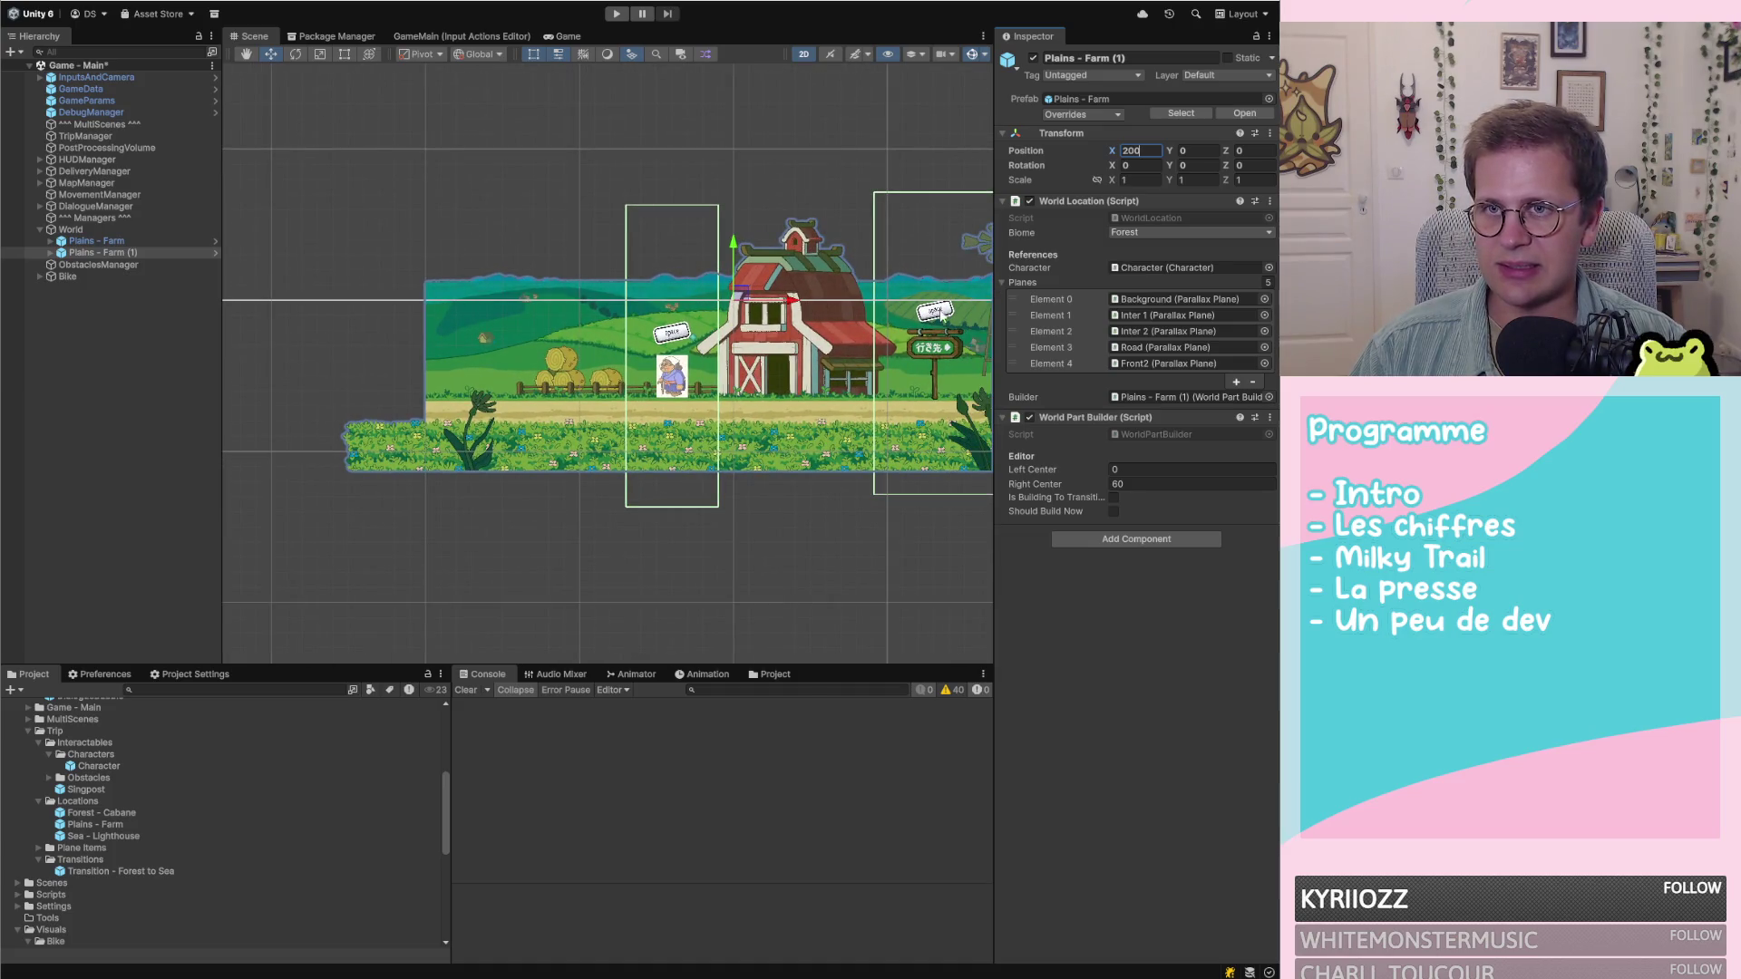
pyautogui.scroll(-10, 921, 406)
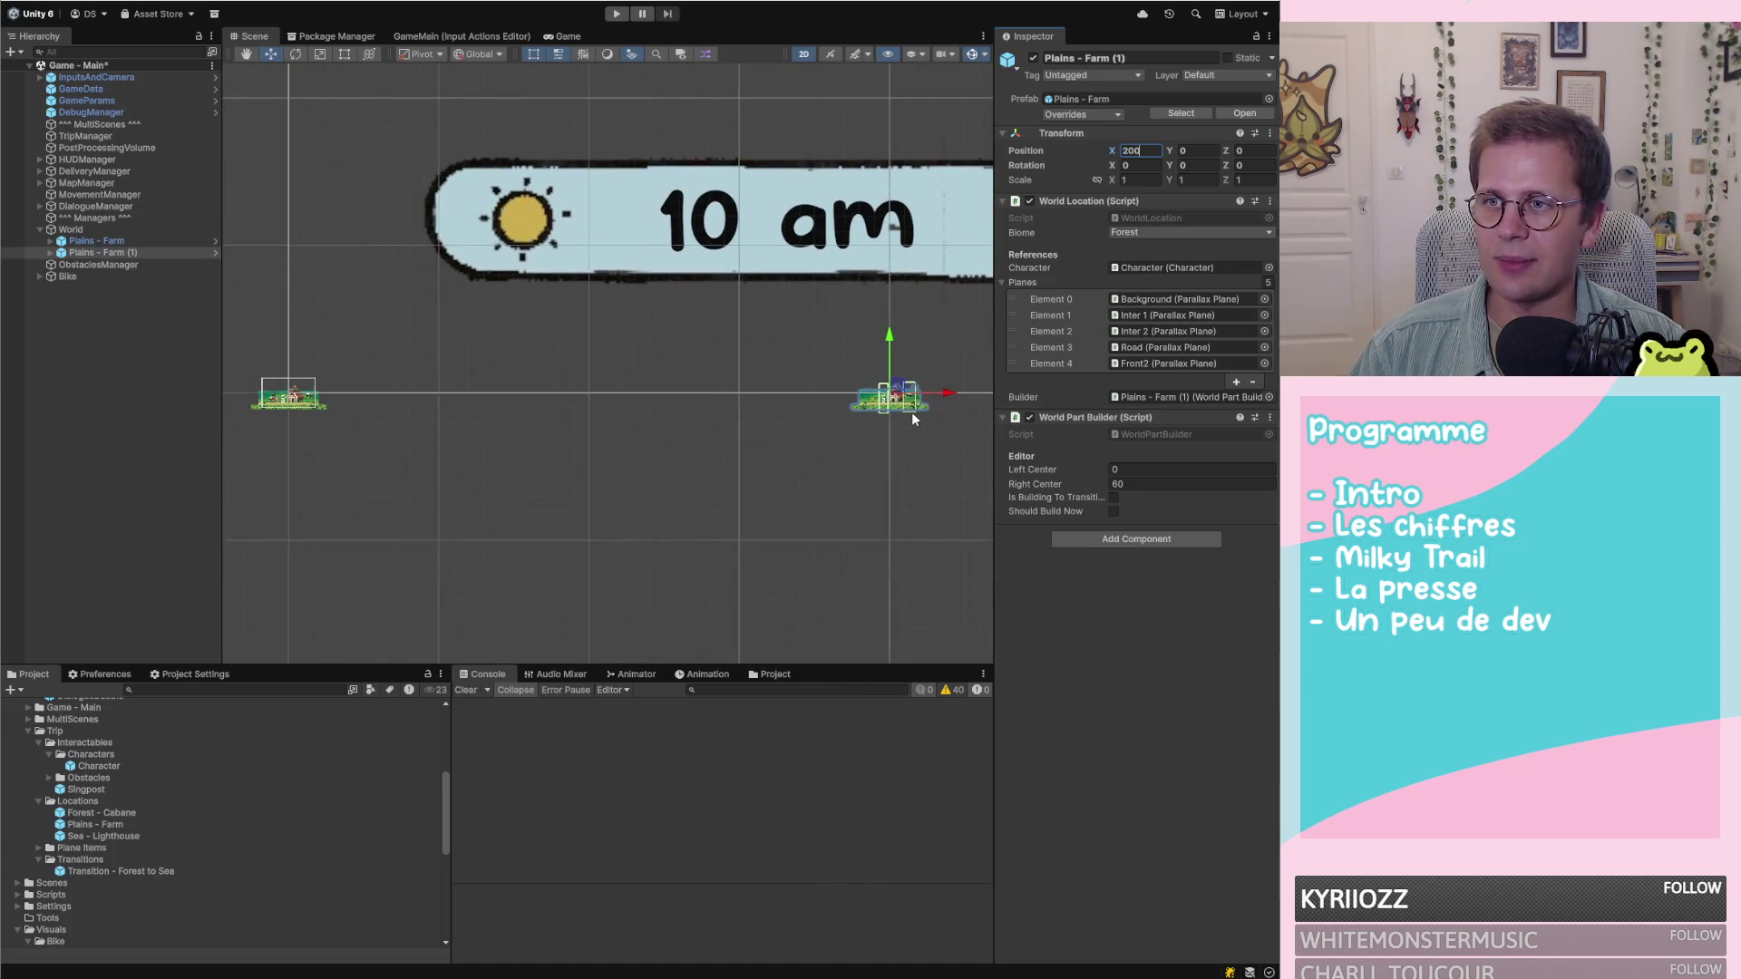
pyautogui.scroll(1, 508, 395)
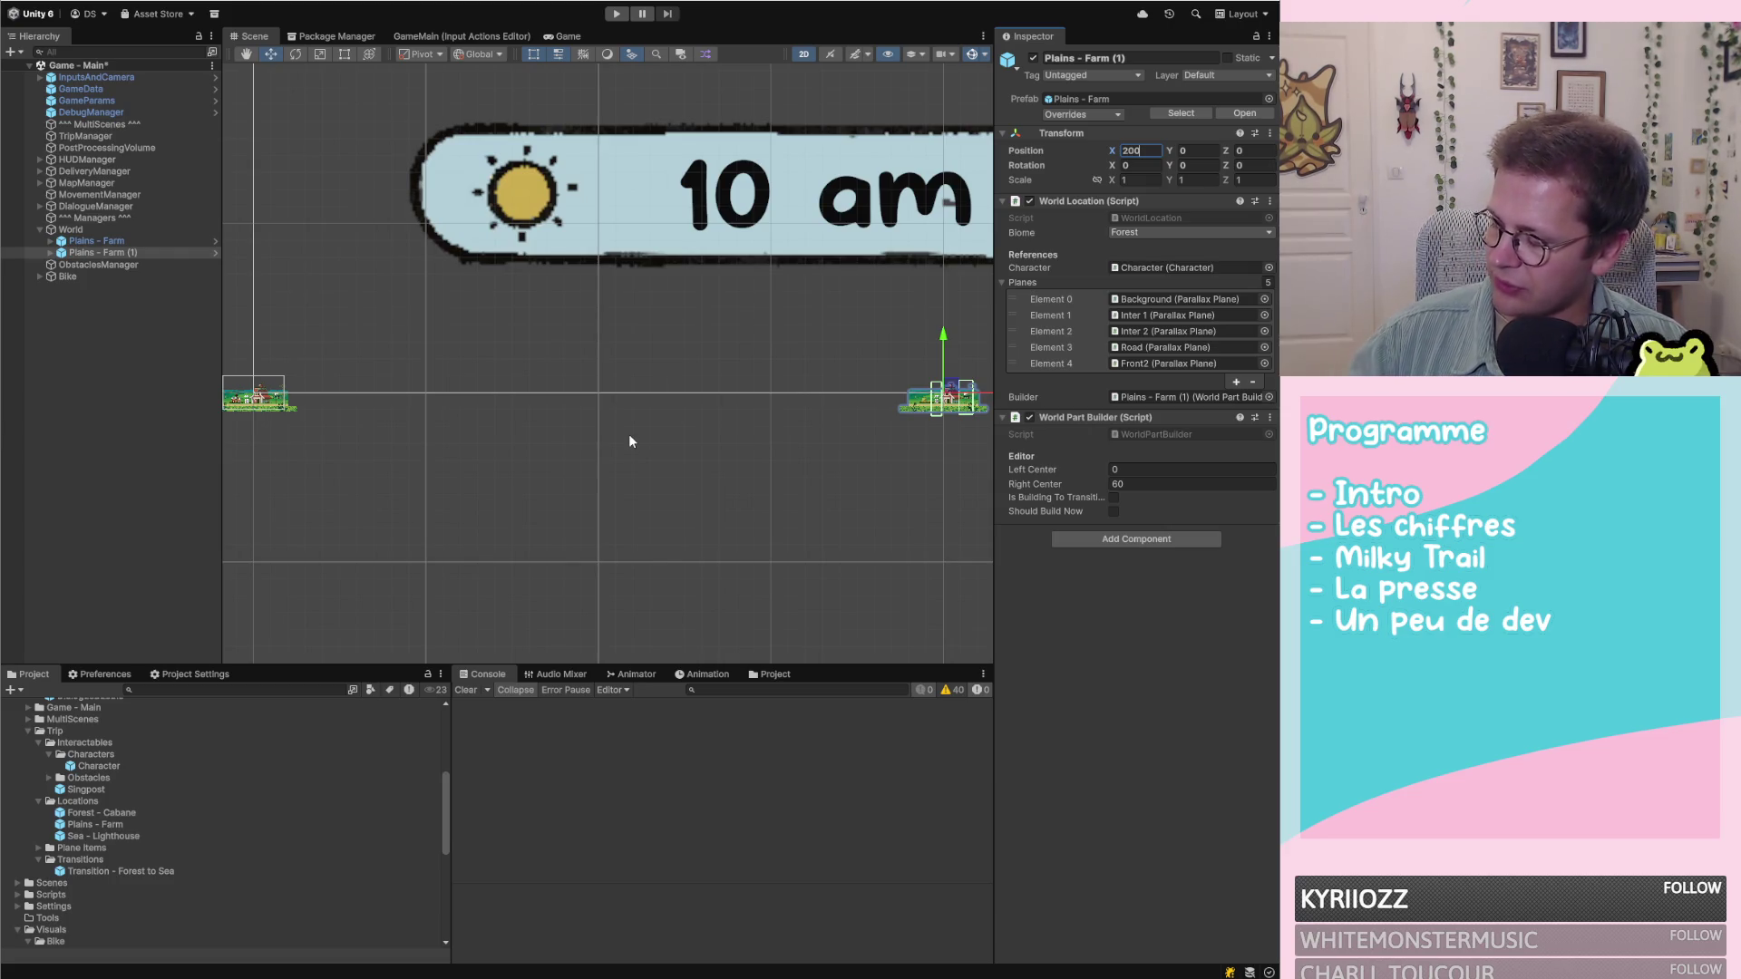
pyautogui.hotkey('alt', 'Tab')
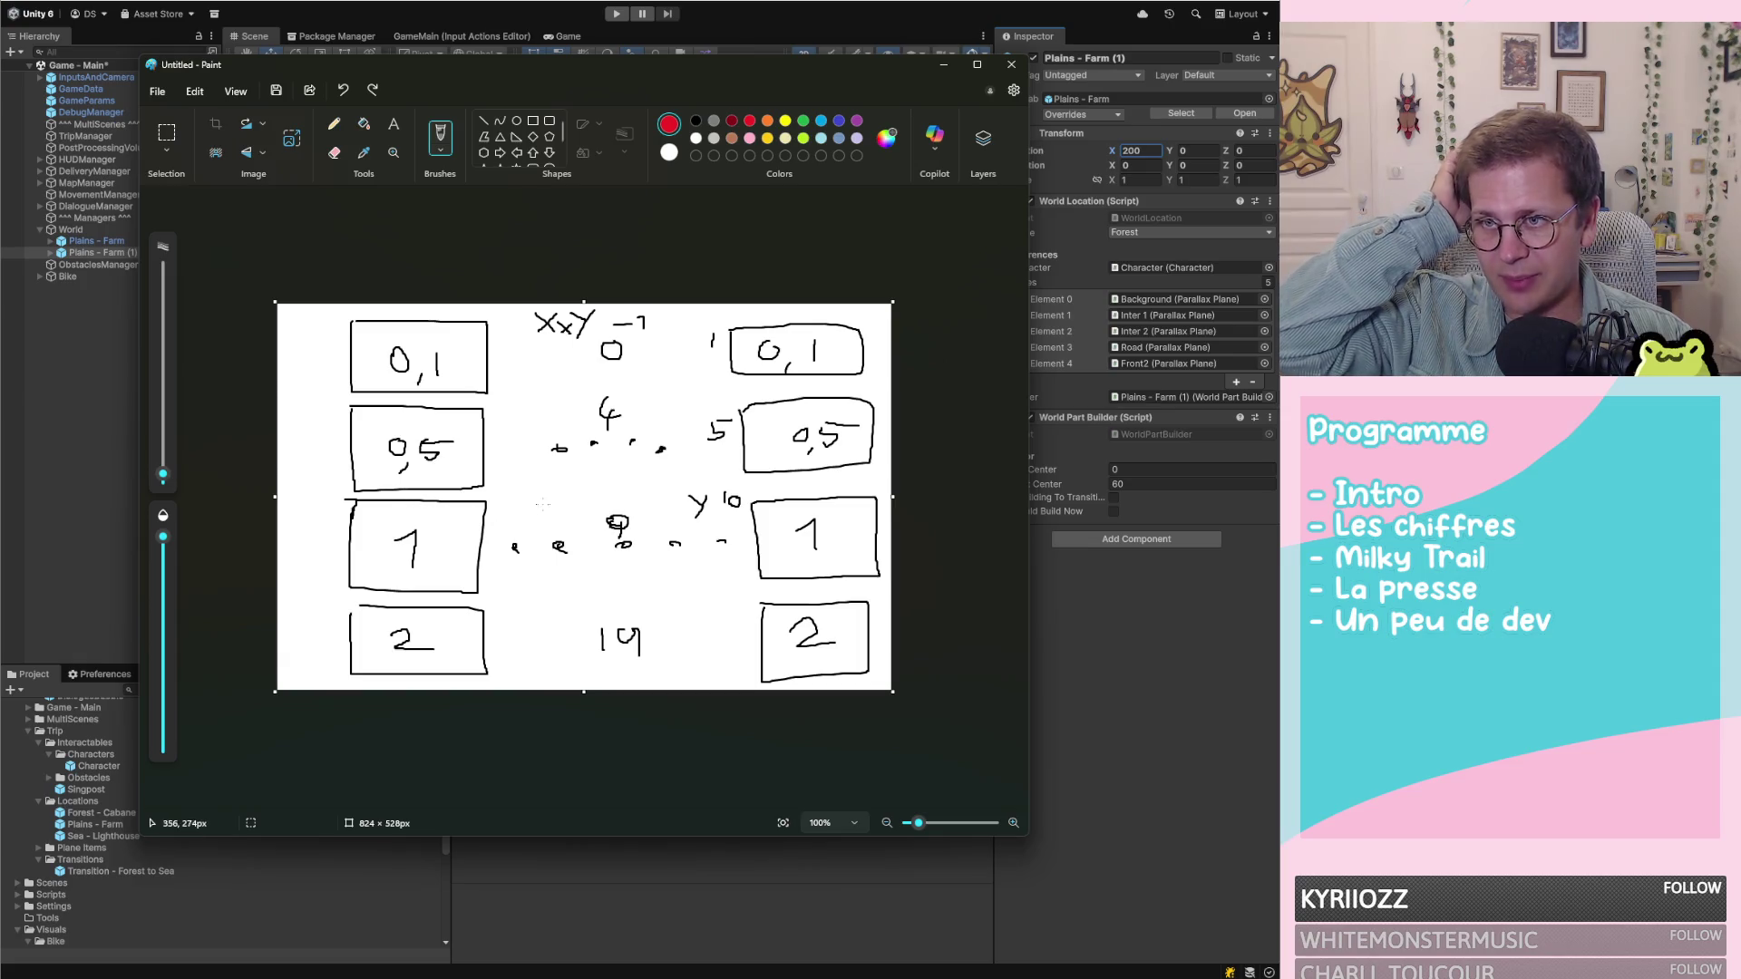
pyautogui.click(1127, 721)
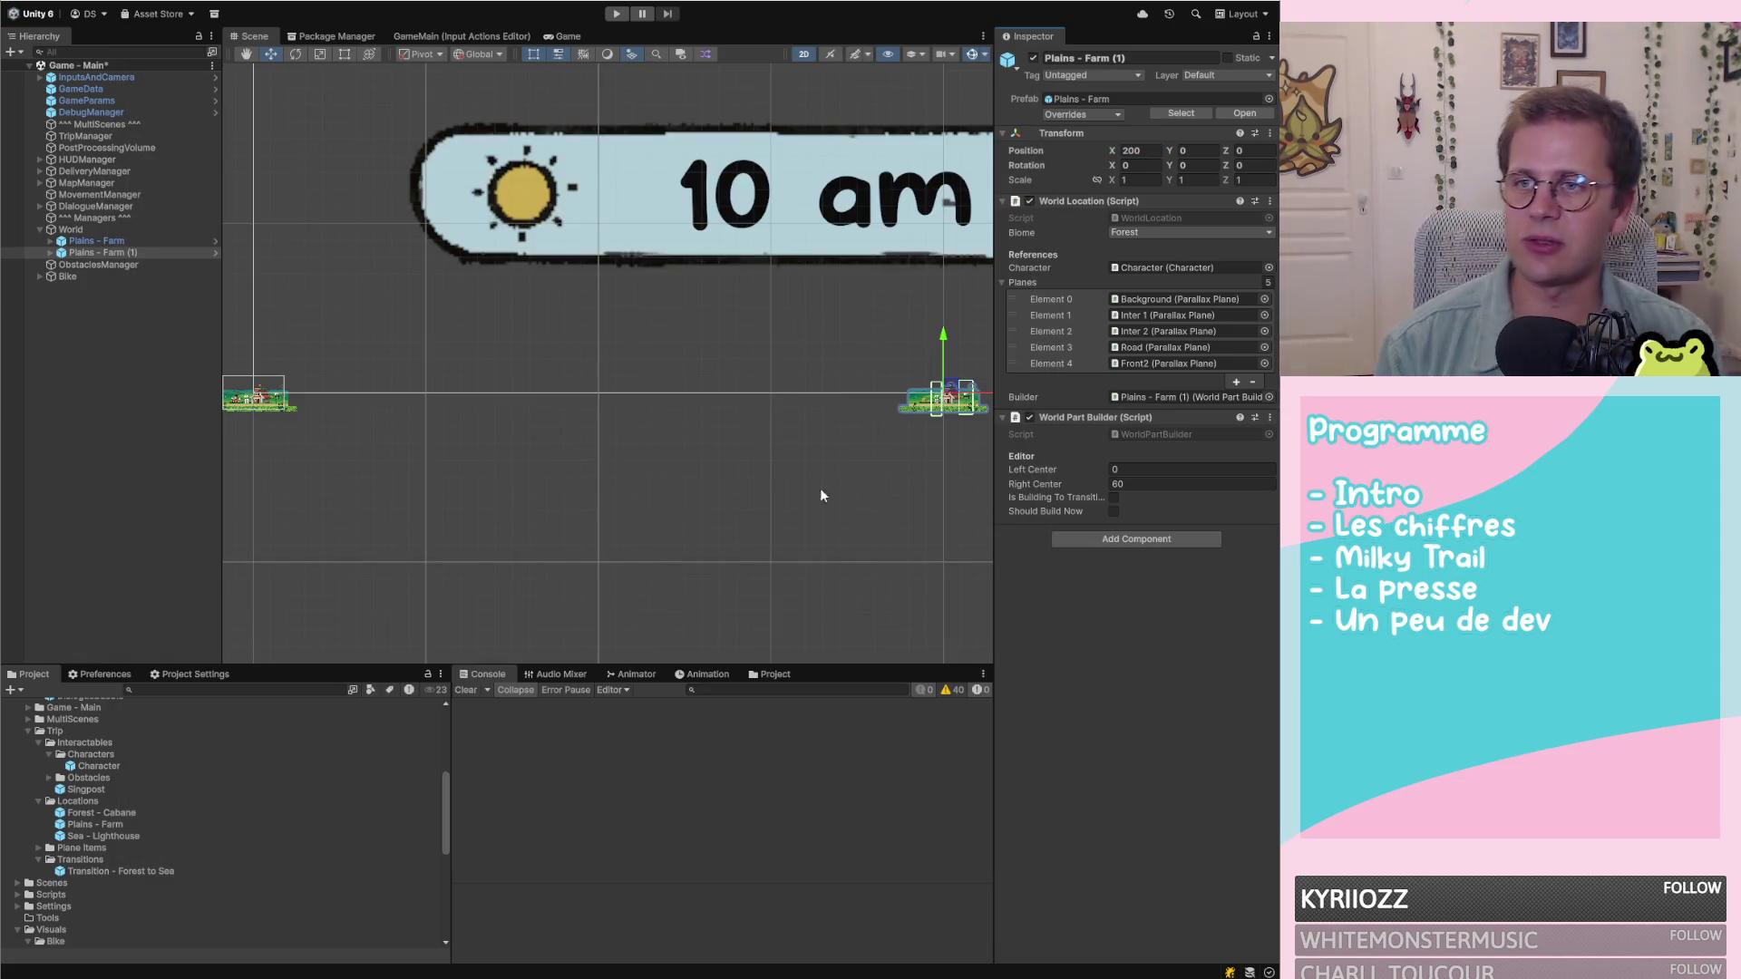
pyautogui.scroll(-1, 796, 406)
pyautogui.scroll(1, 644, 406)
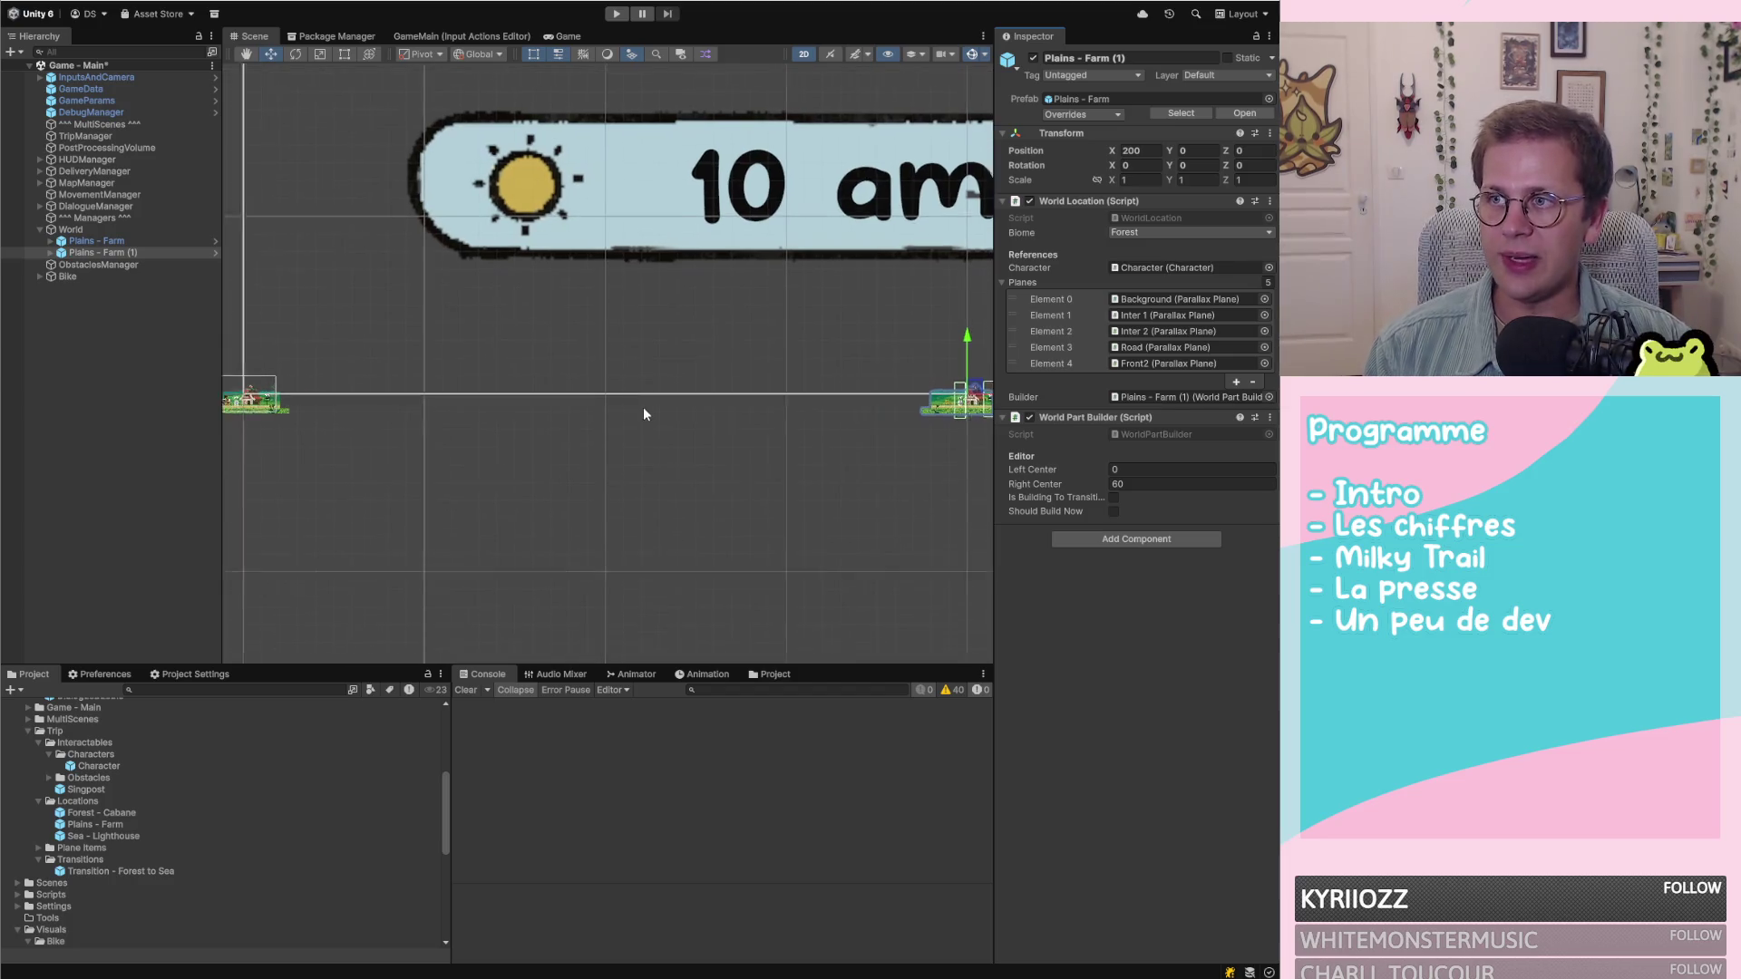
# Create an empty object under World named 'Plains - Path small'
pyautogui.click(72, 231)
pyautogui.rightClick(71, 231)
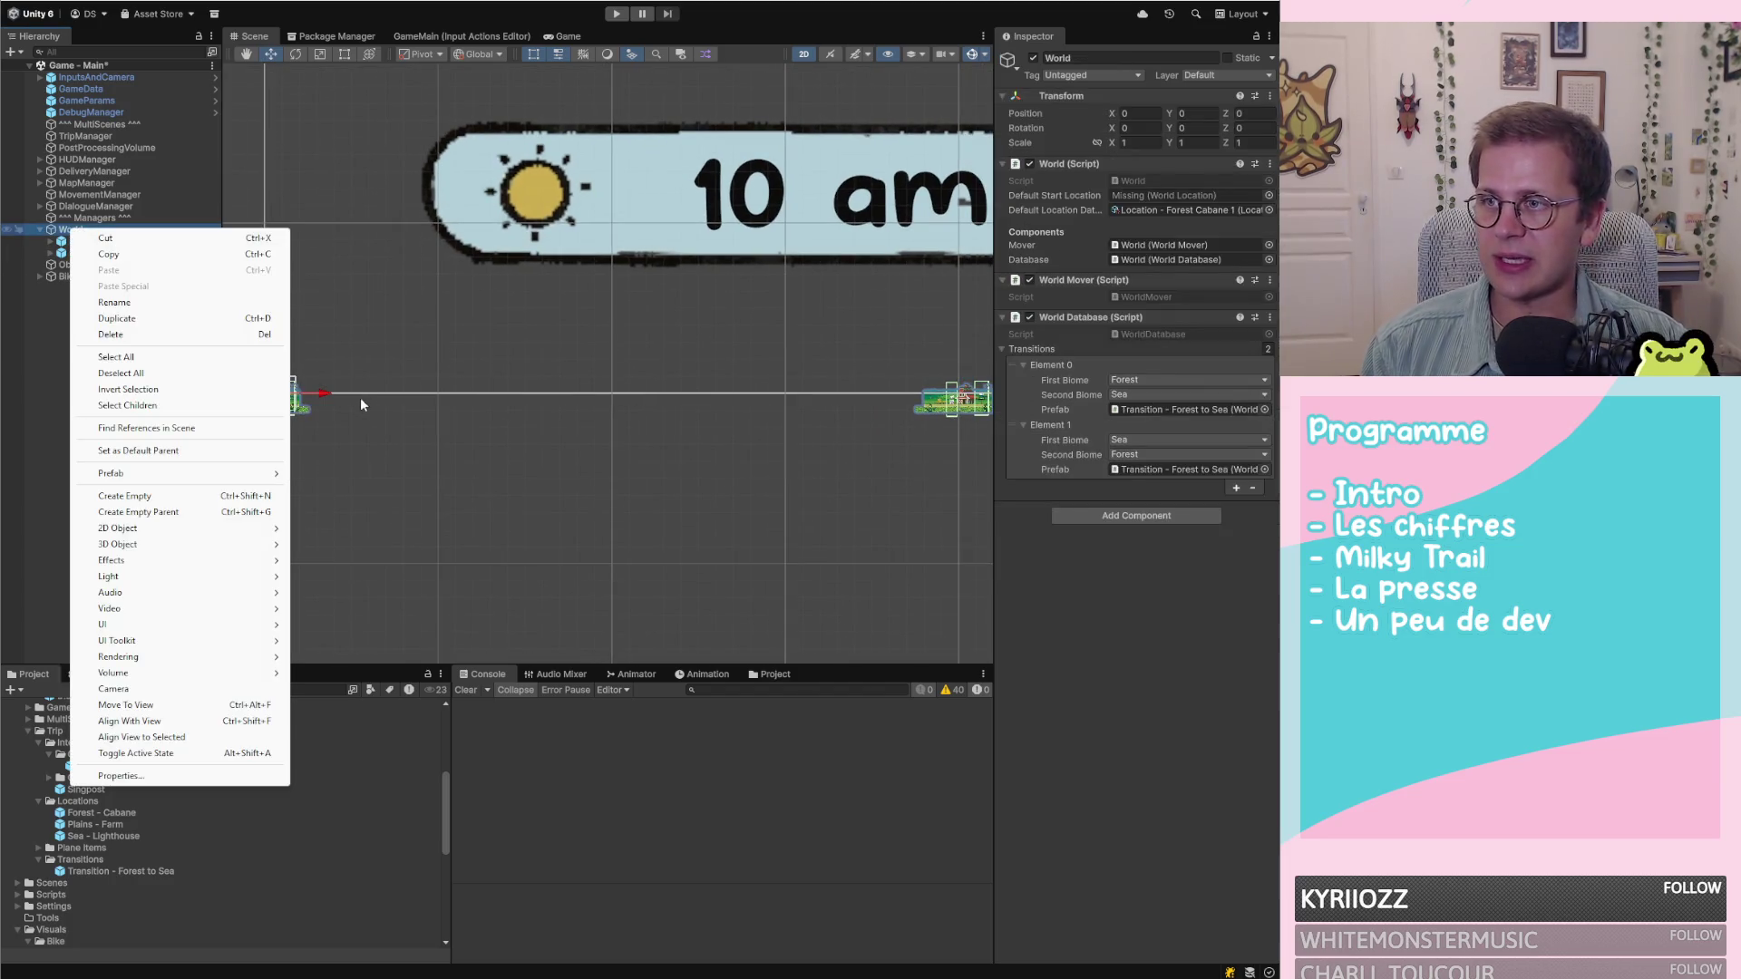
pyautogui.click(172, 496)
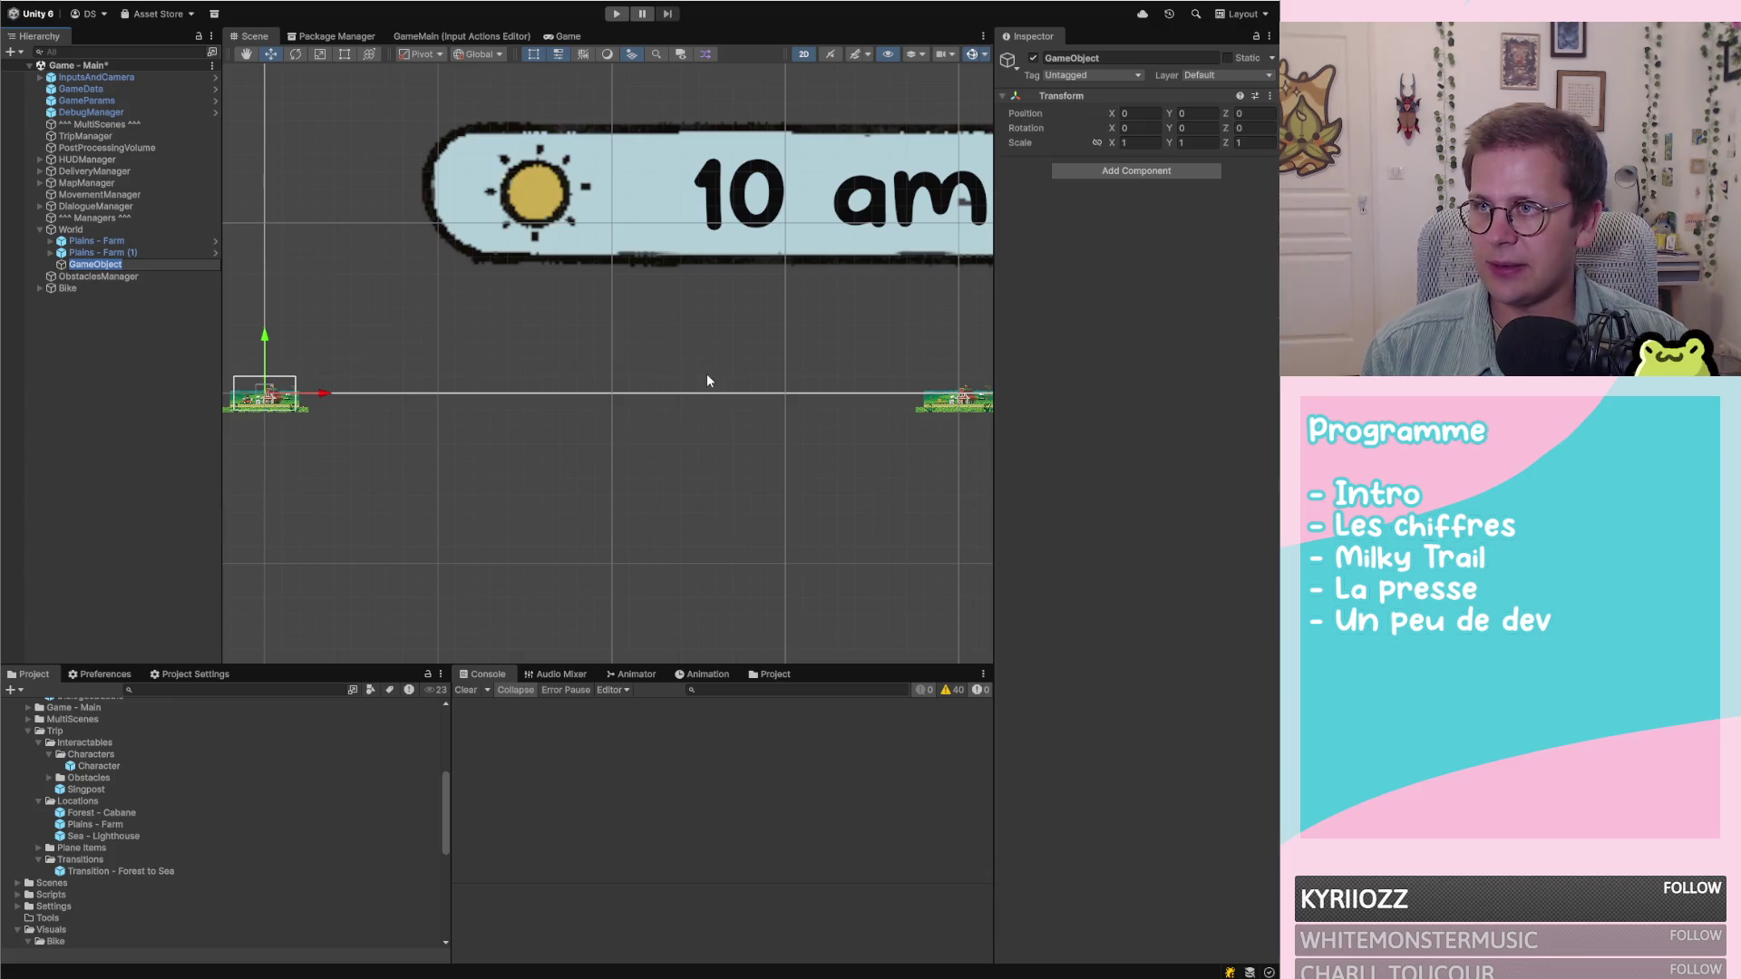
pyautogui.write('P')
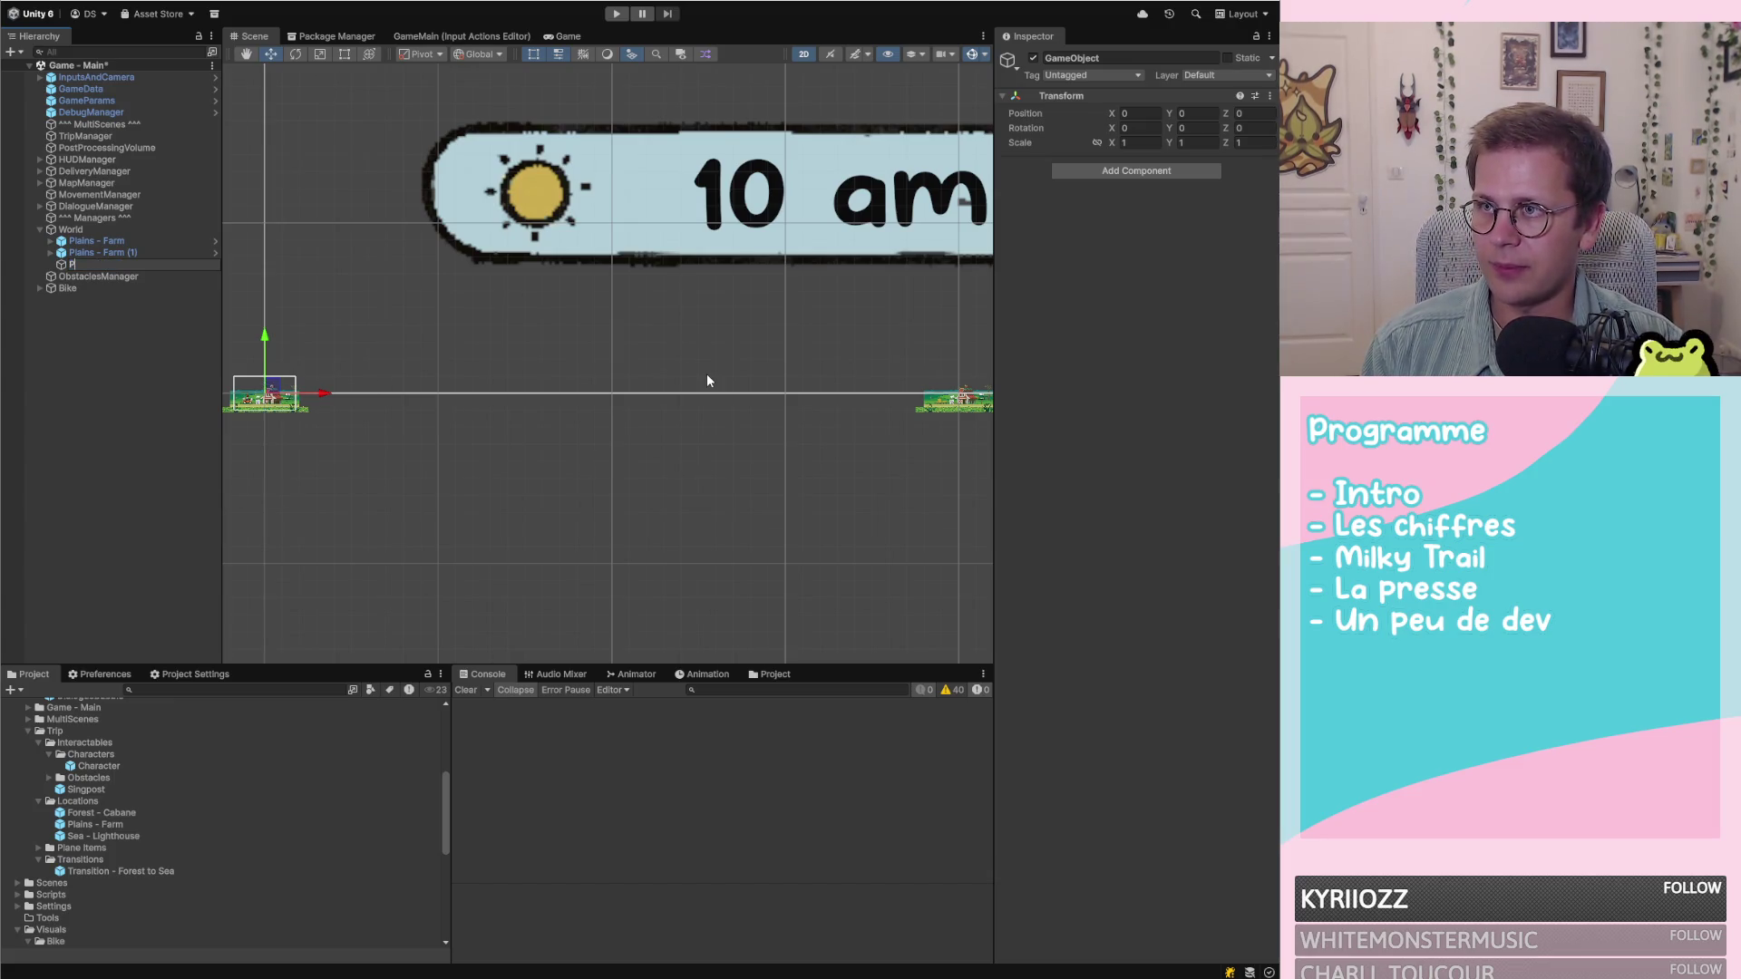
pyautogui.write('lains -')
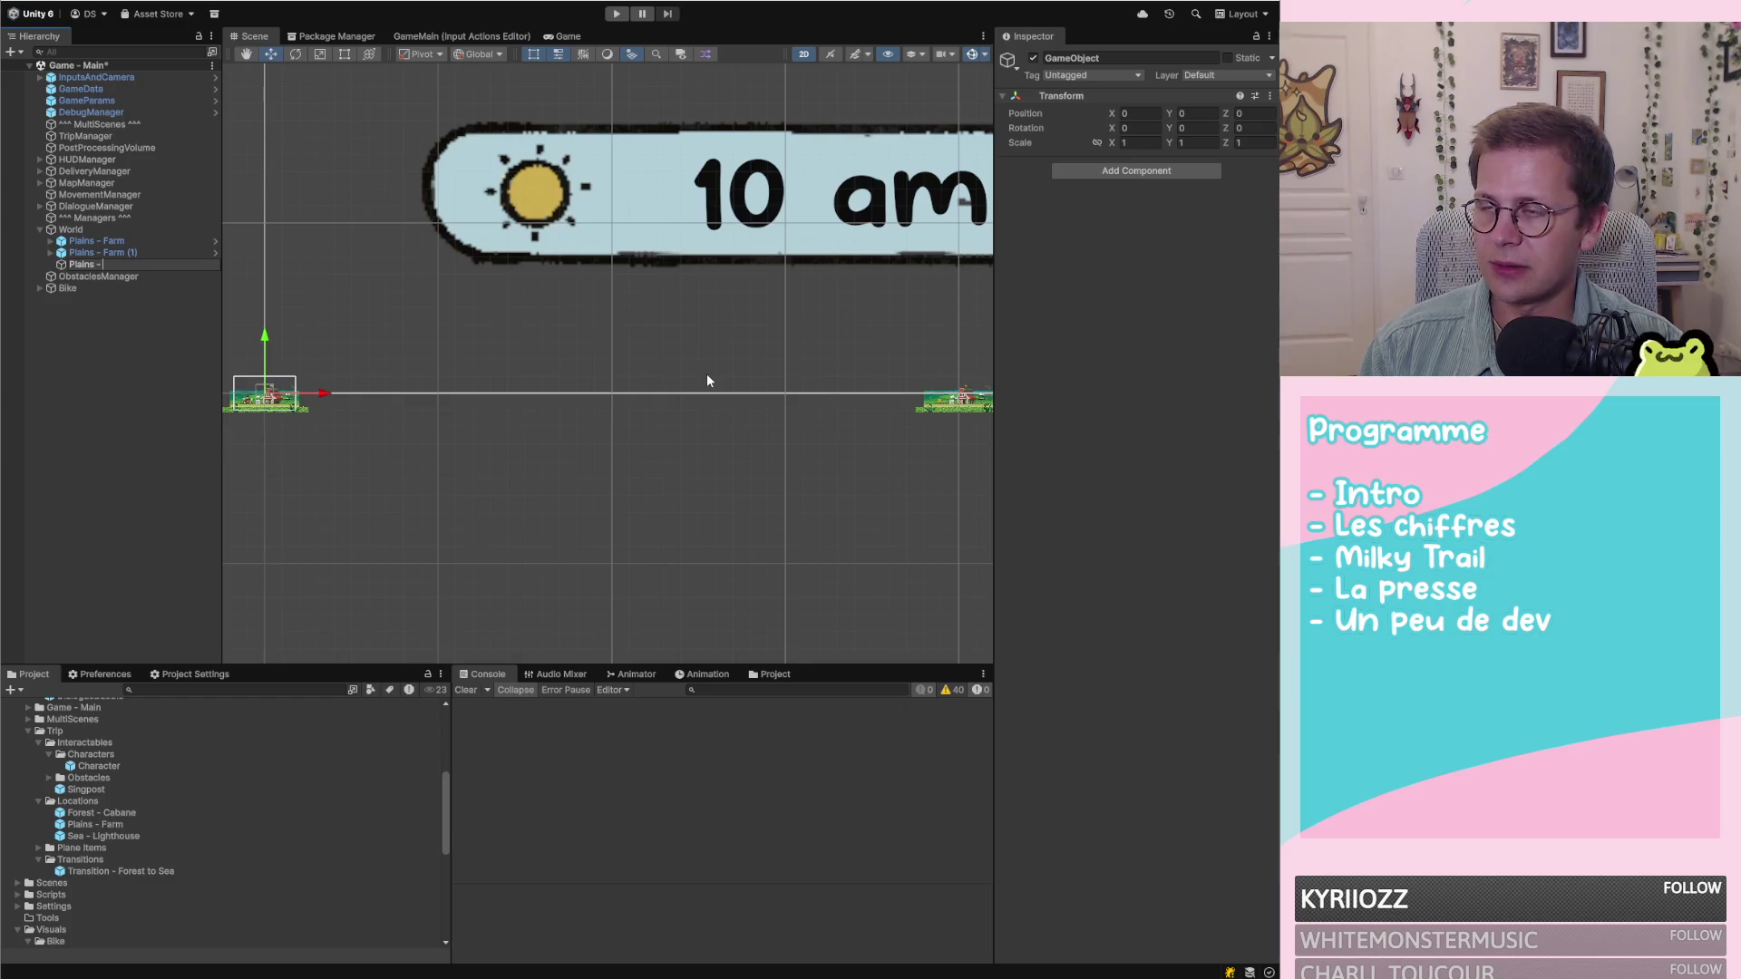
pyautogui.write(' Path')
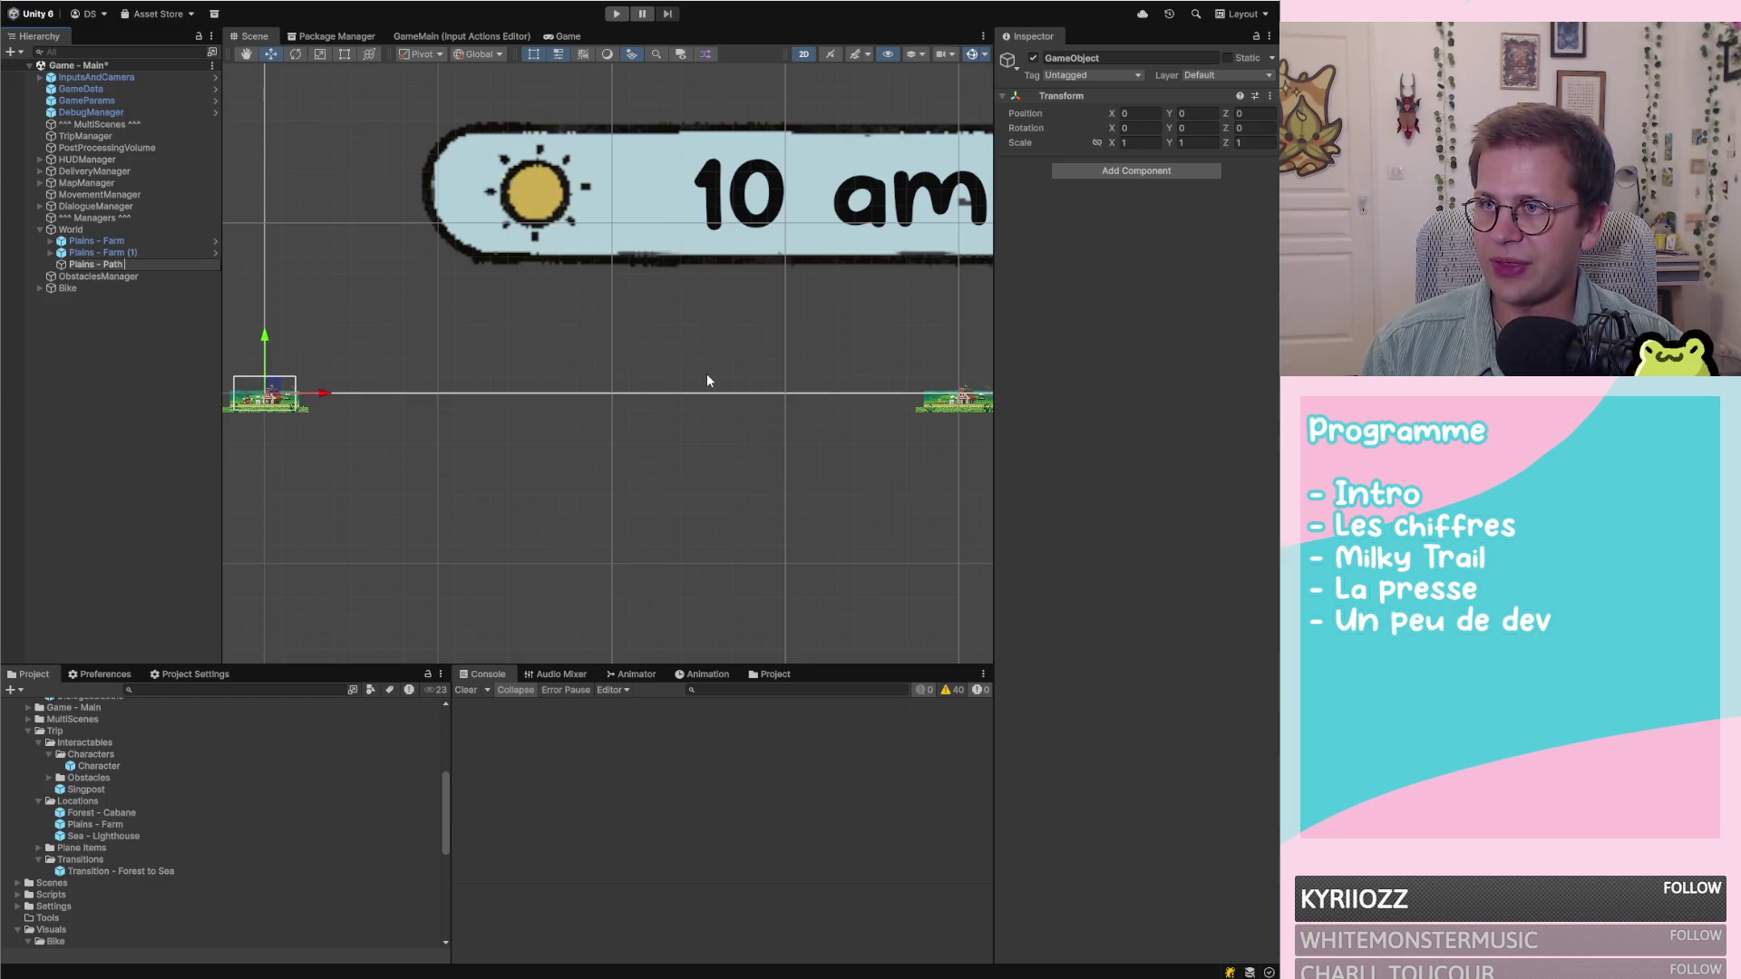
pyautogui.write(' 910')
pyautogui.press('BackSpace')
pyautogui.write('80')
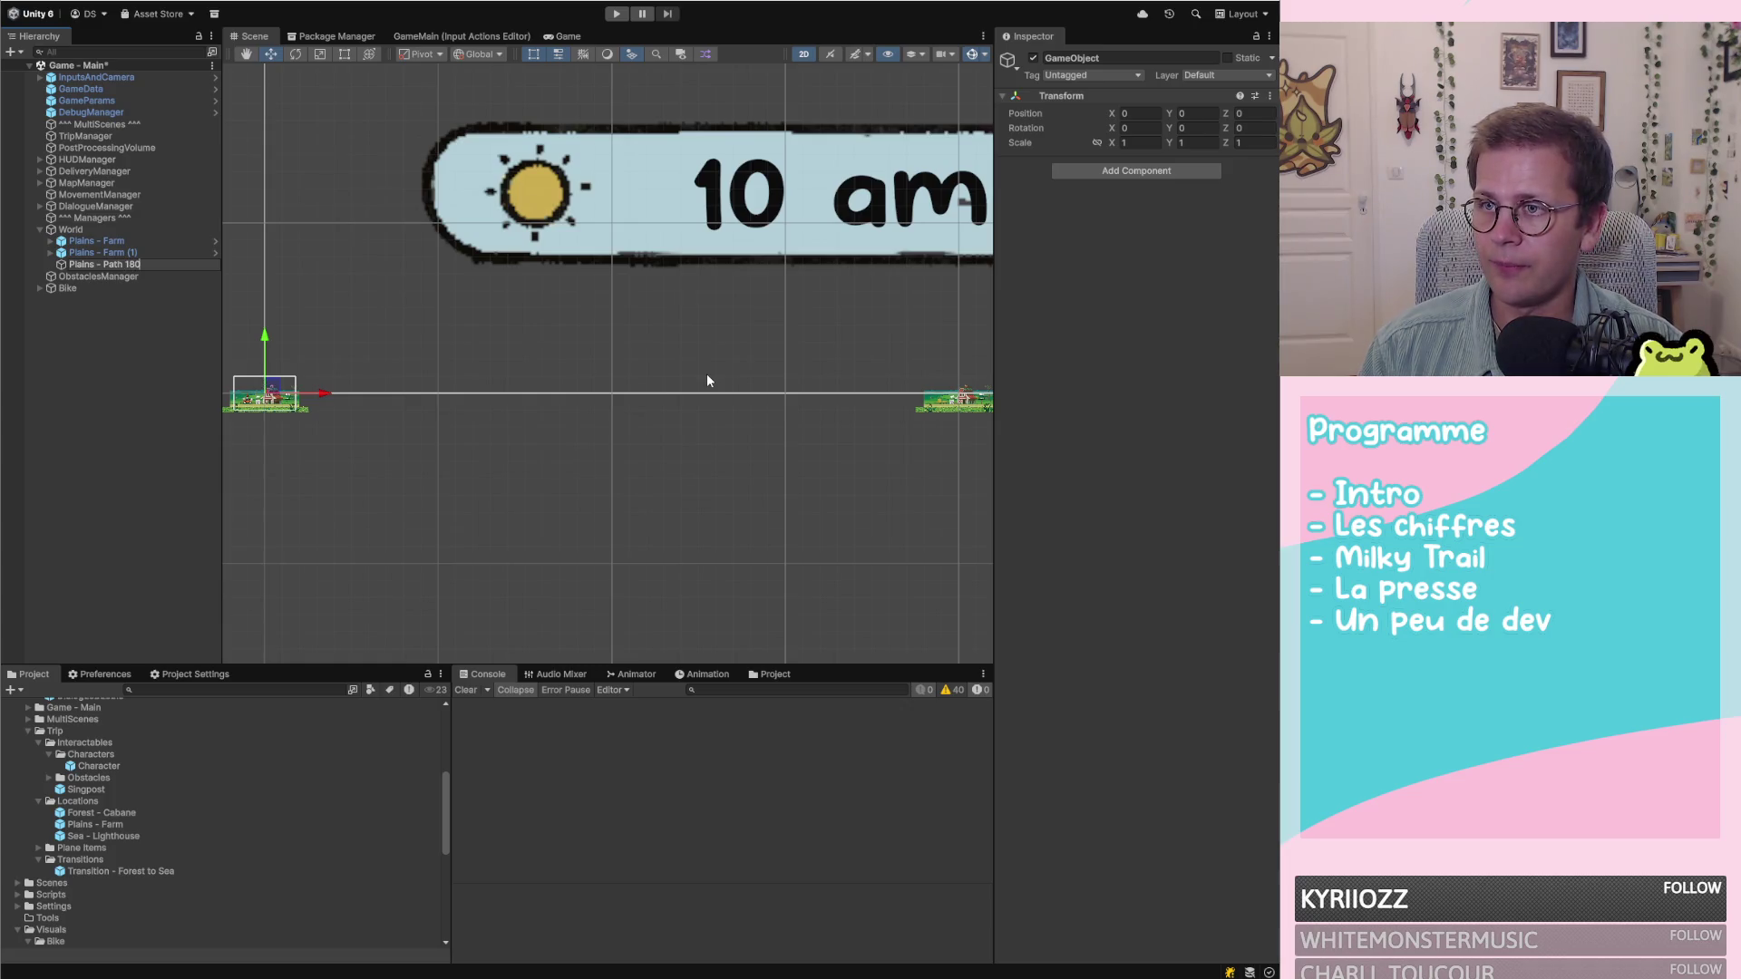
pyautogui.press('BackSpace')
pyautogui.press('BackSpace')
pyautogui.press('BackSpace')
pyautogui.write('9')
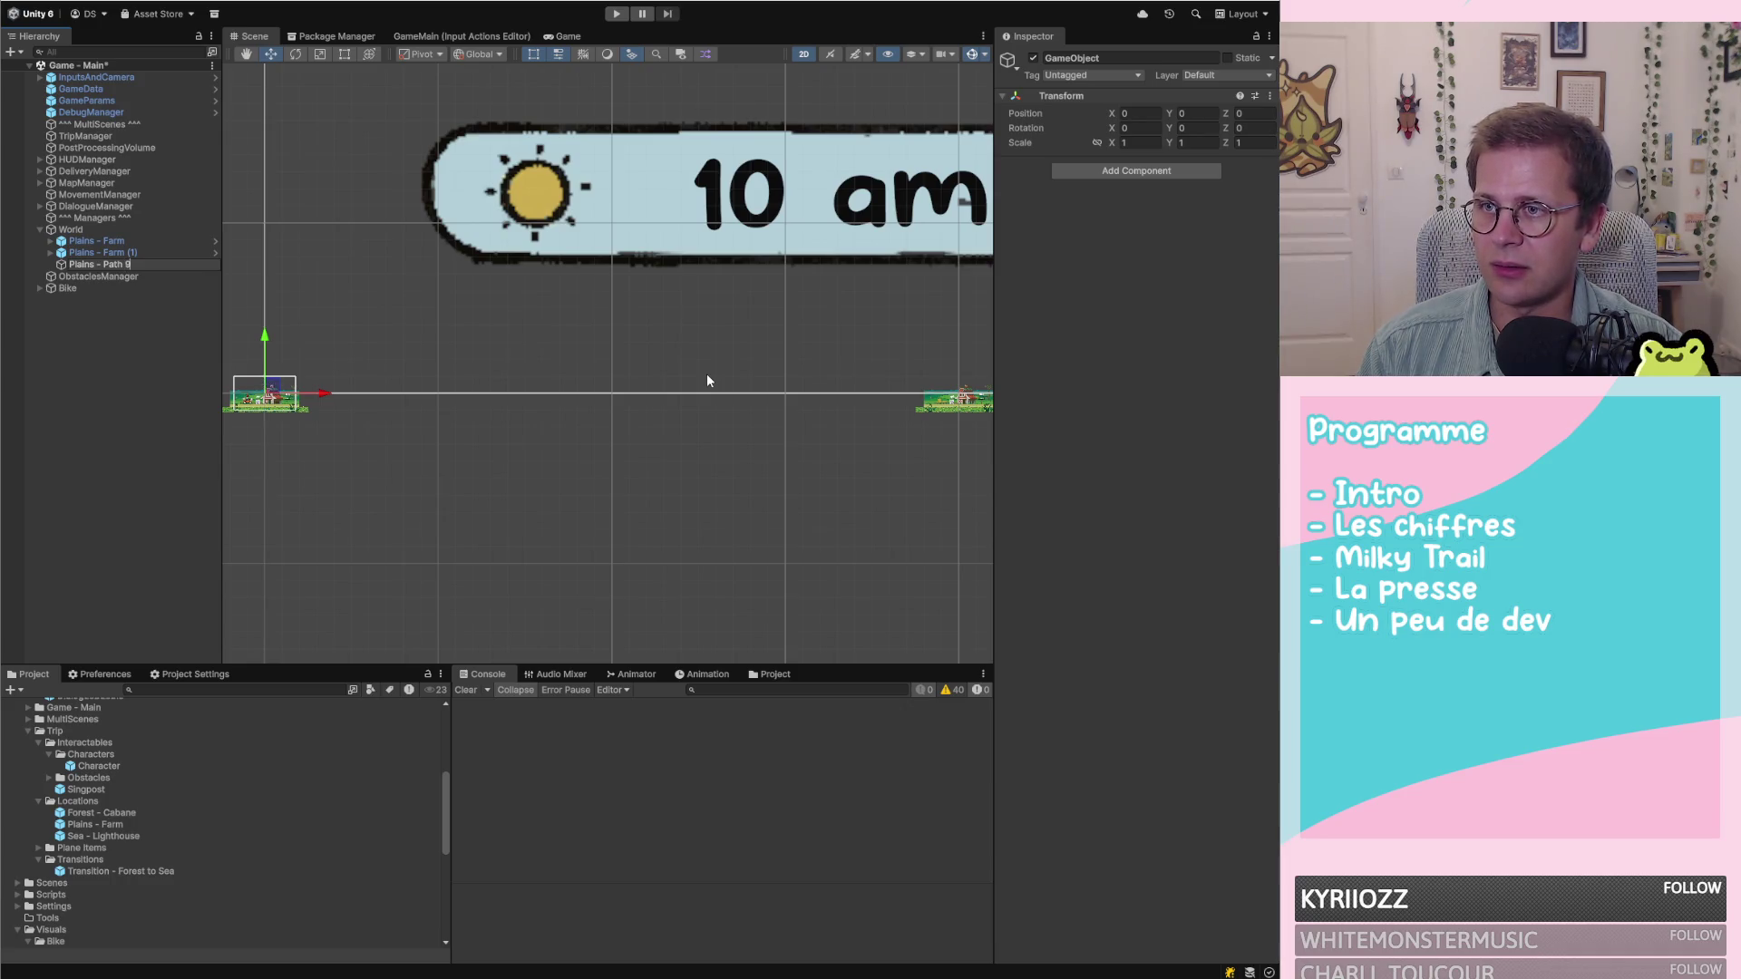
pyautogui.press('BackSpace')
pyautogui.write('small')
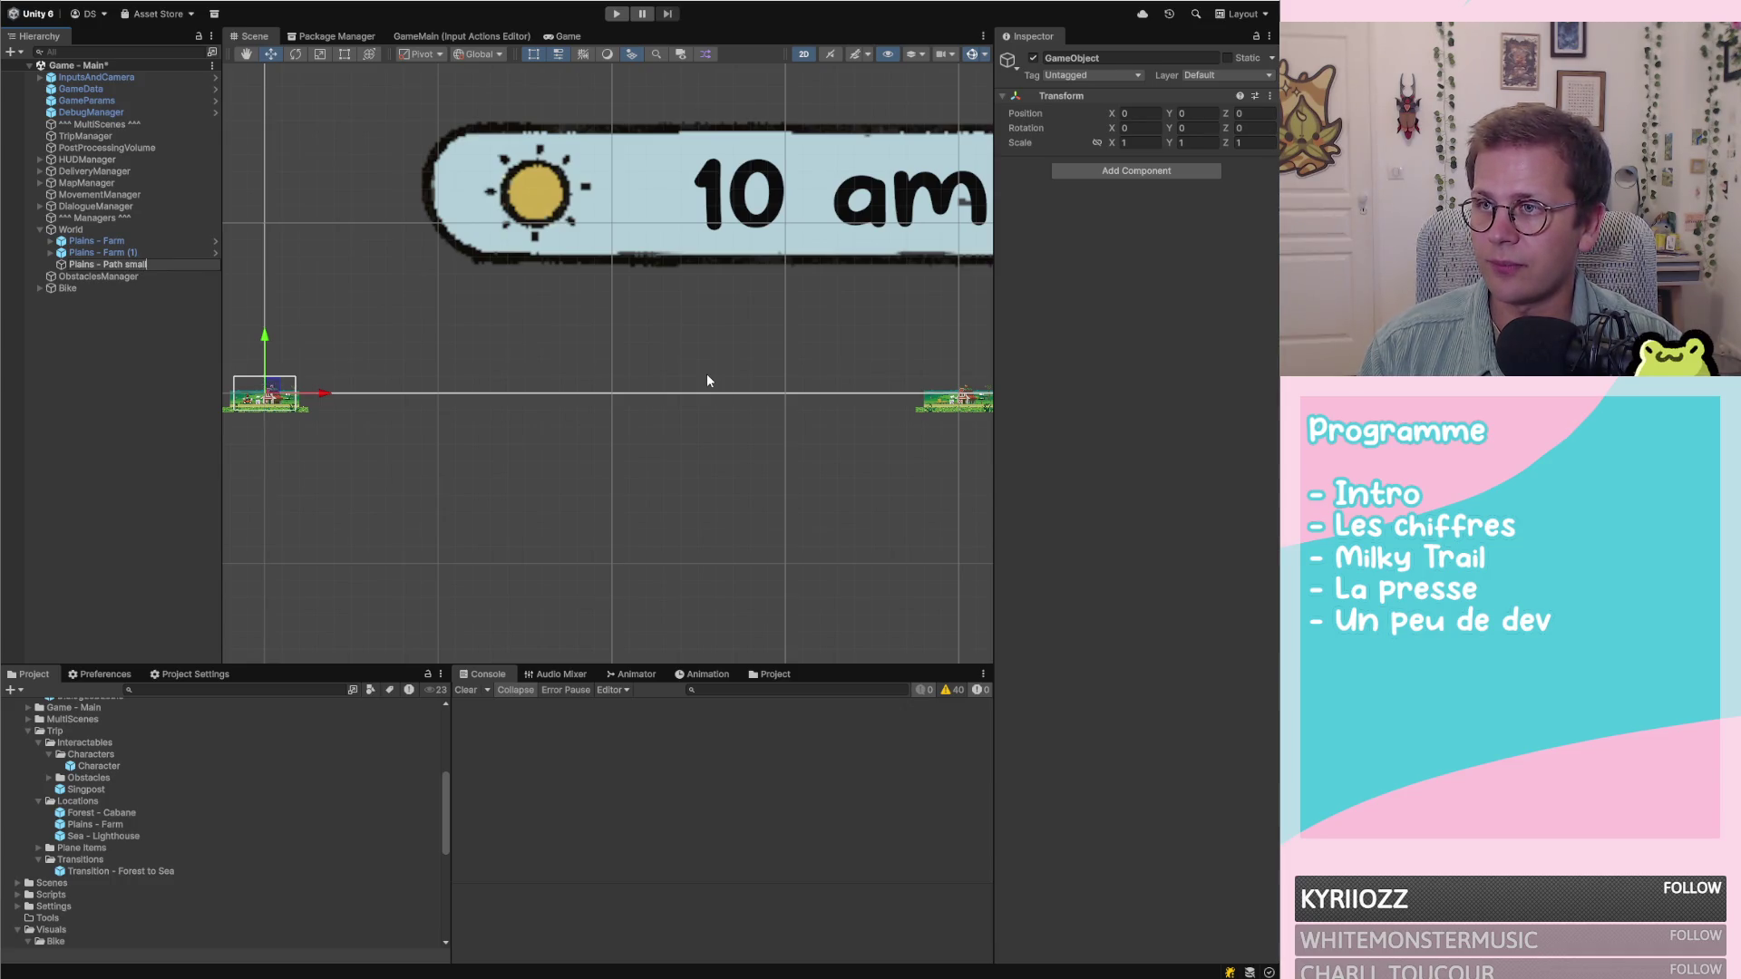
pyautogui.press('Return')
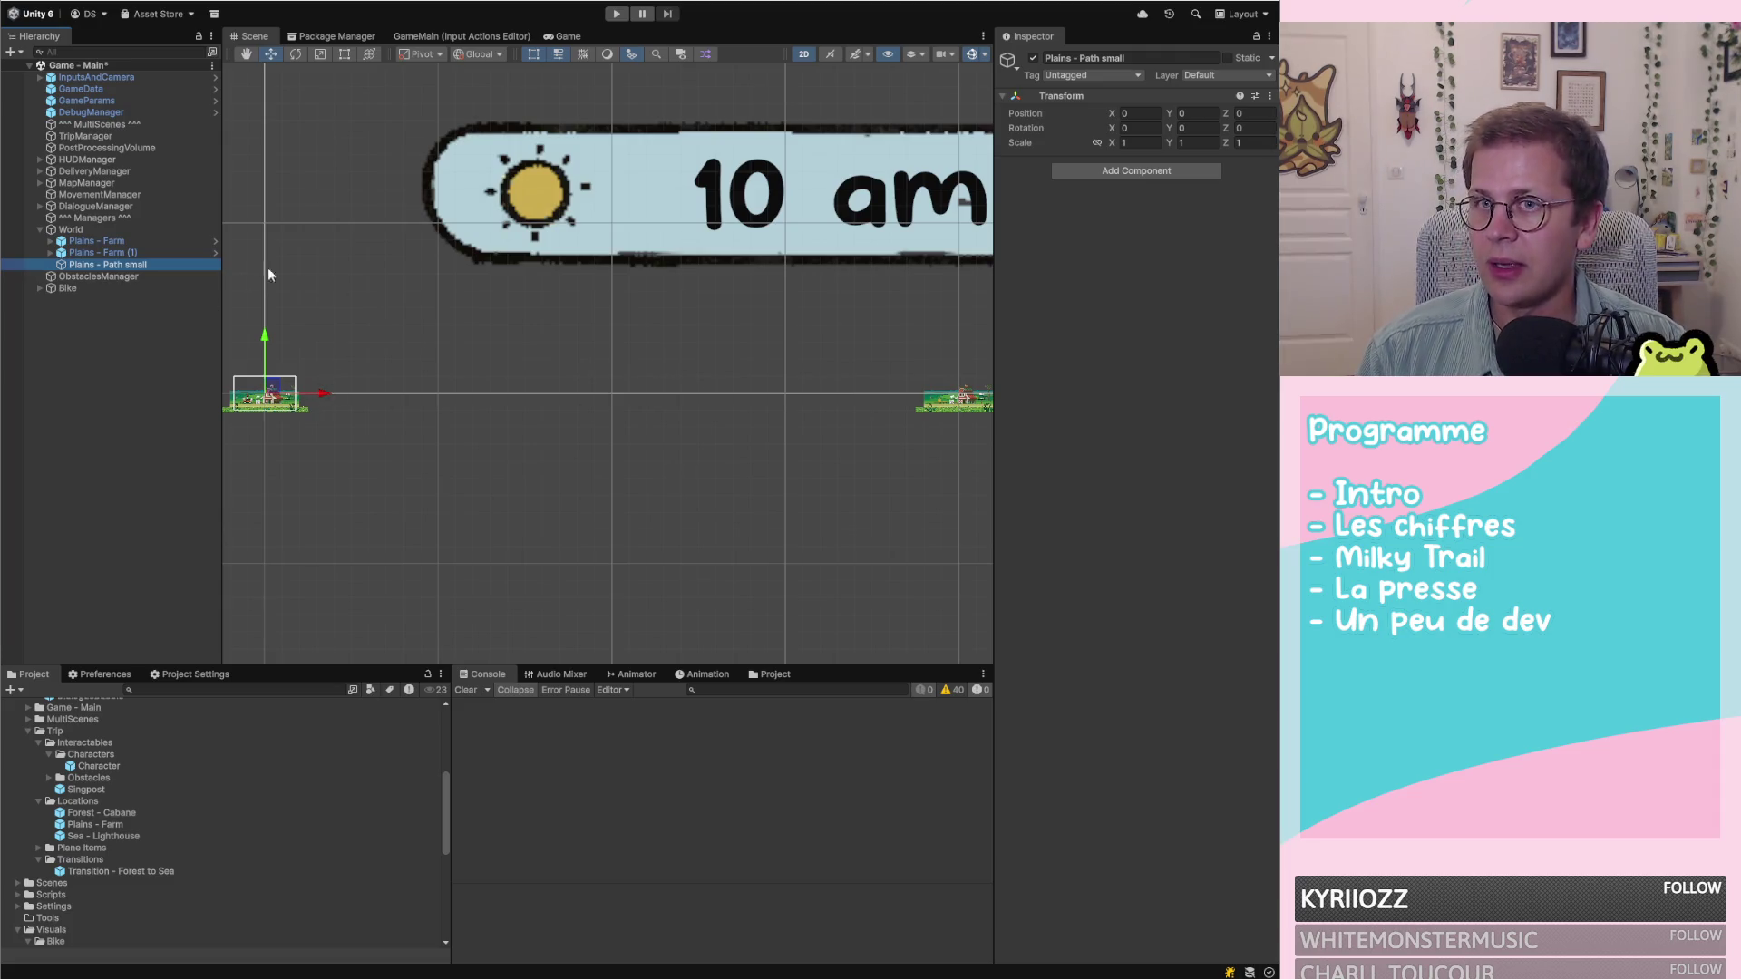
# Start editing the new object's Transform Position X value
pyautogui.click(1209, 112)
pyautogui.hotkey('shift', 'Tab')
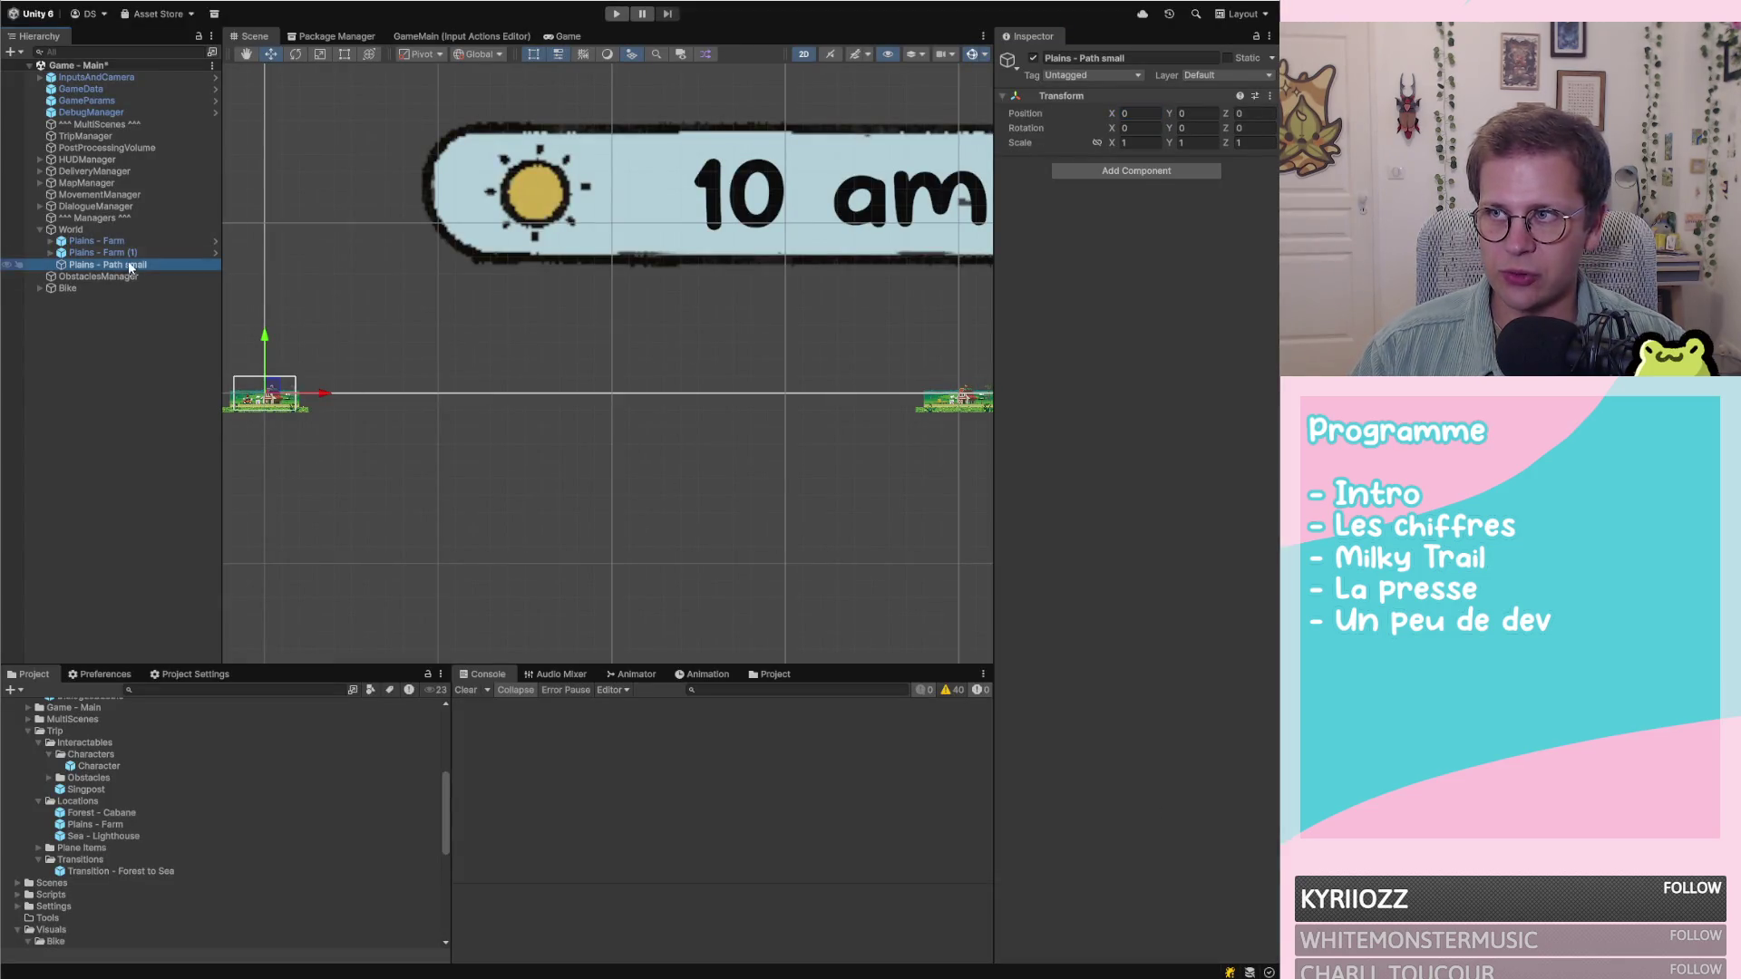
pyautogui.hotkey('alt', 'Tab')
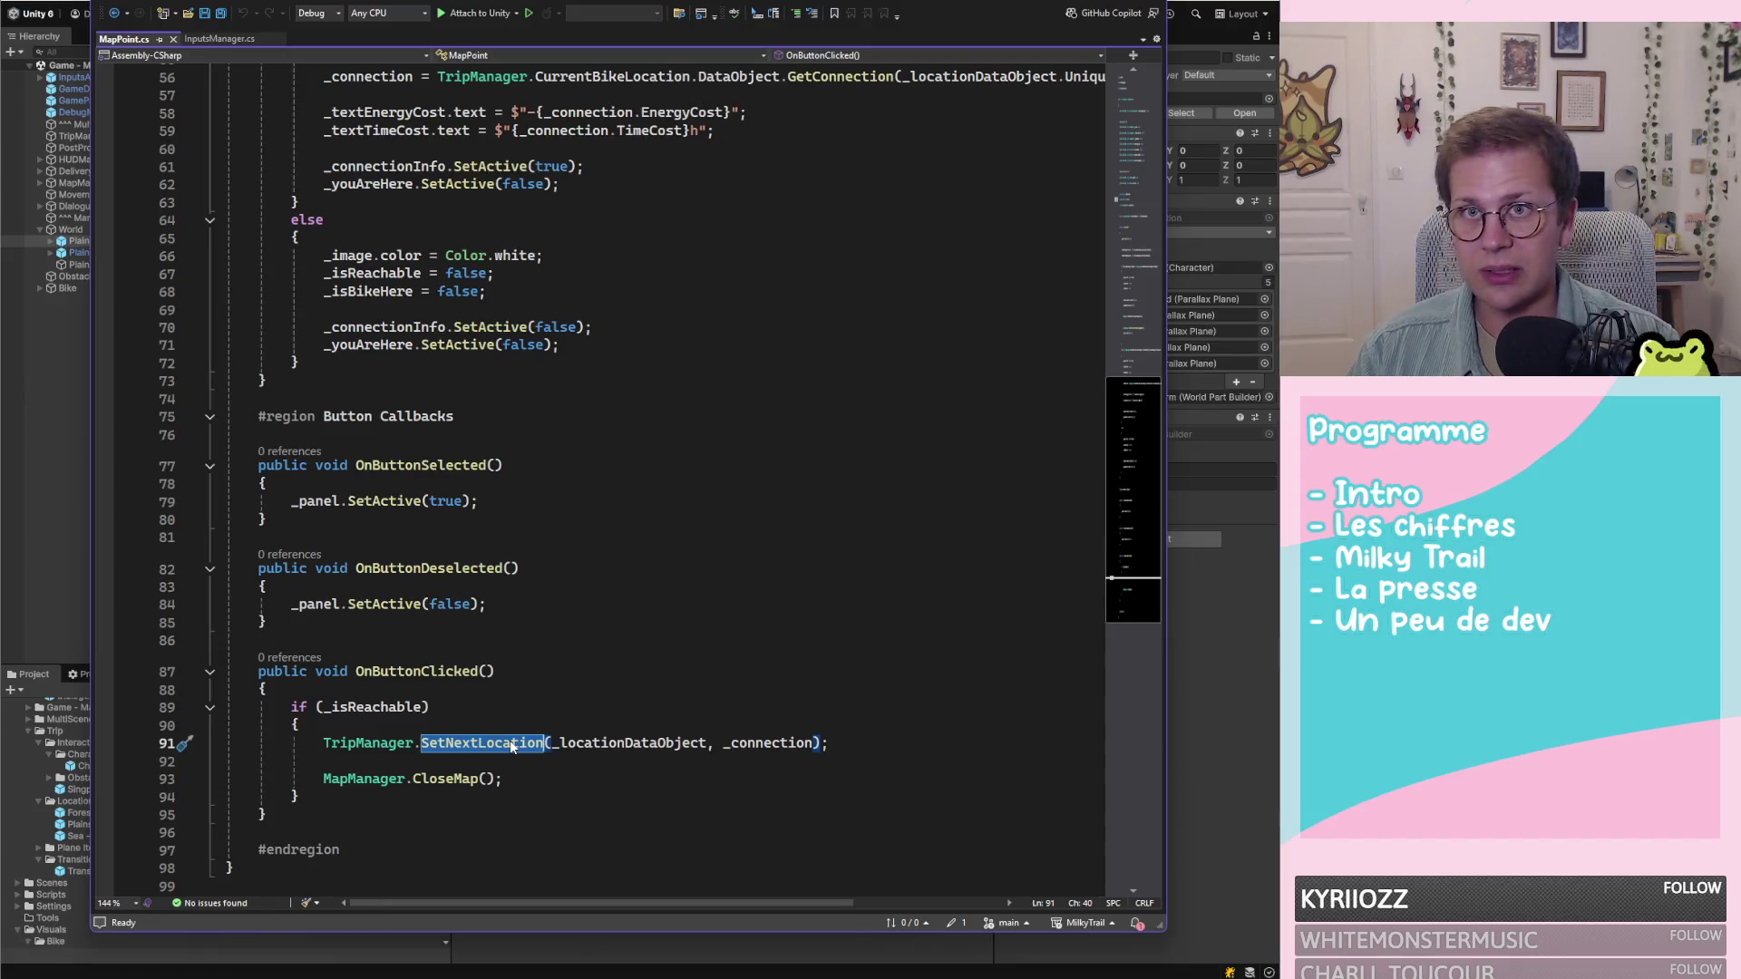
# Follow SetNextLocation to BuildToNextLocation in World.cs and read through it
pyautogui.press('F12')
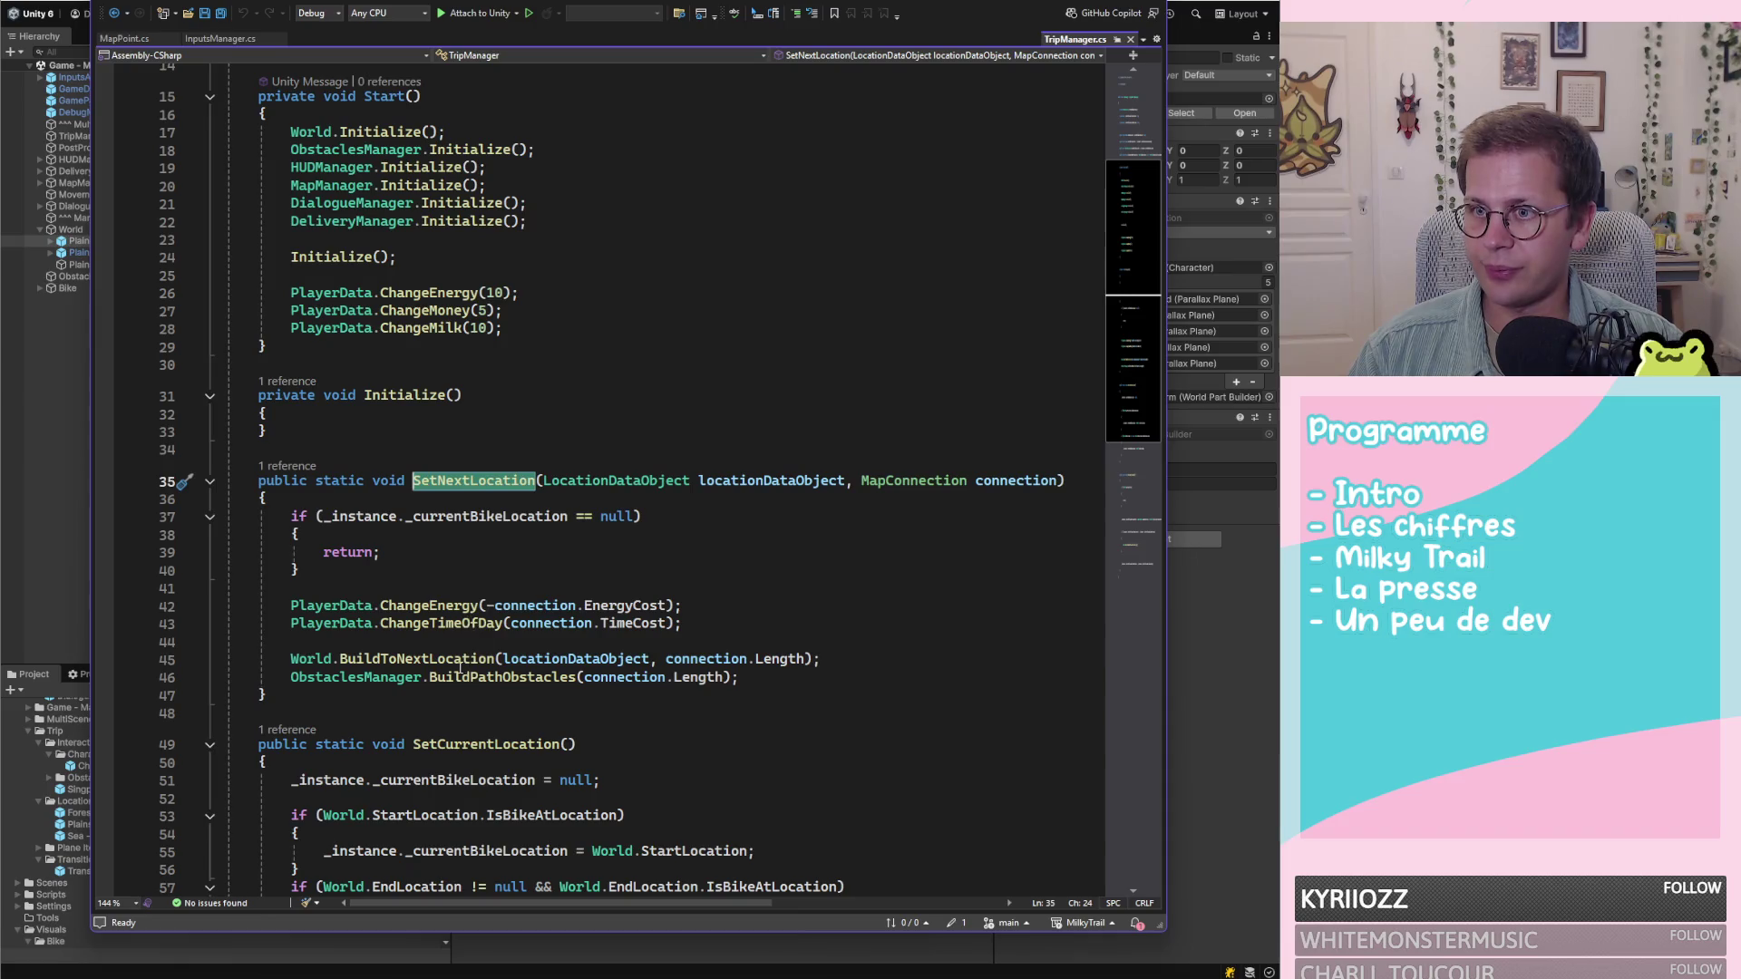
pyautogui.doubleClick(458, 661)
pyautogui.press('F12')
pyautogui.scroll(-10, 522, 564)
pyautogui.scroll(-4, 523, 564)
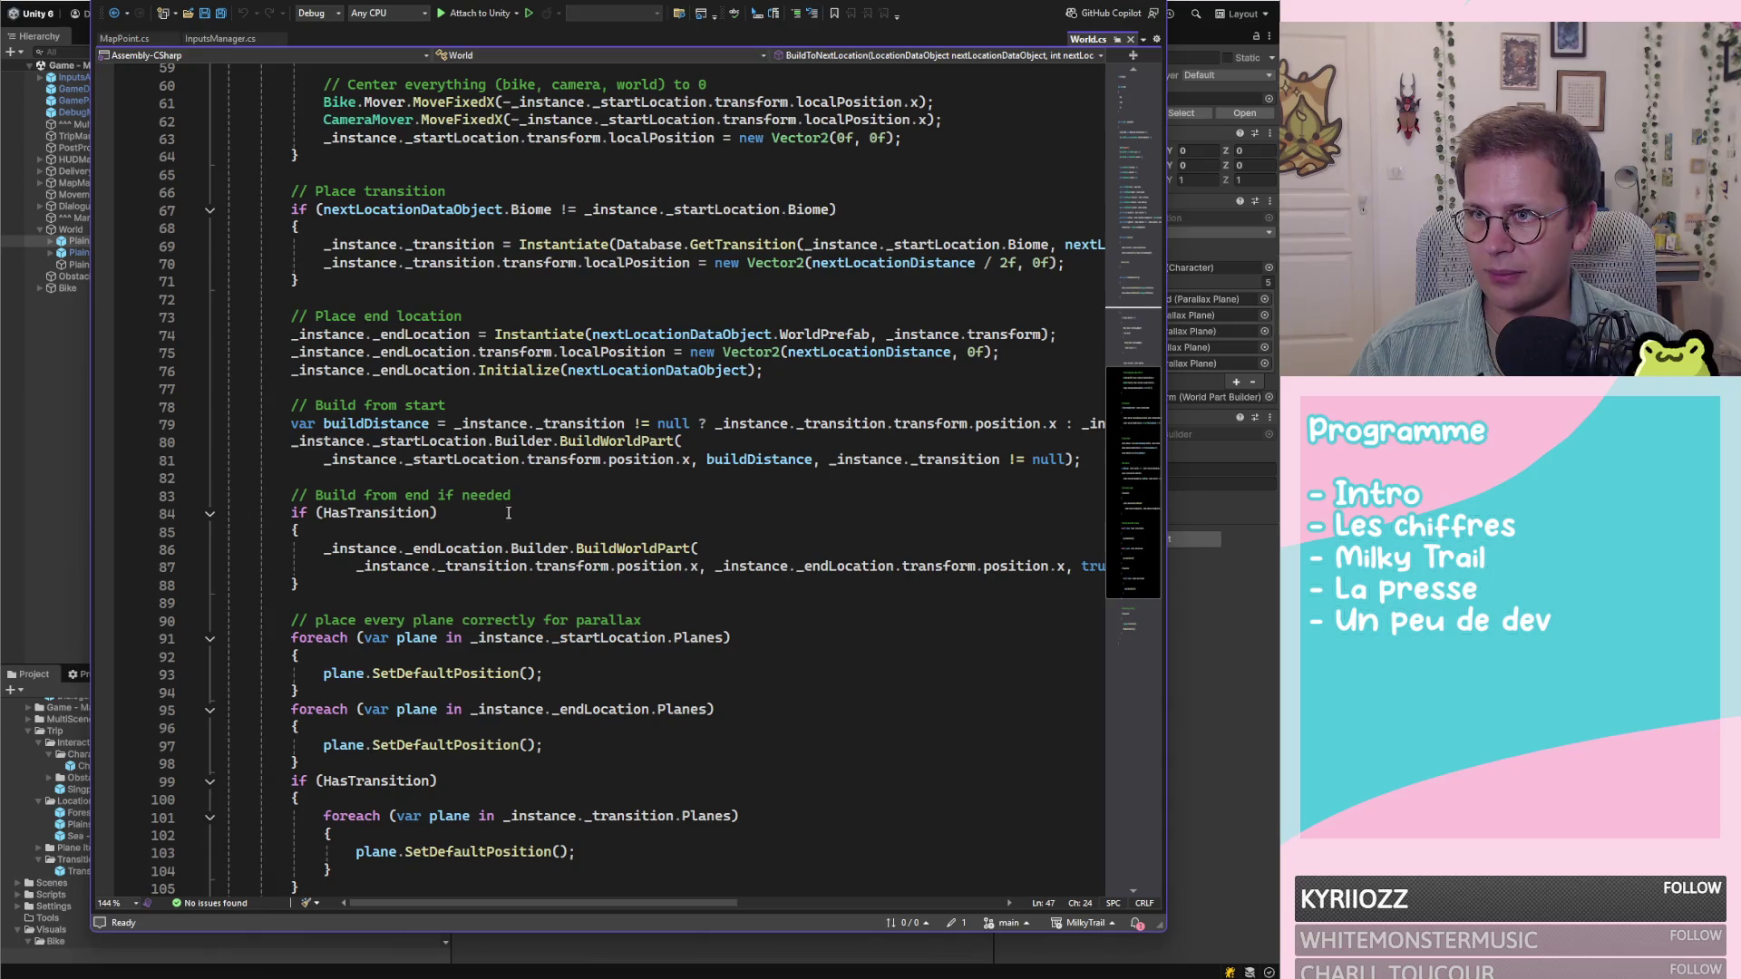
pyautogui.scroll(-2, 410, 559)
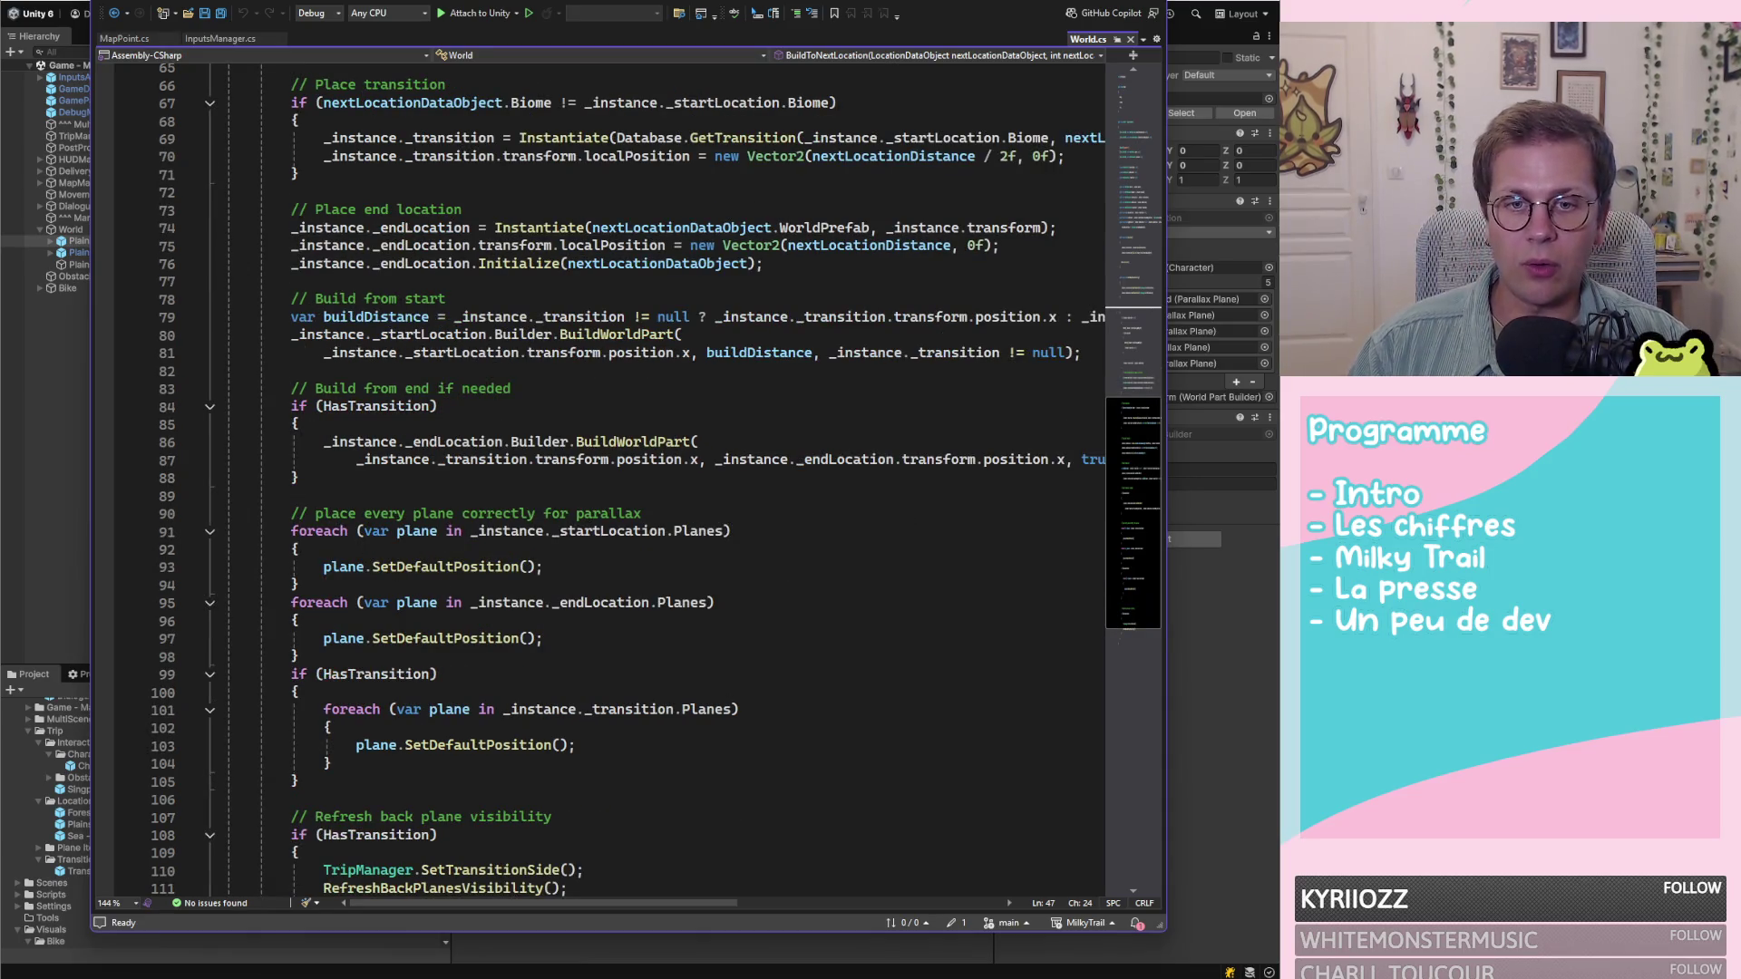
# Peek at the BuildWorldPart definition, then return to the top of BuildToNextLocation
pyautogui.doubleClick(635, 442)
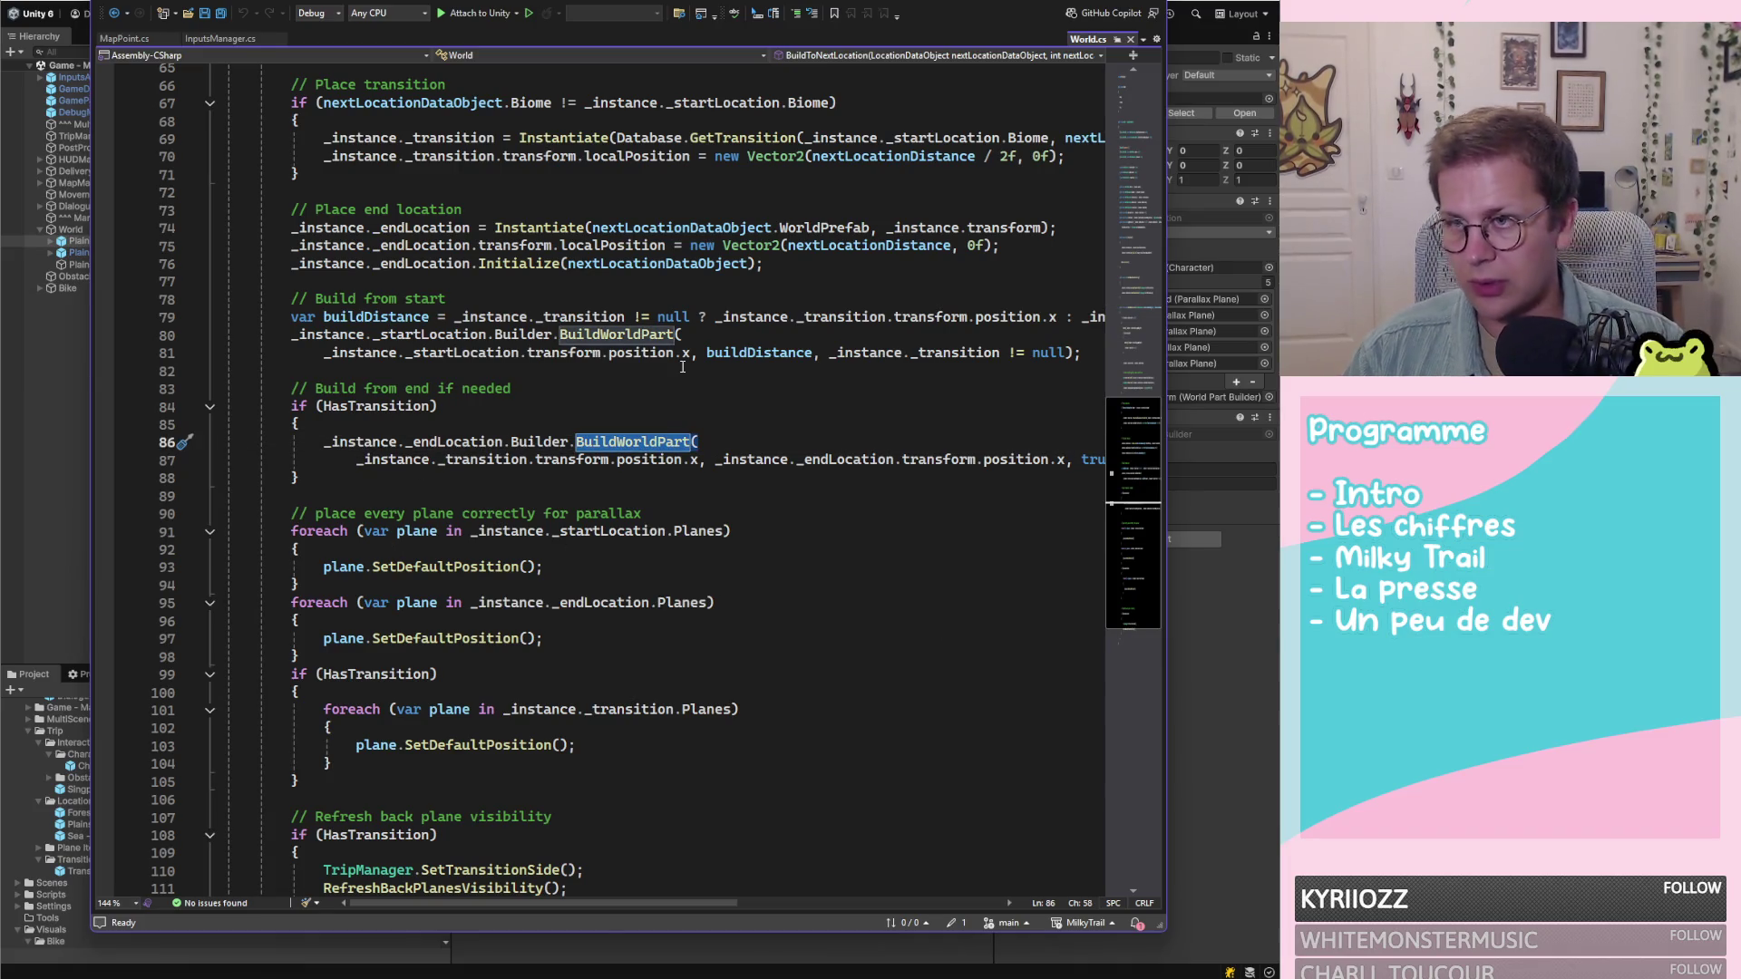
pyautogui.press('F12')
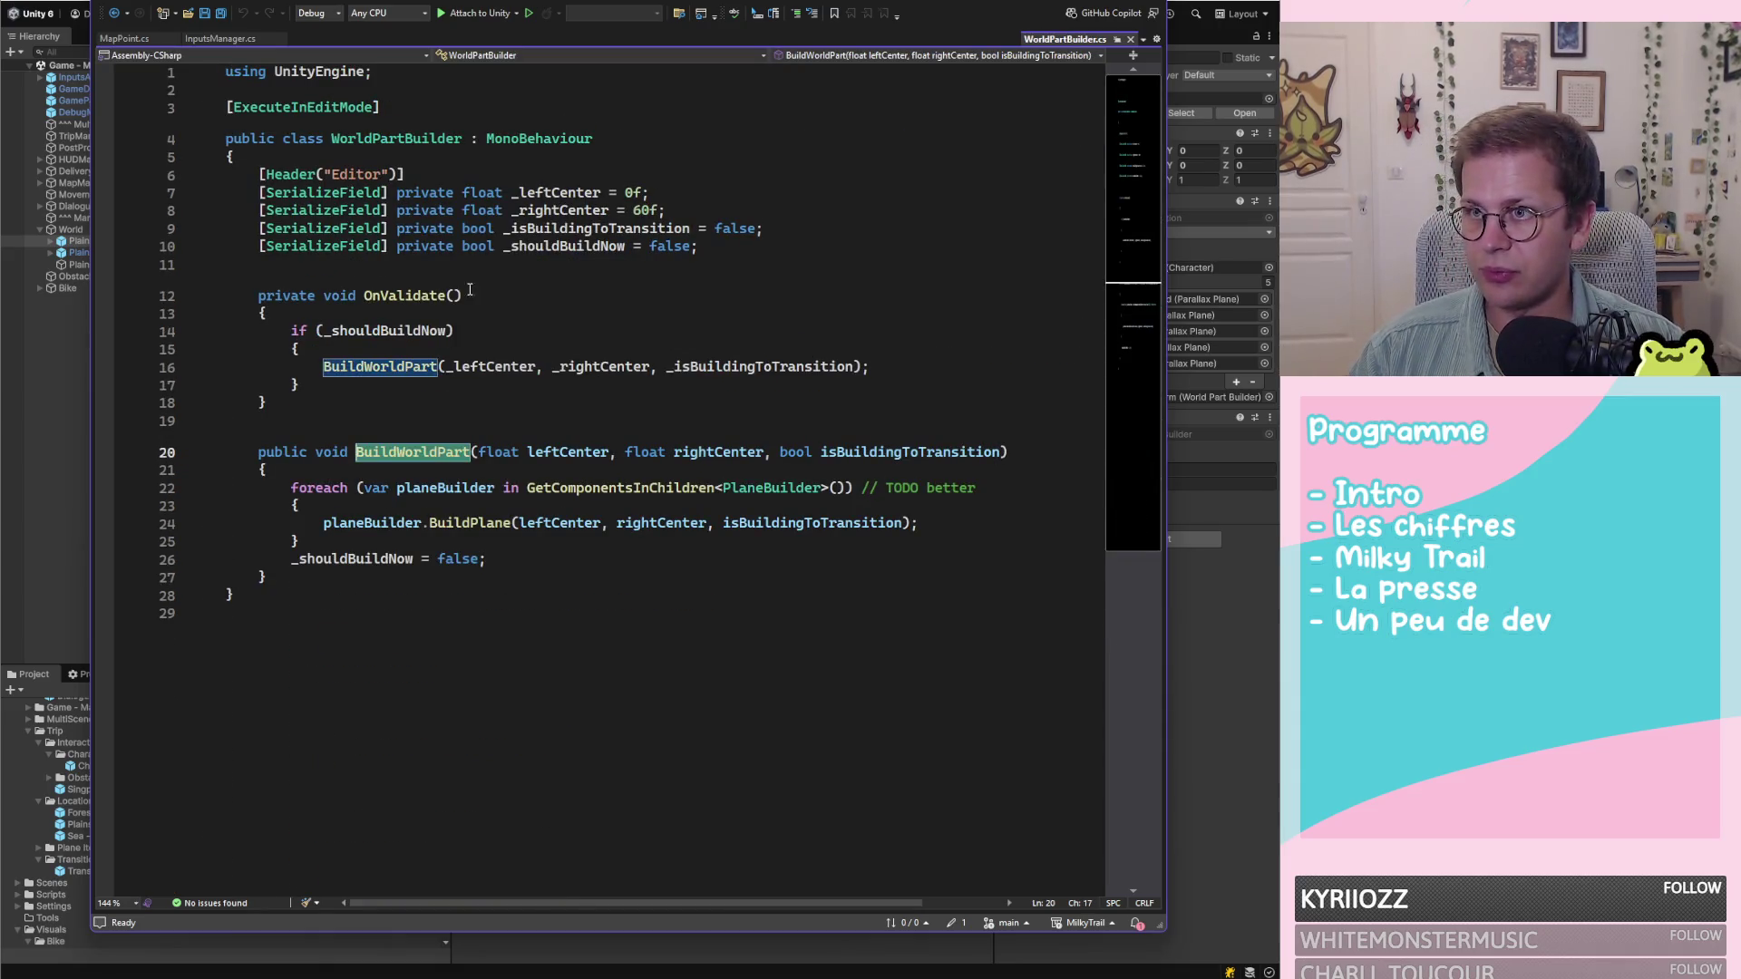
pyautogui.hotkey('ctrl', '-')
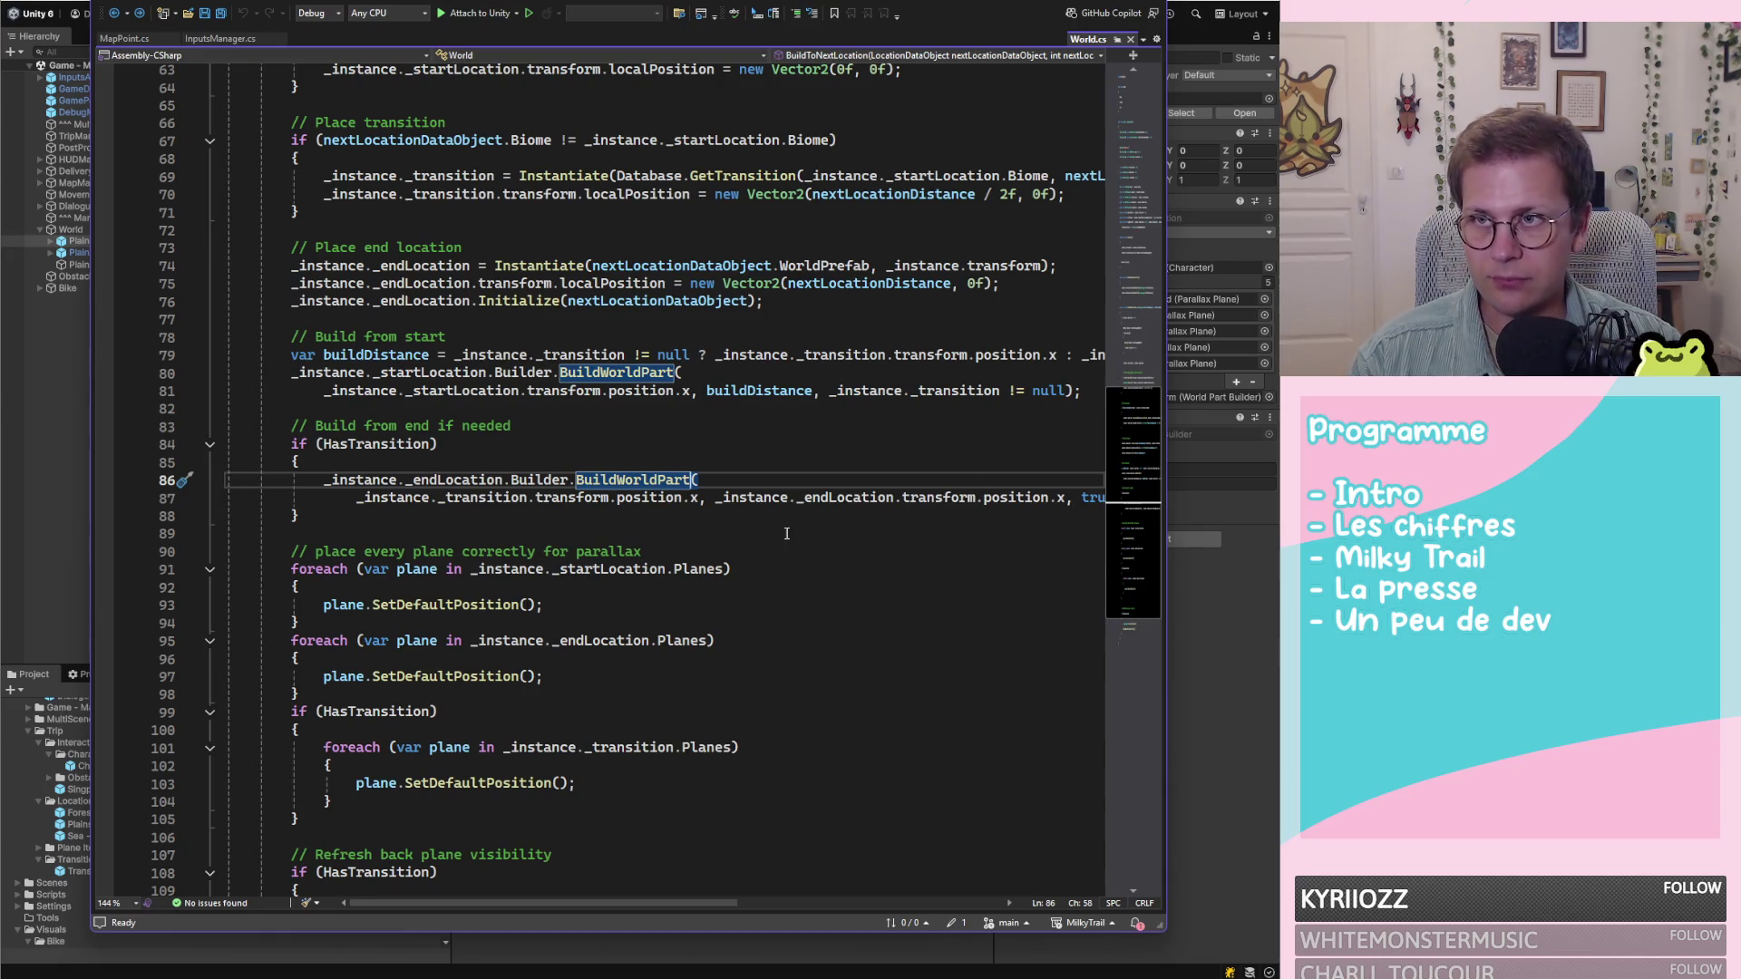
pyautogui.doubleClick(302, 355)
pyautogui.scroll(5, 918, 409)
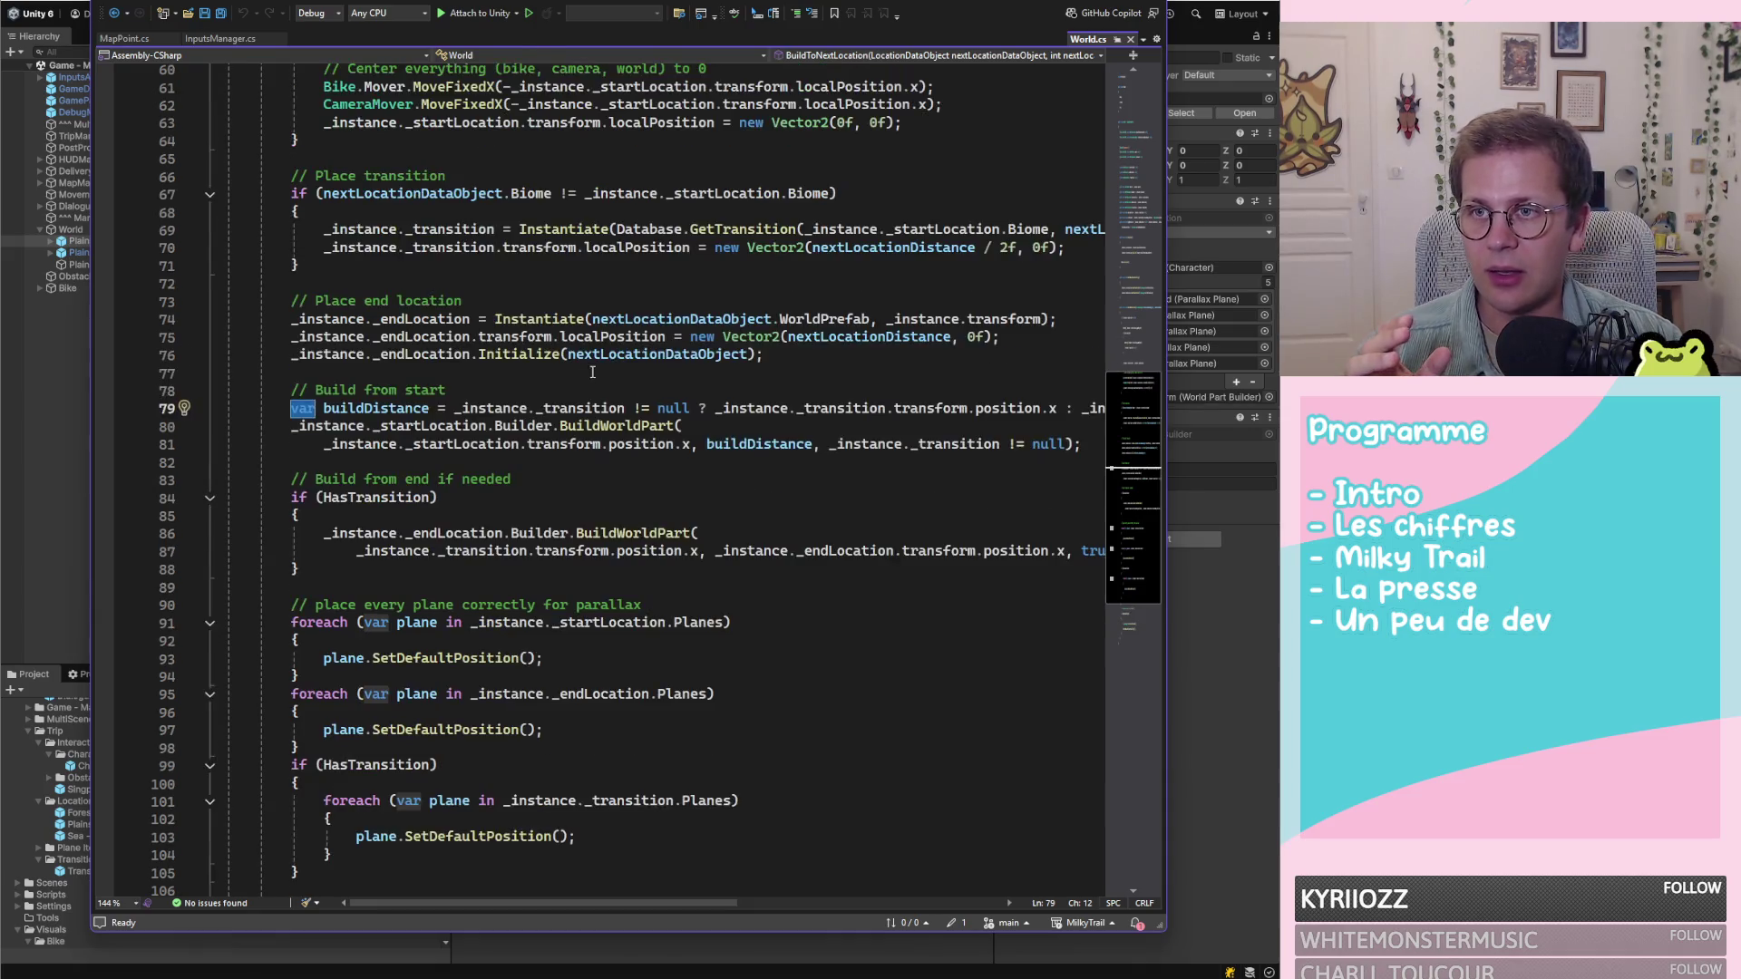
pyautogui.scroll(2, 918, 410)
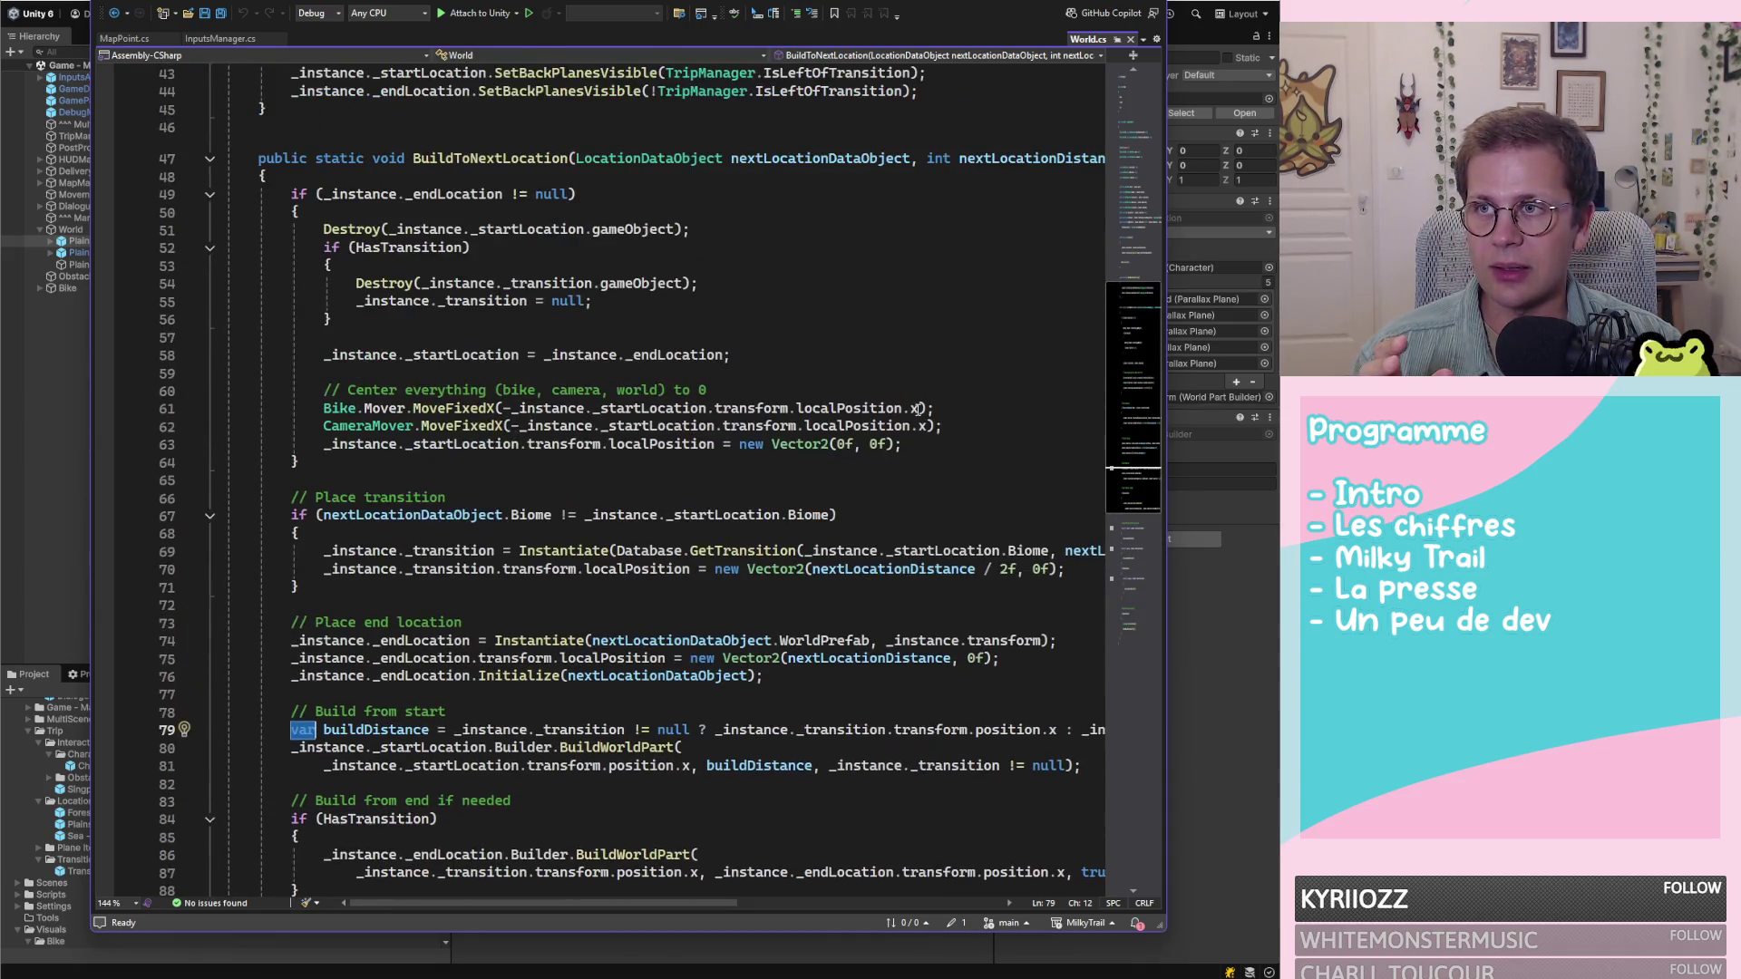
pyautogui.scroll(1, 918, 409)
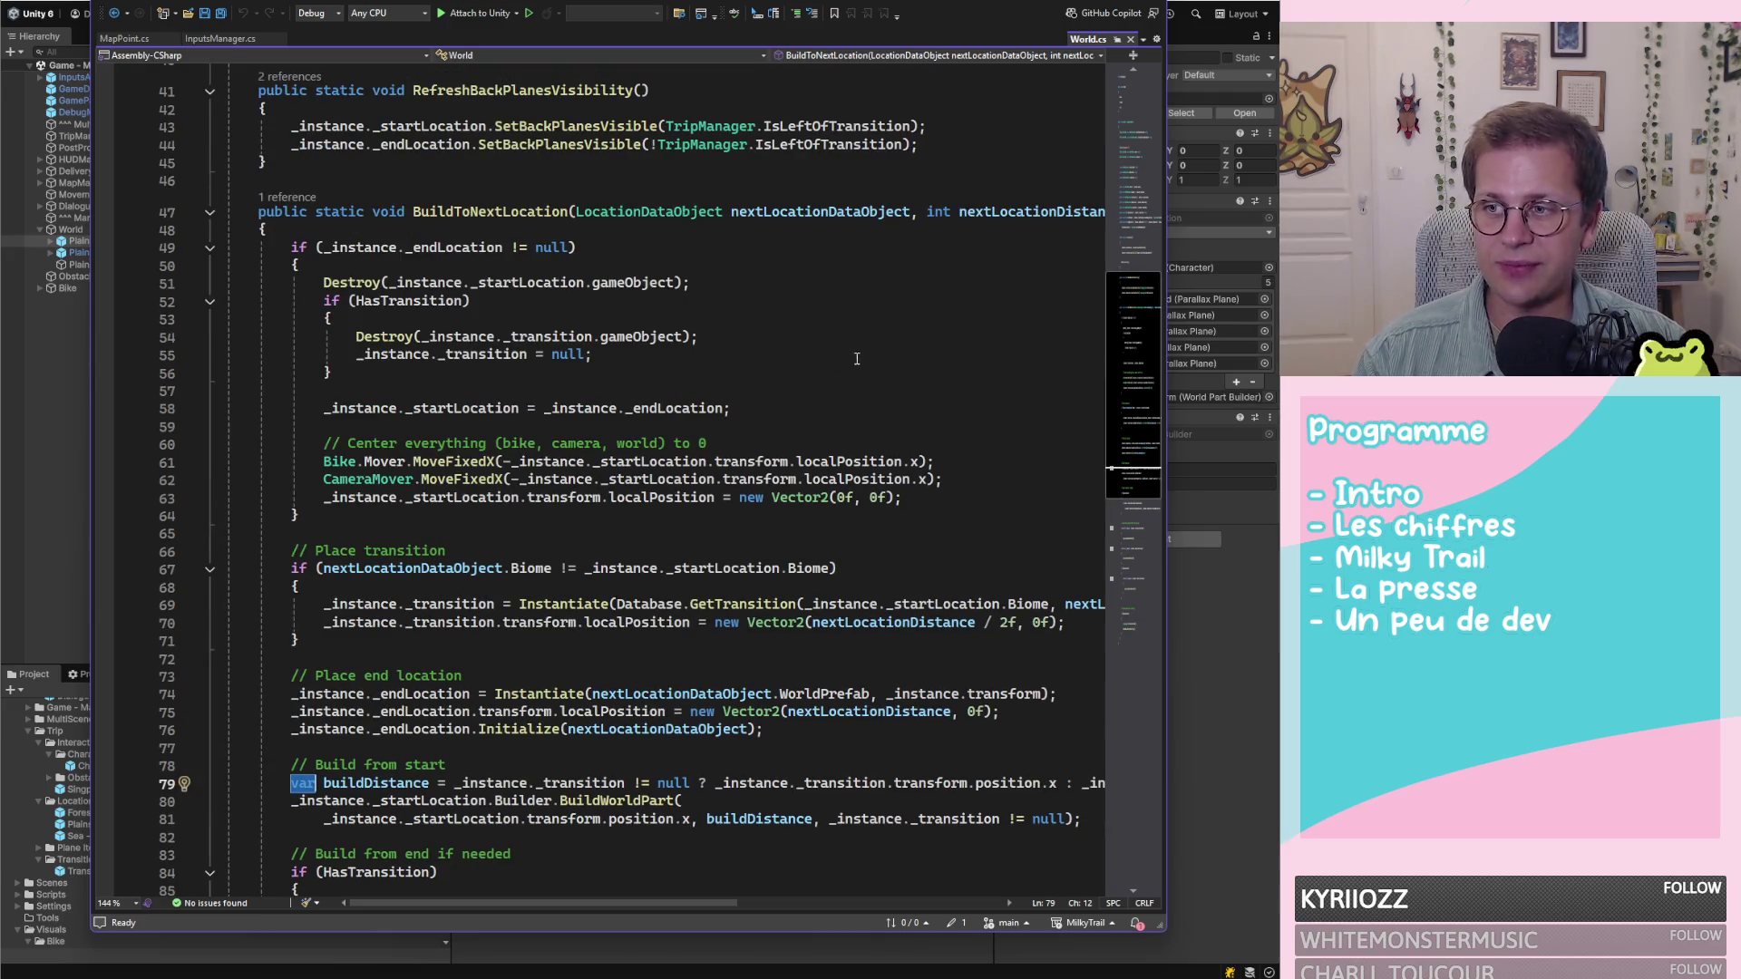
pyautogui.moveTo(306, 789)
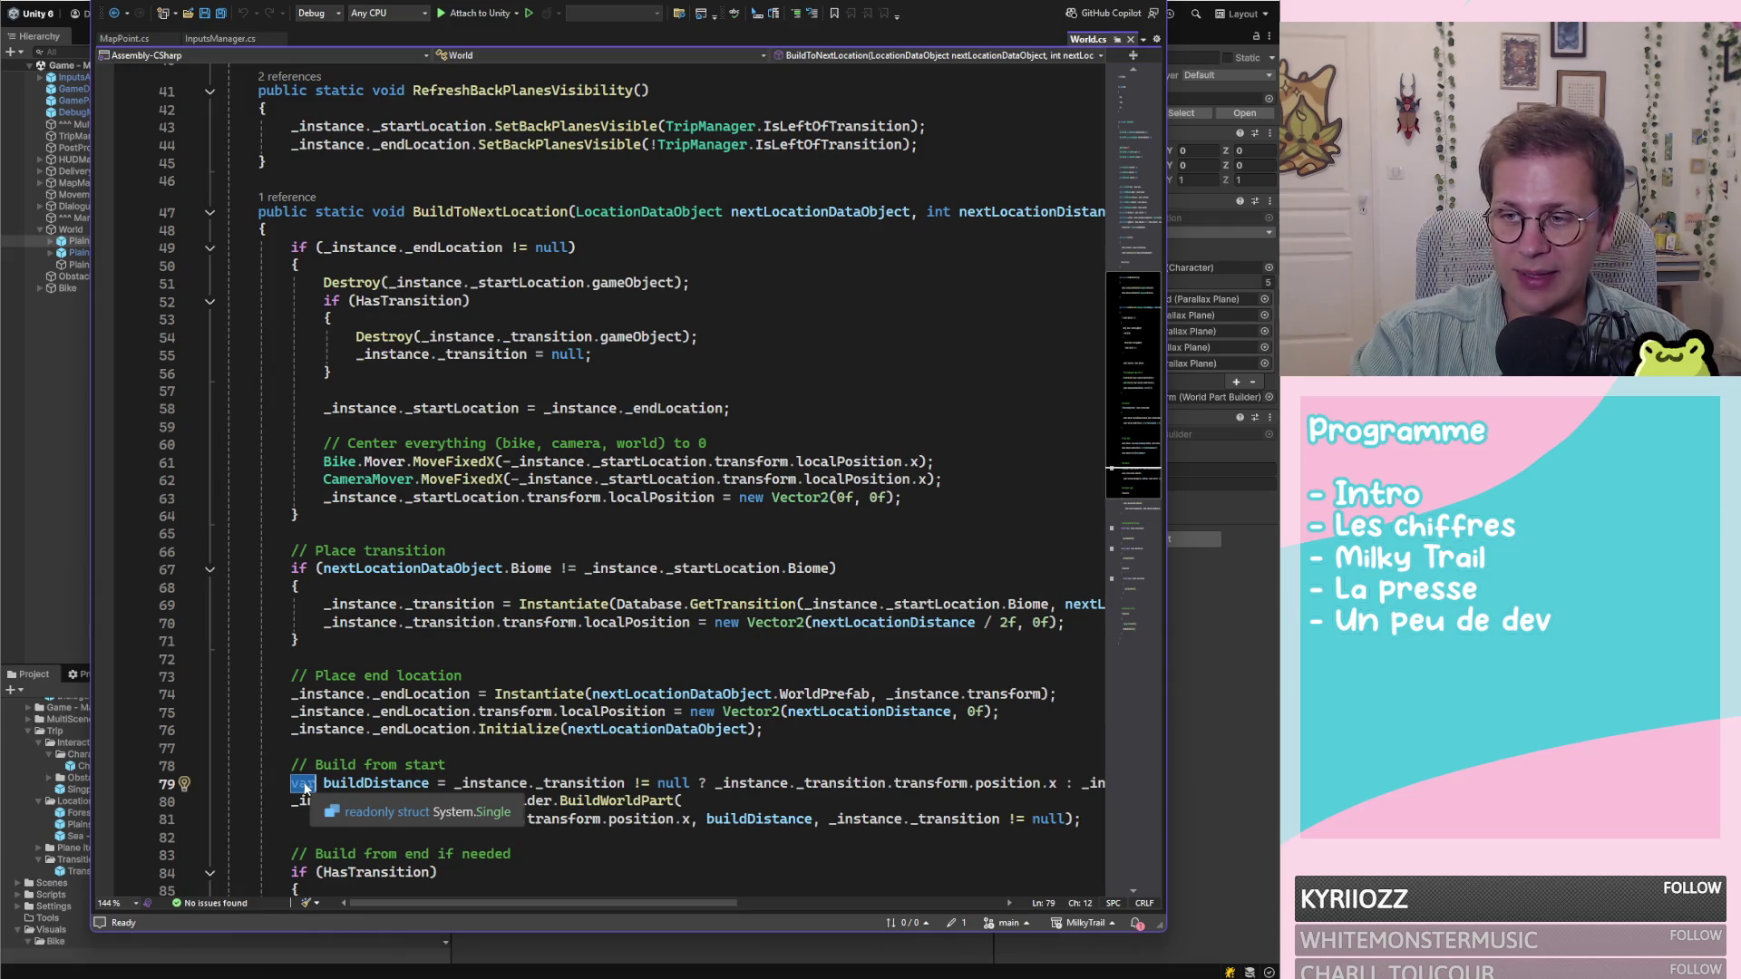
pyautogui.moveTo(478, 782); pyautogui.dragTo(780, 821)
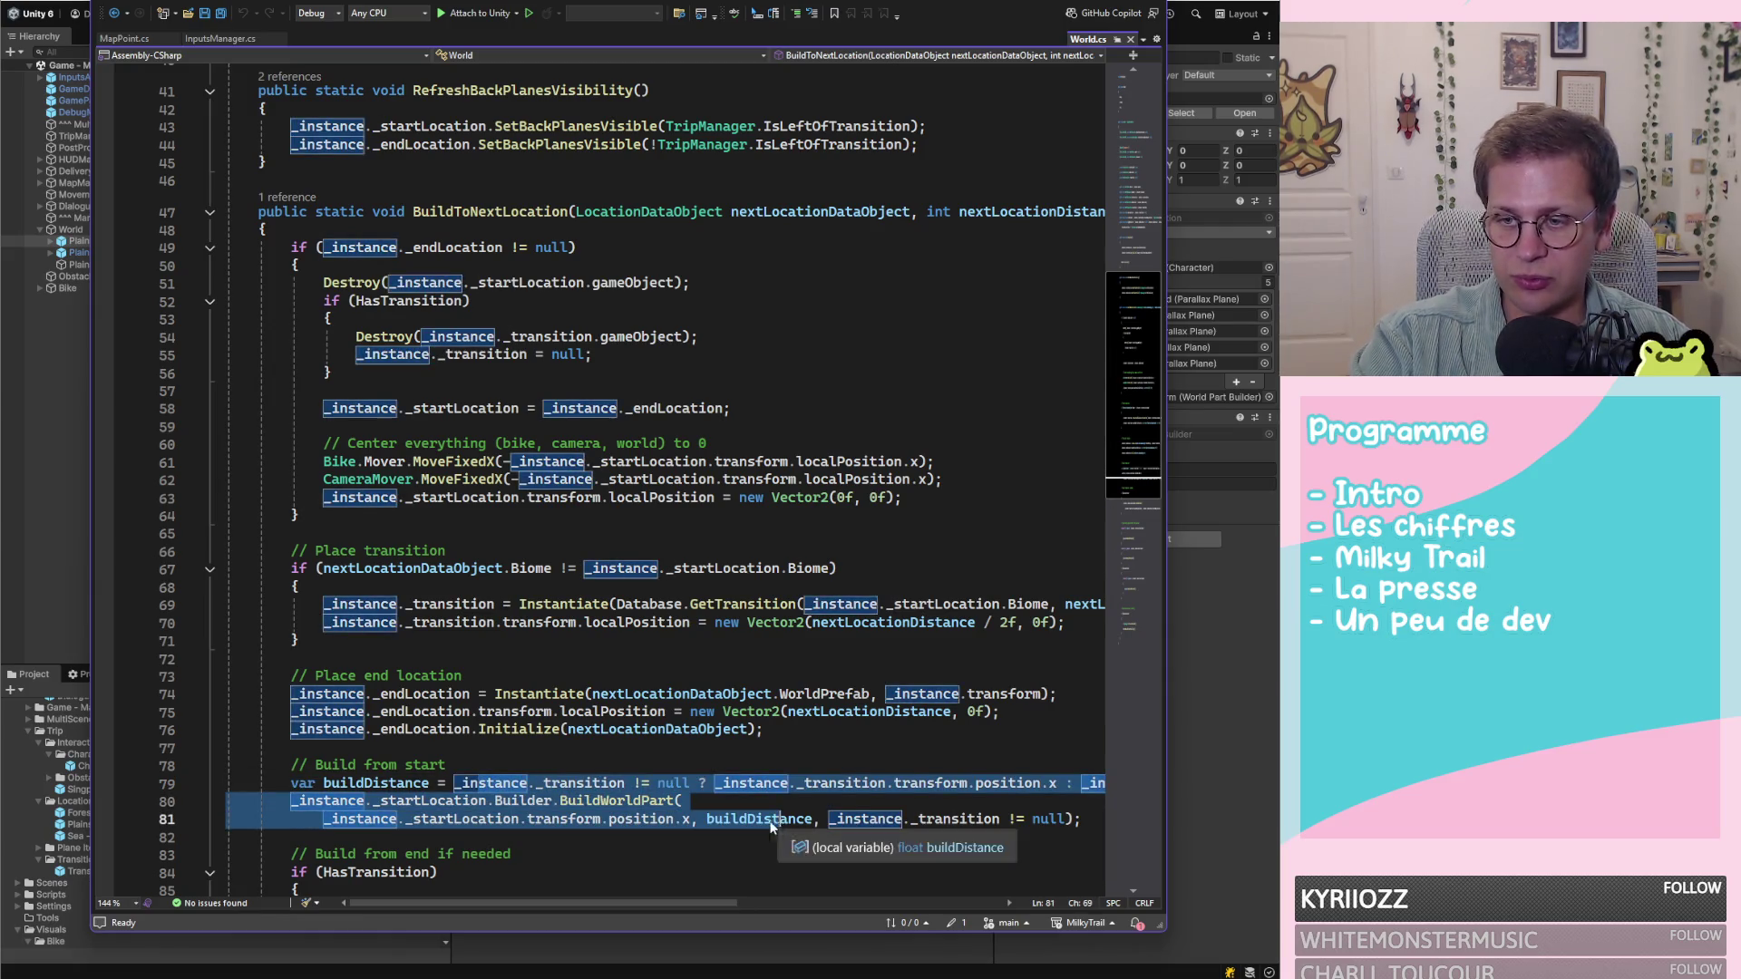
pyautogui.click(373, 783)
pyautogui.moveTo(305, 789)
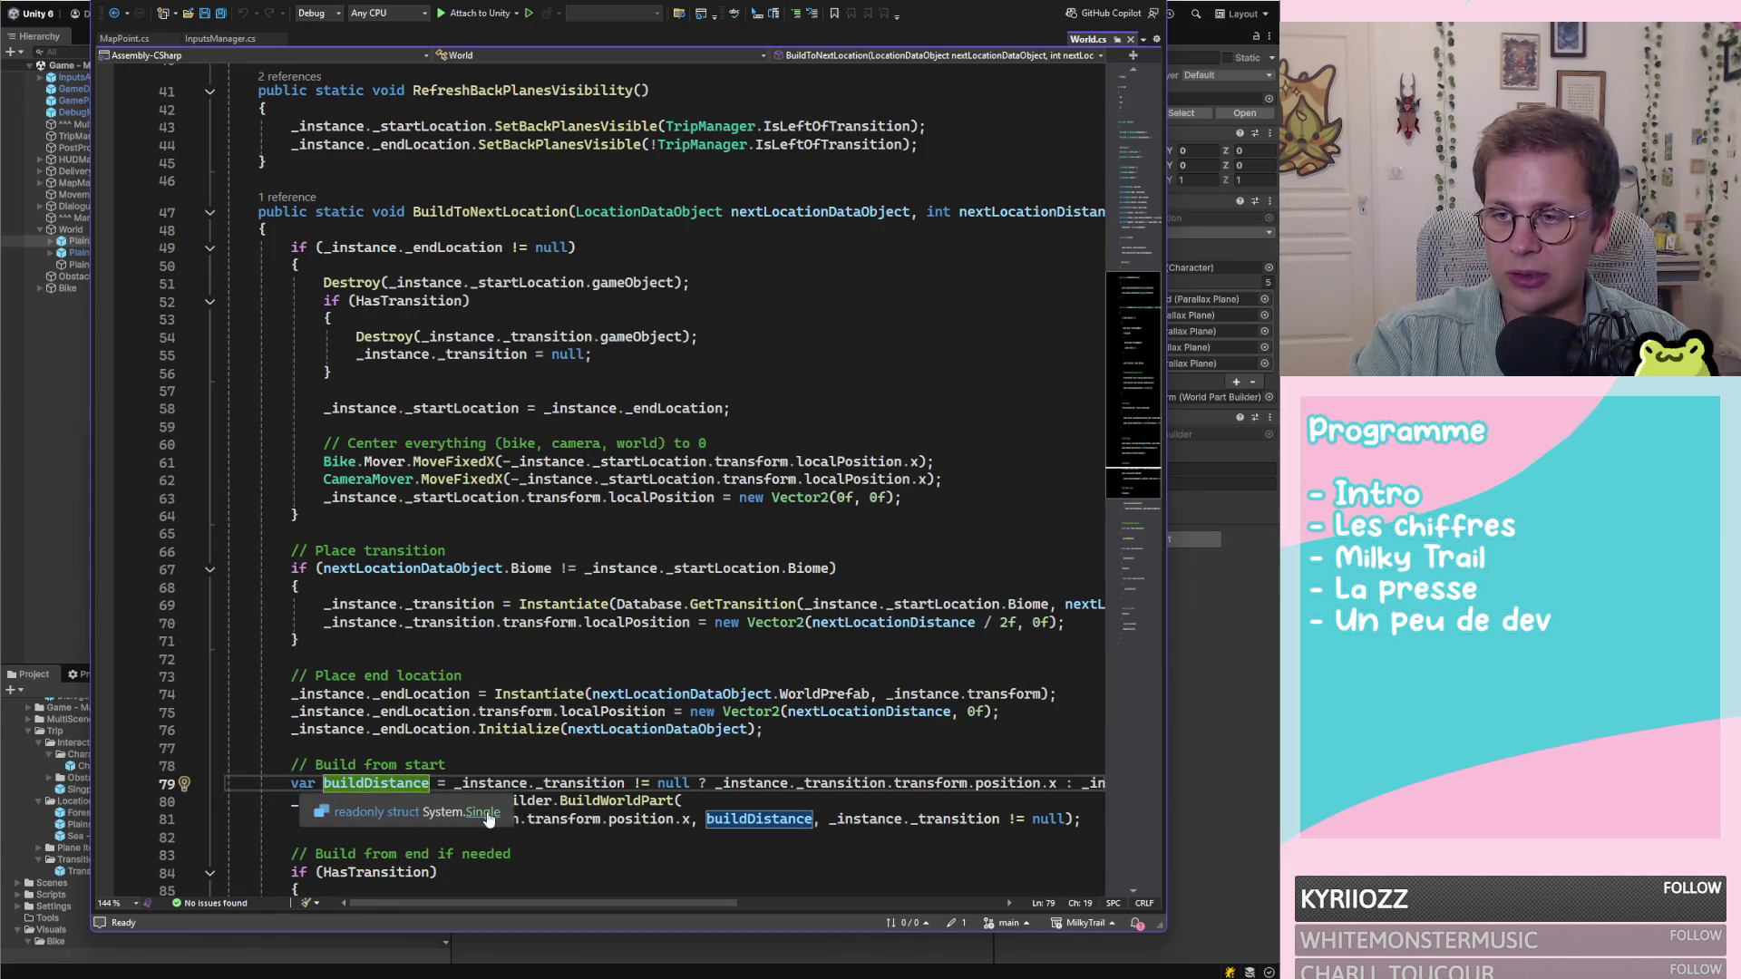
pyautogui.moveTo(488, 782); pyautogui.dragTo(624, 819)
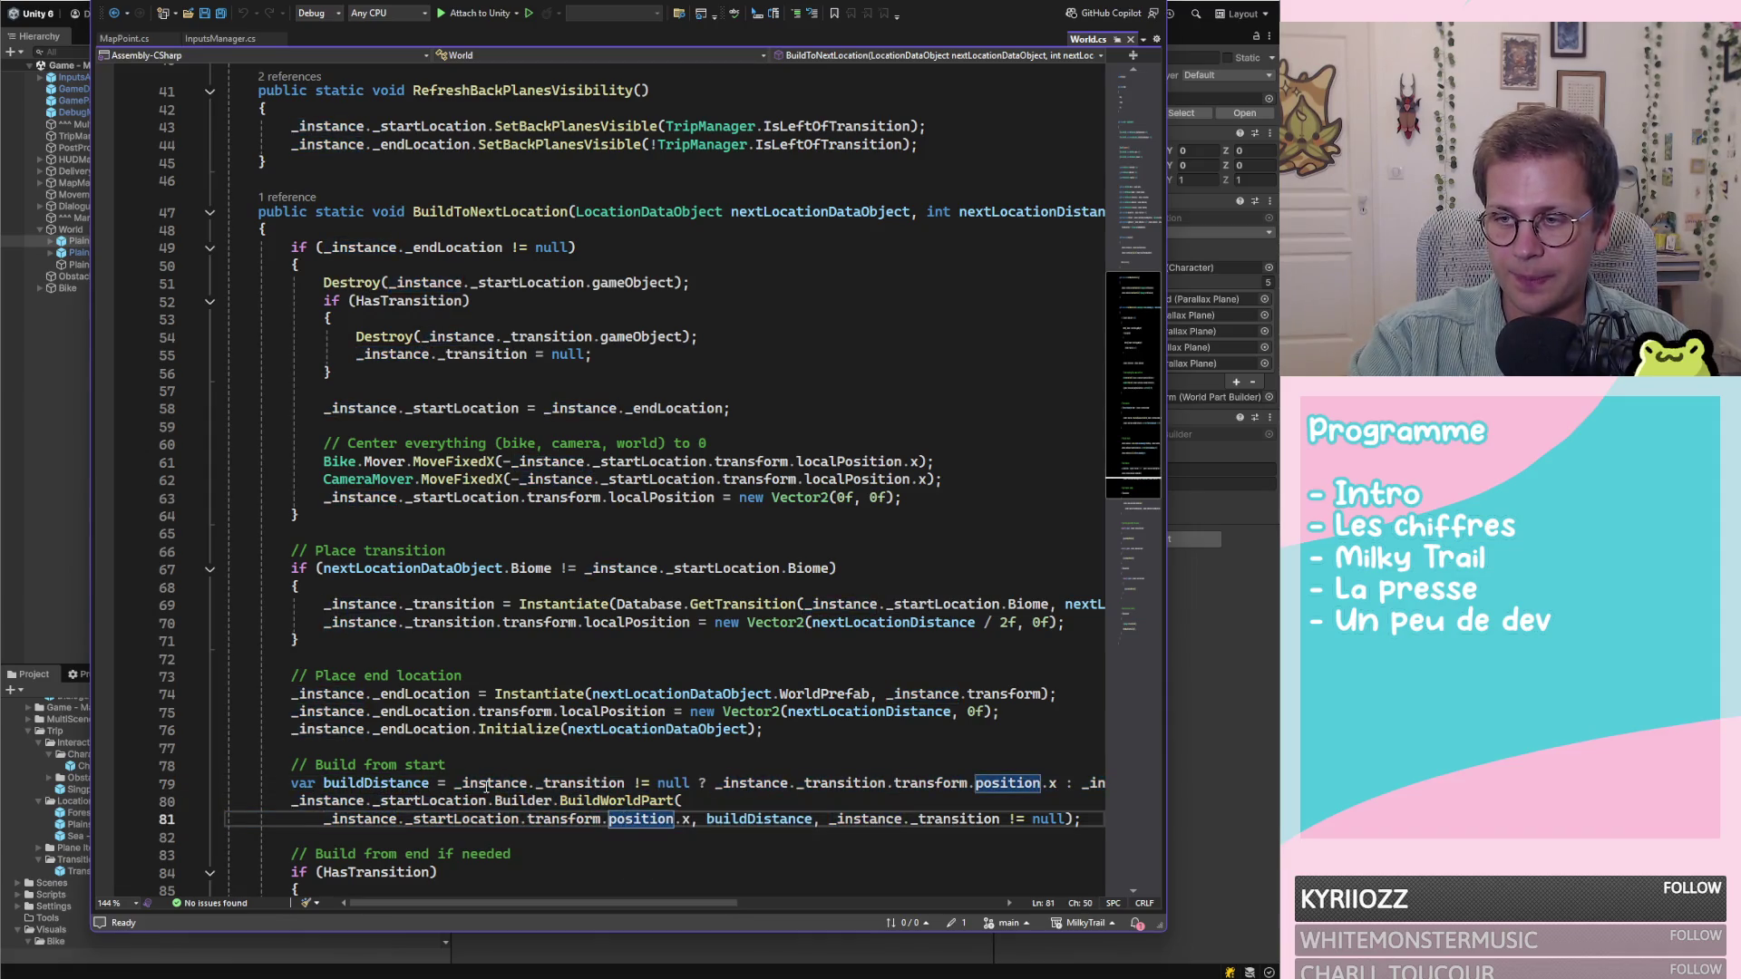
pyautogui.keyDown('shift'); pyautogui.click(479, 818); pyautogui.keyUp('shift')
pyautogui.click(479, 818)
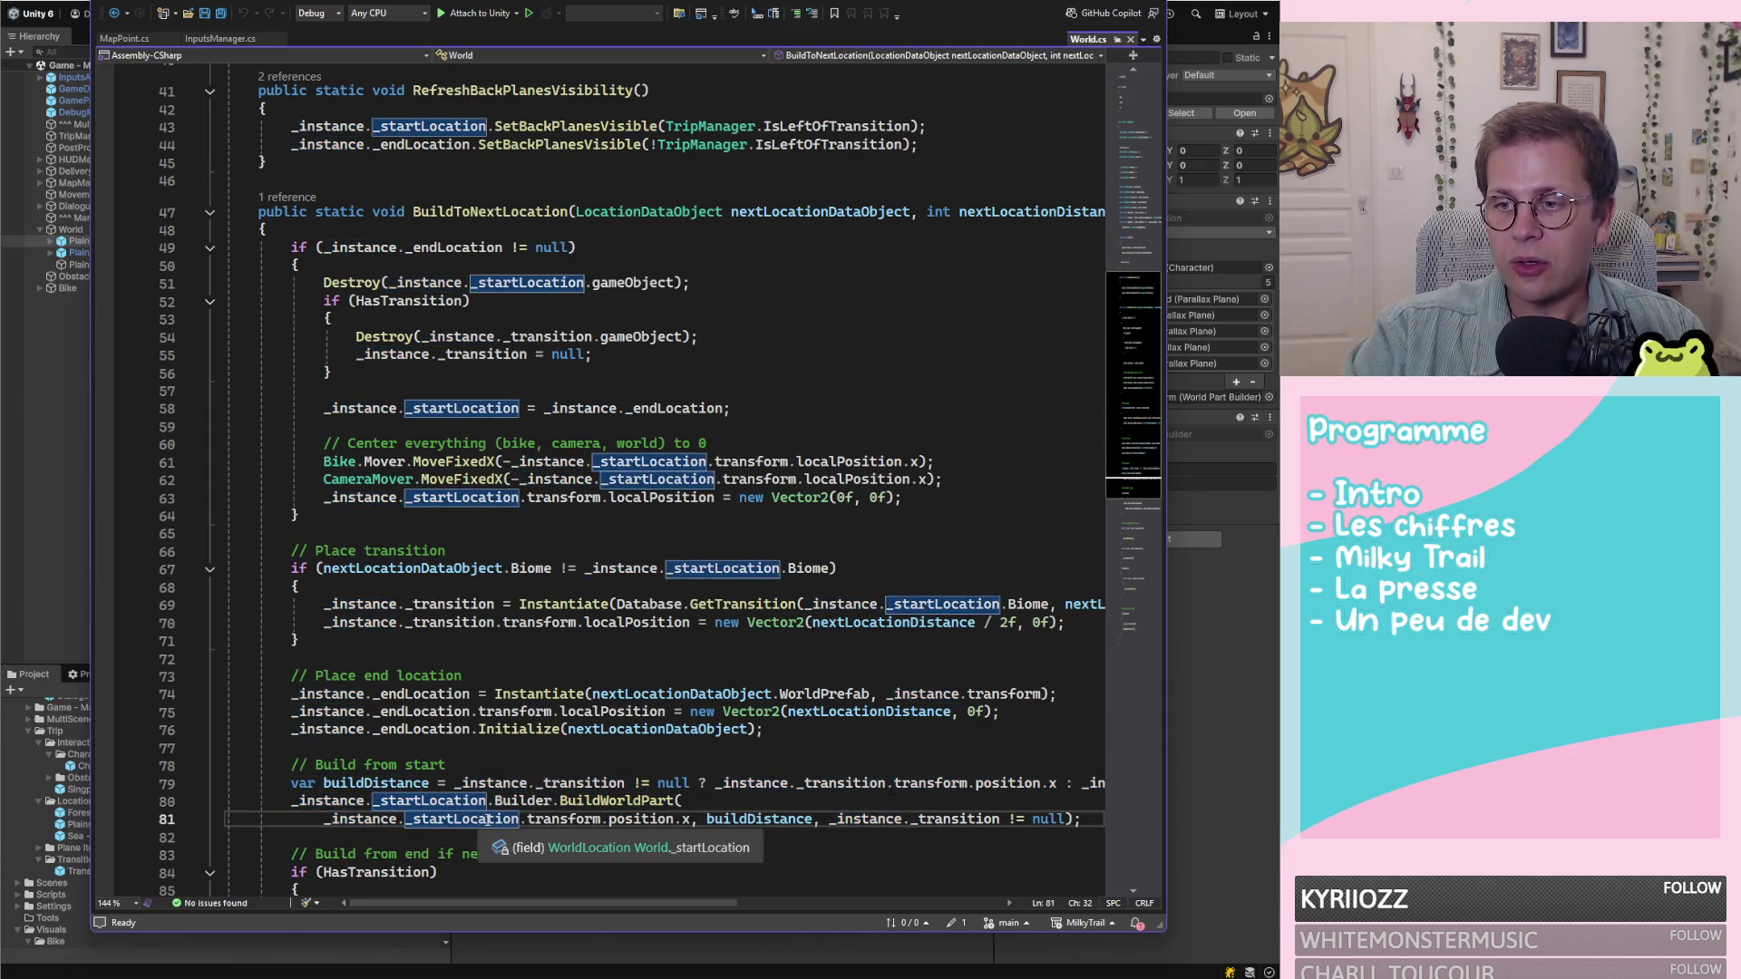
pyautogui.moveTo(453, 819); pyautogui.dragTo(497, 783)
pyautogui.click(497, 783)
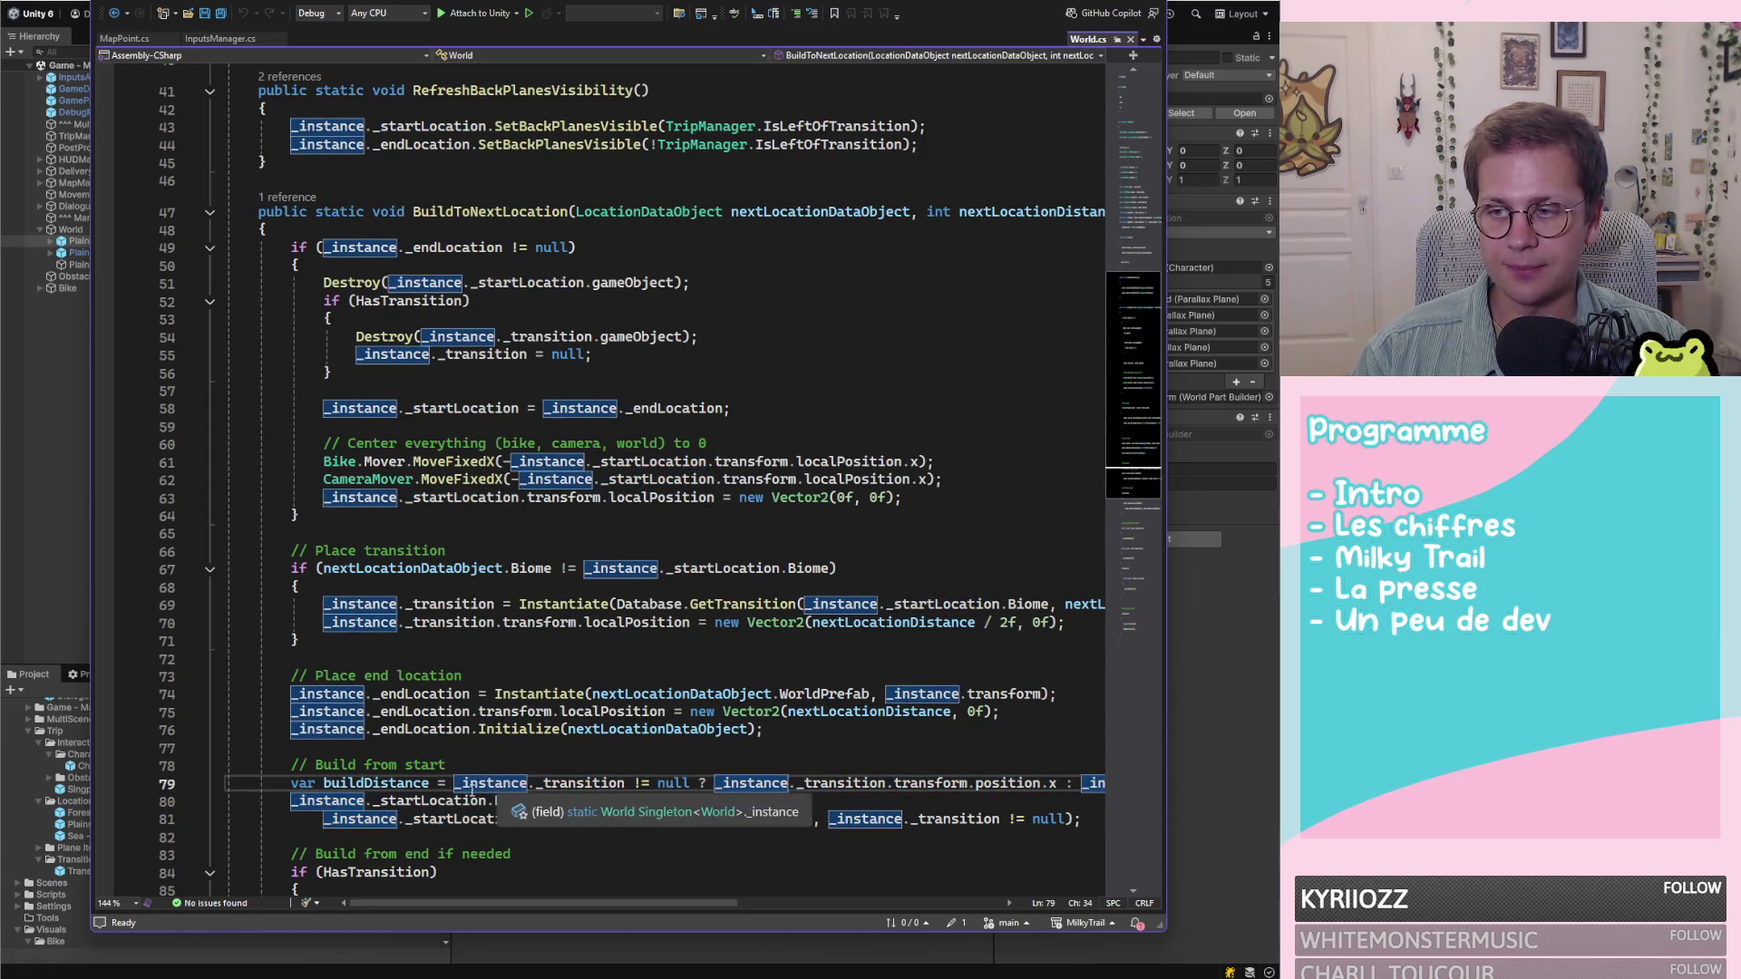
pyautogui.click(308, 785)
pyautogui.doubleClick(304, 785)
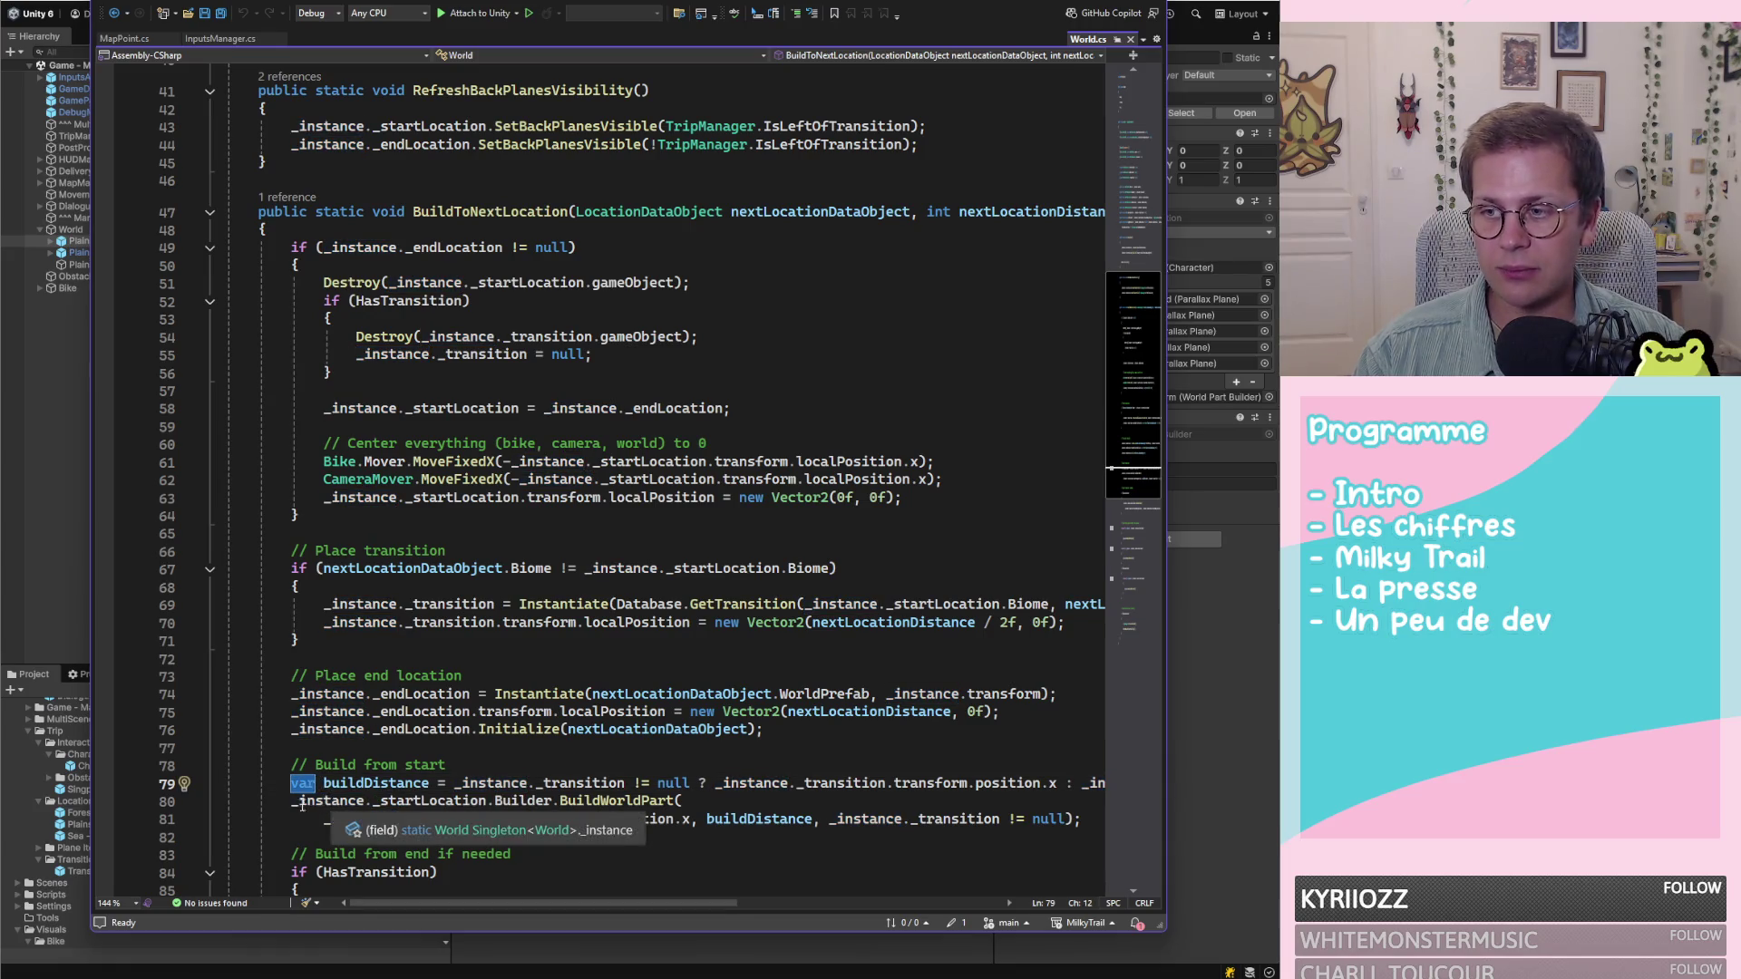
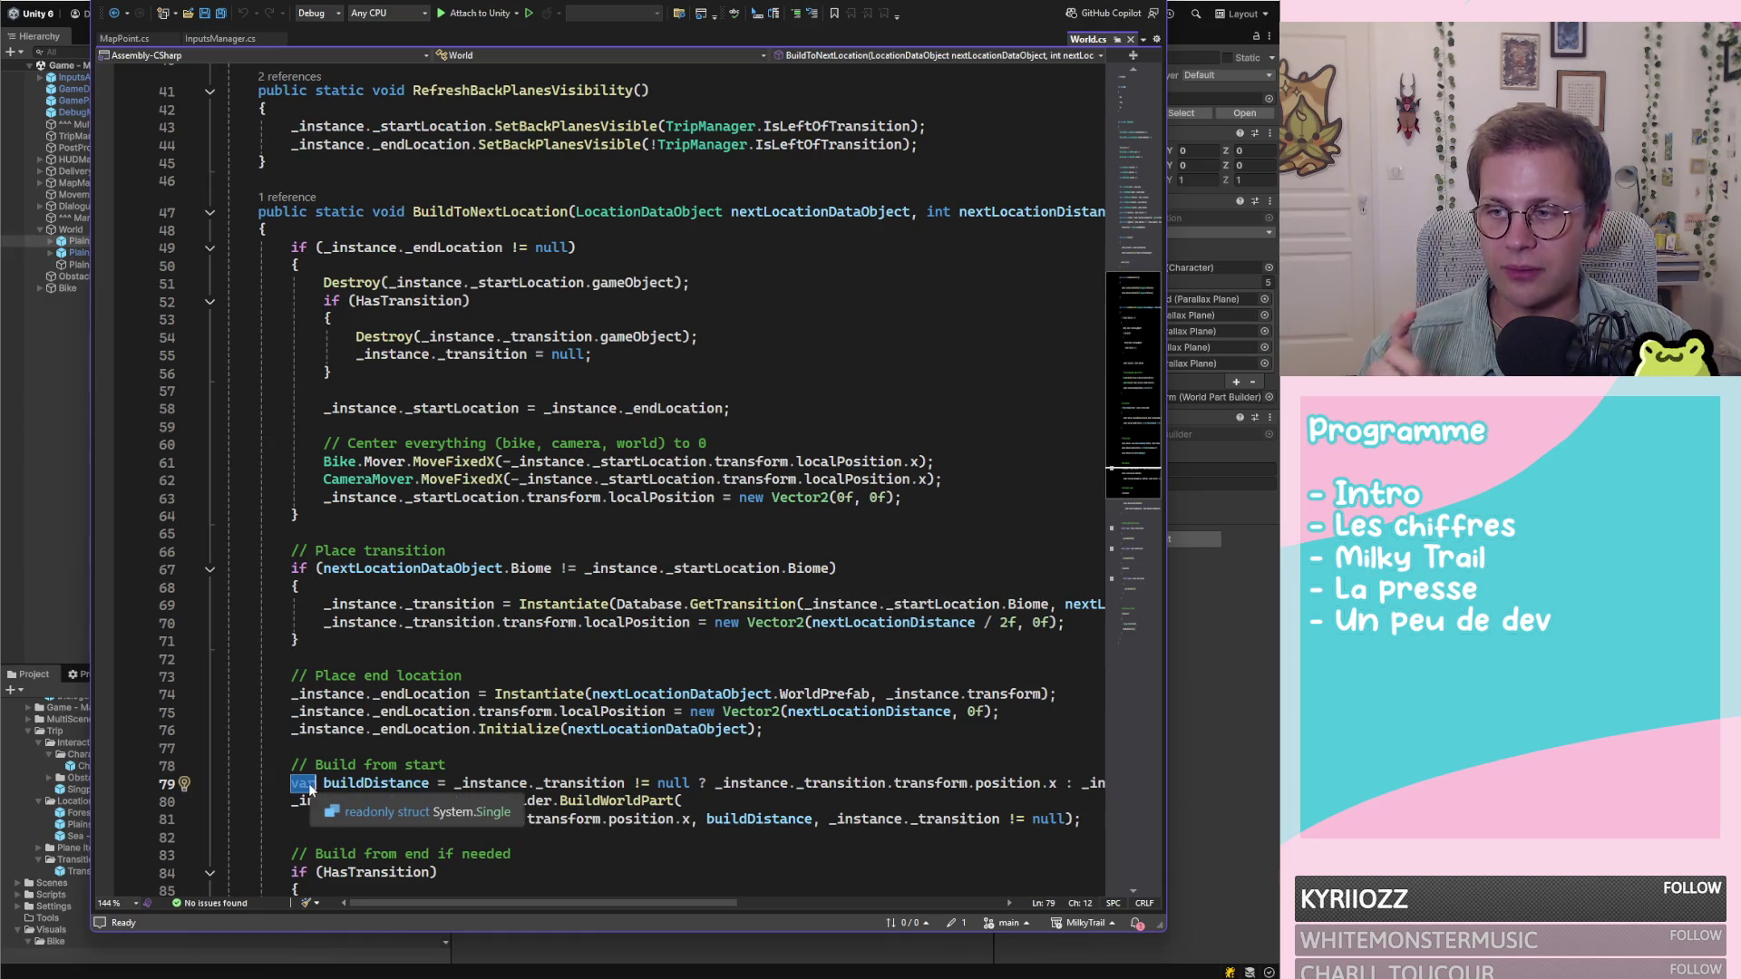
# Check the inferred type of the var buildDistance declaration on line 79 of World.cs
pyautogui.hotkey('ctrl', 'Right')
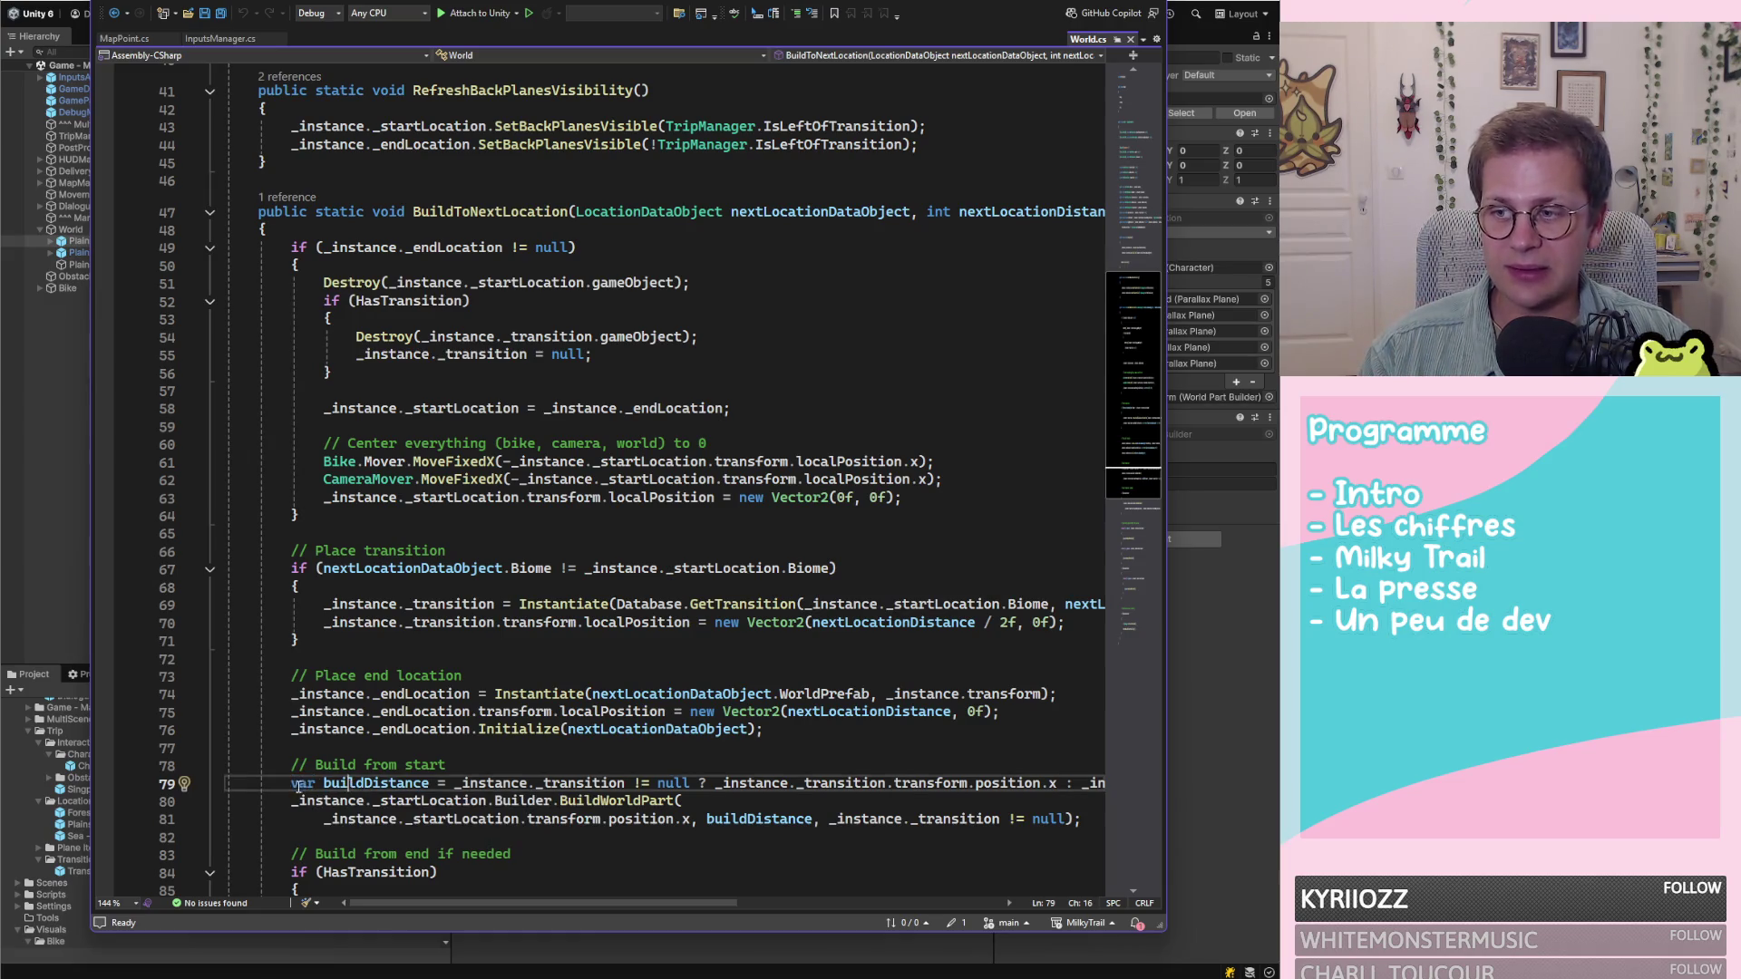
pyautogui.moveTo(291, 784); pyautogui.dragTo(304, 785)
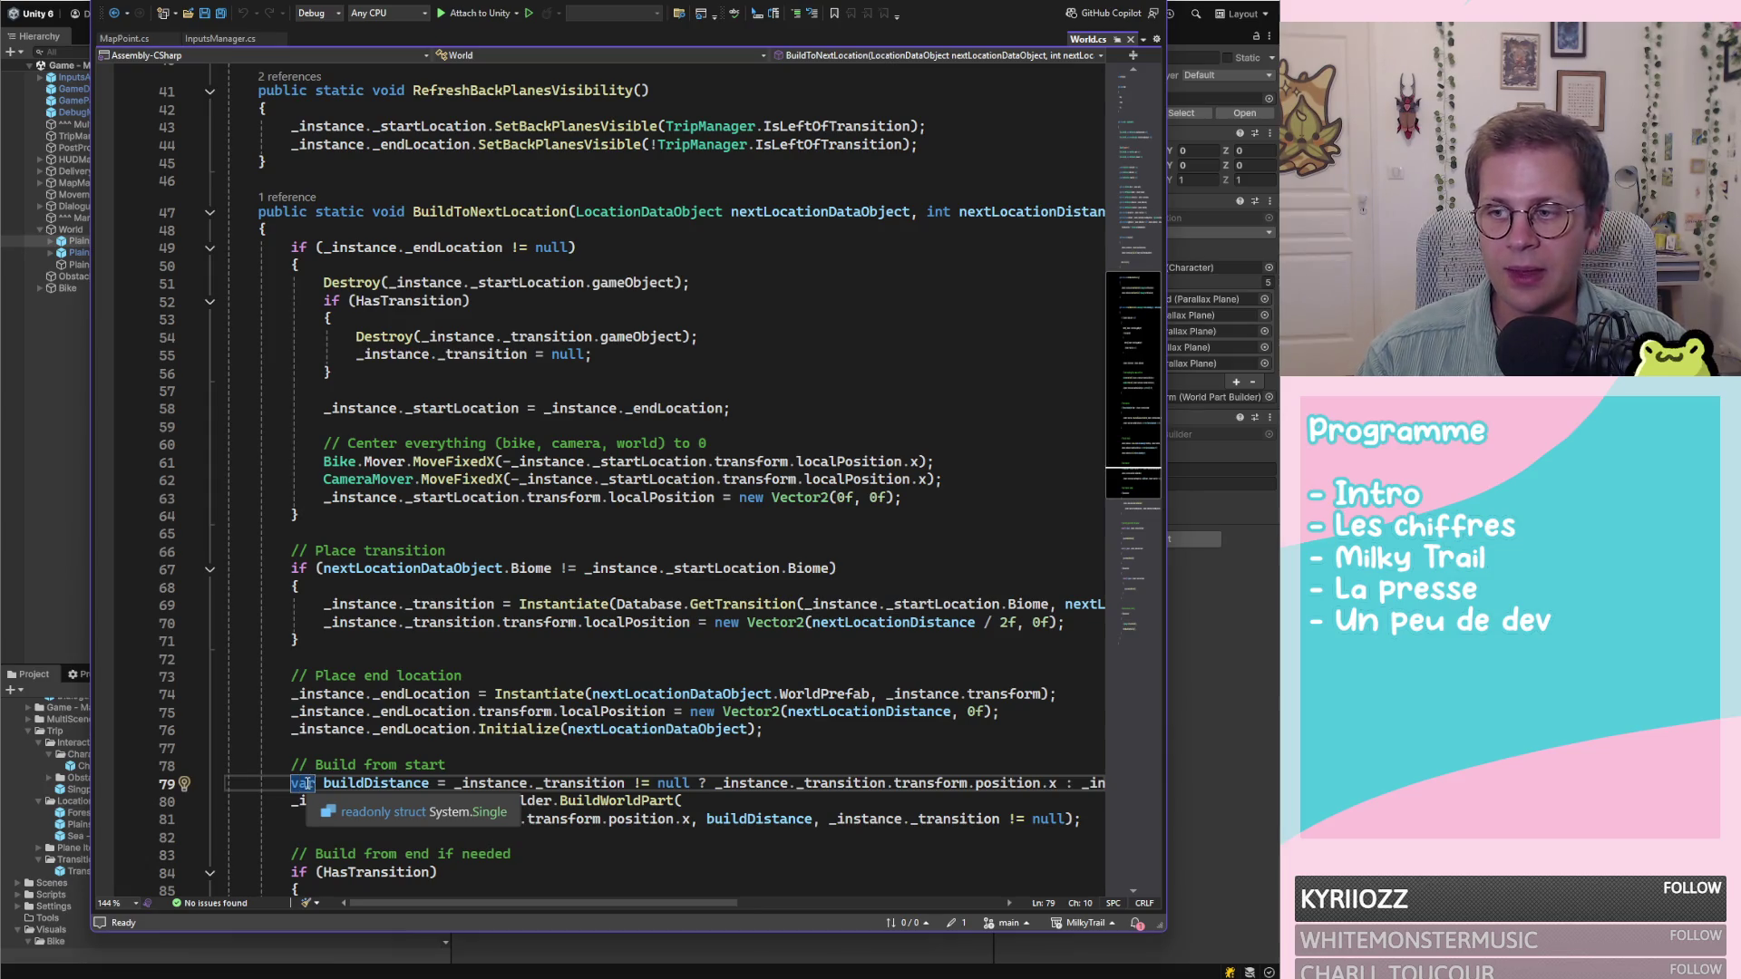
pyautogui.click(307, 784)
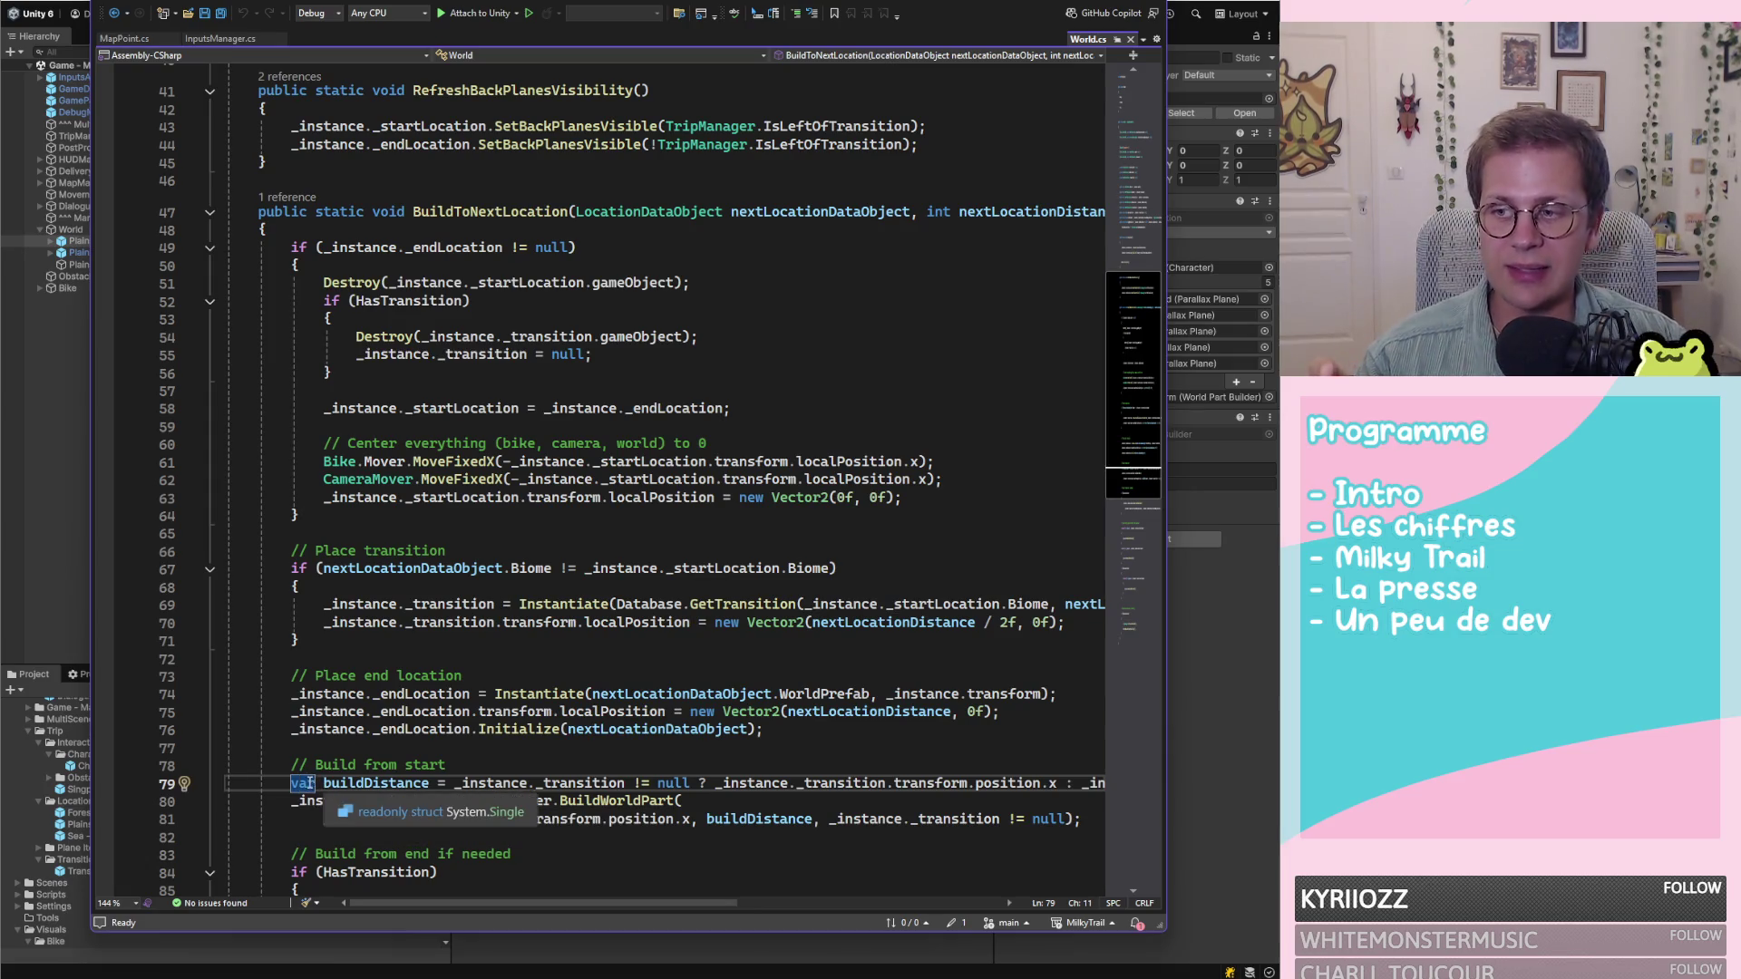
pyautogui.click(302, 785)
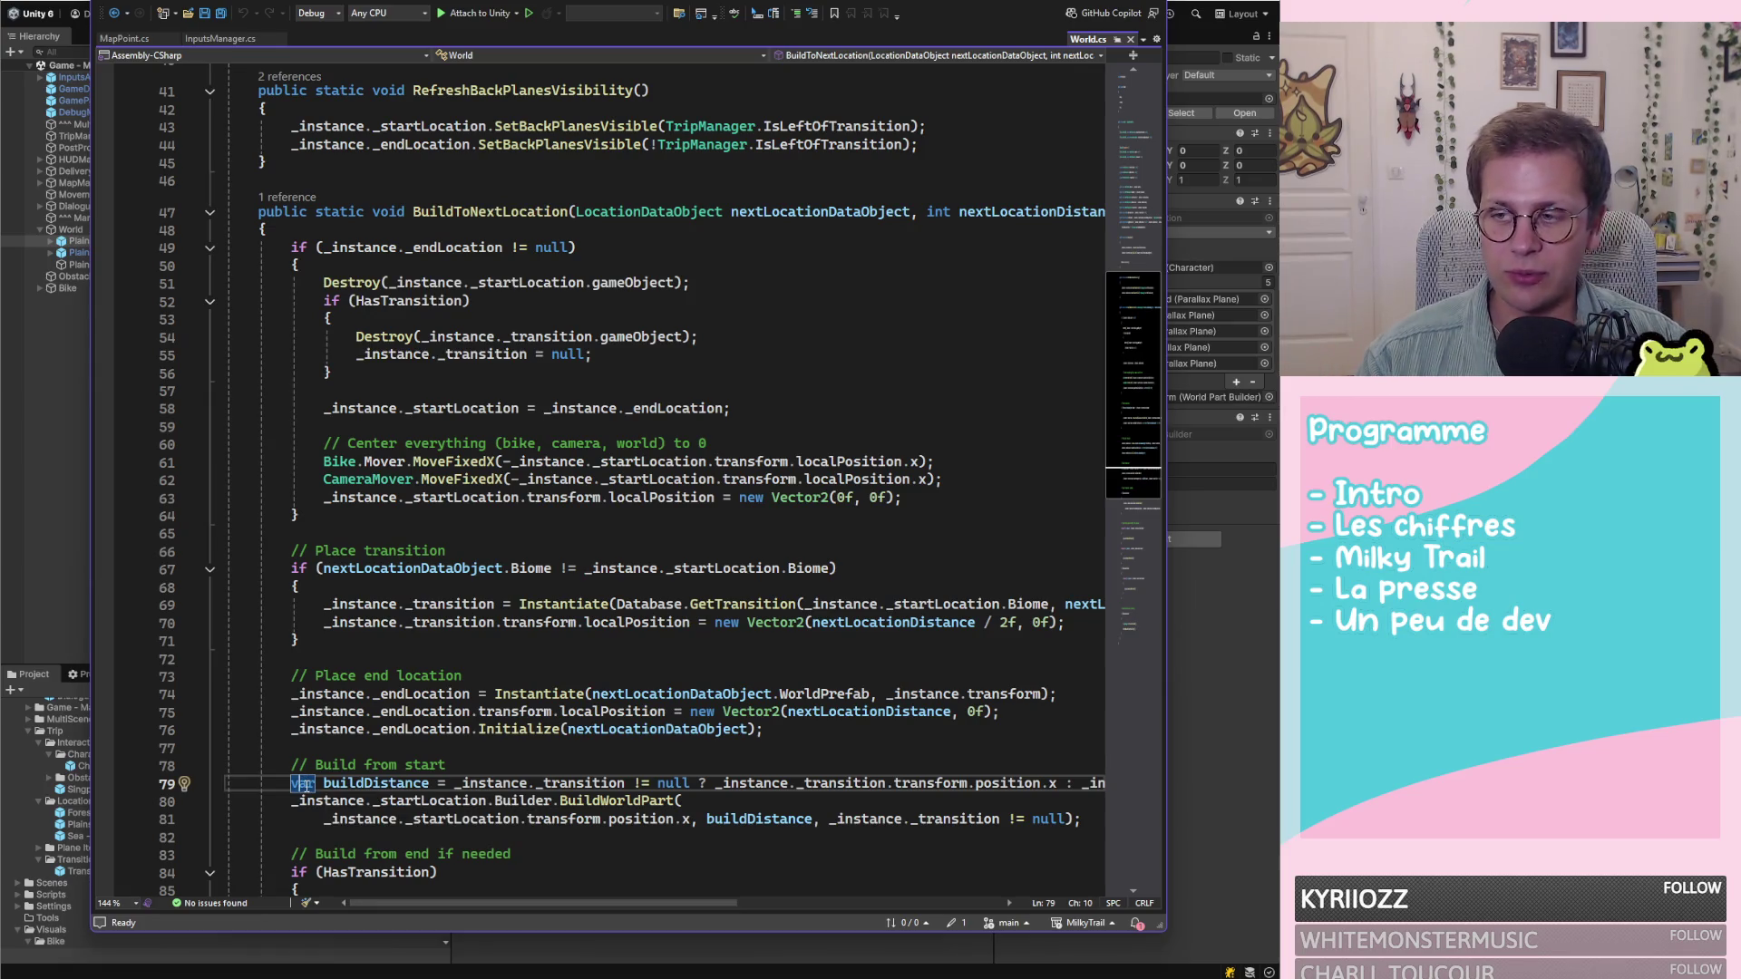
pyautogui.moveTo(308, 785)
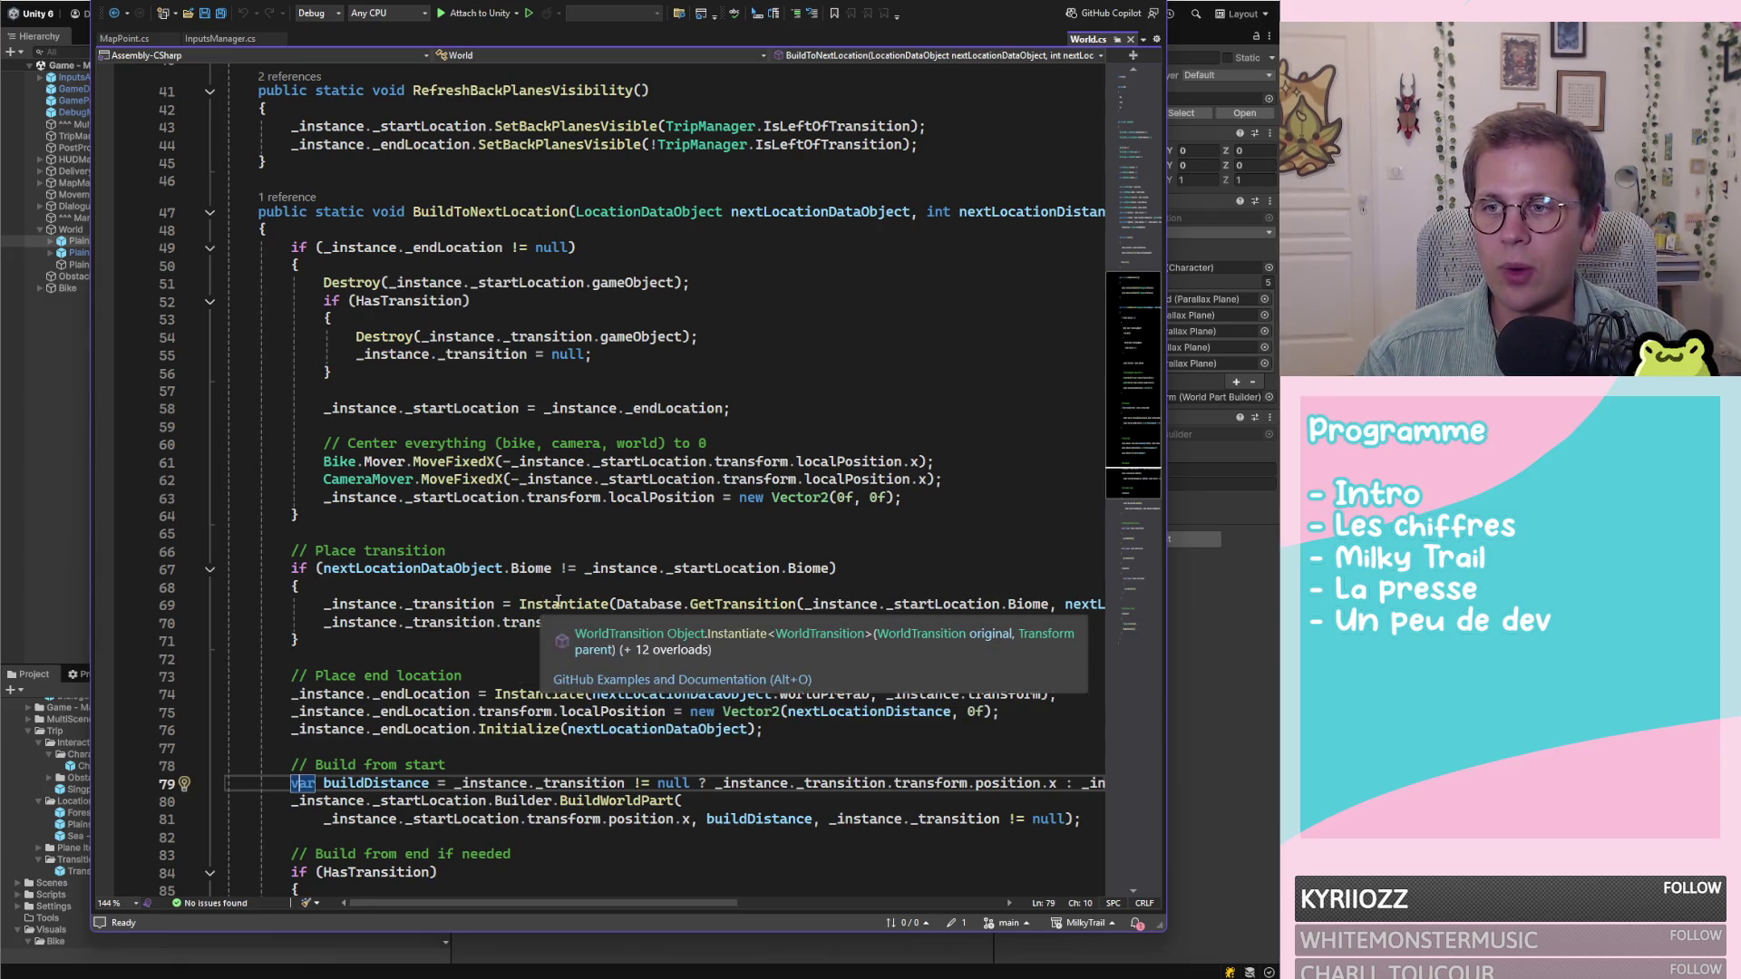
pyautogui.scroll(12, 682, 454)
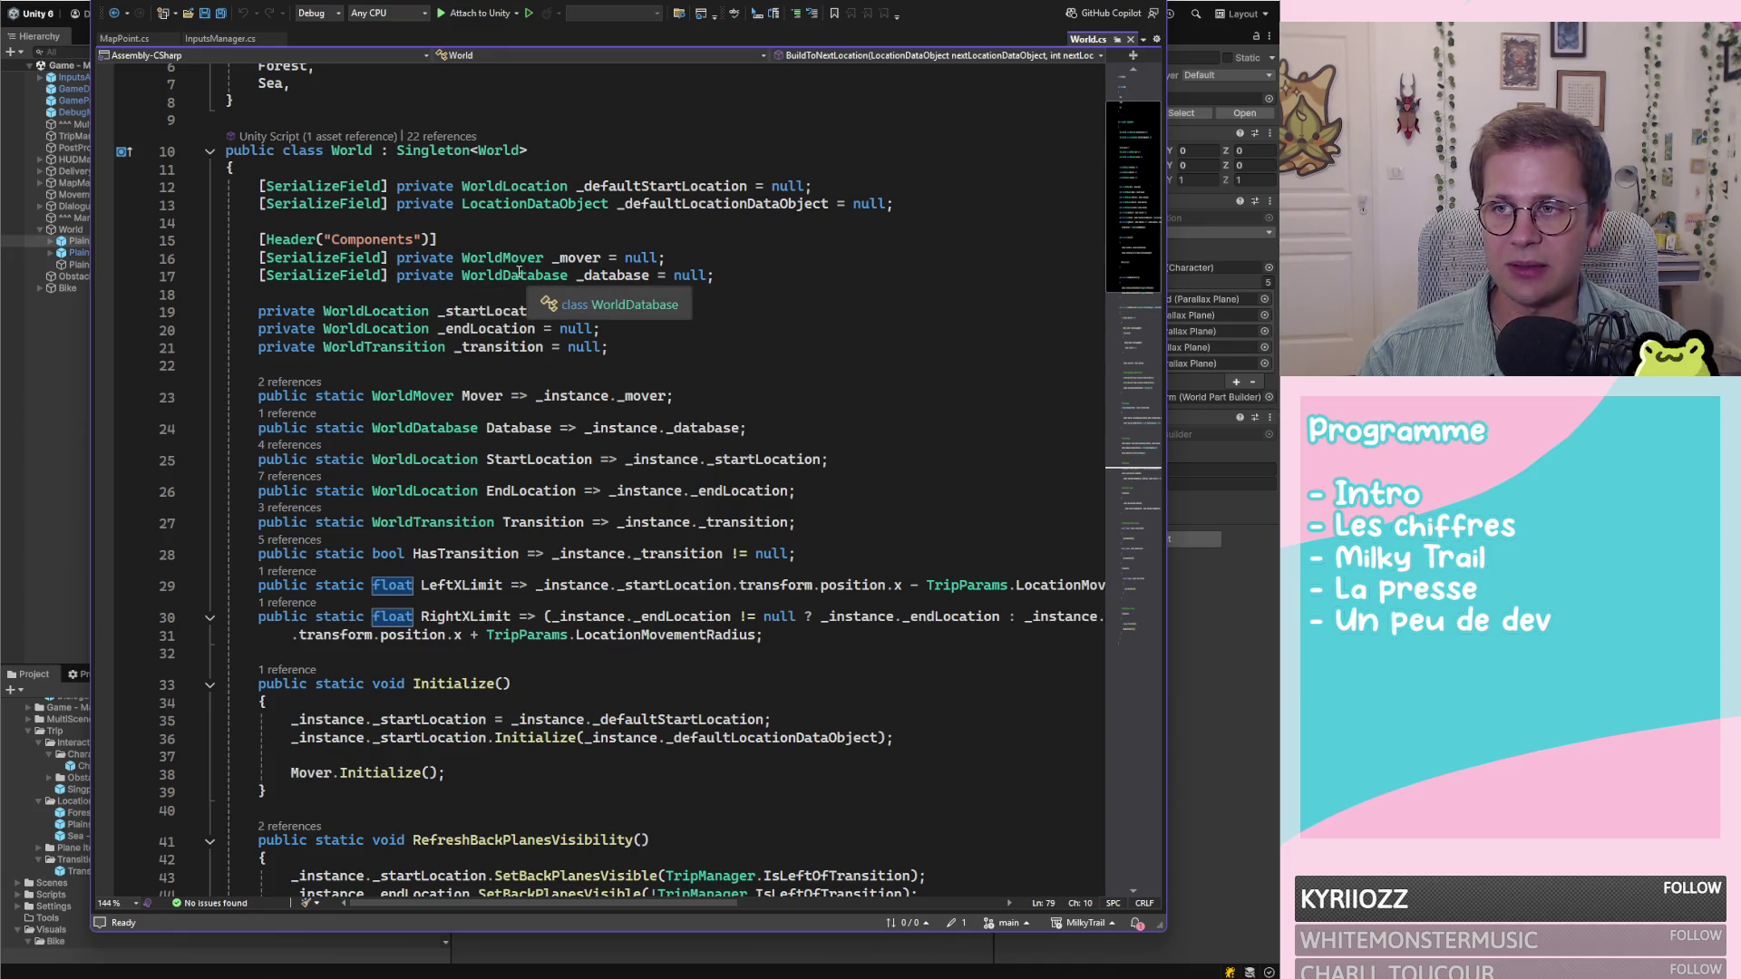
pyautogui.scroll(-17, 518, 272)
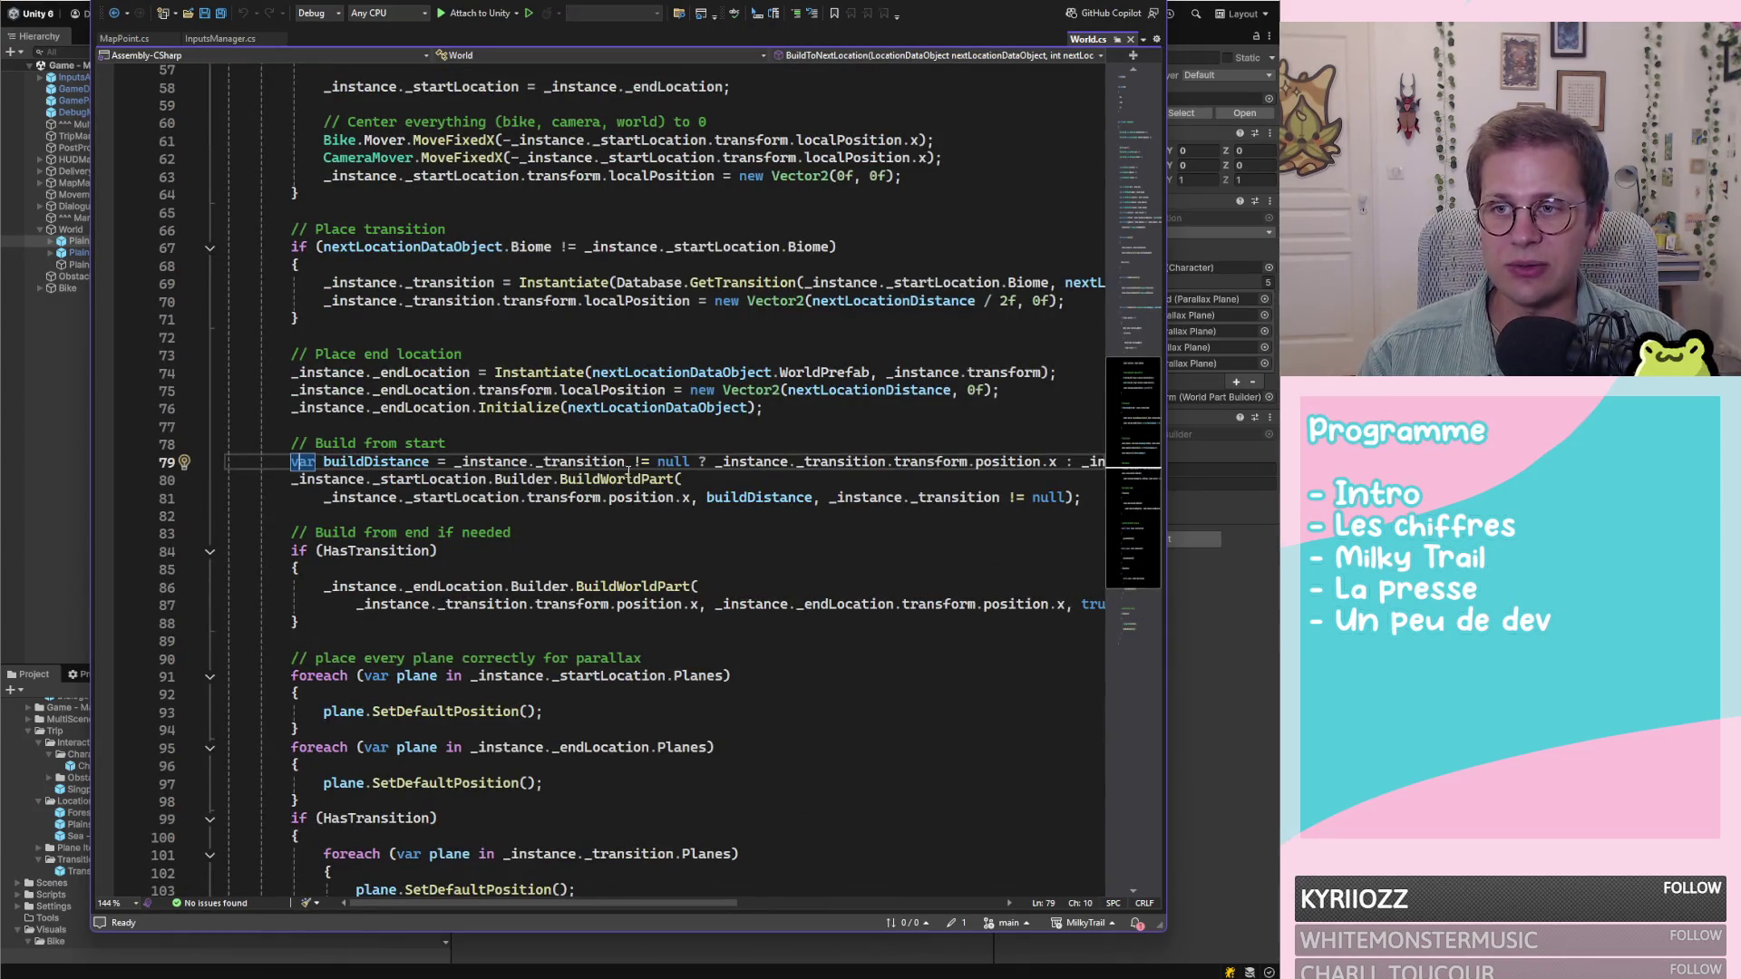
pyautogui.scroll(-2, 666, 463)
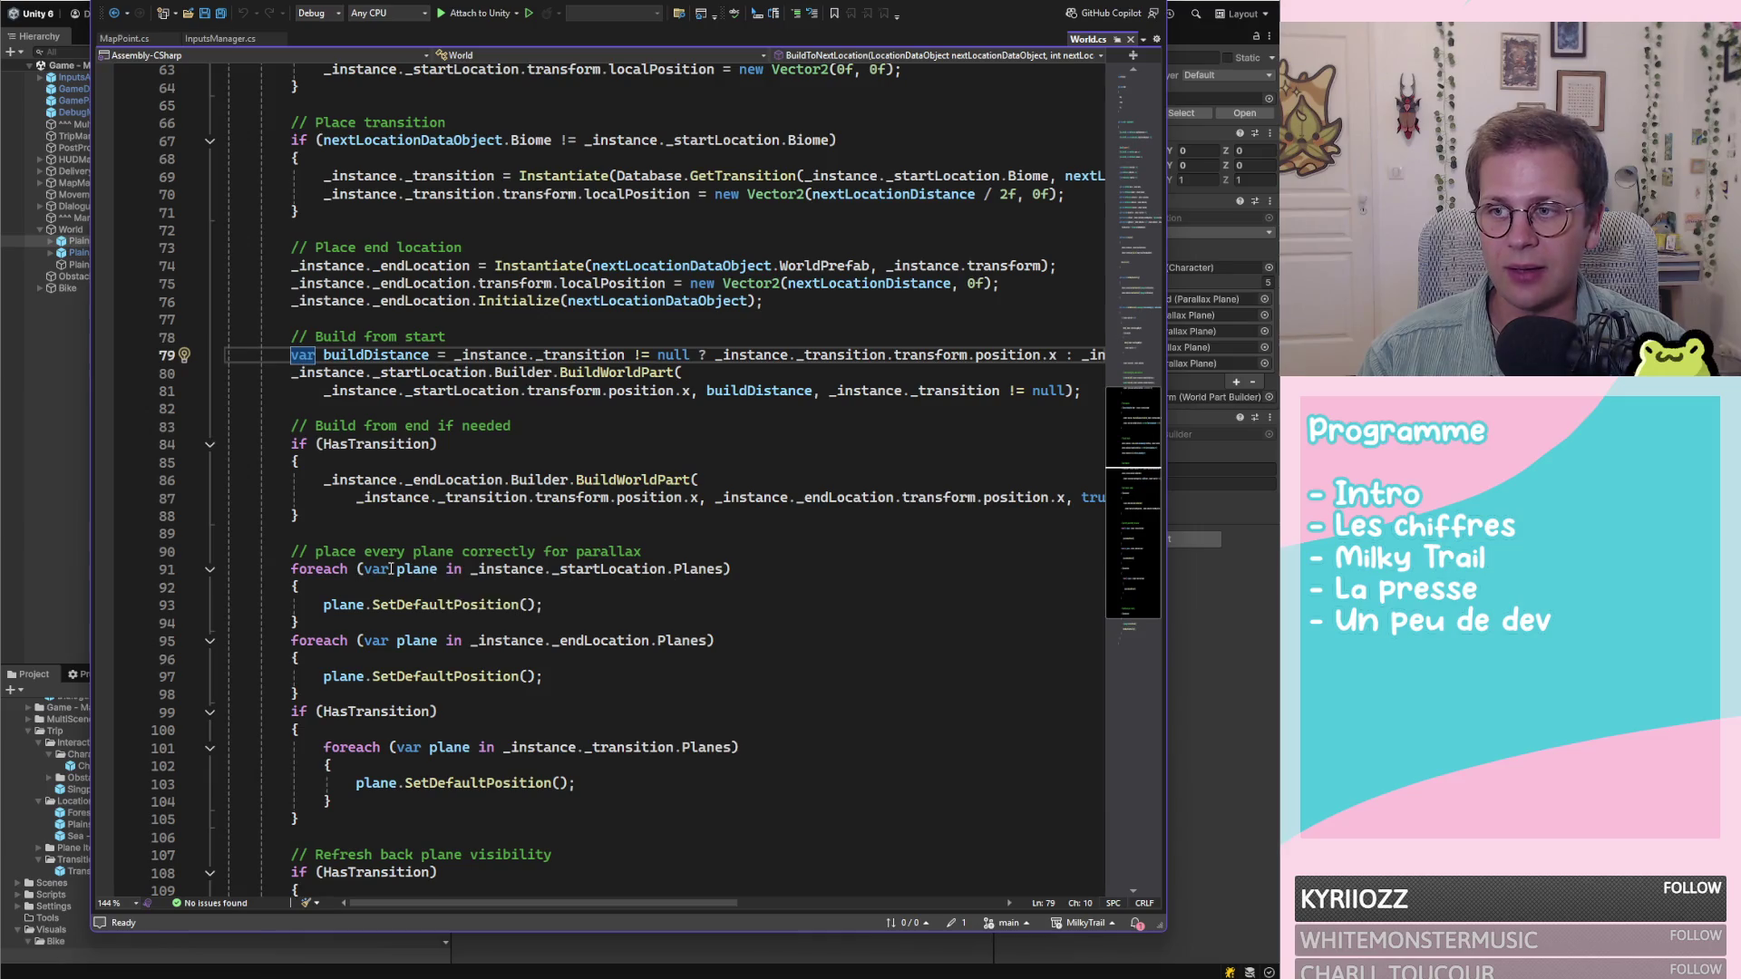
pyautogui.moveTo(385, 569)
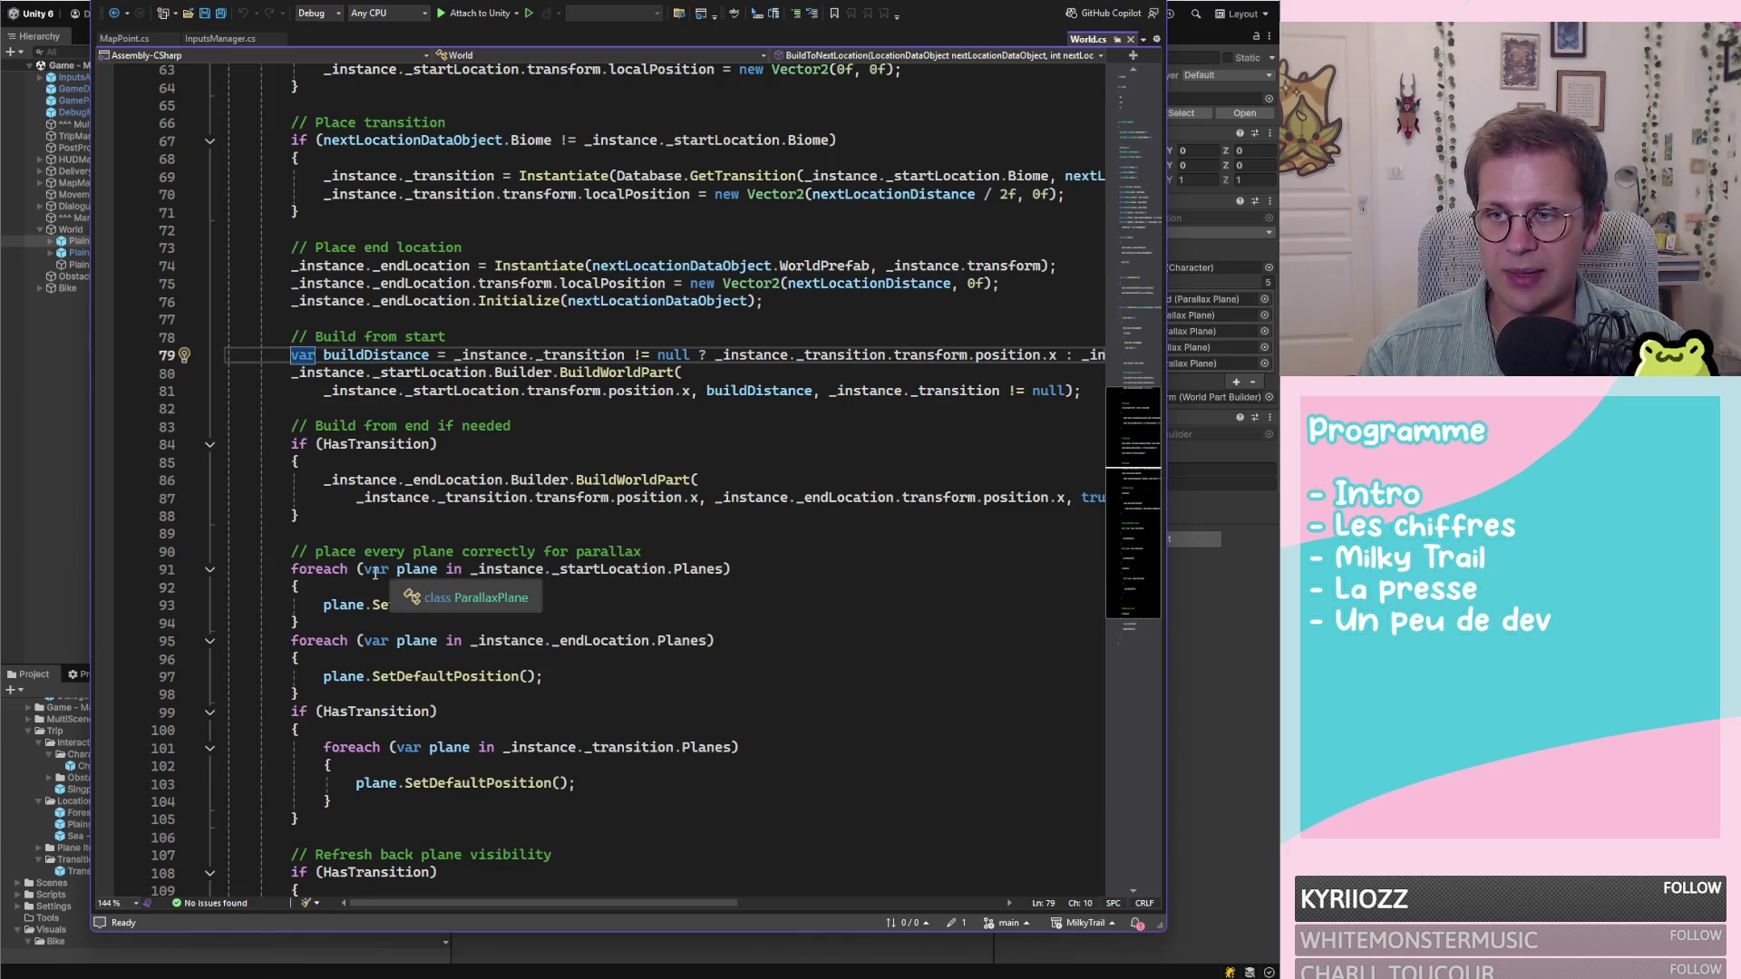
pyautogui.scroll(4, 445, 539)
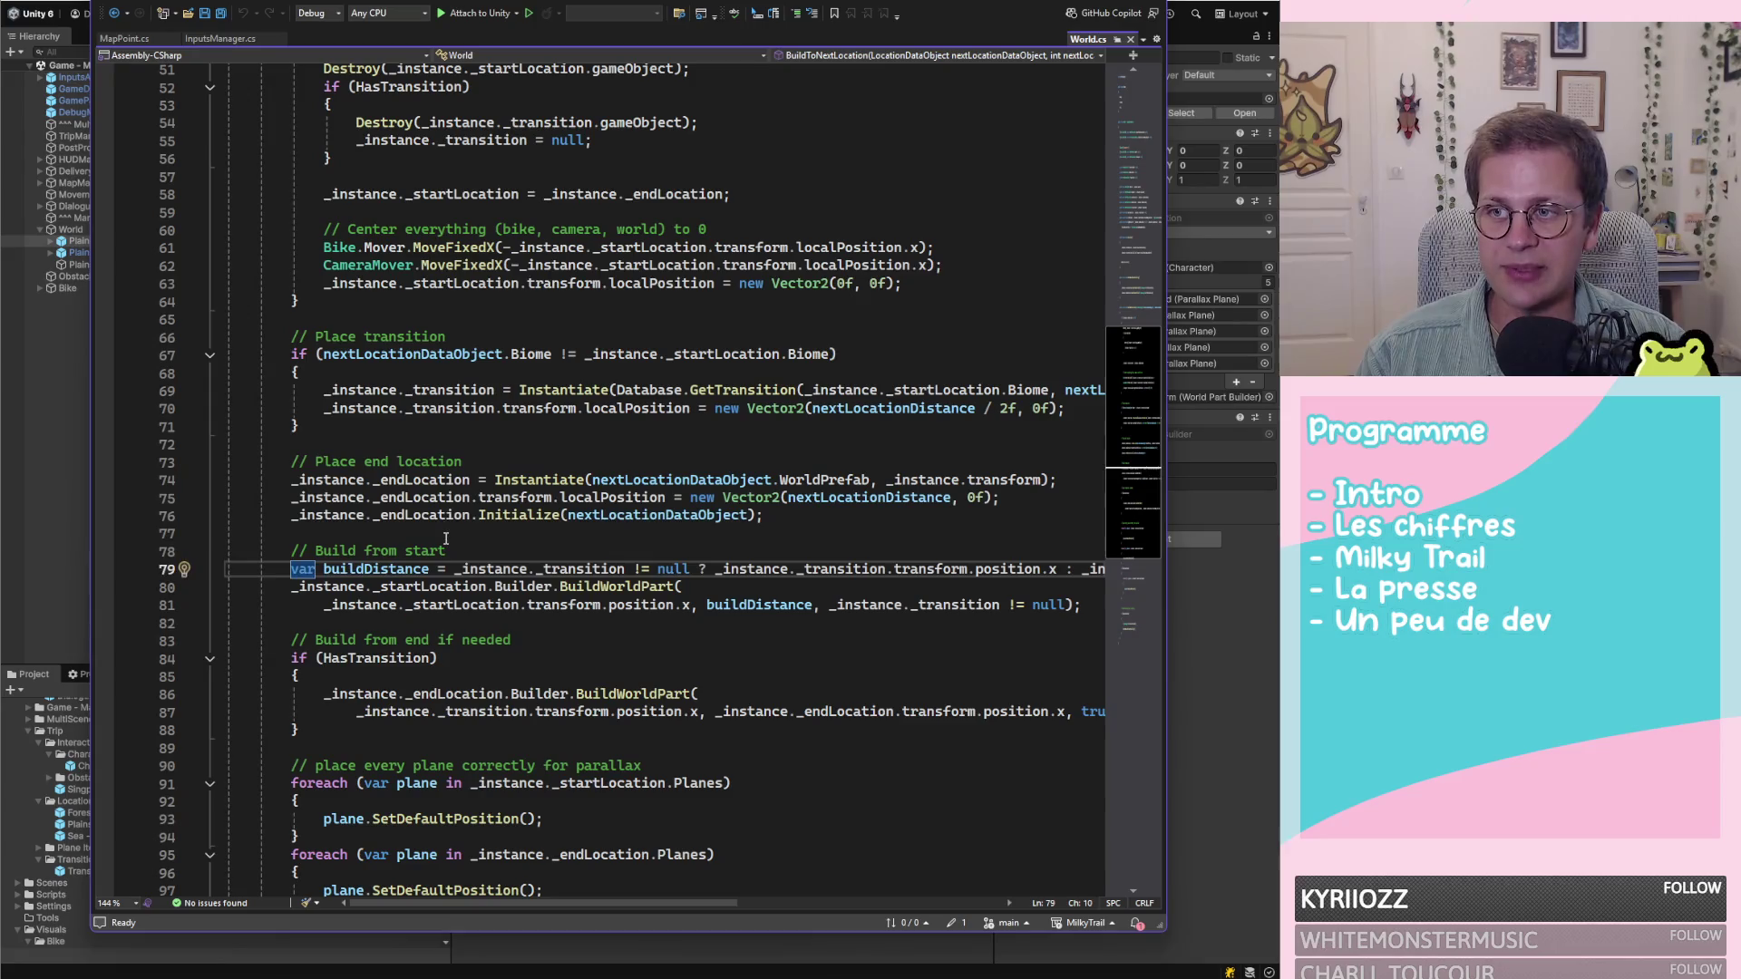
# Review the _transition, BuildWorldPart, Instantiate and Initialize code around lines 74–79
pyautogui.click(445, 538)
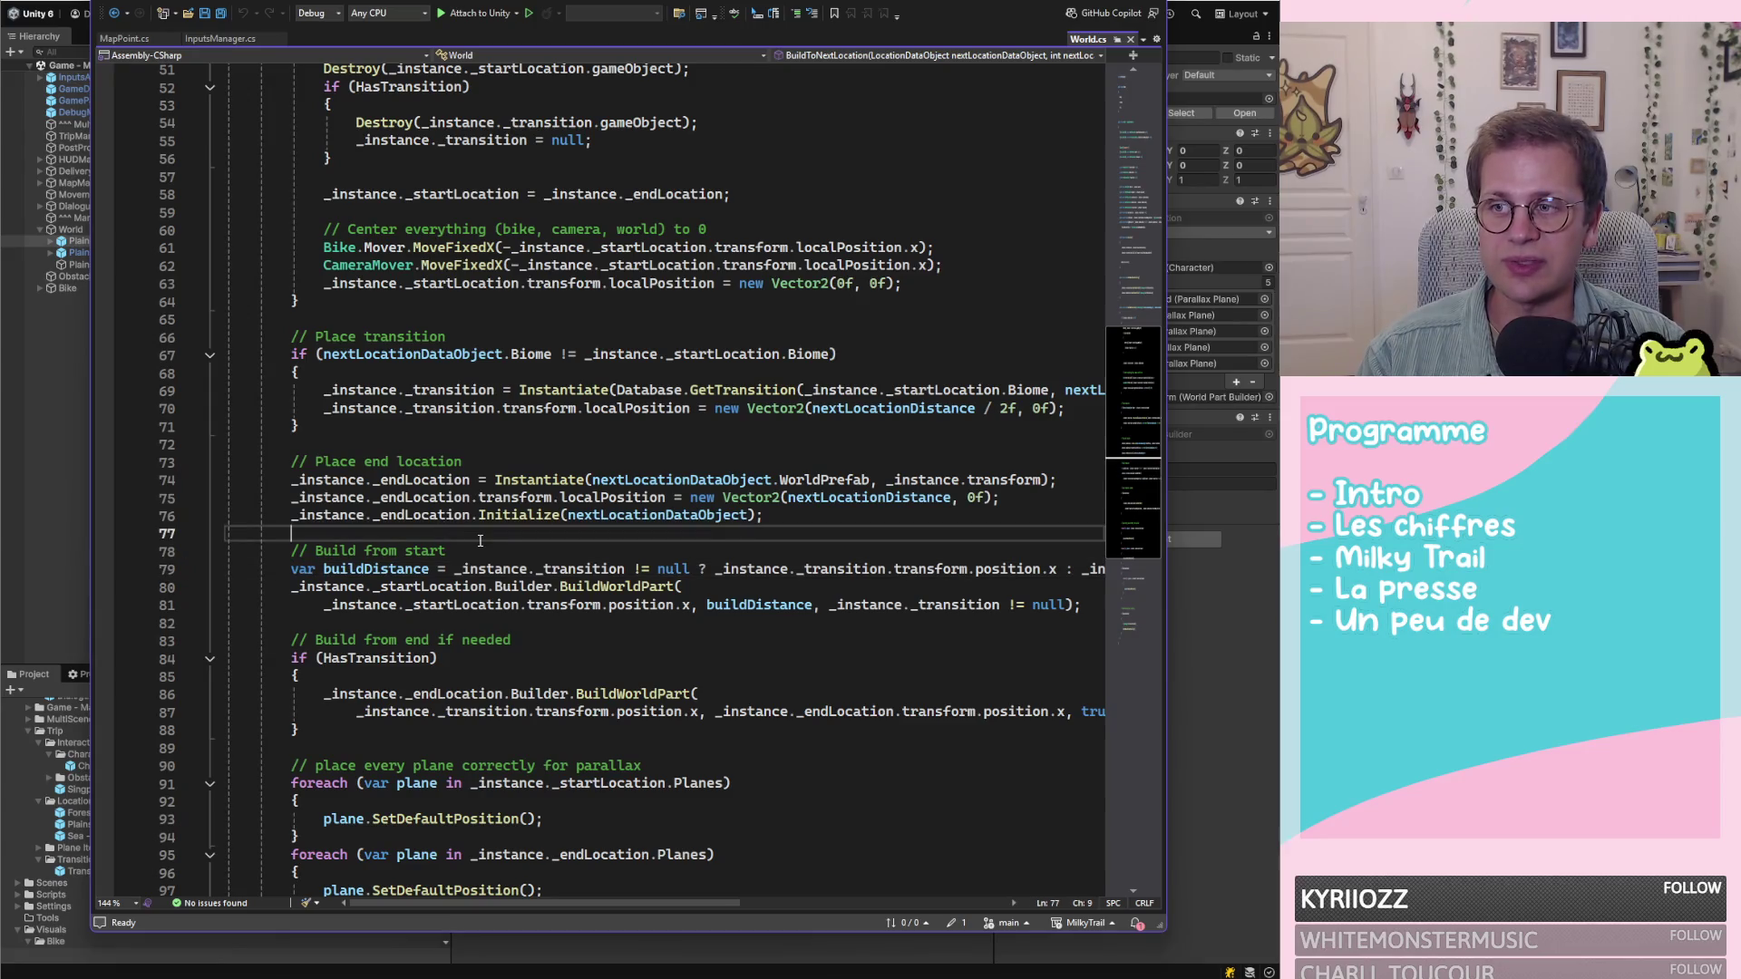
pyautogui.click(538, 566)
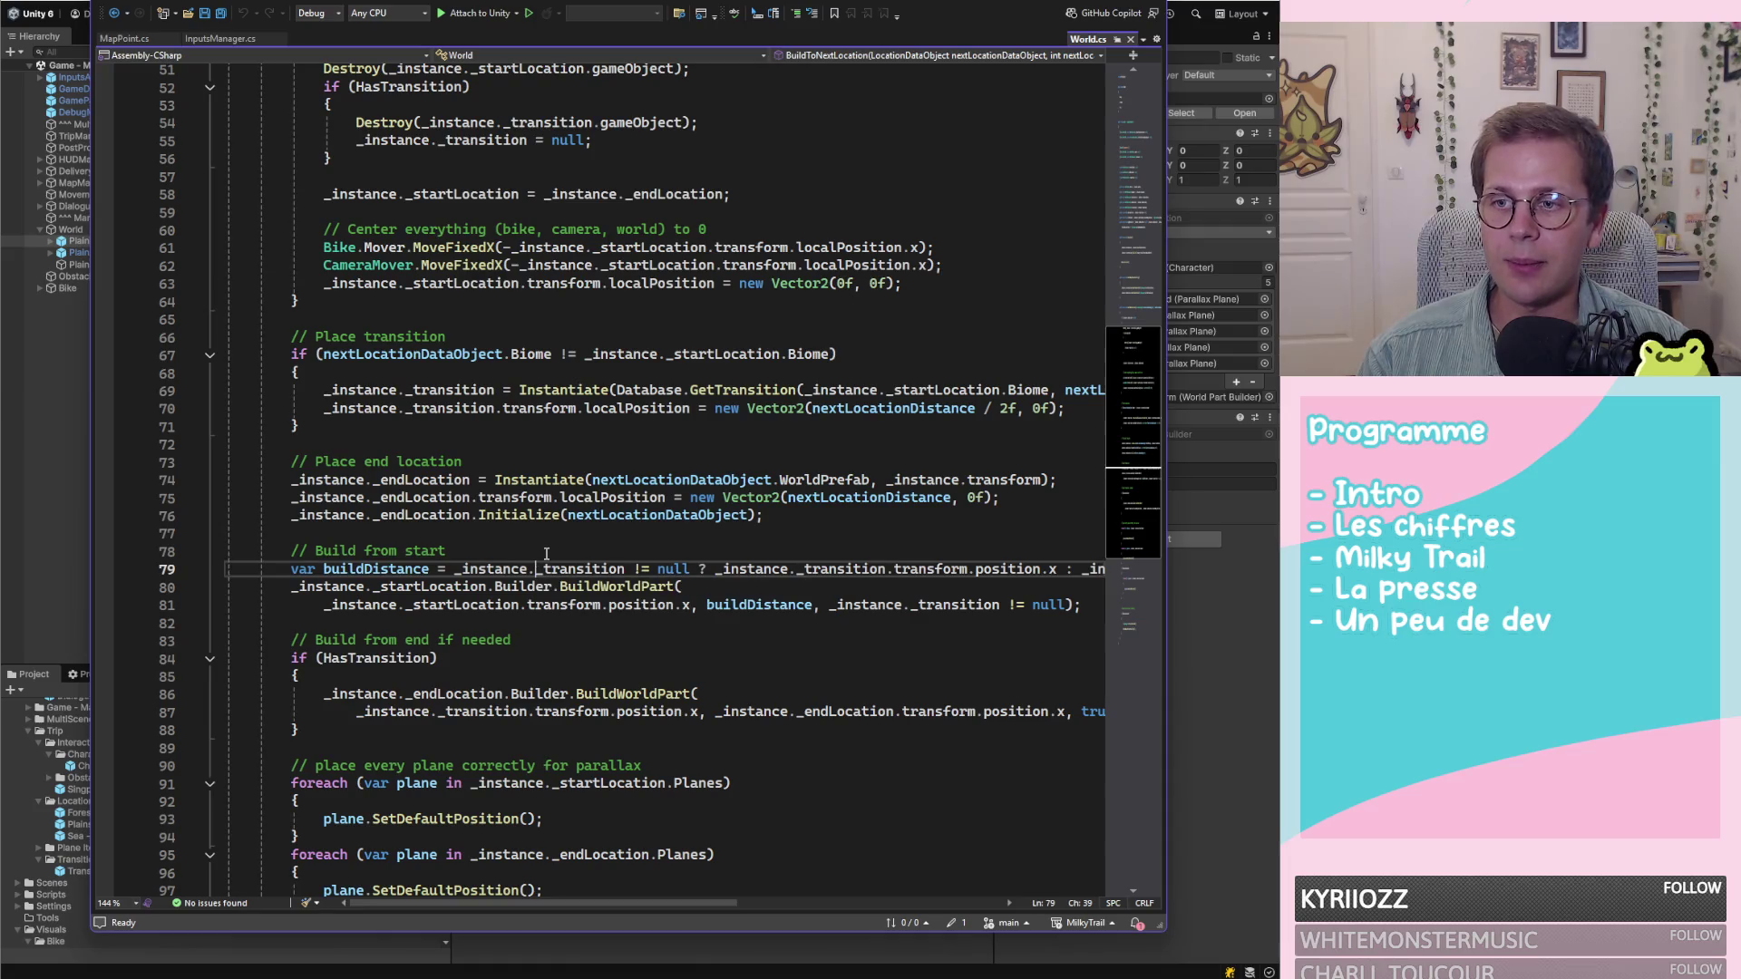
pyautogui.click(585, 606)
pyautogui.click(576, 569)
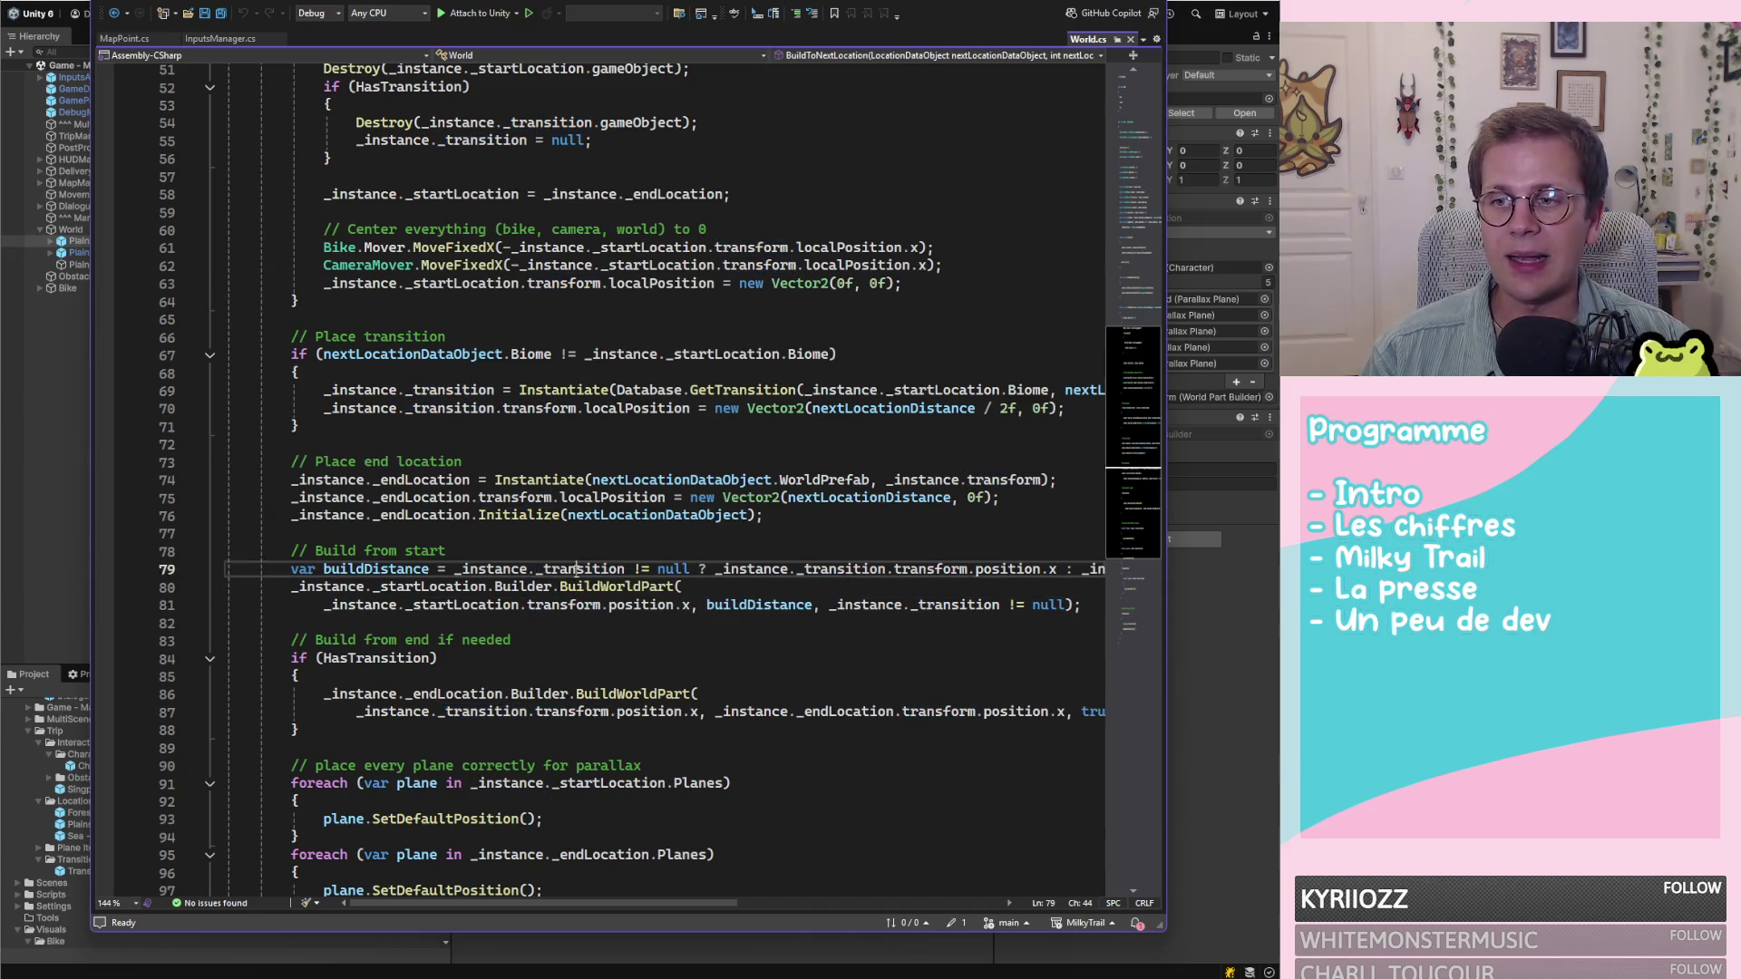
pyautogui.click(577, 587)
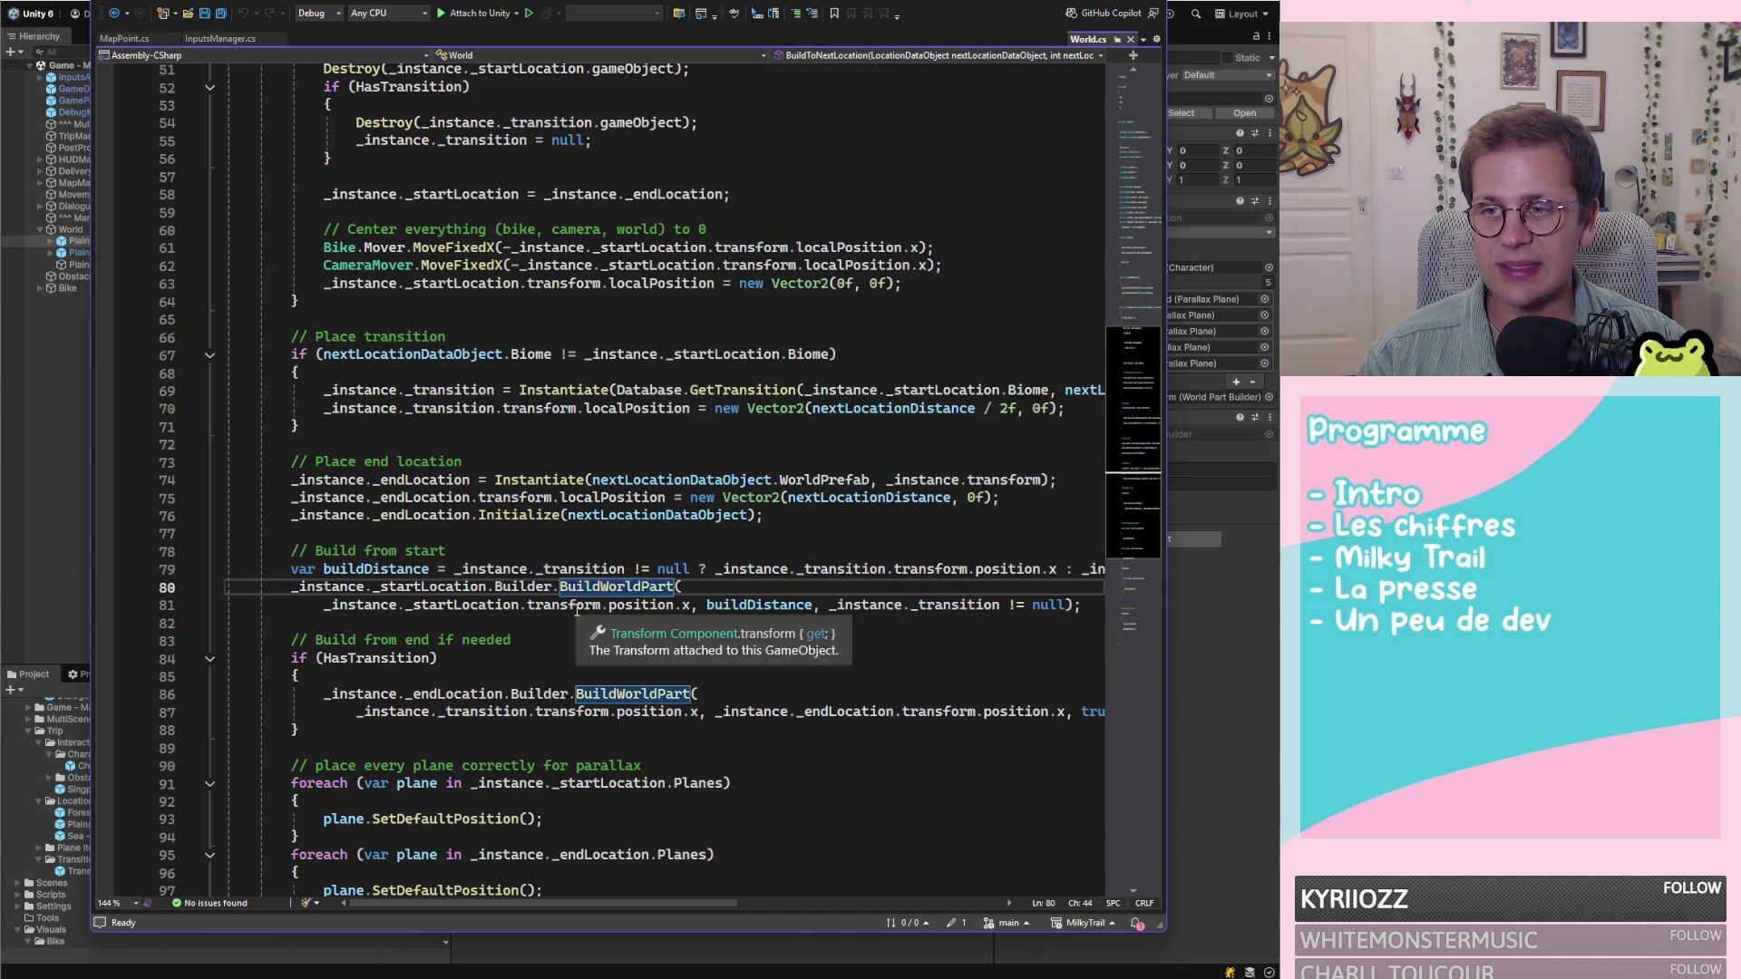
pyautogui.click(577, 605)
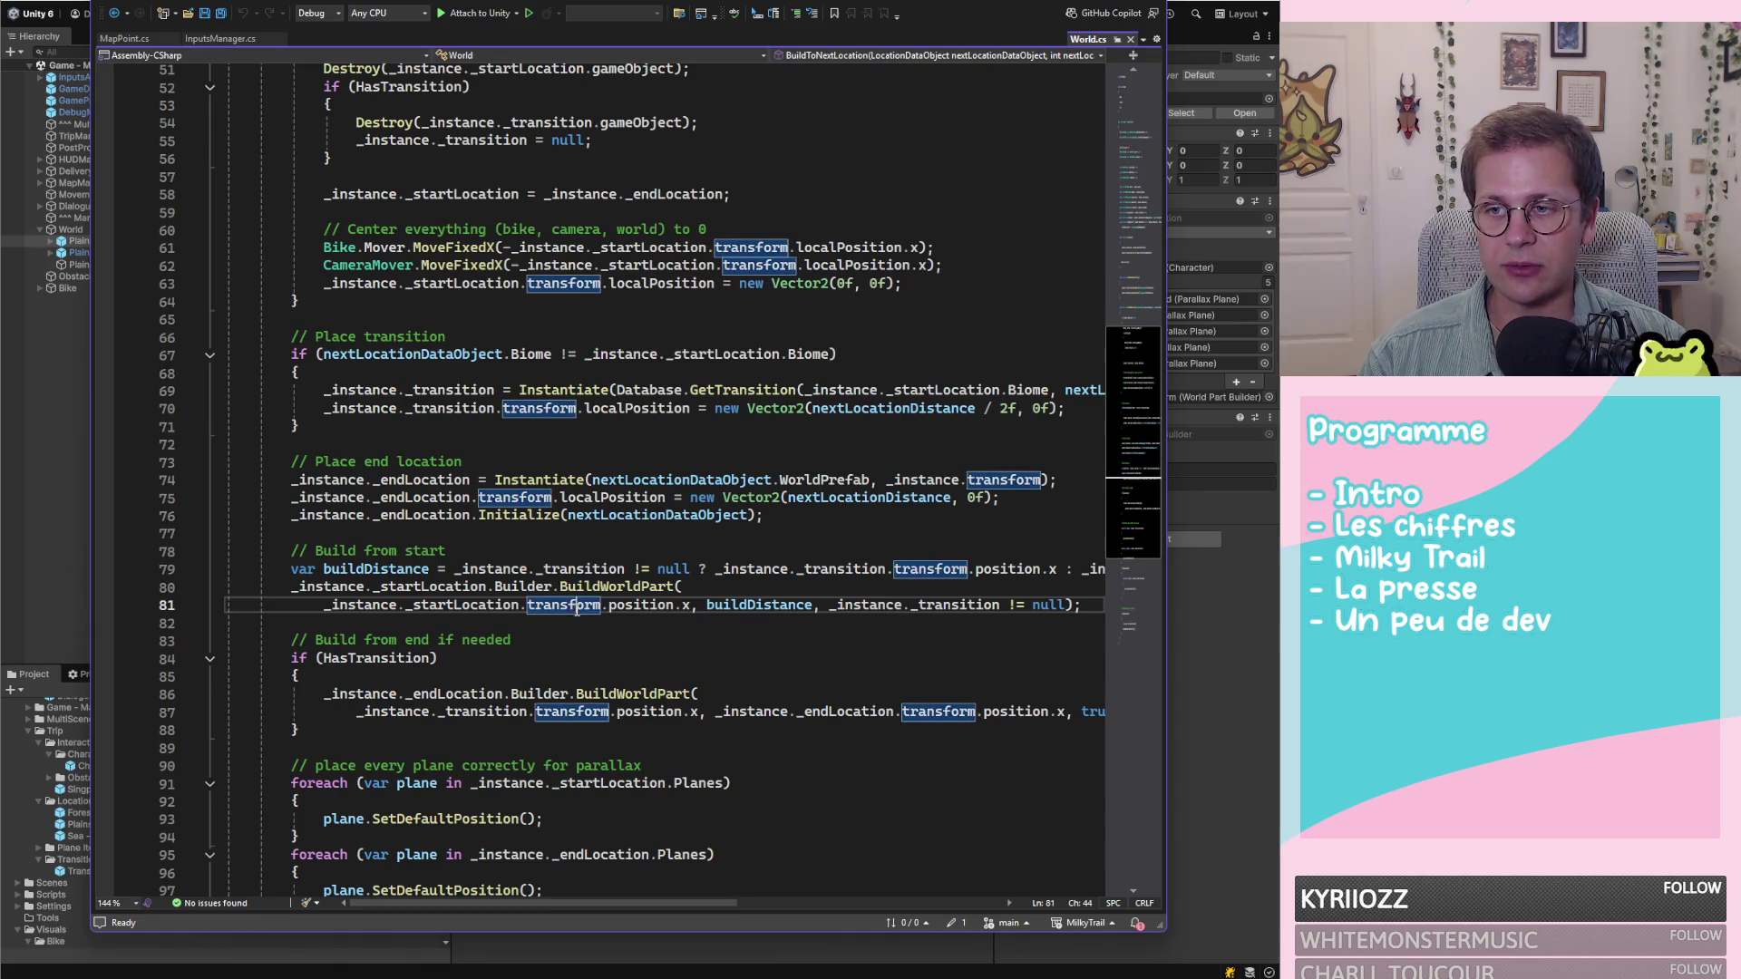
pyautogui.click(523, 481)
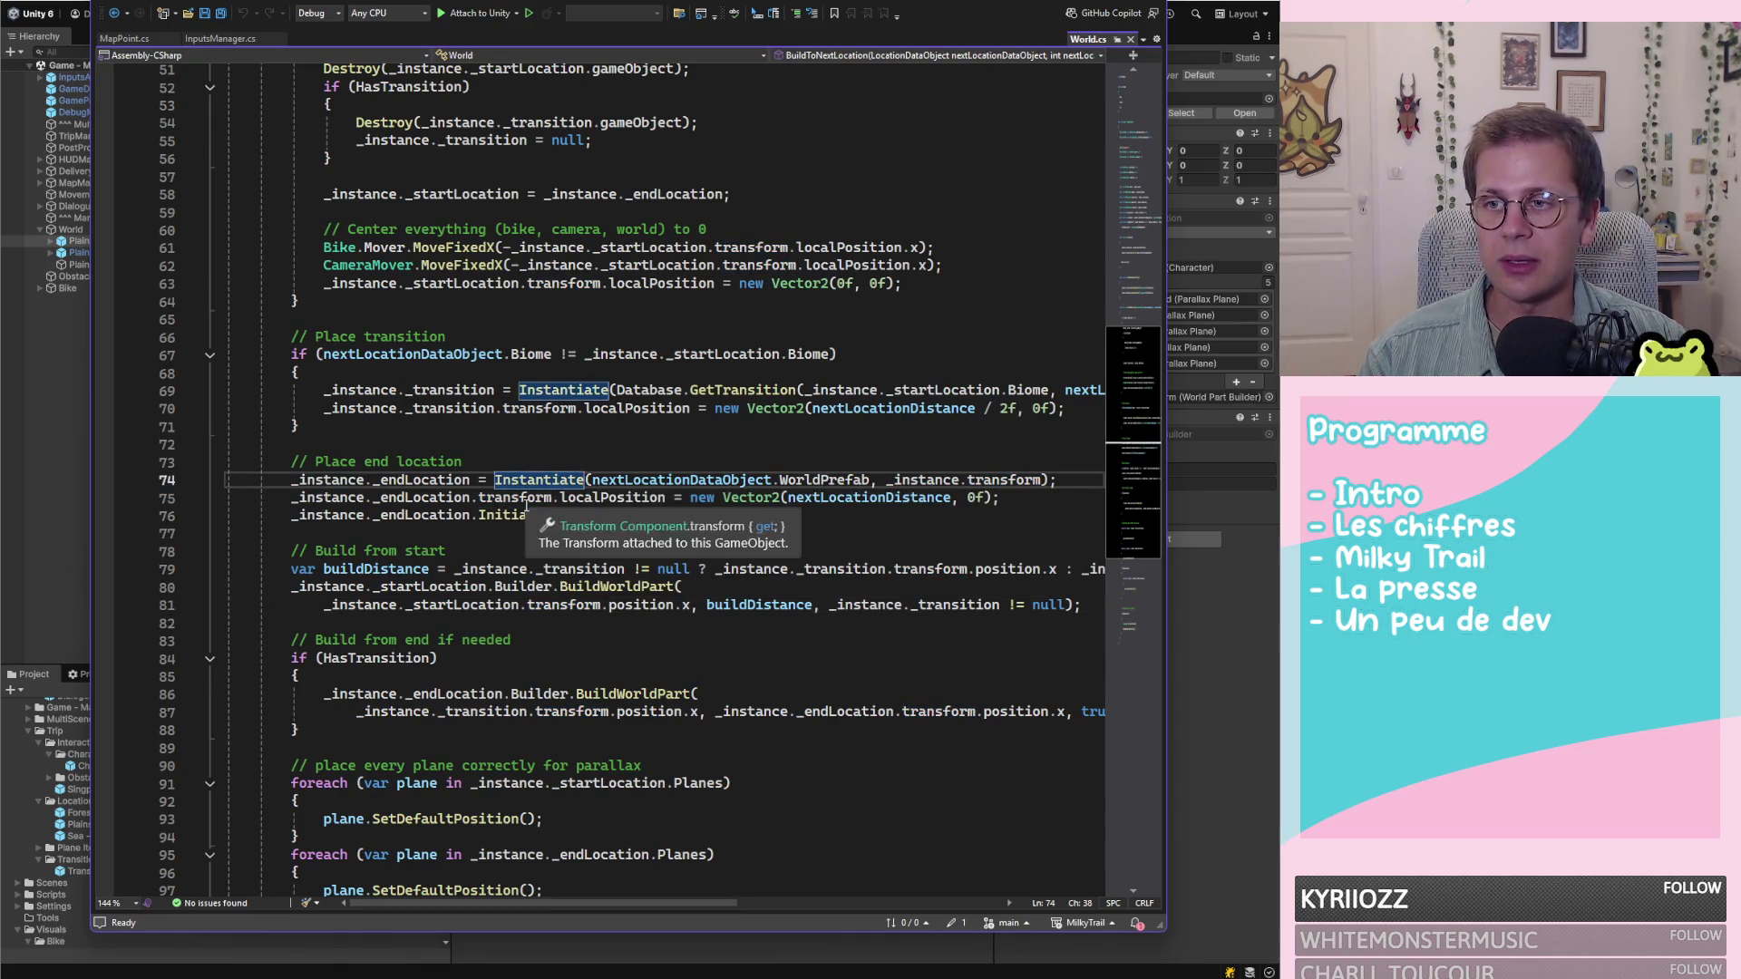
pyautogui.click(526, 509)
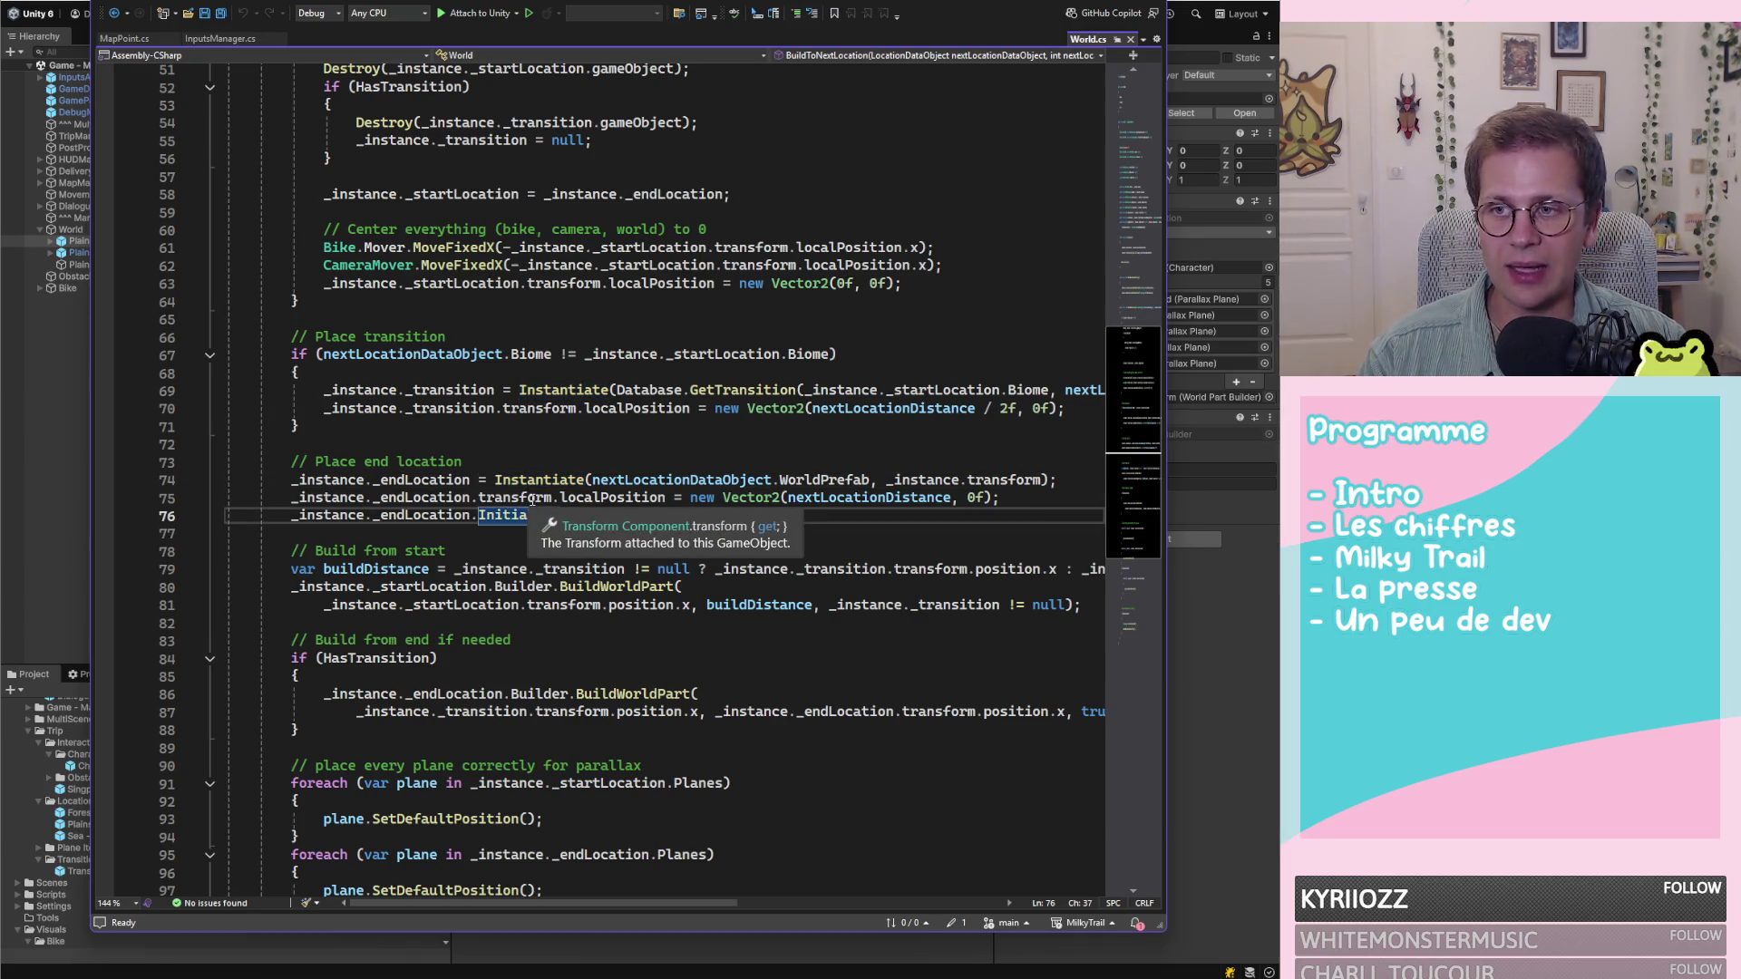
pyautogui.click(520, 498)
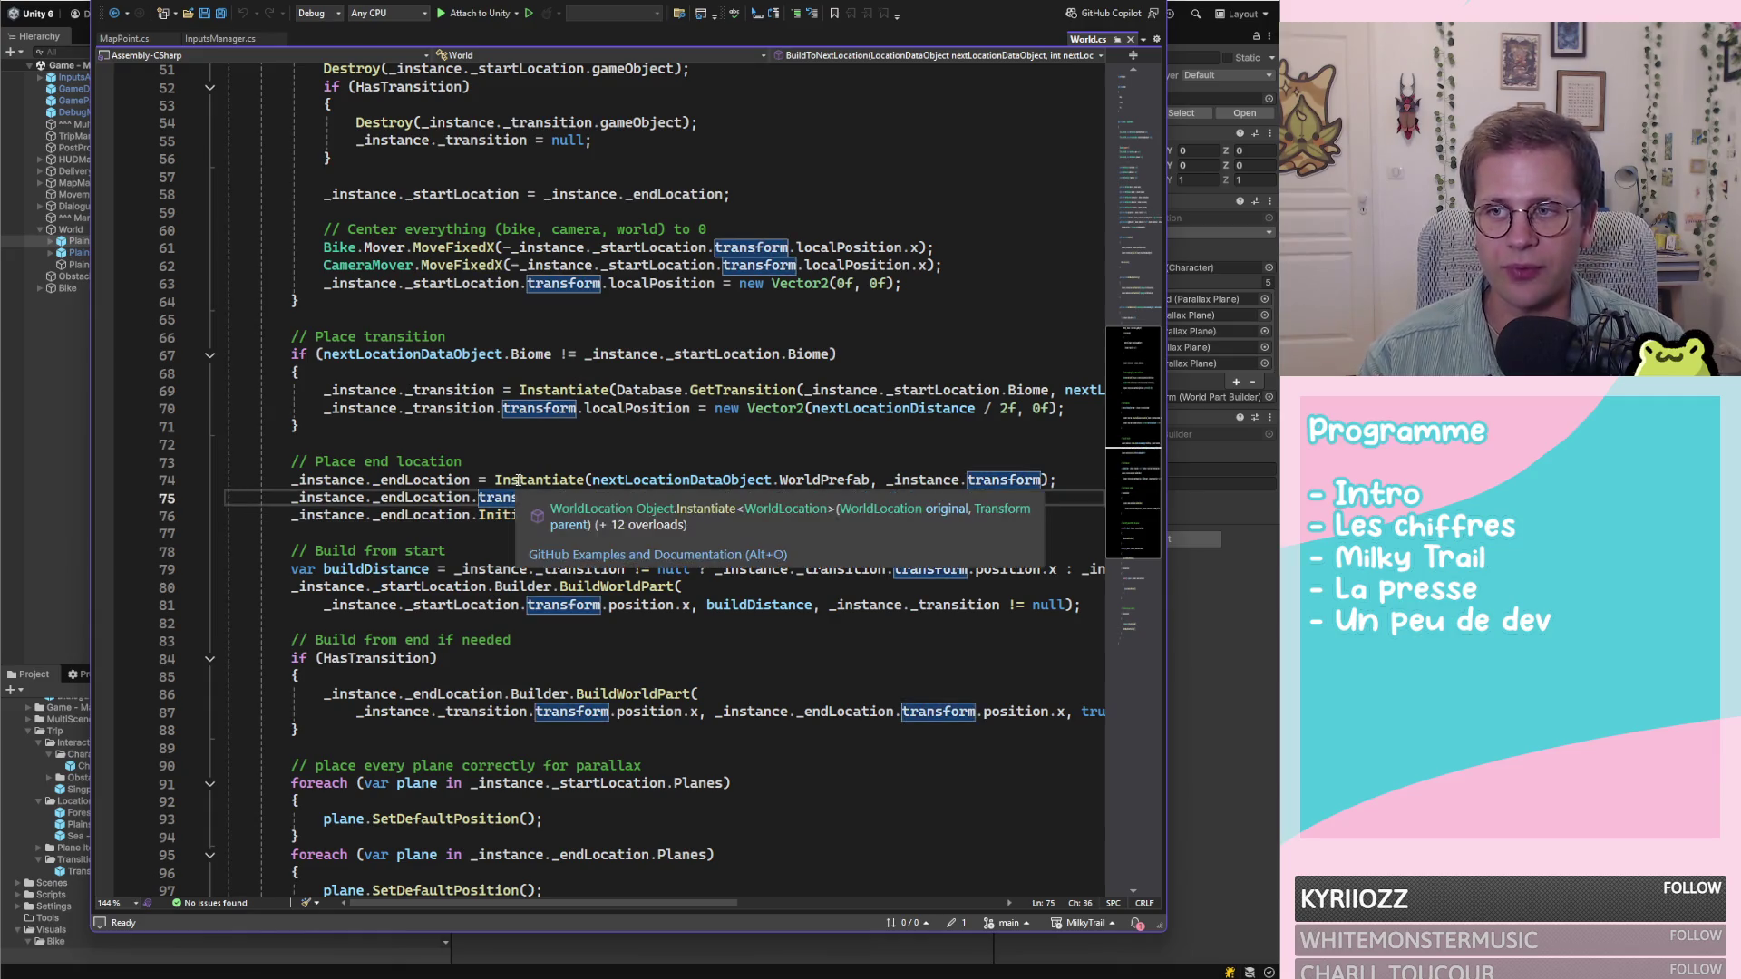
pyautogui.press('Down')
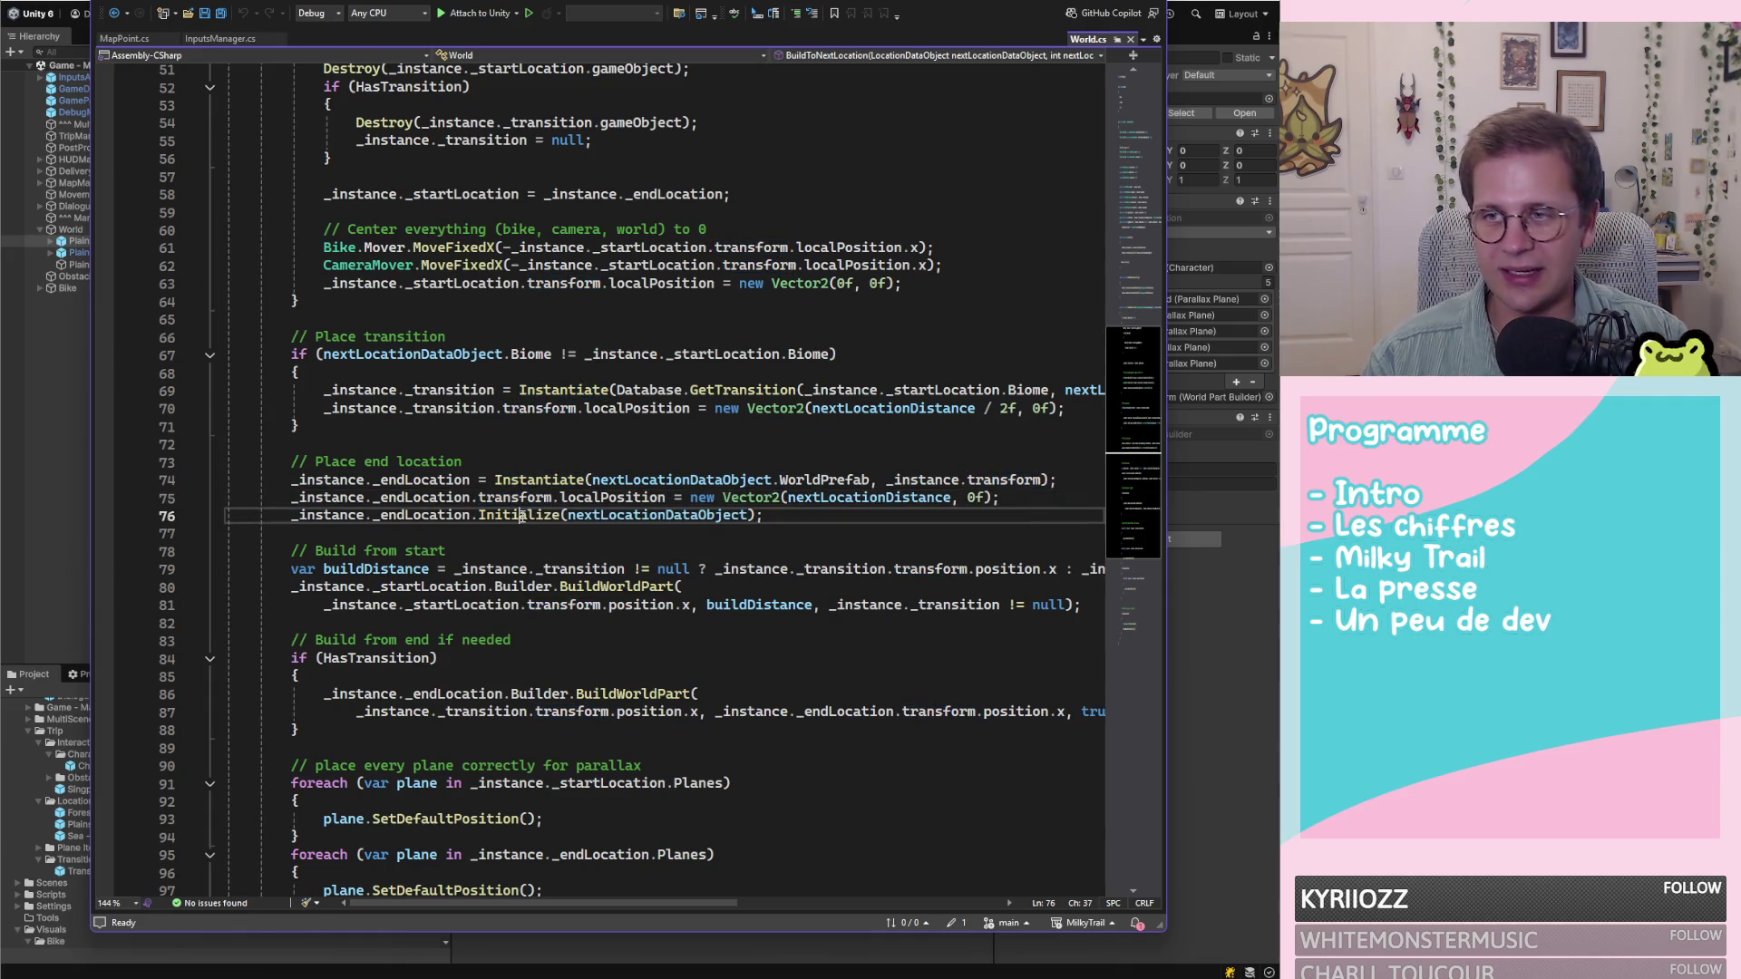
pyautogui.press('Up')
pyautogui.press('Up')
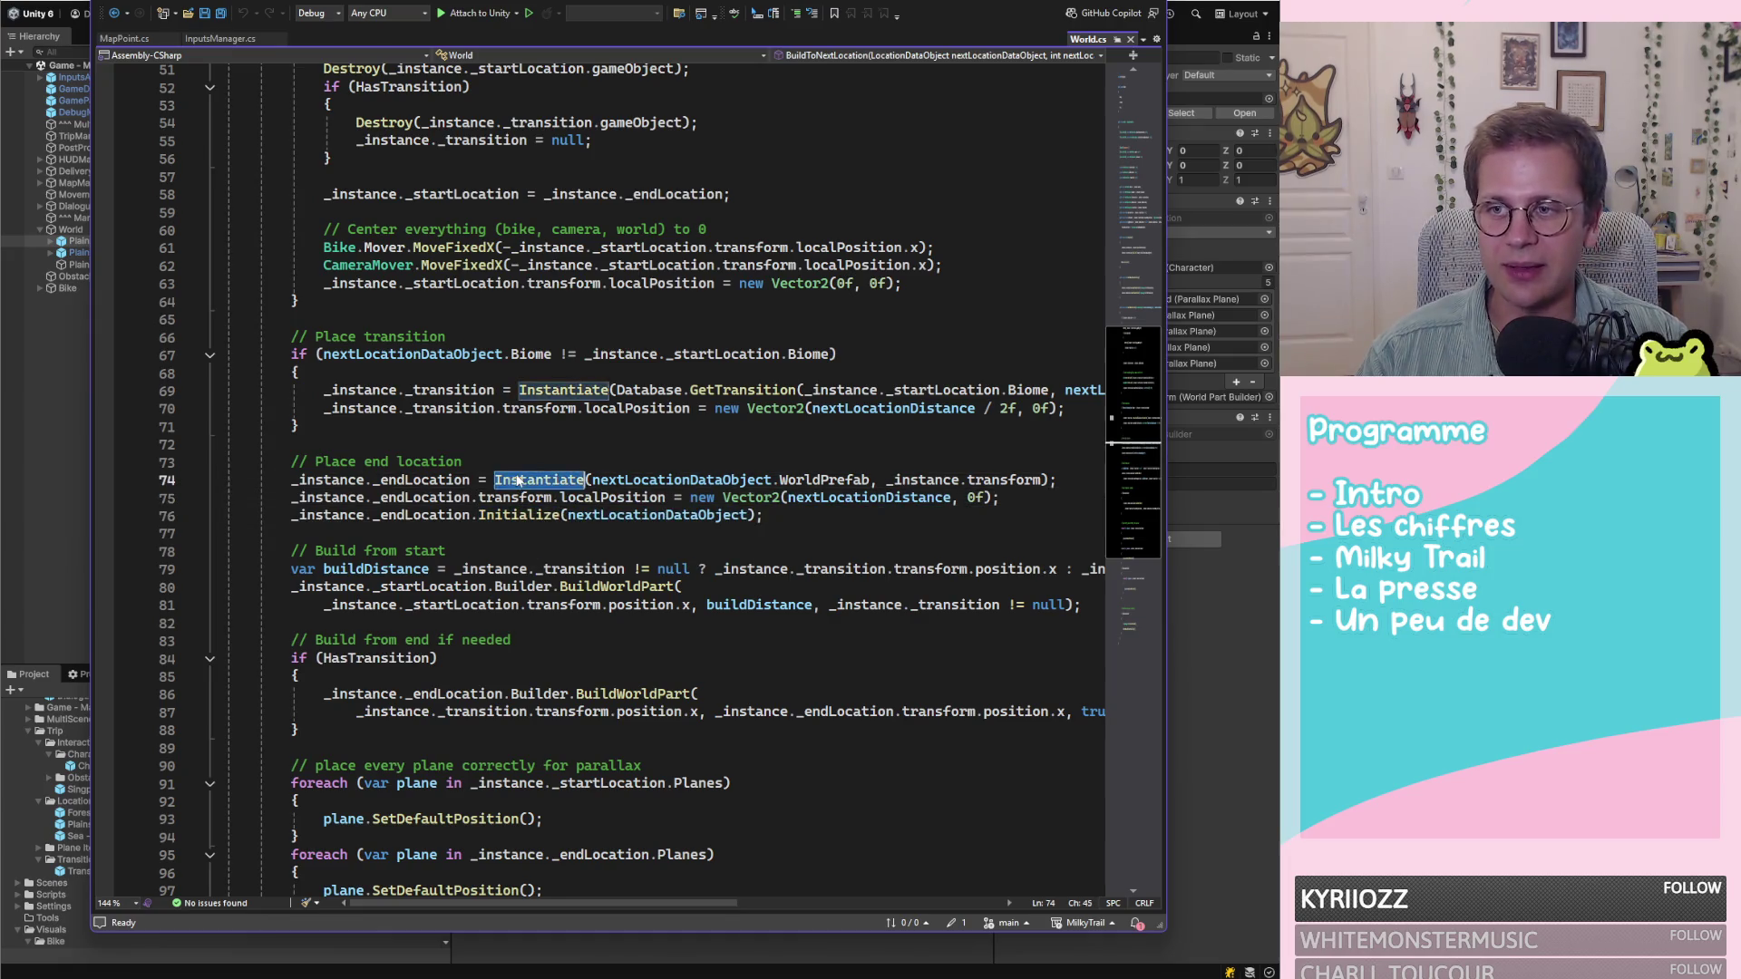
pyautogui.hotkey('ctrl', 'Right')
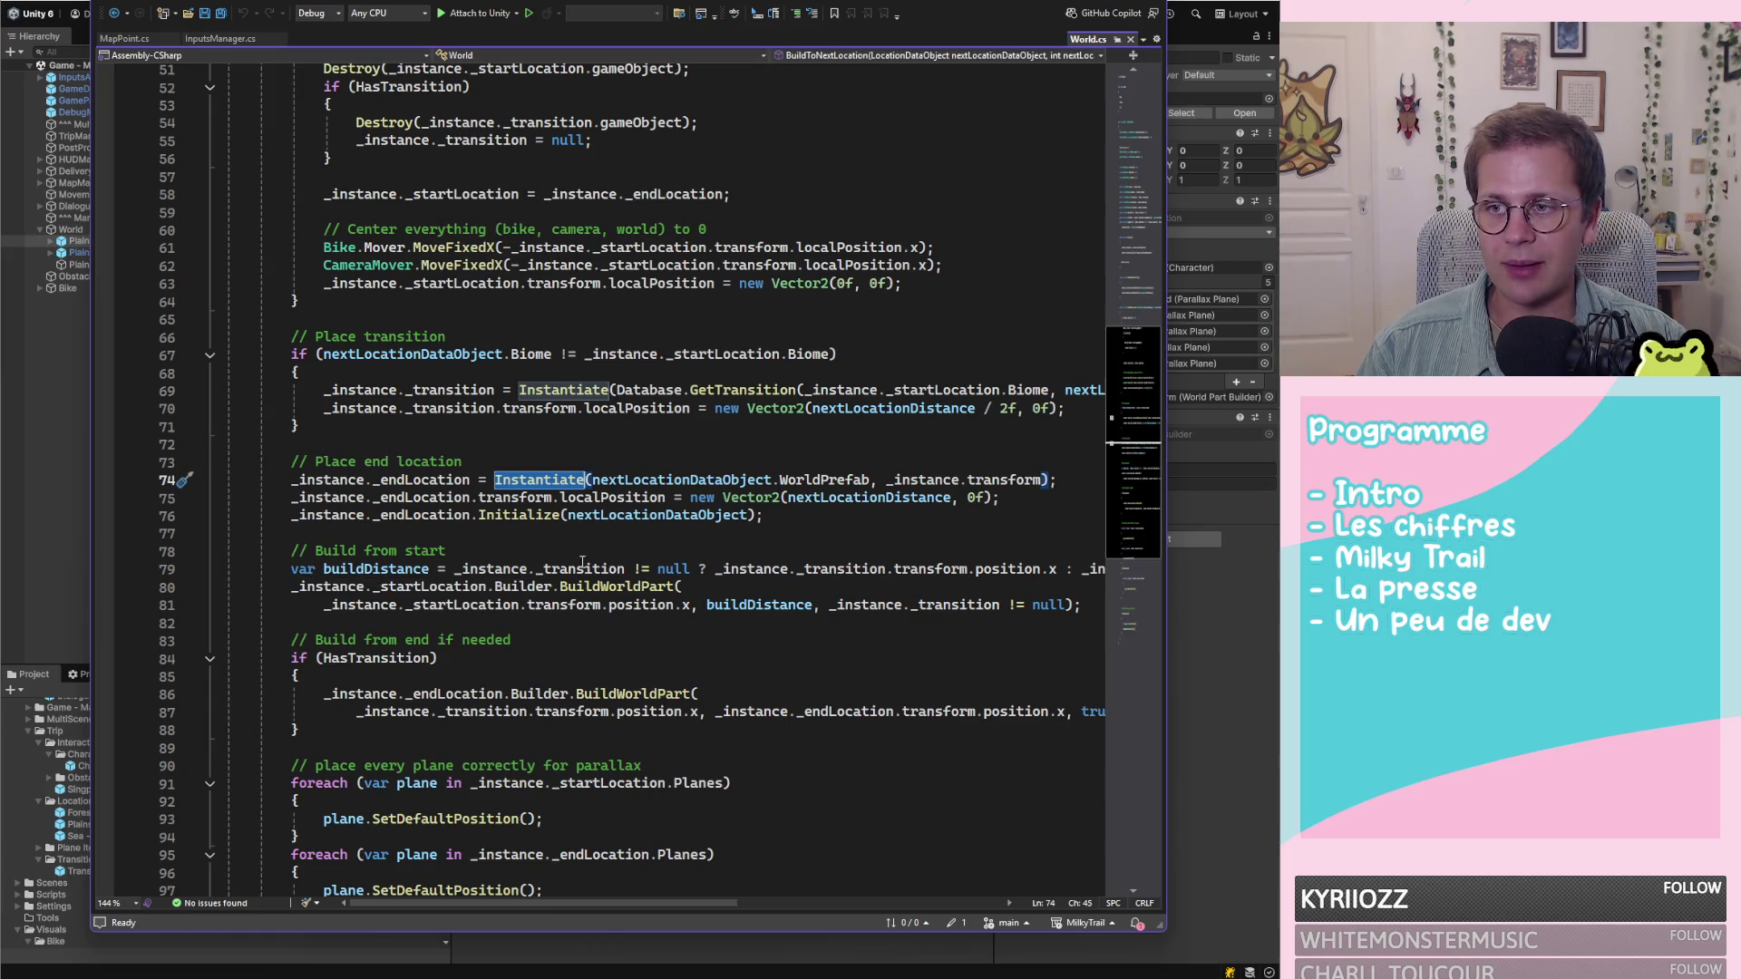
# Revisit the buildDistance declaration and scan World.cs before returning to the Unity editor
pyautogui.scroll(1, 704, 543)
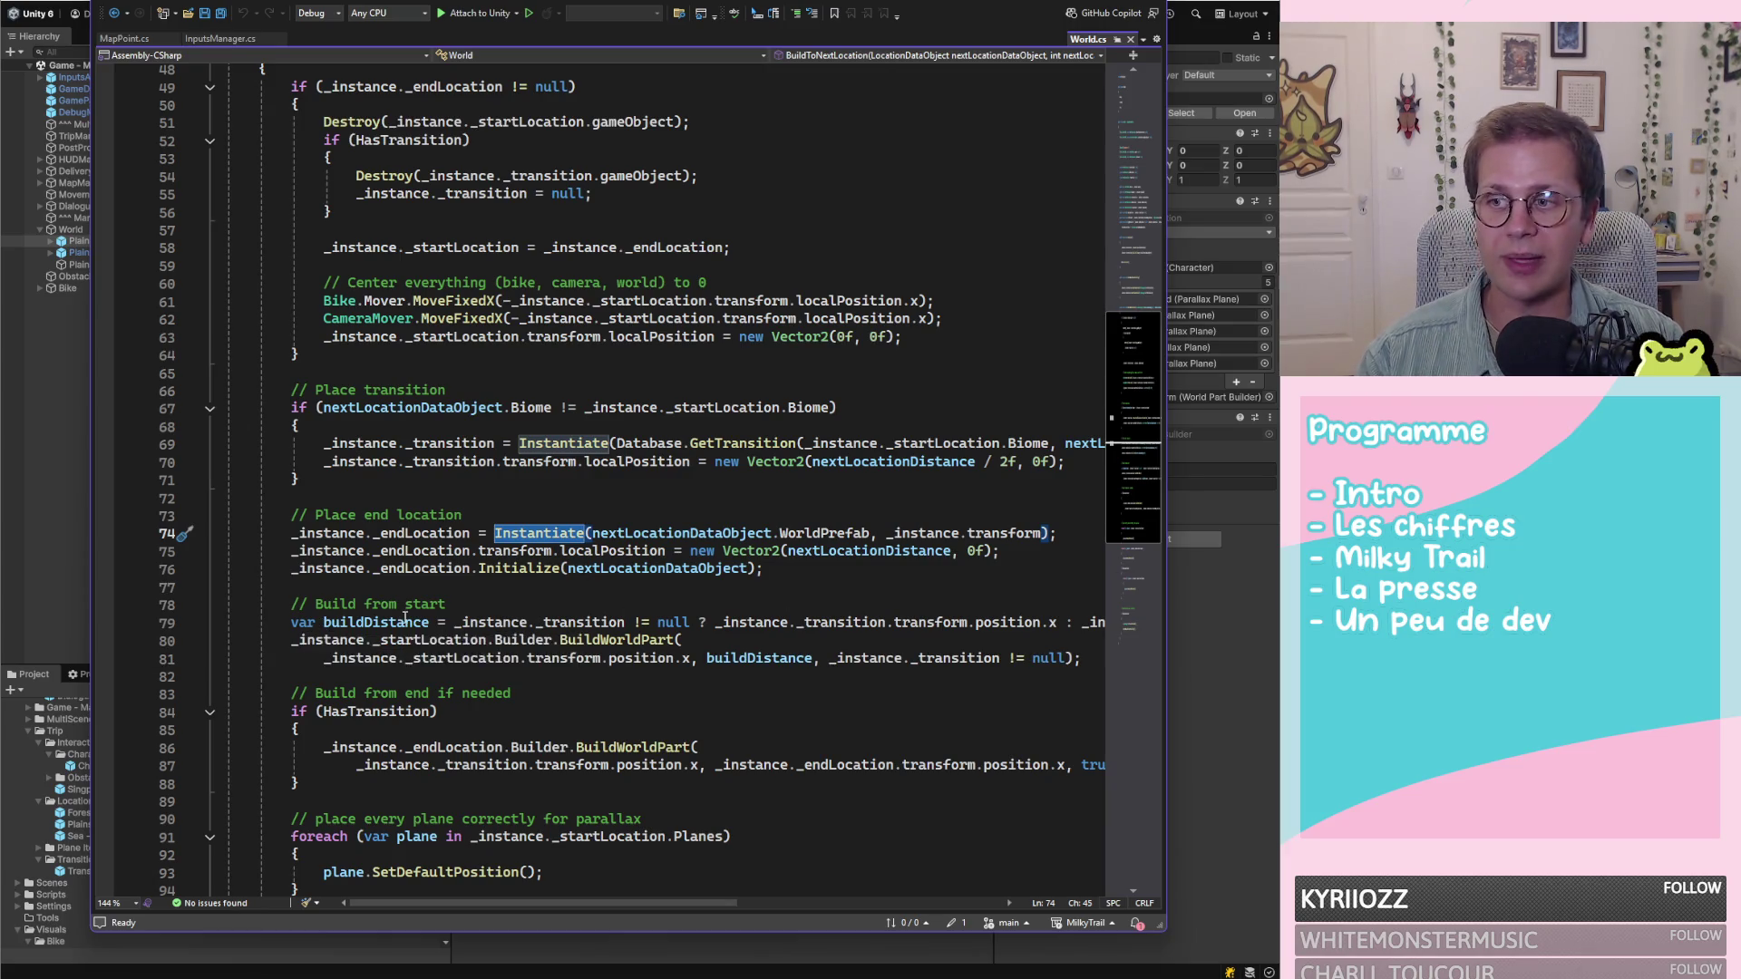
pyautogui.moveTo(309, 619)
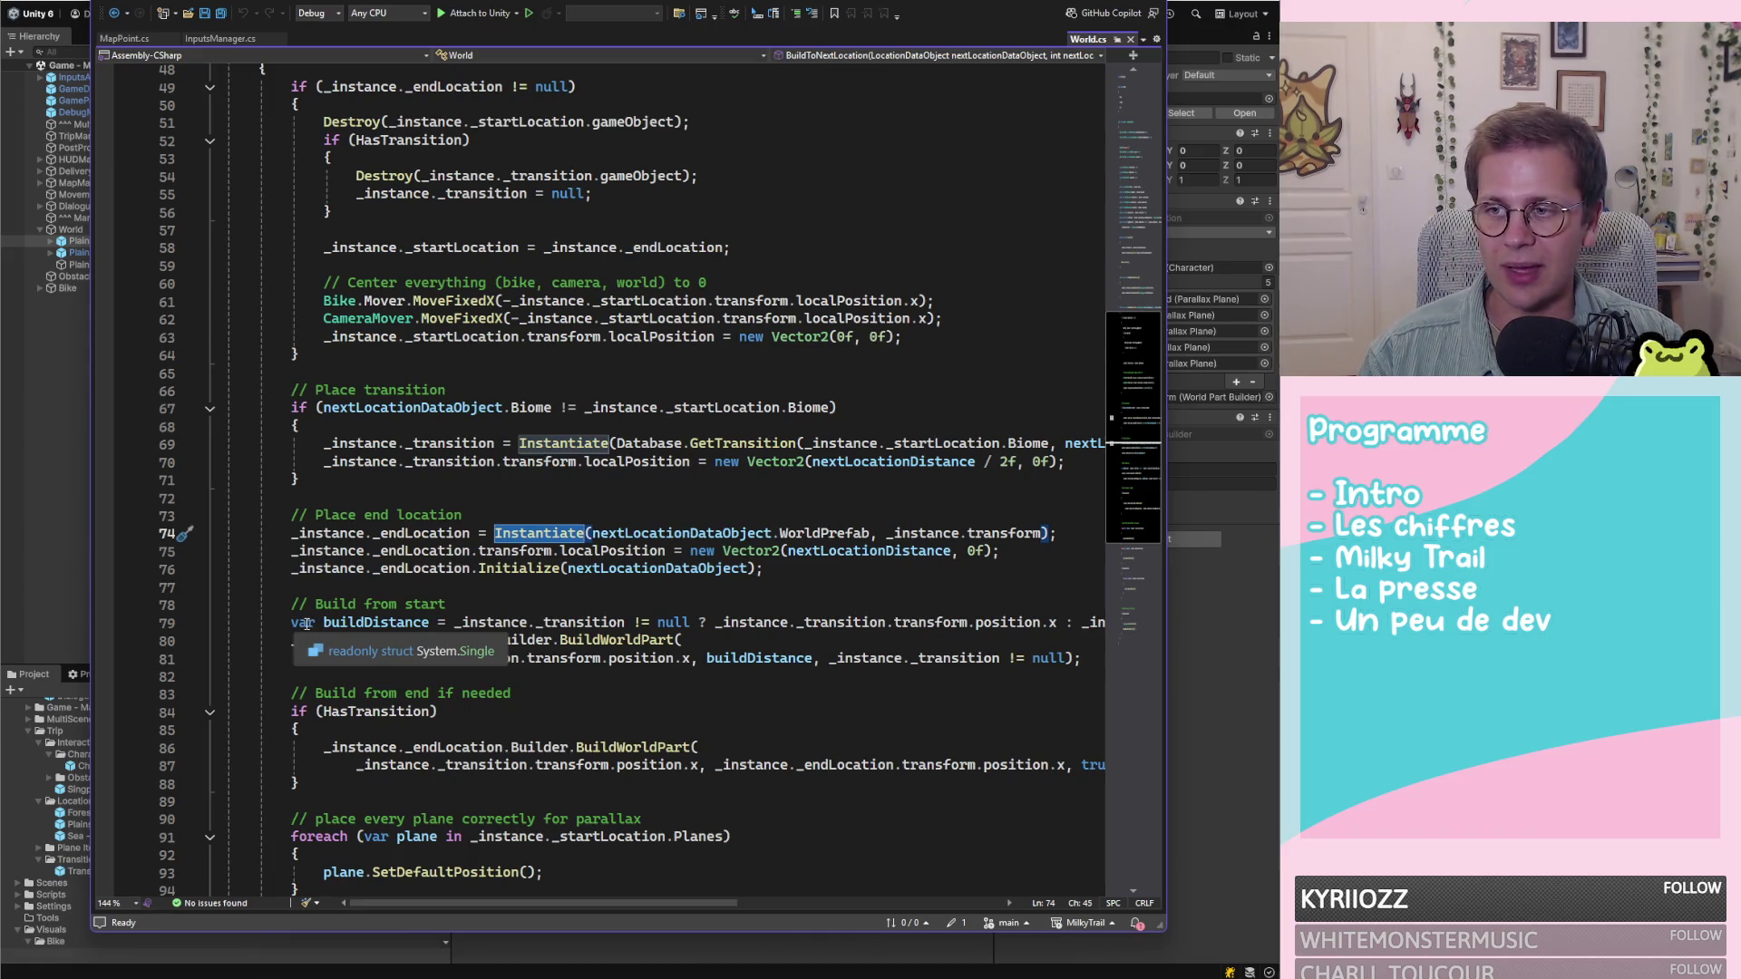
pyautogui.click(307, 624)
pyautogui.doubleClick(311, 624)
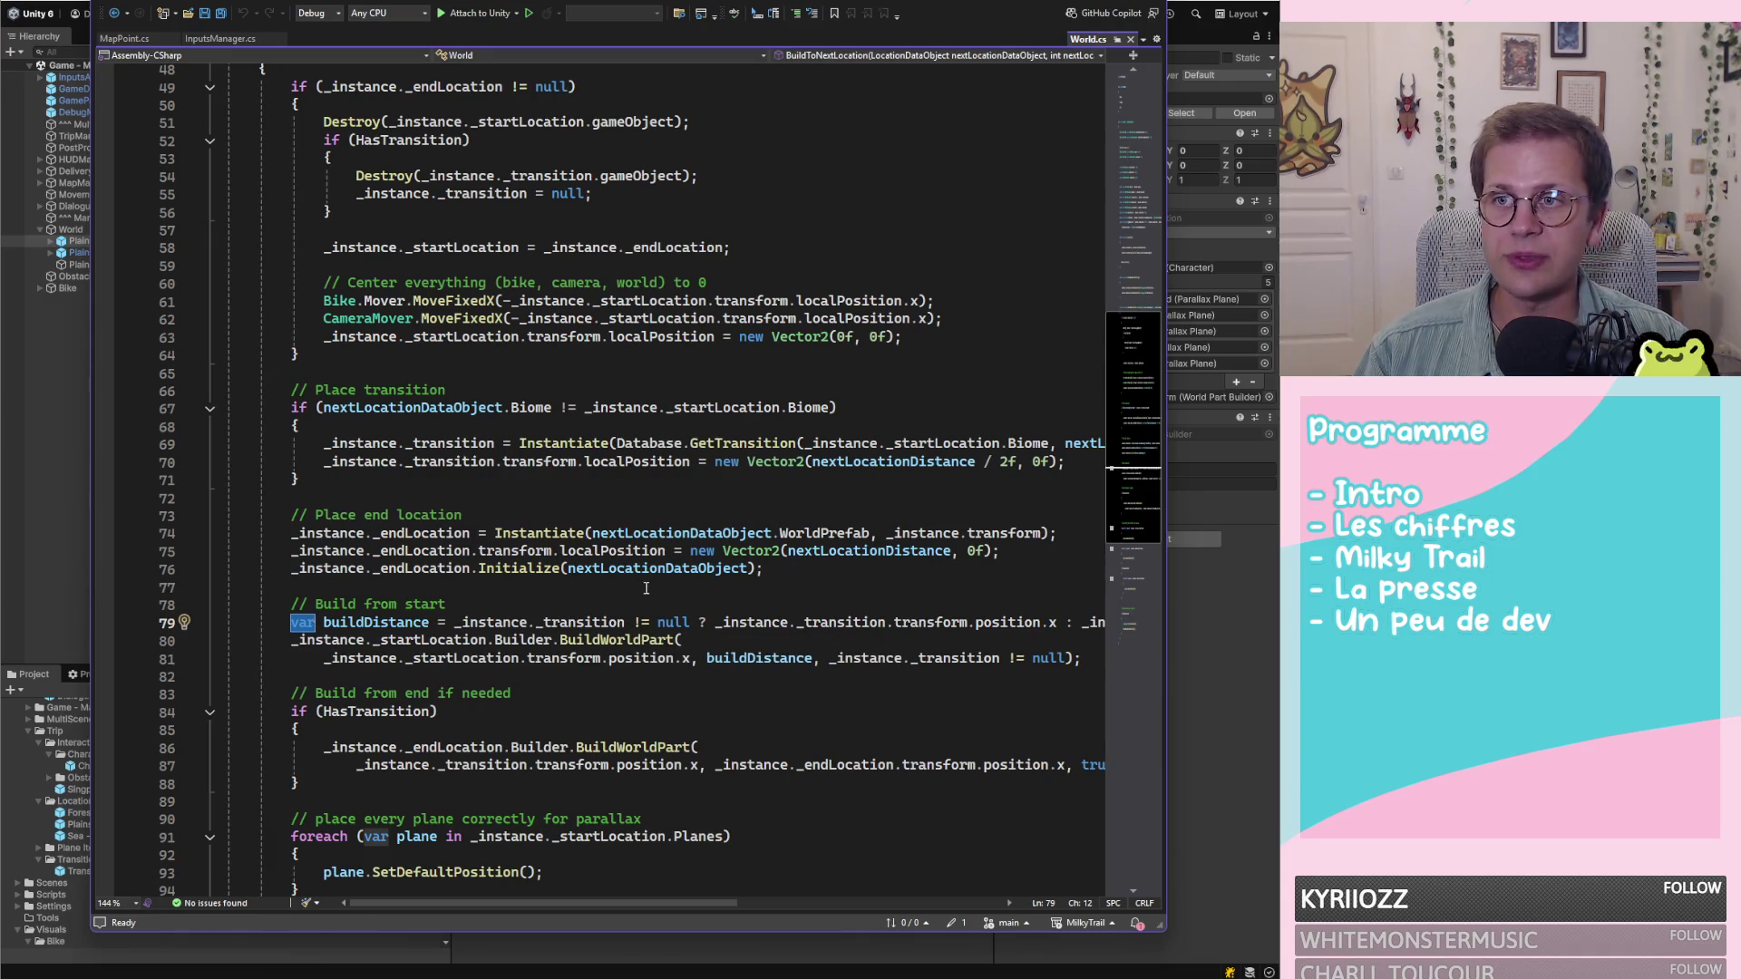
pyautogui.scroll(4, 594, 553)
pyautogui.scroll(8, 595, 554)
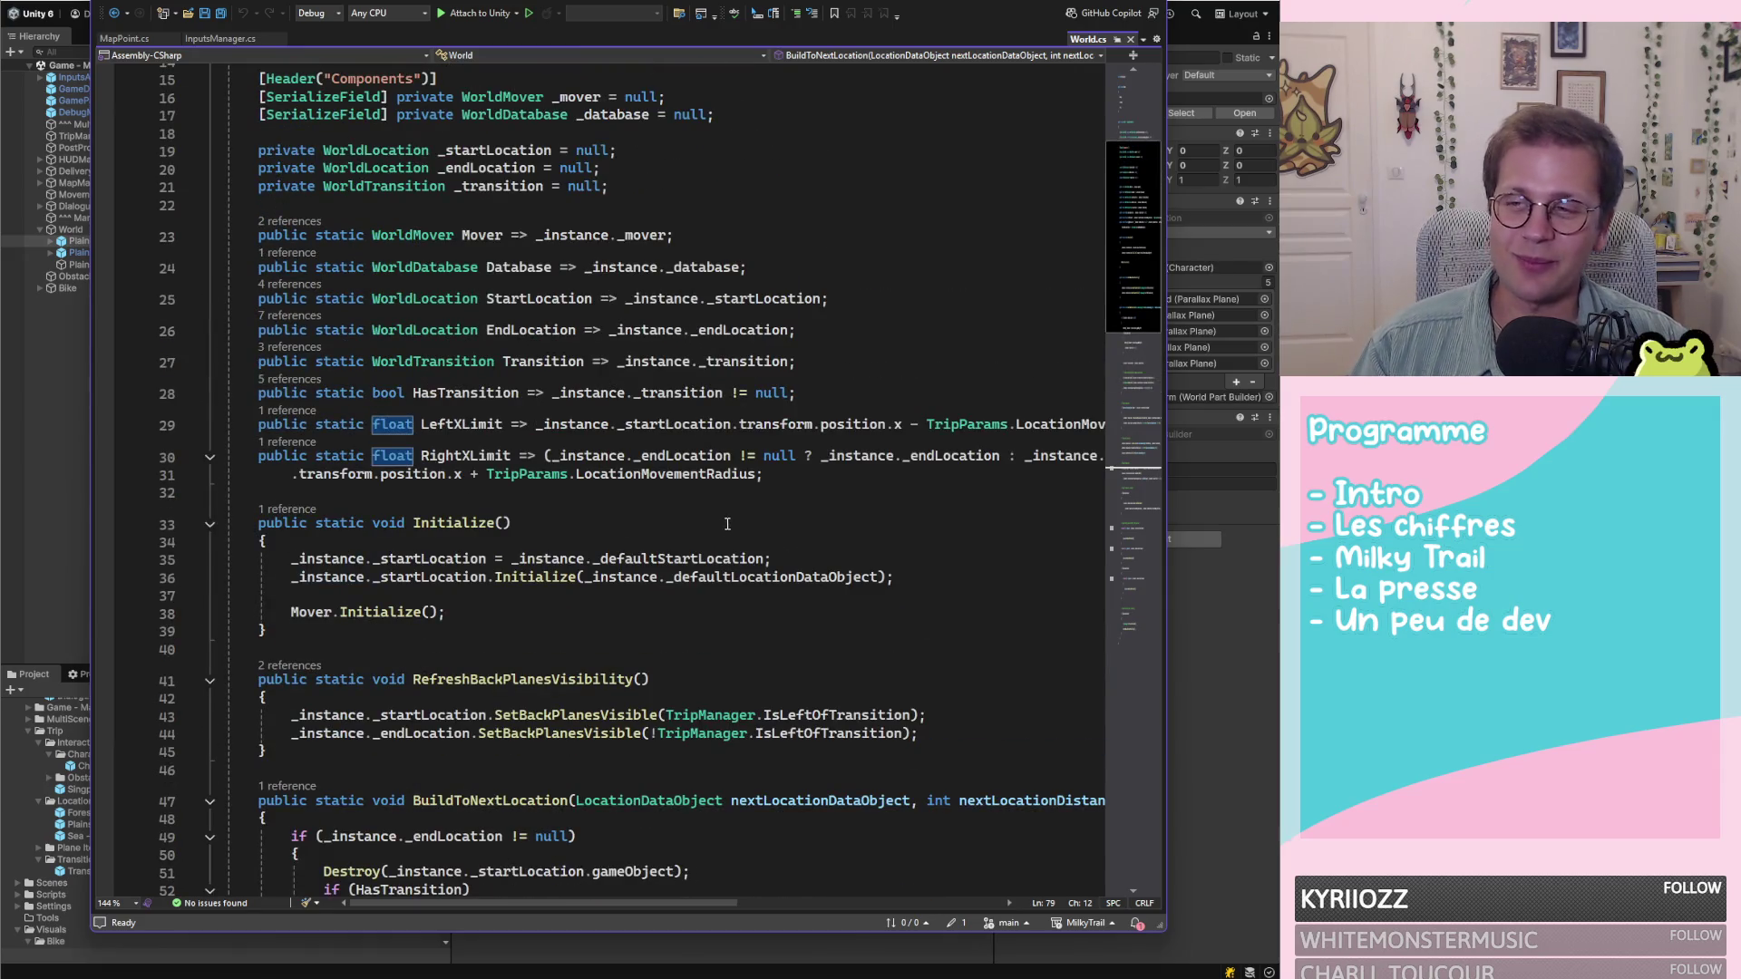
pyautogui.scroll(-5, 726, 531)
pyautogui.scroll(-4, 730, 524)
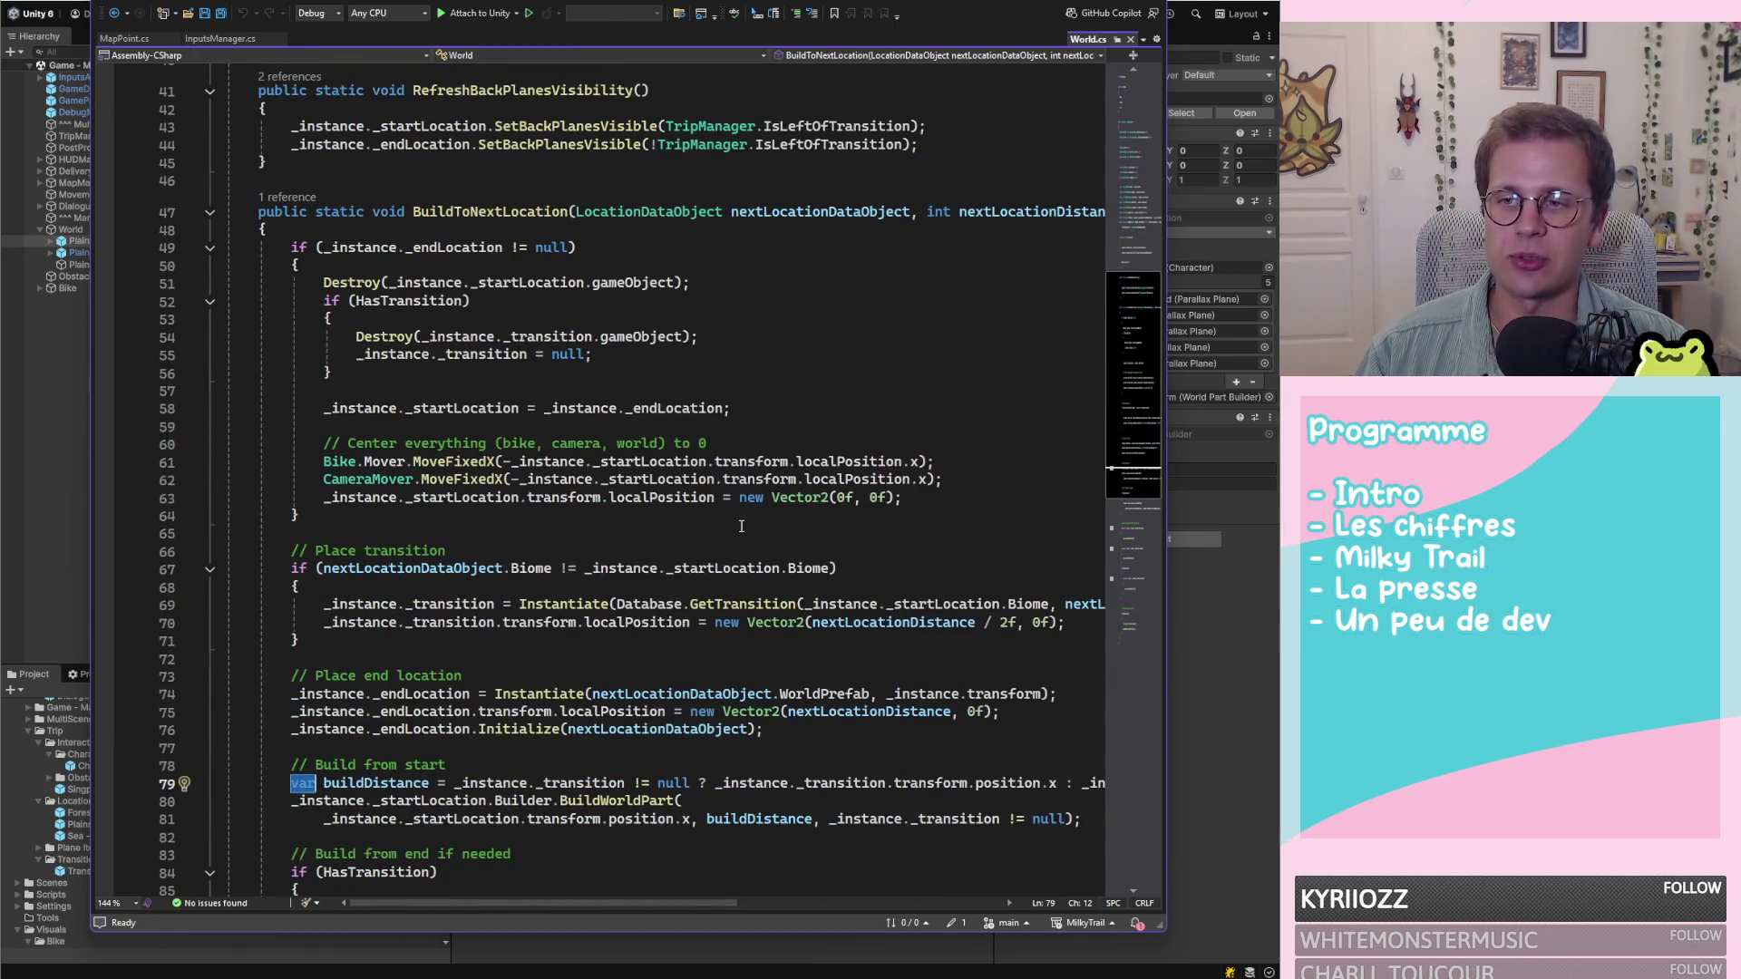
pyautogui.scroll(-3, 742, 526)
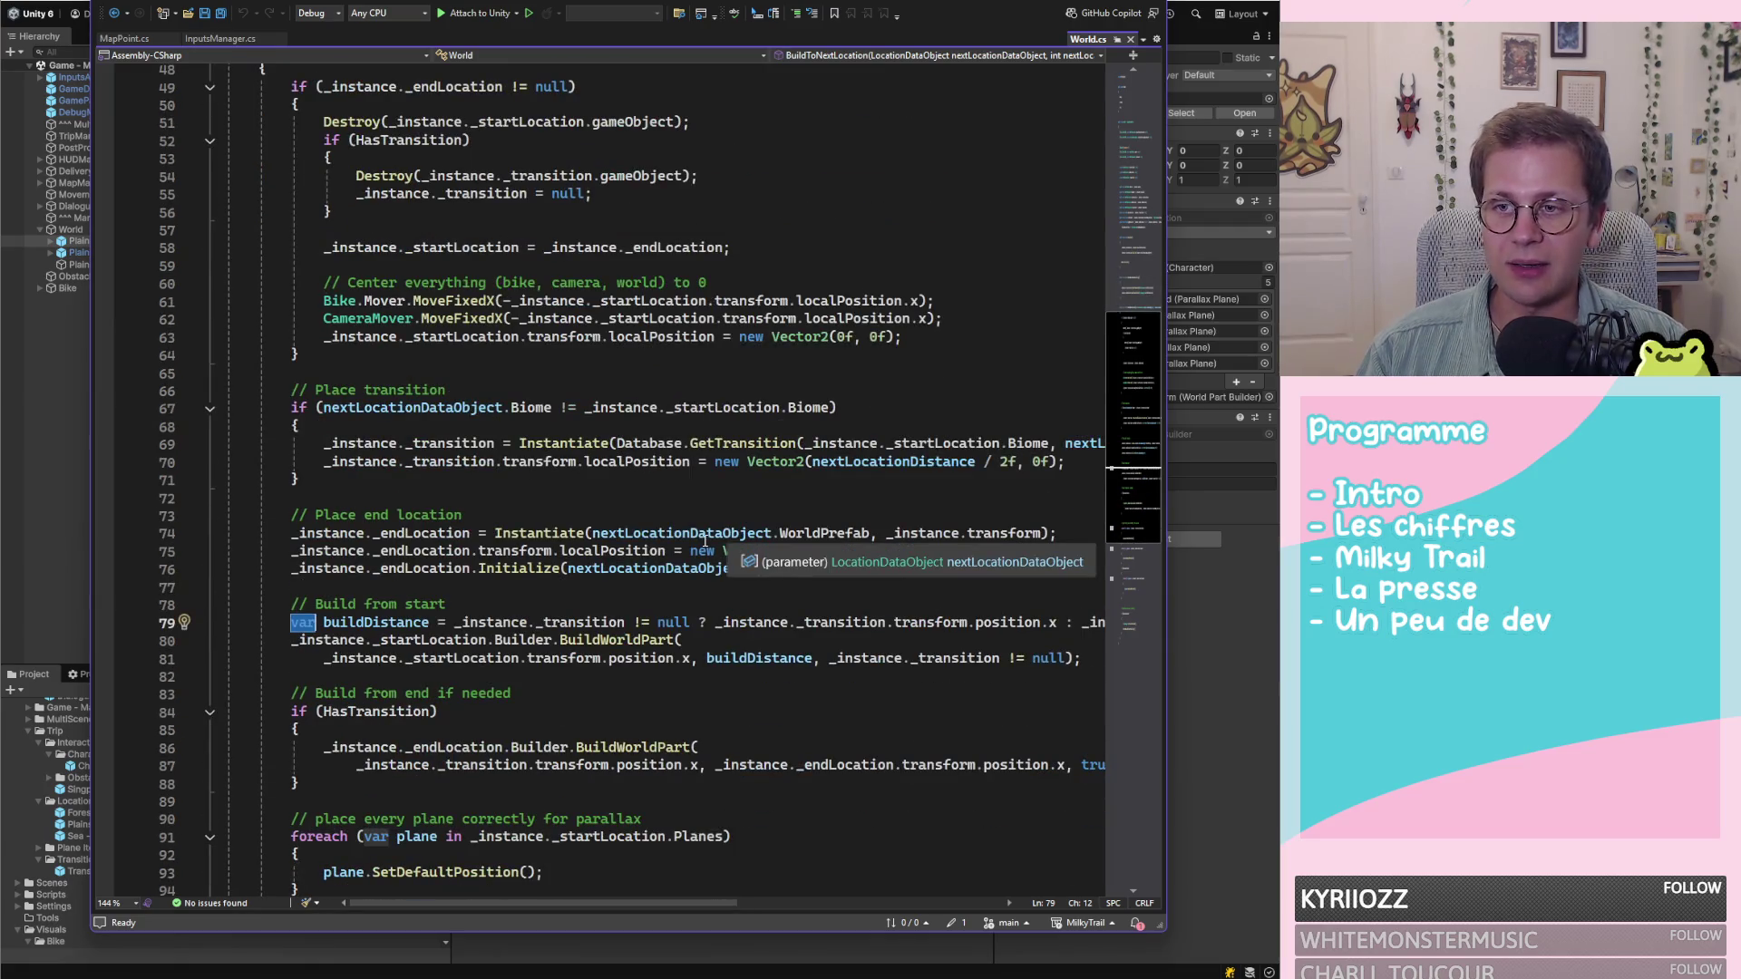
pyautogui.scroll(-3, 748, 605)
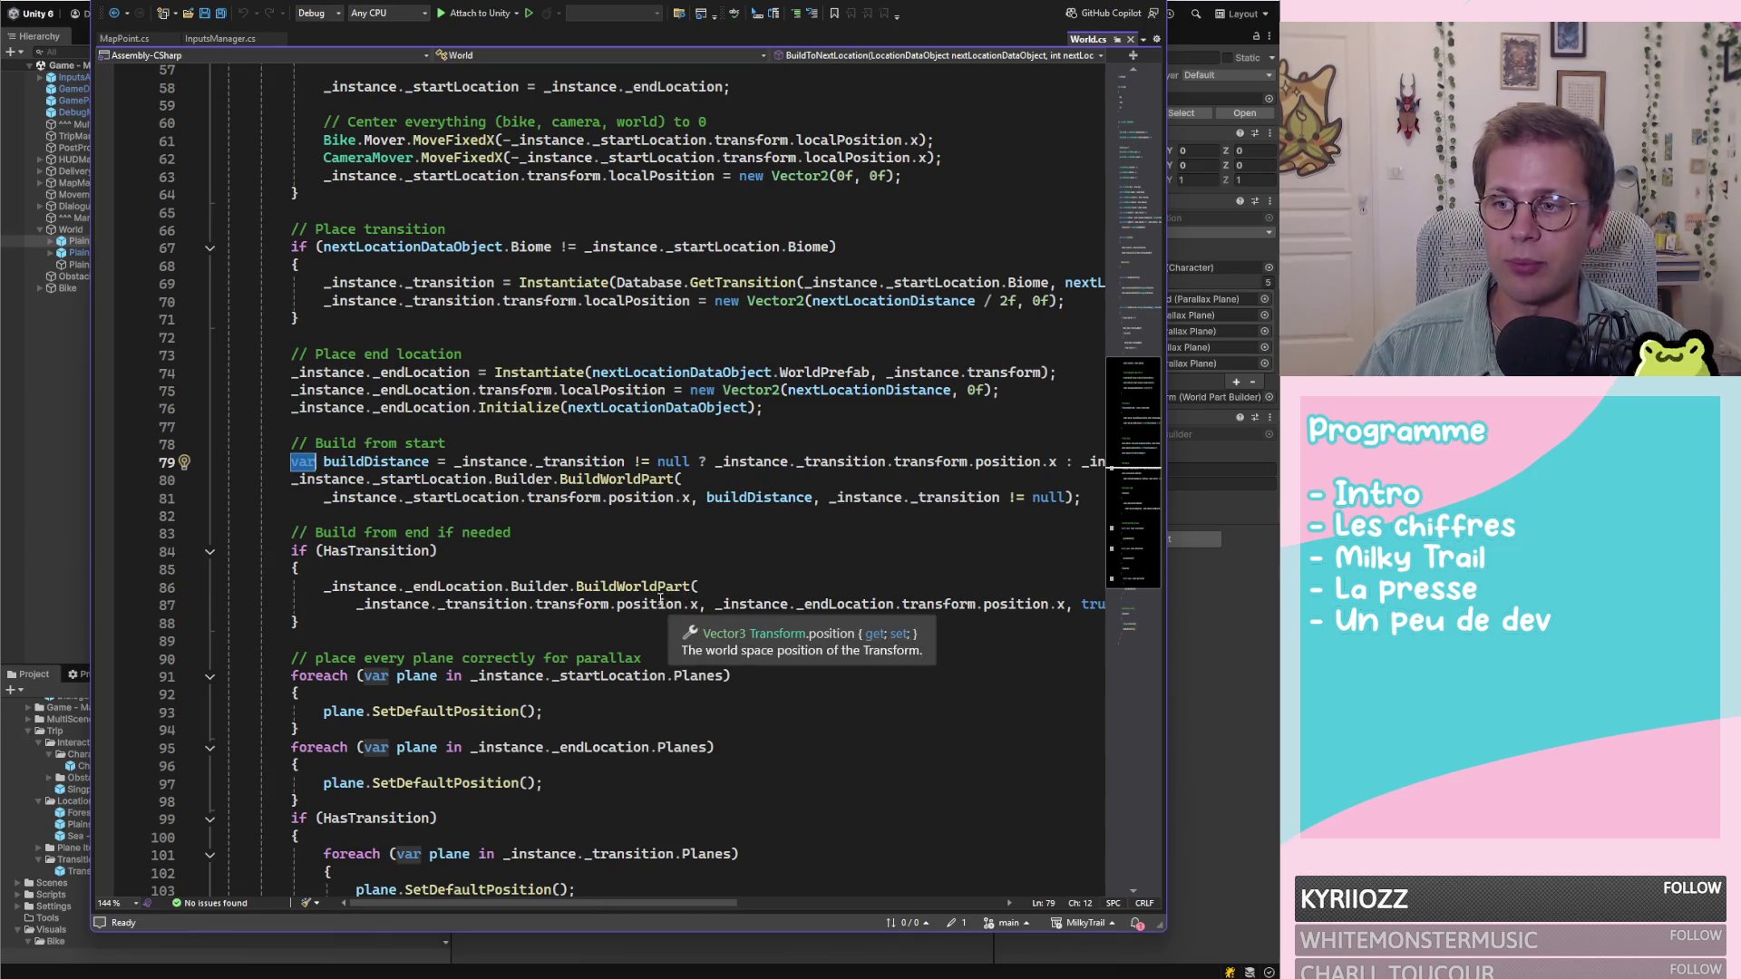
pyautogui.scroll(-3, 644, 600)
pyautogui.scroll(-1, 599, 572)
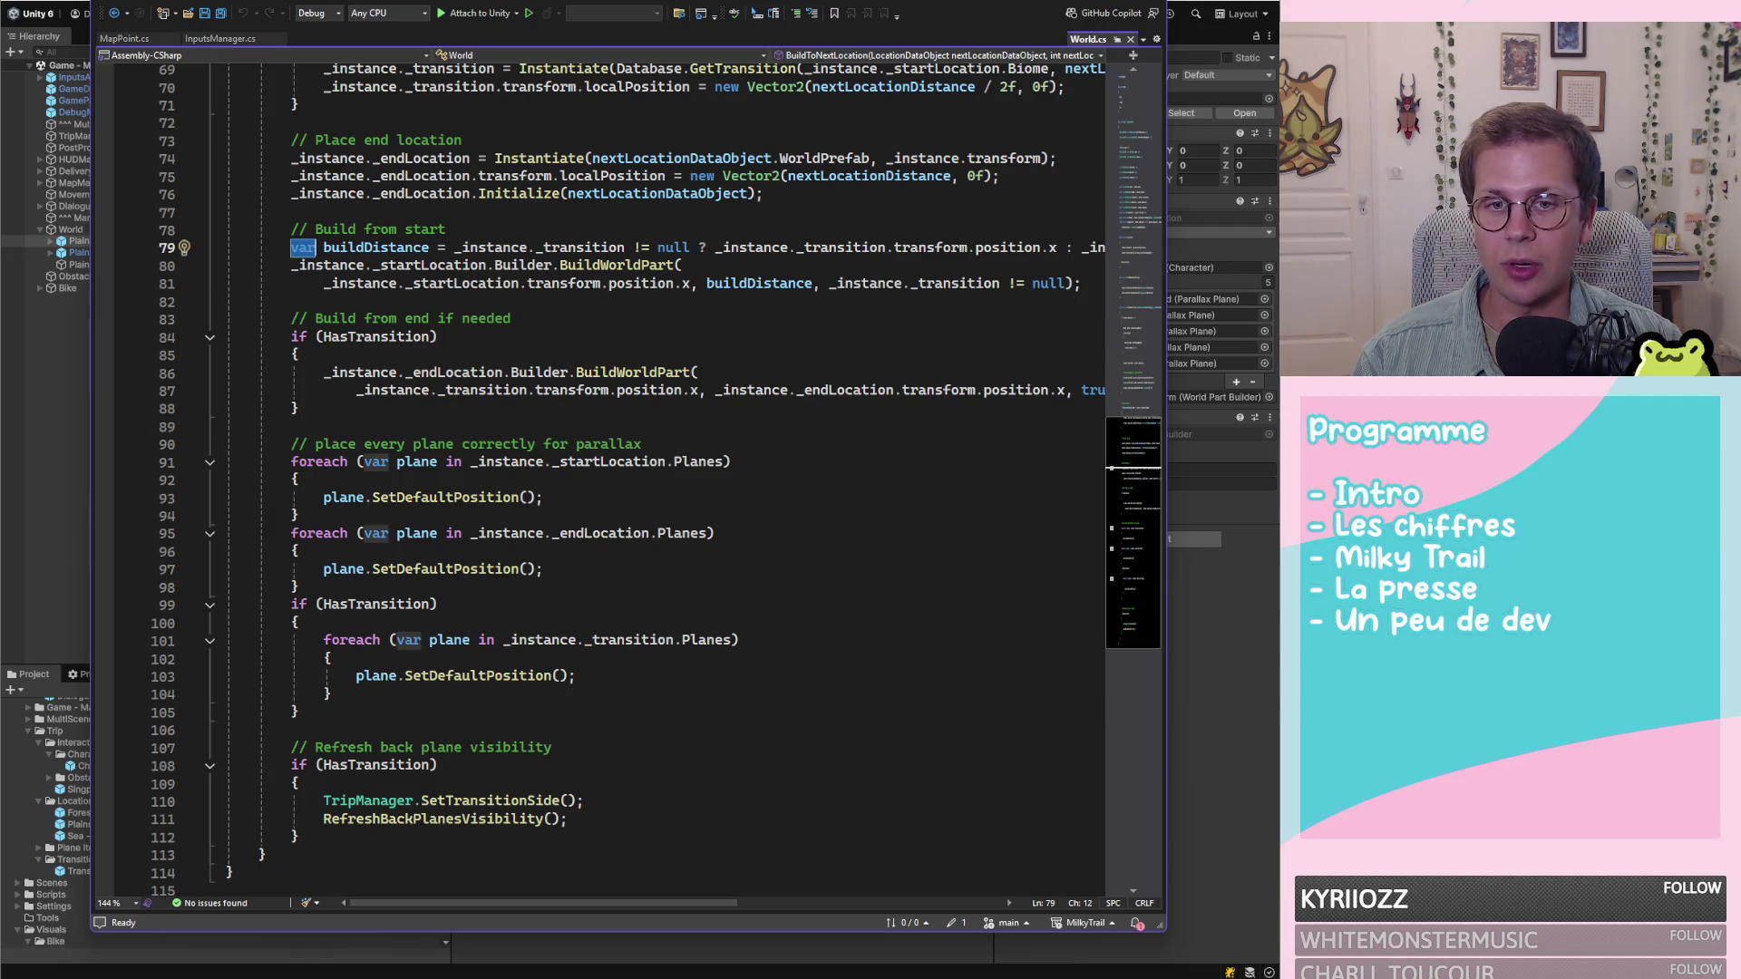
pyautogui.click(294, 246)
pyautogui.click(291, 246)
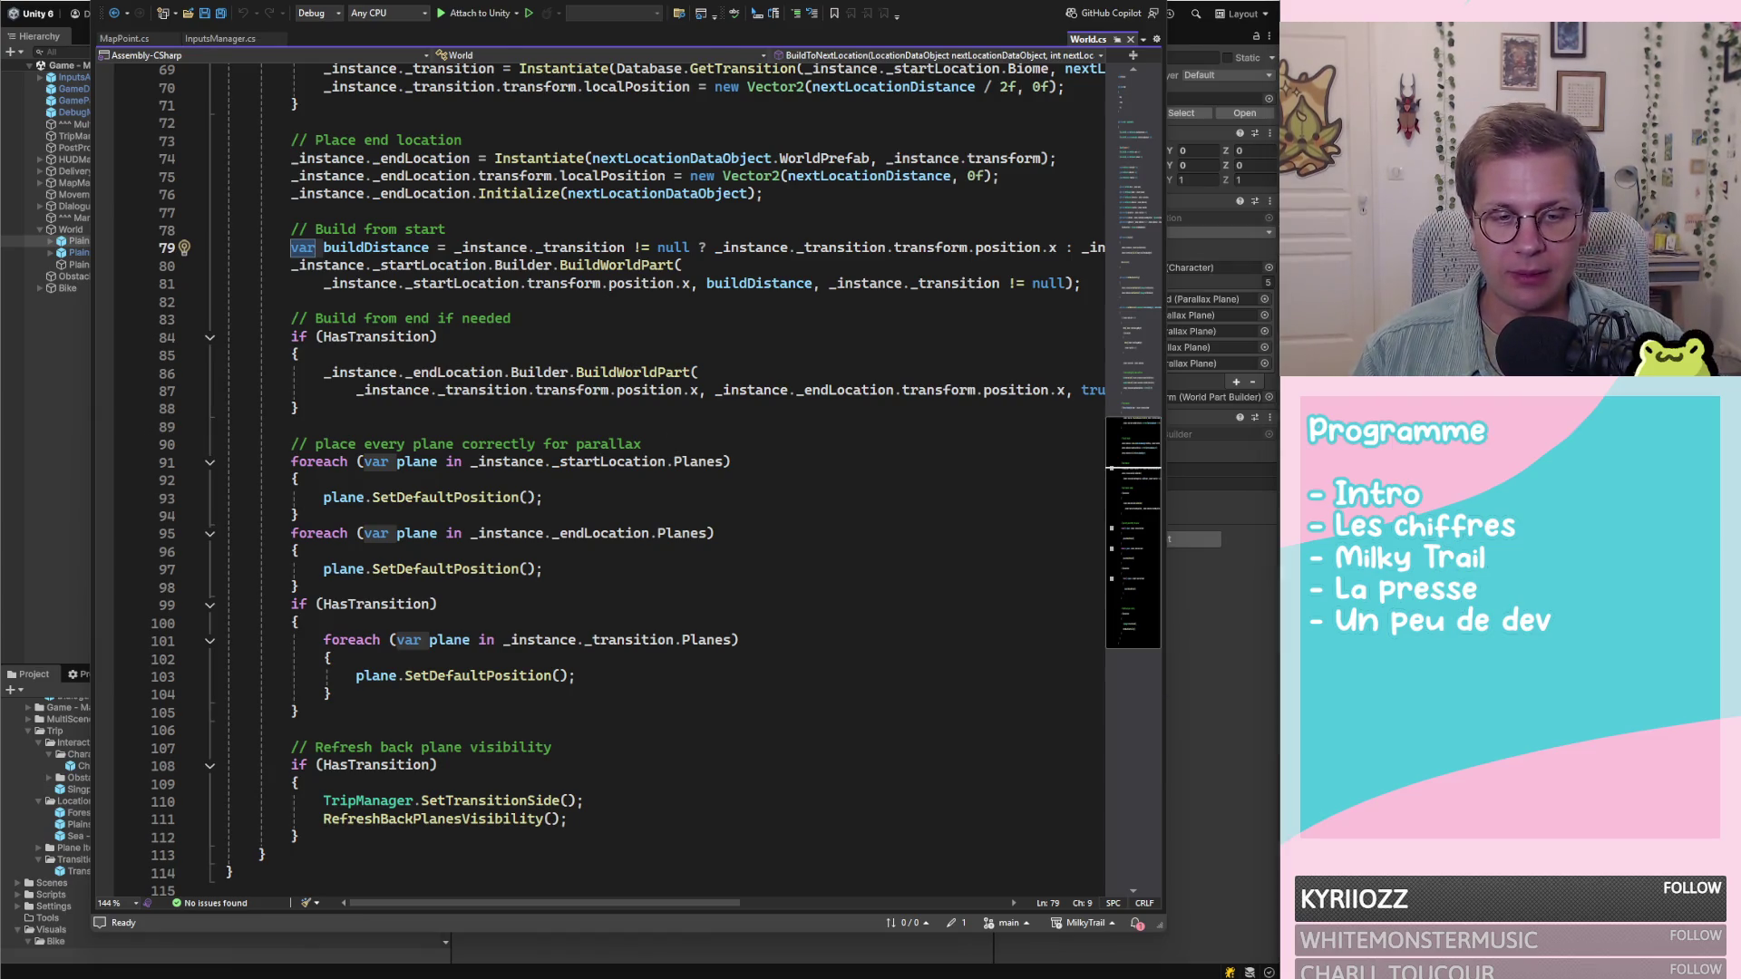
pyautogui.hotkey('alt', 'Tab')
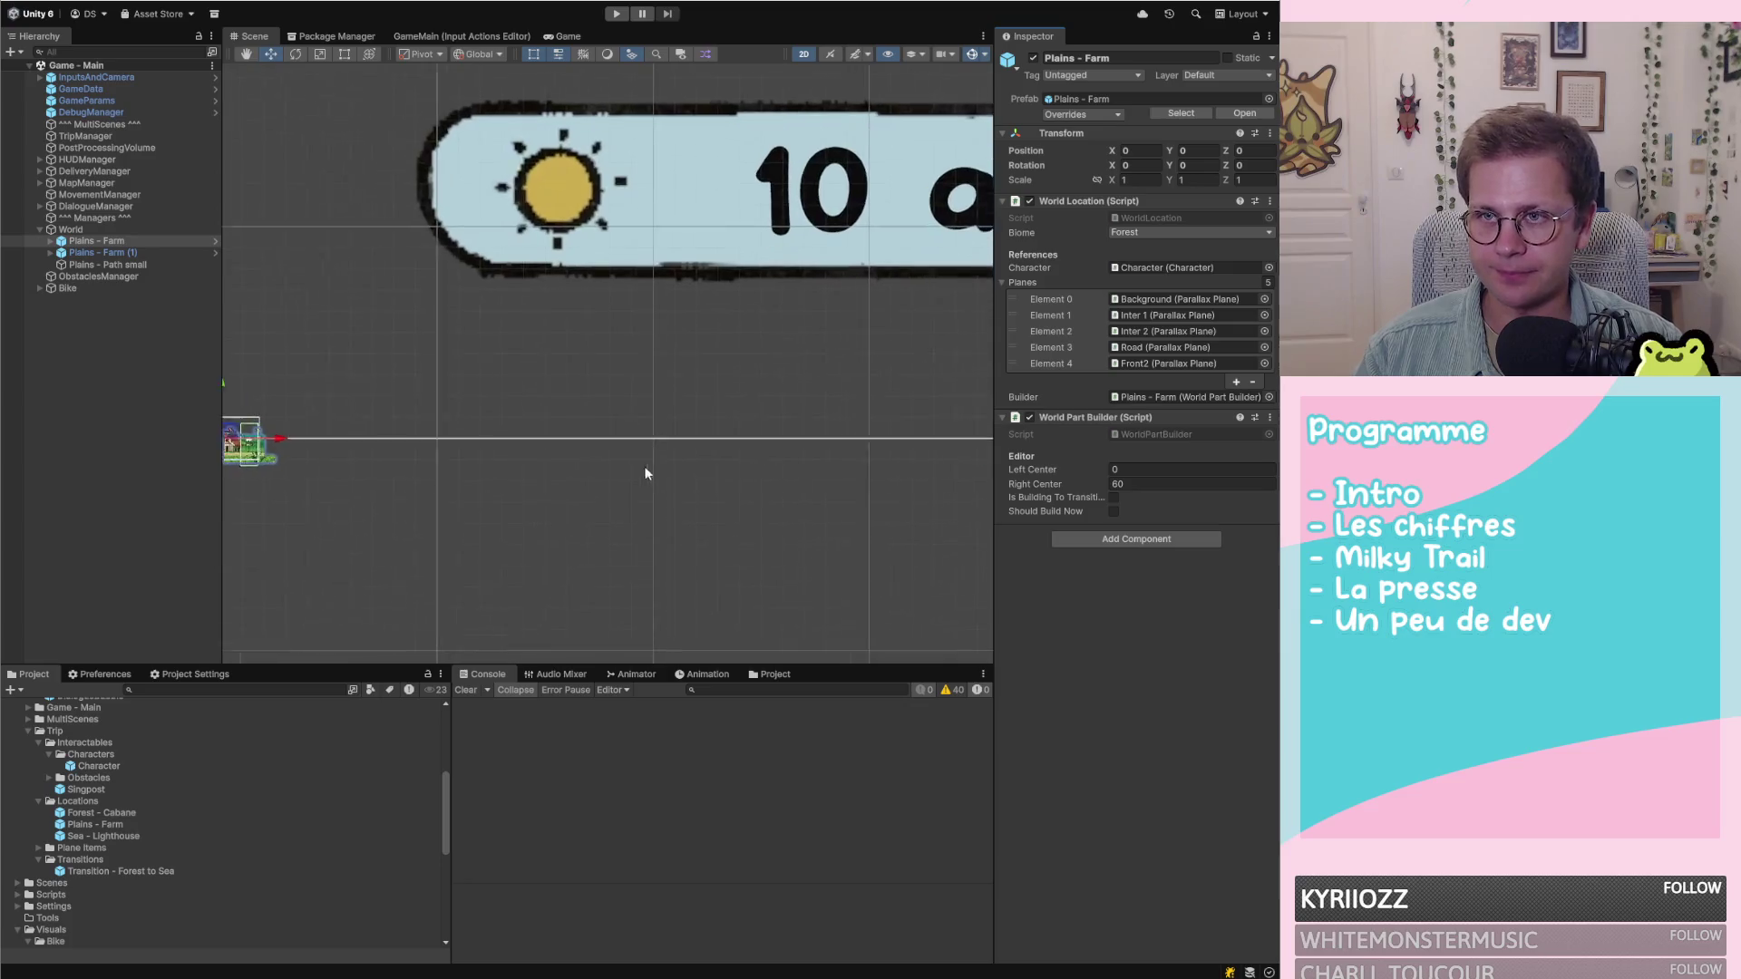
# Deactivate HUDManager and copy Plains - Farm's planes under Plains - Path small at X 0
pyautogui.click(58, 159)
pyautogui.click(1034, 58)
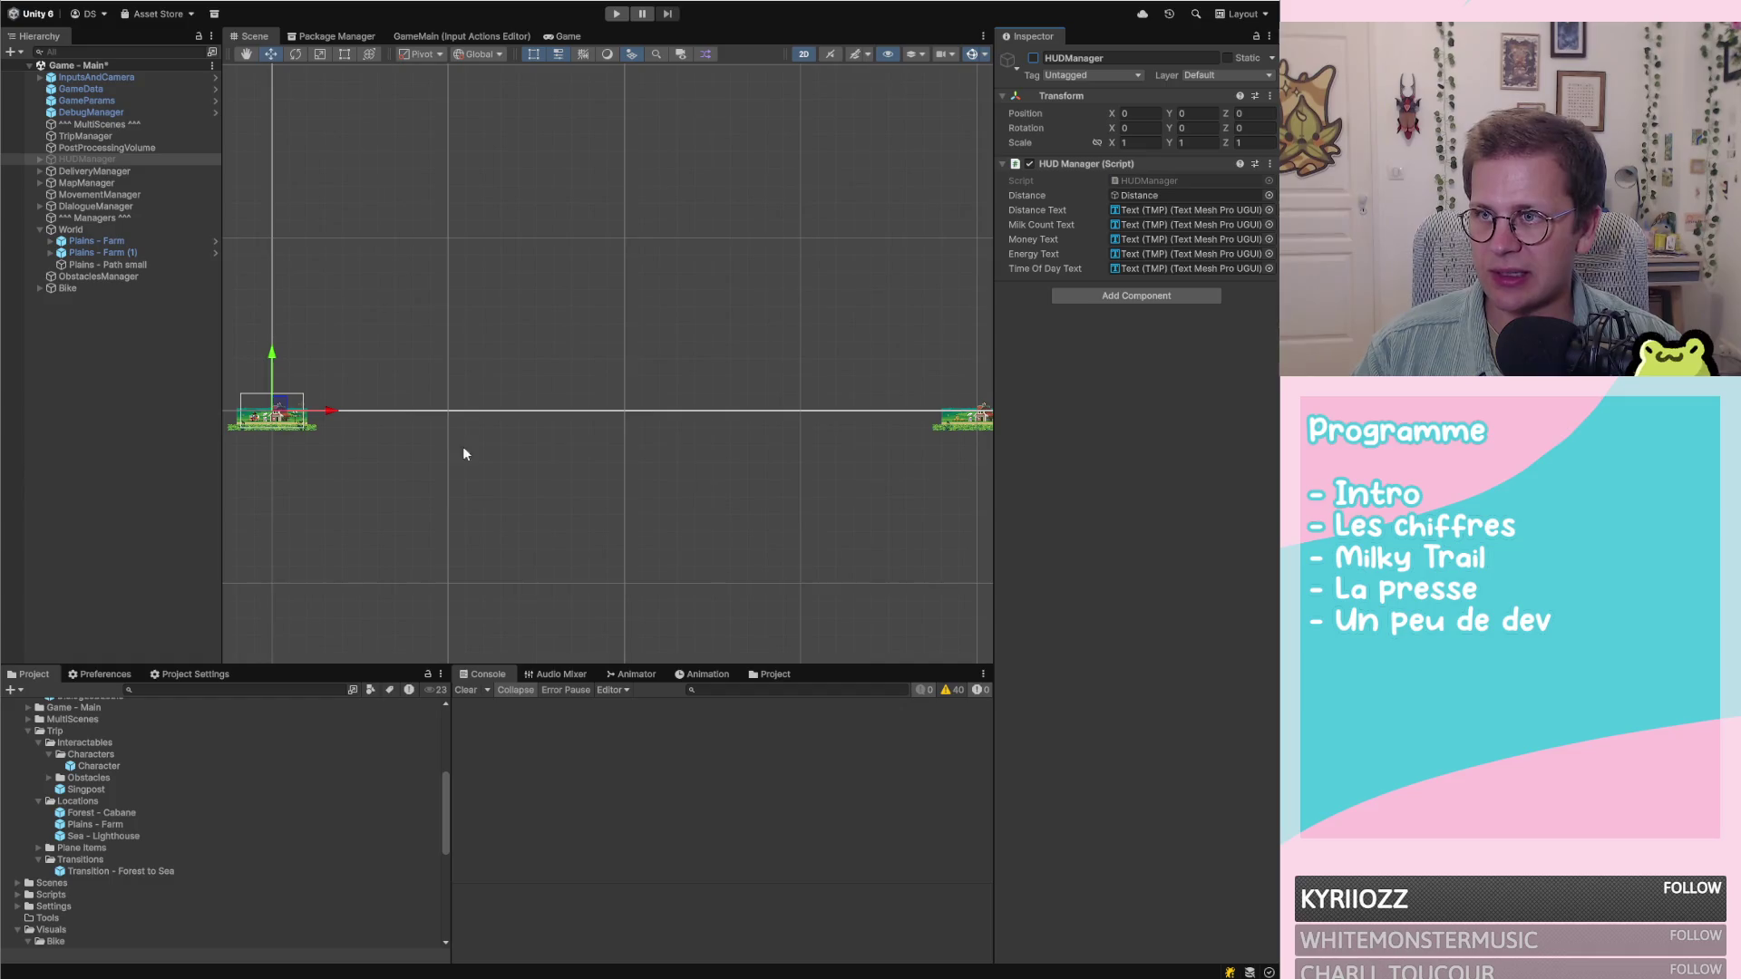
pyautogui.scroll(-2, 623, 423)
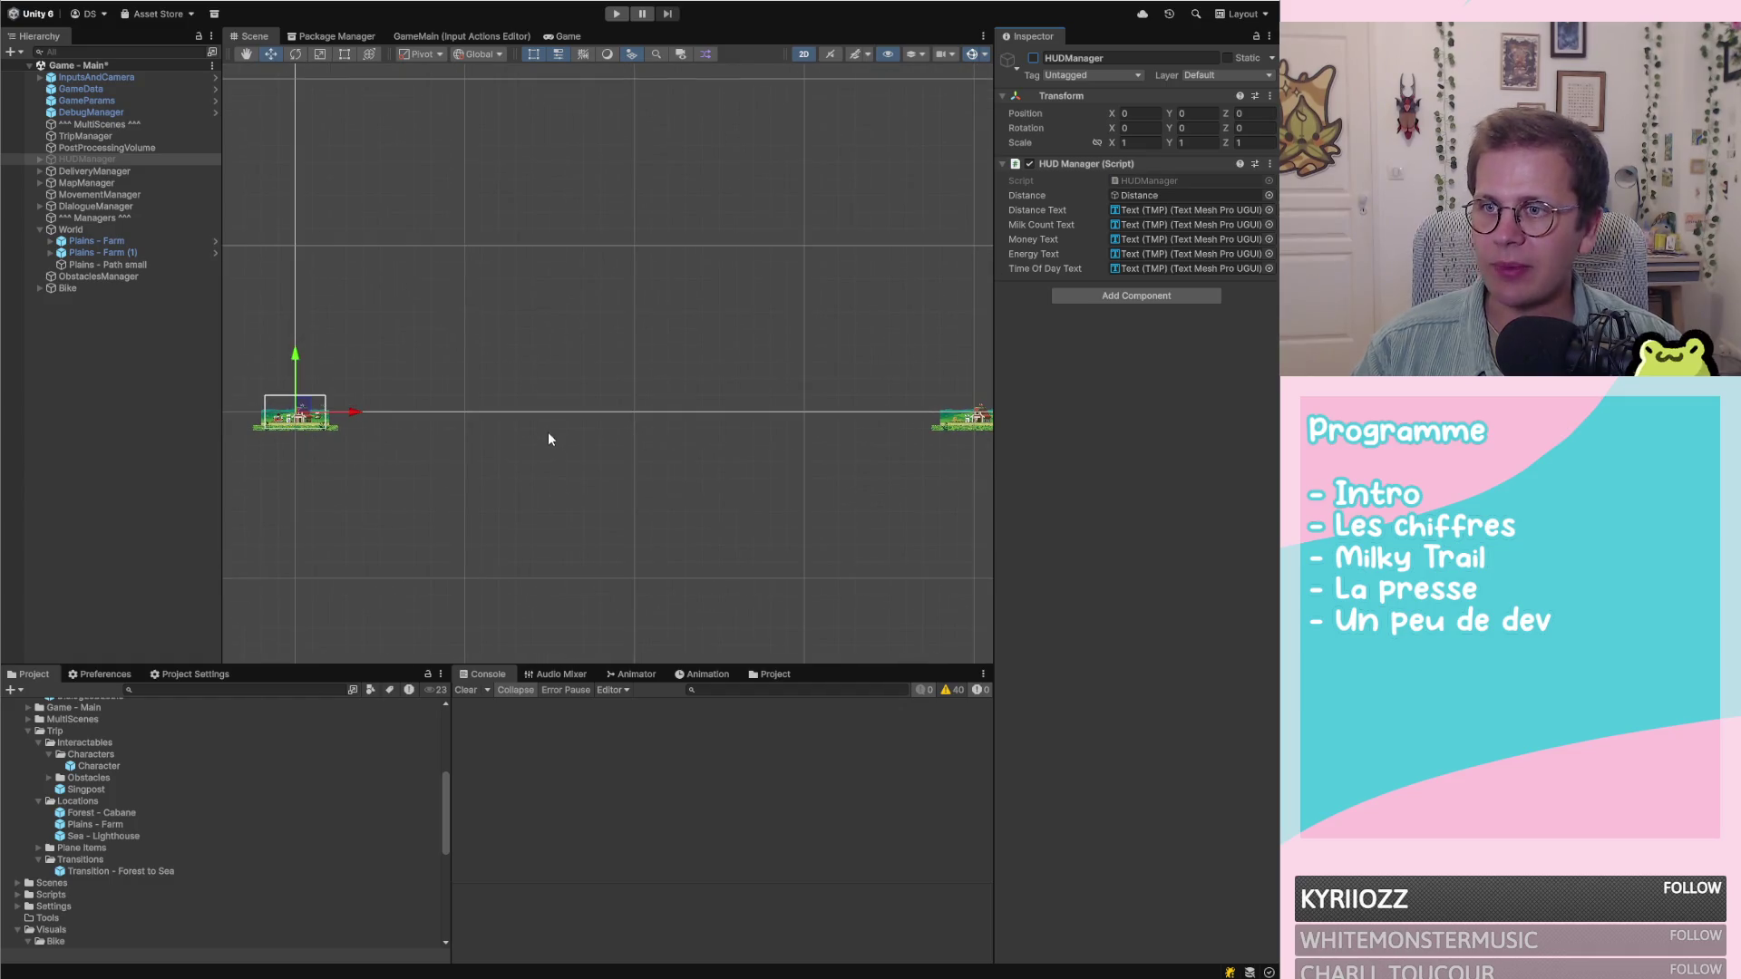
pyautogui.click(99, 265)
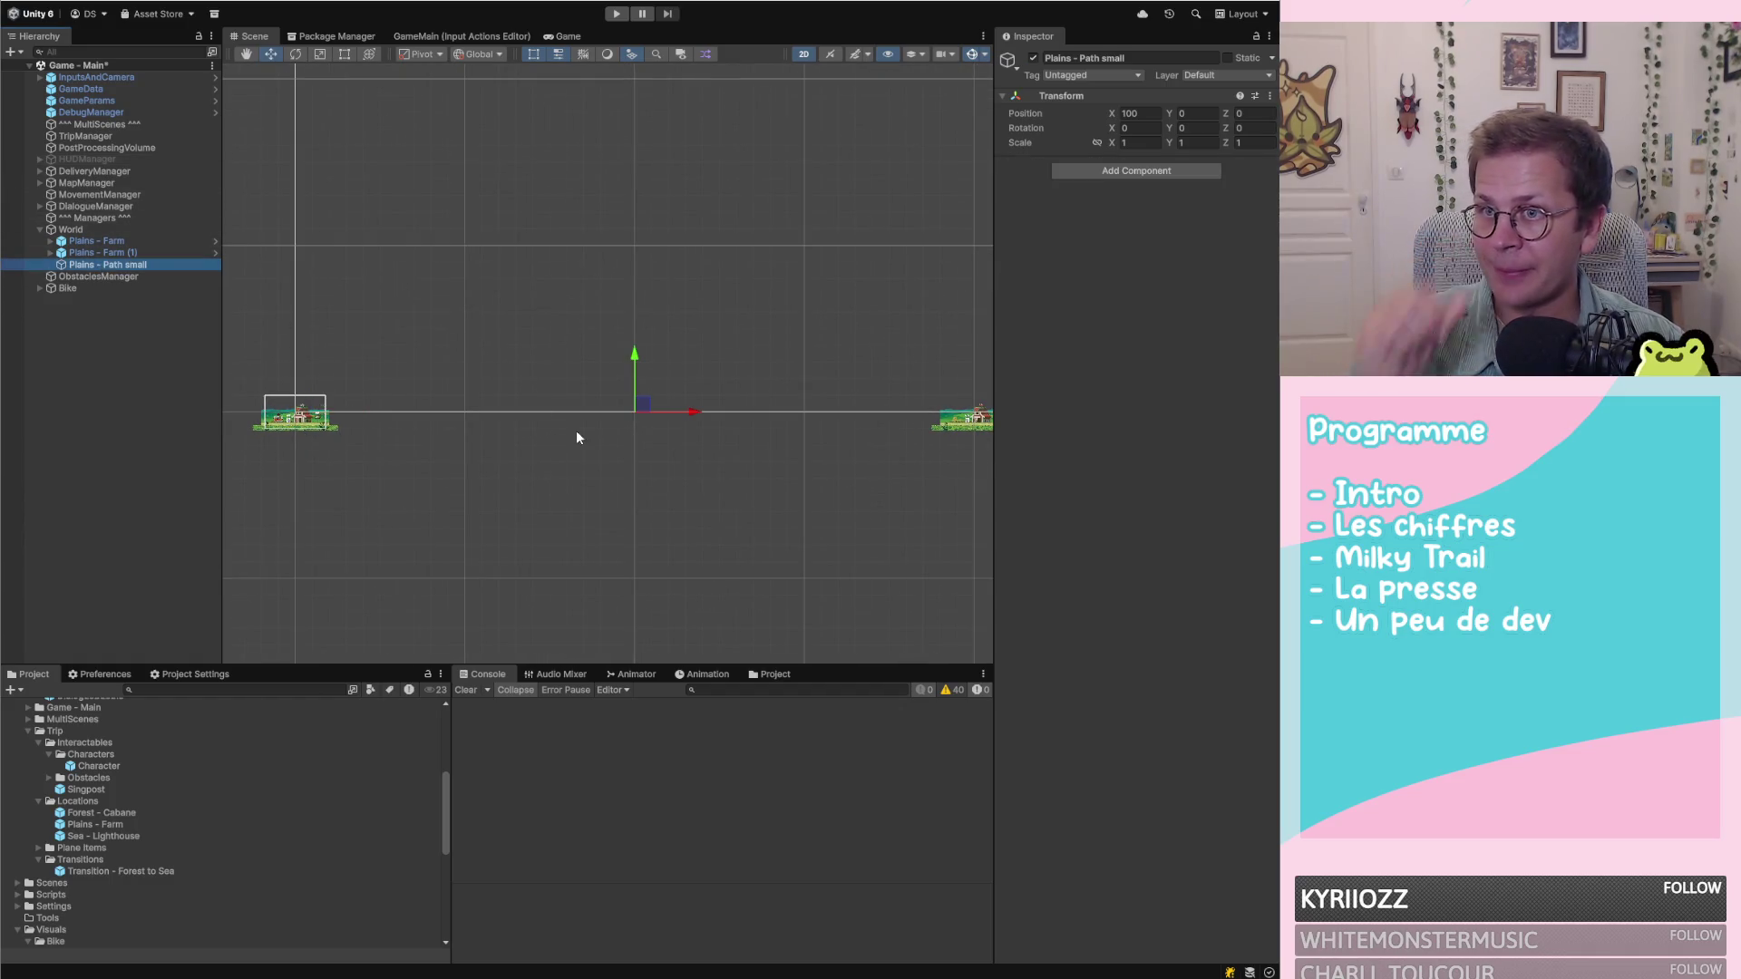
pyautogui.click(50, 241)
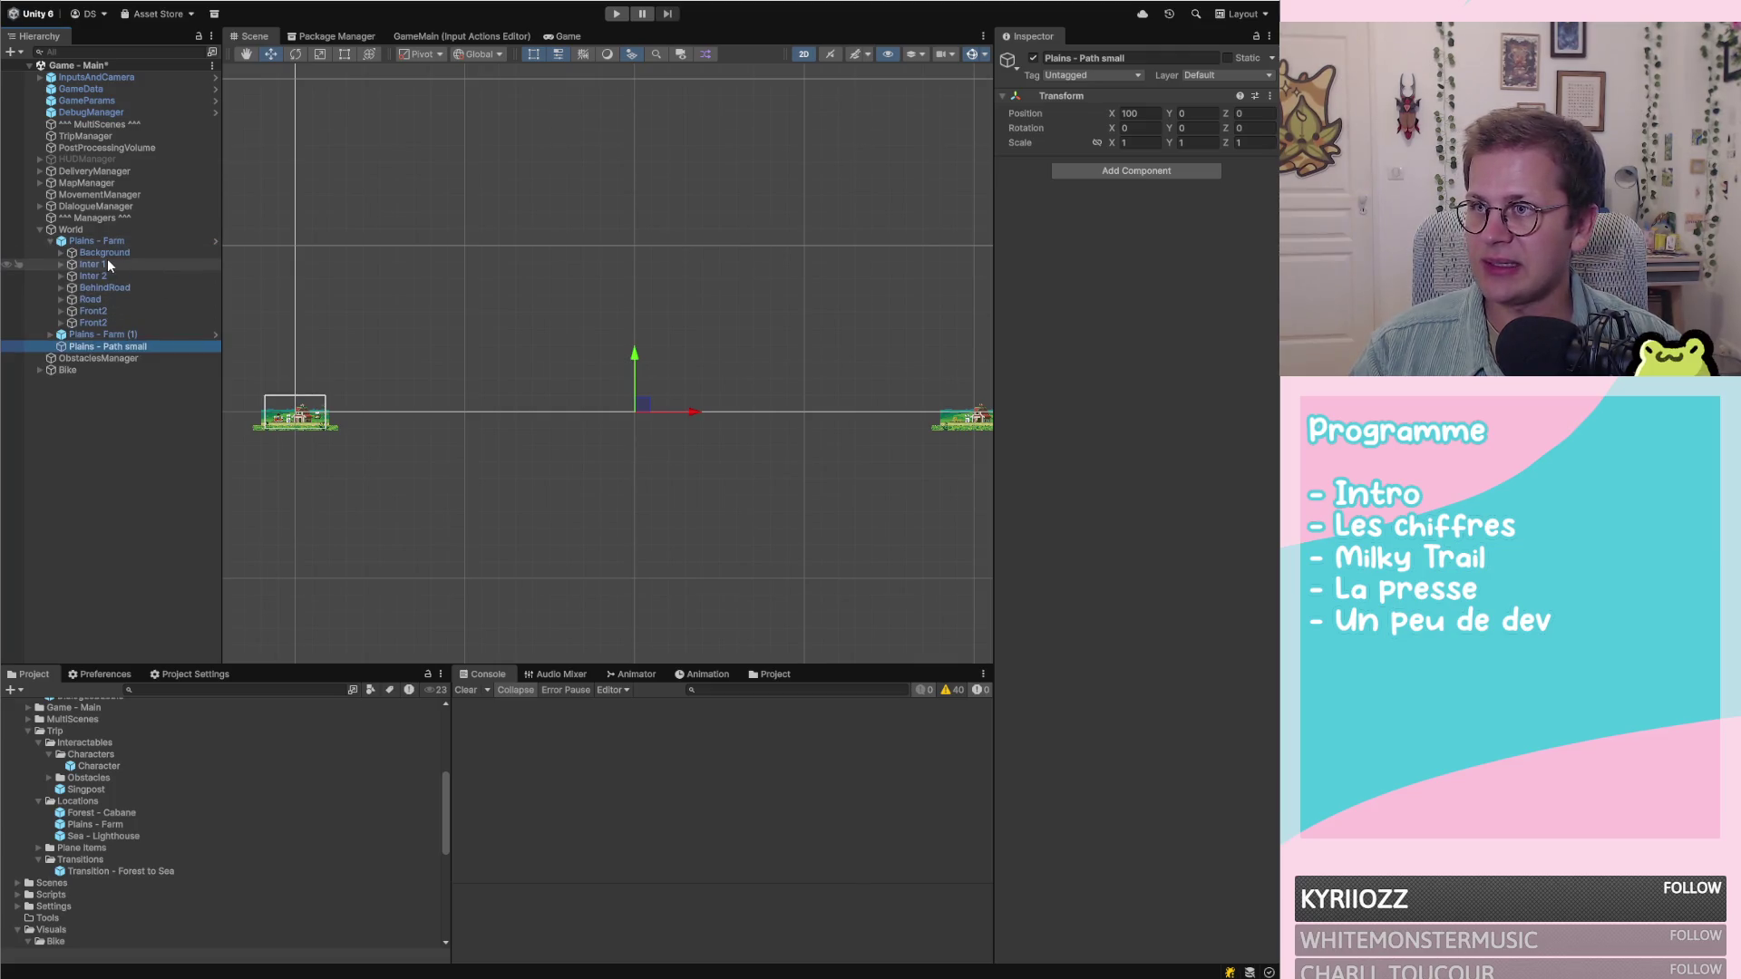
pyautogui.click(105, 253)
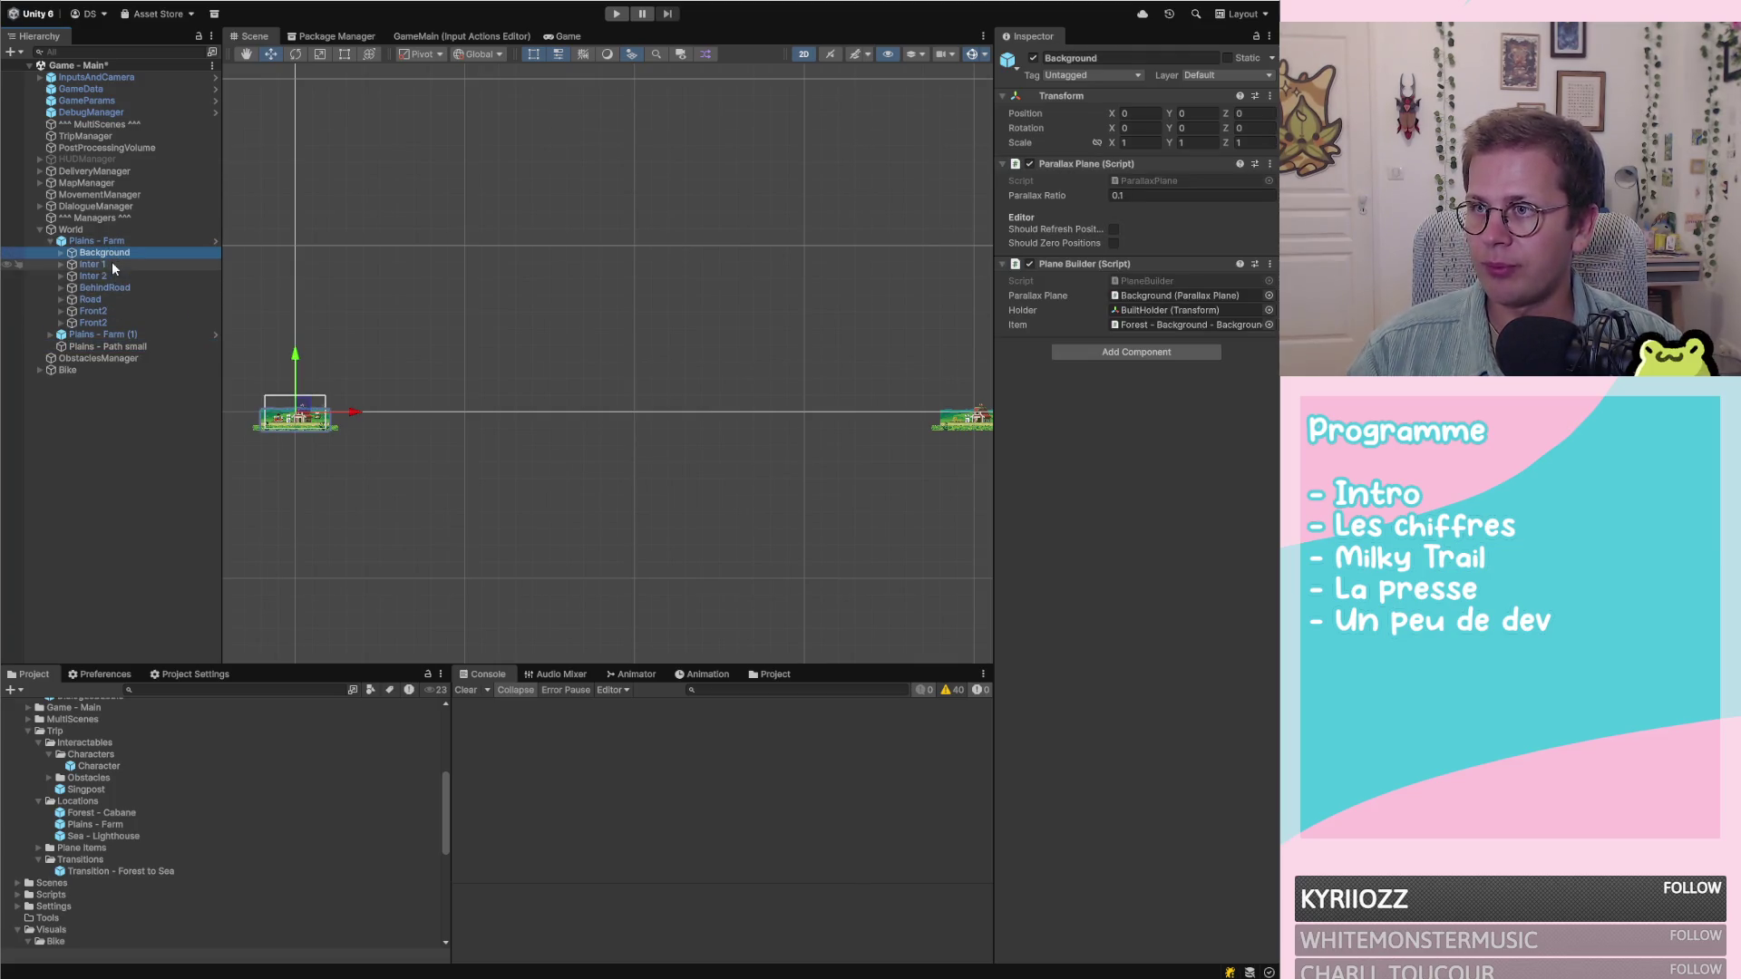
pyautogui.keyDown('shift'); pyautogui.click(105, 325); pyautogui.keyUp('shift')
pyautogui.moveTo(105, 324)
pyautogui.mouseDown()
pyautogui.moveTo(141, 355)
pyautogui.moveTo(113, 346)
pyautogui.mouseUp()
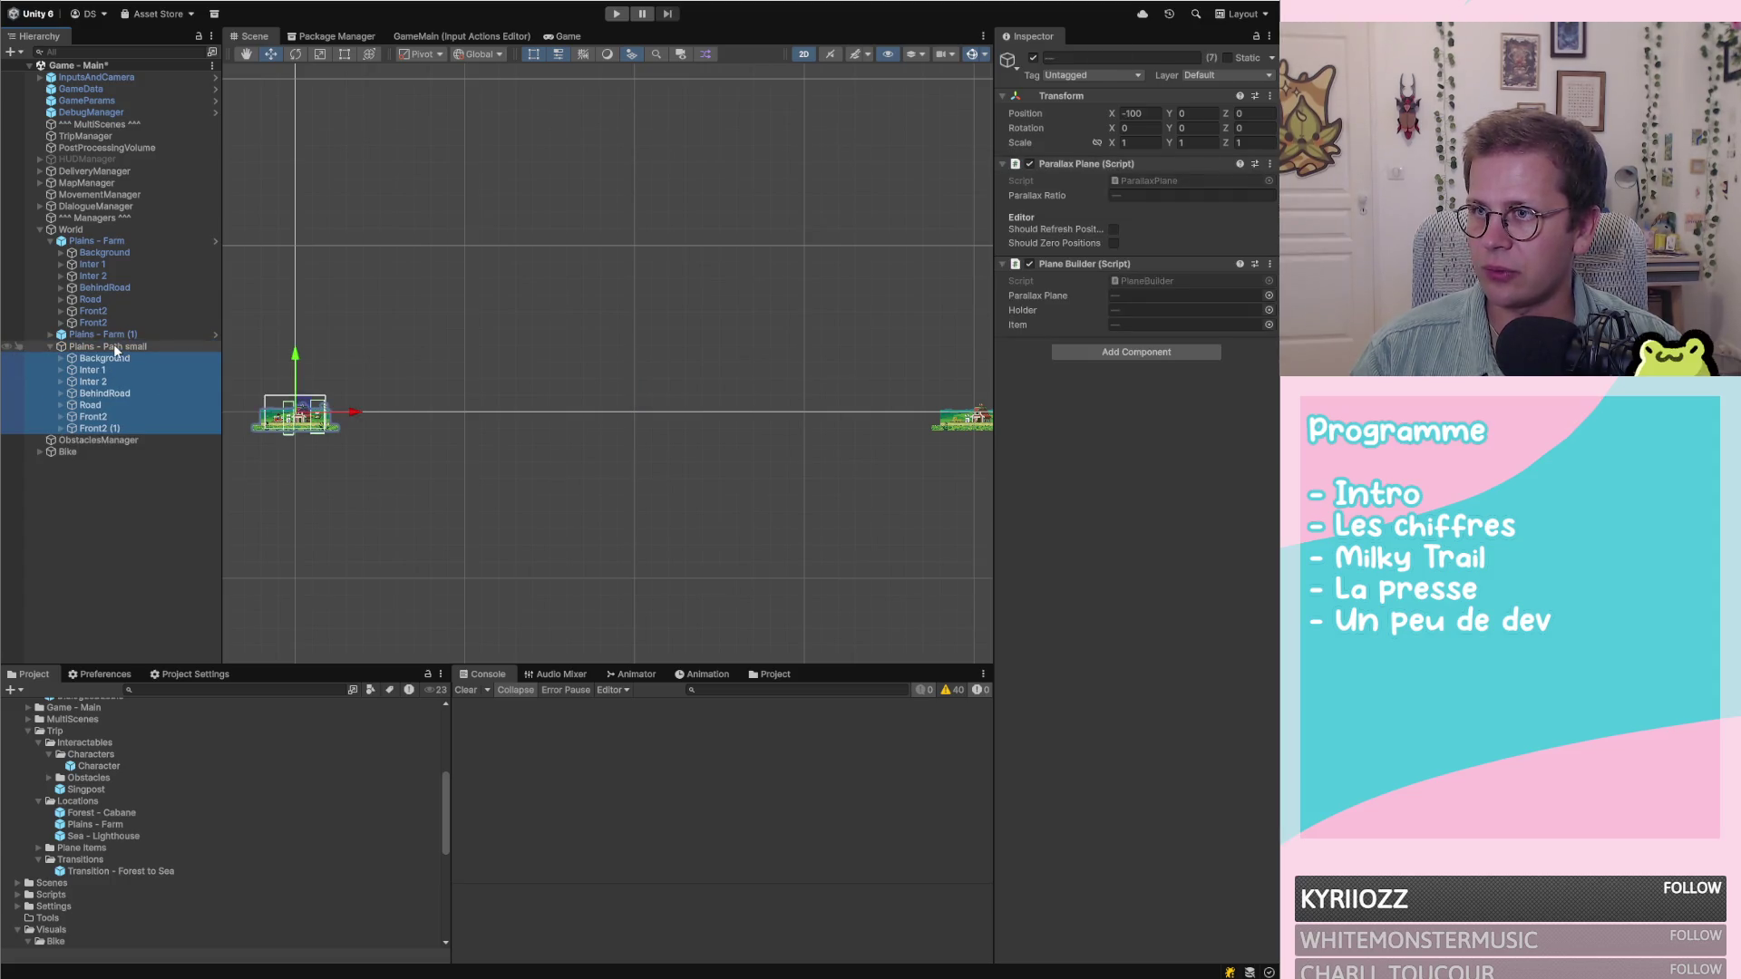
pyautogui.click(1140, 113)
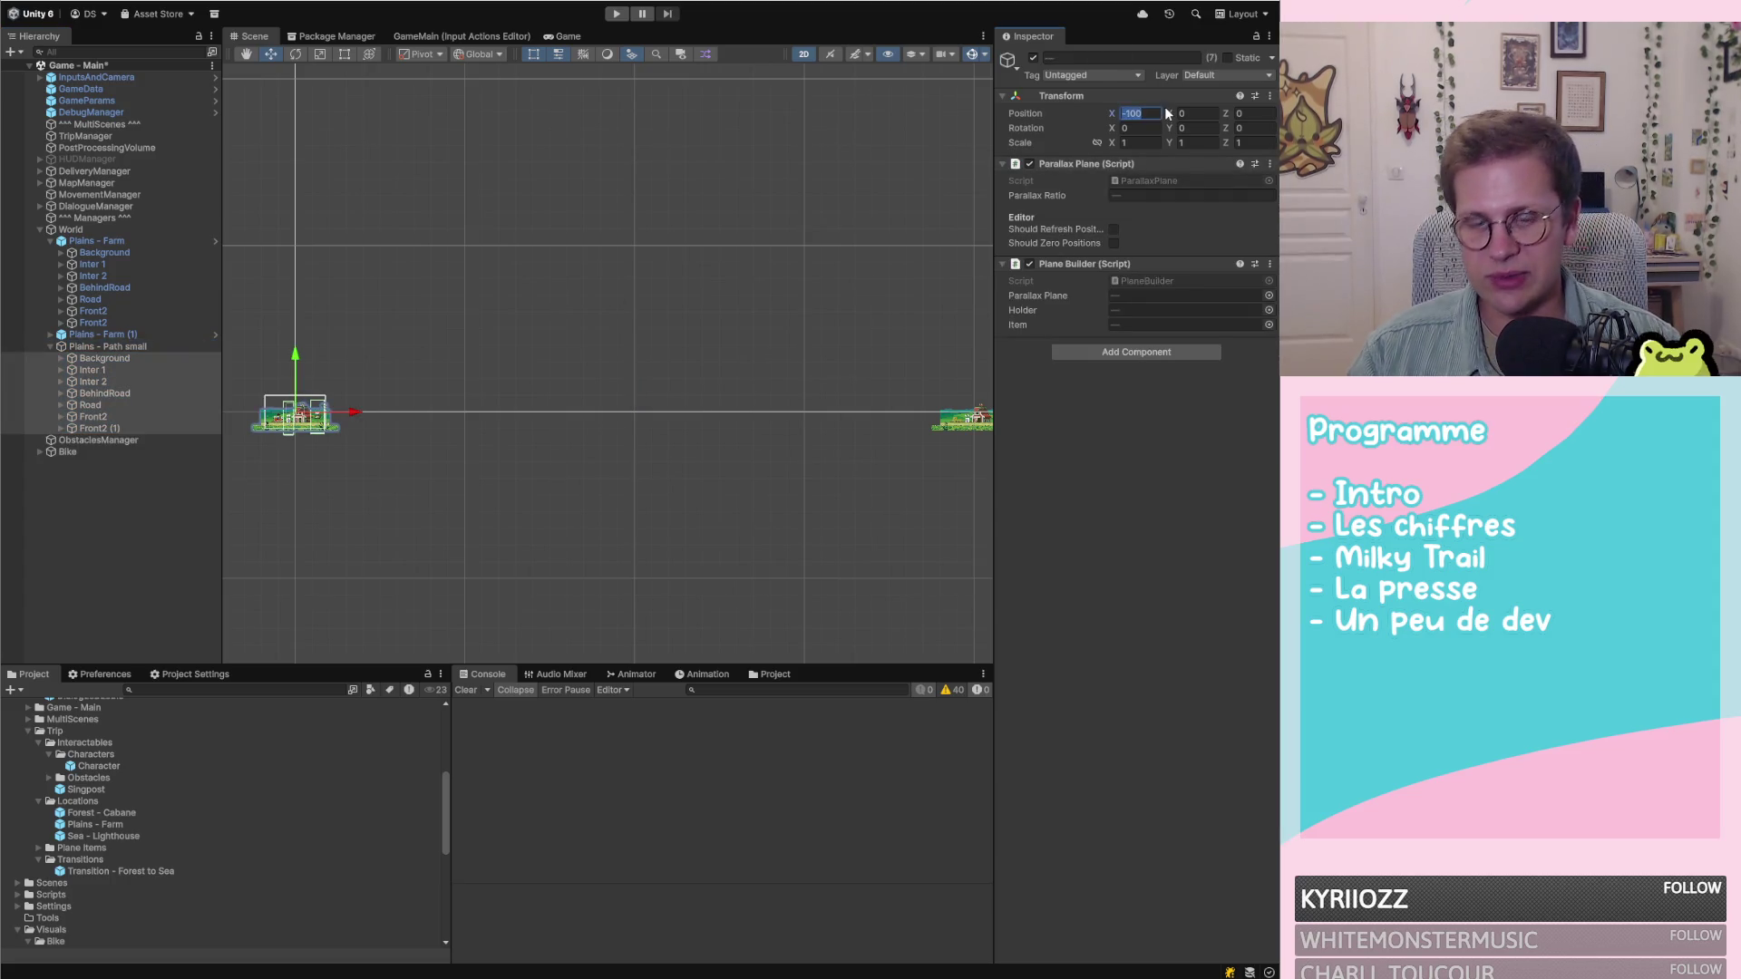
pyautogui.write('0')
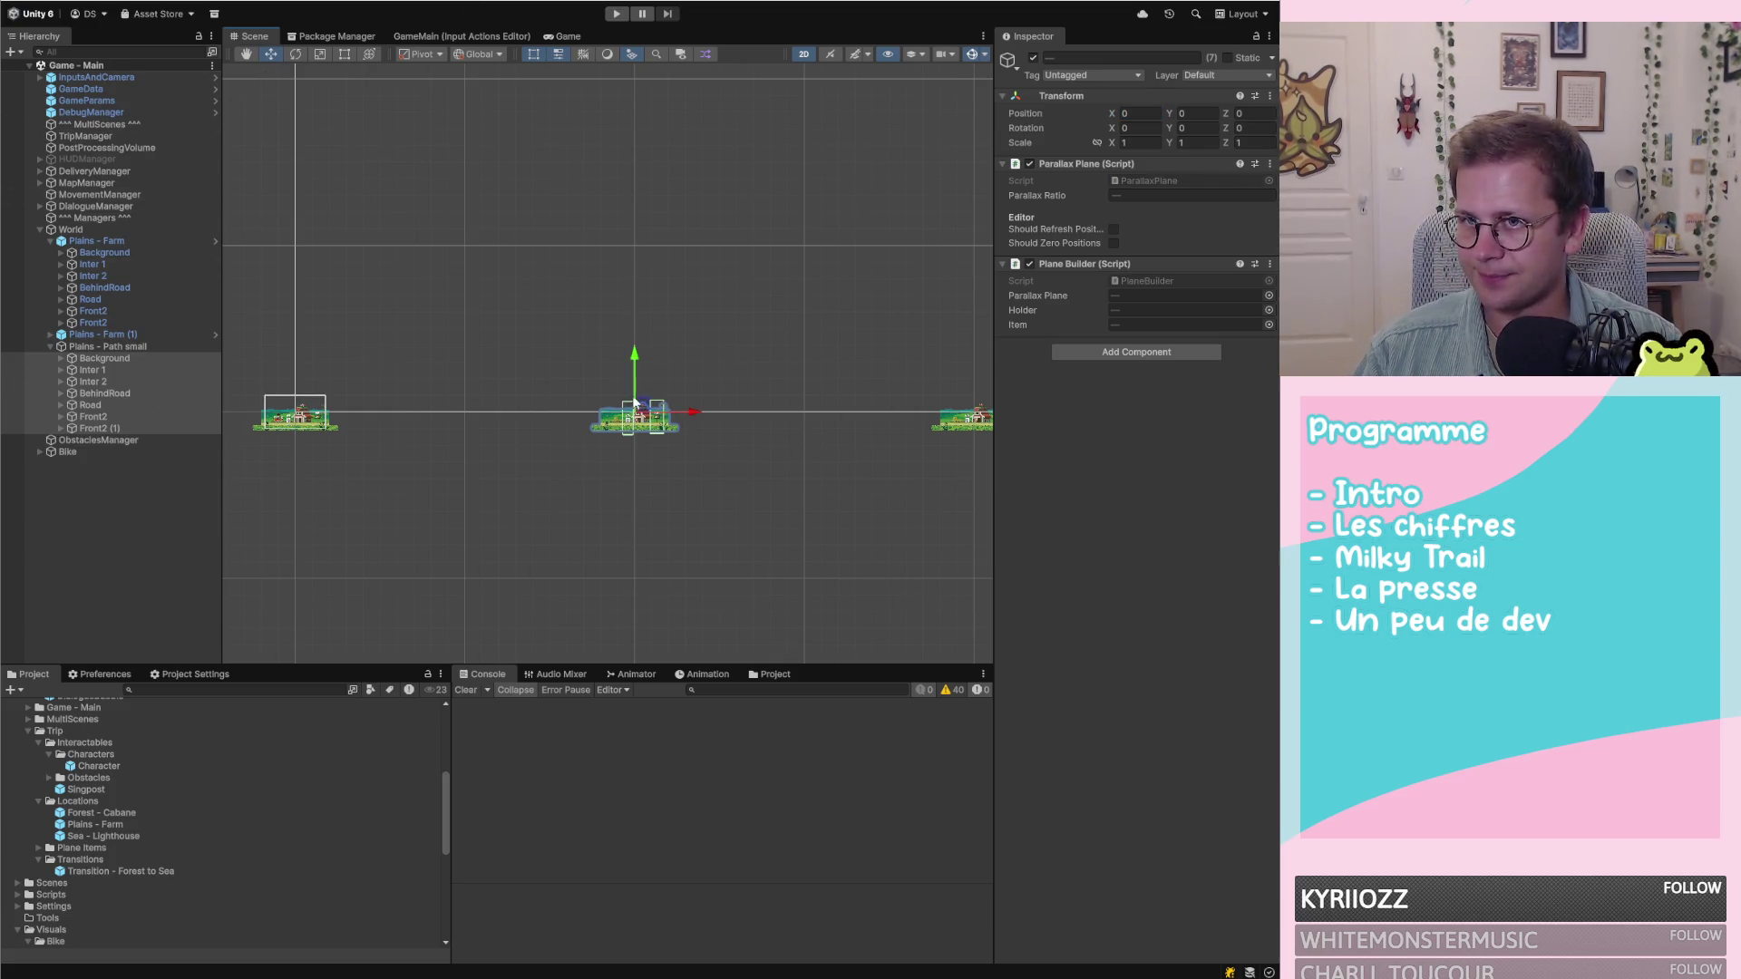
pyautogui.click(781, 351)
# Empty the copied Background plane by deleting its mountain sprites and BuiltHolder
pyautogui.scroll(1, 761, 360)
pyautogui.click(109, 358)
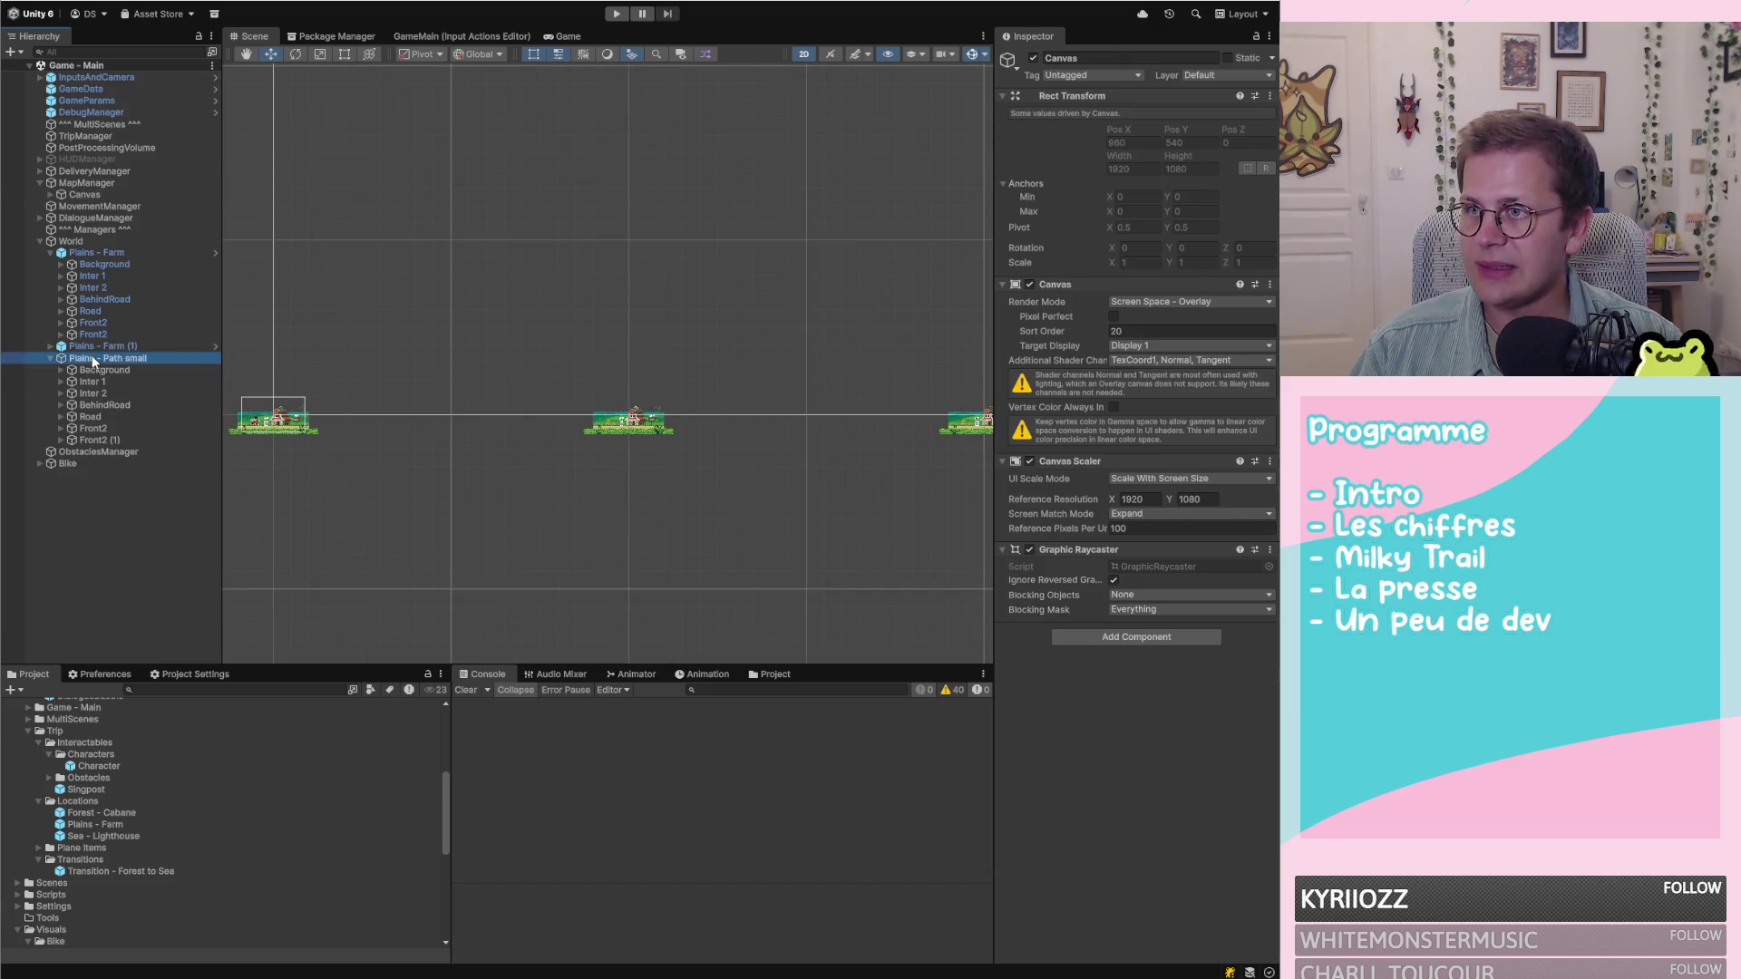
pyautogui.click(105, 370)
pyautogui.click(60, 370)
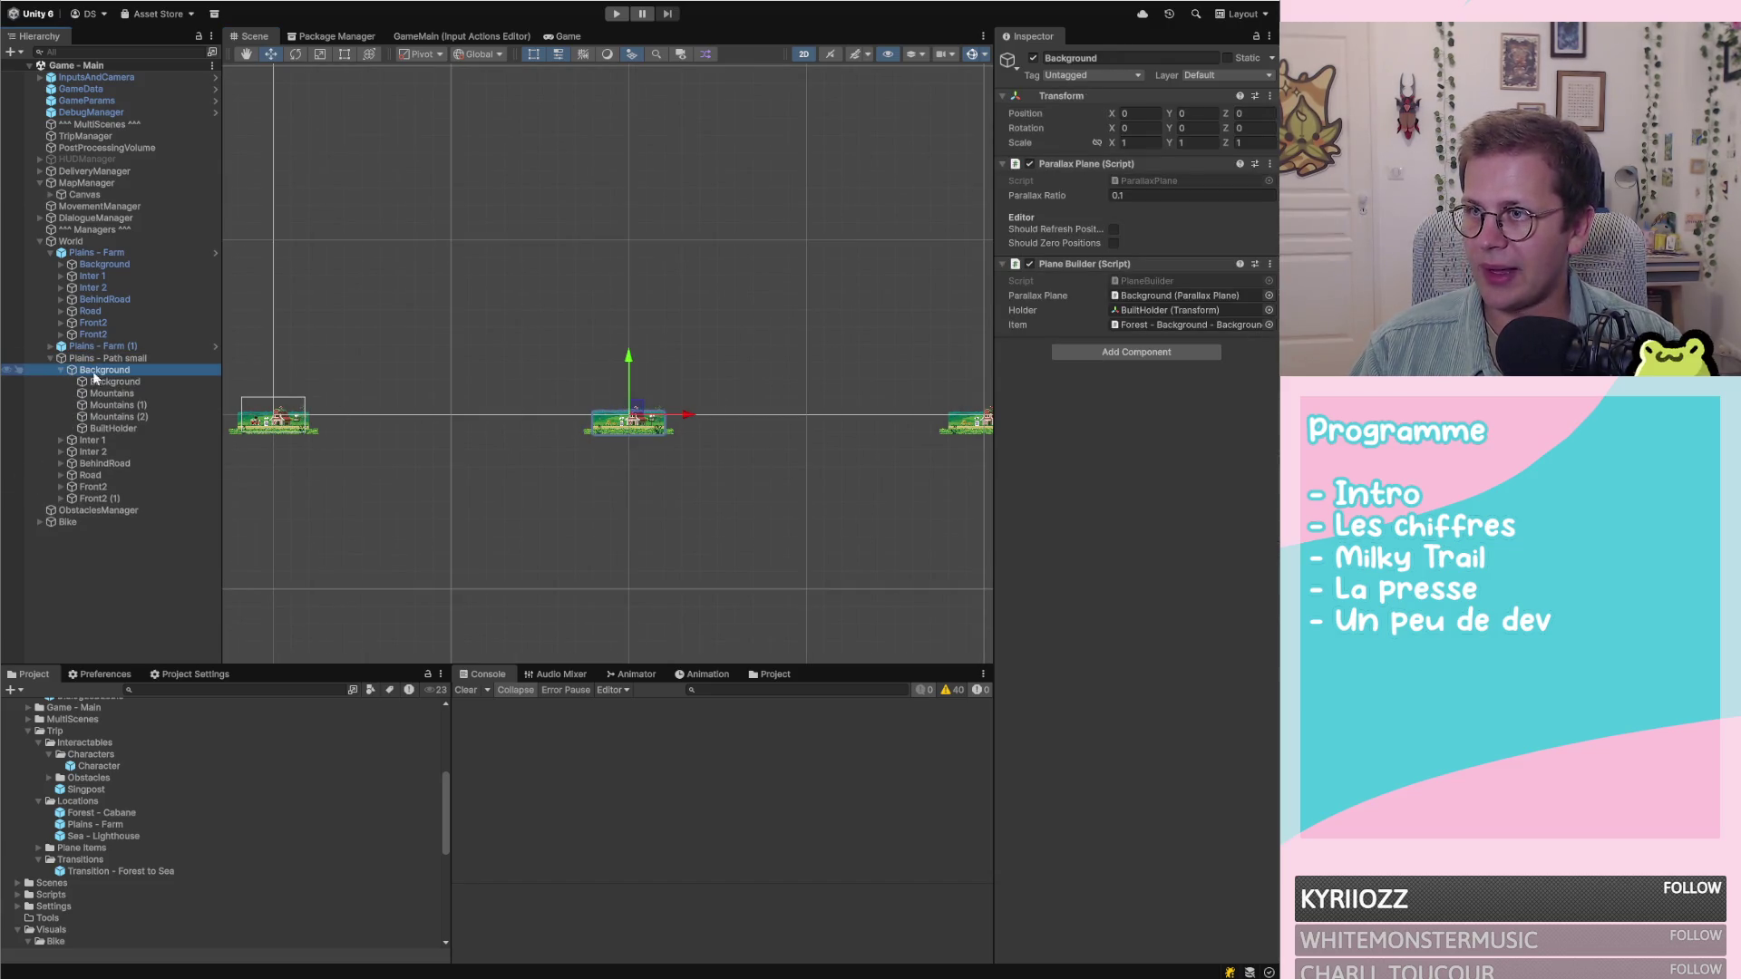
pyautogui.click(105, 382)
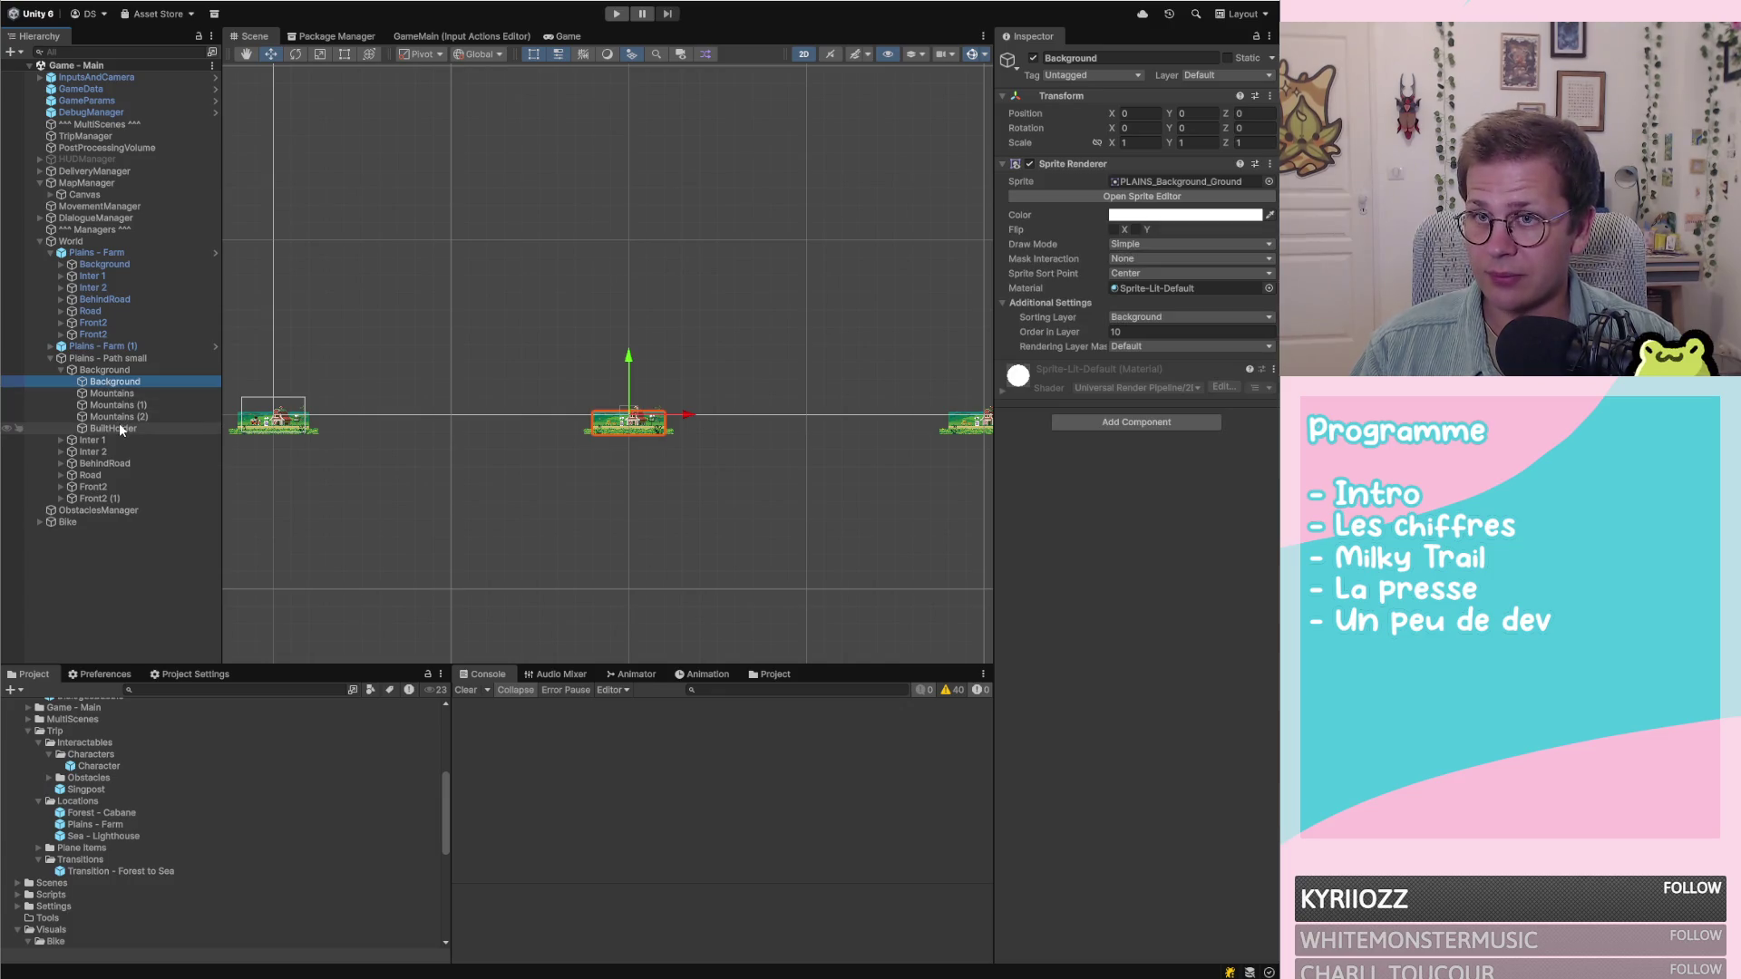
pyautogui.keyDown('shift'); pyautogui.click(118, 424); pyautogui.keyUp('shift')
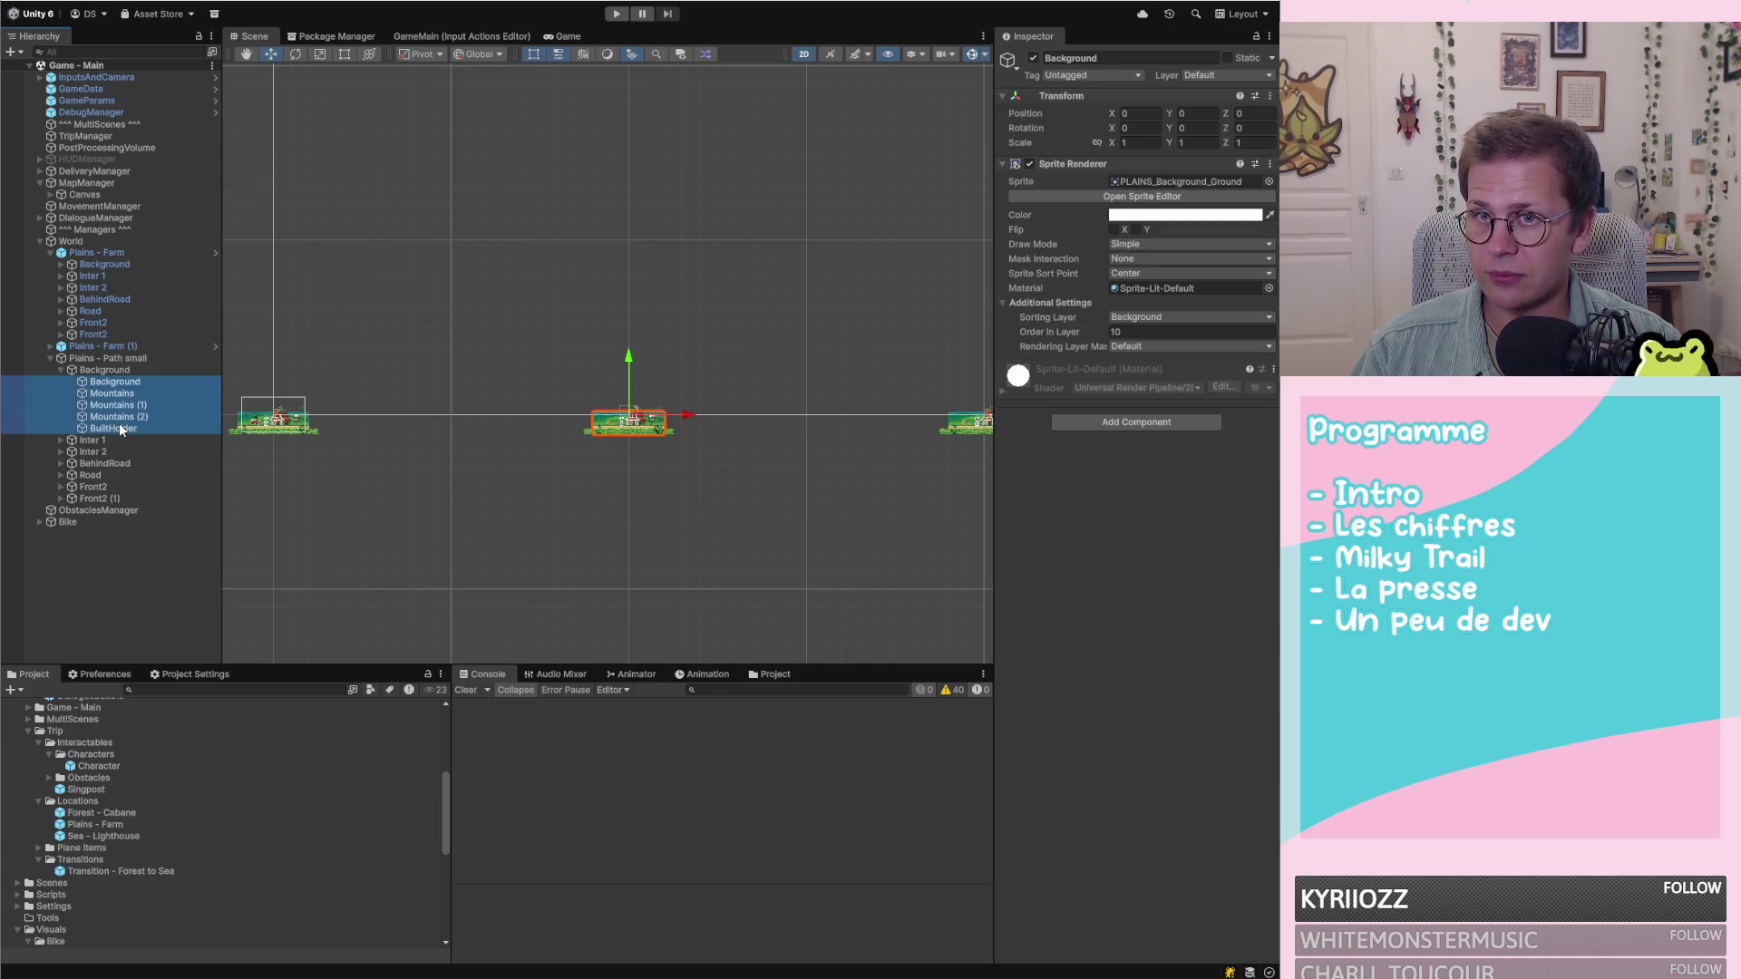
pyautogui.click(116, 371)
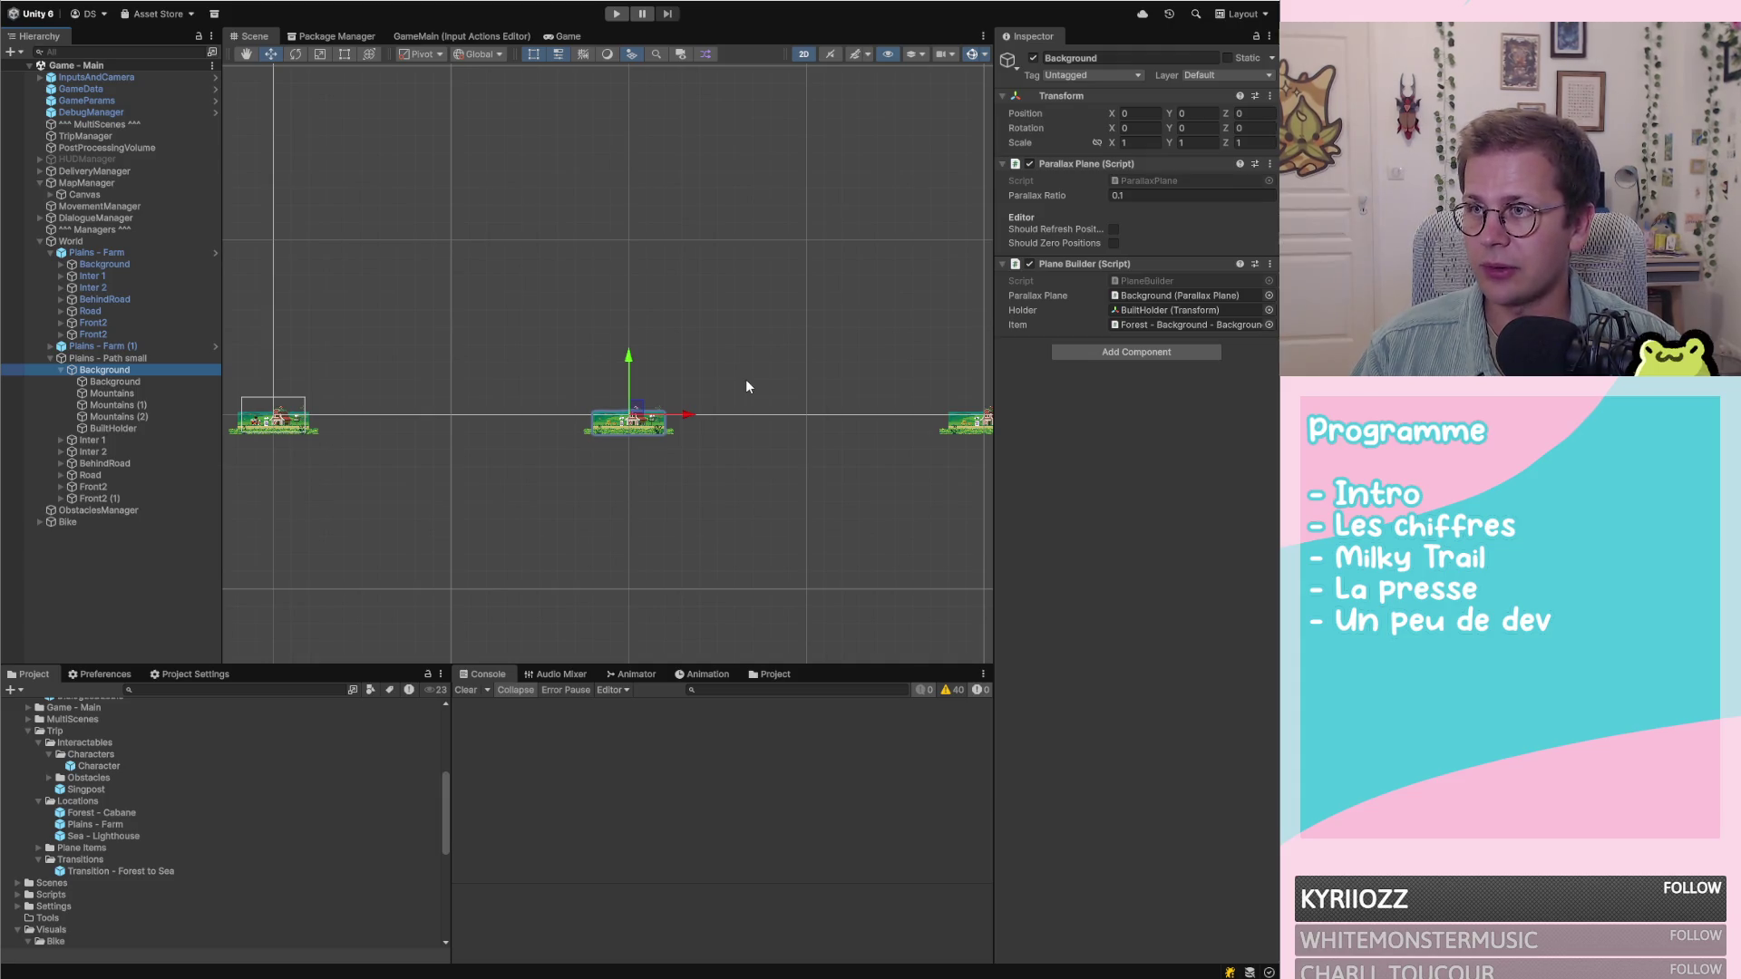
pyautogui.press('Delete')
pyautogui.scroll(1, 695, 436)
pyautogui.scroll(-1, 480, 415)
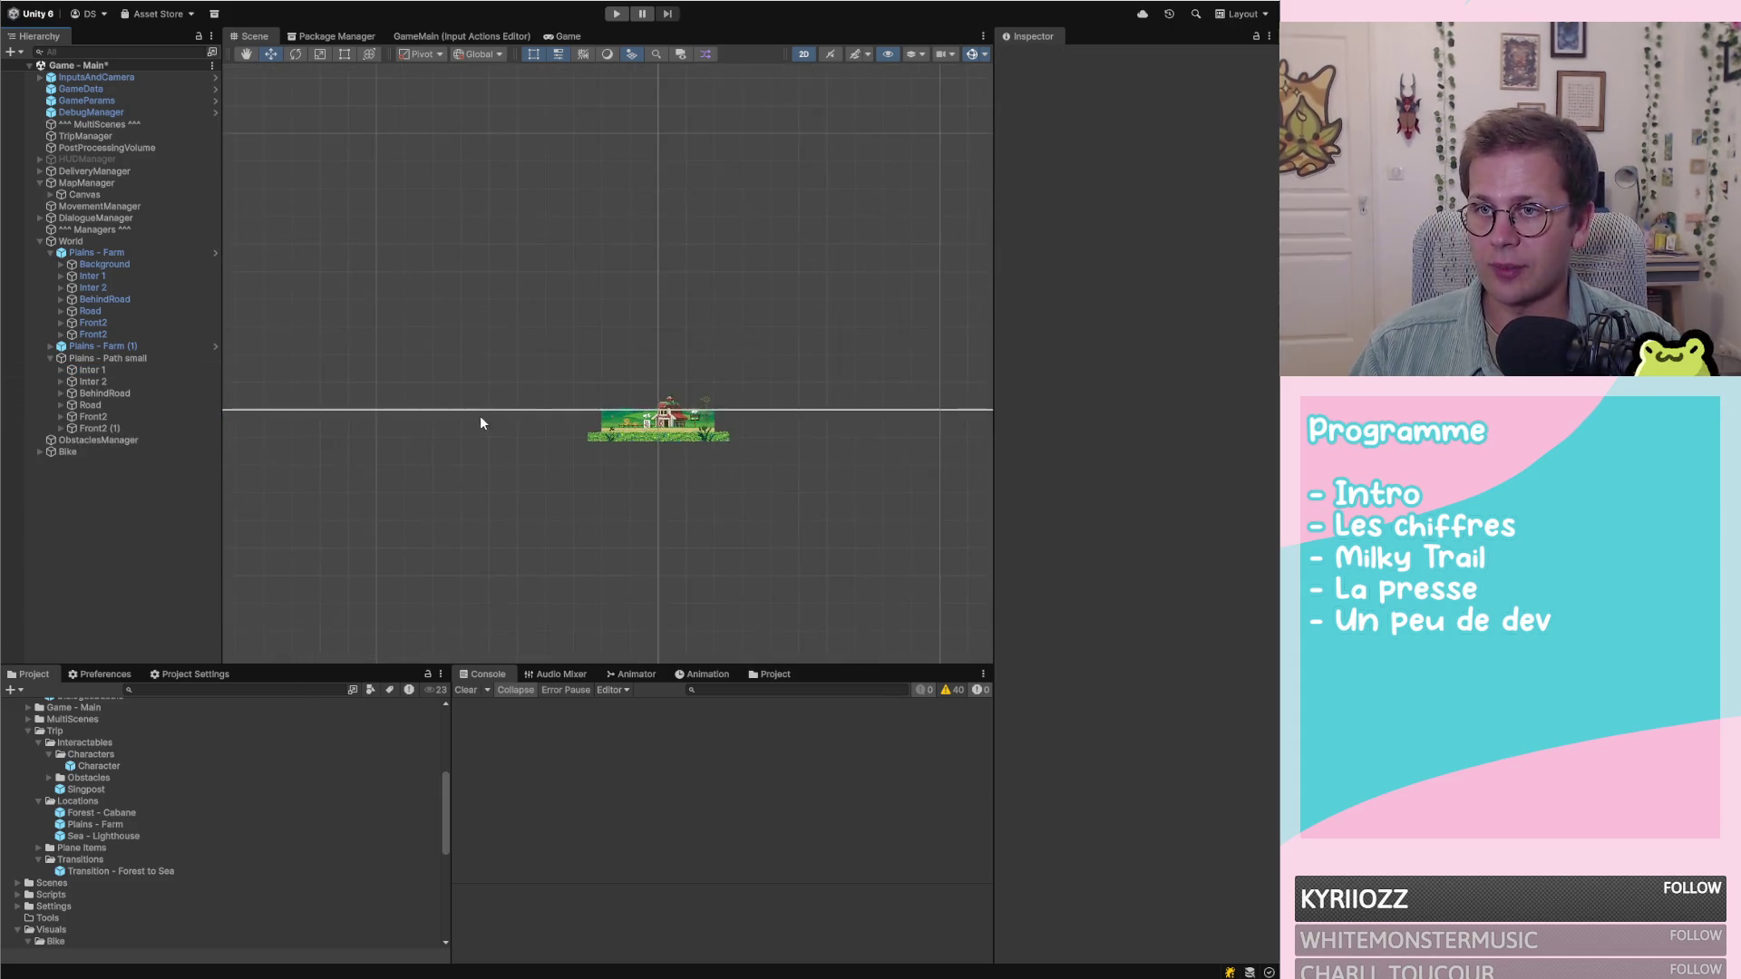
pyautogui.hotkey('ctrl', 'z')
pyautogui.click(110, 383)
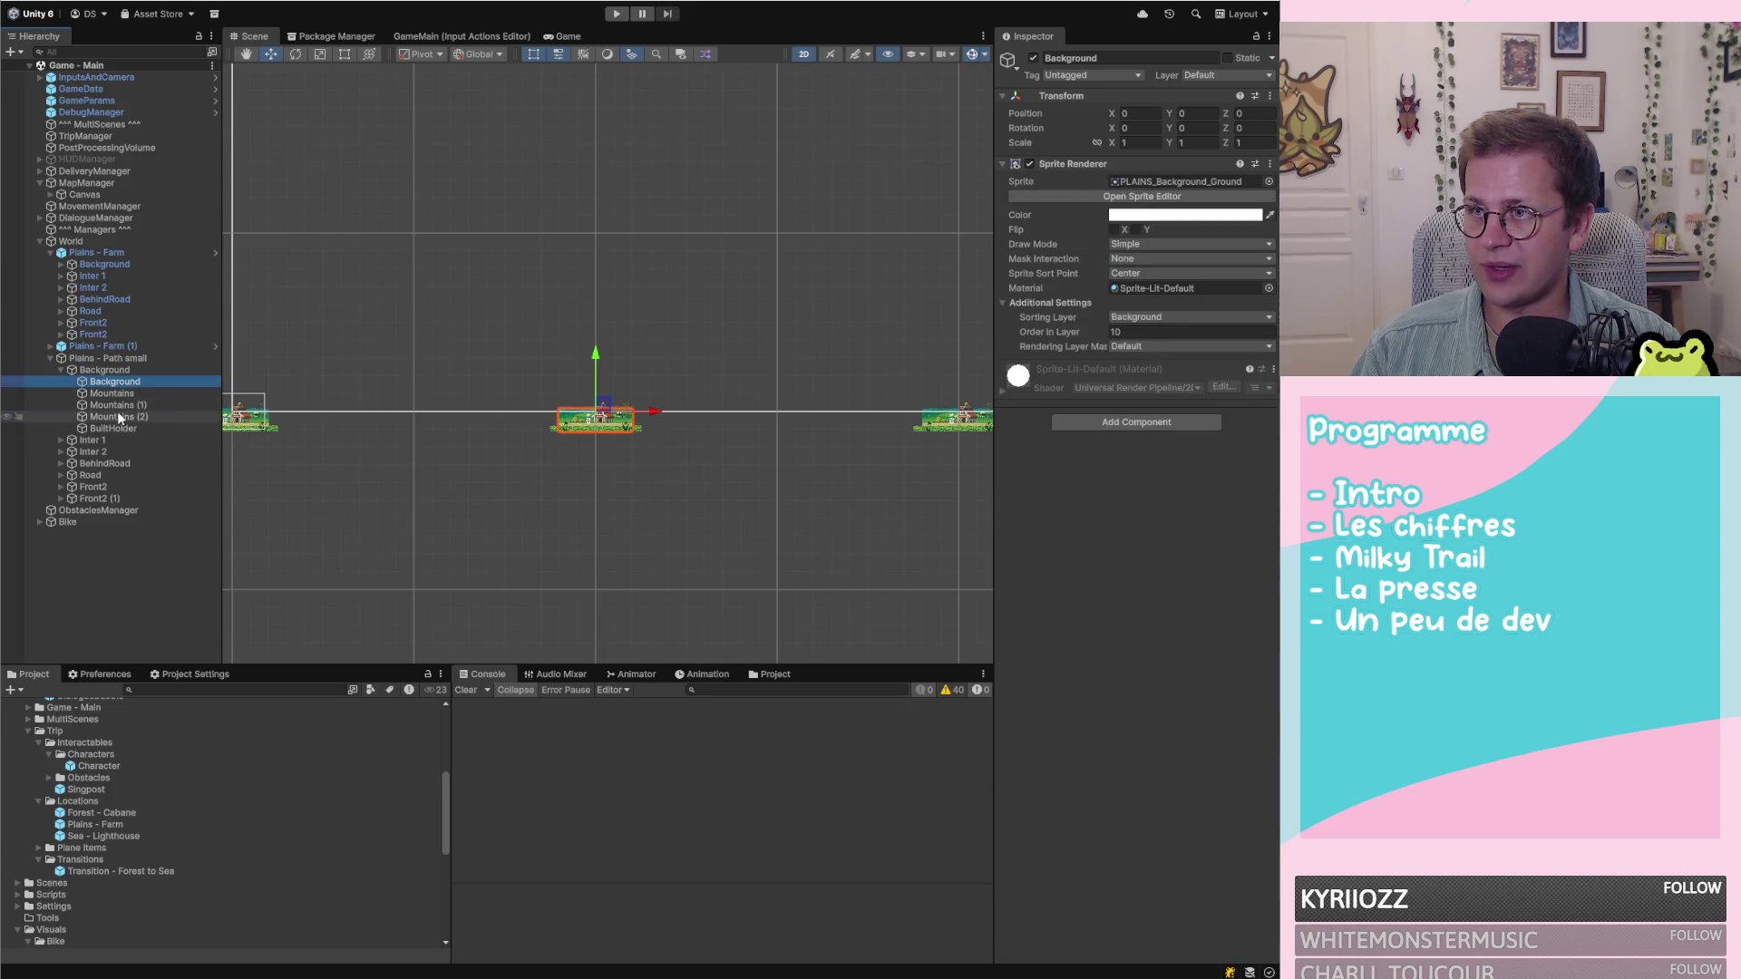
pyautogui.keyDown('shift'); pyautogui.click(112, 428); pyautogui.keyUp('shift')
pyautogui.press('Delete')
pyautogui.click(91, 371)
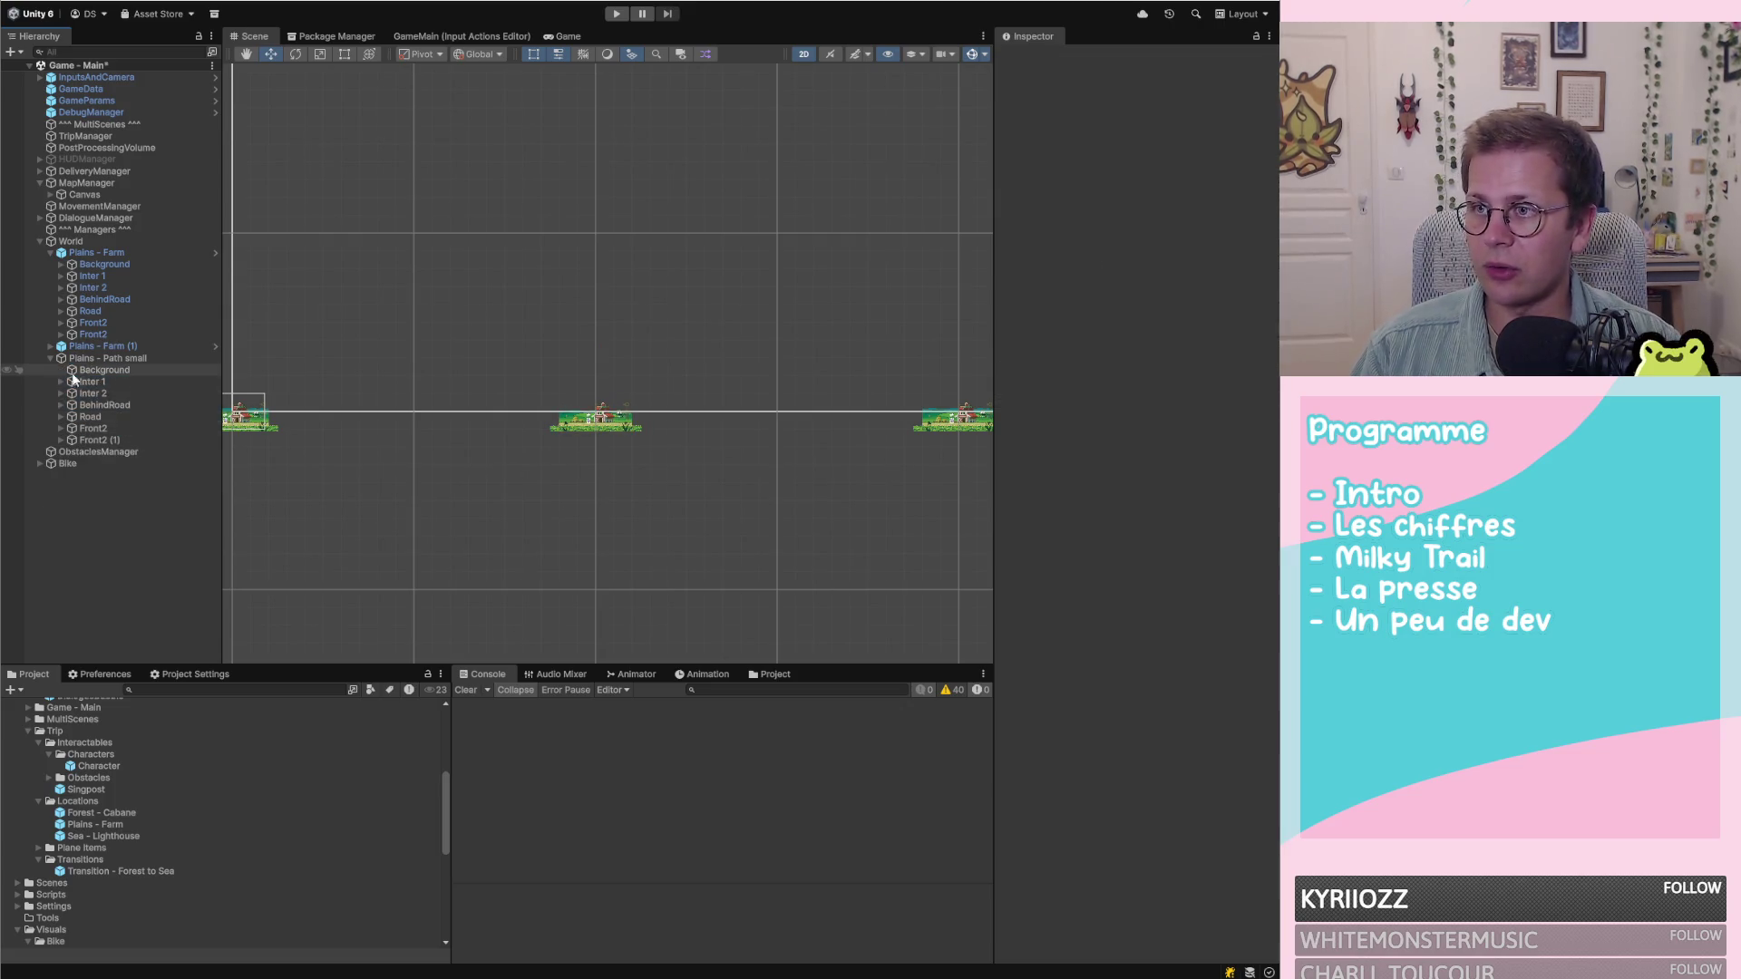
# Inspect the contents of the copied Inter 1 plane
pyautogui.hscroll(-3, 341, 442)
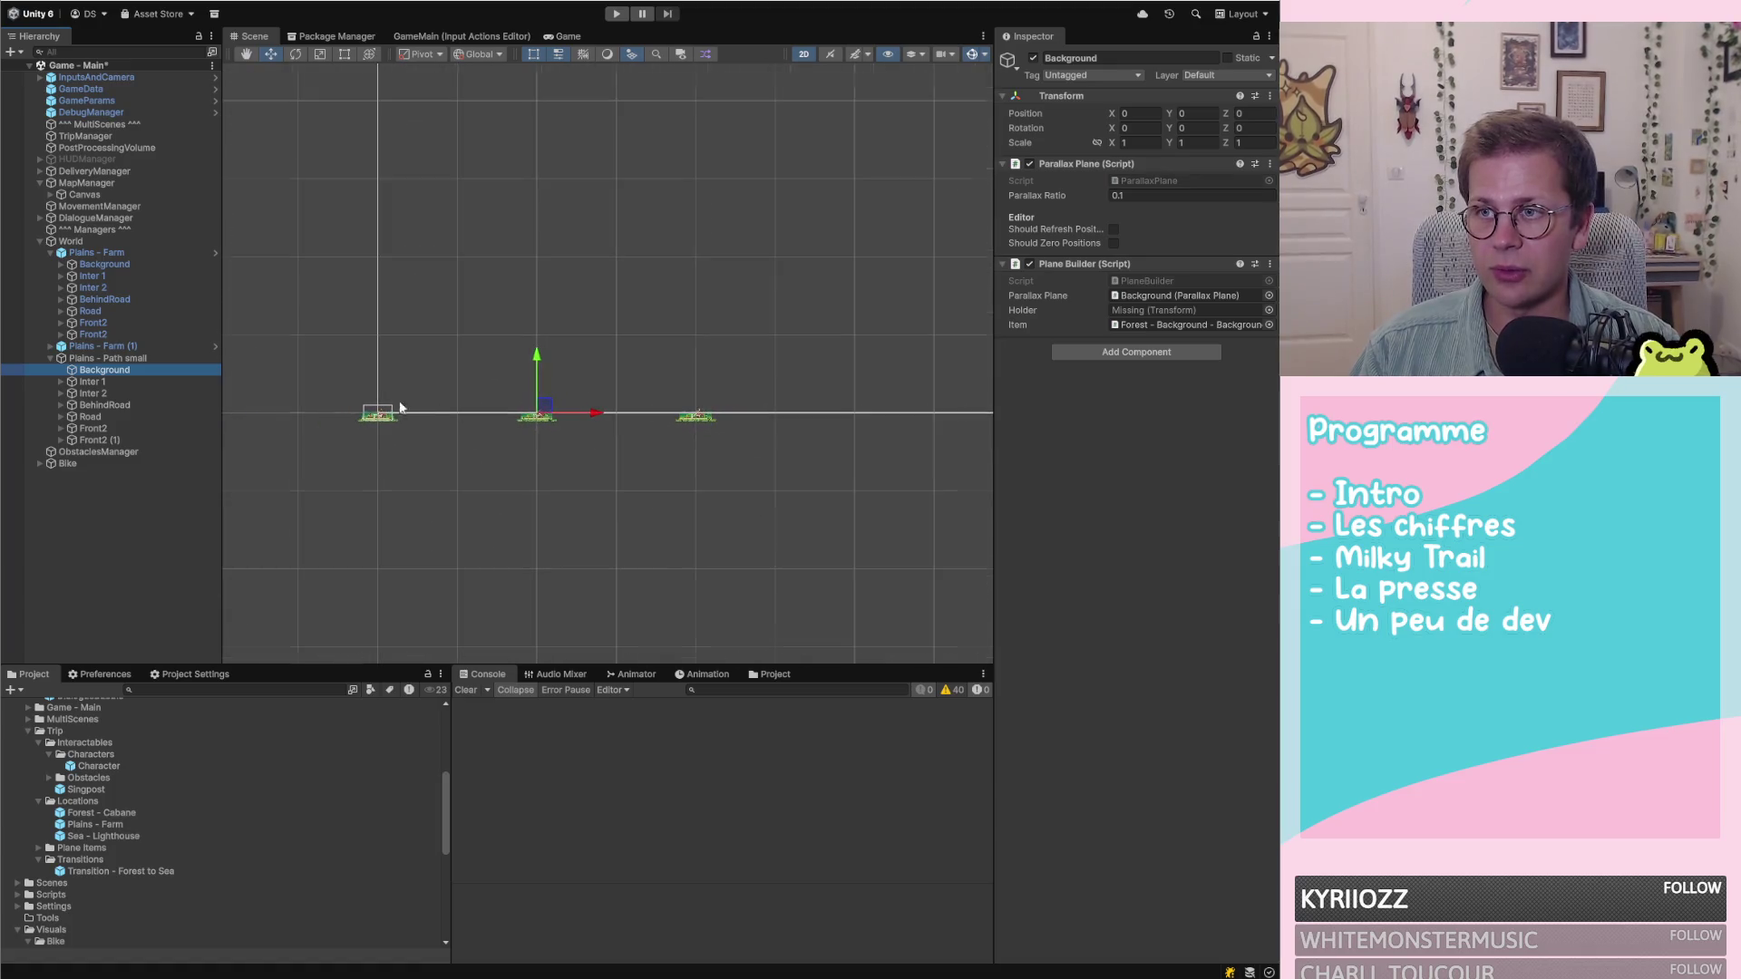
pyautogui.scroll(-3, 421, 384)
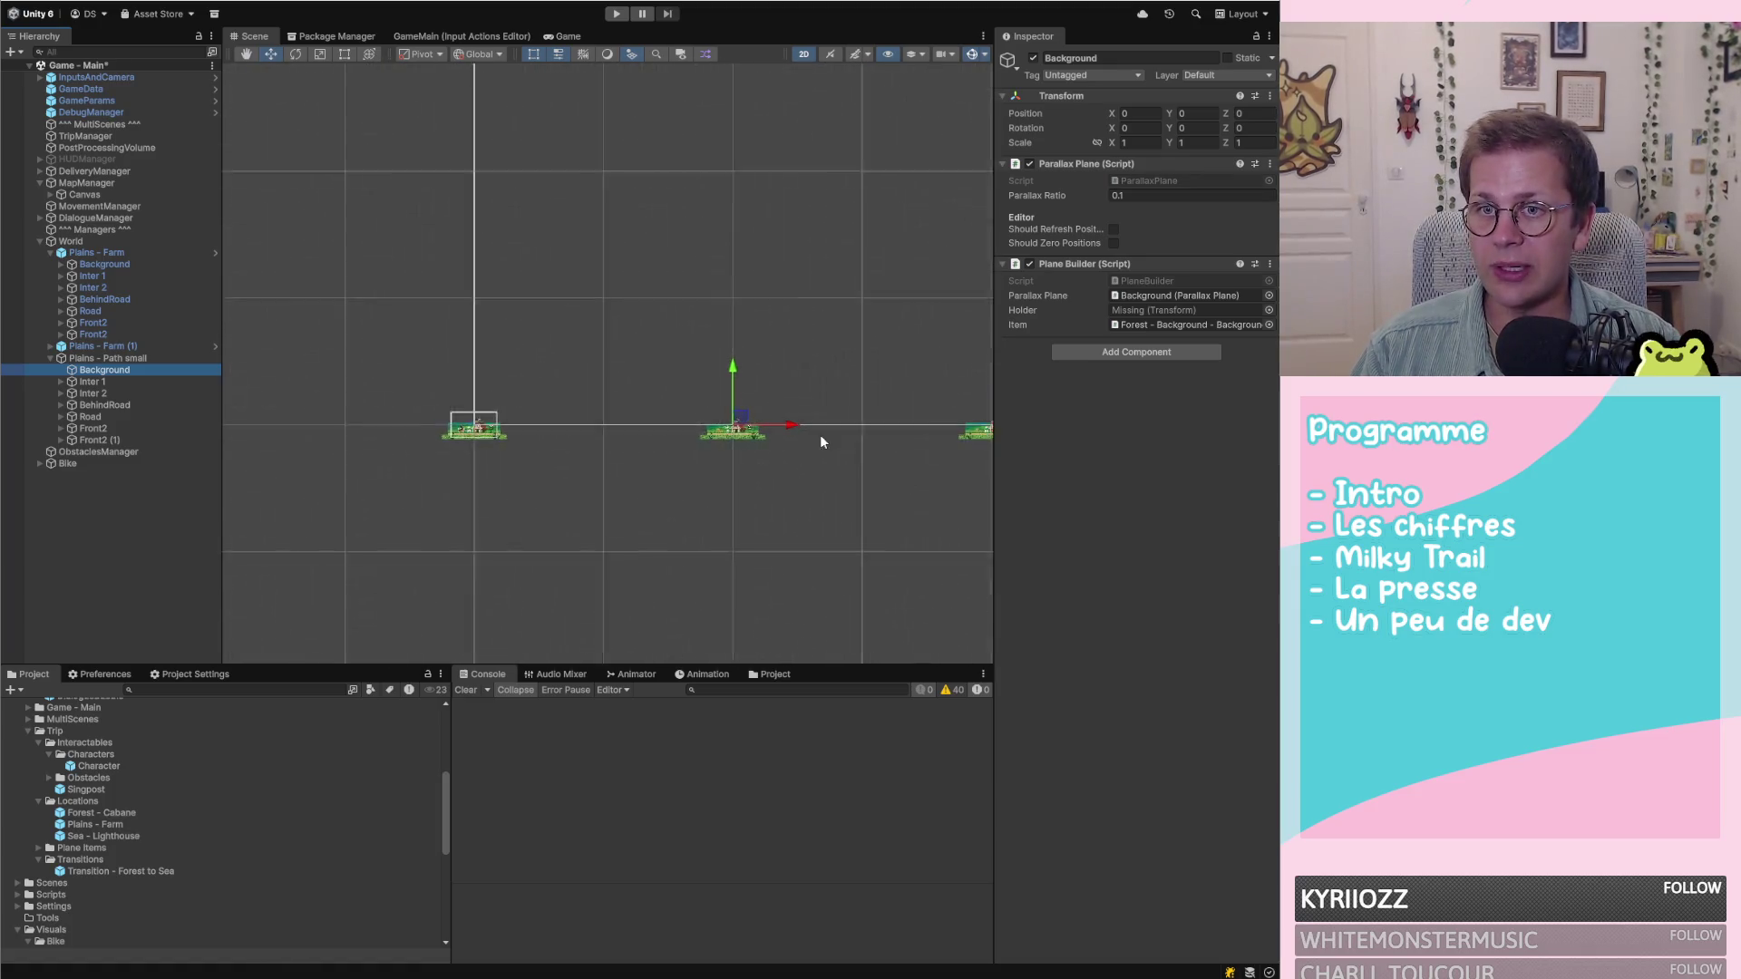
pyautogui.scroll(5, 980, 434)
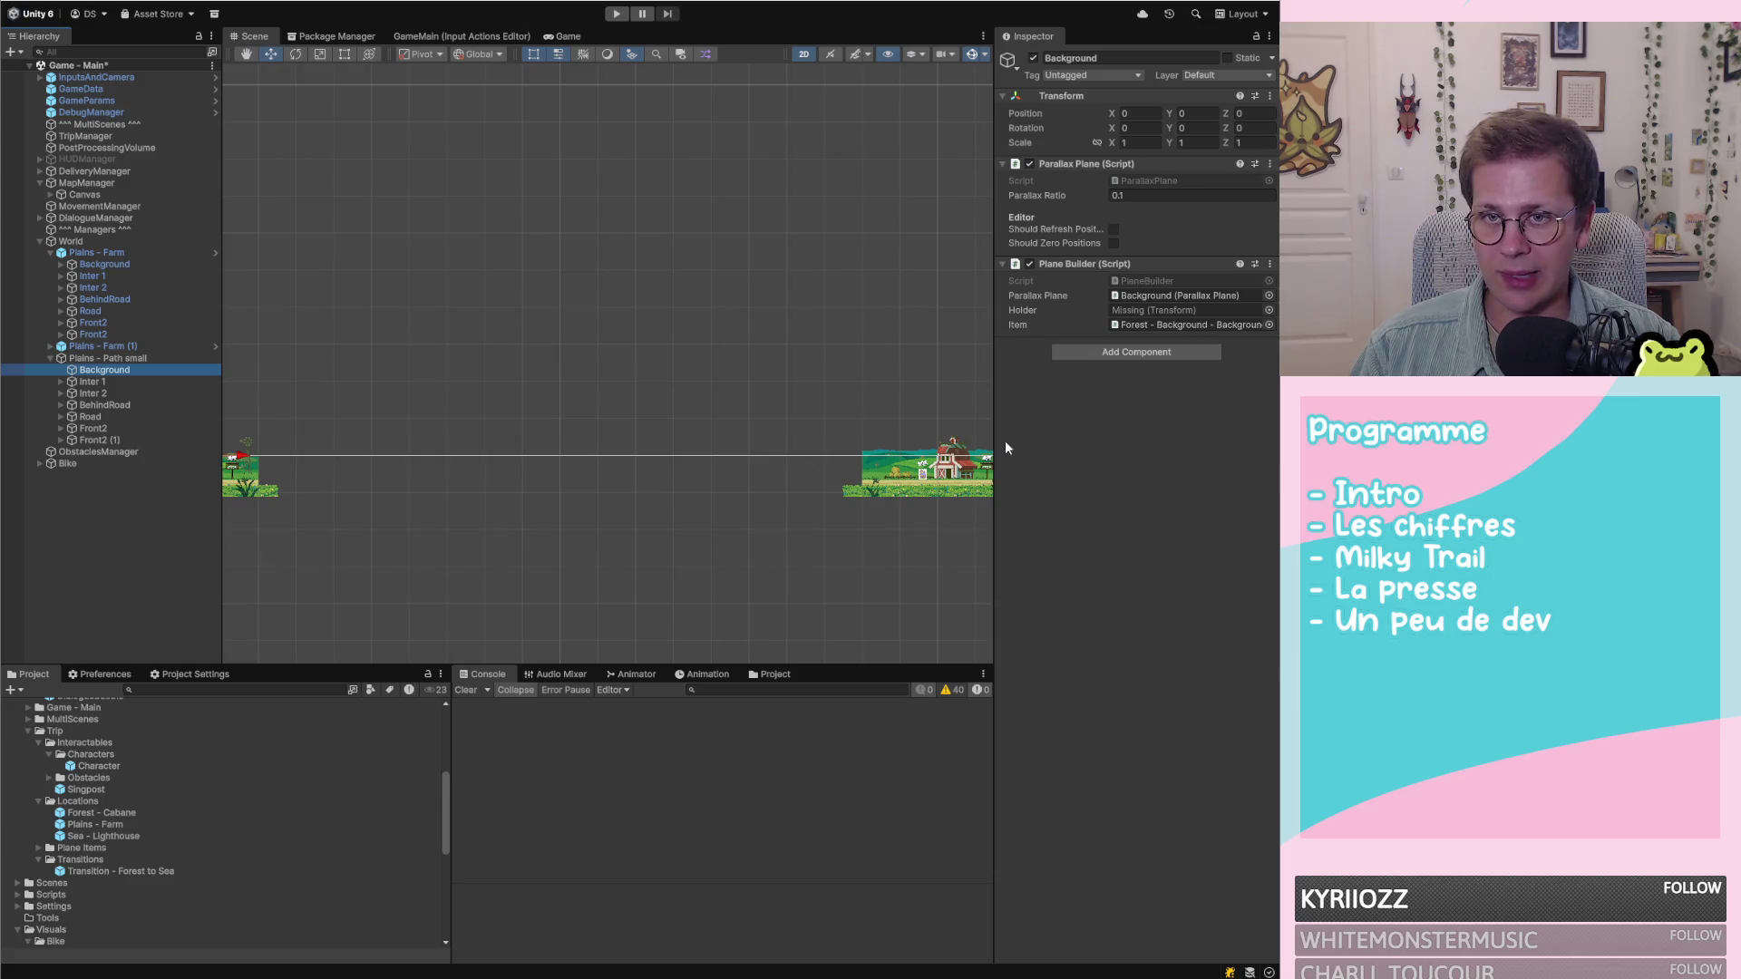
pyautogui.scroll(-1, 972, 469)
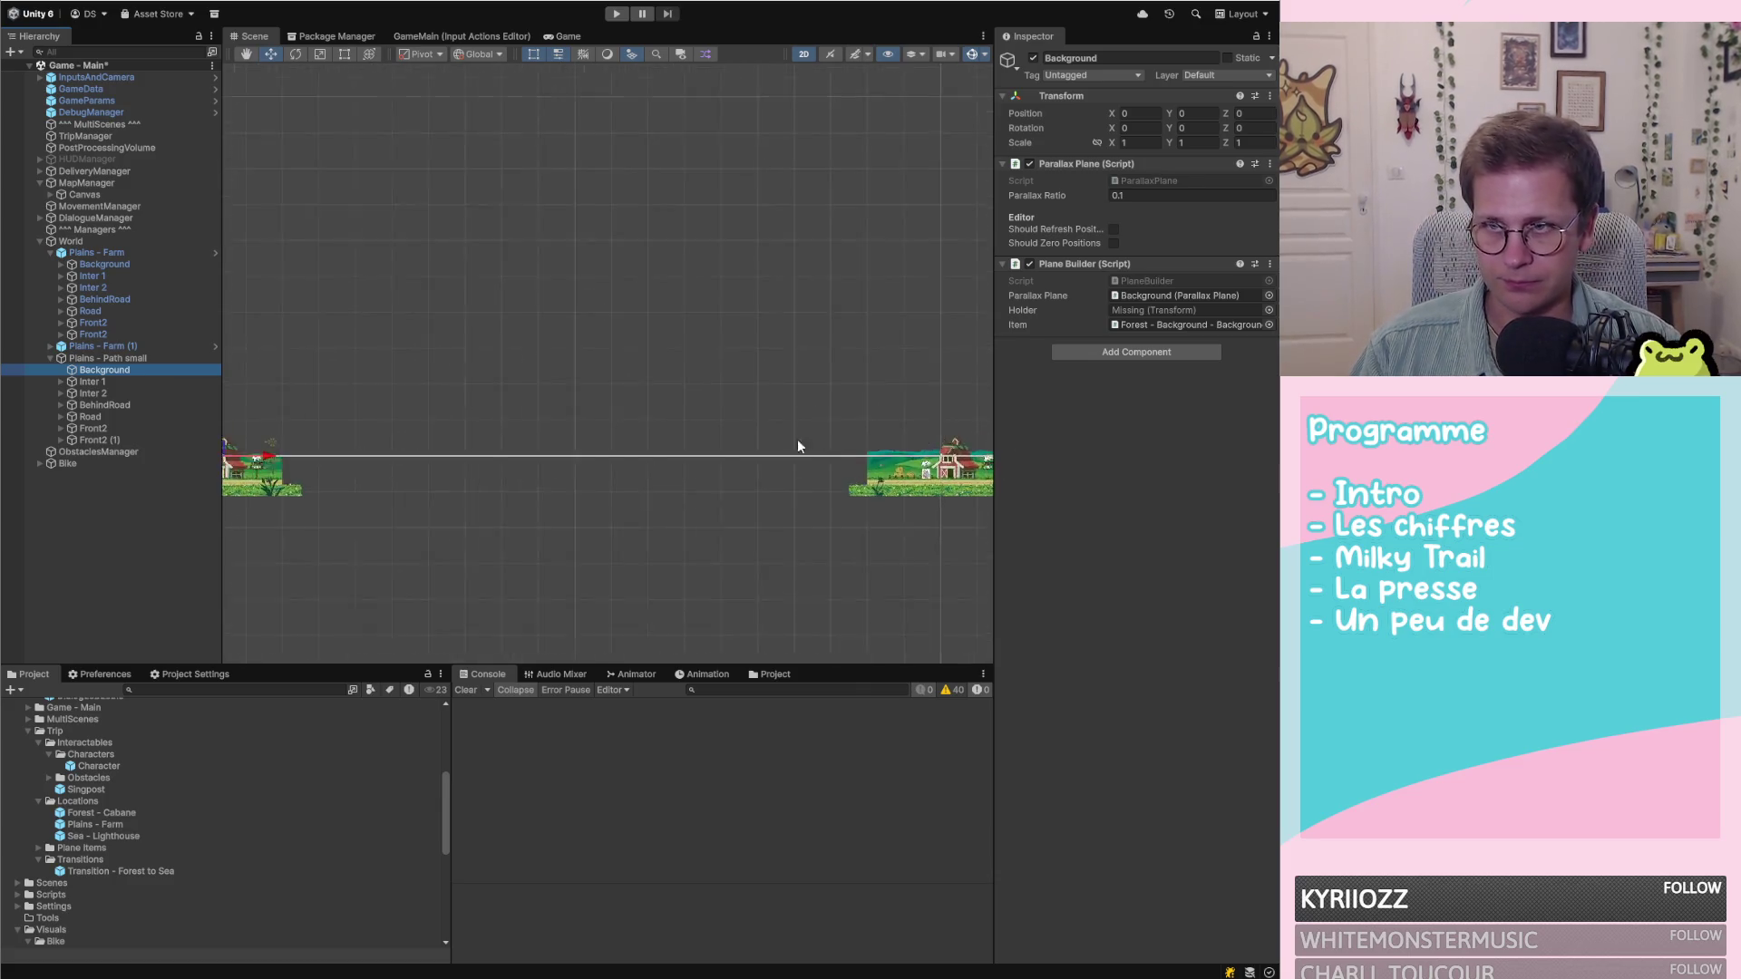
pyautogui.scroll(-3, 804, 439)
pyautogui.scroll(3, 544, 417)
pyautogui.scroll(-1, 569, 466)
pyautogui.click(109, 384)
pyautogui.click(62, 382)
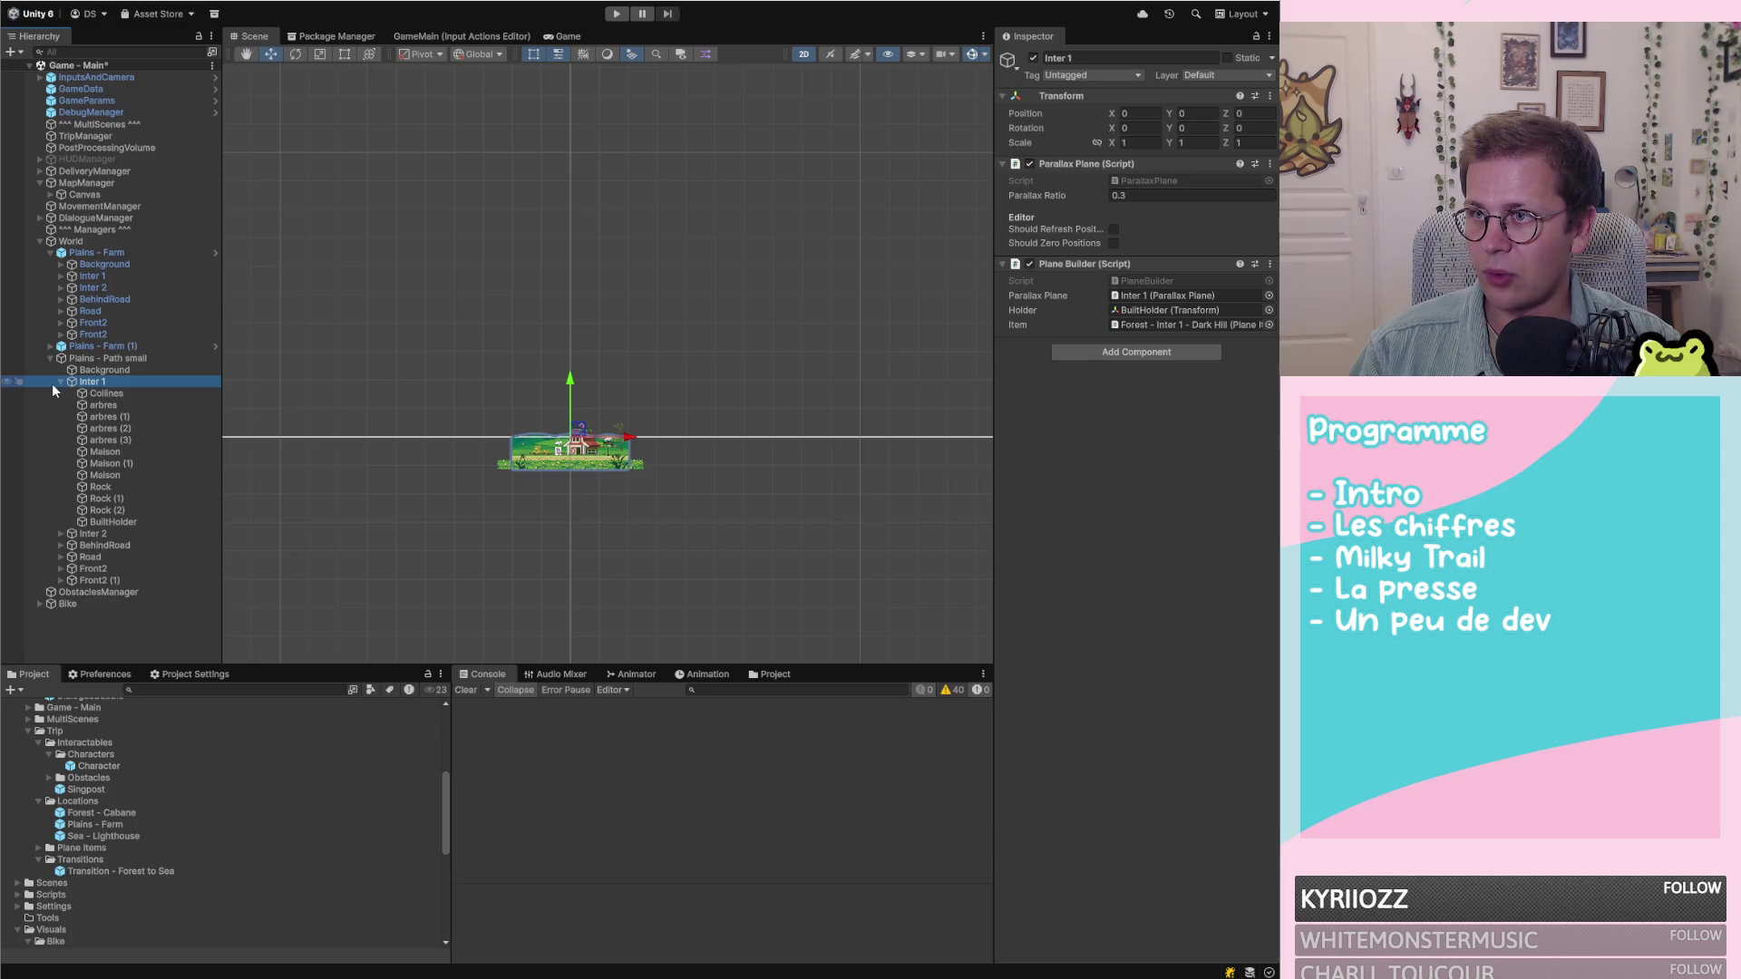
pyautogui.click(60, 382)
# Frame the copied Road plane and delete its BuiltHolder child
pyautogui.click(91, 416)
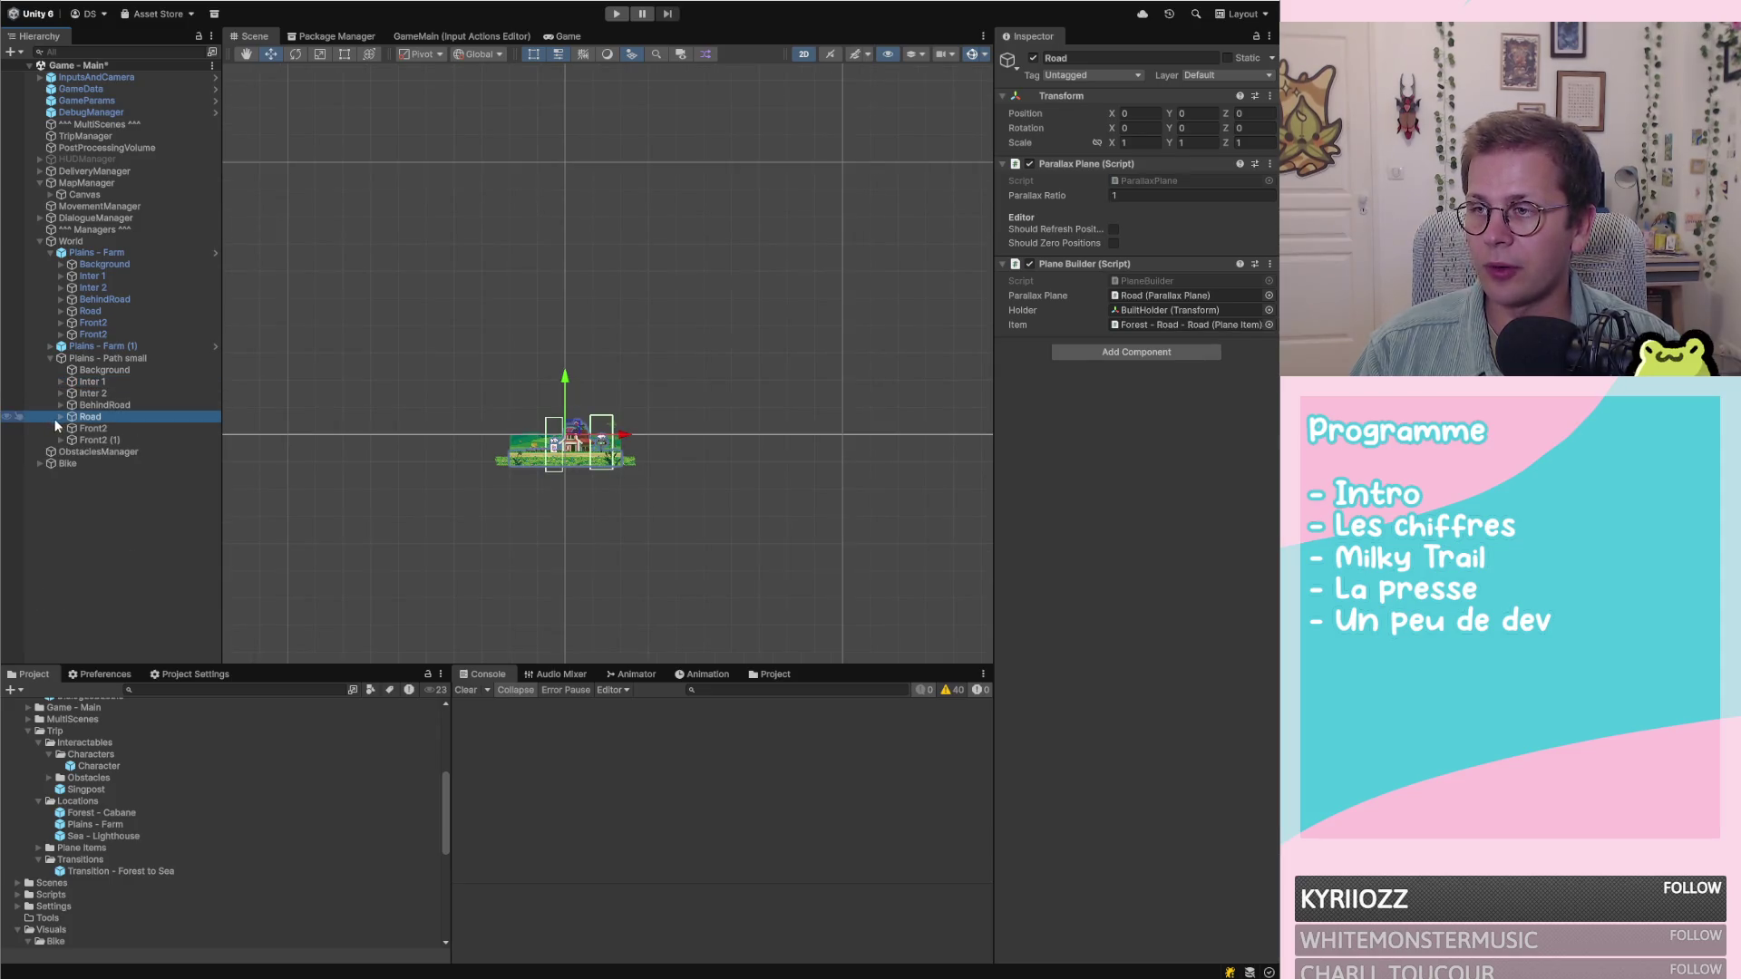
pyautogui.click(61, 417)
pyautogui.press('f')
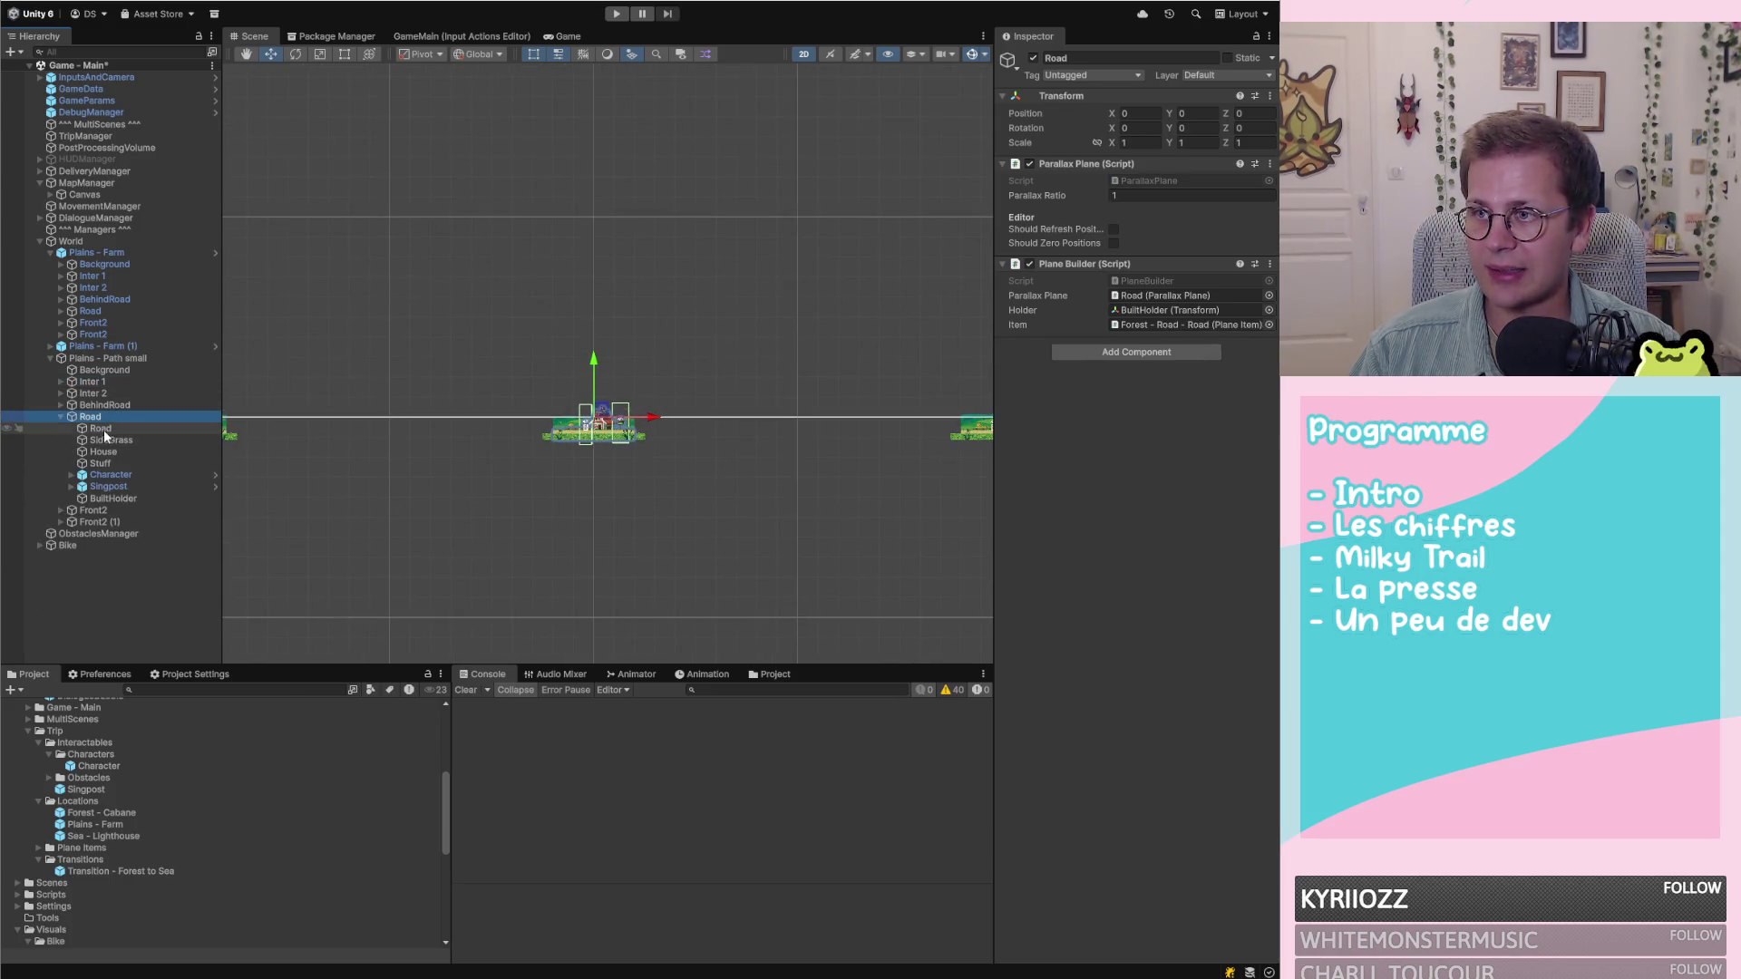
pyautogui.click(101, 429)
pyautogui.click(107, 501)
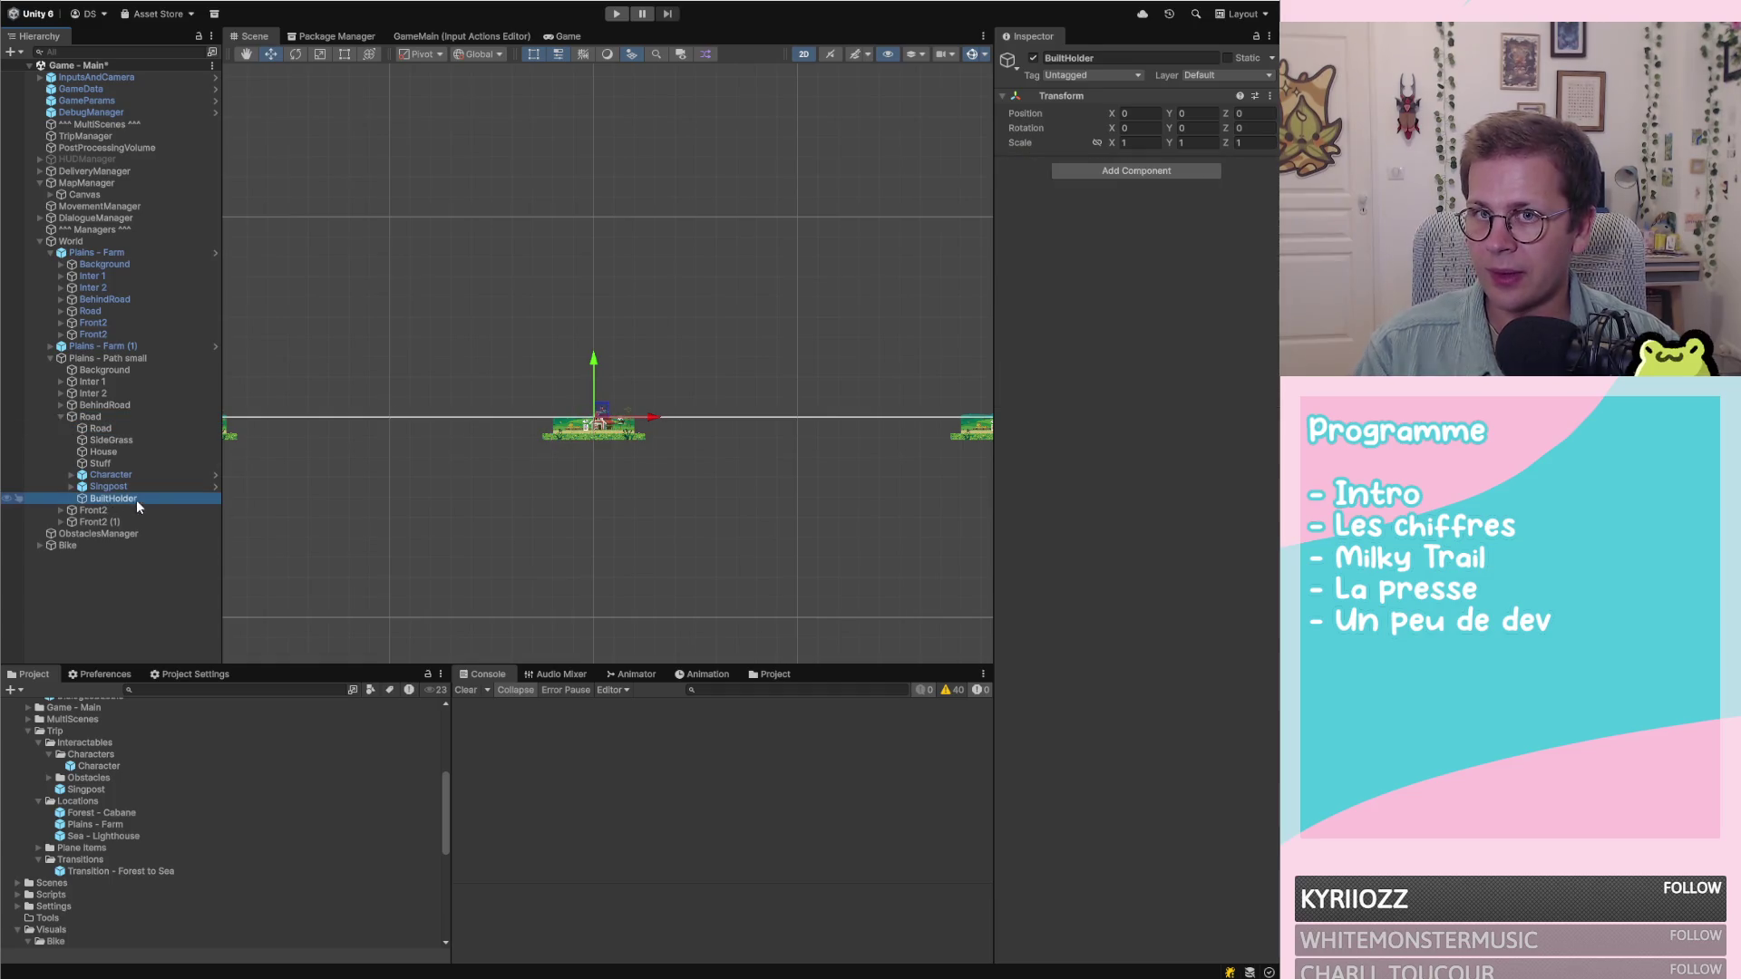
pyautogui.press('Delete')
pyautogui.click(113, 417)
pyautogui.scroll(-2, 875, 448)
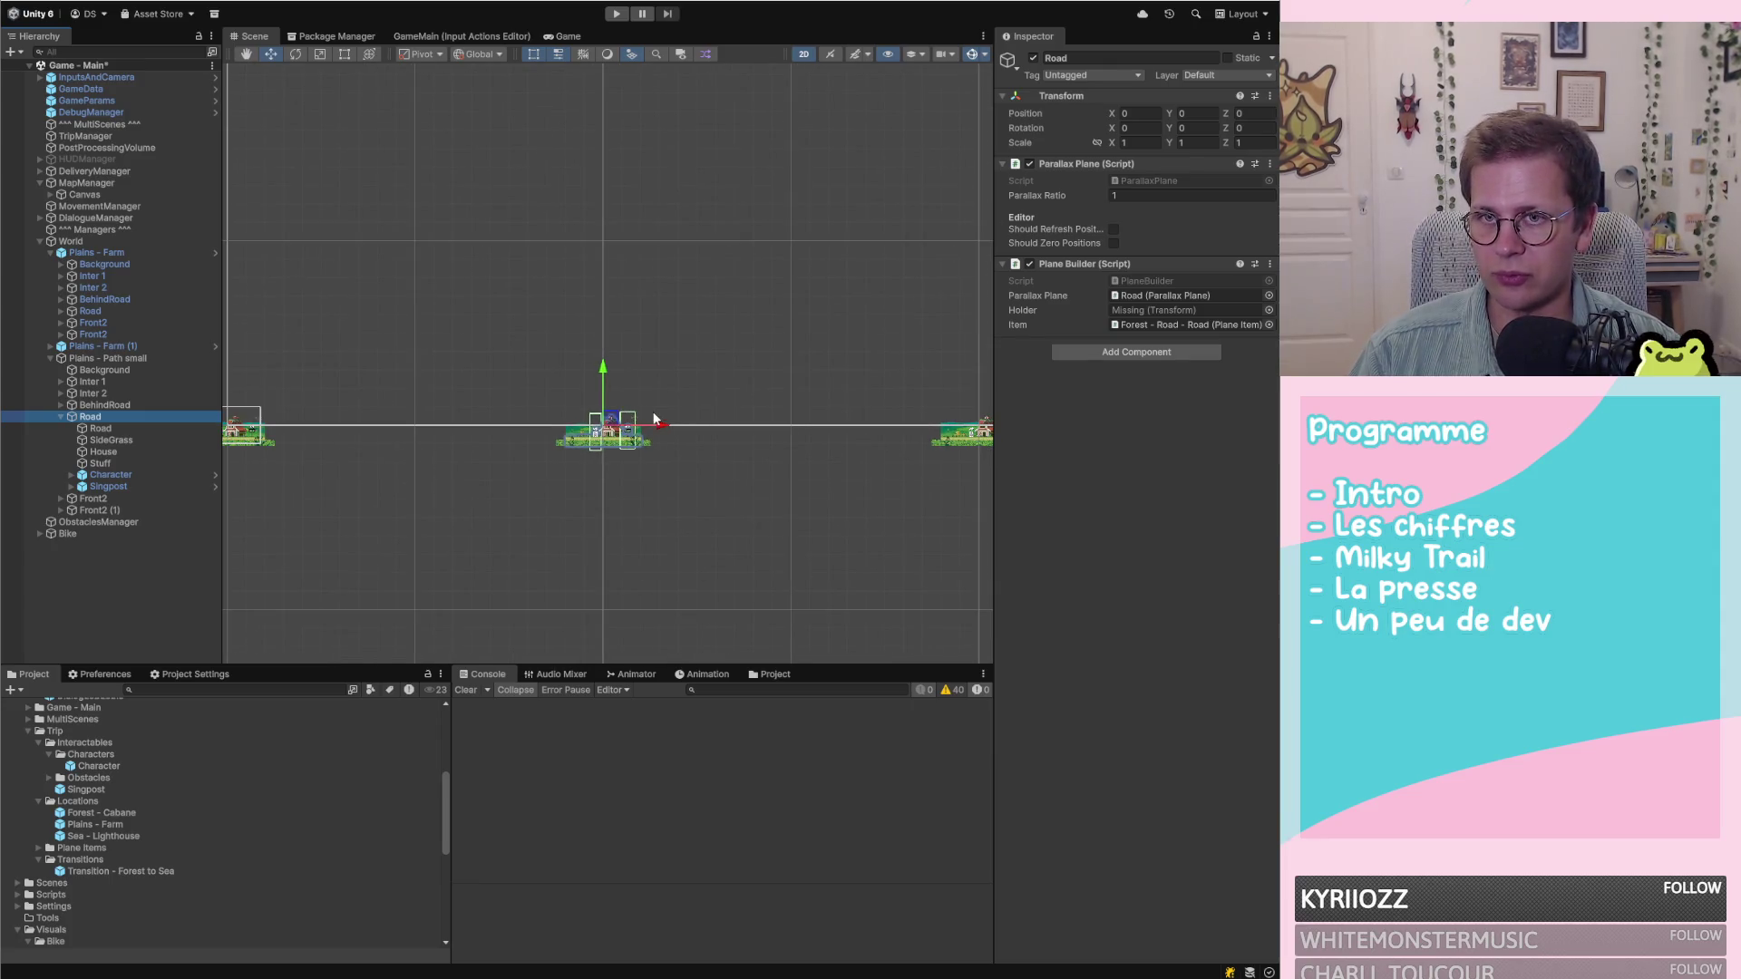
pyautogui.scroll(1, 651, 421)
pyautogui.scroll(-1, 803, 367)
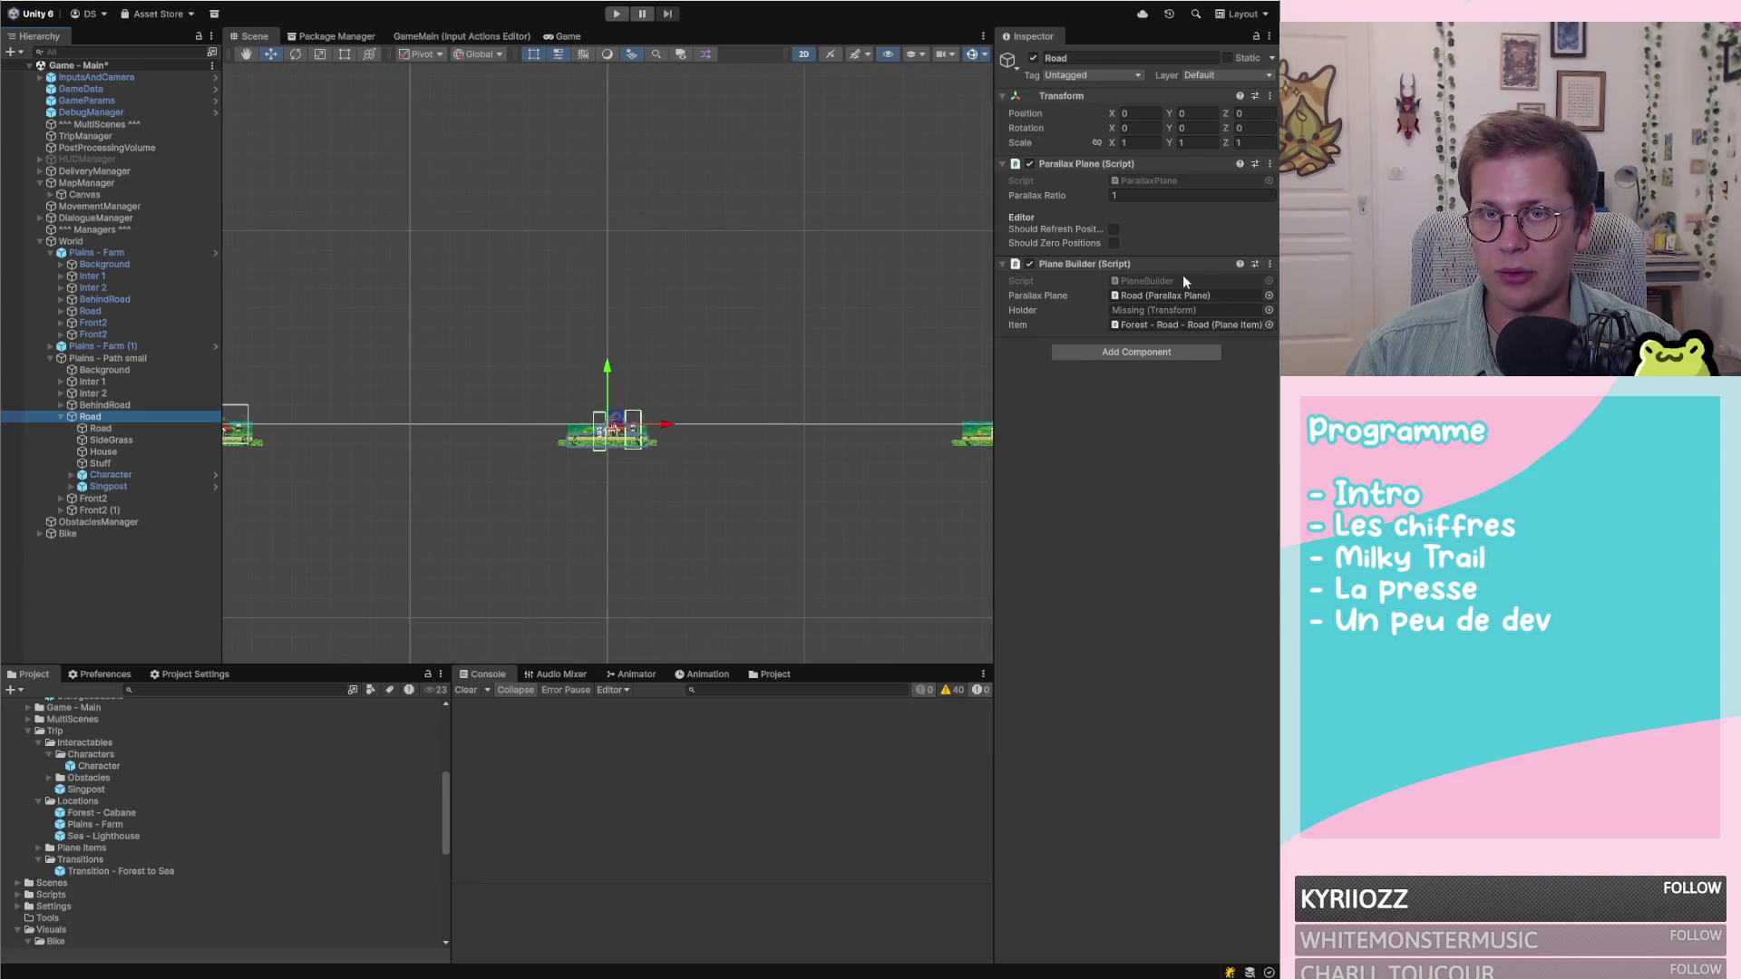
pyautogui.rightClick(1125, 264)
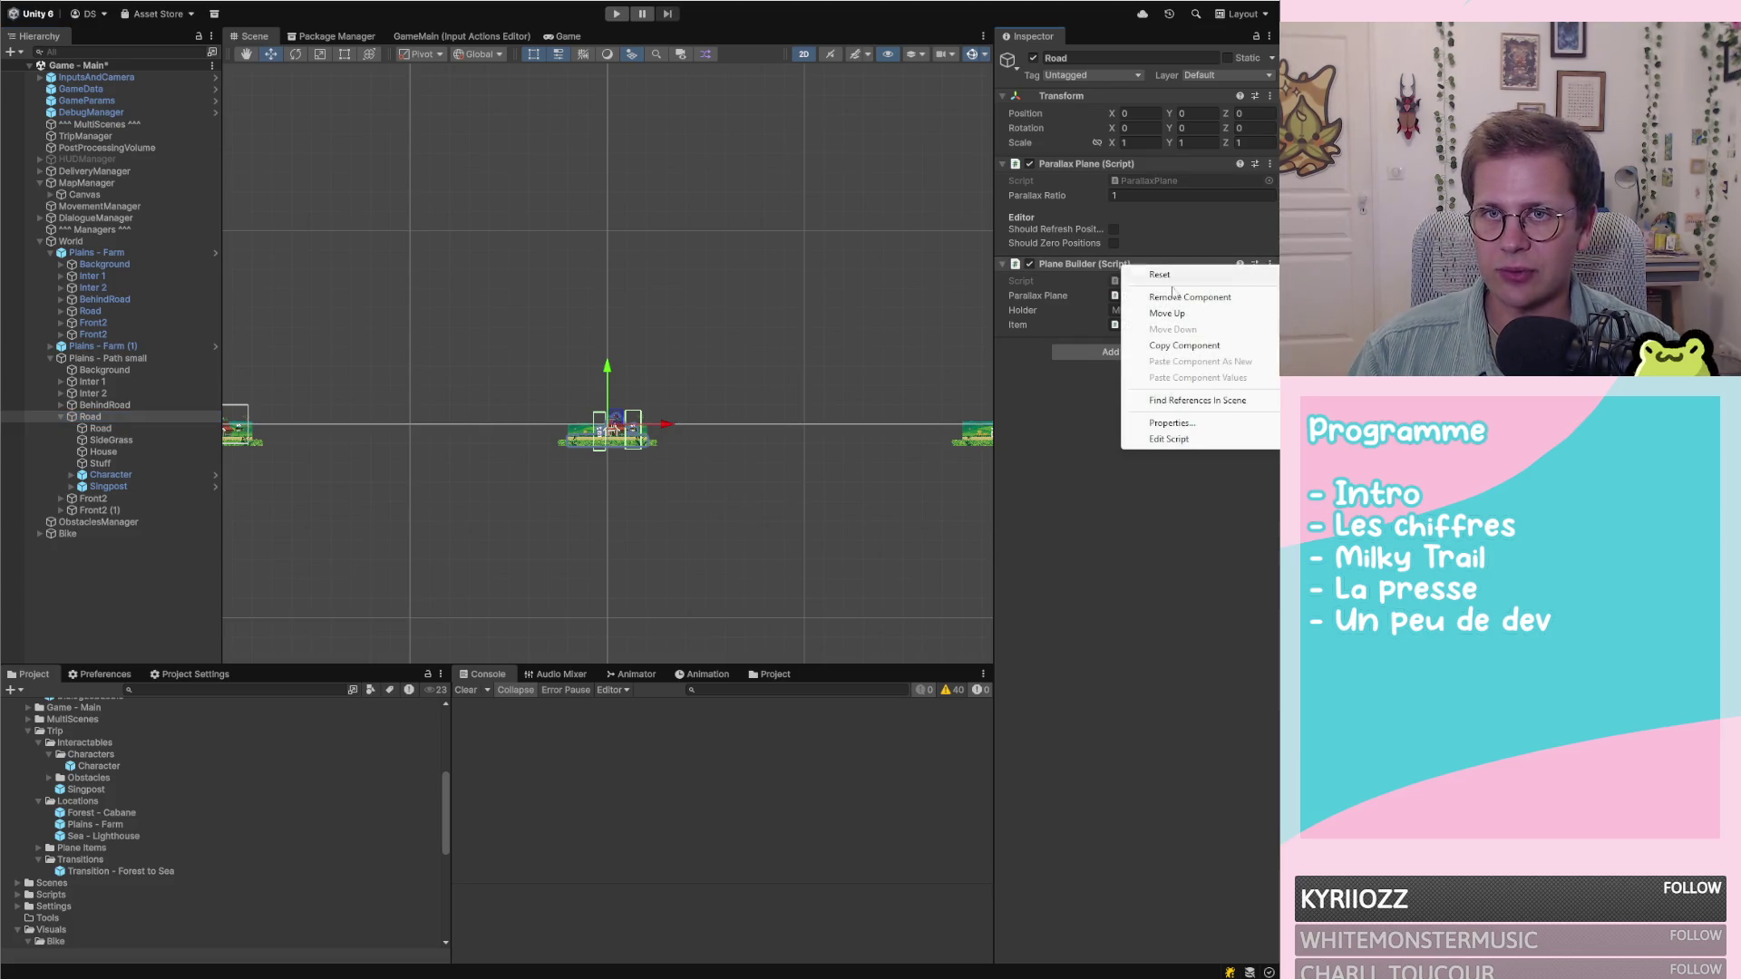
# Remove Plane Builder from Road and Background, and set Background's Parallax Ratio to 0.1
pyautogui.click(1221, 302)
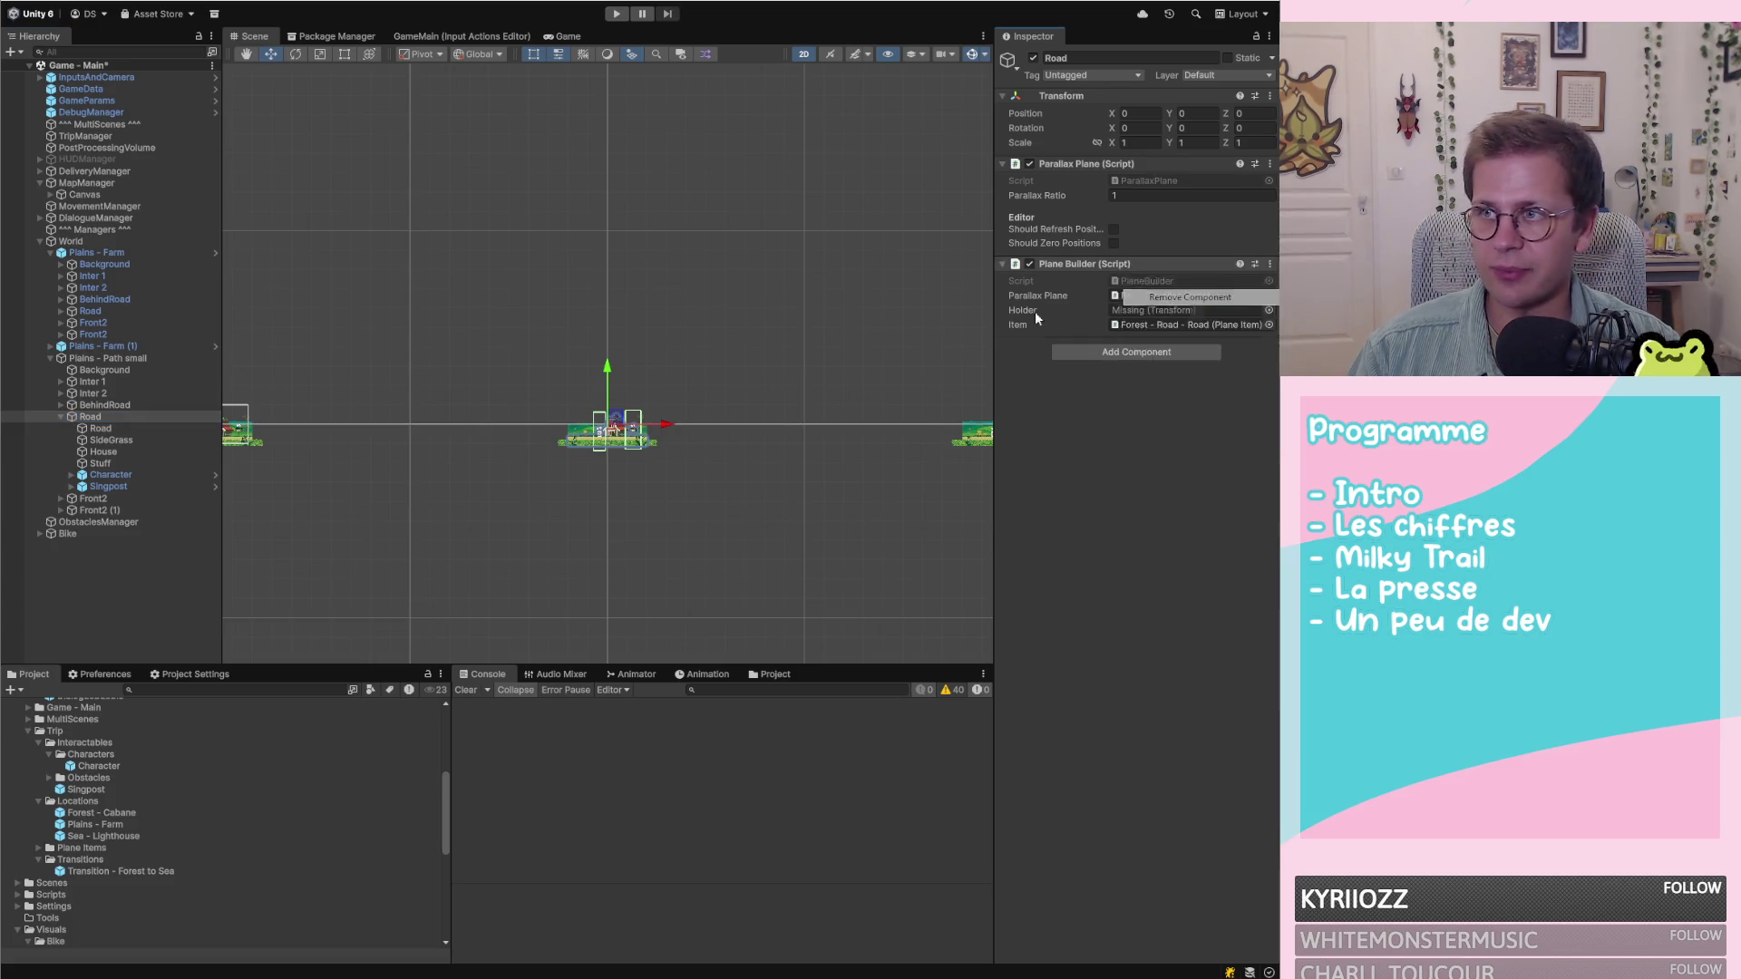
pyautogui.click(145, 372)
pyautogui.rightClick(1148, 264)
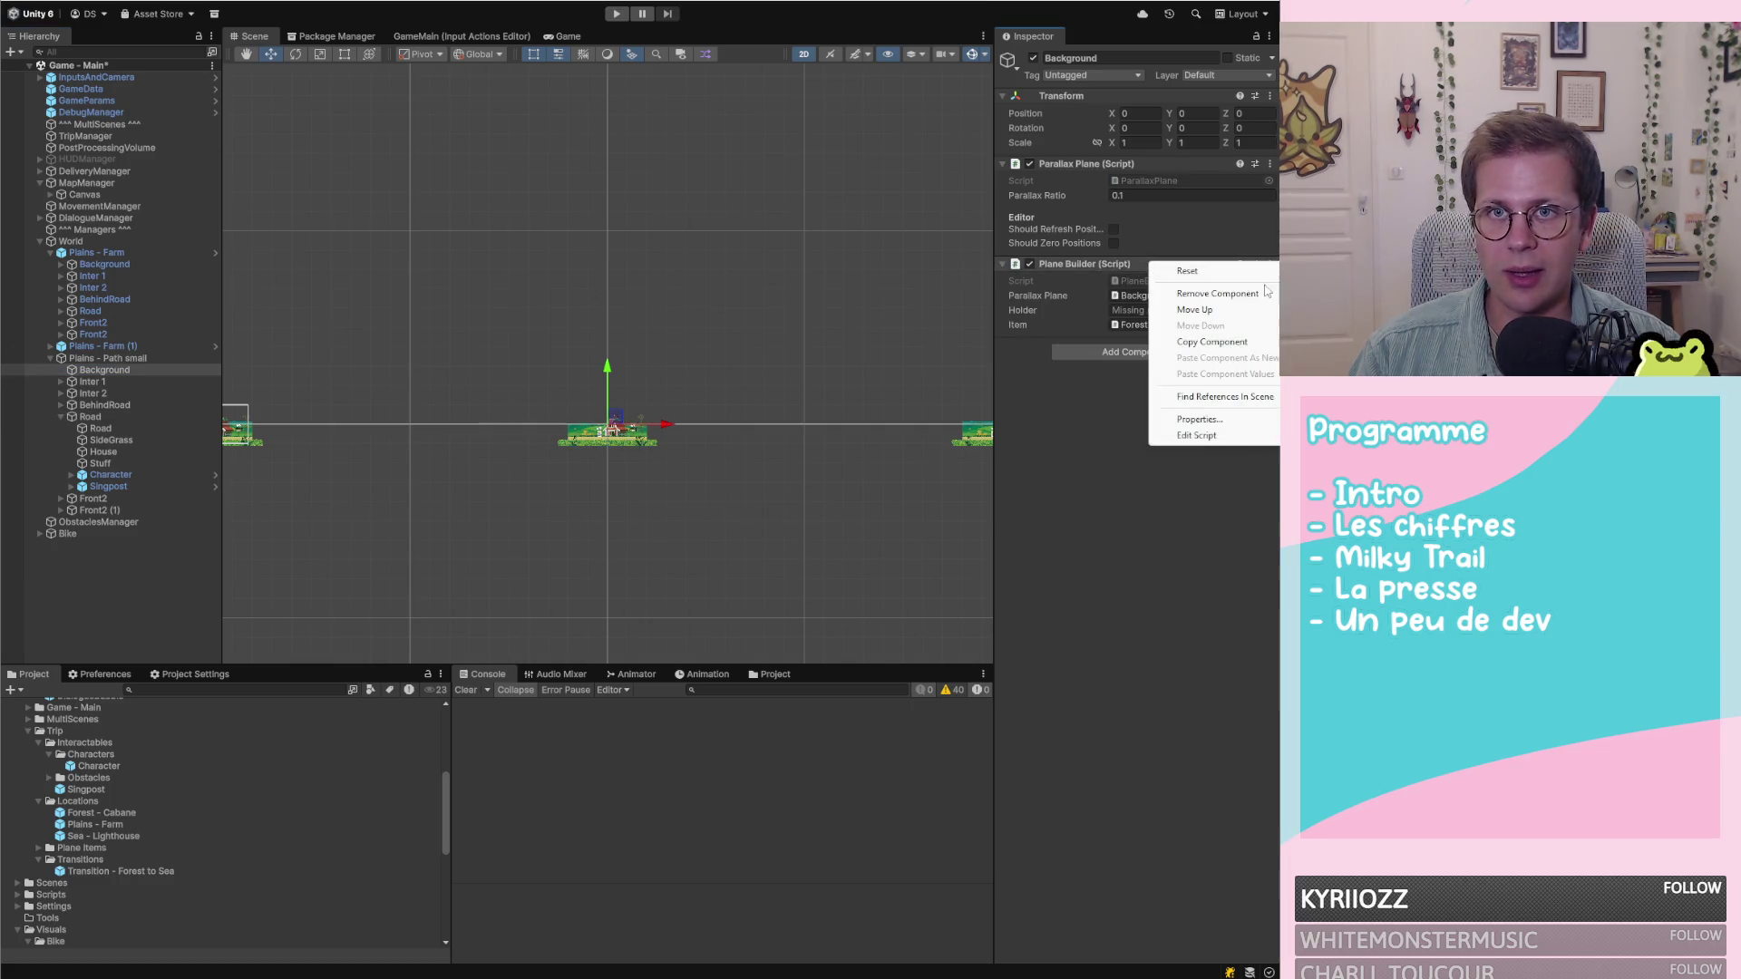
pyautogui.click(1224, 300)
pyautogui.click(1119, 193)
pyautogui.write('.1')
pyautogui.press('Return')
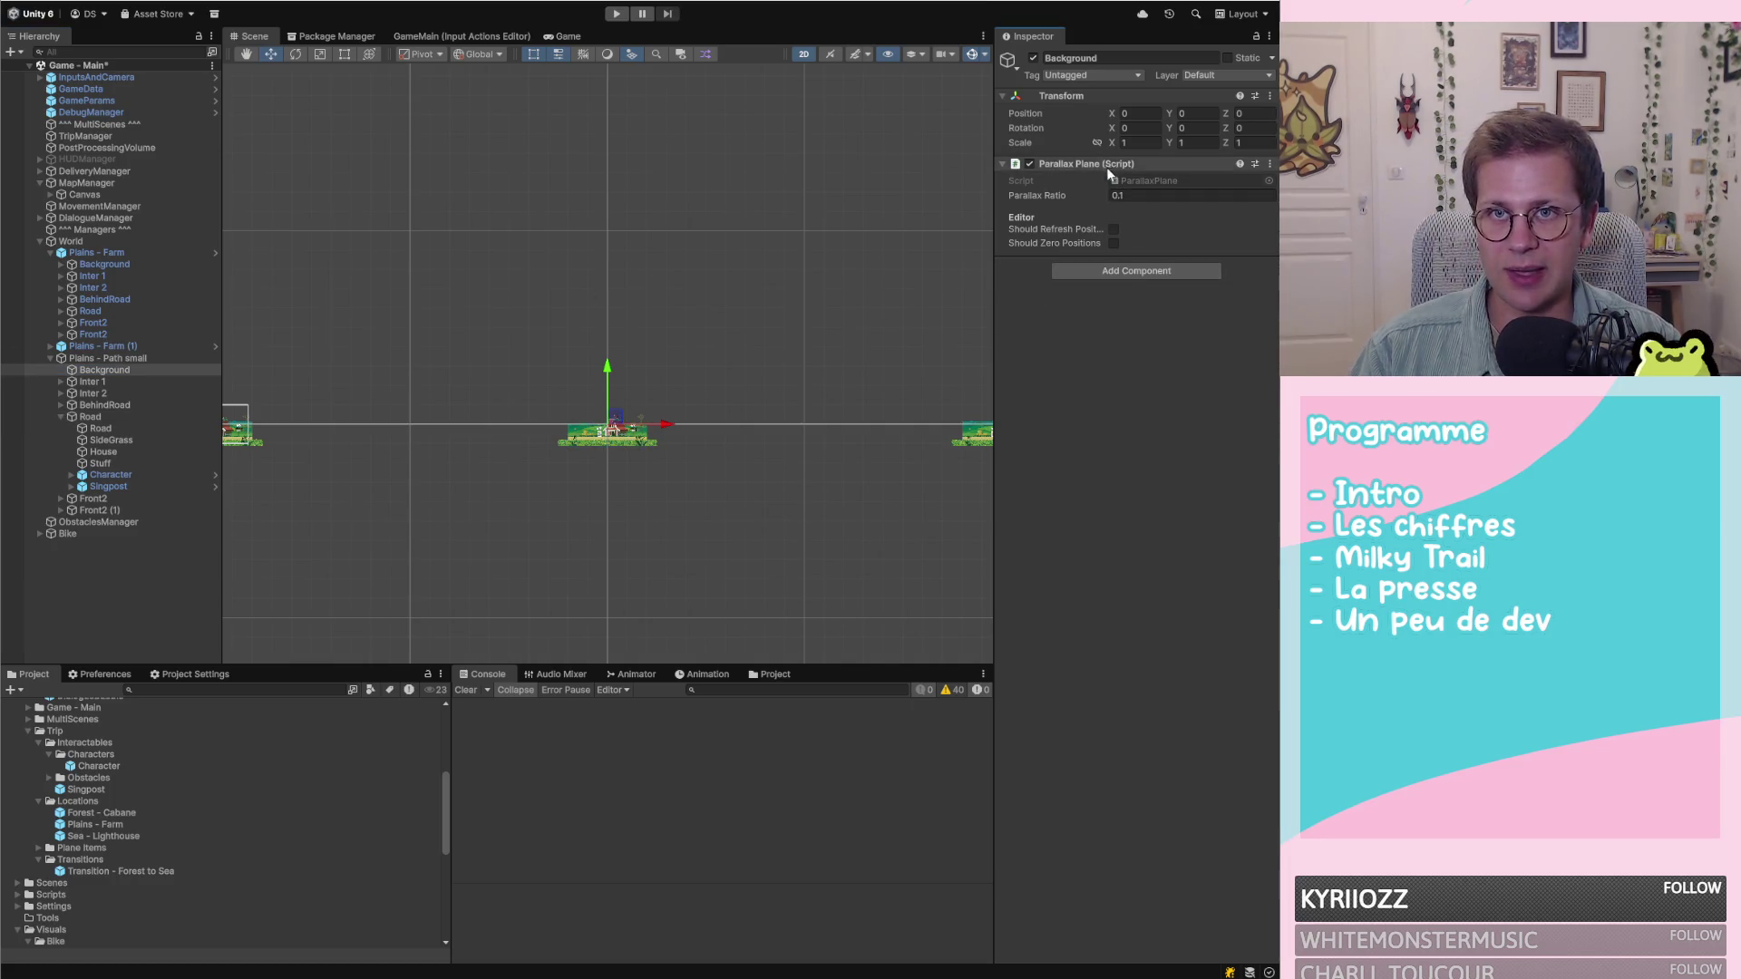
# Select the path location's child Road tile, then its Character object
pyautogui.click(107, 367)
pyautogui.click(102, 417)
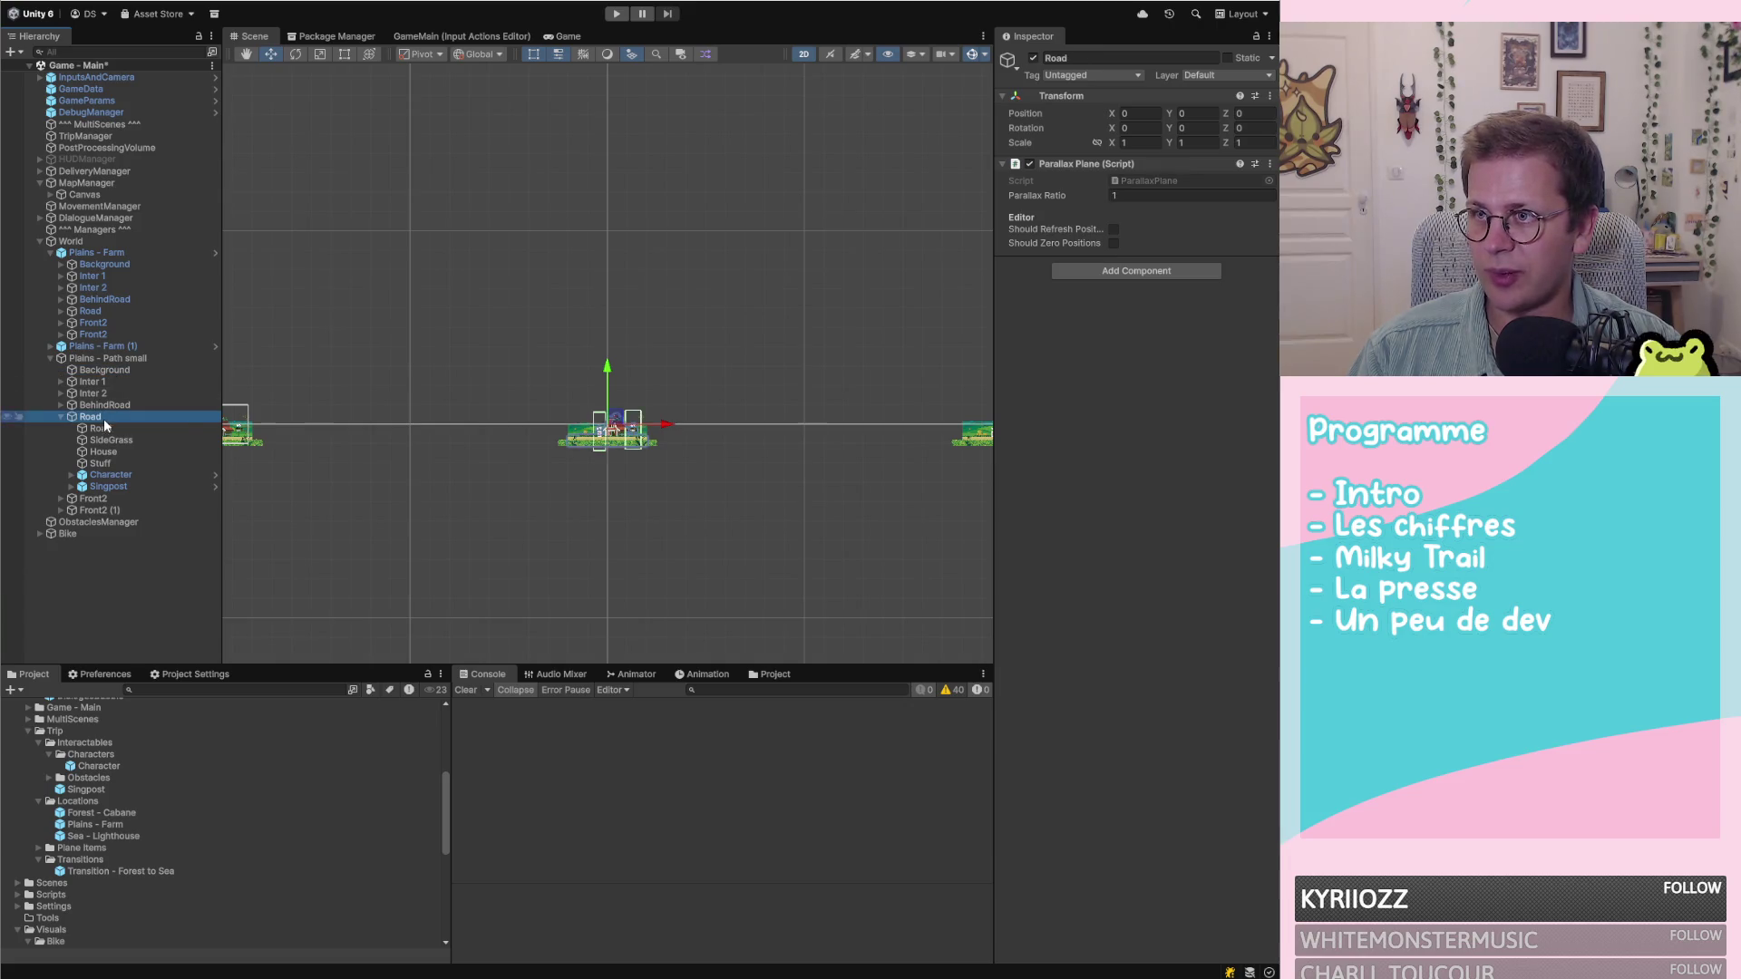
pyautogui.scroll(2, 540, 449)
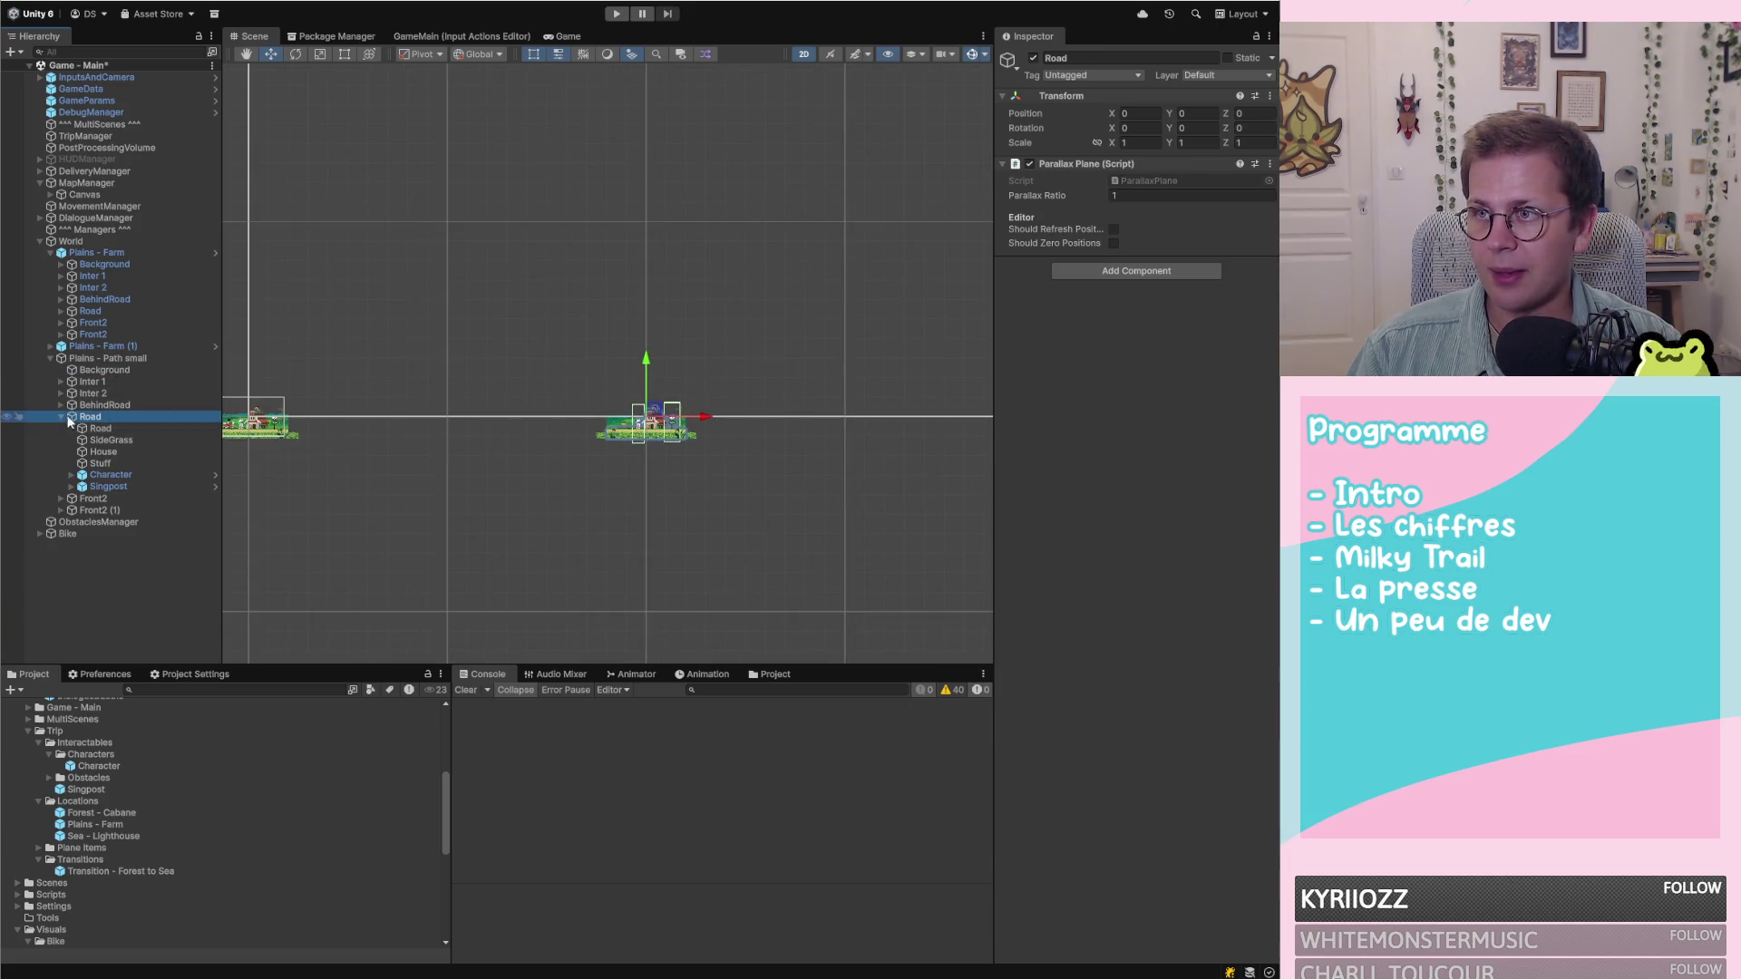
pyautogui.click(100, 428)
pyautogui.scroll(-2, 661, 440)
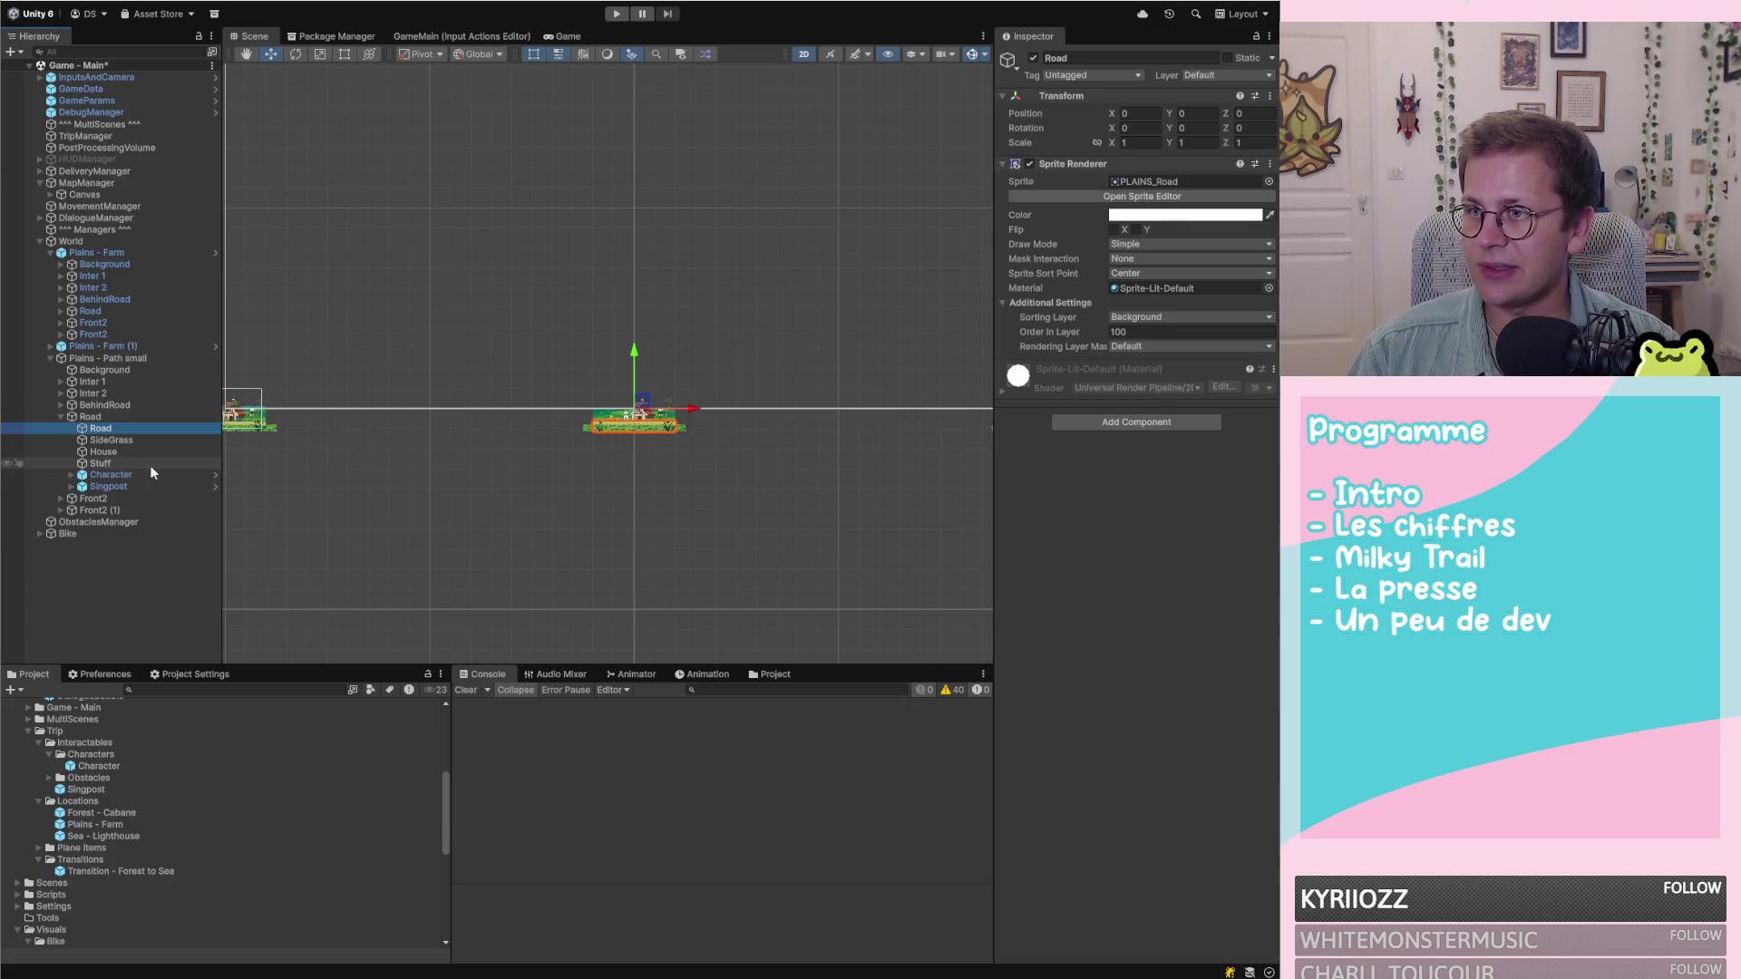
pyautogui.click(121, 476)
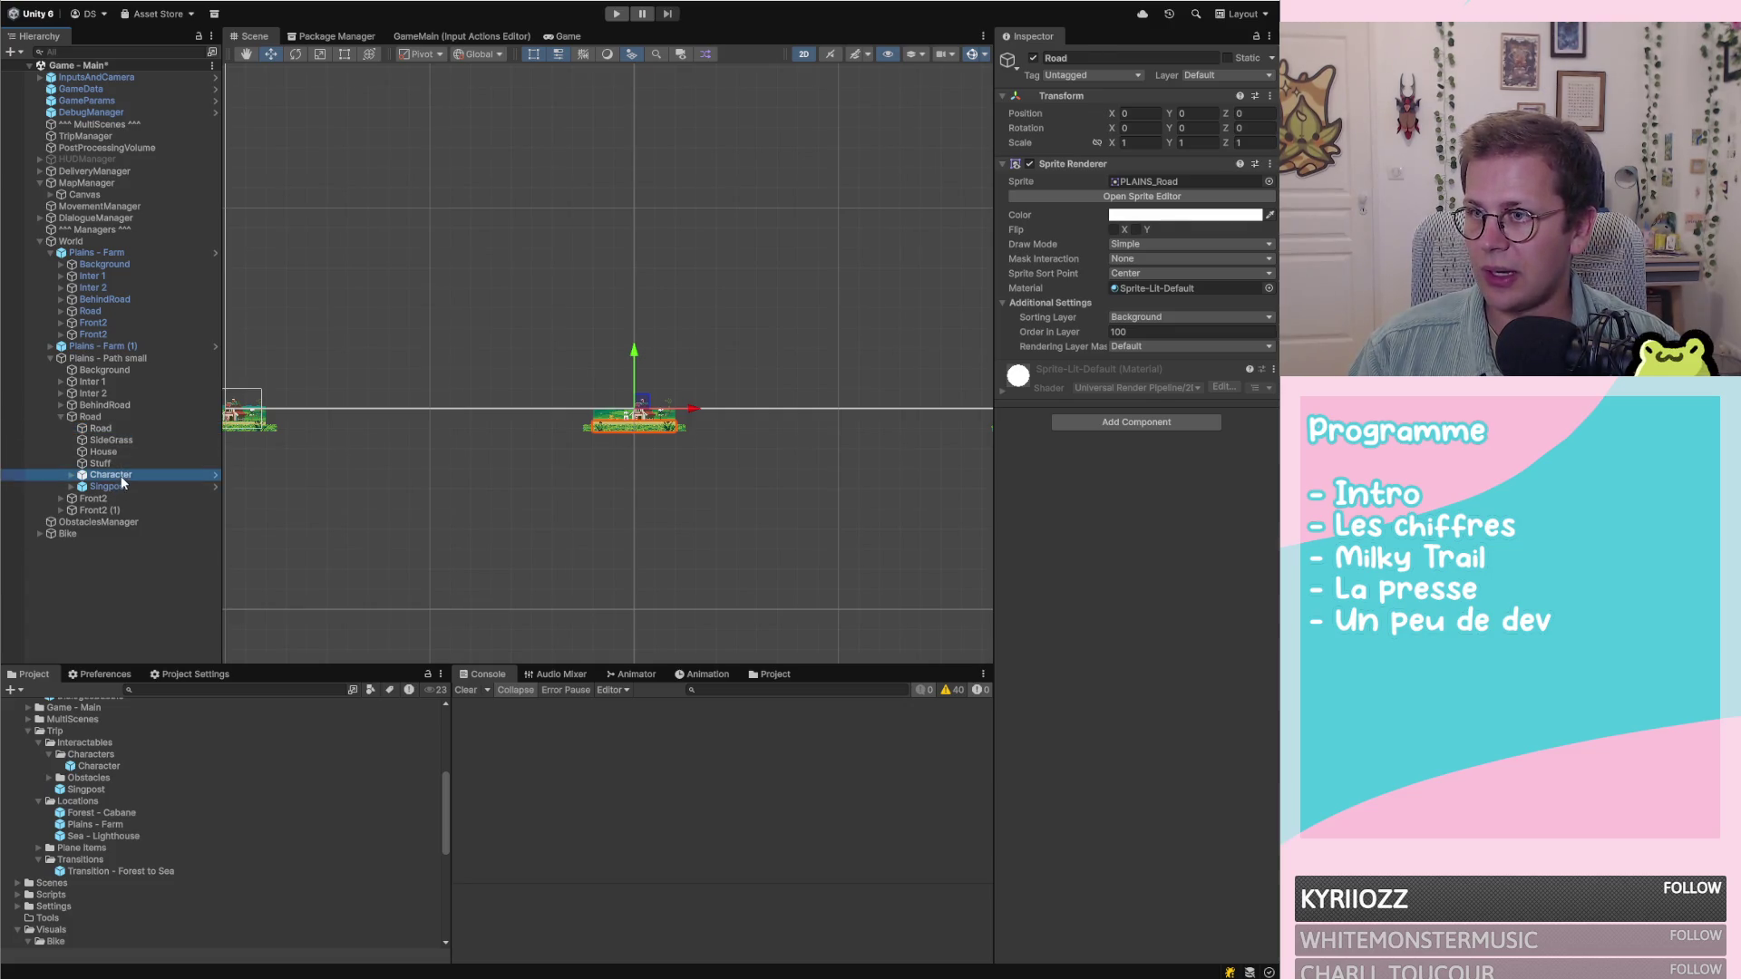
# Delete Character, Singpost, Stuff, House and SideGrass from the Road plane
pyautogui.keyDown('shift'); pyautogui.click(134, 483); pyautogui.keyUp('shift')
pyautogui.press('Delete')
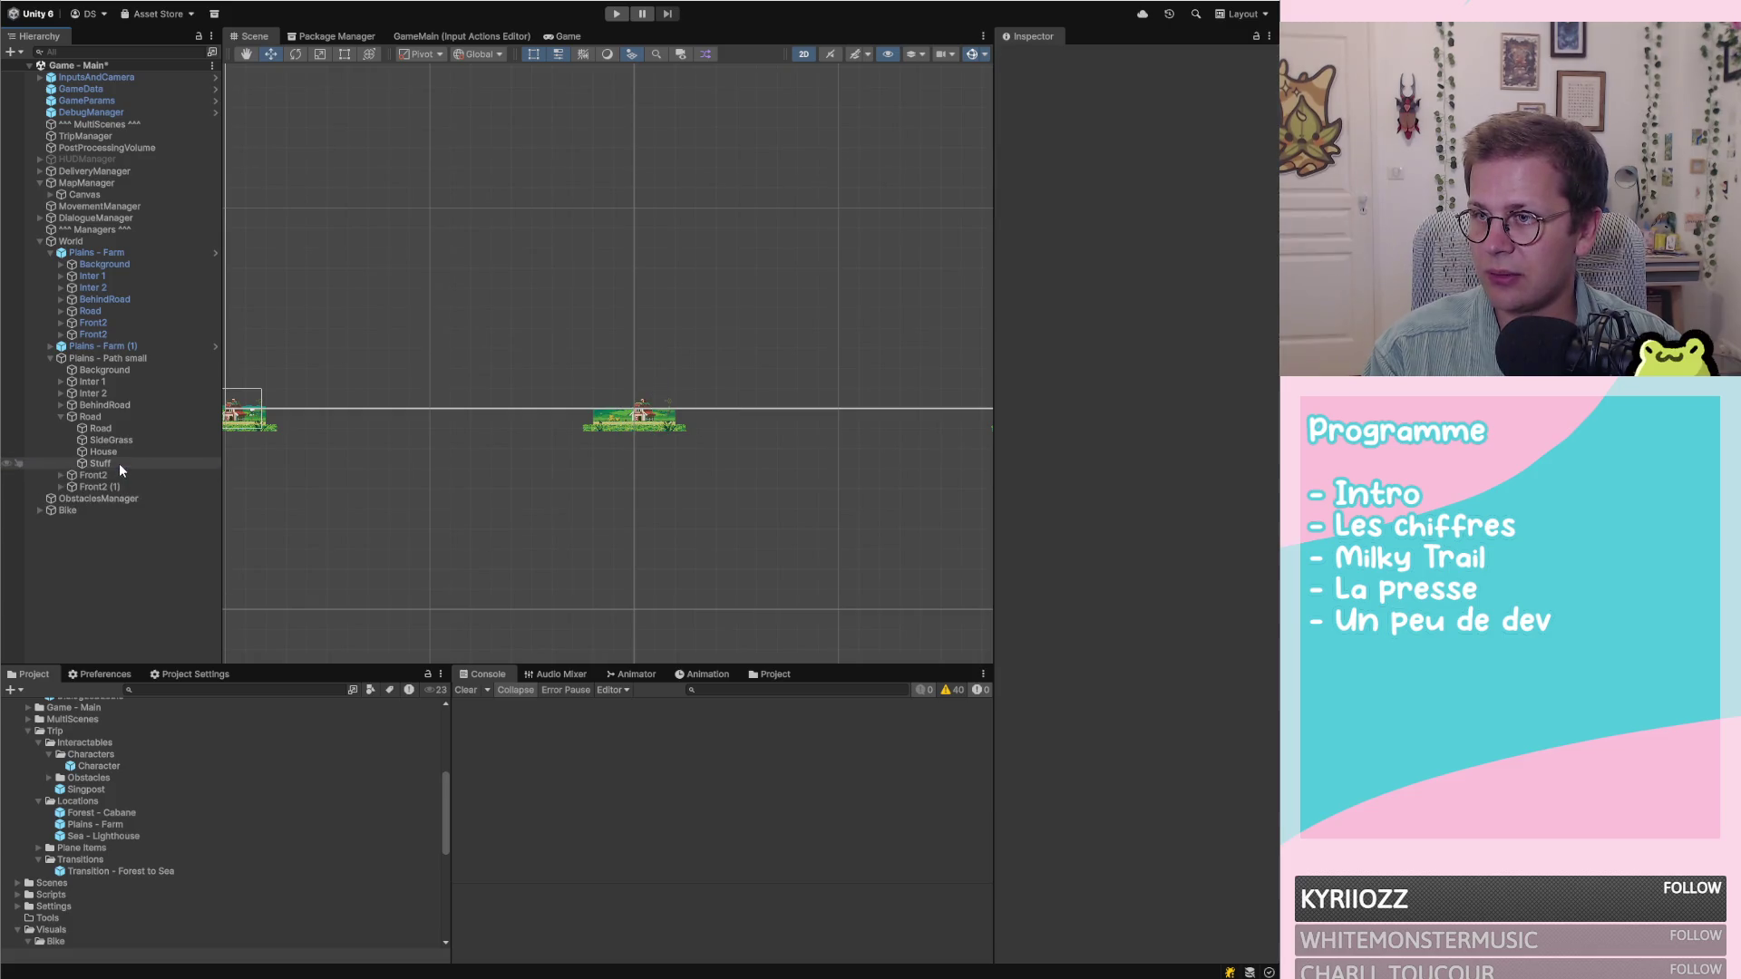
pyautogui.click(117, 463)
pyautogui.press('Delete')
pyautogui.click(113, 452)
pyautogui.press('Delete')
pyautogui.scroll(6, 683, 386)
pyautogui.scroll(2, 650, 416)
pyautogui.scroll(-10, 531, 358)
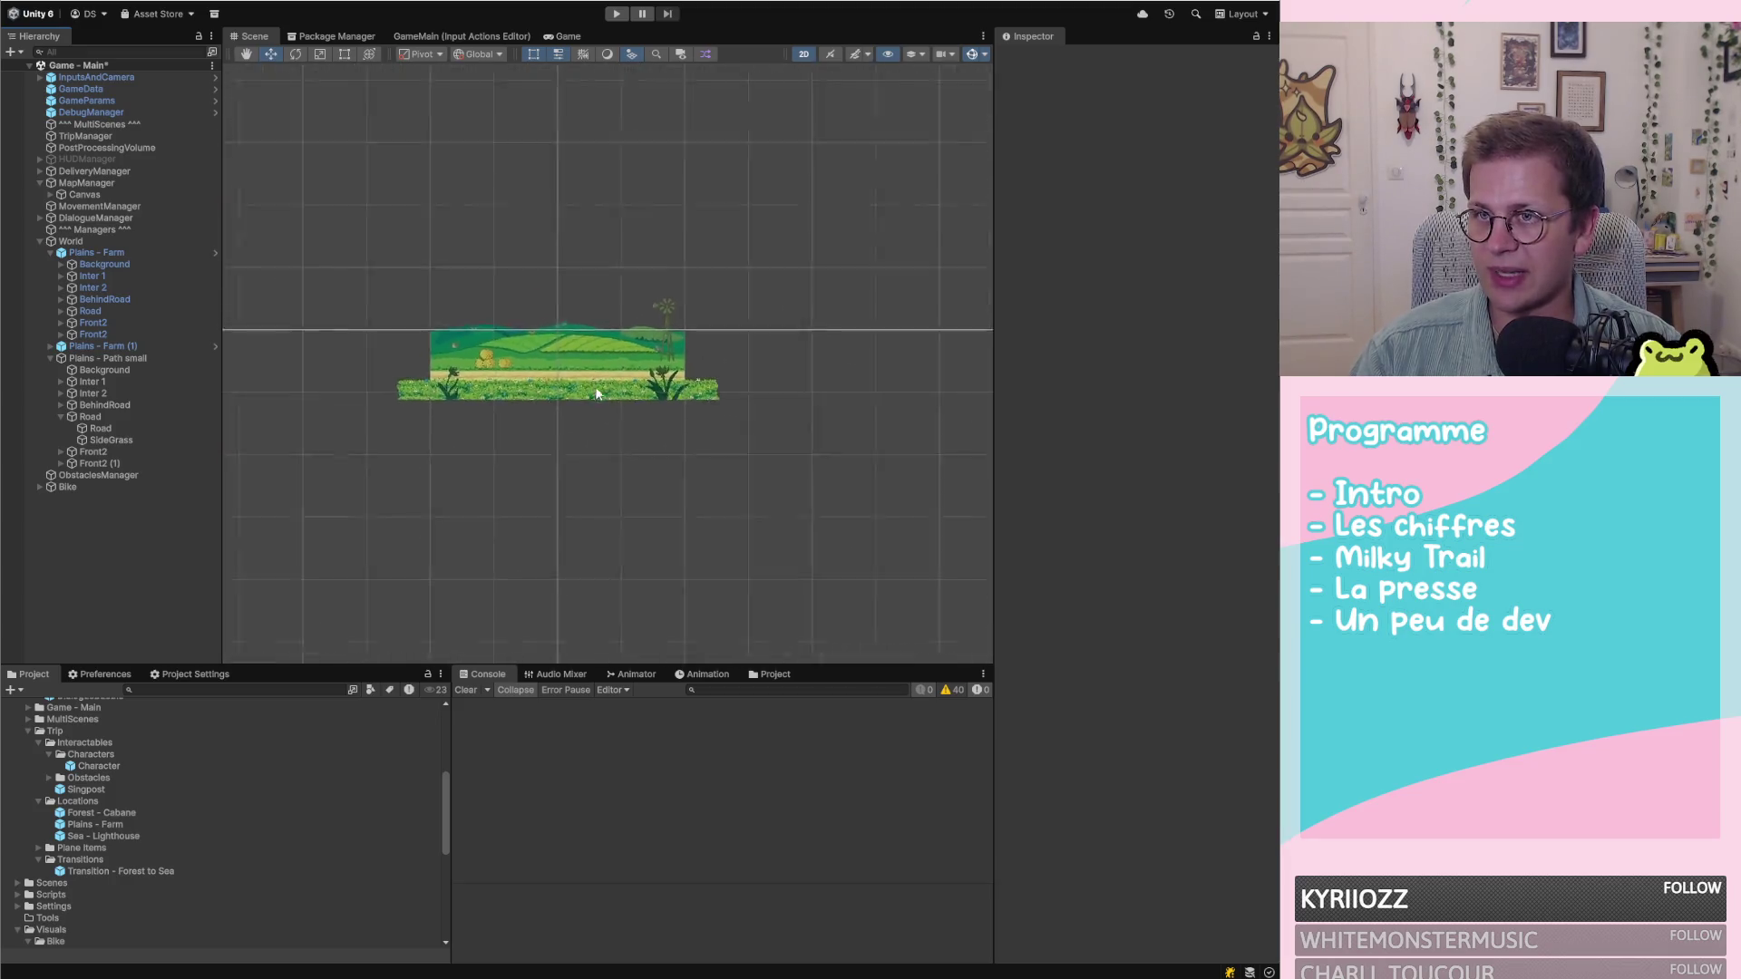
pyautogui.click(98, 439)
pyautogui.press('Delete')
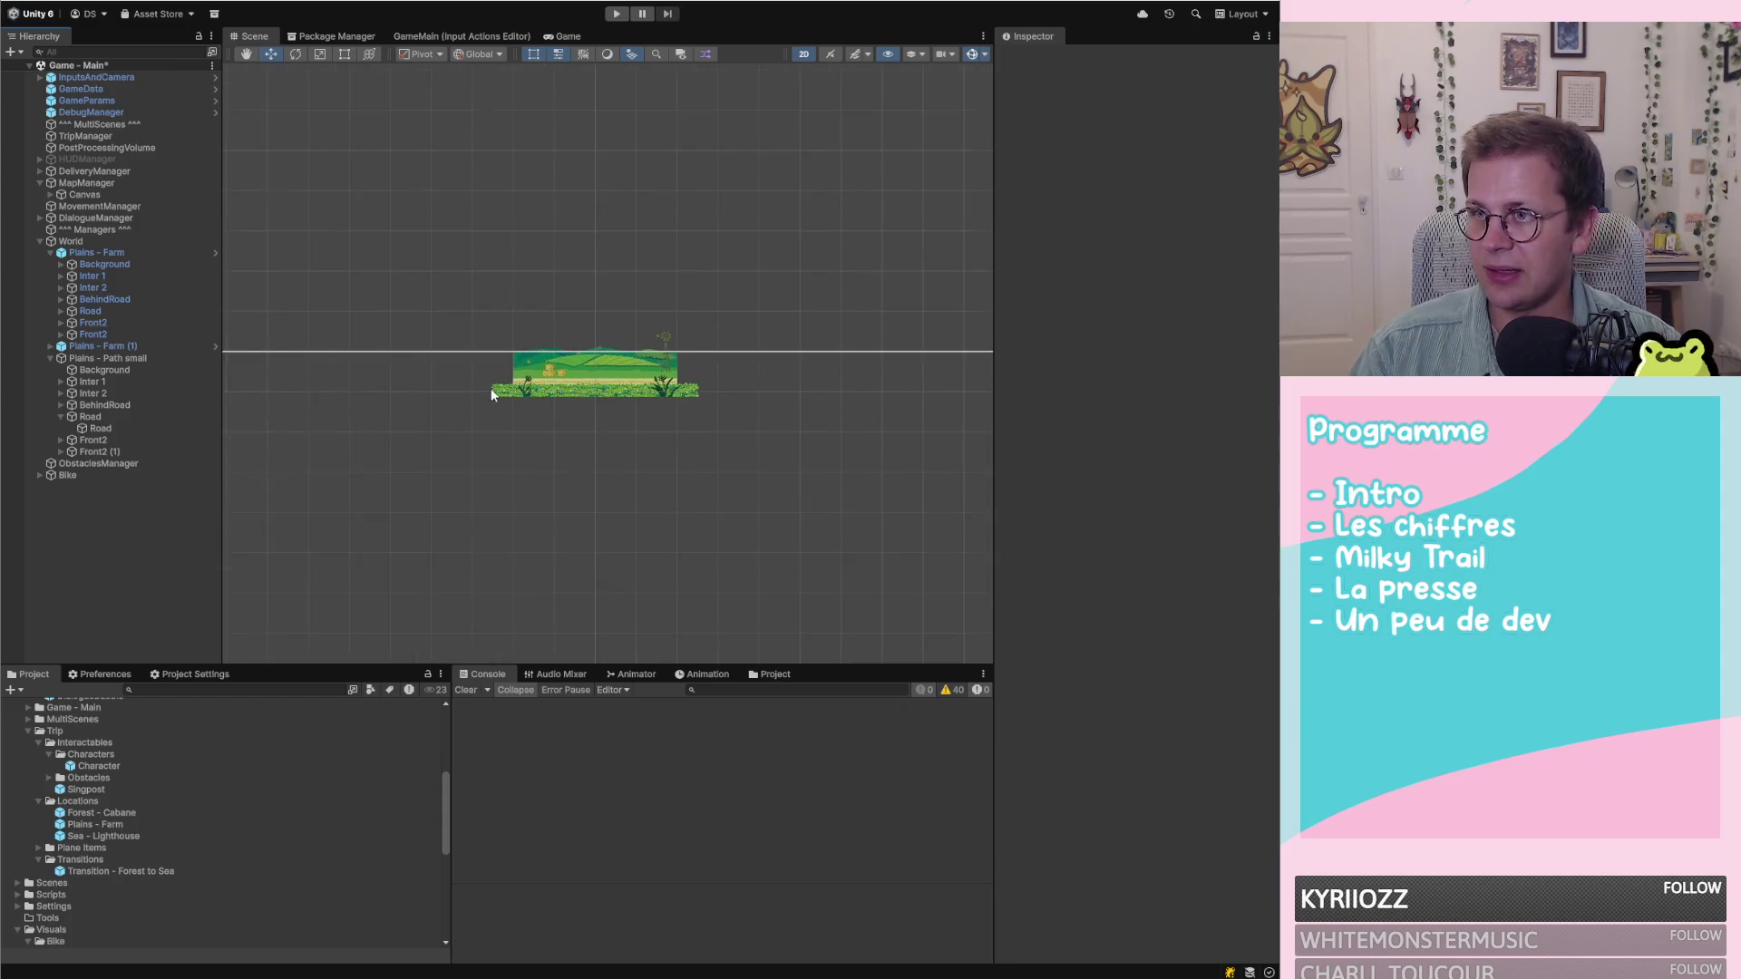
# Duplicate the child Road tile and begin adjusting the original tile's X position
pyautogui.scroll(1, 491, 392)
pyautogui.click(96, 429)
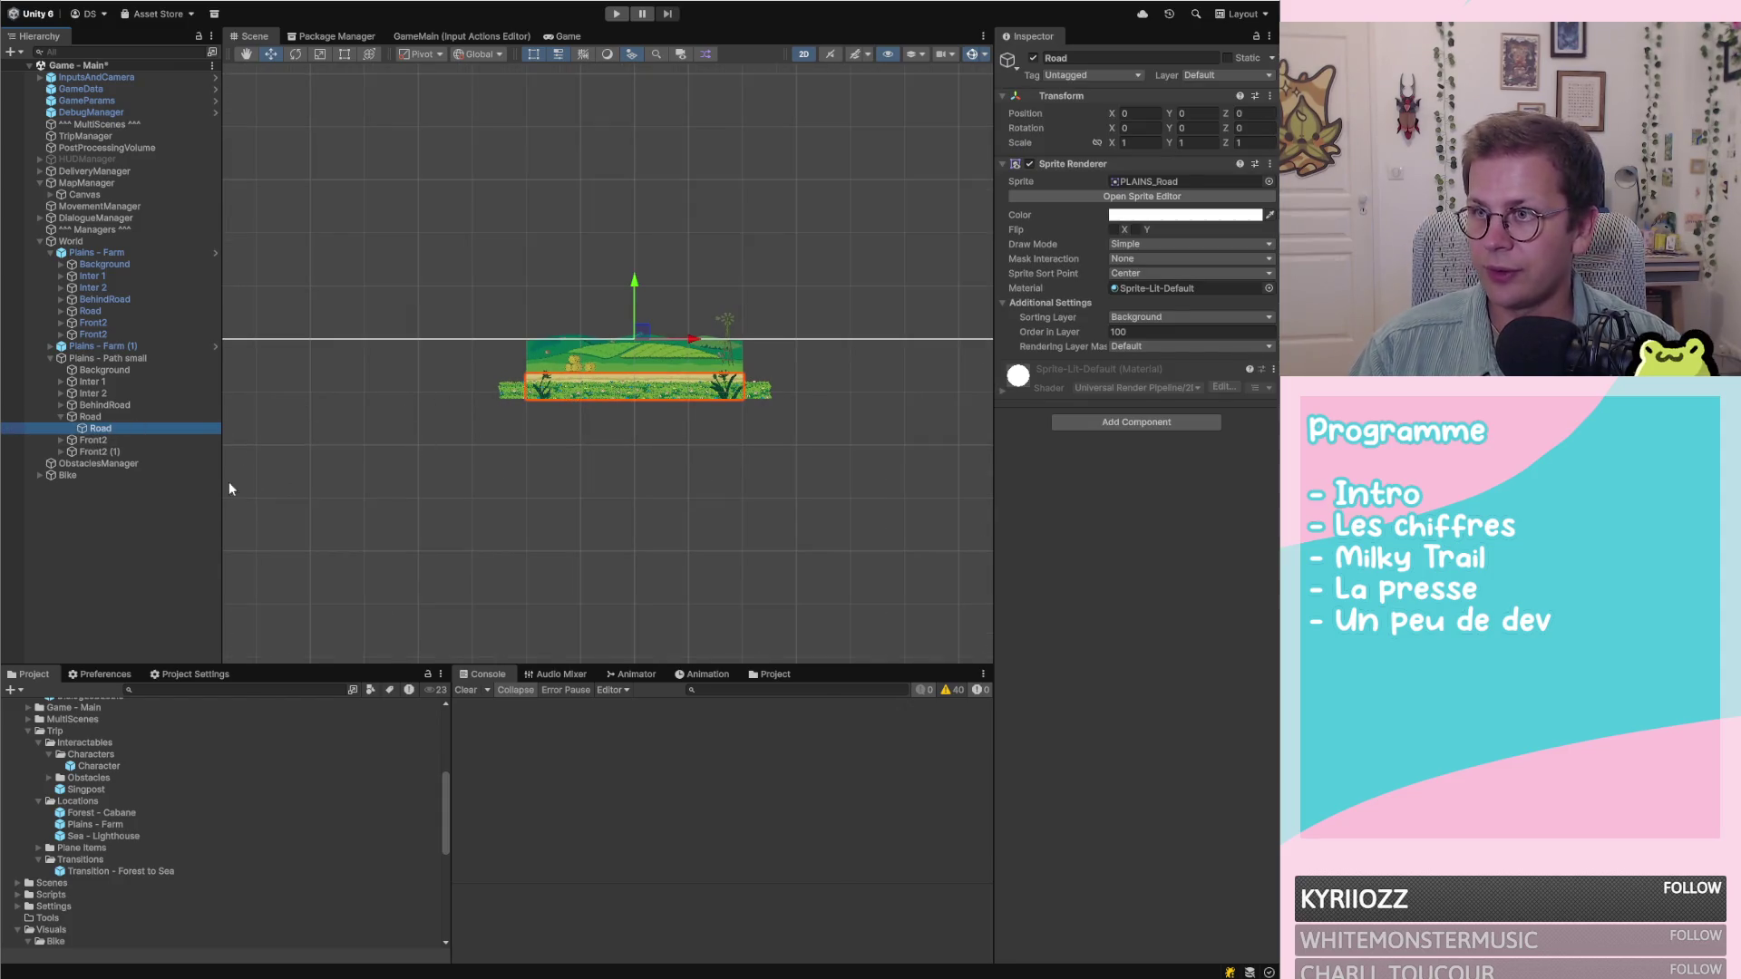
pyautogui.hotkey('ctrl', 'd')
pyautogui.hotkey('ctrl', 'd')
pyautogui.hotkey('ctrl', 'd')
pyautogui.hotkey('ctrl', 'd')
pyautogui.hotkey('ctrl', 'd')
pyautogui.click(130, 430)
pyautogui.scroll(-4, 944, 384)
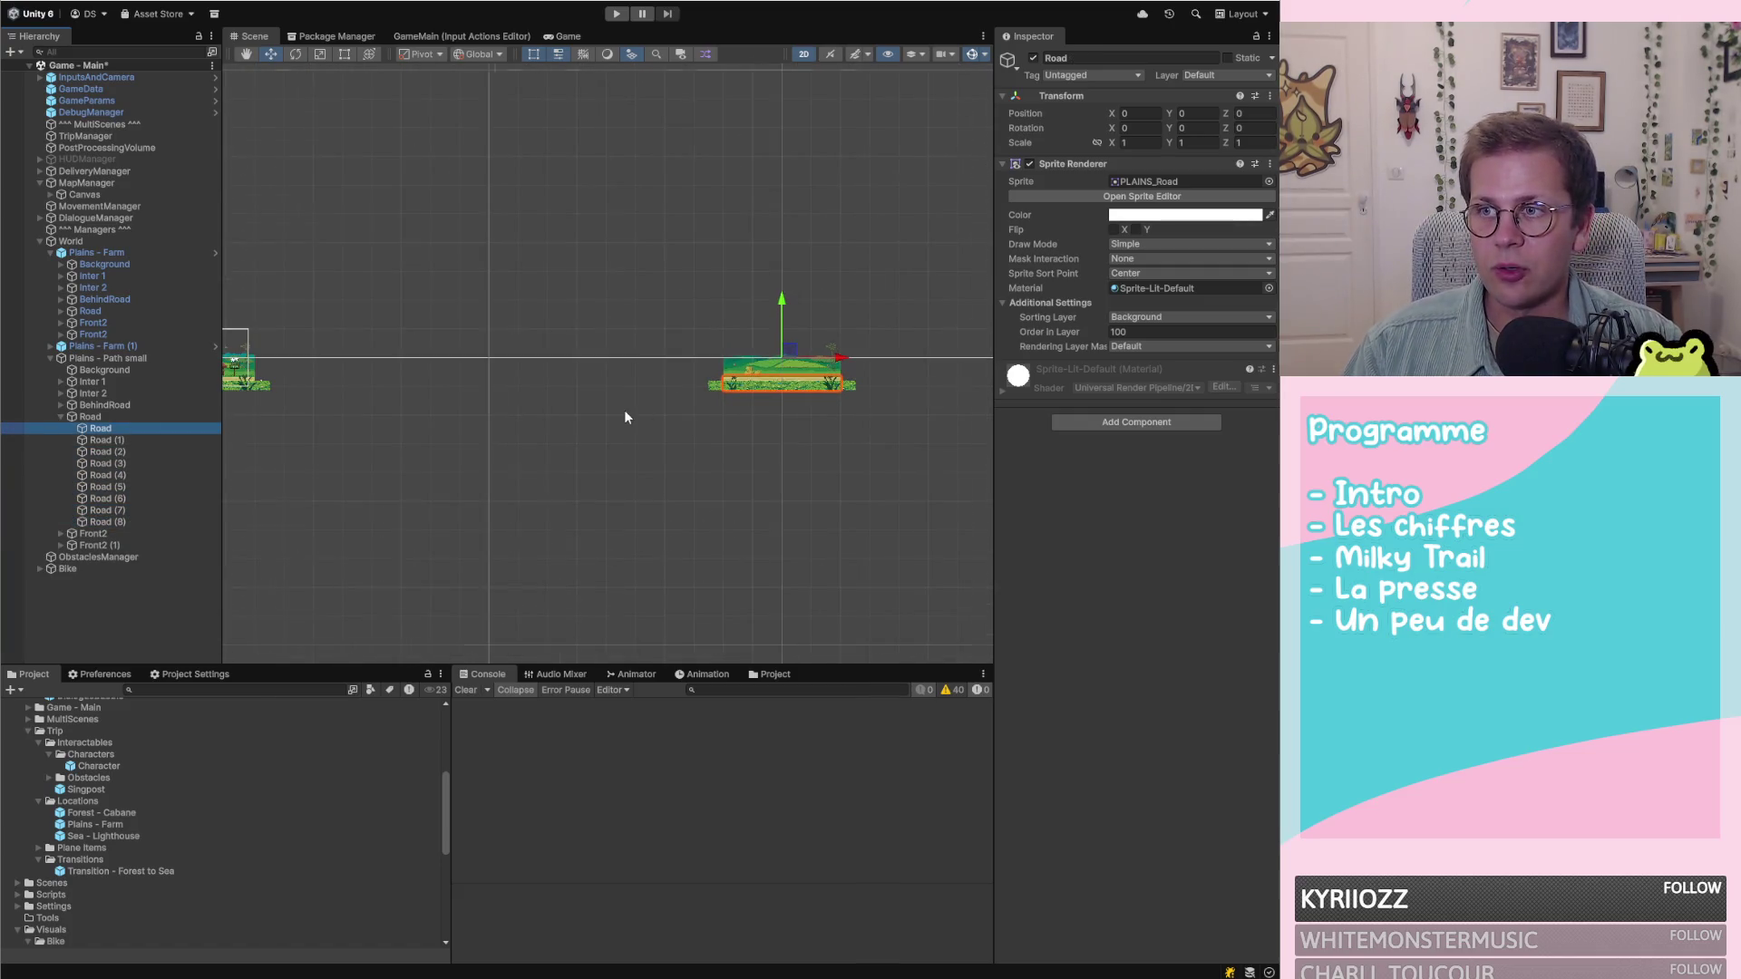
pyautogui.scroll(2, 896, 372)
pyautogui.click(1135, 114)
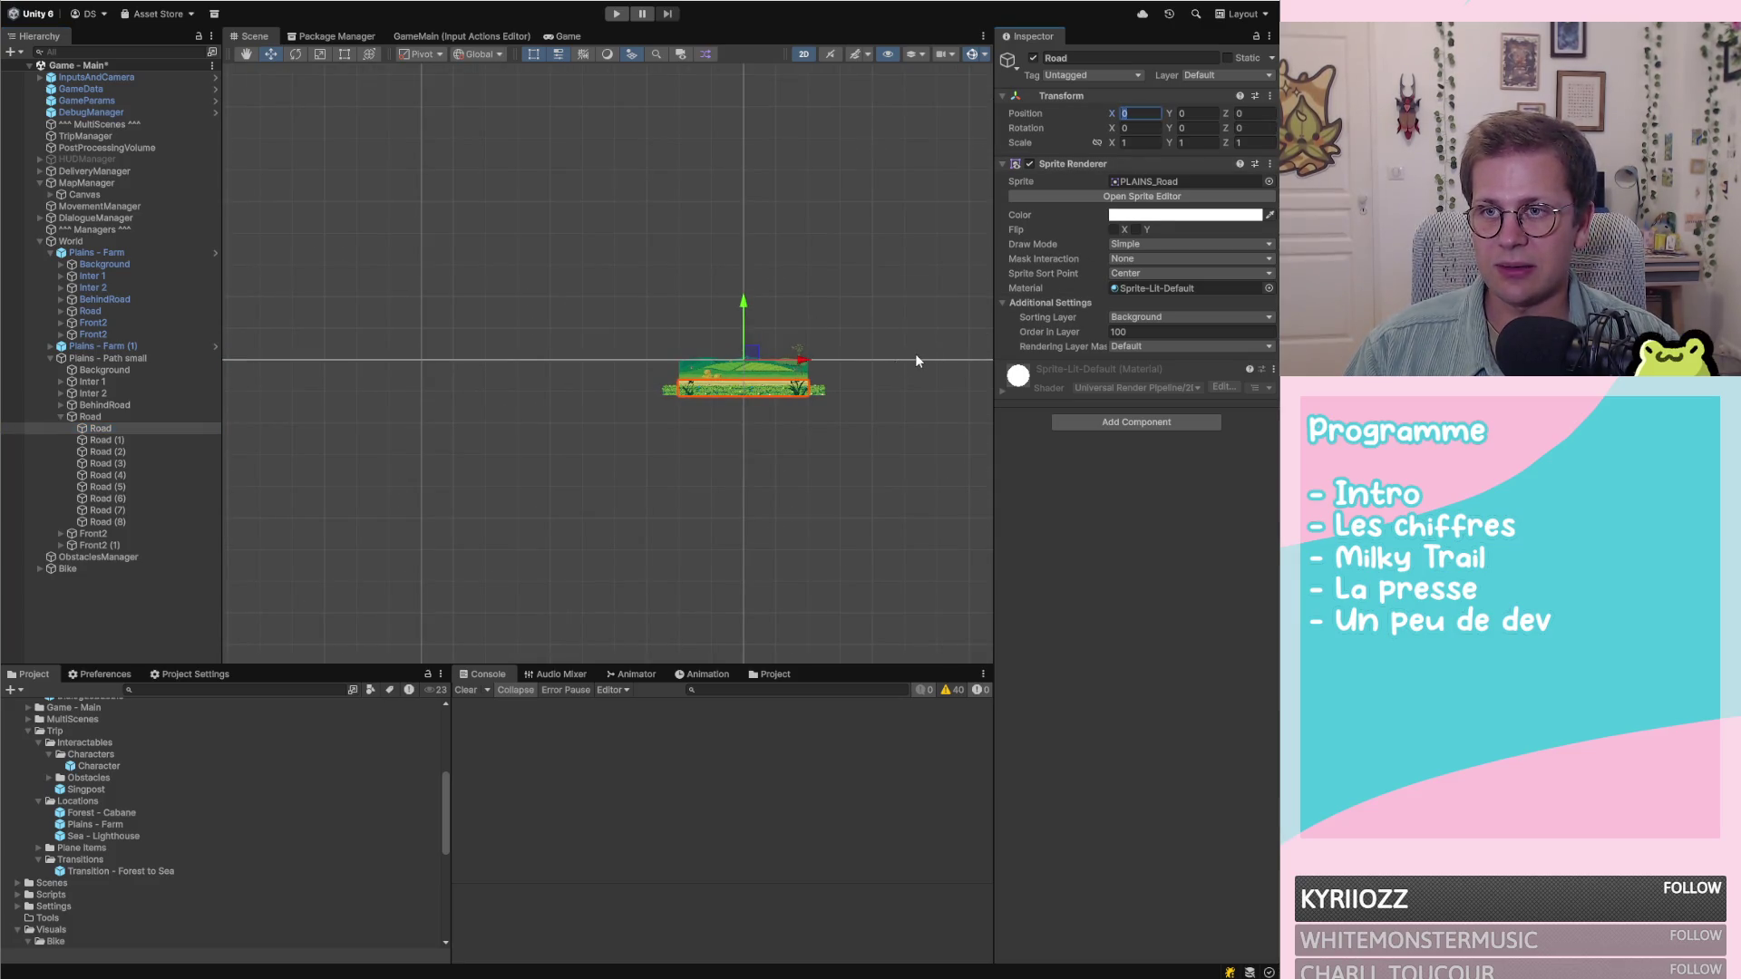
pyautogui.scroll(-3, 916, 358)
pyautogui.scroll(-2, 725, 399)
pyautogui.scroll(1, 795, 417)
pyautogui.scroll(1, 803, 374)
pyautogui.scroll(-2, 708, 372)
pyautogui.scroll(2, 581, 367)
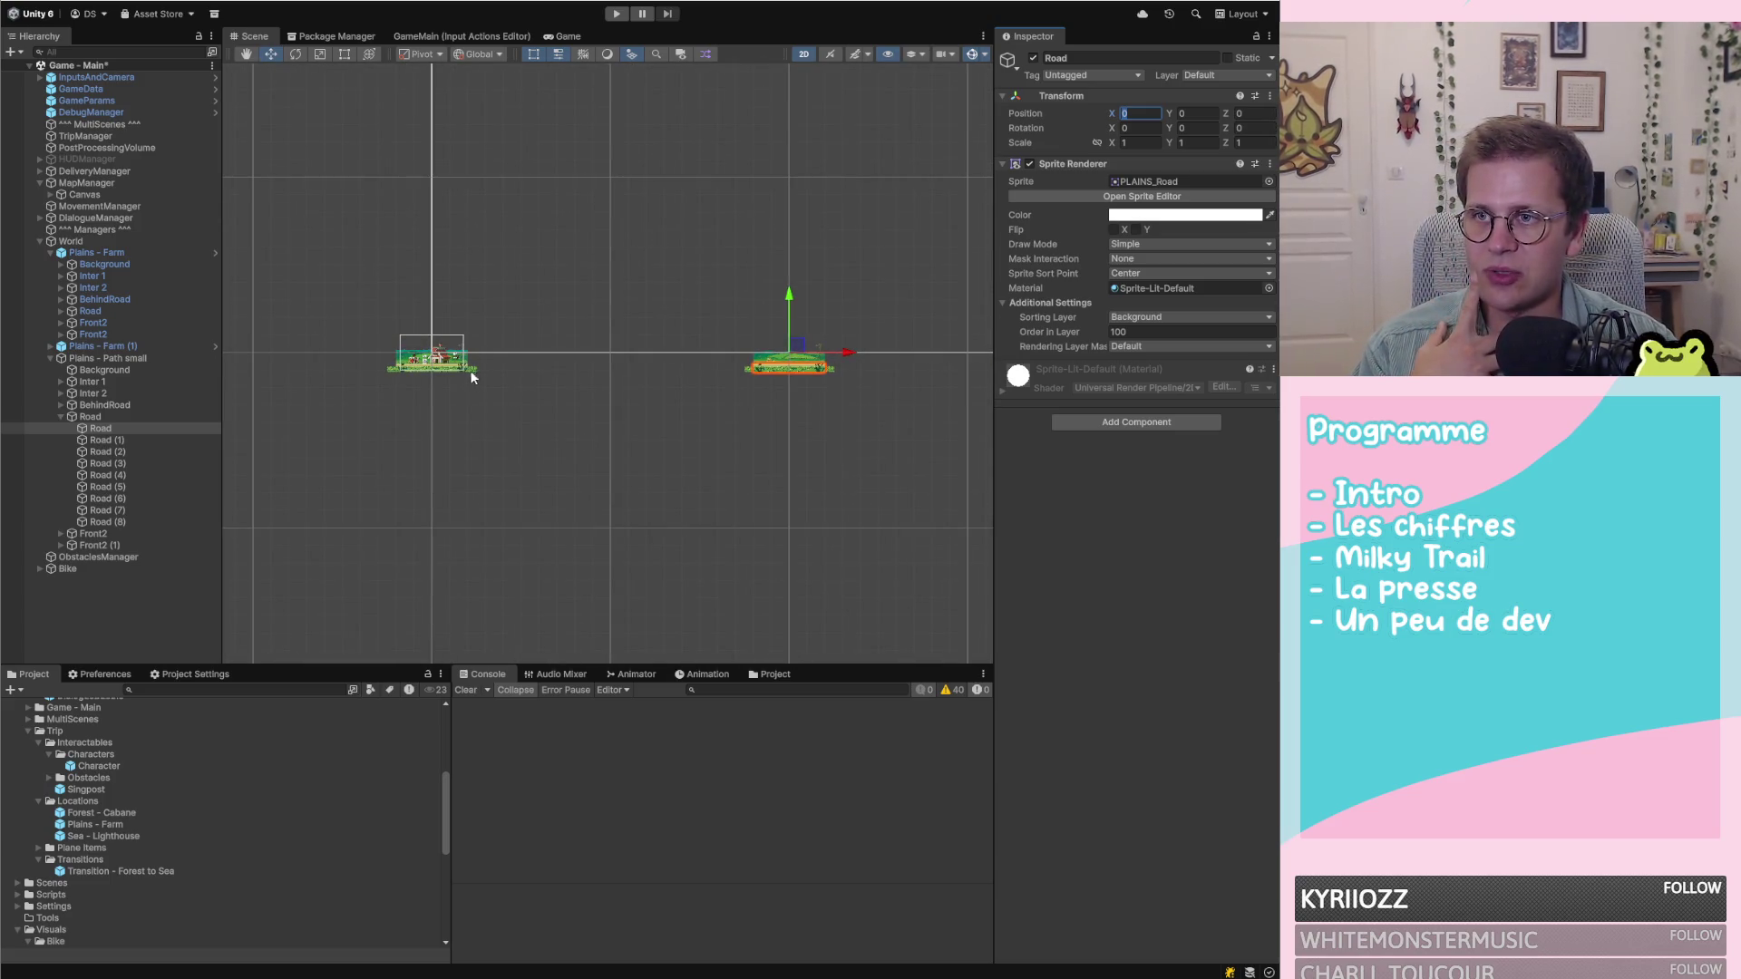
pyautogui.scroll(-3, 566, 380)
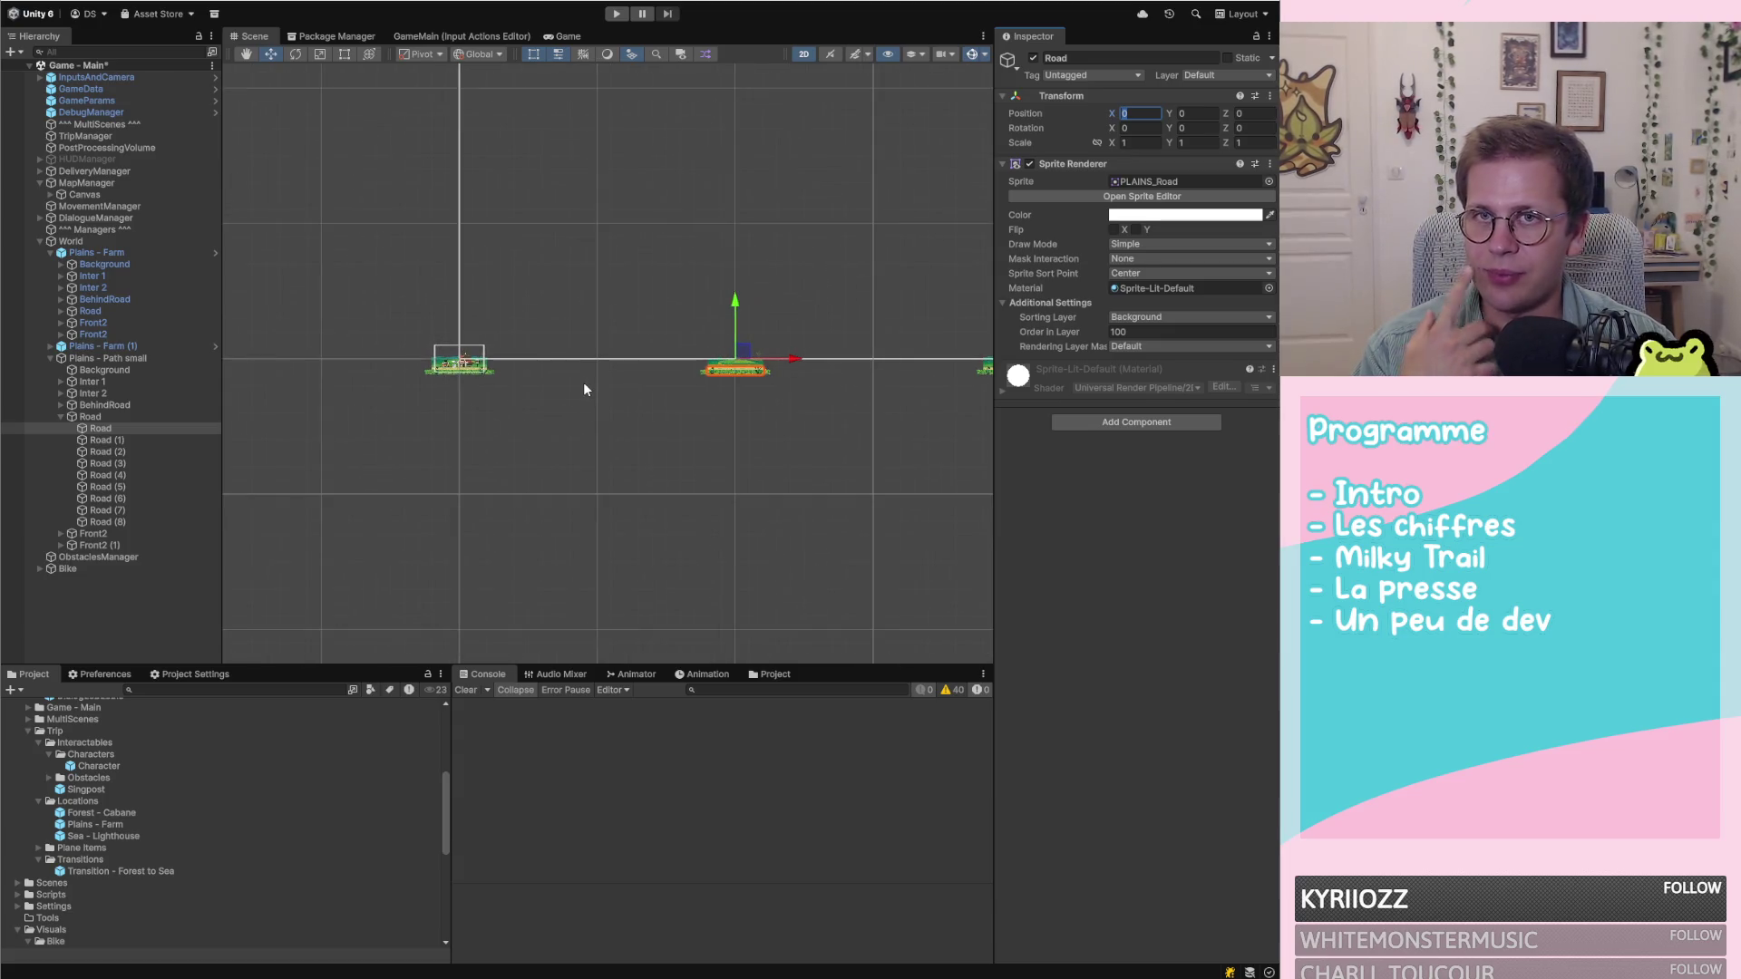
pyautogui.scroll(3, 780, 367)
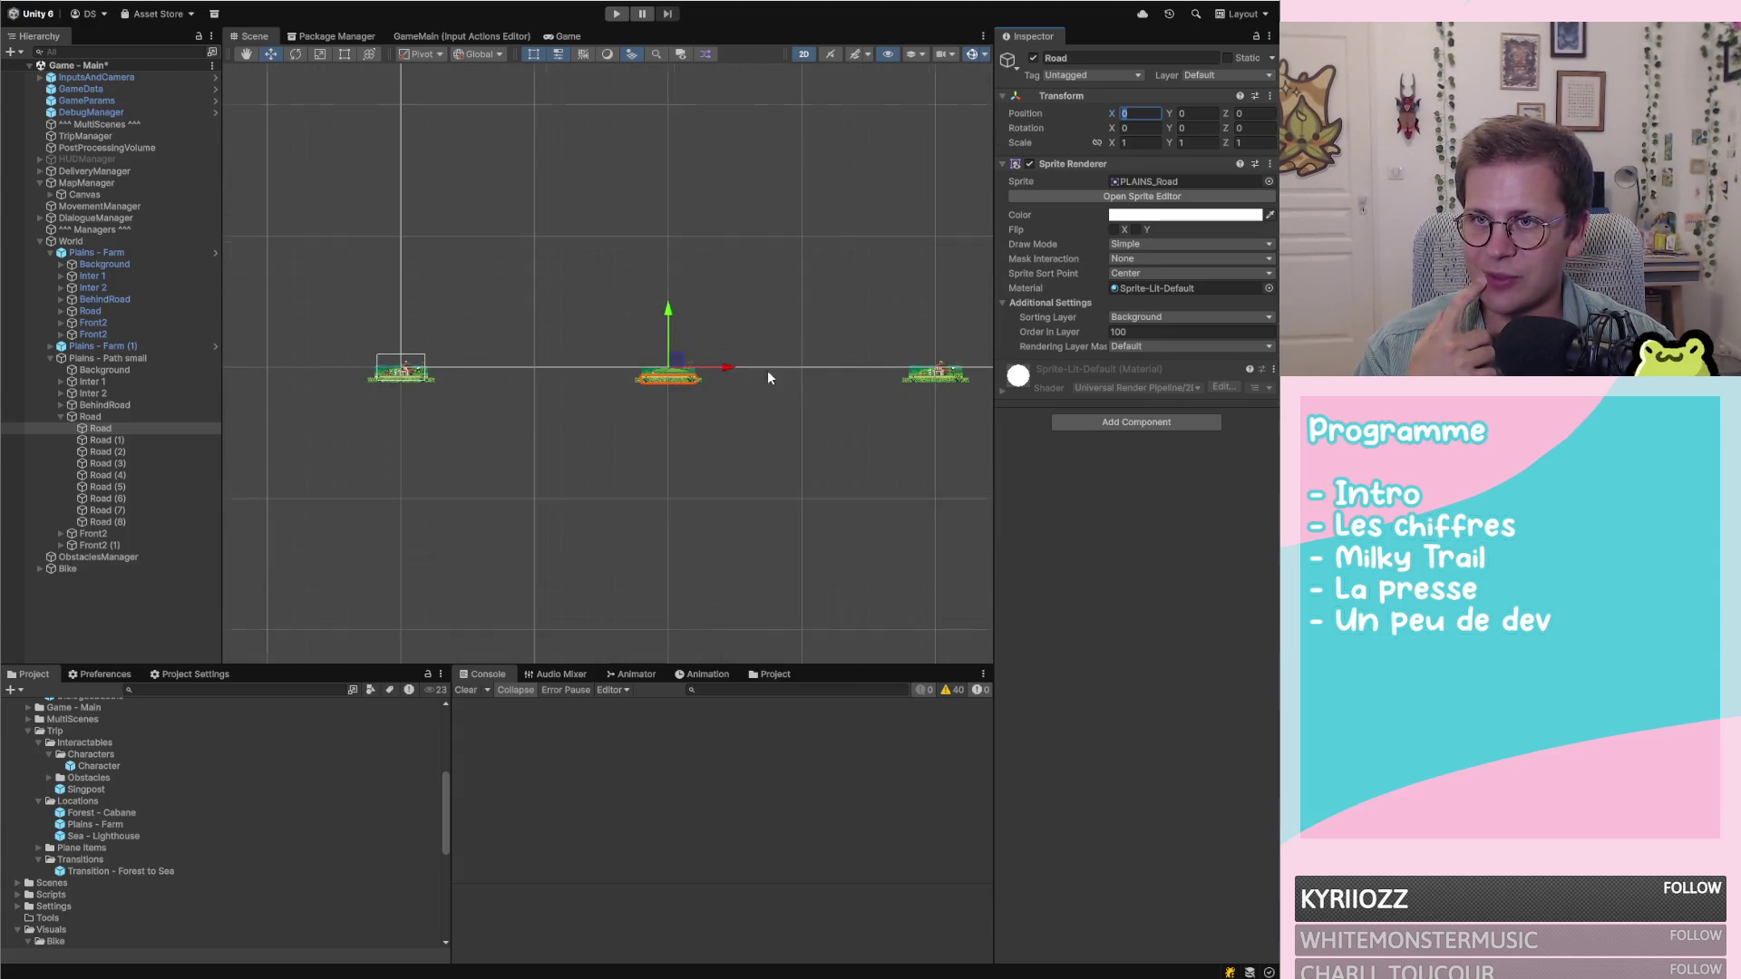
pyautogui.scroll(2, 709, 385)
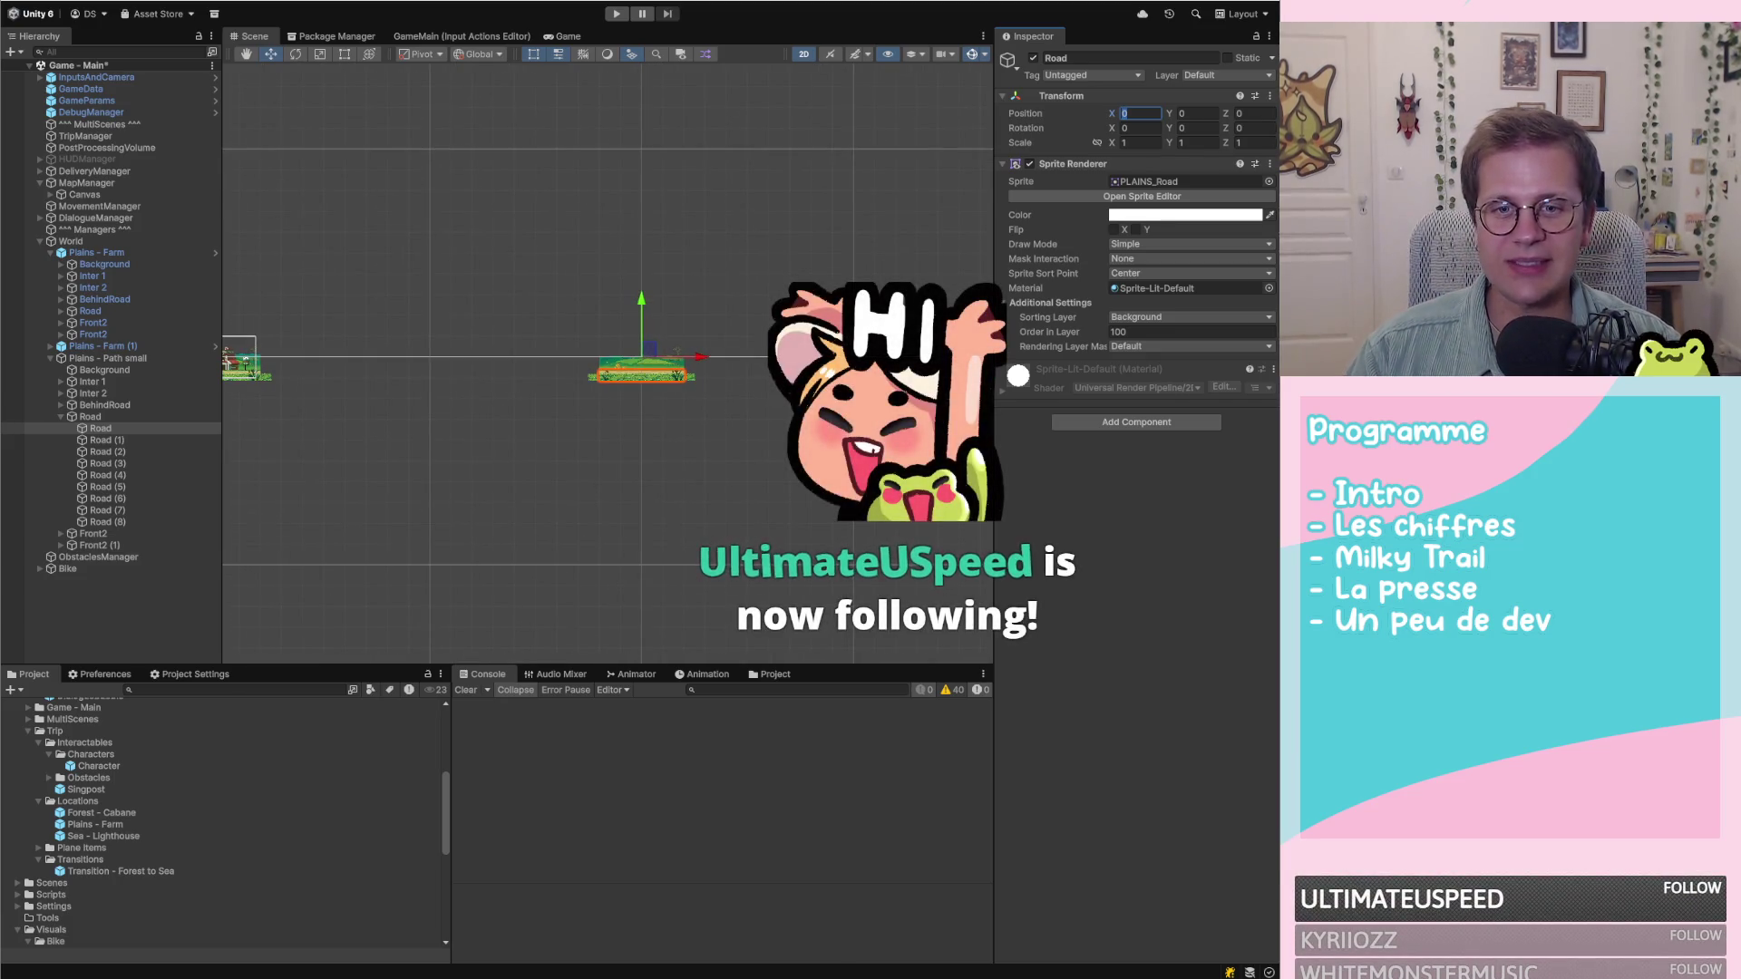
pyautogui.scroll(2, 672, 396)
pyautogui.scroll(2, 672, 396)
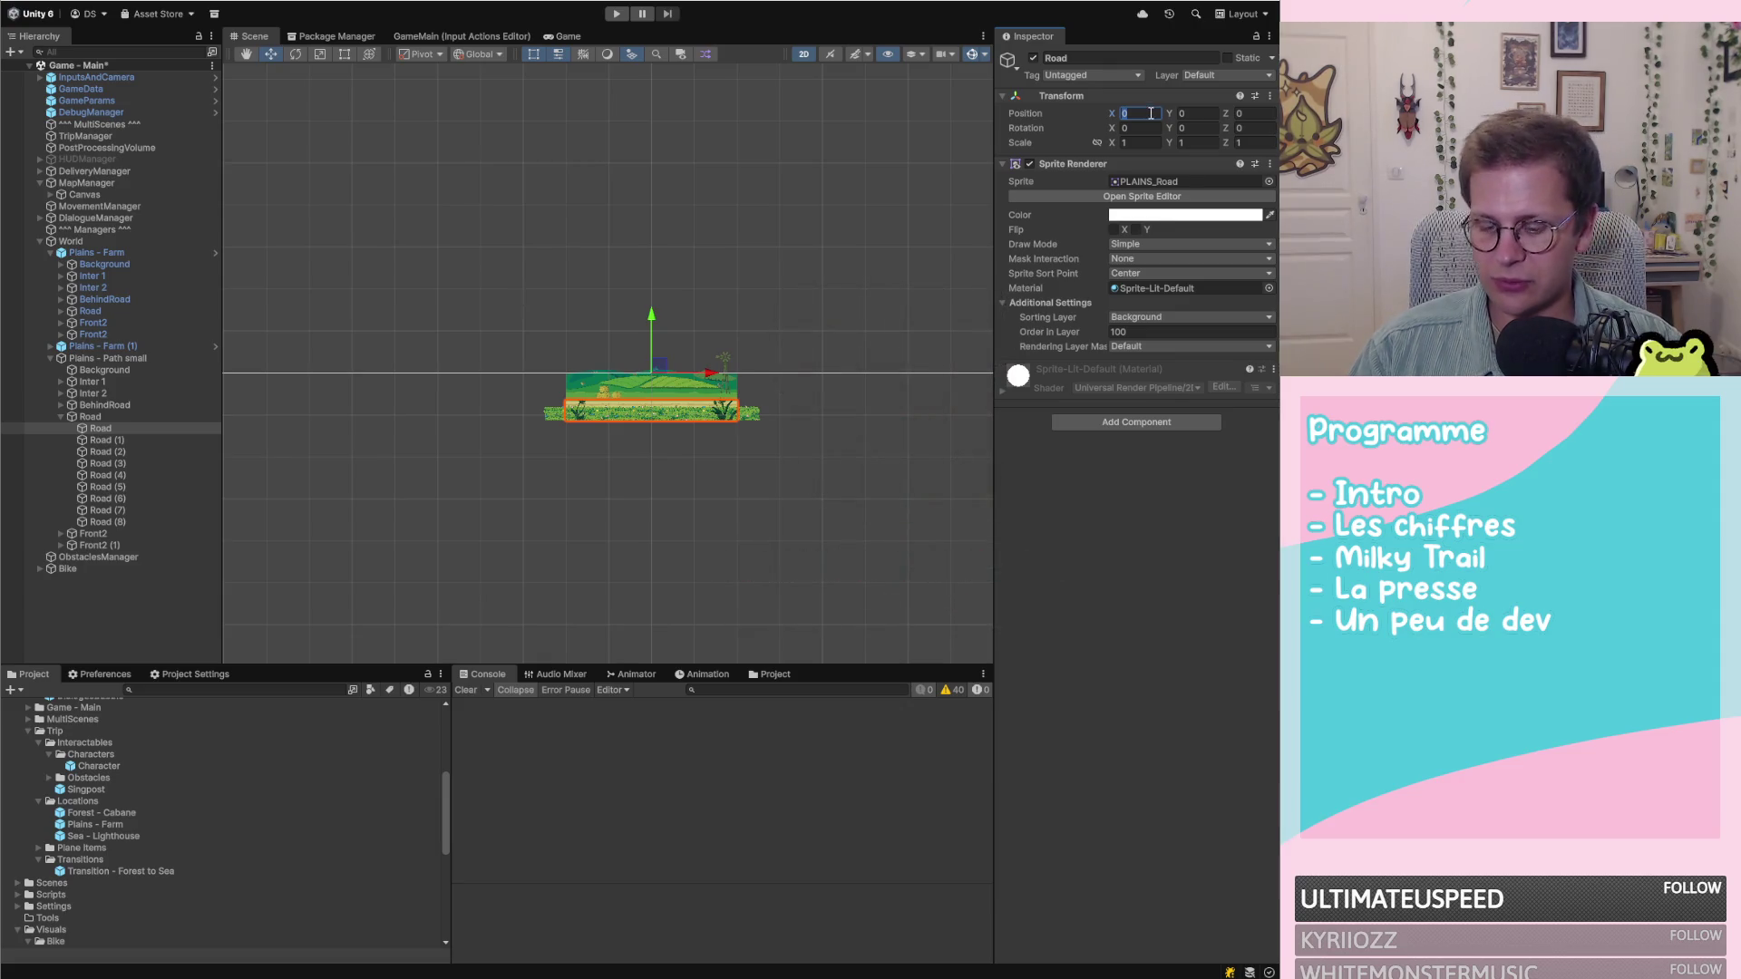
# Set Road (1)'s Transform Position X to -60
pyautogui.write('80')
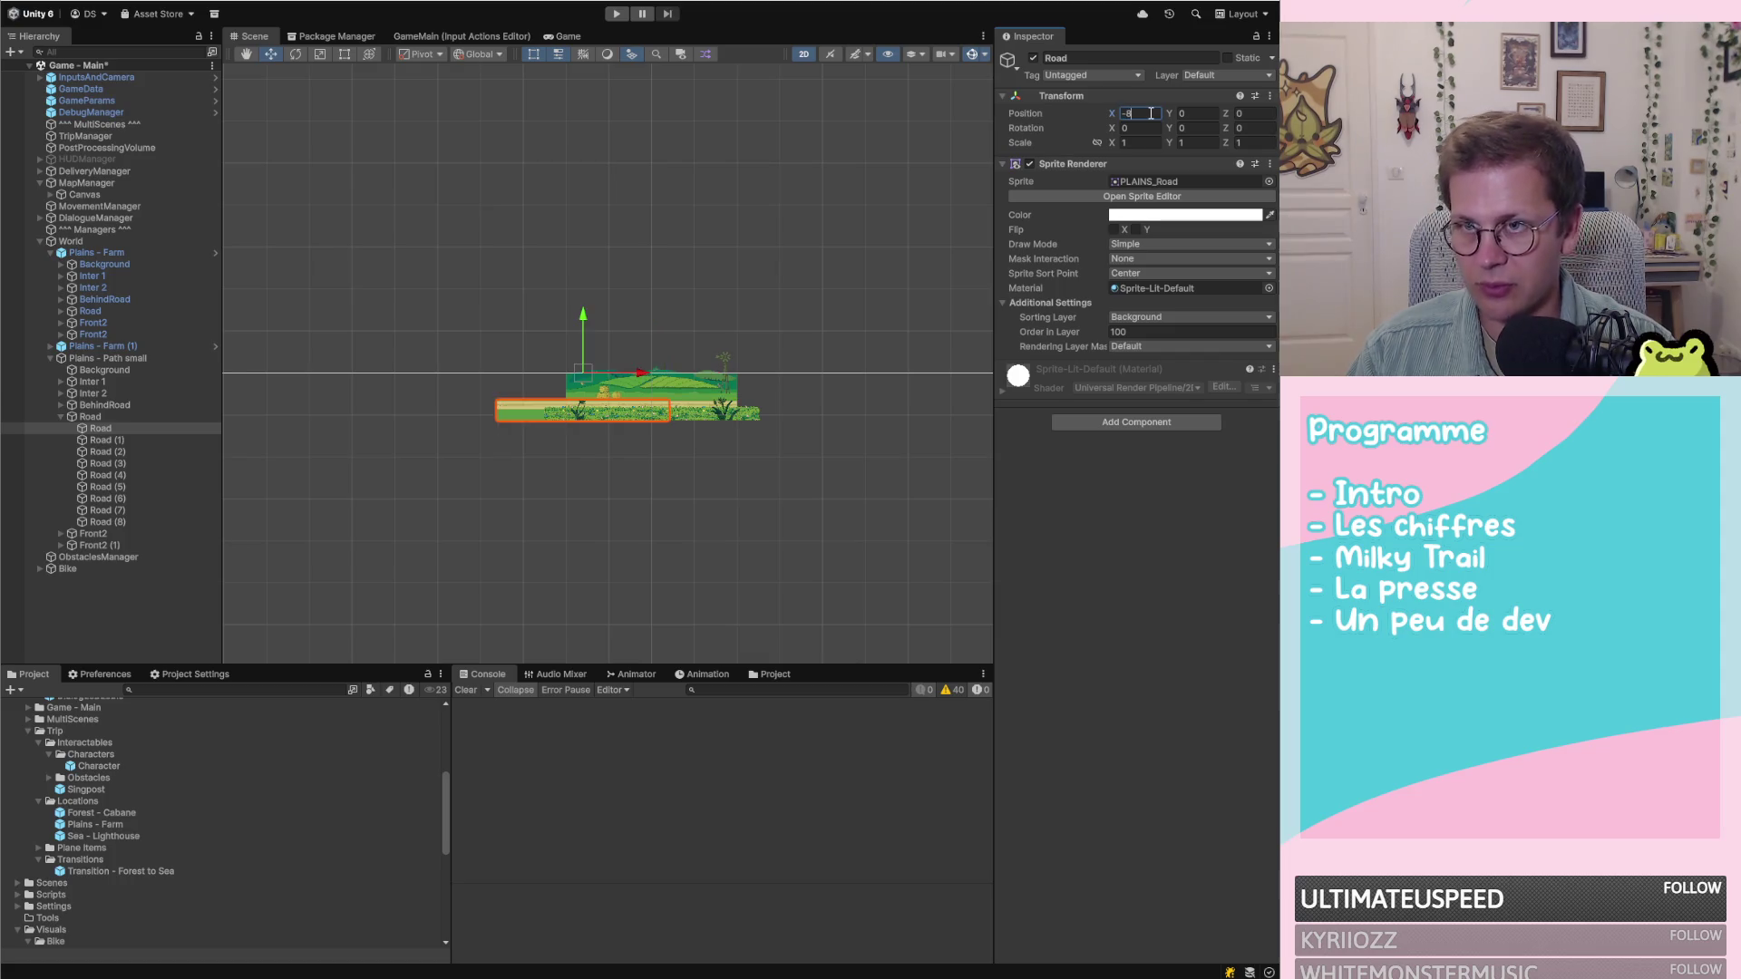
pyautogui.scroll(-3, 552, 297)
pyautogui.scroll(10, 272, 364)
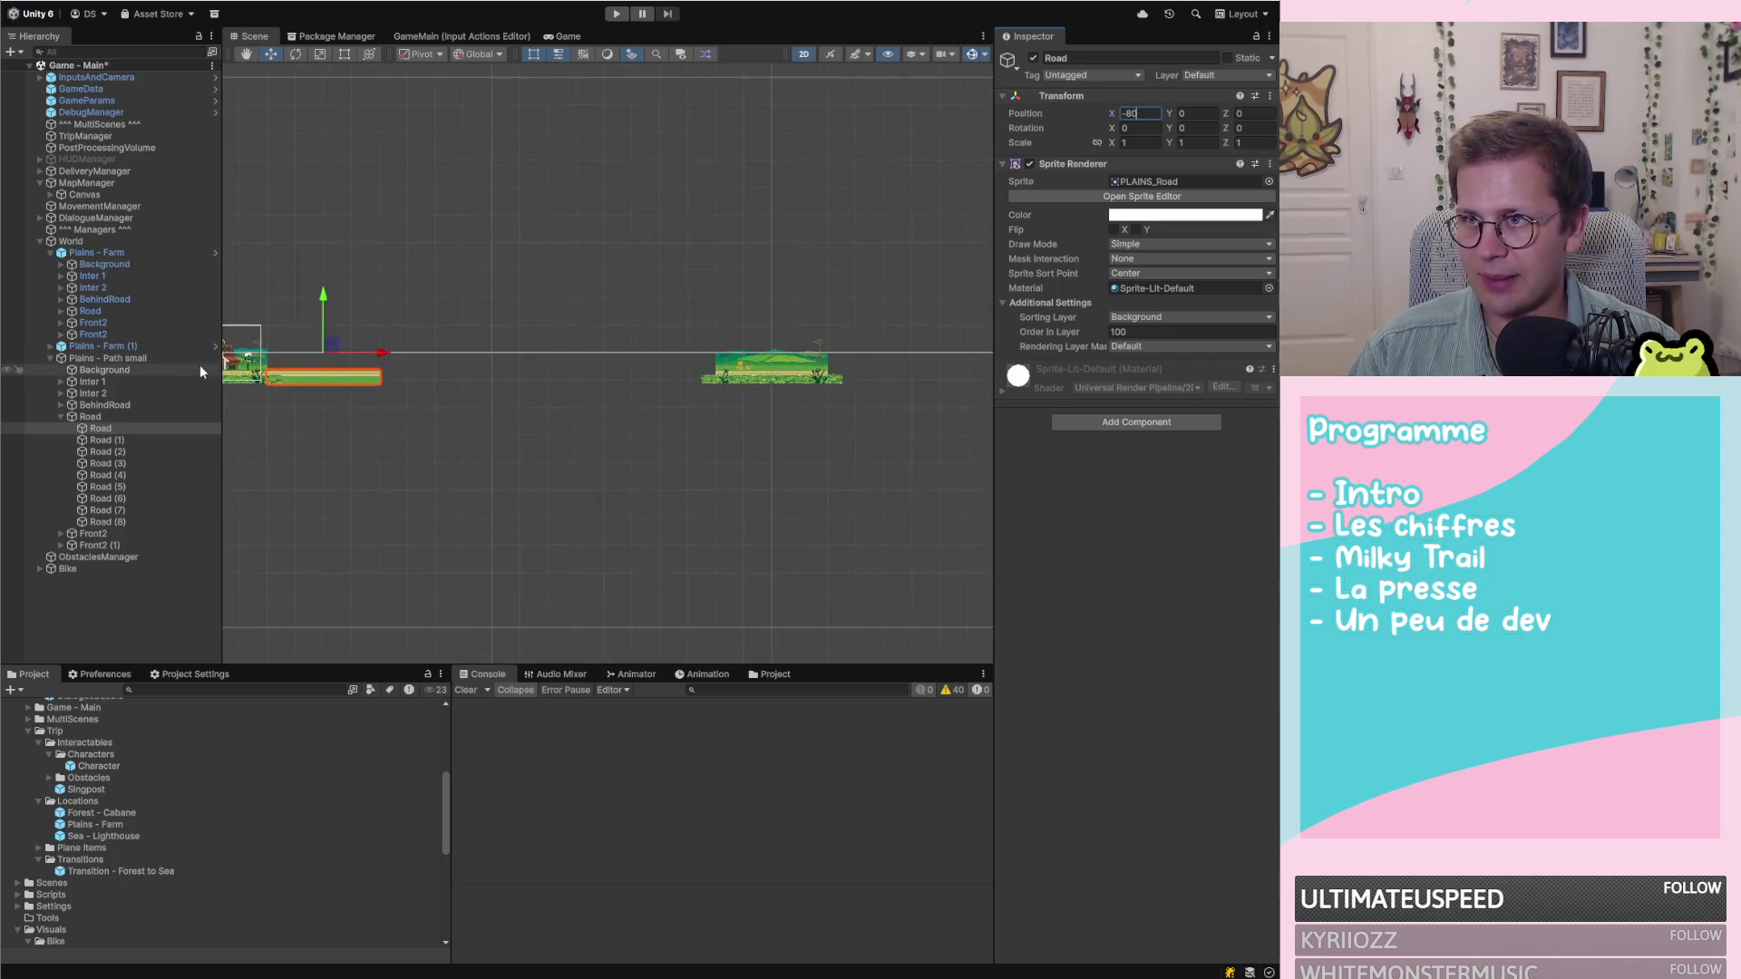
pyautogui.scroll(-10, 414, 413)
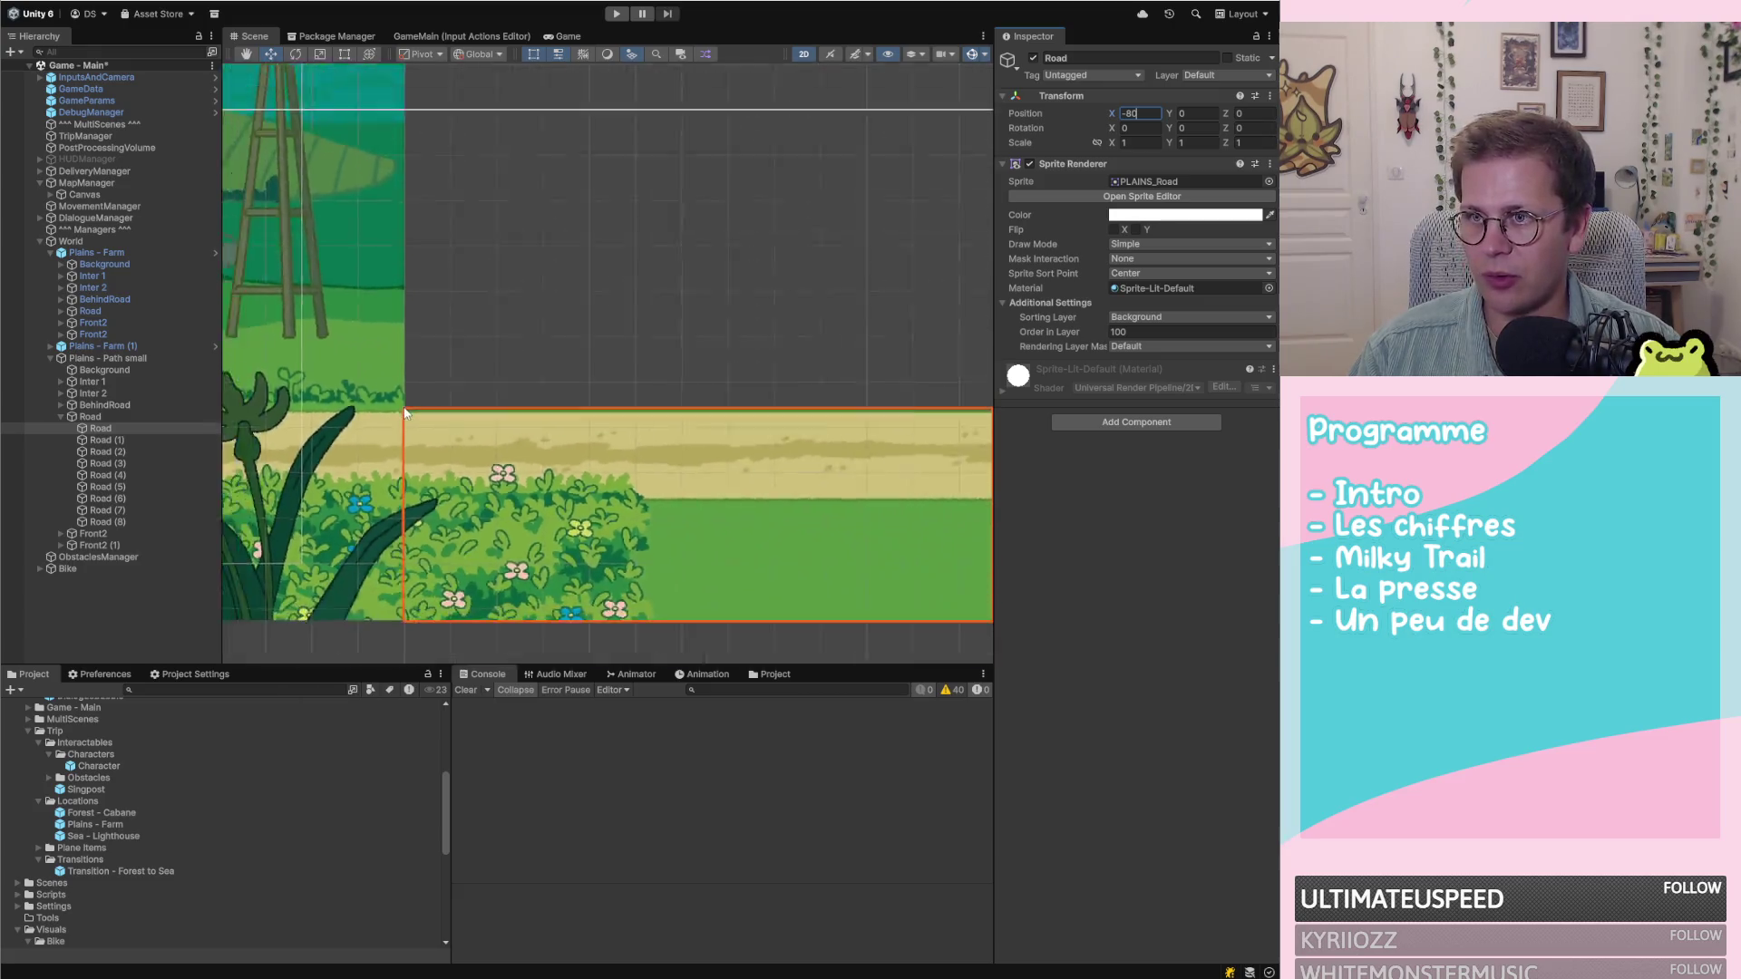
pyautogui.scroll(5, 764, 404)
pyautogui.scroll(-3, 805, 378)
pyautogui.click(134, 439)
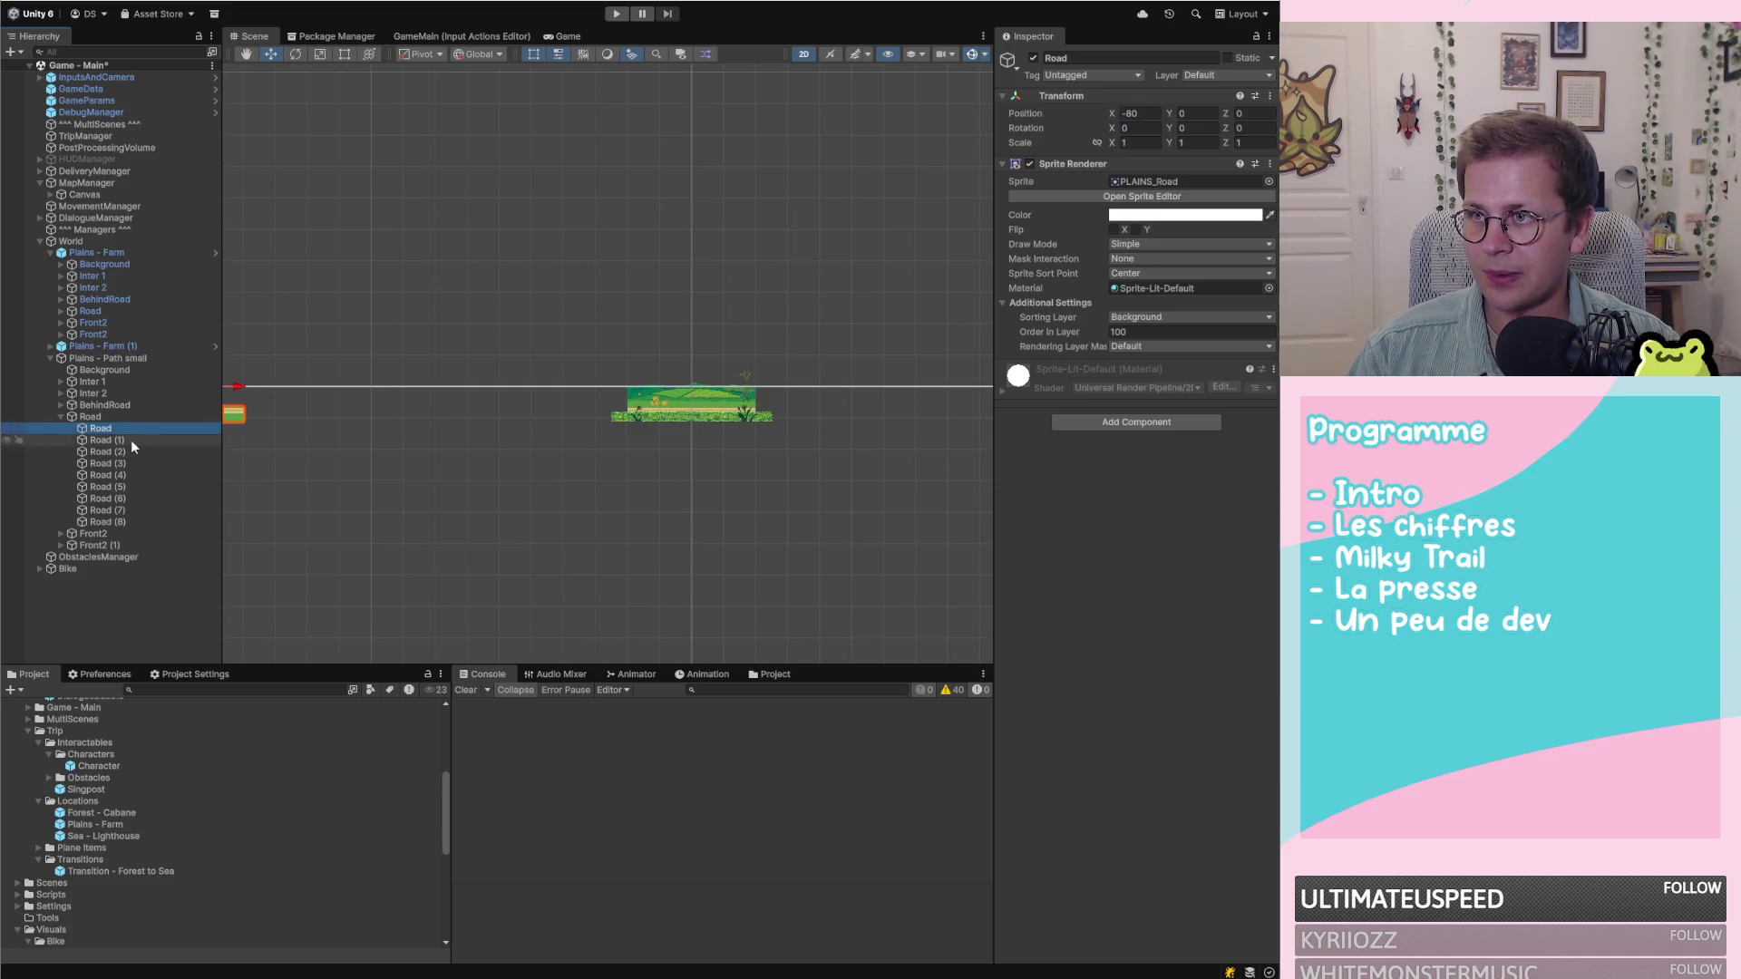
pyautogui.click(1144, 113)
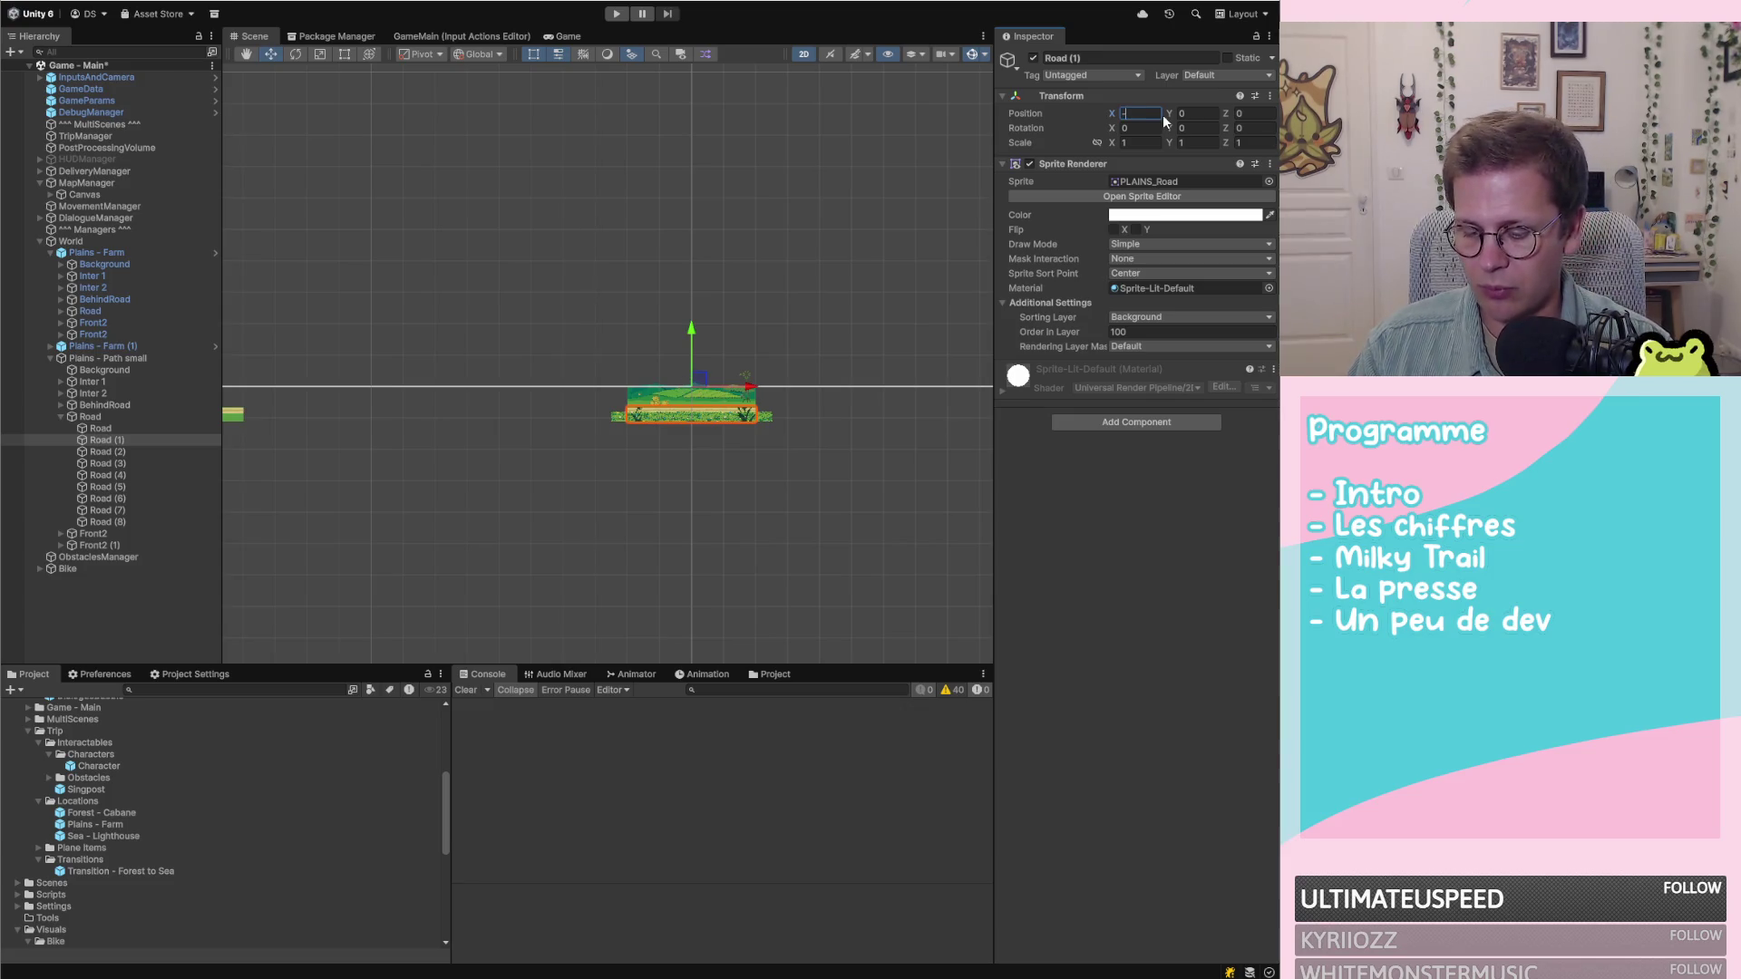
pyautogui.write('88069')
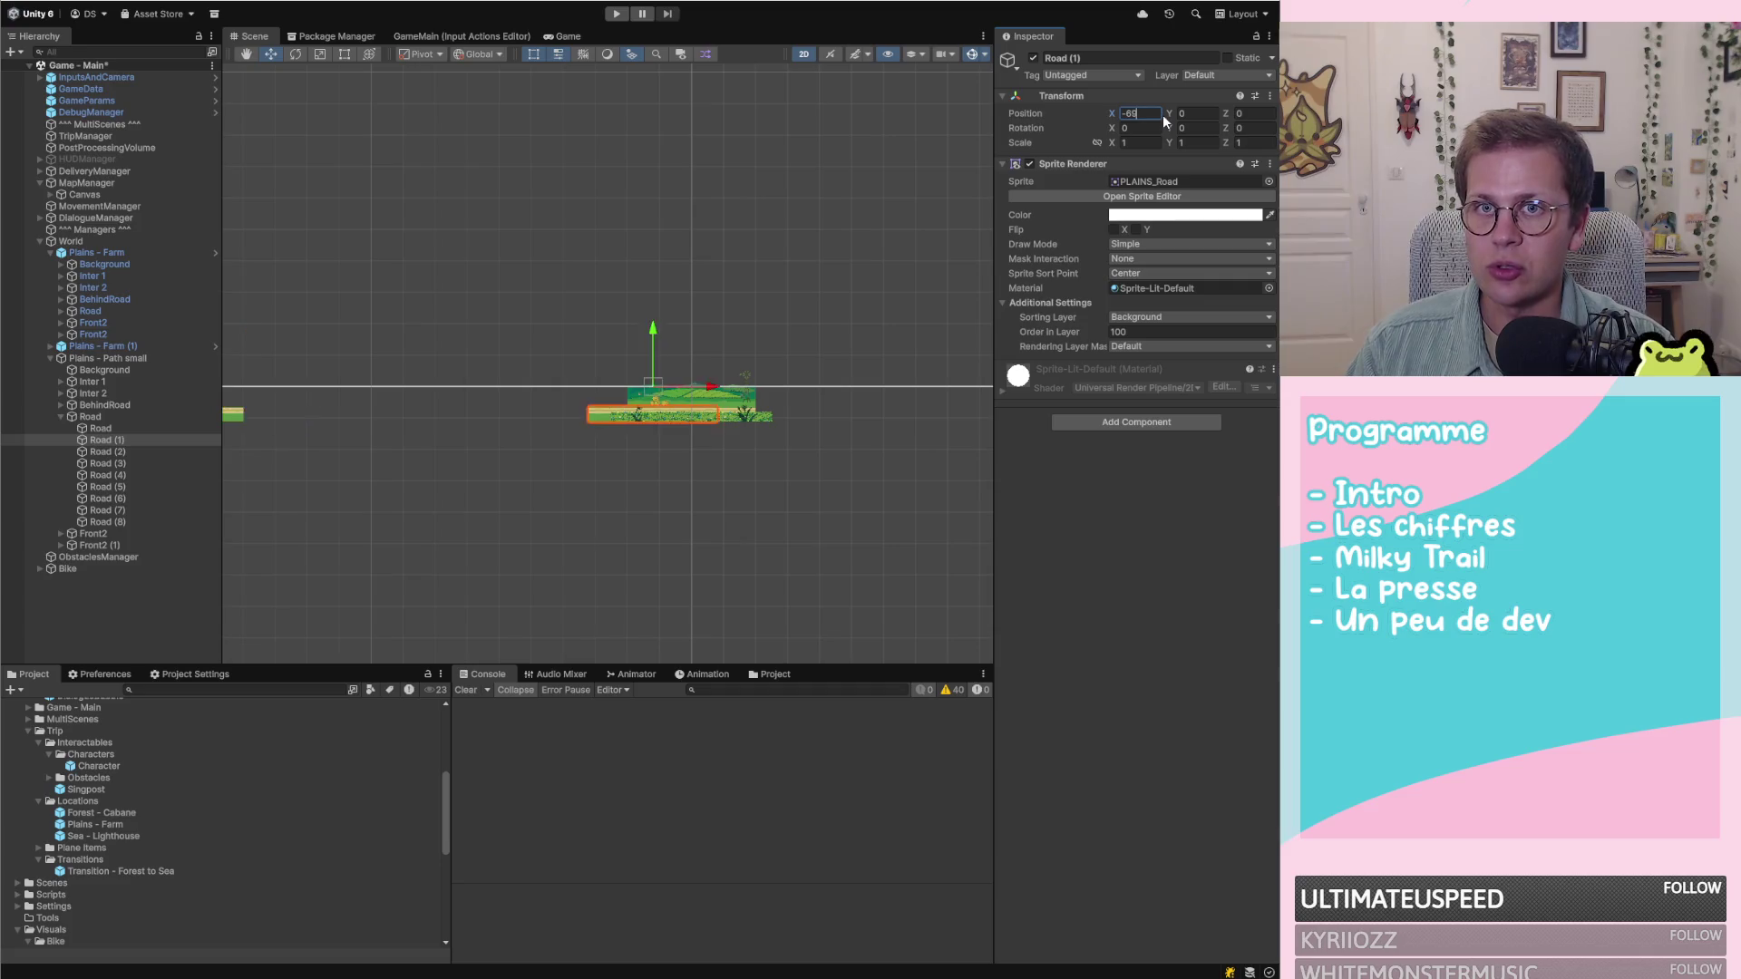
pyautogui.press('BackSpace')
pyautogui.write('0')
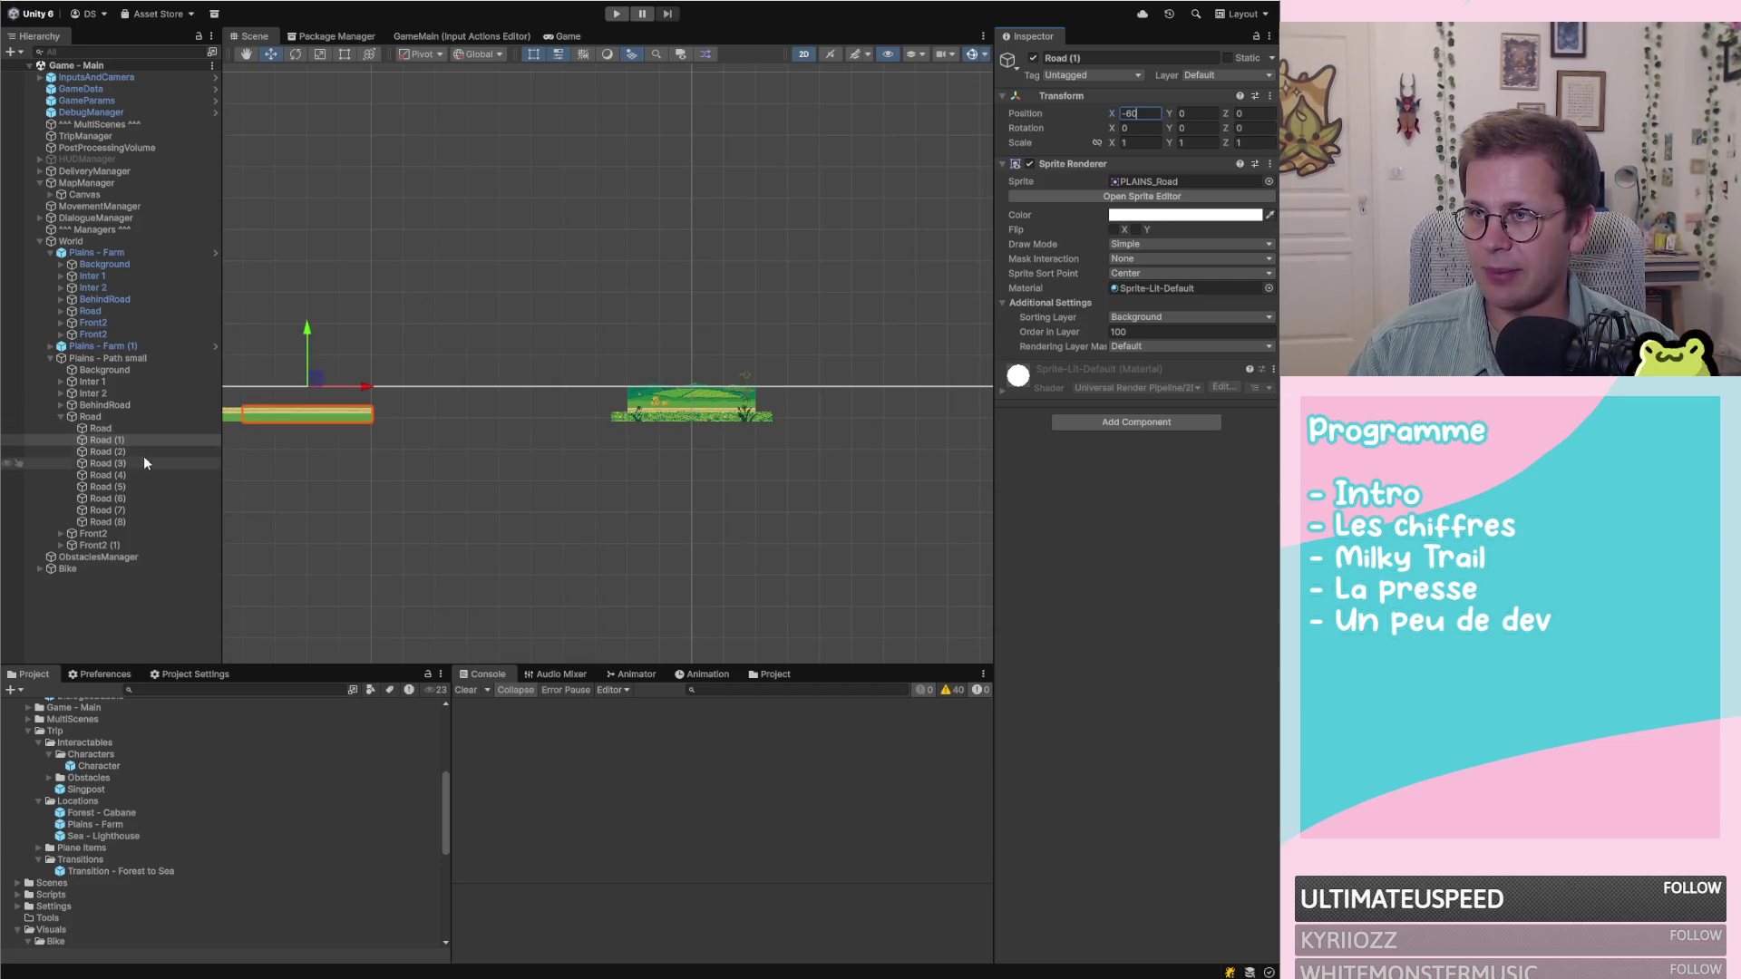
# Place Road (2) at X -40, Road (3) at X -20 and Road (5) at X 20
pyautogui.click(140, 453)
pyautogui.click(1135, 110)
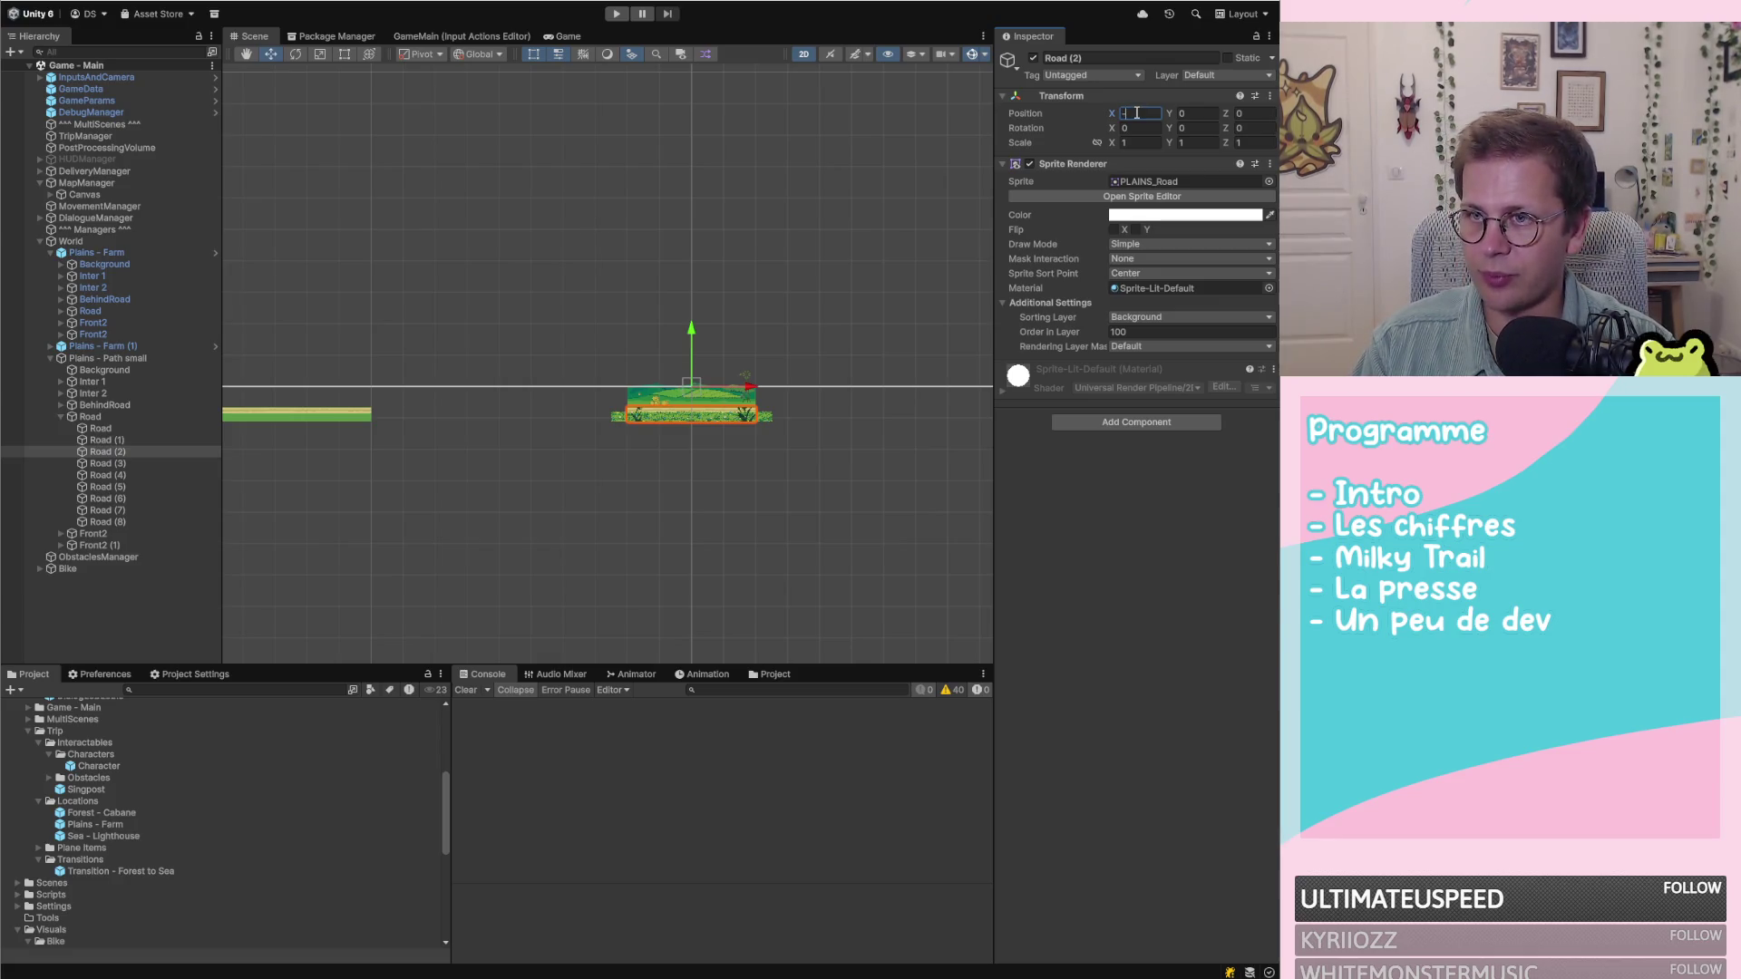
pyautogui.write('-40')
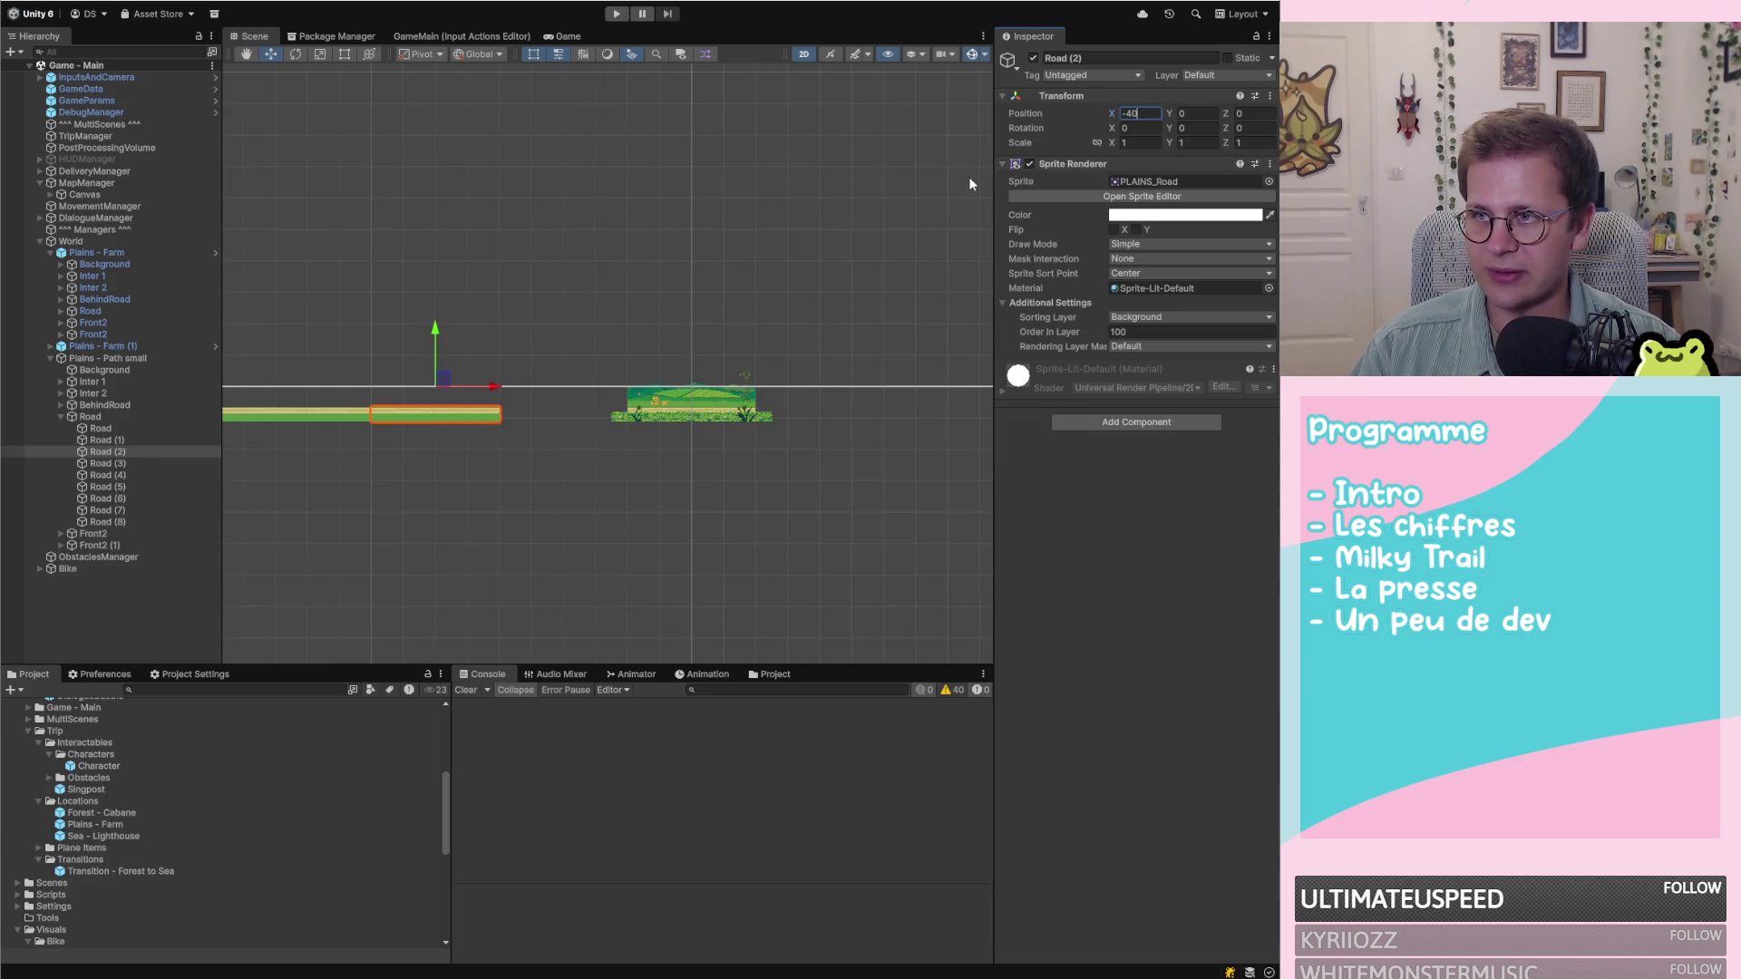
pyautogui.click(166, 462)
pyautogui.click(1142, 115)
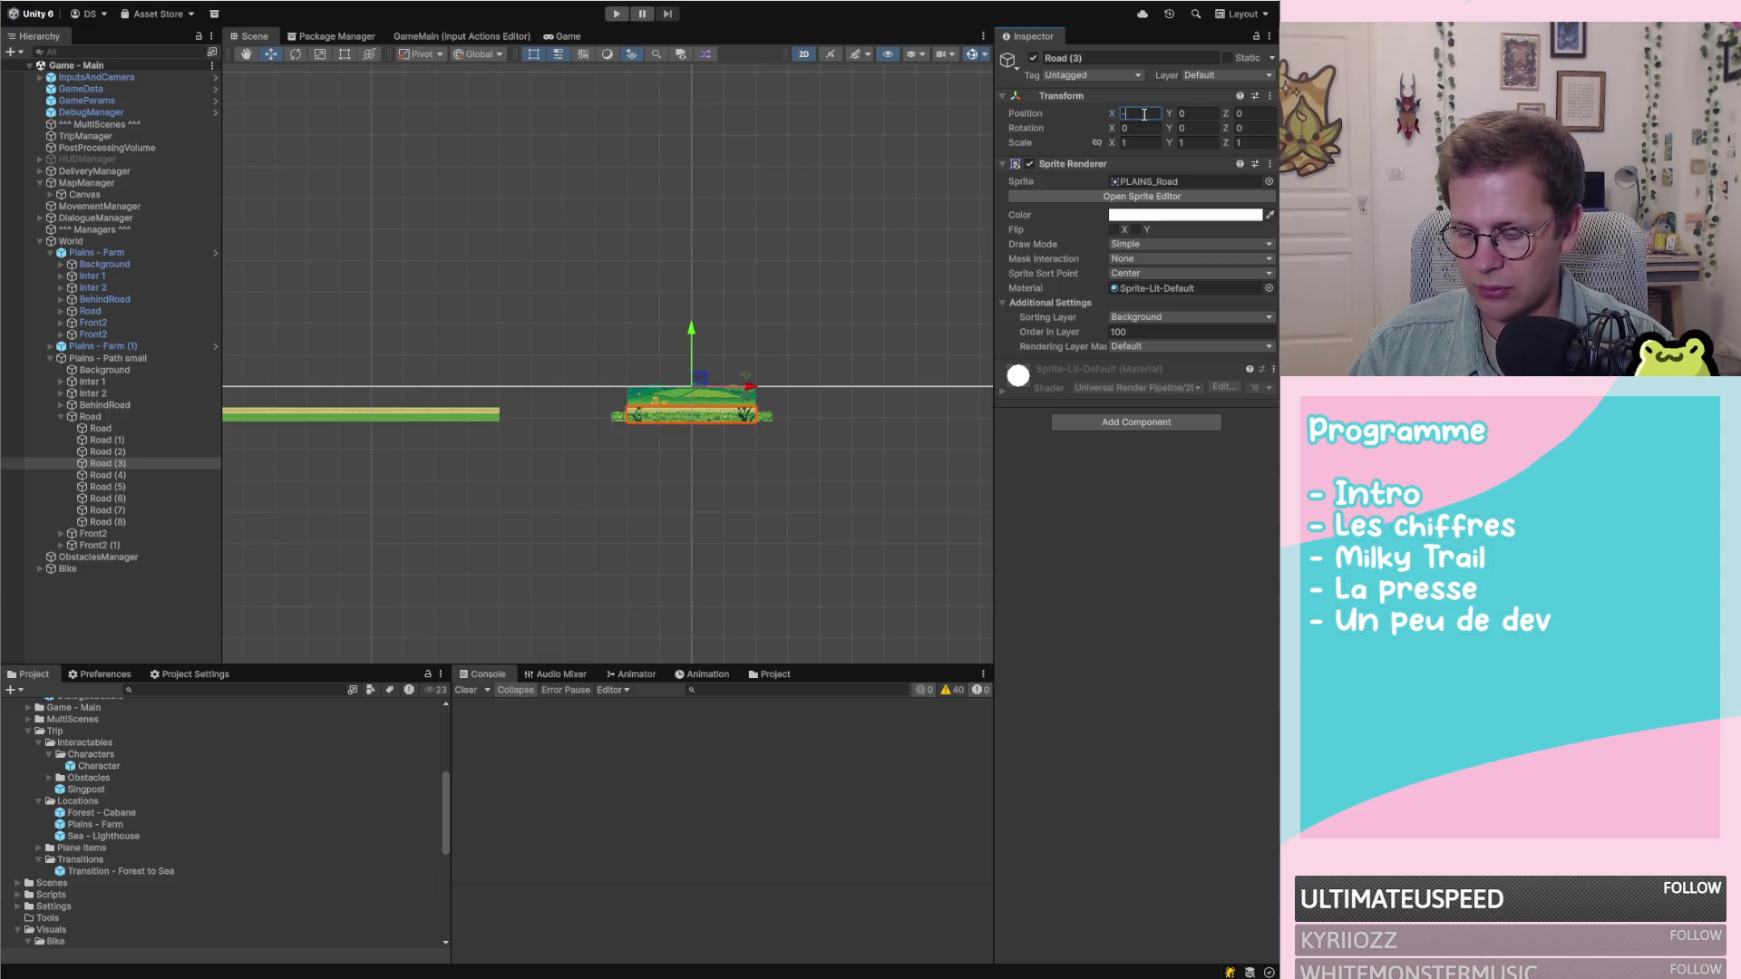
pyautogui.write('-20')
pyautogui.scroll(-3, 650, 450)
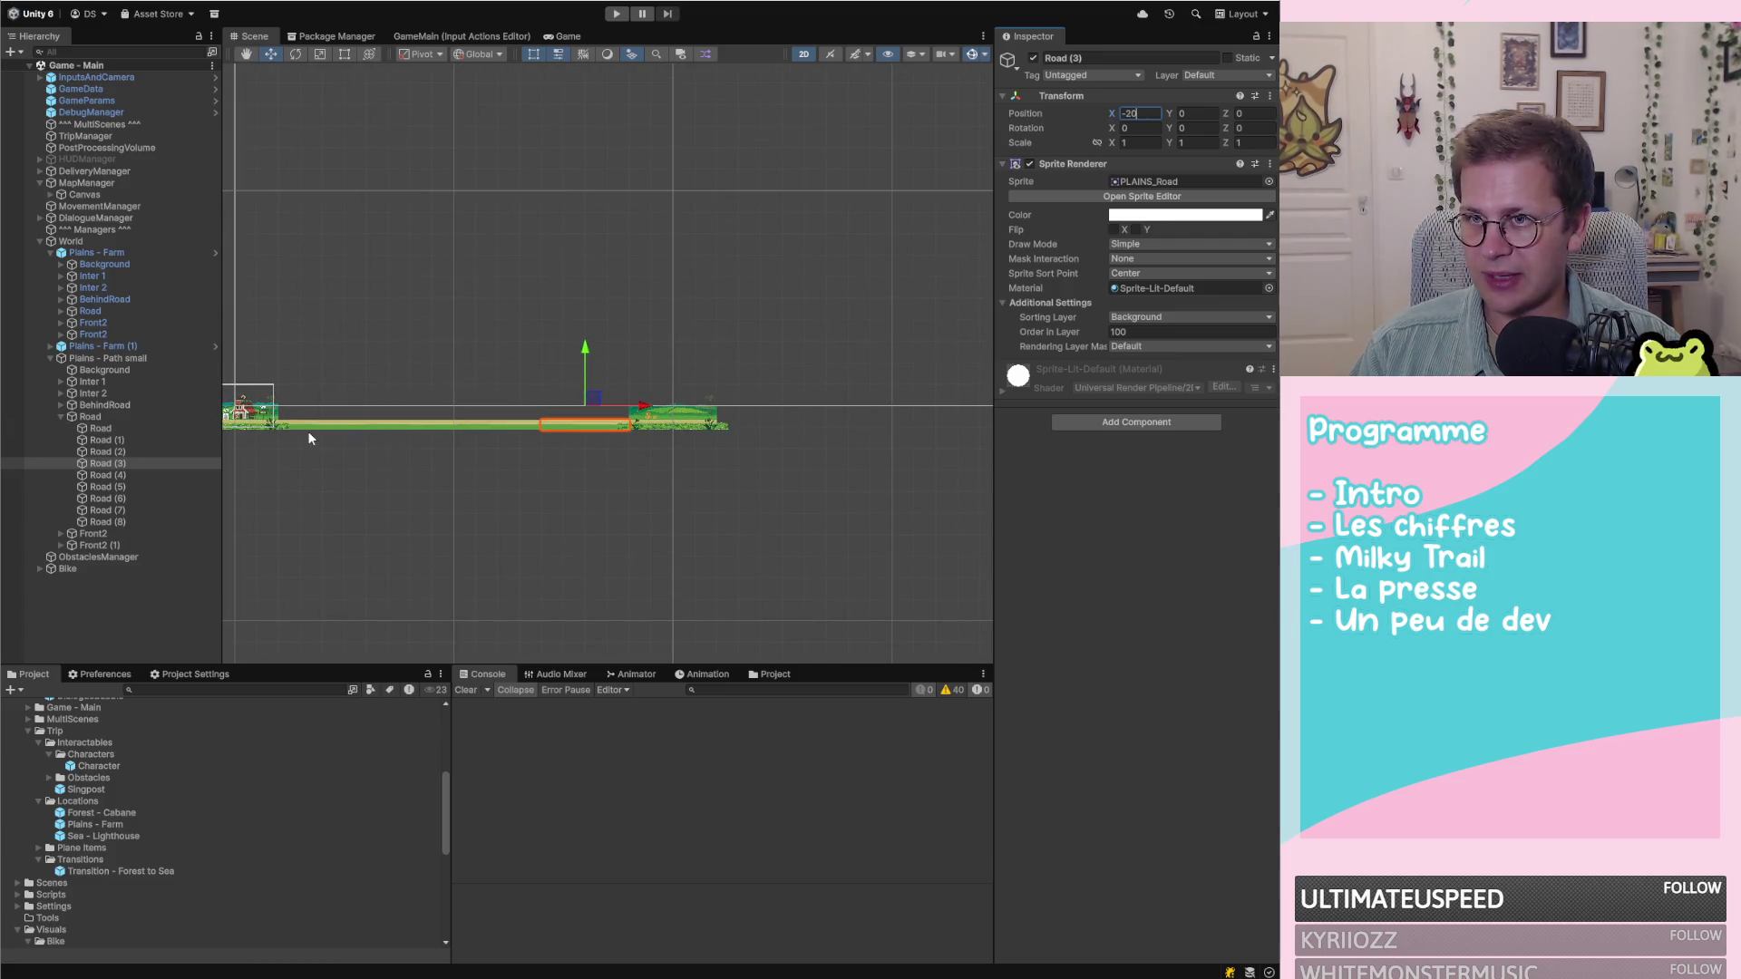
pyautogui.scroll(-1, 798, 444)
pyautogui.scroll(4, 822, 444)
pyautogui.click(123, 476)
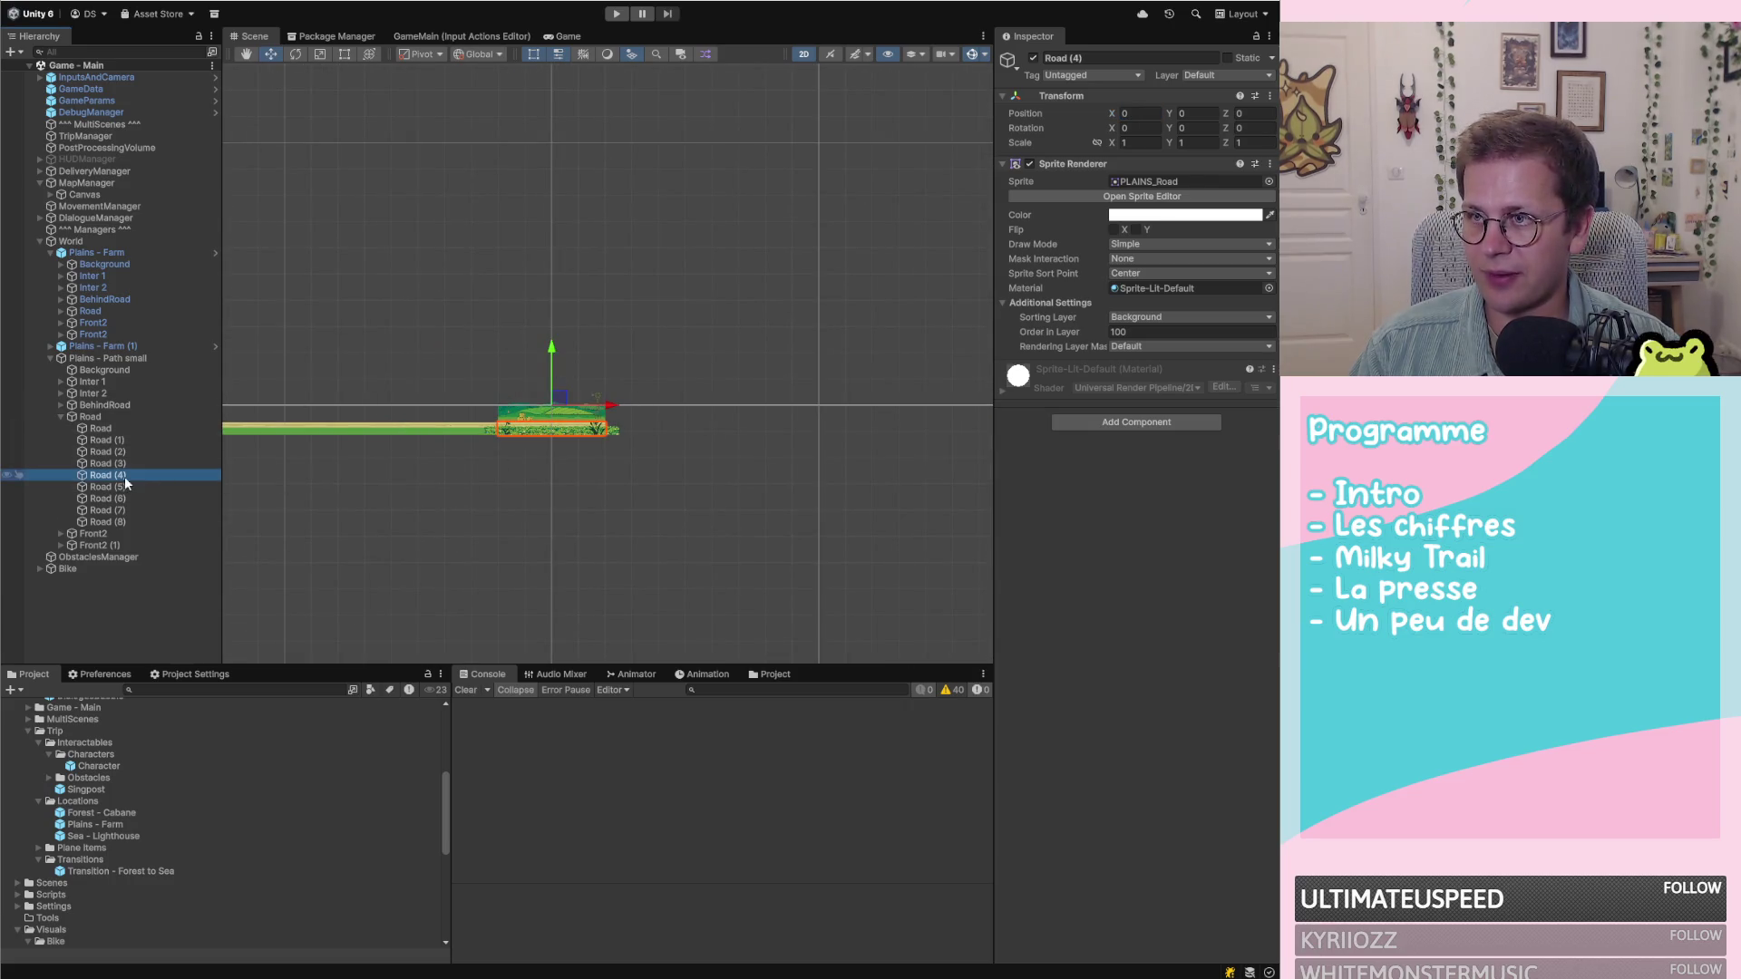
pyautogui.click(136, 488)
pyautogui.click(1138, 114)
pyautogui.write('20')
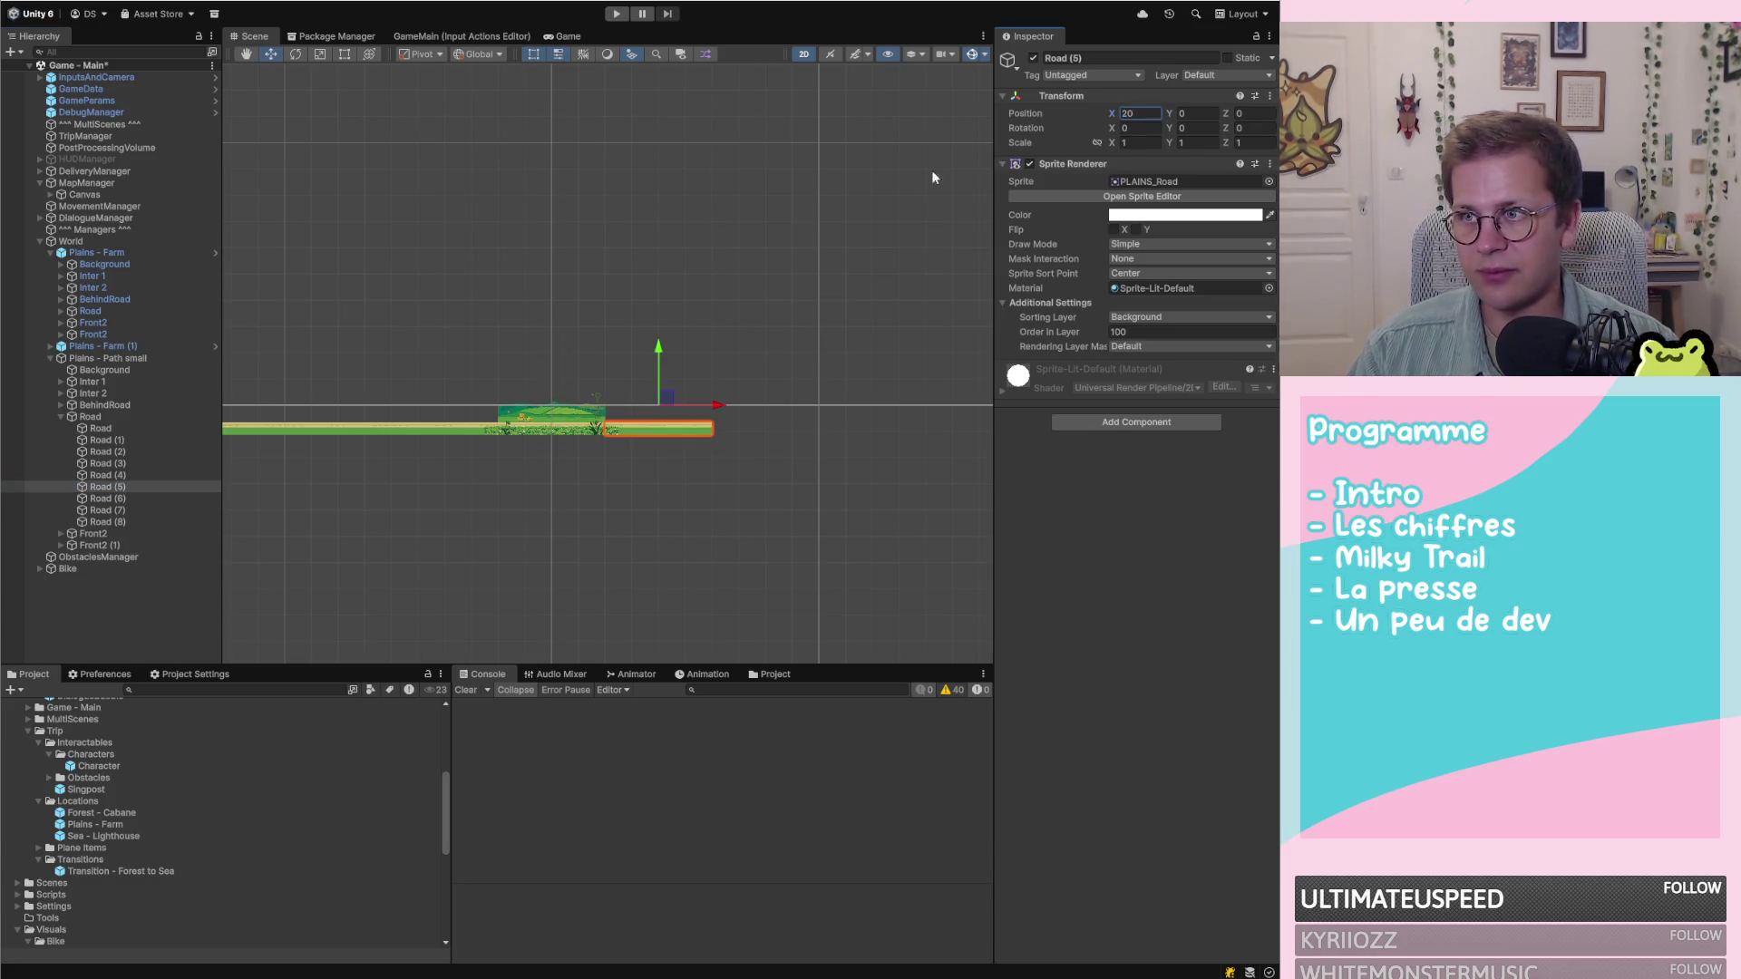
# Place Road (6), Road (7) and Road (8) at X 40, 60 and 80
pyautogui.click(158, 498)
pyautogui.click(1158, 112)
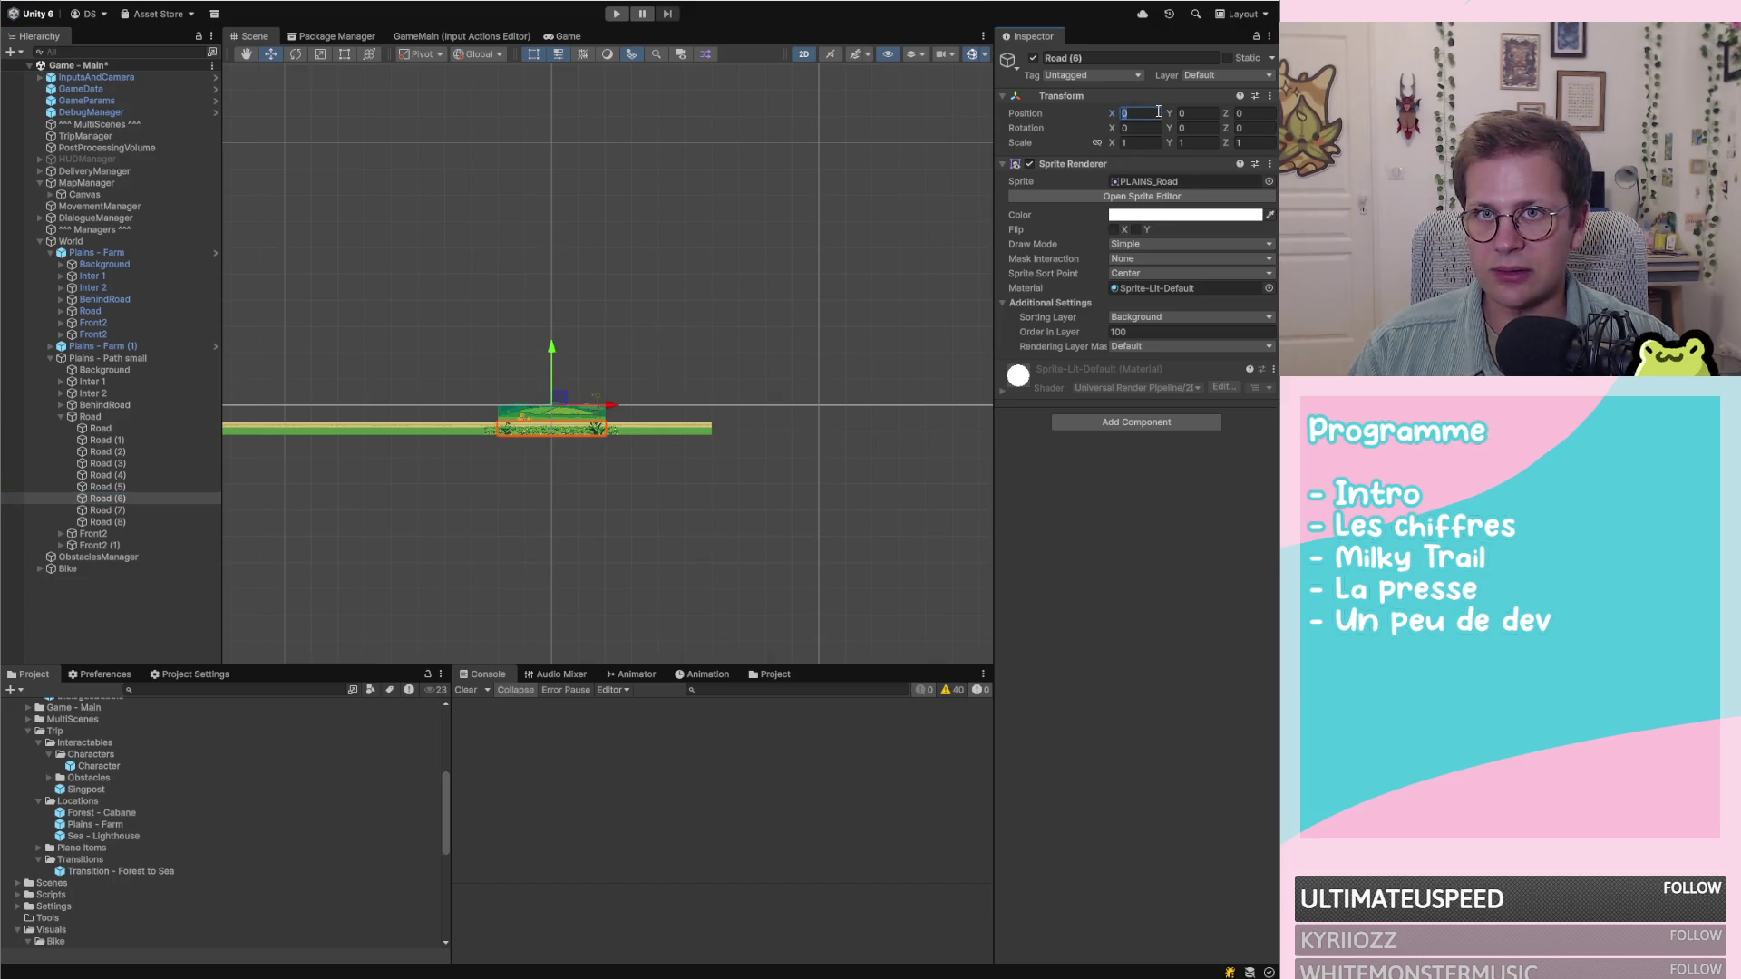
pyautogui.write('49')
pyautogui.press('BackSpace')
pyautogui.write('0')
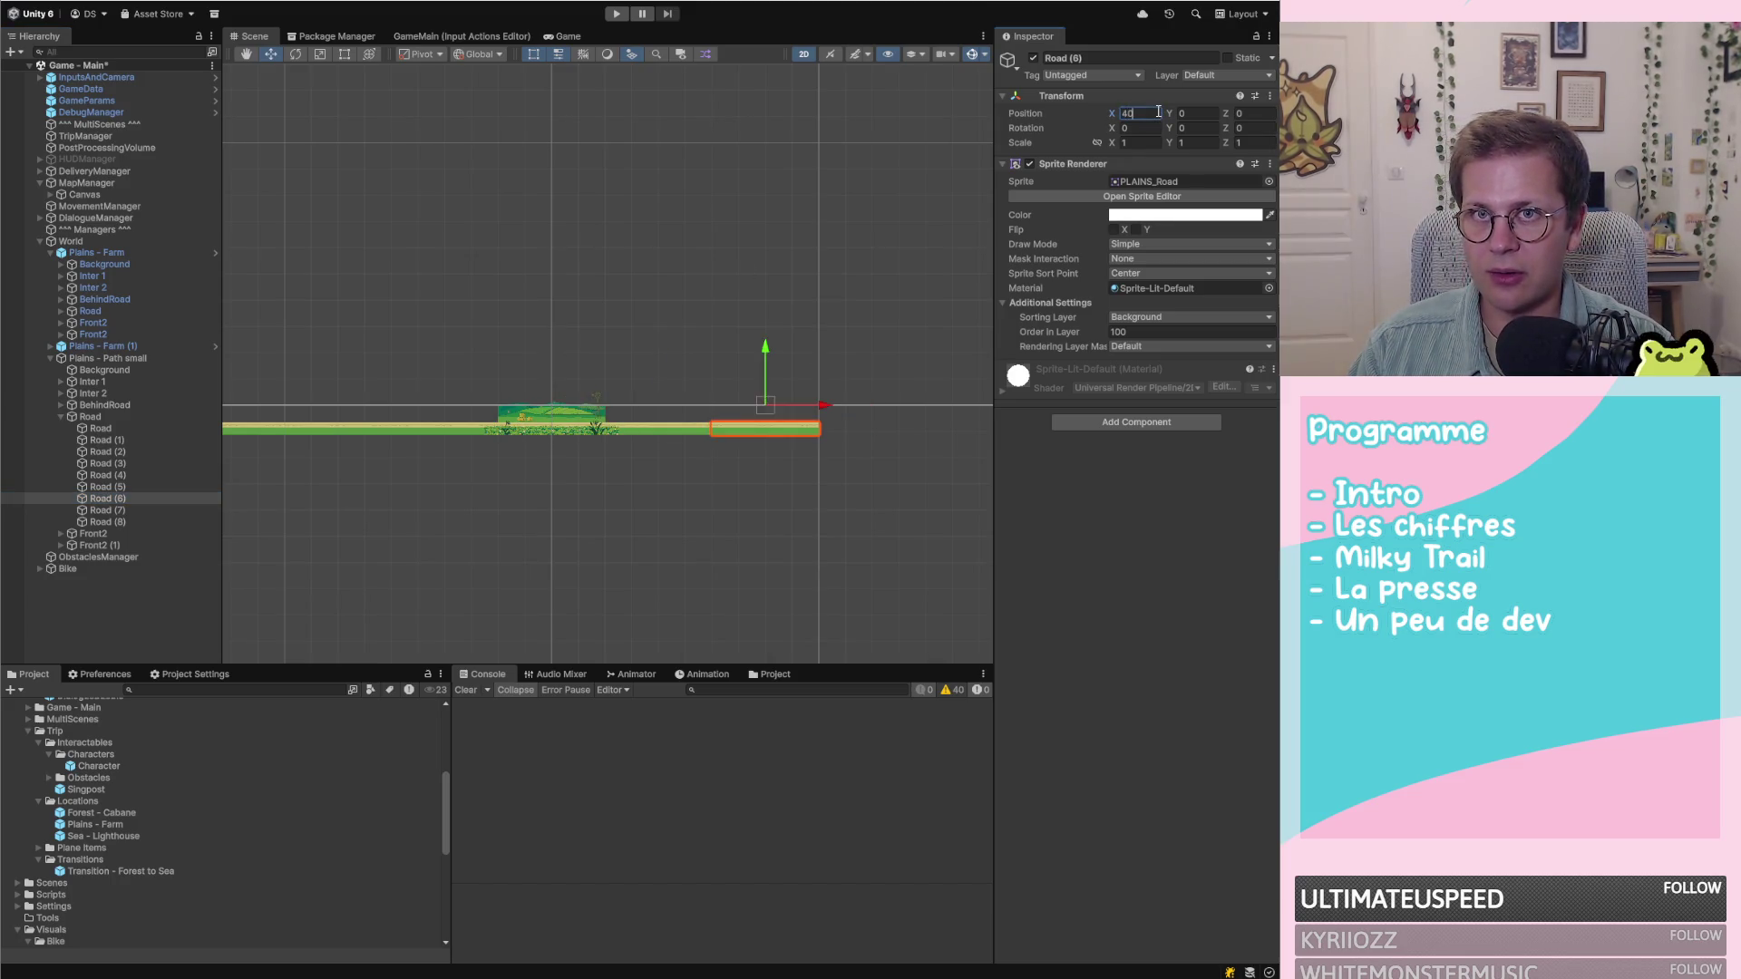
pyautogui.click(166, 511)
pyautogui.click(1154, 113)
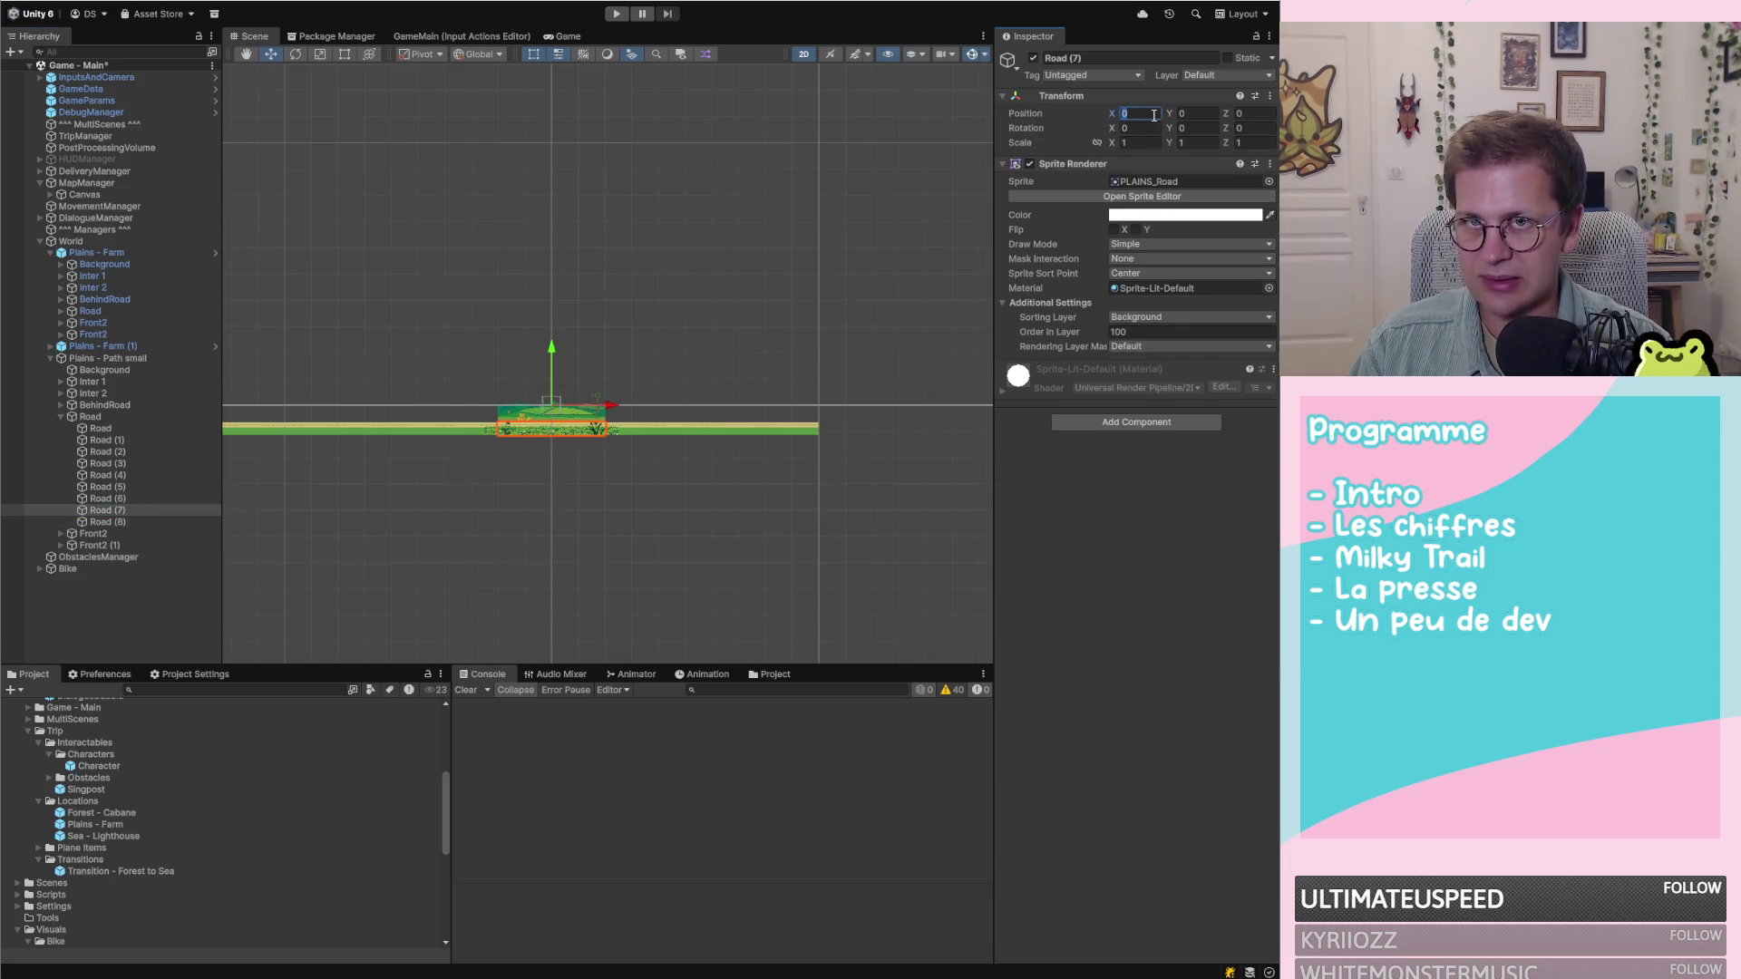
pyautogui.write('60')
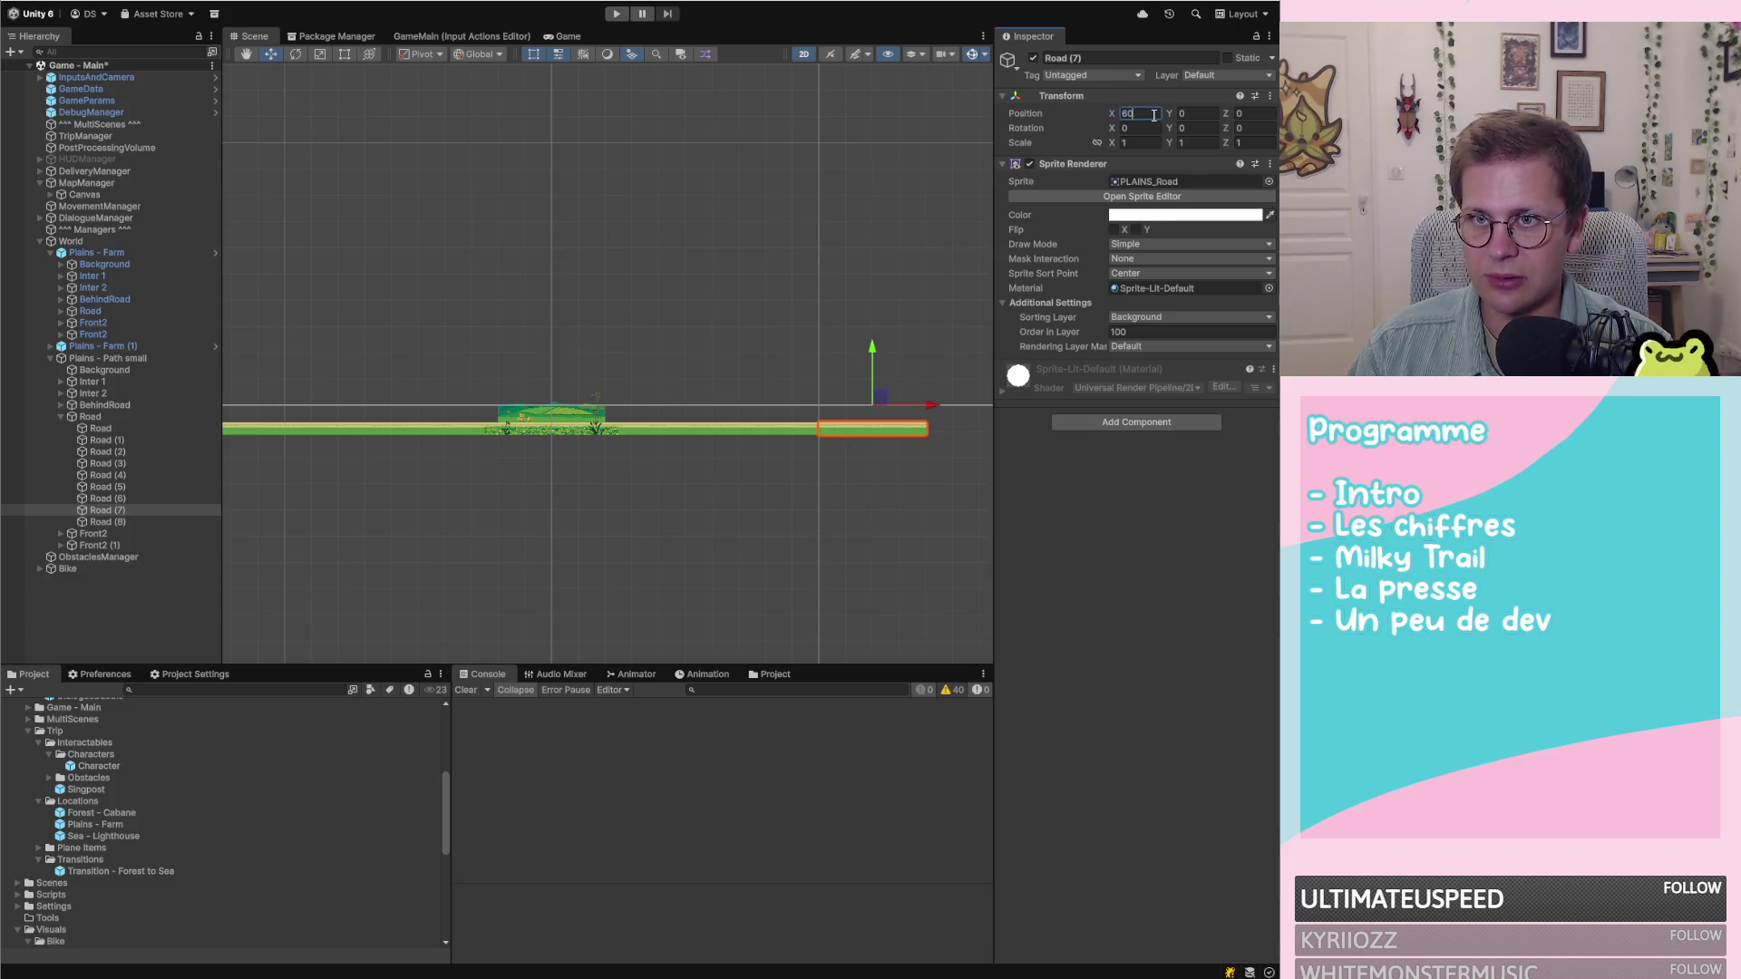
pyautogui.click(143, 520)
pyautogui.click(1153, 112)
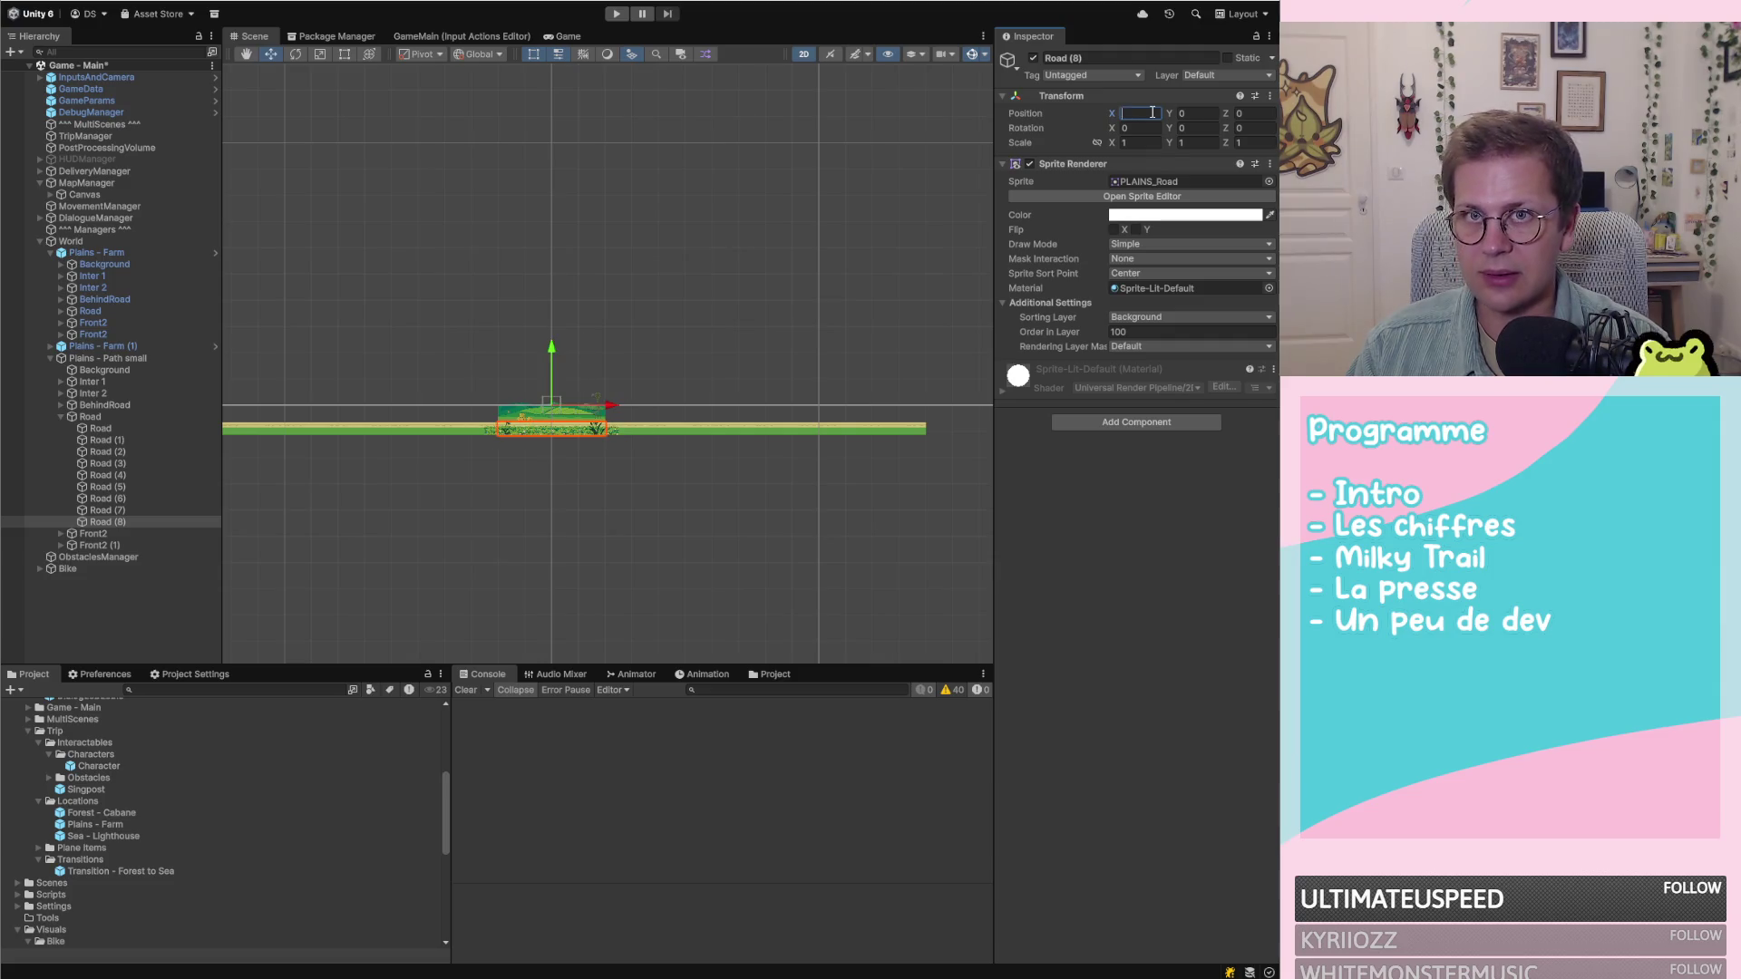
pyautogui.write('80')
pyautogui.scroll(-3, 758, 352)
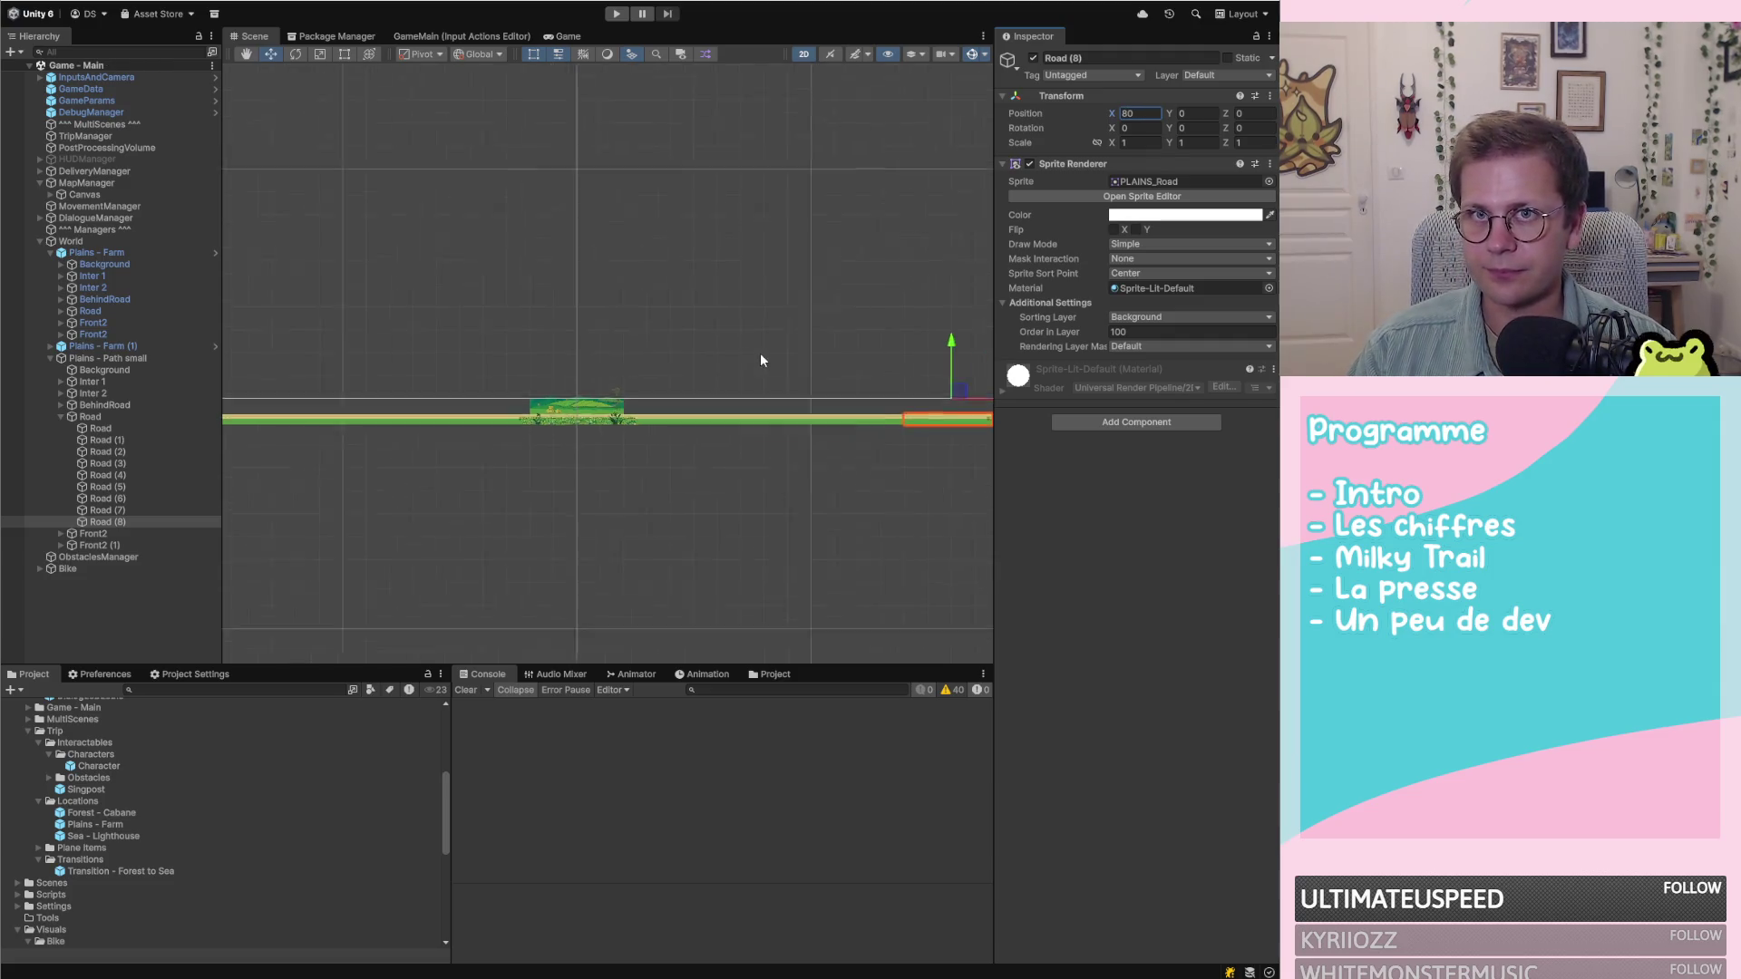
# Collapse the Road group and select the Inter 1 layer of Plains - Path small
pyautogui.click(61, 416)
pyautogui.click(129, 359)
pyautogui.scroll(5, 809, 461)
pyautogui.scroll(5, 934, 423)
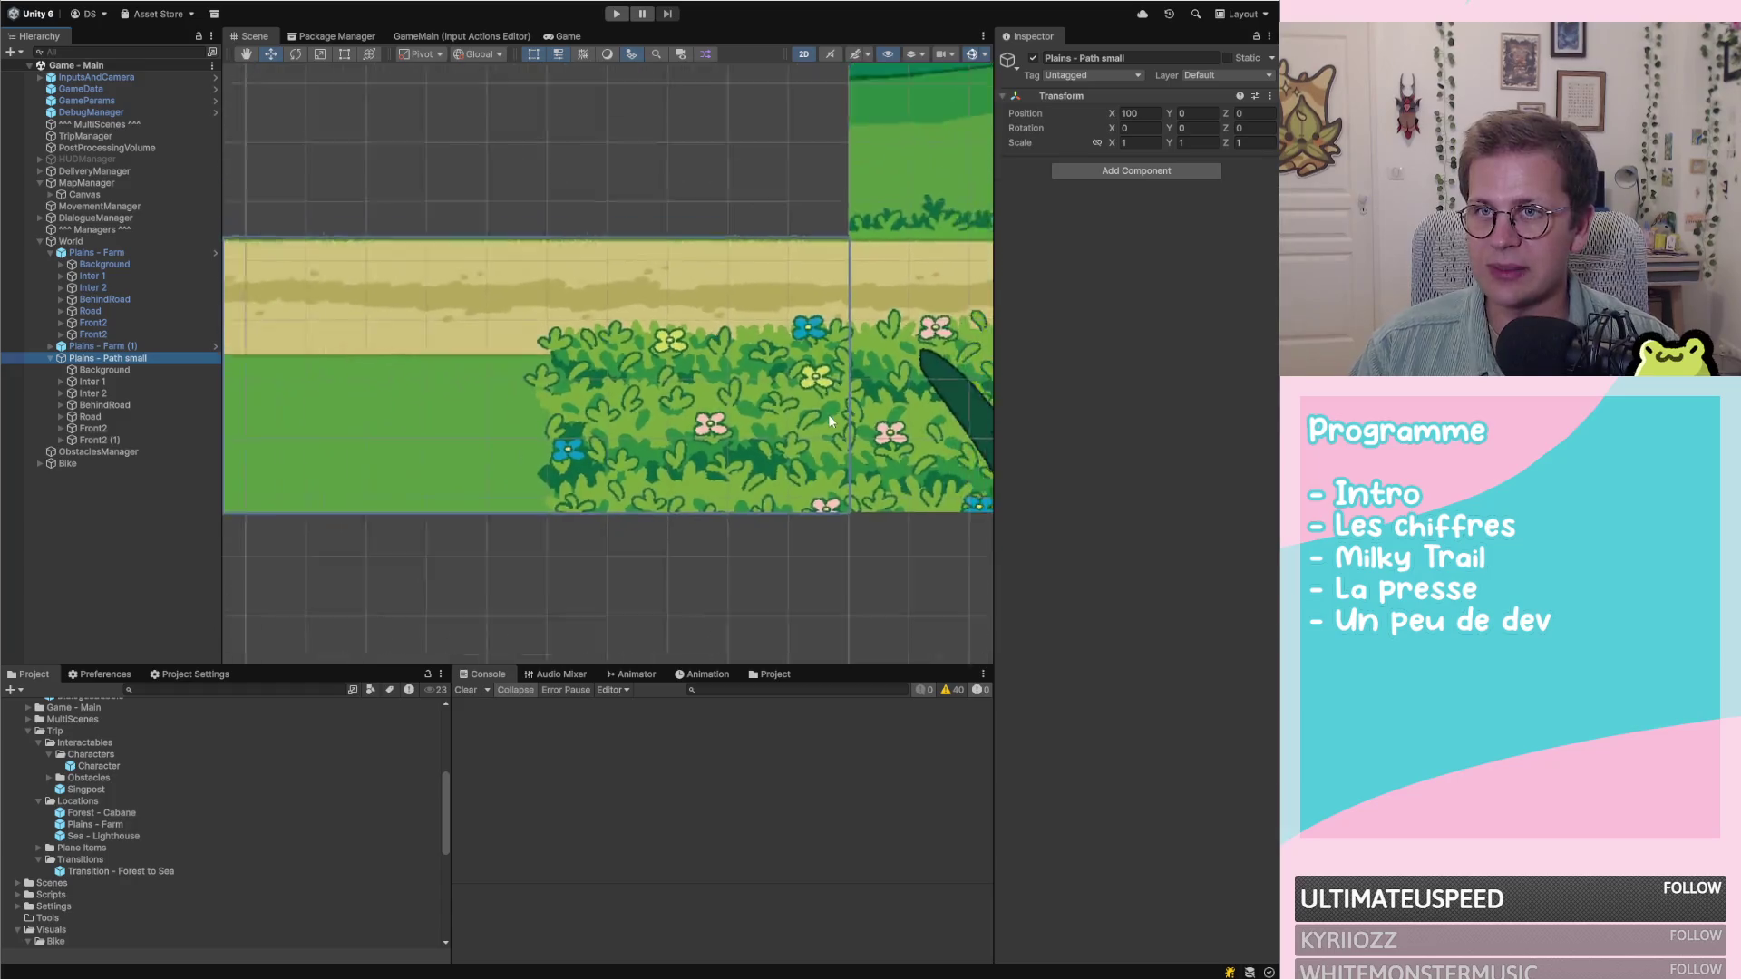
pyautogui.scroll(-3, 829, 413)
pyautogui.scroll(-5, 878, 457)
pyautogui.click(94, 371)
pyautogui.click(100, 379)
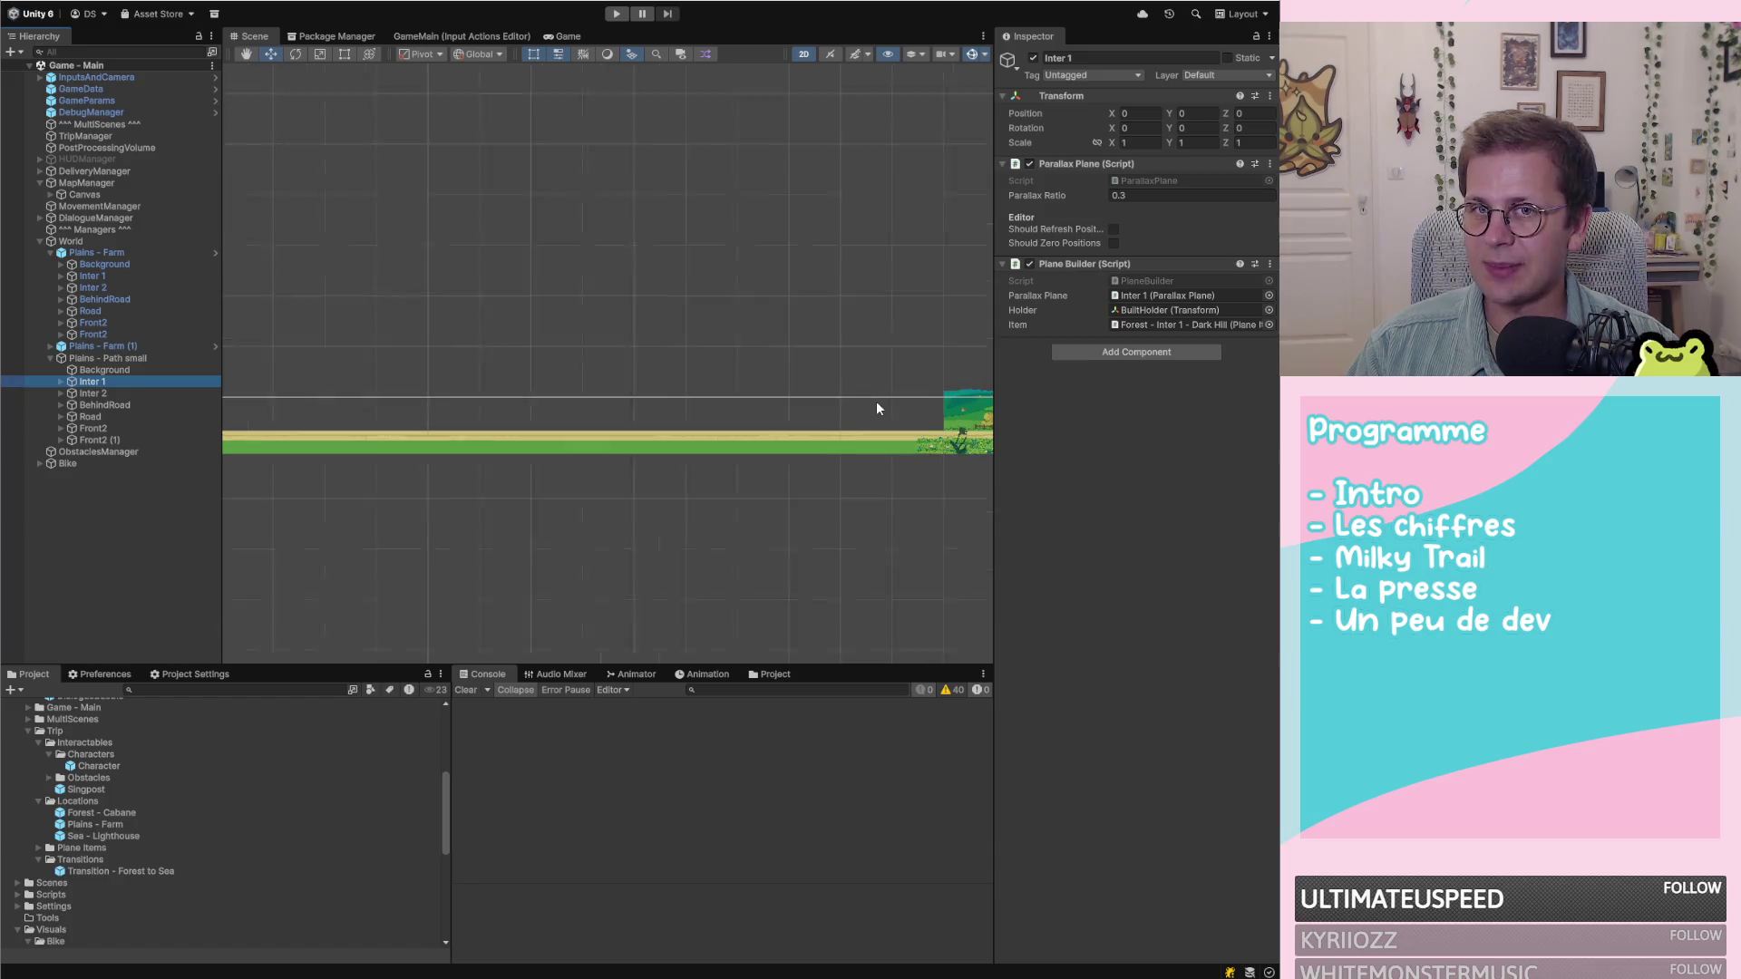
# Remove Inter 1's Plane Builder (Script) component, then view the parallax ratio sketch in Paint
pyautogui.rightClick(1107, 263)
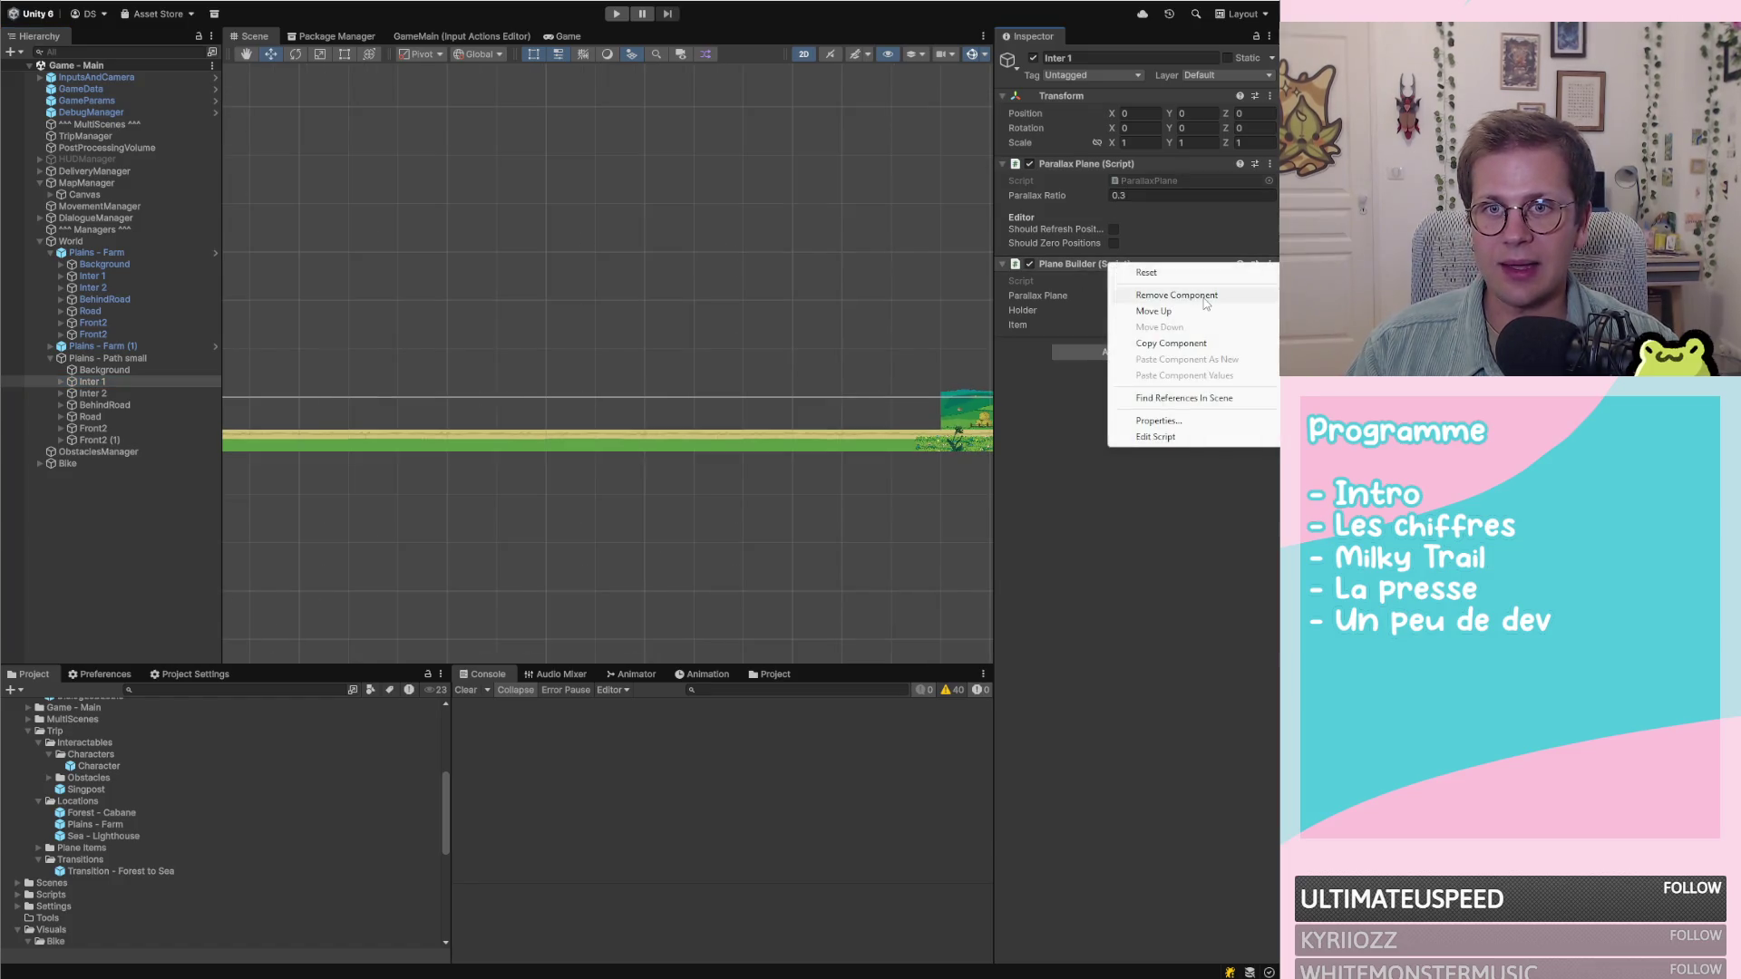
pyautogui.click(1142, 293)
pyautogui.scroll(-3, 910, 373)
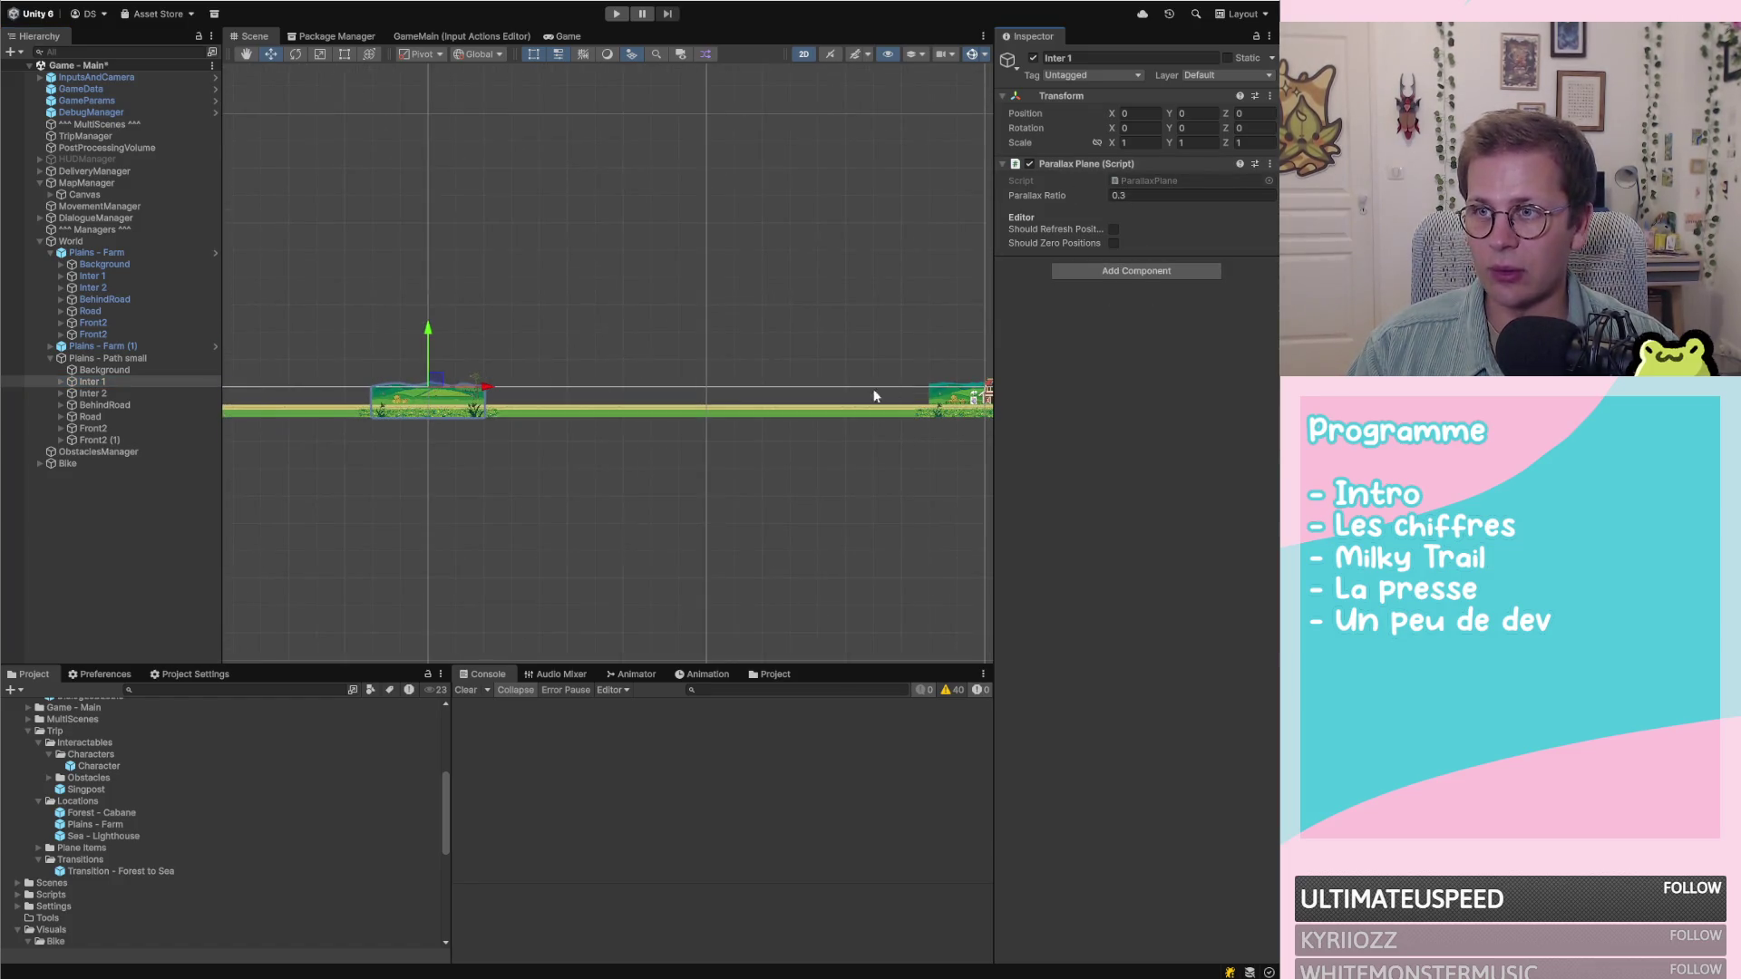
pyautogui.scroll(-2, 963, 390)
pyautogui.scroll(8, 537, 384)
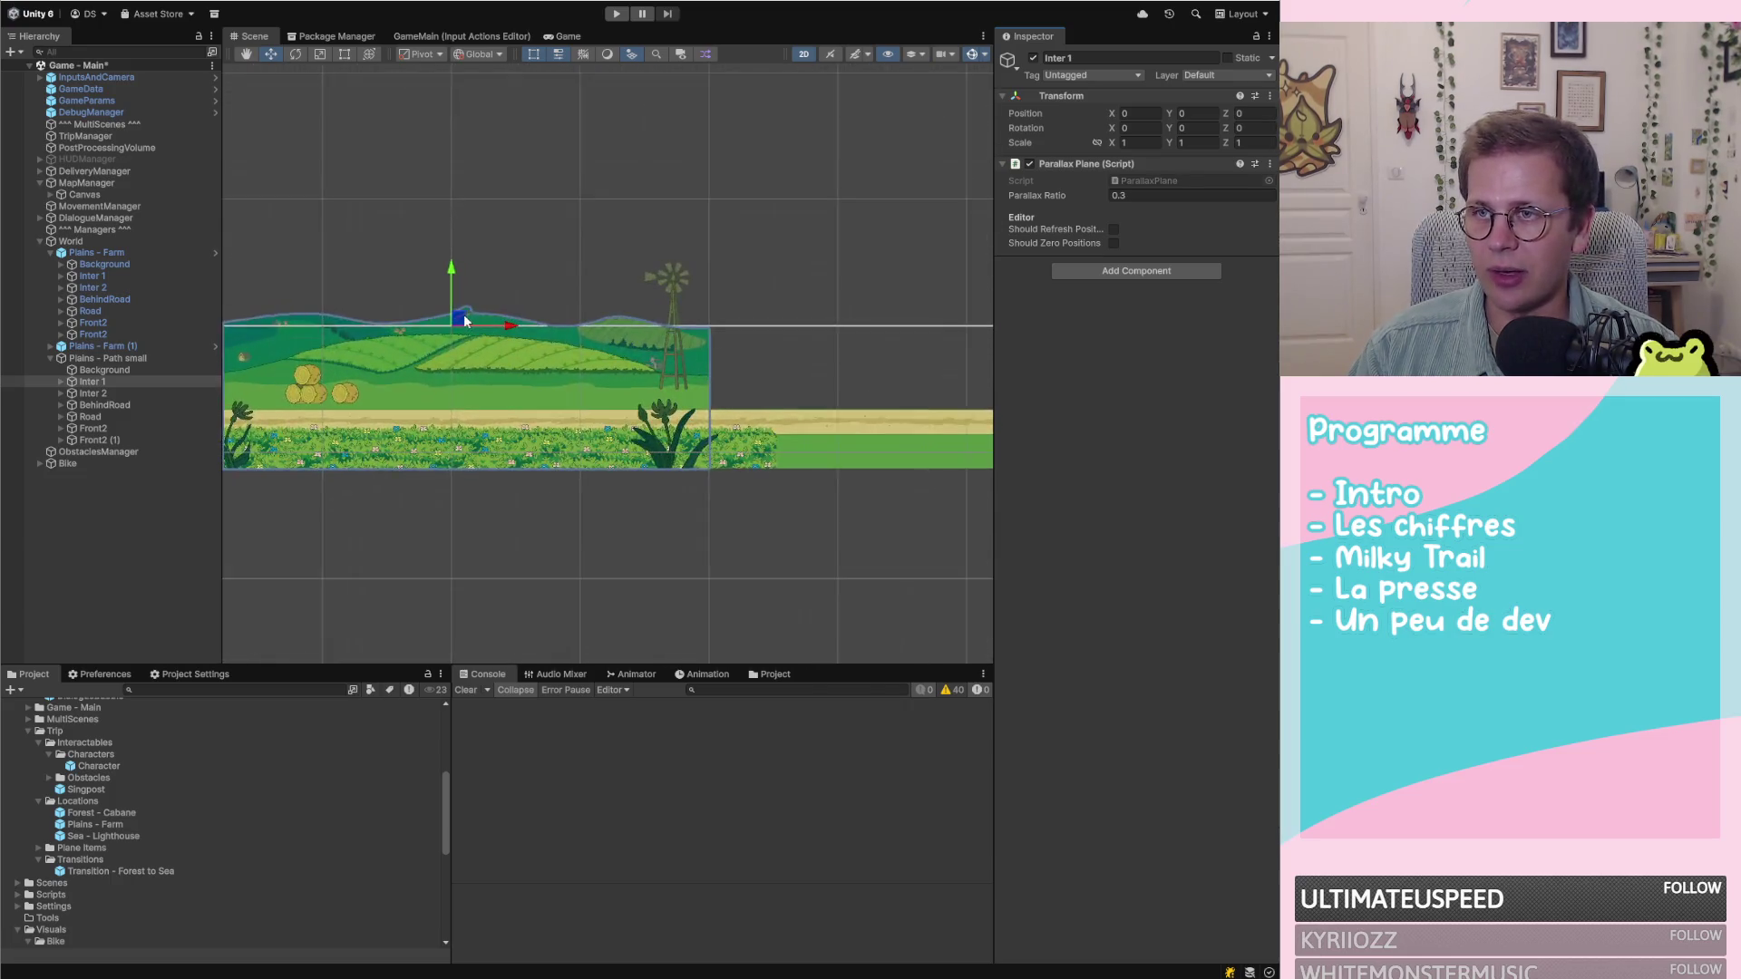
pyautogui.scroll(-1, 663, 348)
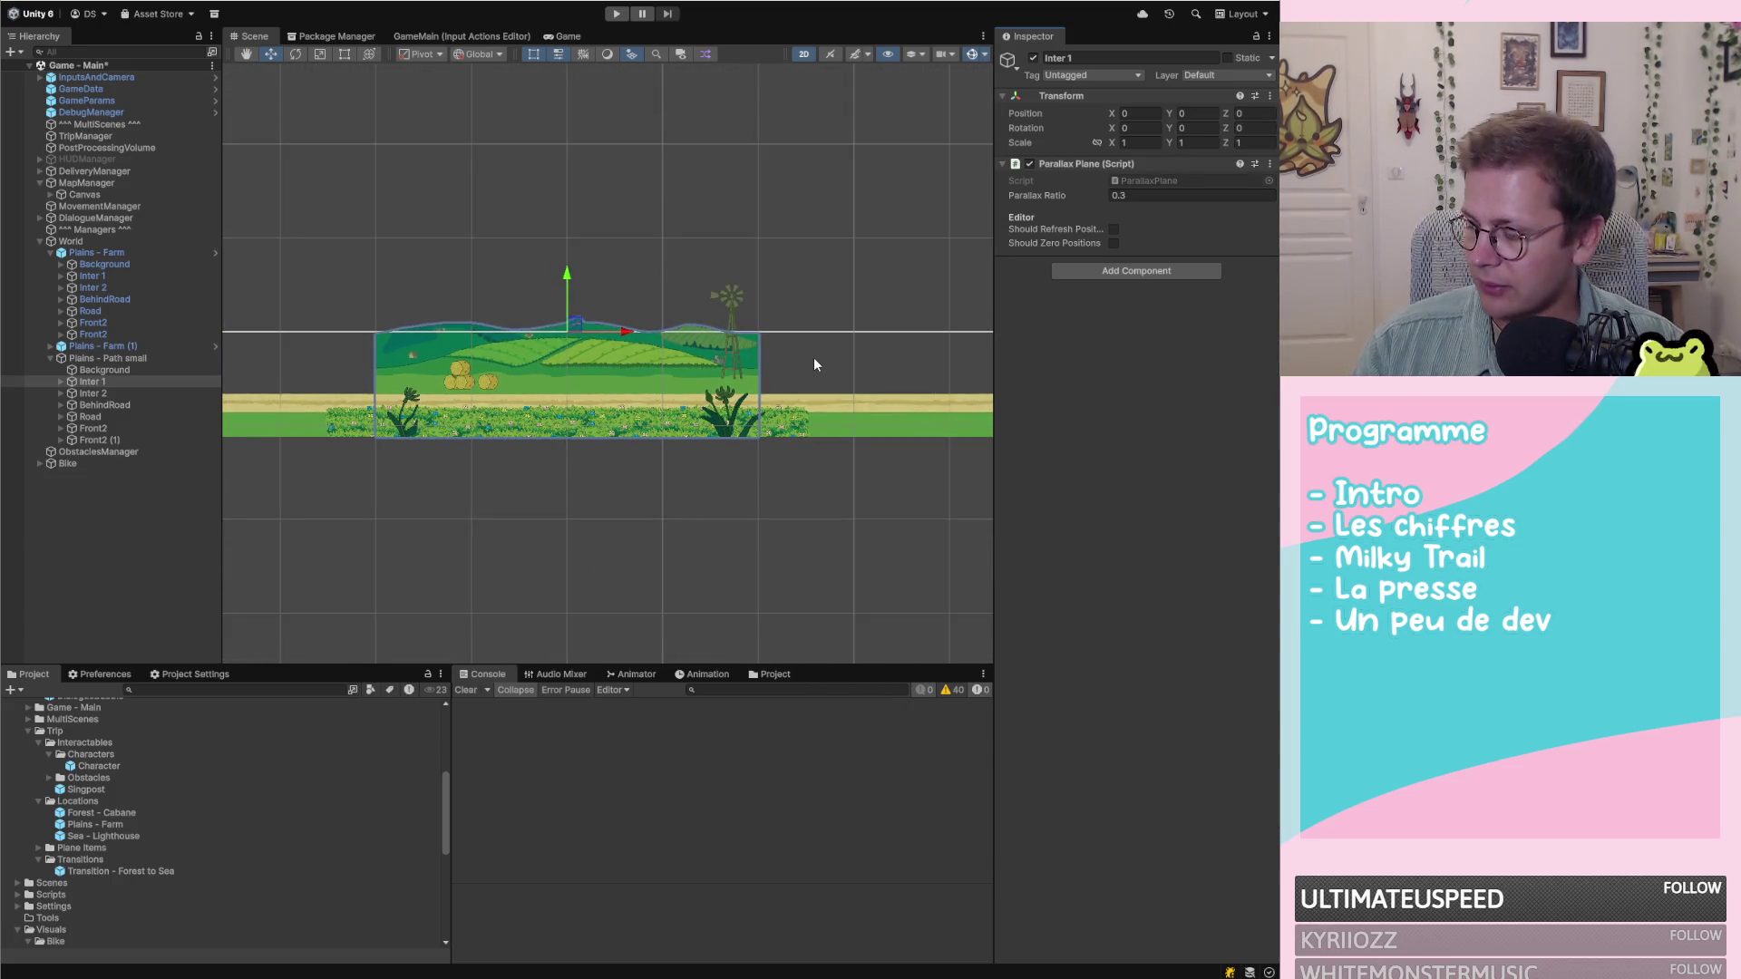
pyautogui.hotkey('alt', 'Tab')
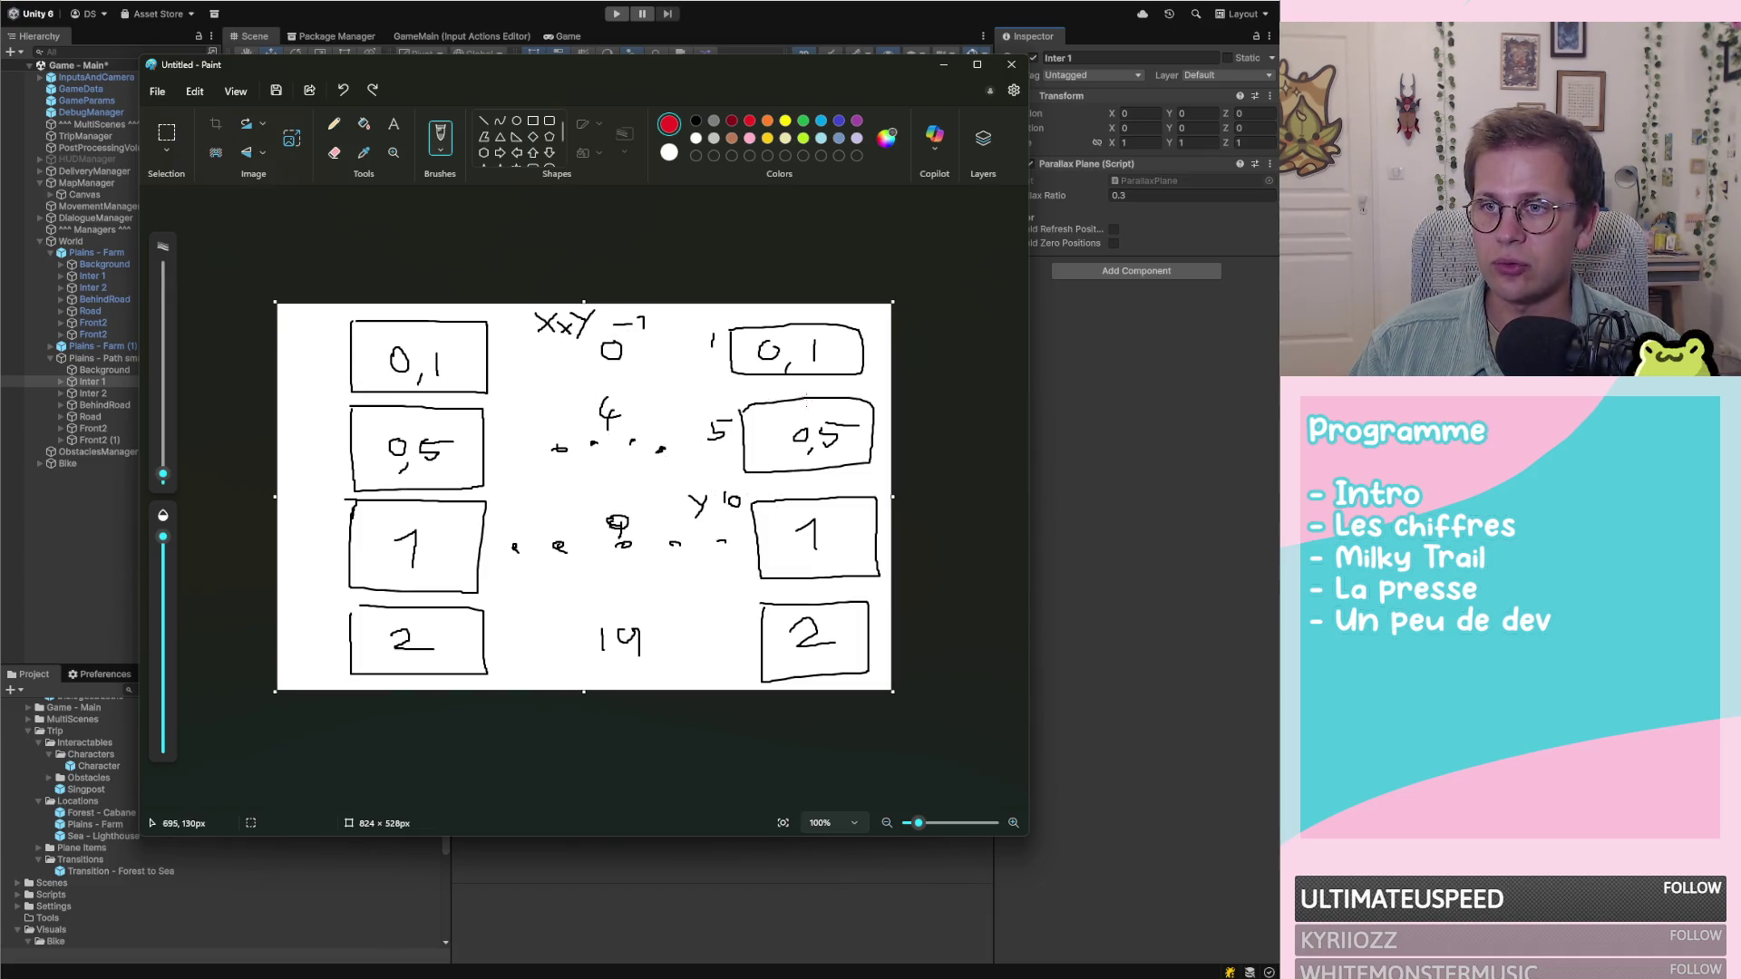
pyautogui.click(1157, 501)
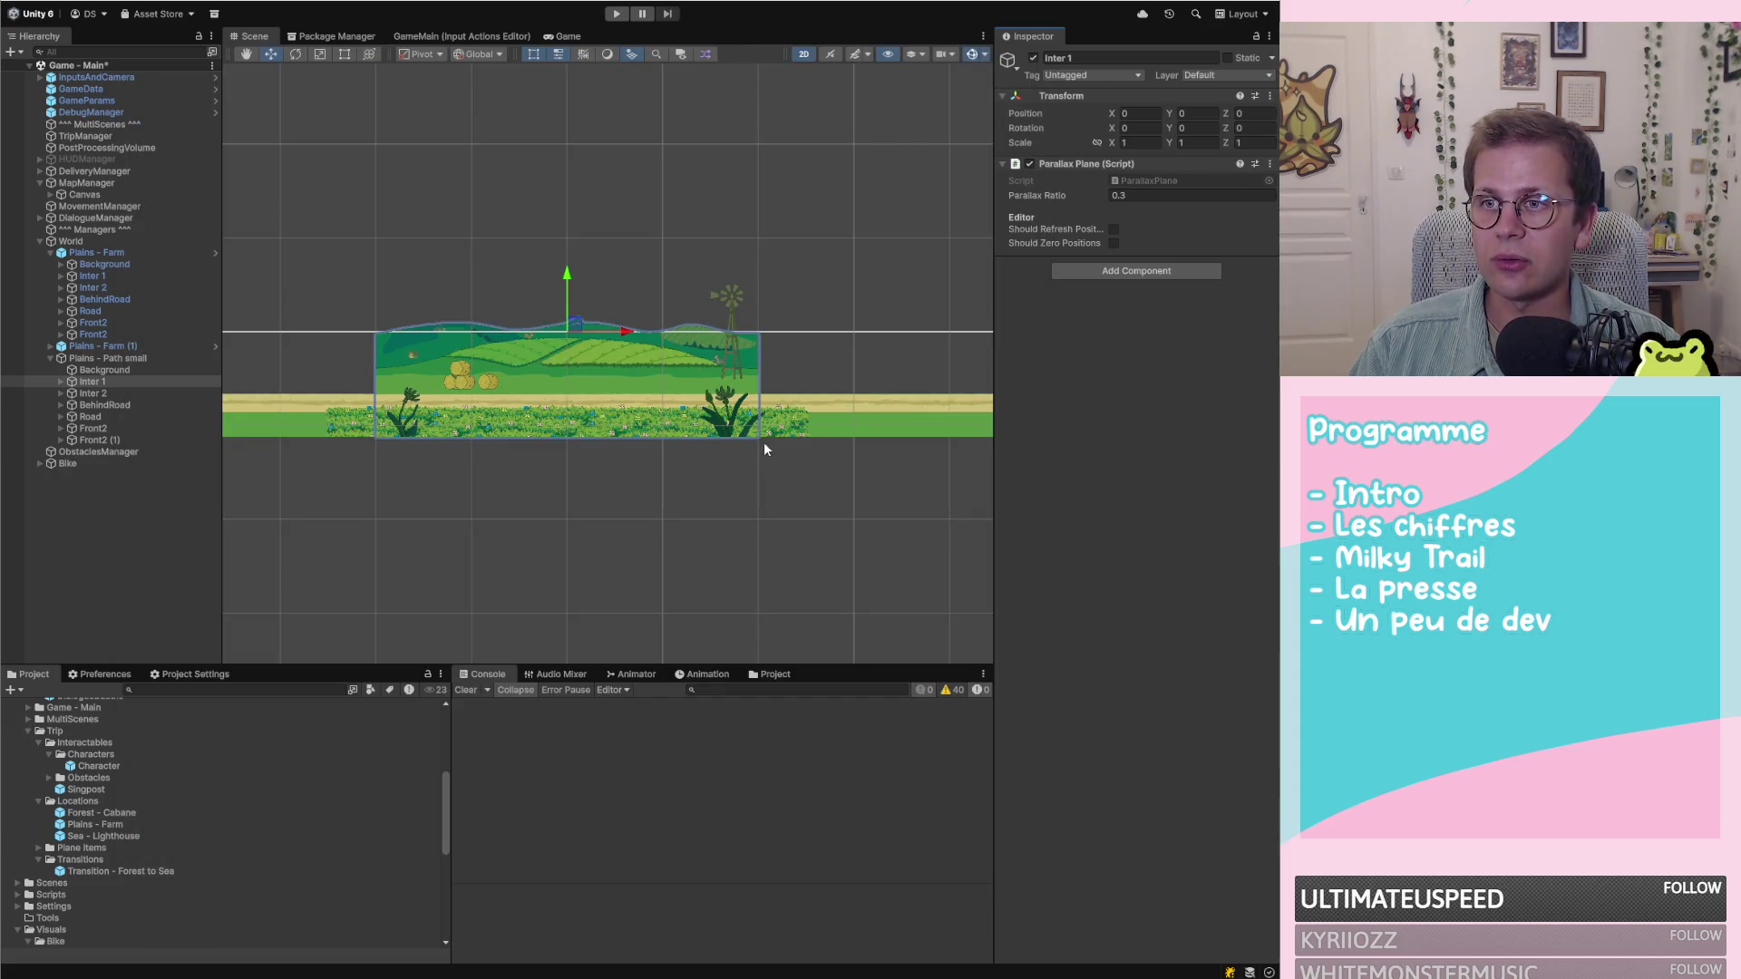
# Select Inter 1 in the Hierarchy and expand it to show its children
pyautogui.scroll(-1, 801, 440)
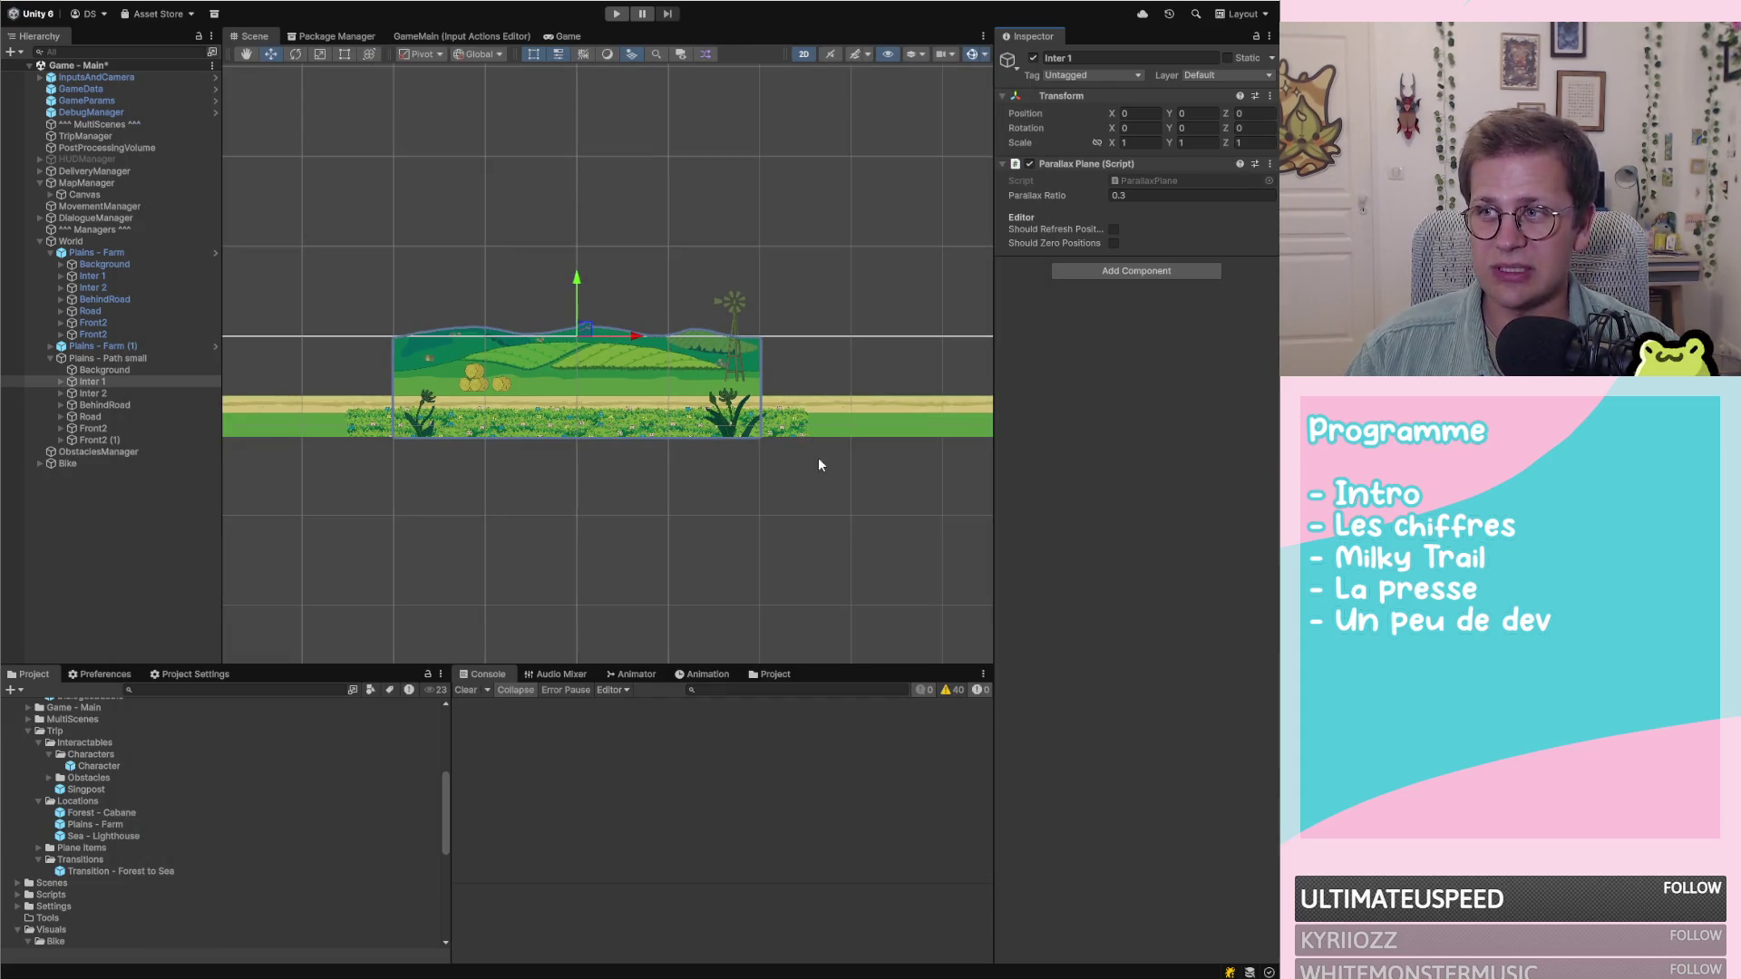
pyautogui.scroll(-3, 807, 471)
pyautogui.scroll(-1, 738, 470)
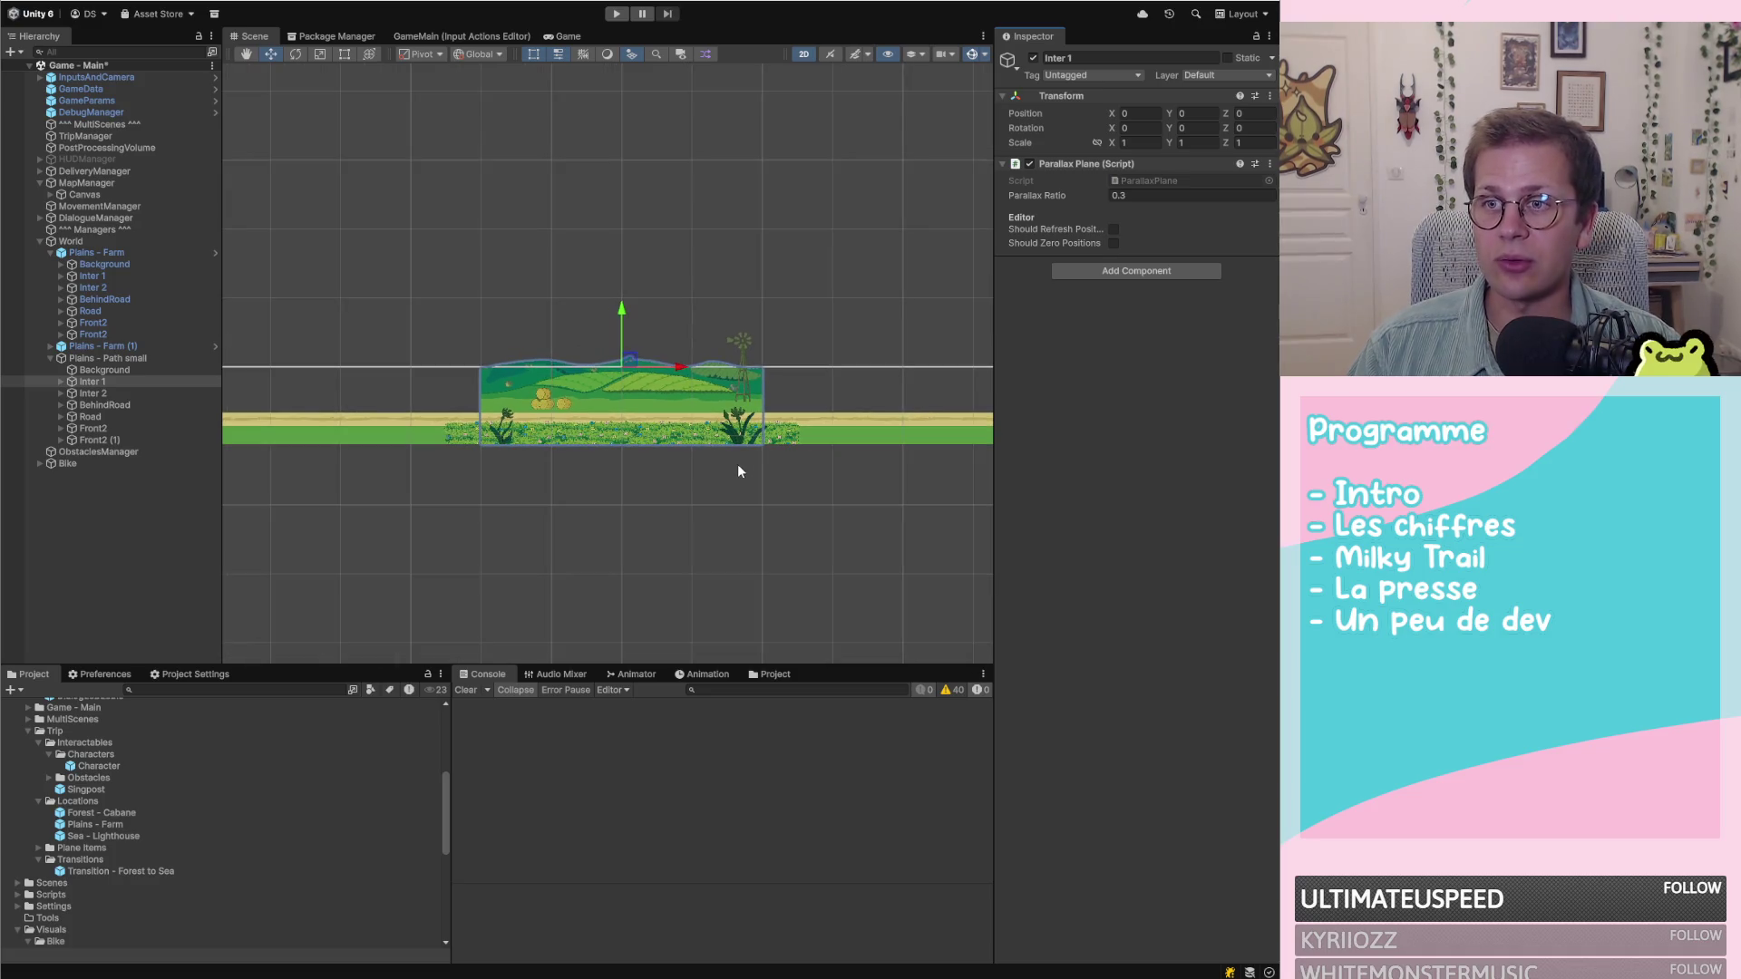
pyautogui.scroll(-2, 828, 365)
pyautogui.scroll(2, 842, 358)
pyautogui.scroll(2, 617, 362)
pyautogui.scroll(2, 530, 366)
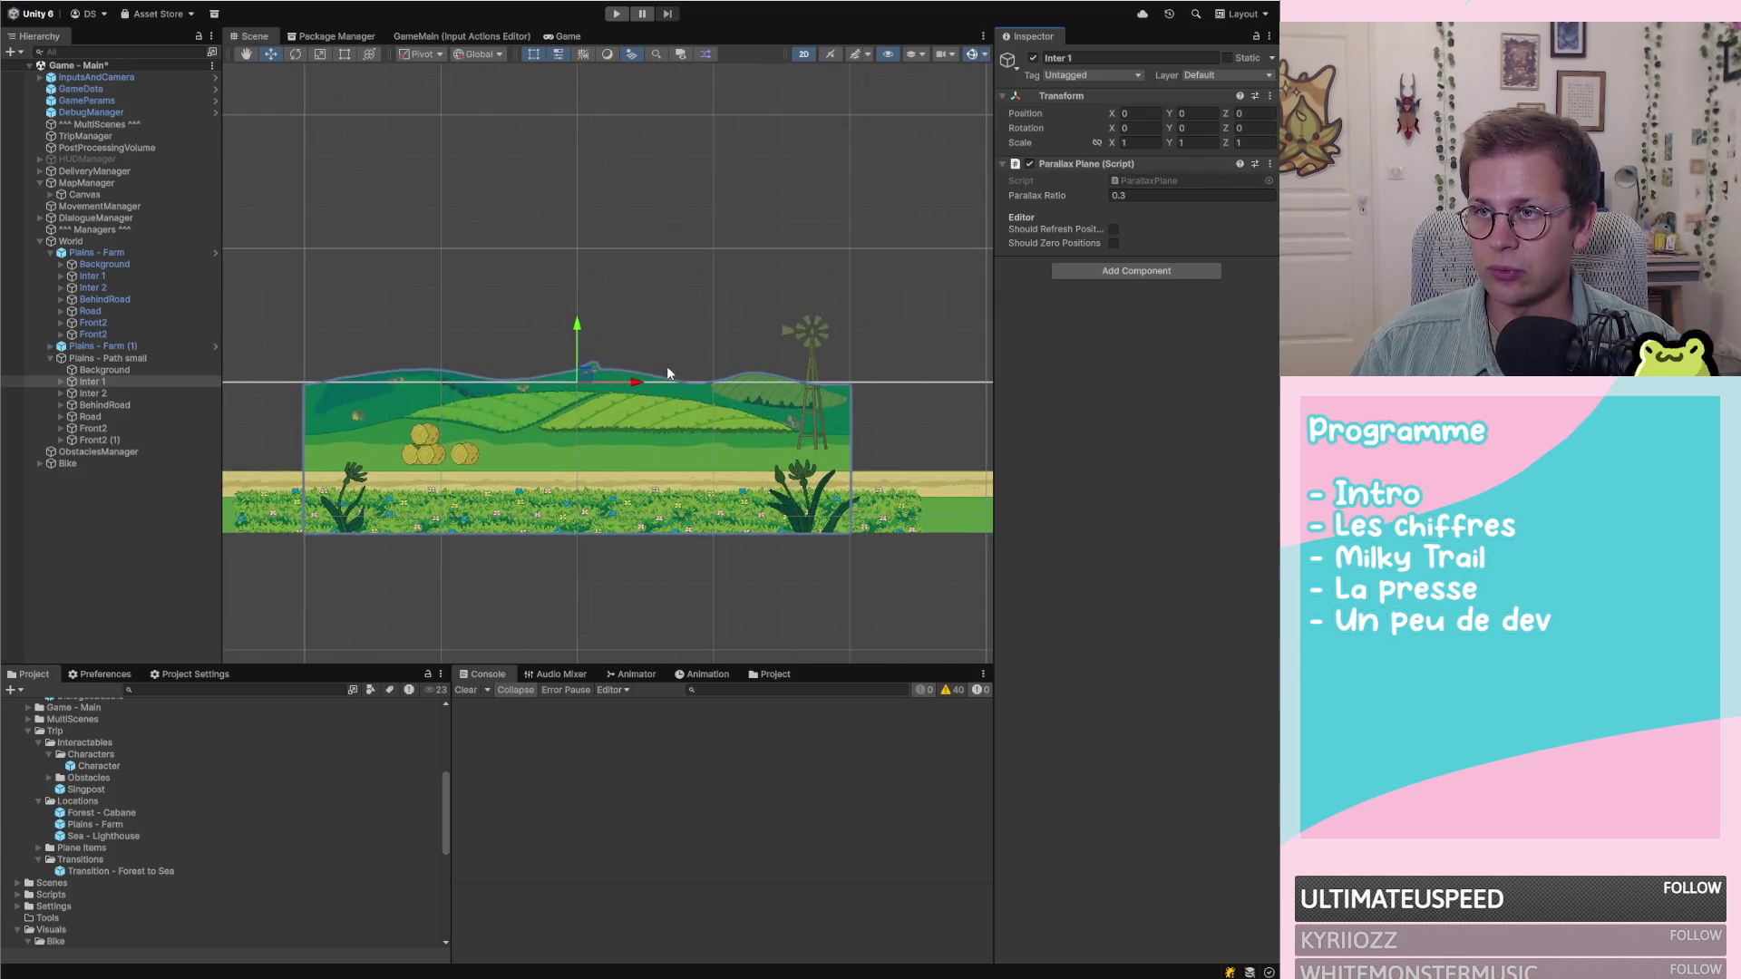
pyautogui.click(107, 381)
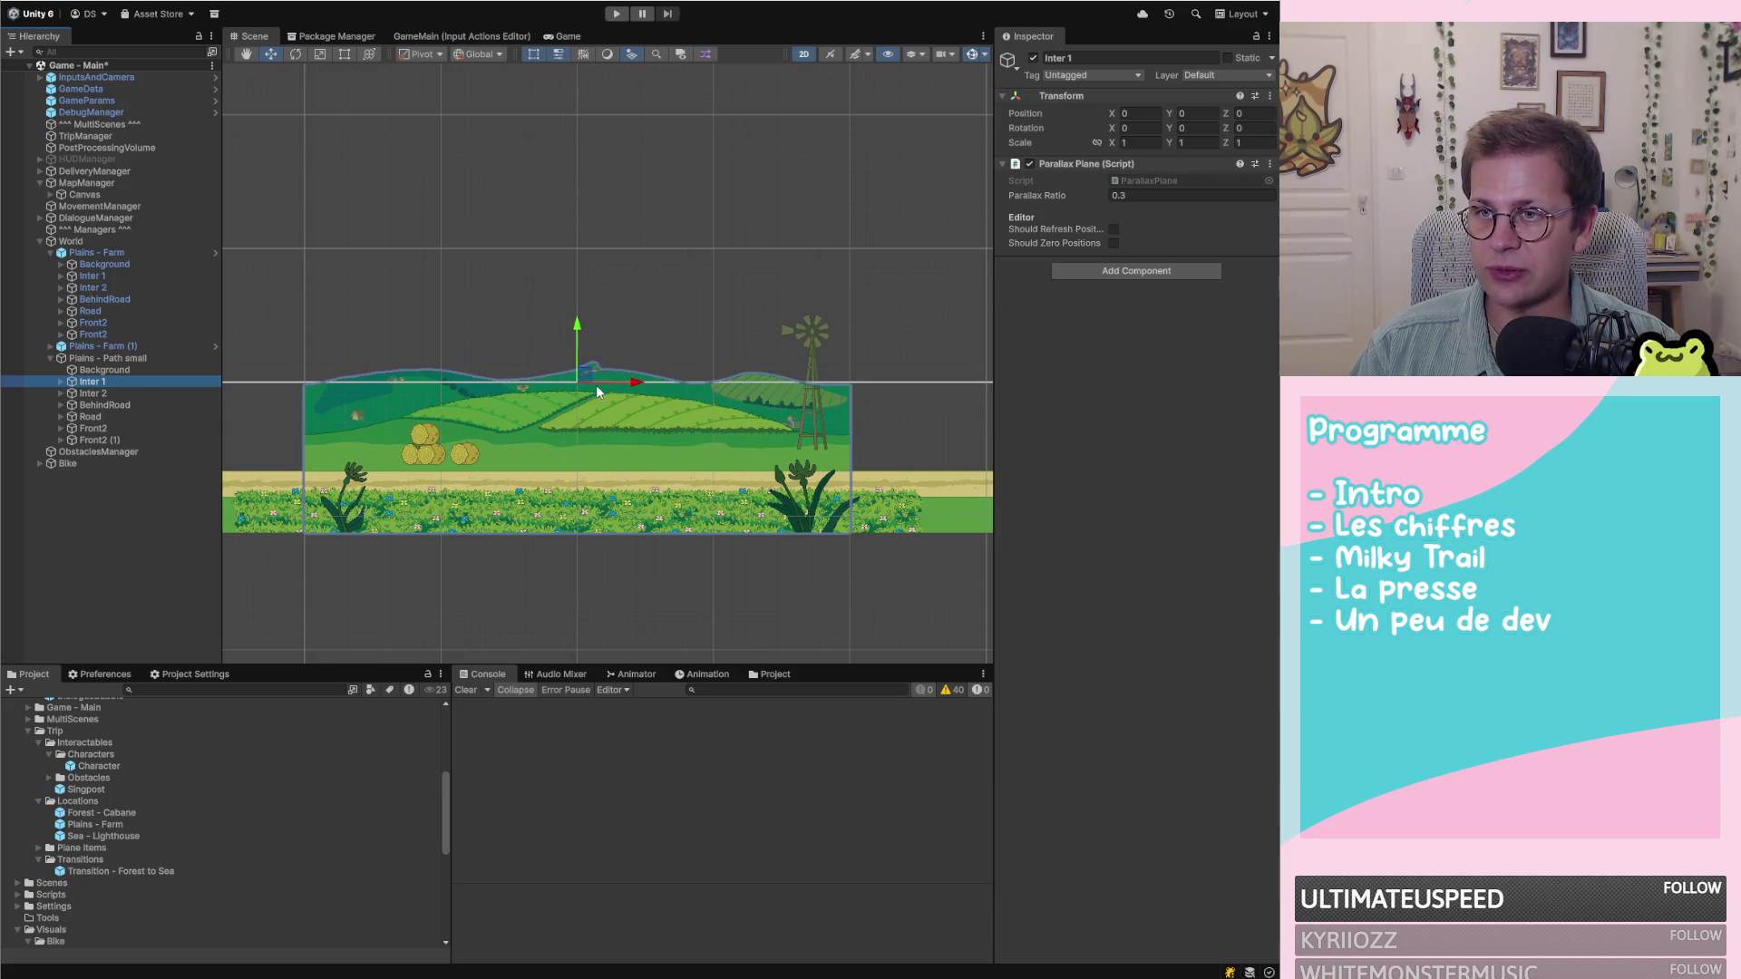
pyautogui.scroll(-1, 631, 385)
pyautogui.click(61, 381)
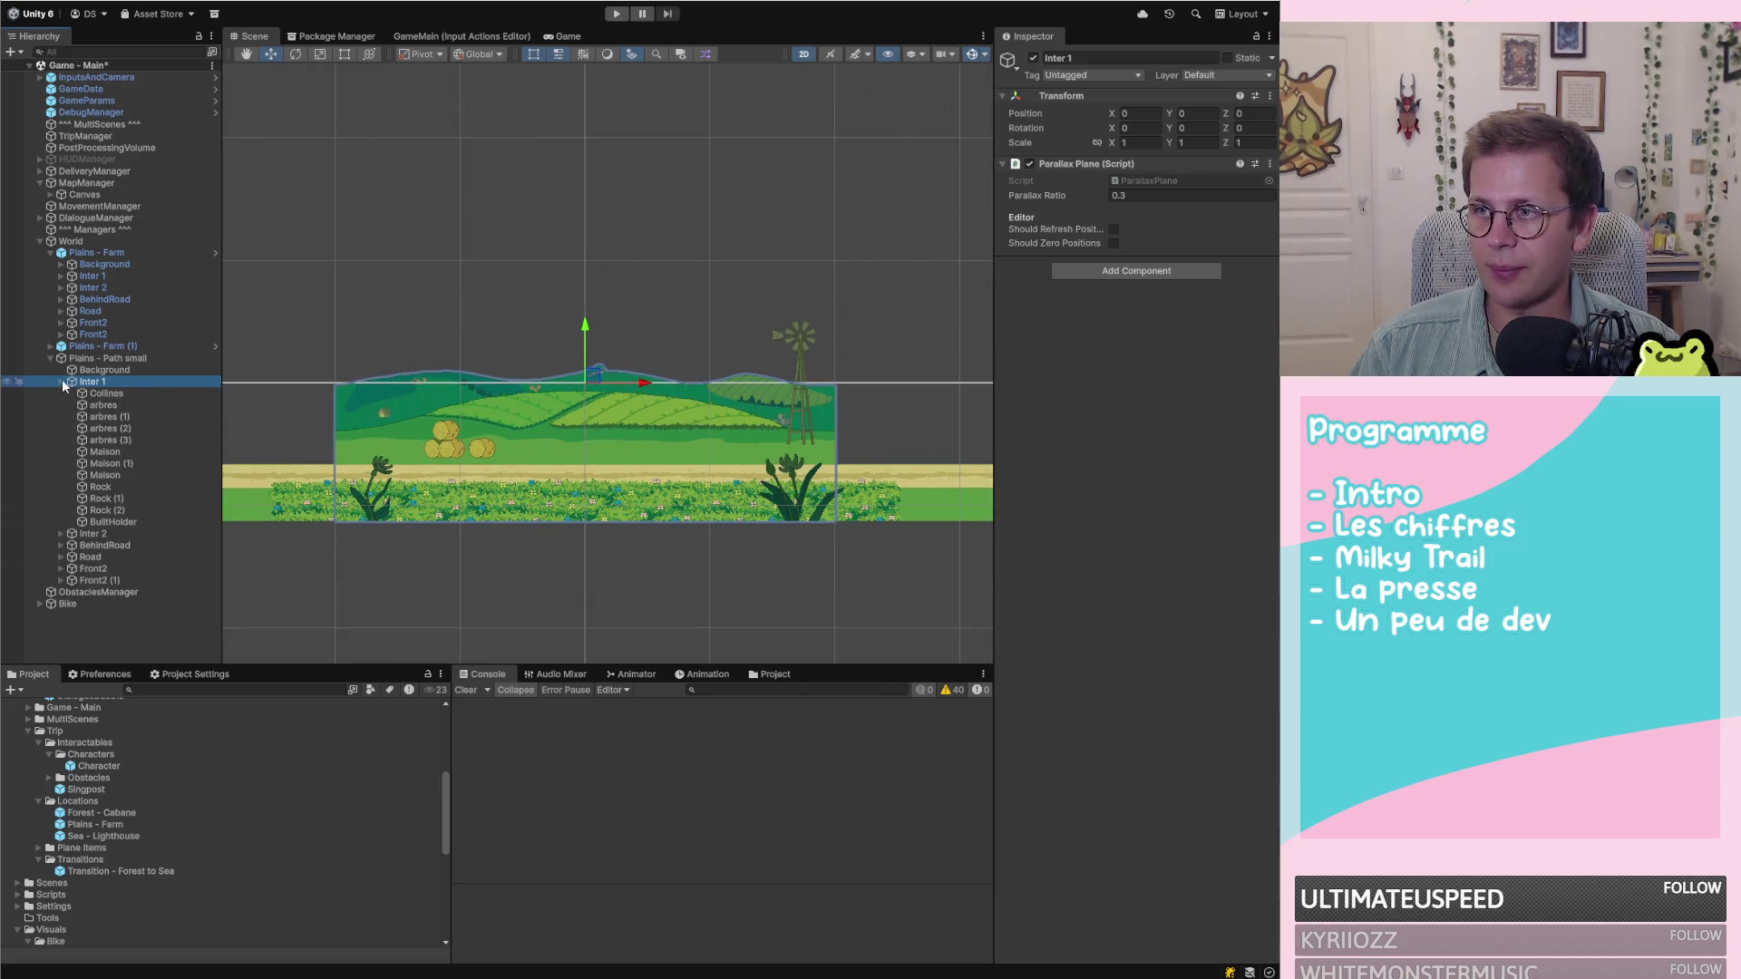
# Delete the 11 objects from arbres through BuiltHolder, leaving Collines selected
pyautogui.click(134, 393)
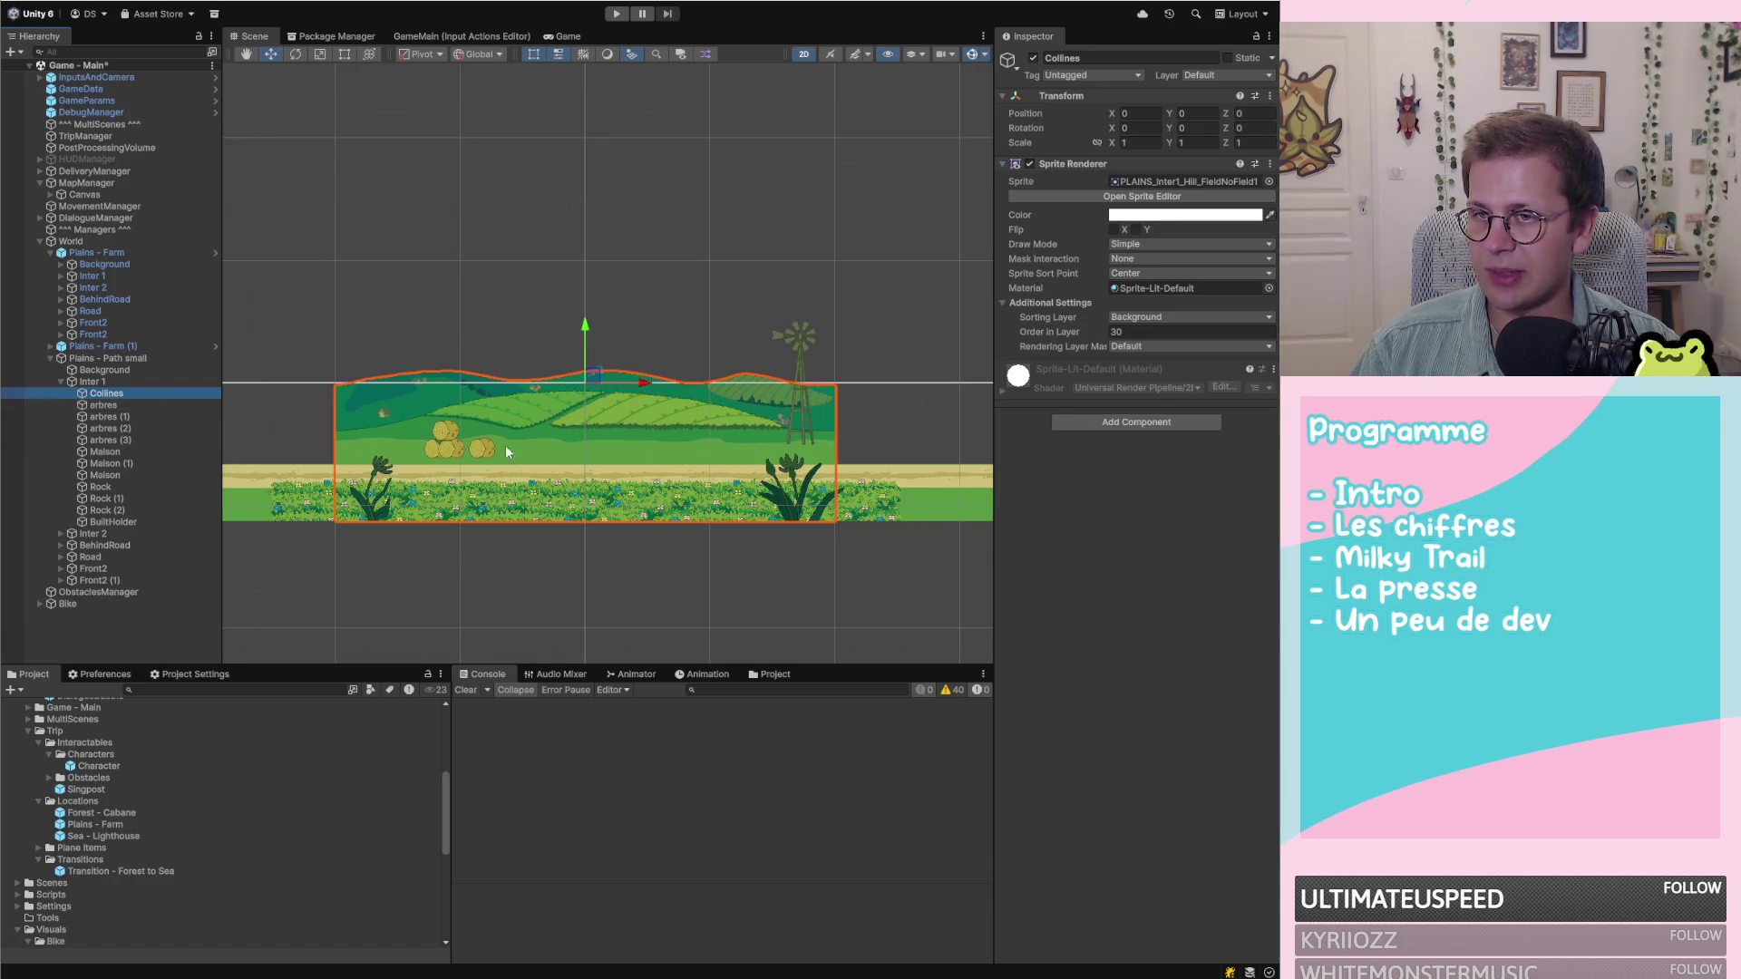
pyautogui.click(115, 406)
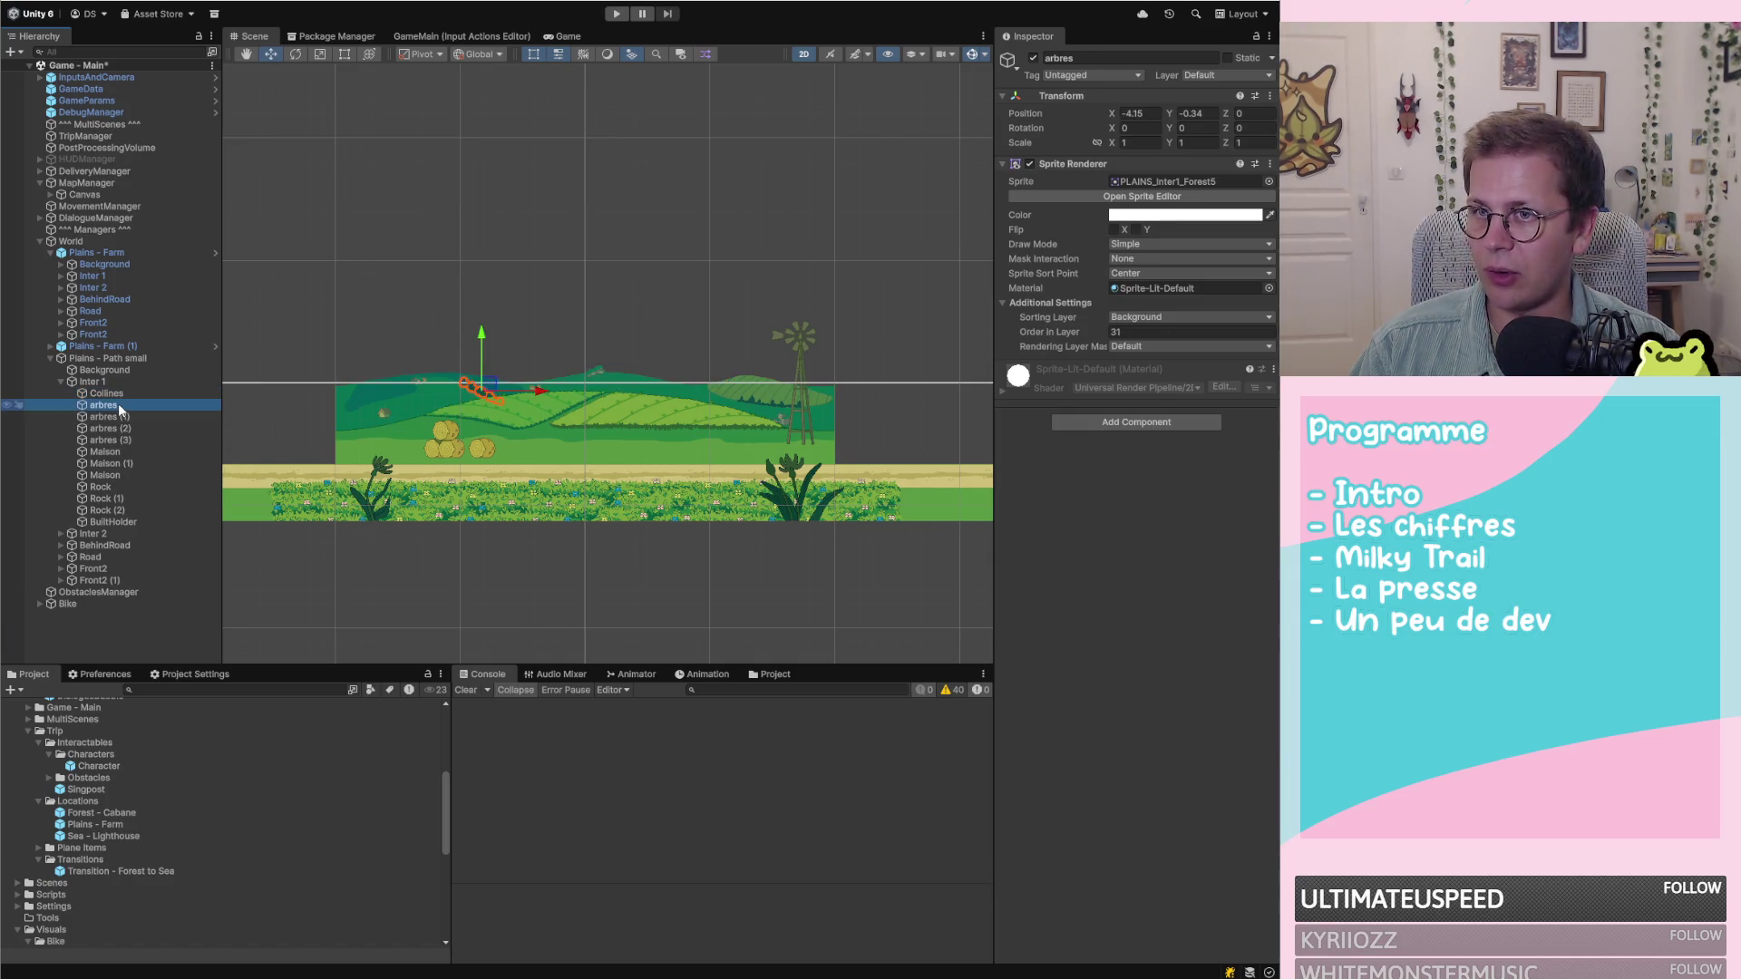
pyautogui.keyDown('shift'); pyautogui.click(129, 510); pyautogui.keyUp('shift')
pyautogui.press('Down')
pyautogui.hotkey('shift', 'Up')
pyautogui.hotkey('shift', 'Up')
pyautogui.hotkey('shift', 'Up')
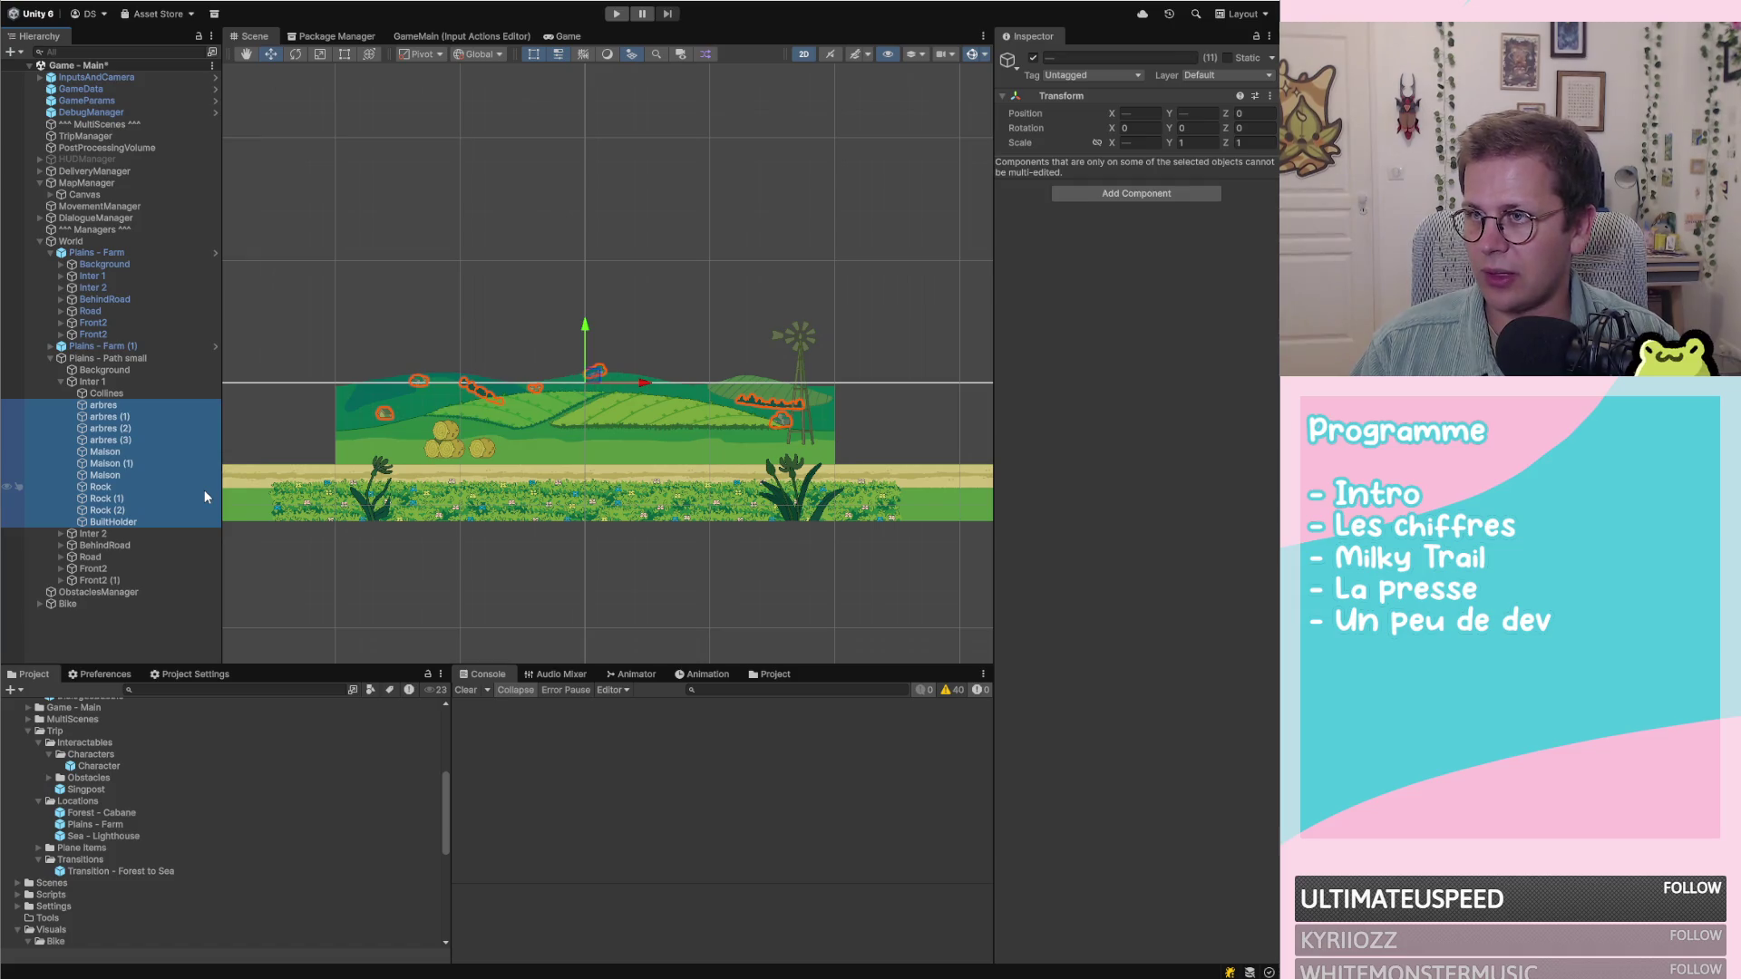
pyautogui.press('Delete')
pyautogui.click(125, 393)
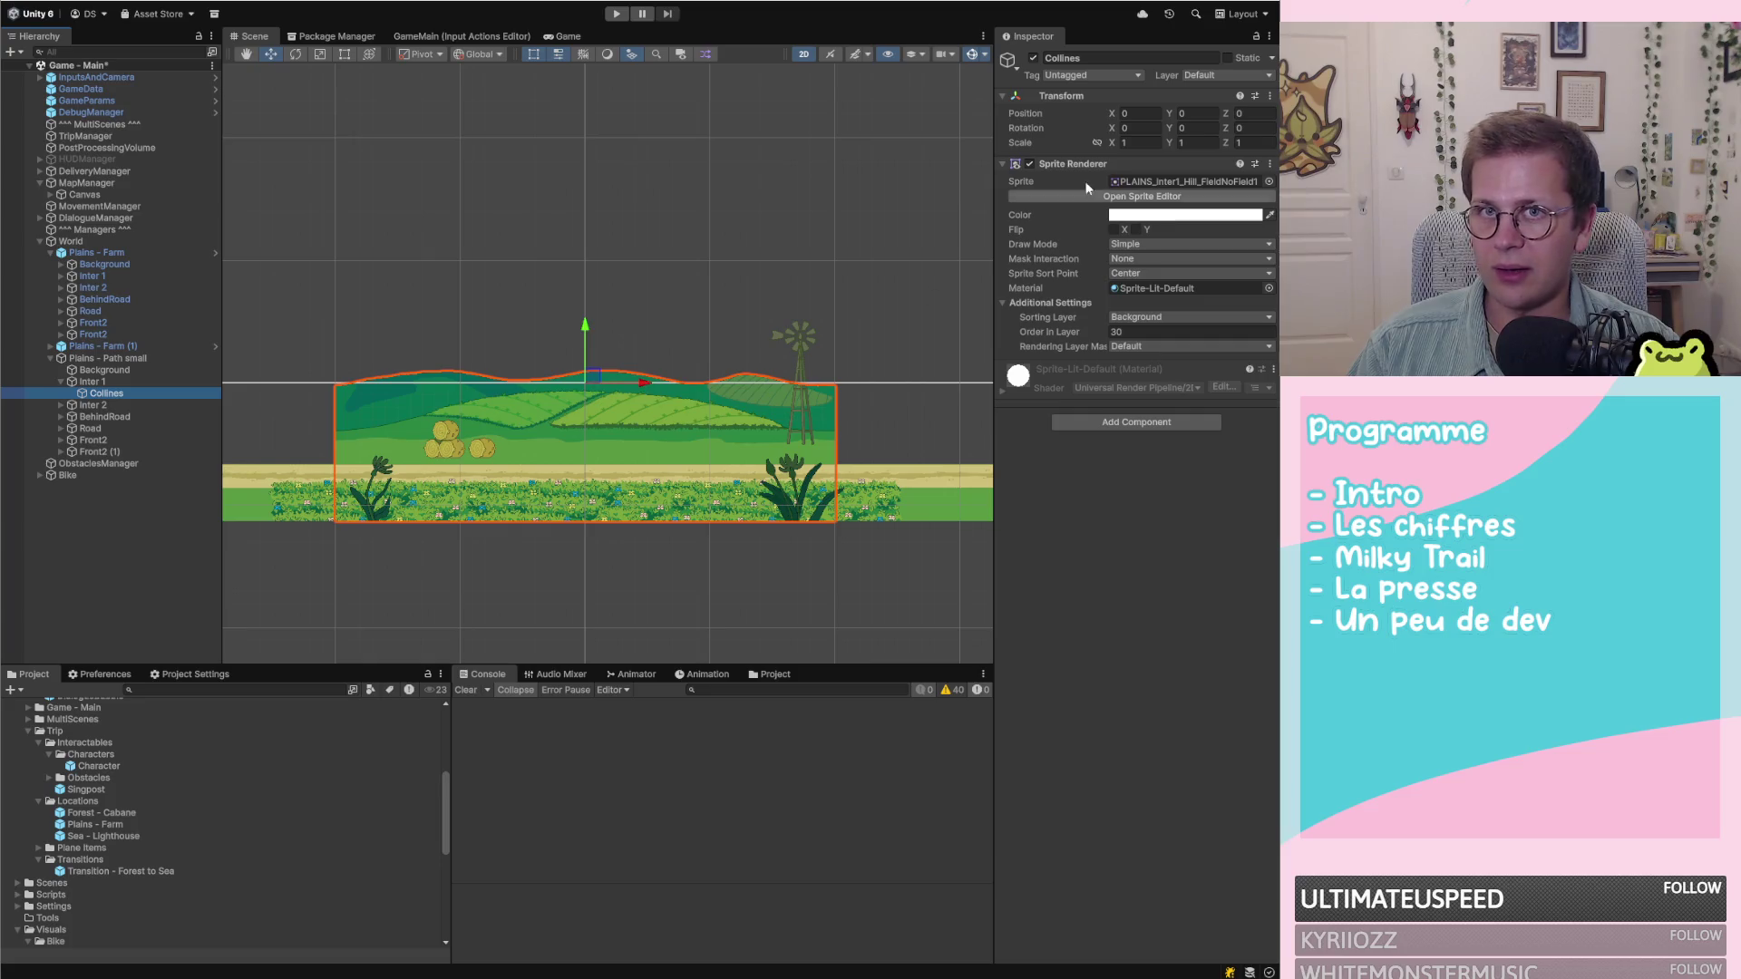
# Move Collines to X -10 and add a duplicate, Collines (1), at X 10
pyautogui.click(1144, 116)
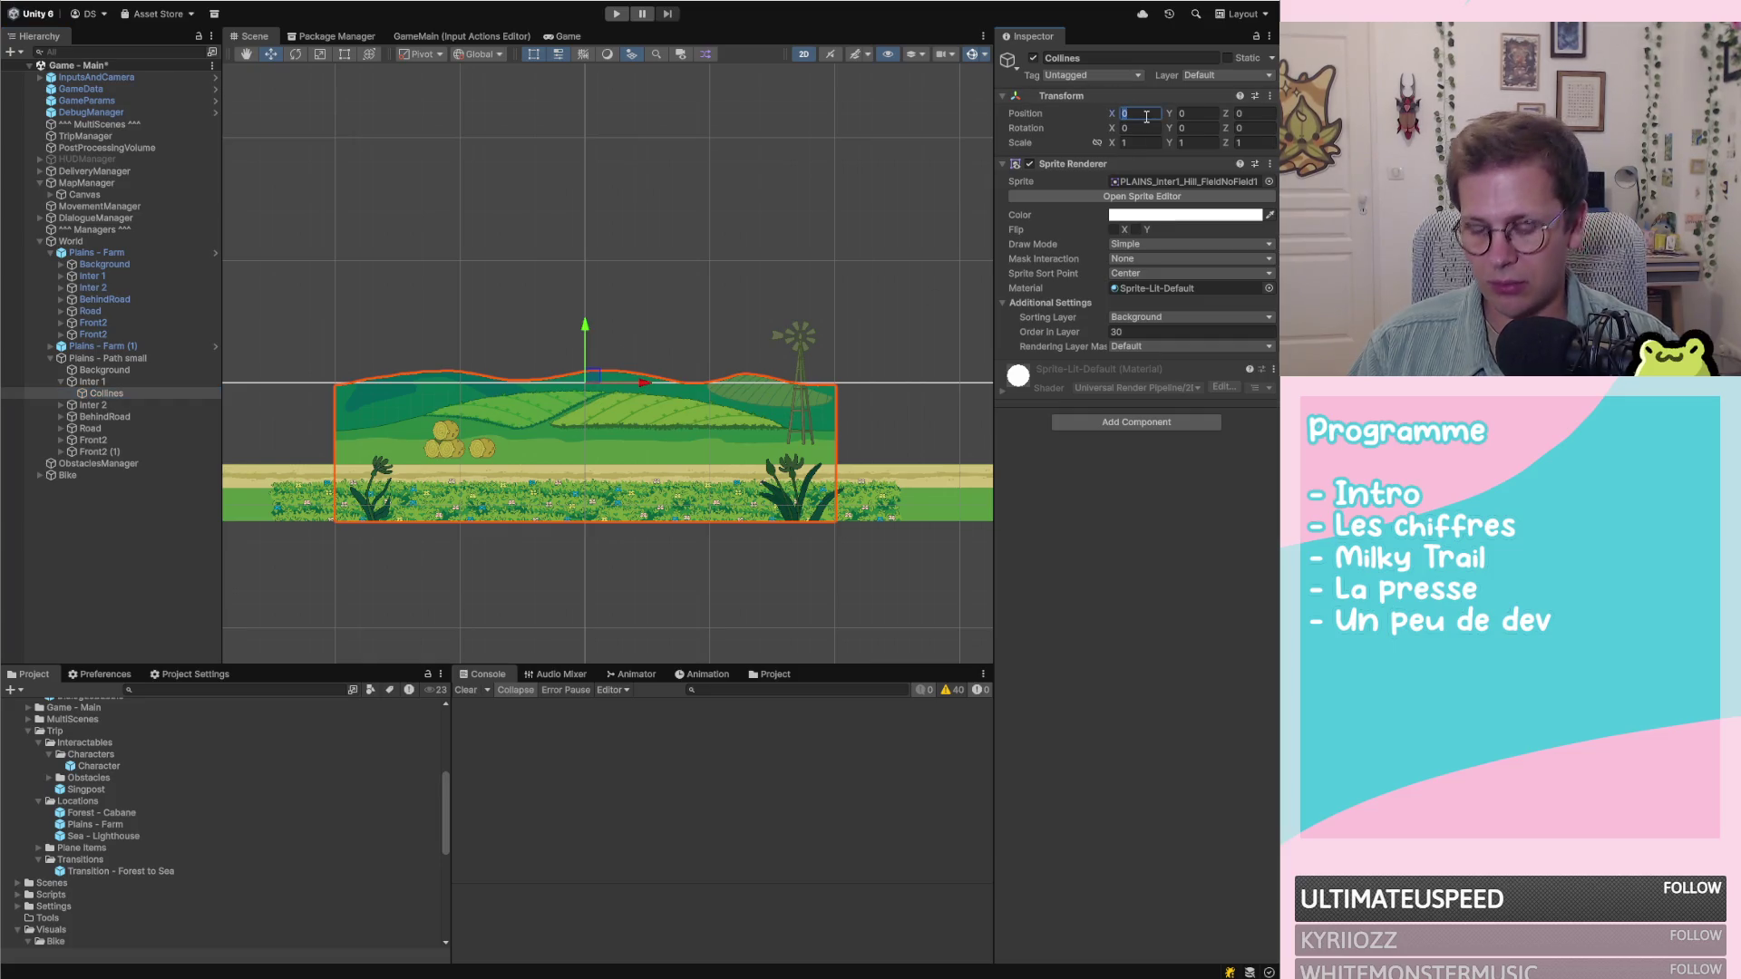
pyautogui.write('-10')
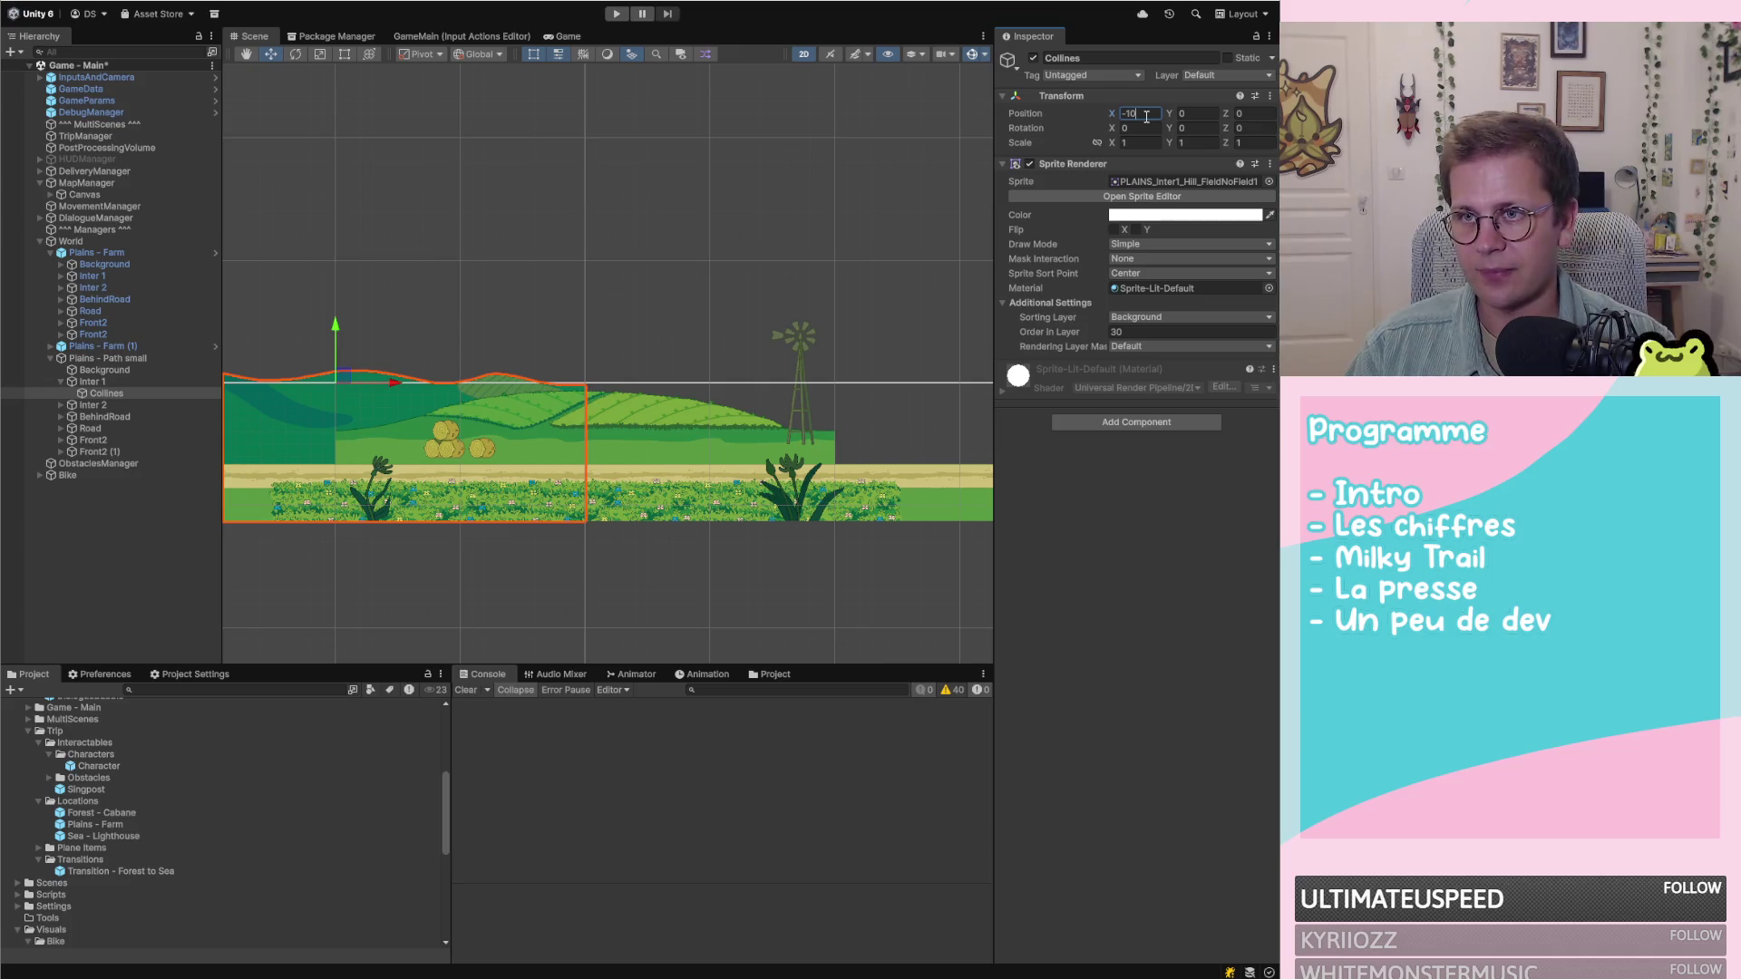
pyautogui.click(115, 391)
pyautogui.hotkey('ctrl', 'd')
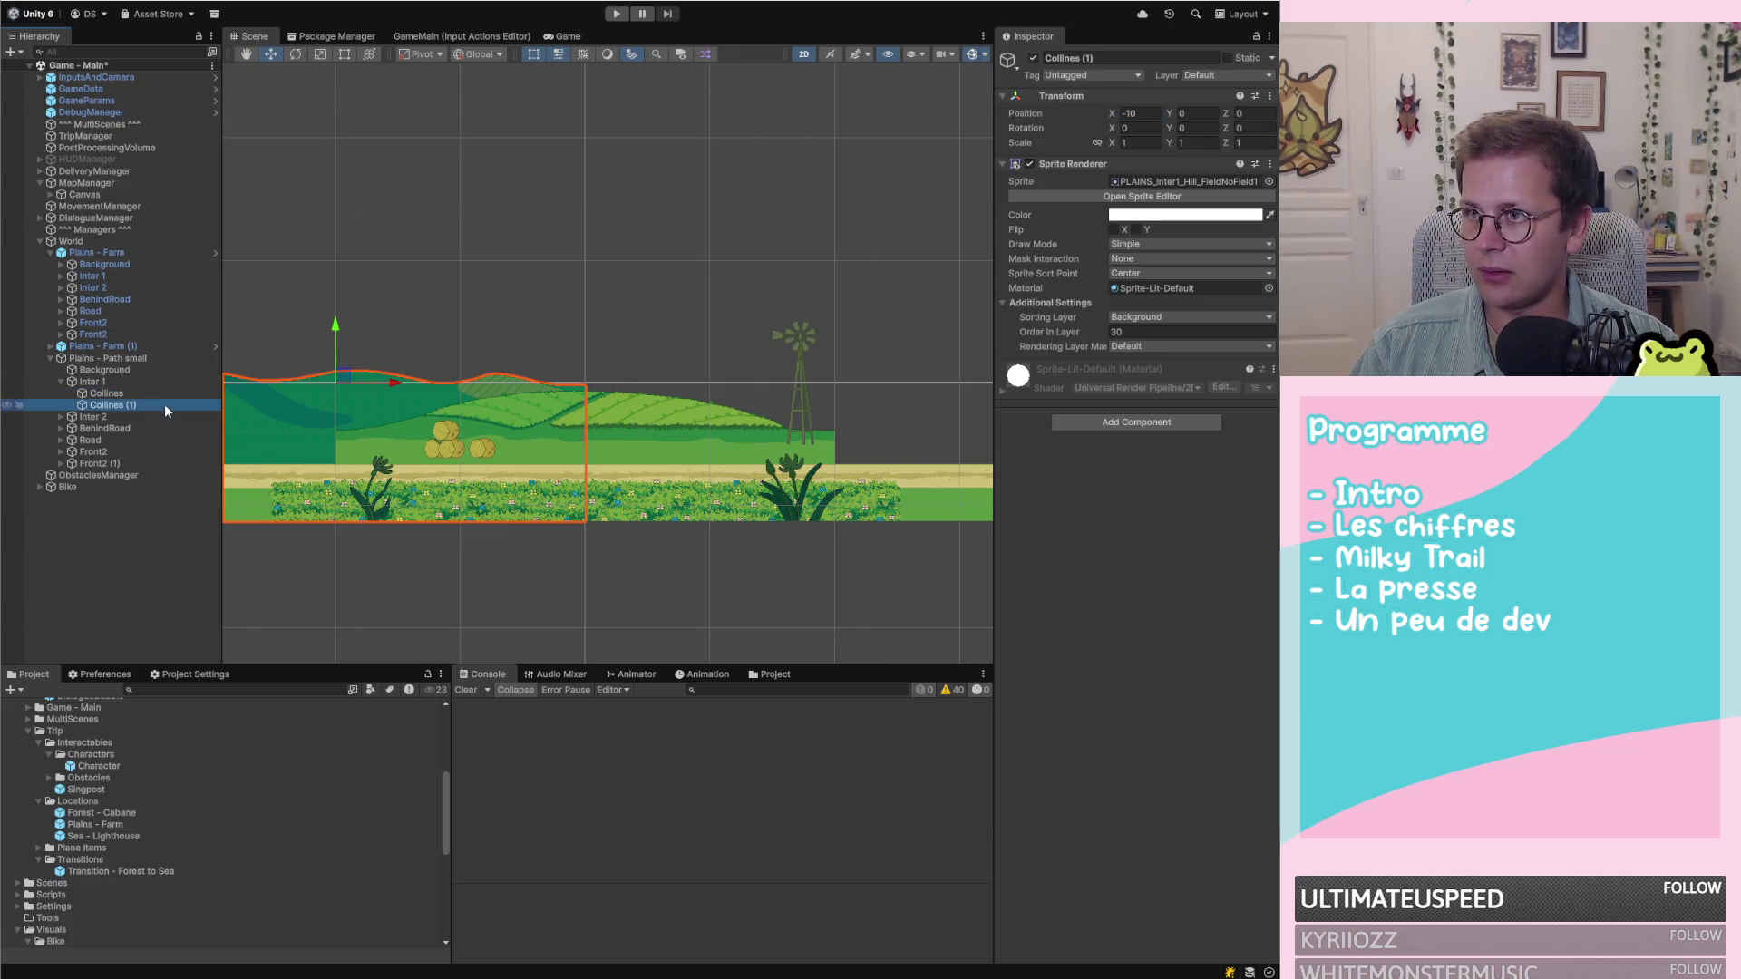
pyautogui.click(1143, 113)
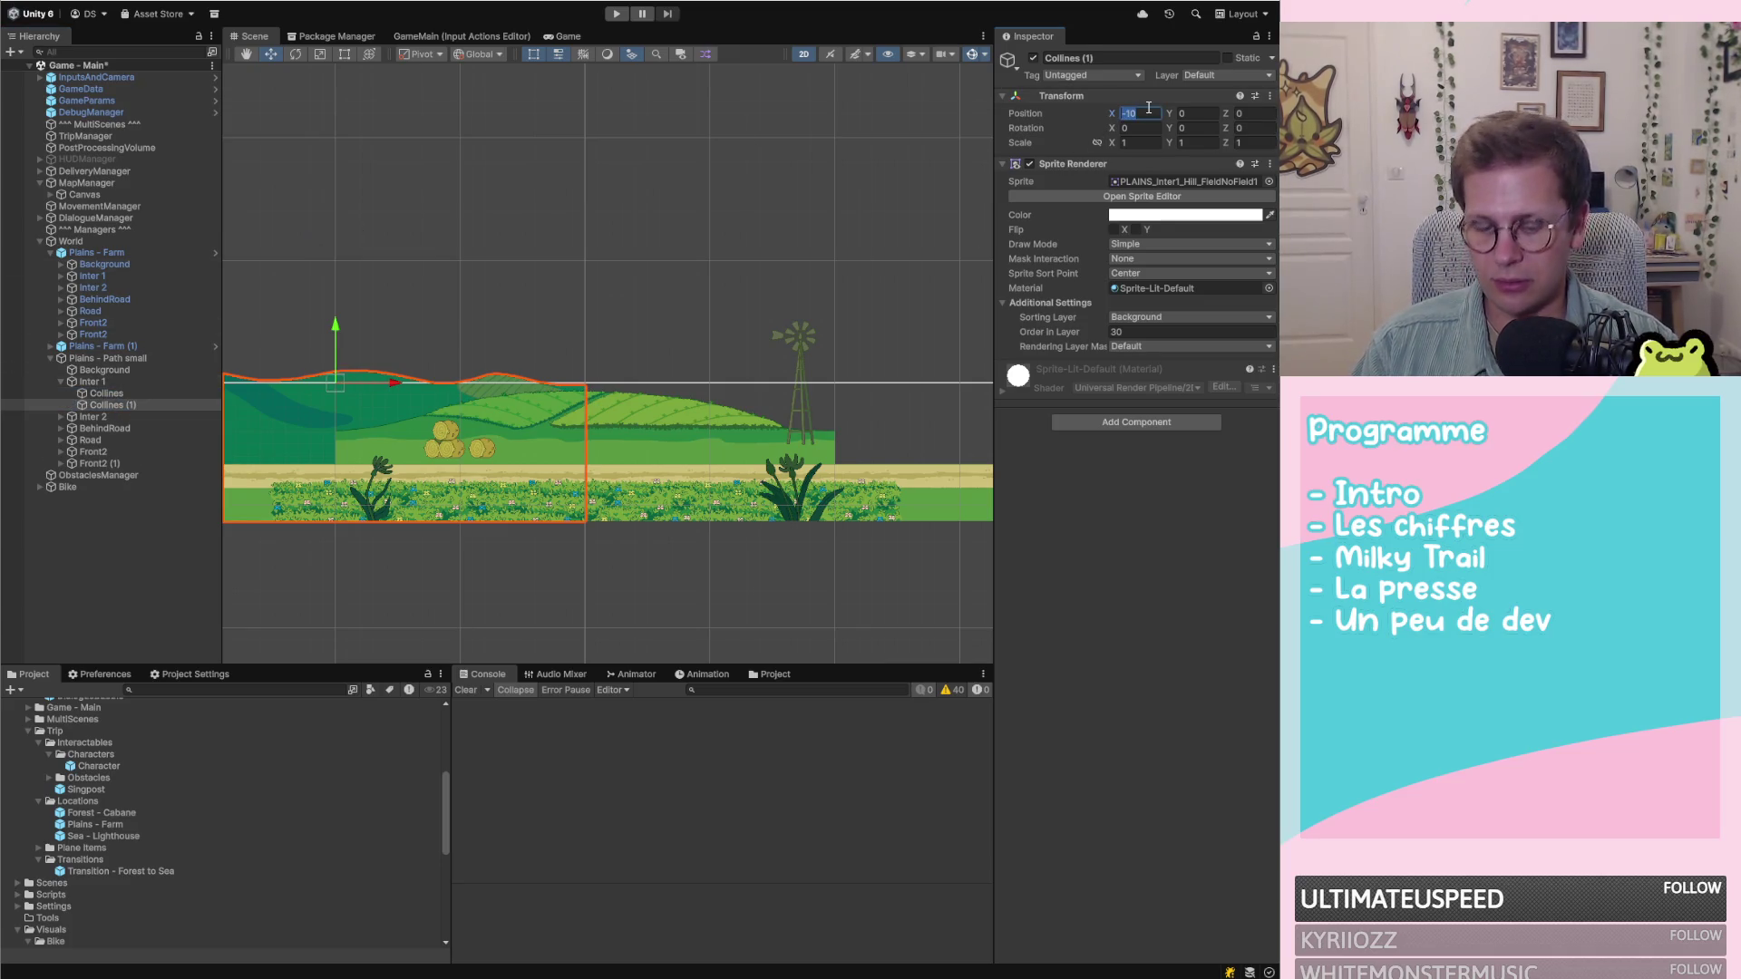
pyautogui.write('10')
# Change Collines (1)'s sprite to PLAINS_Inter1_Hill_FieldNoField1
pyautogui.scroll(-5, 639, 489)
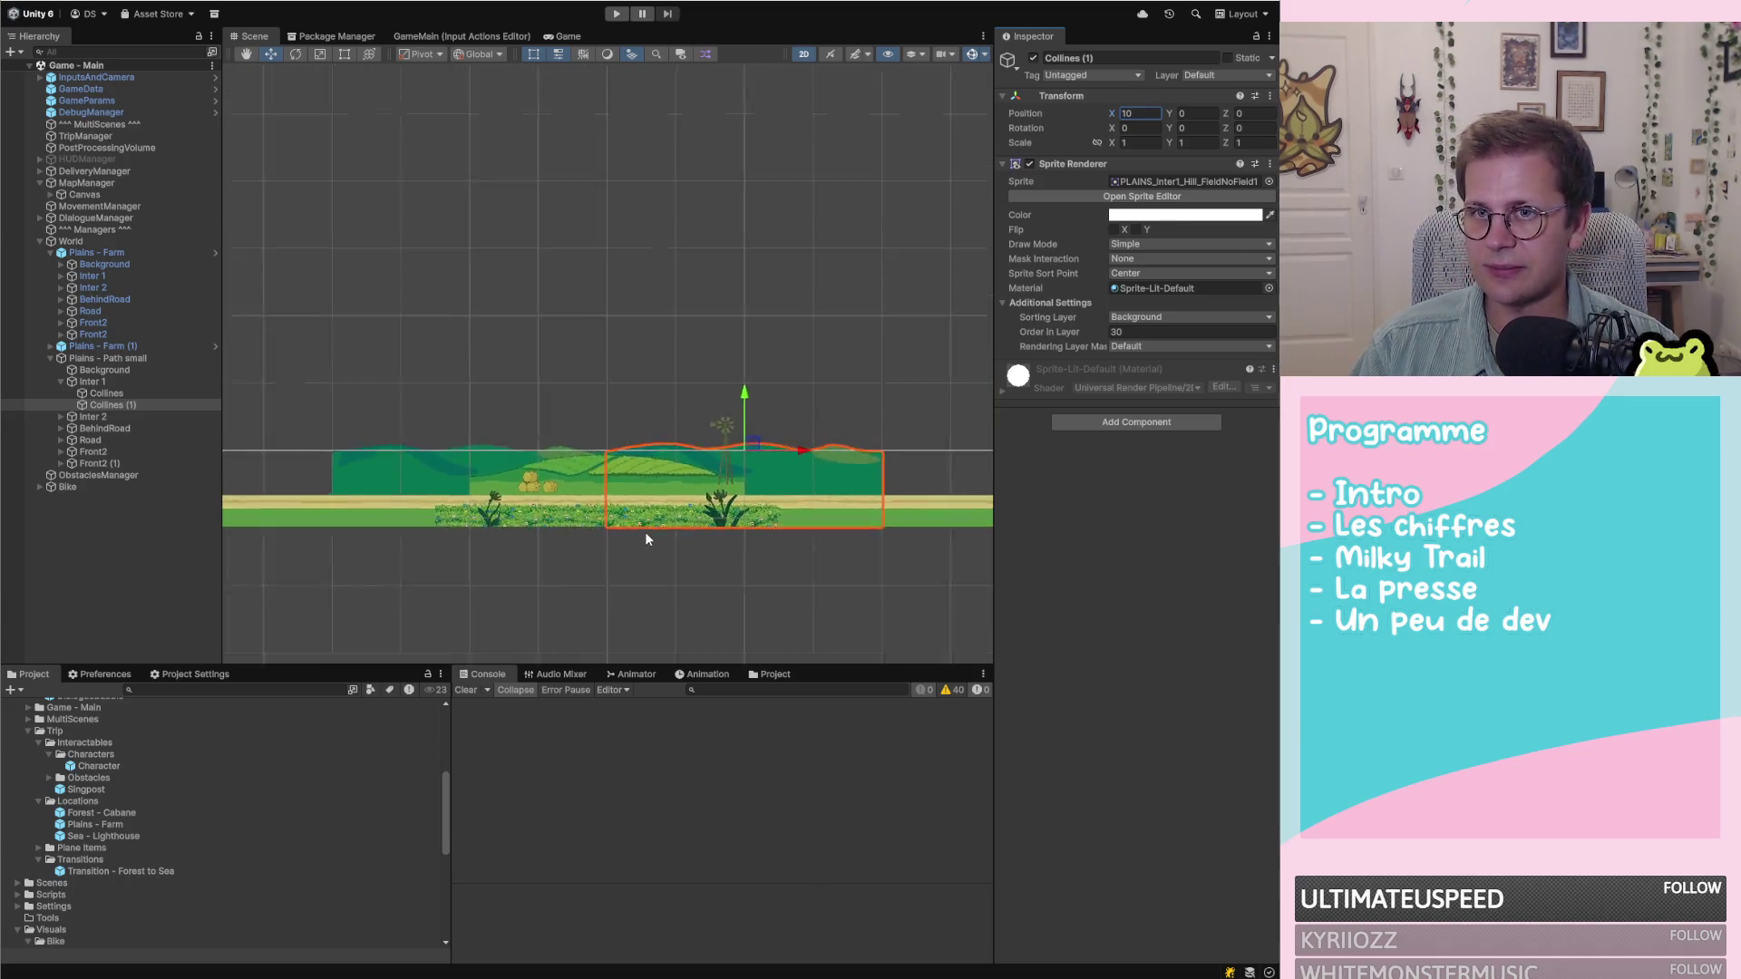
pyautogui.scroll(4, 634, 464)
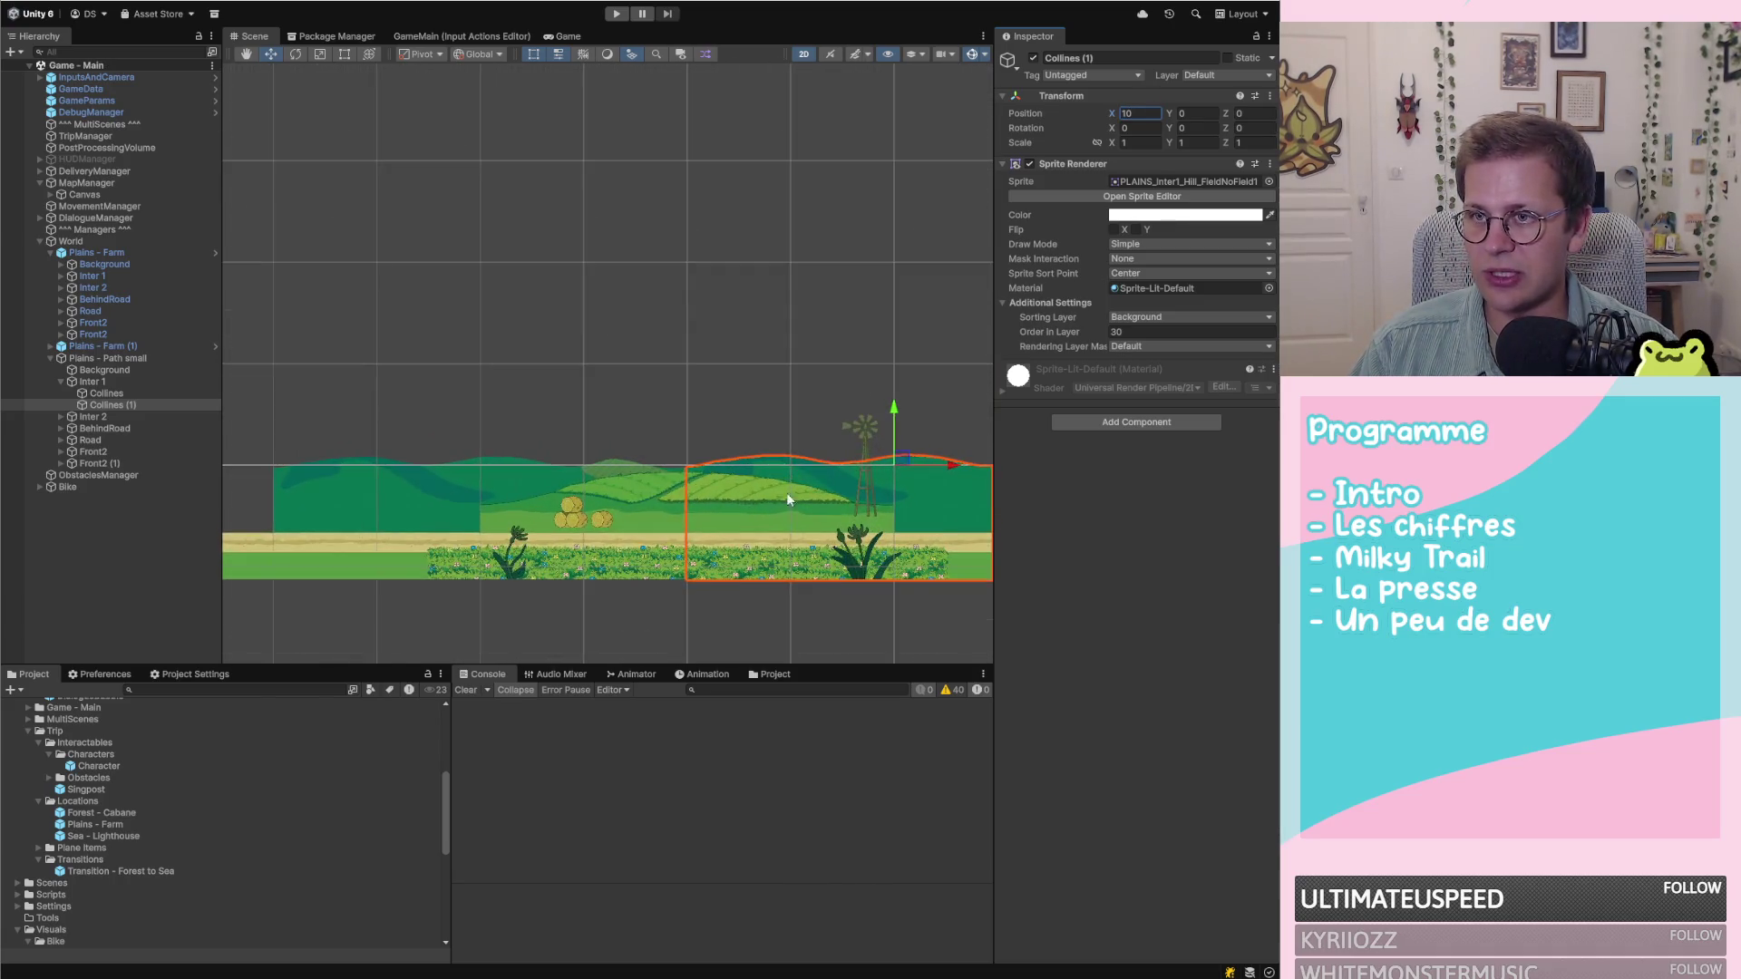
pyautogui.click(117, 405)
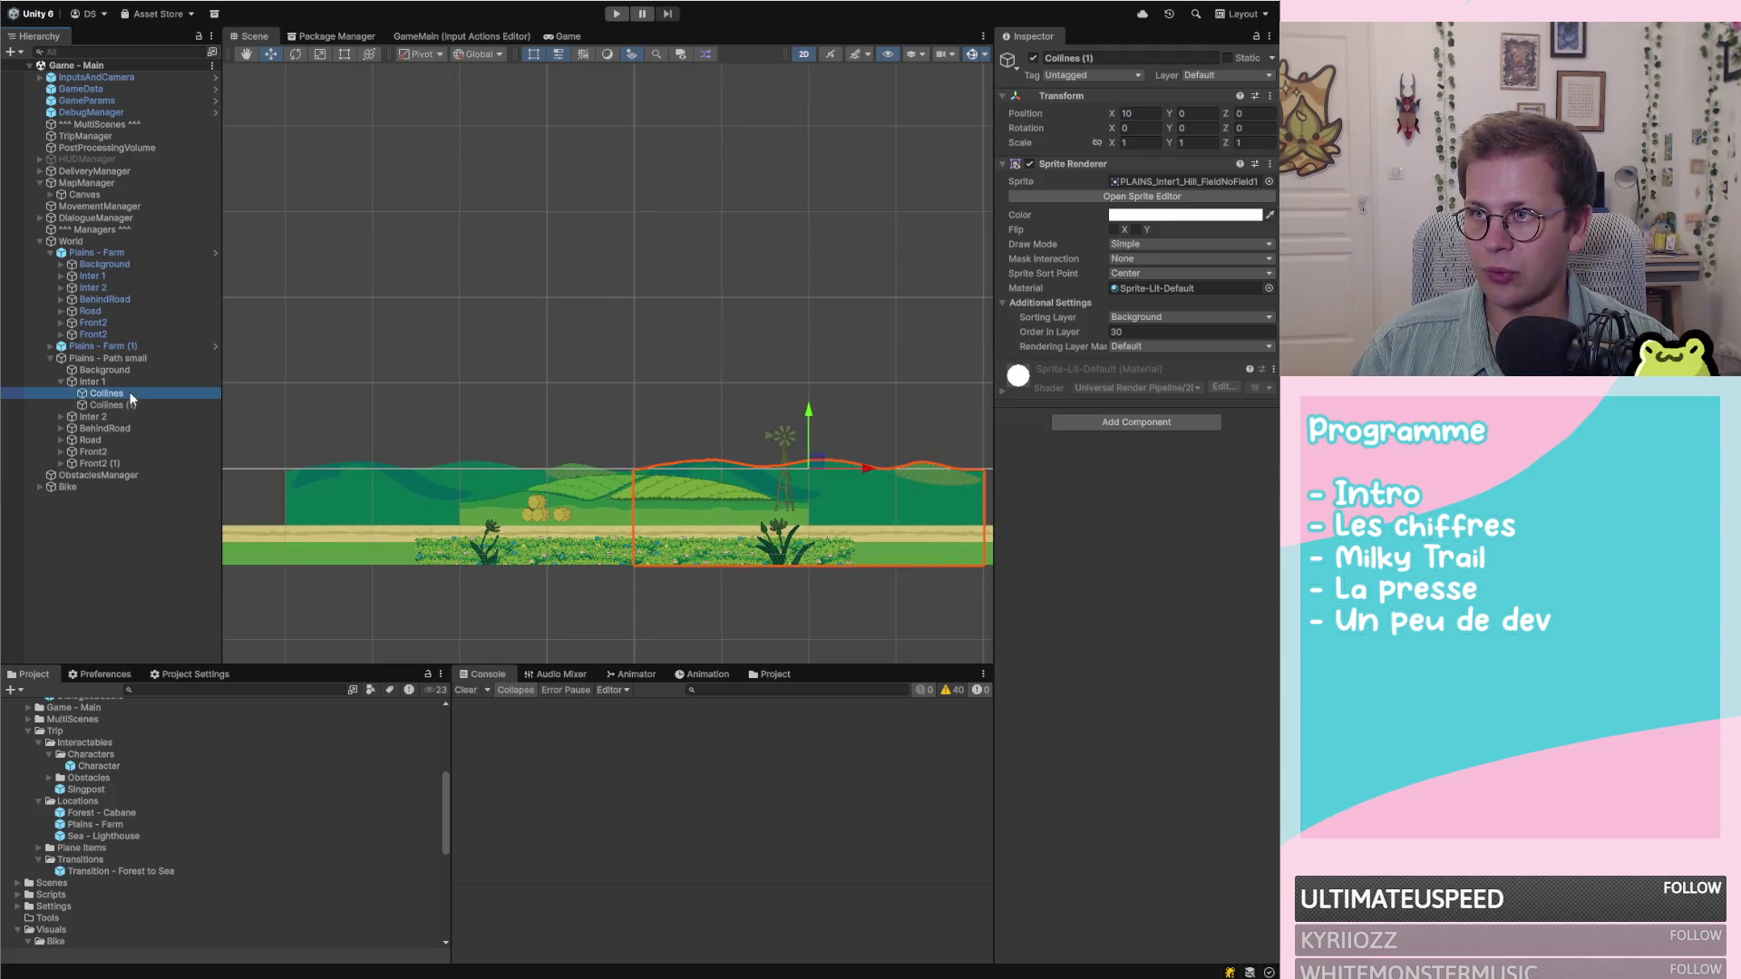
pyautogui.scroll(3, 709, 514)
pyautogui.scroll(-3, 412, 464)
pyautogui.scroll(-2, 613, 448)
pyautogui.scroll(4, 448, 466)
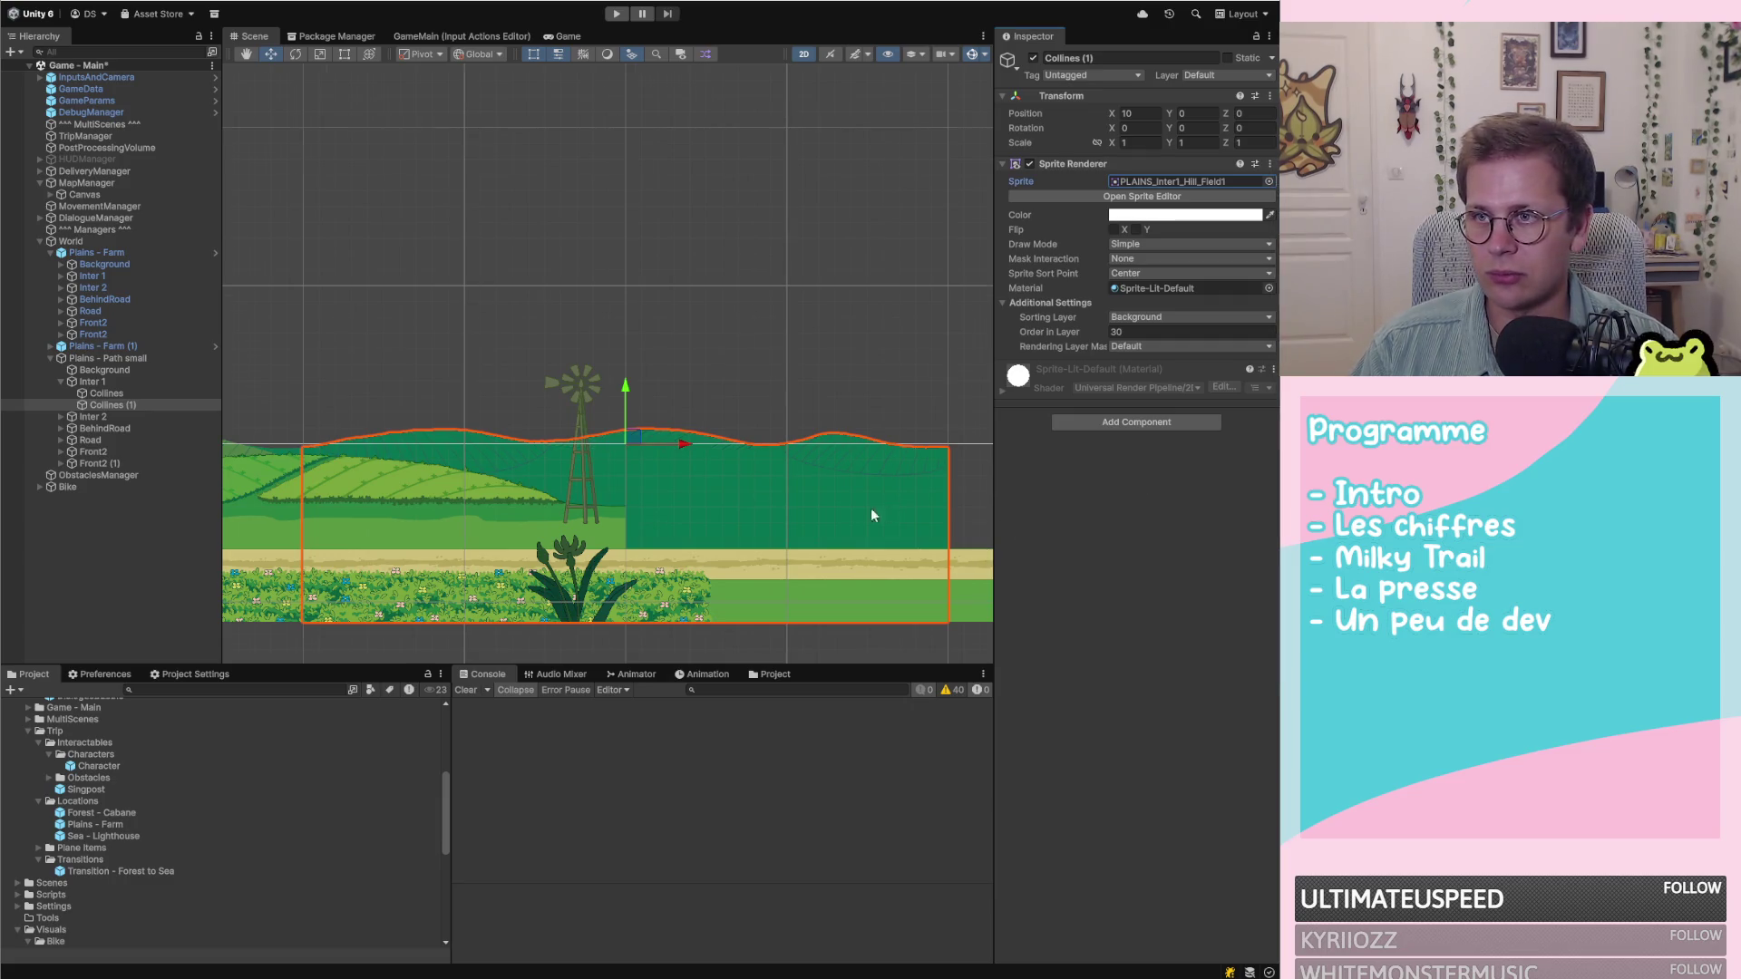
pyautogui.scroll(-2, 857, 506)
pyautogui.click(1266, 180)
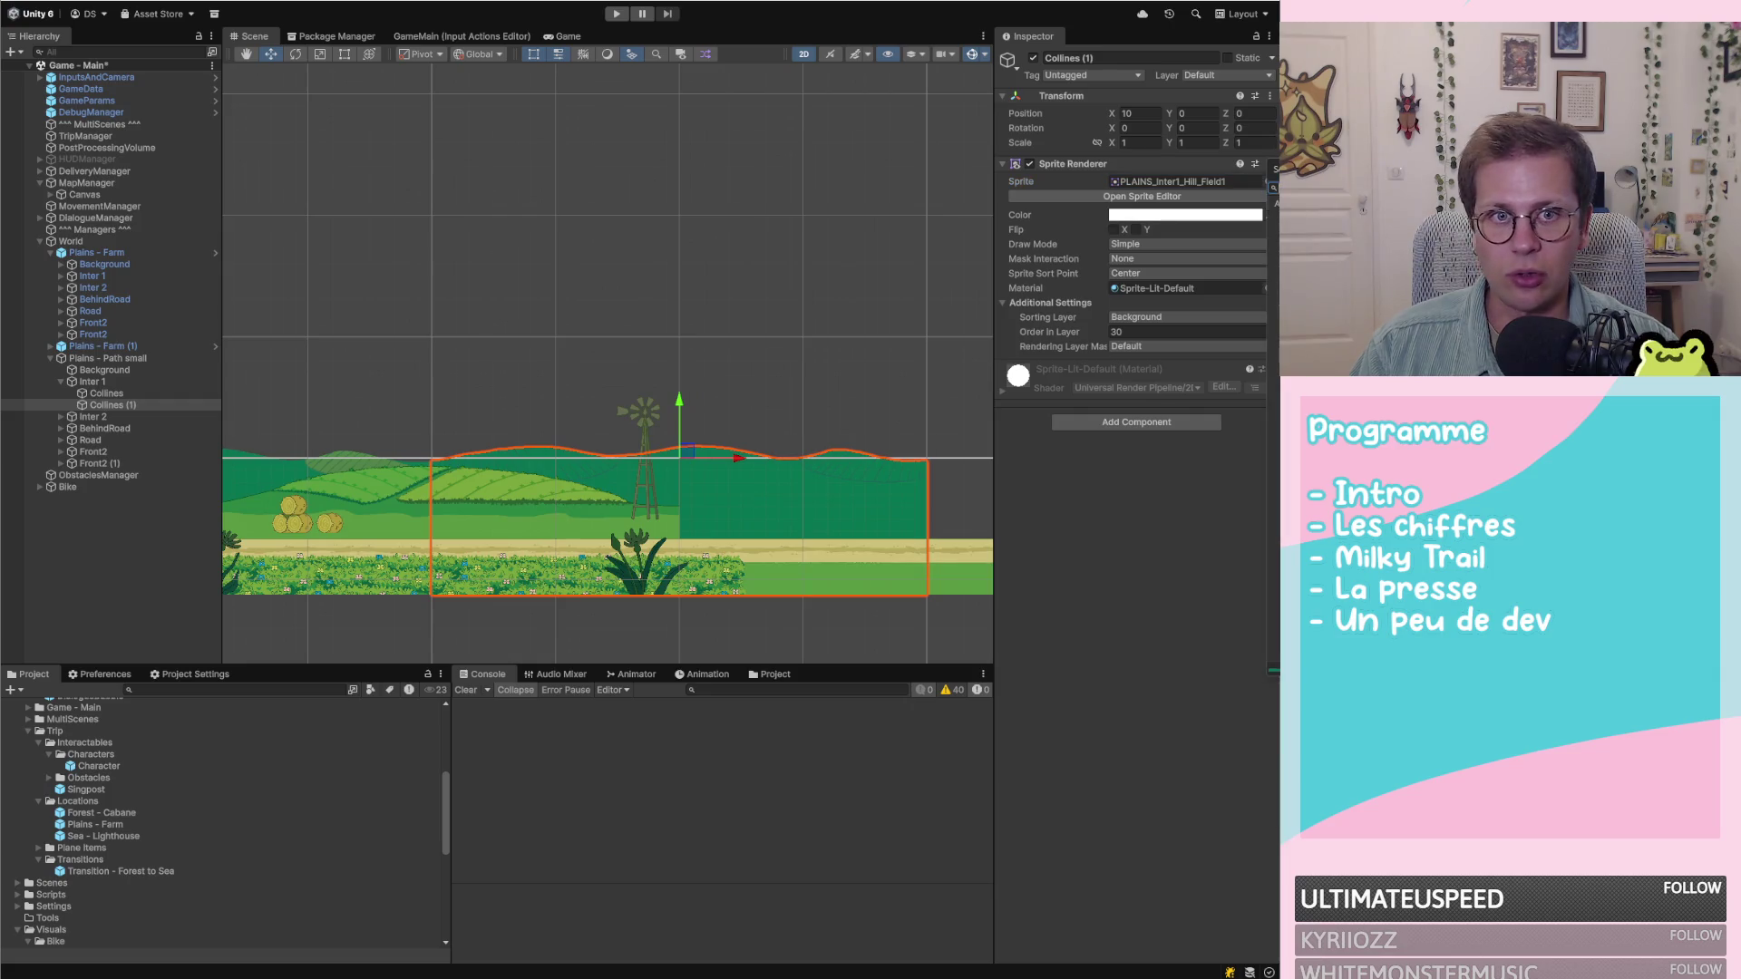
pyautogui.press('Right')
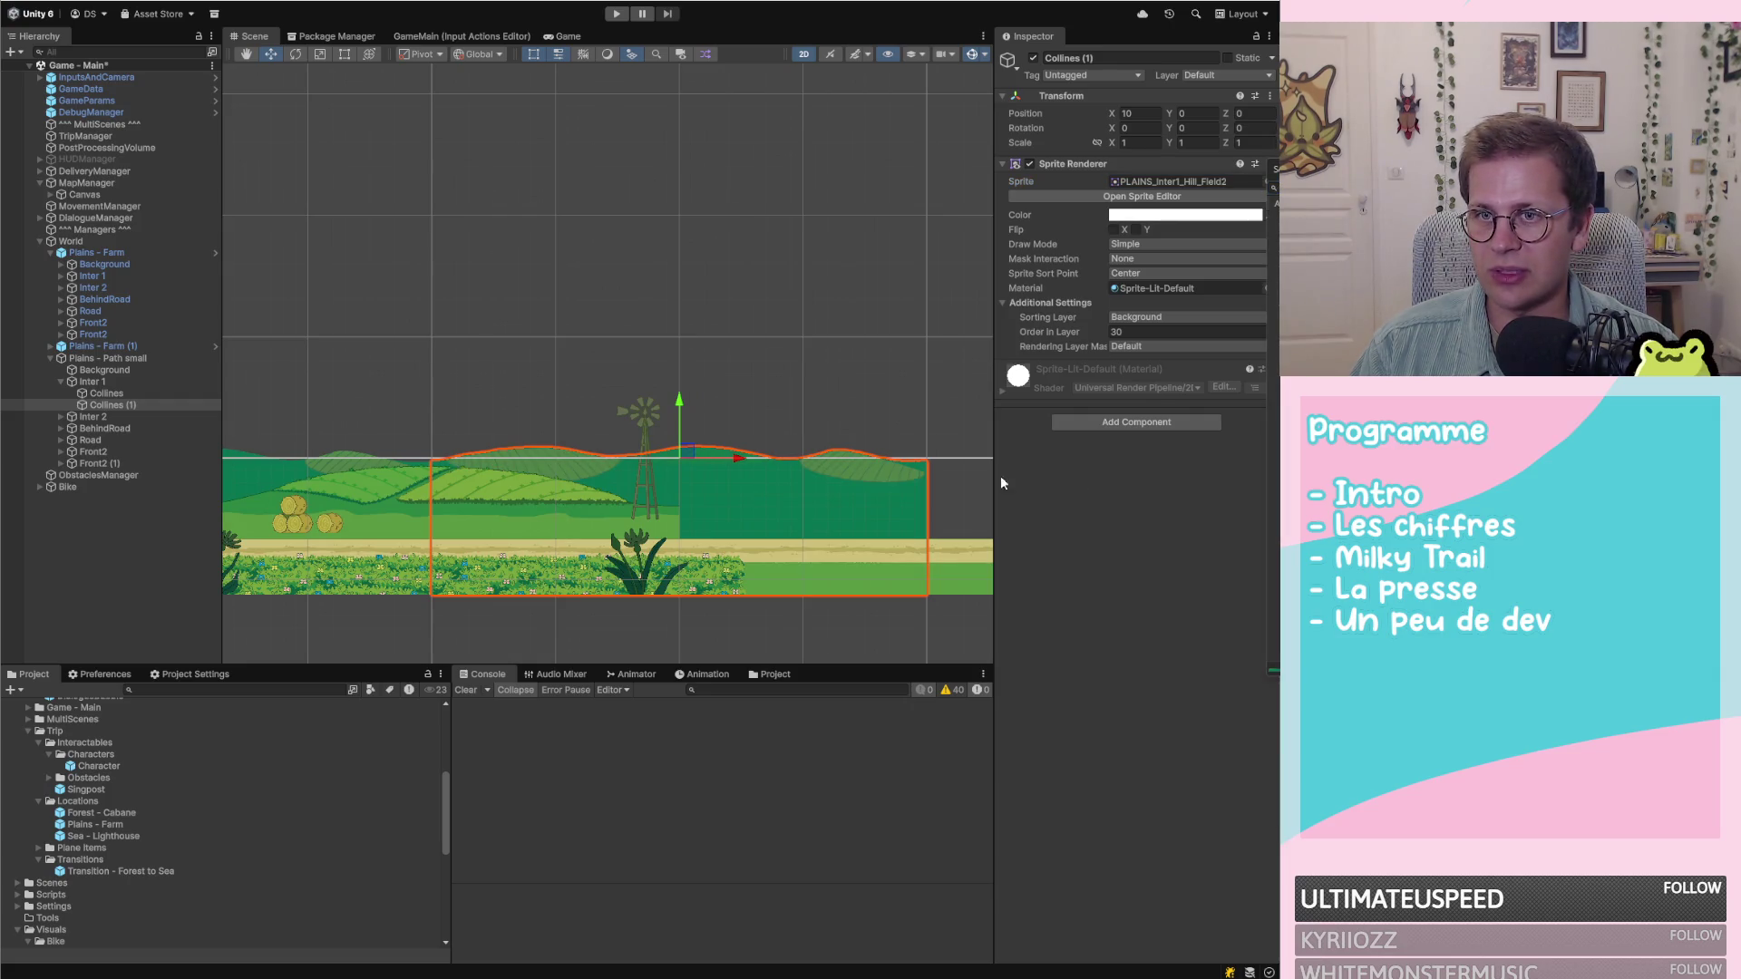
pyautogui.scroll(-2, 734, 503)
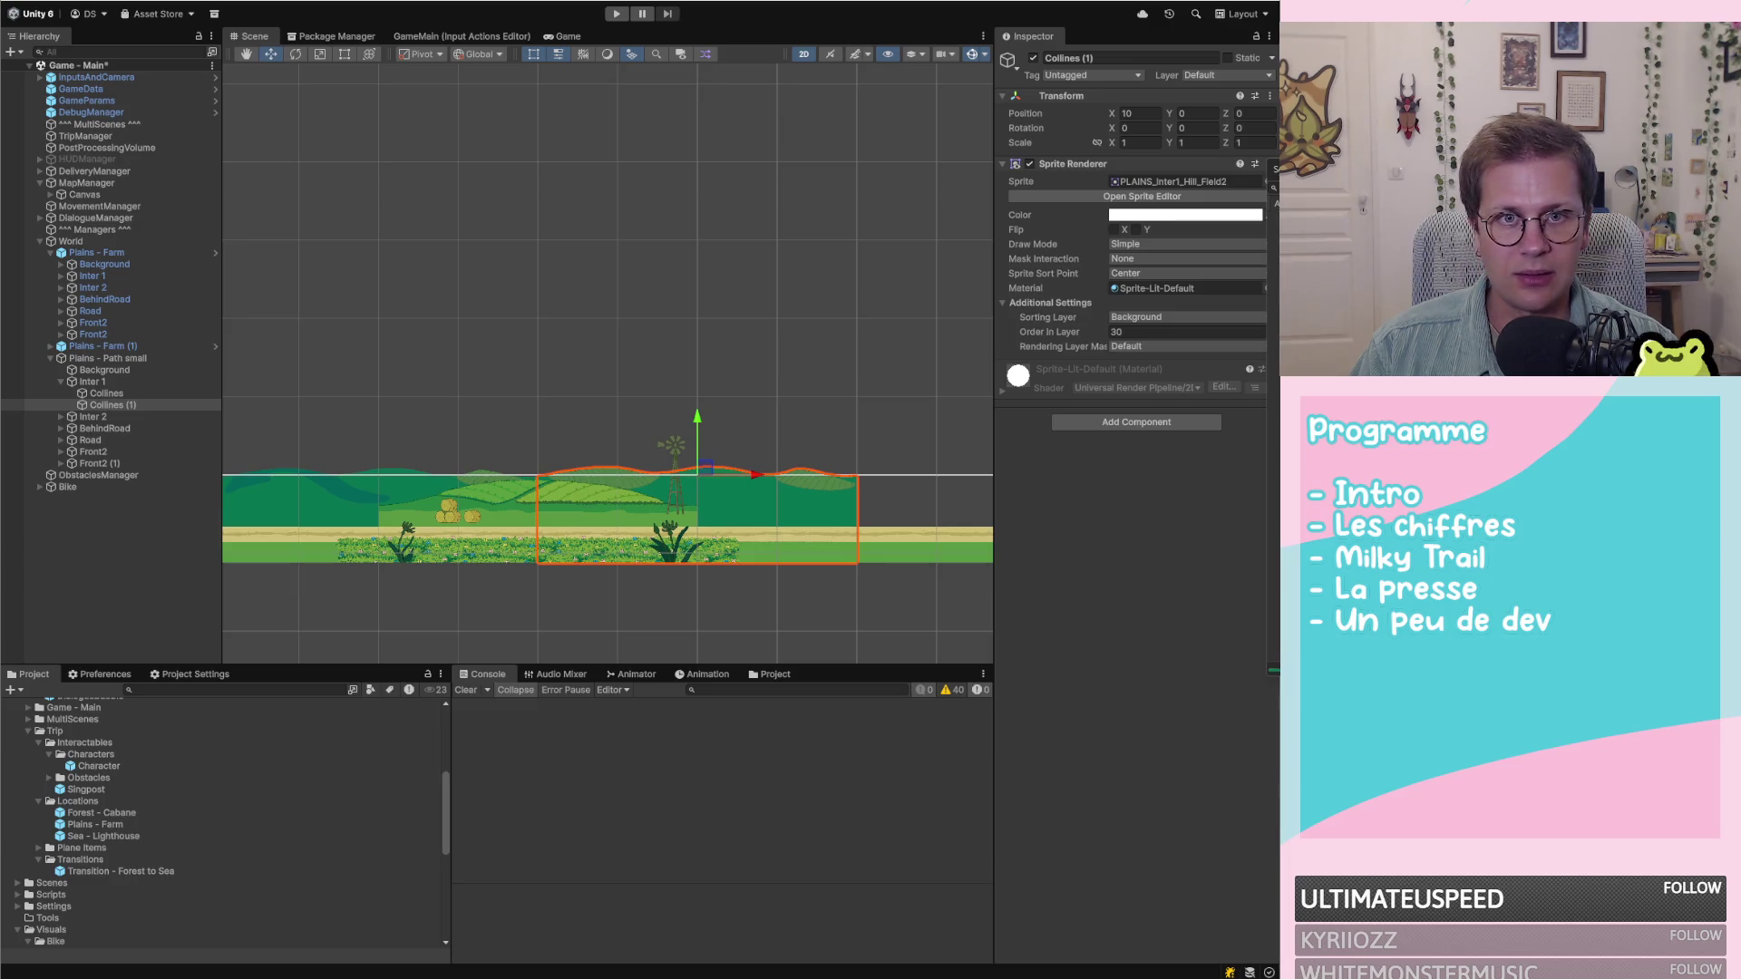
pyautogui.press('Right')
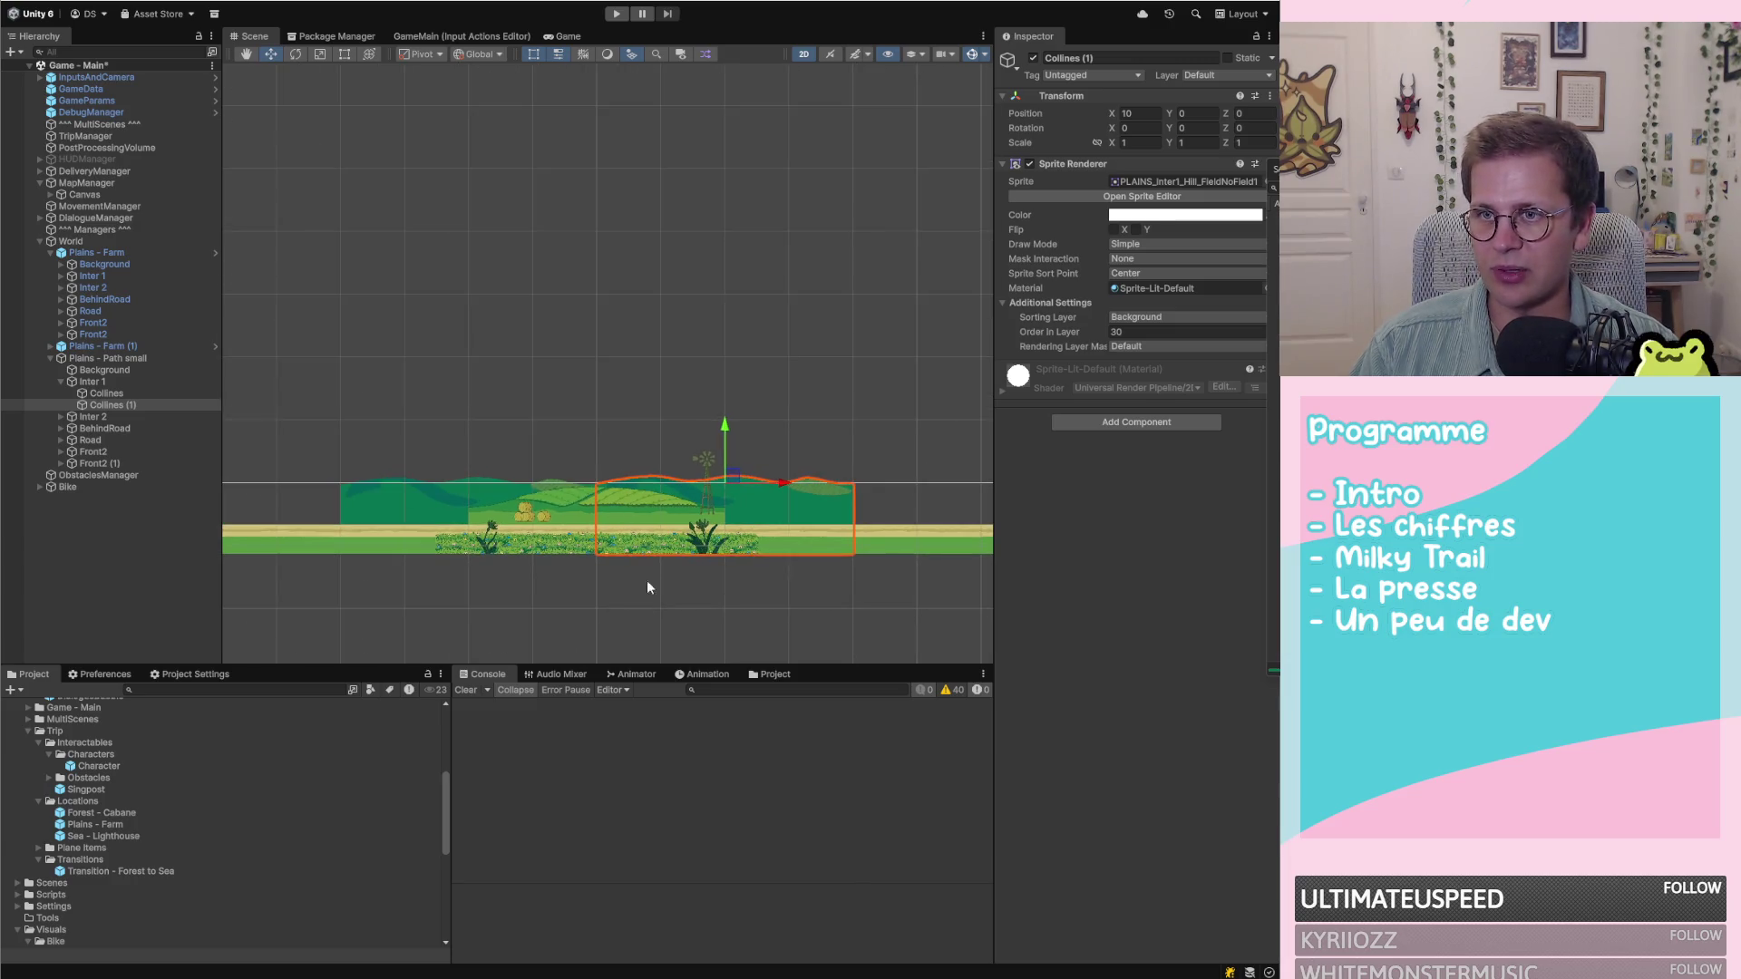
pyautogui.click(595, 564)
pyautogui.scroll(1, 659, 558)
pyautogui.scroll(1, 671, 553)
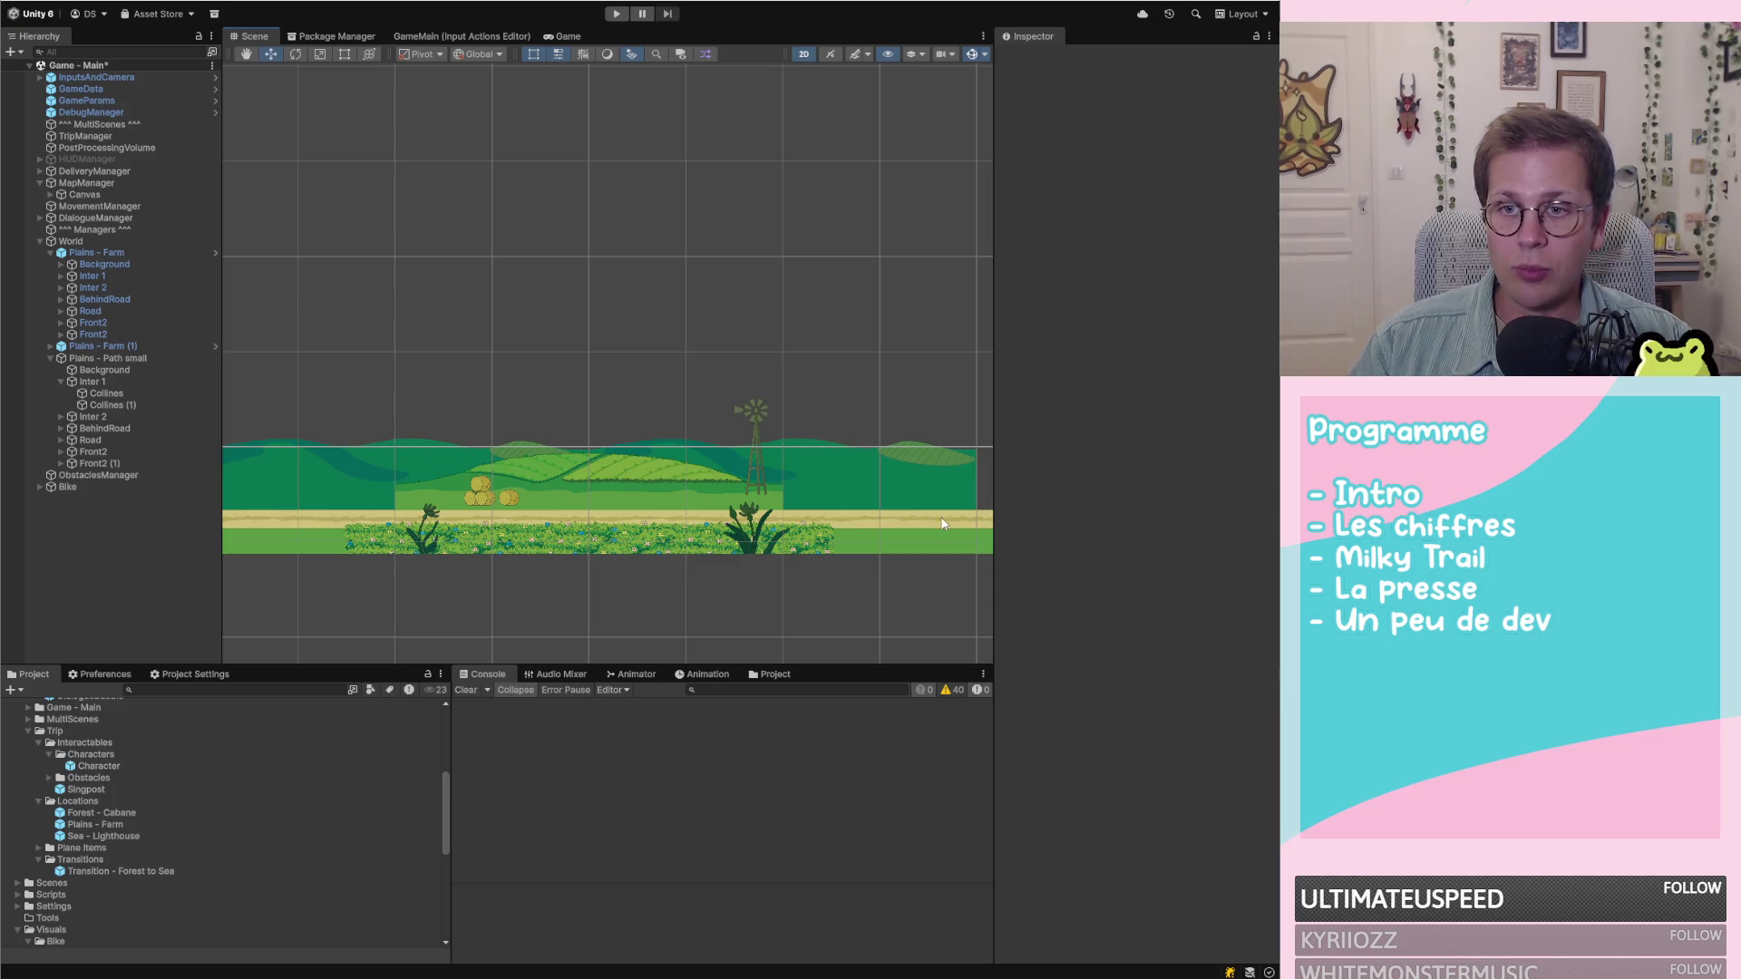
# Compare Inter 1's hills: Collines at X -10 and Collines (1) at X 10
pyautogui.scroll(5, 776, 480)
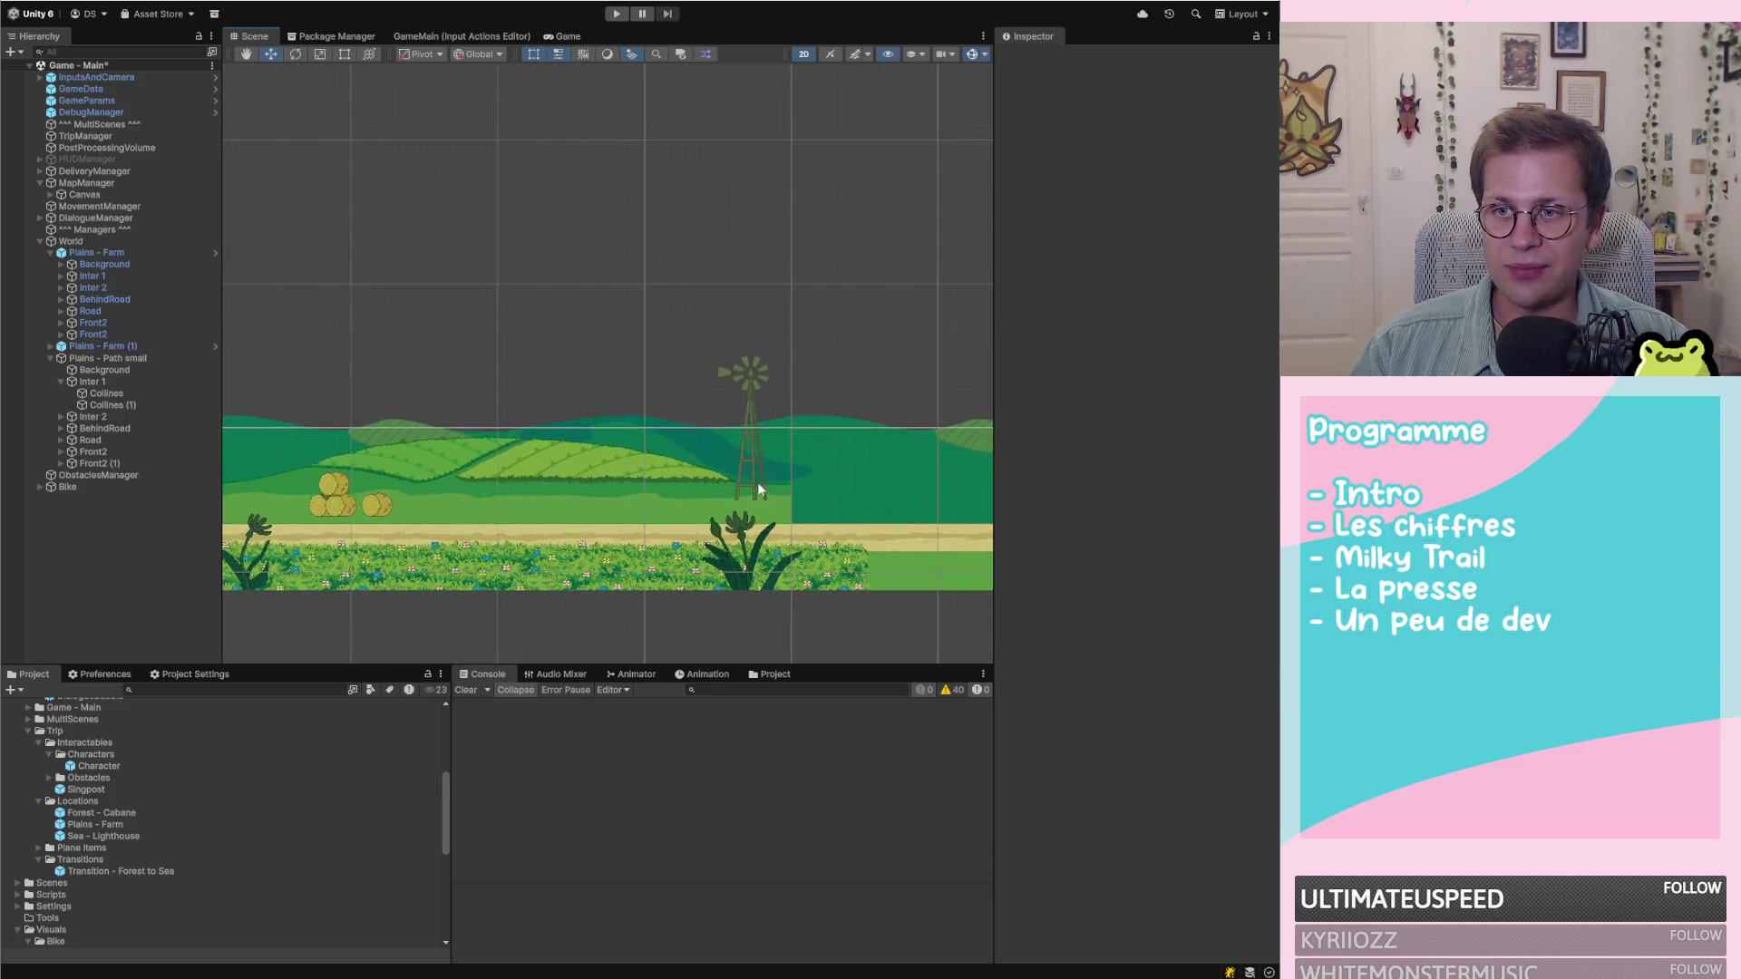
pyautogui.scroll(4, 771, 480)
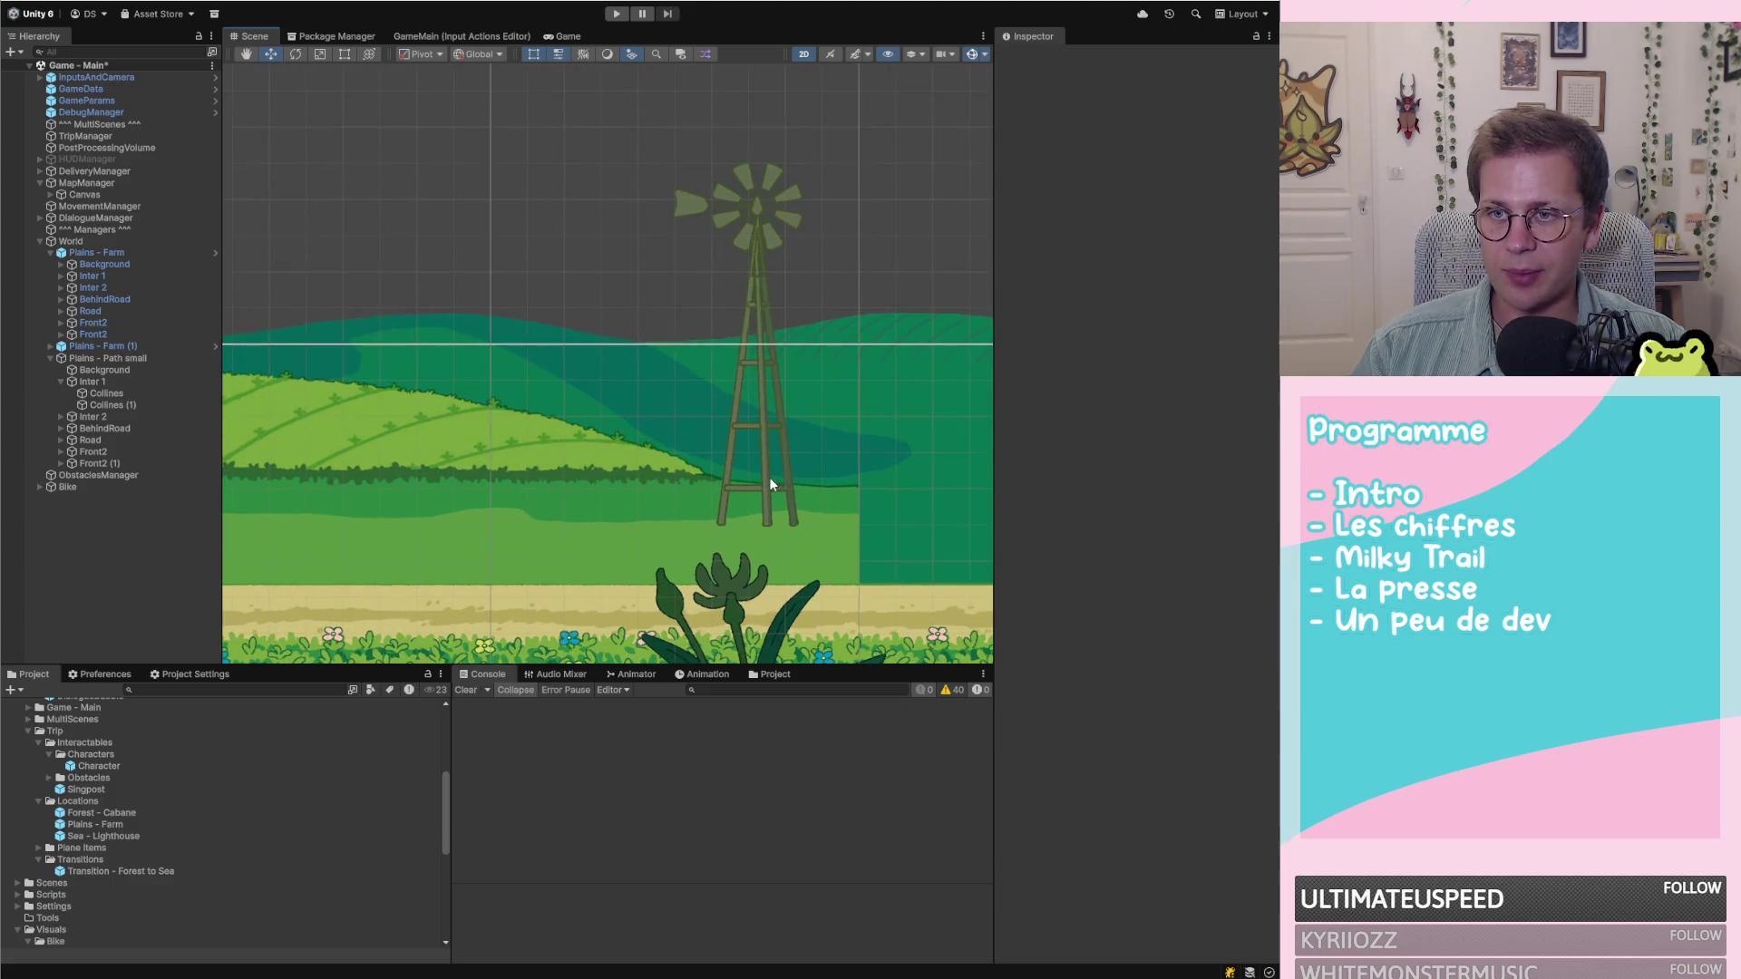
pyautogui.scroll(-9, 770, 476)
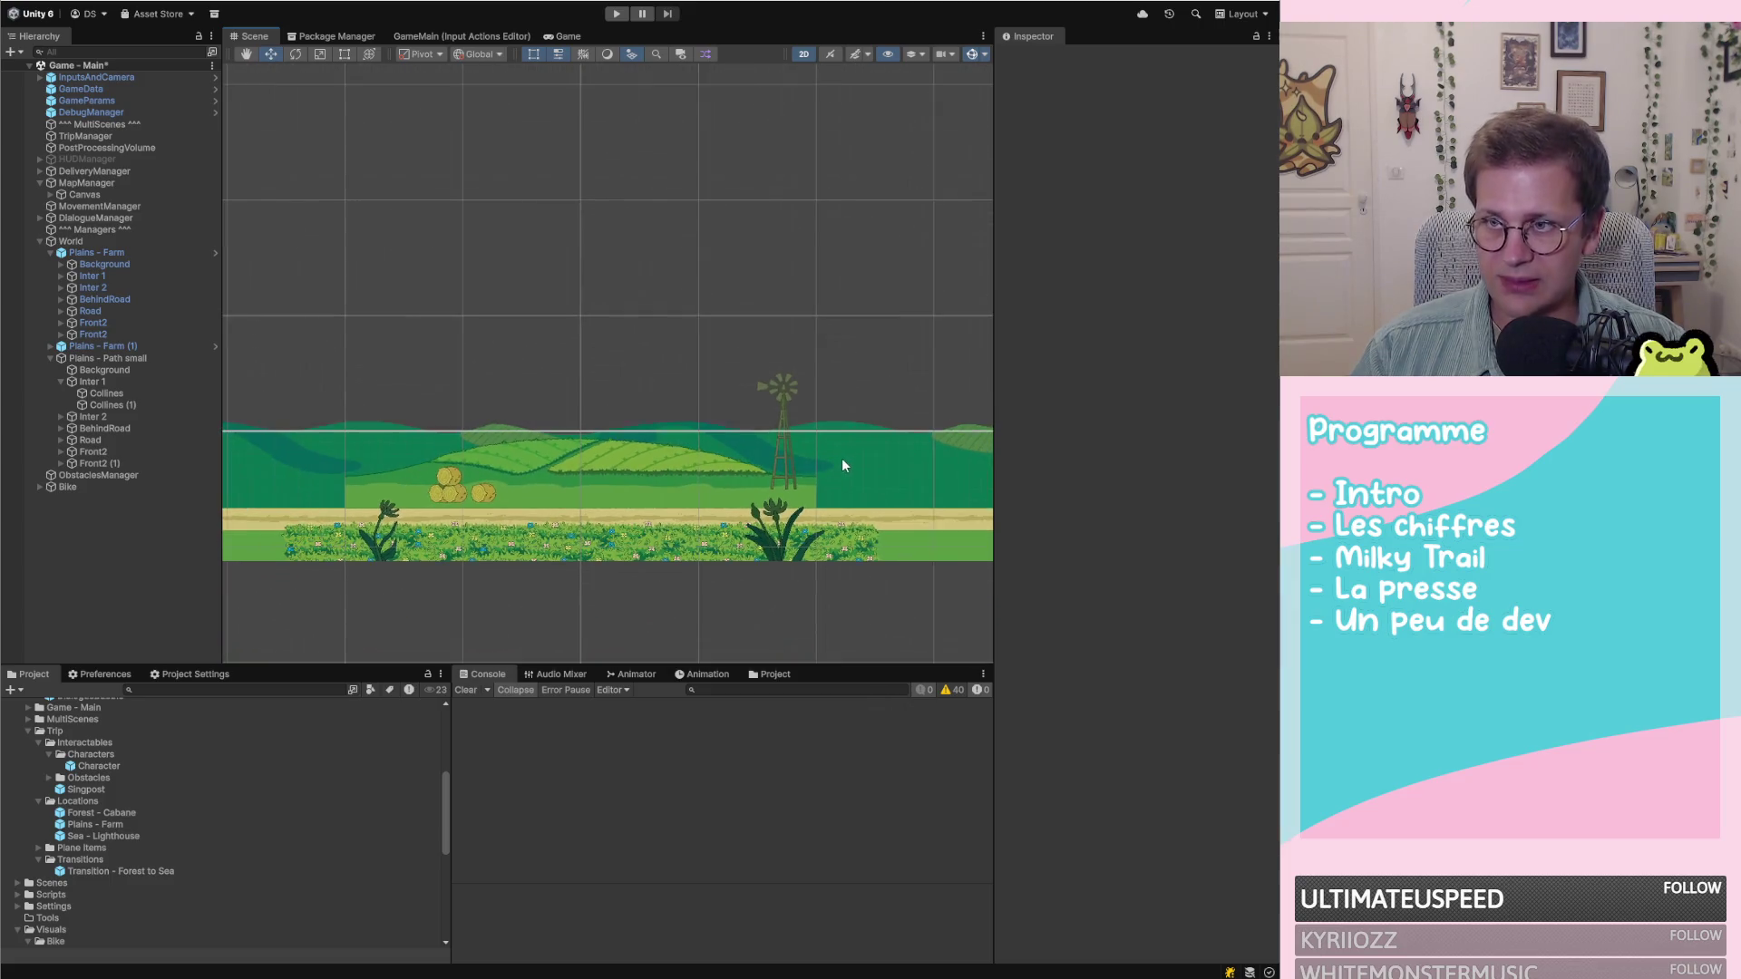
pyautogui.scroll(3, 845, 457)
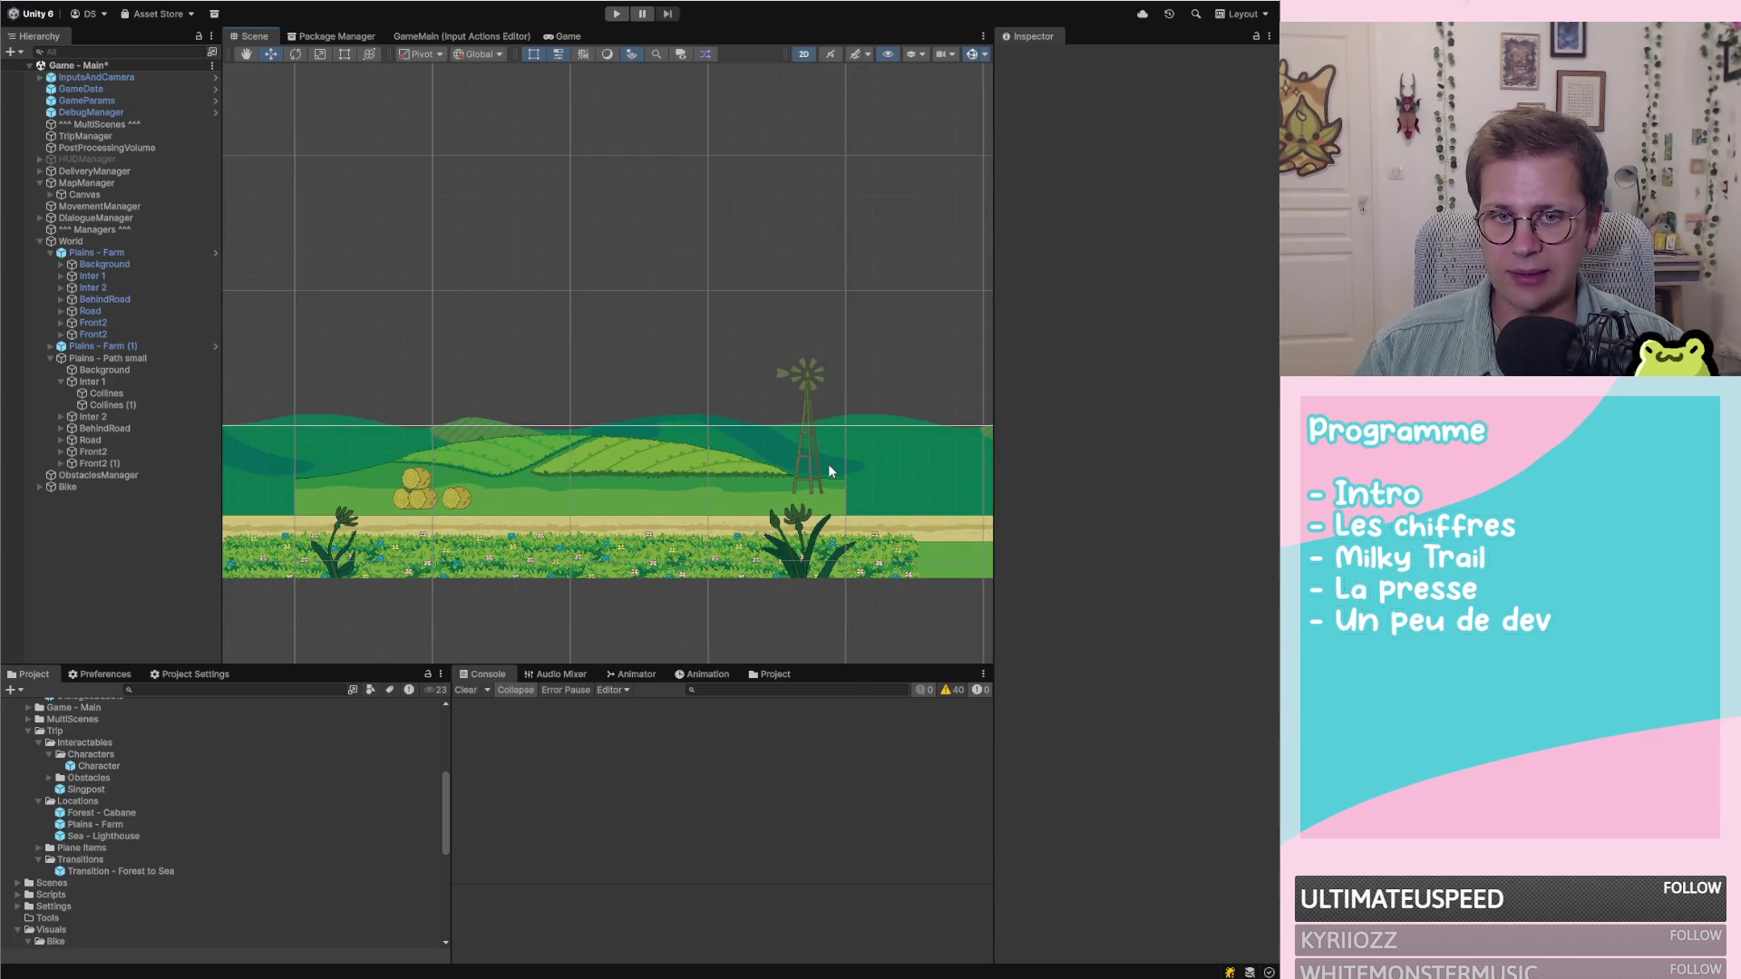
pyautogui.click(109, 395)
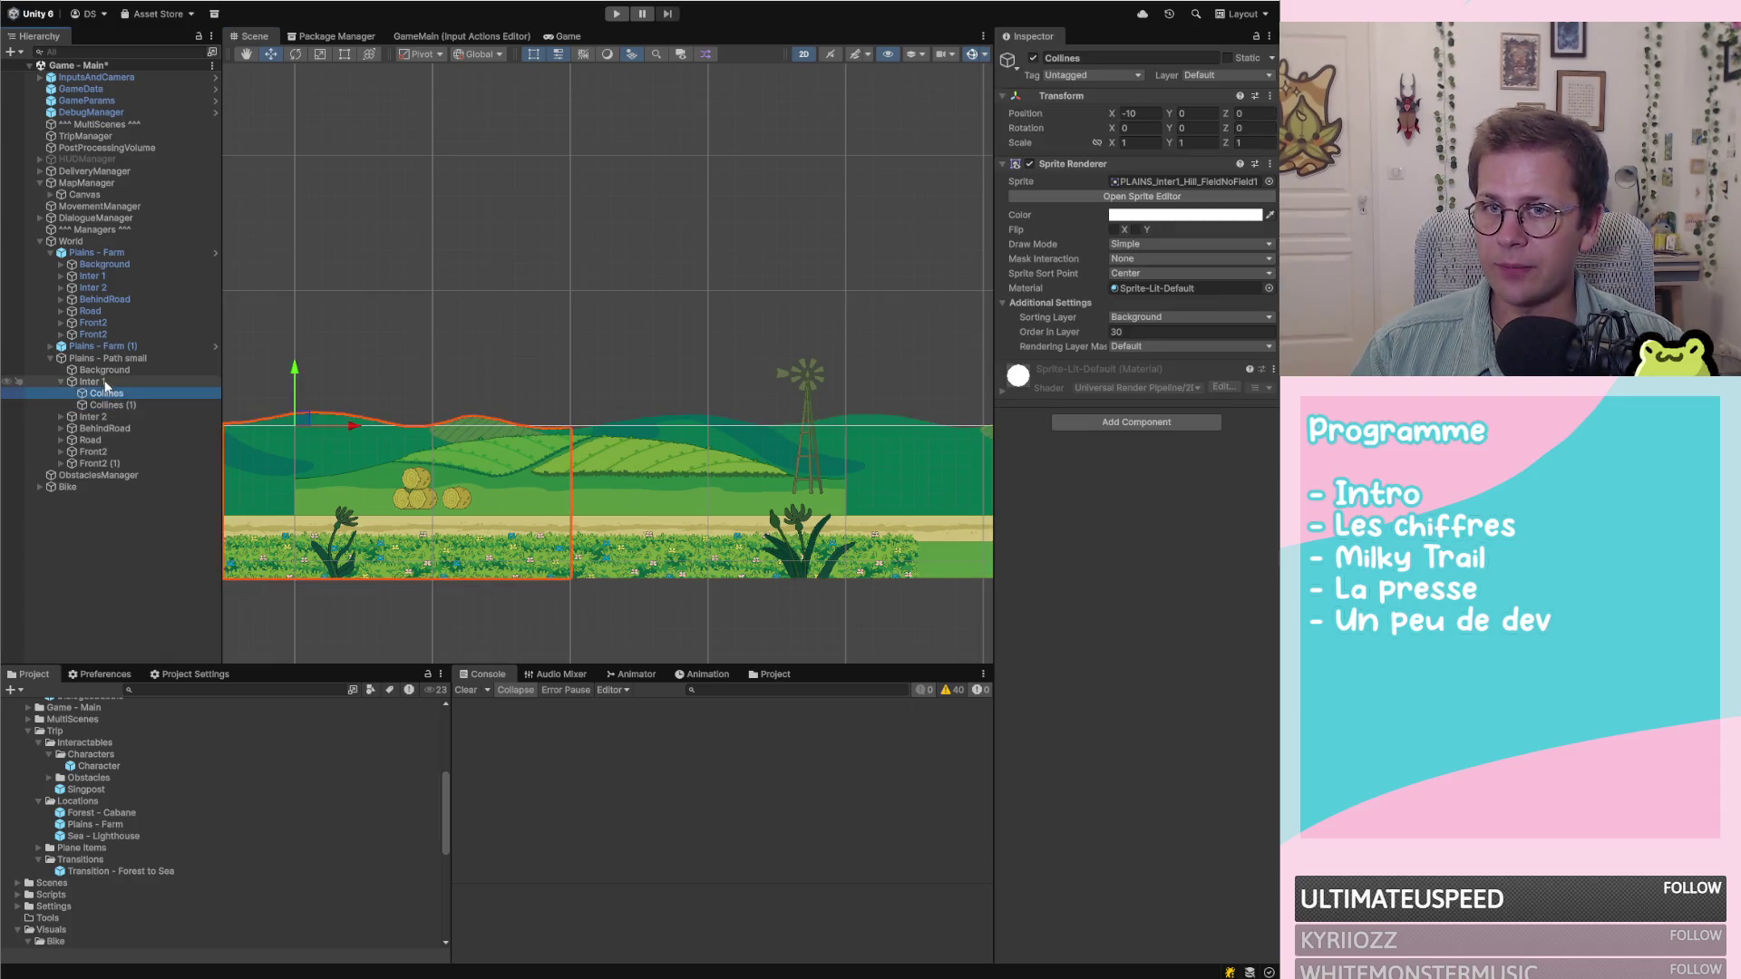
pyautogui.click(110, 382)
pyautogui.click(114, 402)
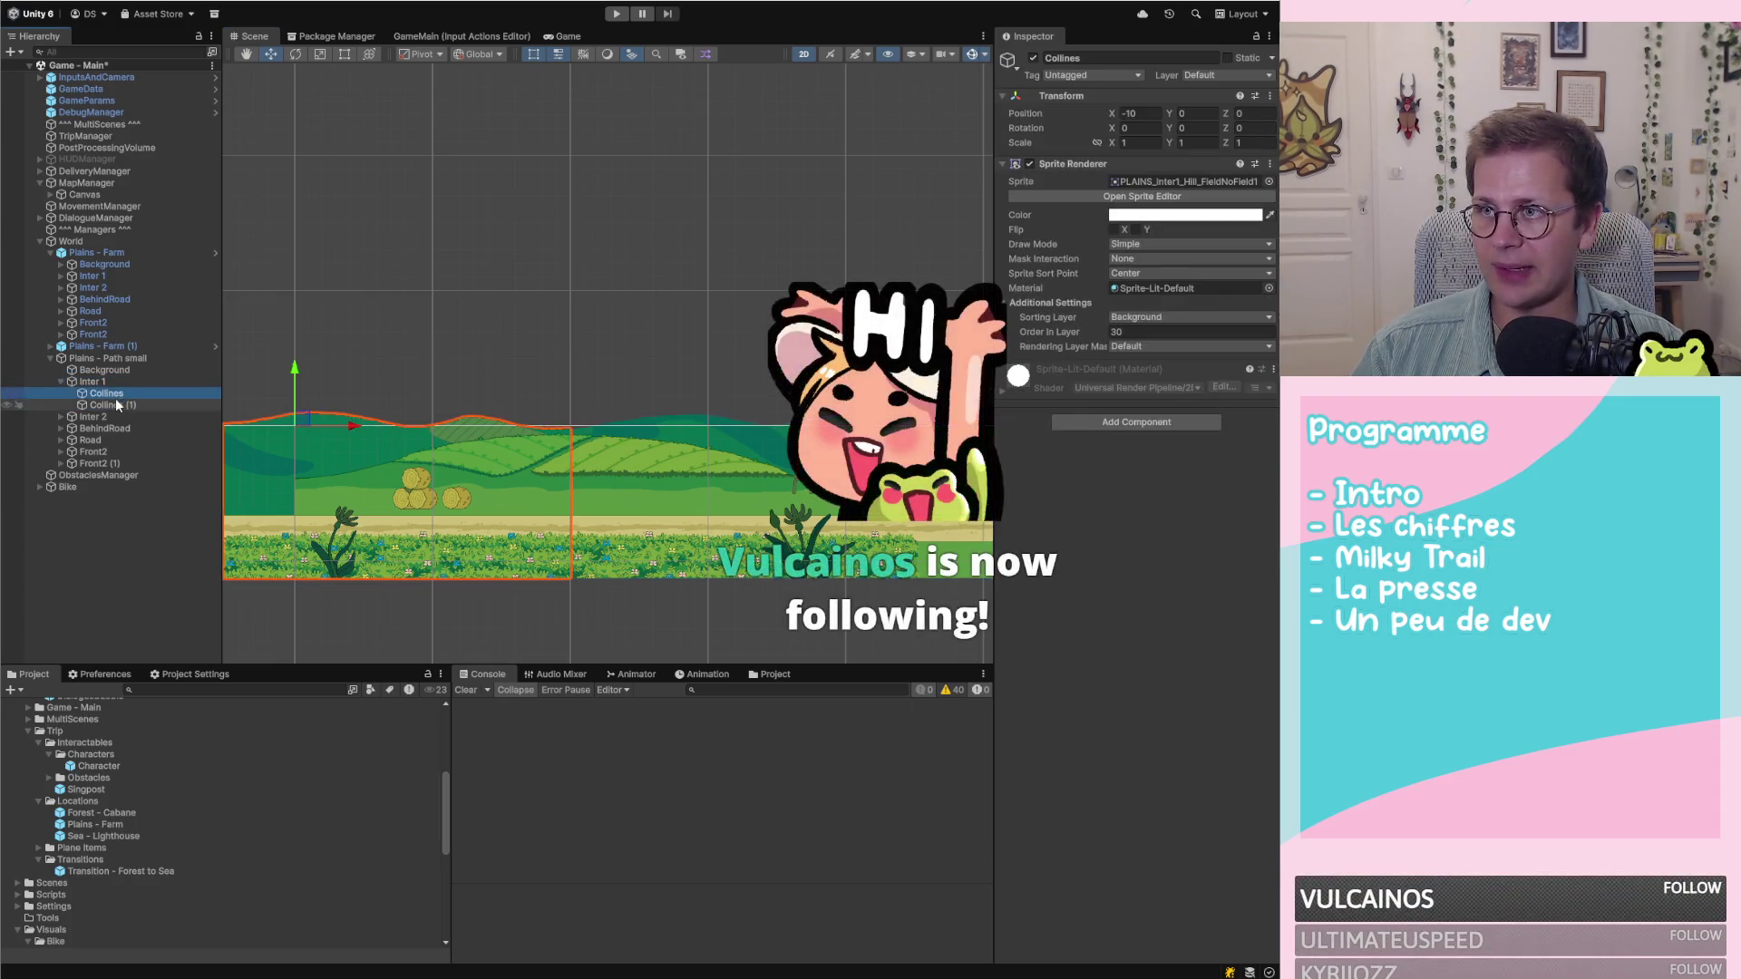
pyautogui.click(118, 381)
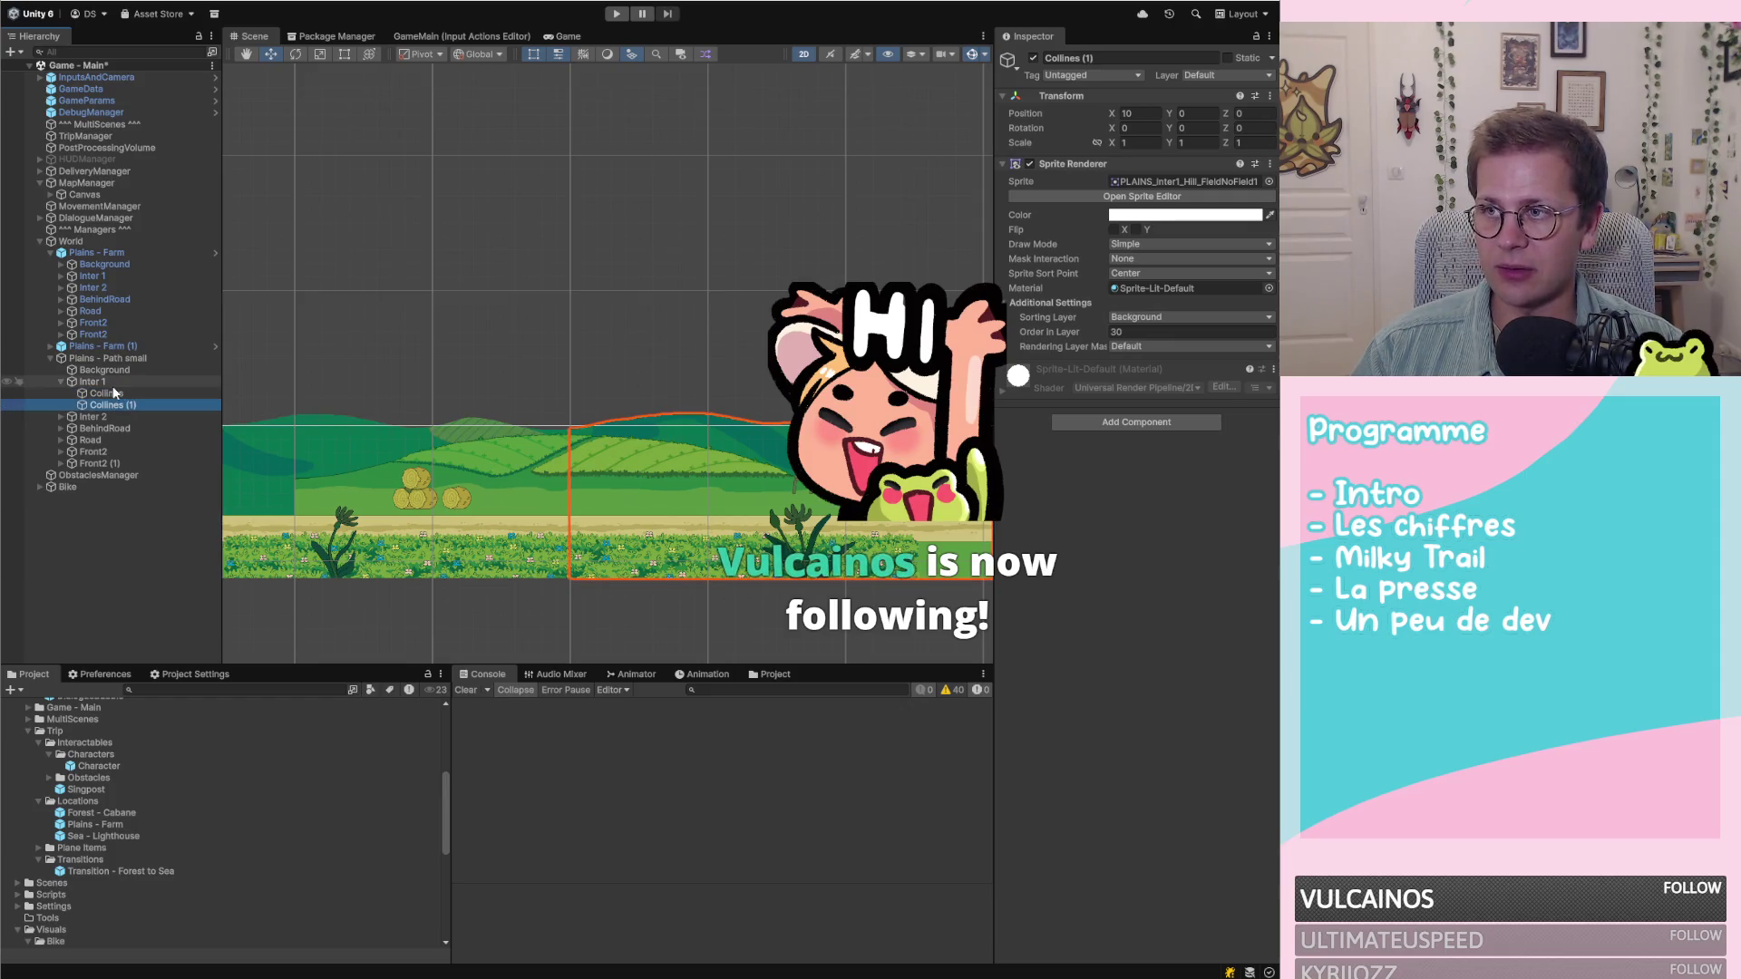
pyautogui.click(113, 405)
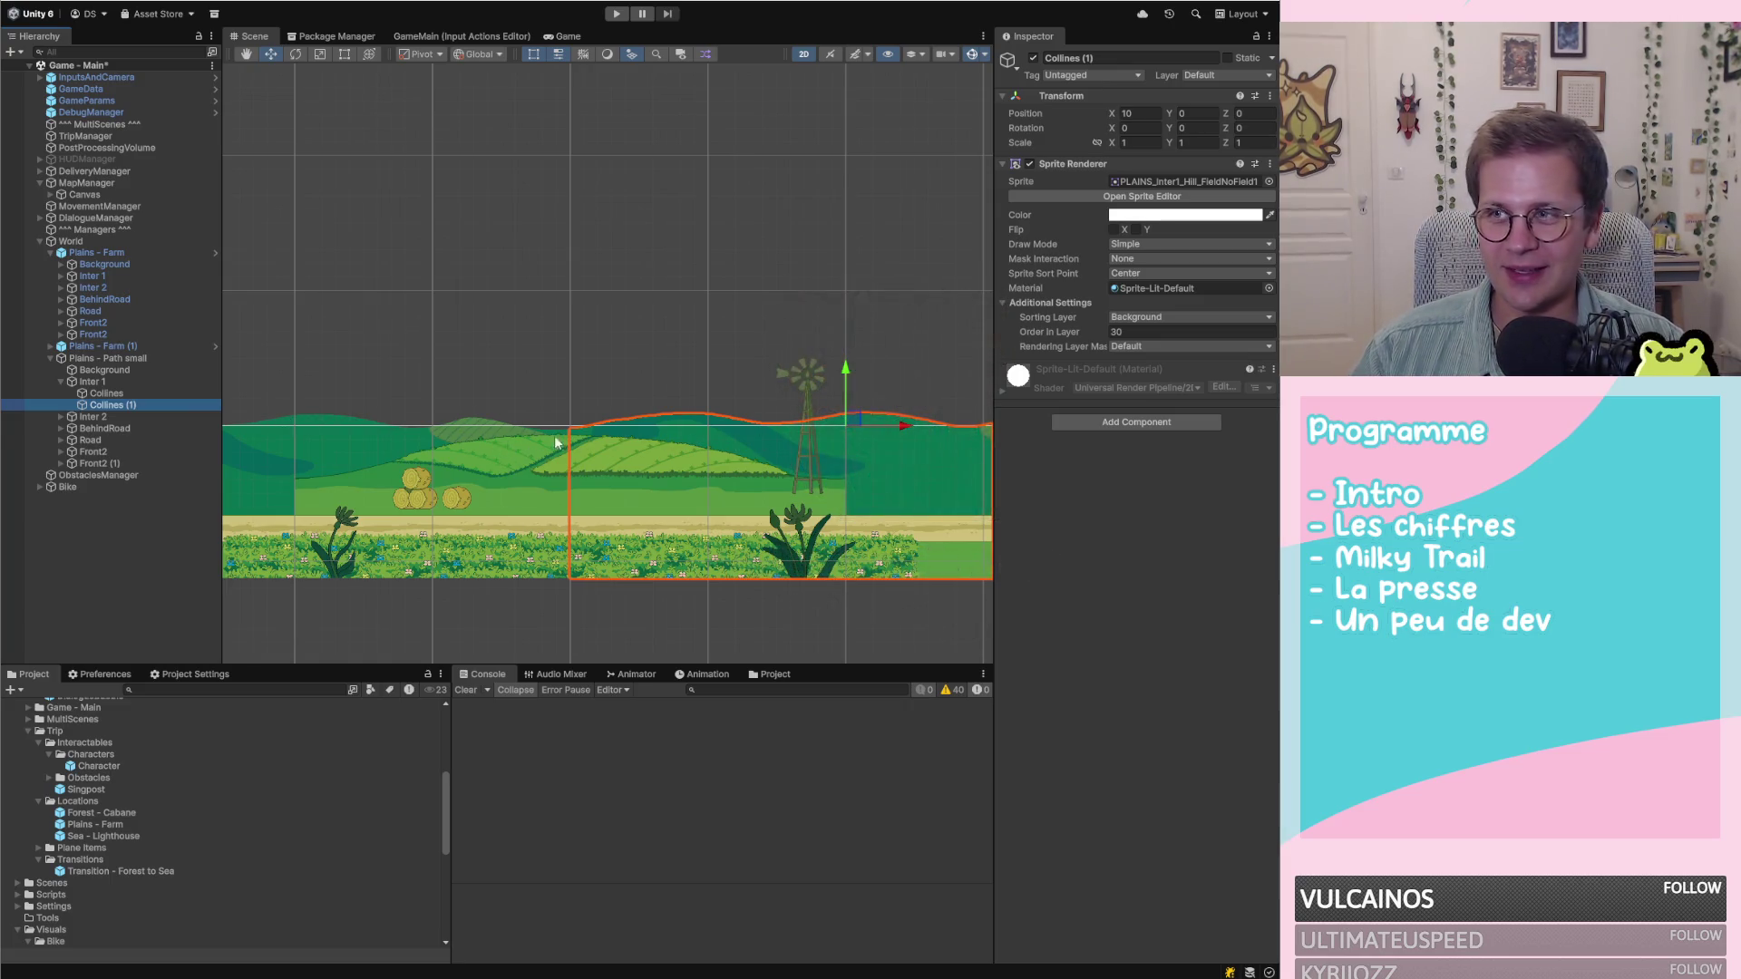
# Expand Inter 2 and select its Colline hill
pyautogui.click(116, 417)
pyautogui.click(60, 417)
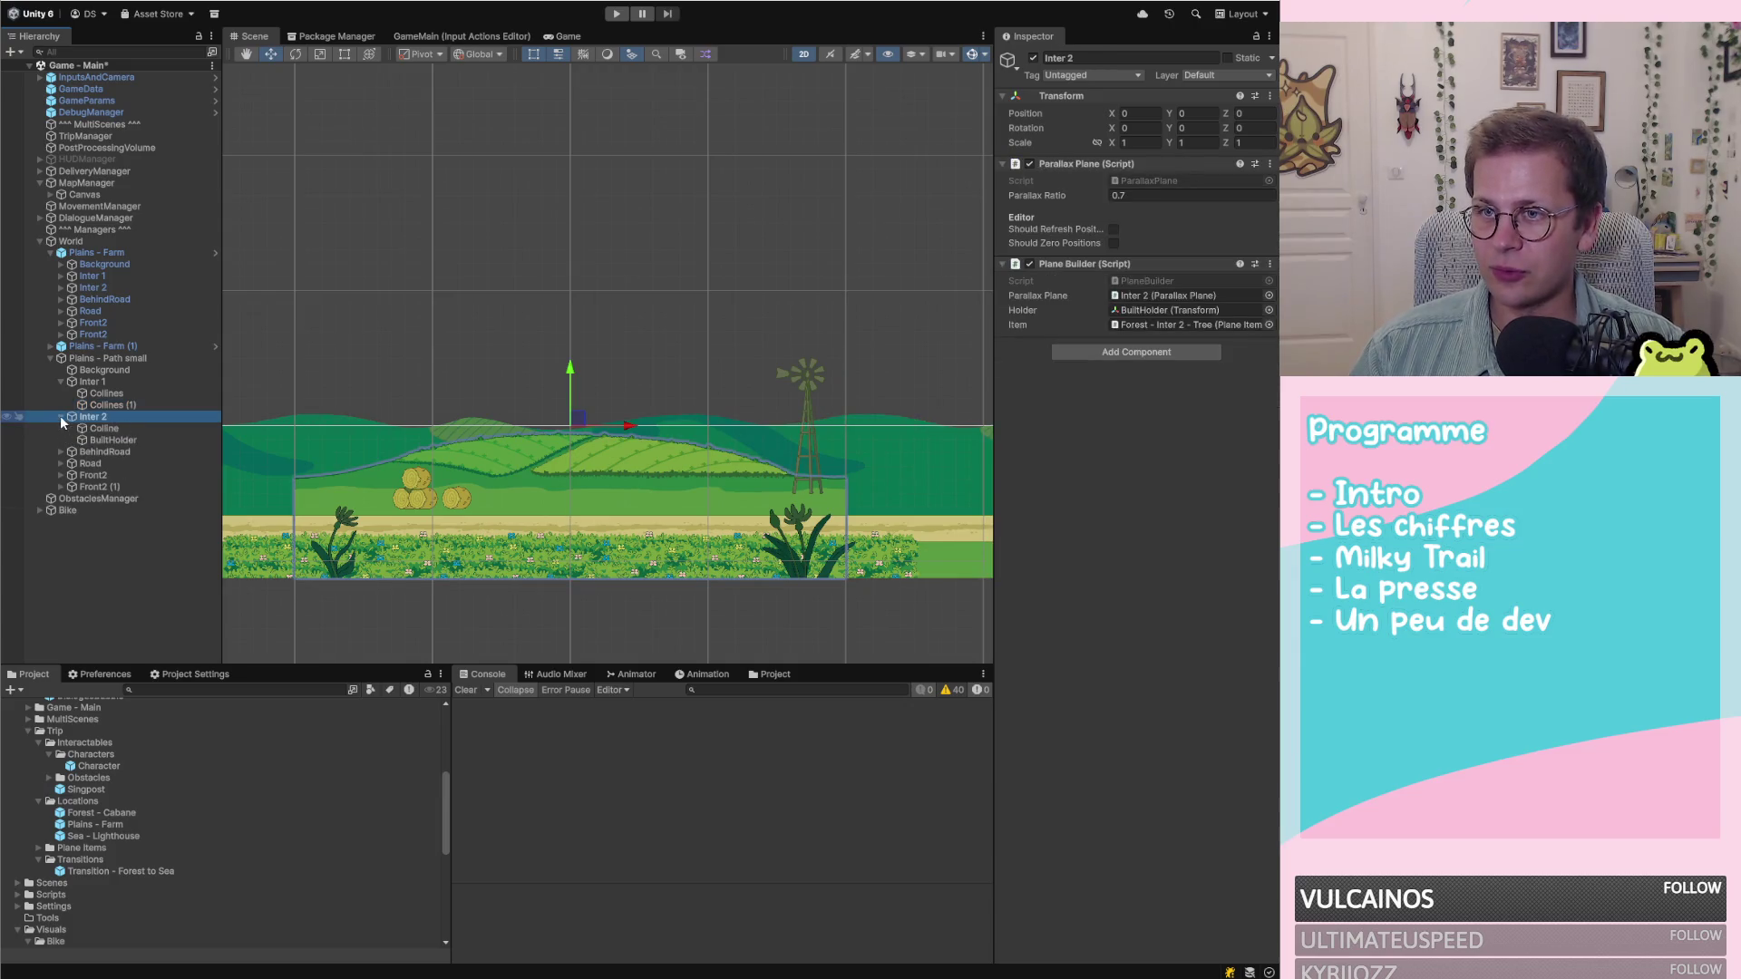
pyautogui.click(104, 428)
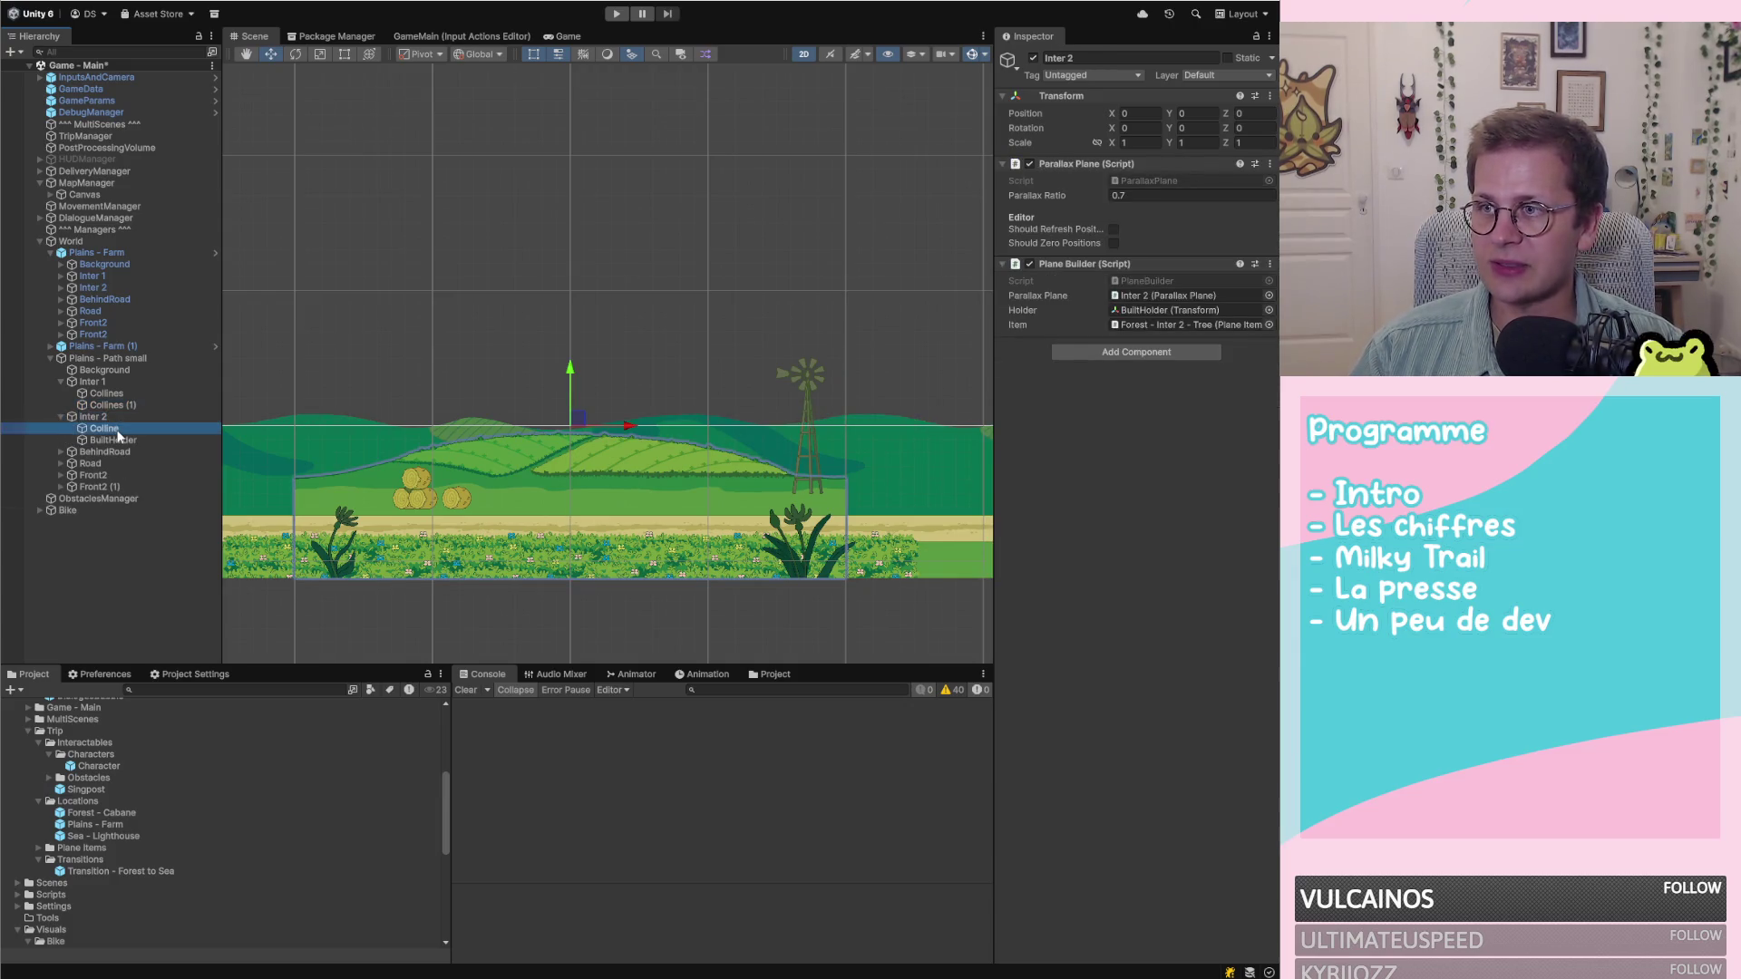
# Delete Inter 2's BuiltHolder and remove its Plane Builder (Script) component
pyautogui.click(112, 441)
pyautogui.press('Delete')
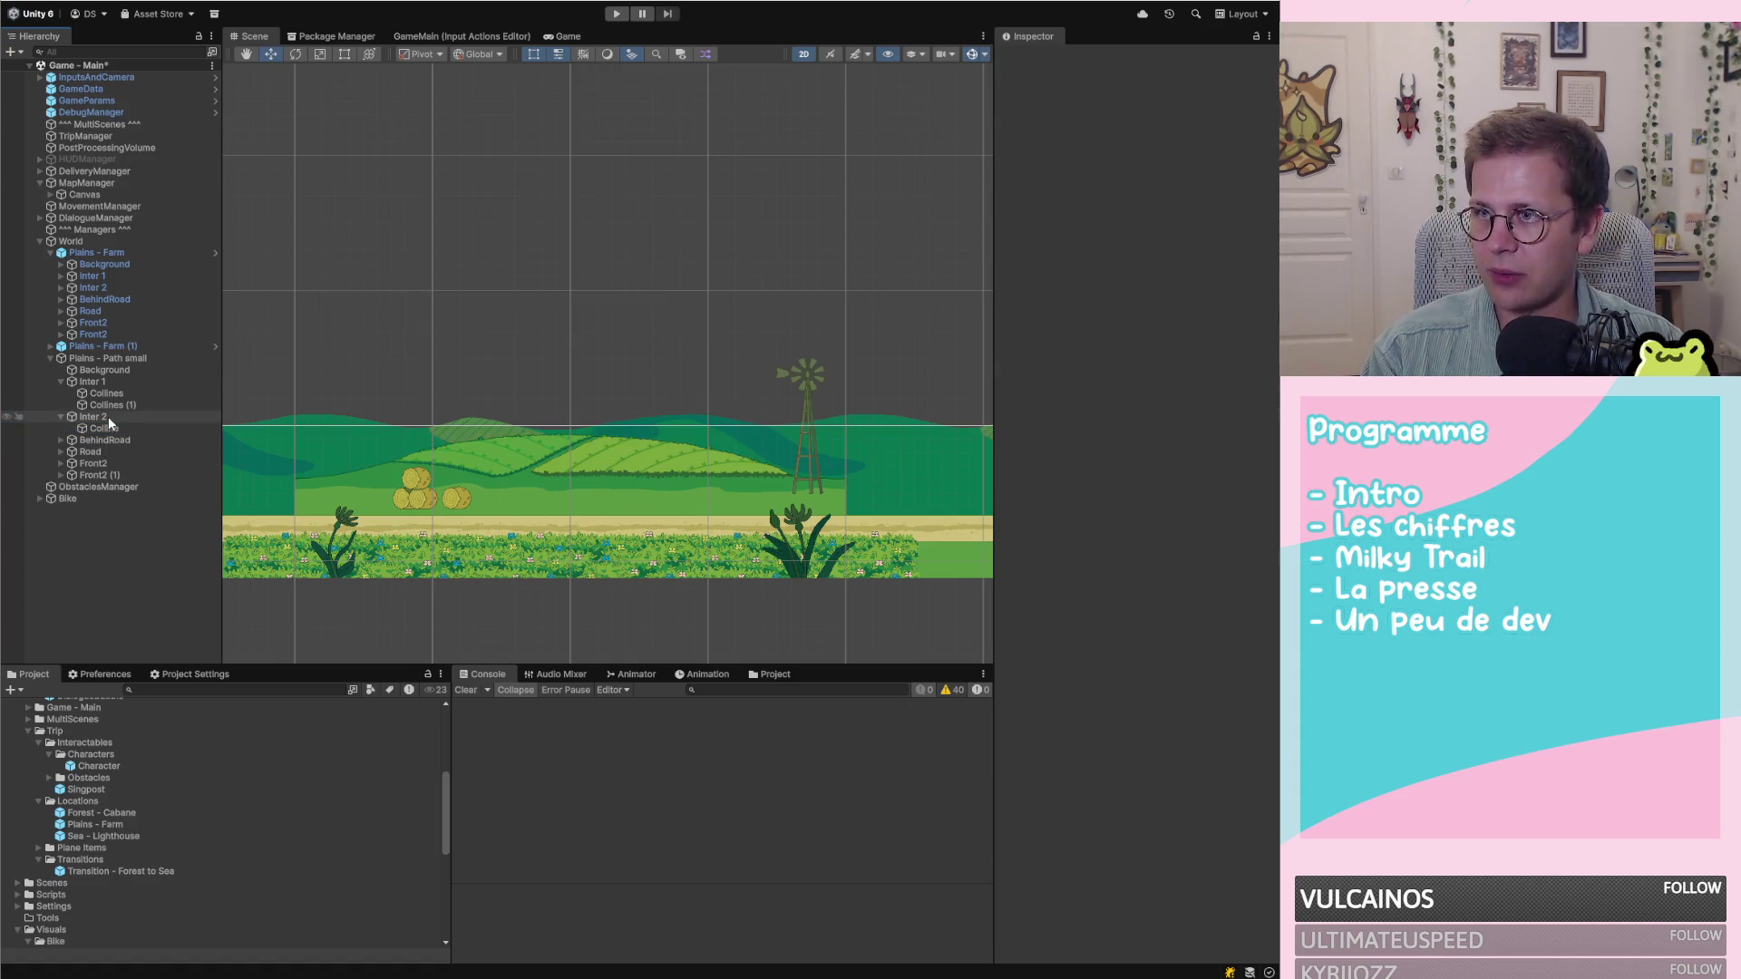
pyautogui.click(107, 417)
pyautogui.rightClick(1118, 263)
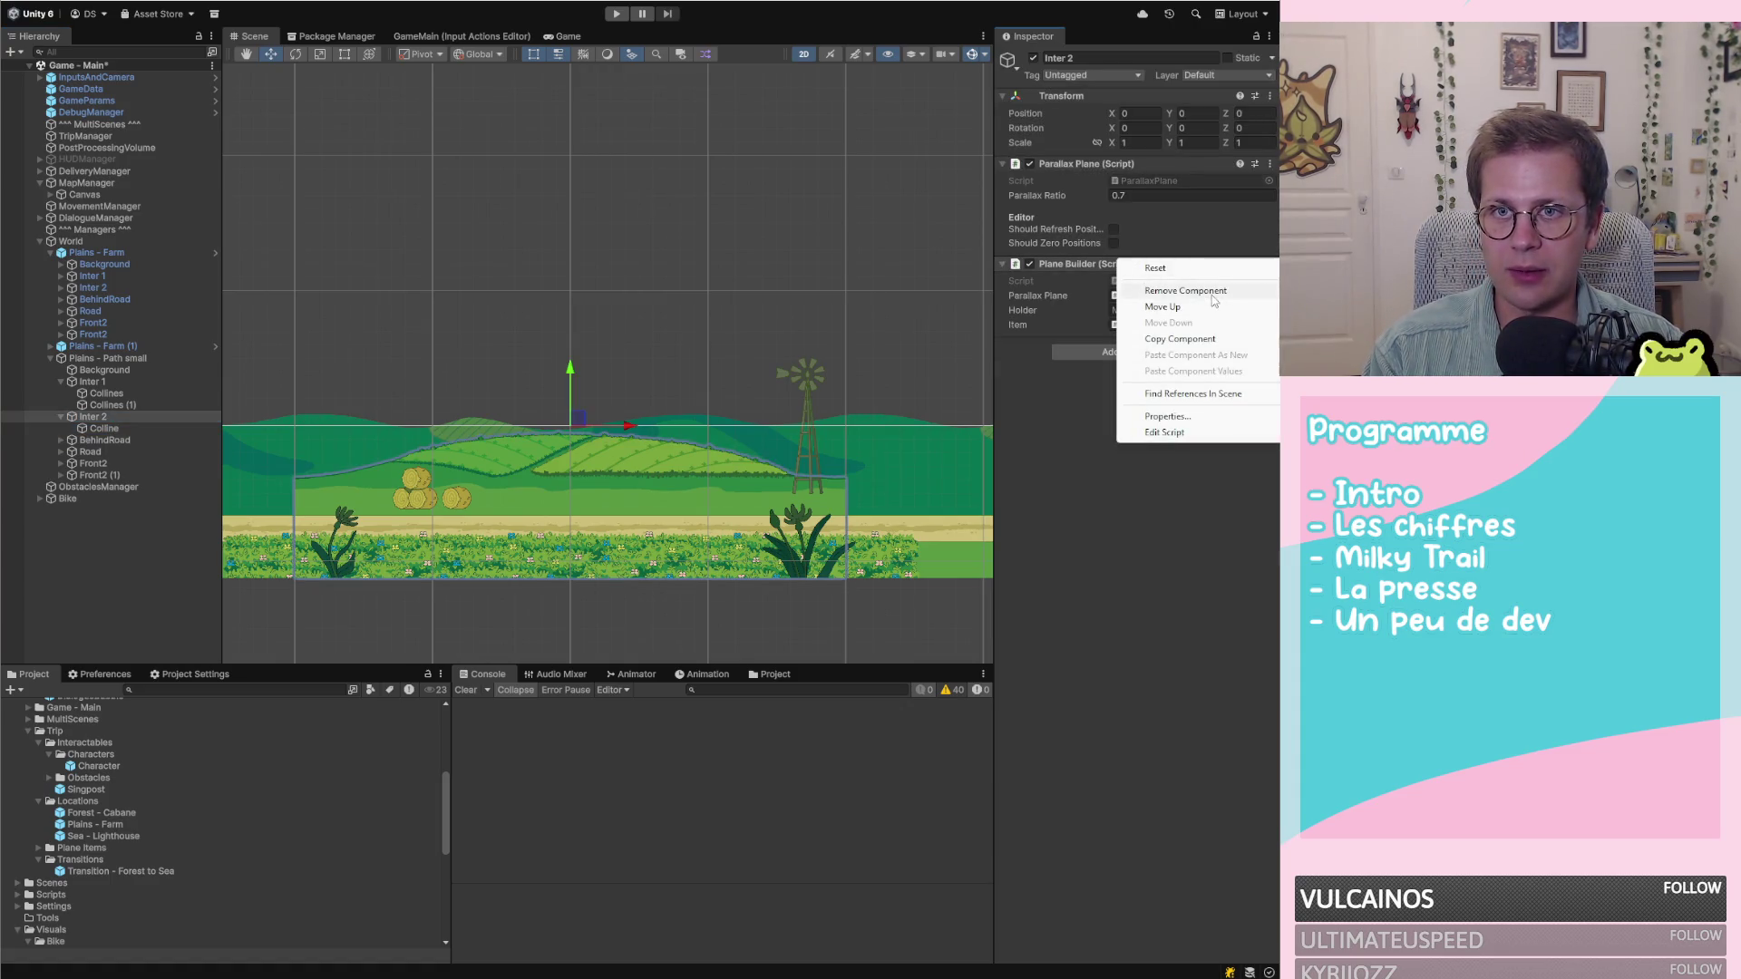
pyautogui.click(1170, 290)
# Review Inter 2's Colline hill alongside the Plains - Path small location
pyautogui.click(107, 428)
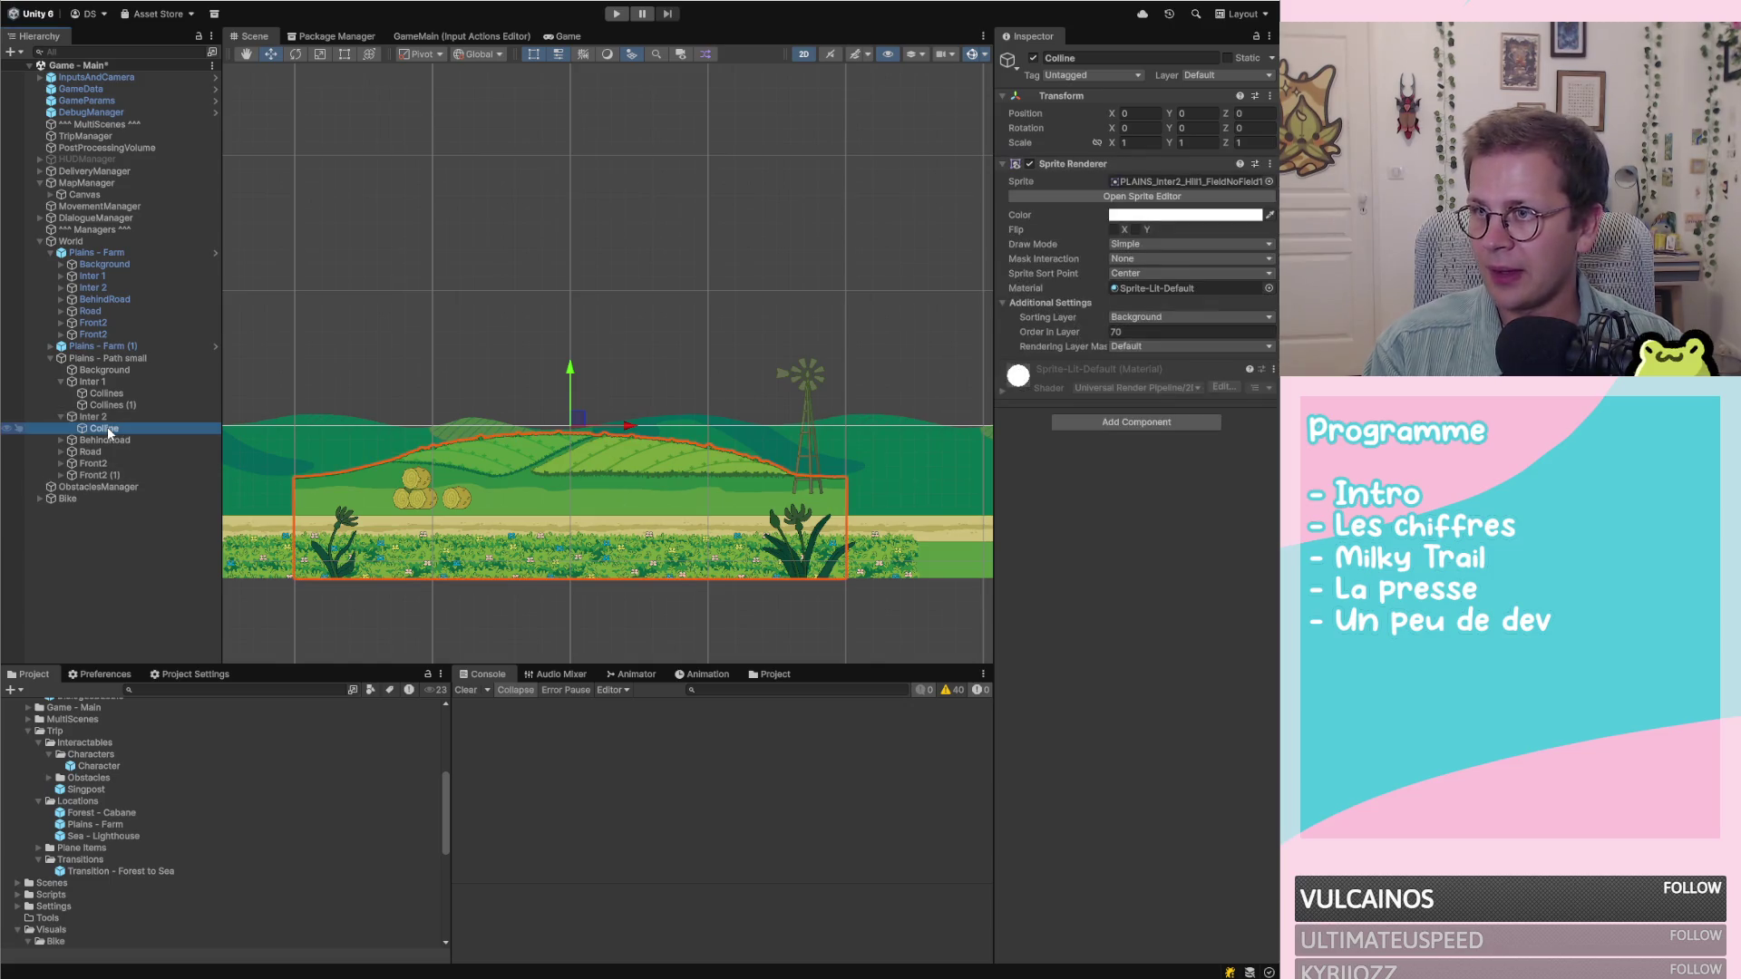
pyautogui.click(100, 359)
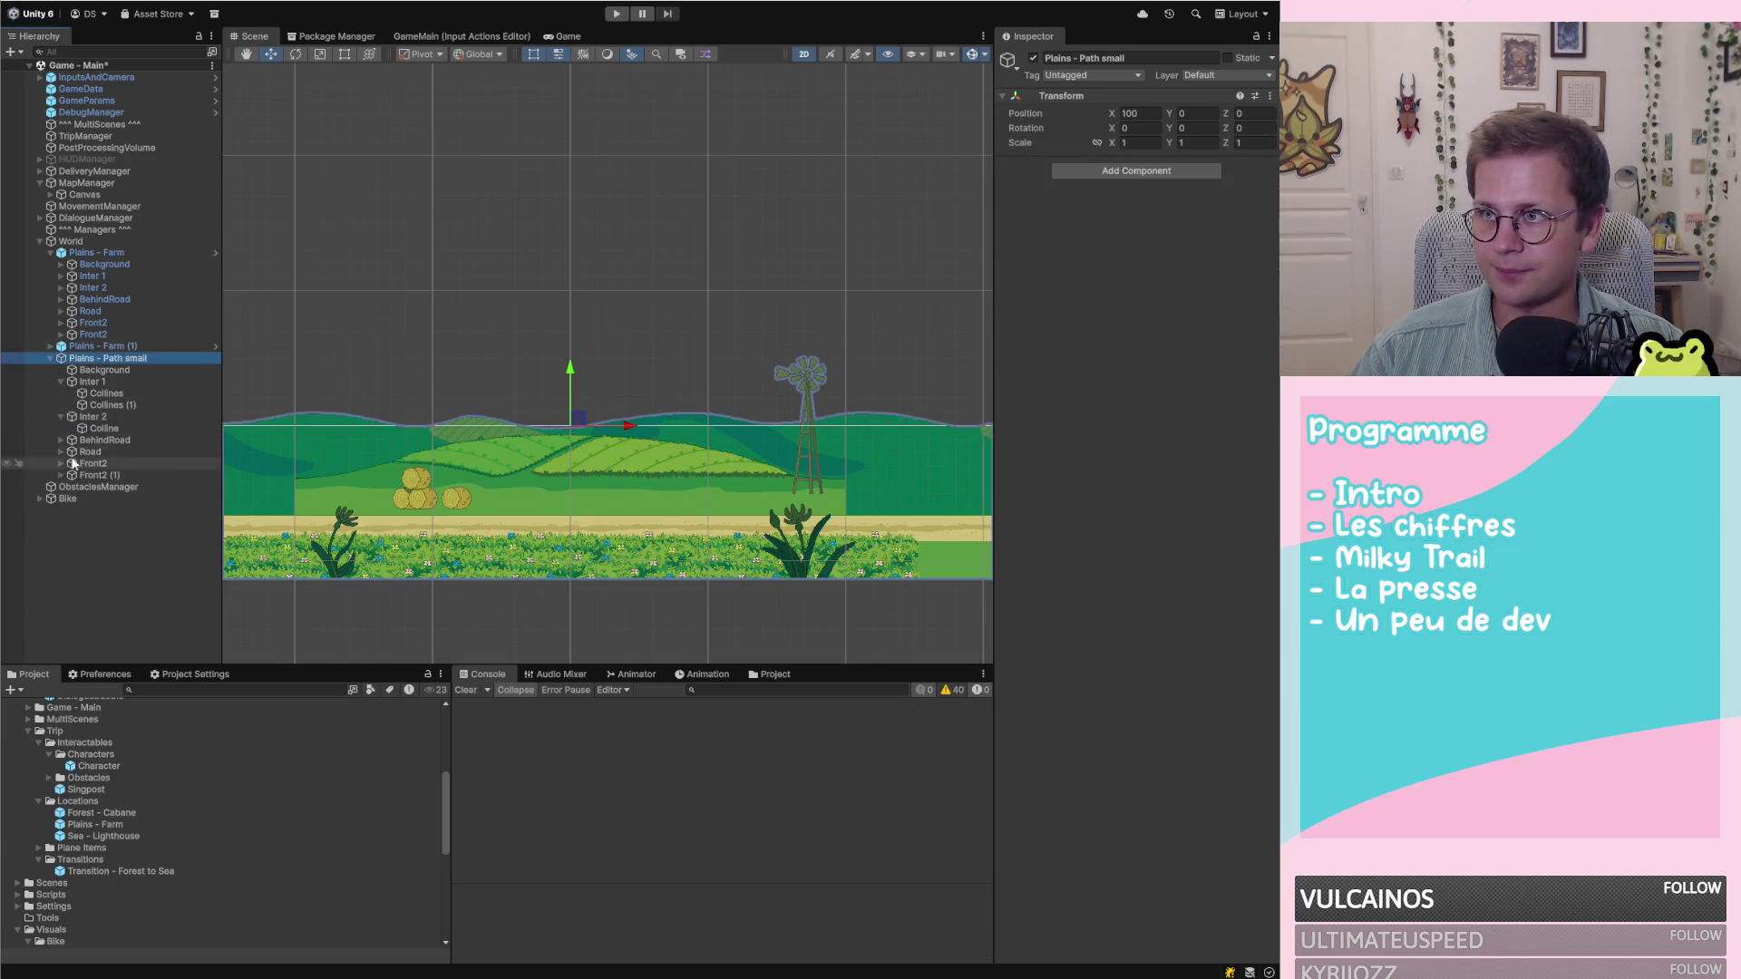
pyautogui.click(118, 418)
pyautogui.click(110, 428)
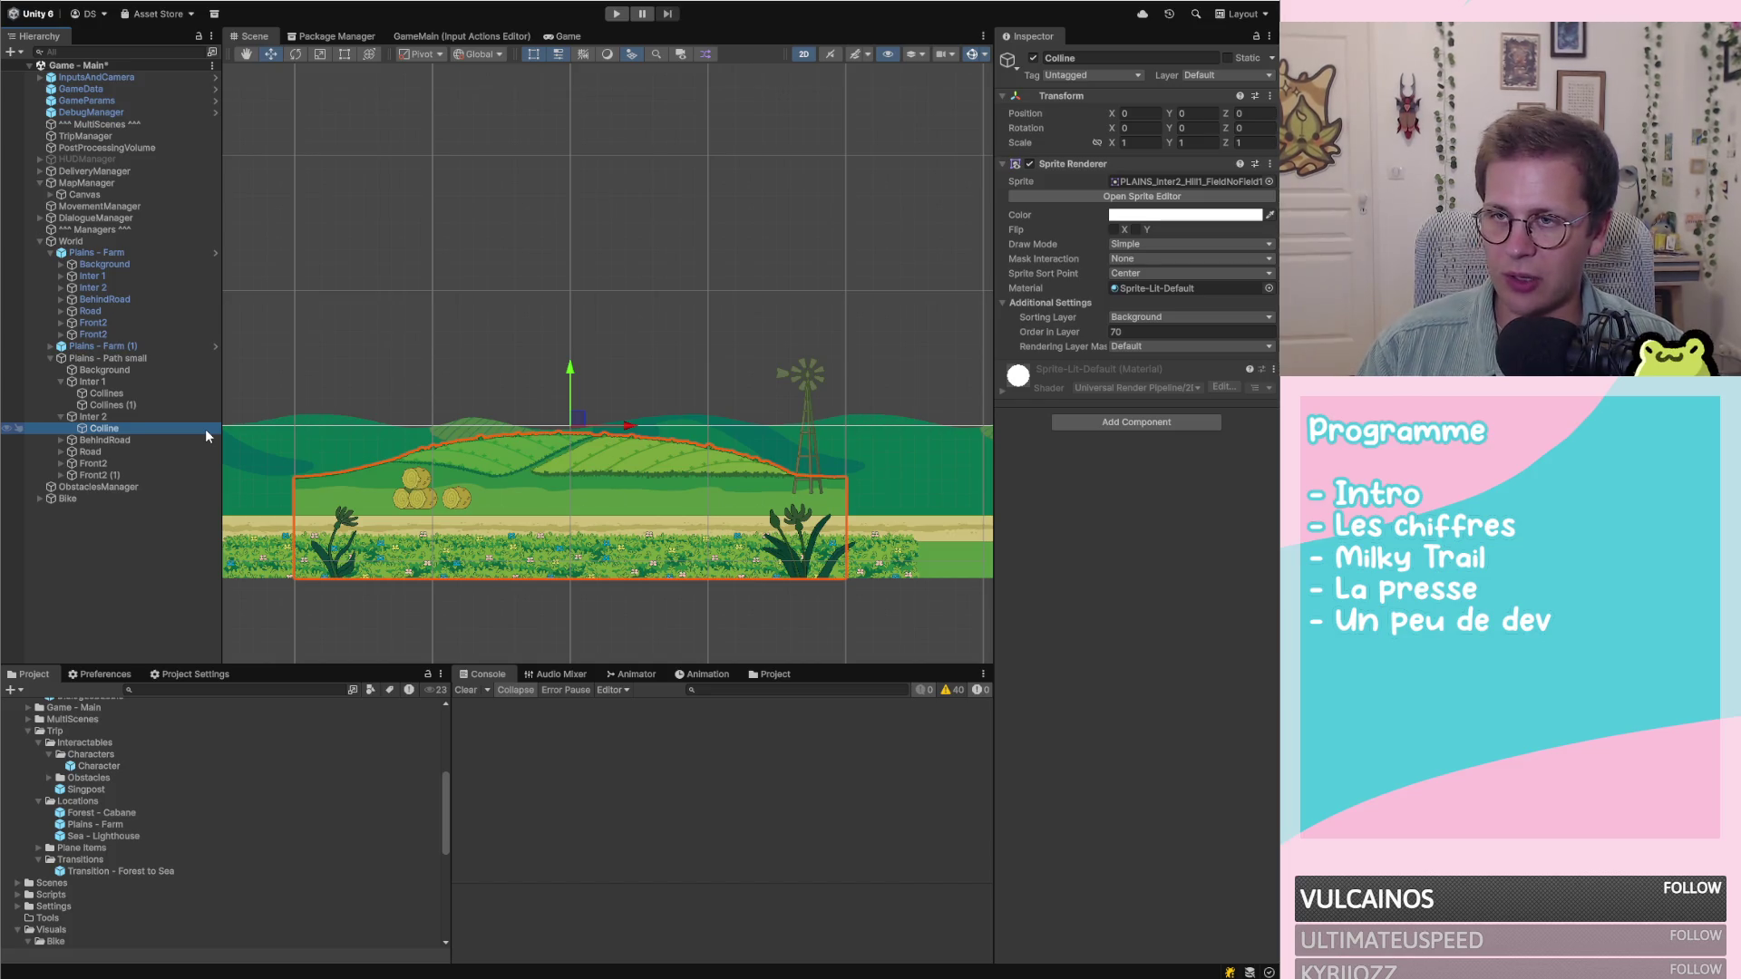
pyautogui.click(117, 415)
pyautogui.click(111, 428)
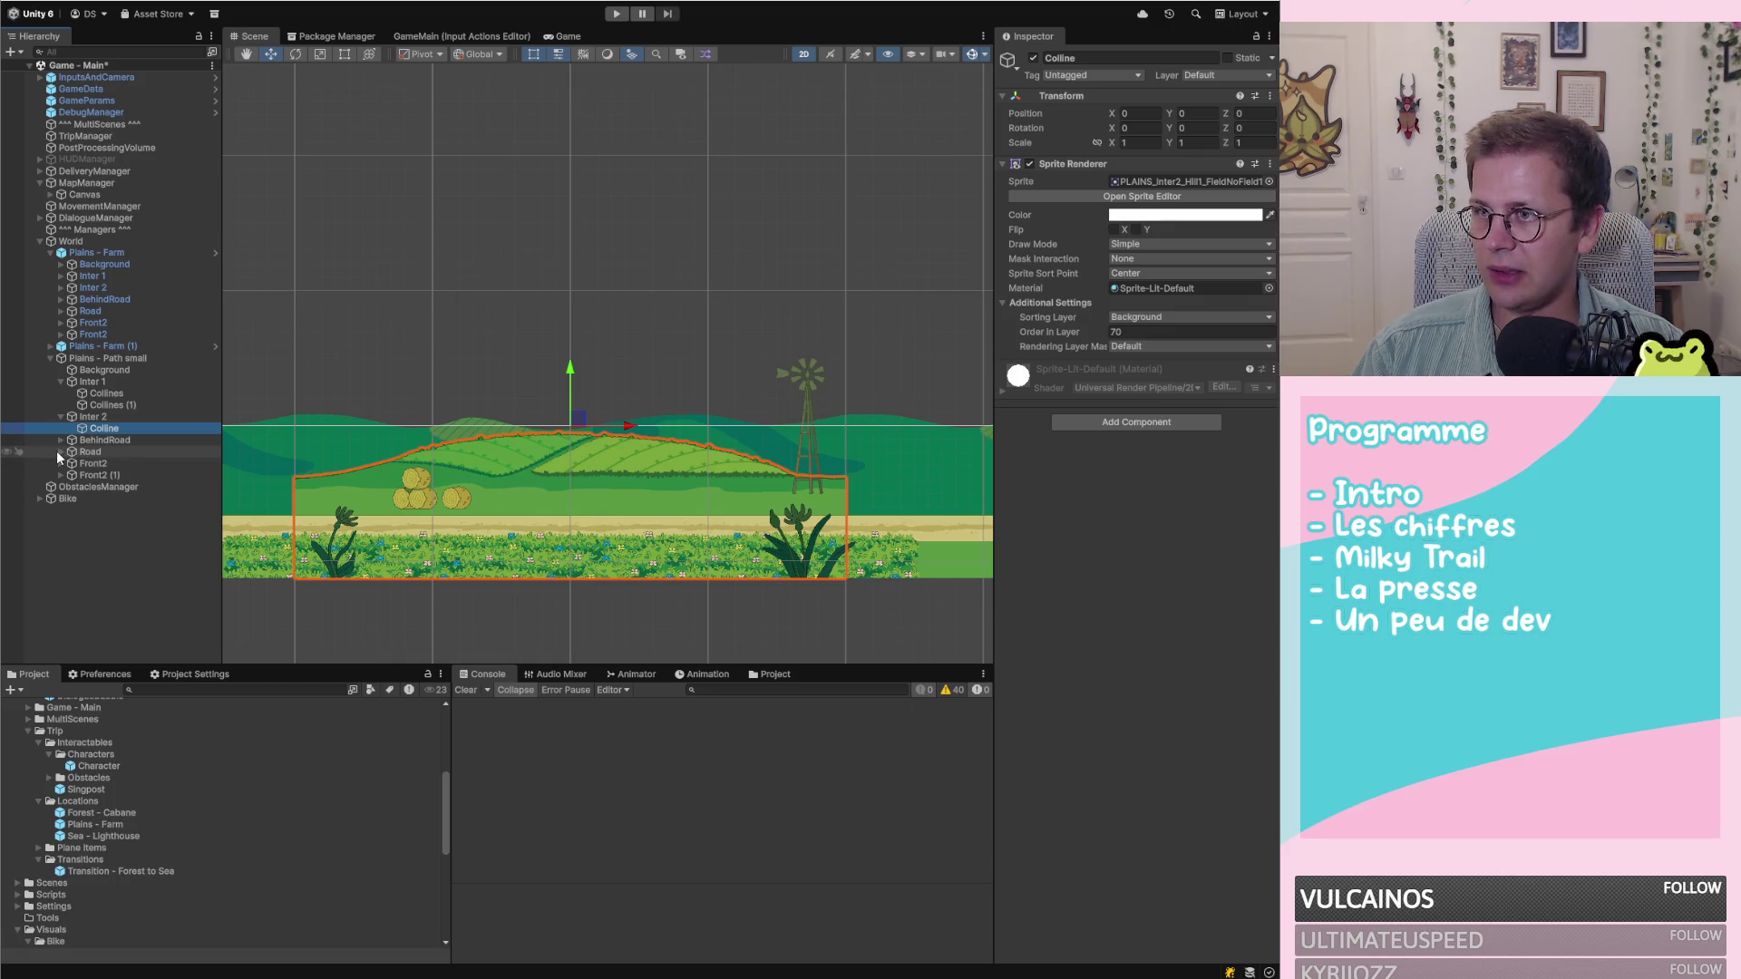
# Check the Road tiles, Front2 and BehindRoad layers, then duplicate the Colline hill
pyautogui.click(57, 451)
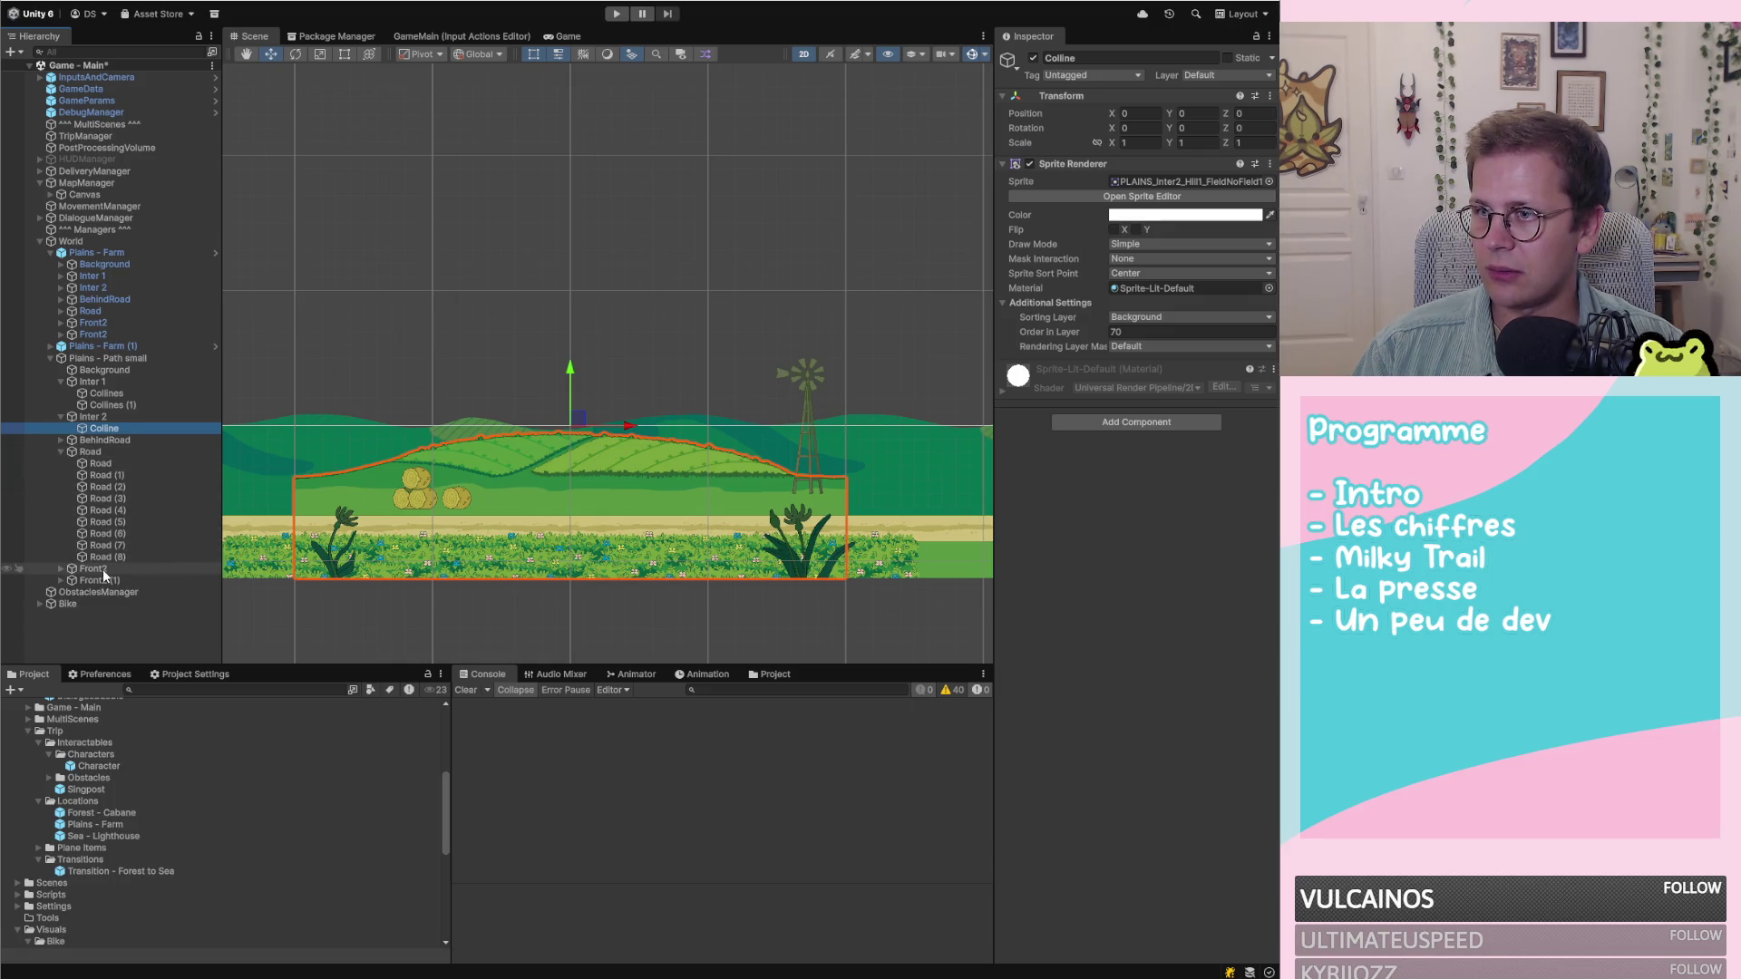
pyautogui.click(101, 570)
pyautogui.click(75, 441)
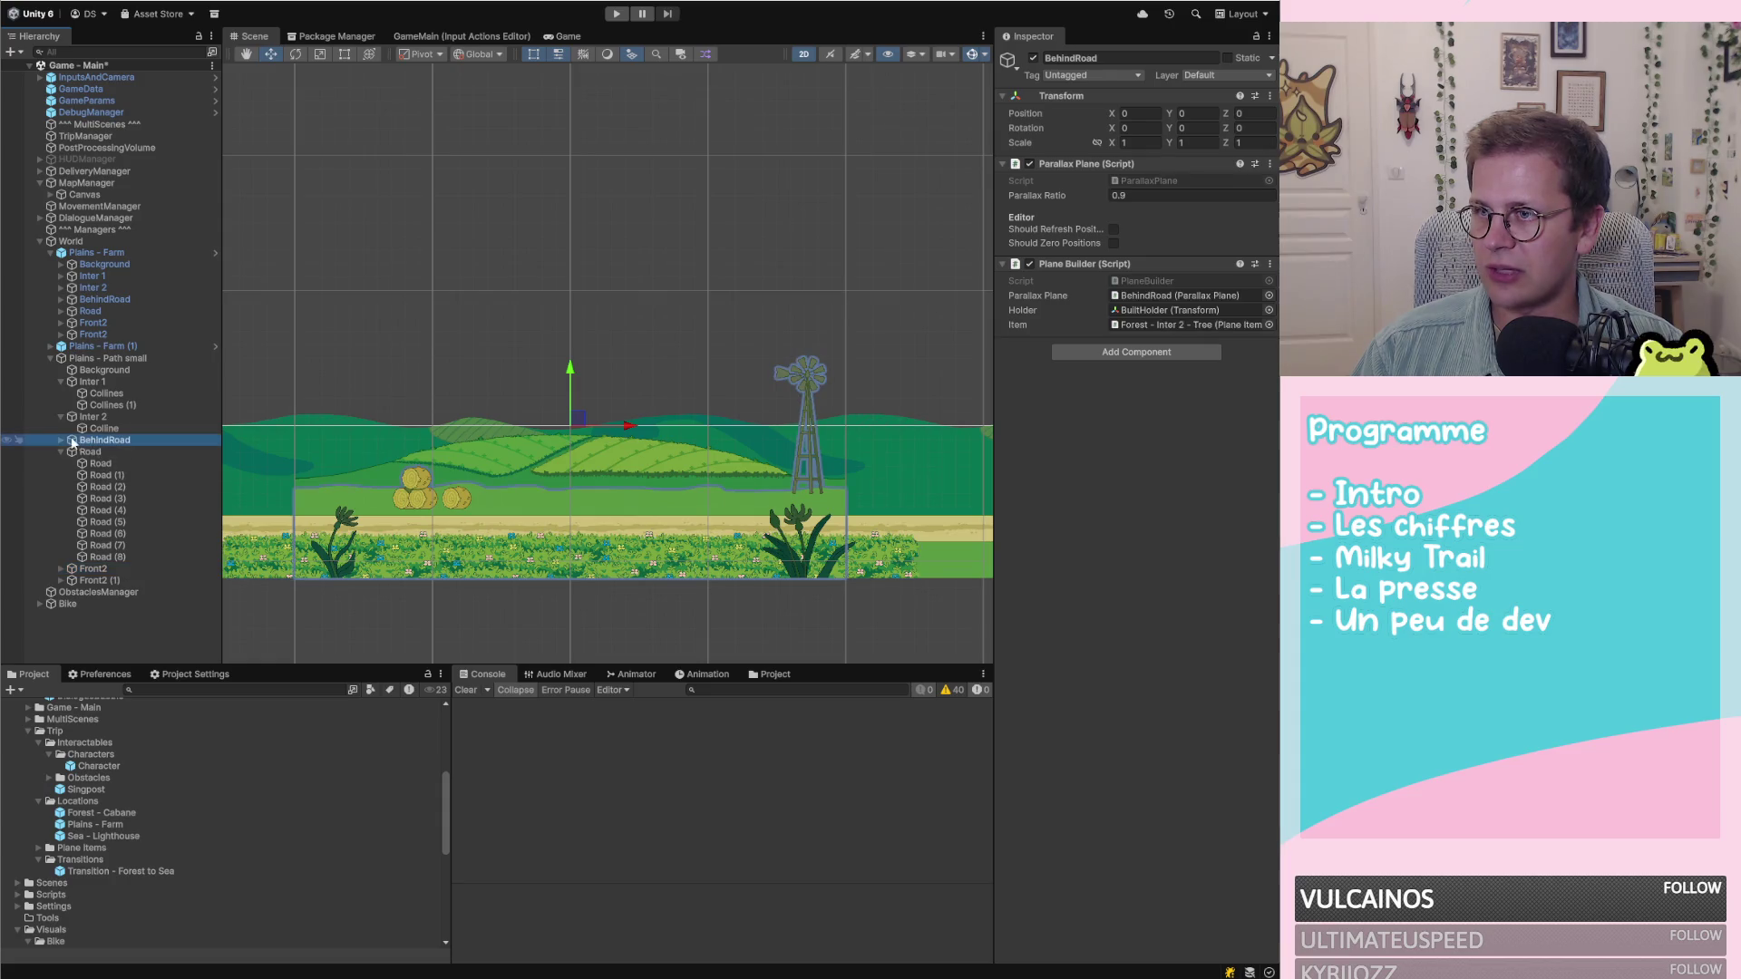
pyautogui.click(60, 452)
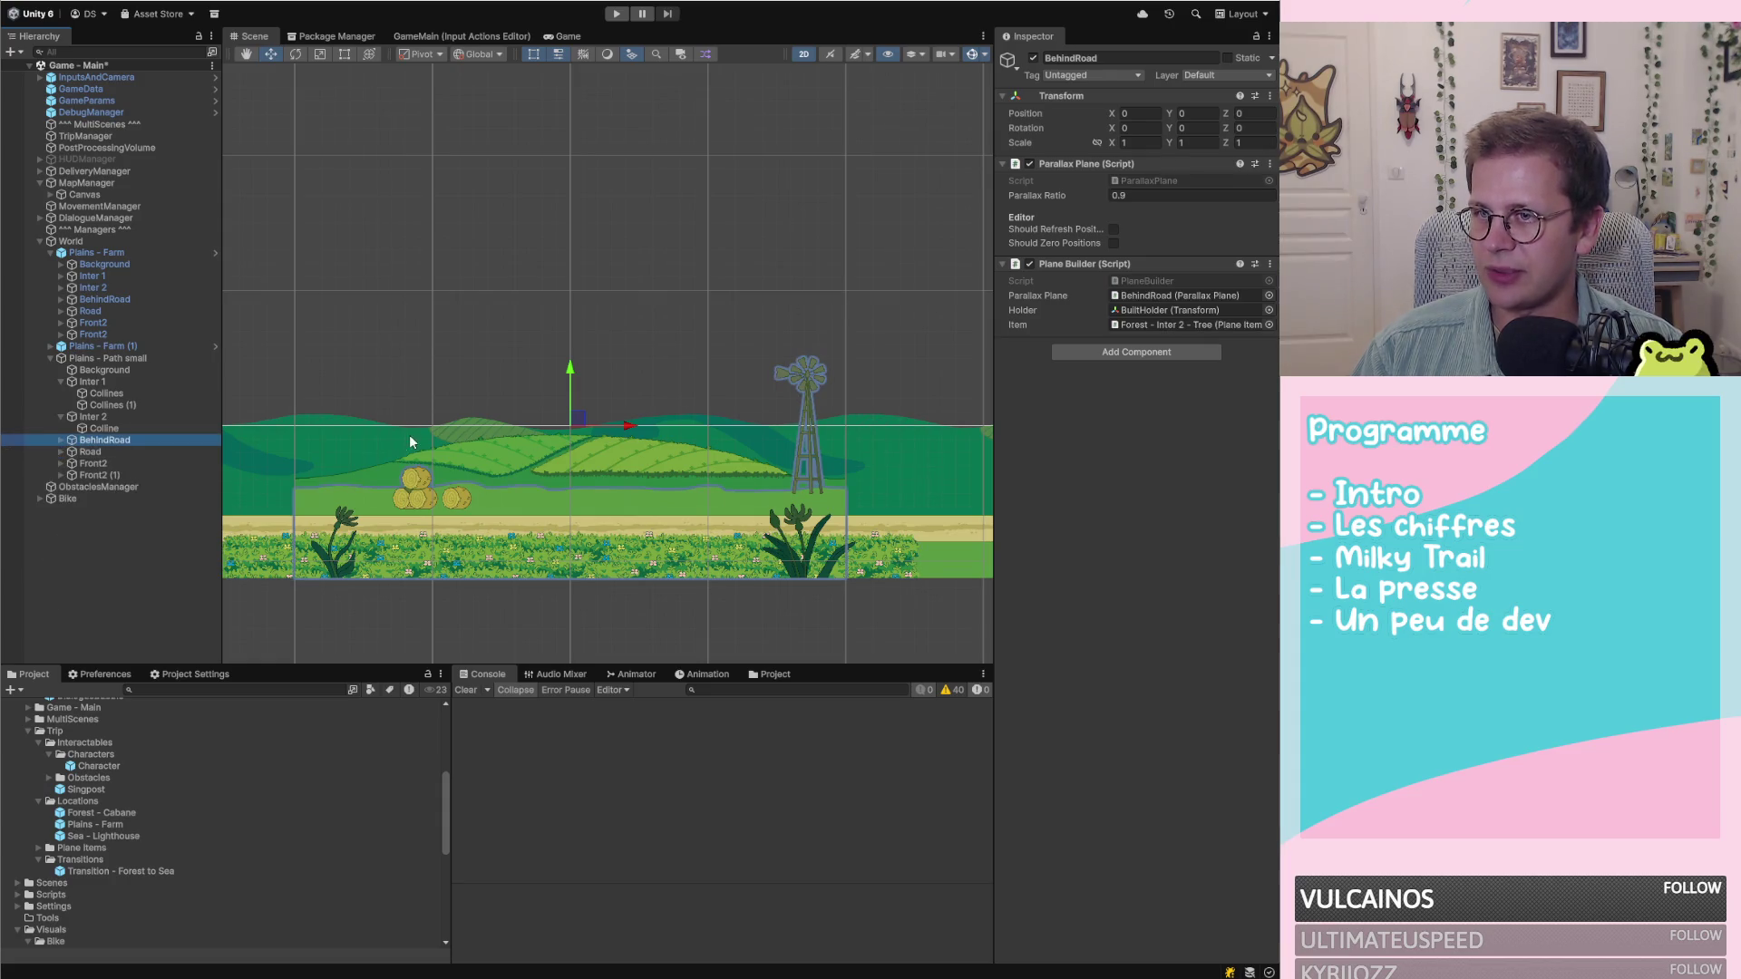
pyautogui.click(104, 429)
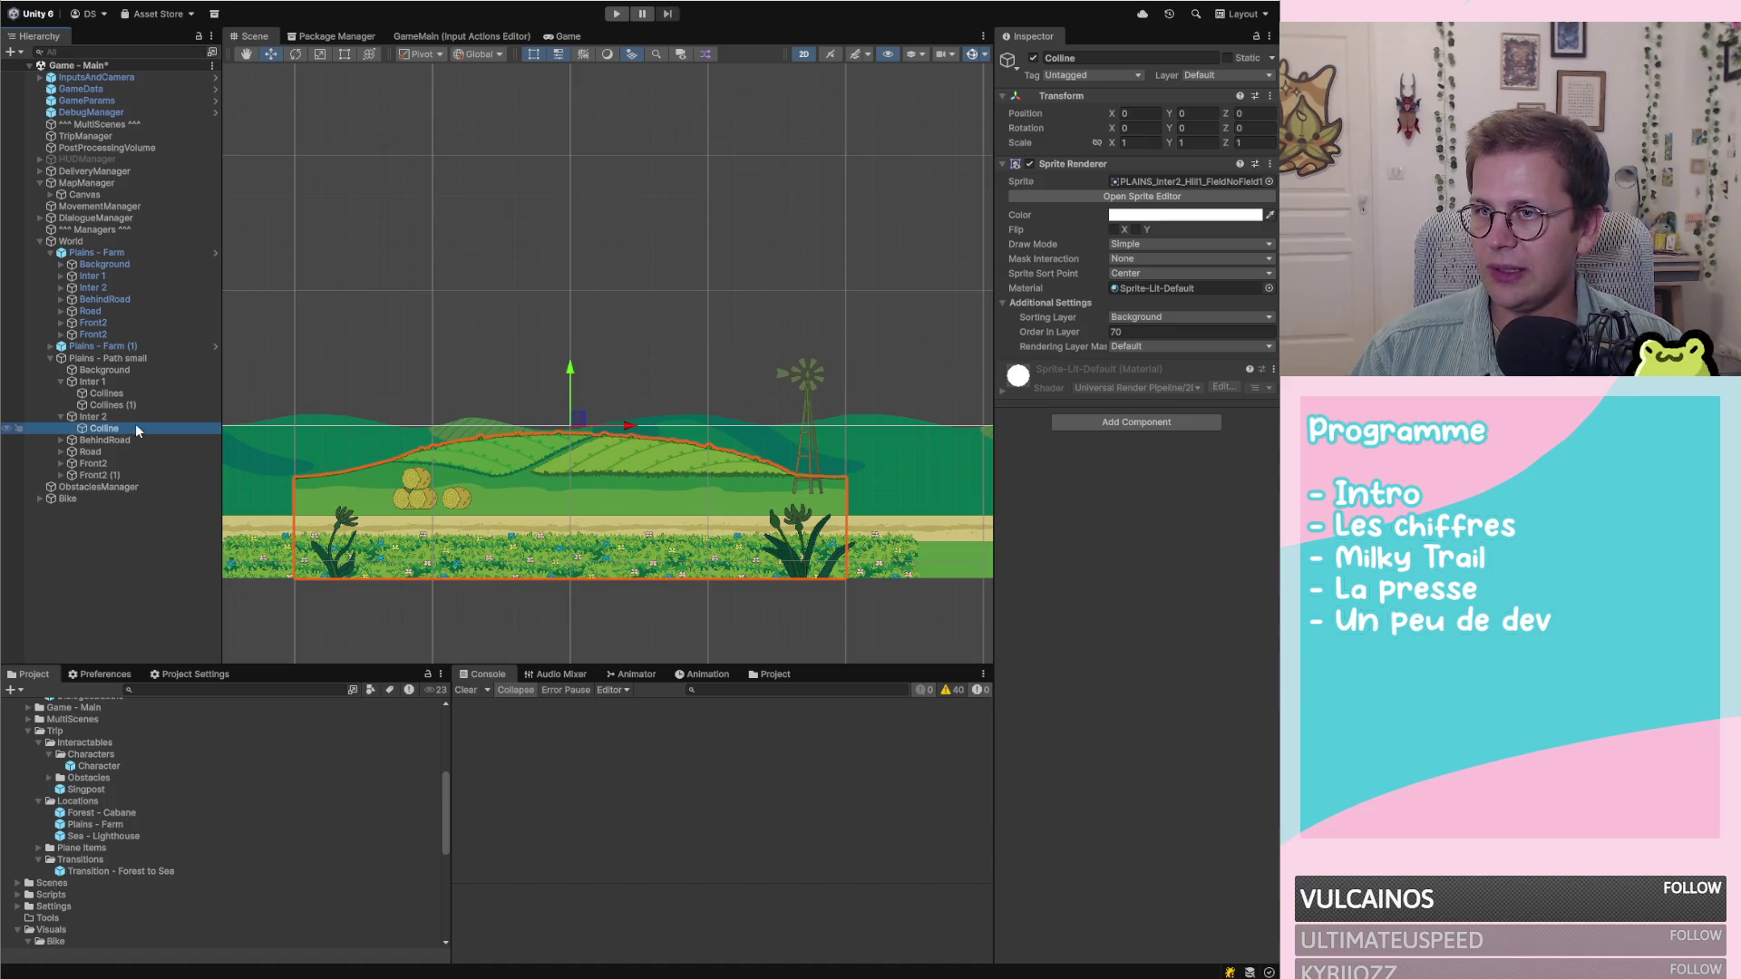
pyautogui.hotkey('ctrl', 'd')
pyautogui.hotkey('ctrl', 'd')
pyautogui.hotkey('ctrl', 'd')
pyautogui.hotkey('ctrl', 'd')
pyautogui.hotkey('ctrl', 'd')
# Give Colline, Colline (1) and Colline (2) first X positions of -60, -40 and -100
pyautogui.click(117, 429)
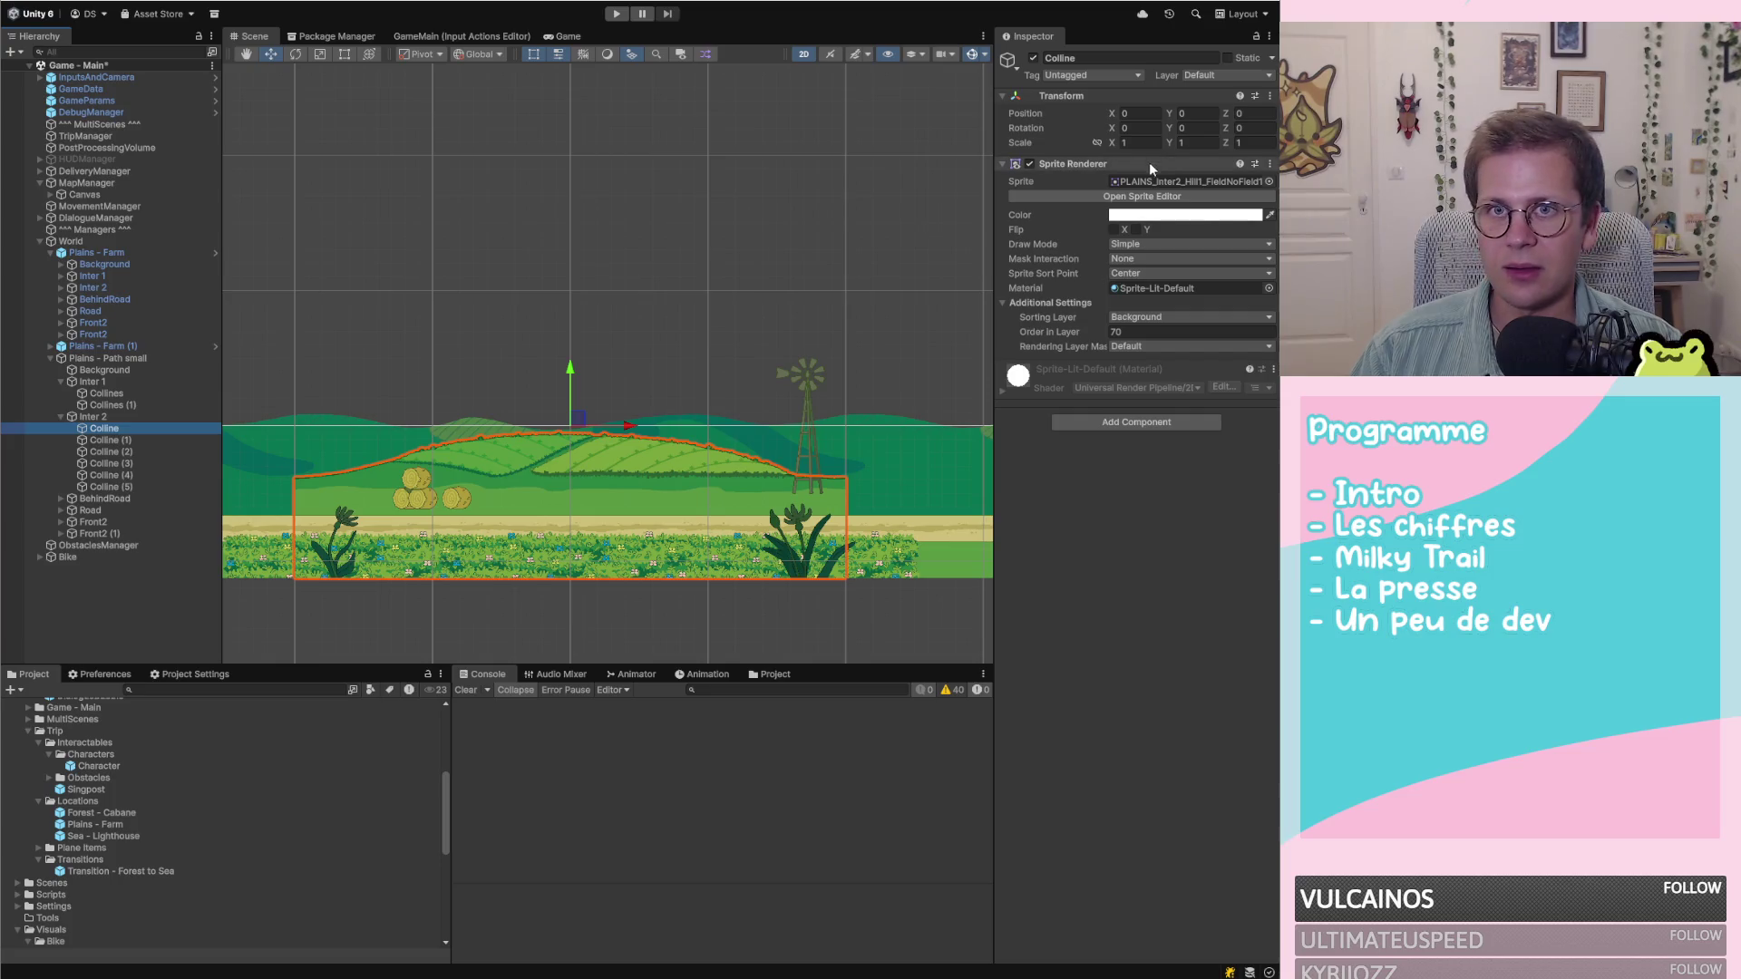
pyautogui.click(1137, 114)
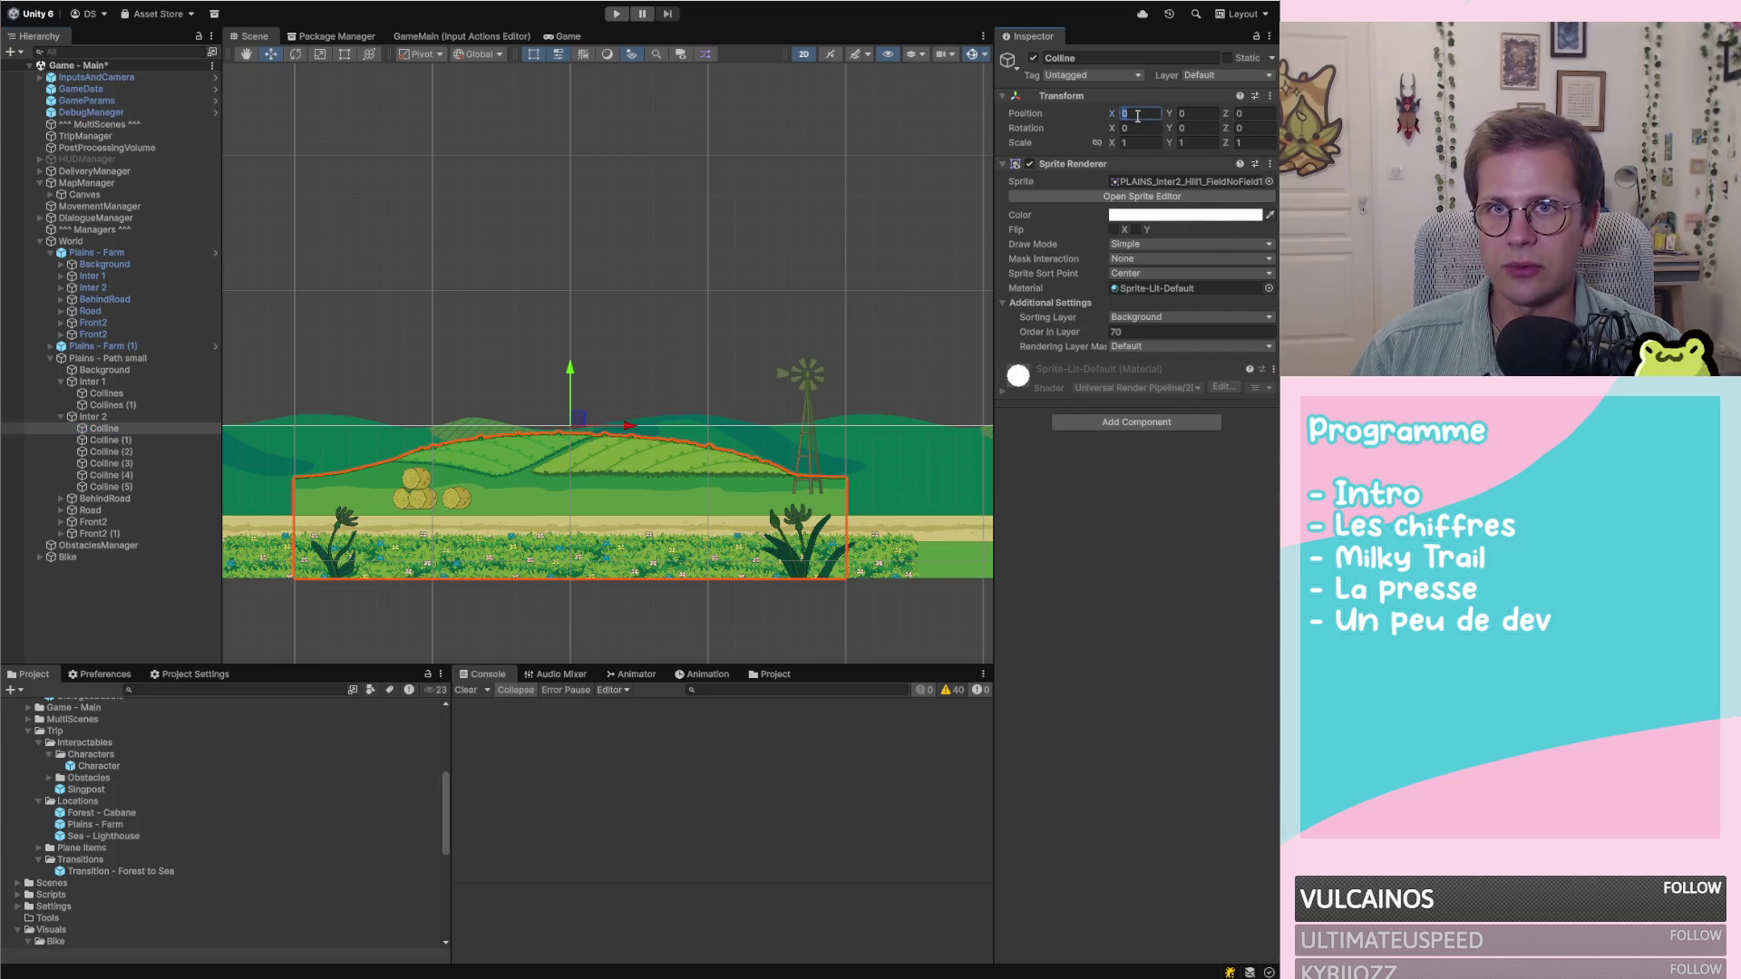
pyautogui.write('-60')
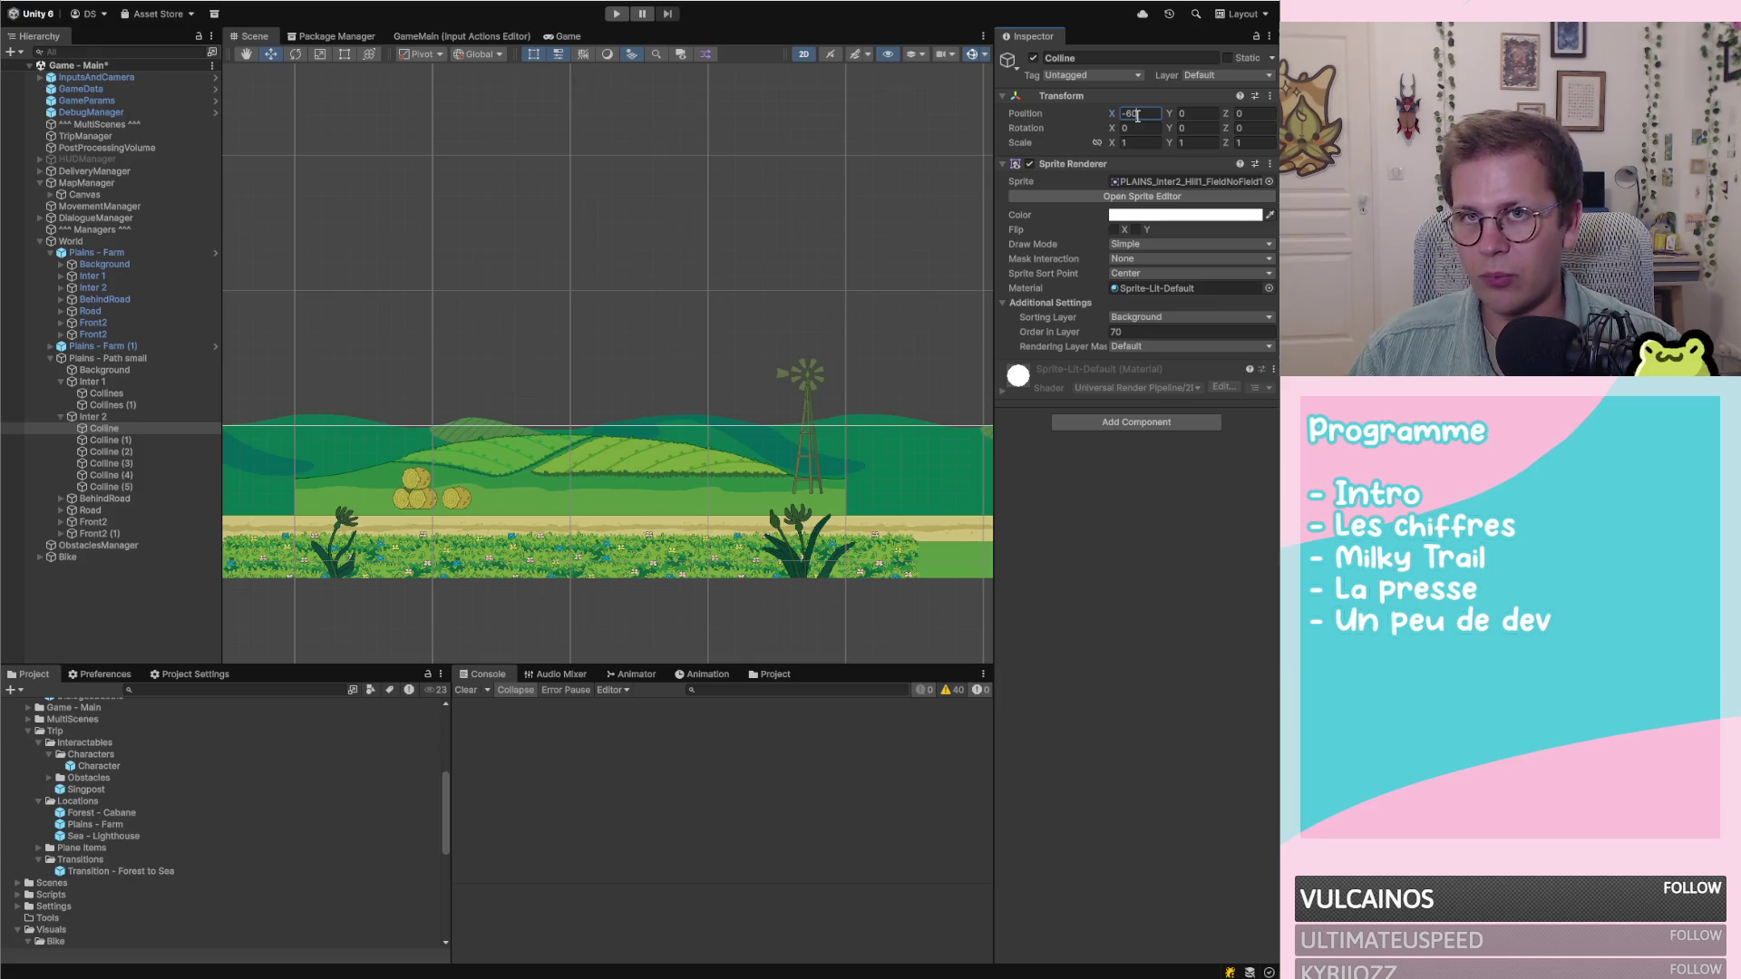
pyautogui.click(111, 440)
pyautogui.click(1136, 114)
pyautogui.write('-40')
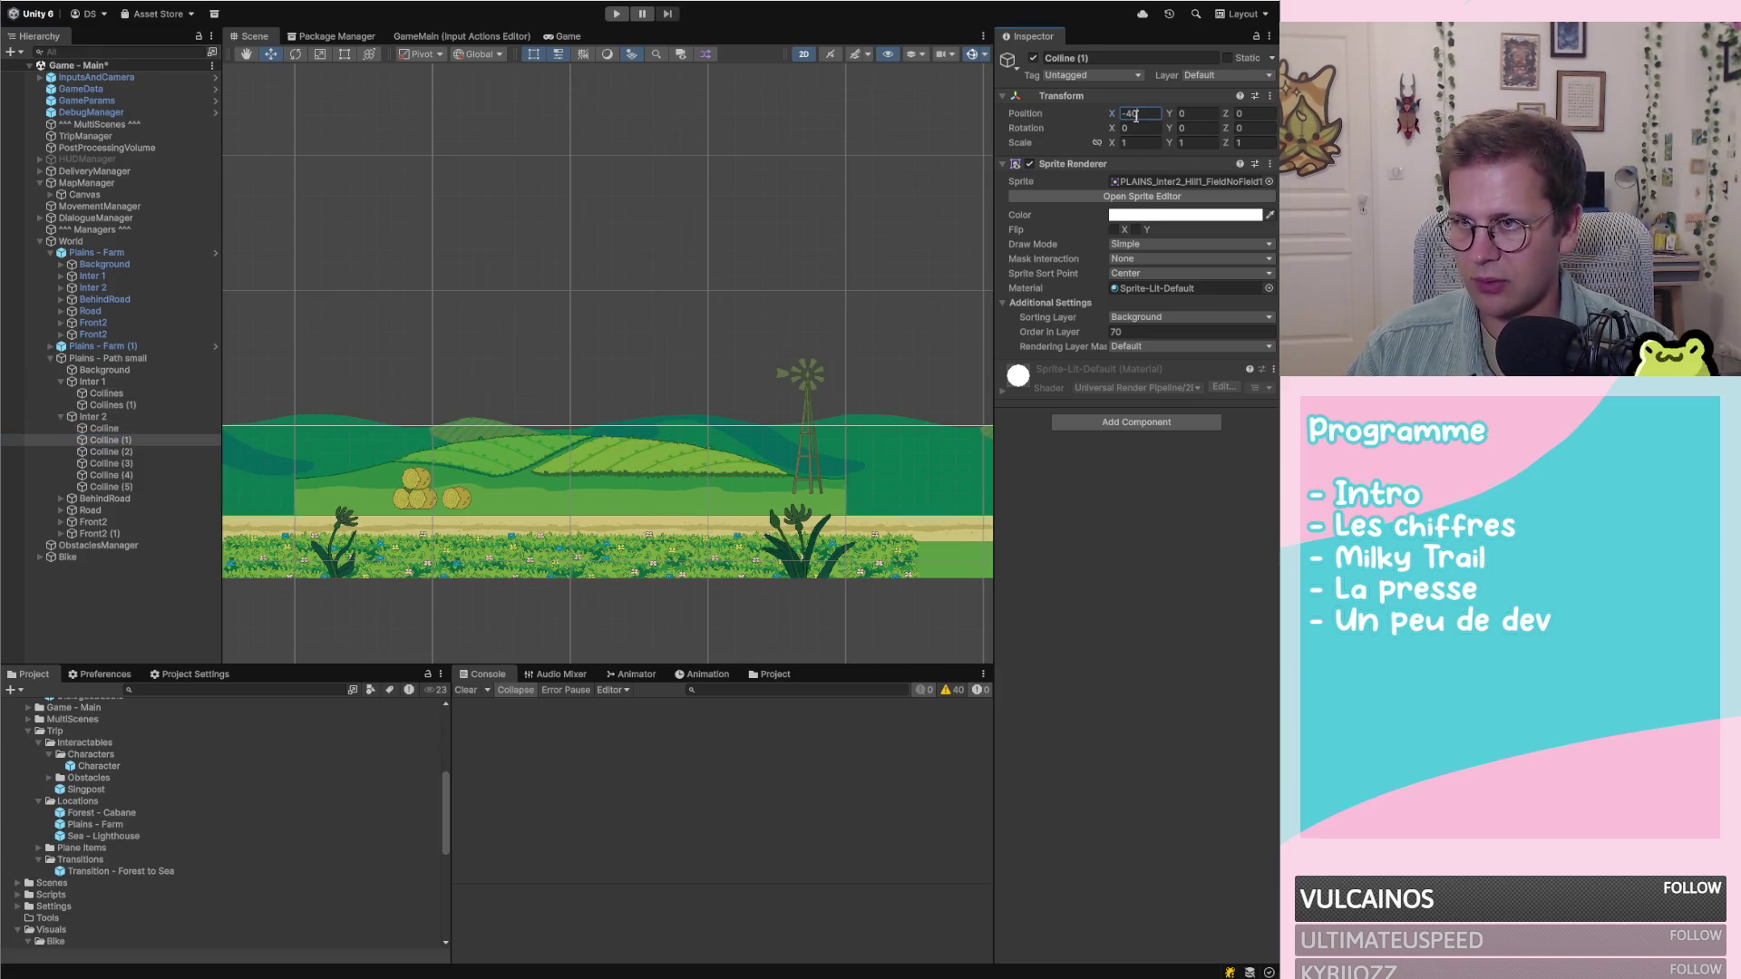
pyautogui.click(118, 451)
pyautogui.click(1143, 116)
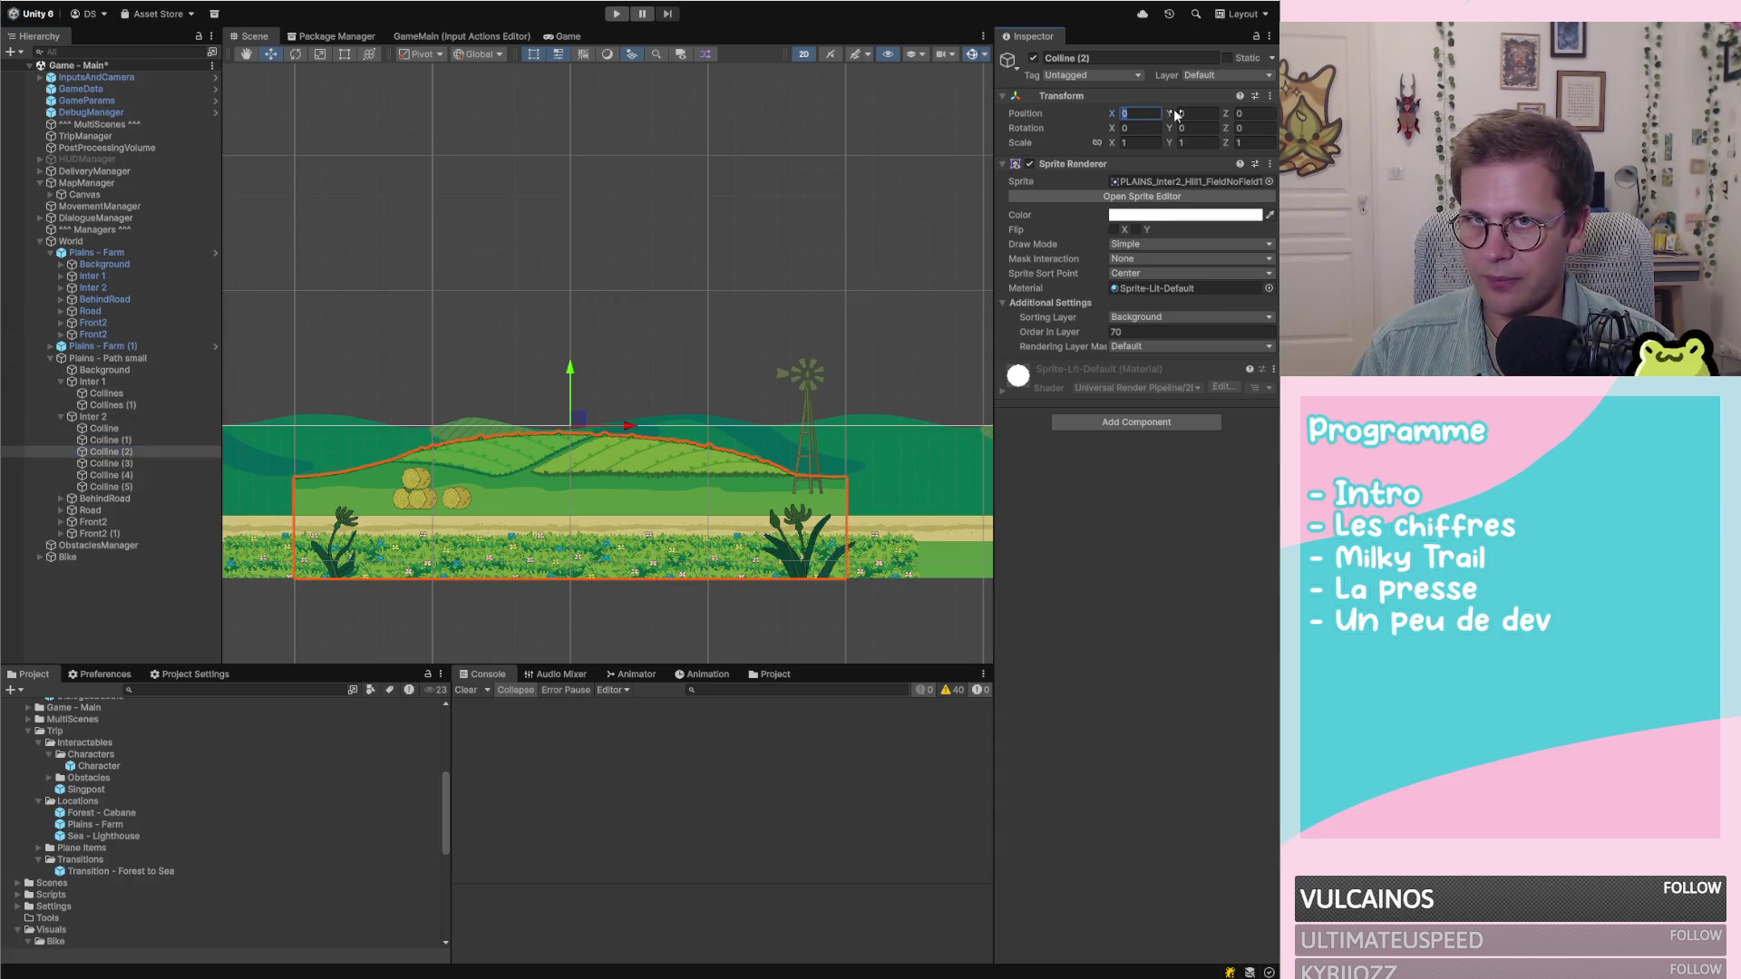
pyautogui.write('-20')
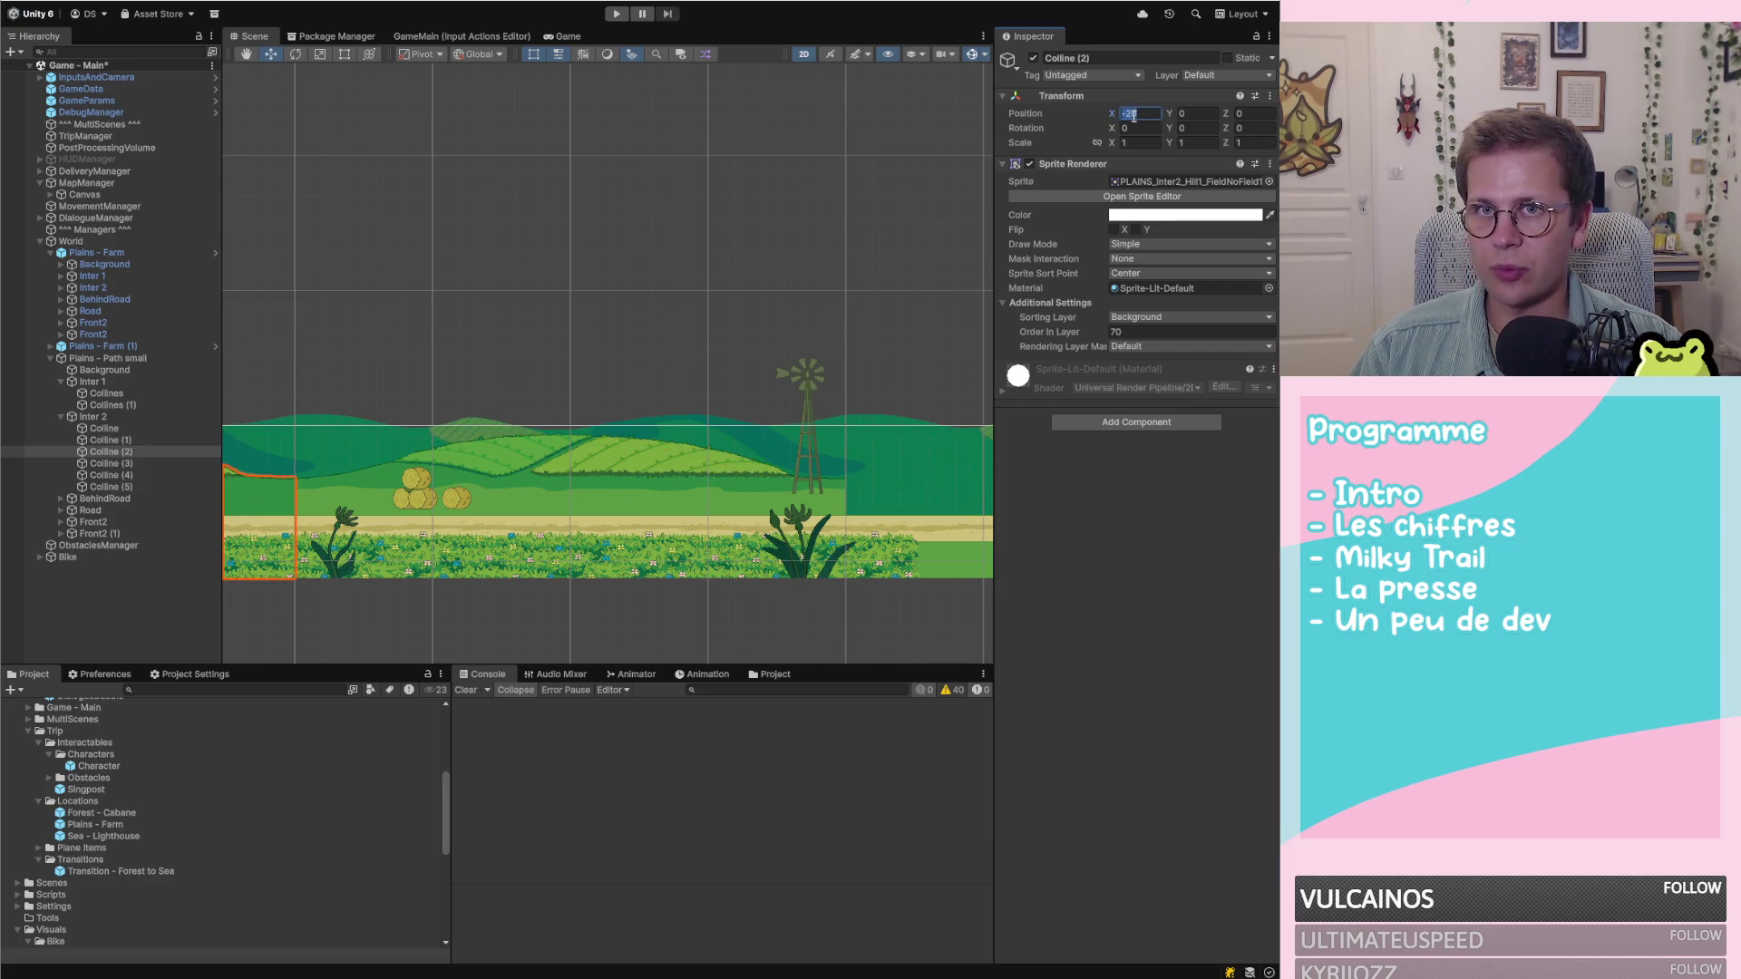
pyautogui.write('-100')
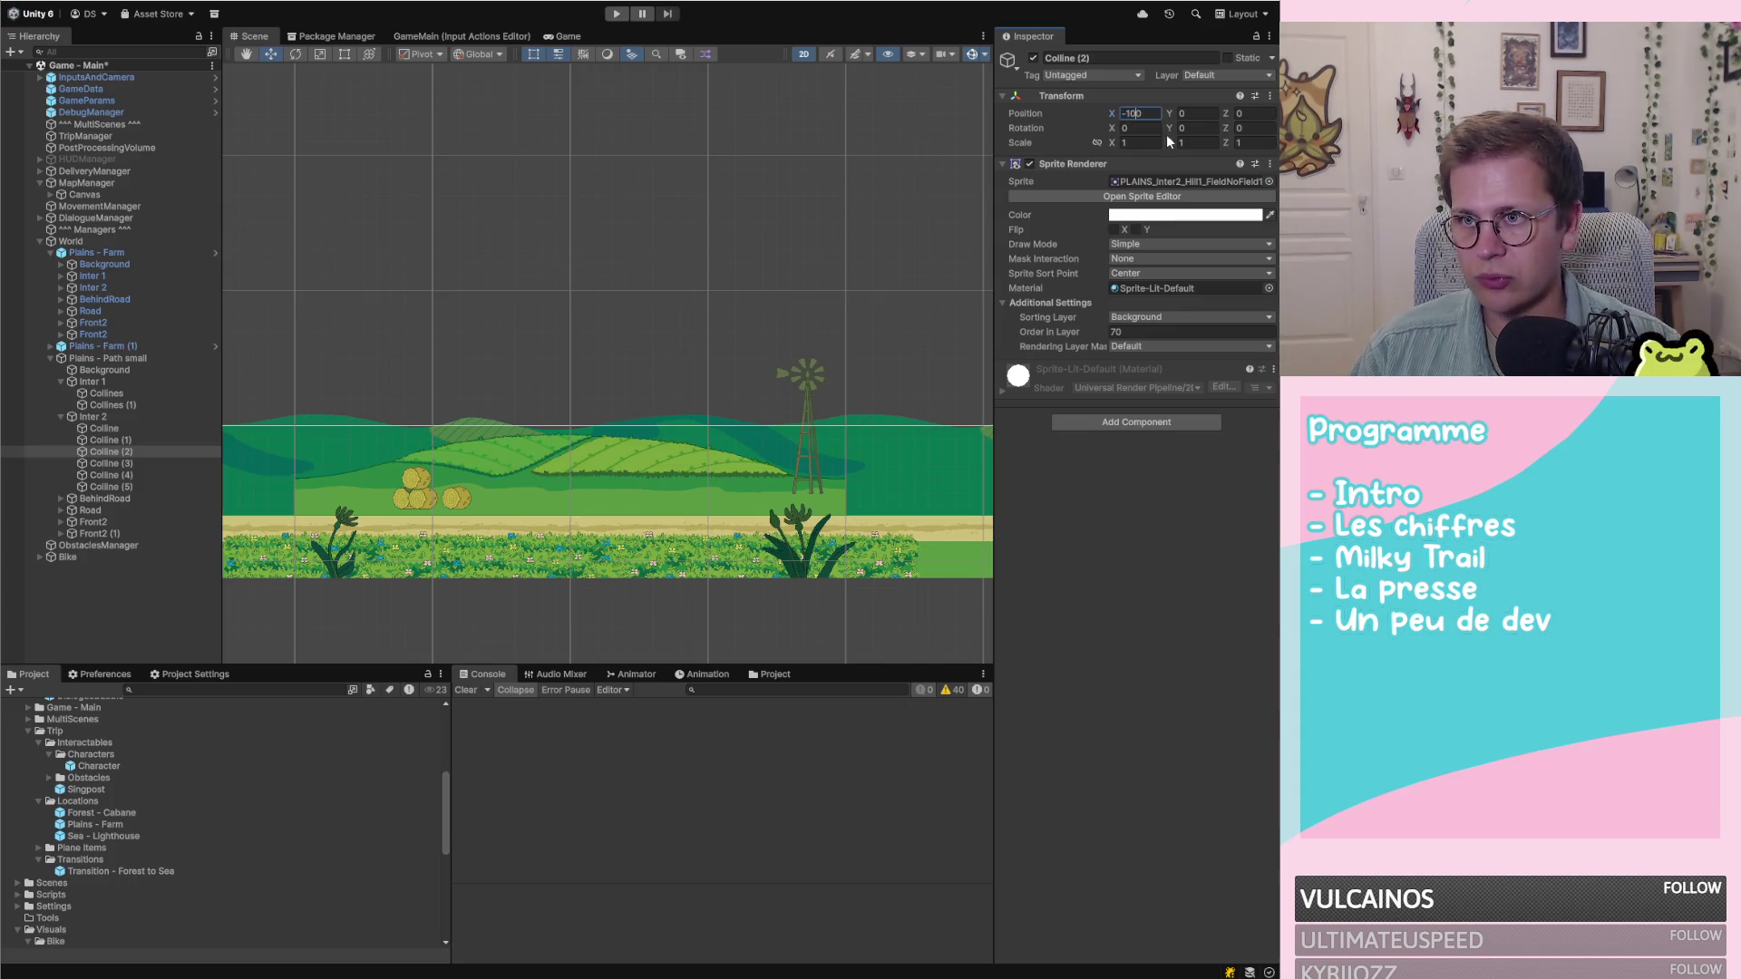
# Correct Colline (1)'s X position to -30 and Colline's to -50
pyautogui.click(136, 439)
pyautogui.click(1131, 113)
pyautogui.click(1163, 116)
pyautogui.press('BackSpace')
pyautogui.write('3')
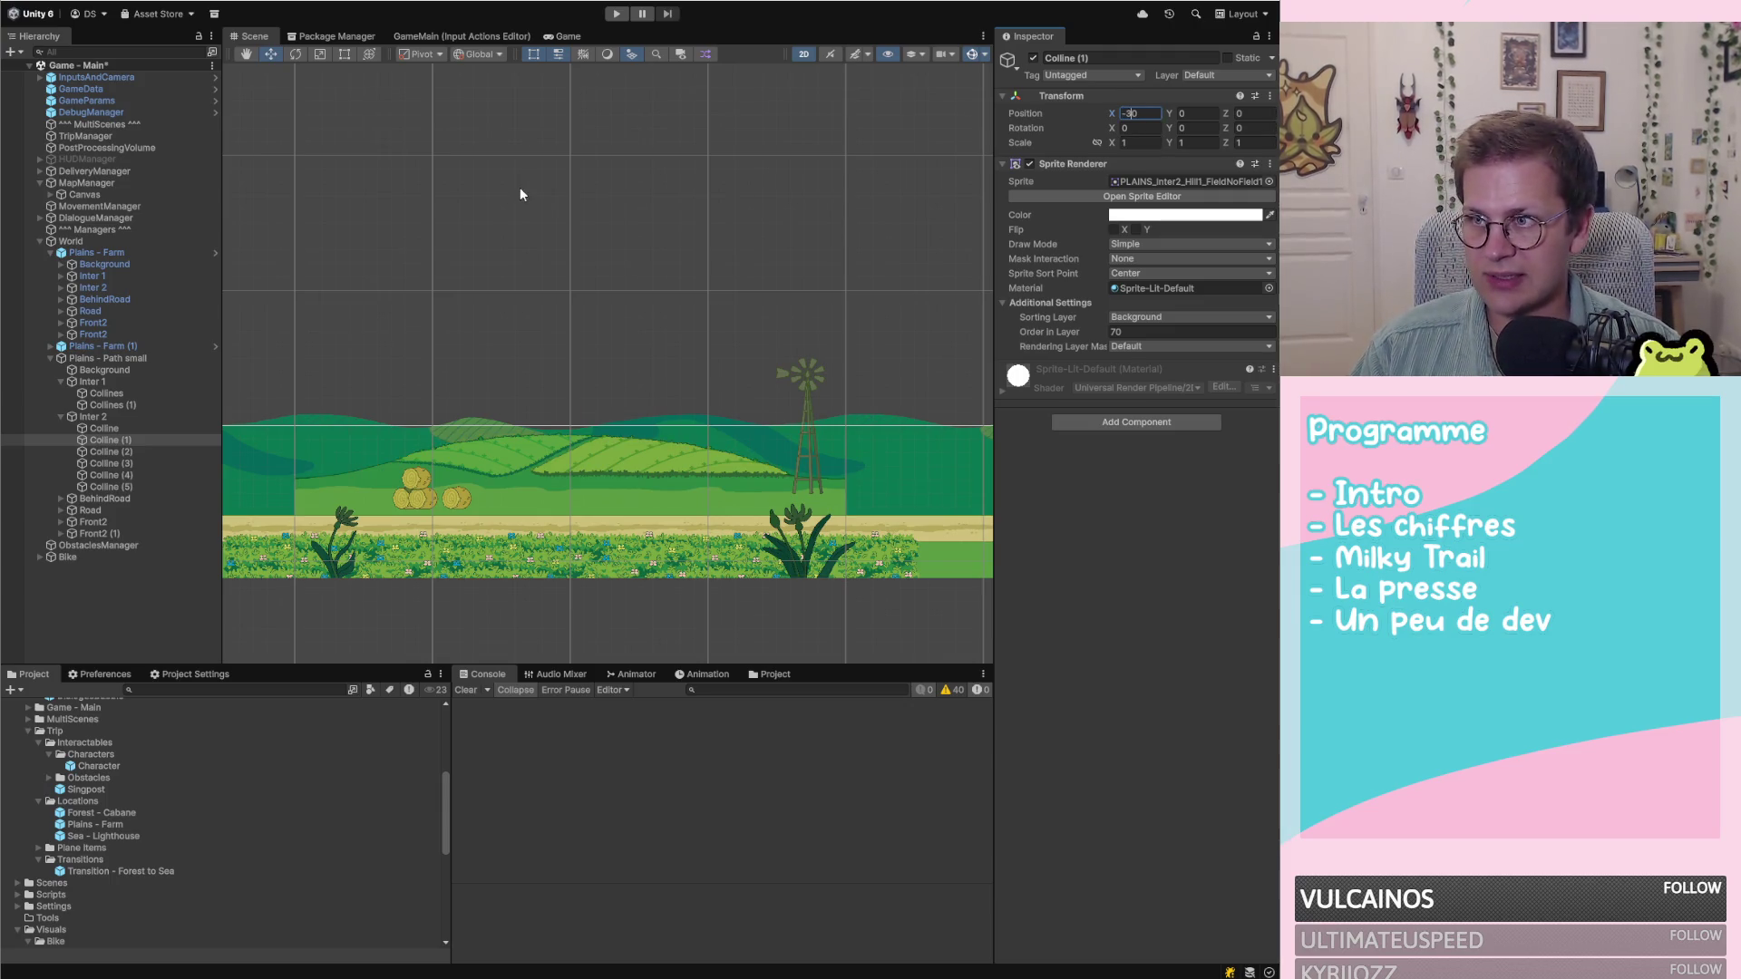
pyautogui.click(123, 427)
pyautogui.click(1130, 116)
pyautogui.press('BackSpace')
pyautogui.write('5')
# Set Colline (3) to X 10 and Colline (2) to X -10
pyautogui.click(125, 463)
pyautogui.click(1141, 112)
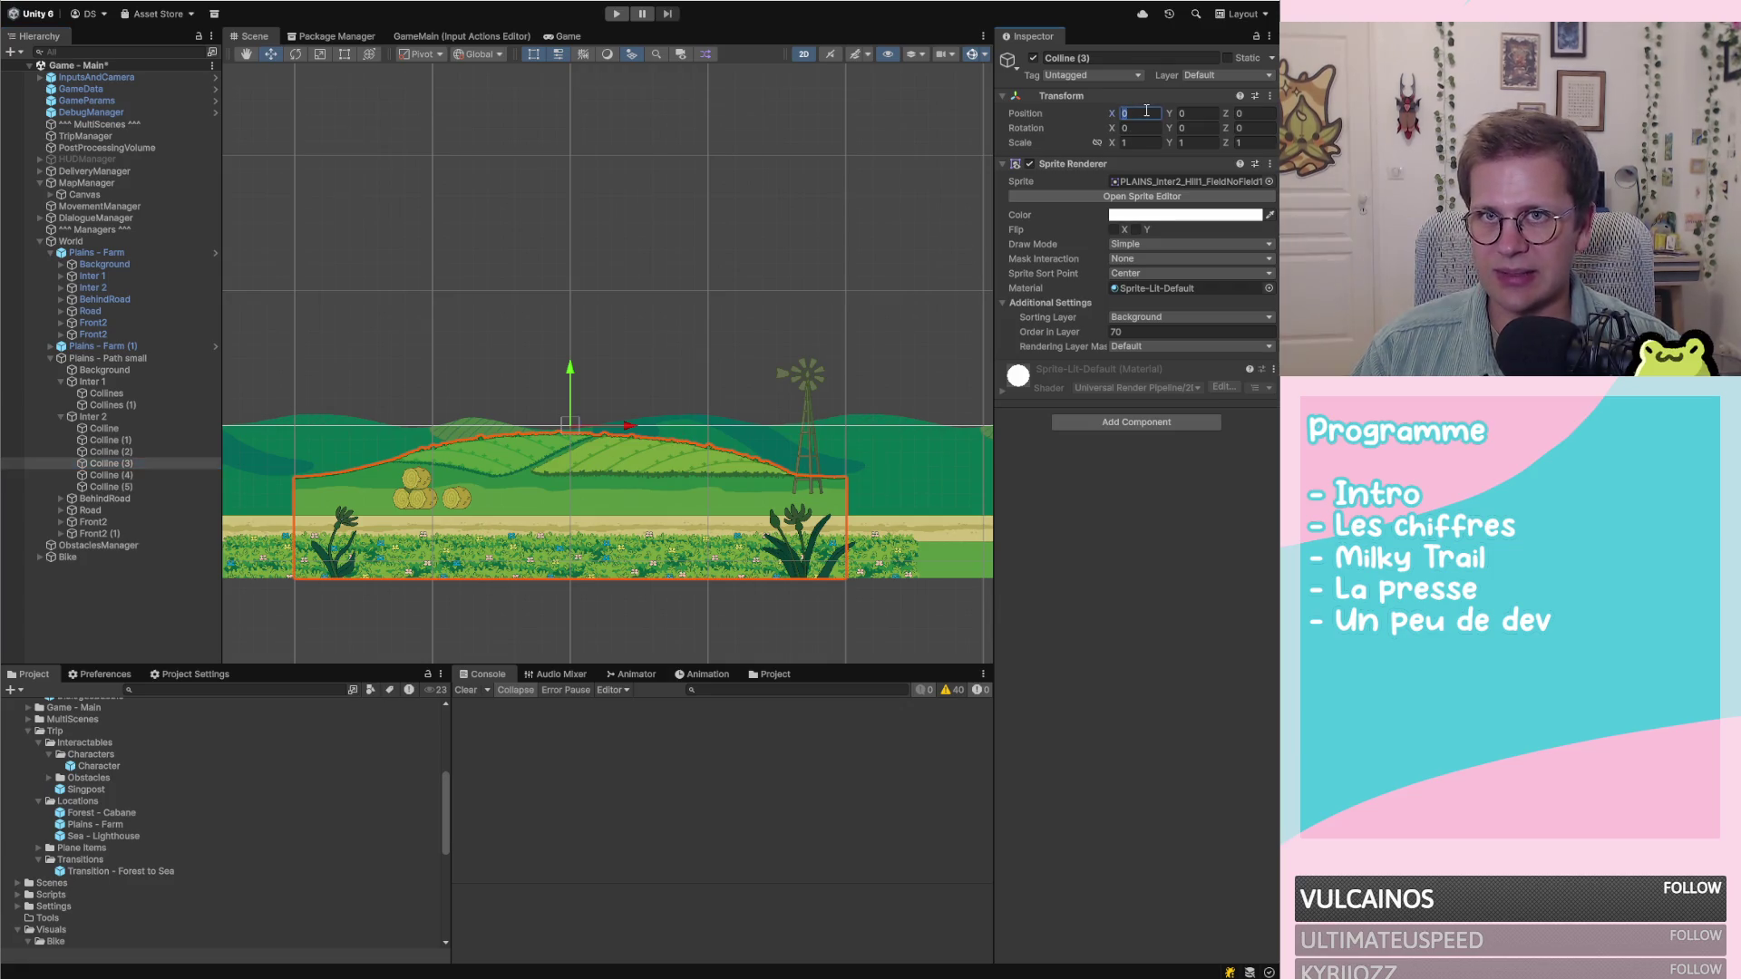
pyautogui.write('10')
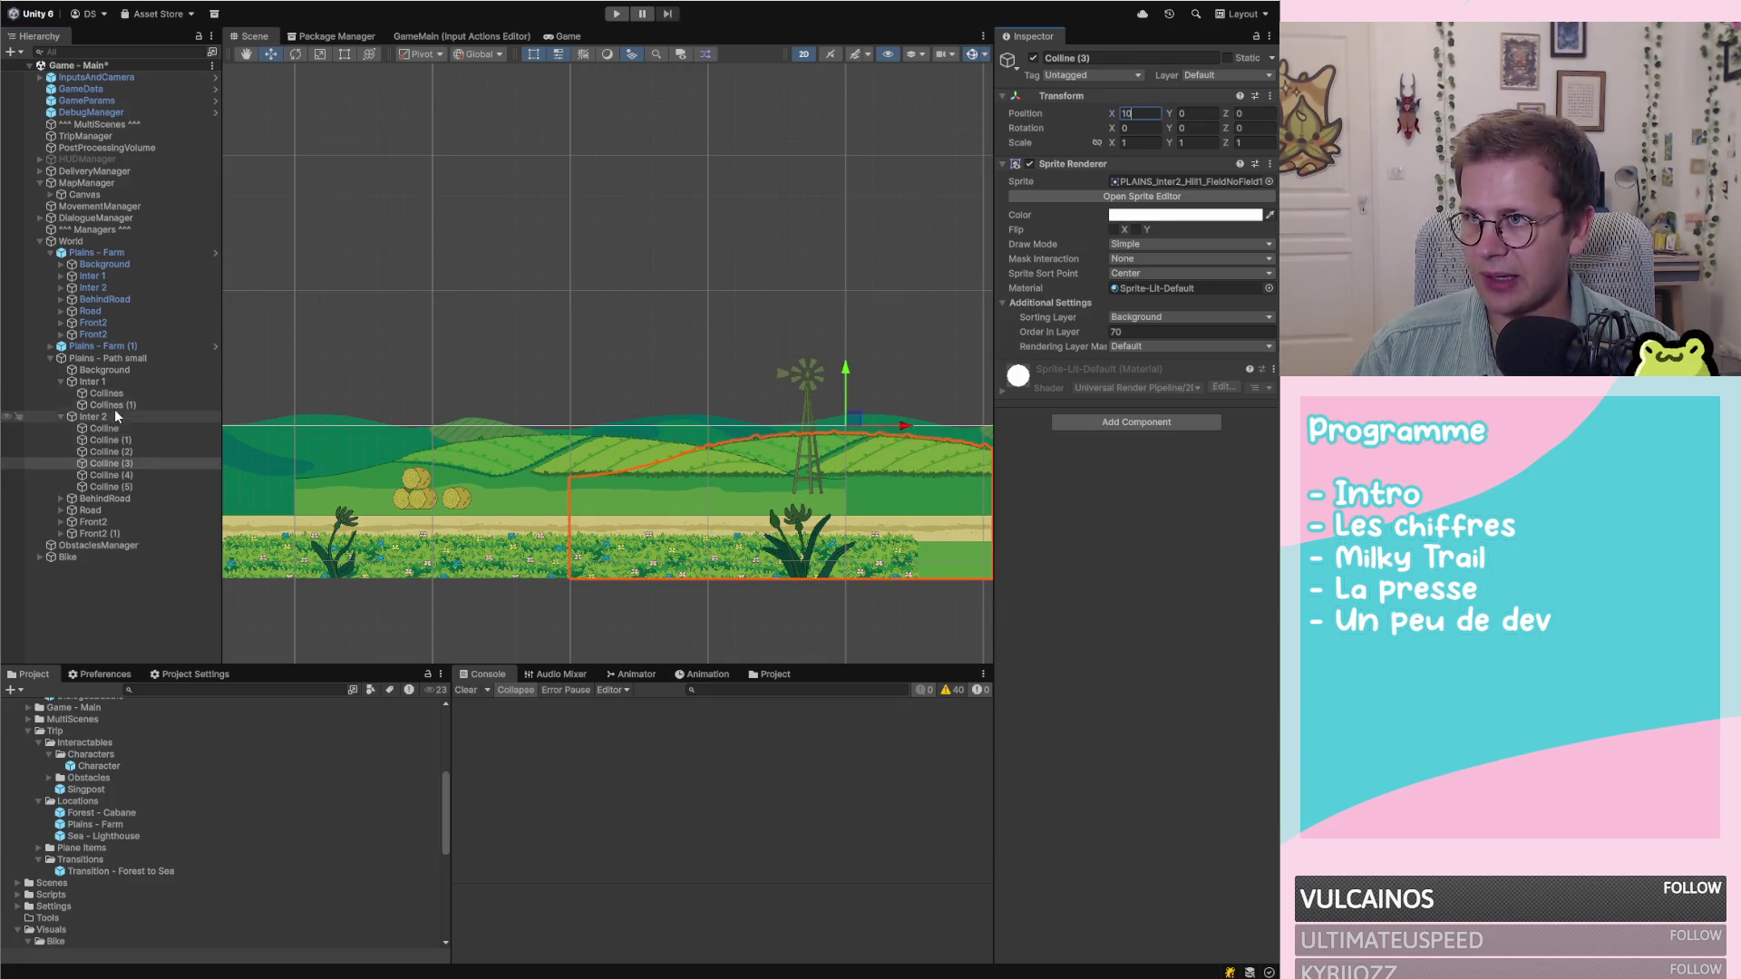
pyautogui.click(141, 451)
pyautogui.click(144, 441)
pyautogui.click(144, 428)
pyautogui.click(142, 448)
pyautogui.click(1148, 113)
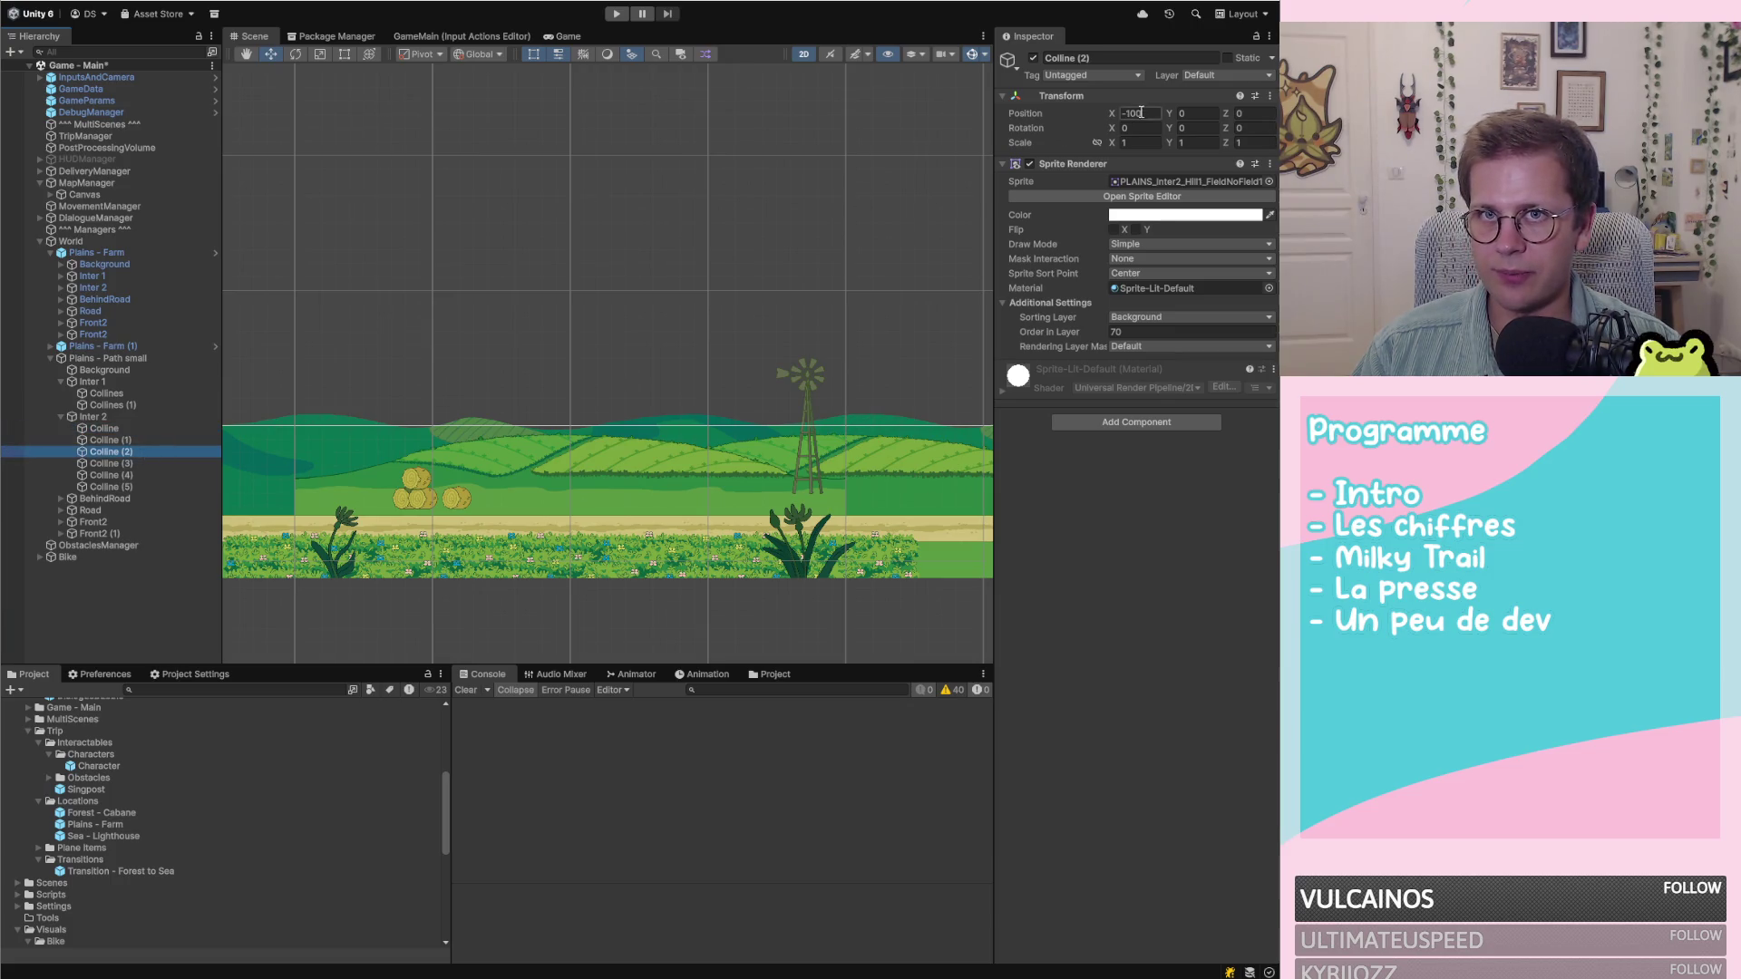
pyautogui.write('-10')
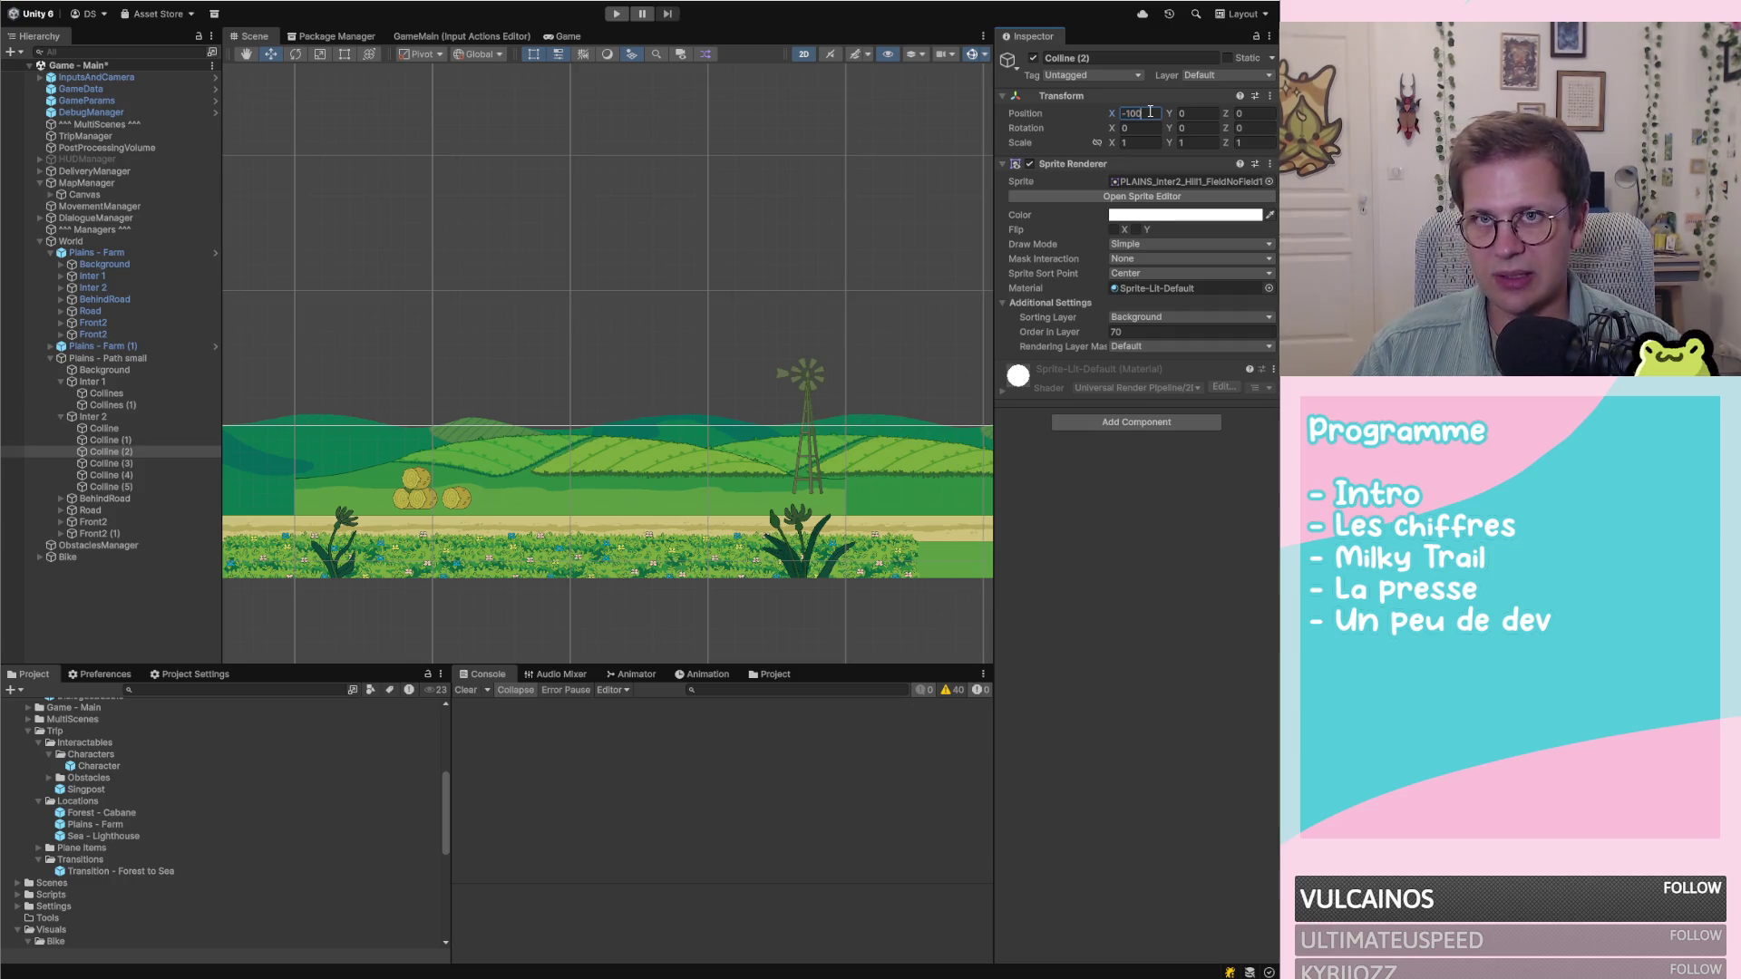
# Place Colline (4) at X 30 and Colline (5) at X 50
pyautogui.click(134, 475)
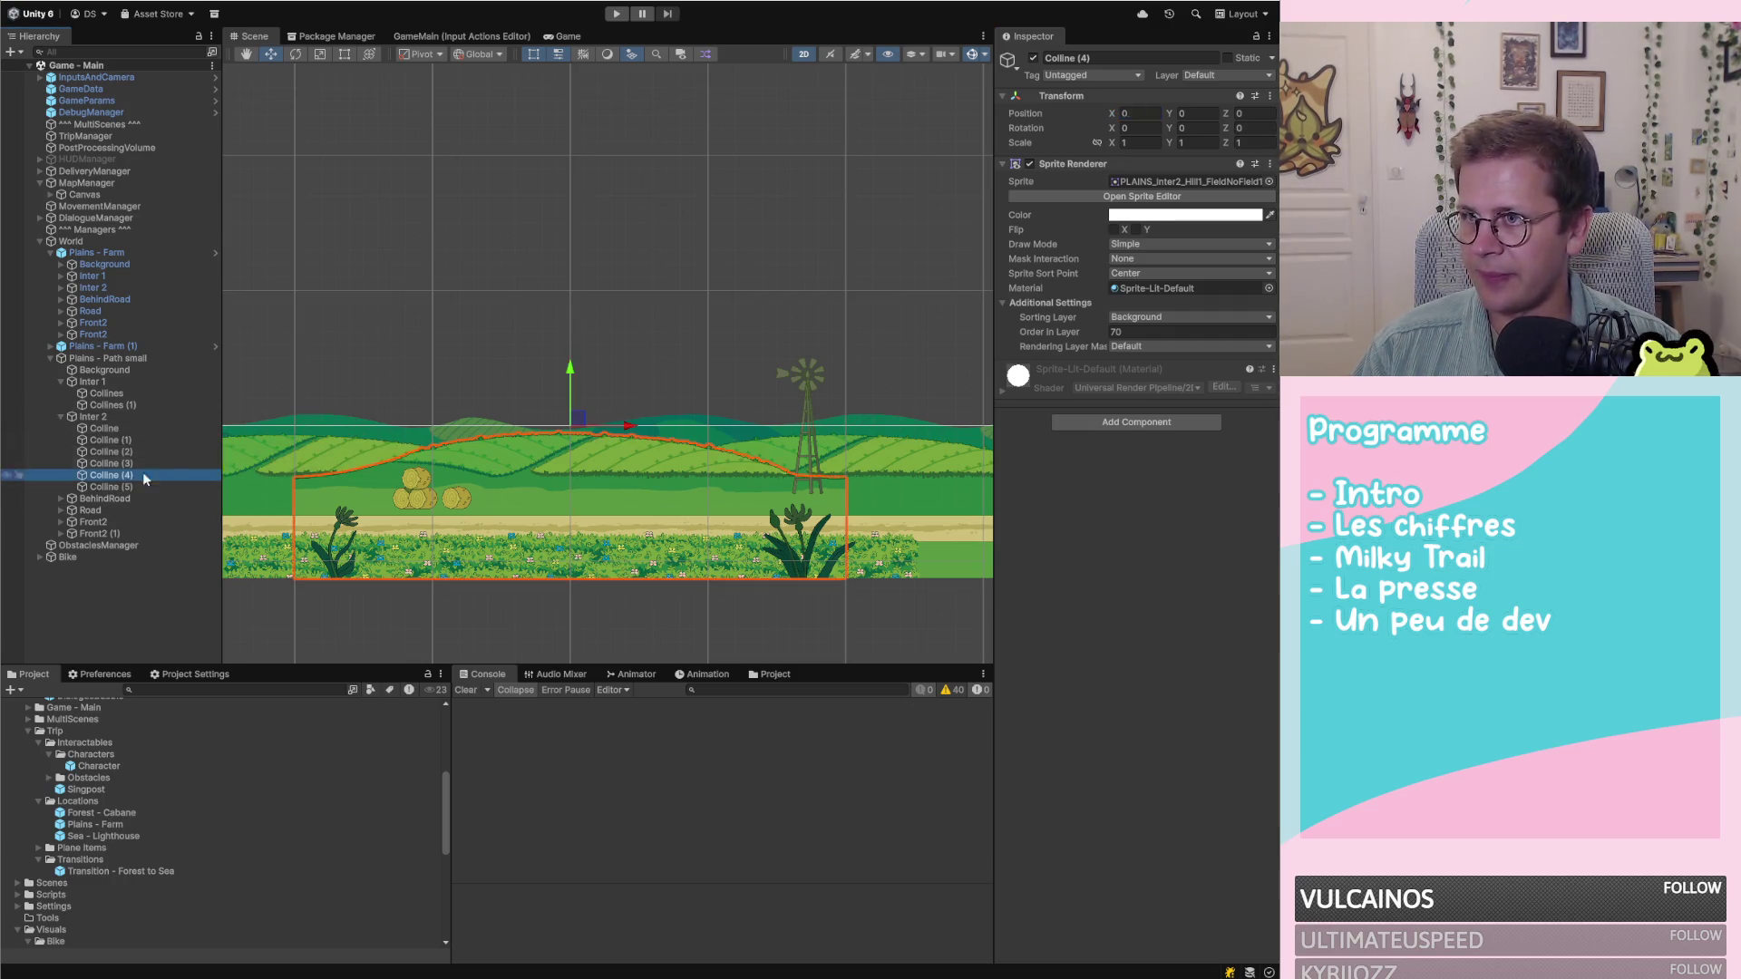
pyautogui.click(1146, 108)
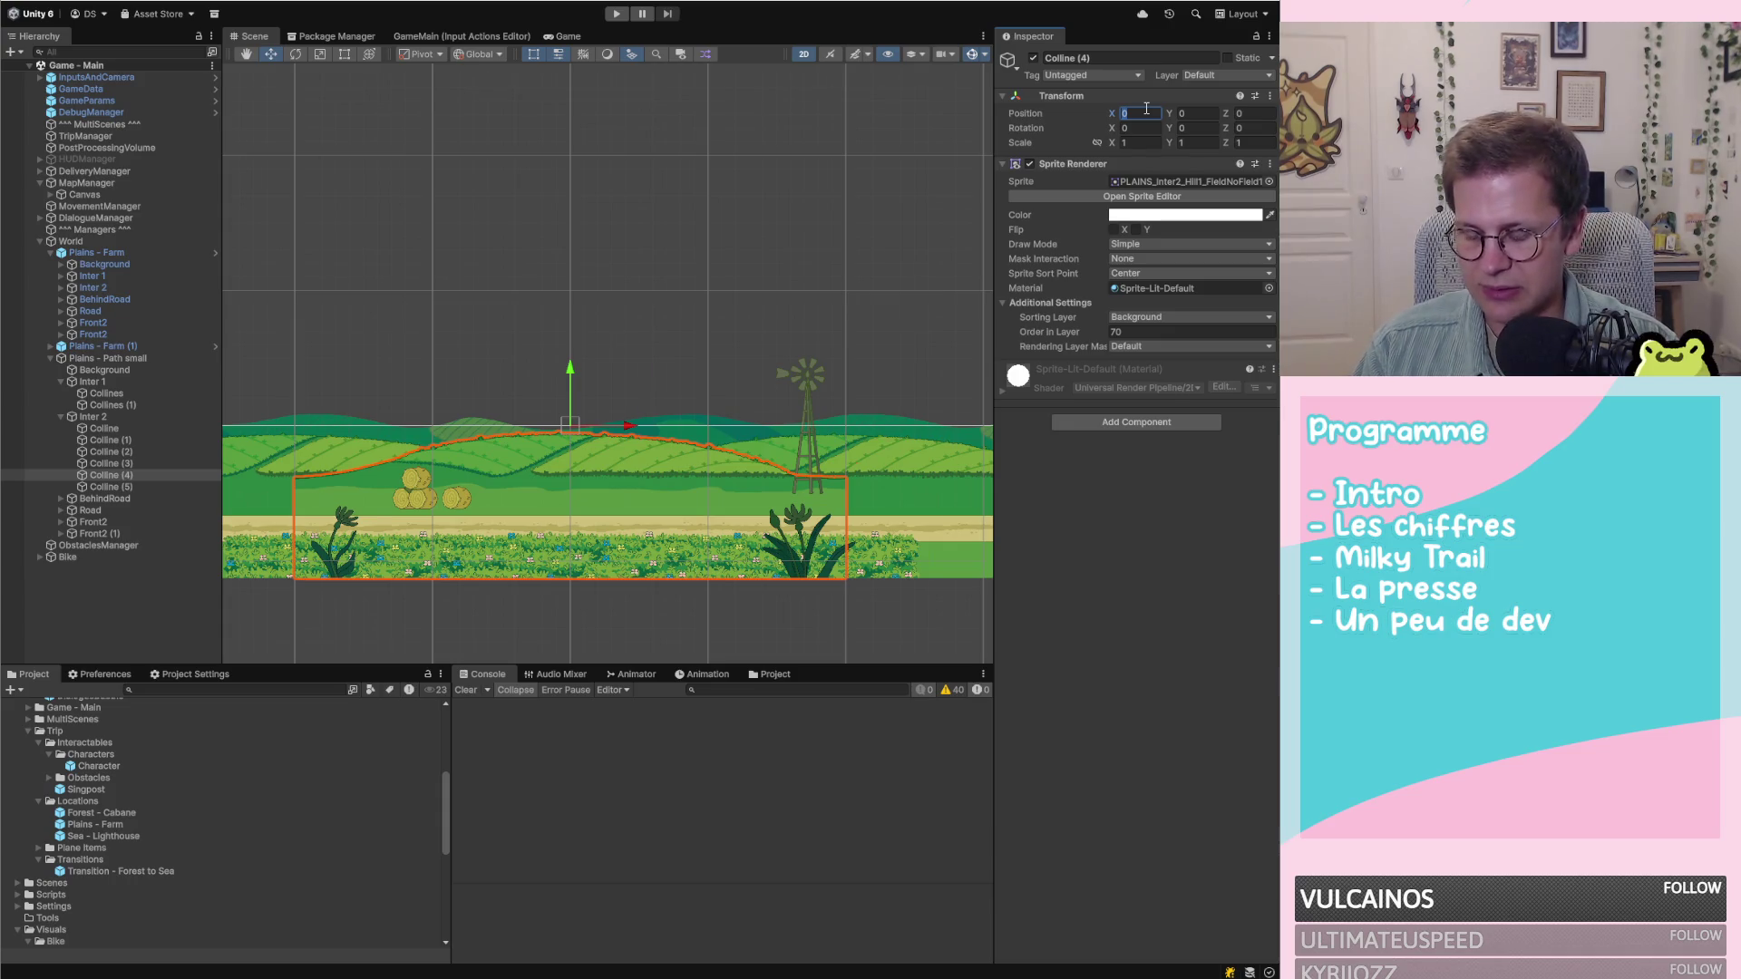
pyautogui.write('30')
pyautogui.click(112, 487)
pyautogui.click(1155, 110)
pyautogui.write('50')
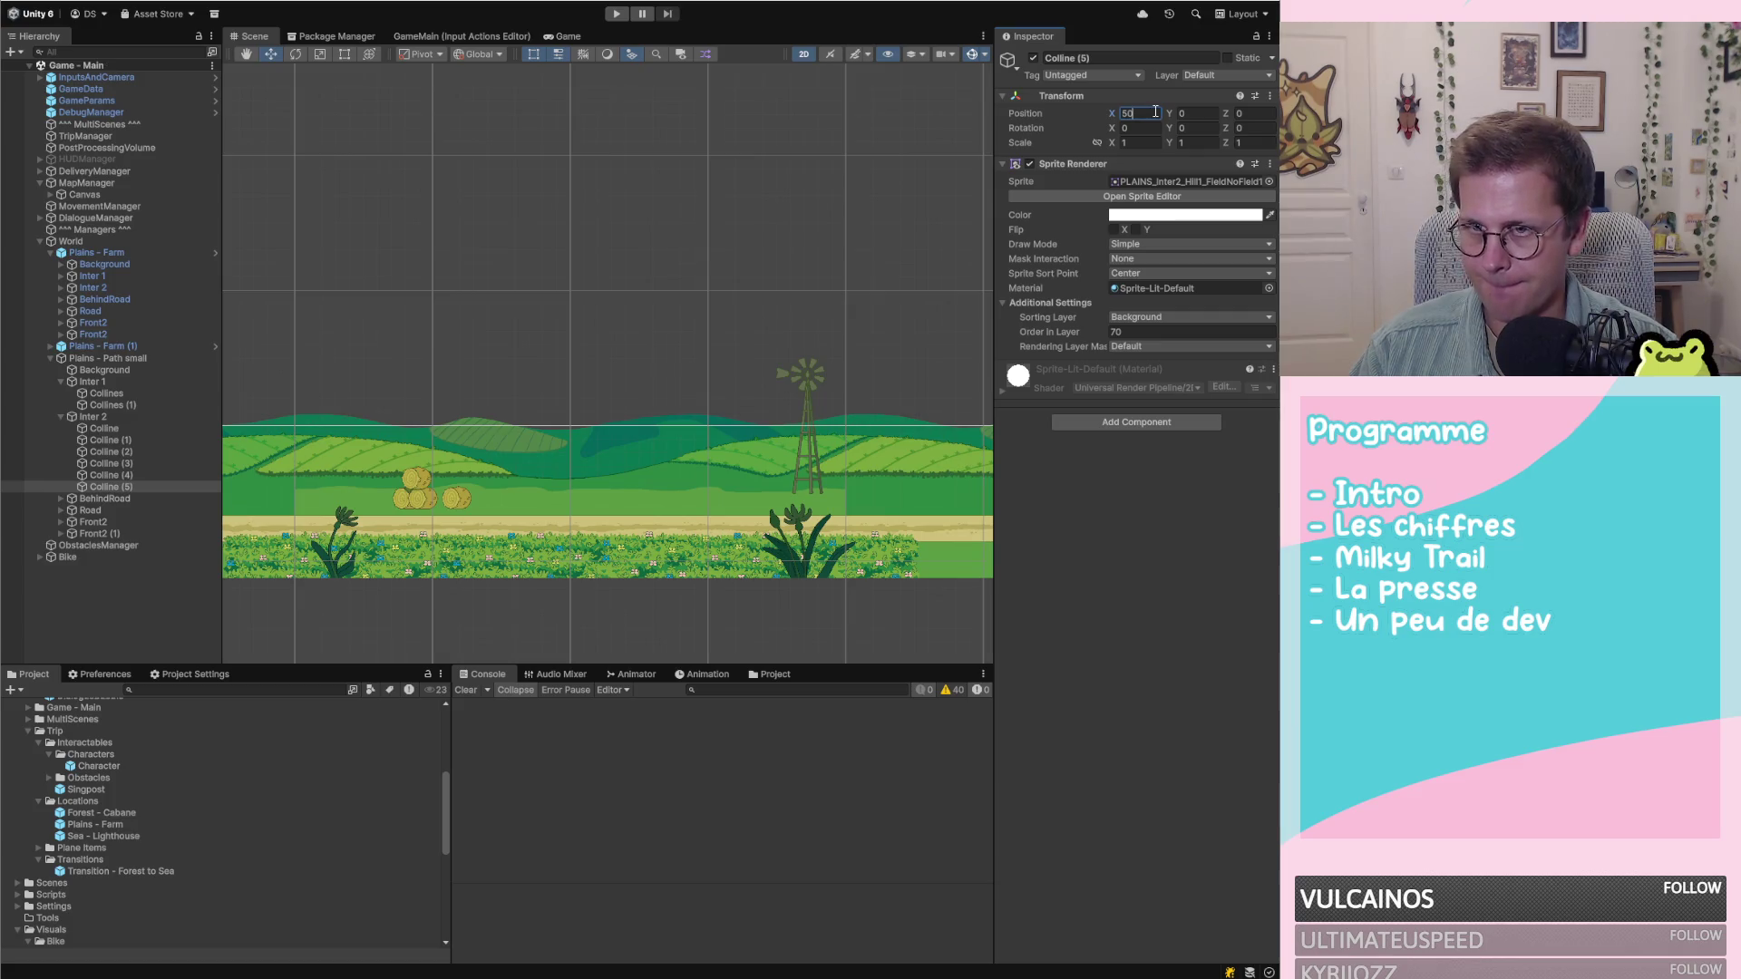
pyautogui.scroll(-2, 760, 411)
pyautogui.scroll(-5, 760, 411)
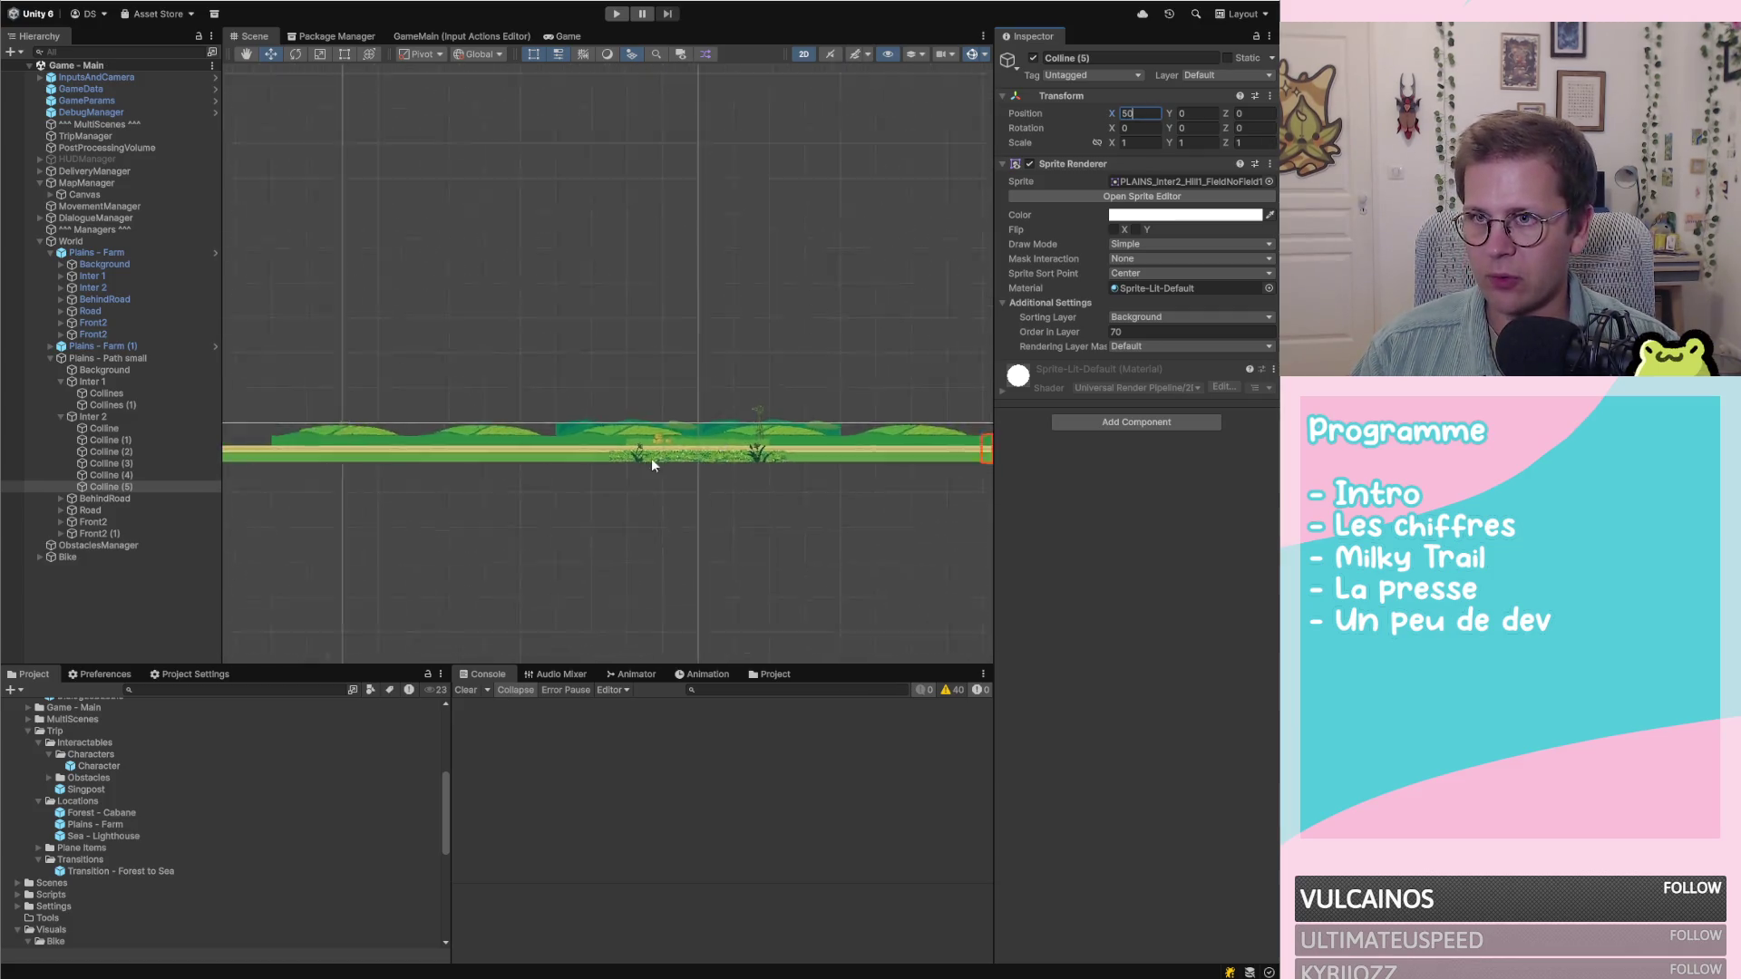
pyautogui.scroll(4, 674, 450)
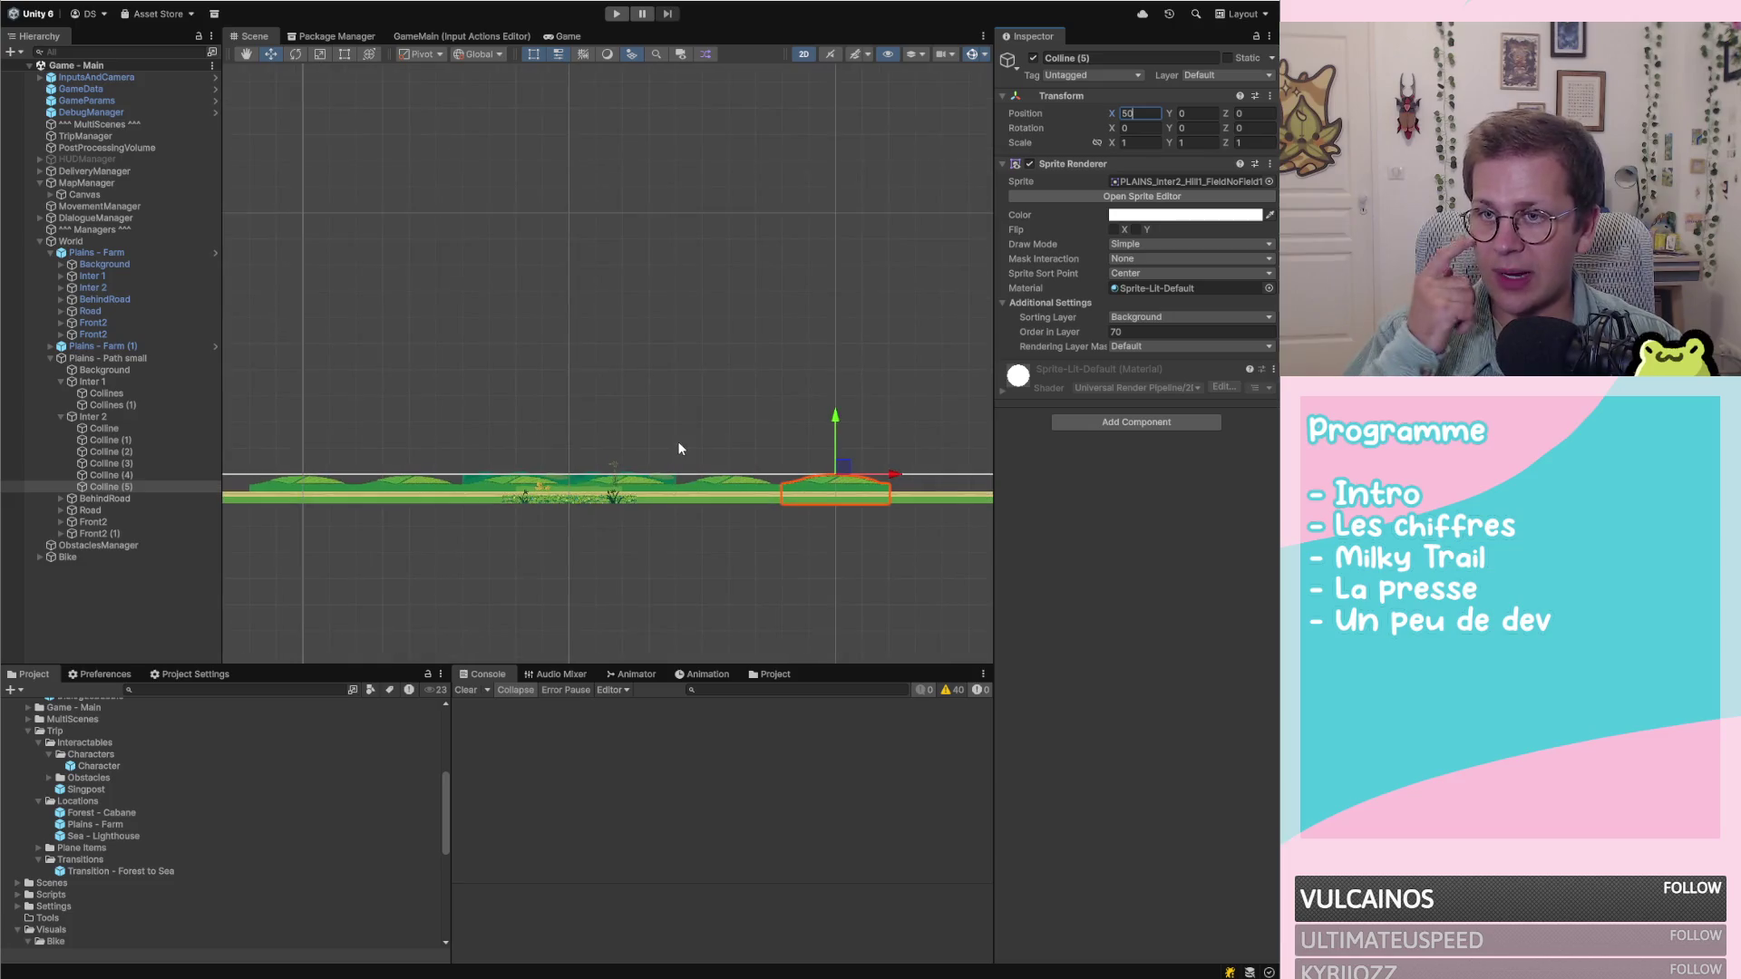
pyautogui.scroll(1, 664, 458)
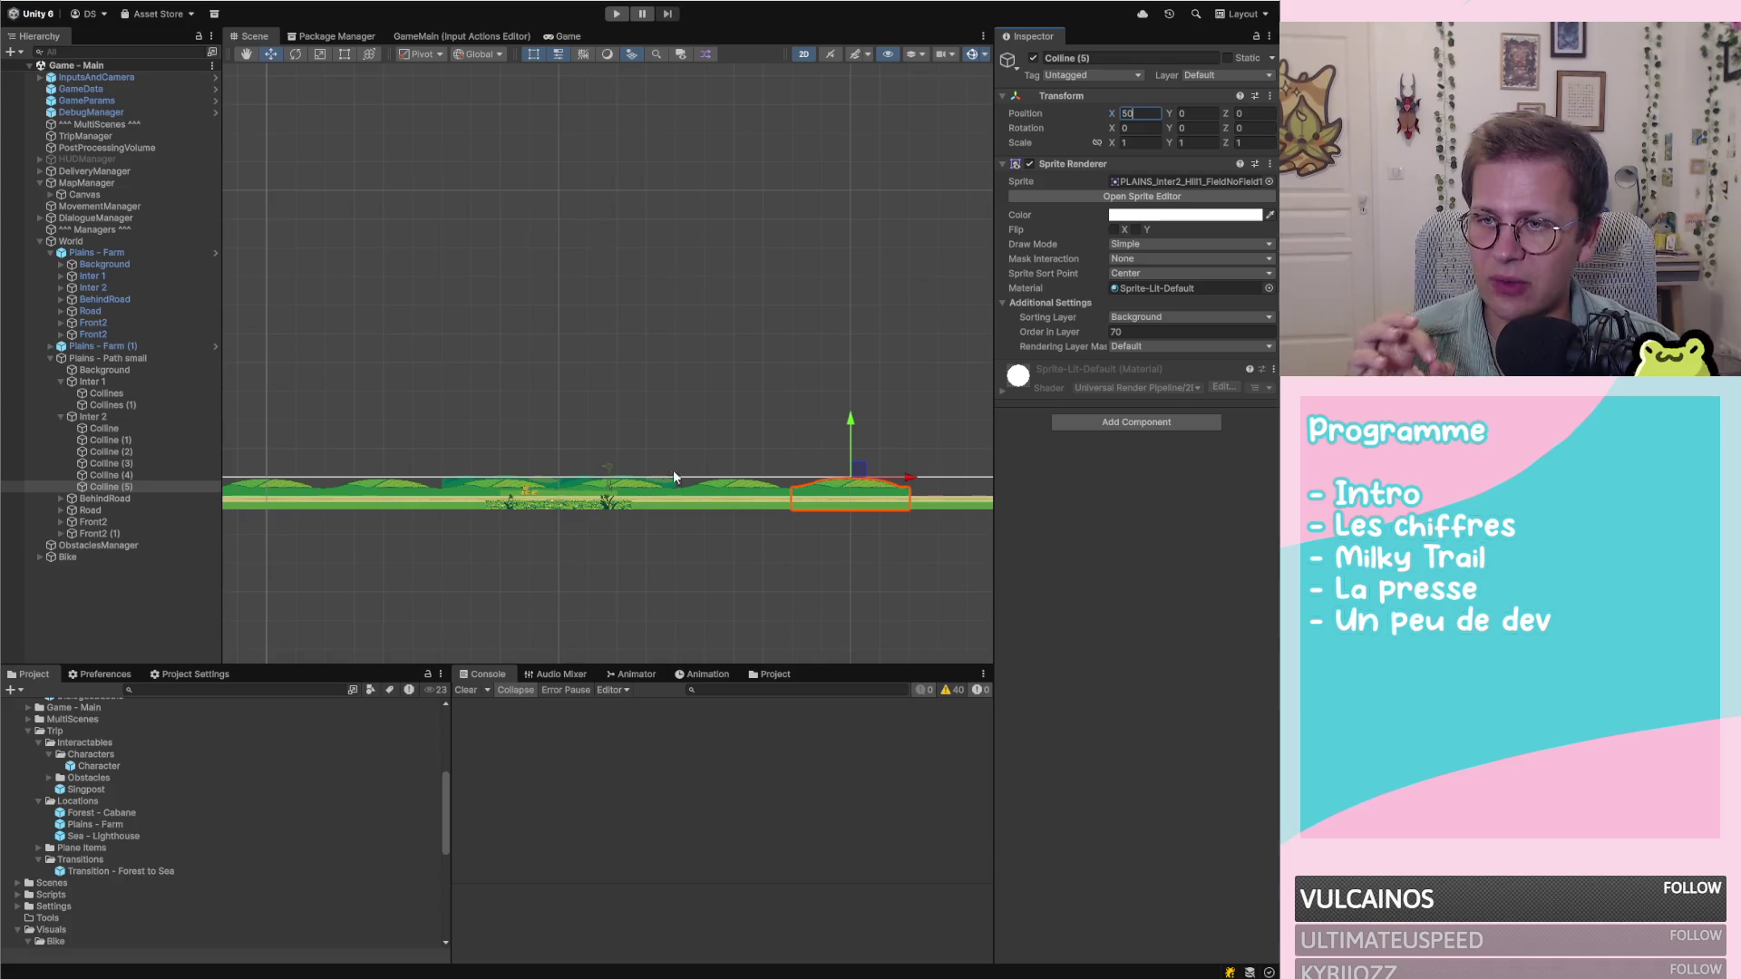
pyautogui.scroll(-3, 852, 486)
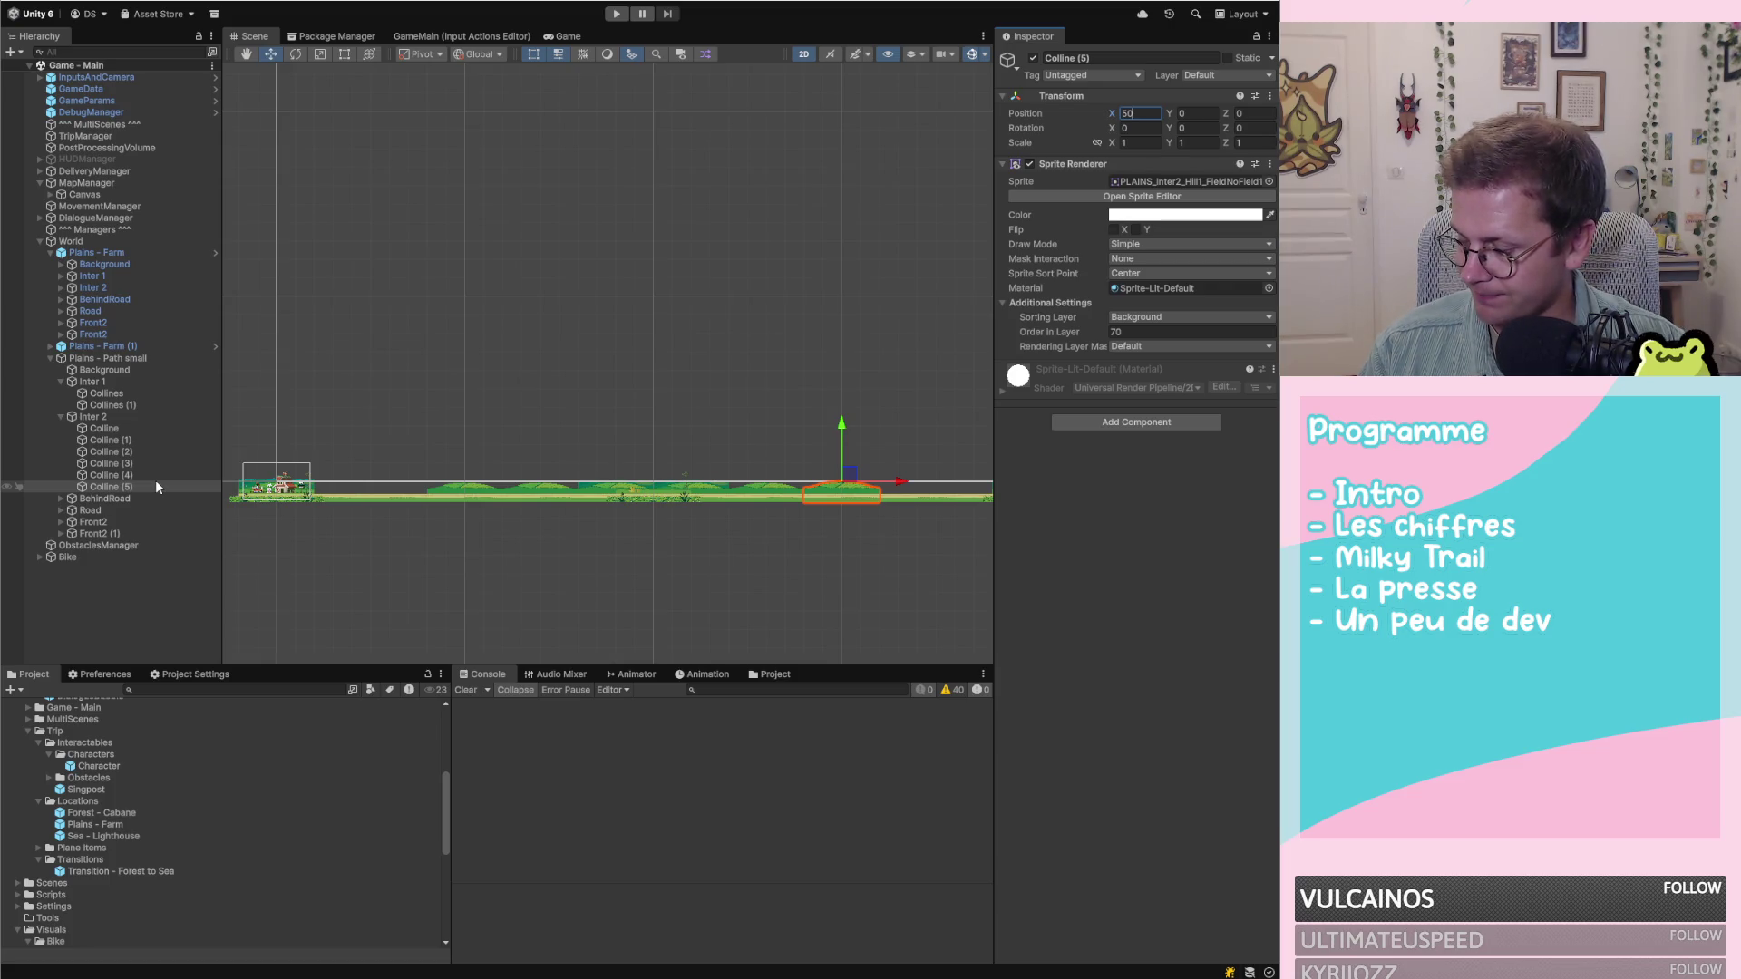
pyautogui.scroll(5, 253, 465)
pyautogui.scroll(-3, 549, 455)
pyautogui.scroll(3, 350, 472)
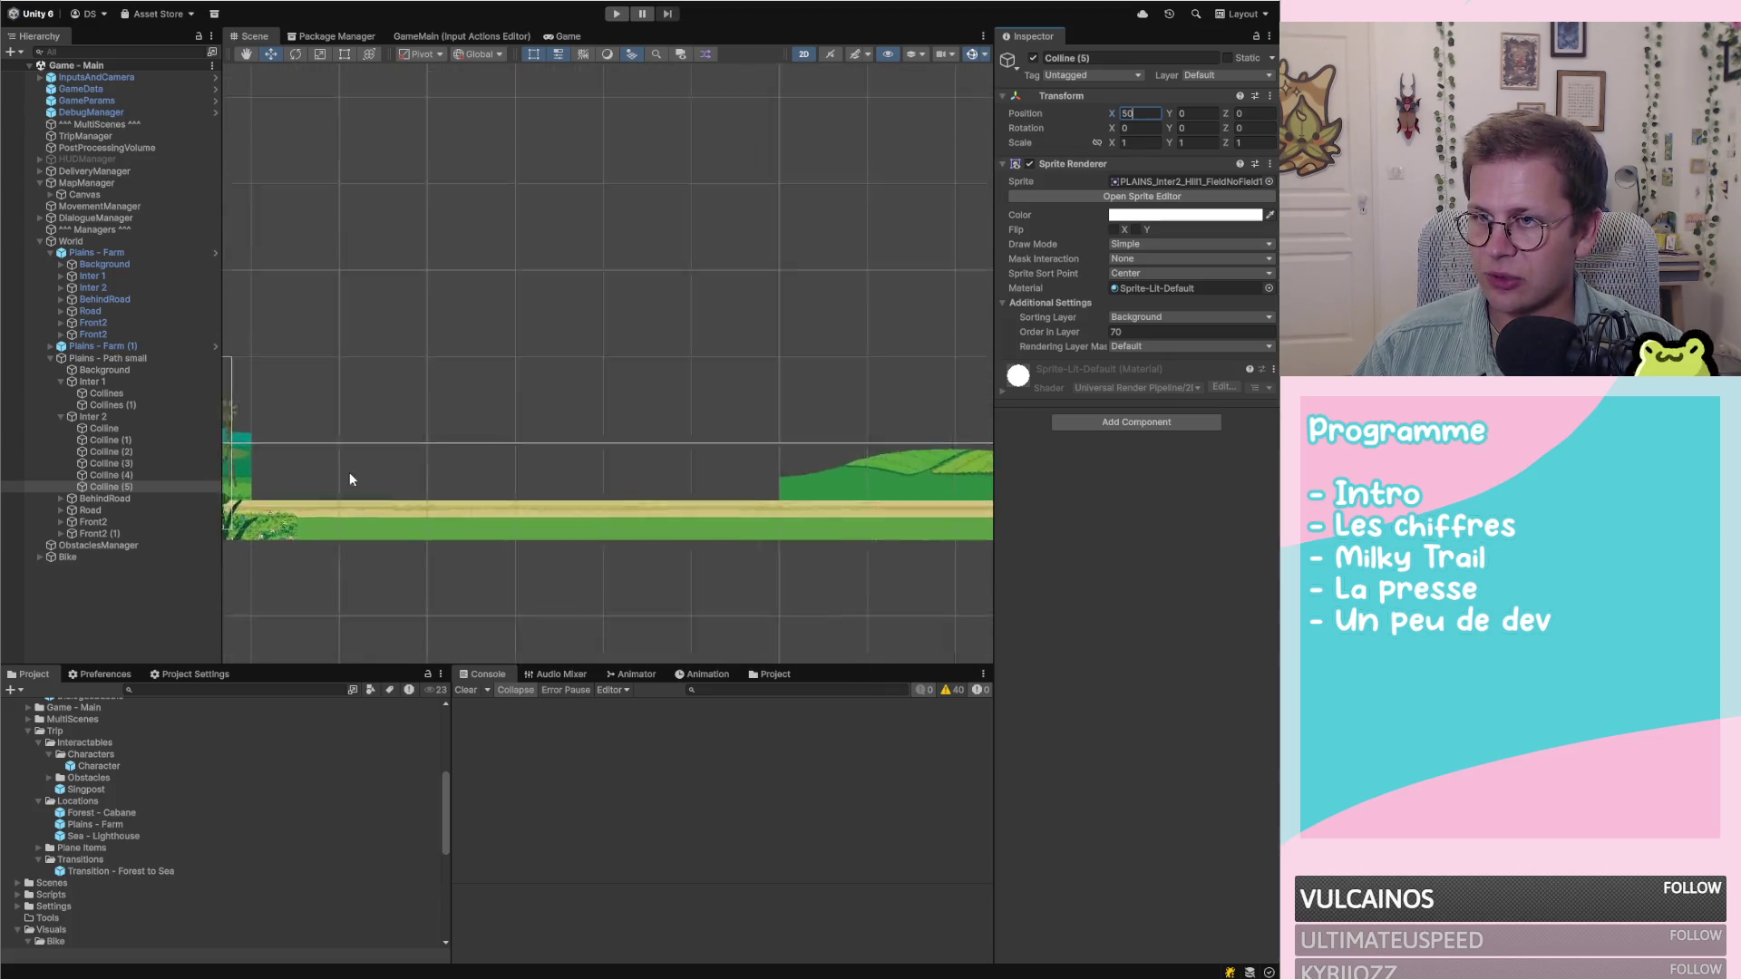
pyautogui.scroll(3, 638, 426)
pyautogui.scroll(-5, 508, 424)
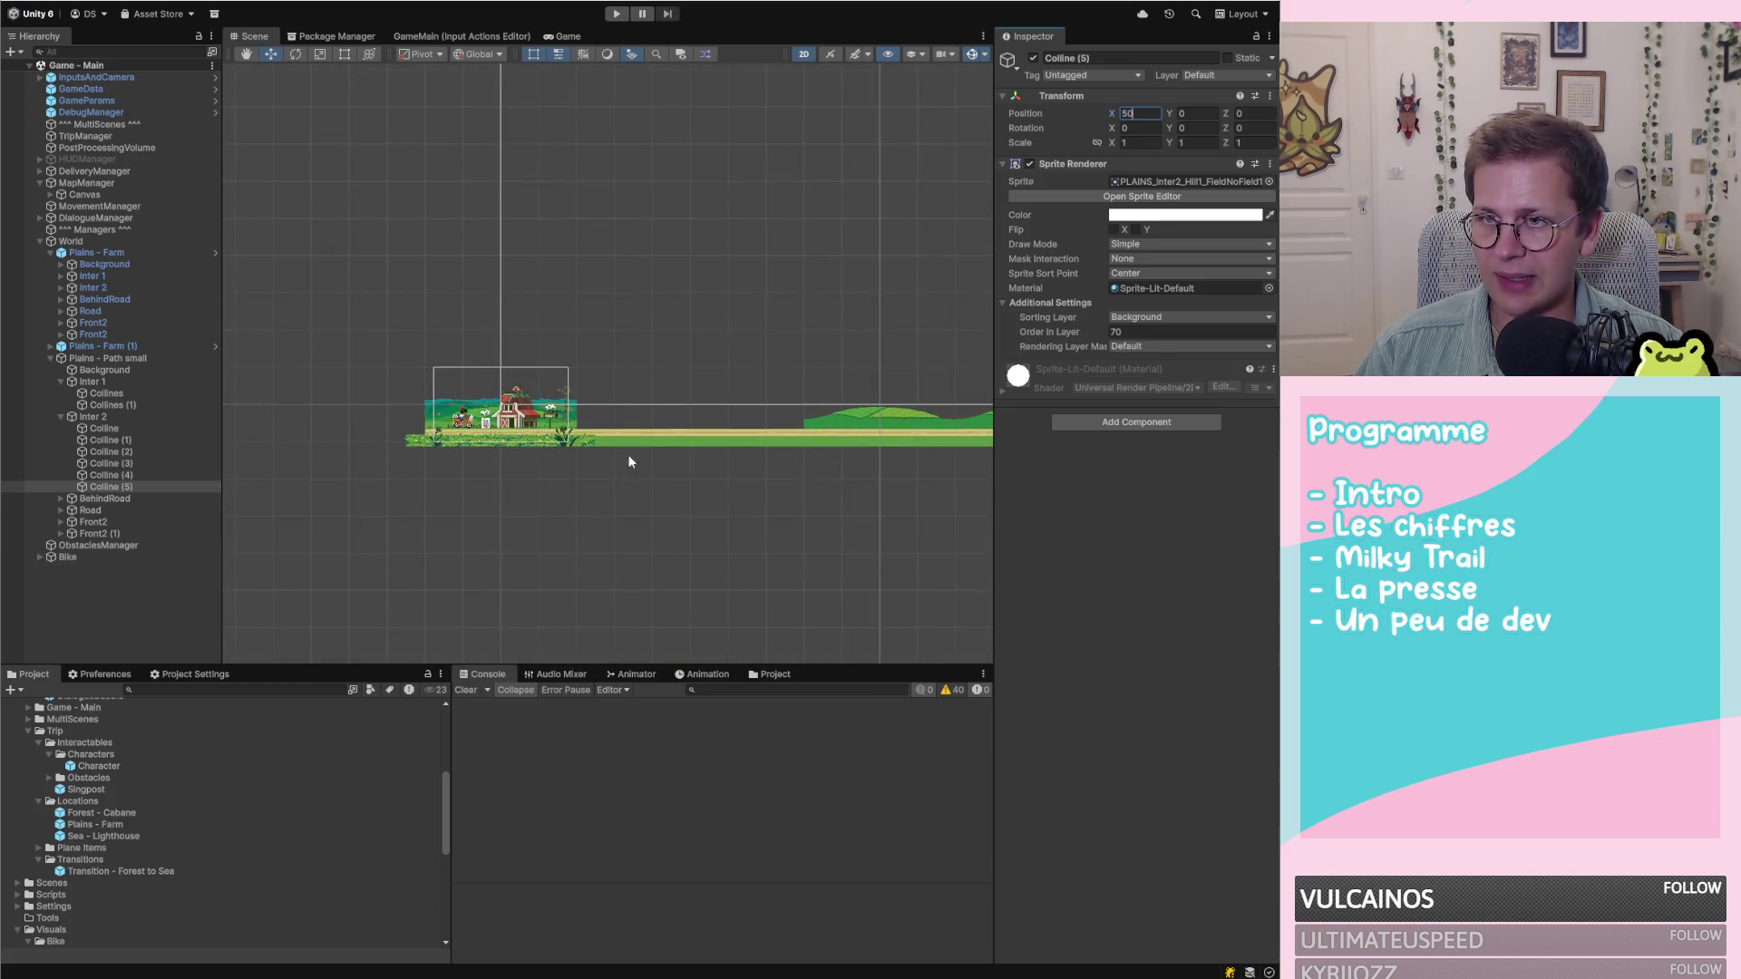
pyautogui.scroll(-3, 685, 461)
pyautogui.scroll(6, 871, 544)
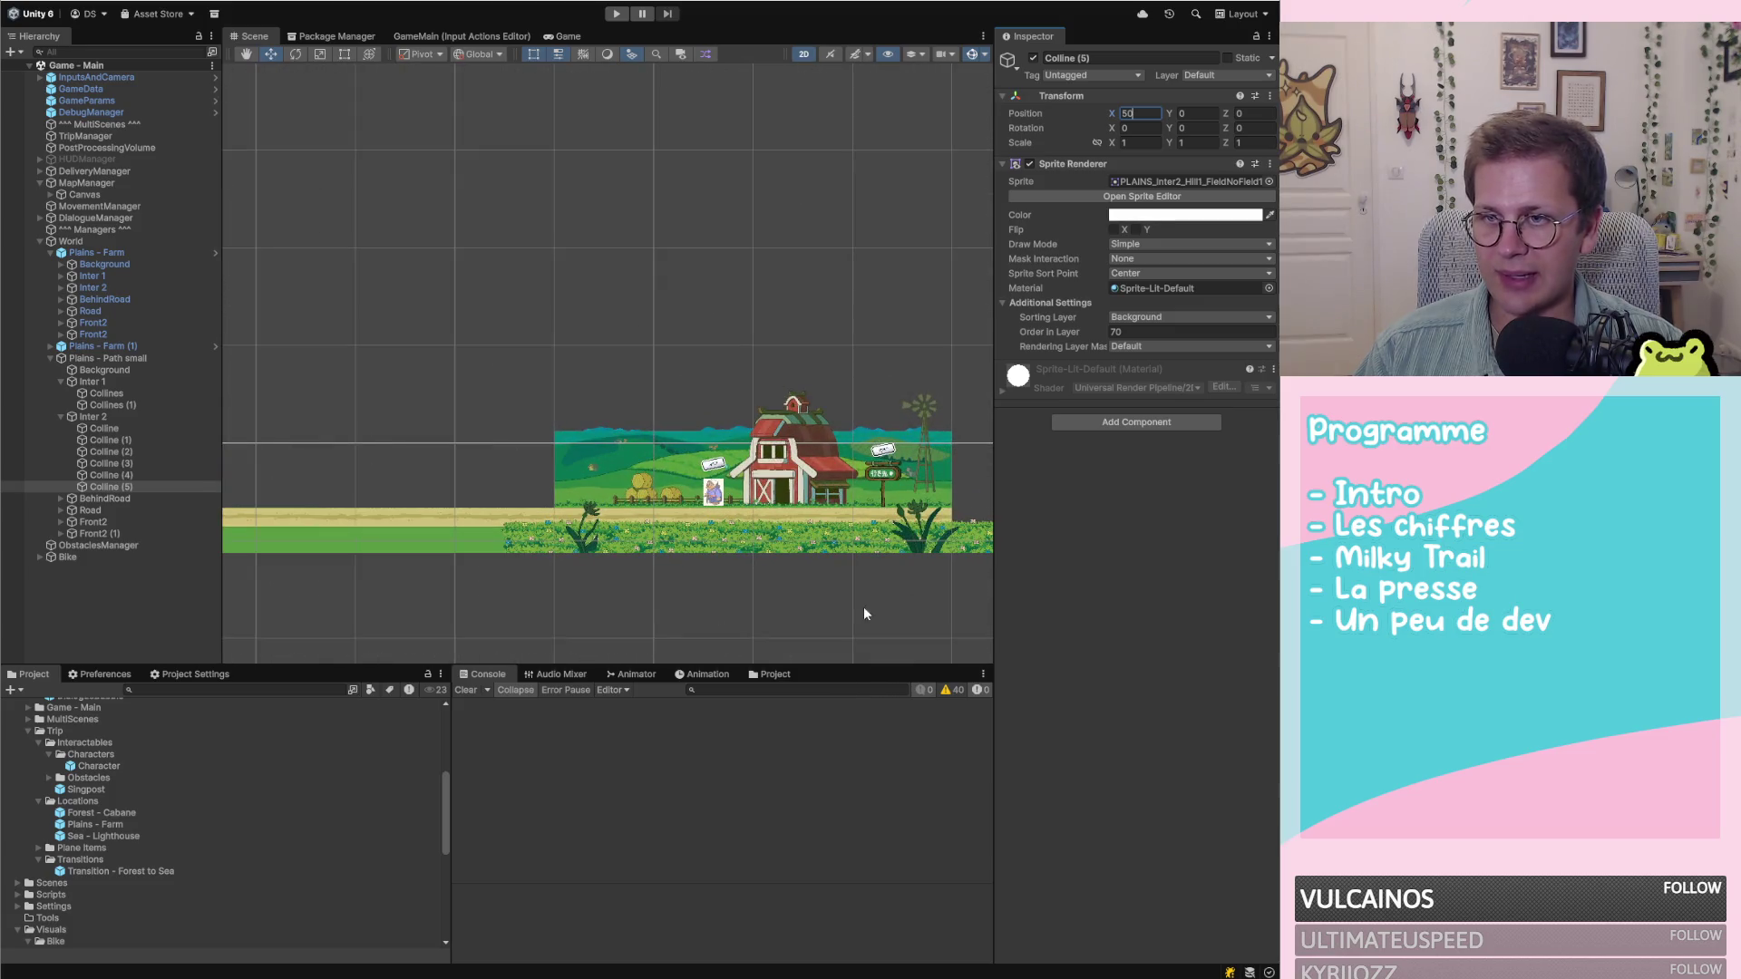
pyautogui.scroll(-6, 907, 437)
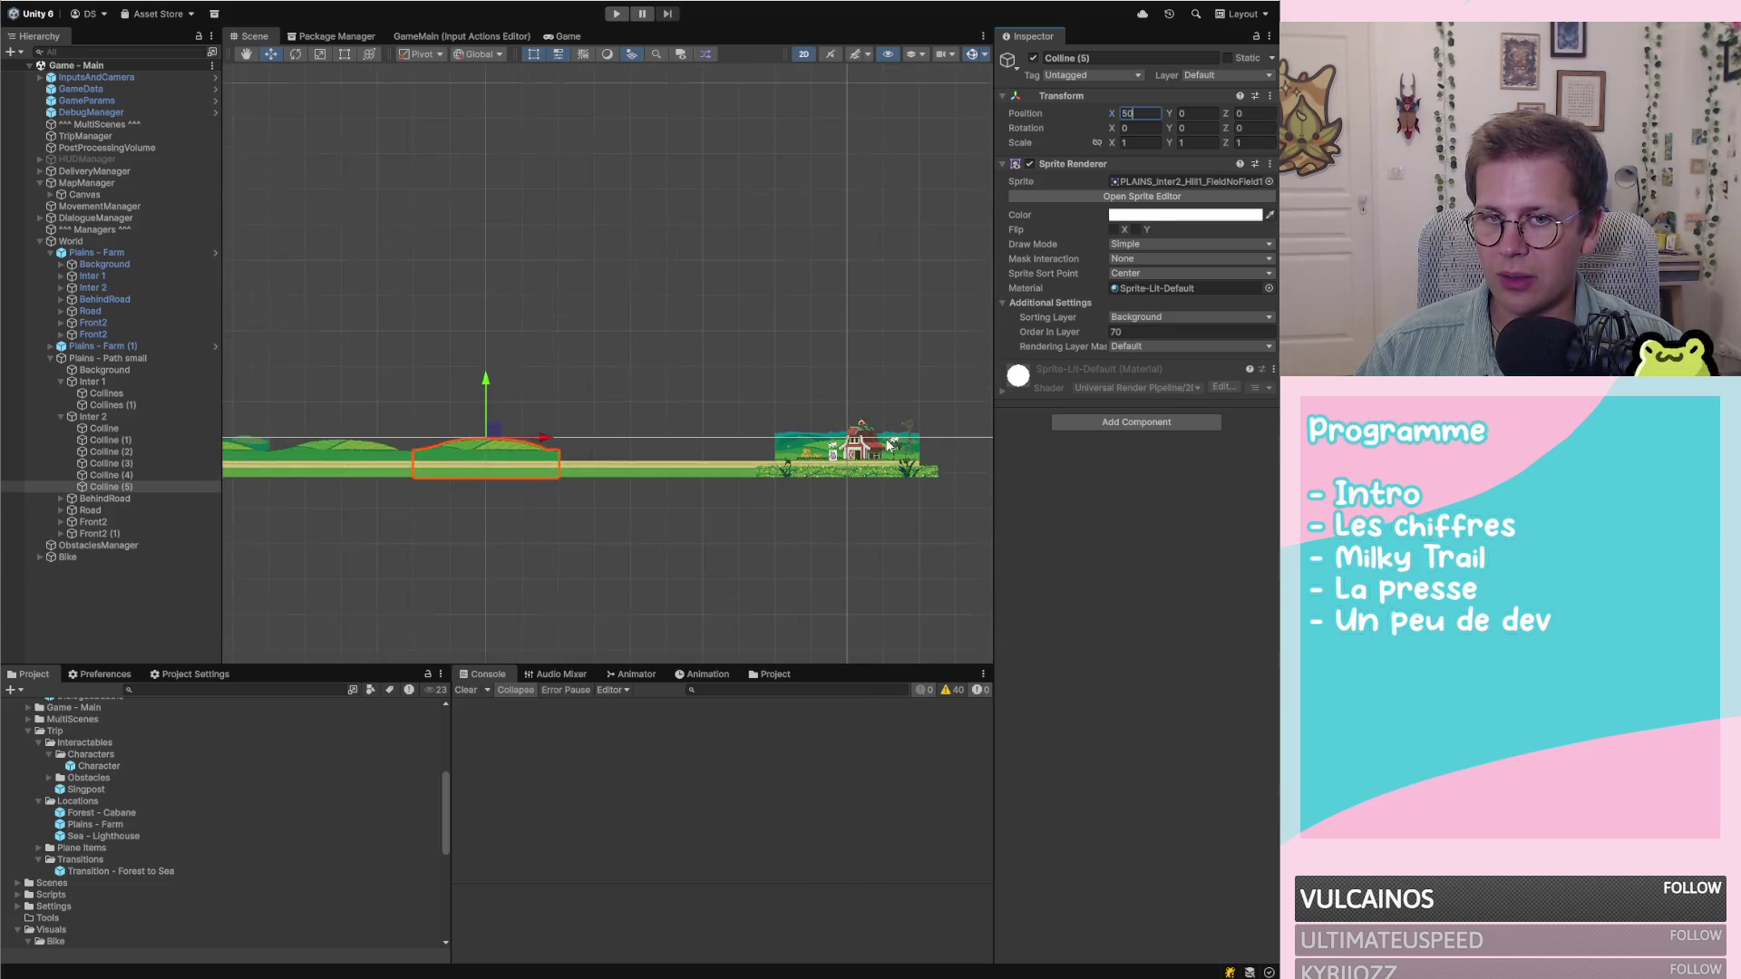
pyautogui.scroll(-3, 720, 461)
pyautogui.scroll(3, 394, 468)
pyautogui.scroll(3, 394, 468)
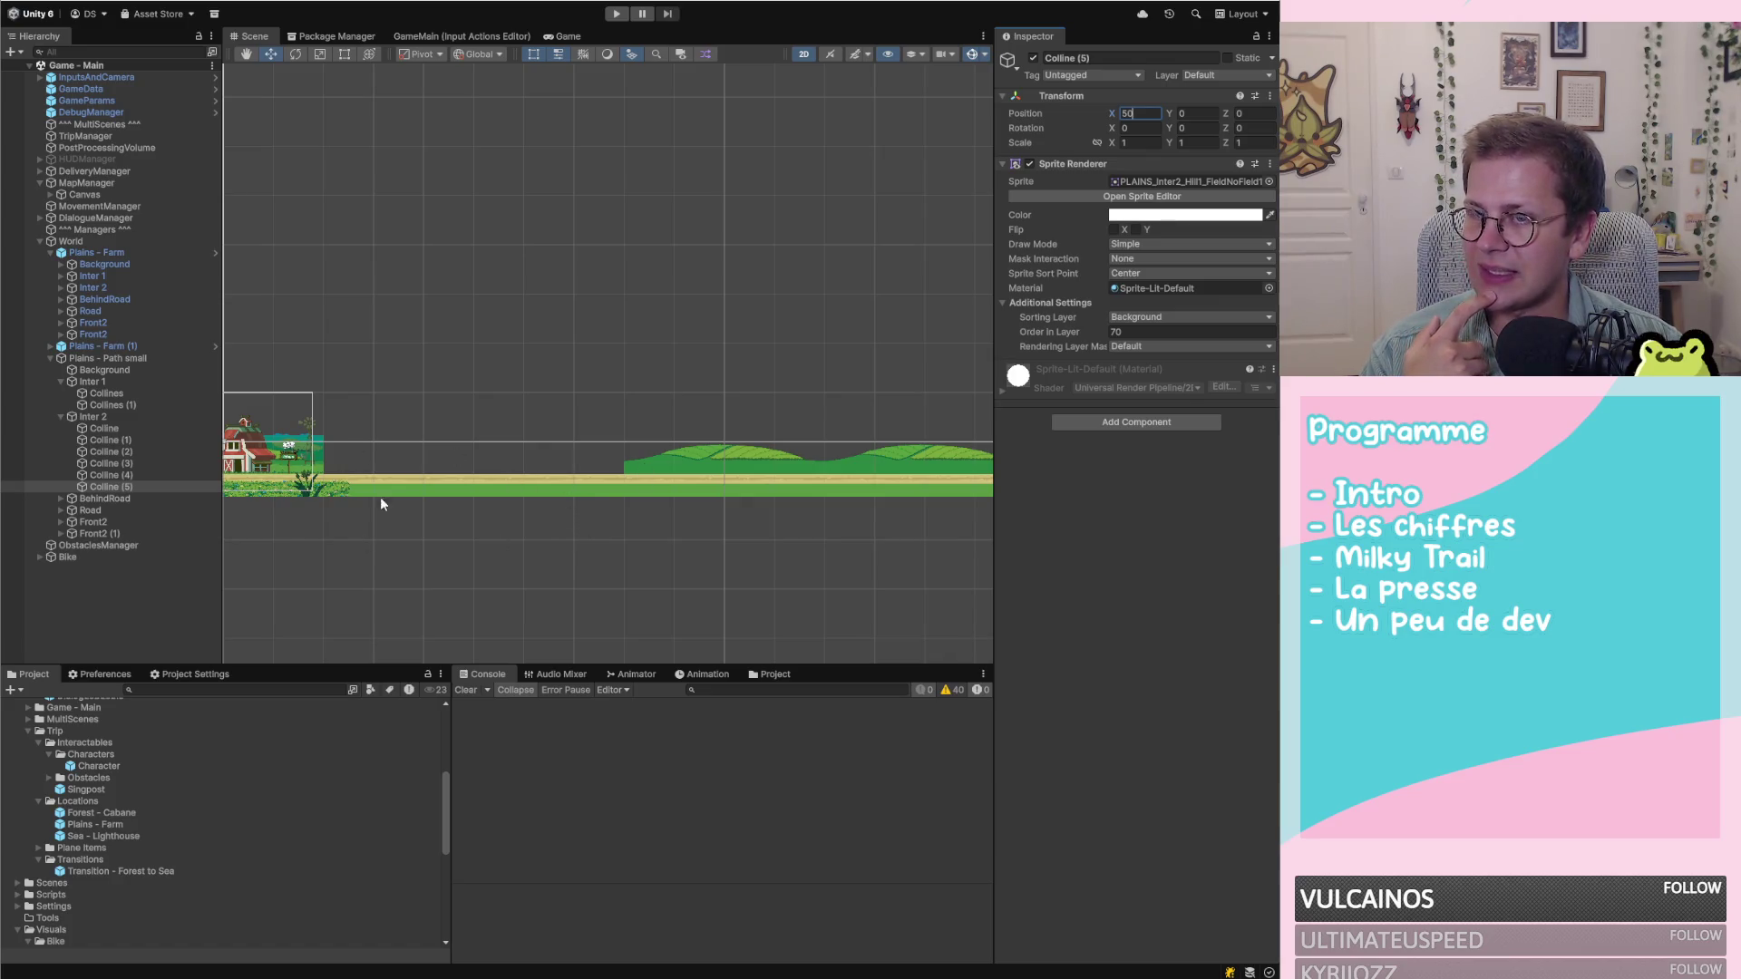
pyautogui.scroll(-2, 503, 504)
pyautogui.scroll(-2, 856, 504)
pyautogui.scroll(3, 519, 460)
pyautogui.scroll(3, 830, 450)
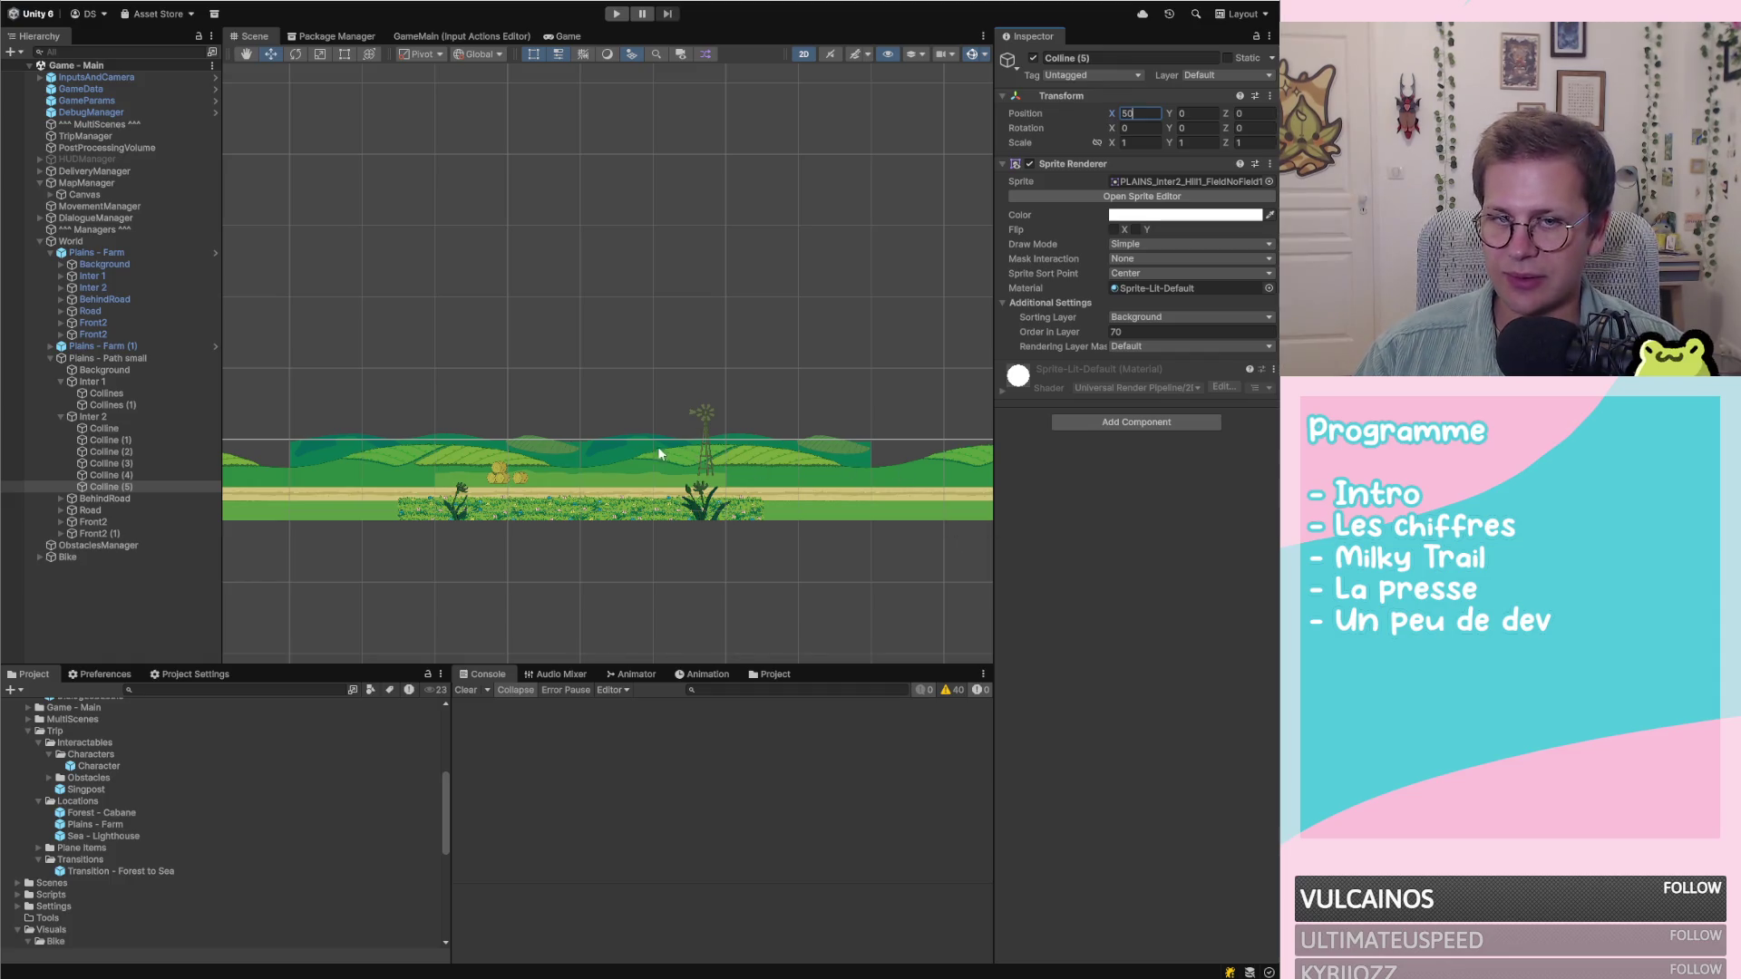
pyautogui.scroll(2, 455, 486)
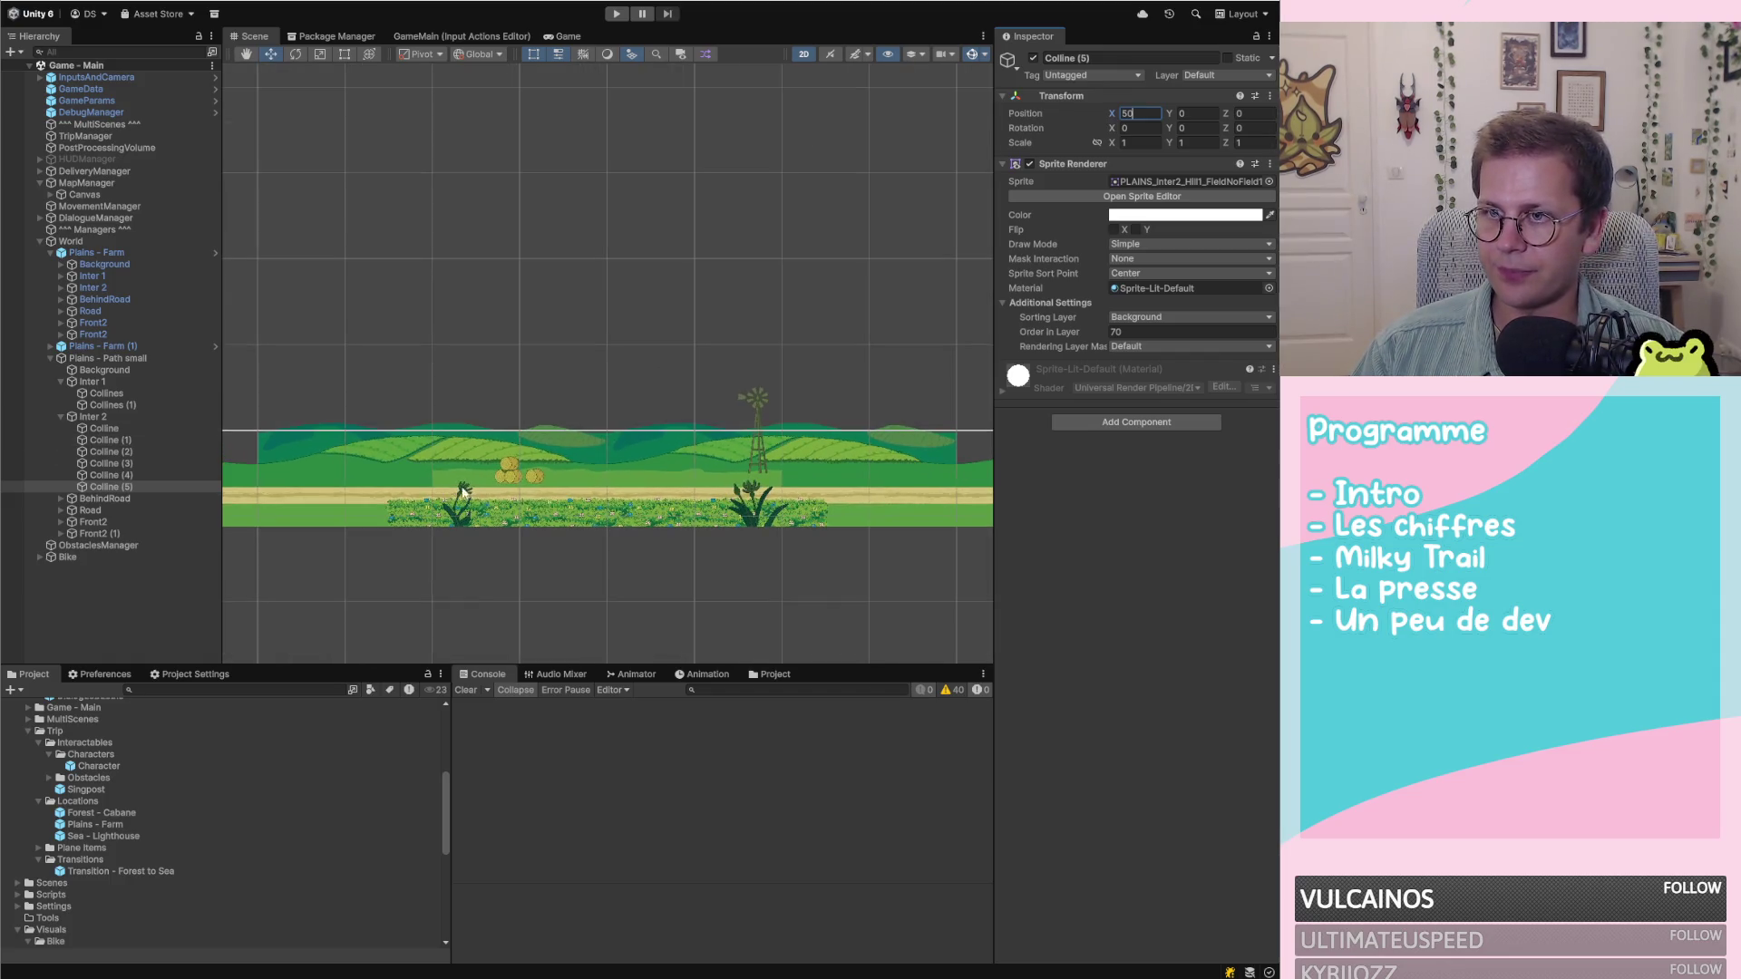
# Remove the Plane Builder script component from BehindRoad
pyautogui.click(96, 500)
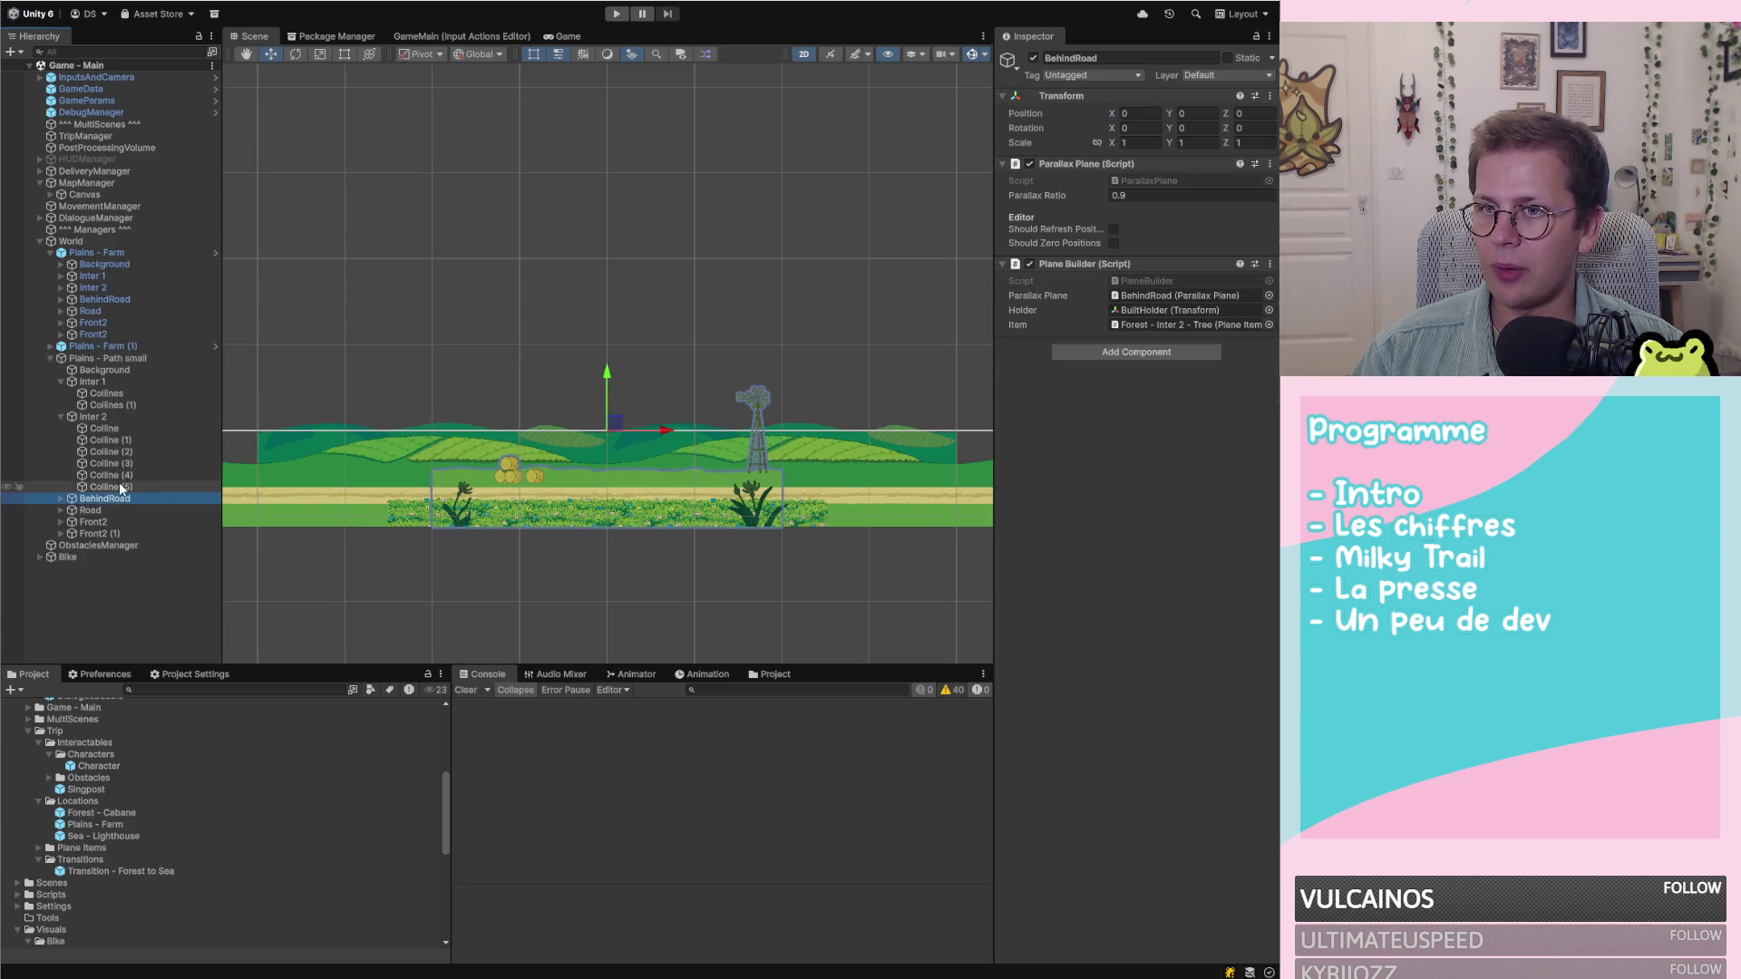
pyautogui.click(59, 498)
pyautogui.rightClick(1098, 268)
pyautogui.click(1153, 296)
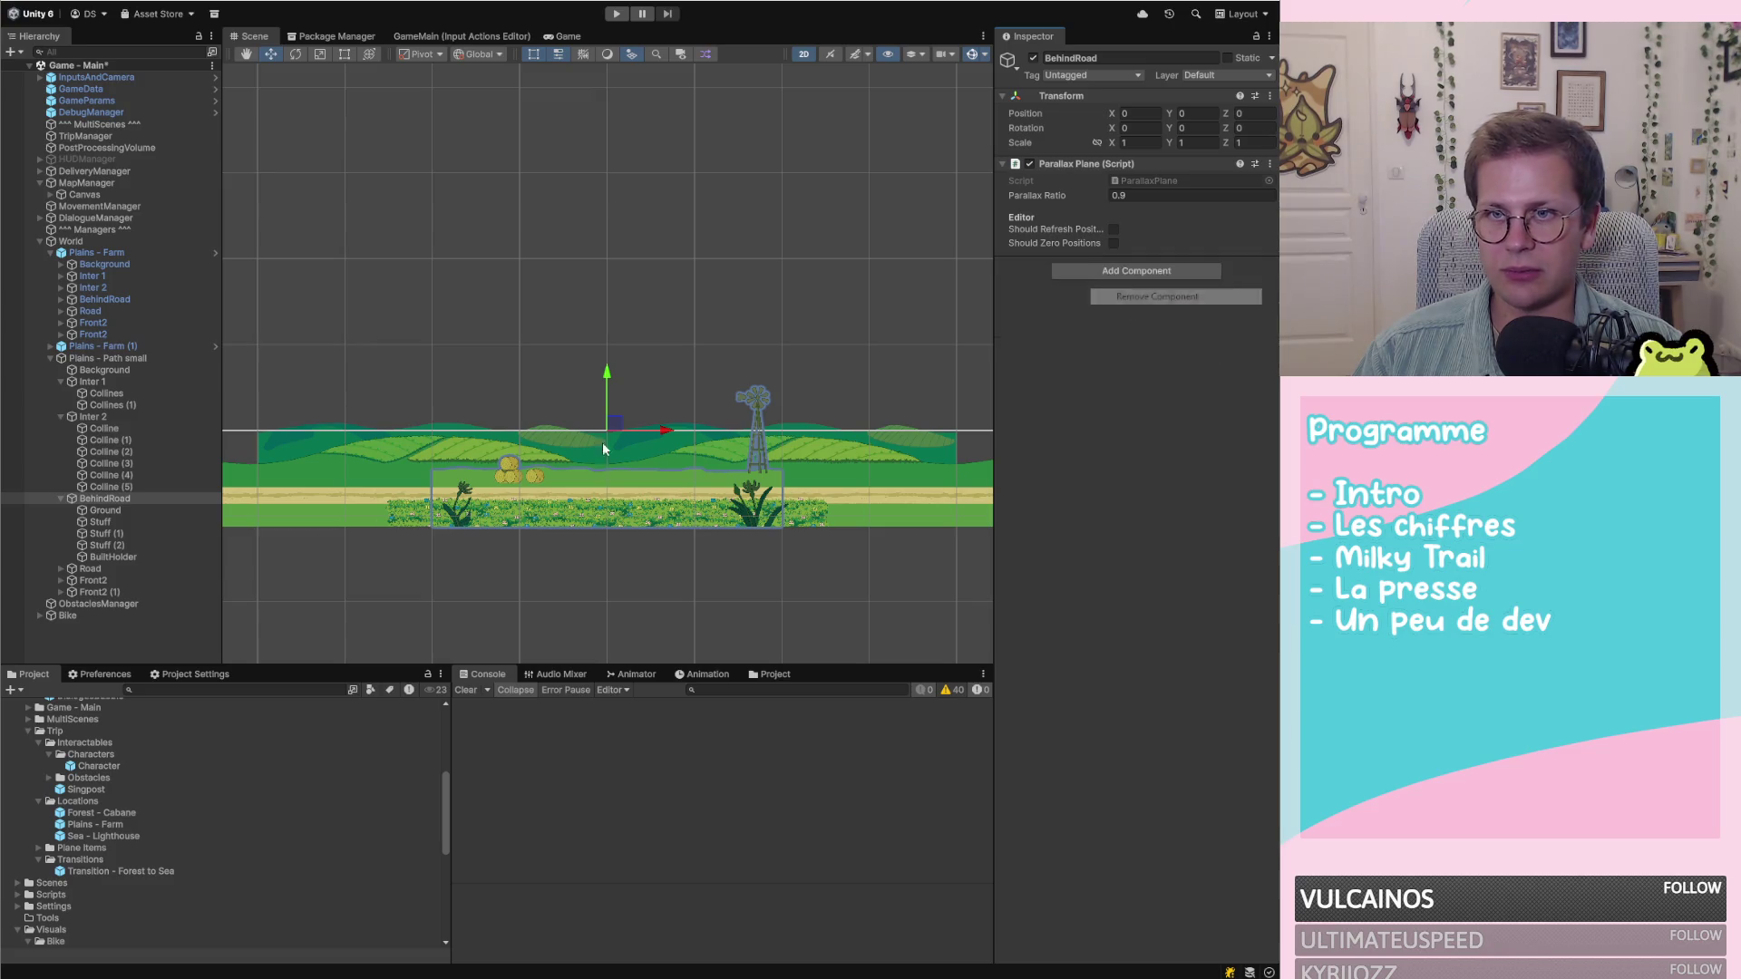
# Delete Stuff, Stuff (1), Stuff (2) and BuiltHolder, then duplicate the Ground sprite
pyautogui.click(112, 557)
pyautogui.click(121, 522)
pyautogui.keyDown('shift'); pyautogui.click(117, 546); pyautogui.keyUp('shift')
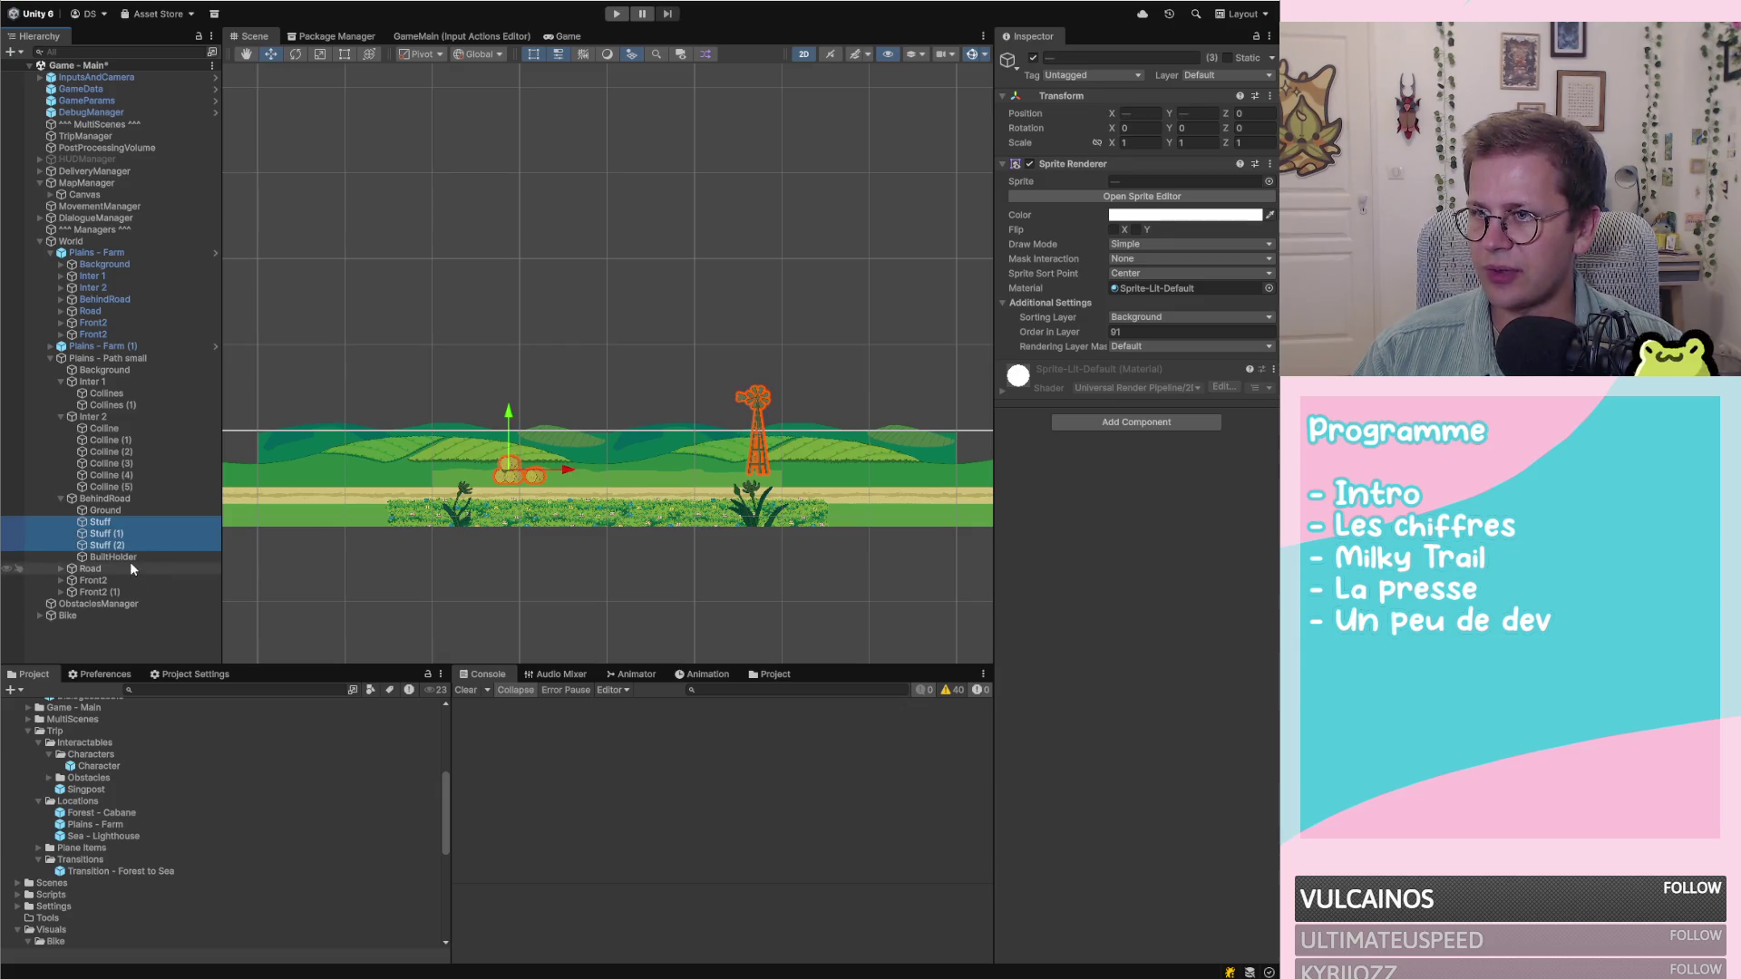
pyautogui.keyDown('shift'); pyautogui.click(129, 558); pyautogui.keyUp('shift')
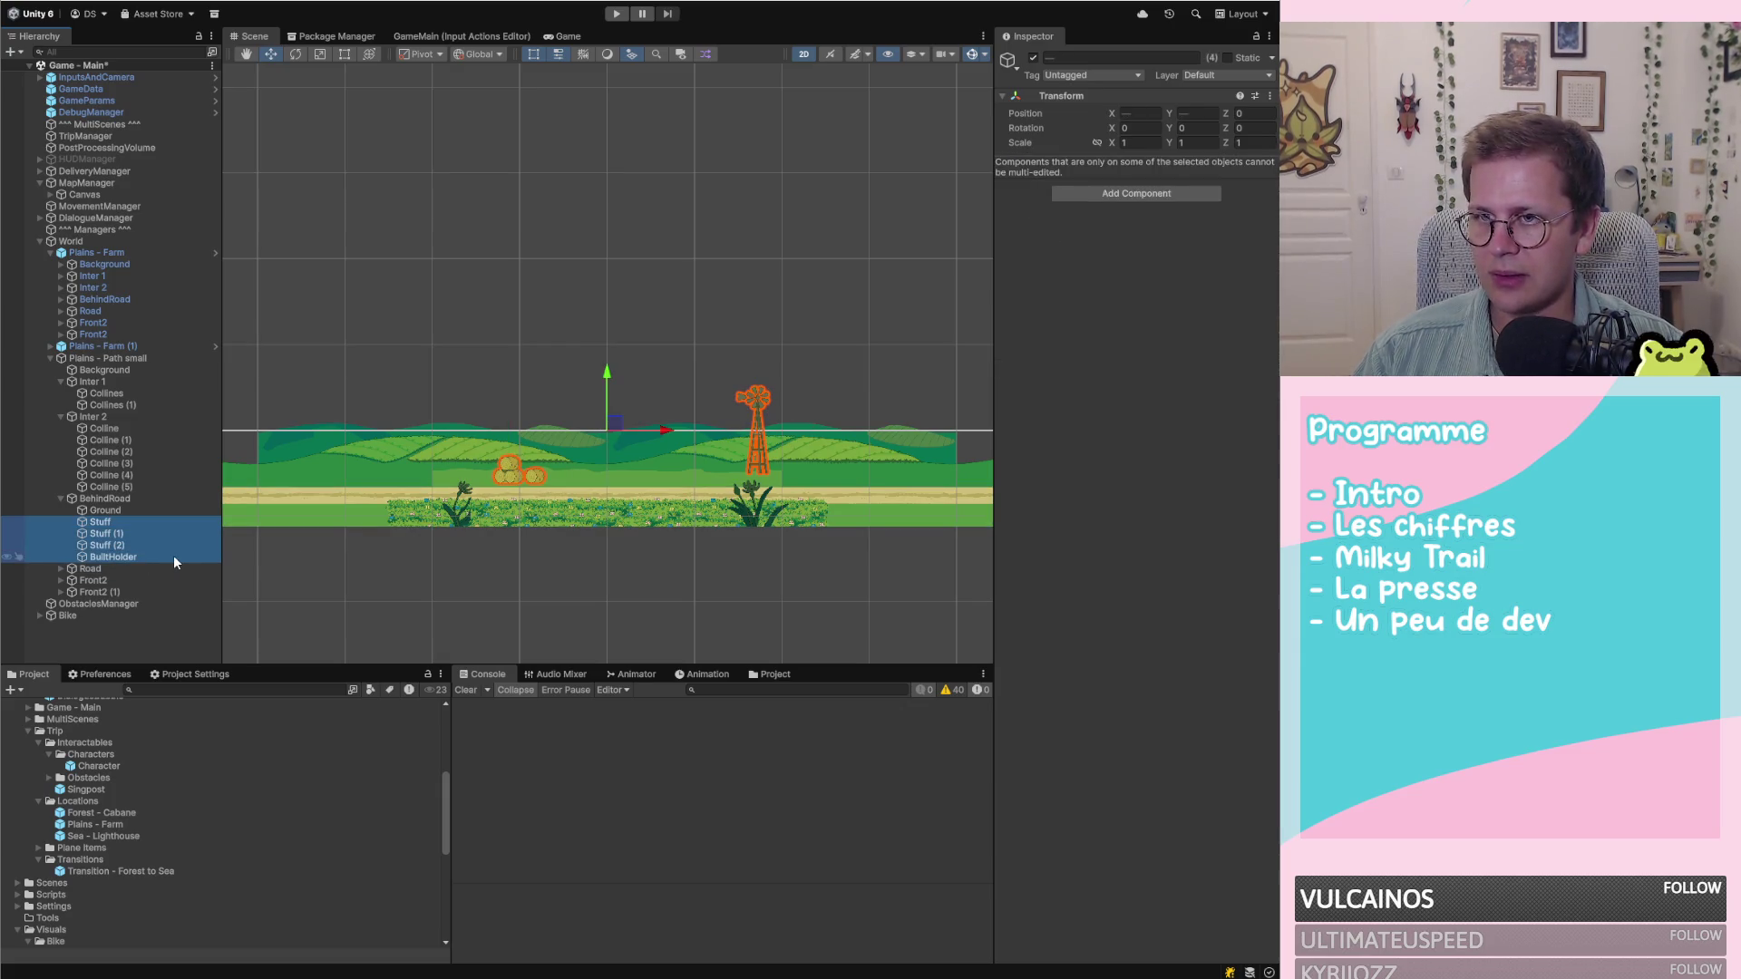
pyautogui.press('Delete')
pyautogui.click(125, 509)
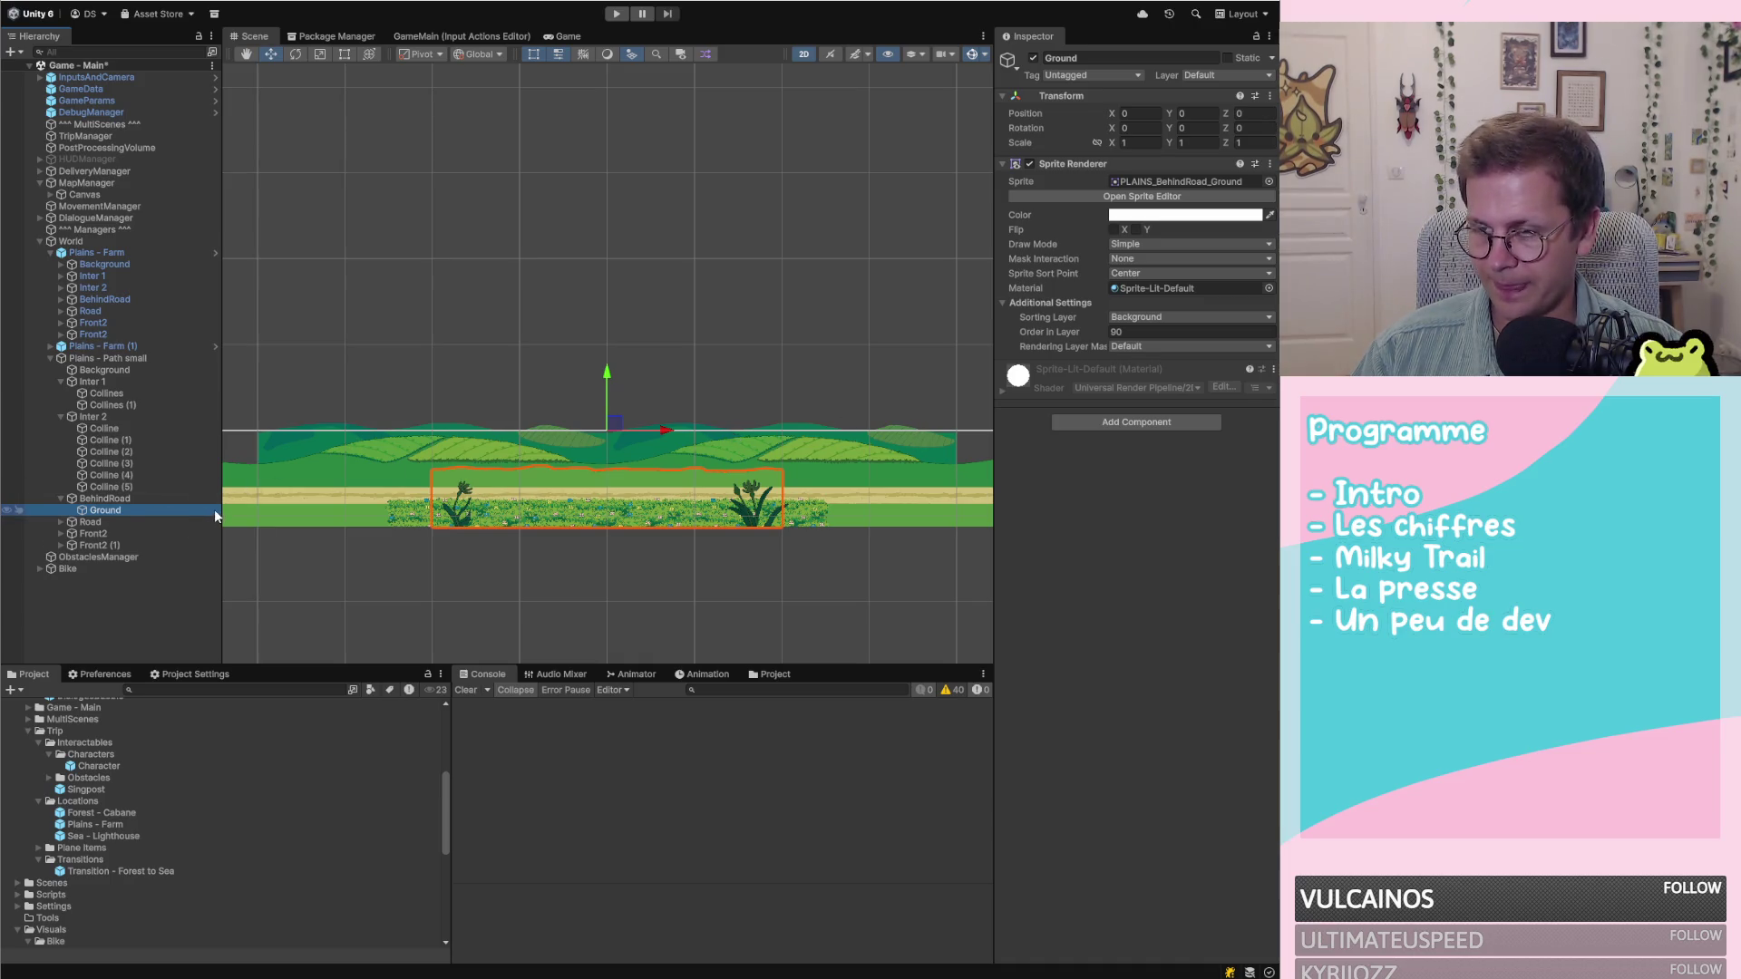
pyautogui.hotkey('ctrl', 'd')
pyautogui.hotkey('ctrl', 'd')
pyautogui.hotkey('ctrl', 'd')
pyautogui.hotkey('ctrl', 'd')
# Set the X positions of Ground, Ground (1) and Ground (2) to -70, -5 and 30
pyautogui.click(145, 510)
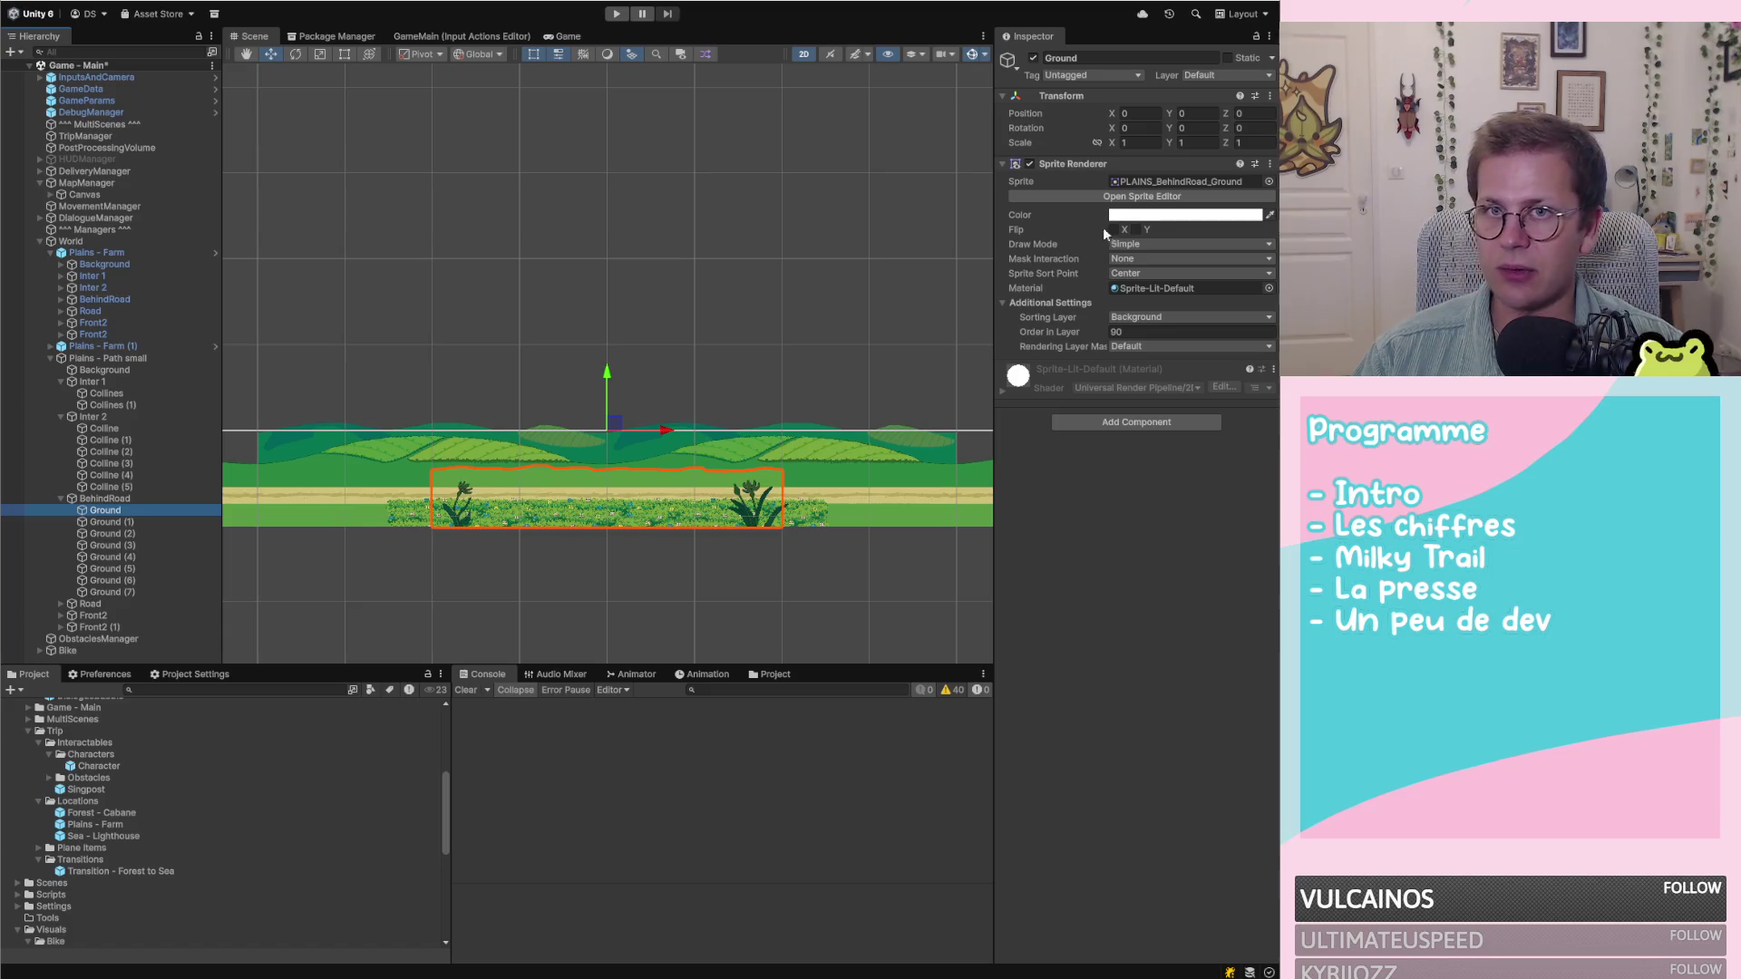
pyautogui.click(1141, 116)
pyautogui.write('-70')
pyautogui.click(105, 522)
pyautogui.click(1140, 113)
pyautogui.write('-5')
pyautogui.click(113, 534)
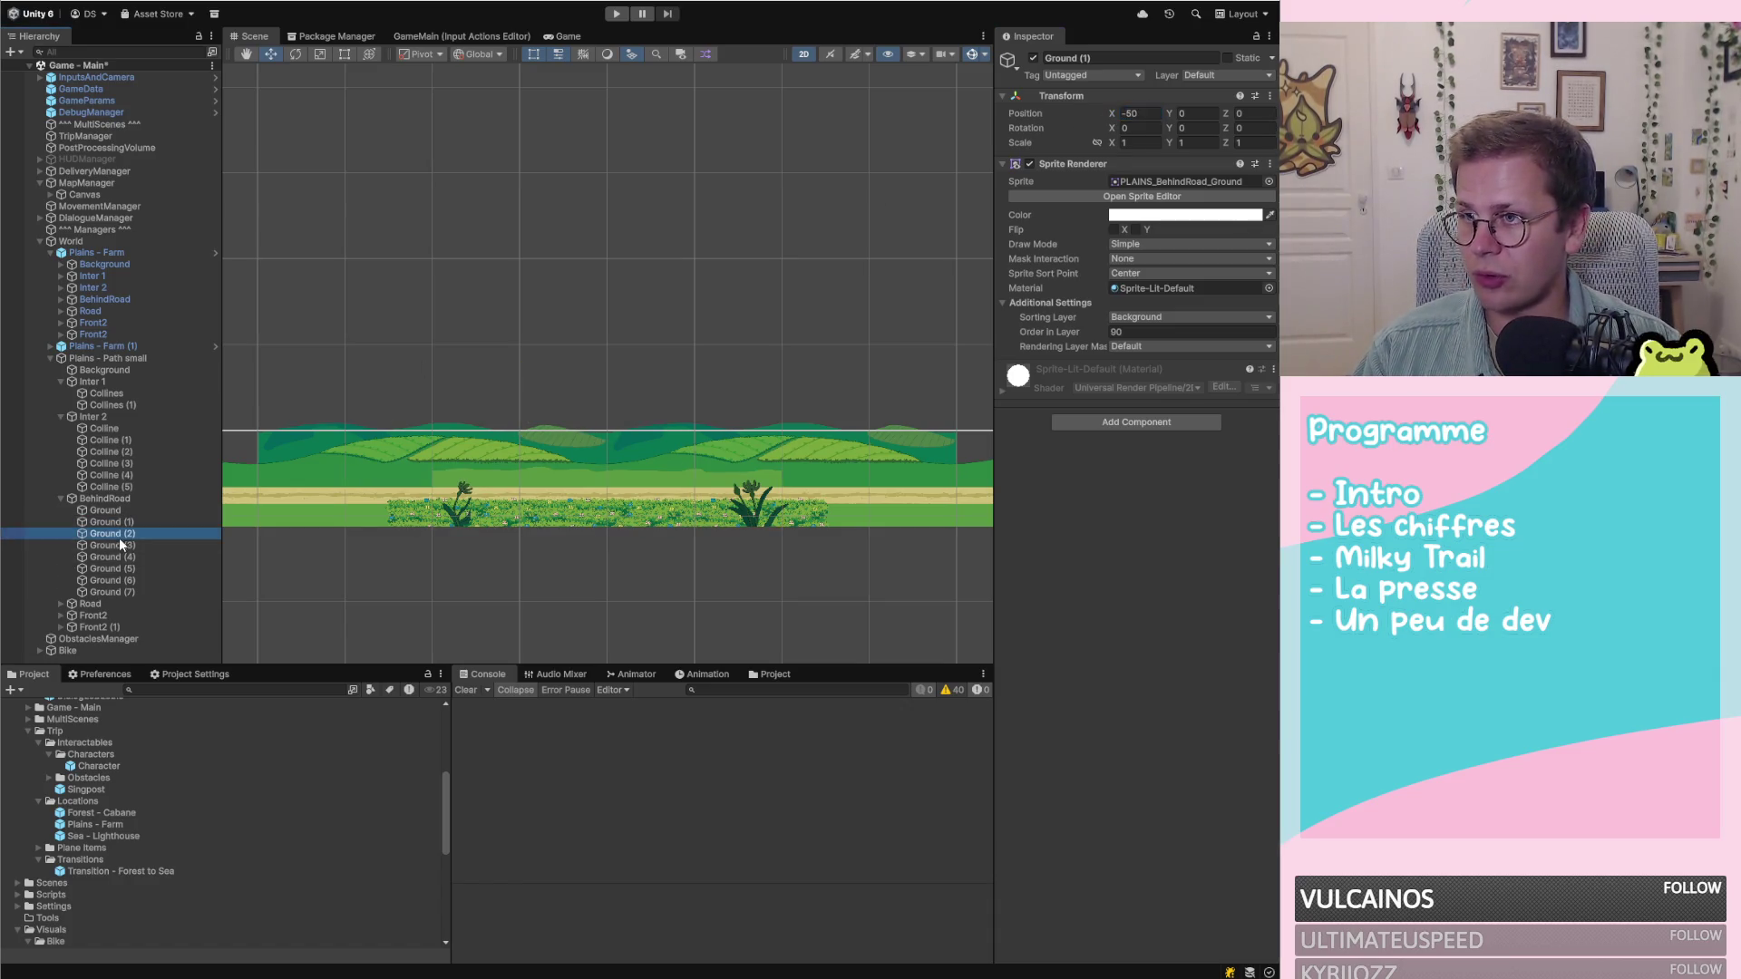
pyautogui.click(1141, 114)
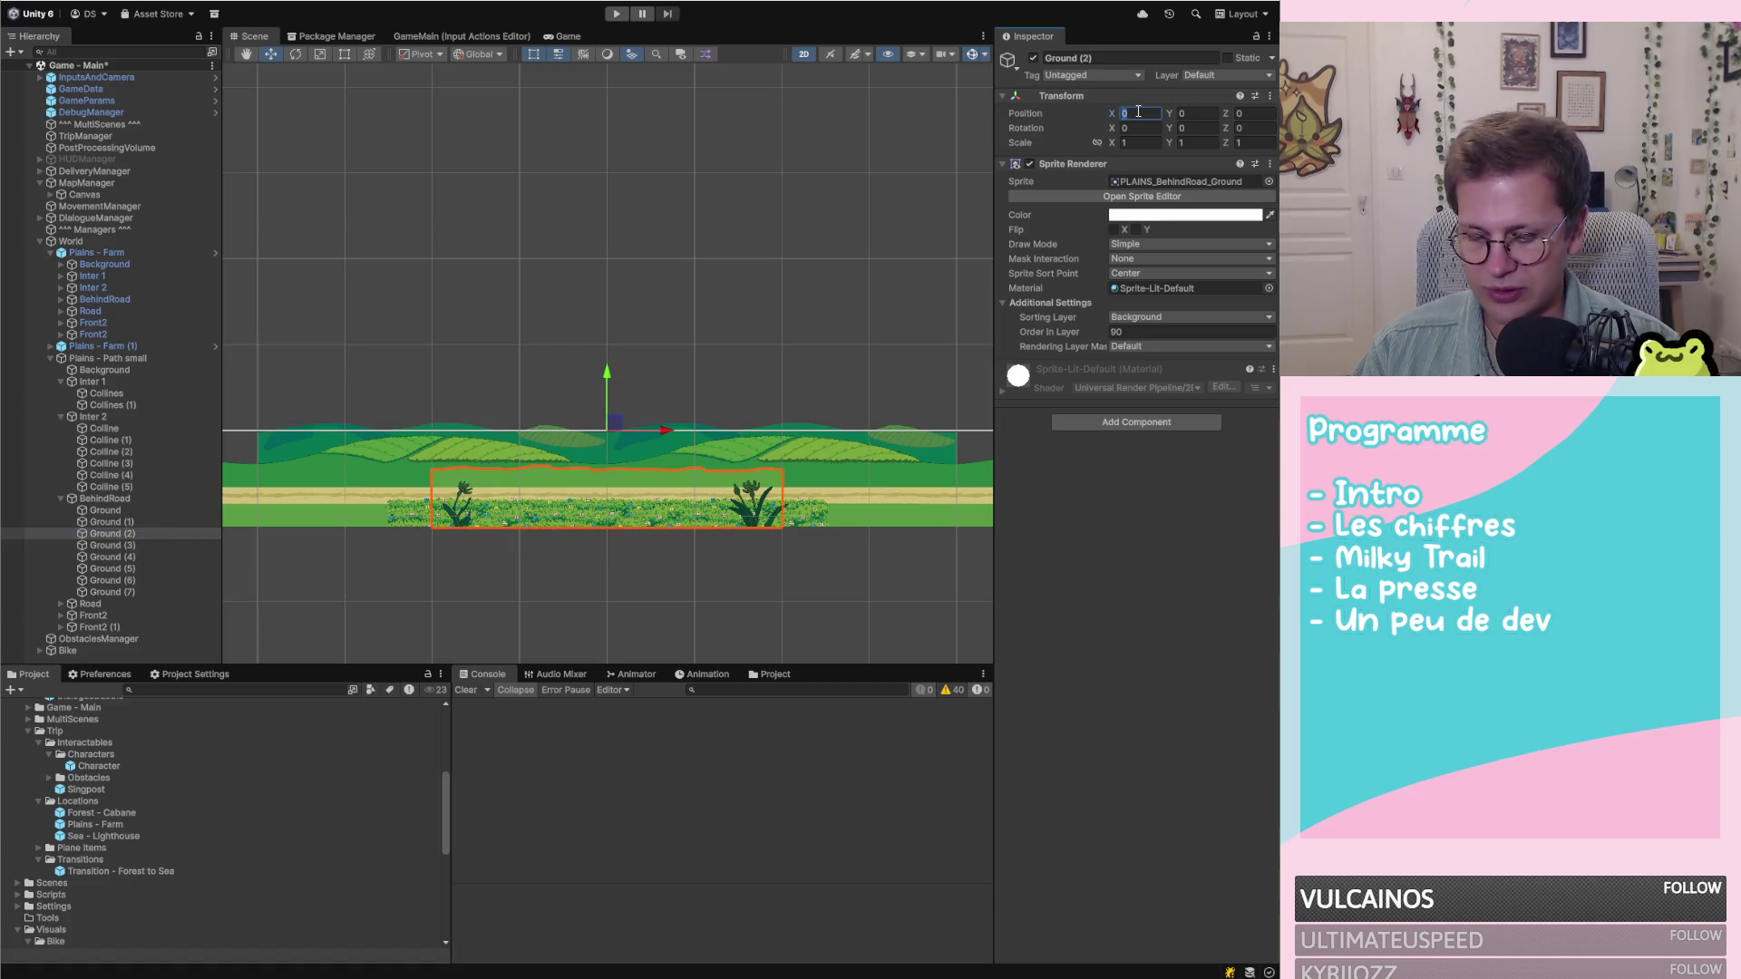
pyautogui.write('30')
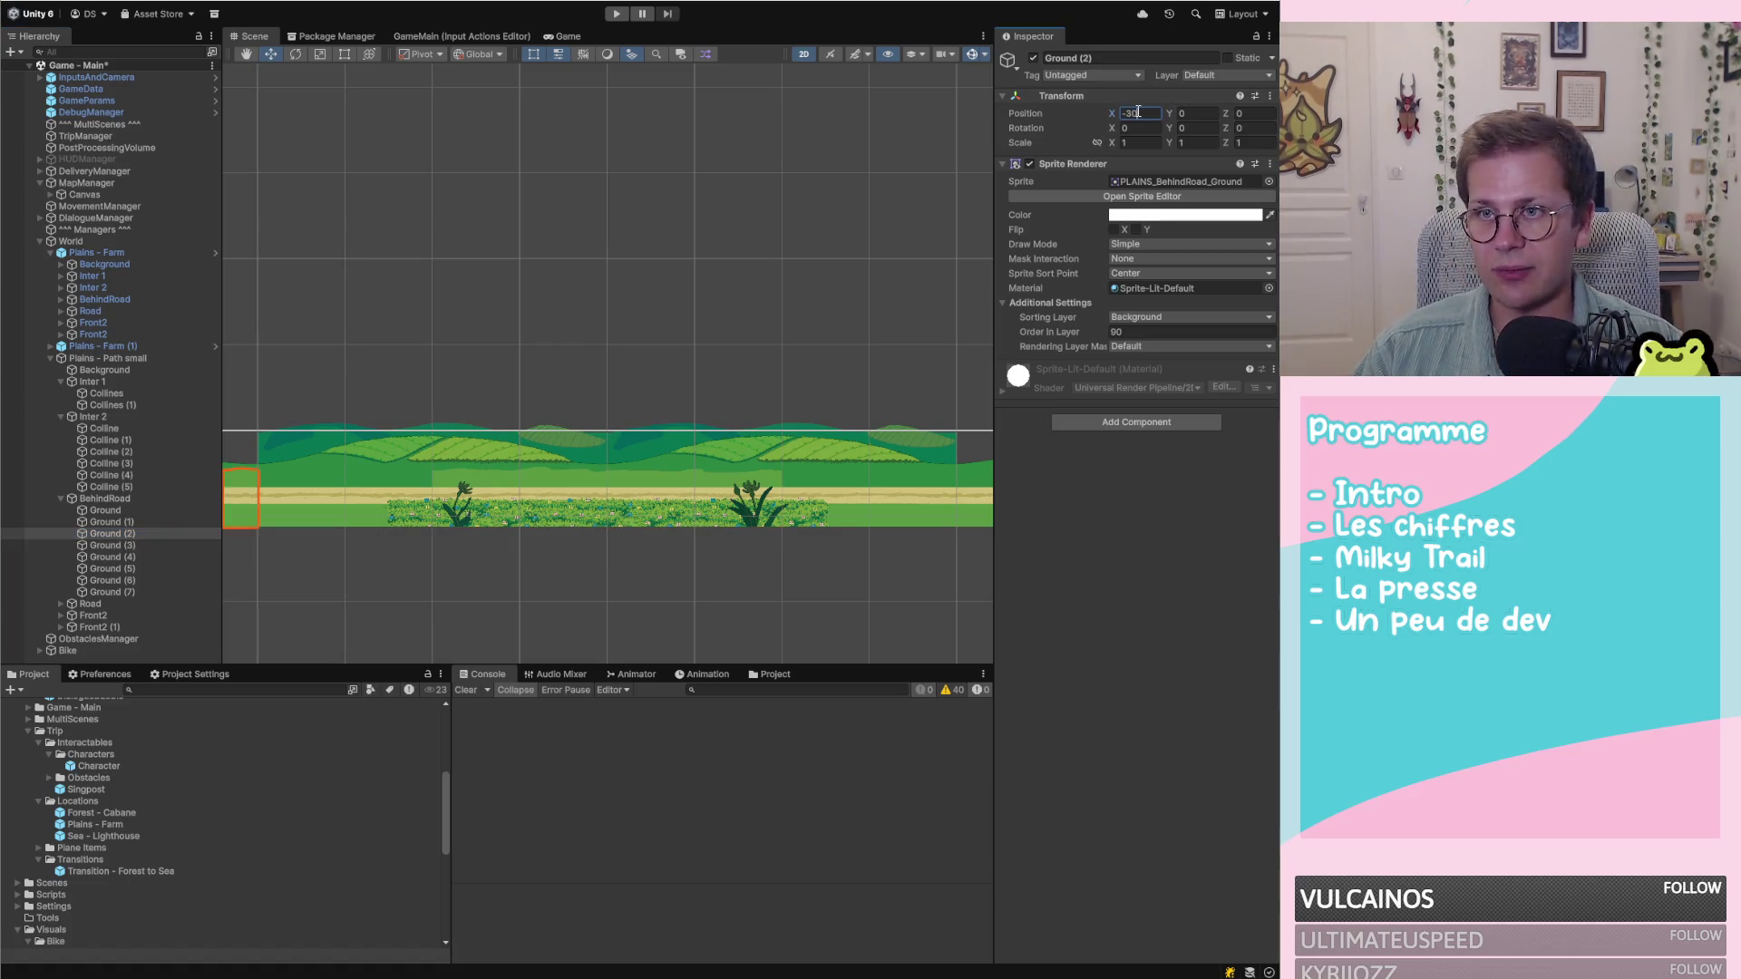
# Reposition Ground (3) through Ground (6), putting Ground (4) at 10, Ground (5) at 38, Ground (6) at 50
pyautogui.click(152, 544)
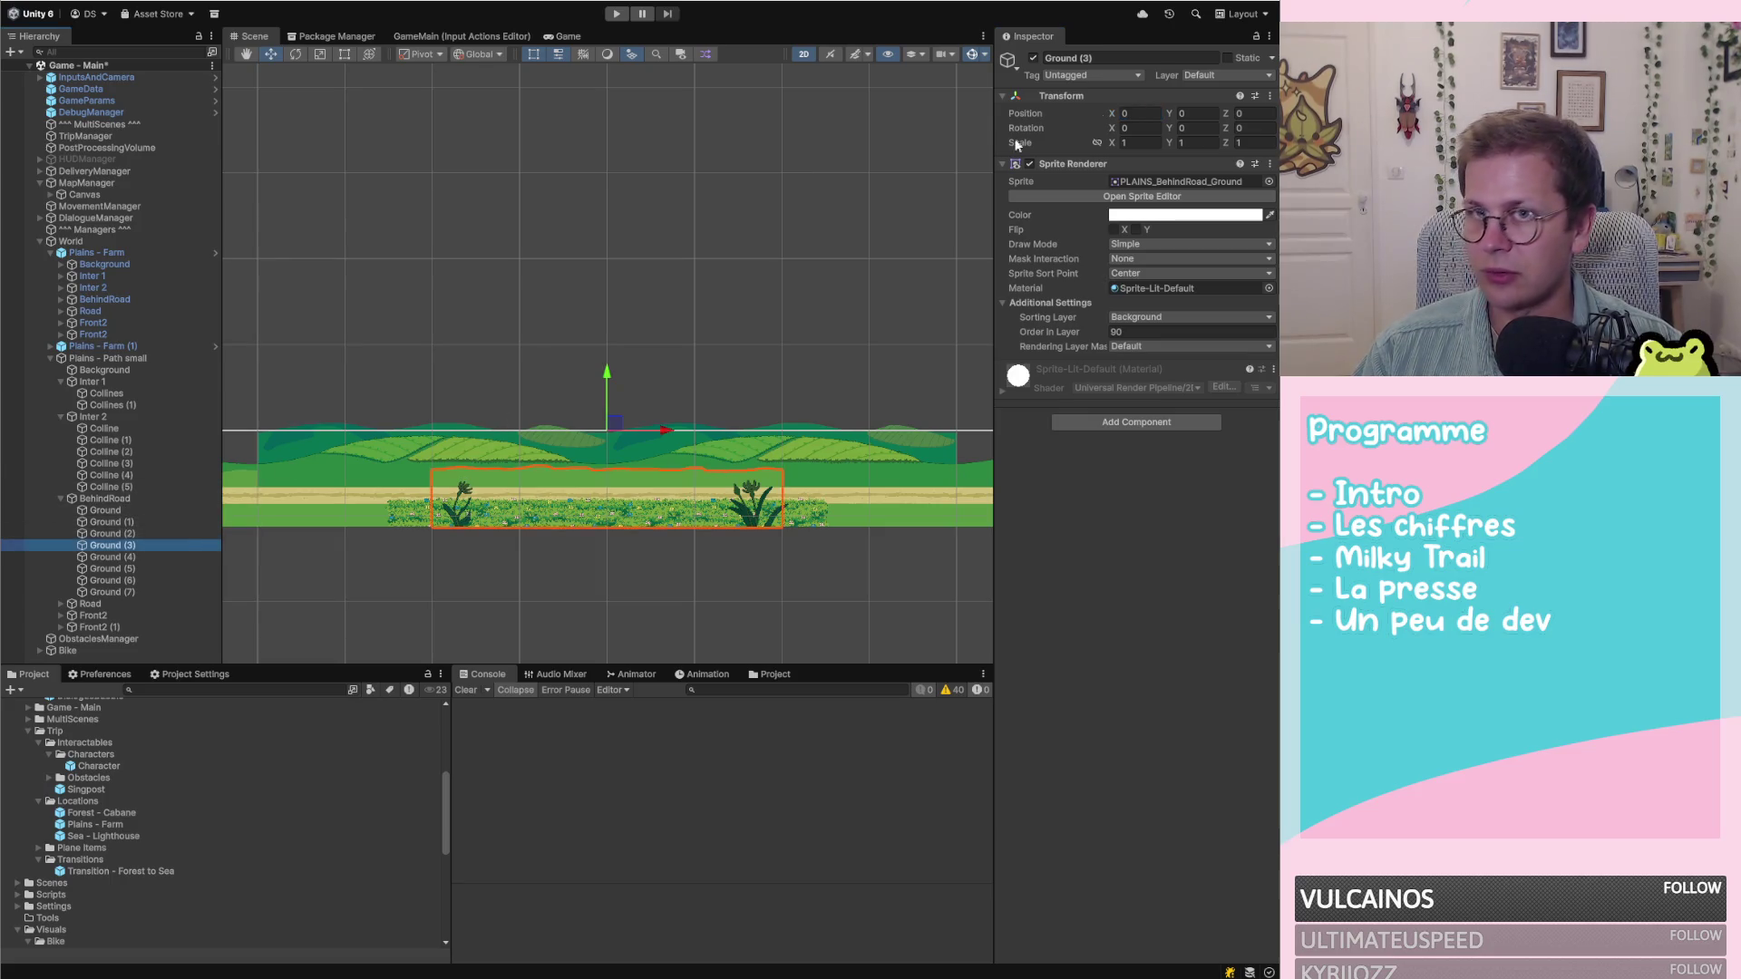
pyautogui.click(1148, 112)
pyautogui.write('-1')
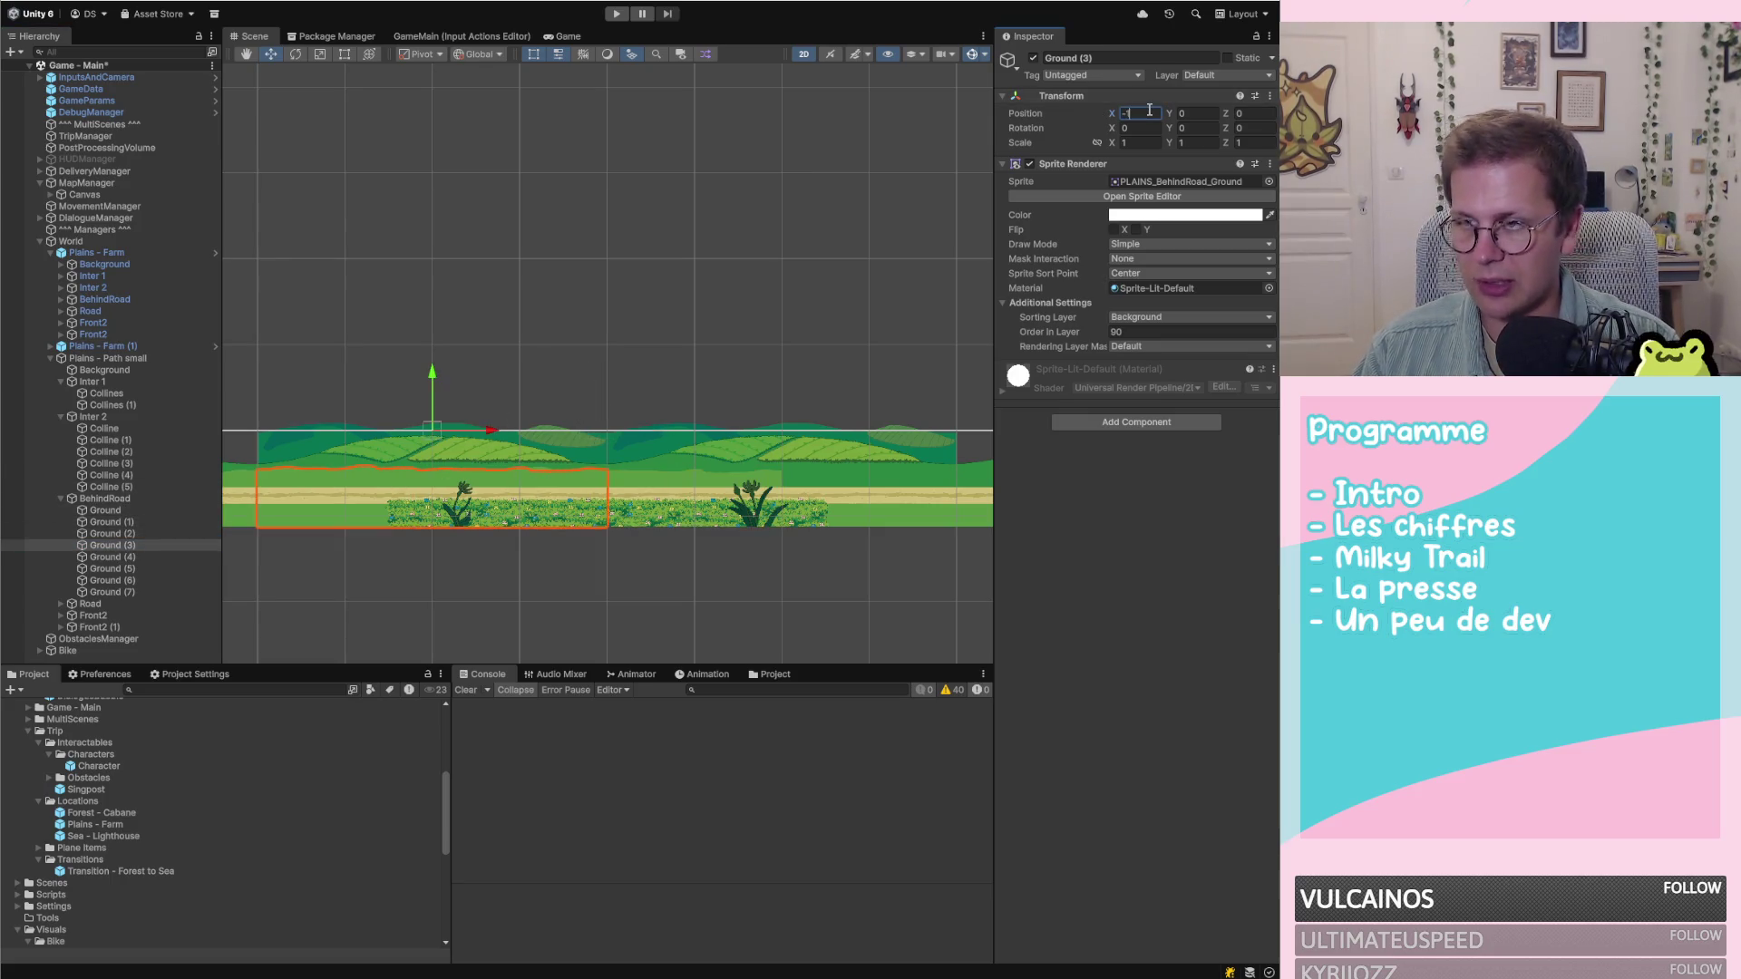
pyautogui.click(106, 556)
pyautogui.click(1138, 114)
pyautogui.write('10')
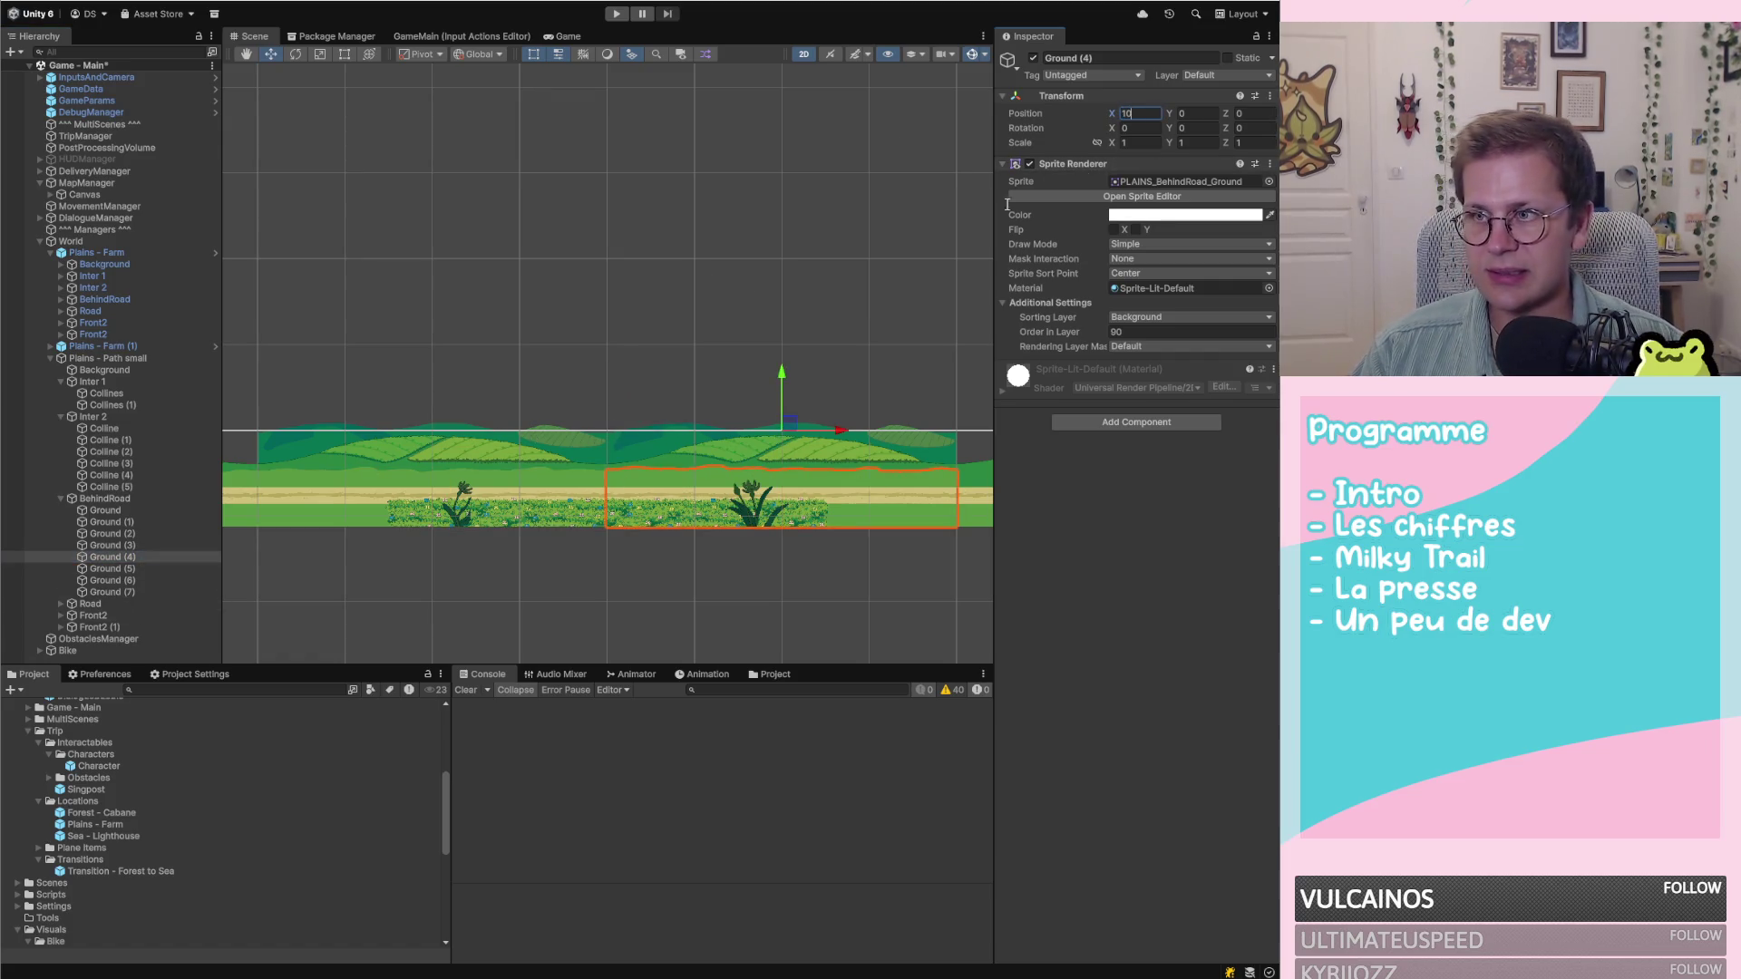
pyautogui.click(138, 568)
pyautogui.click(1151, 112)
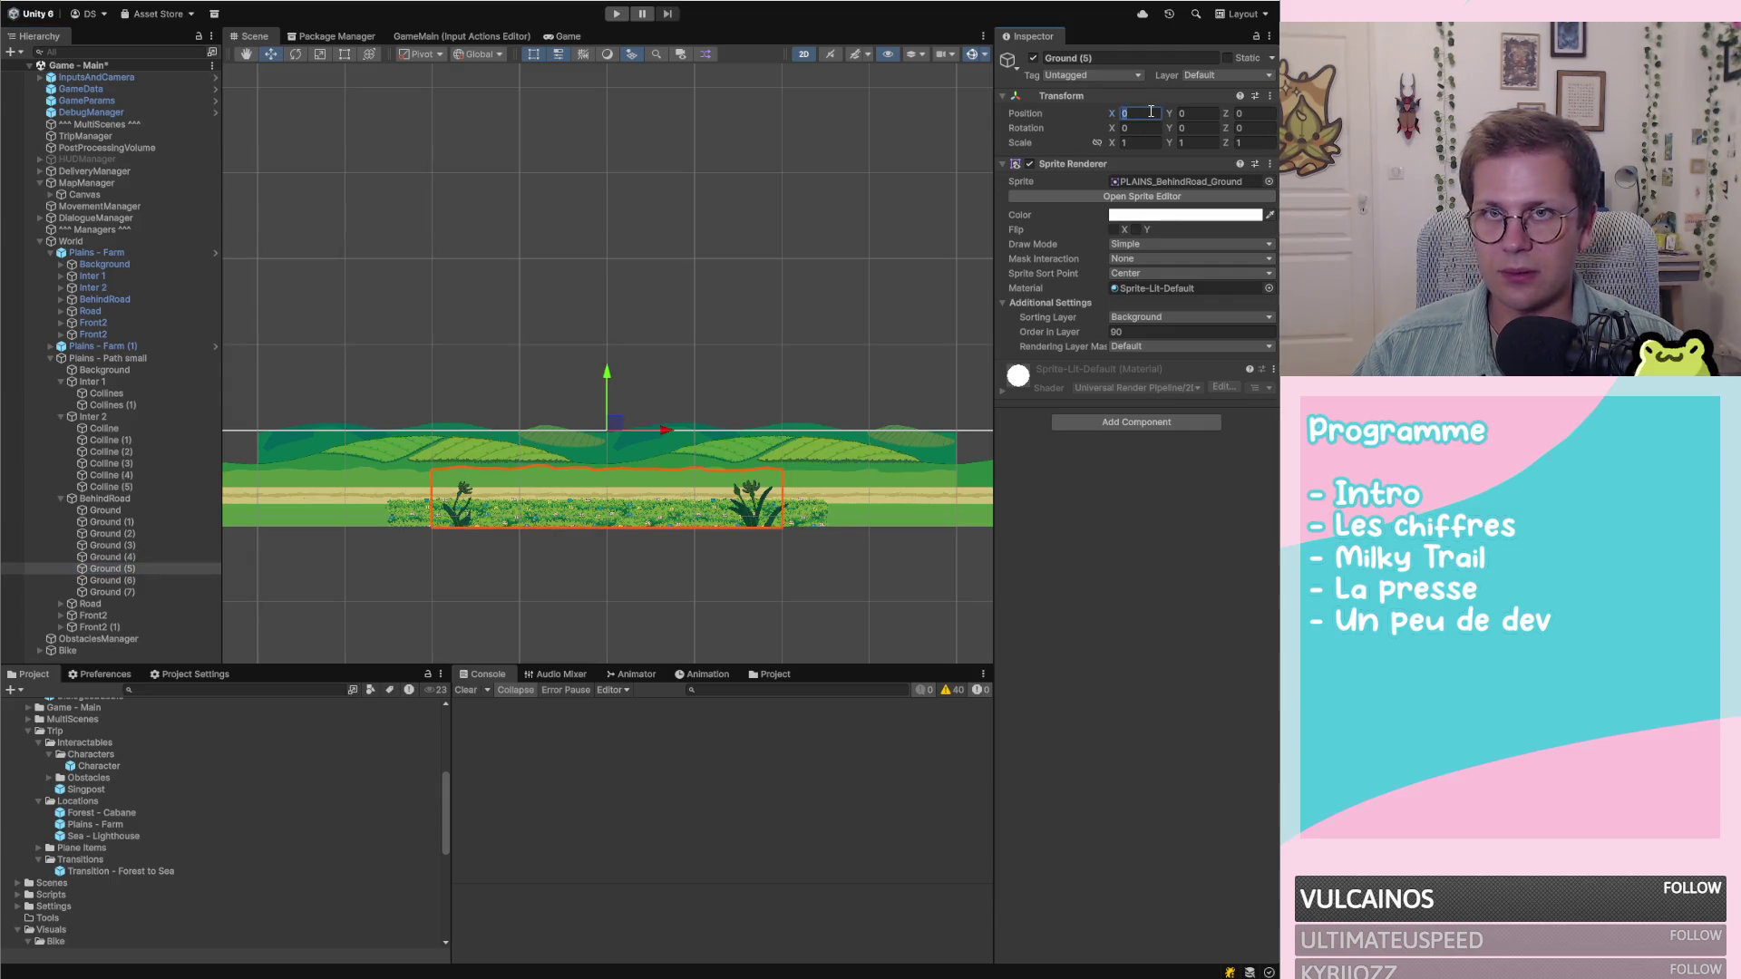
pyautogui.write('38')
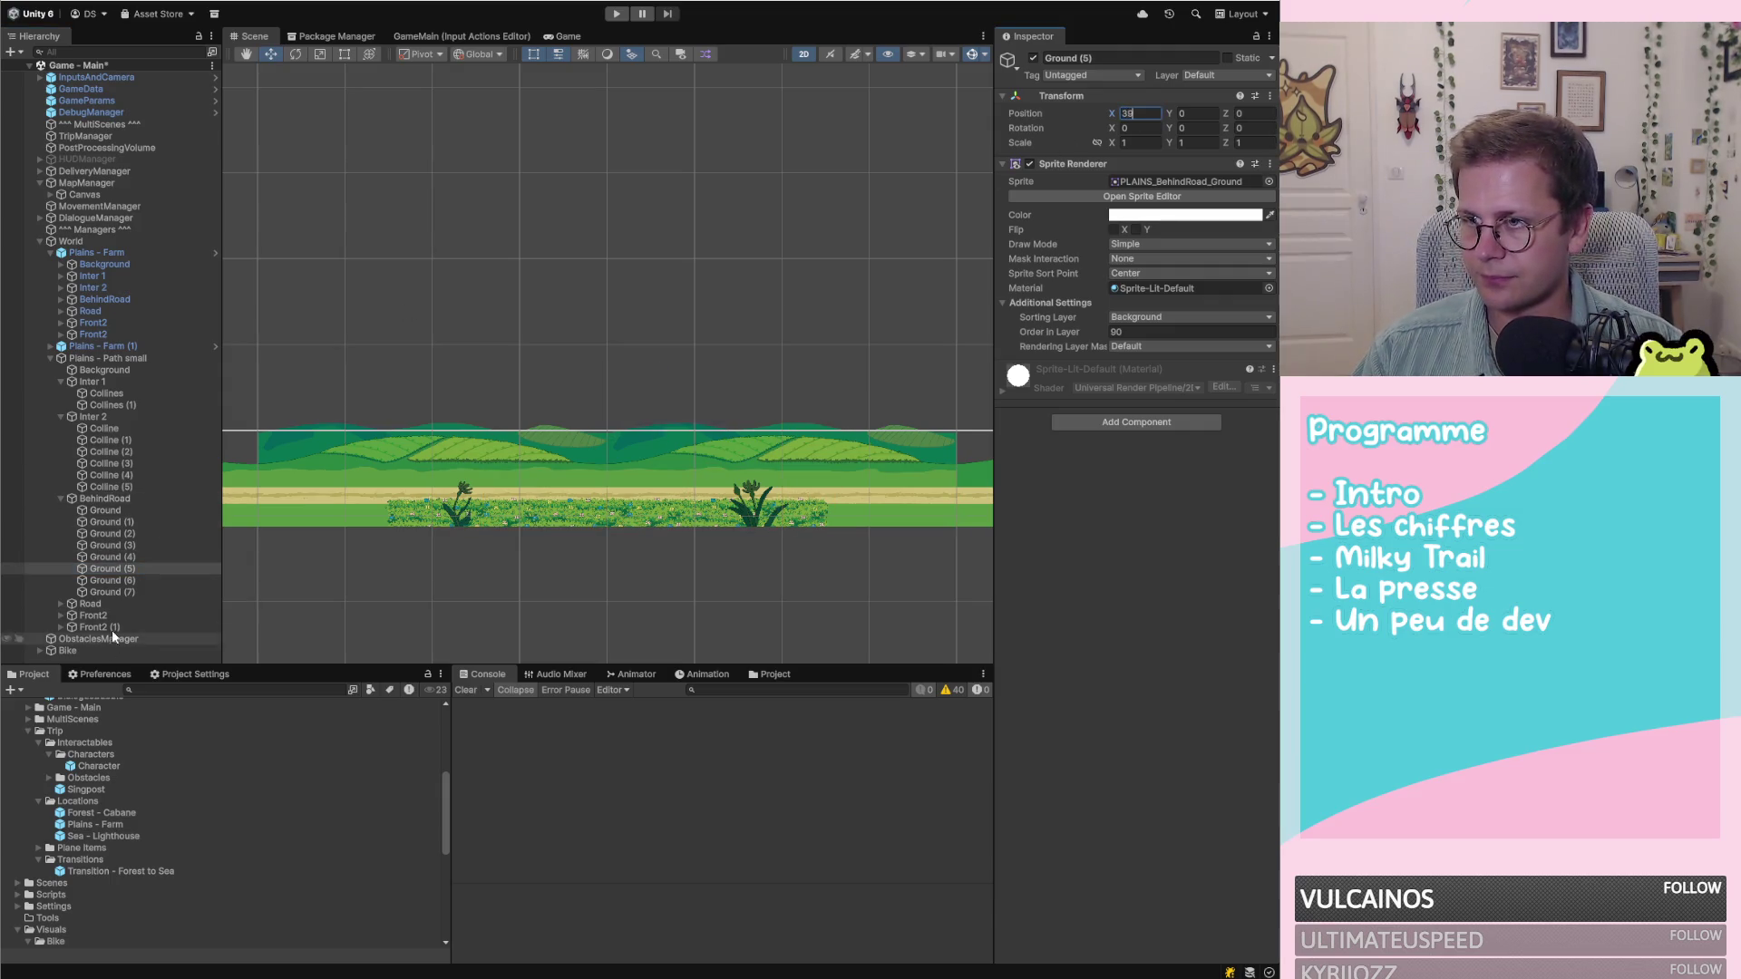
pyautogui.click(134, 580)
pyautogui.click(1139, 116)
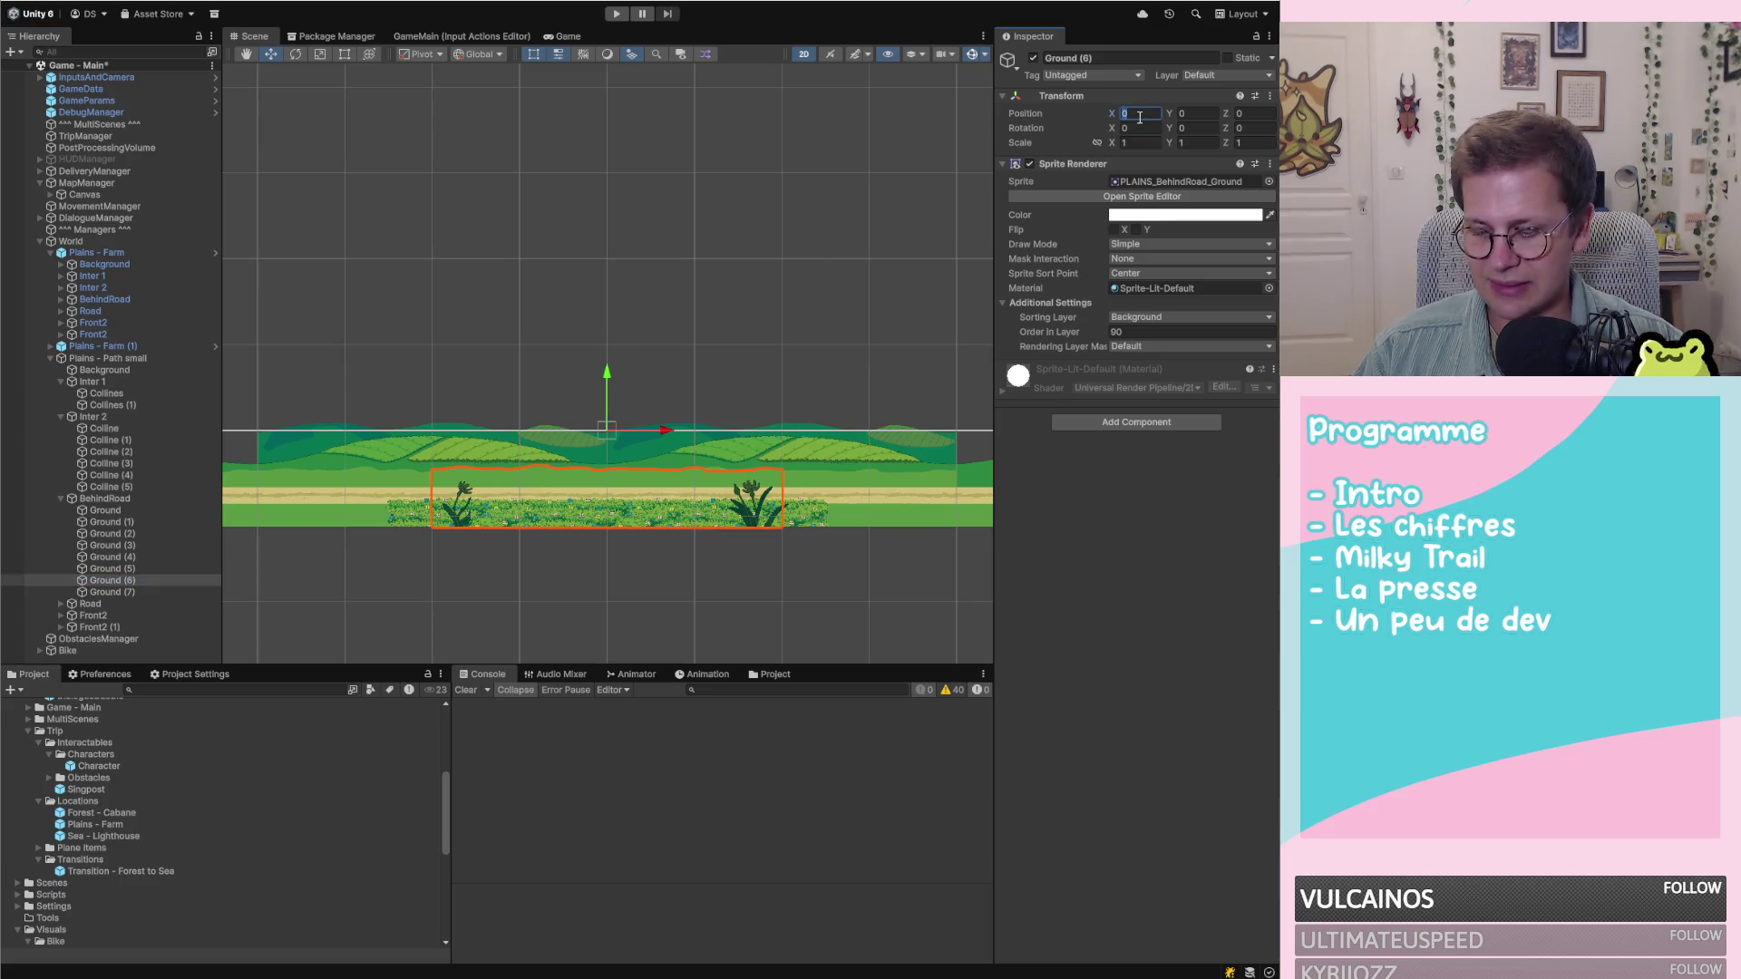
pyautogui.write('50')
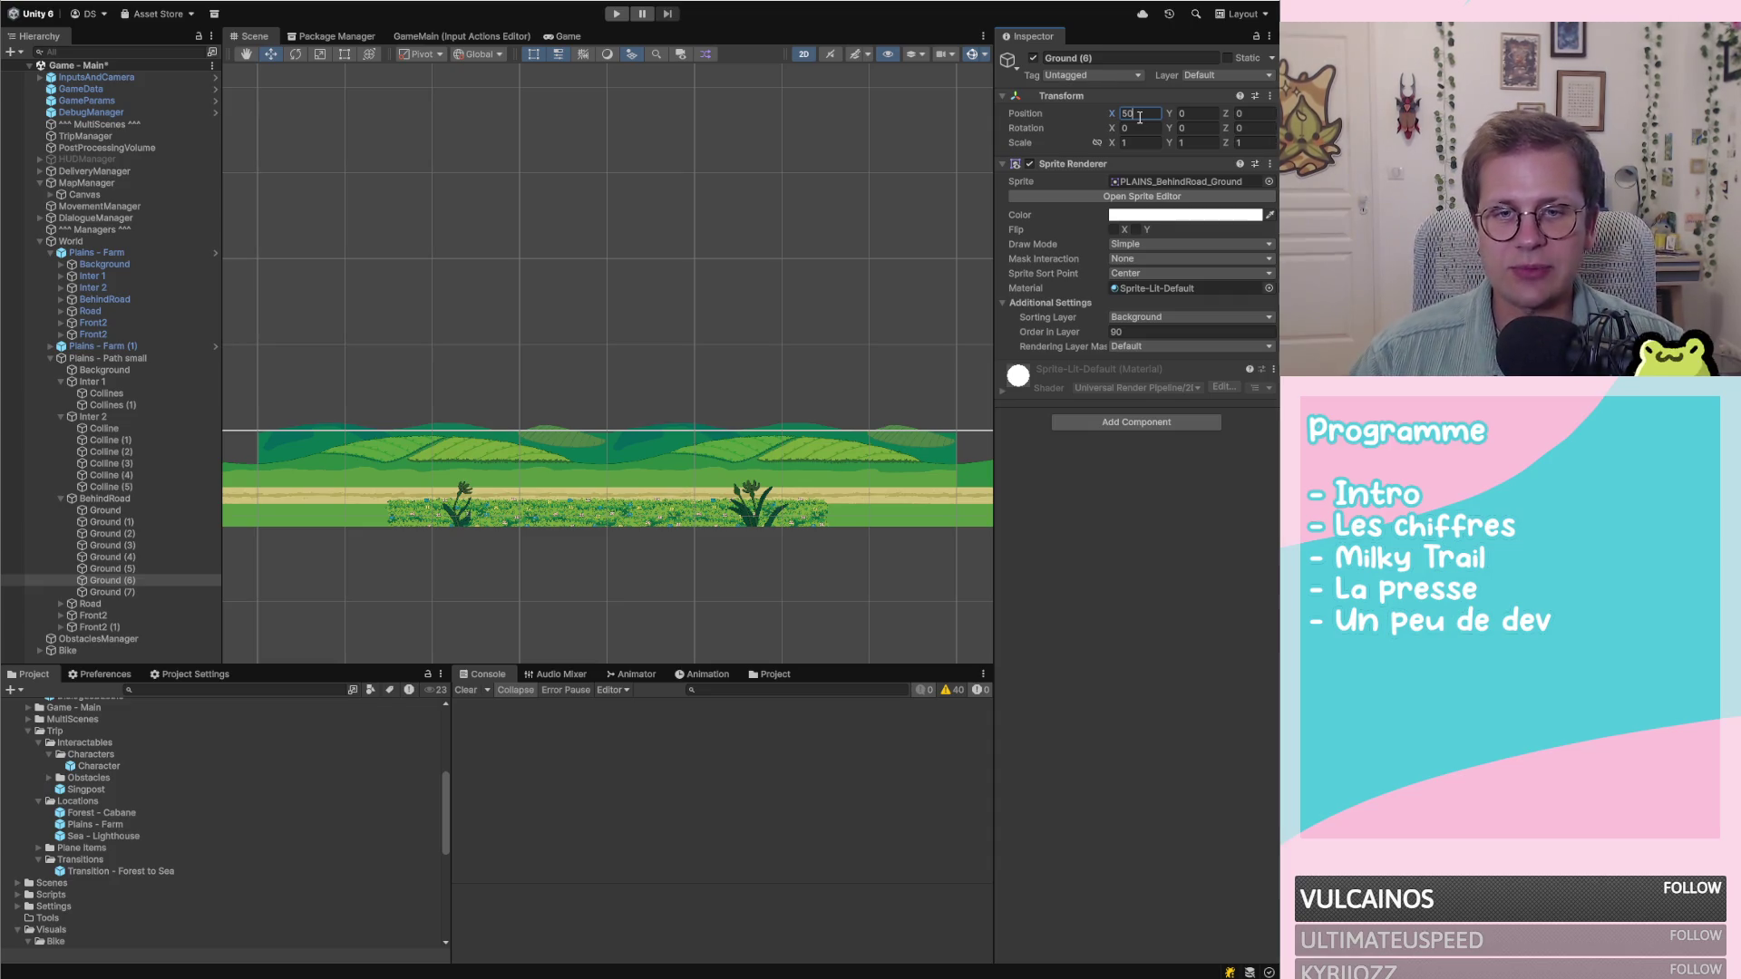
# Confirm Ground (6) at X 50 and move Ground (7) to X 70
pyautogui.scroll(-2, 650, 442)
pyautogui.scroll(-3, 650, 442)
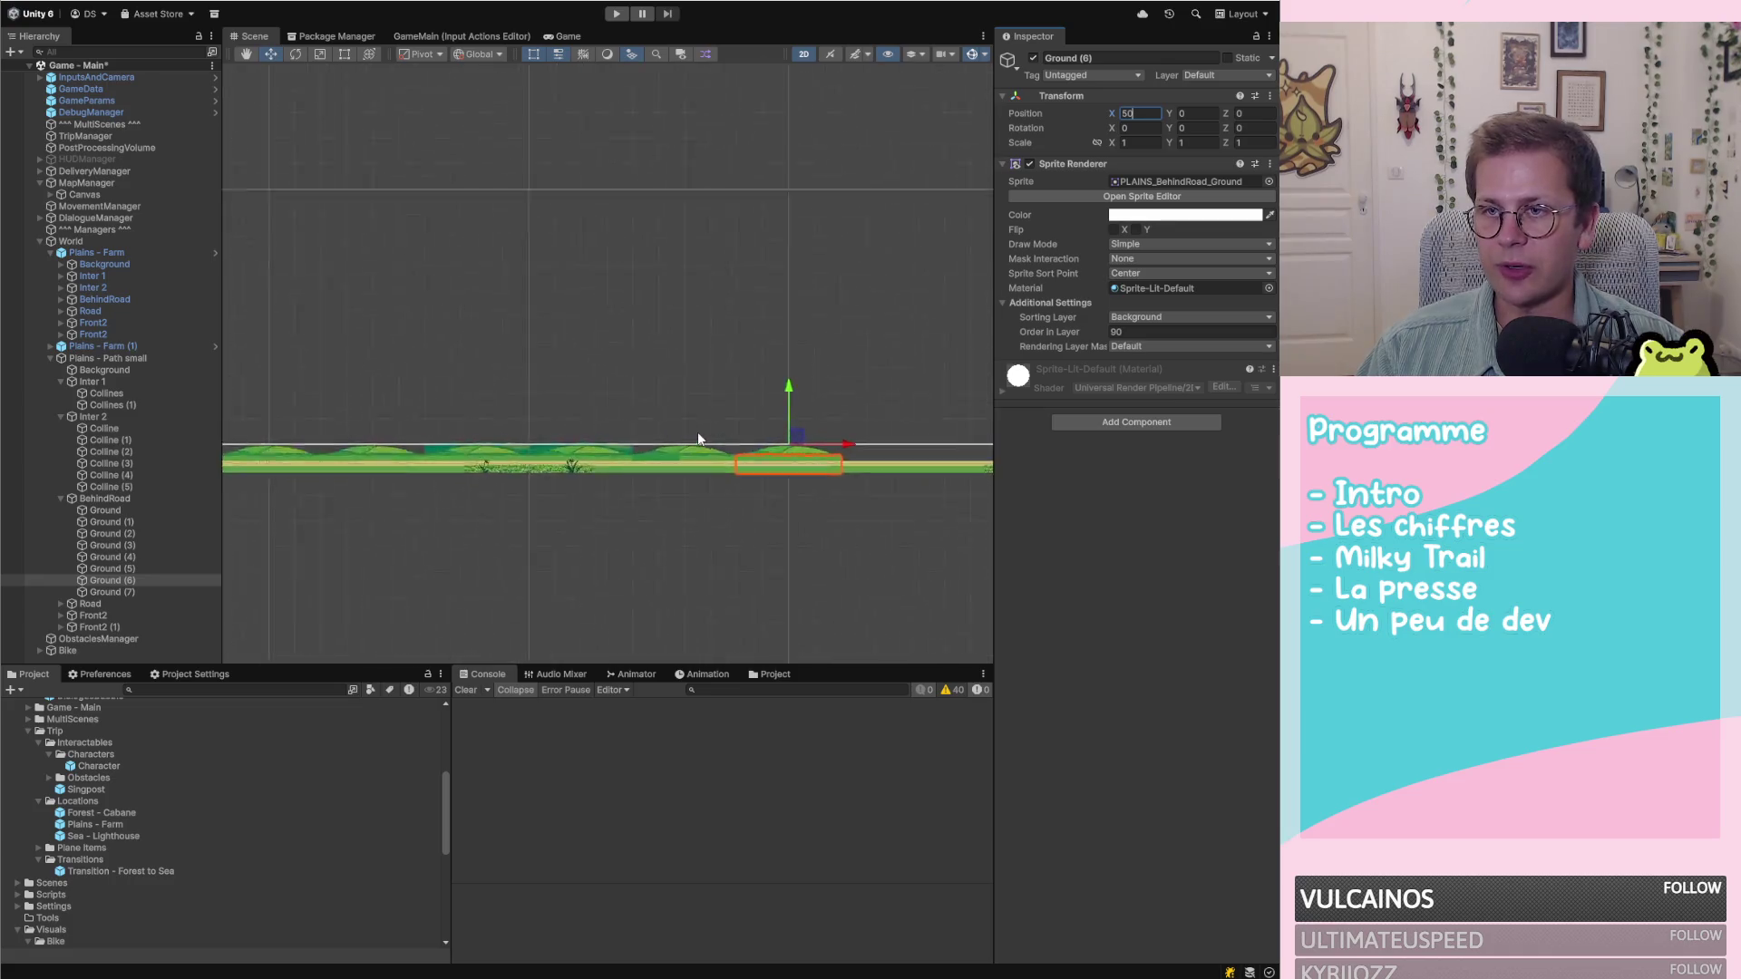
pyautogui.click(134, 582)
pyautogui.click(140, 590)
pyautogui.click(152, 580)
pyautogui.click(148, 591)
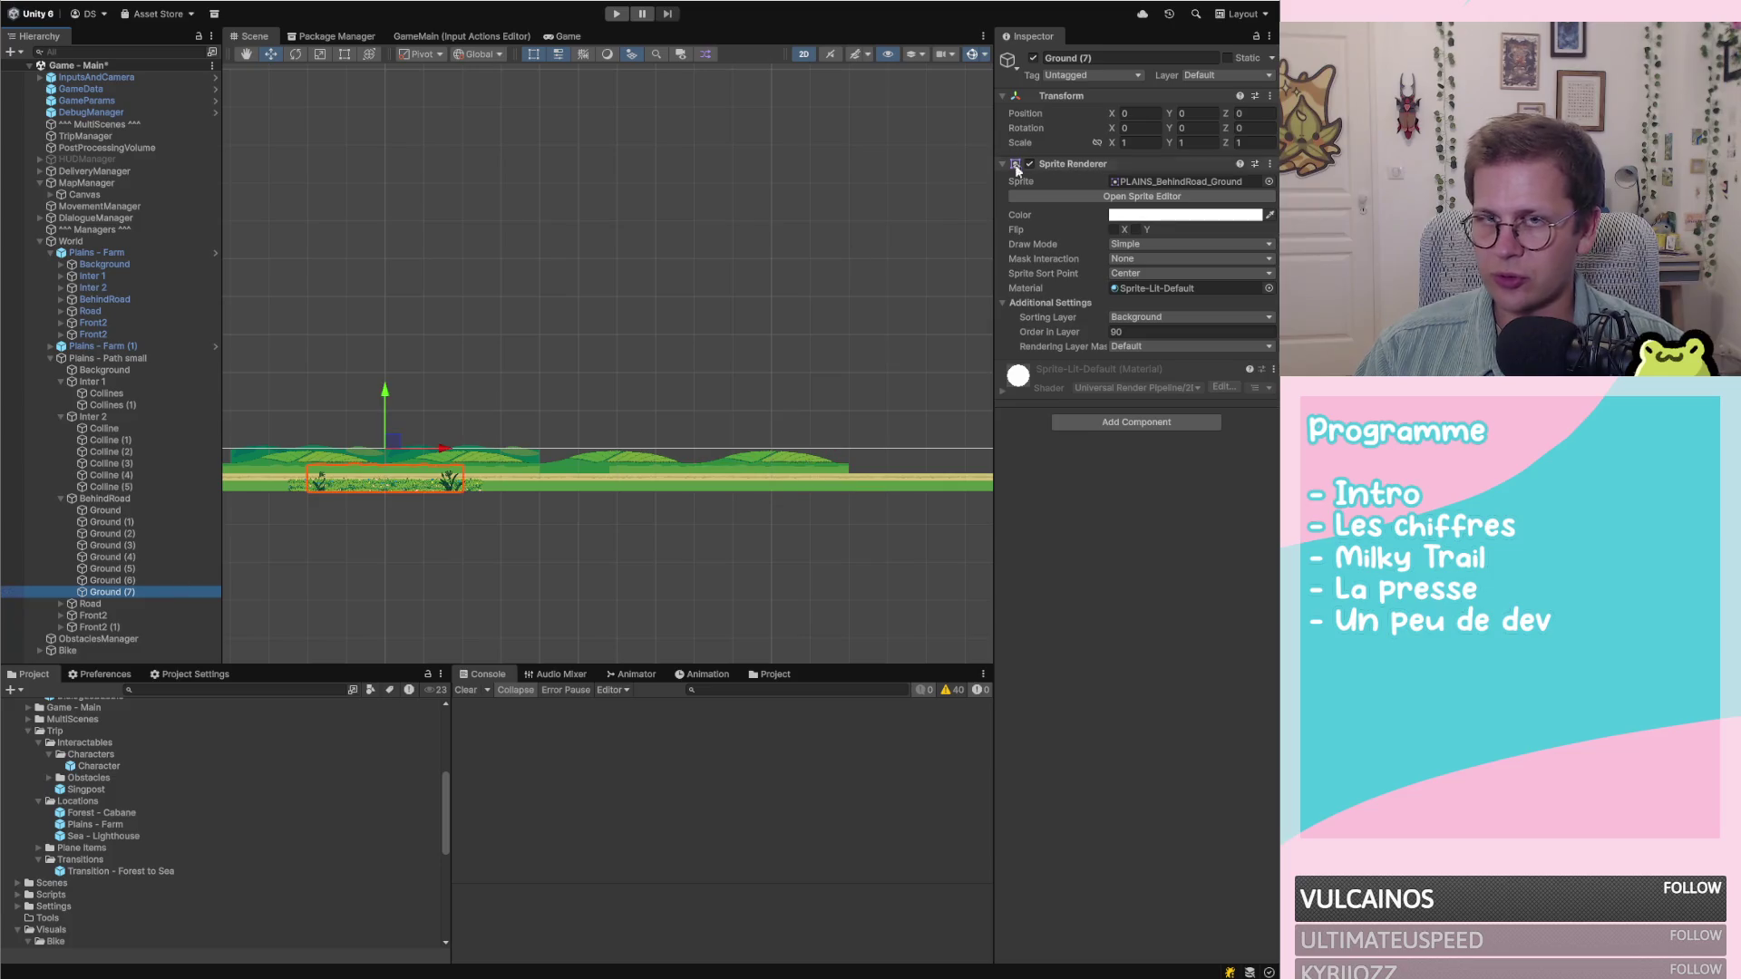
pyautogui.click(1138, 114)
pyautogui.write('70')
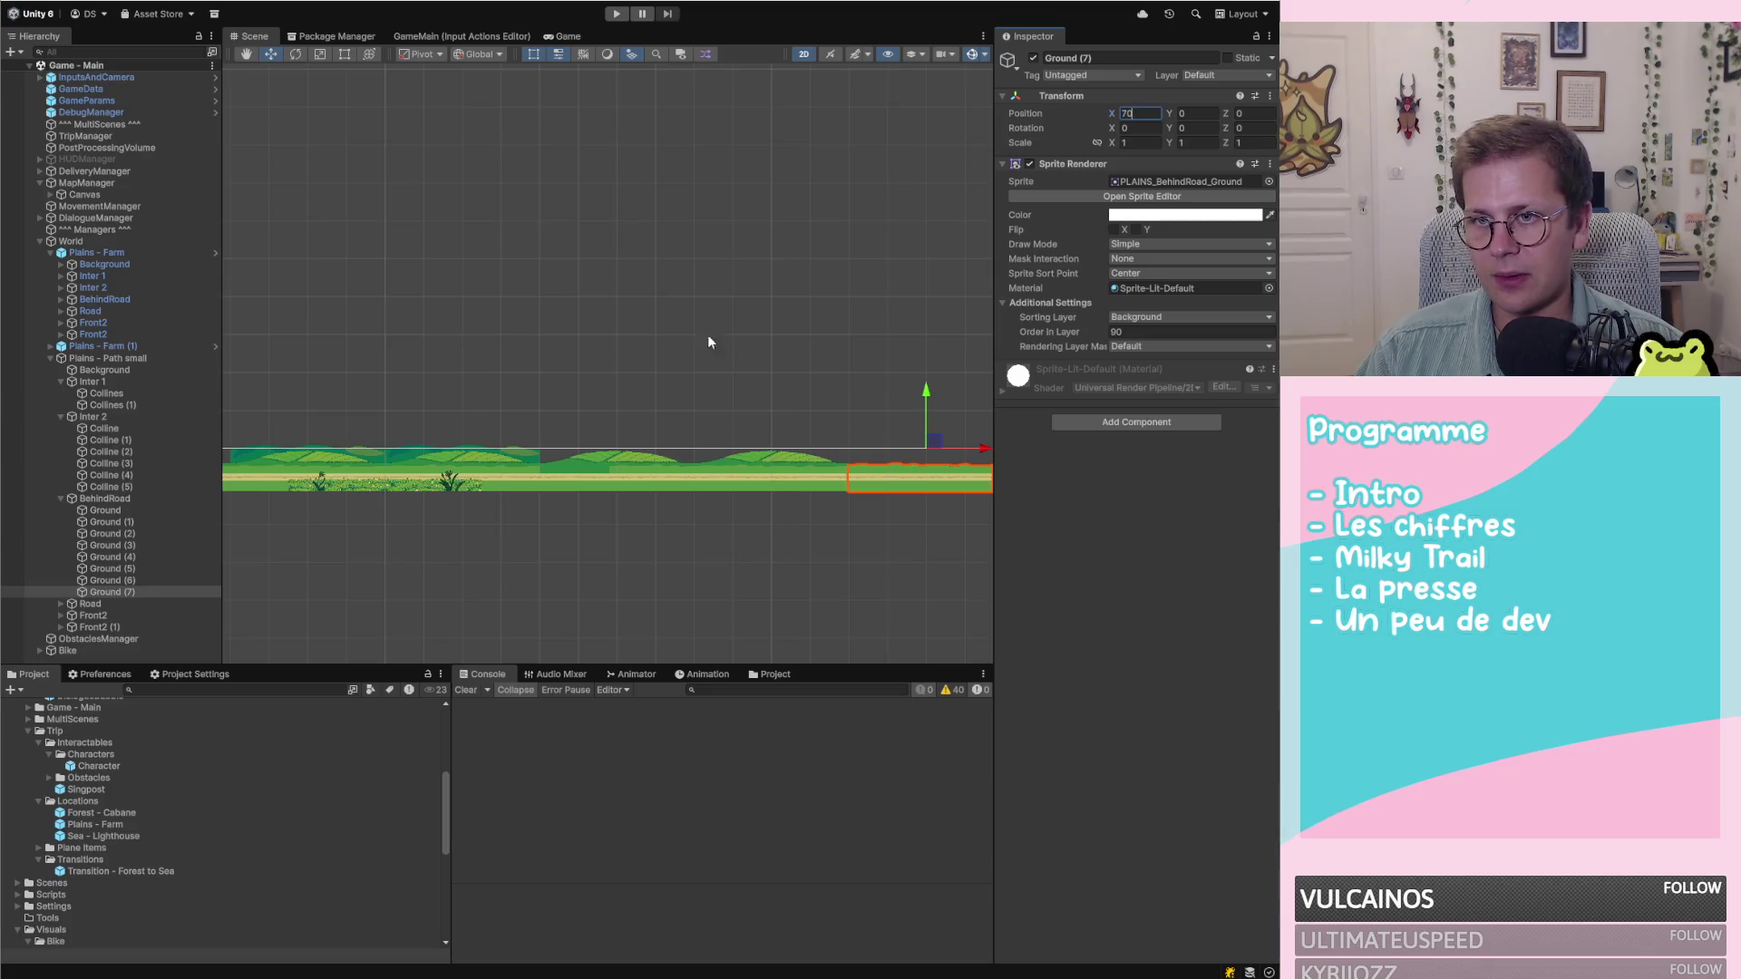
pyautogui.scroll(-3, 721, 362)
pyautogui.scroll(3, 766, 400)
pyautogui.scroll(5, 734, 426)
pyautogui.click(616, 475)
pyautogui.scroll(-5, 562, 449)
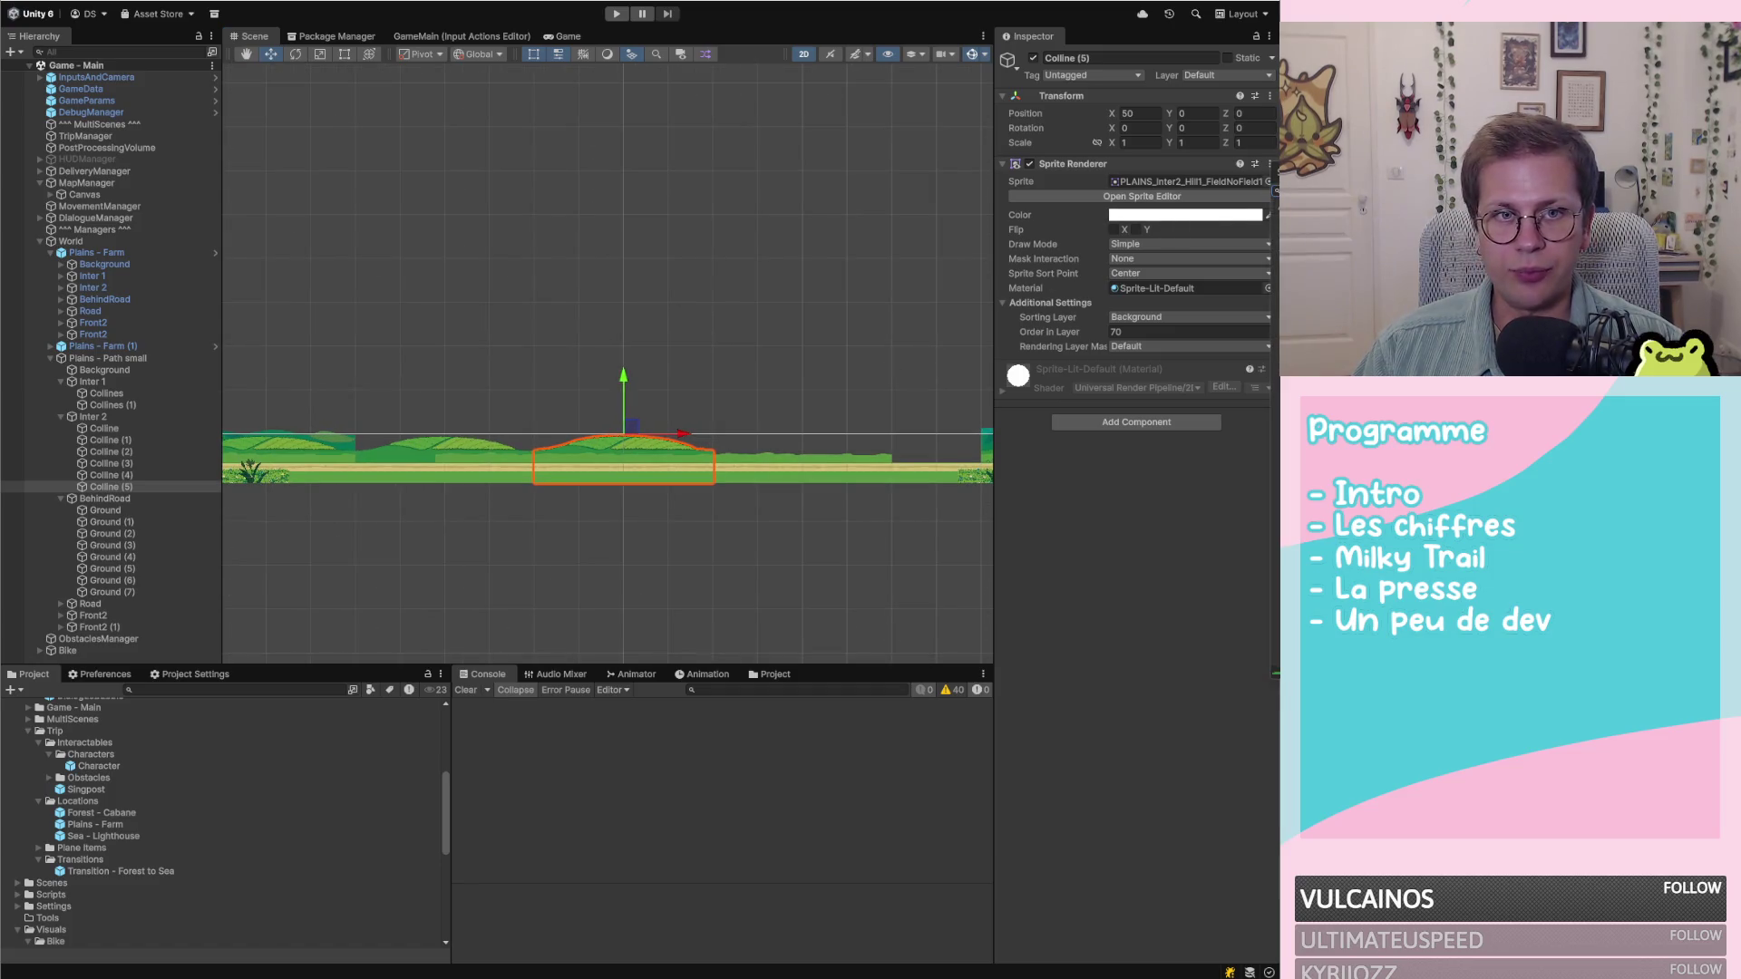
# Start renaming Colline (5), then cancel and keep it selected
pyautogui.scroll(3, 510, 465)
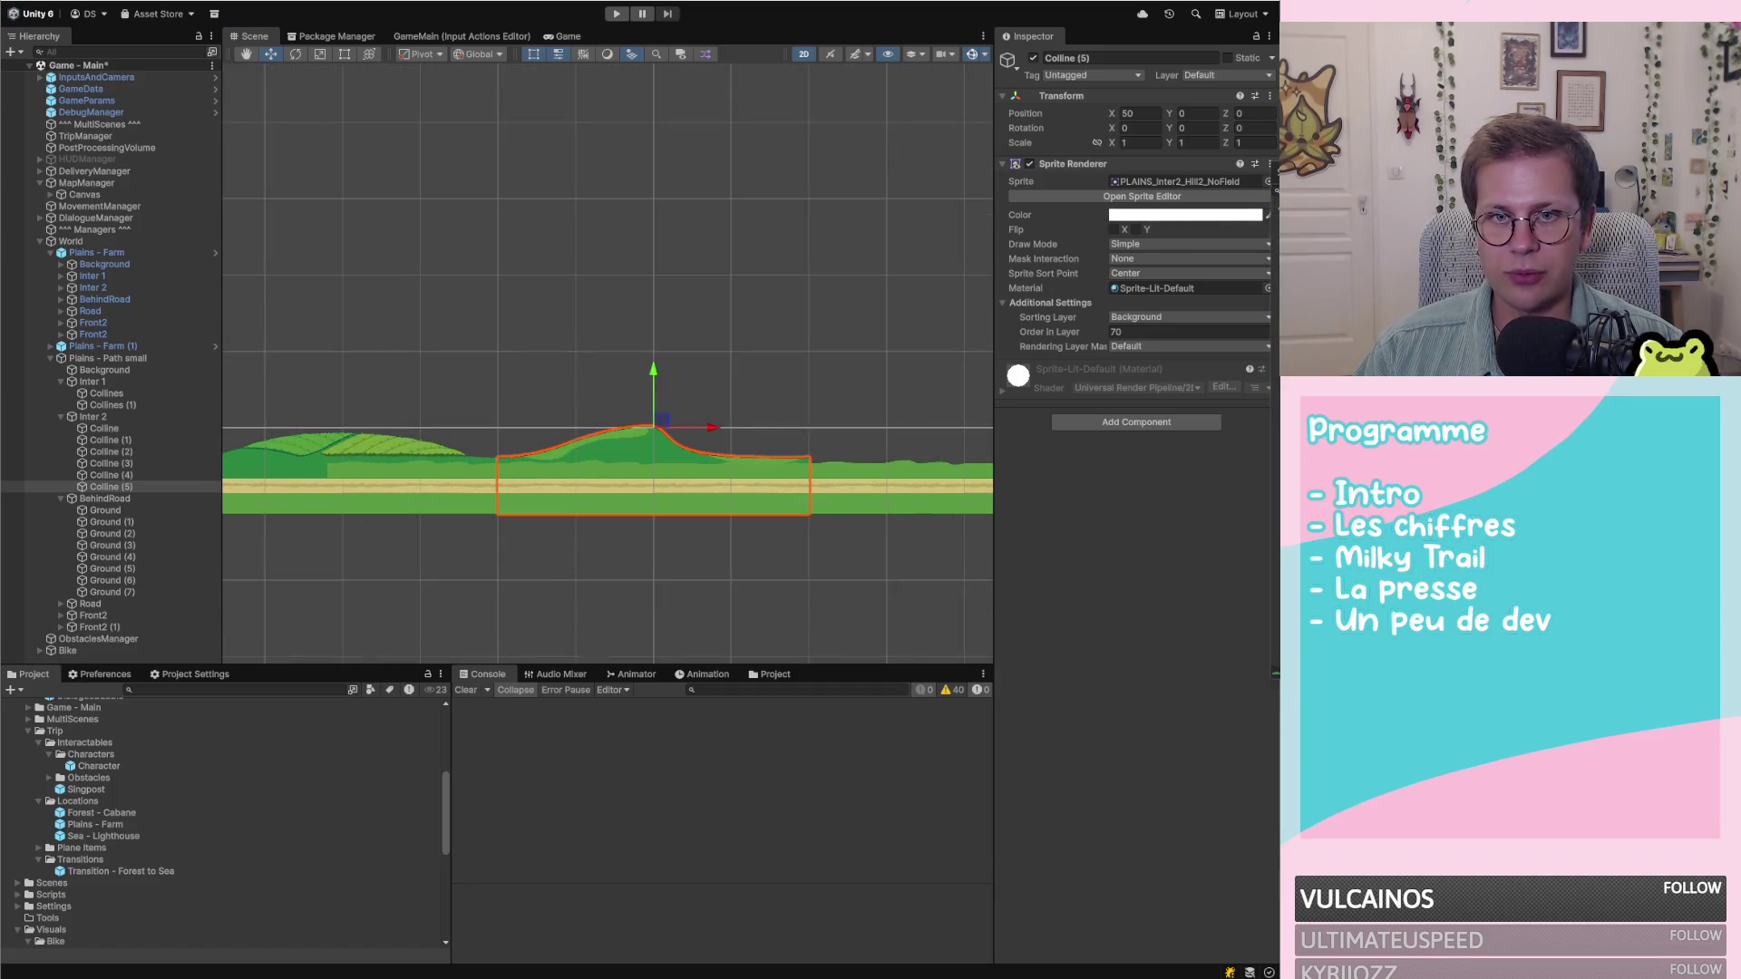
pyautogui.scroll(1, 522, 465)
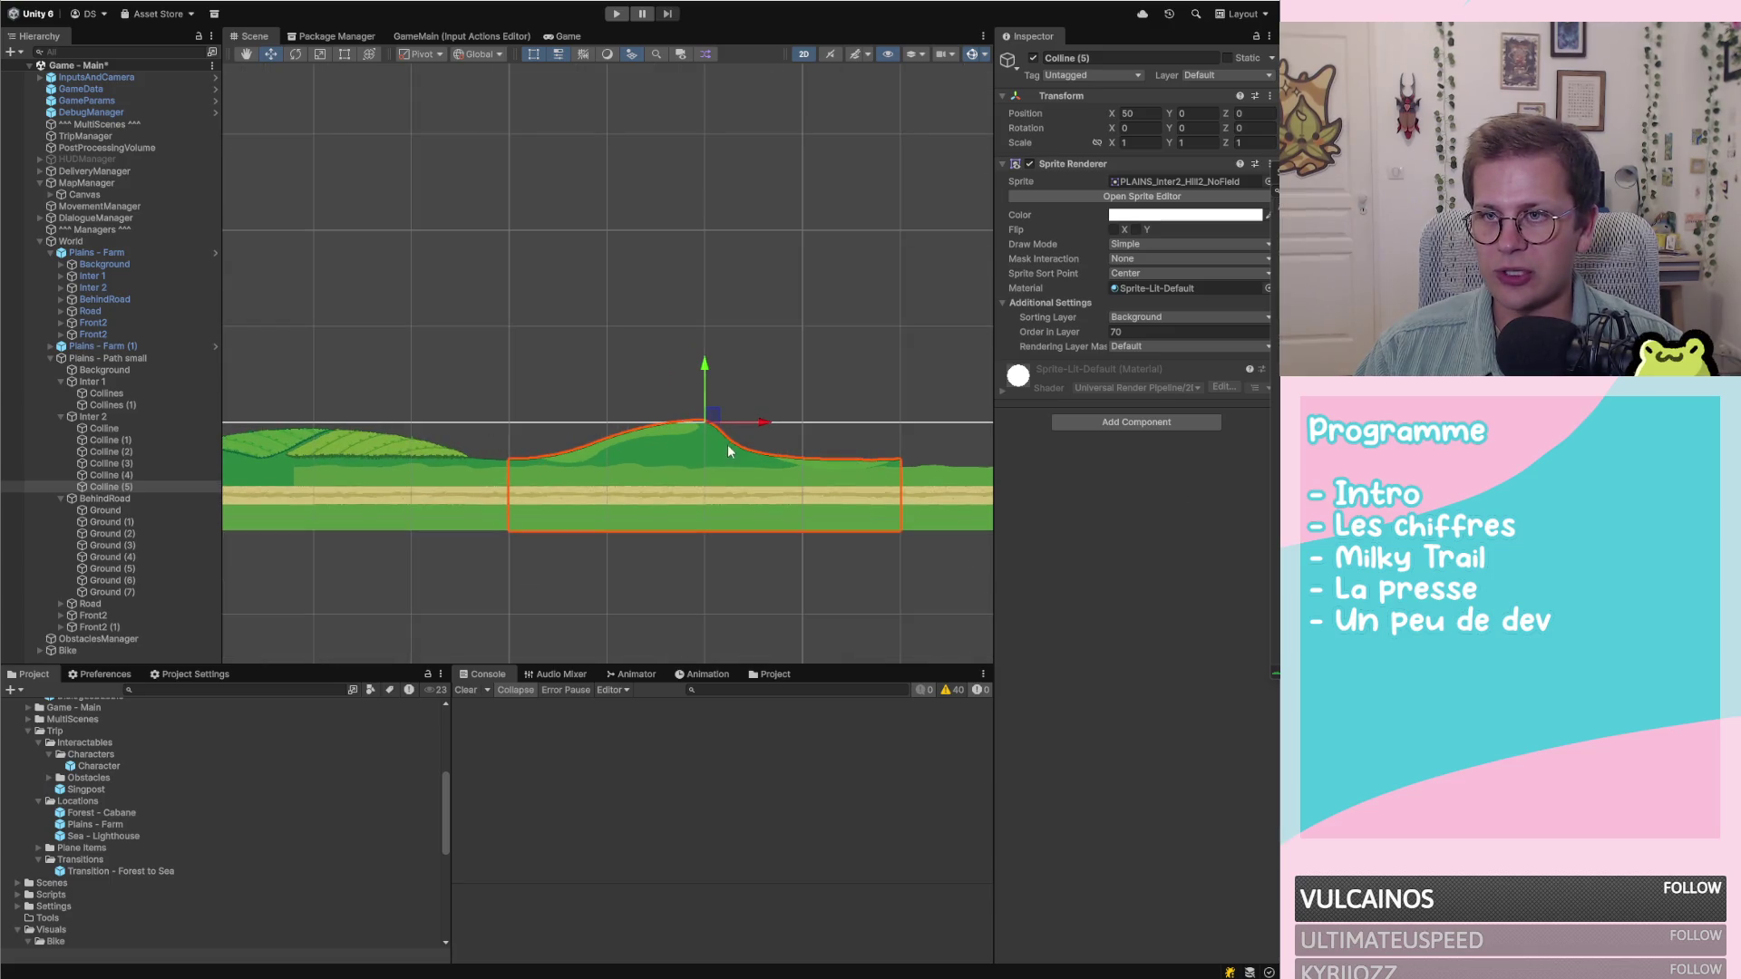
pyautogui.rightClick(128, 487)
pyautogui.click(181, 497)
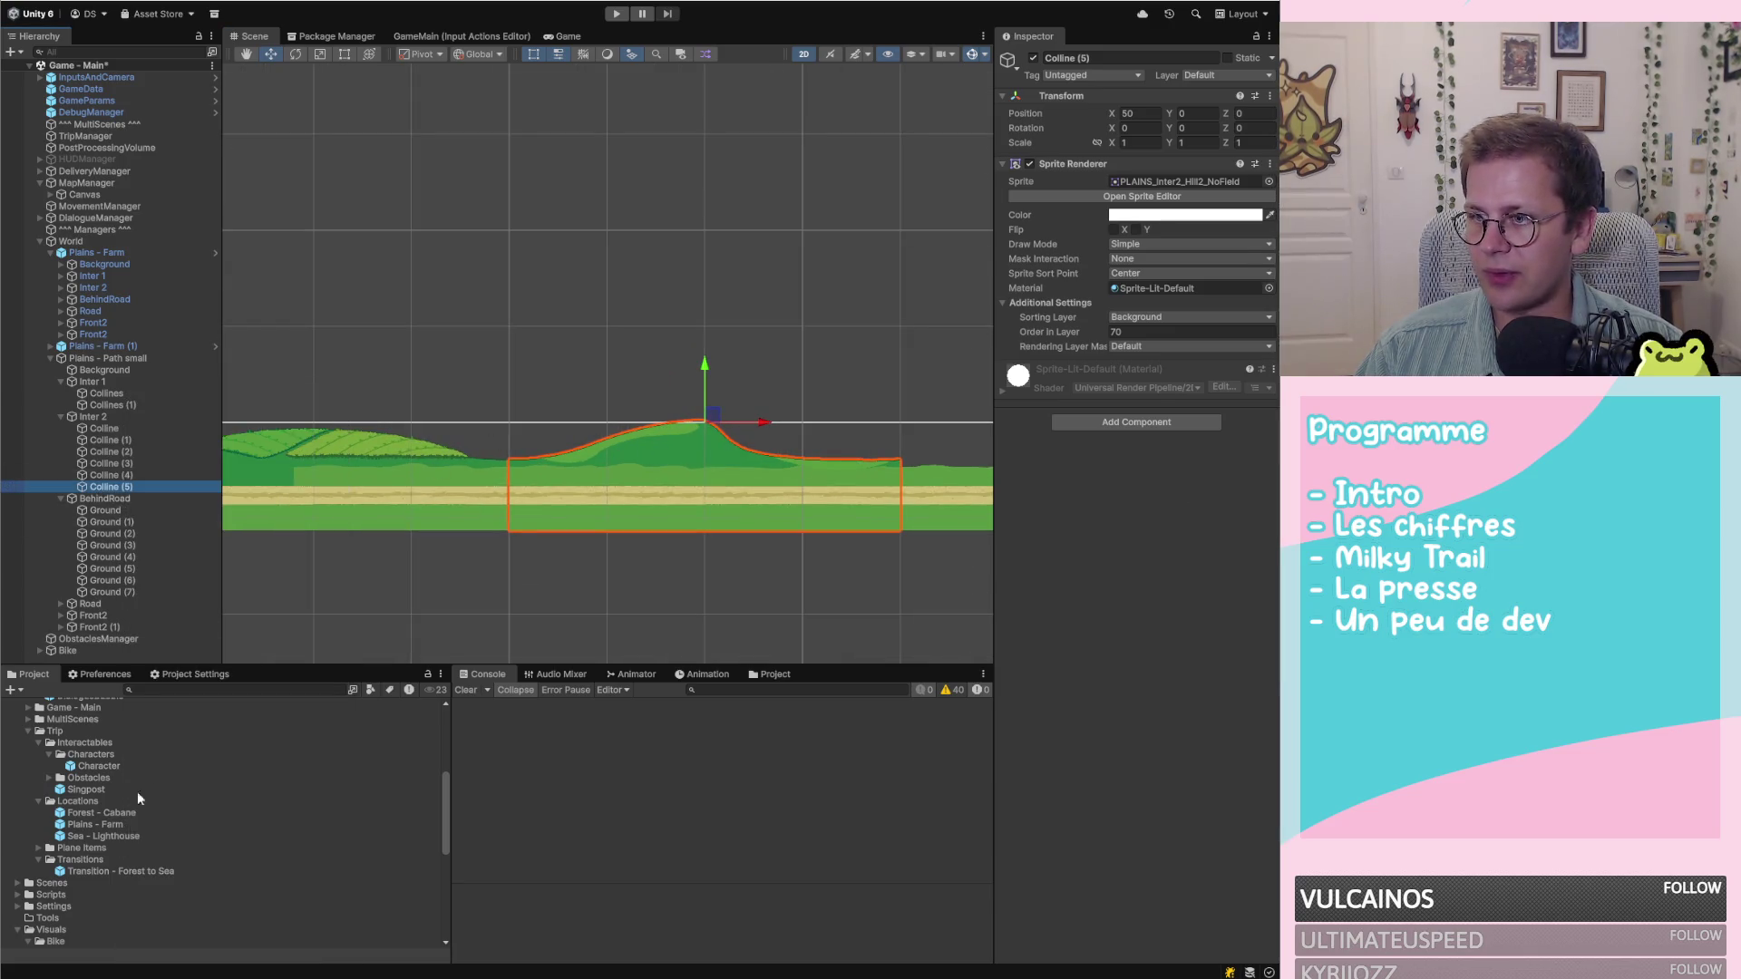
pyautogui.scroll(-5, 115, 861)
pyautogui.scroll(-3, 115, 862)
pyautogui.click(136, 486)
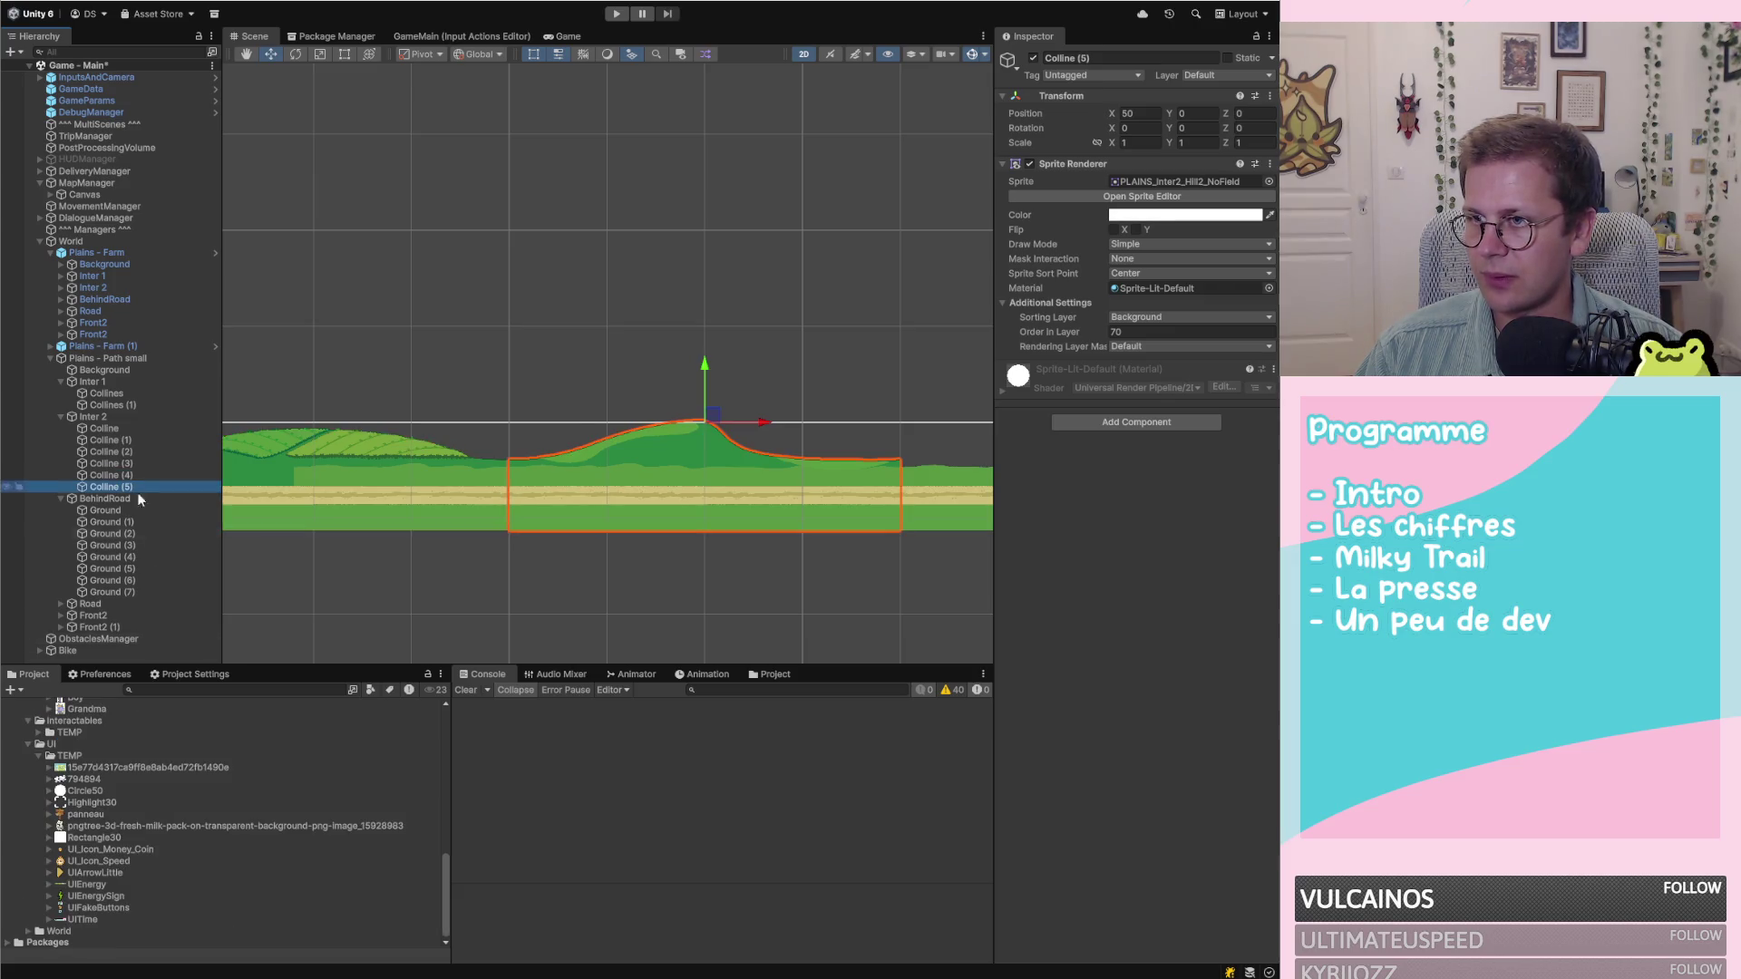
pyautogui.scroll(3, 118, 856)
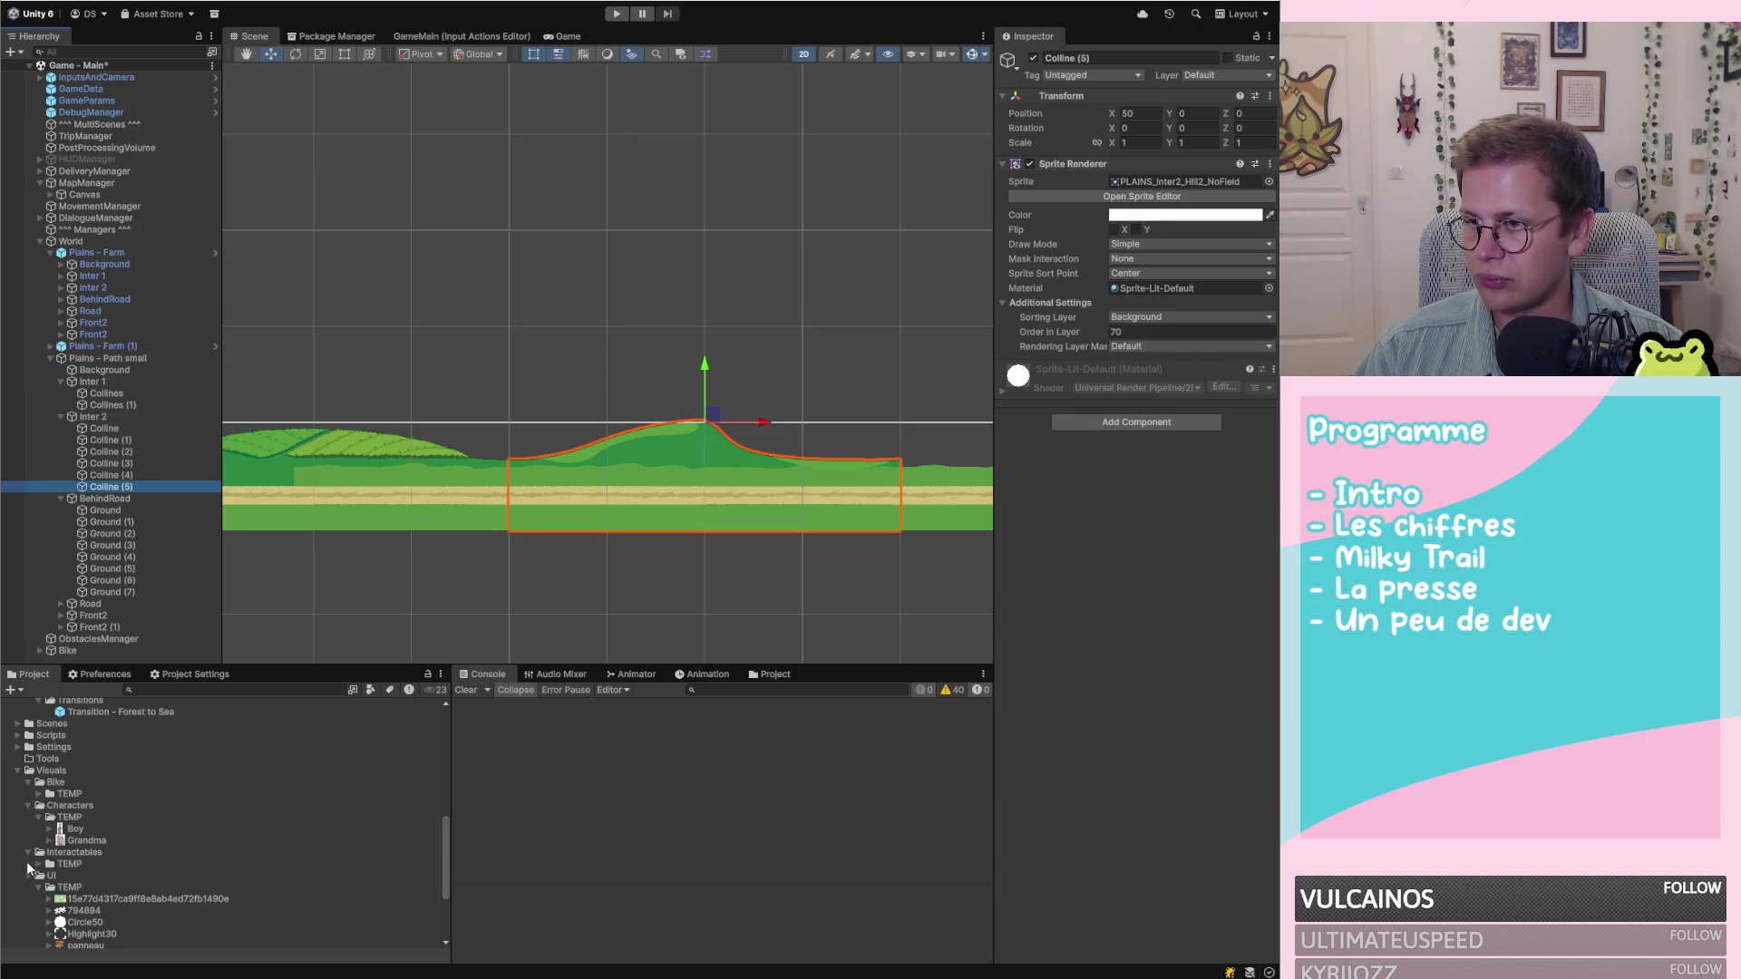
# Browse to the World Plains landscape sprites and drag Hill2_NoField onto Colline (5)
pyautogui.click(28, 874)
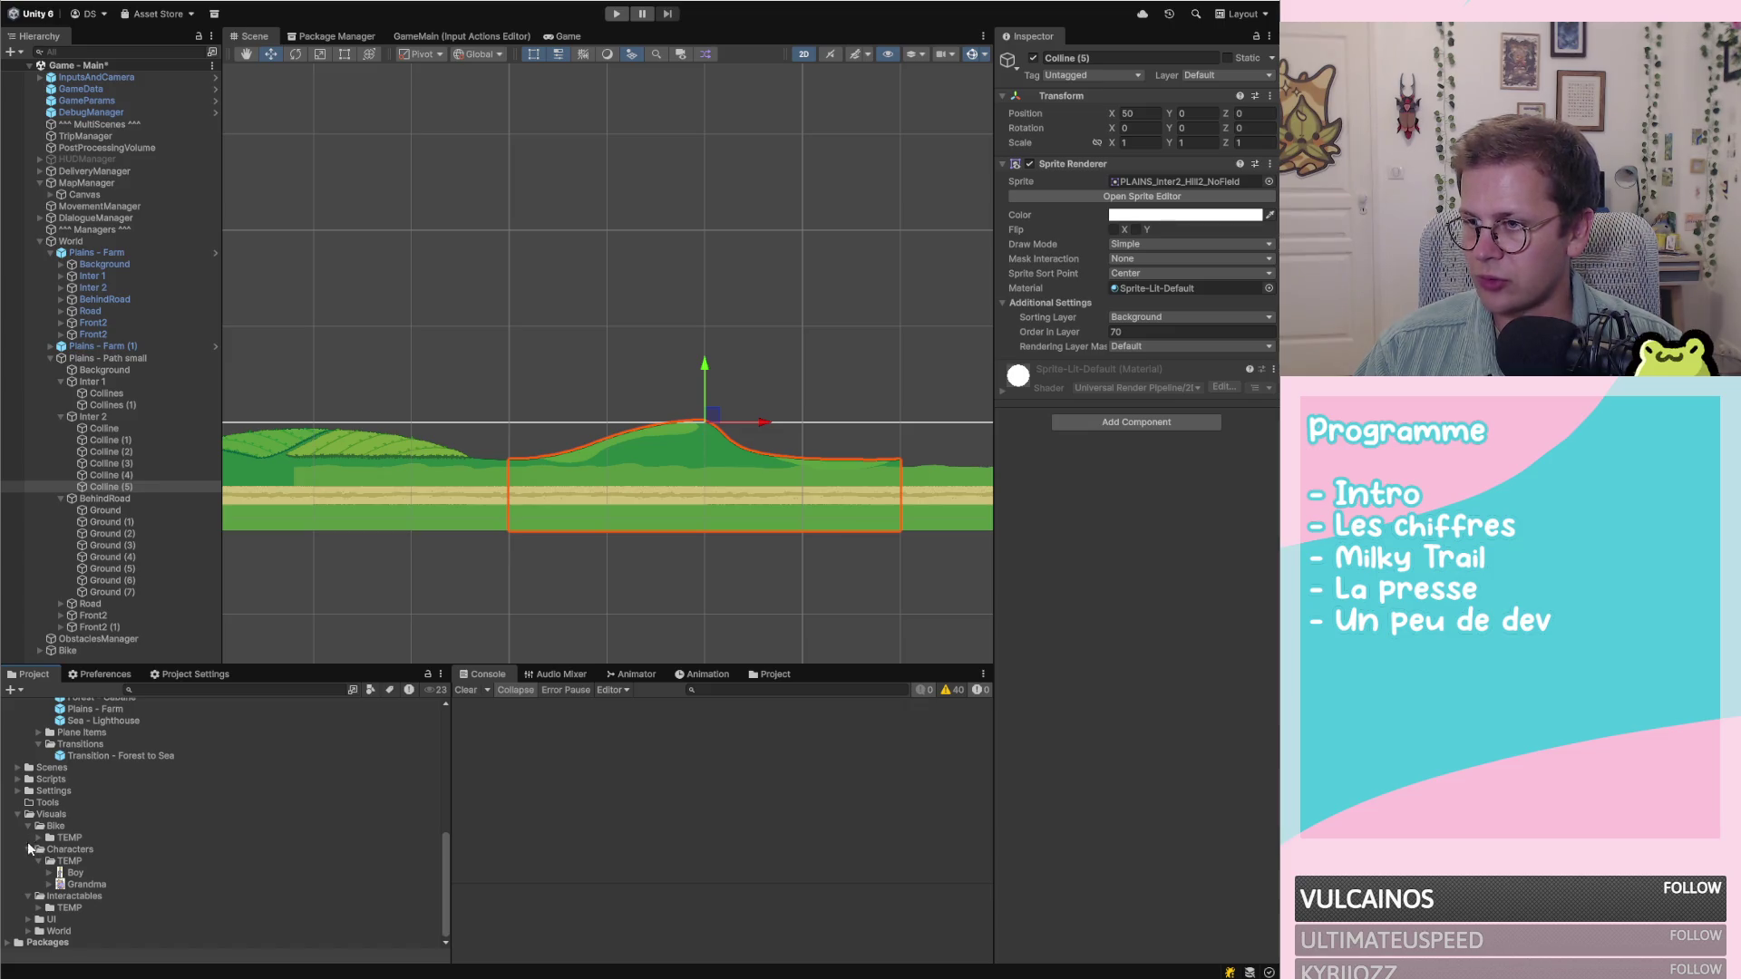
pyautogui.click(28, 931)
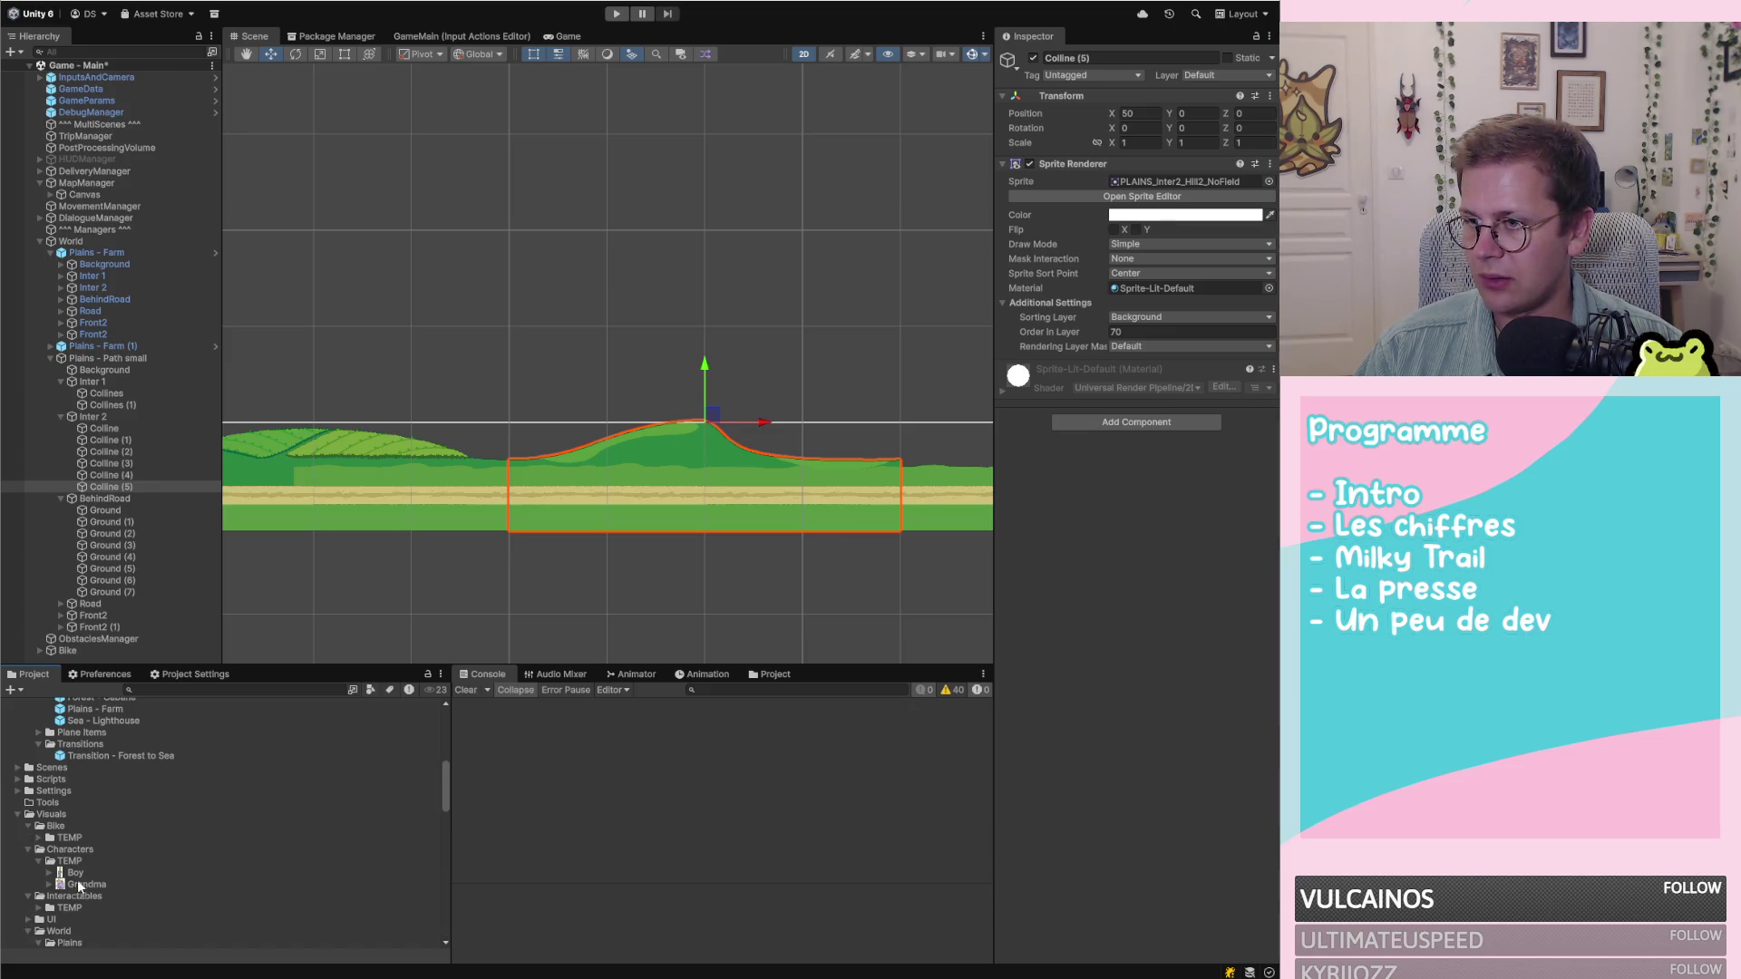
pyautogui.scroll(-5, 86, 843)
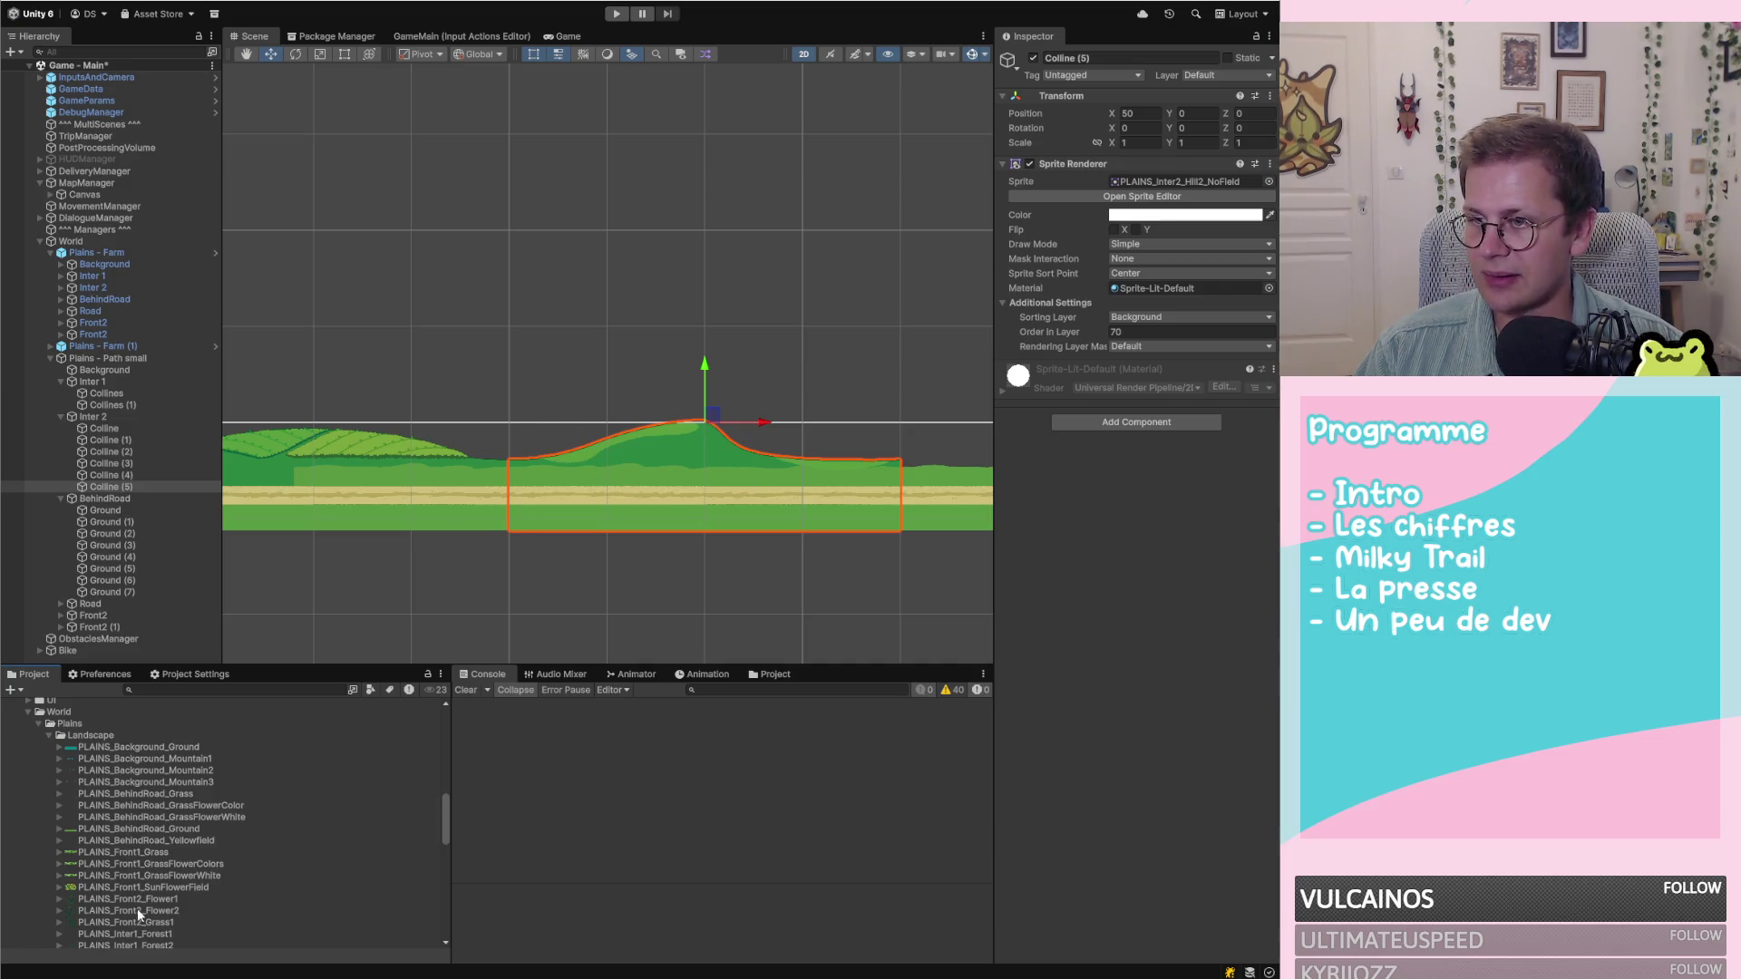
pyautogui.scroll(-1, 155, 863)
pyautogui.scroll(-6, 219, 818)
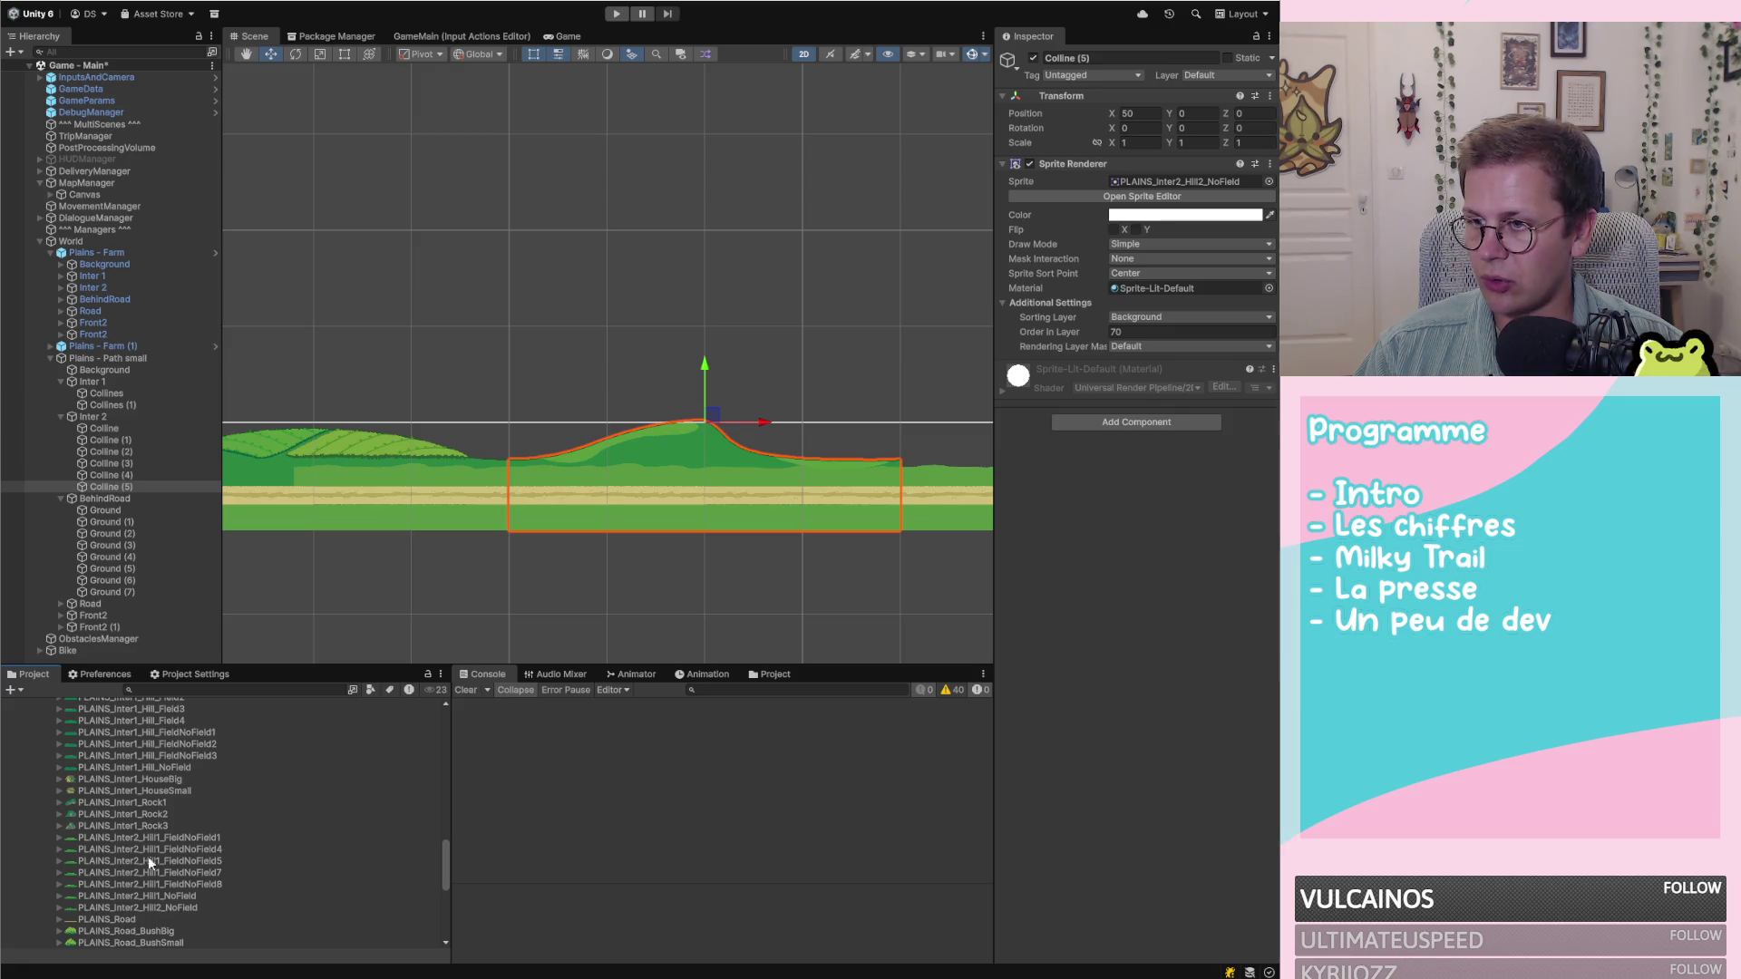
pyautogui.scroll(1, 160, 830)
pyautogui.moveTo(136, 861)
pyautogui.mouseDown()
pyautogui.moveTo(668, 378)
pyautogui.moveTo(659, 435)
pyautogui.moveTo(120, 489)
pyautogui.mouseUp()
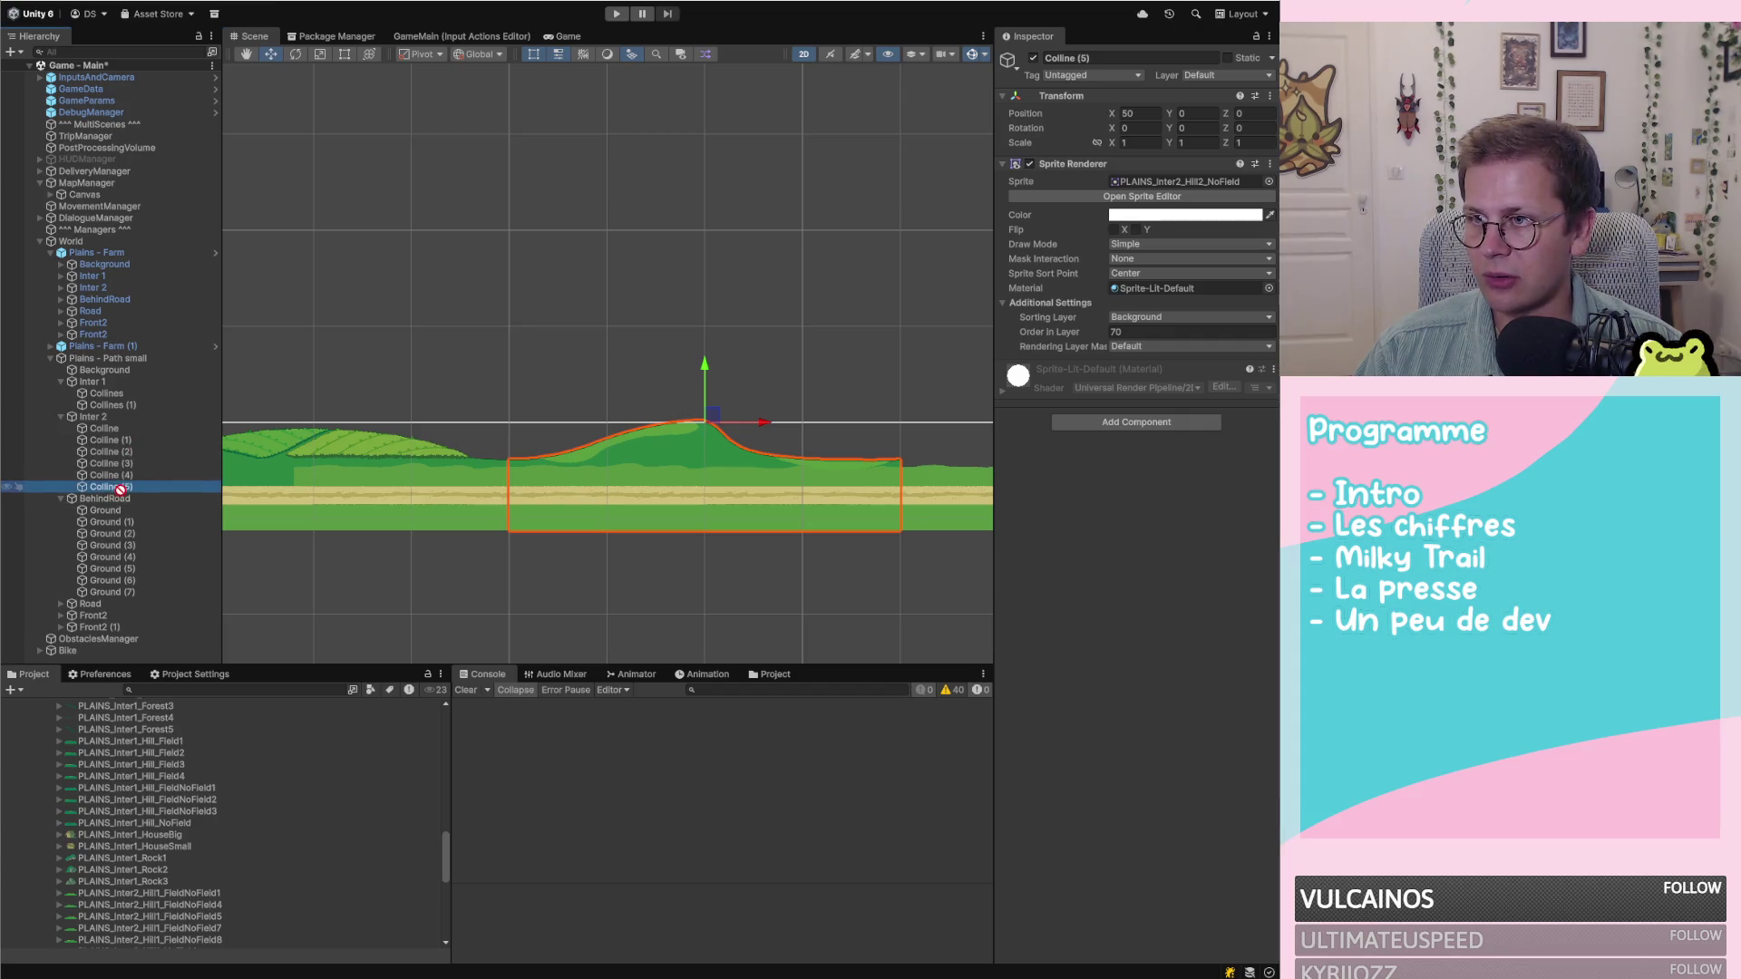
# Frame Colline (5) and undo the sprite swap to restore its field hill
pyautogui.press('f')
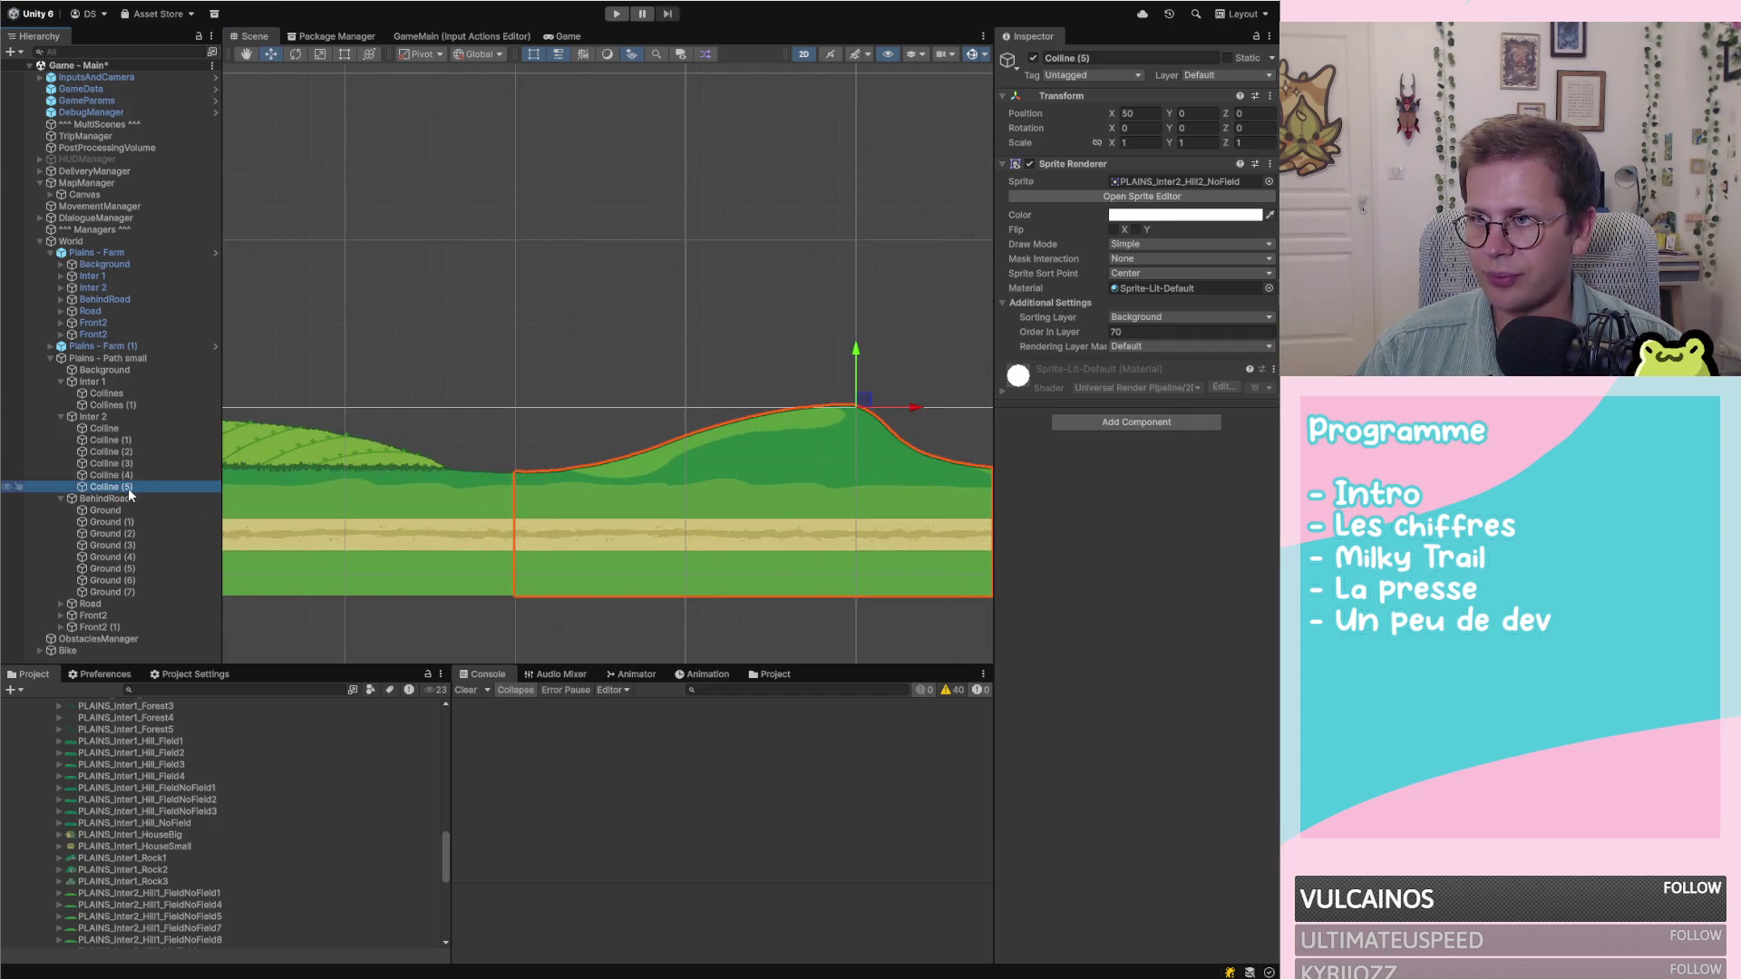
pyautogui.hotkey('ctrl', 'z')
pyautogui.scroll(-10, 562, 521)
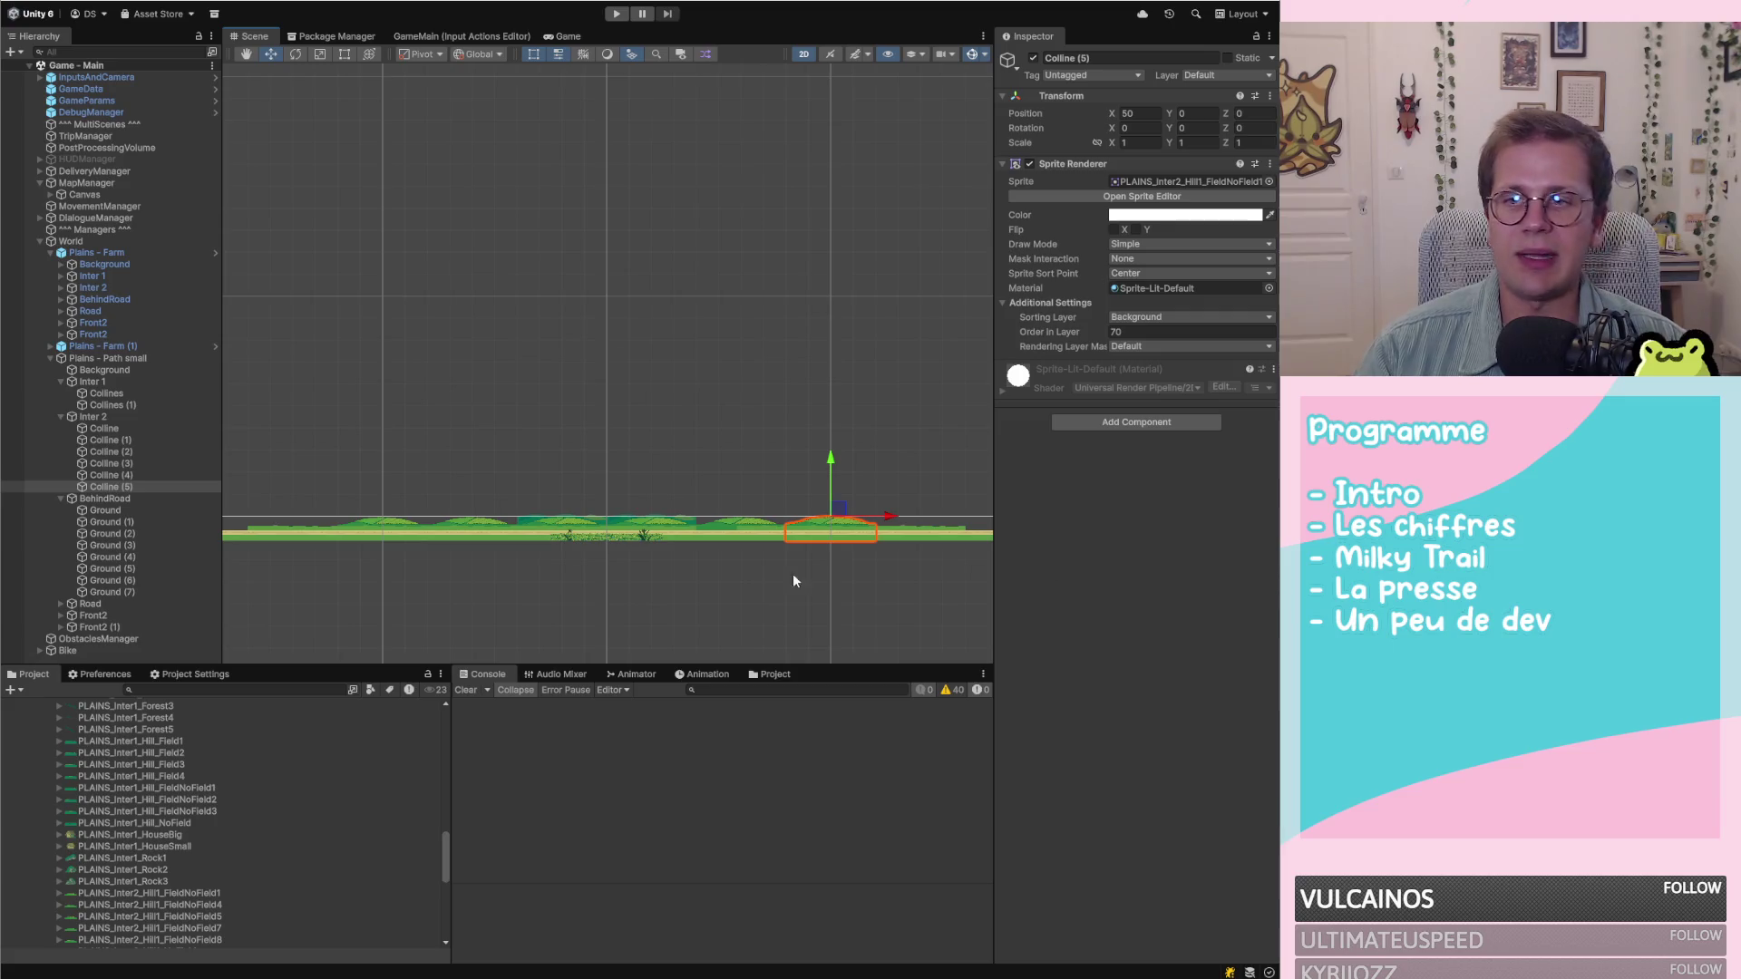
pyautogui.scroll(2, 671, 526)
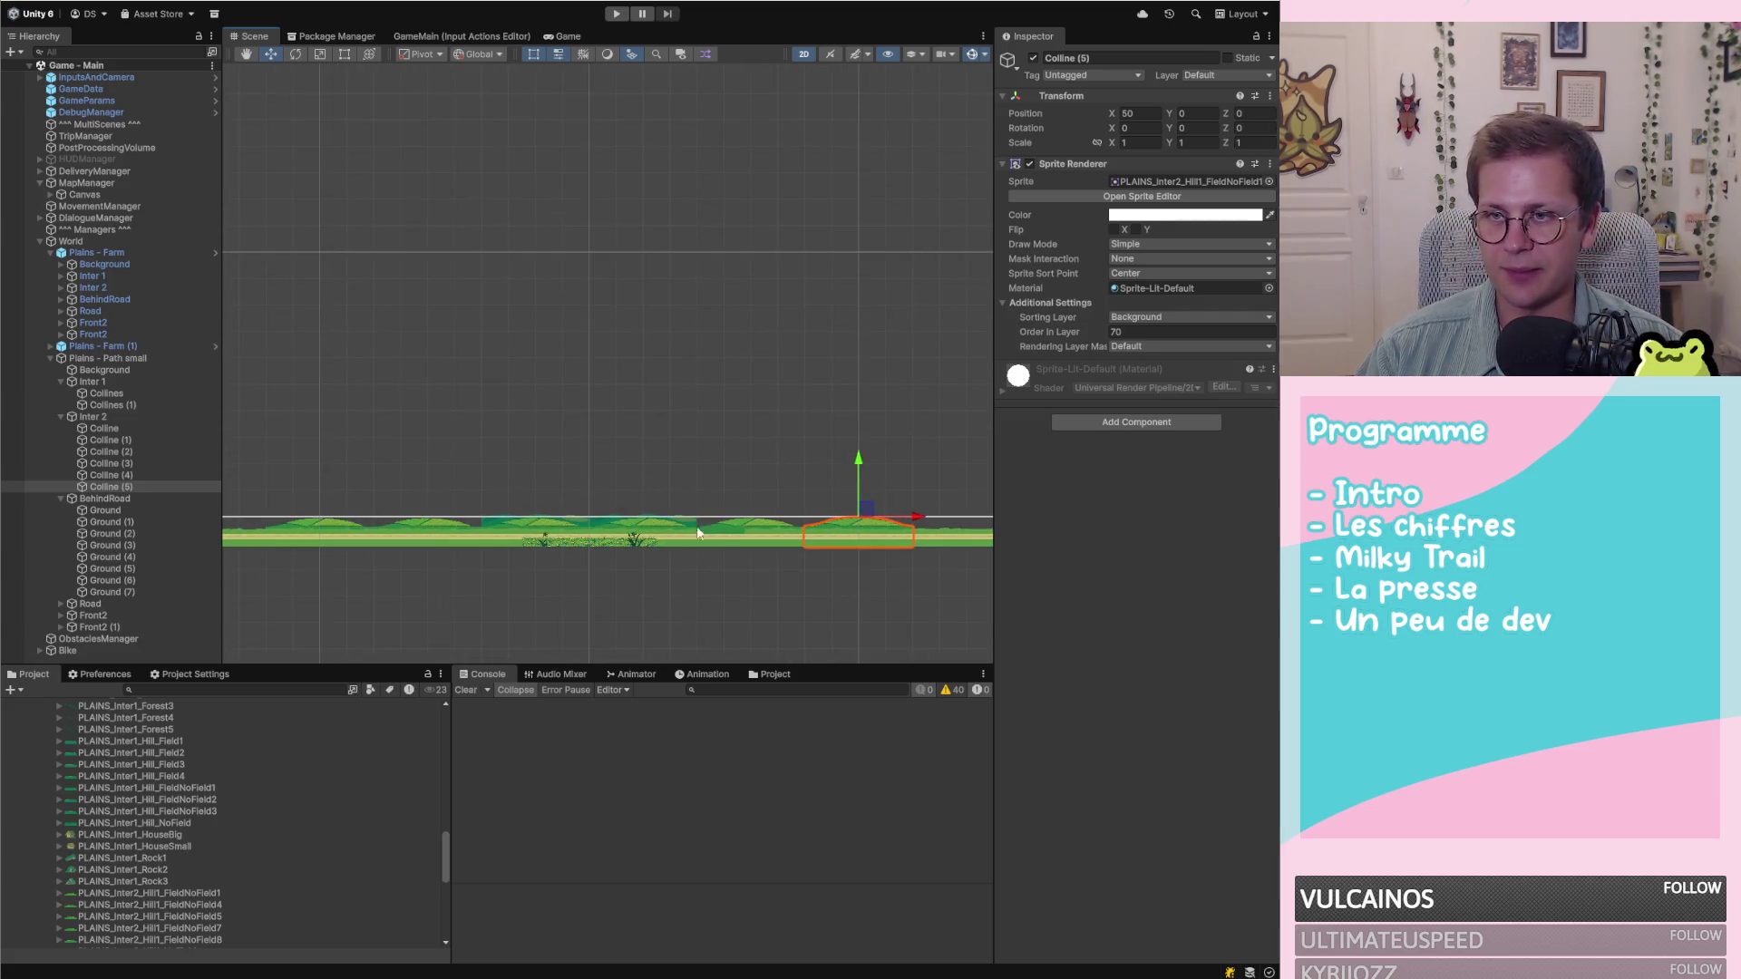
pyautogui.scroll(2, 716, 539)
pyautogui.scroll(5, 562, 507)
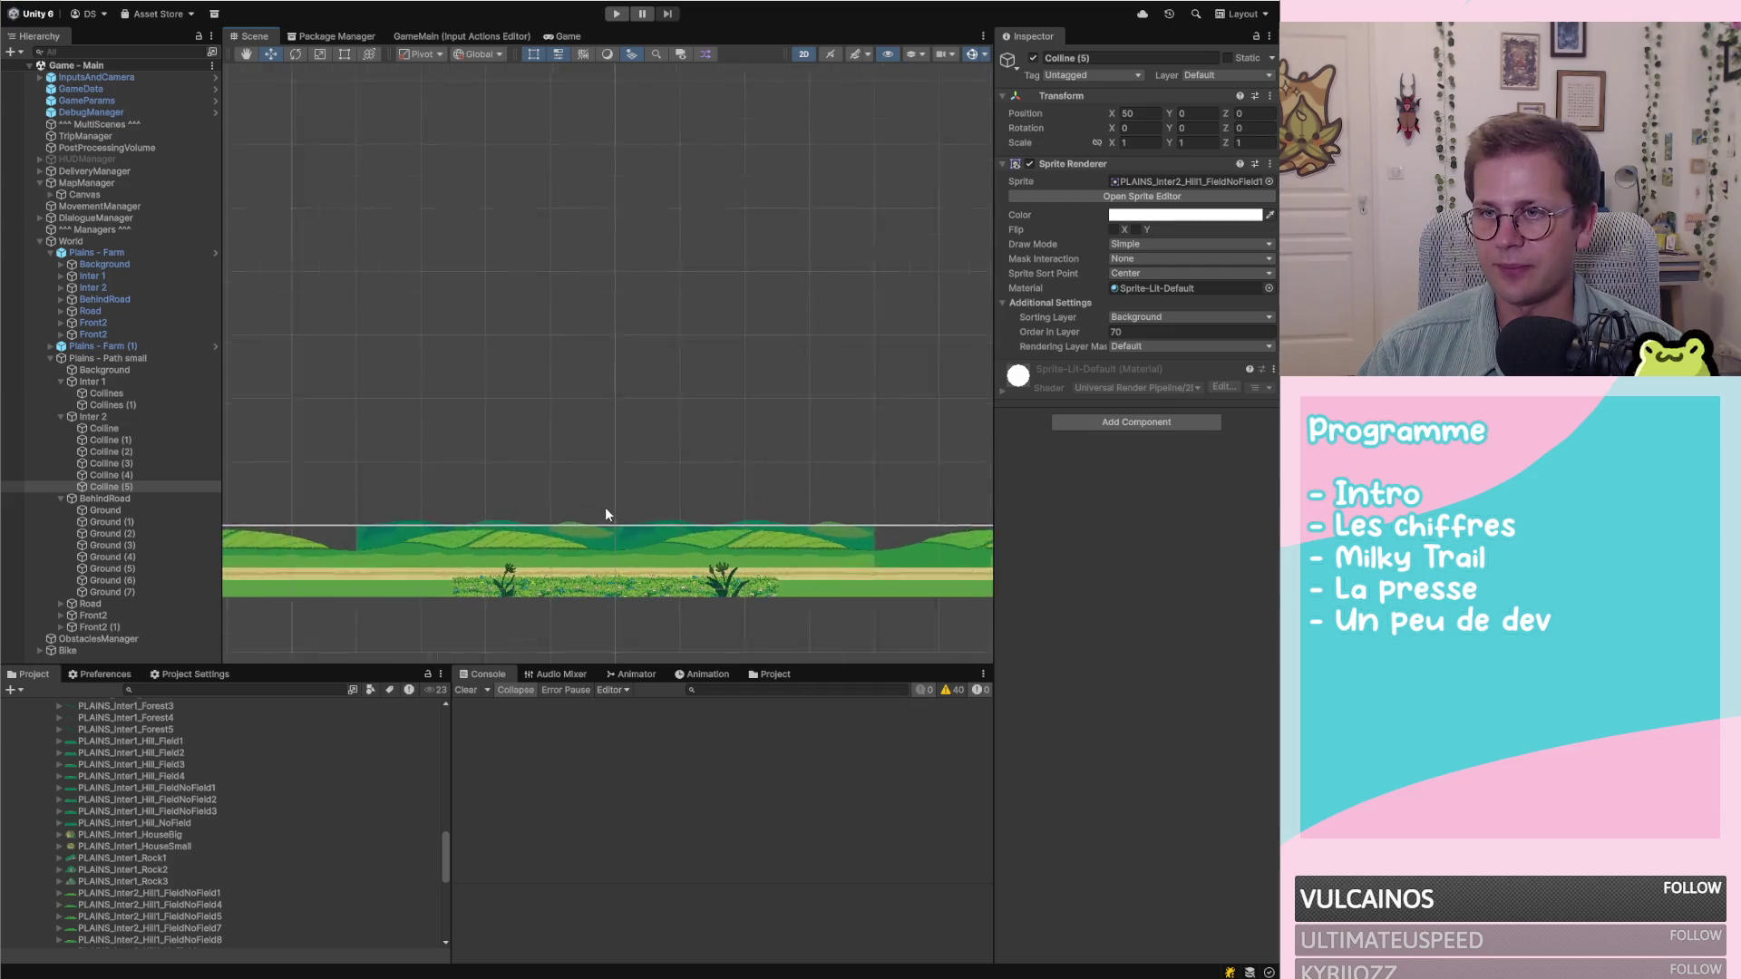
pyautogui.click(163, 499)
pyautogui.click(161, 511)
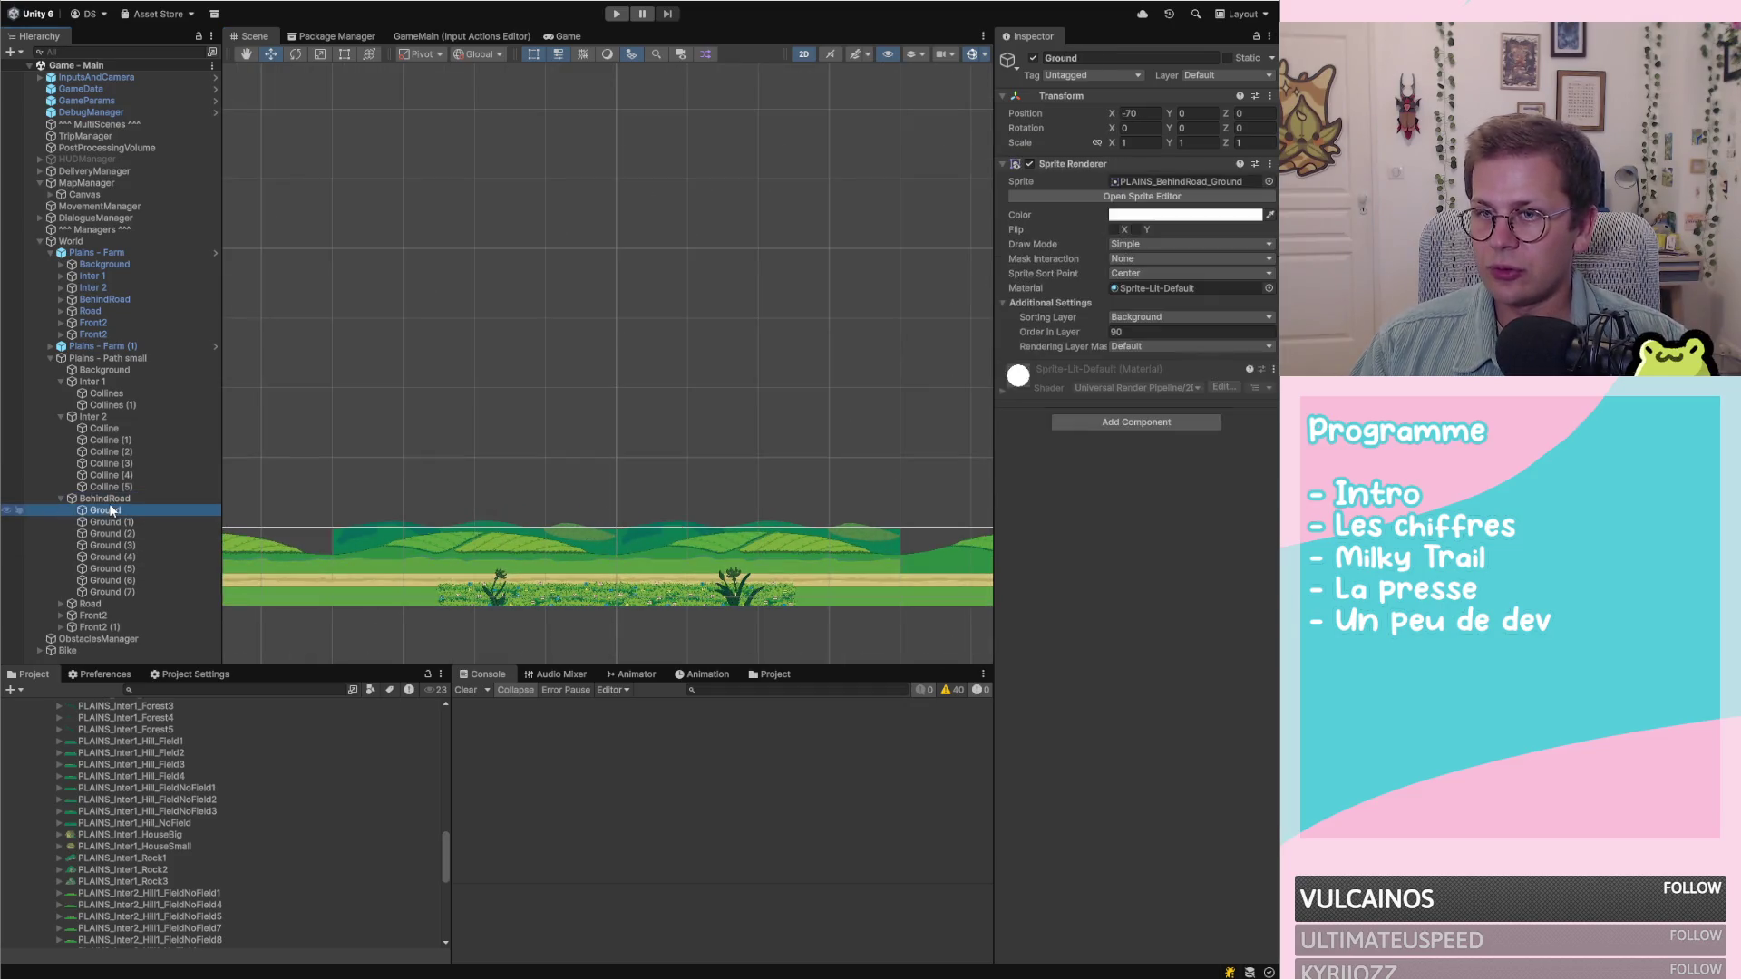
pyautogui.click(118, 499)
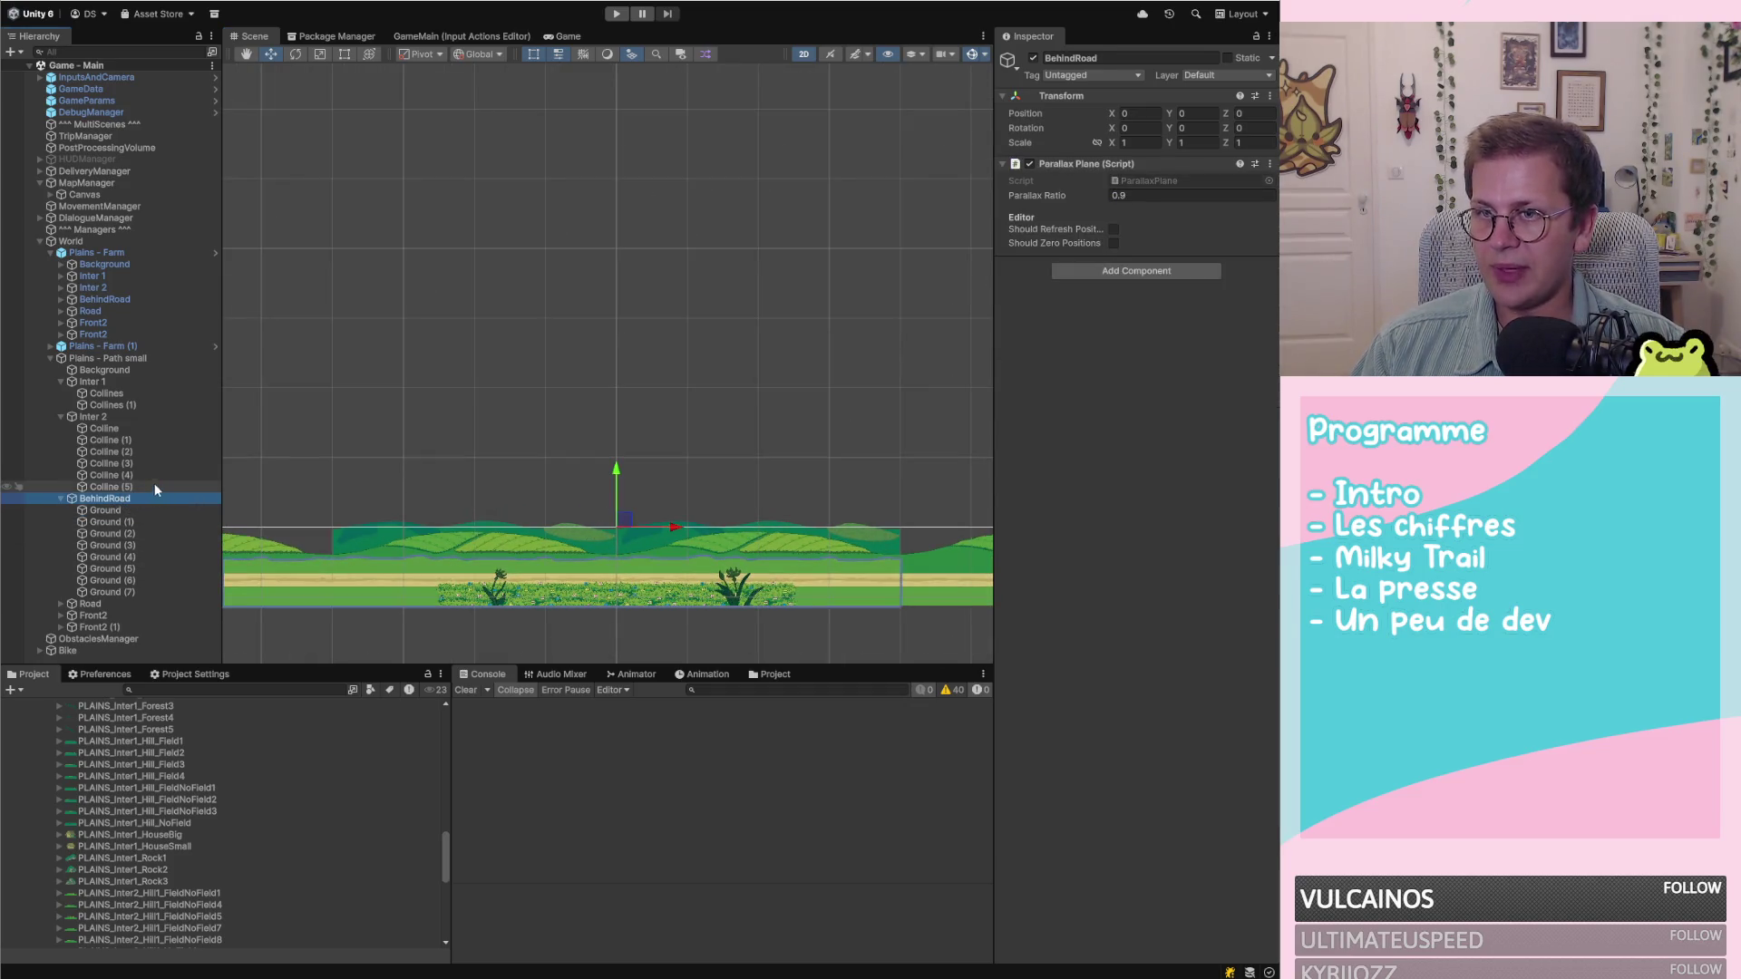
pyautogui.click(61, 498)
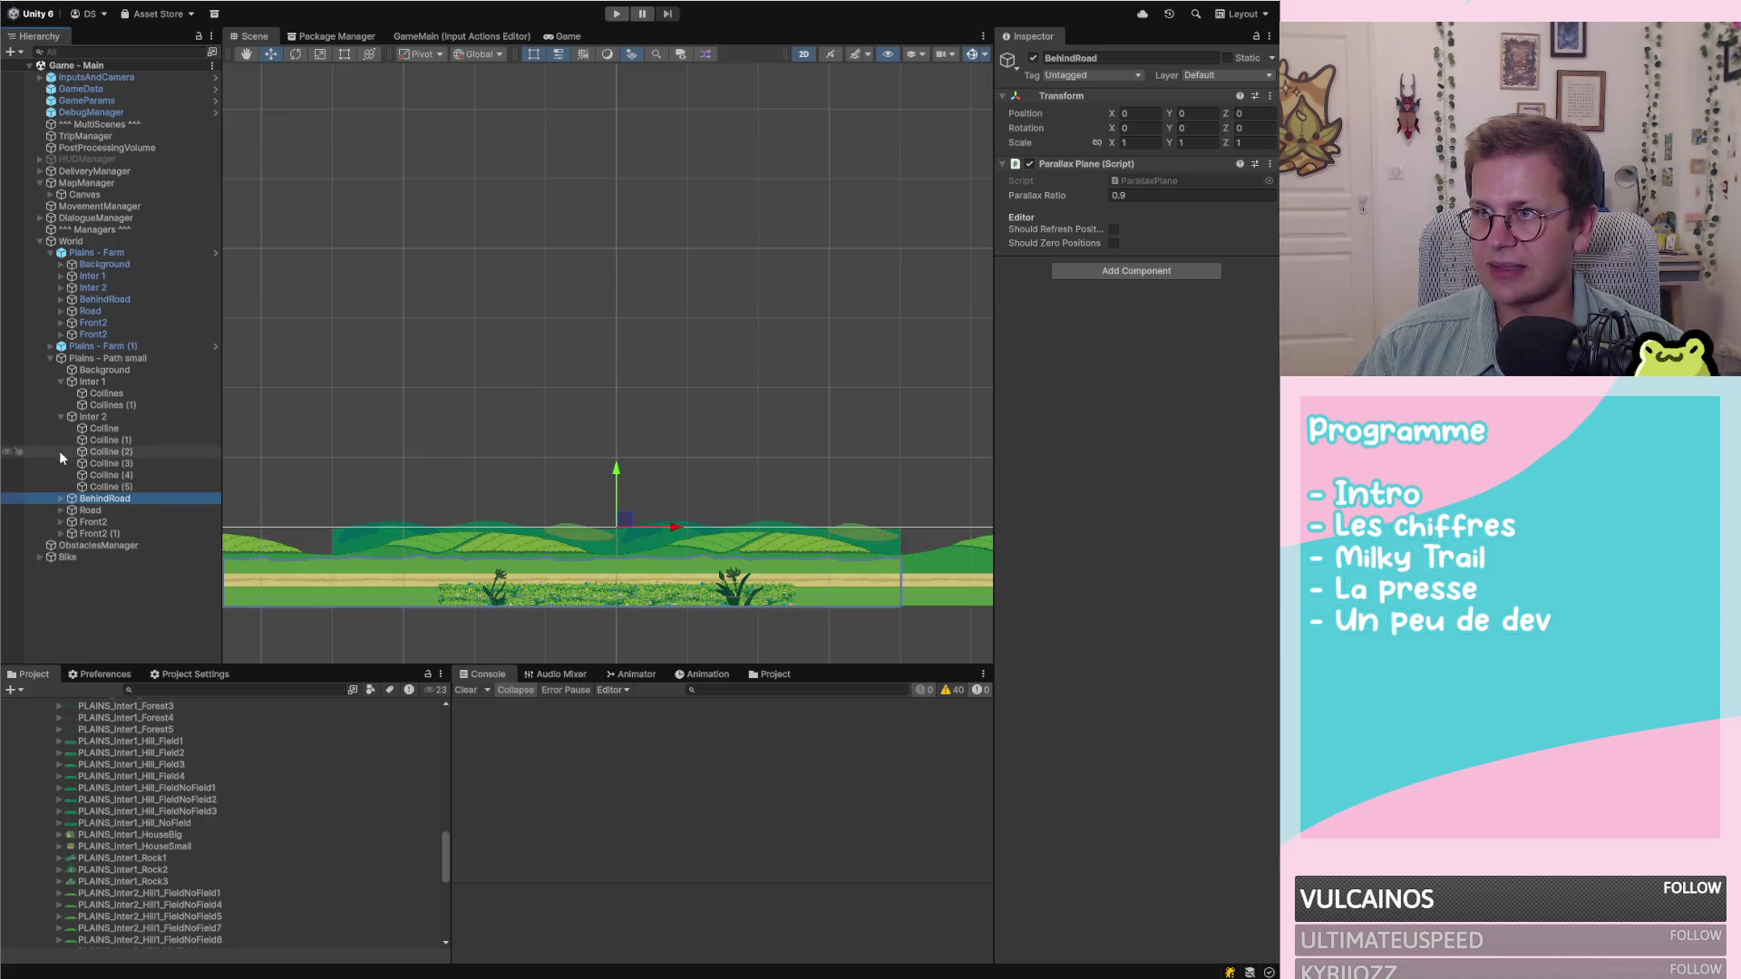
pyautogui.click(61, 416)
pyautogui.click(60, 381)
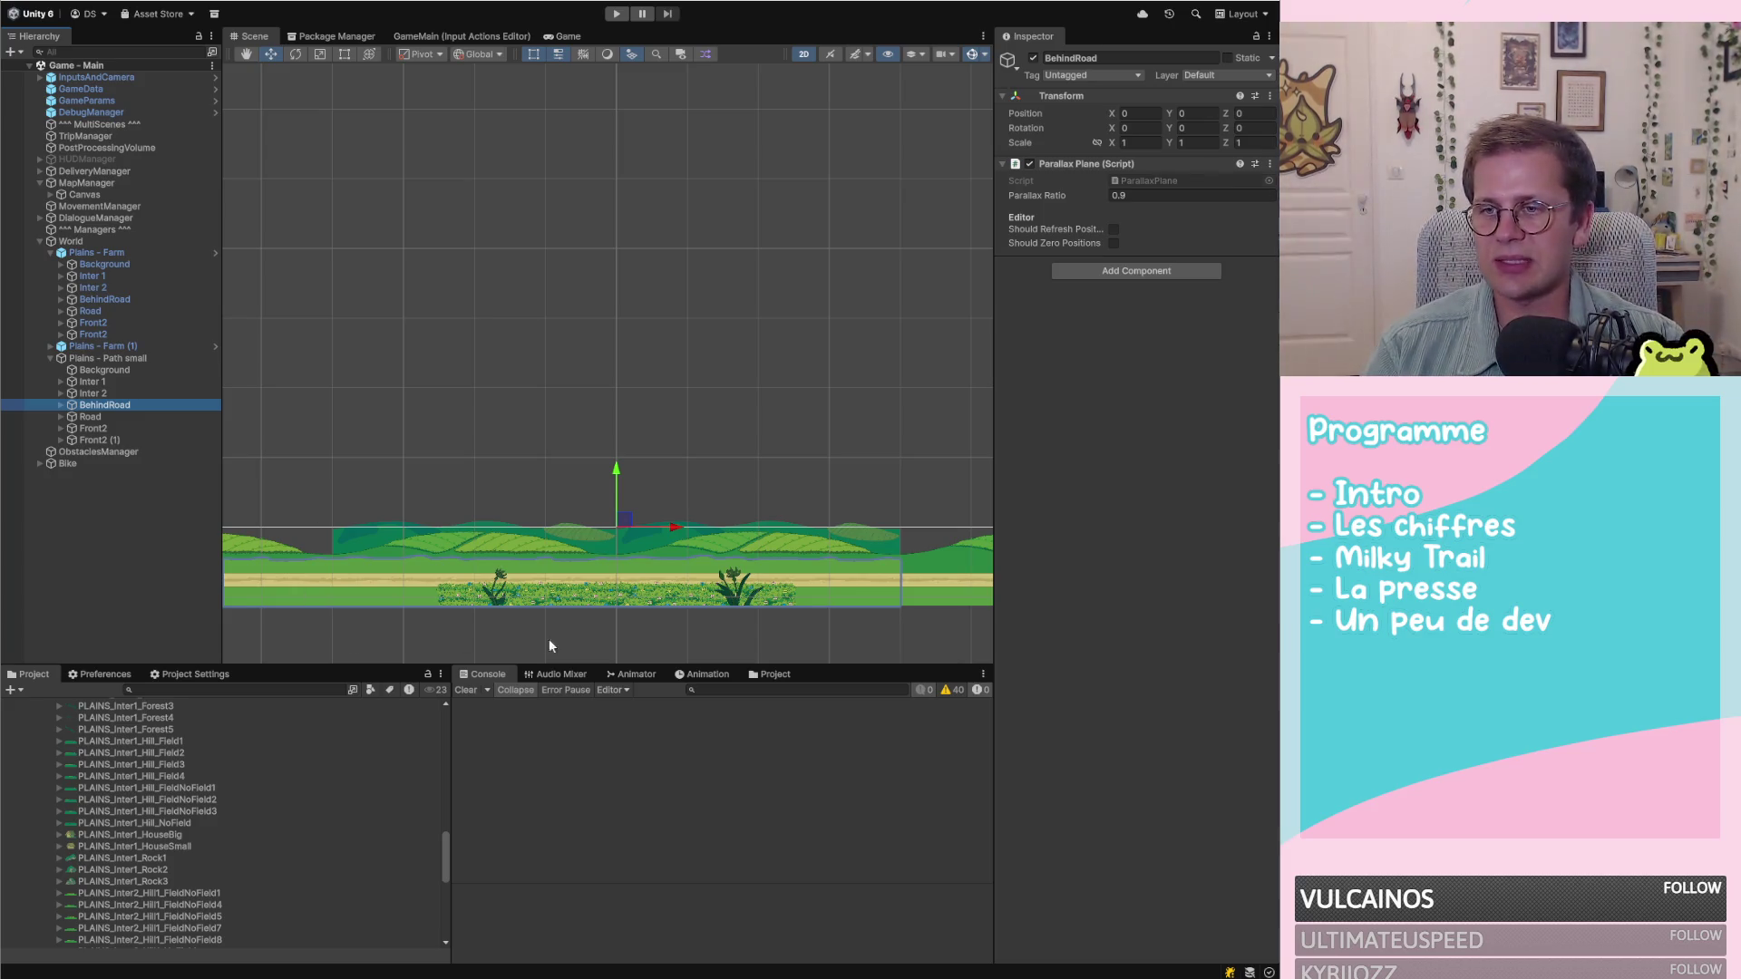
pyautogui.scroll(-5, 831, 584)
pyautogui.scroll(5, 371, 563)
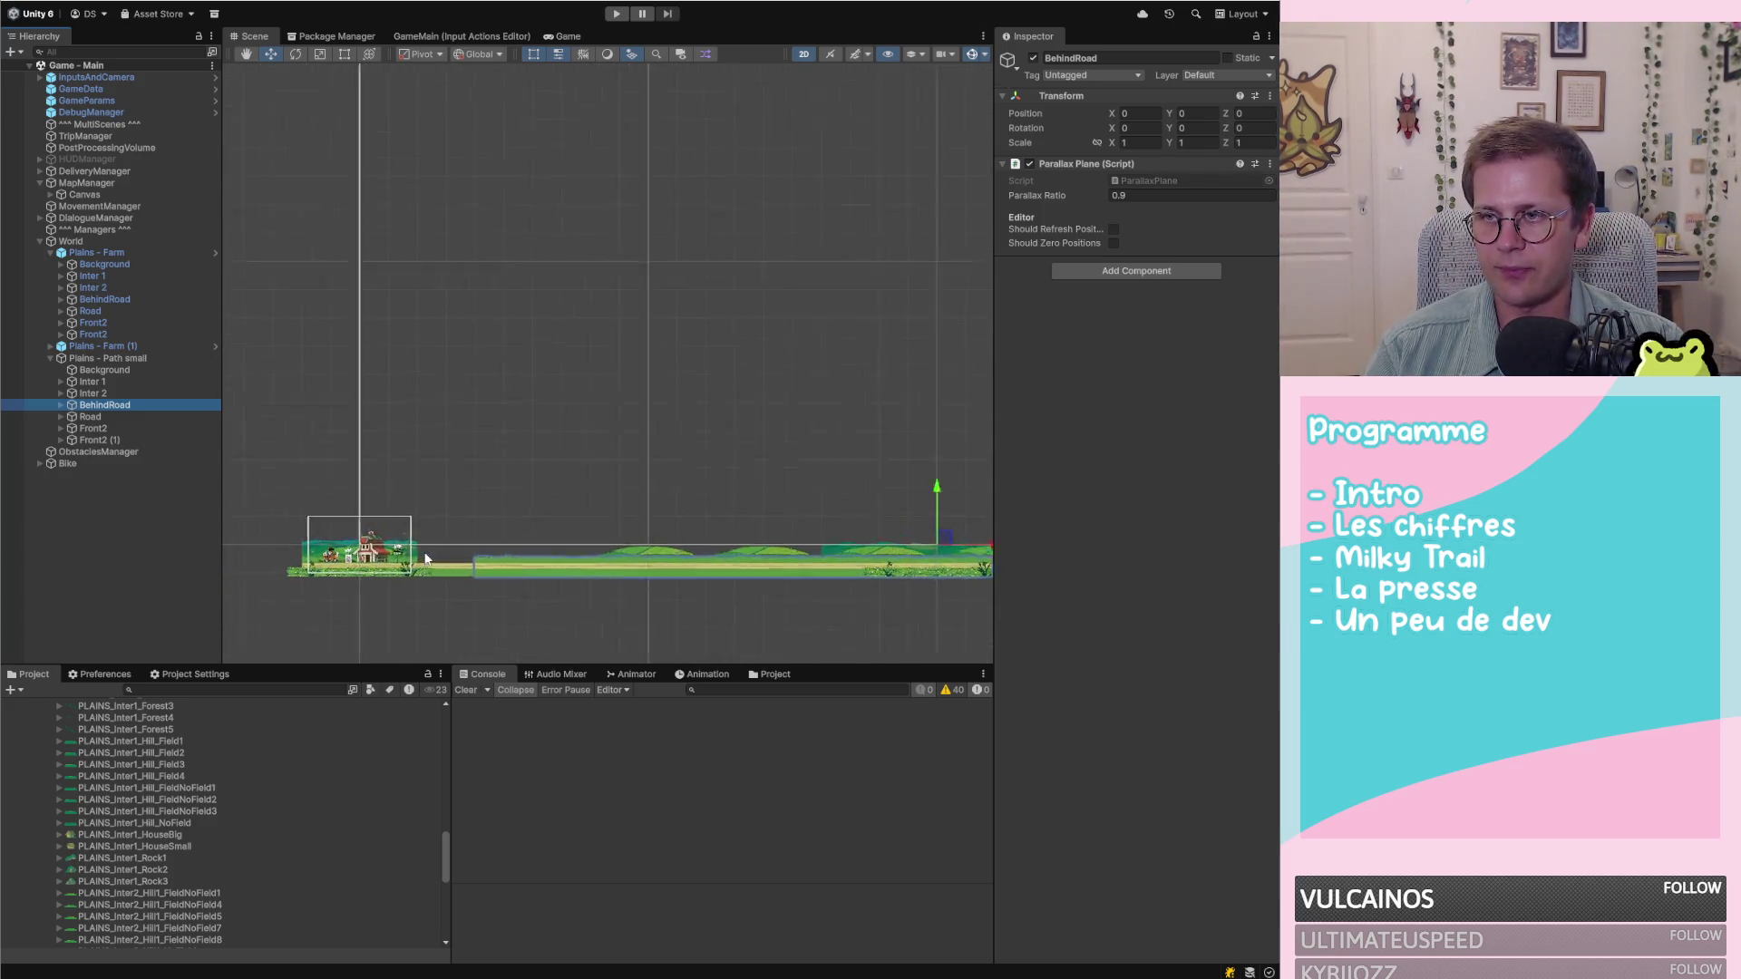
pyautogui.click(536, 545)
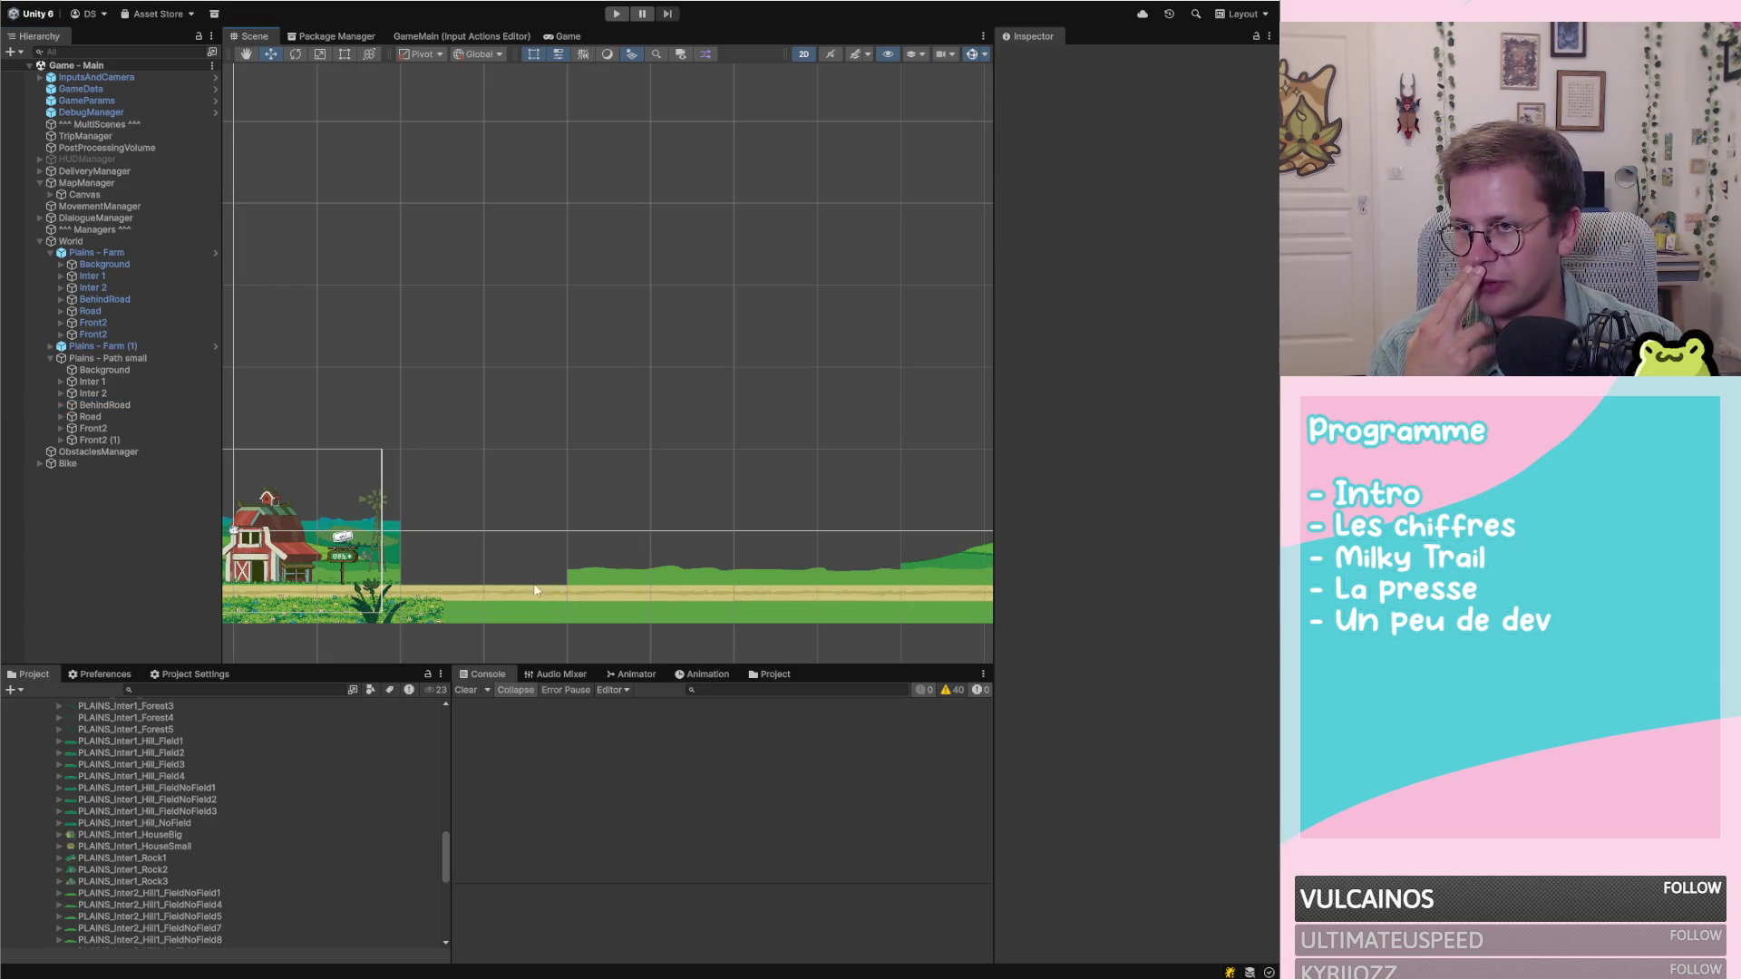
pyautogui.click(562, 594)
pyautogui.click(660, 574)
pyautogui.click(959, 597)
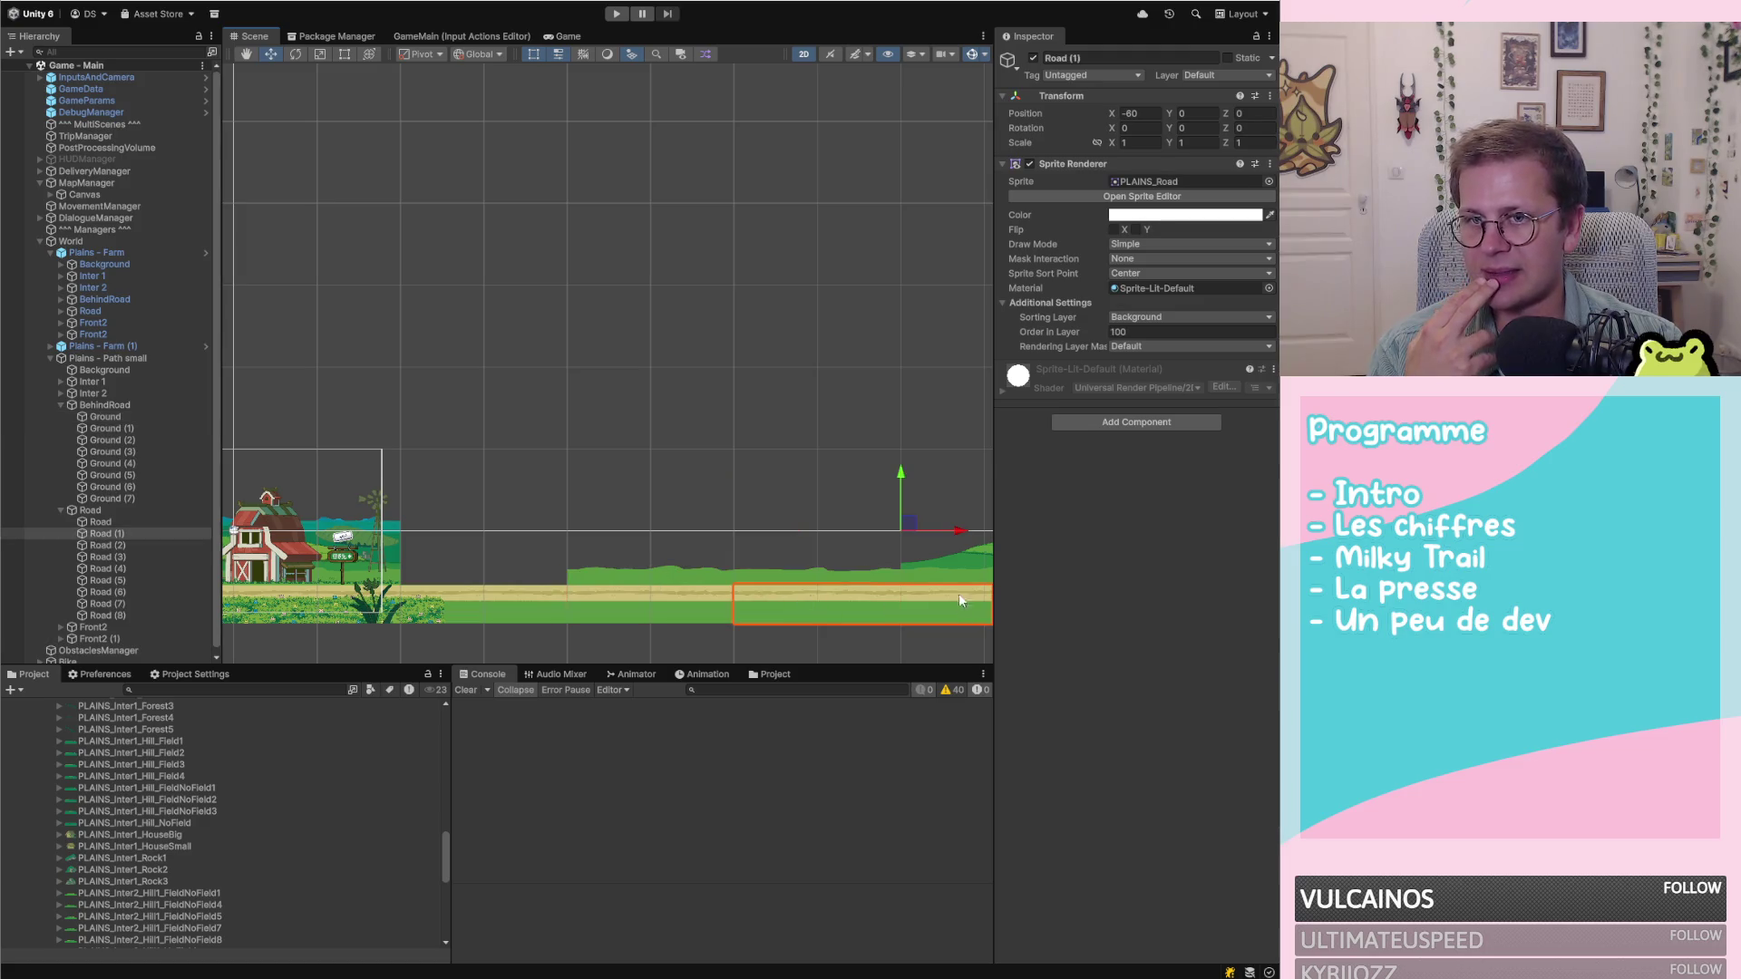
pyautogui.scroll(-5, 671, 540)
pyautogui.hscroll(10, 671, 541)
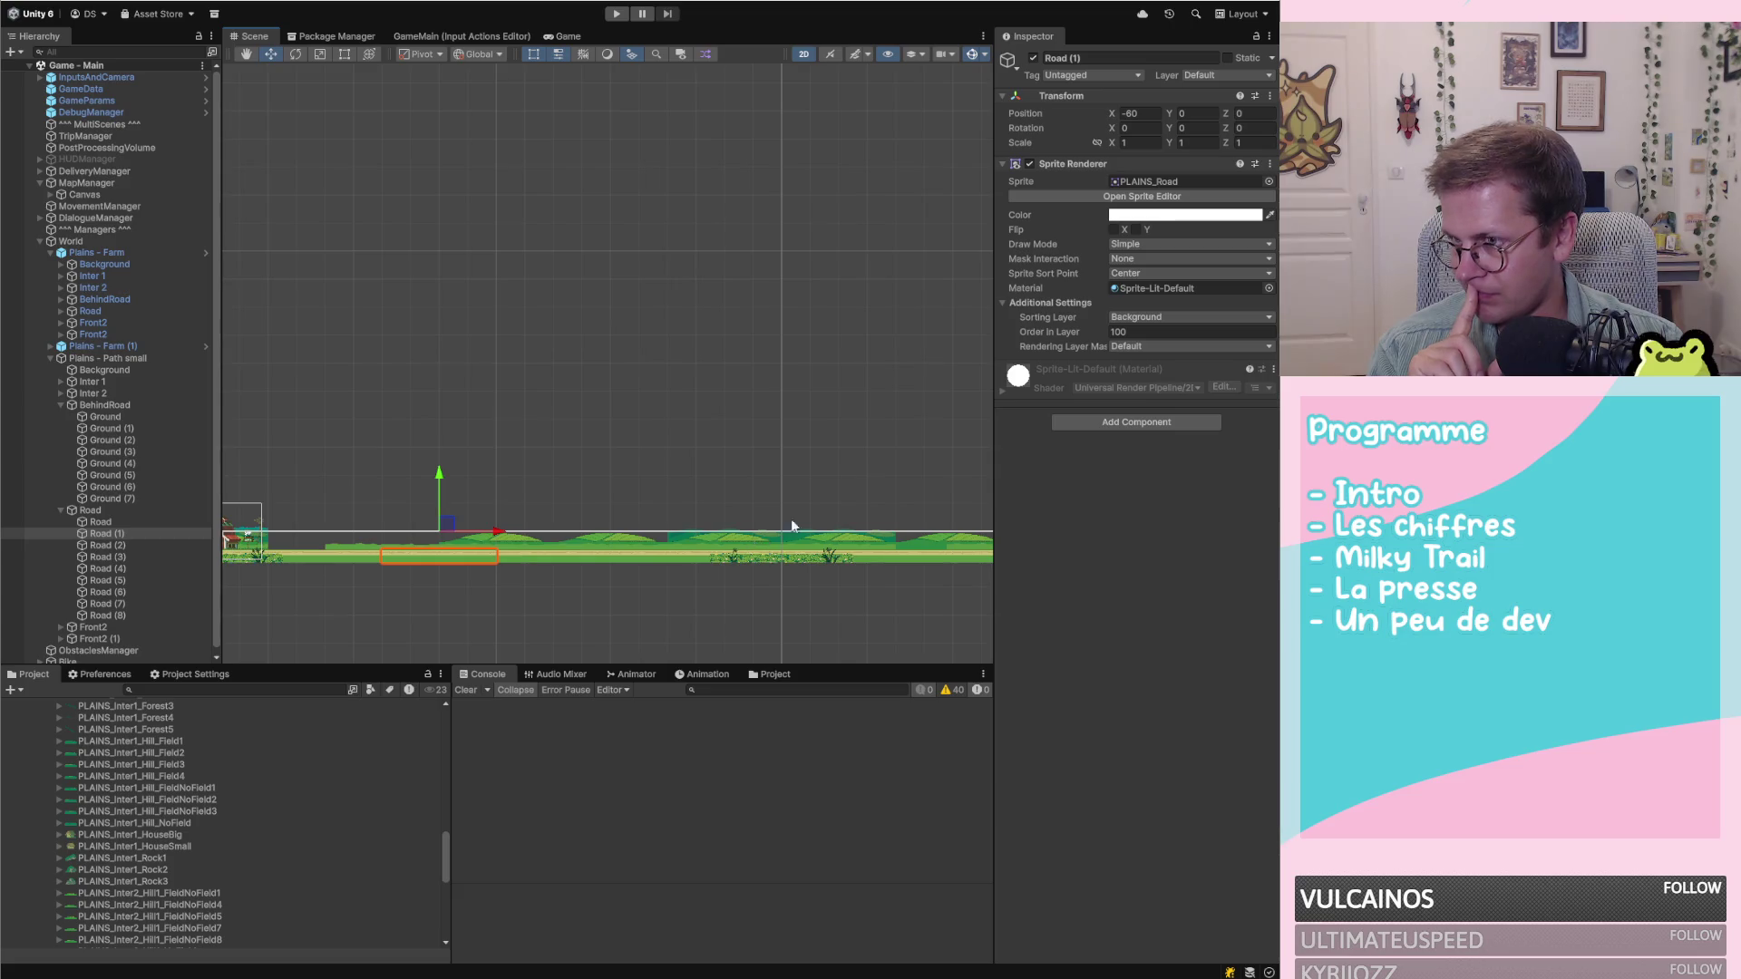
pyautogui.scroll(6, 519, 520)
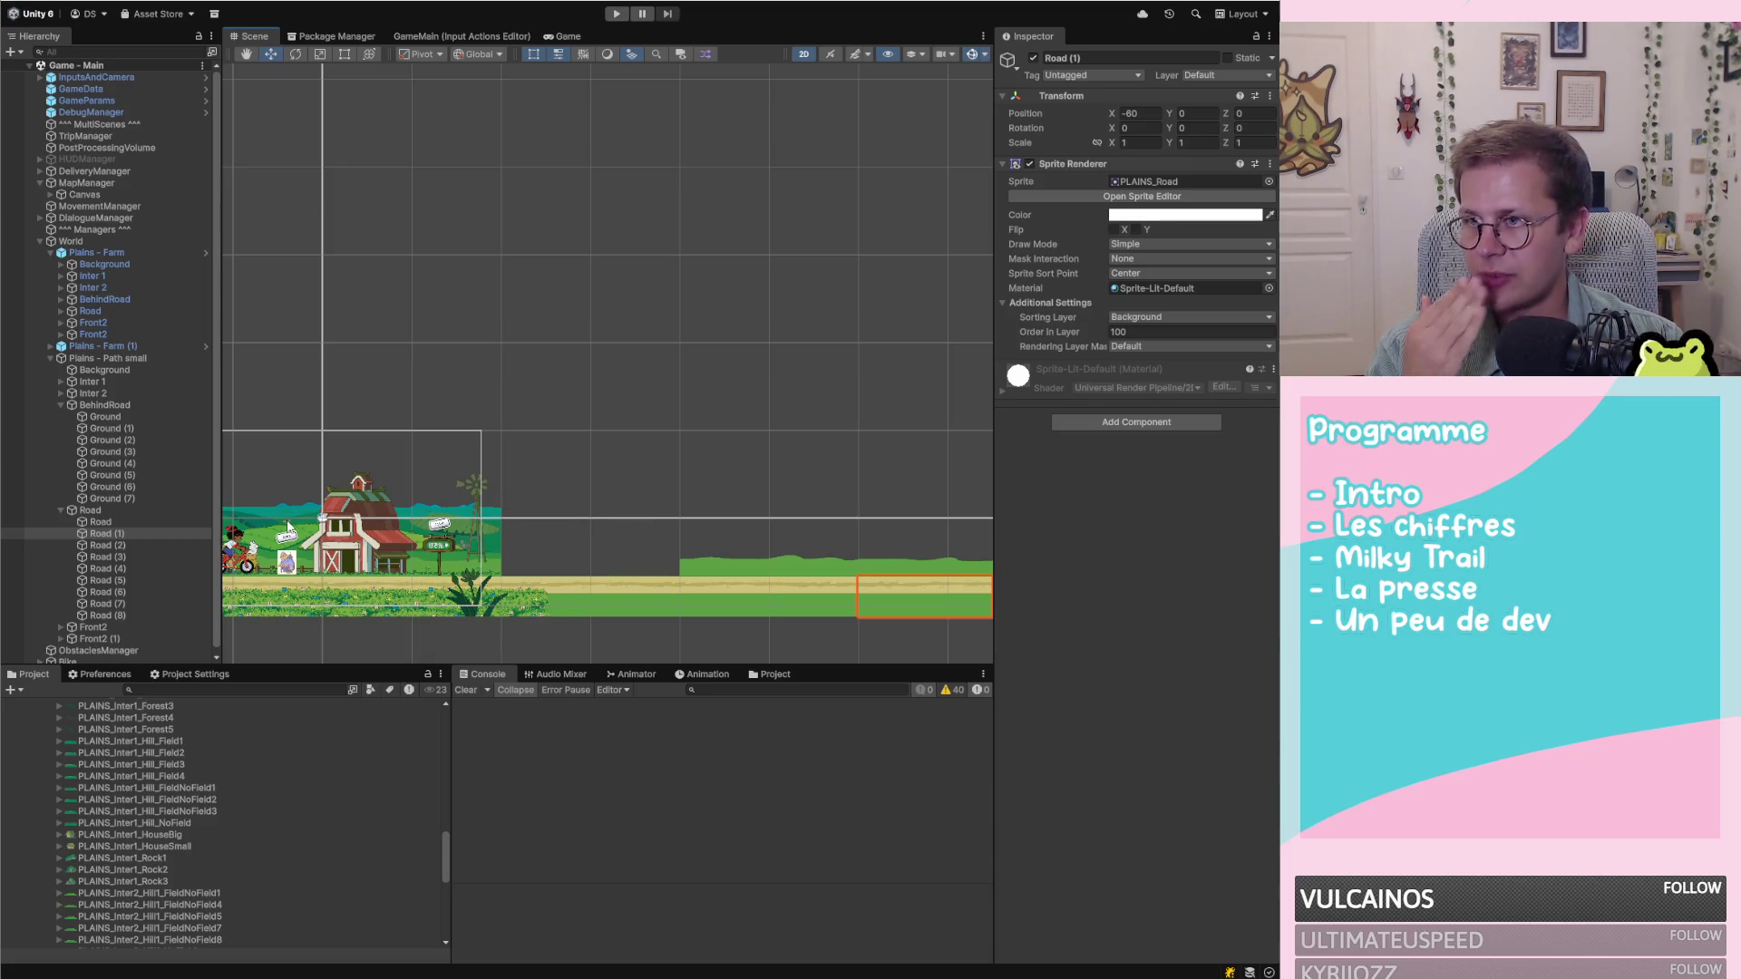
pyautogui.click(124, 369)
pyautogui.click(134, 358)
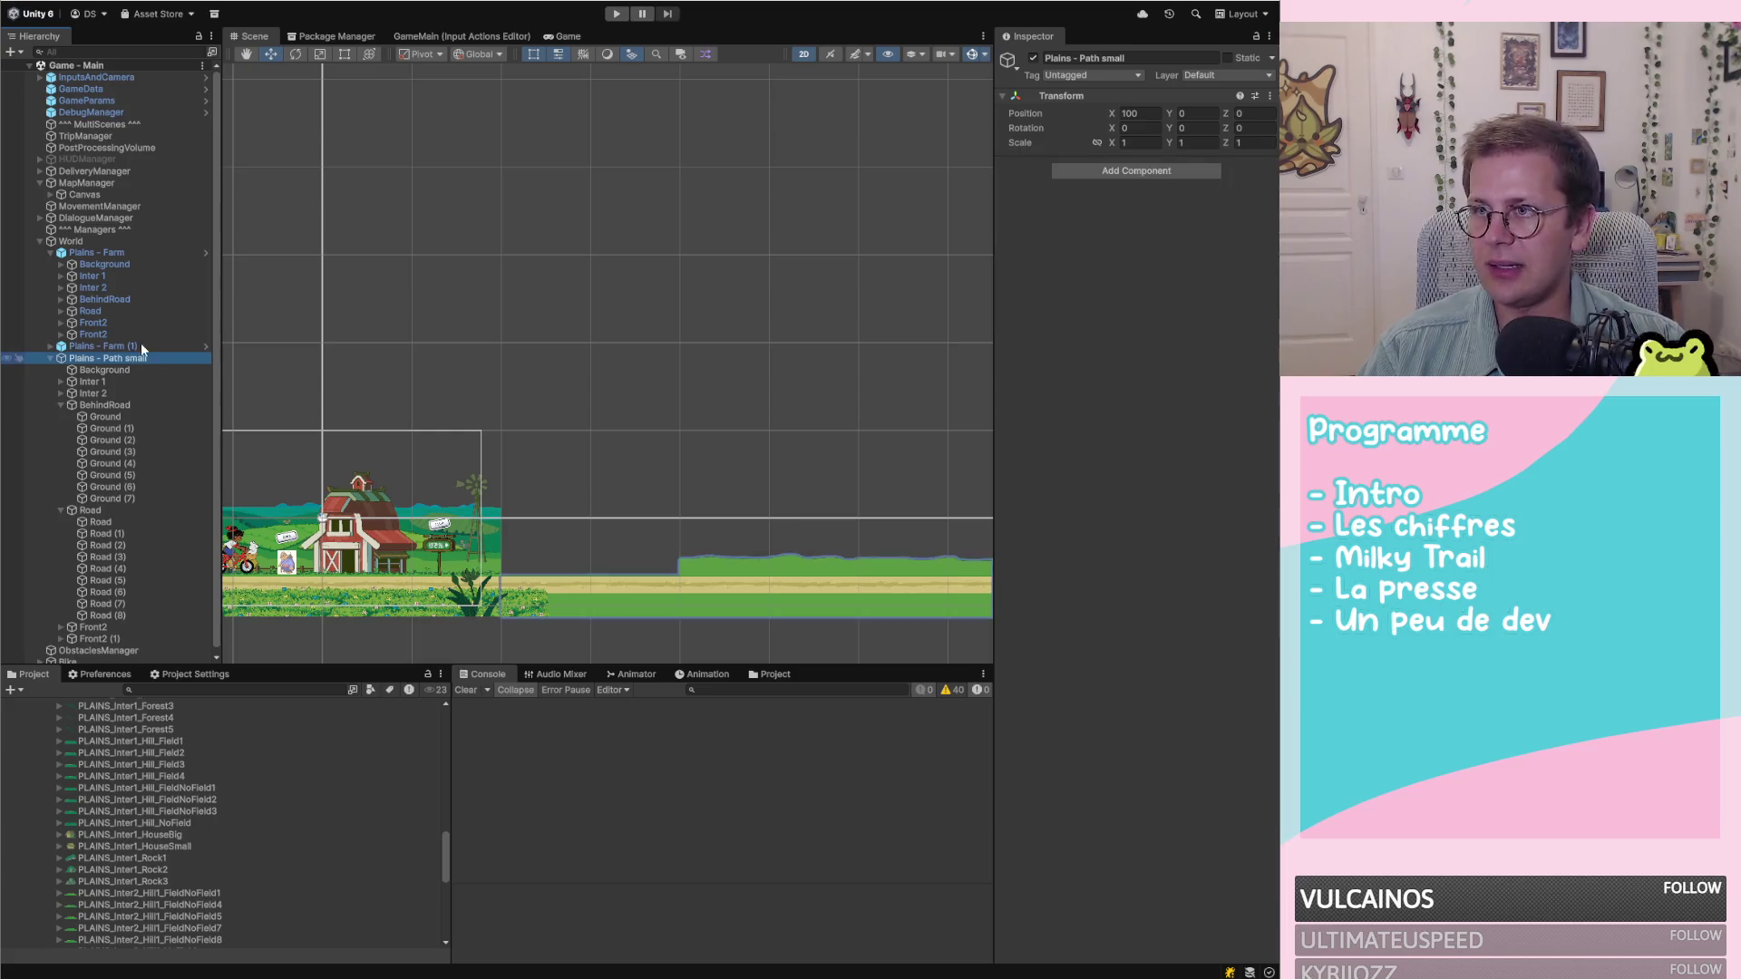
# Move the Plains - Path small location to Position X 20
pyautogui.click(1147, 111)
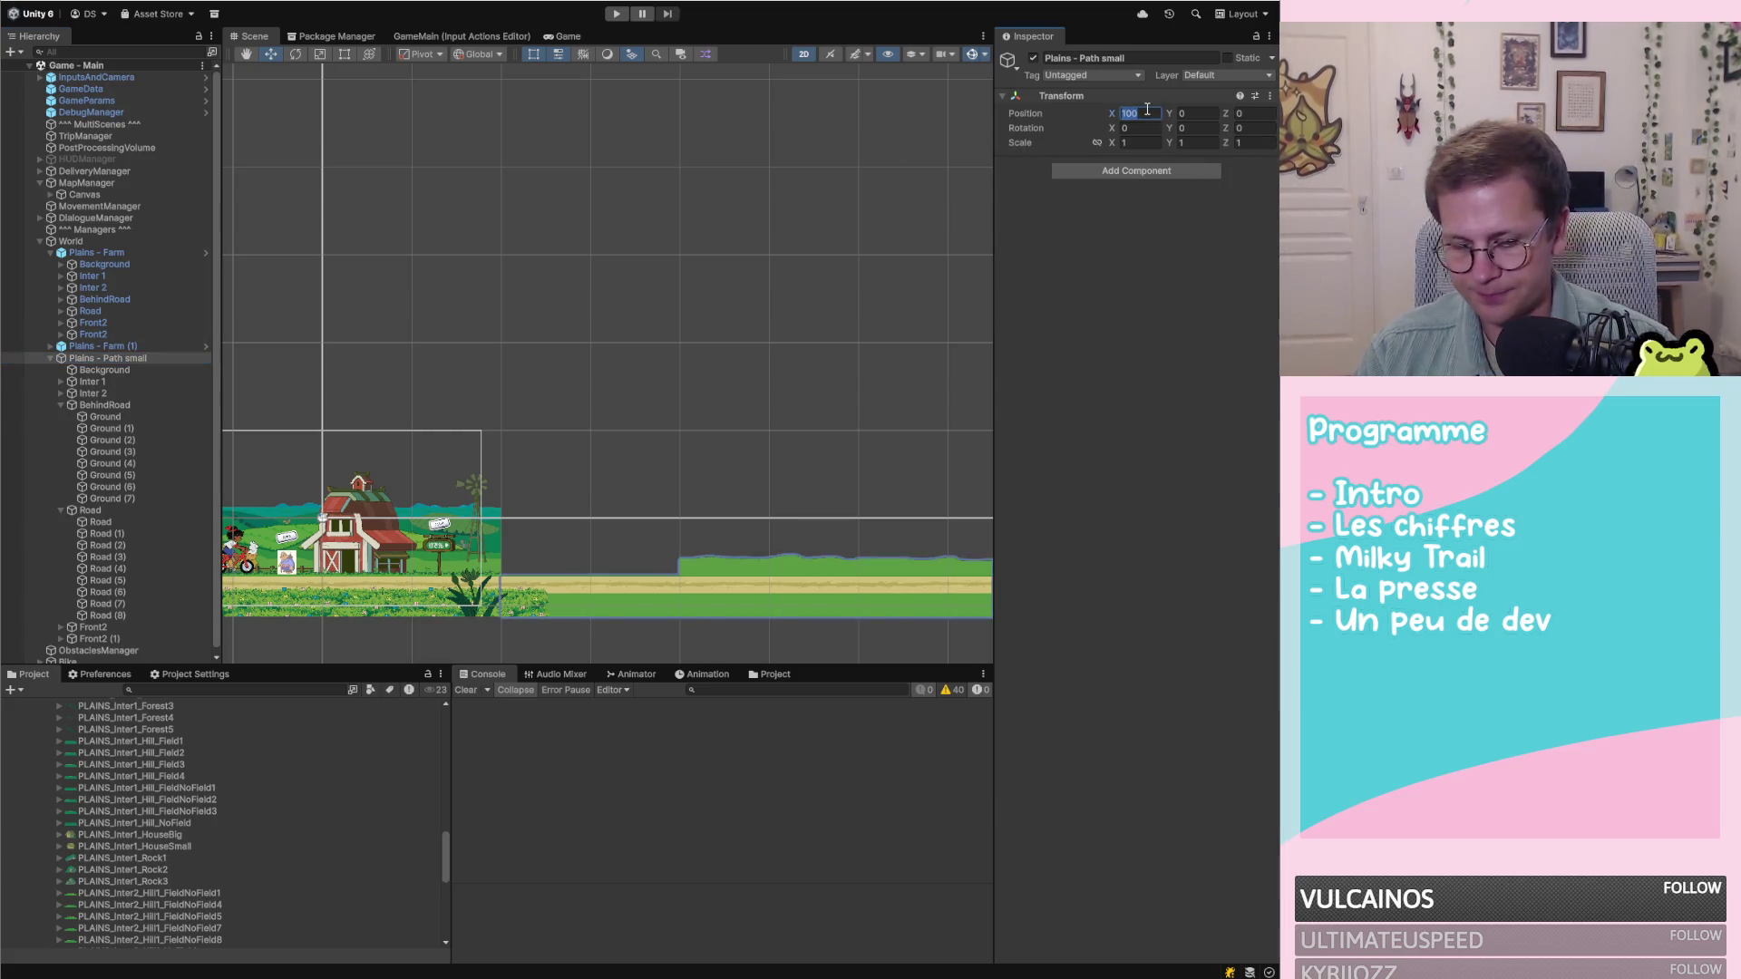
pyautogui.write('20')
pyautogui.scroll(-3, 760, 476)
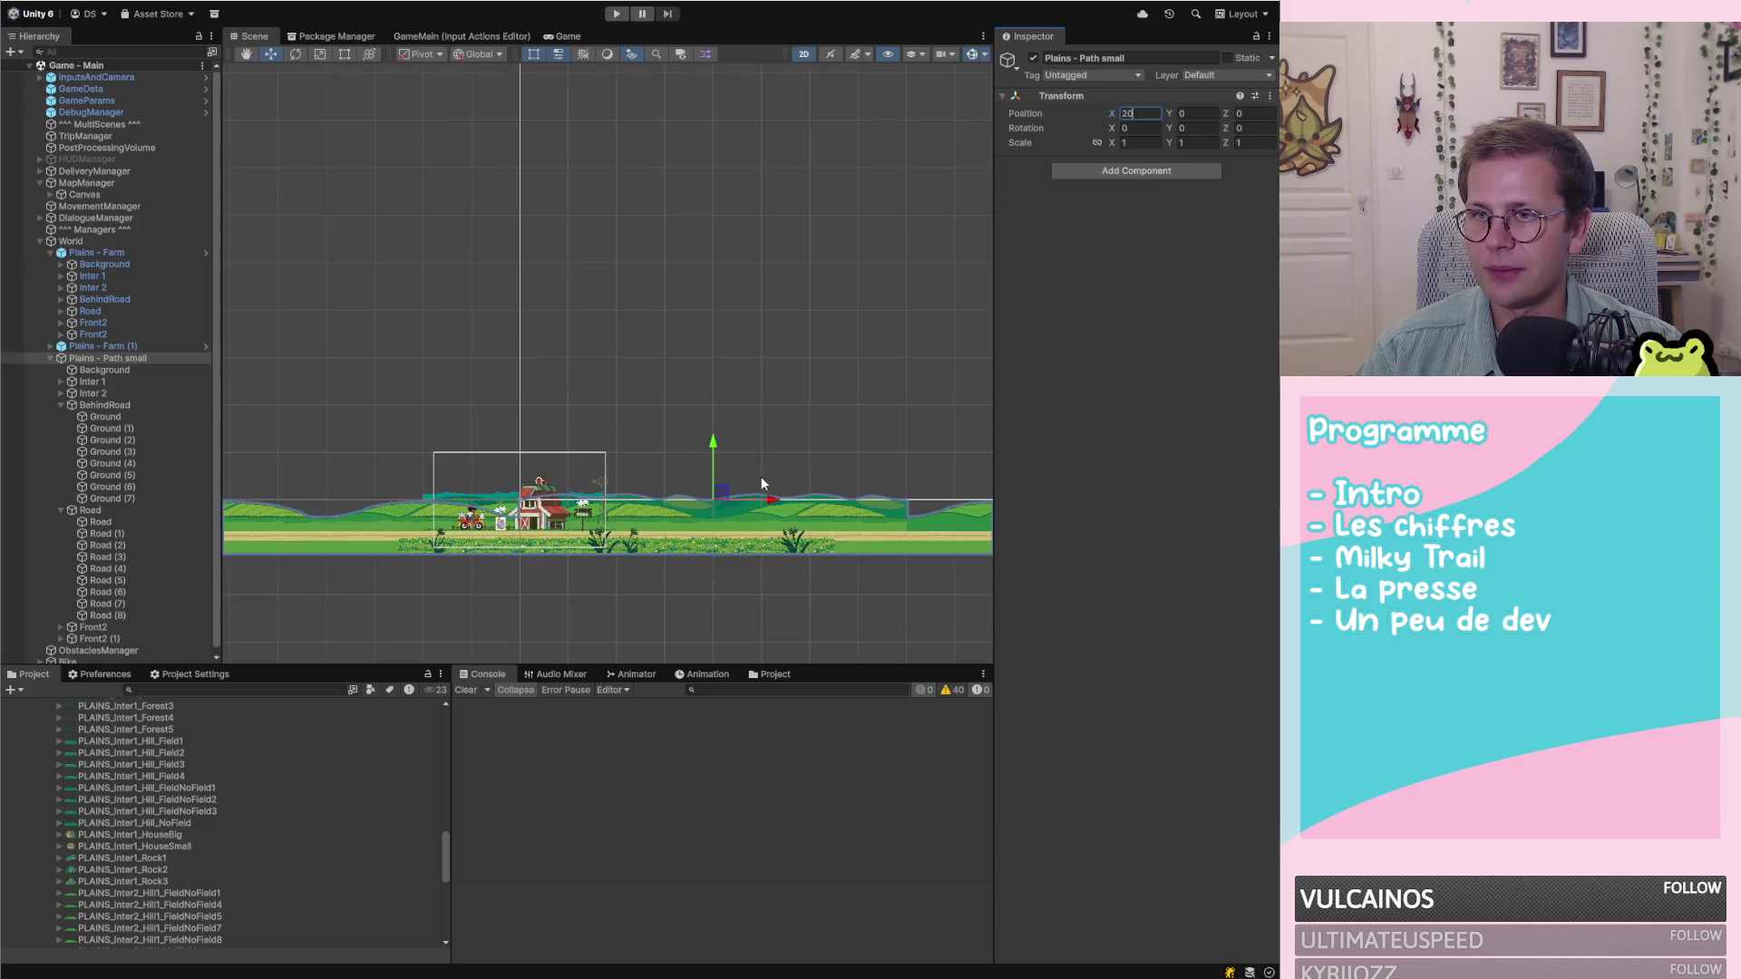
pyautogui.scroll(5, 781, 493)
pyautogui.scroll(-2, 580, 471)
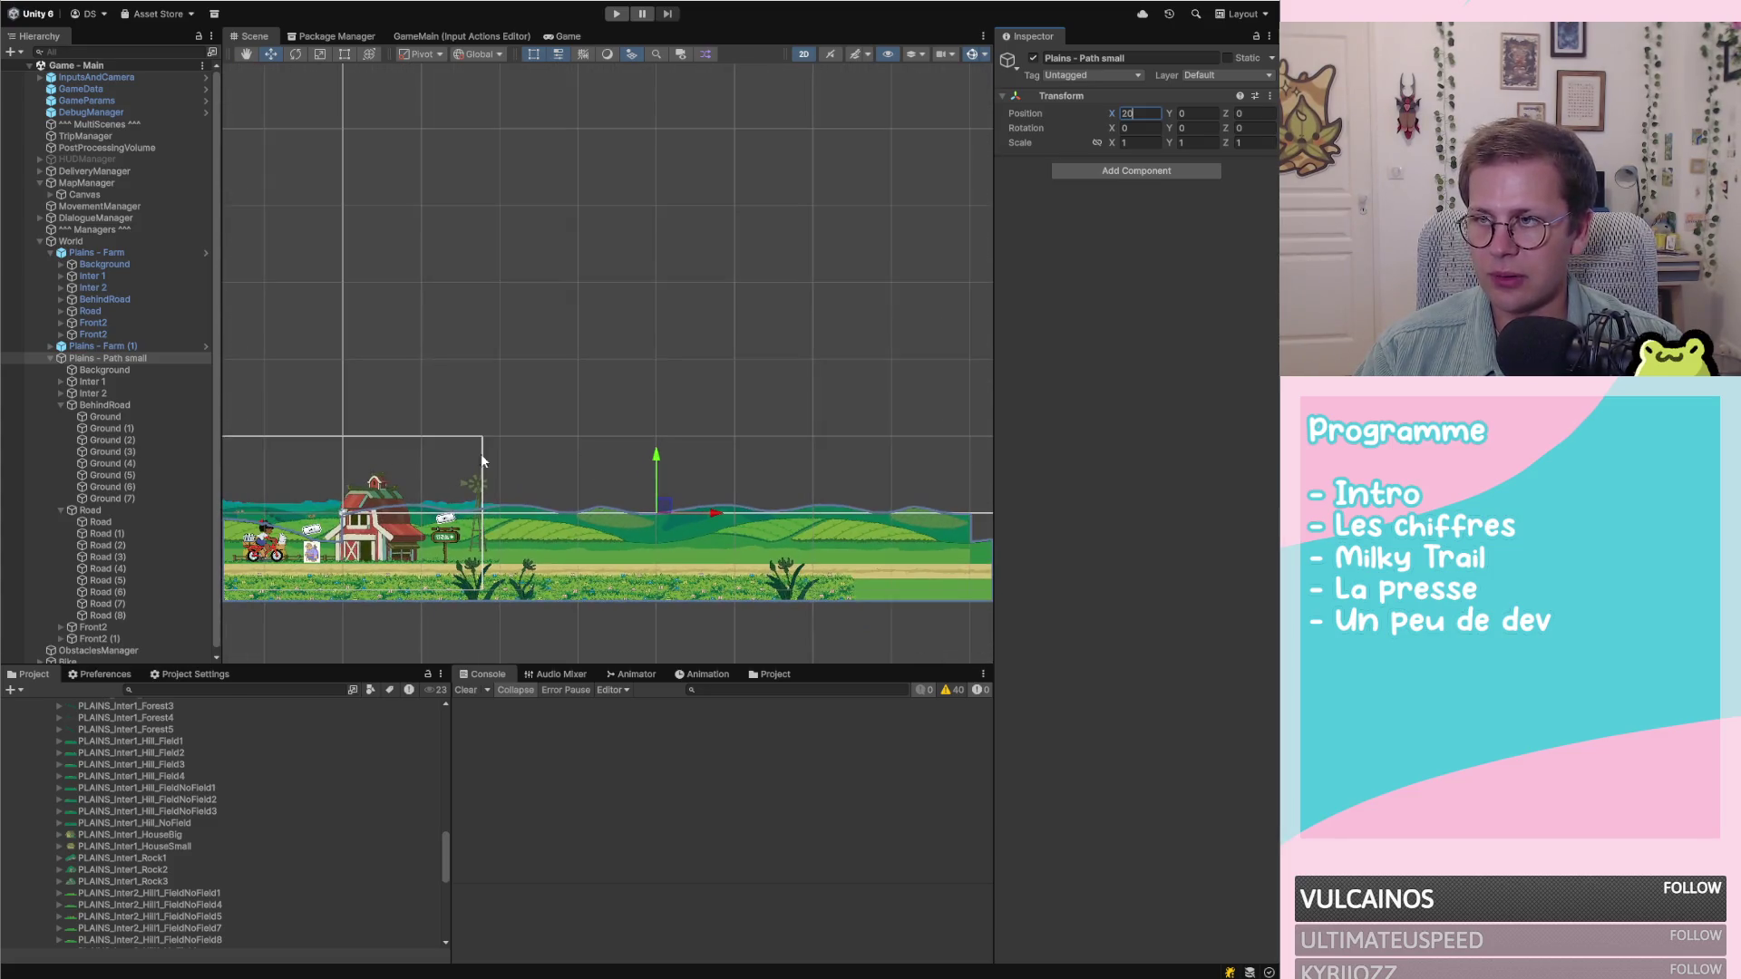
# Set Inter 1's Collines to X 0 and Collines (1) to X 20
pyautogui.click(104, 370)
pyautogui.click(113, 381)
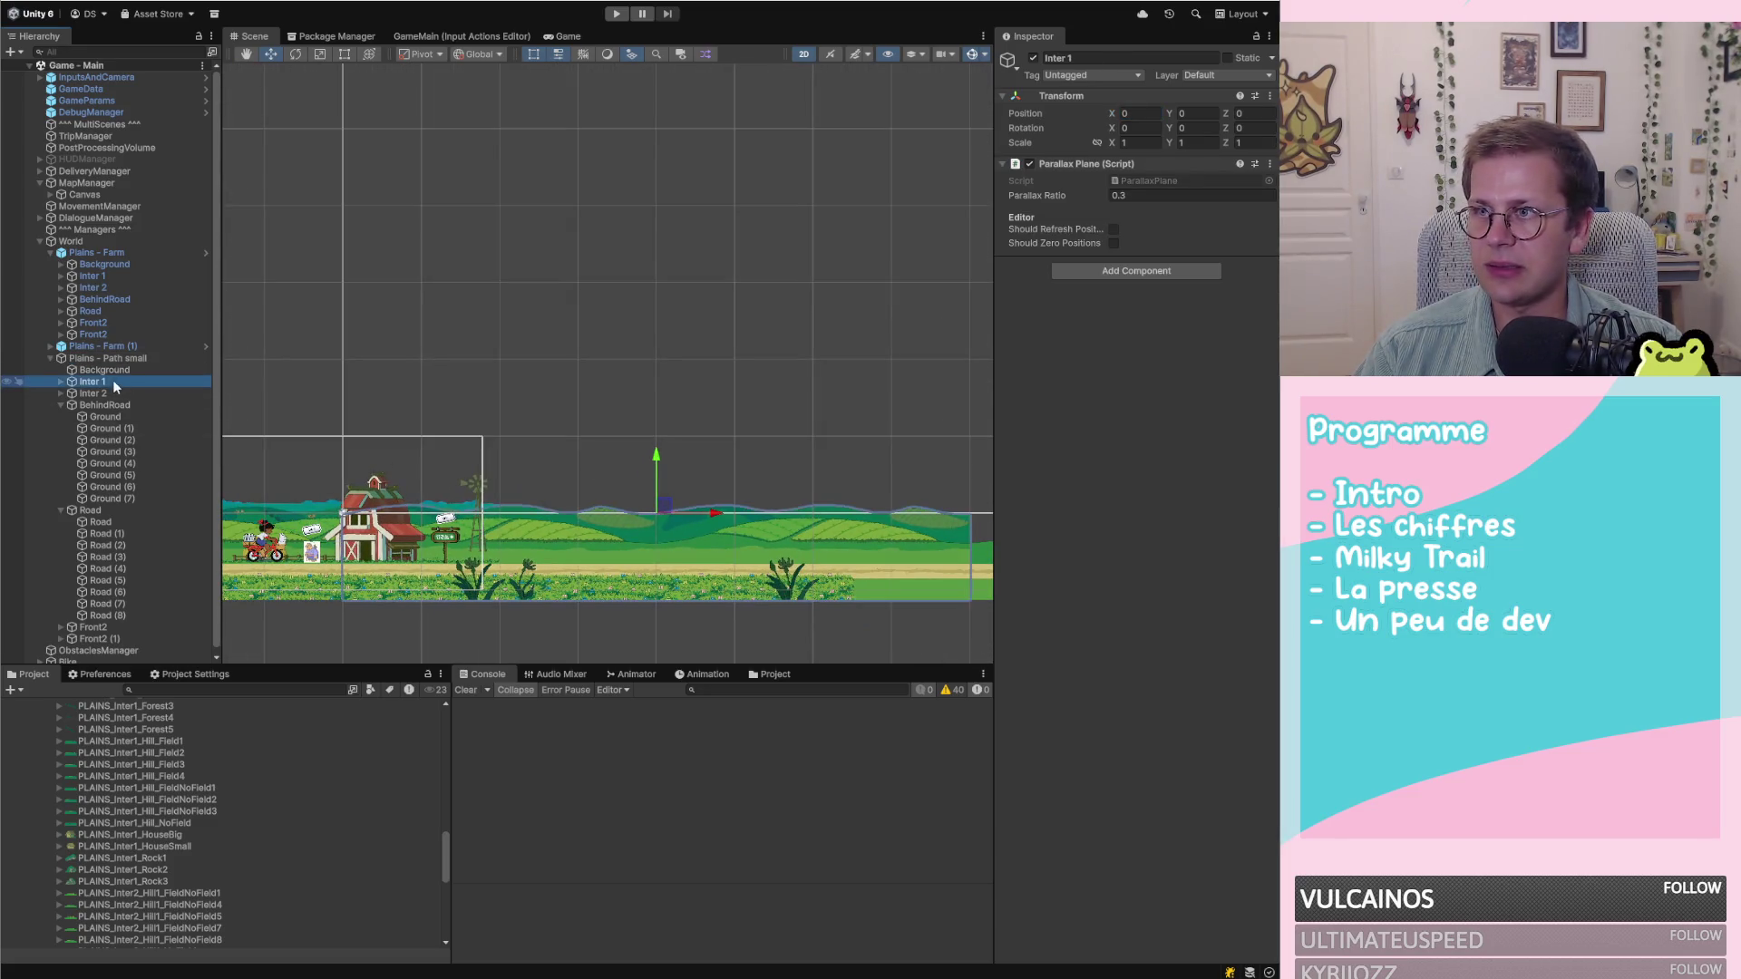
pyautogui.click(60, 381)
pyautogui.click(60, 418)
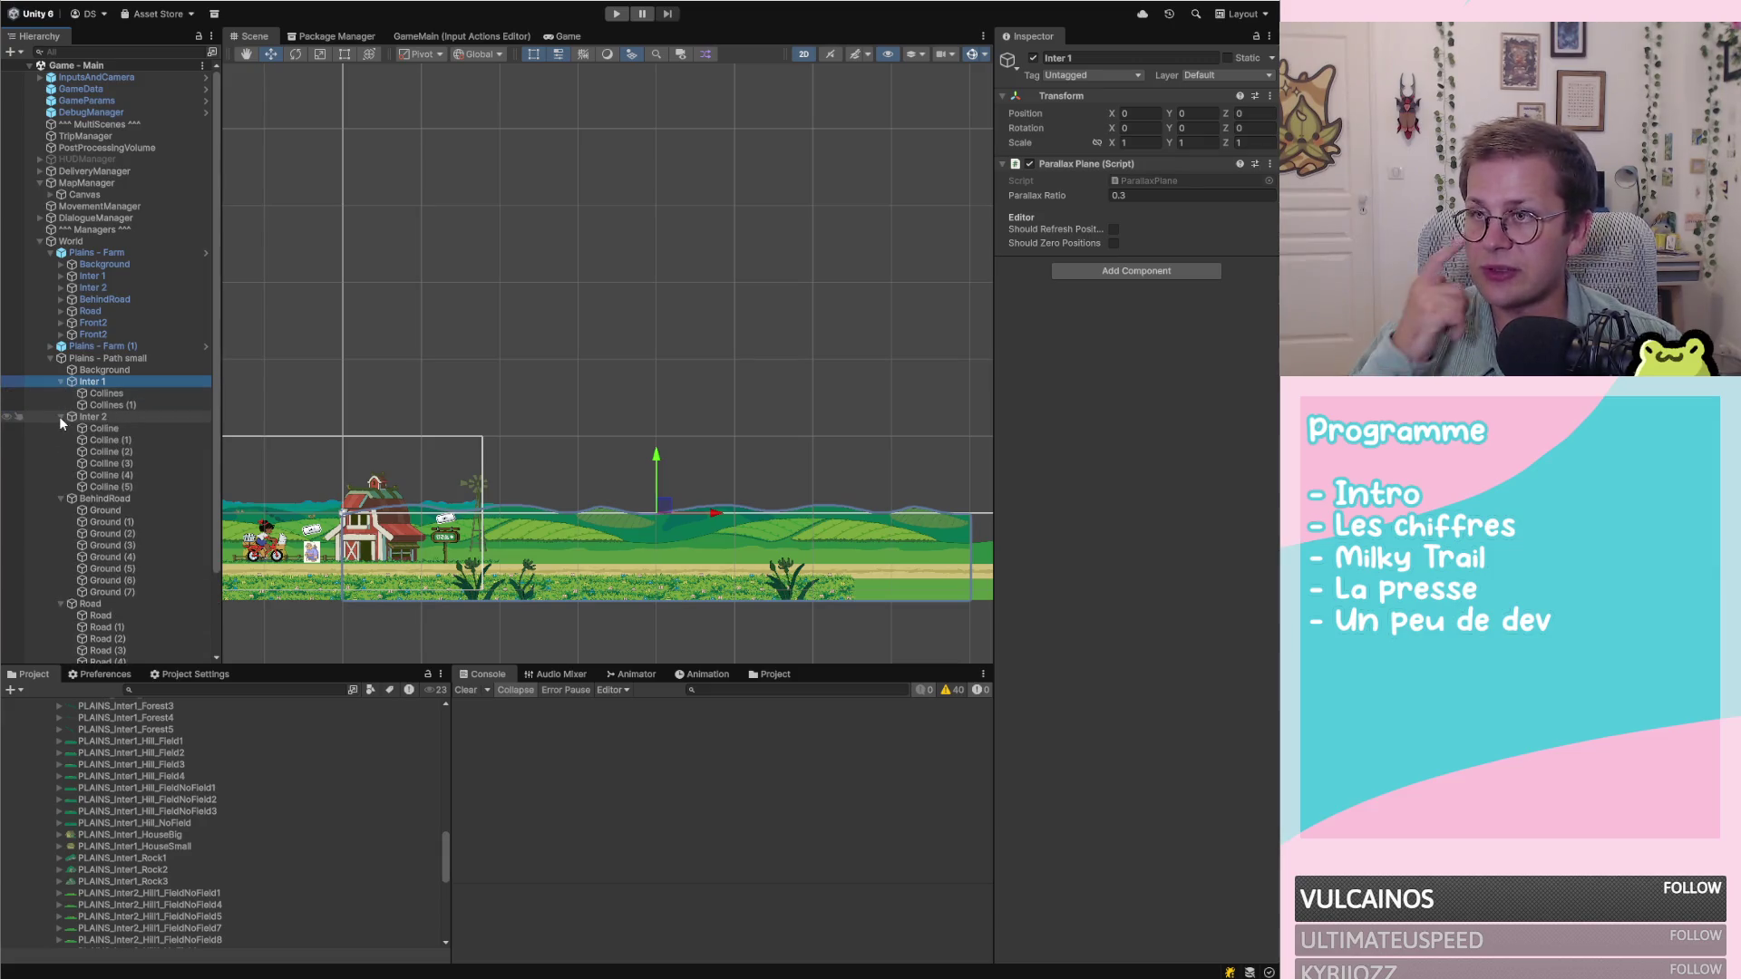
pyautogui.click(121, 396)
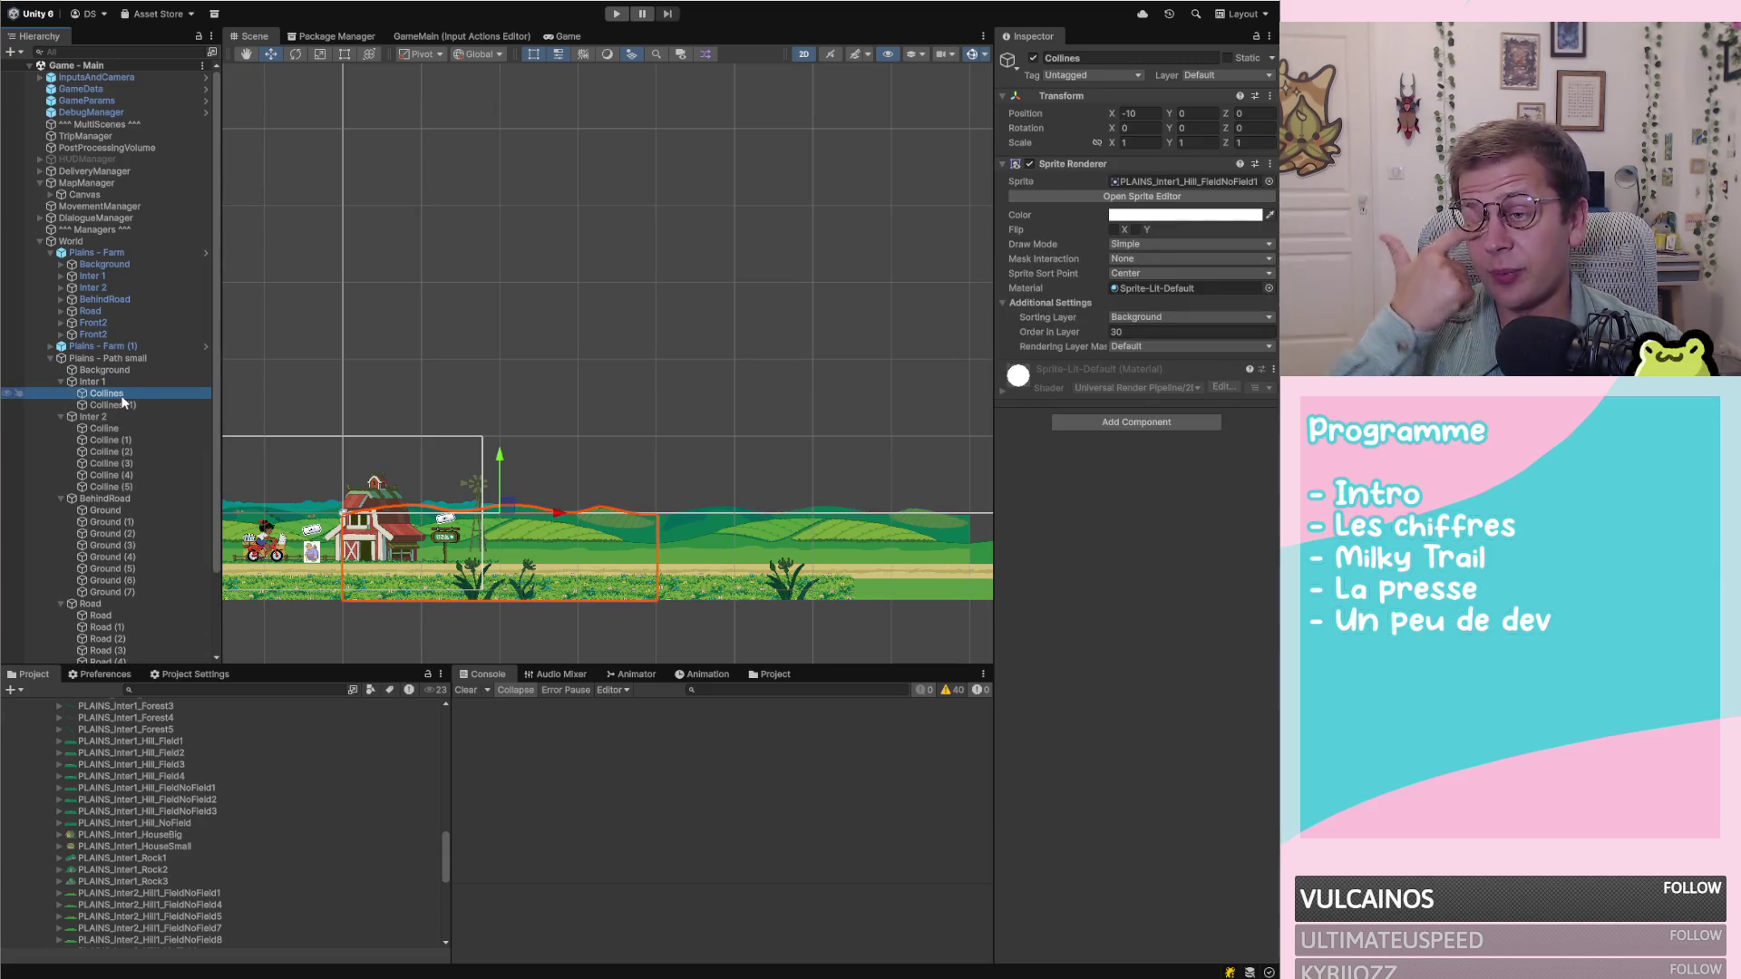
pyautogui.click(1142, 114)
pyautogui.write('0')
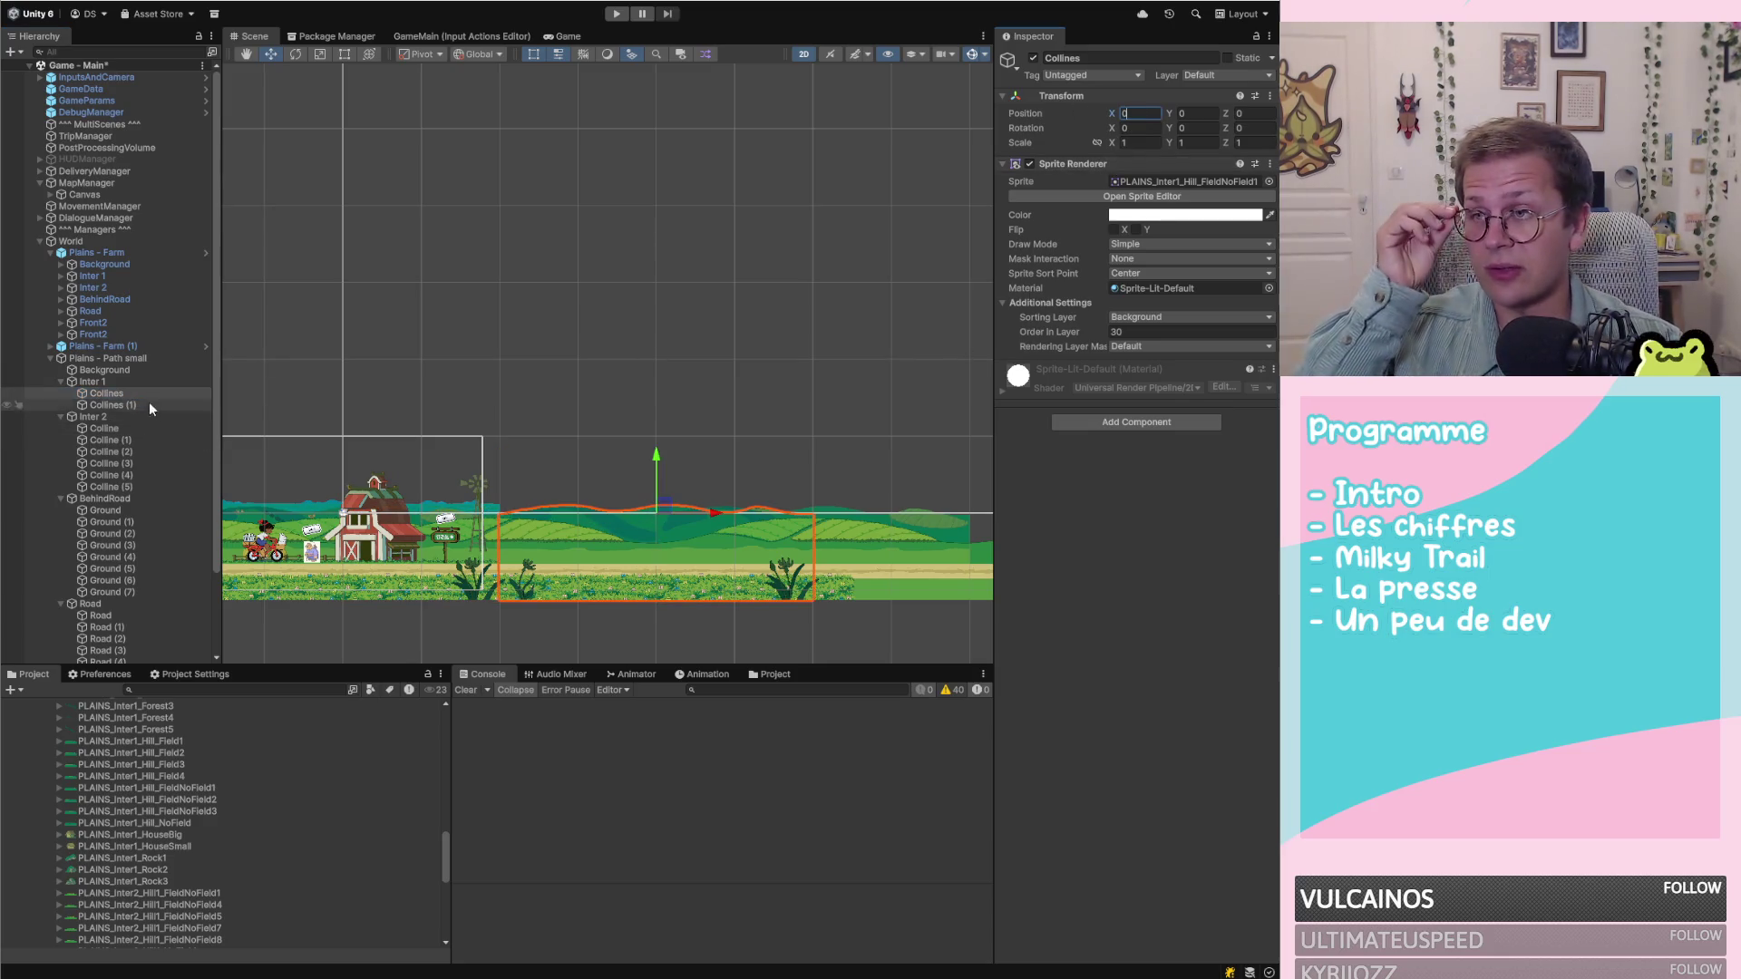
pyautogui.click(112, 405)
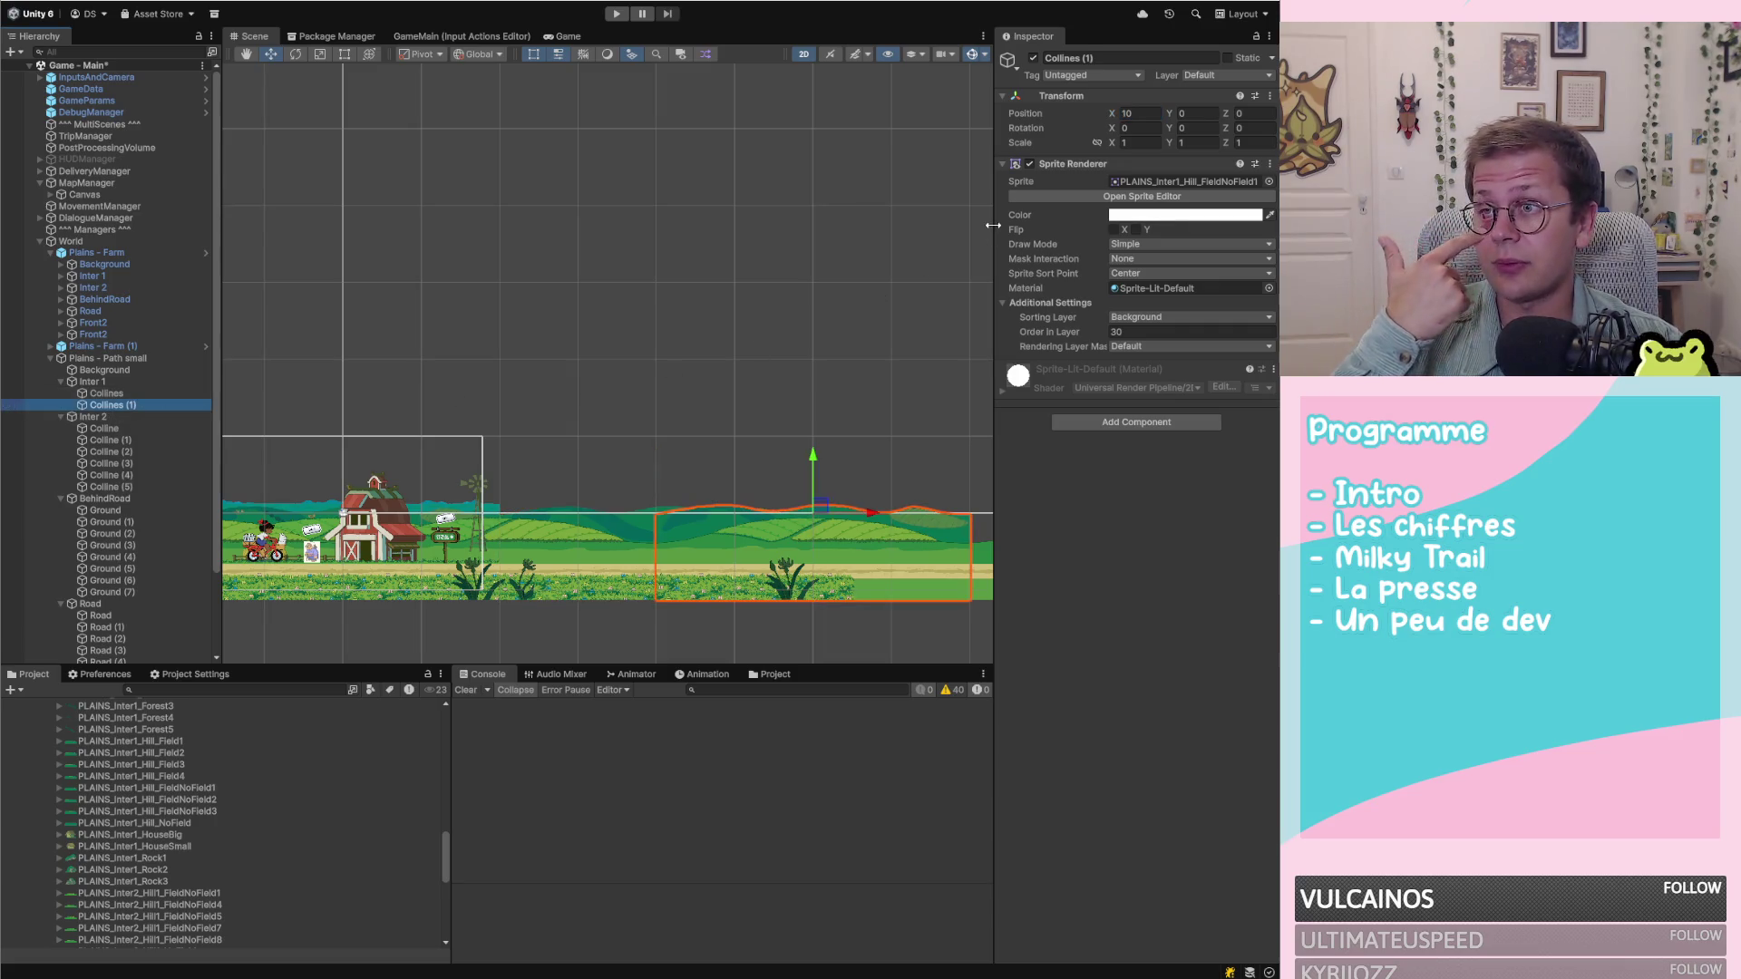
pyautogui.click(1143, 116)
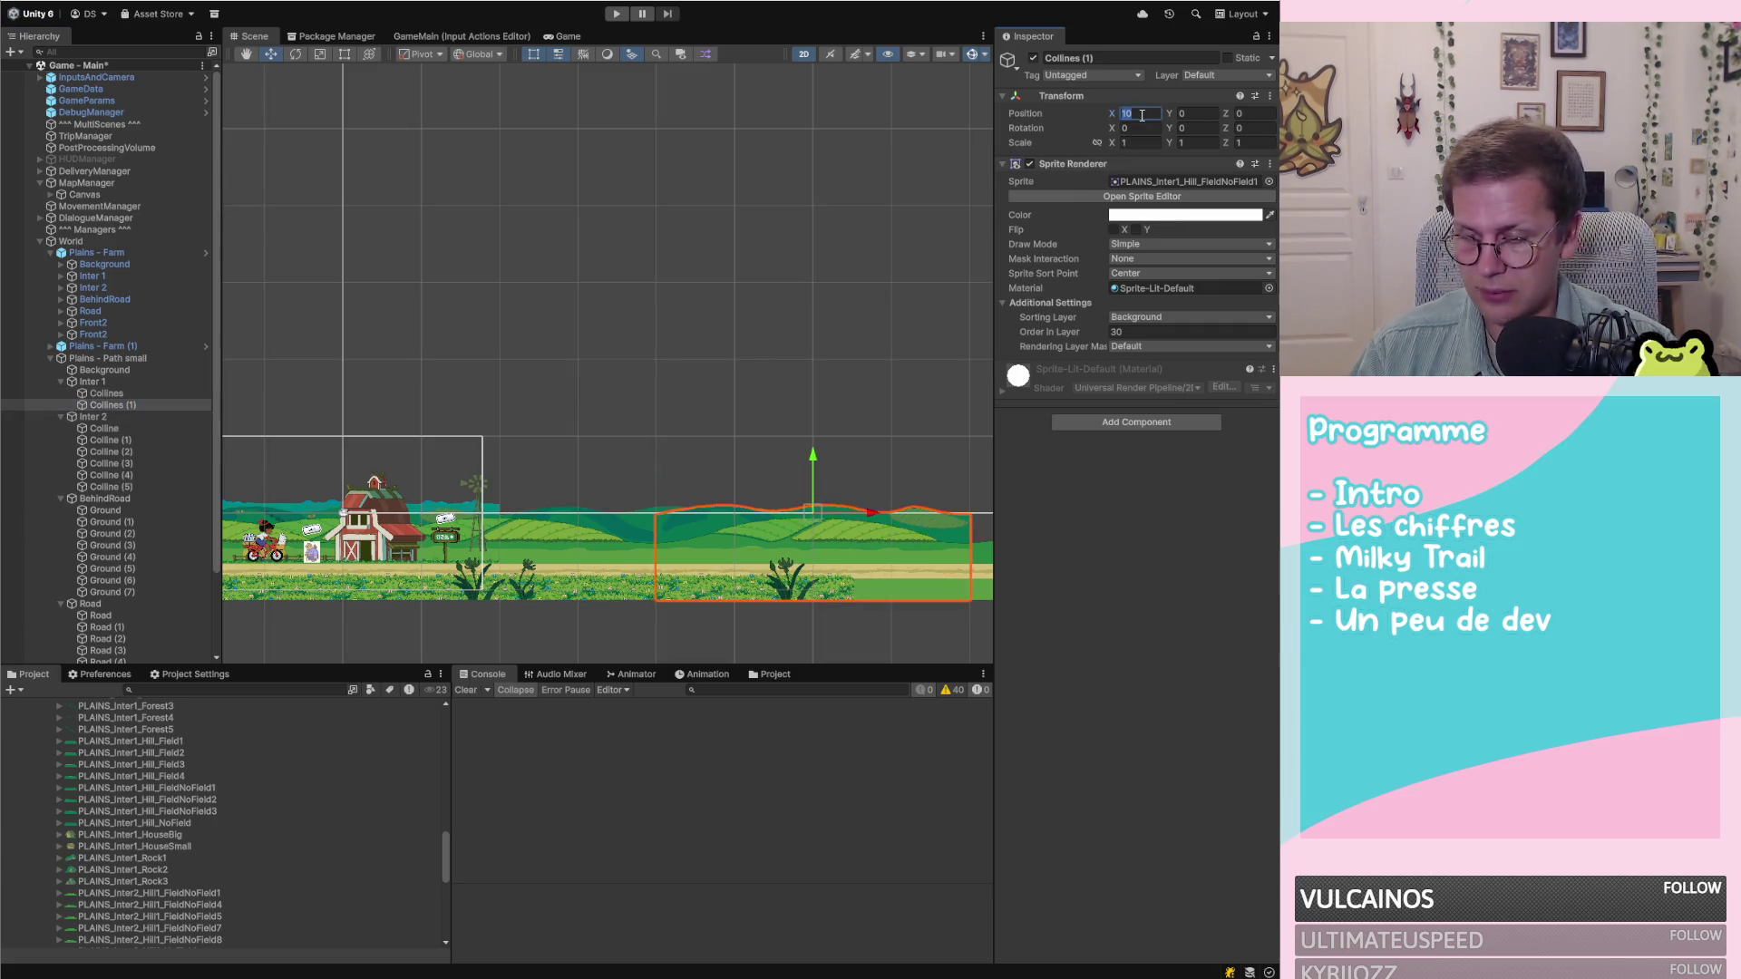
pyautogui.write('20')
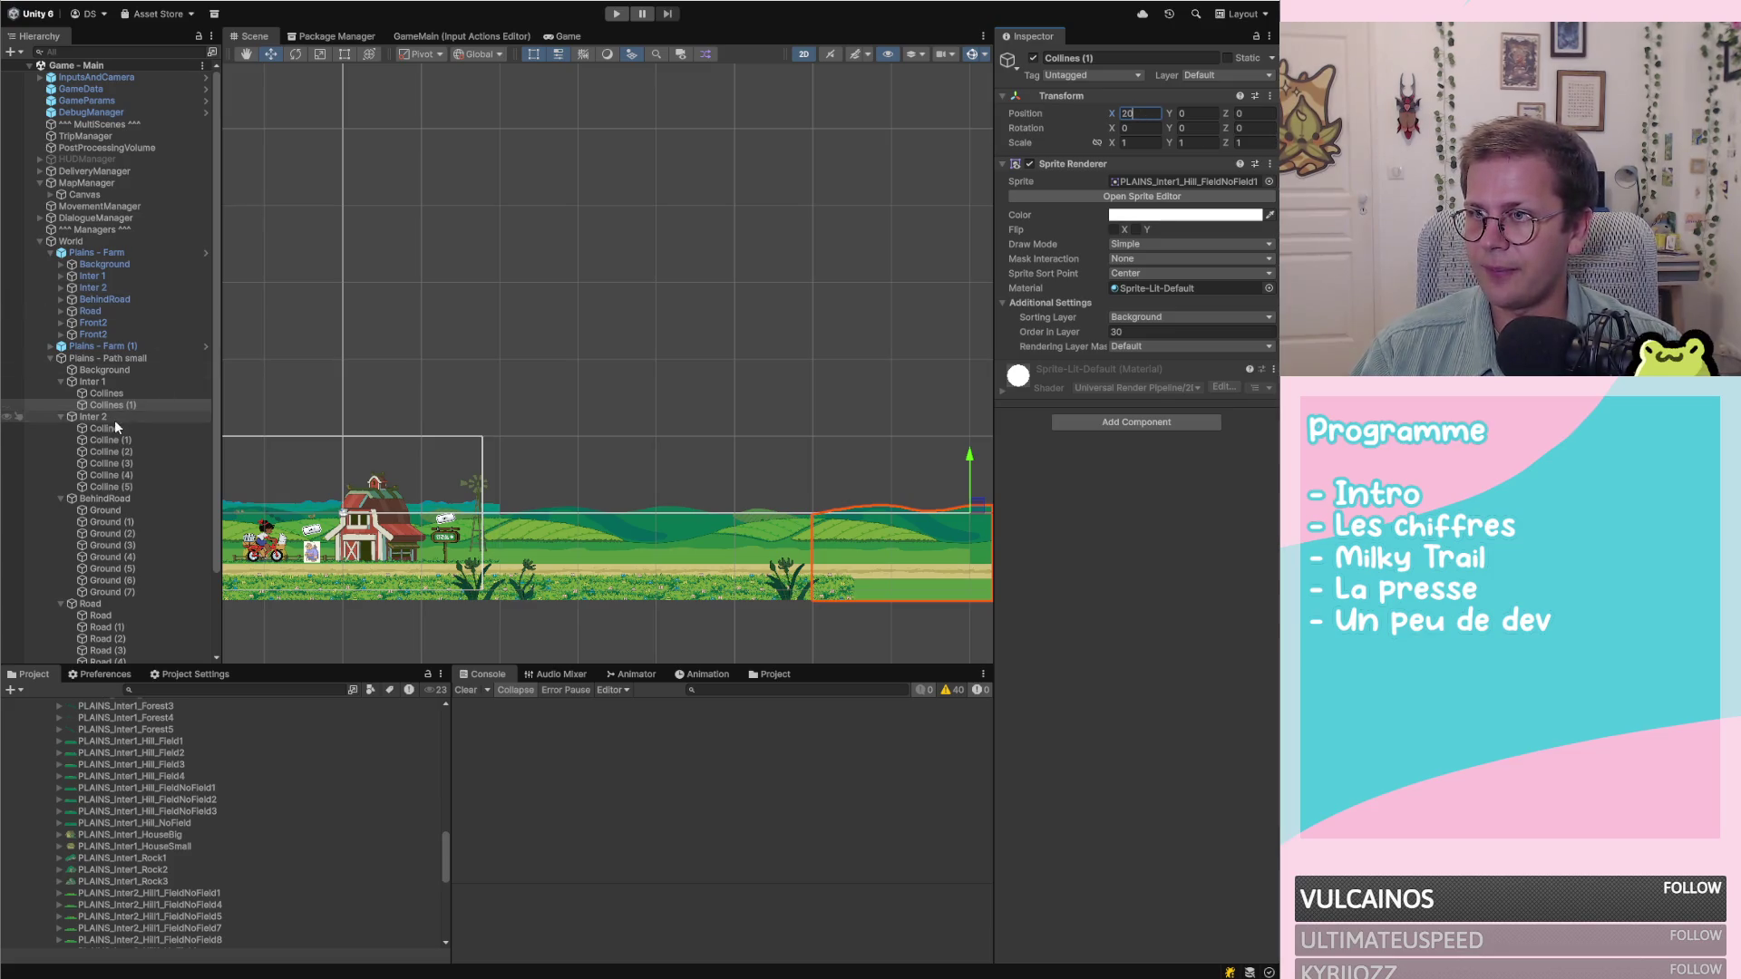
pyautogui.click(116, 427)
pyautogui.click(1144, 116)
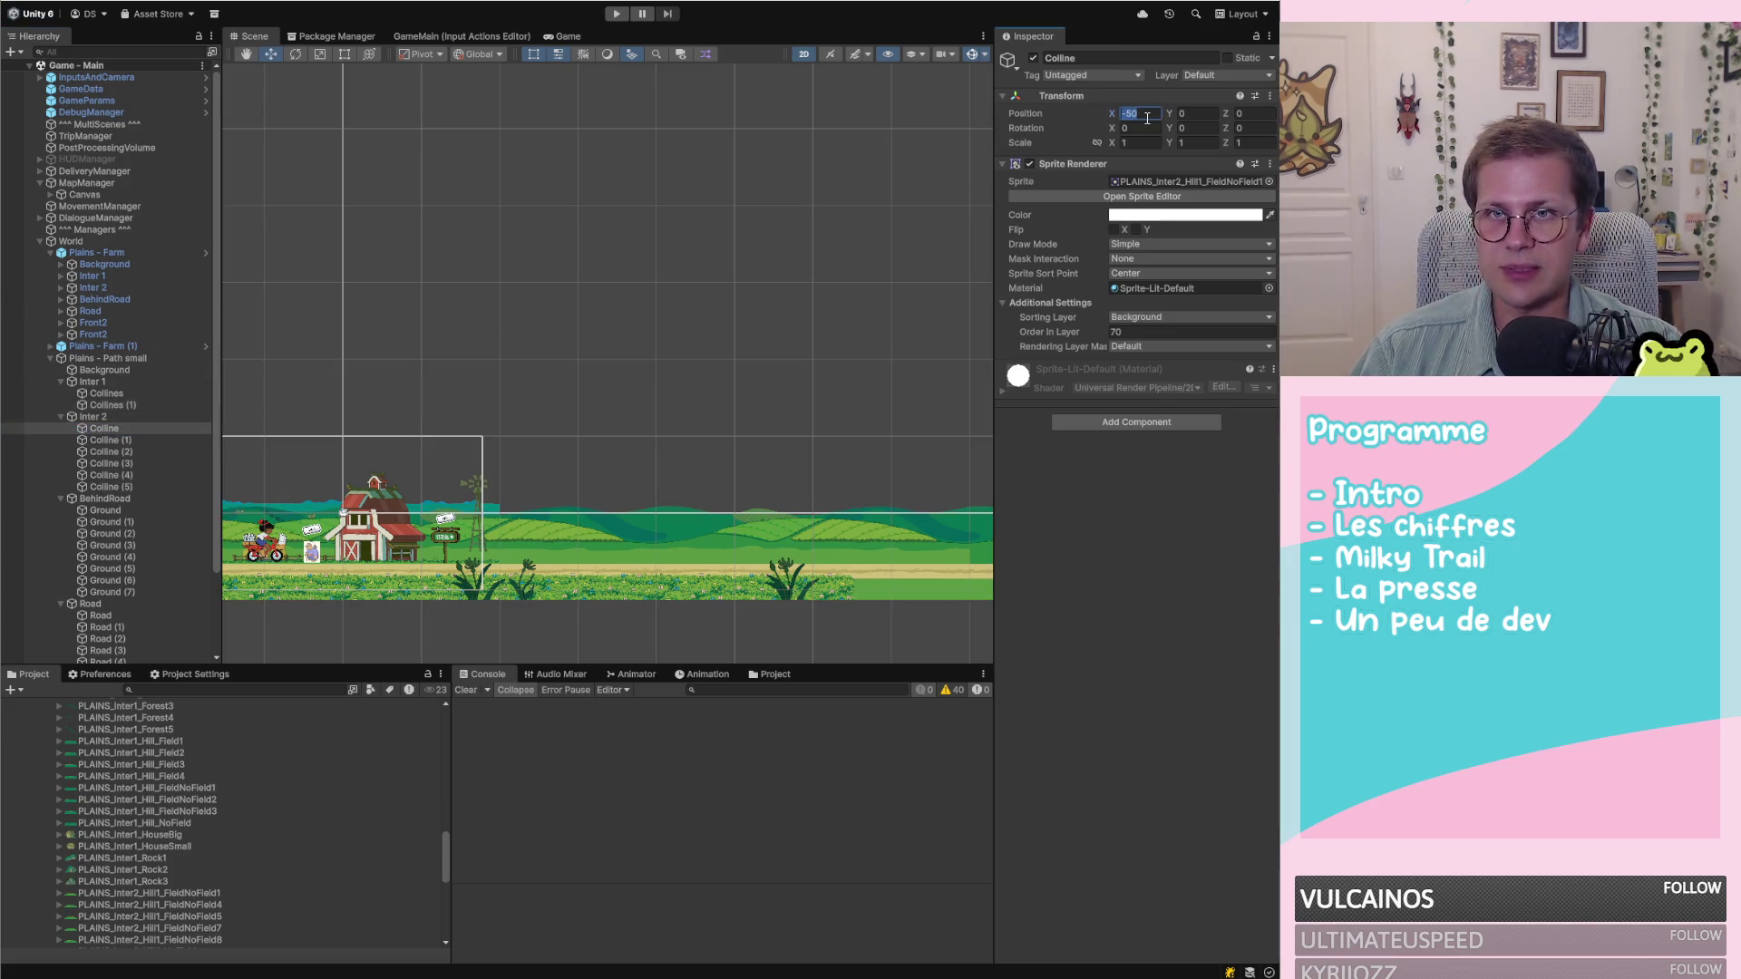
# Set Colline (1), (2) and (3) to X positions 20, 40 and 60
pyautogui.click(118, 426)
pyautogui.click(136, 451)
pyautogui.click(151, 441)
pyautogui.click(1154, 114)
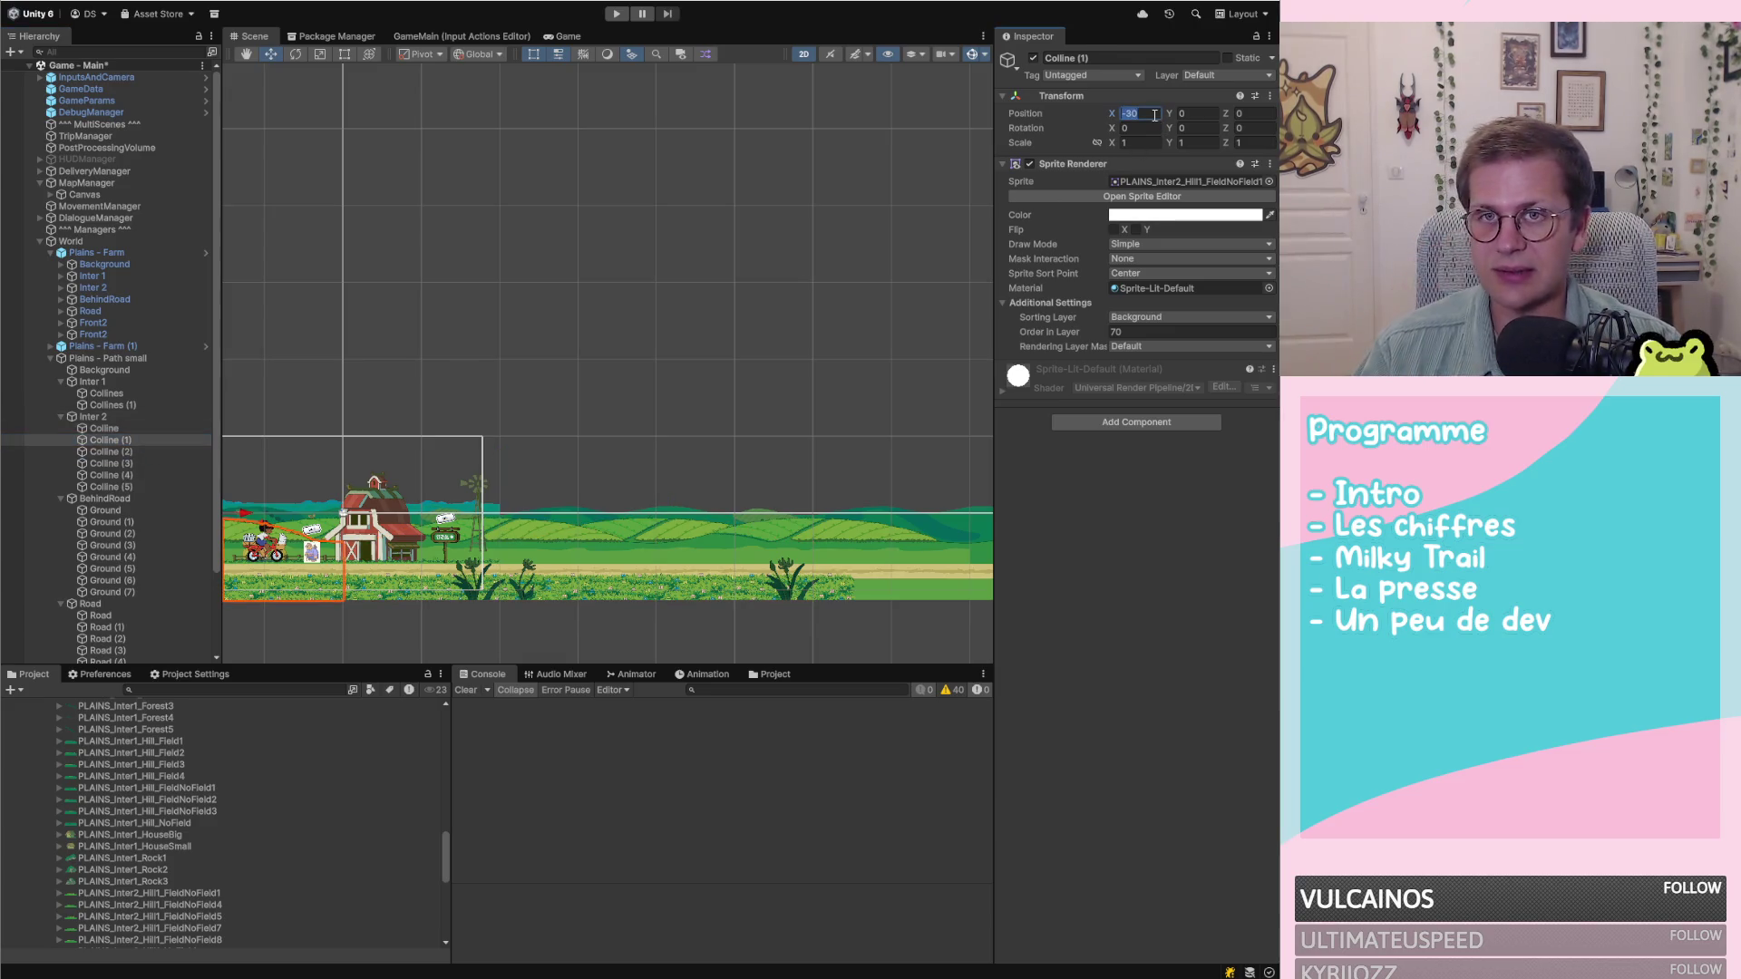
pyautogui.write('20')
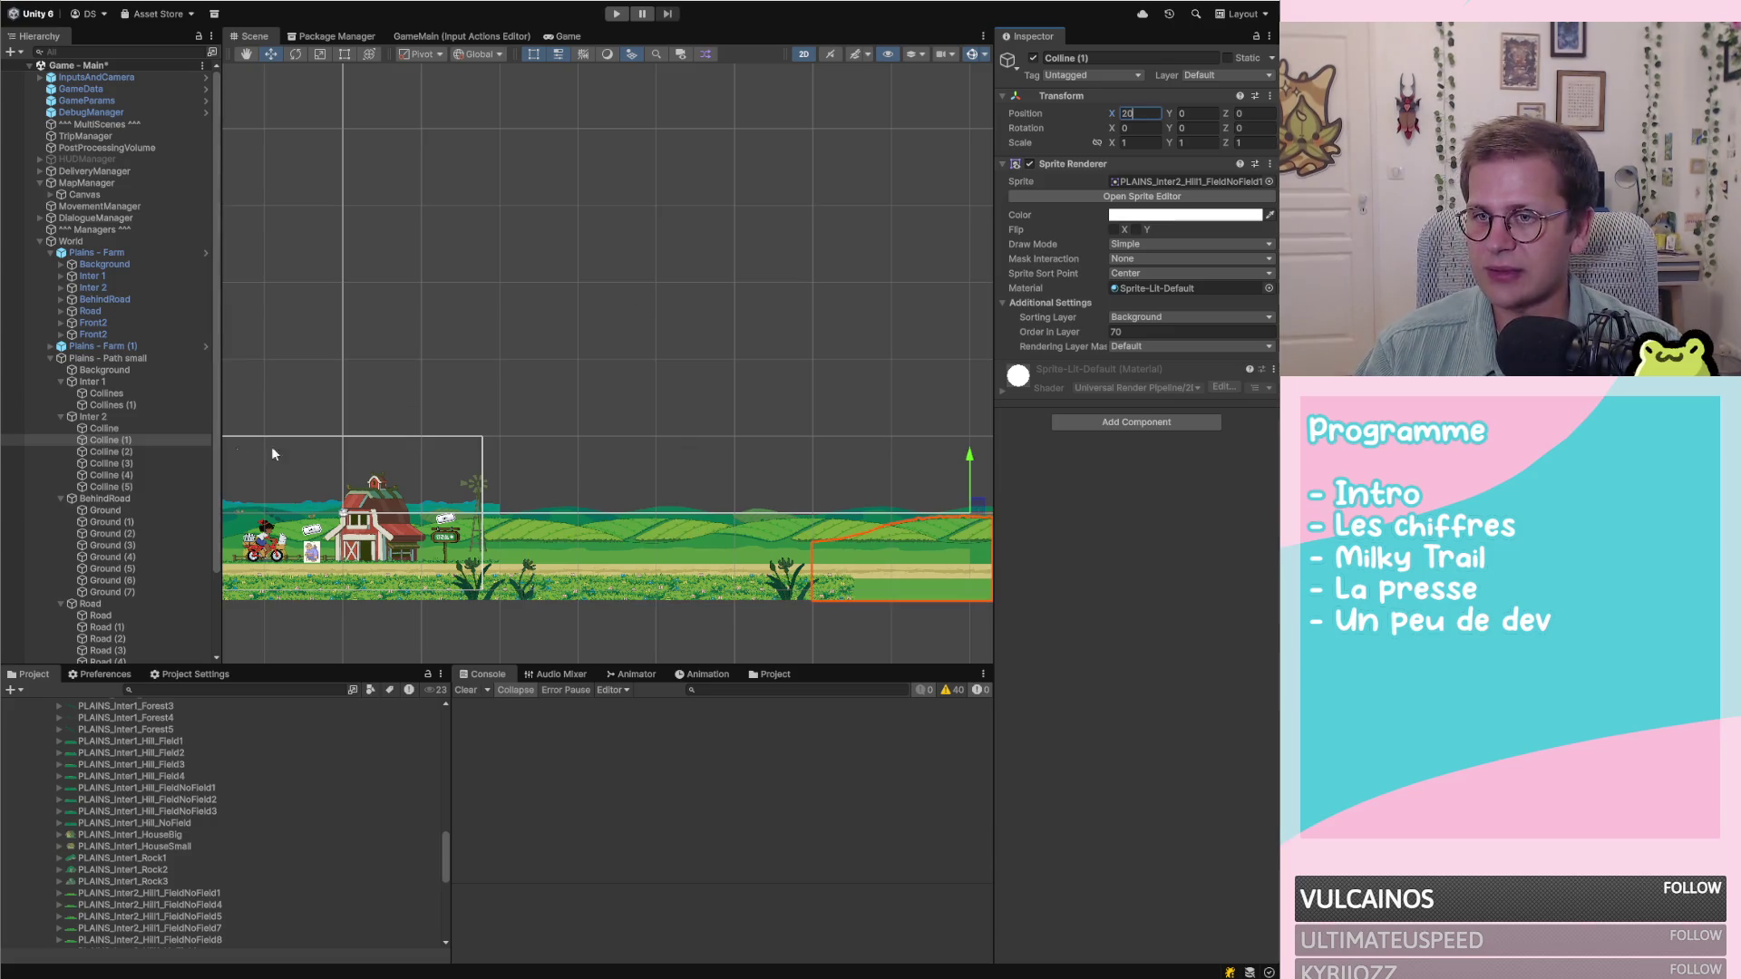
pyautogui.click(146, 451)
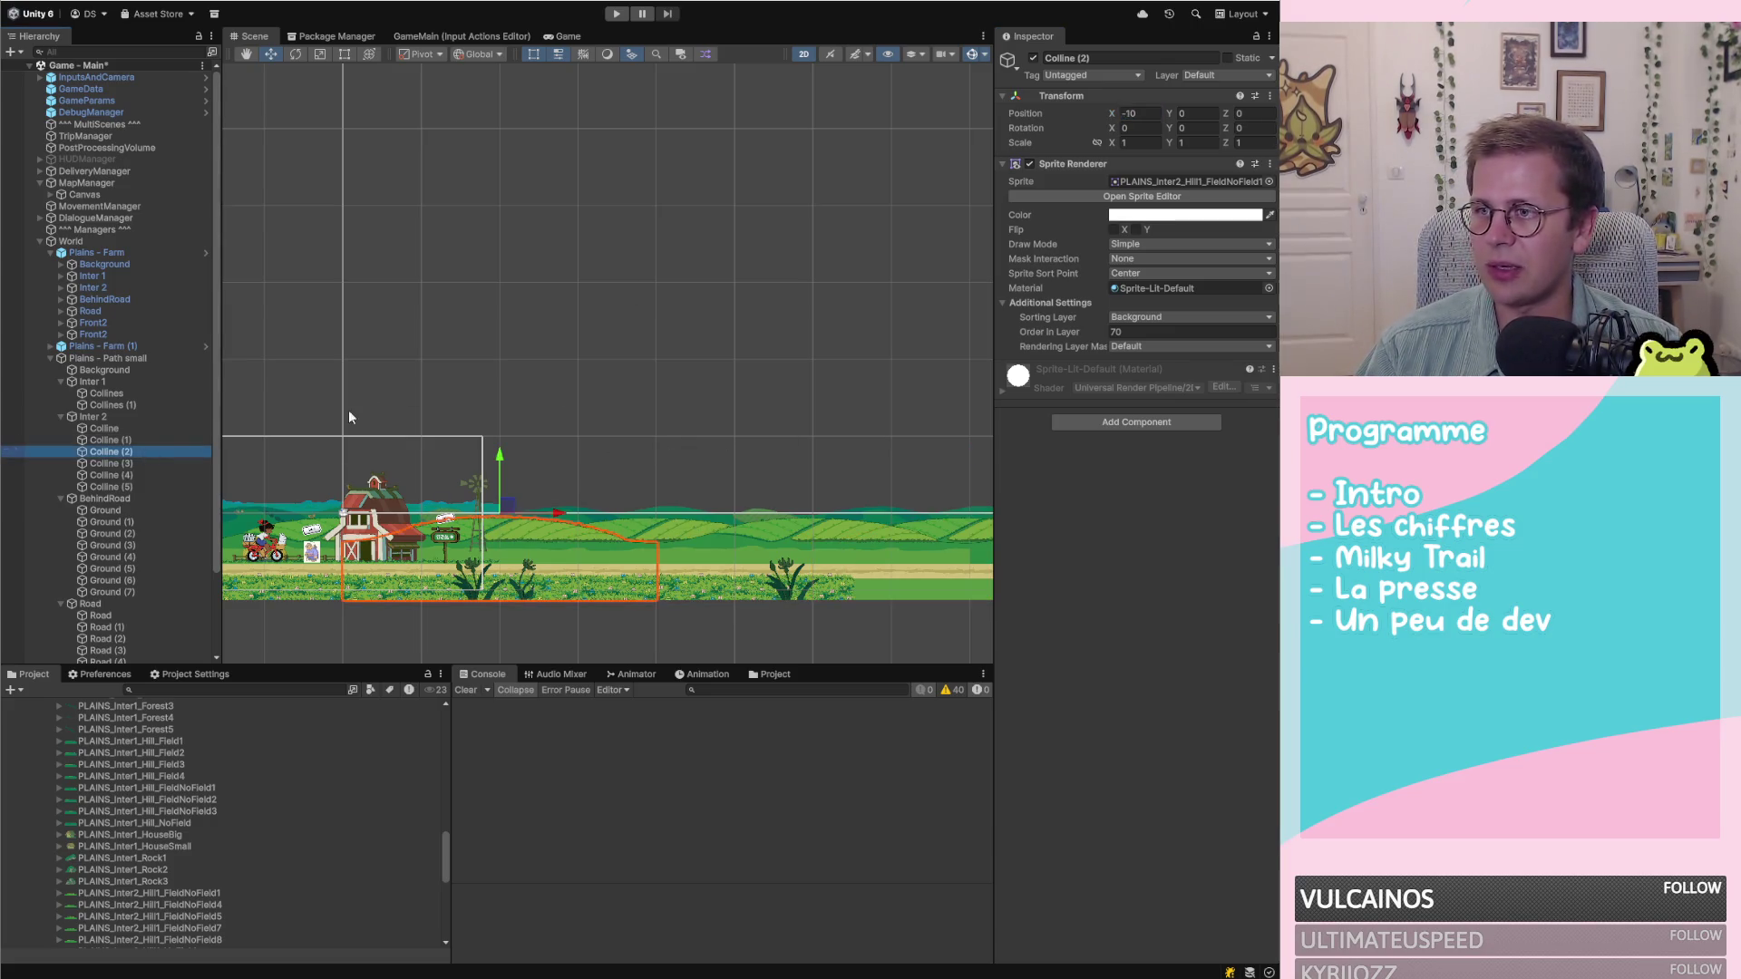
pyautogui.click(1143, 114)
pyautogui.write('40')
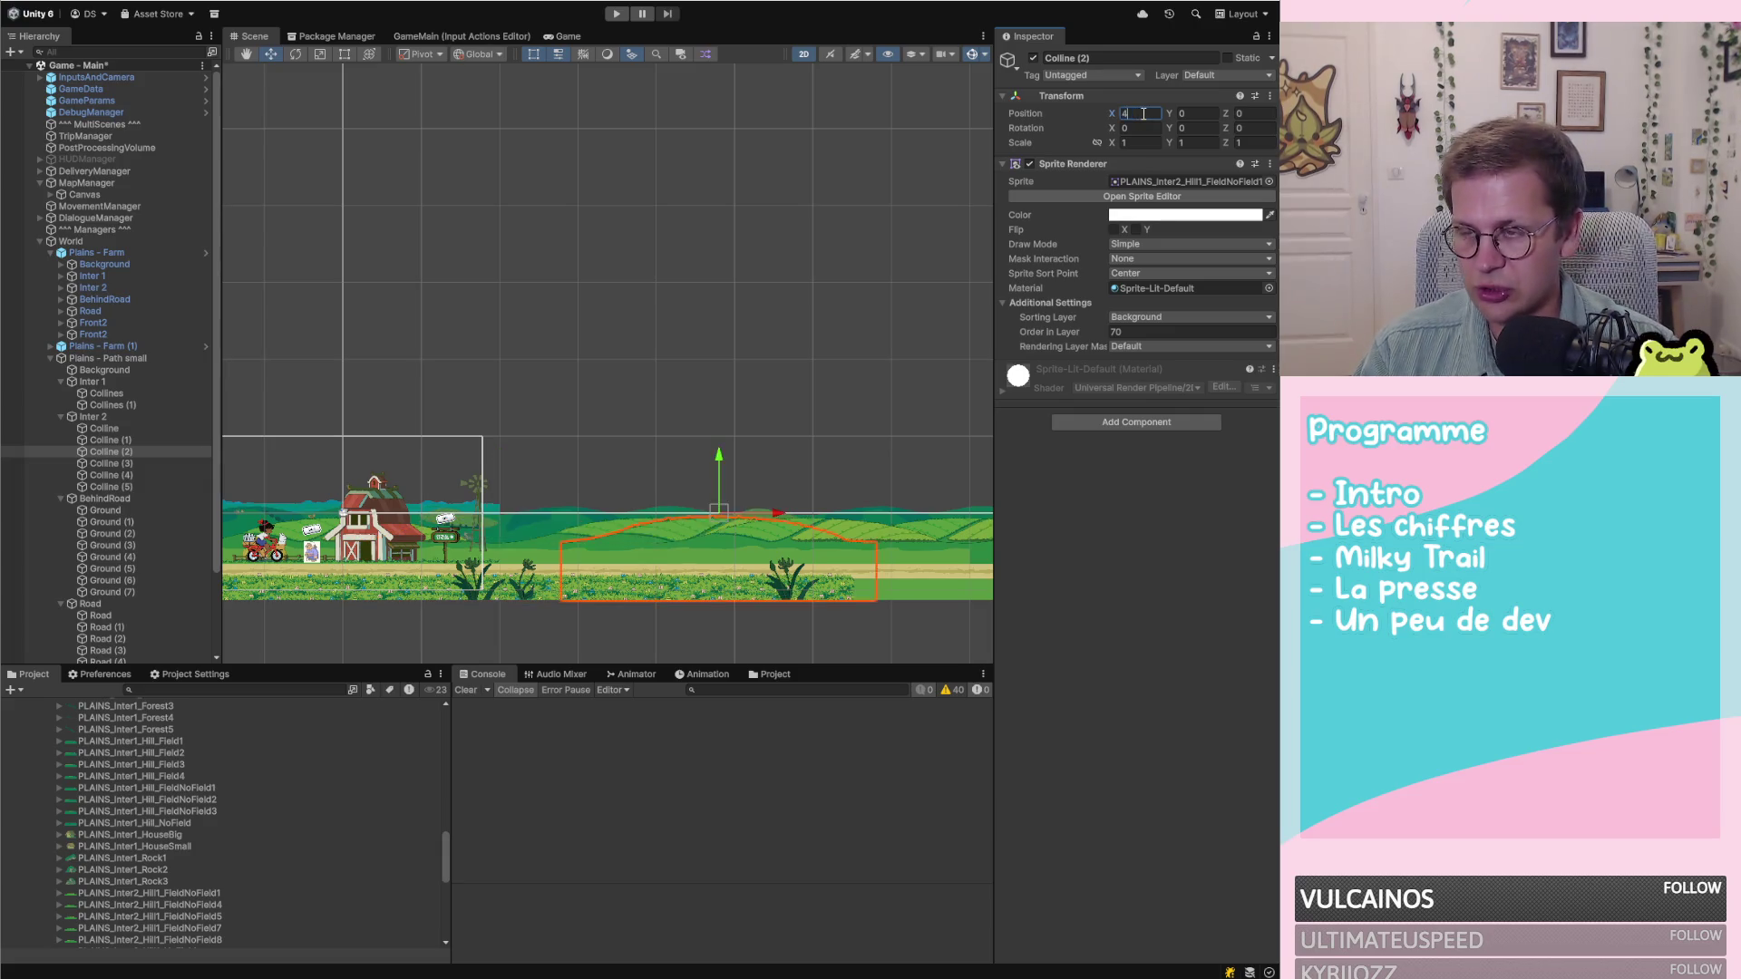
pyautogui.click(123, 464)
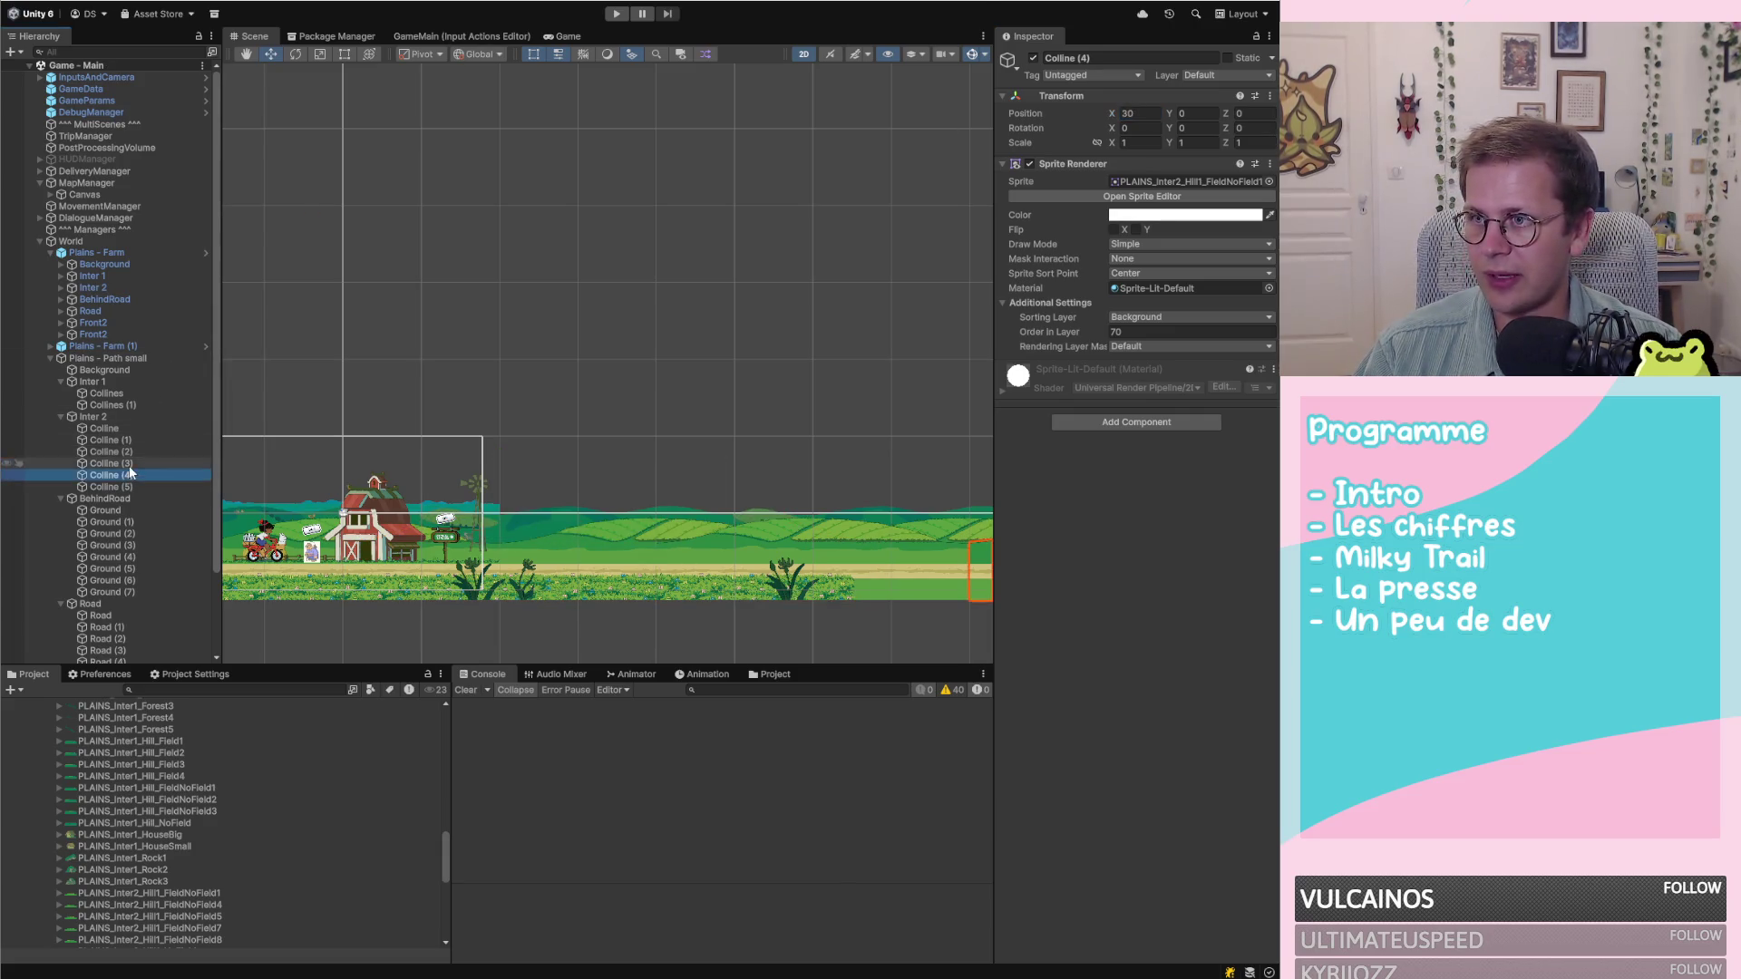
pyautogui.click(1141, 114)
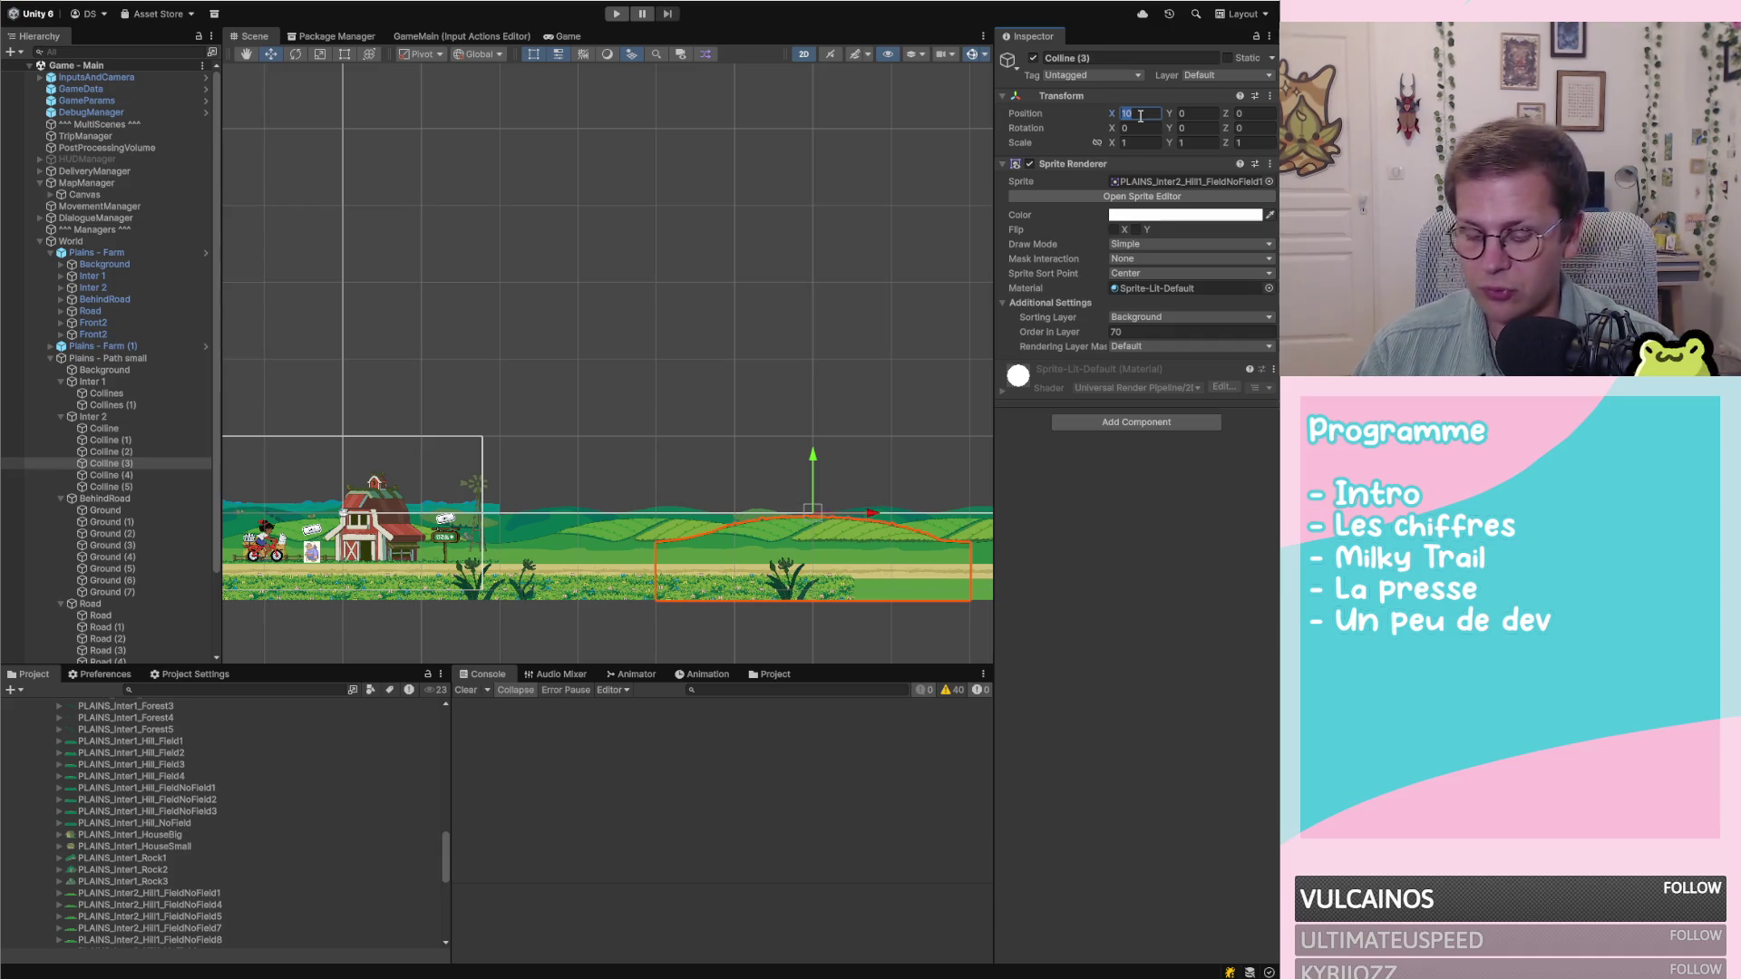
pyautogui.write('60')
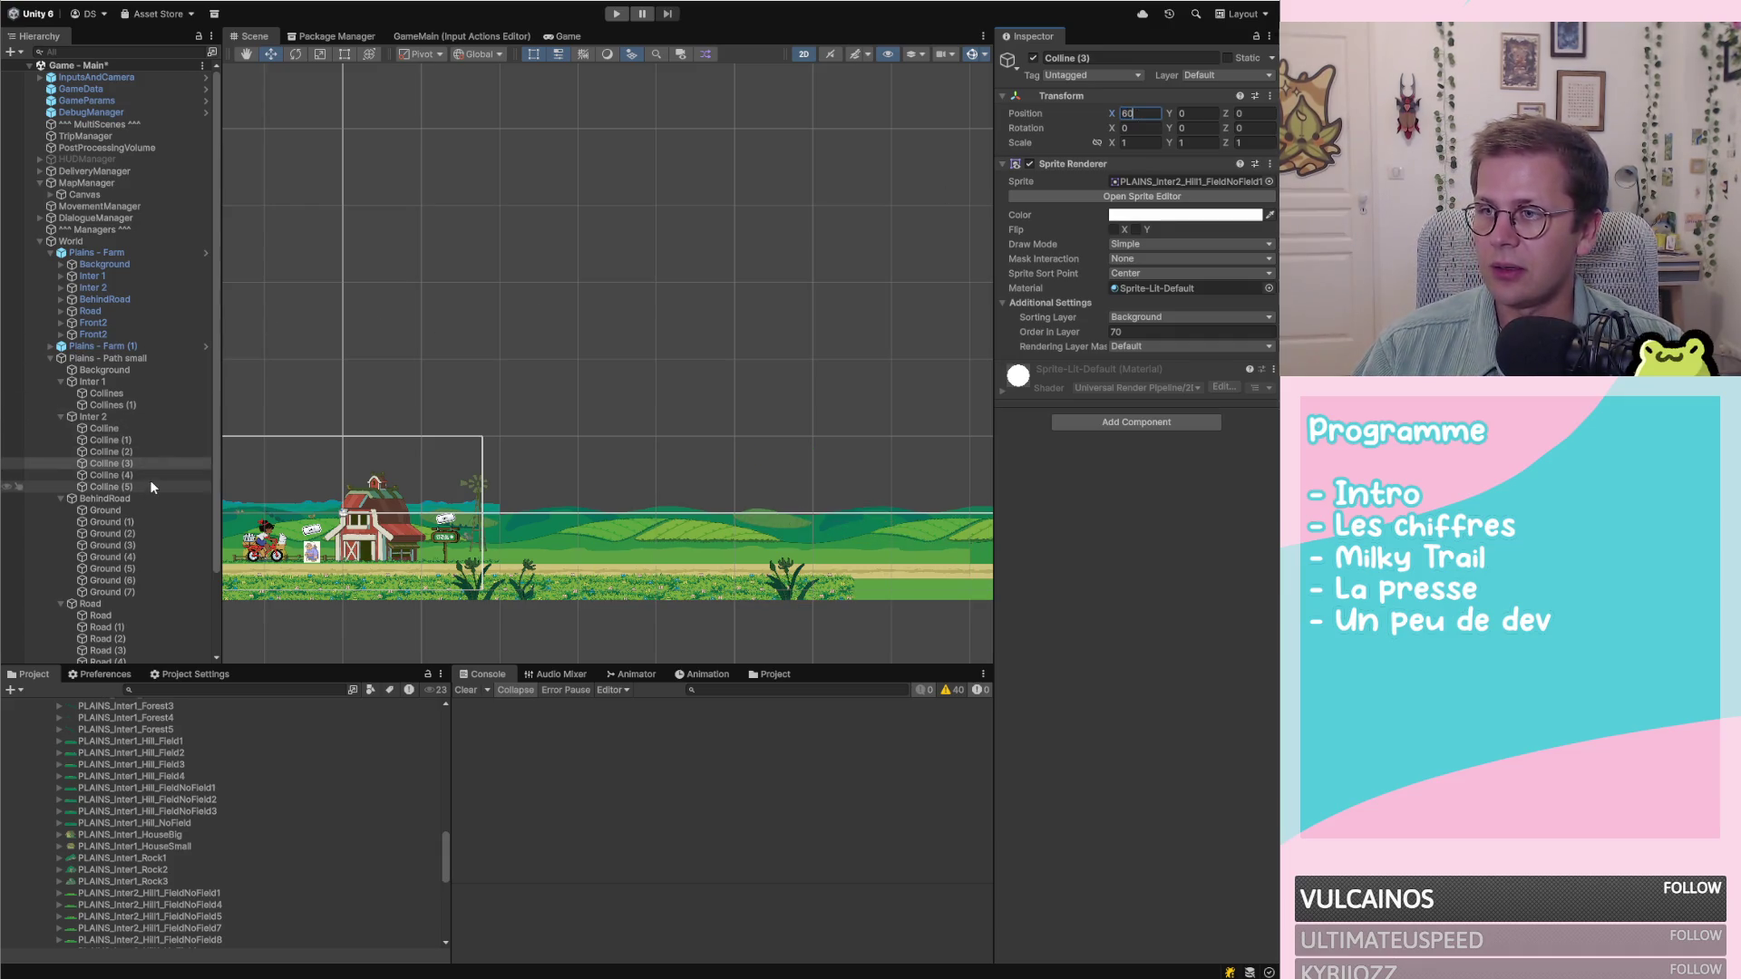
# Place both Colline (4) and Colline (5) at X 80
pyautogui.click(152, 475)
pyautogui.click(1143, 114)
pyautogui.write('80')
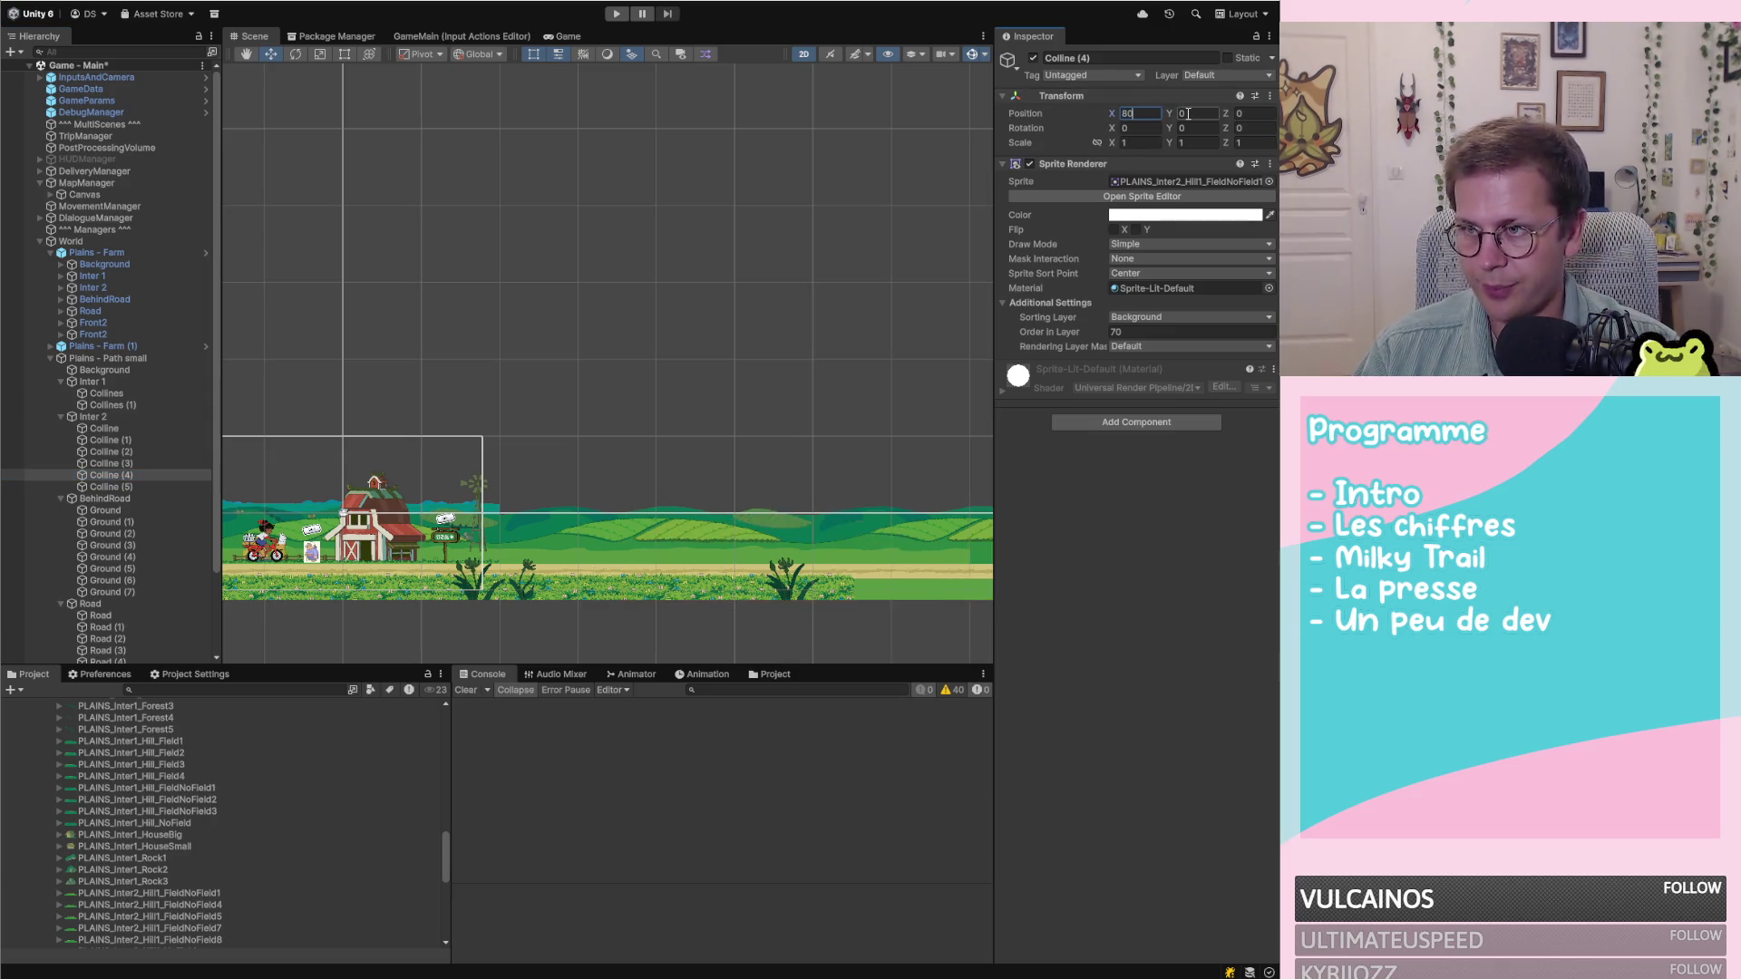
pyautogui.click(113, 487)
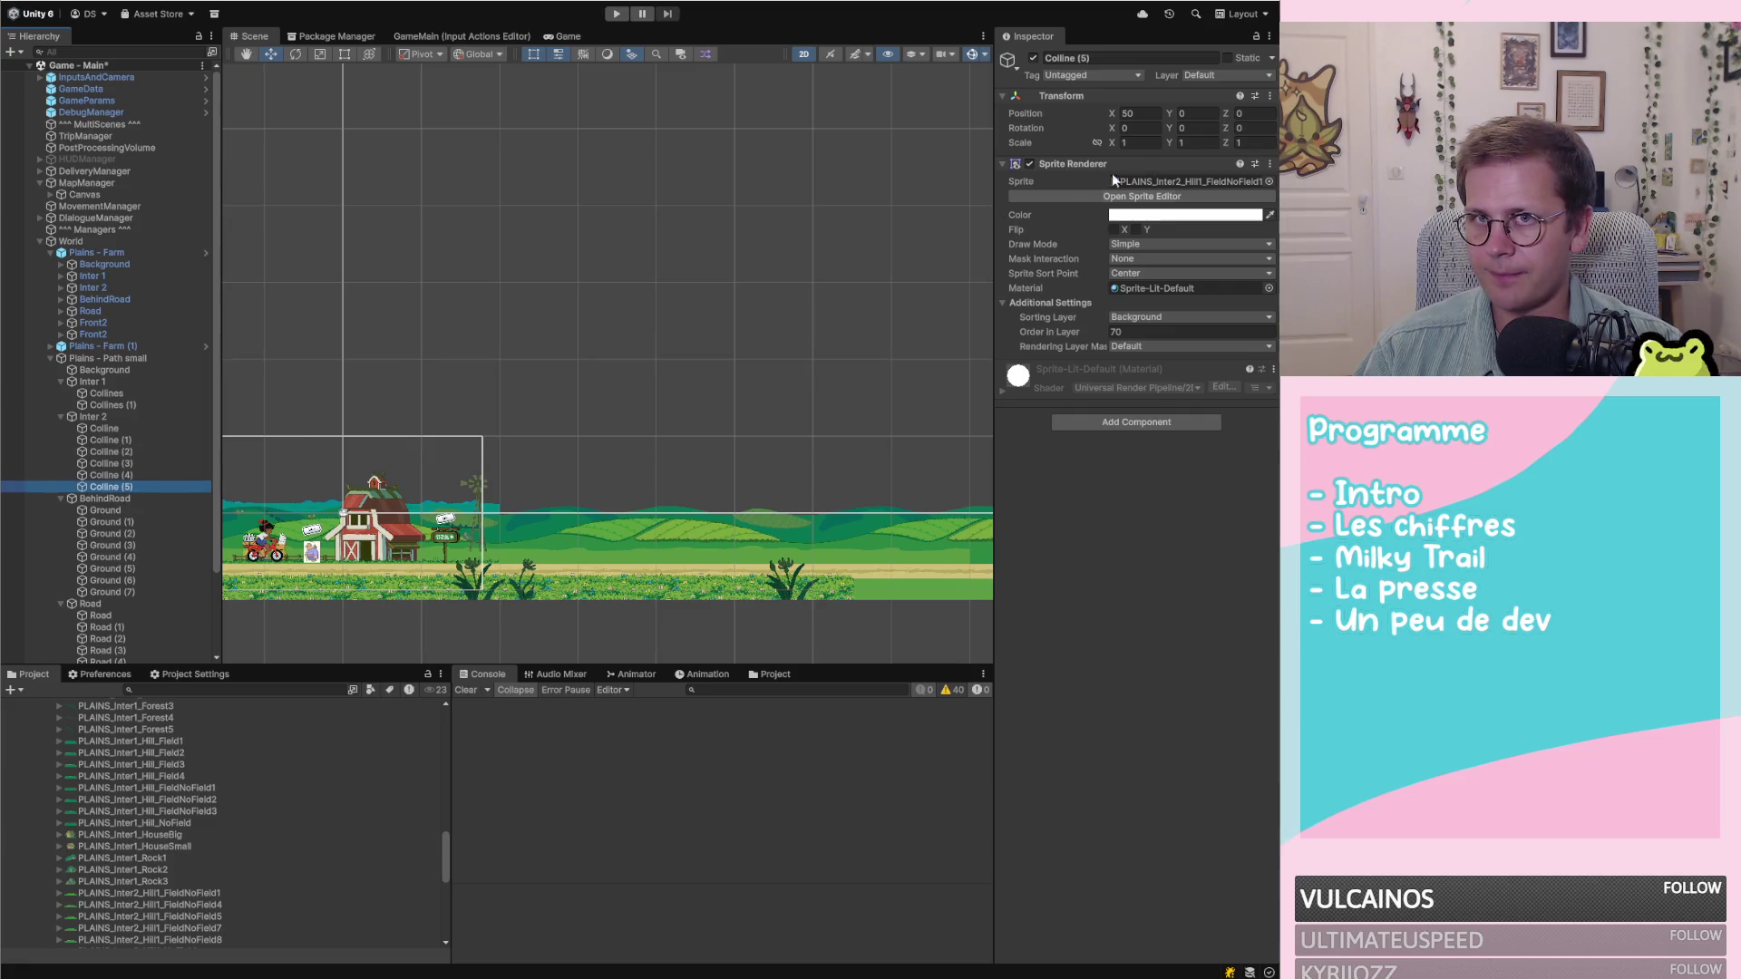
pyautogui.click(1148, 116)
pyautogui.write('80')
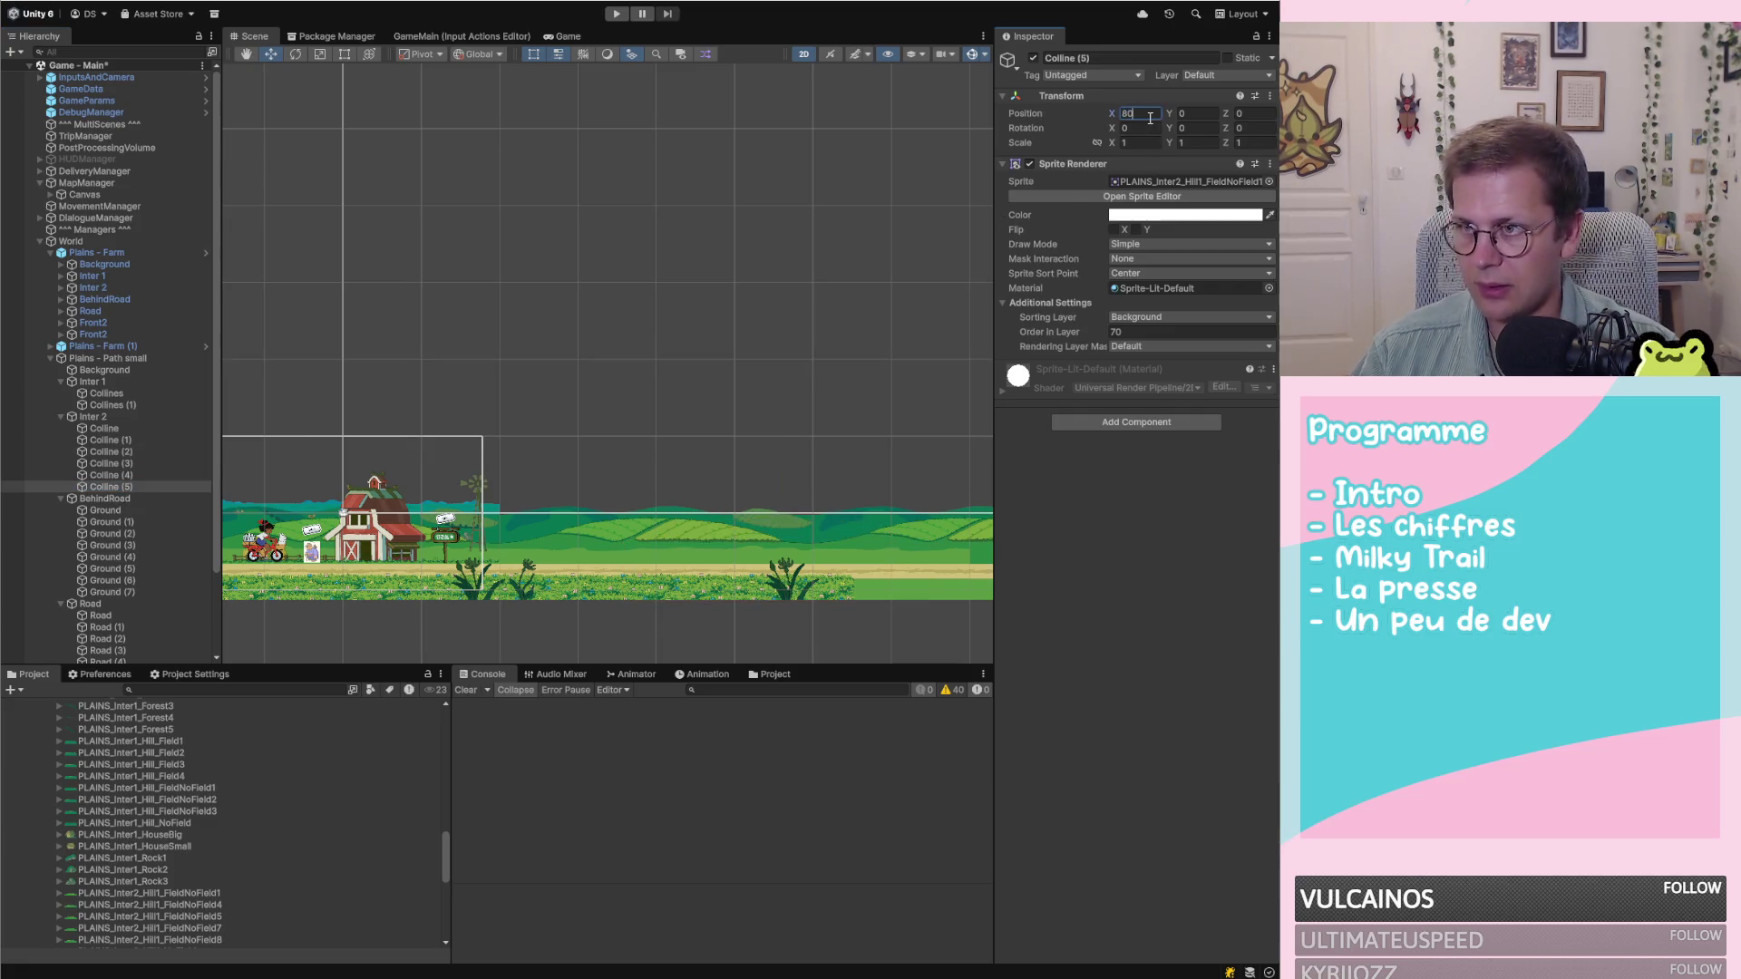
pyautogui.click(133, 510)
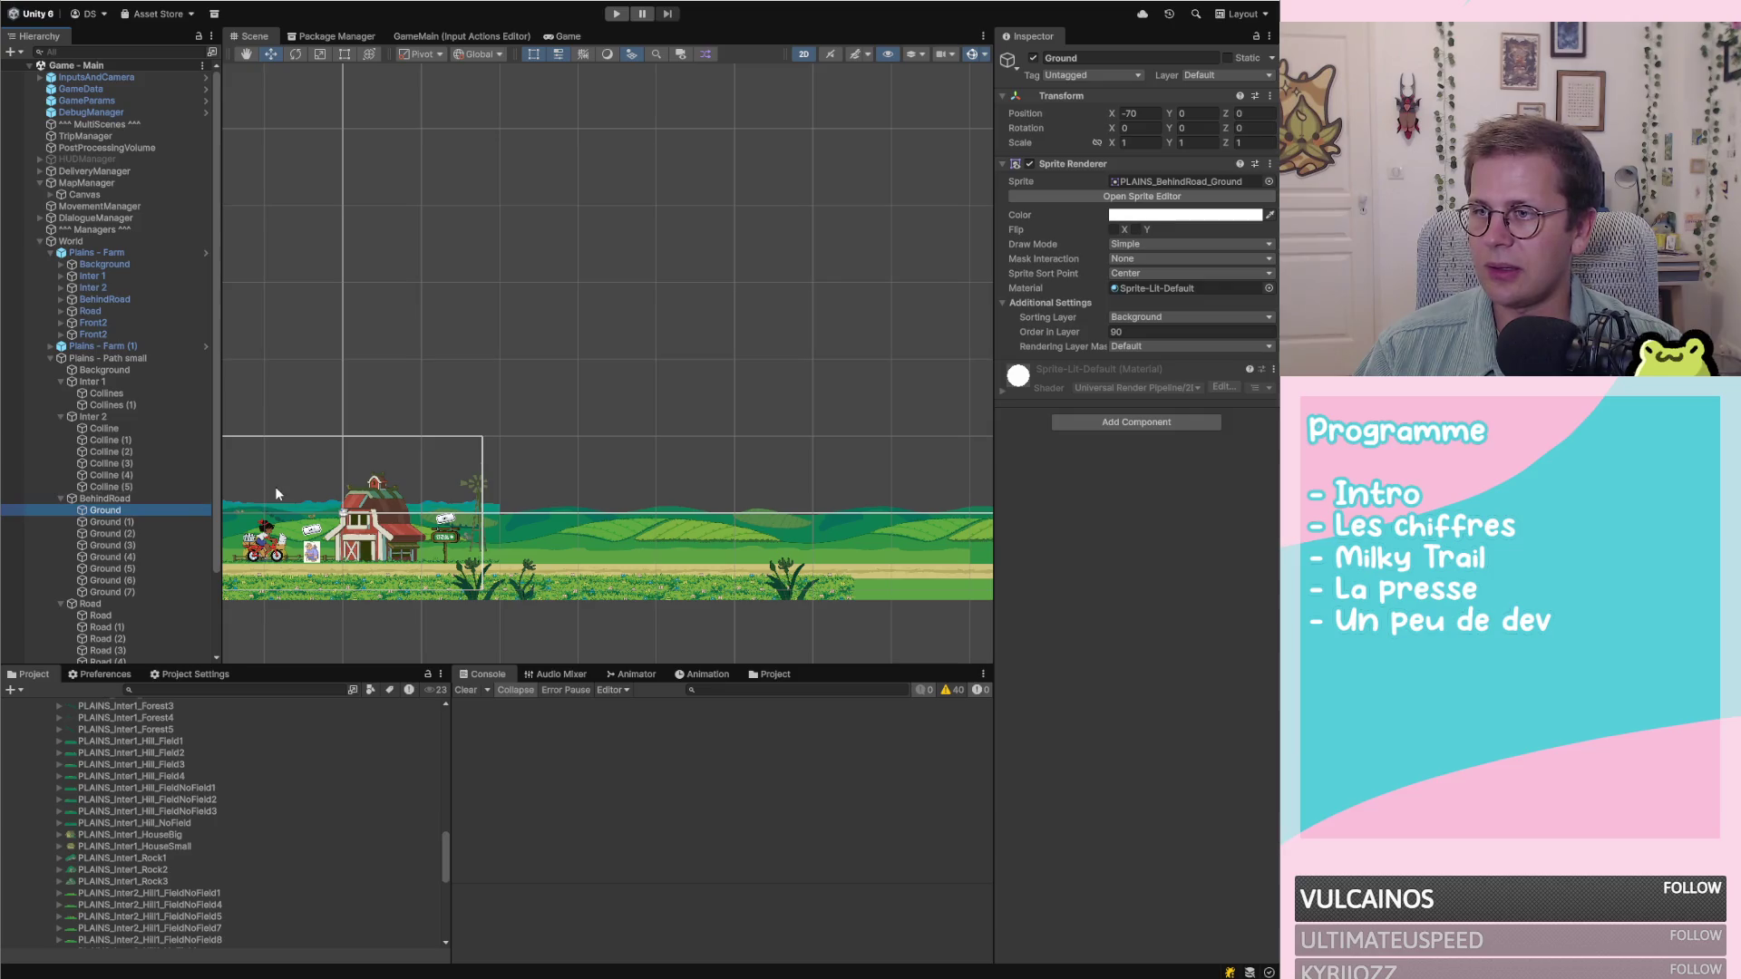
# Set the first BehindRoad Ground tile's Position X to 0
pyautogui.click(1148, 115)
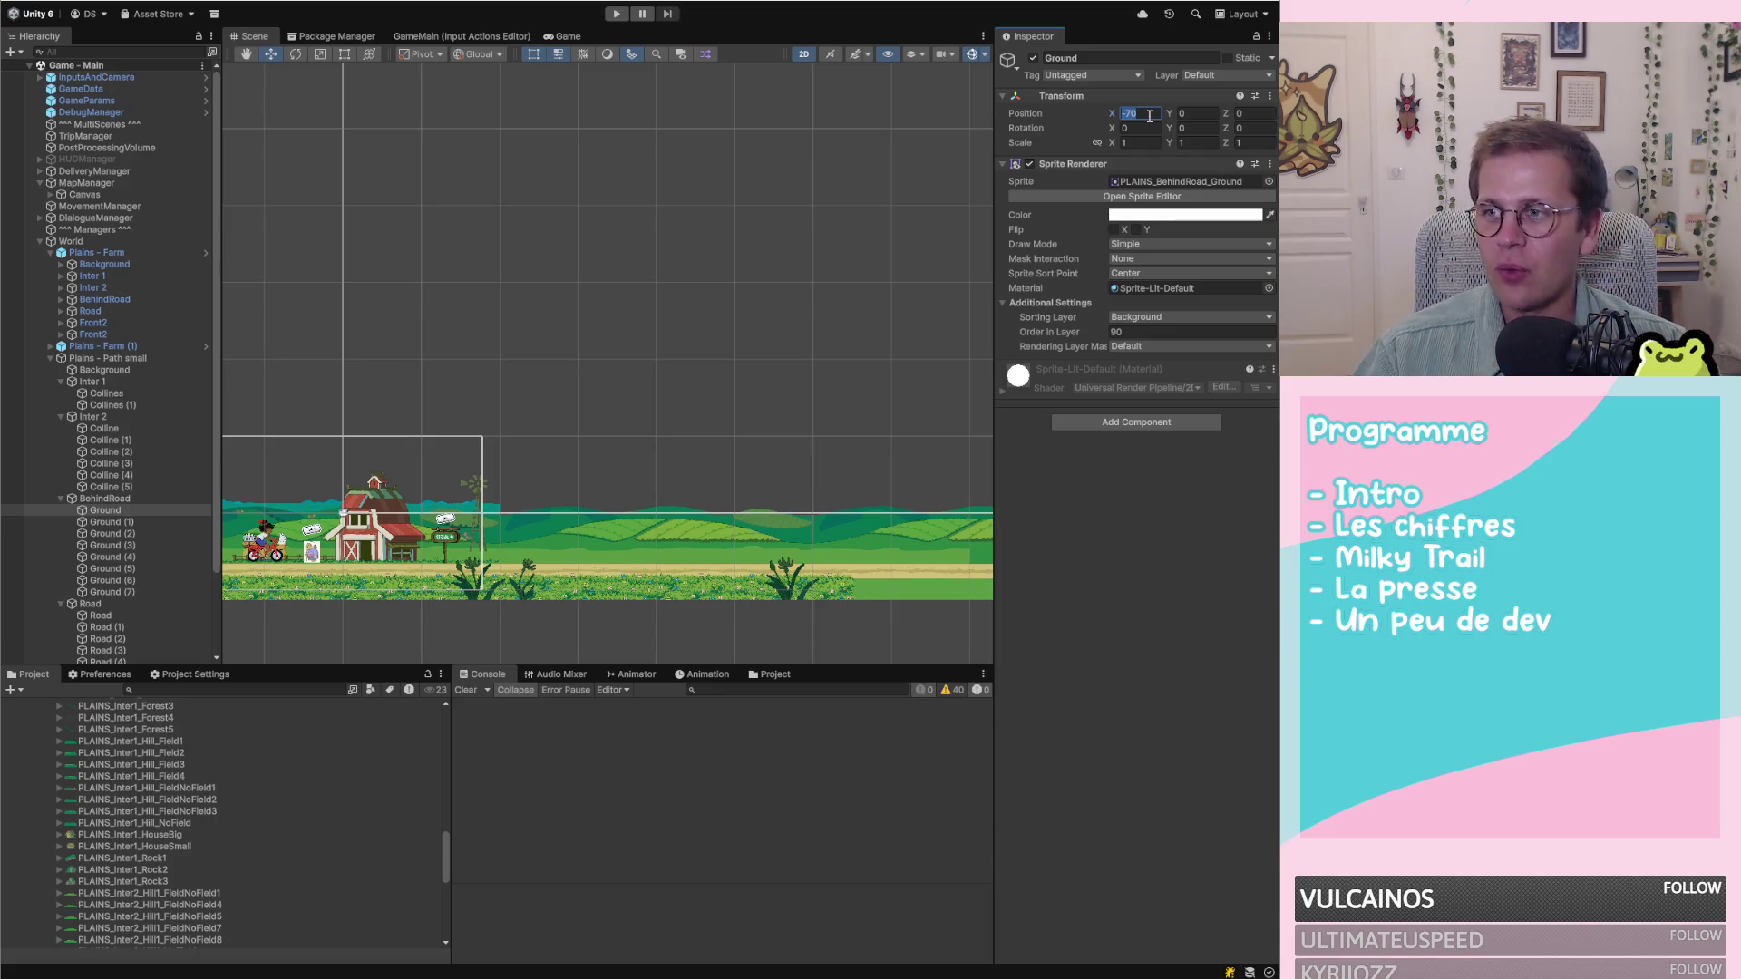
pyautogui.click(121, 514)
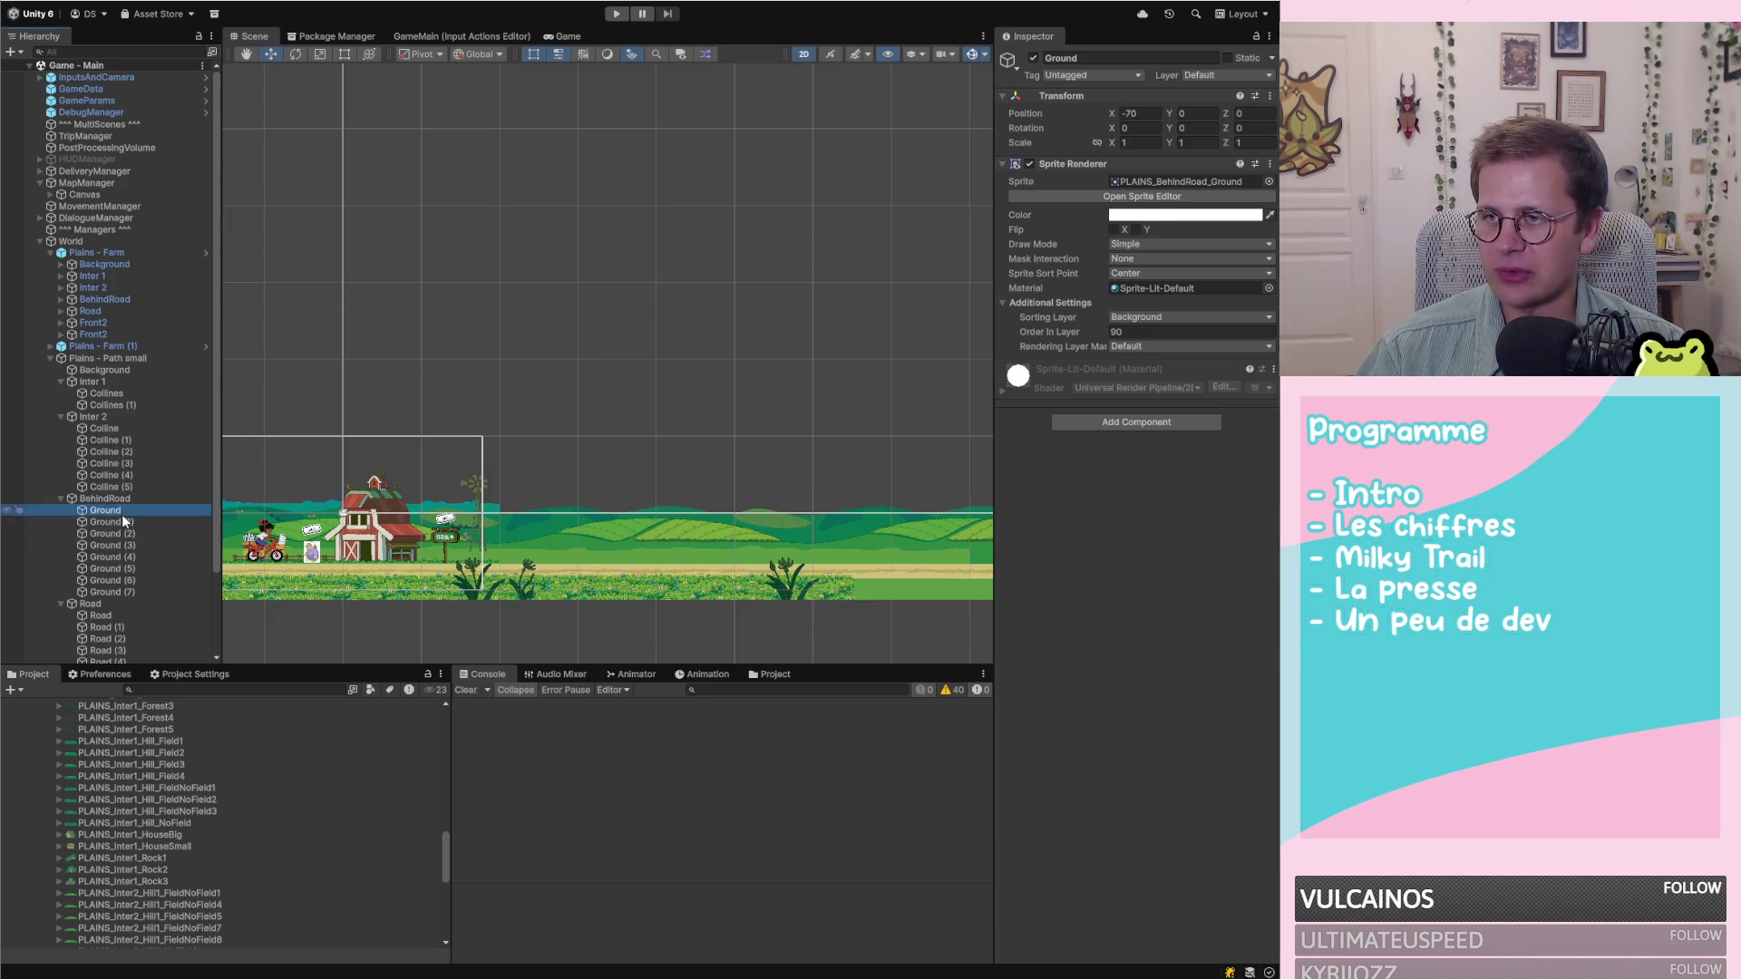
pyautogui.click(1153, 117)
pyautogui.write('0')
pyautogui.press('Tab')
# Place Ground (1), Ground (2) and Ground (3) at X 20, 40 and 60
pyautogui.click(105, 522)
pyautogui.click(1141, 113)
pyautogui.write('20')
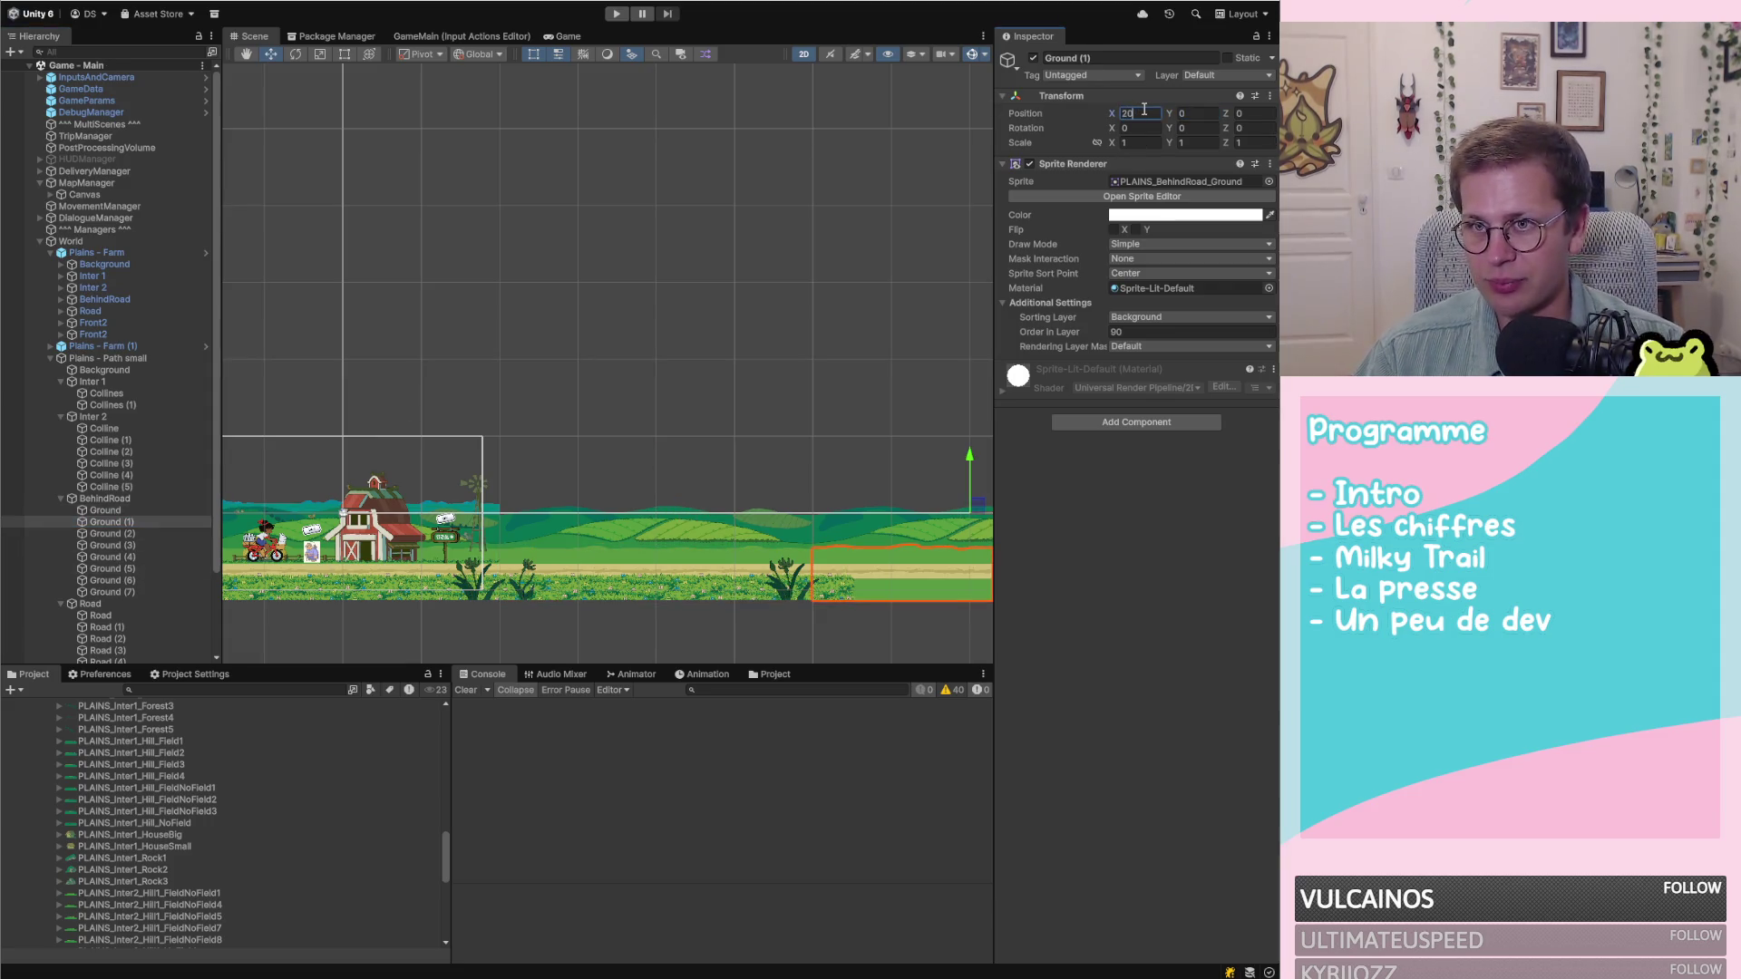
pyautogui.click(118, 535)
pyautogui.click(1158, 113)
pyautogui.write('40')
pyautogui.click(145, 546)
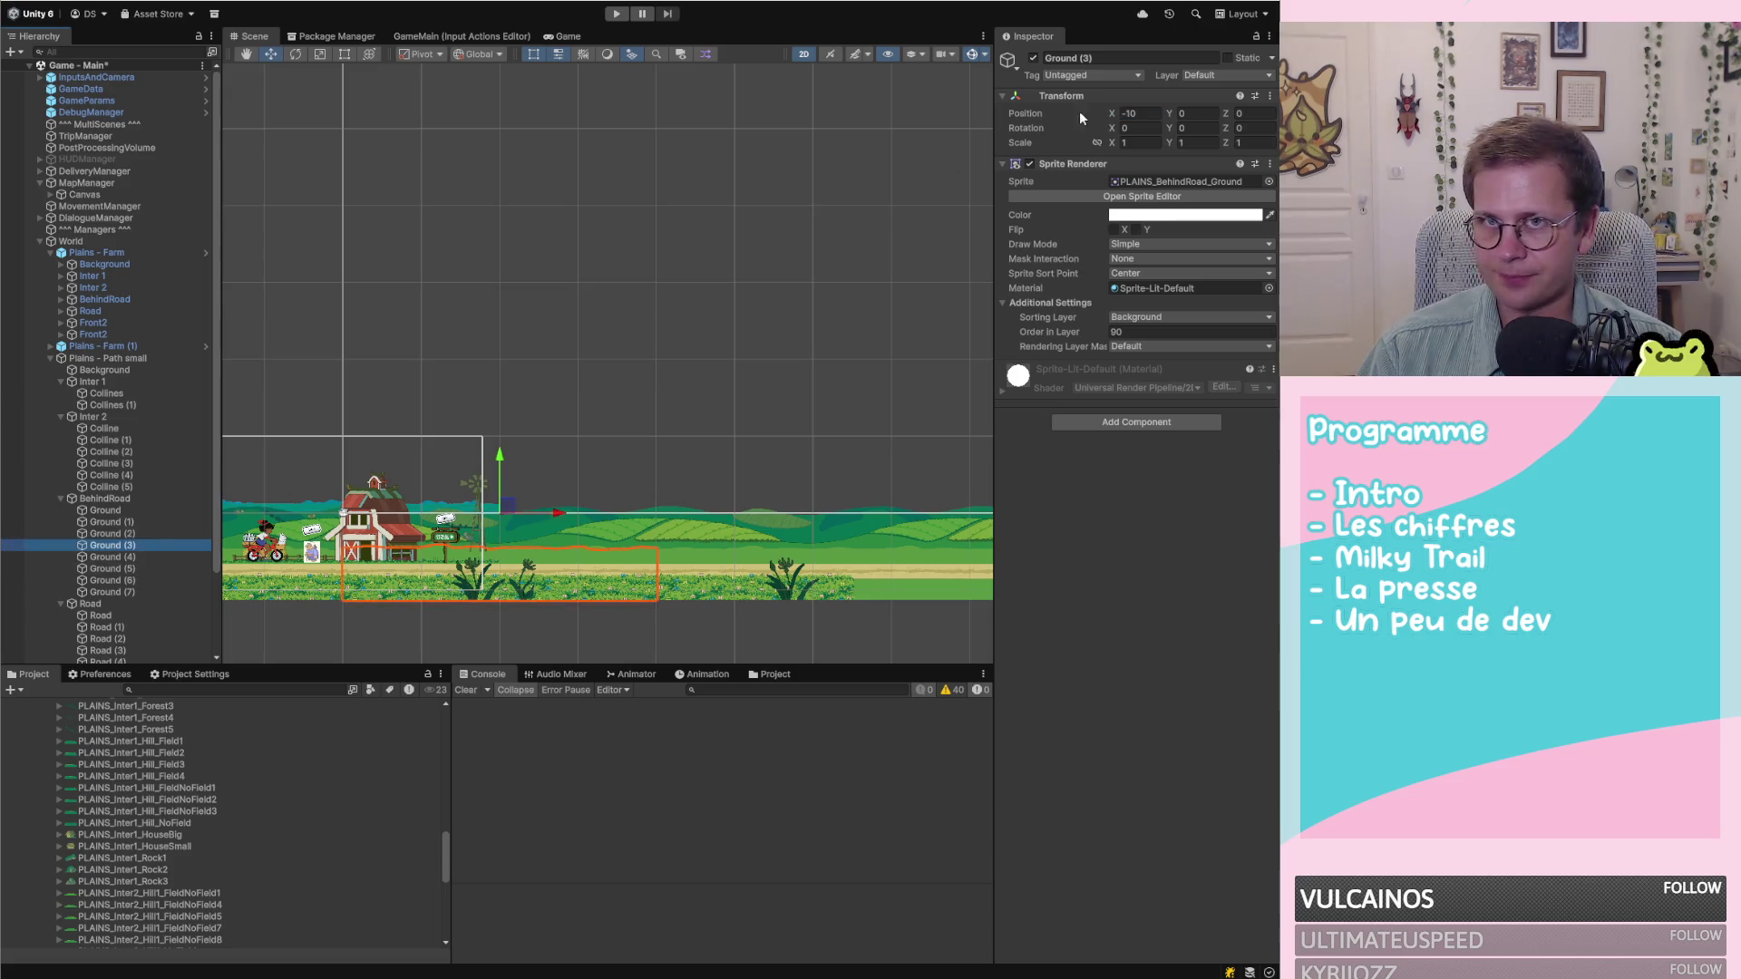
pyautogui.click(1134, 102)
pyautogui.click(1128, 100)
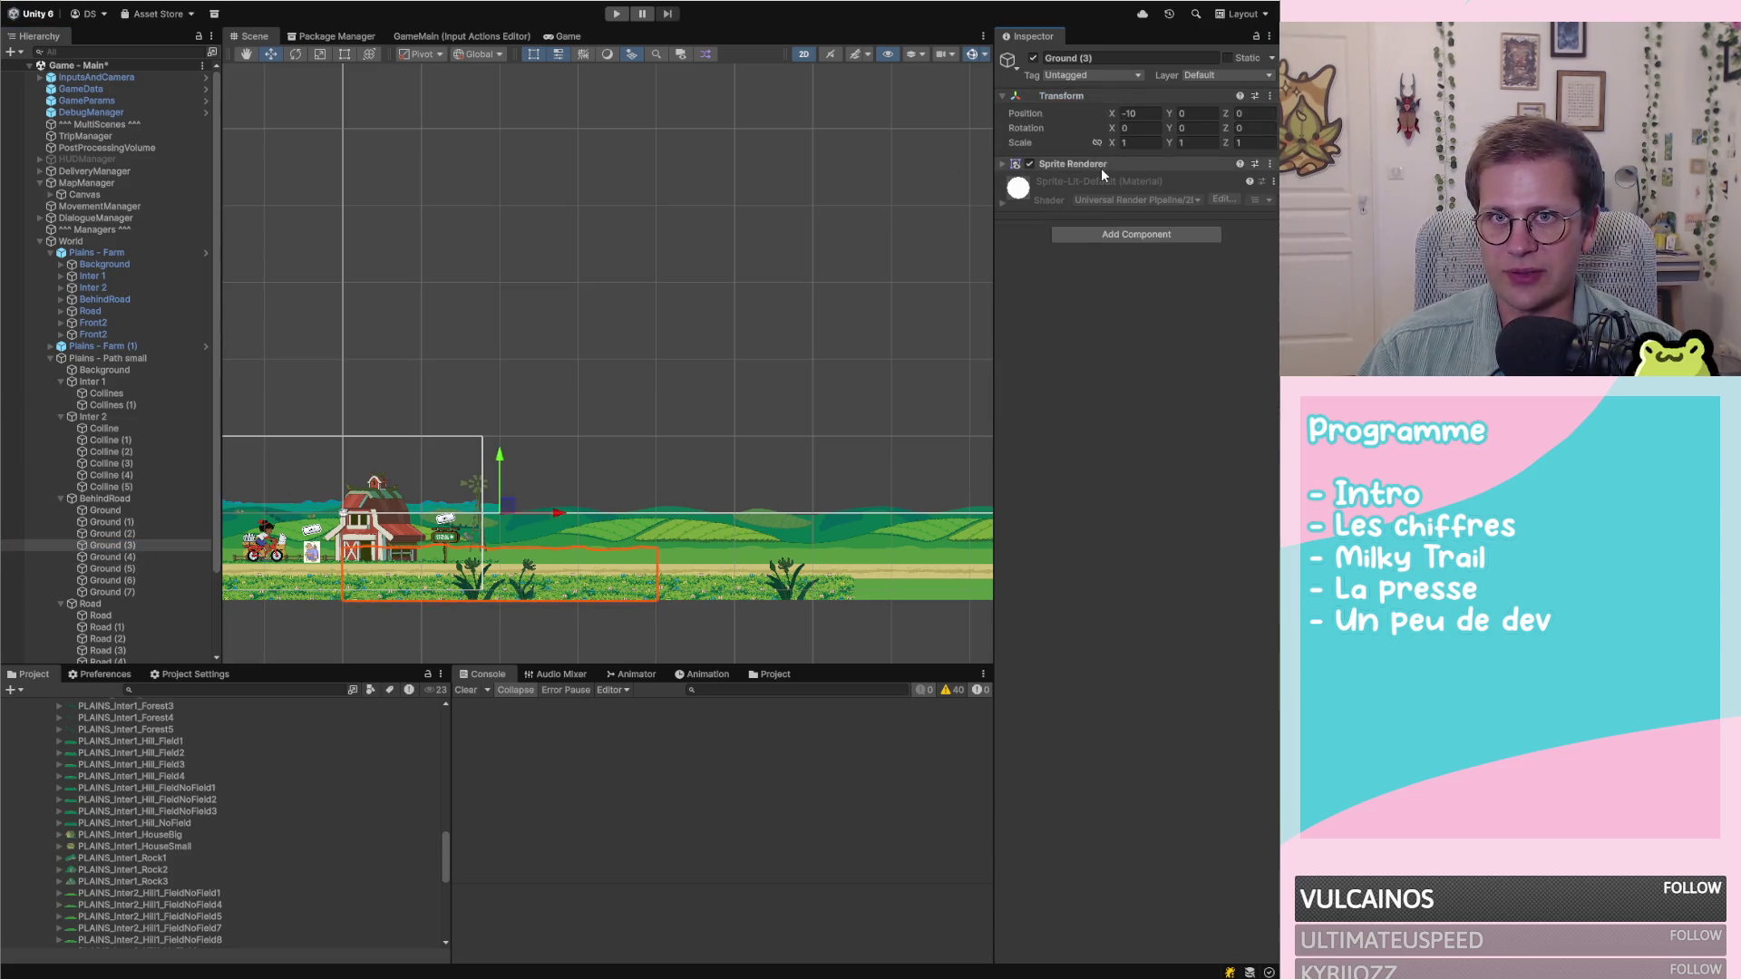
pyautogui.click(1073, 164)
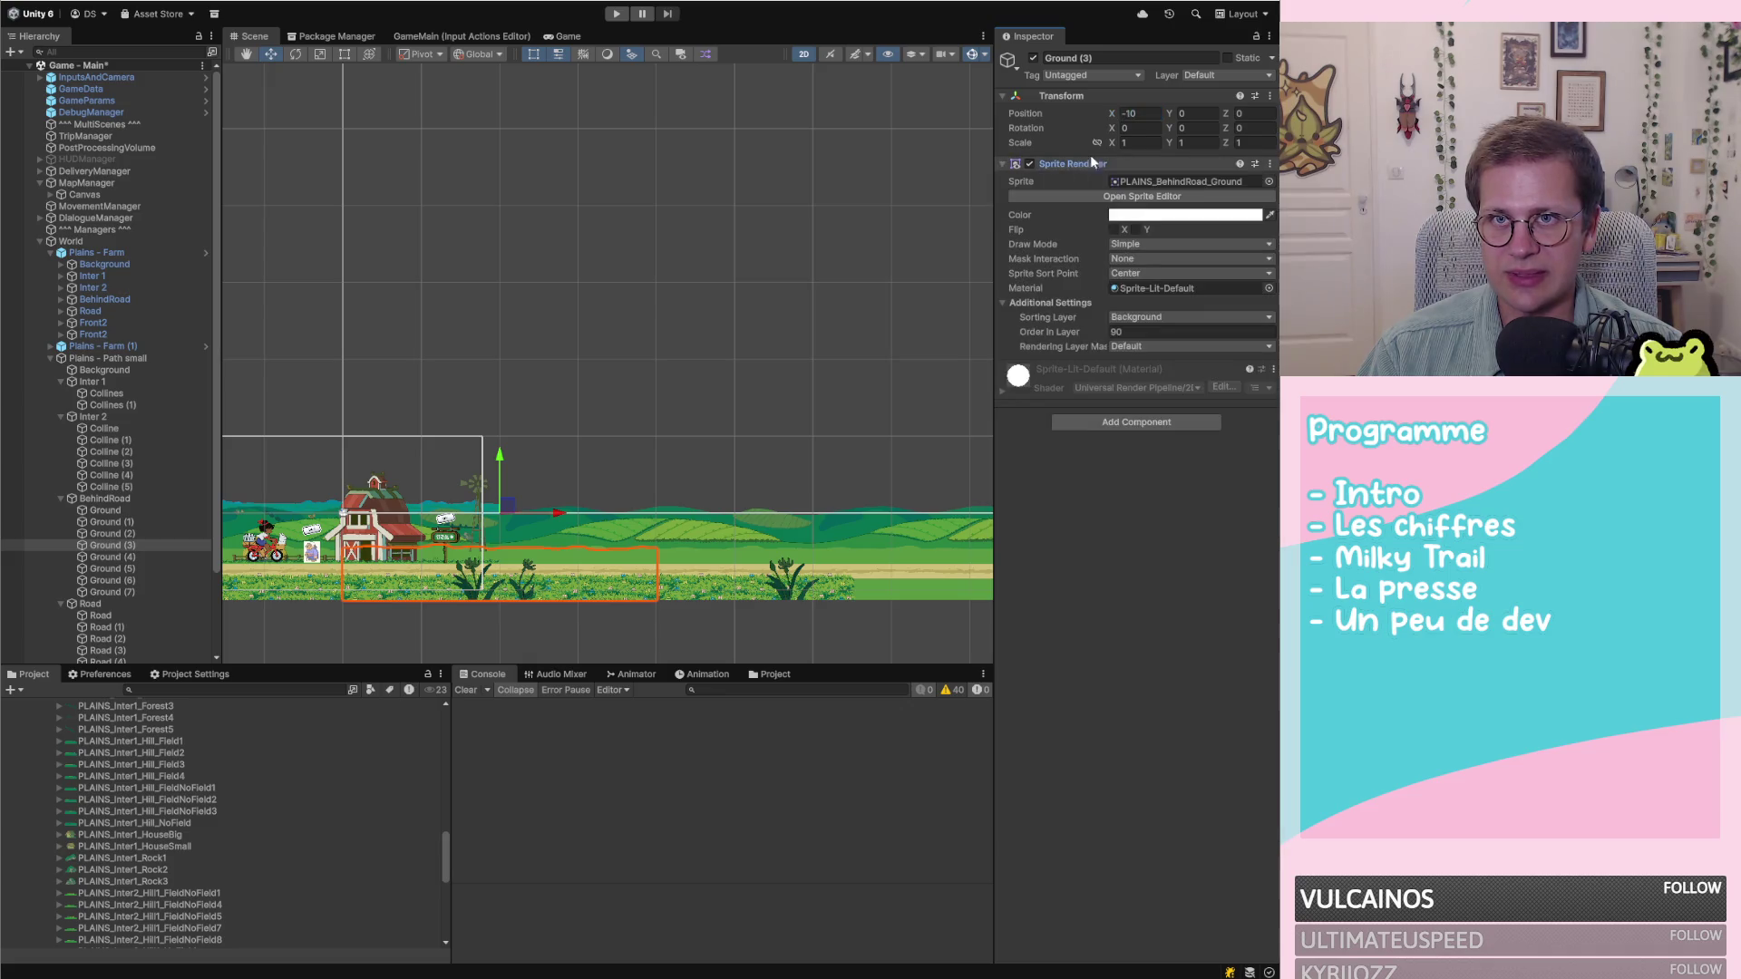
pyautogui.write('60')
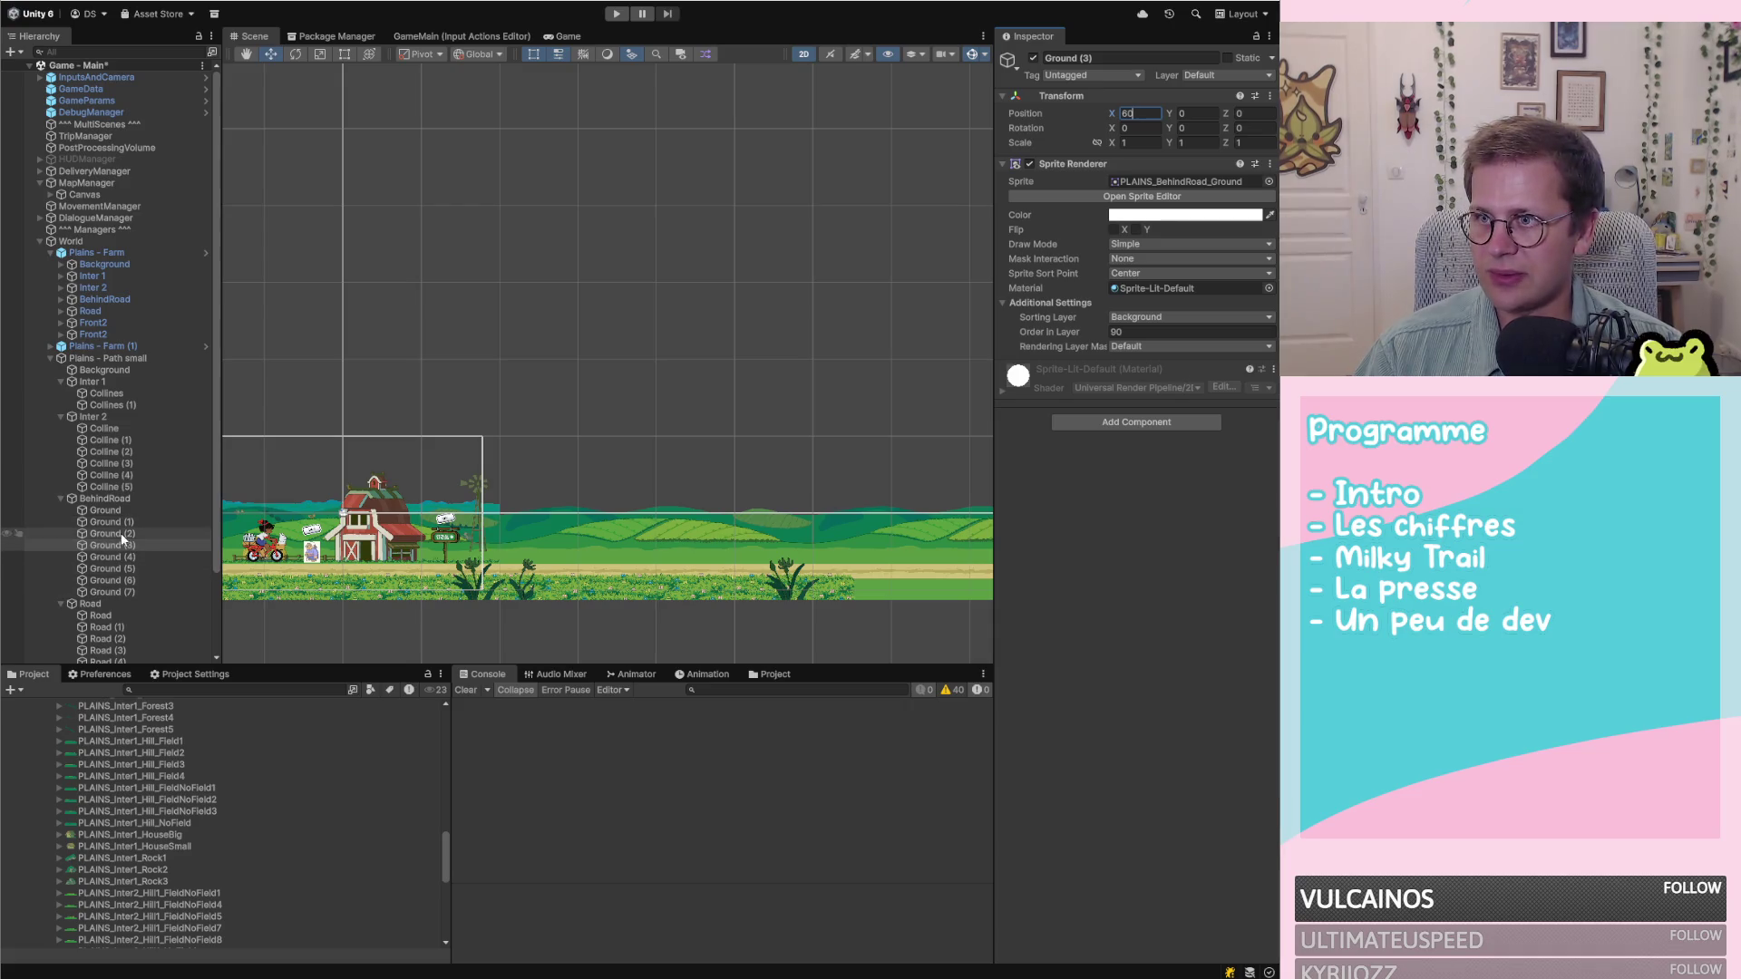
# Move Ground (4) to X 80 and Ground (5) to X 90
pyautogui.click(122, 556)
pyautogui.click(1142, 112)
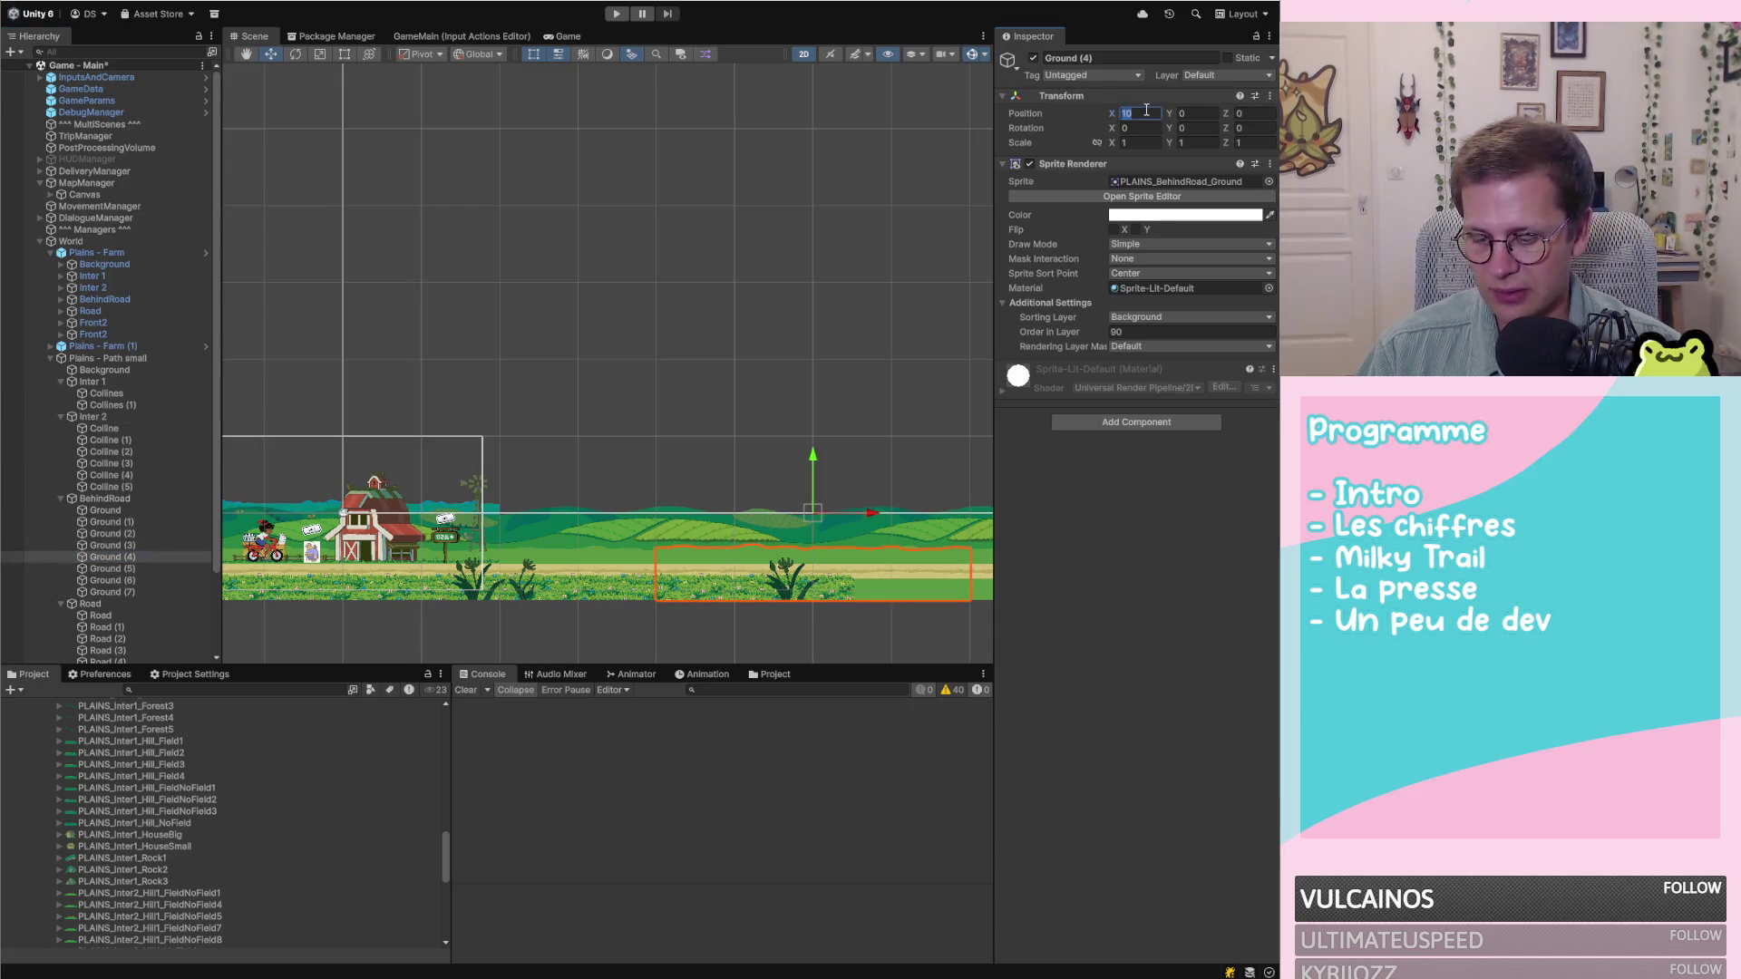
pyautogui.write('80')
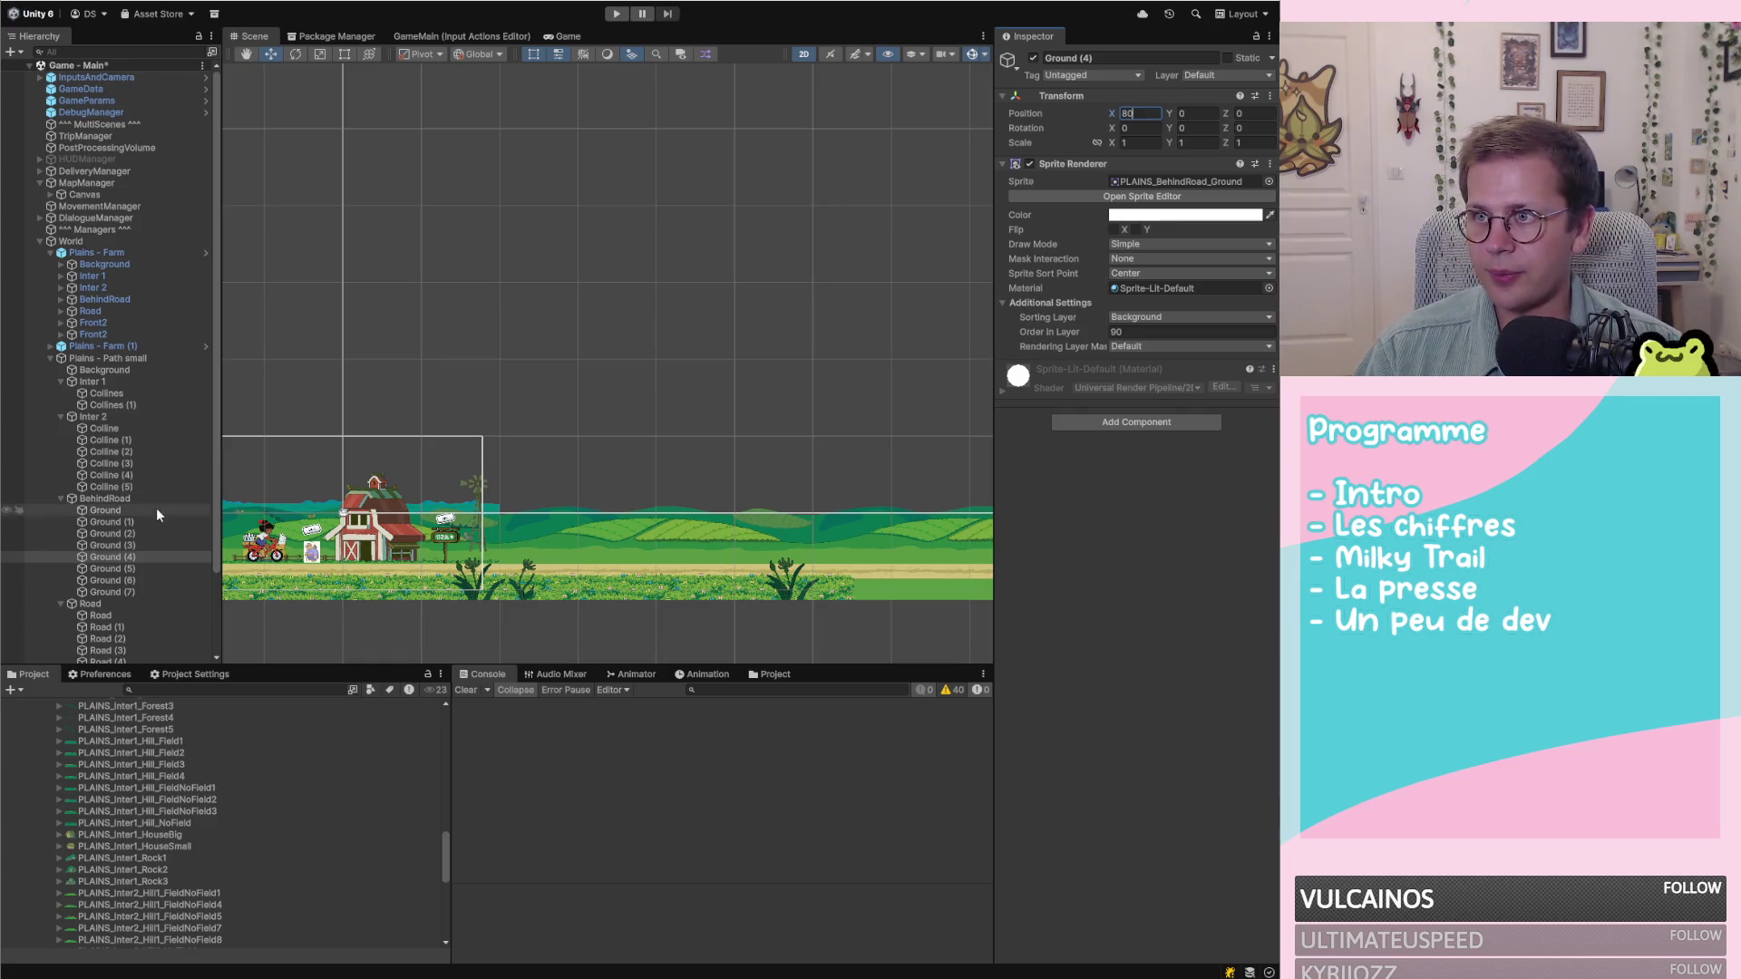
pyautogui.click(142, 580)
pyautogui.click(141, 571)
pyautogui.click(1142, 112)
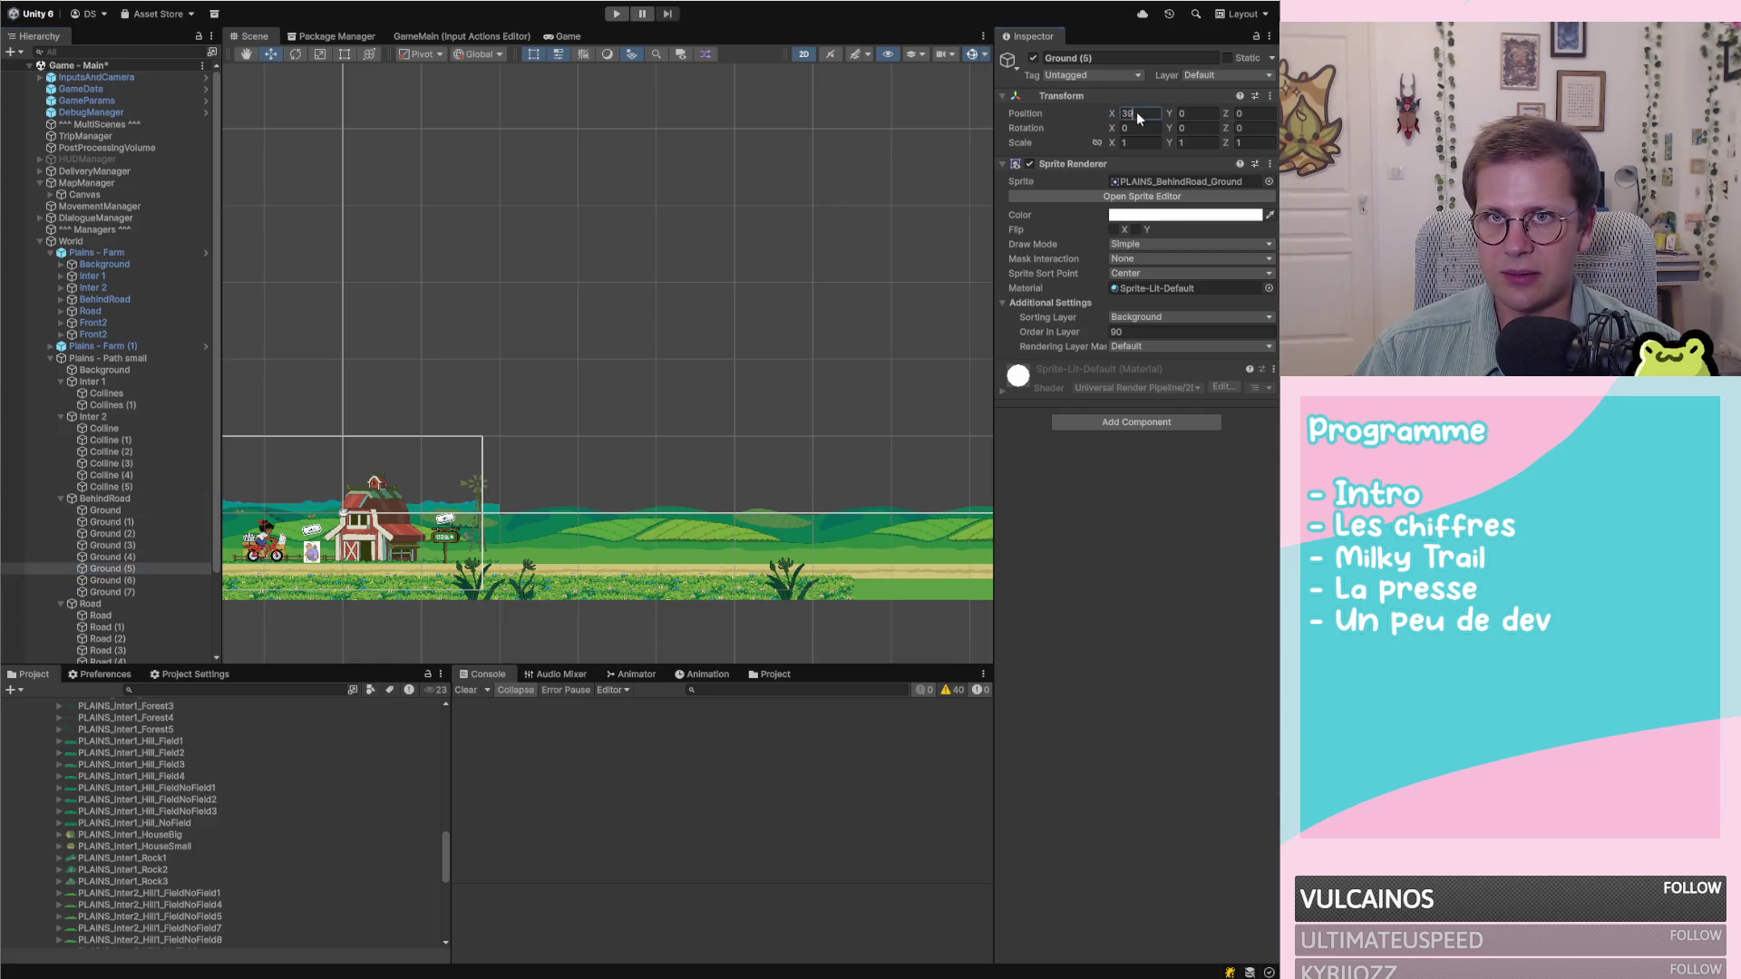
pyautogui.write('90')
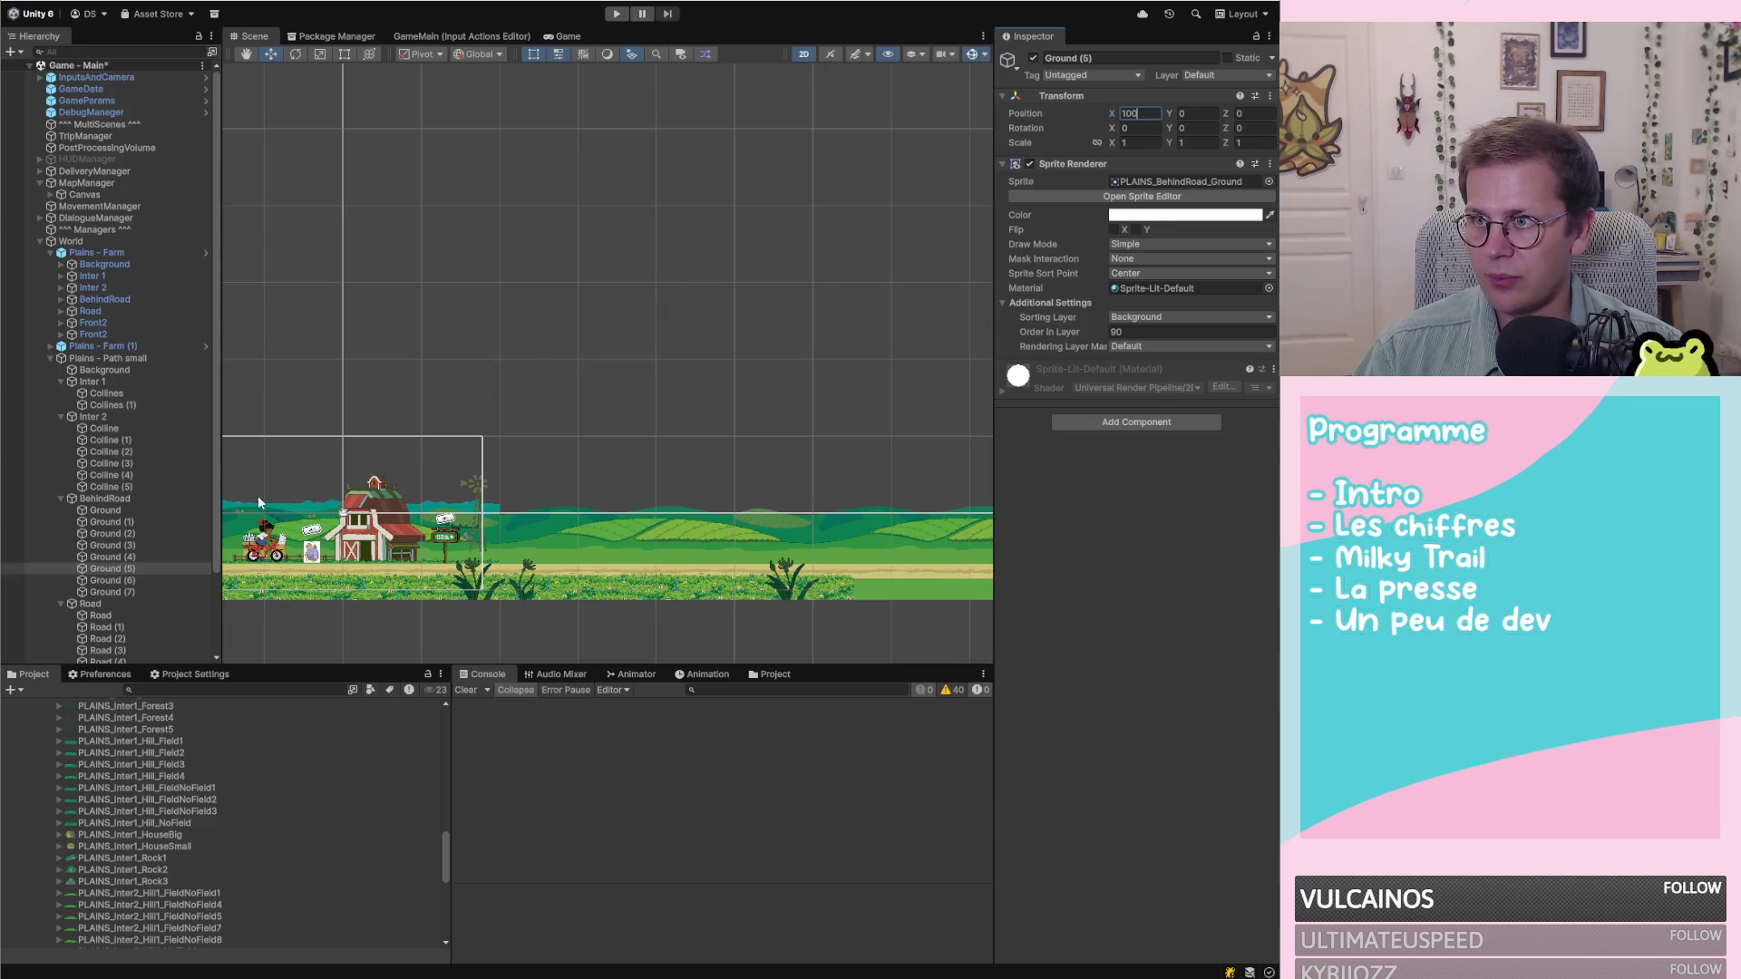
# Position Ground (6) at X 120 and Ground (7) at X 140
pyautogui.click(141, 580)
pyautogui.click(1141, 113)
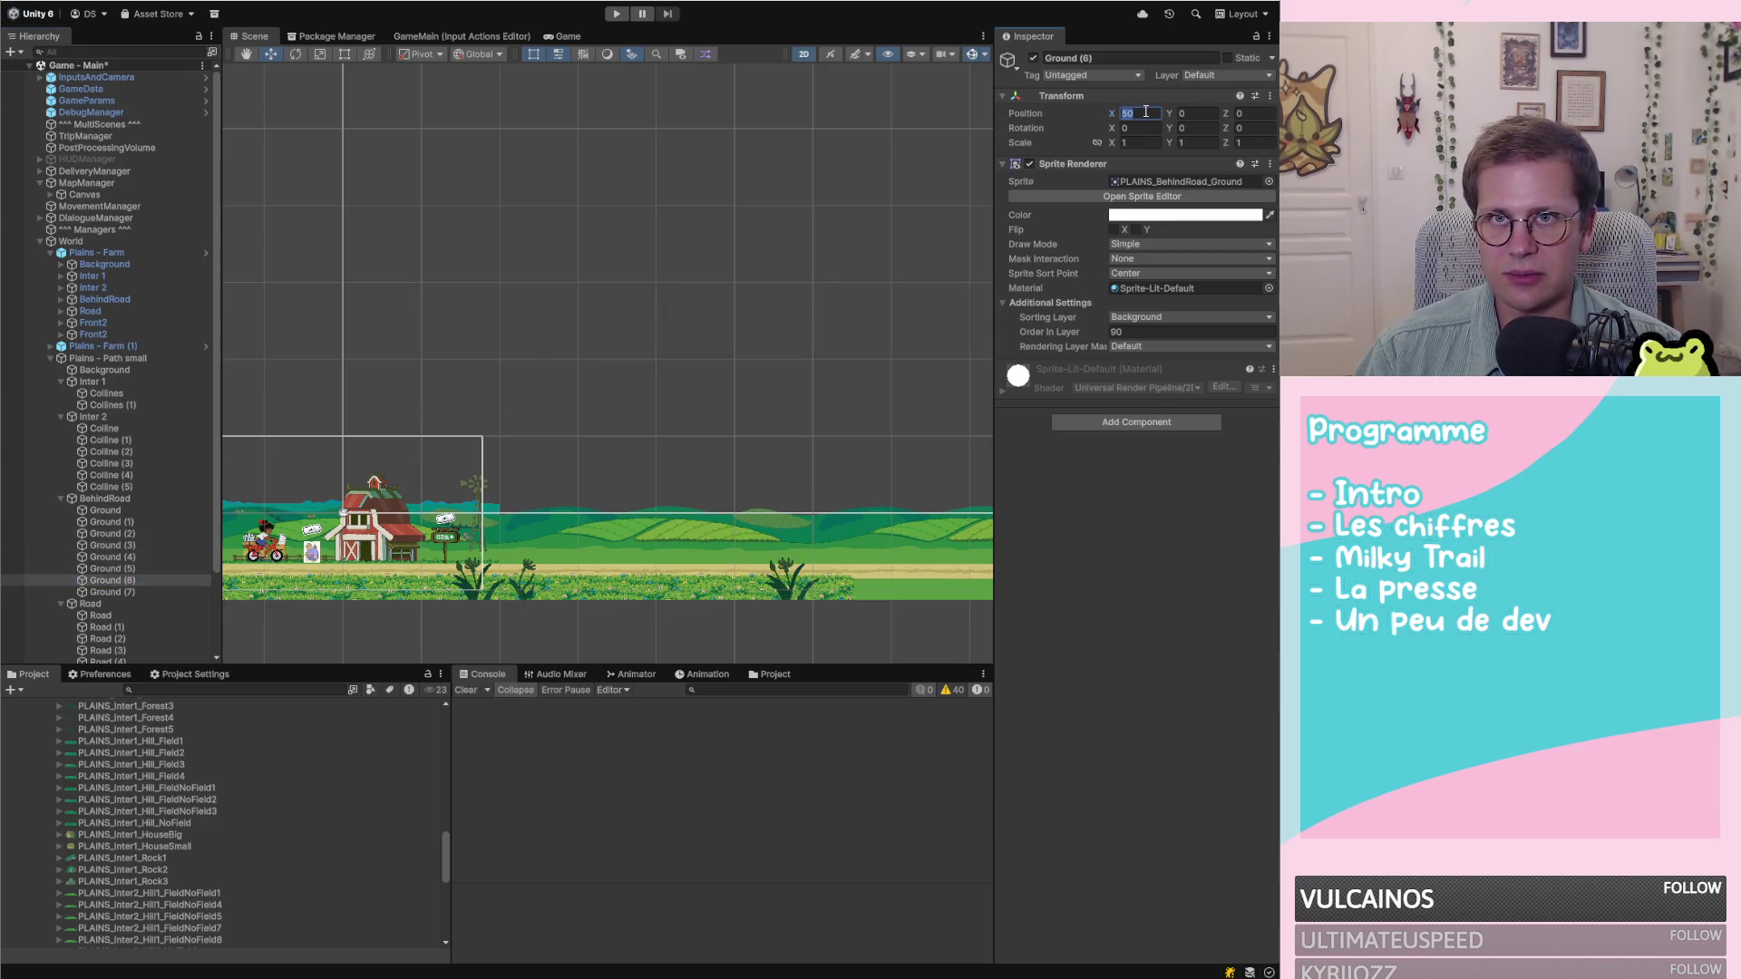
pyautogui.write('1')
pyautogui.write('10')
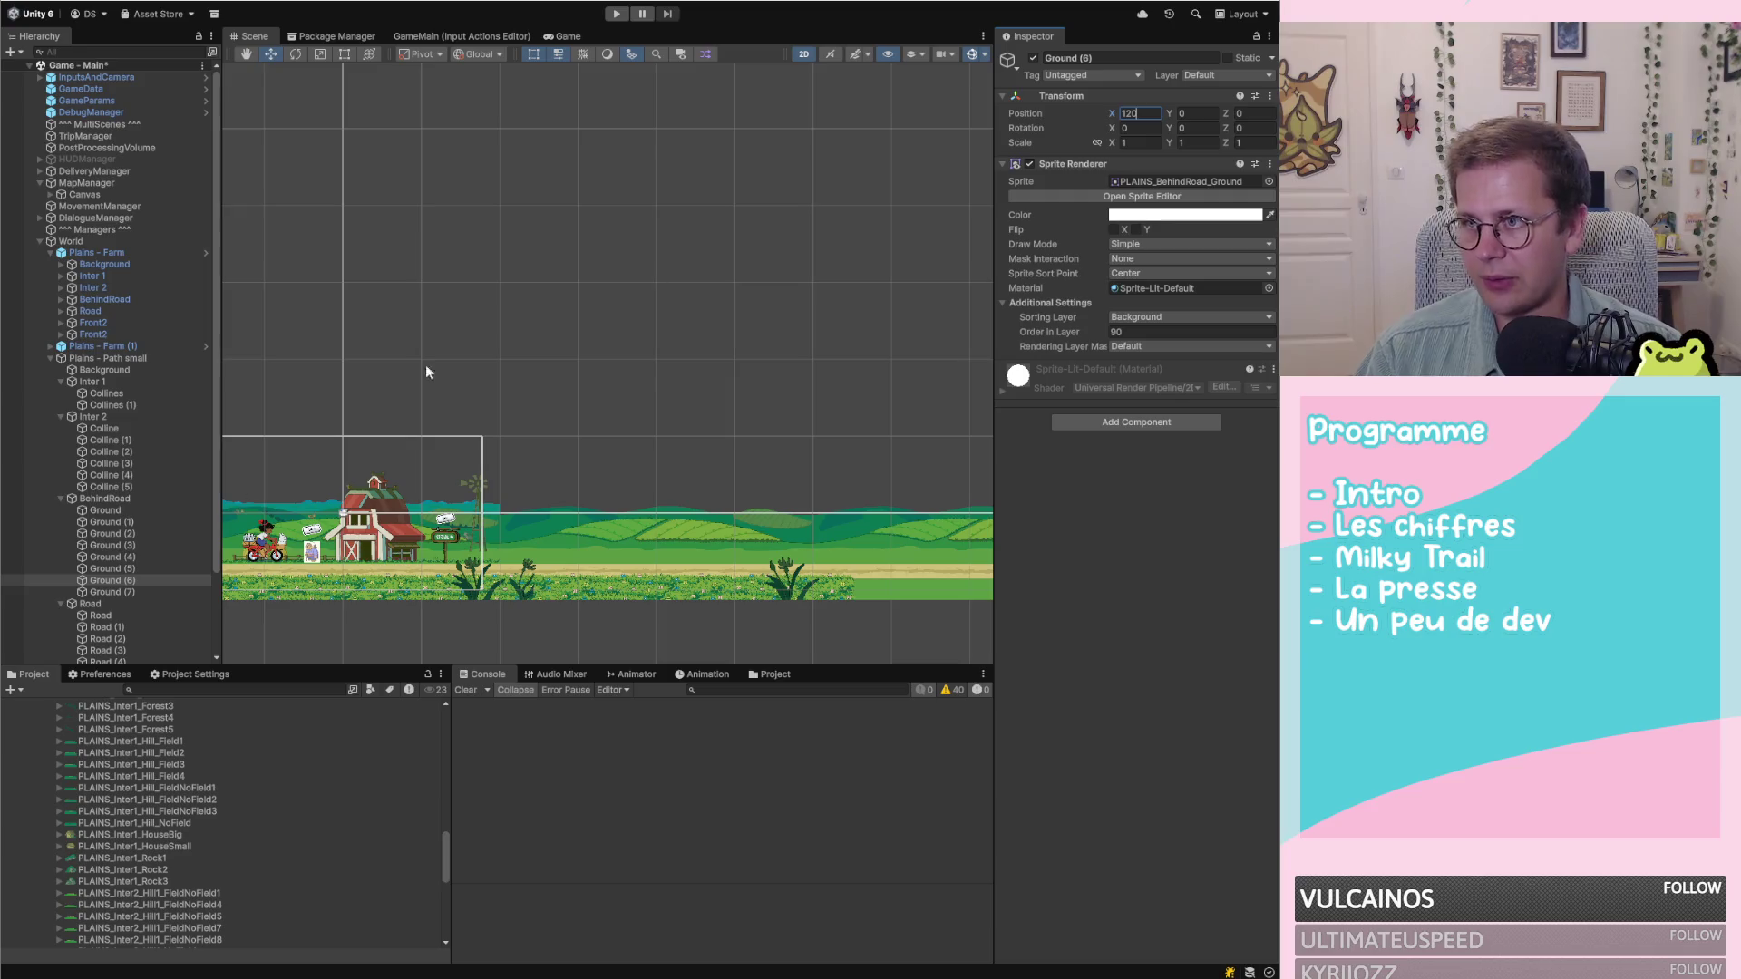
pyautogui.click(136, 591)
pyautogui.click(1151, 114)
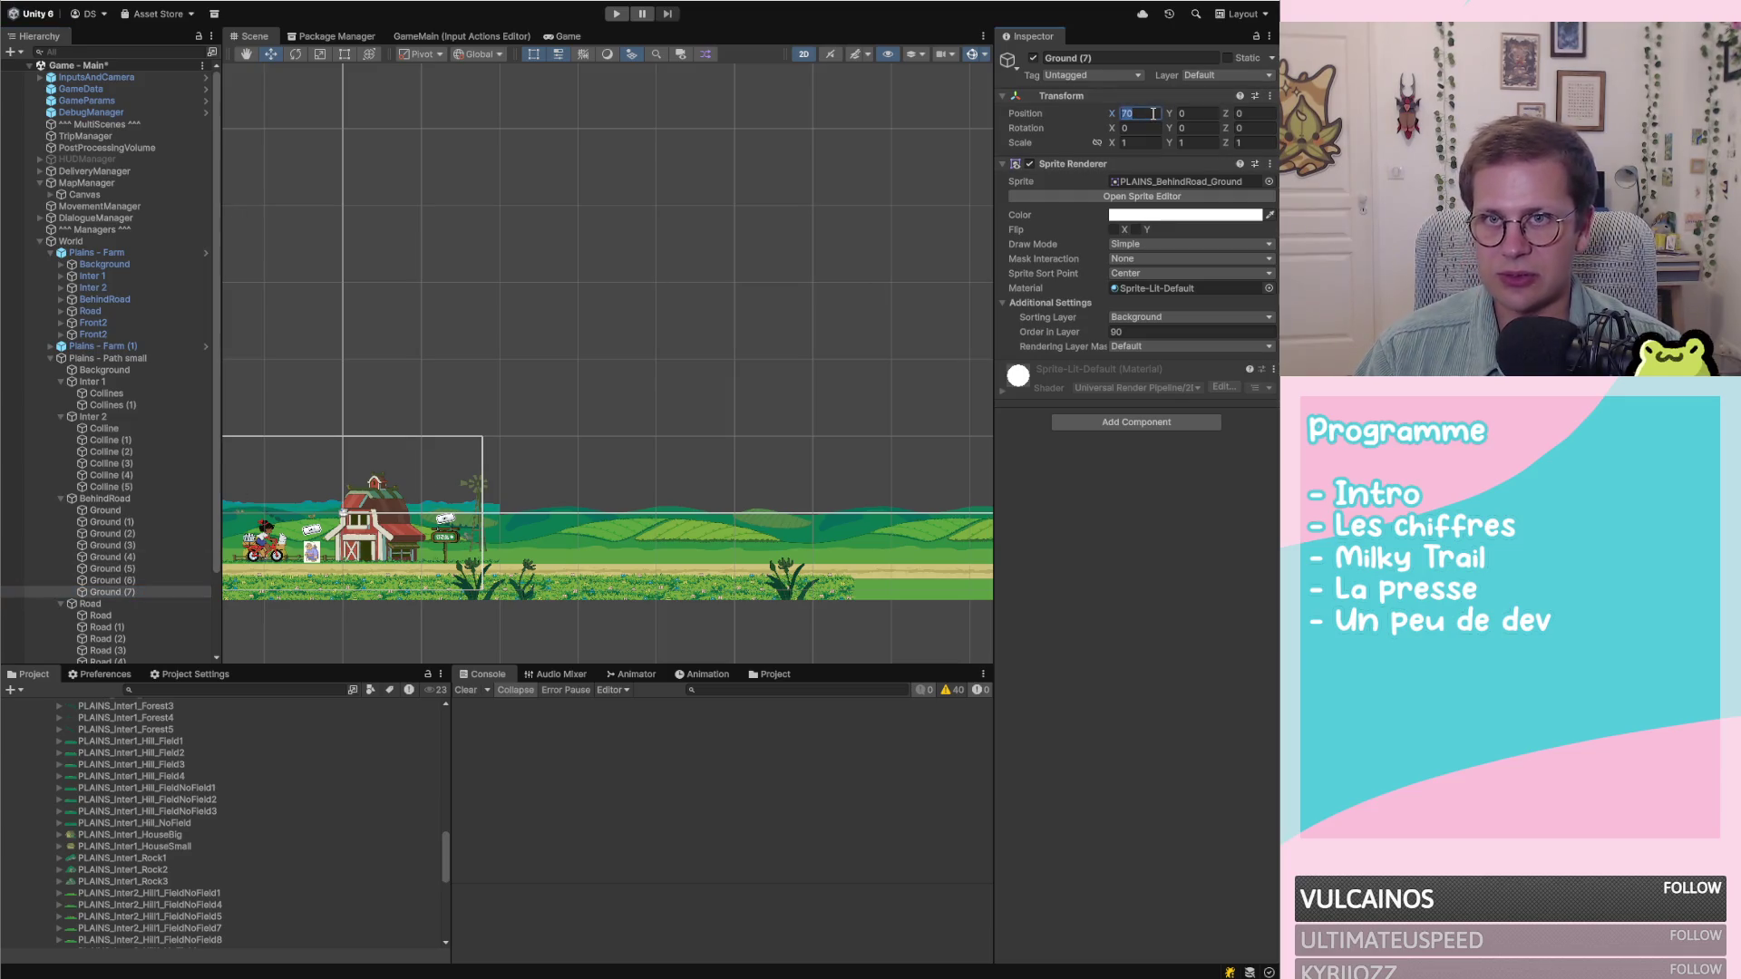
pyautogui.write('140')
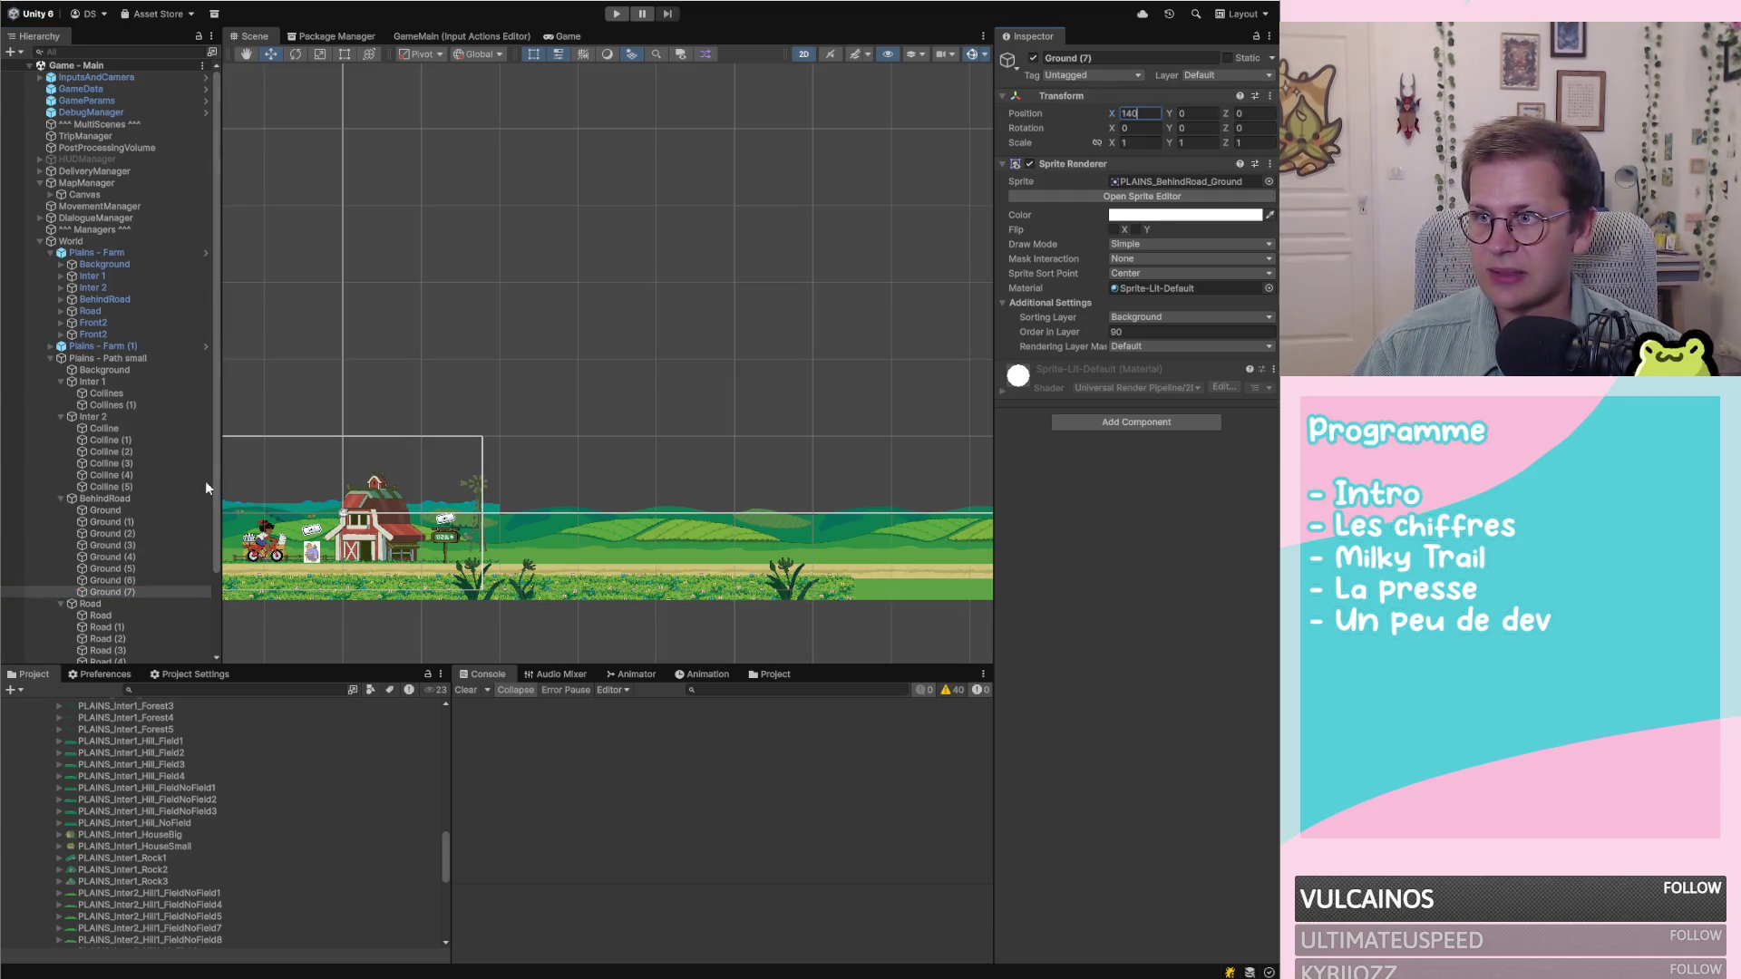
pyautogui.scroll(-3, 208, 481)
pyautogui.scroll(-2, 428, 351)
pyautogui.scroll(-2, 659, 67)
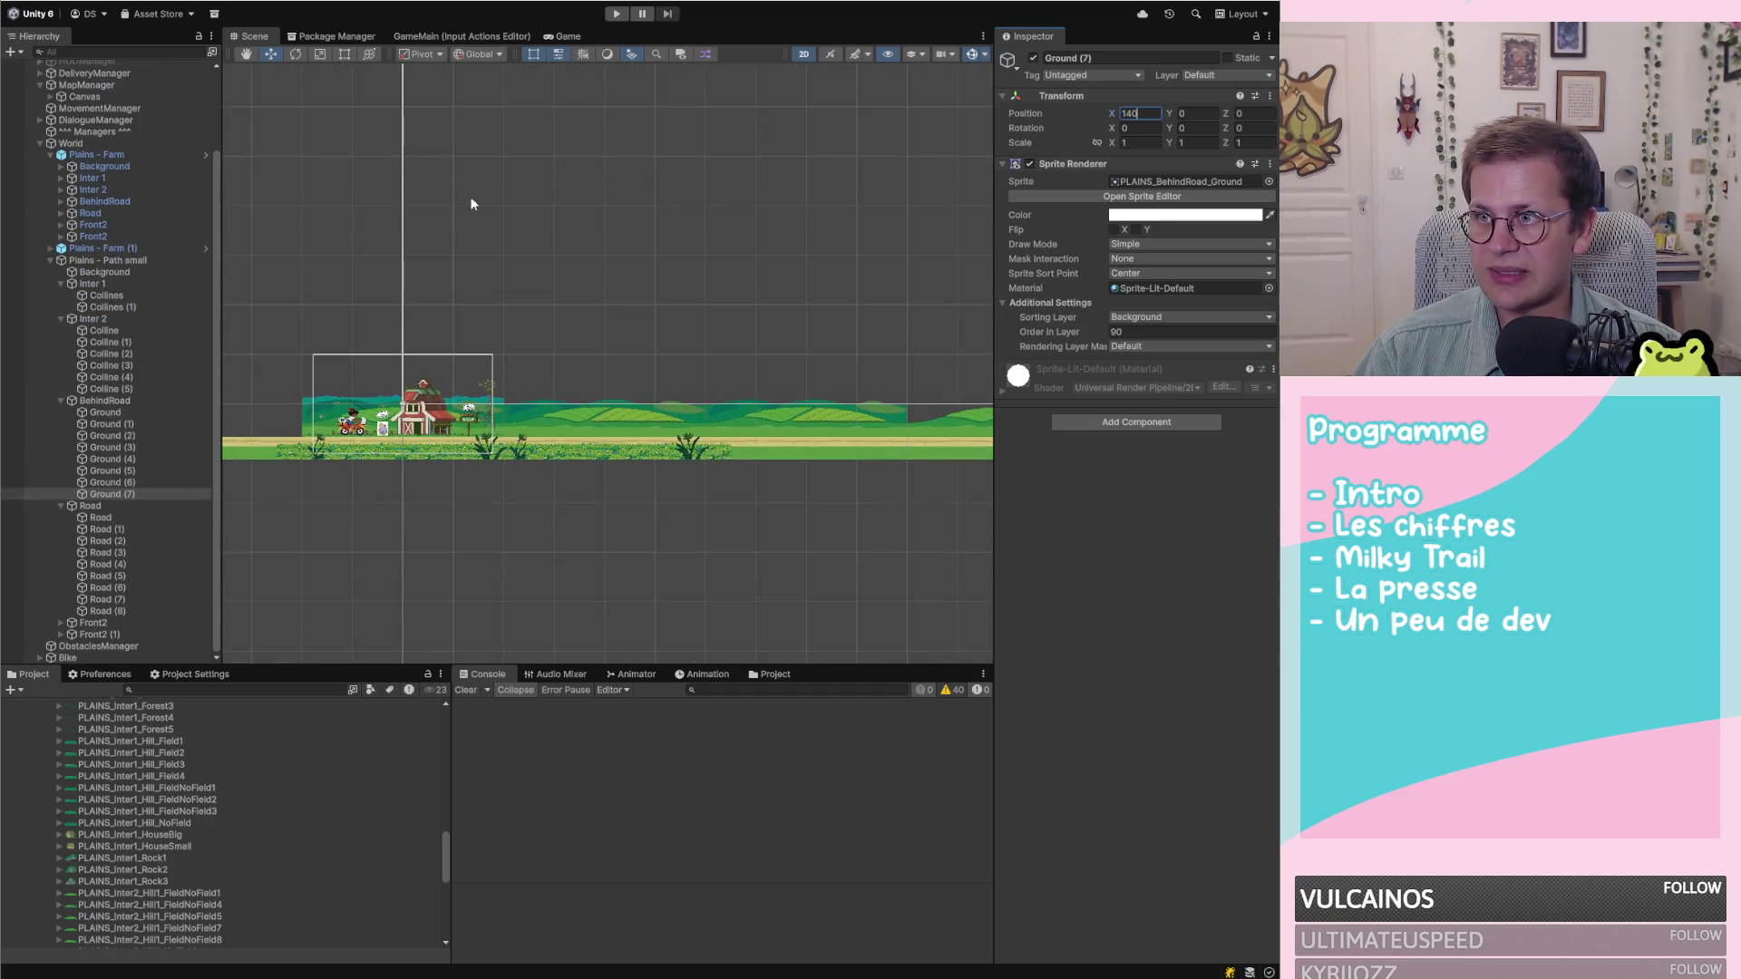
# Select all the Road tiles together and frame them in the Scene view
pyautogui.click(122, 516)
pyautogui.keyDown('shift'); pyautogui.click(109, 611); pyautogui.keyUp('shift')
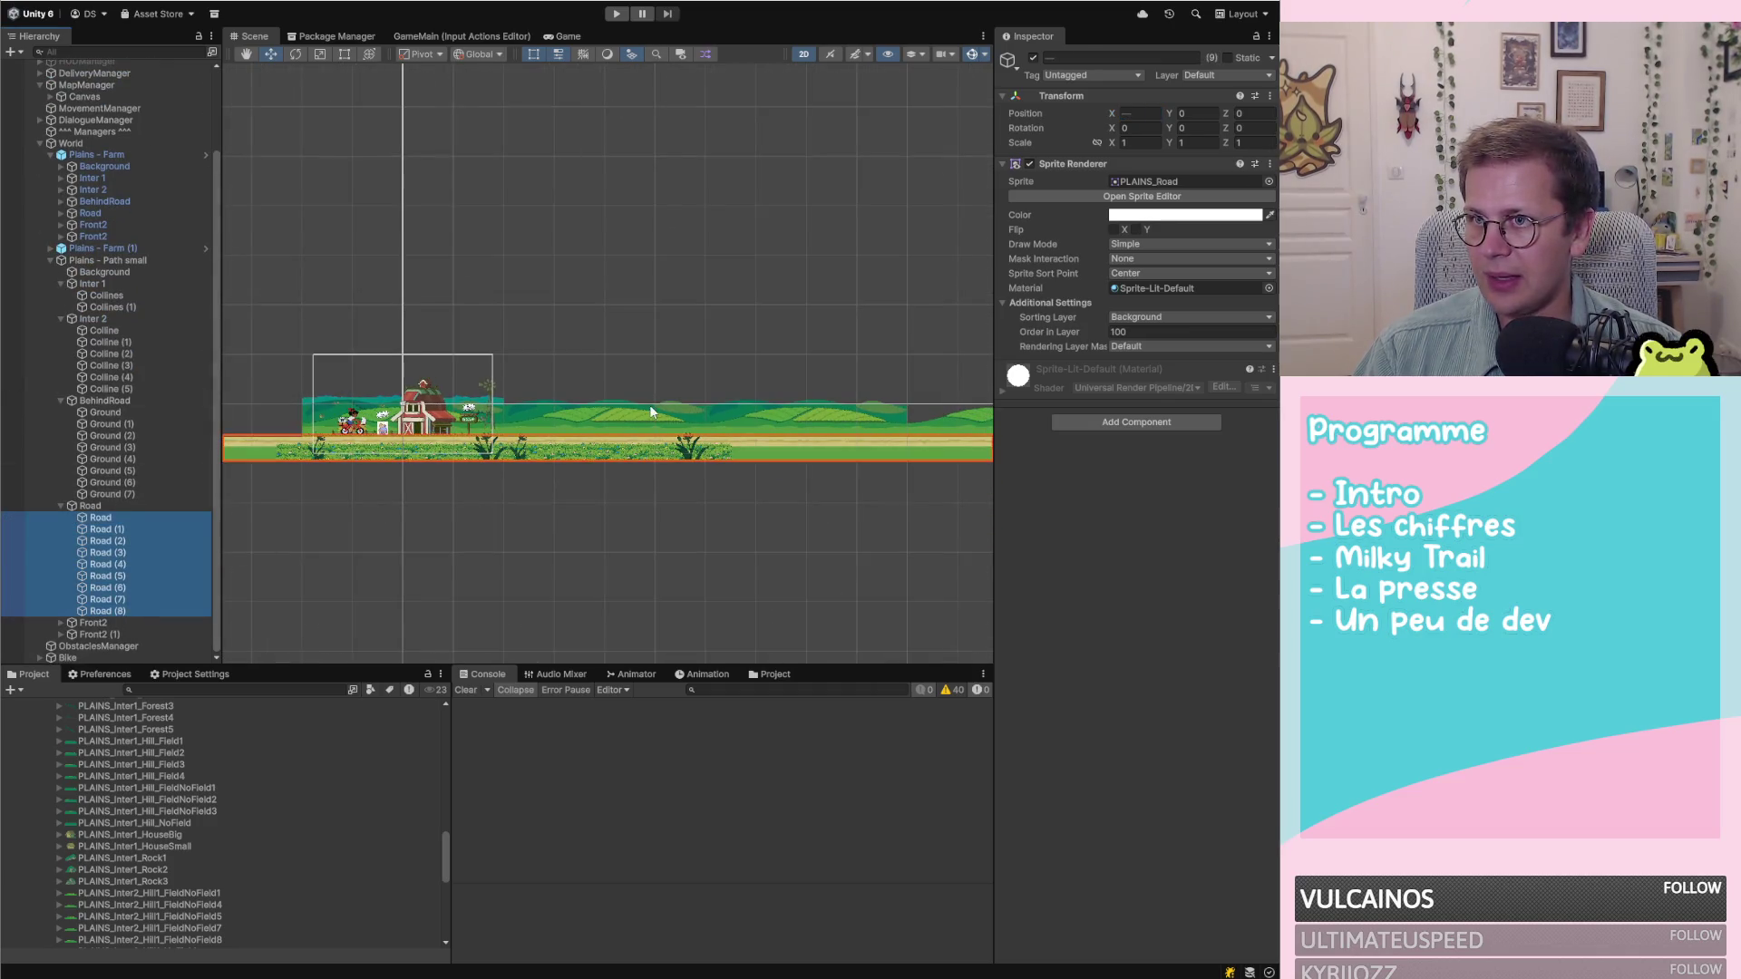
pyautogui.press('f')
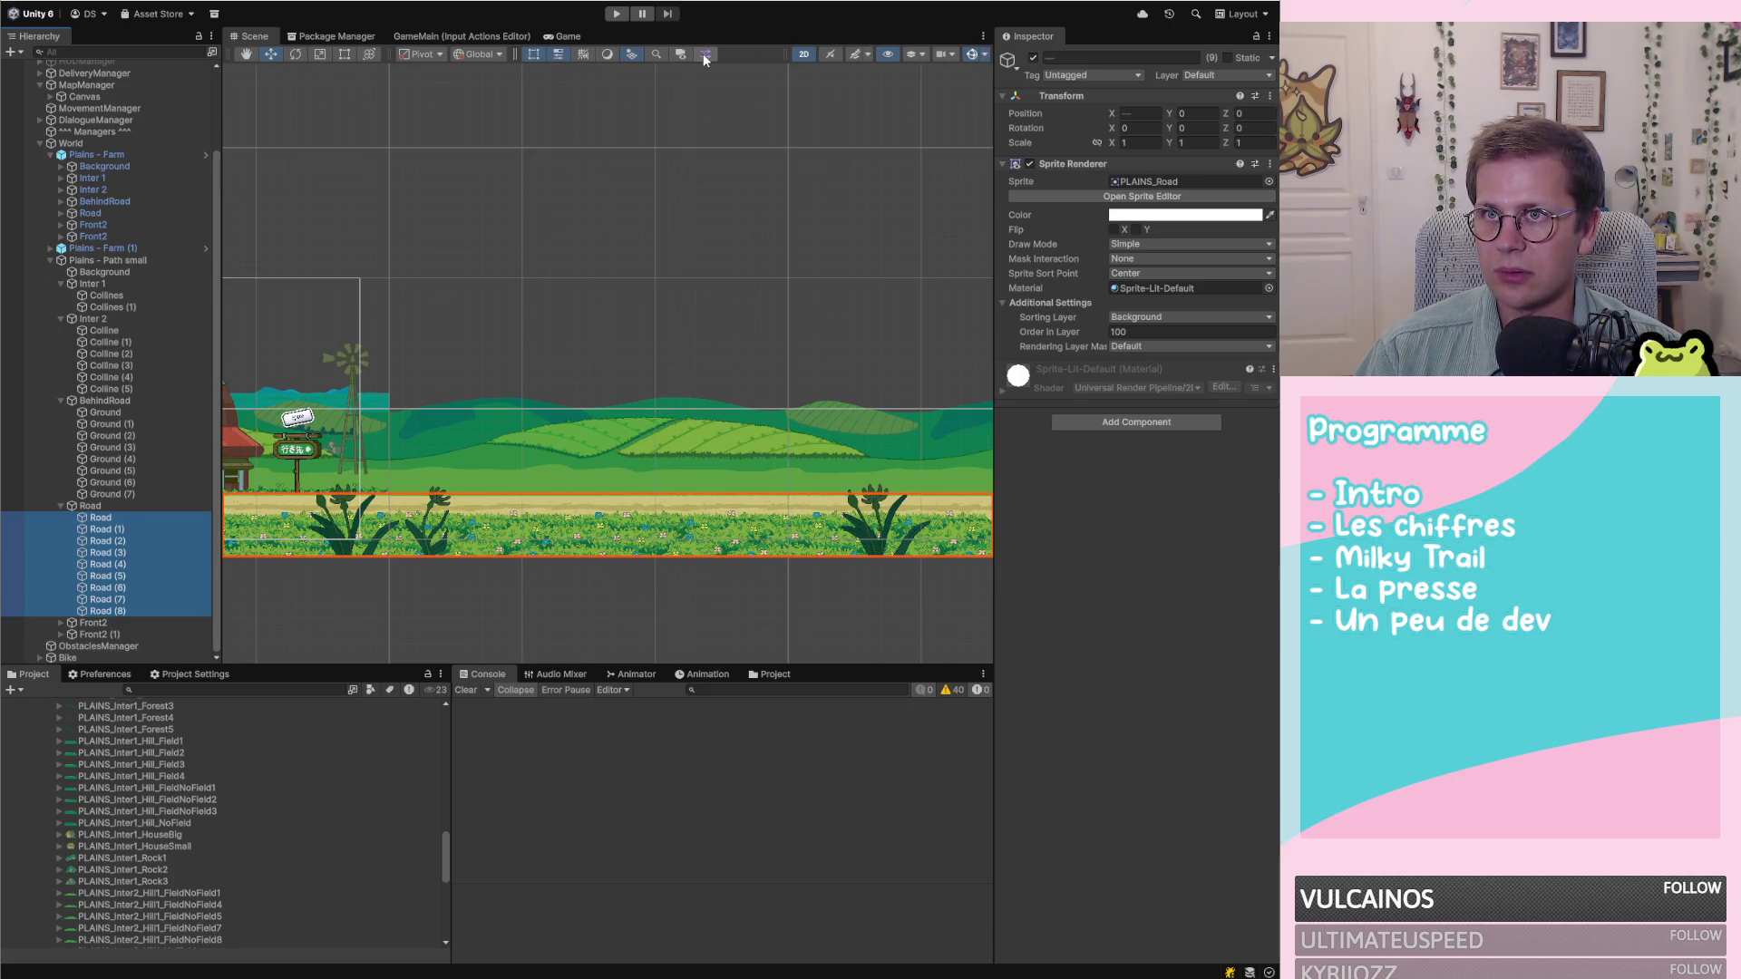
# Set the grid snapping move increment to 1
pyautogui.click(584, 53)
pyautogui.click(548, 56)
pyautogui.write('1')
pyautogui.press('Return')
# Drag the Road tiles right along X until the road continues past the farm
pyautogui.scroll(-4, 580, 267)
pyautogui.scroll(-5, 622, 399)
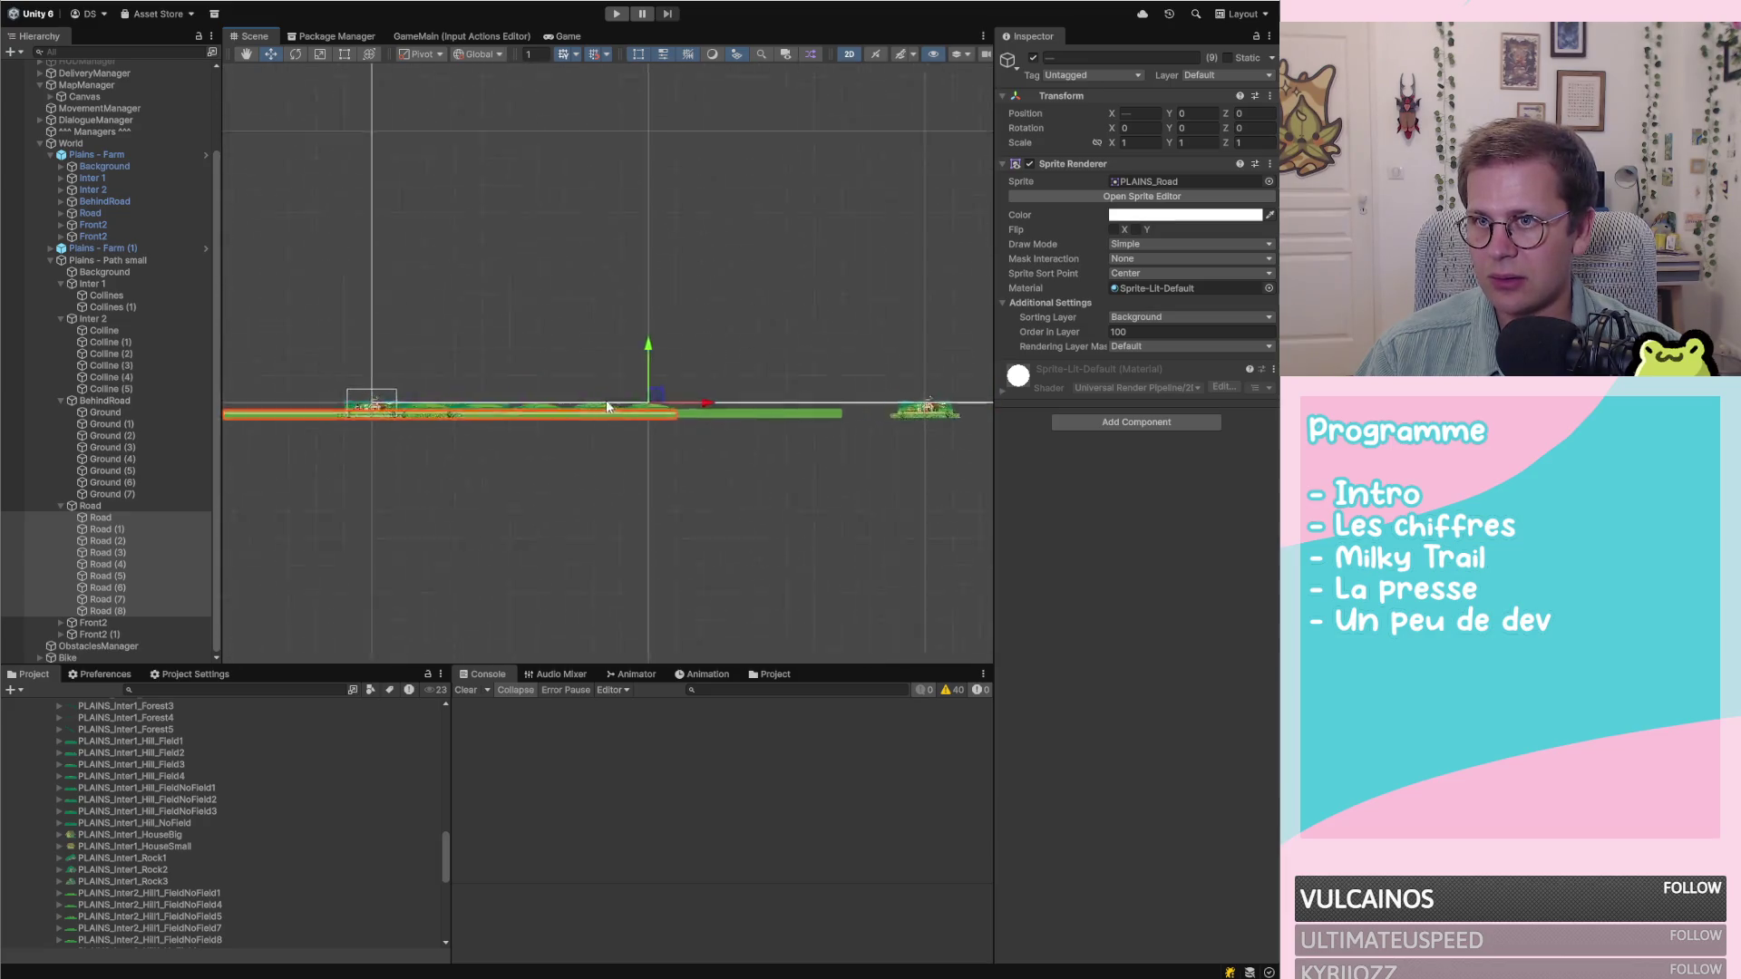
pyautogui.scroll(4, 600, 407)
pyautogui.moveTo(716, 417)
pyautogui.mouseDown()
pyautogui.moveTo(983, 404)
pyautogui.moveTo(776, 386)
pyautogui.mouseUp()
pyautogui.scroll(-6, 776, 387)
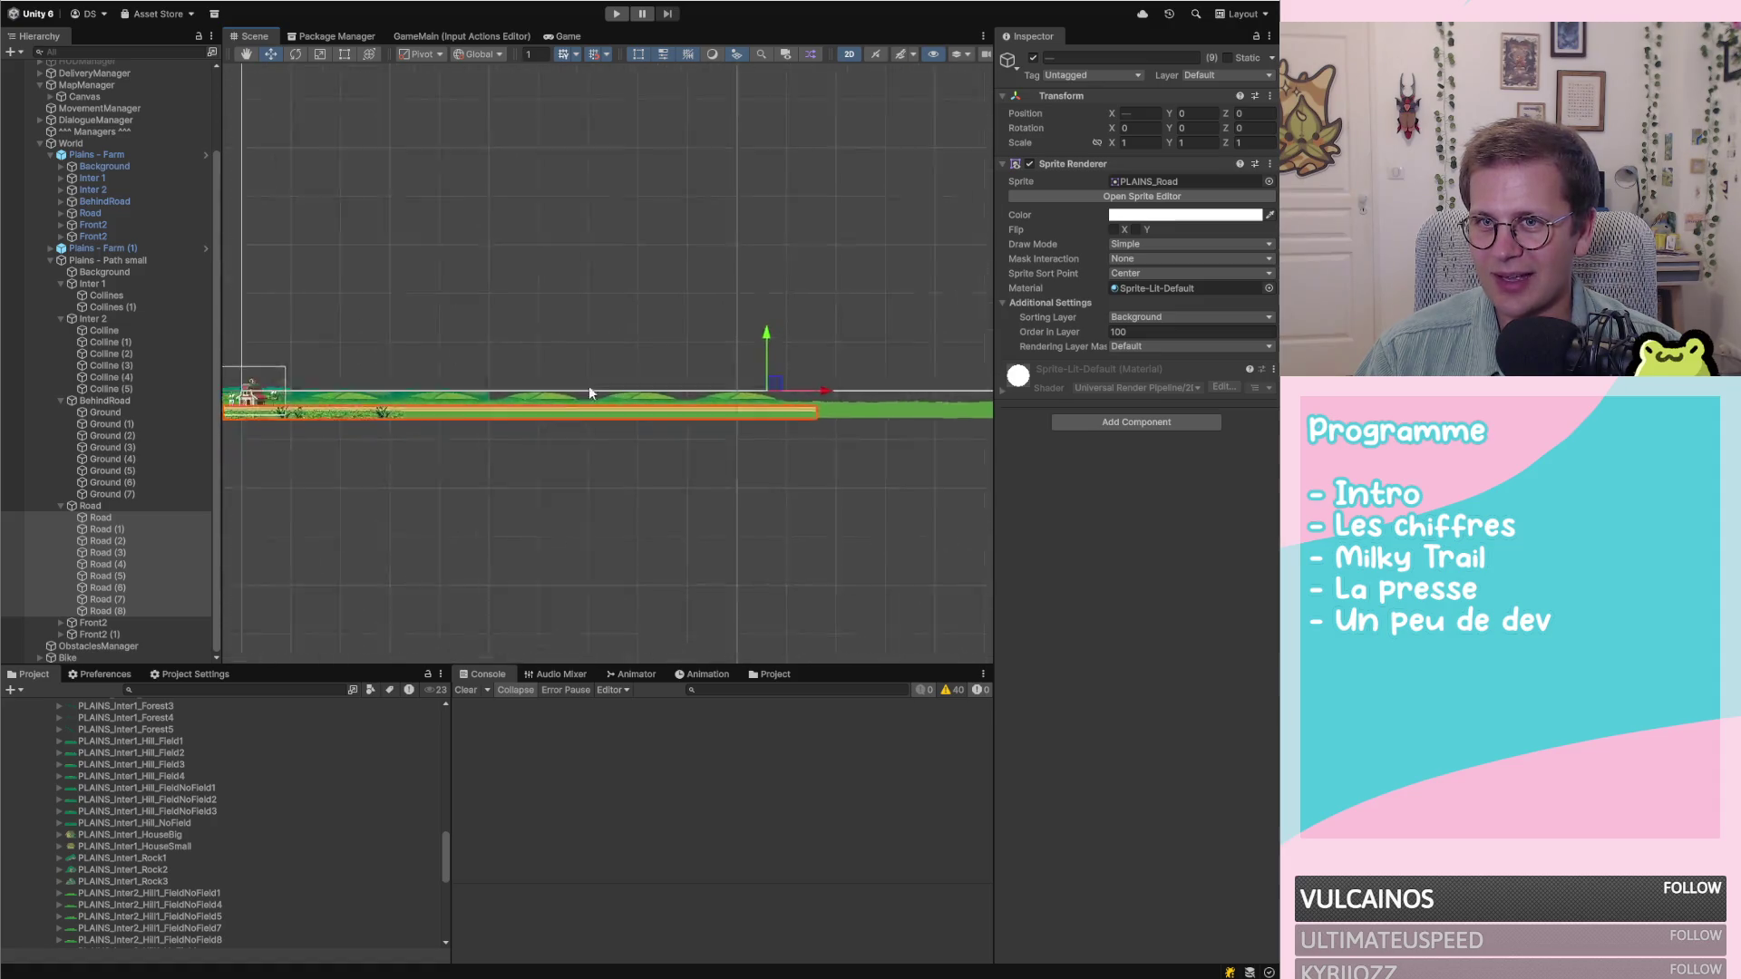
pyautogui.scroll(3, 737, 385)
pyautogui.scroll(2, 535, 421)
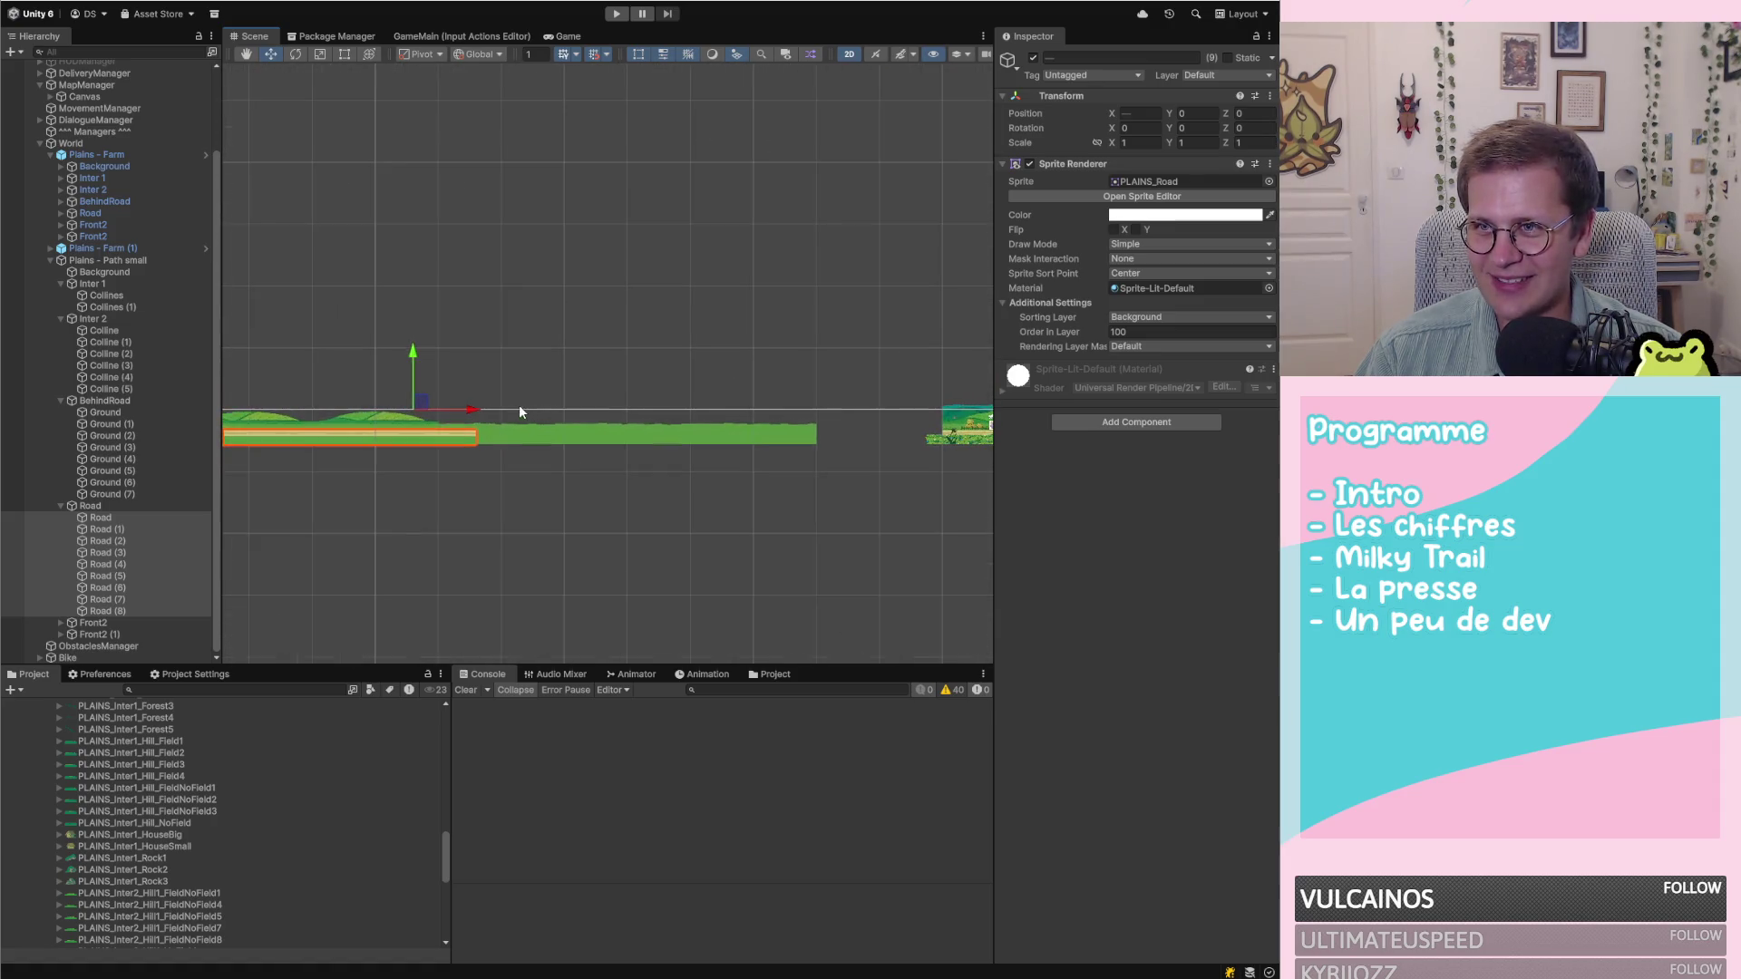
pyautogui.moveTo(464, 406)
pyautogui.mouseDown()
pyautogui.moveTo(897, 412)
pyautogui.moveTo(950, 433)
pyautogui.mouseUp()
pyautogui.scroll(1, 952, 444)
pyautogui.scroll(2, 952, 438)
pyautogui.scroll(-4, 907, 426)
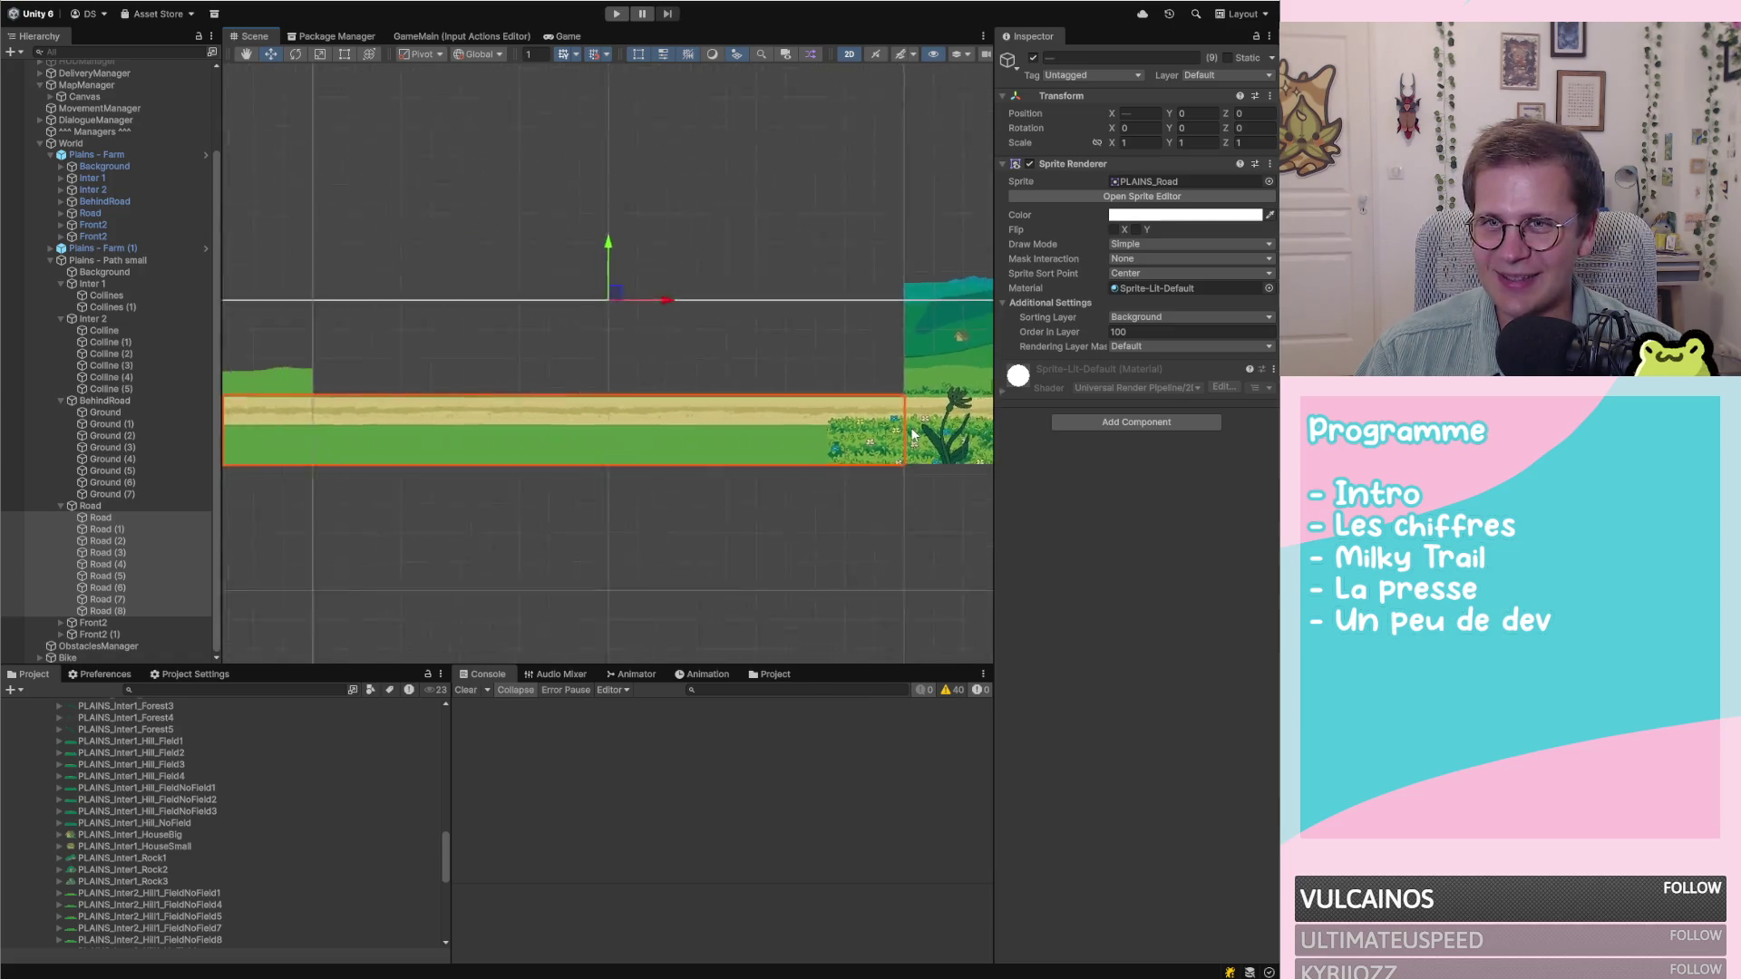
pyautogui.scroll(10, 517, 431)
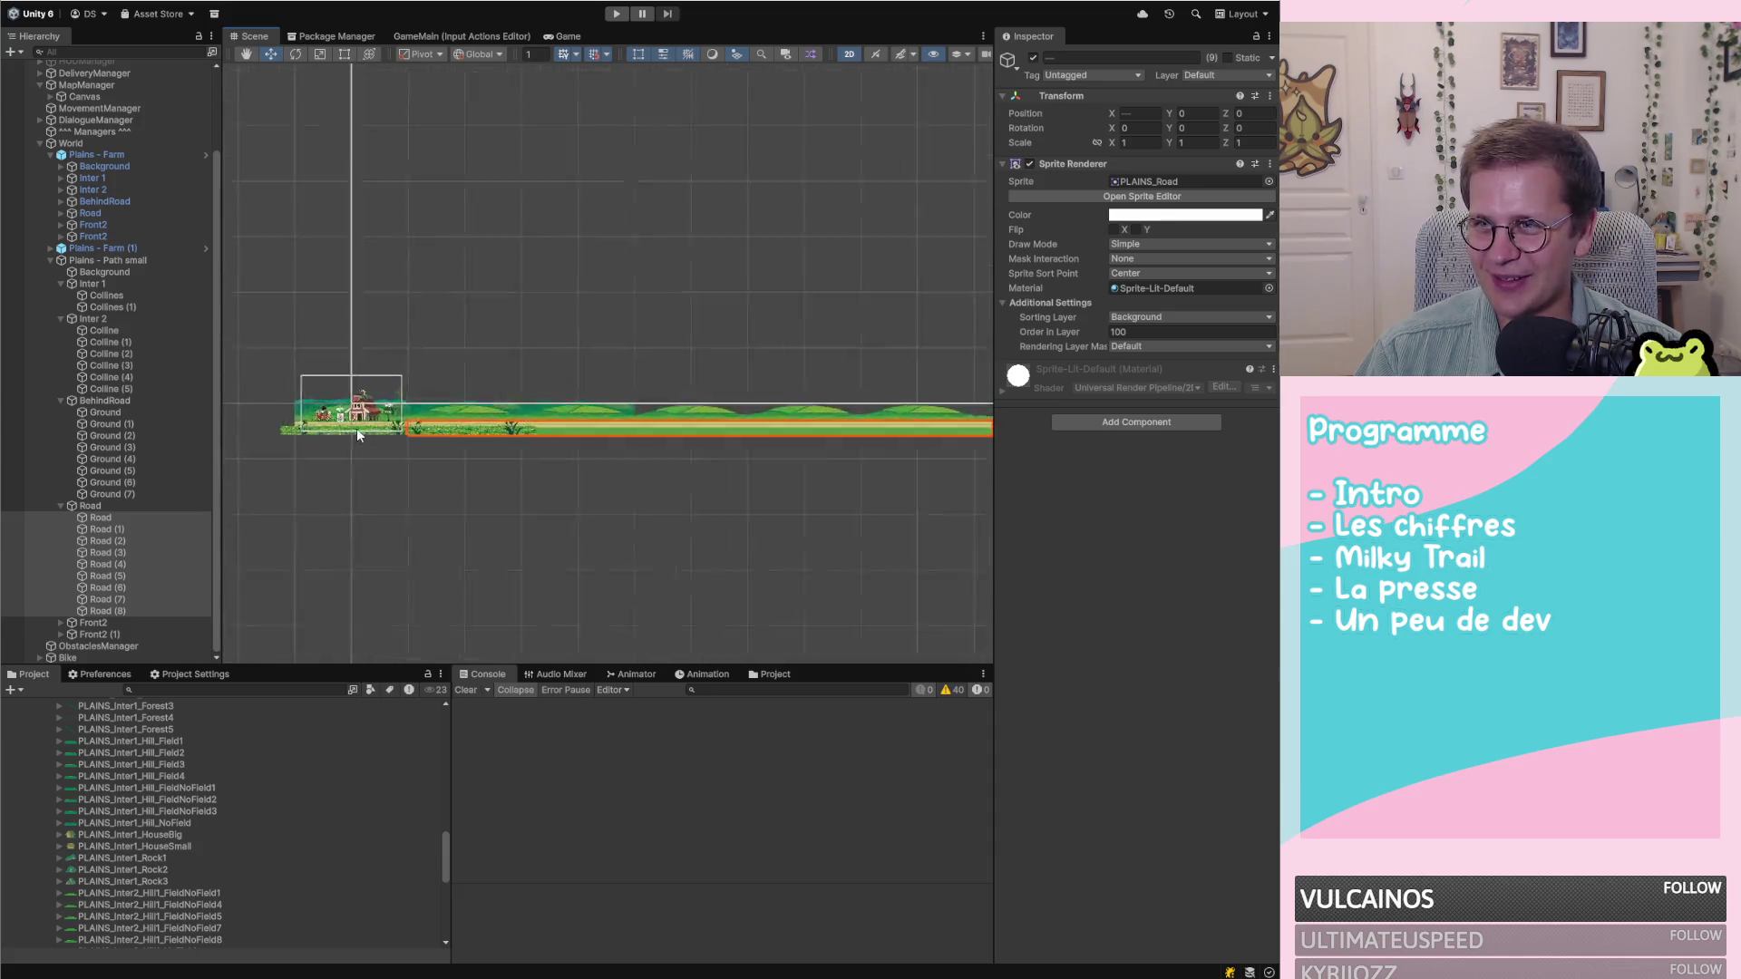
pyautogui.scroll(-10, 513, 410)
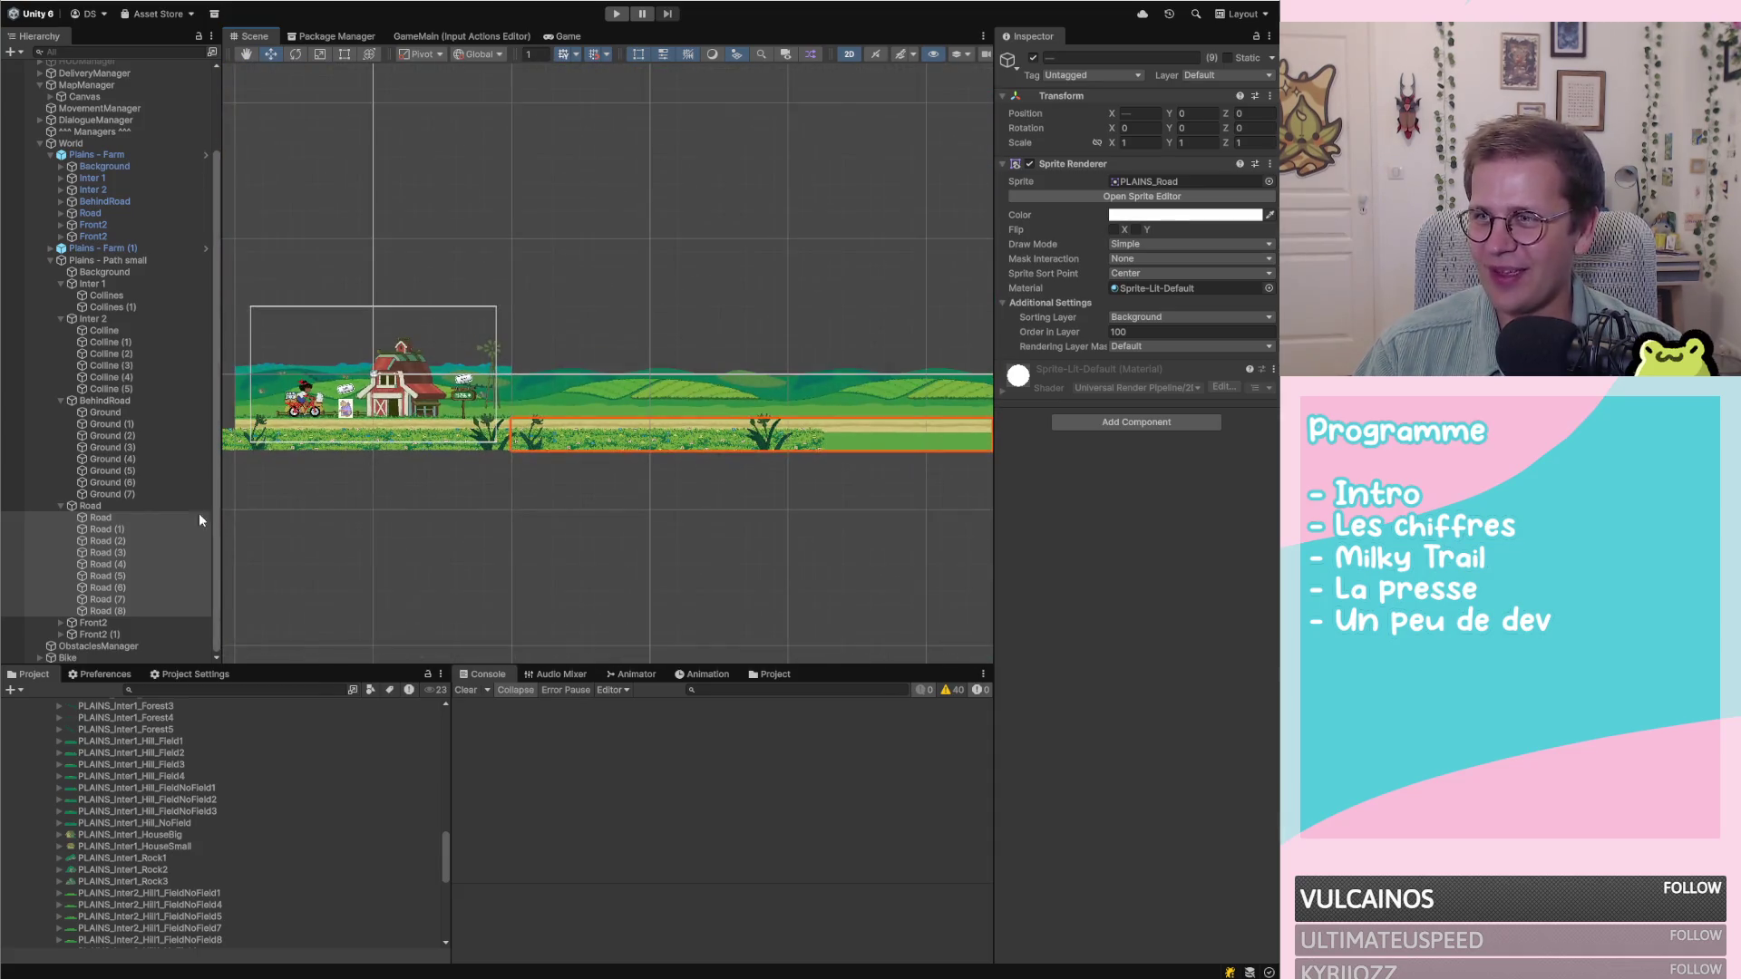
# Step through the Road tiles to verify their X positions, 20 units apart
pyautogui.click(141, 516)
pyautogui.press('Down')
pyautogui.press('Down')
pyautogui.press('Down')
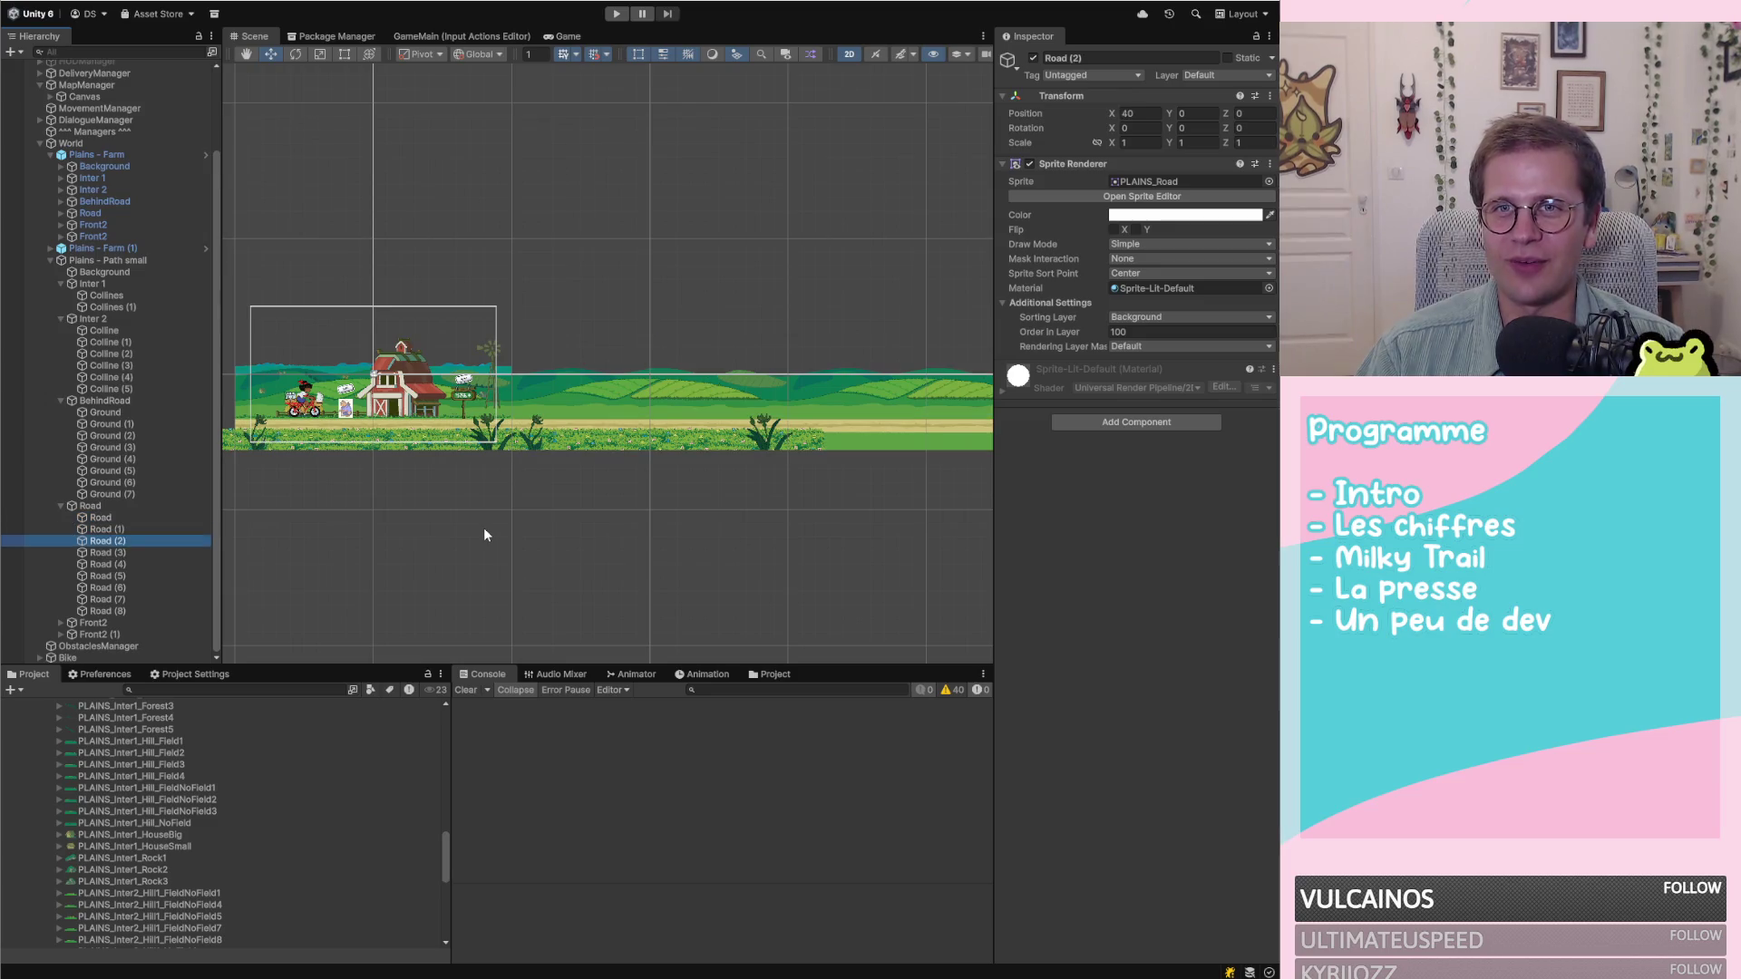
pyautogui.press('Down')
pyautogui.press('Down')
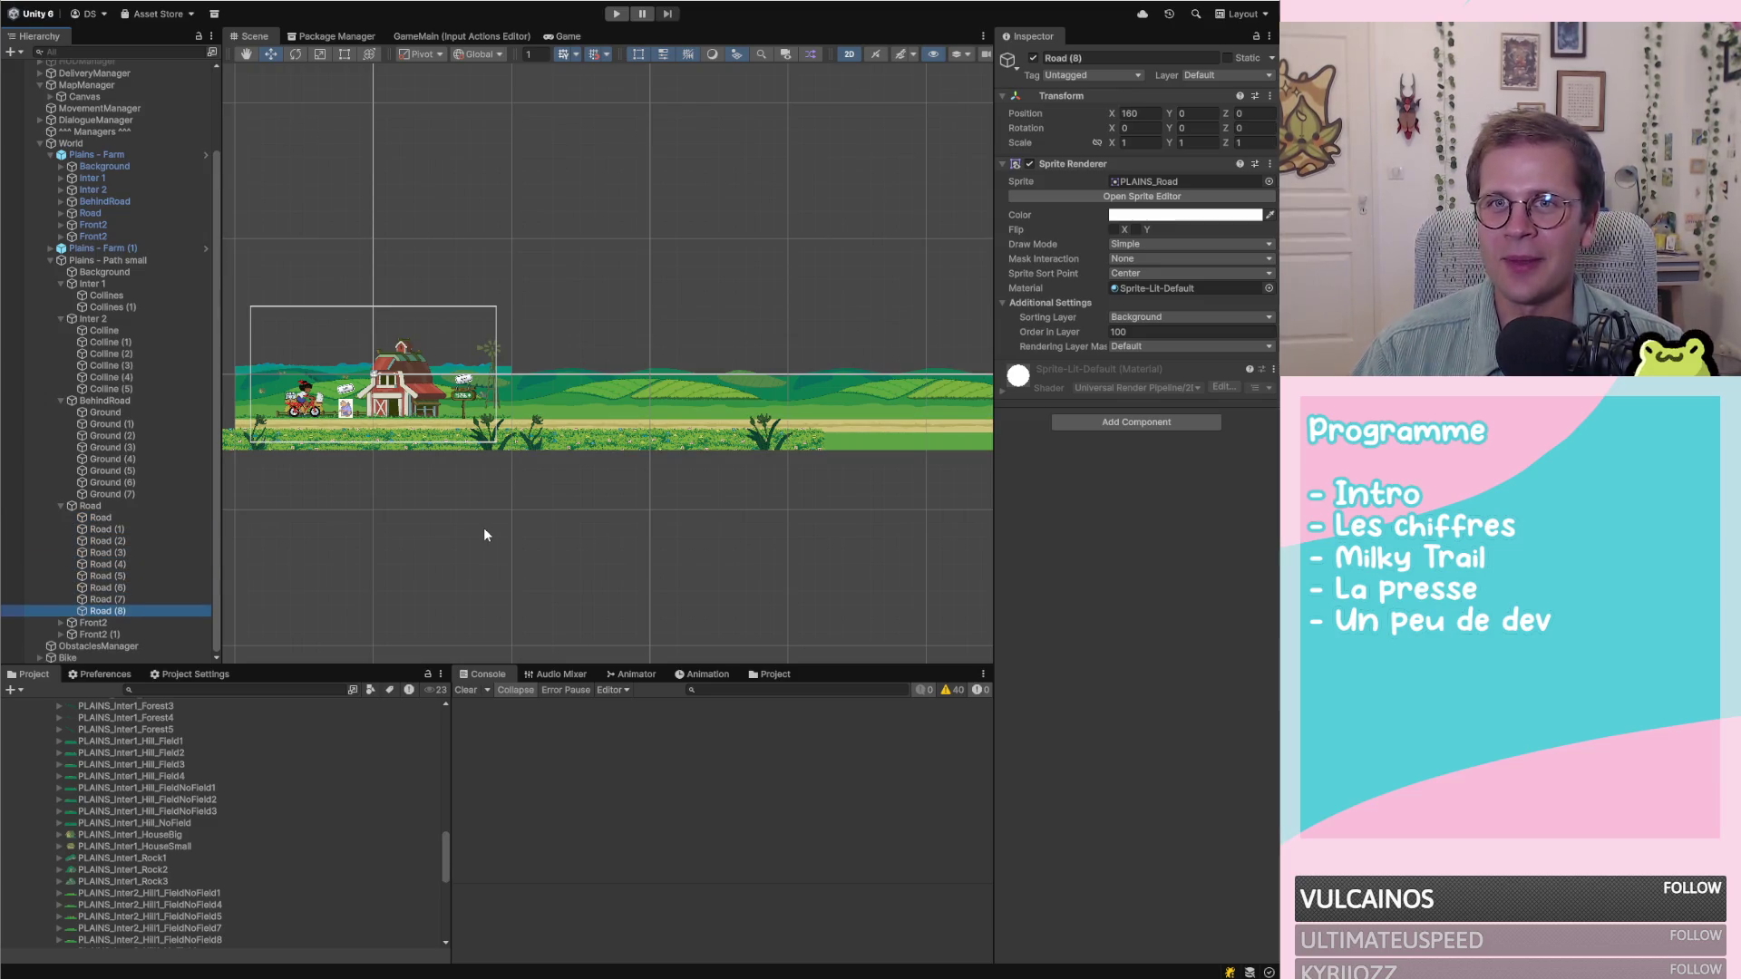
# Select Front2 to view its parallax and plane builder settings
pyautogui.click(94, 622)
pyautogui.scroll(-2, 570, 382)
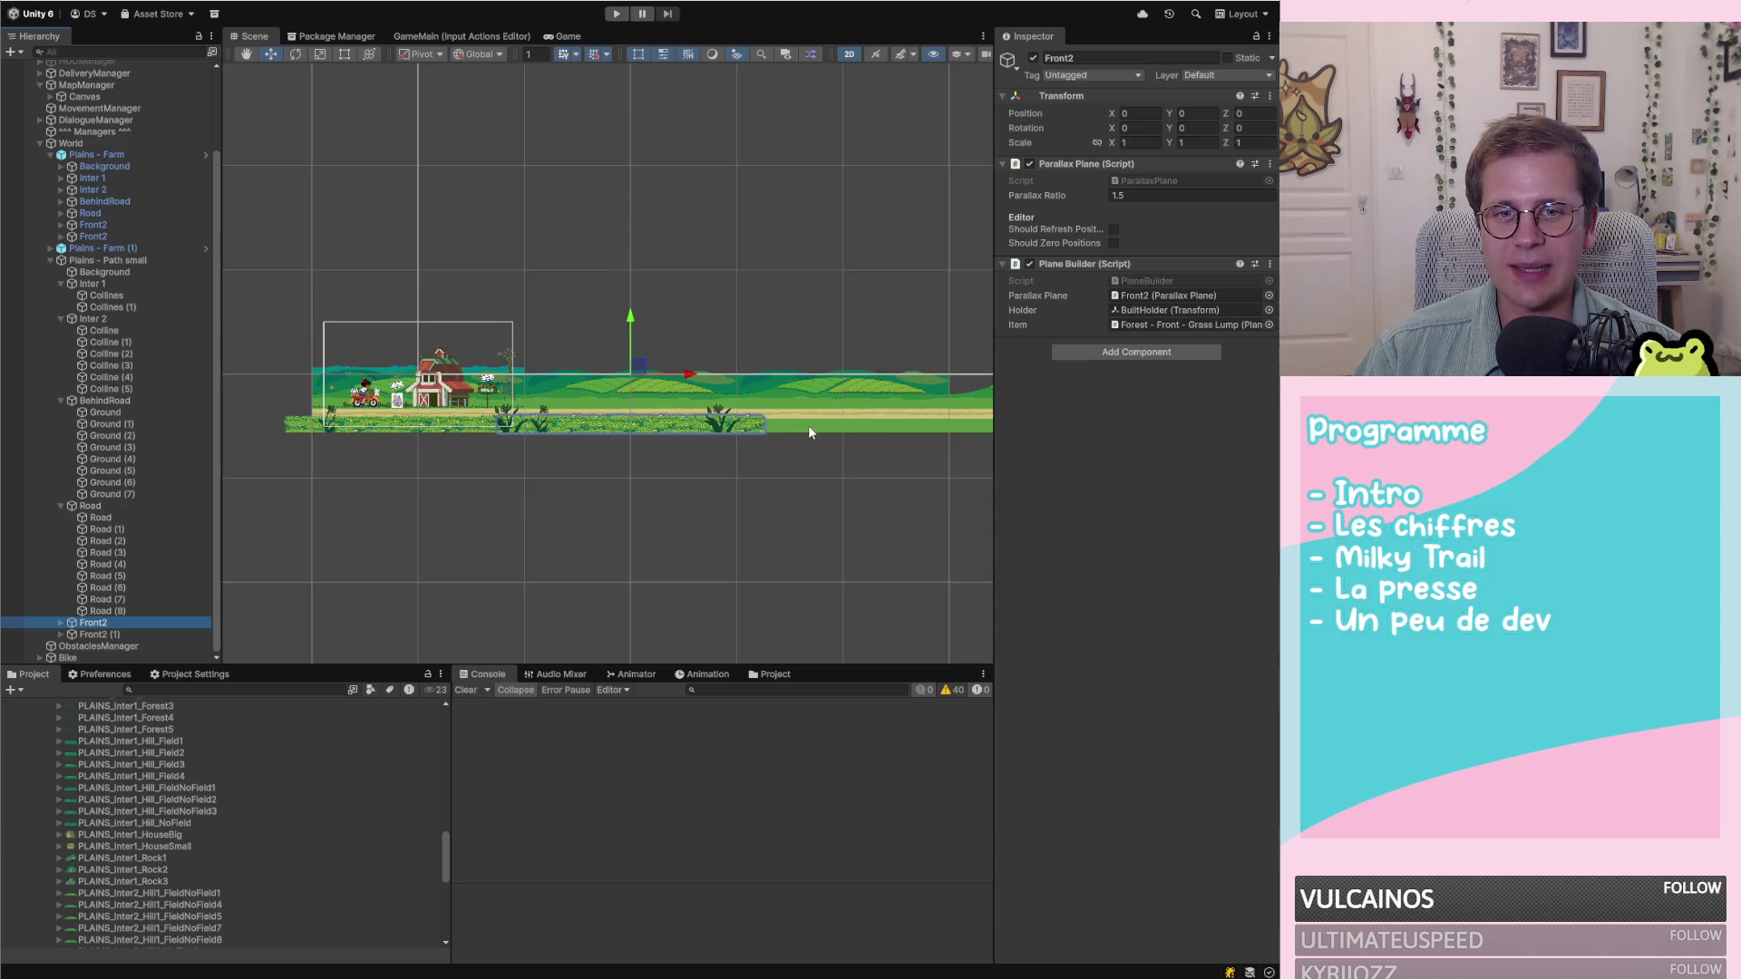
pyautogui.scroll(5, 770, 430)
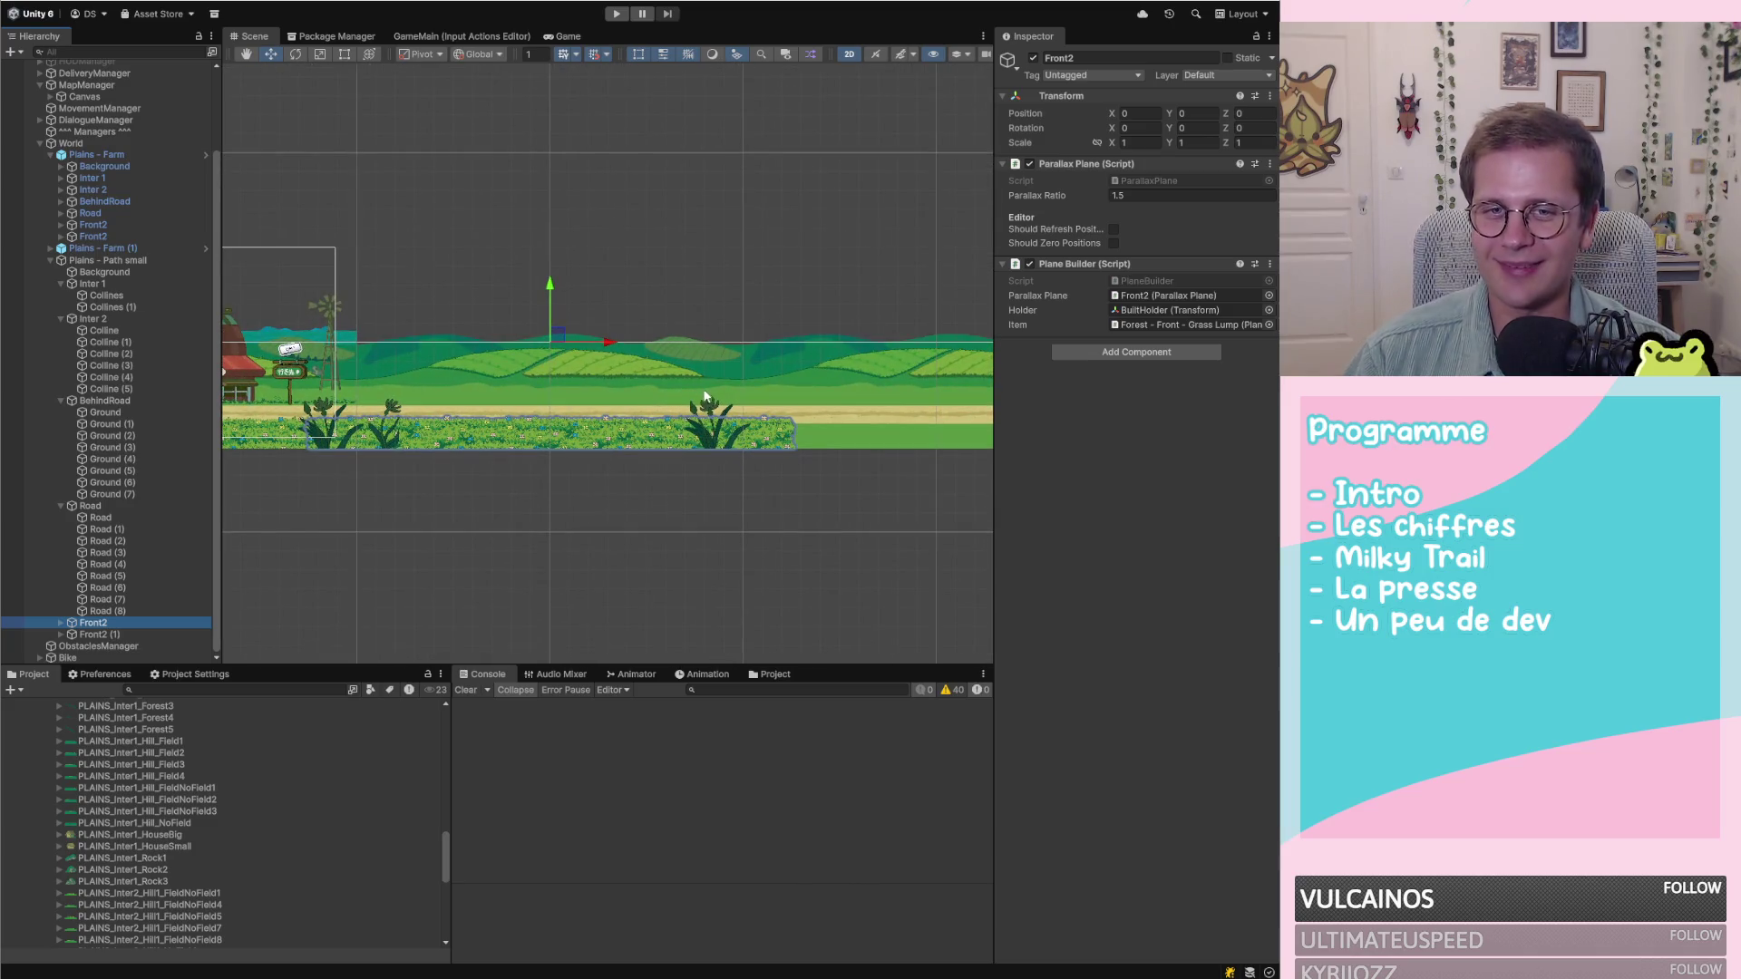
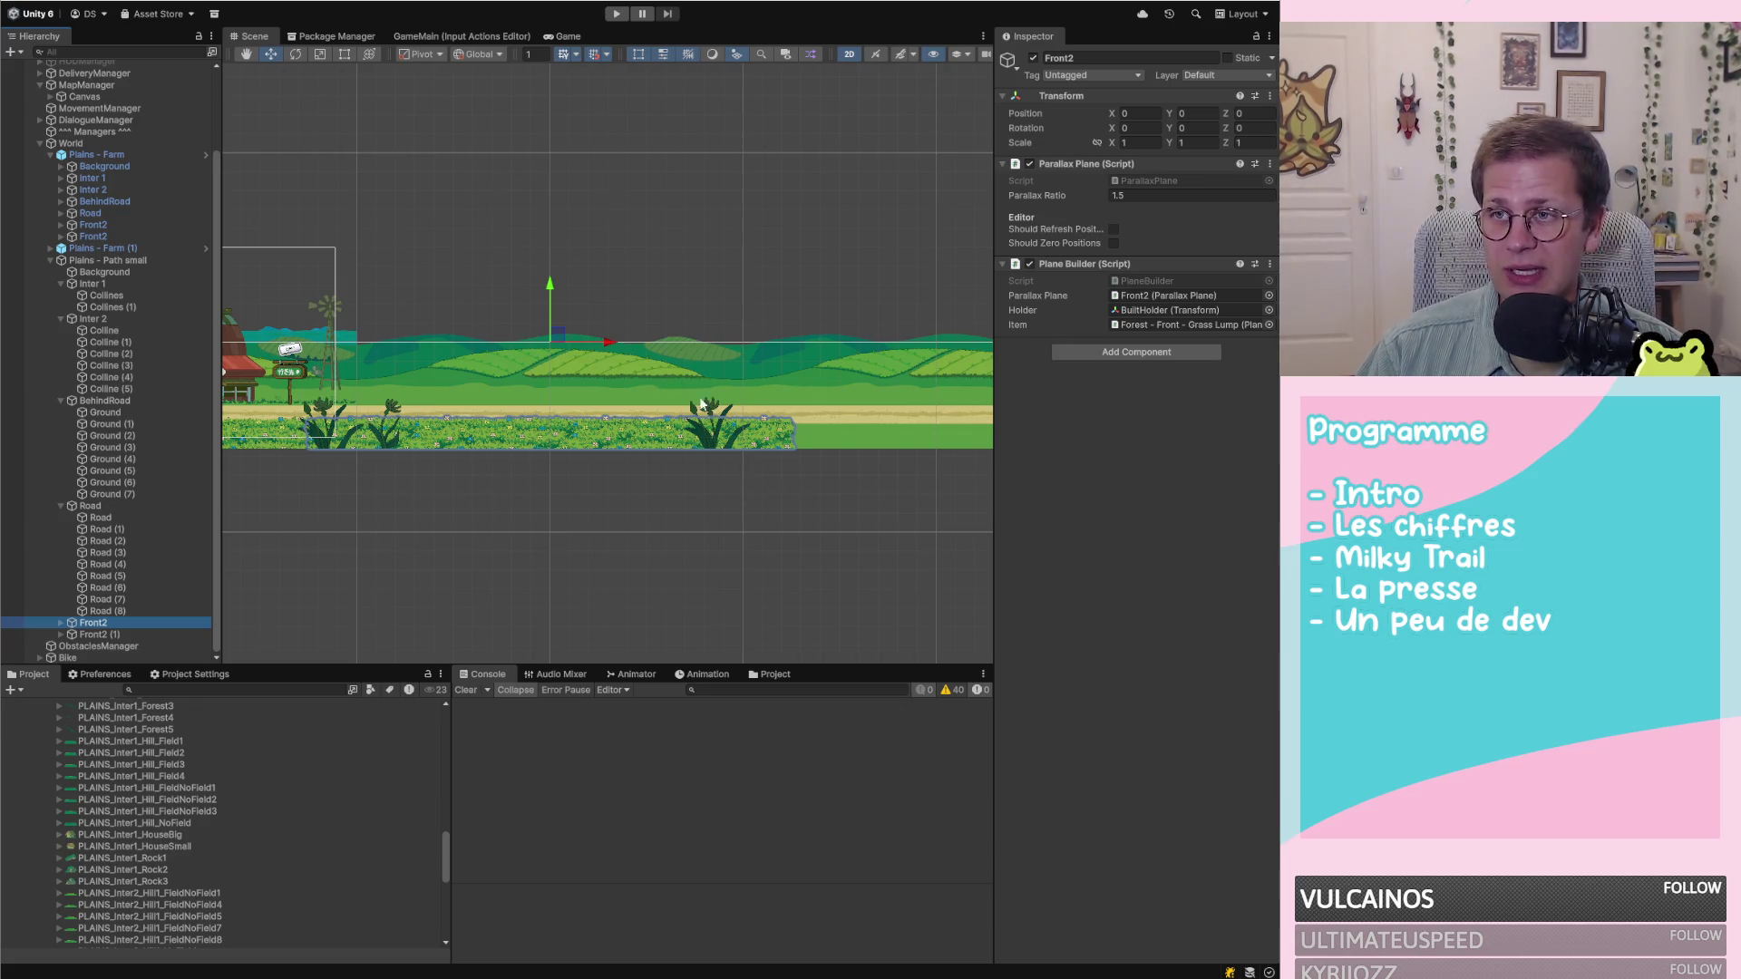
# Inspect the Road layer and expand Front2 to reveal its grass pieces
pyautogui.scroll(-3, 694, 388)
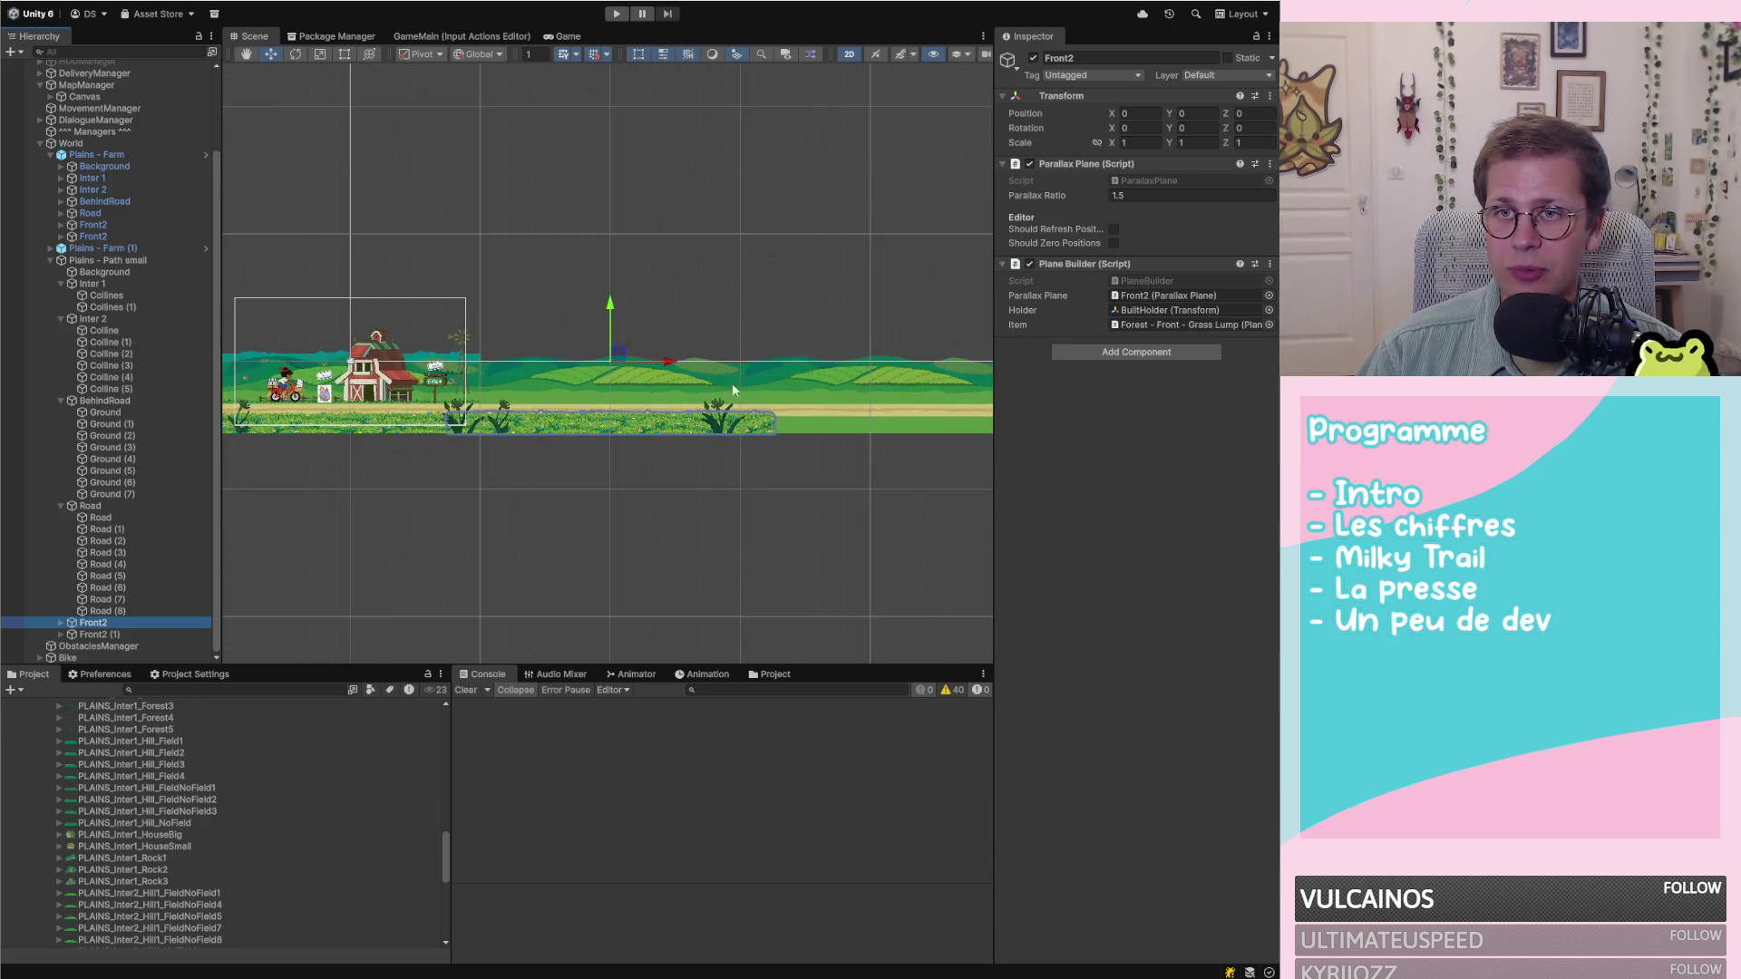
pyautogui.scroll(5, 728, 383)
pyautogui.scroll(-2, 480, 349)
pyautogui.scroll(2, 577, 335)
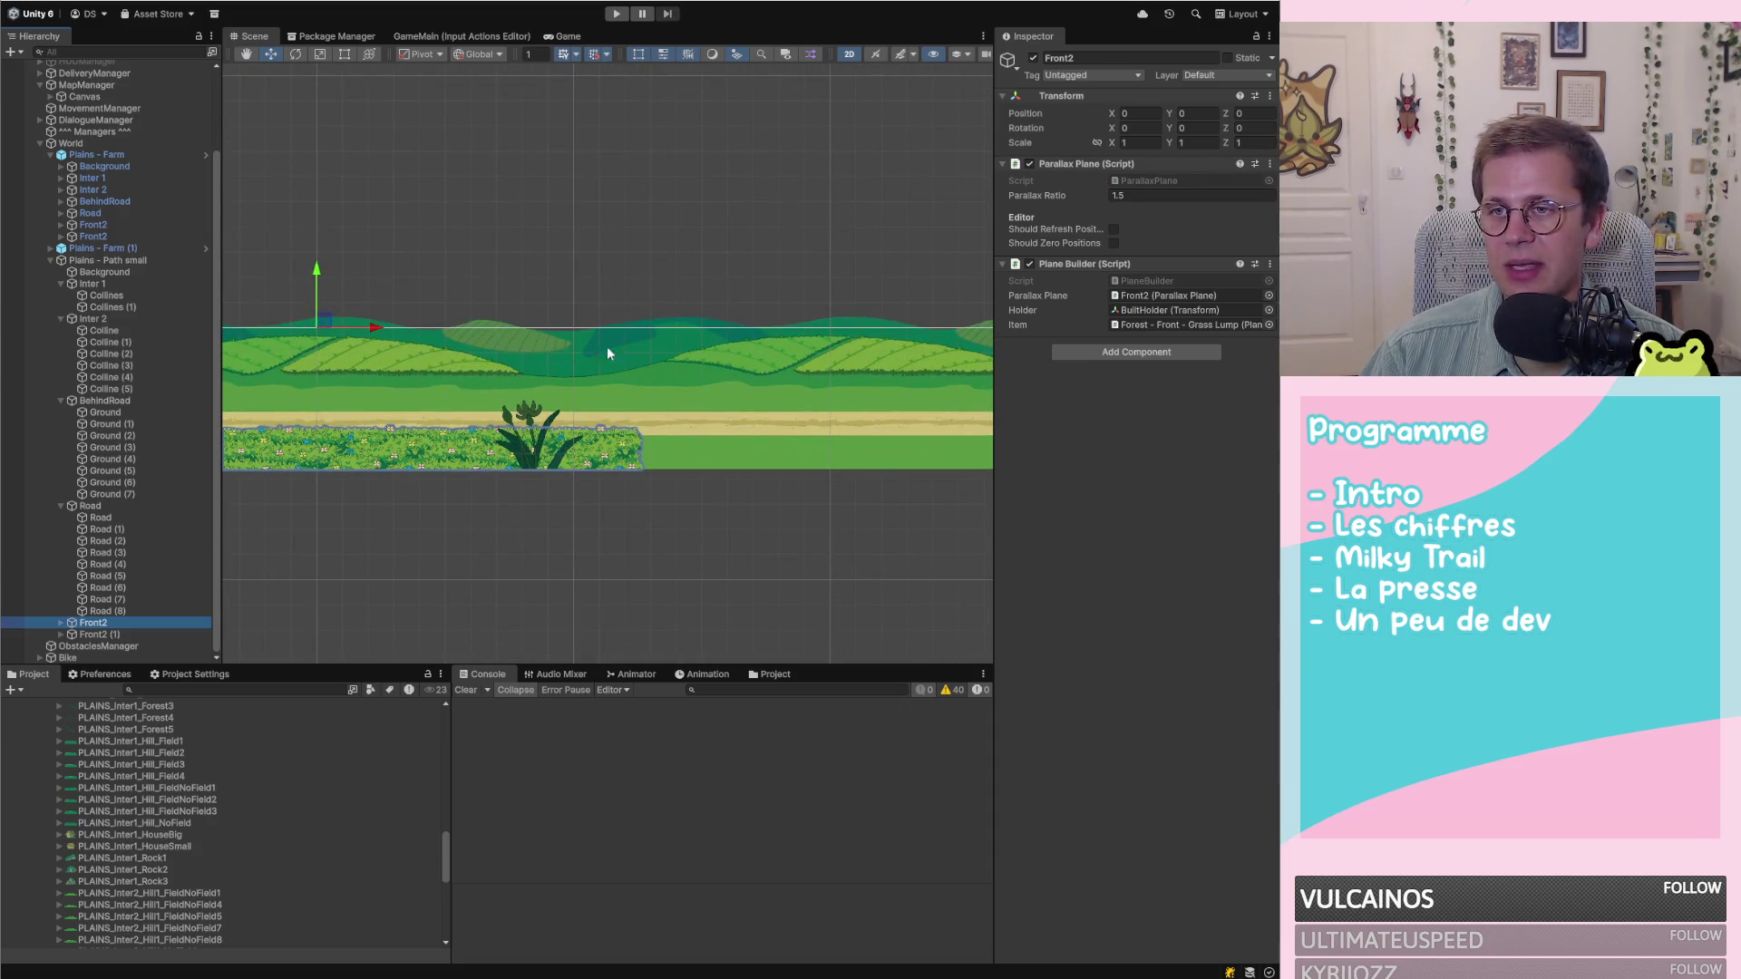
pyautogui.scroll(-4, 867, 383)
pyautogui.scroll(2, 905, 420)
pyautogui.scroll(2, 498, 433)
pyautogui.scroll(-2, 922, 439)
pyautogui.scroll(-3, 785, 431)
pyautogui.scroll(1, 637, 428)
pyautogui.scroll(2, 637, 429)
pyautogui.scroll(1, 781, 410)
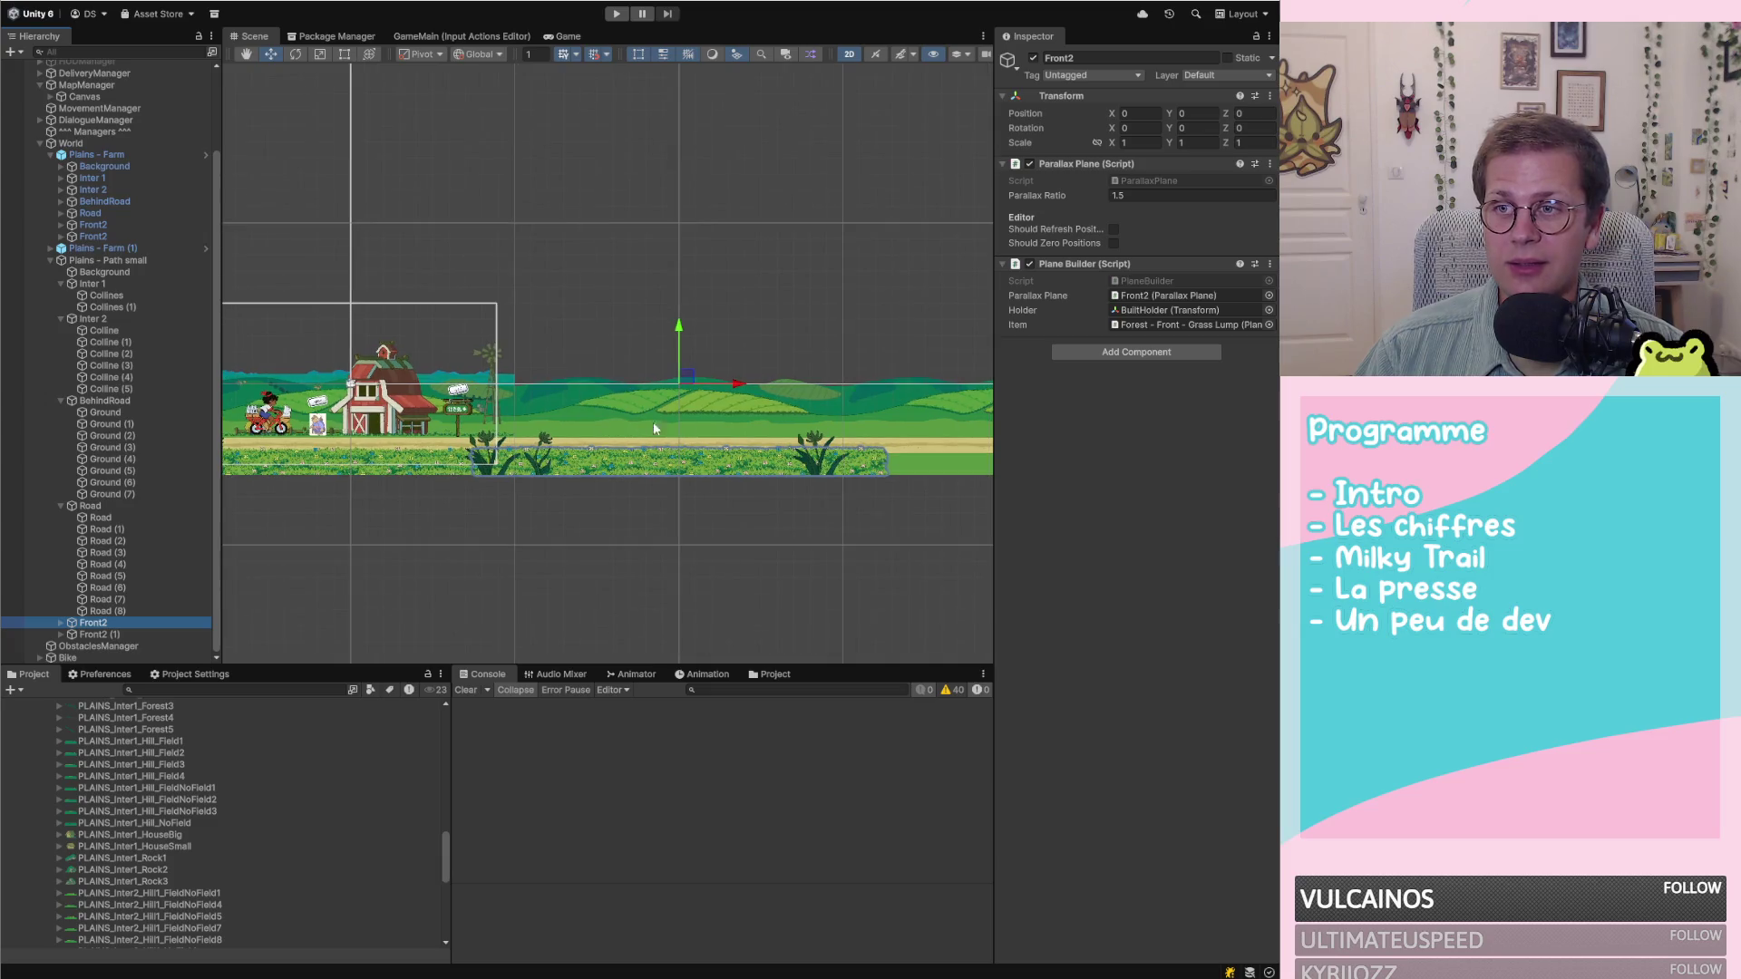
pyautogui.scroll(2, 883, 421)
pyautogui.scroll(1, 885, 427)
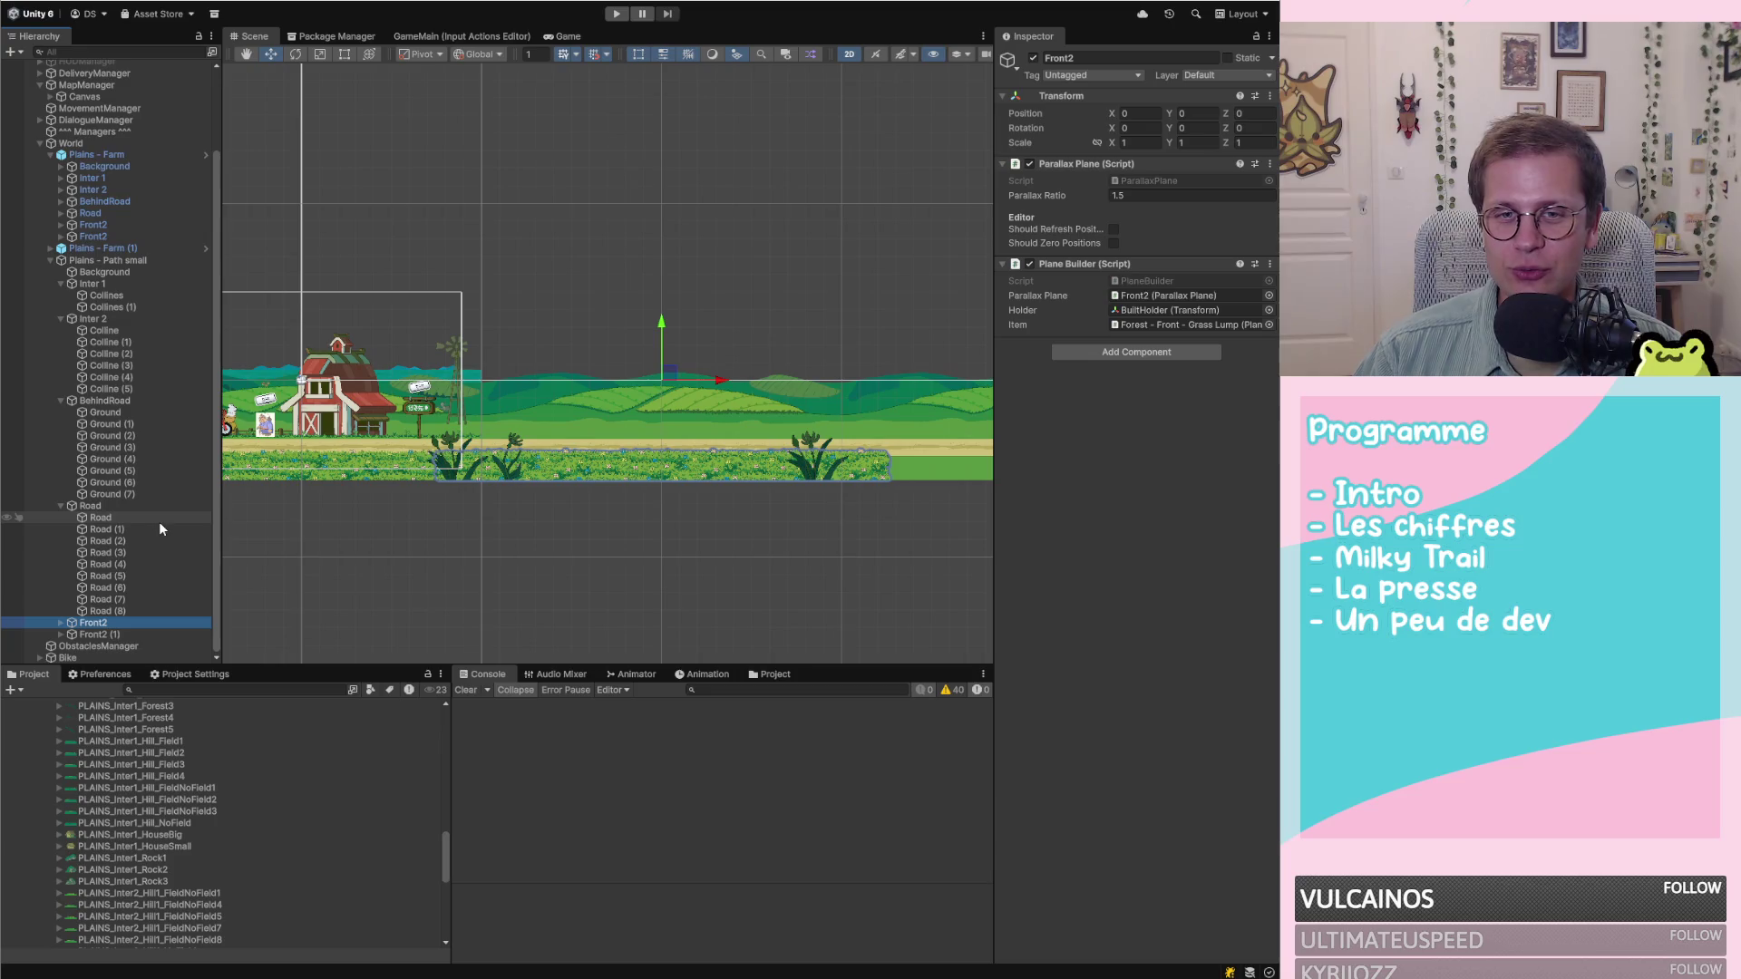
pyautogui.click(133, 519)
pyautogui.scroll(-2, 494, 514)
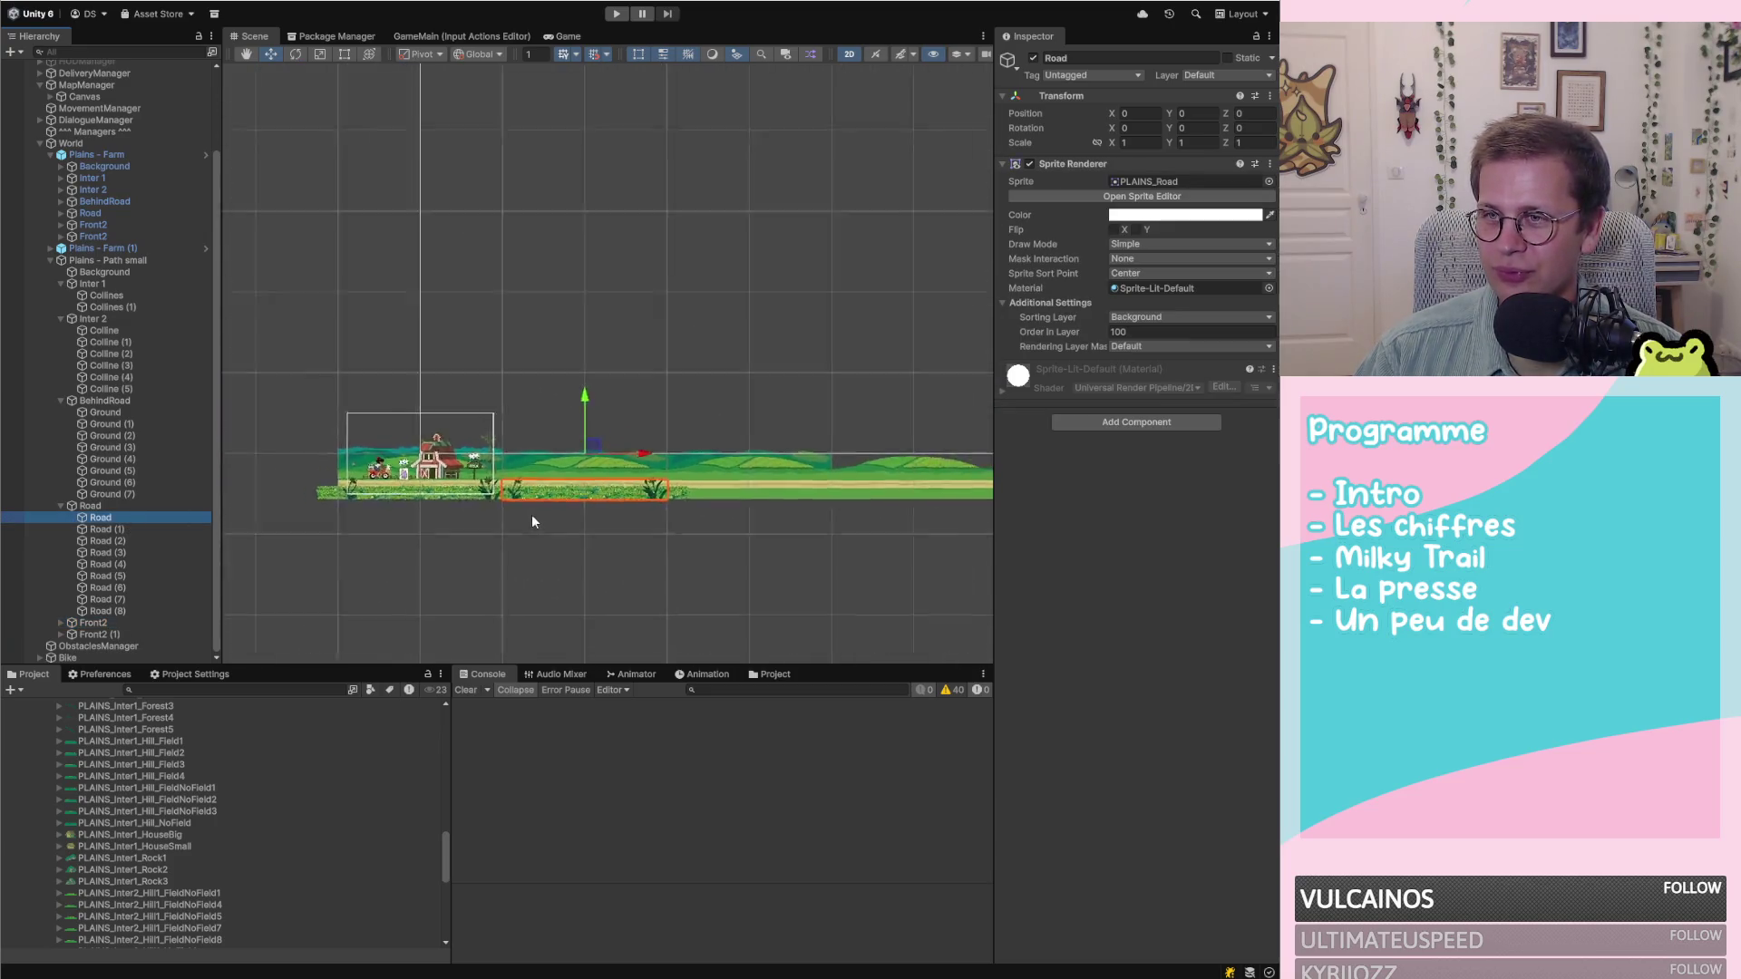
pyautogui.scroll(5, 367, 469)
pyautogui.scroll(-4, 366, 469)
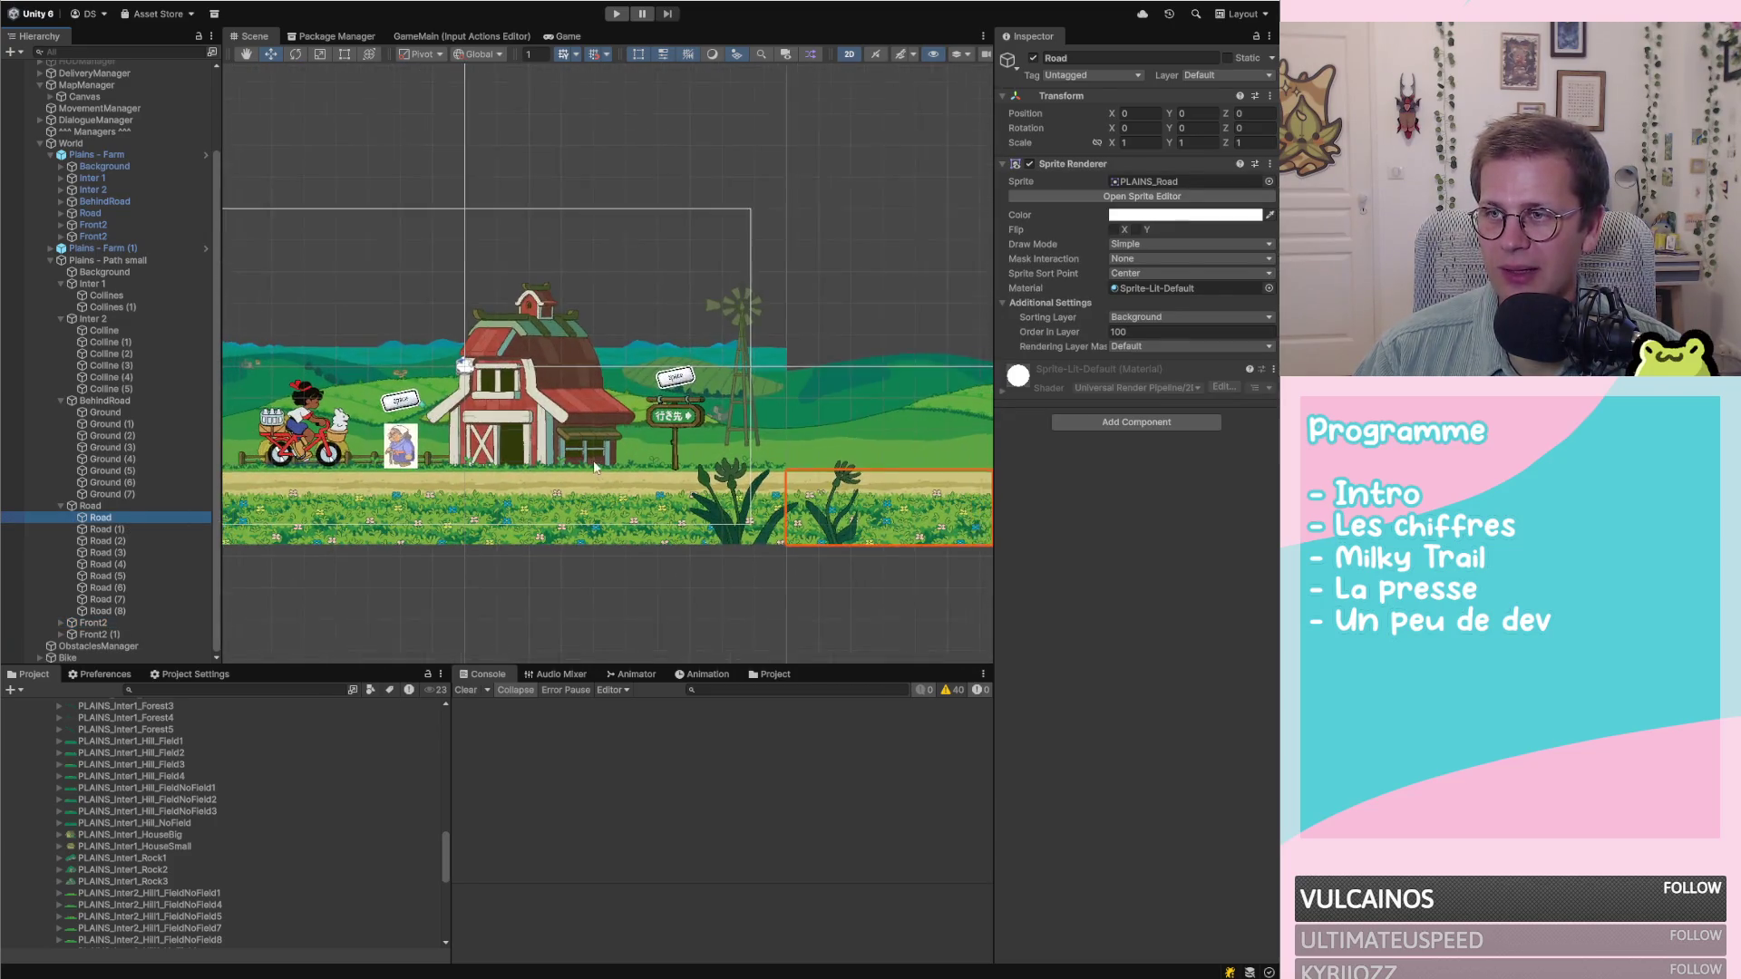
pyautogui.scroll(2, 128, 539)
pyautogui.scroll(-2, 128, 539)
pyautogui.click(102, 506)
pyautogui.click(94, 622)
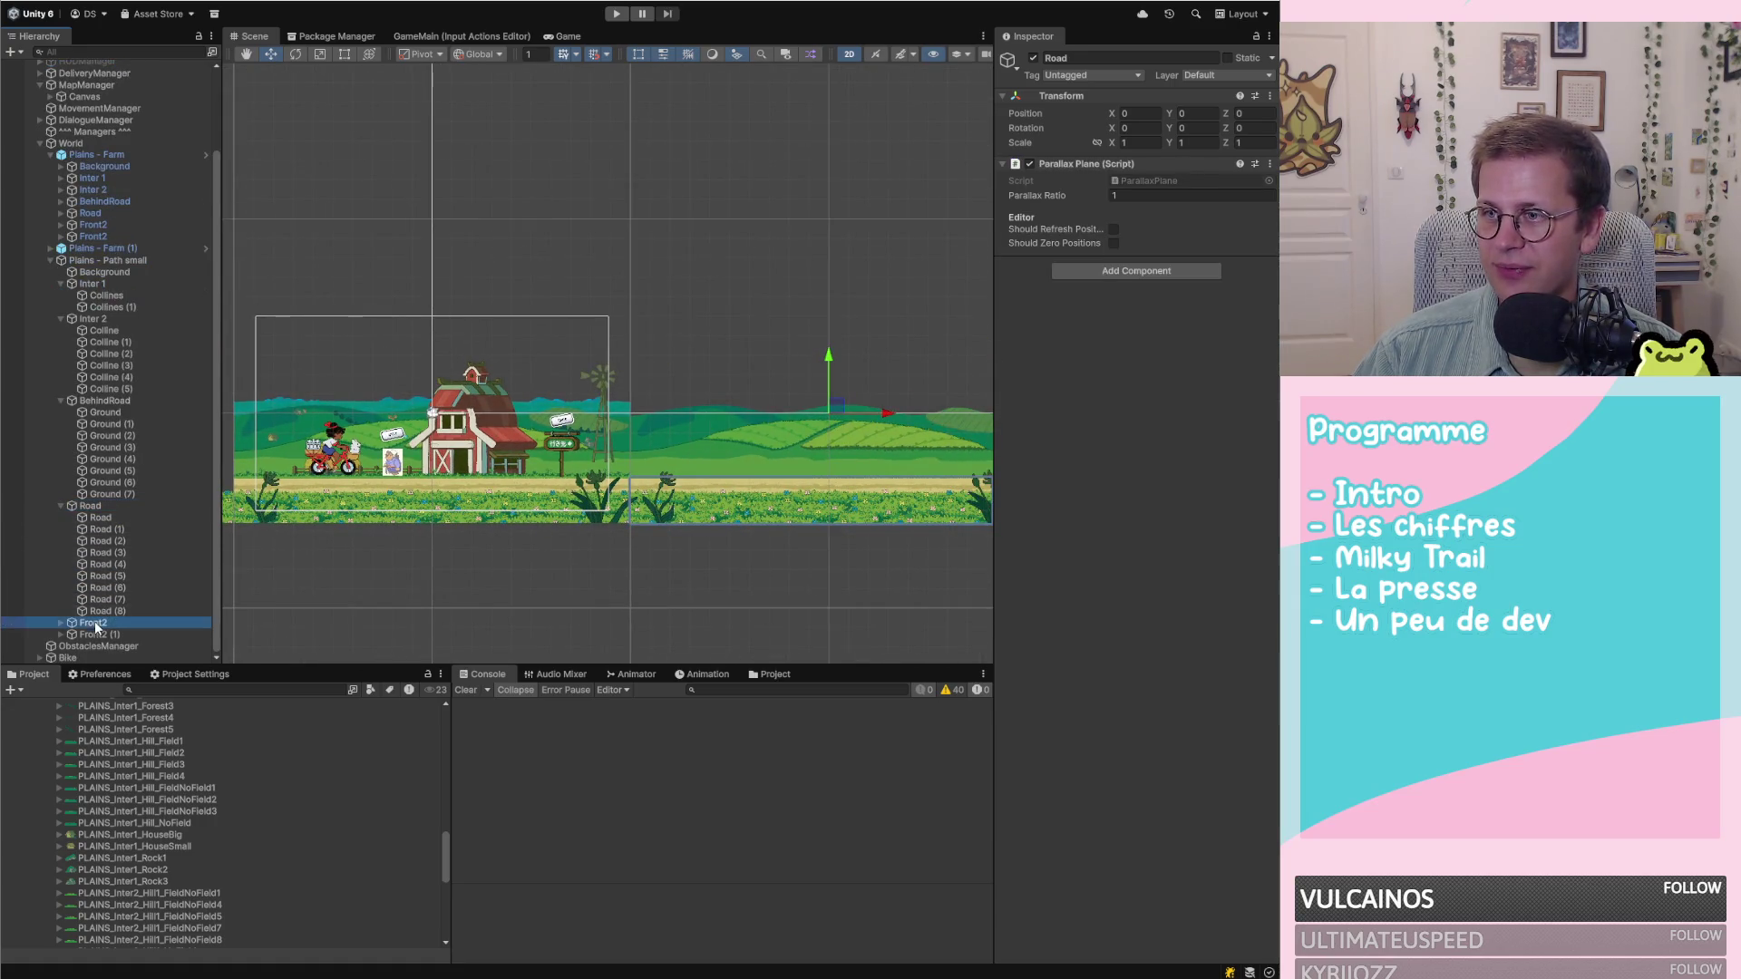
pyautogui.click(61, 623)
pyautogui.scroll(-2, 145, 574)
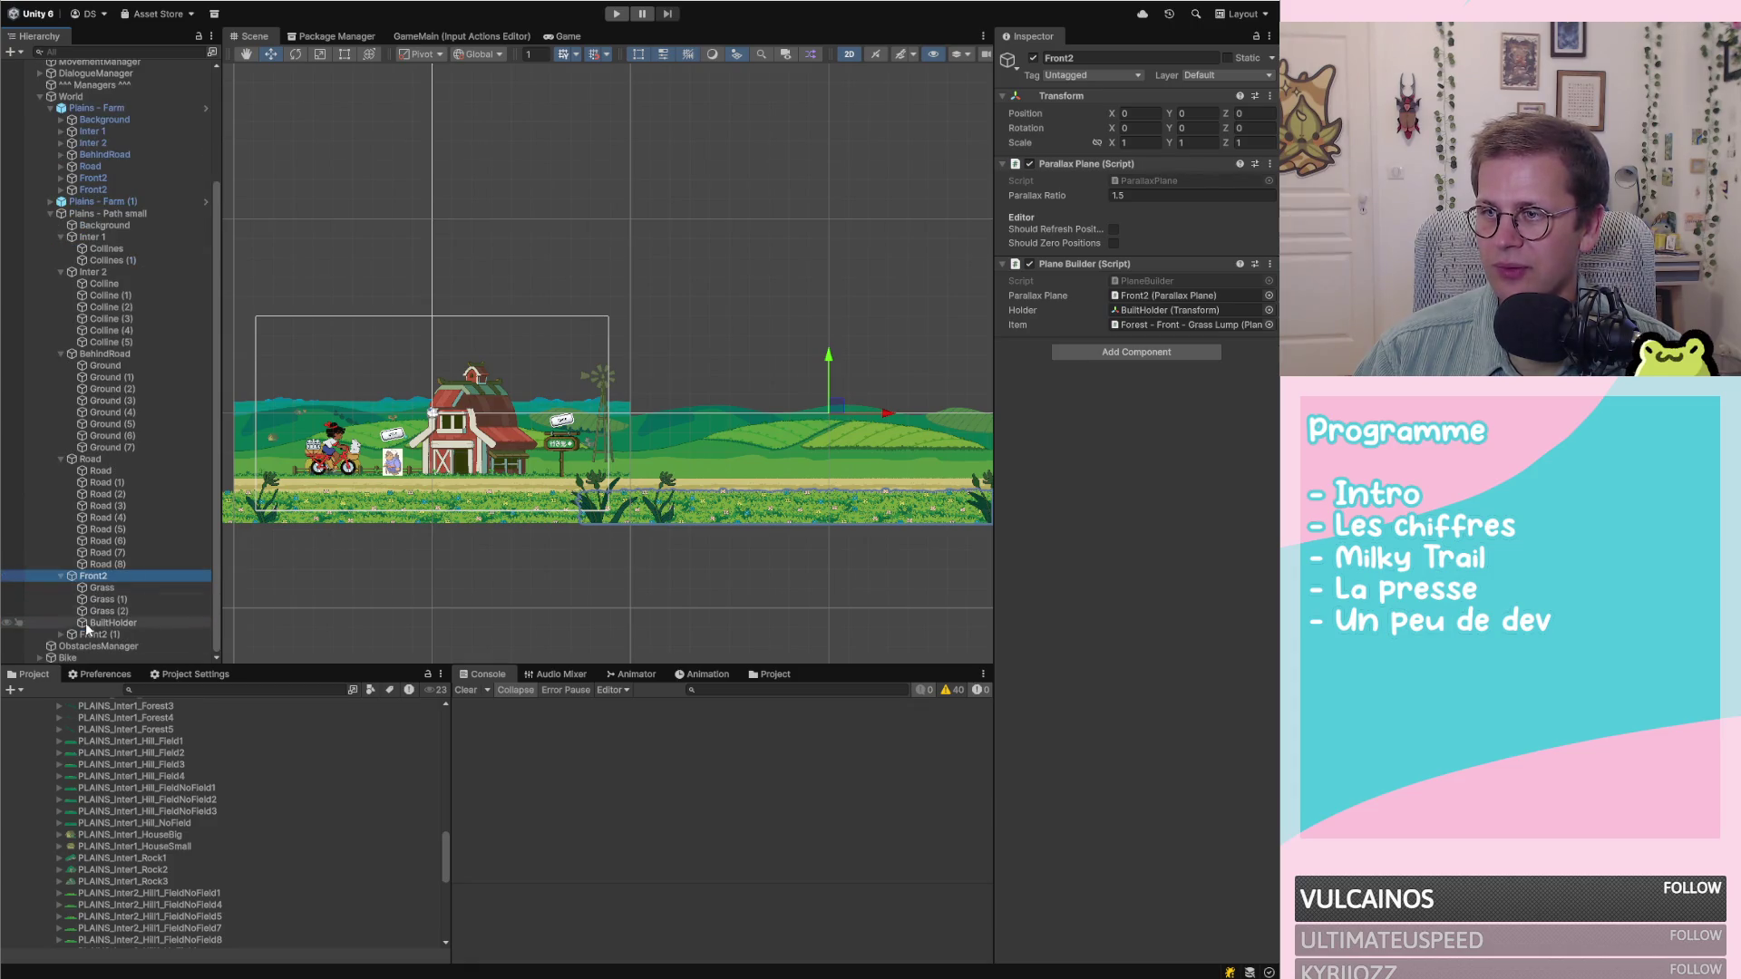
pyautogui.click(60, 635)
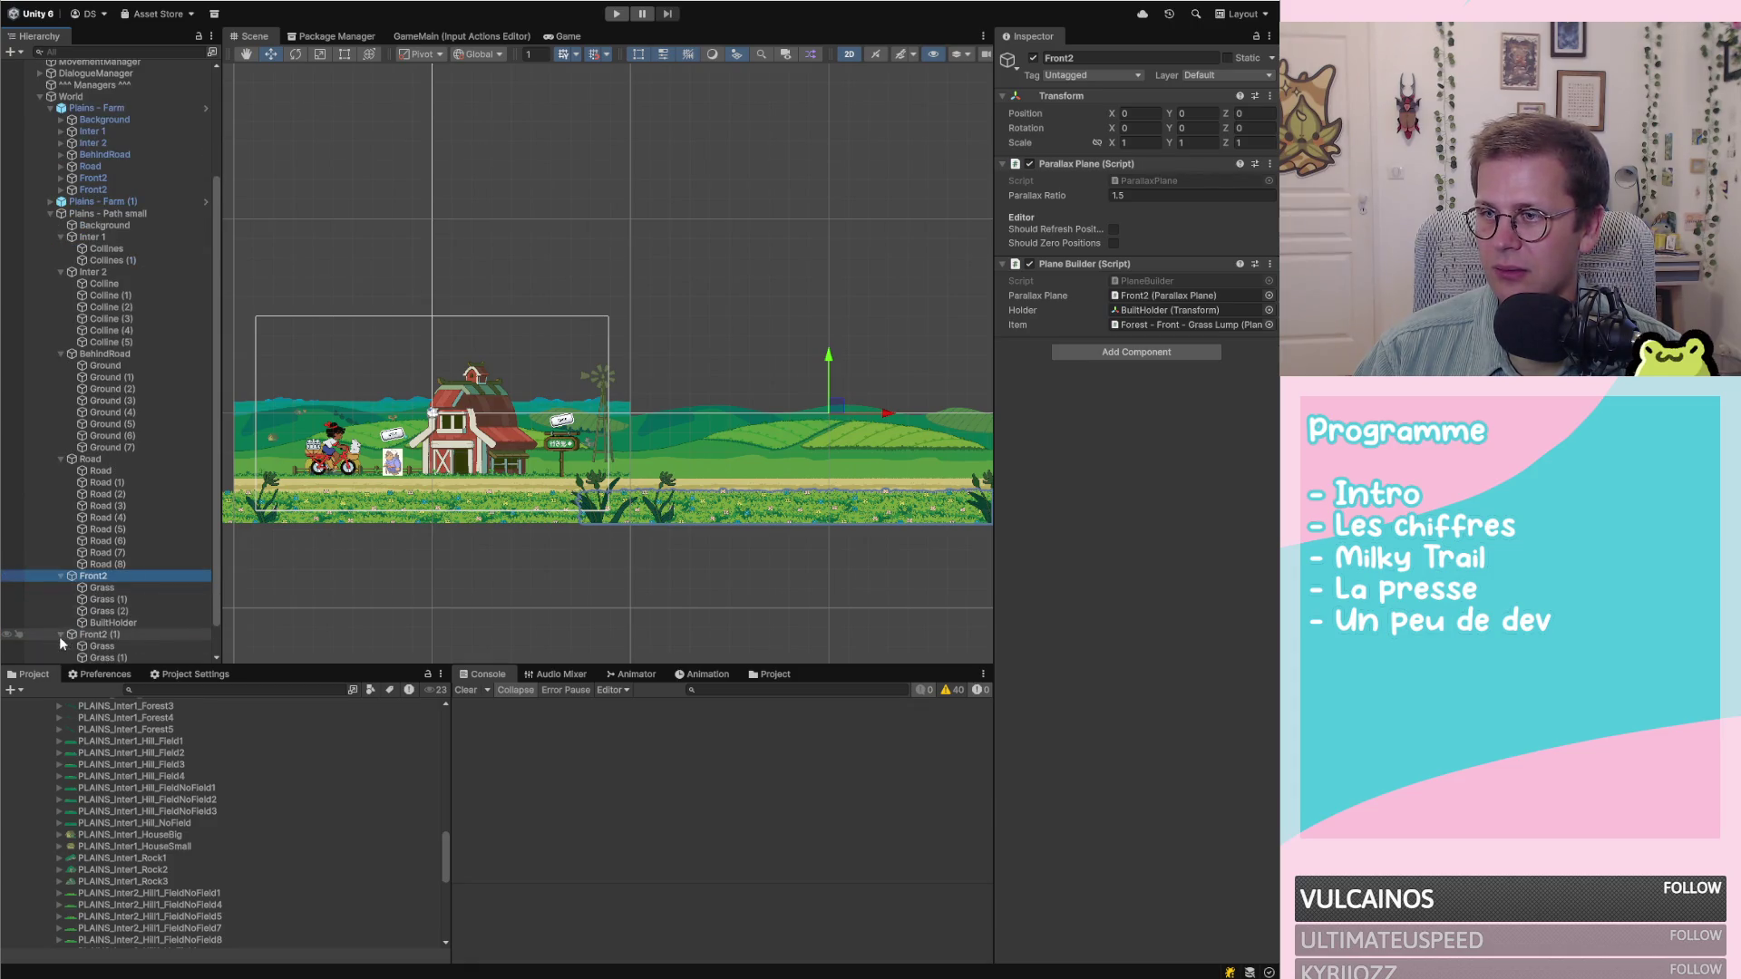
# Rename the first Front2 layer to Front1
pyautogui.click(106, 575)
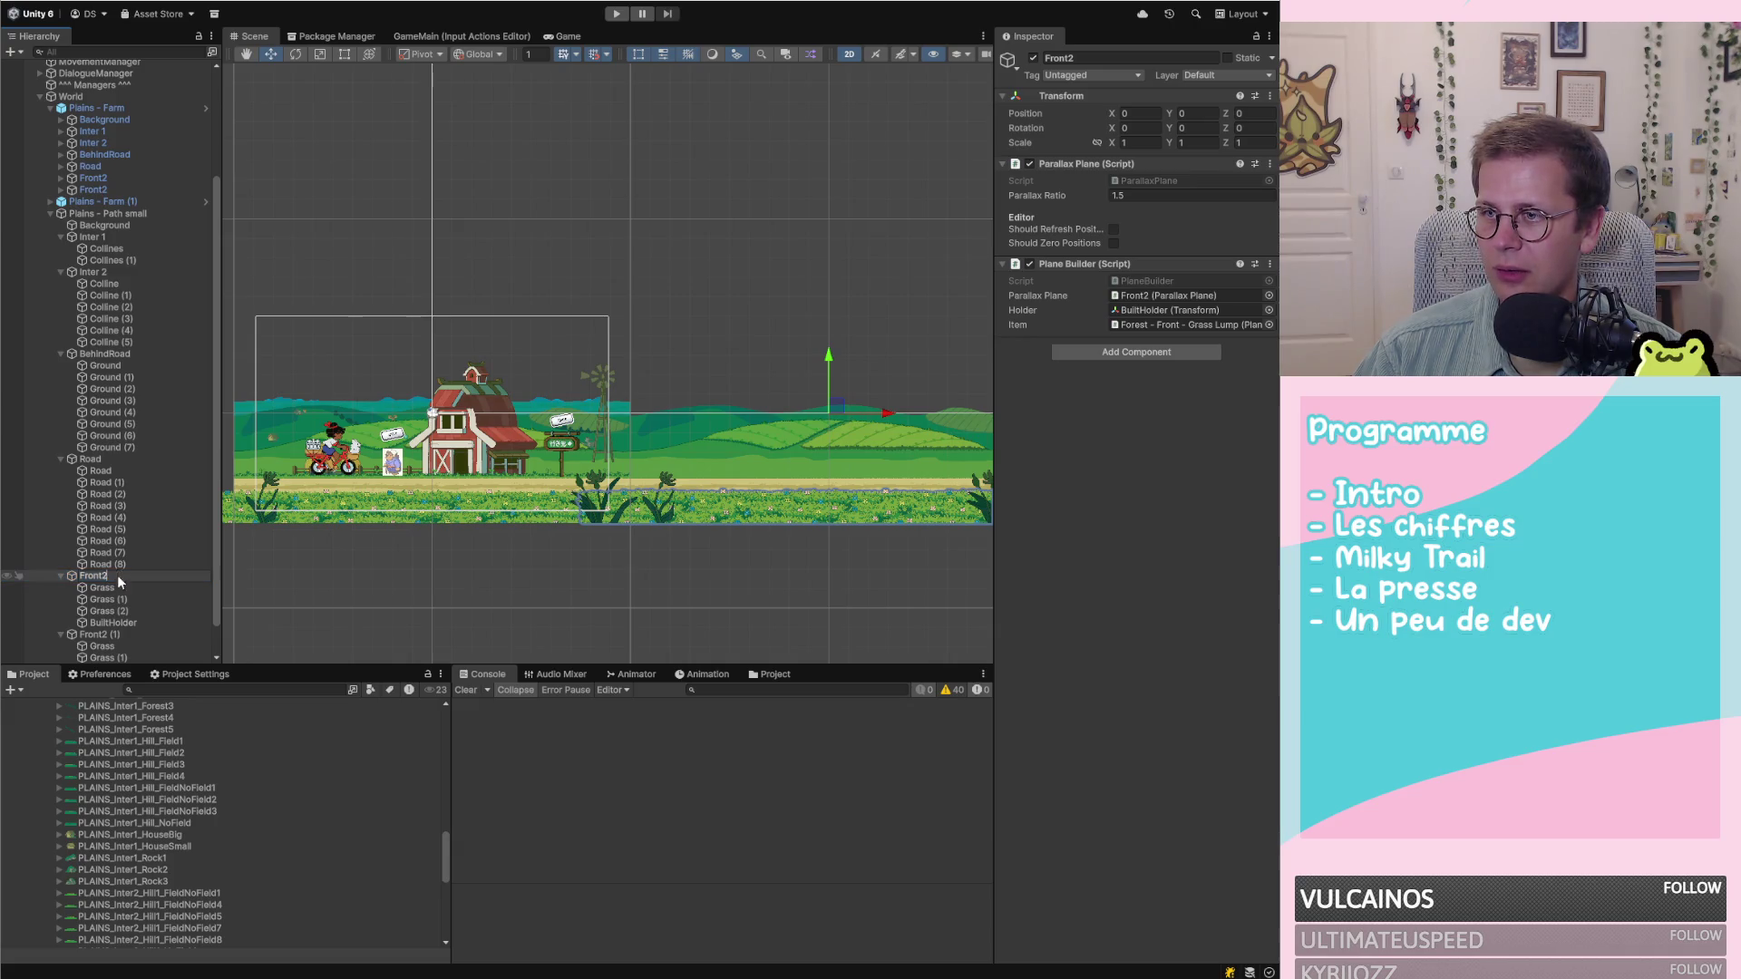
pyautogui.write('Front1')
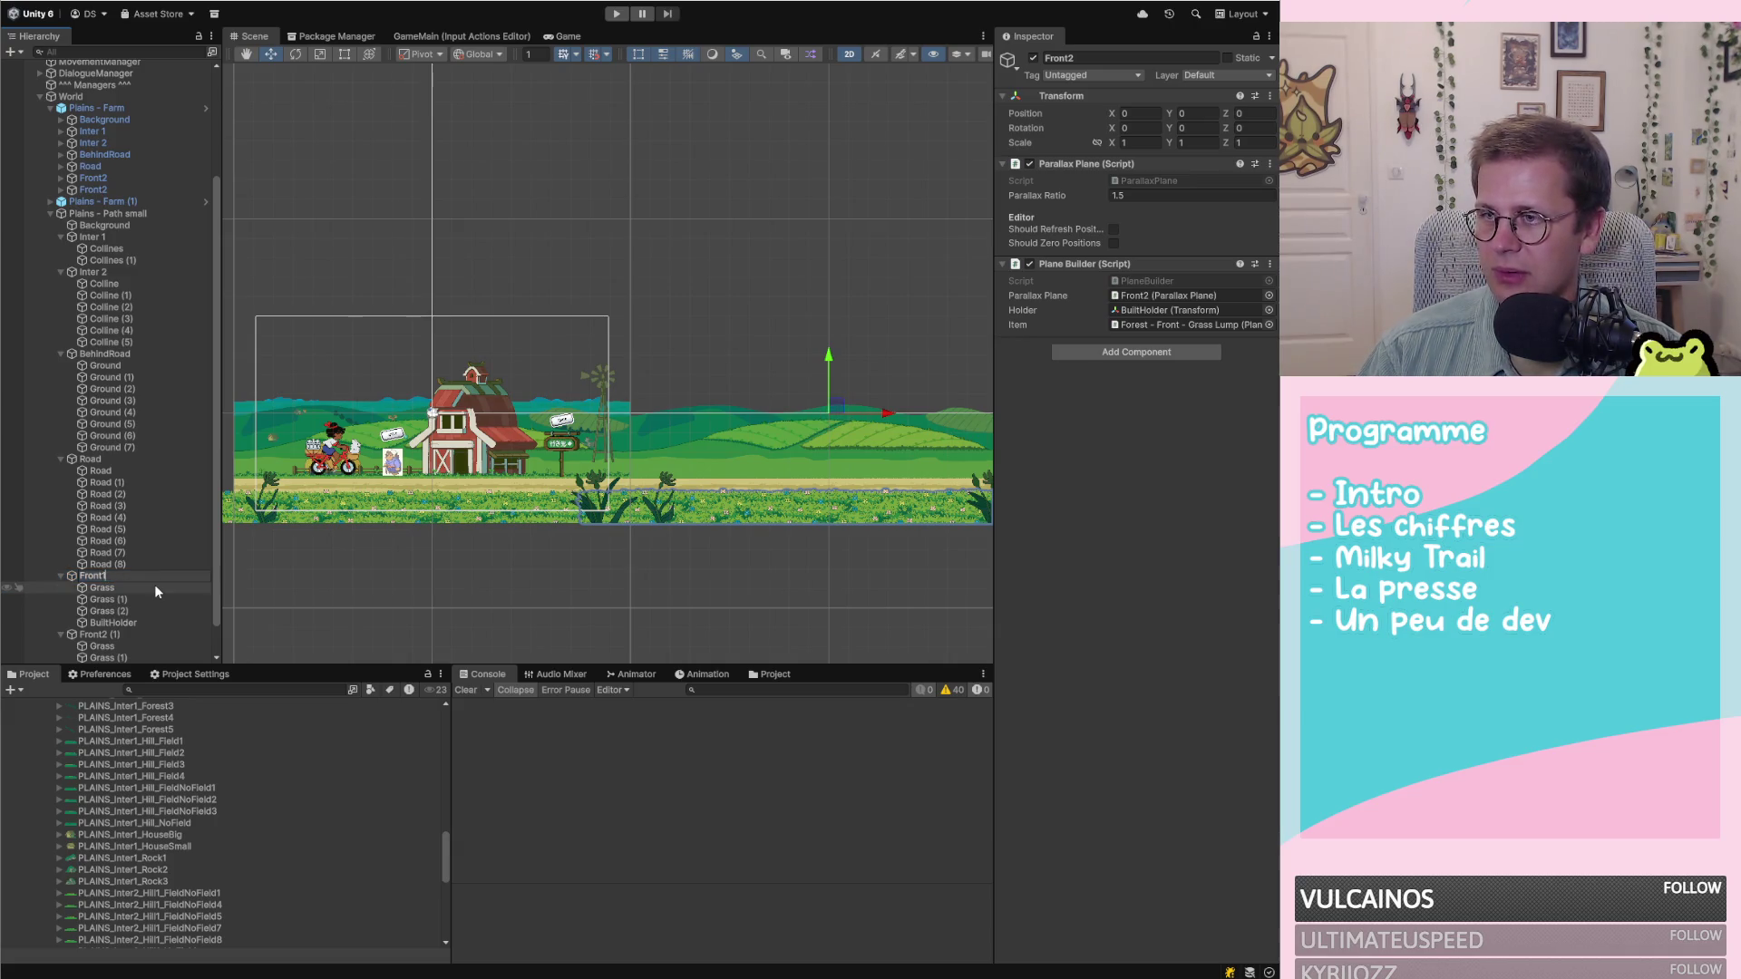
pyautogui.press('Return')
# Remove Front1's Plane Builder component and delete its BuiltHolder
pyautogui.rightClick(1102, 264)
pyautogui.click(1174, 292)
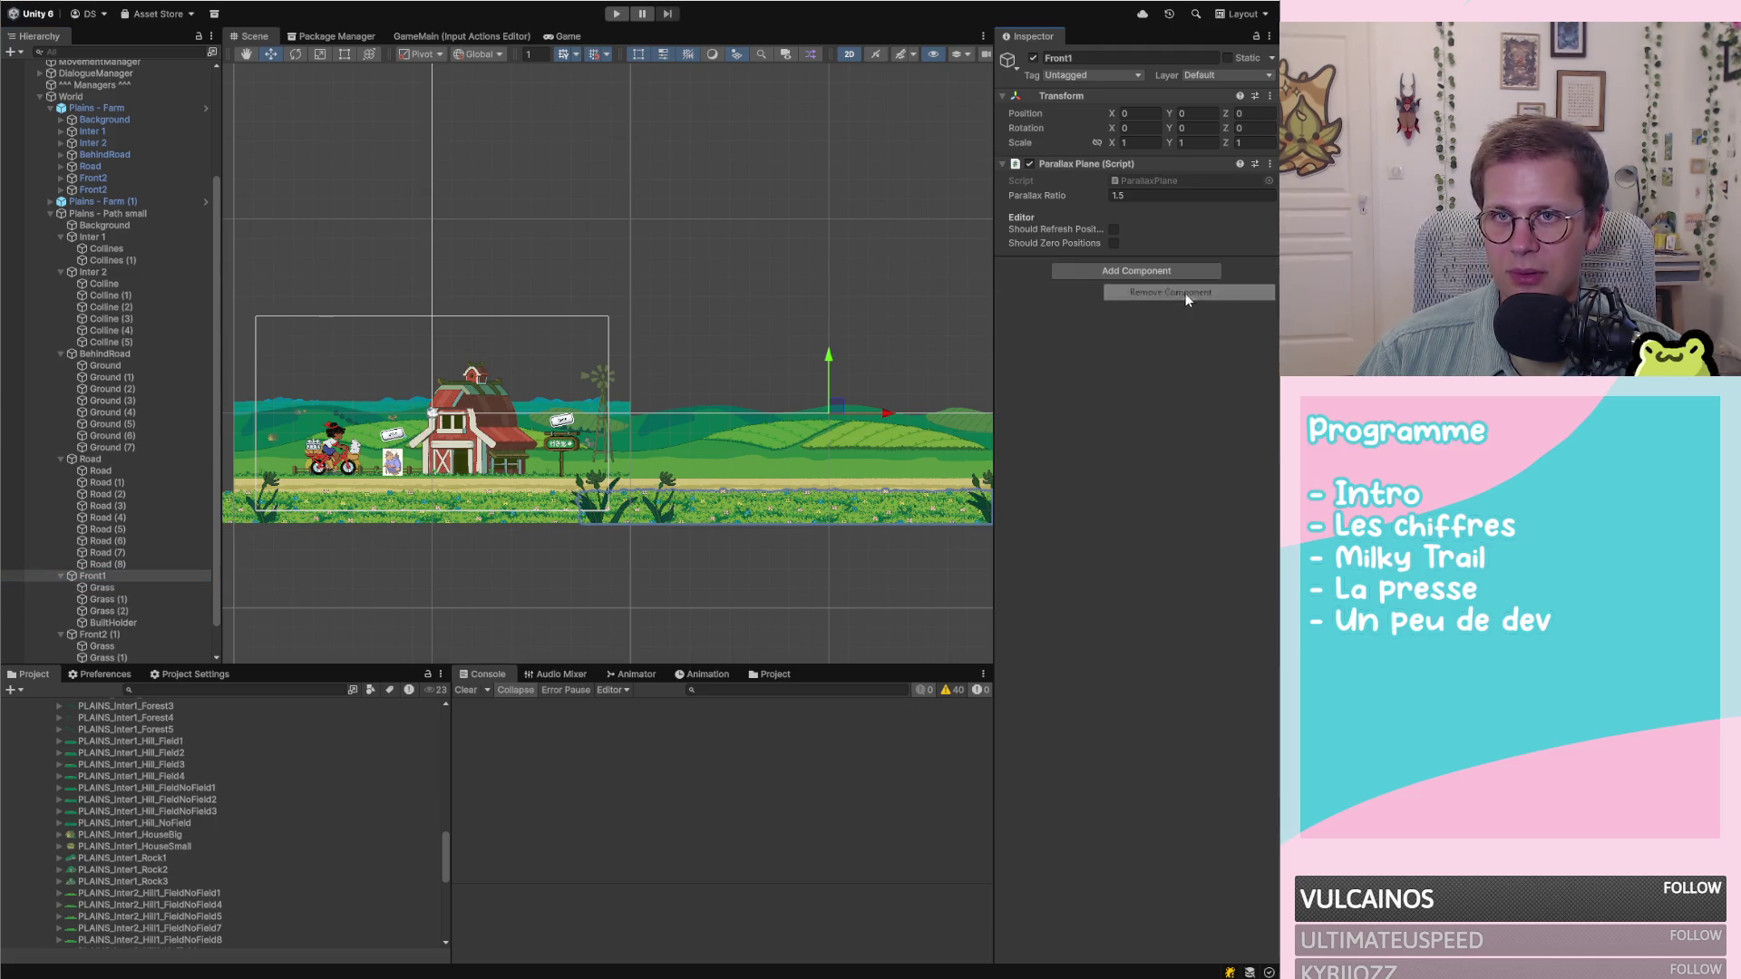
pyautogui.click(116, 587)
pyautogui.click(109, 602)
pyautogui.click(116, 612)
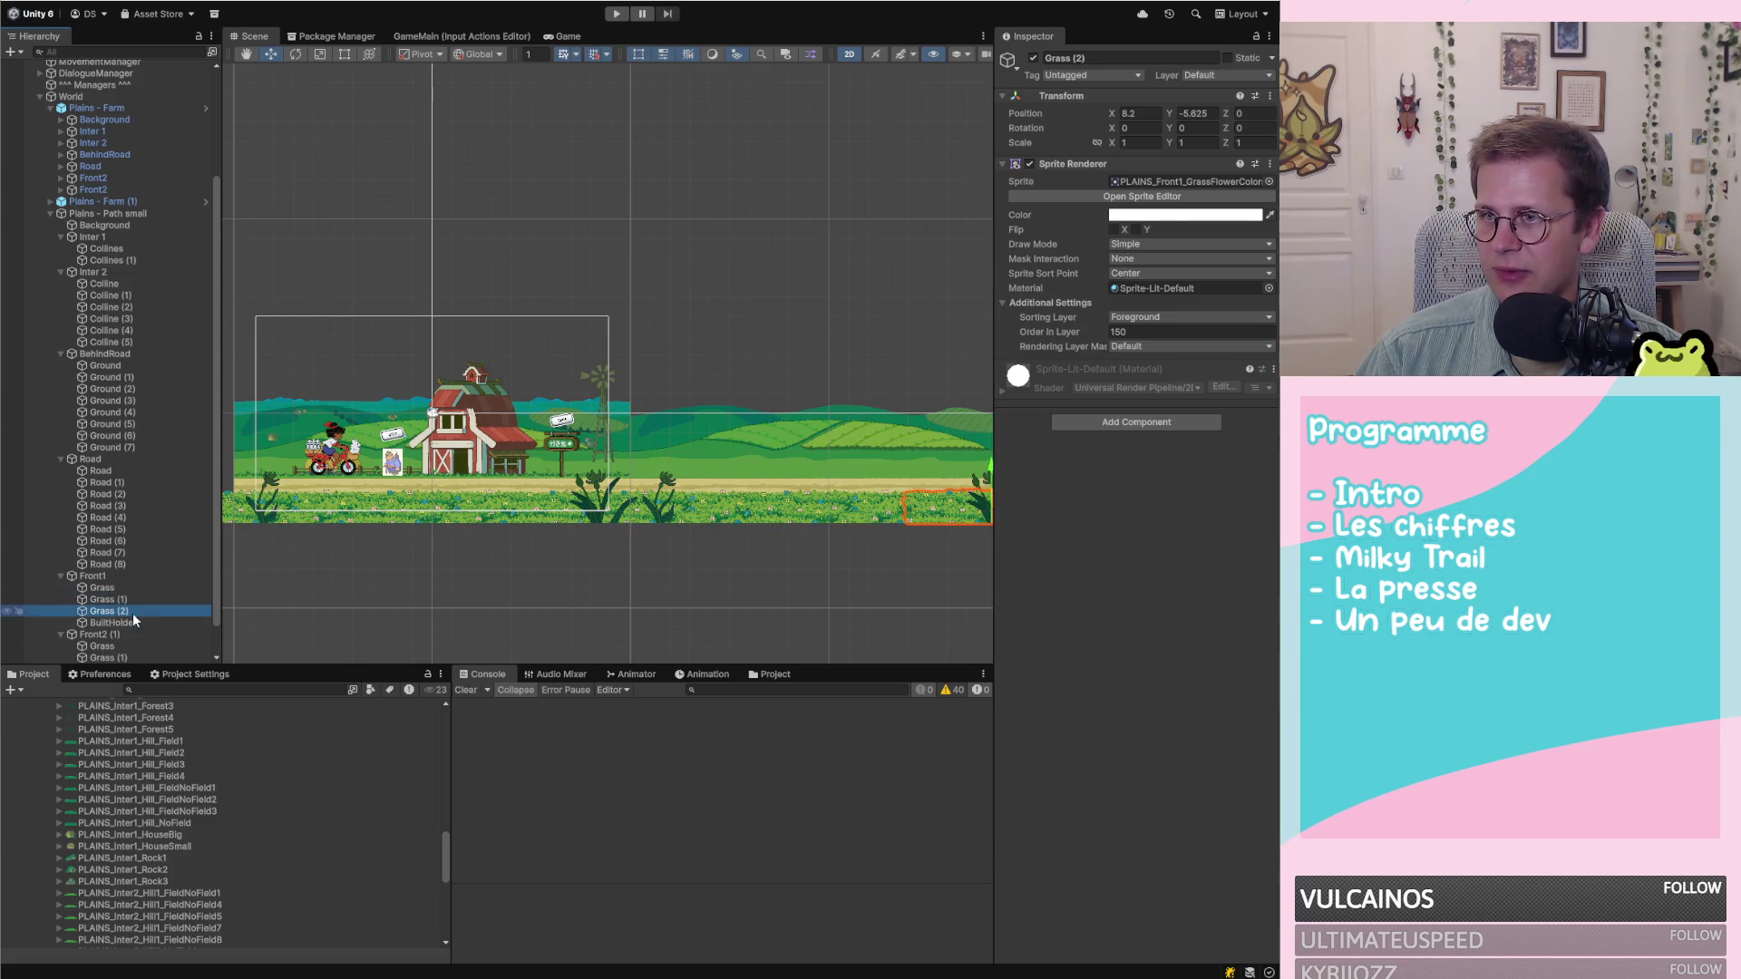
pyautogui.scroll(-1, 128, 618)
pyautogui.click(127, 589)
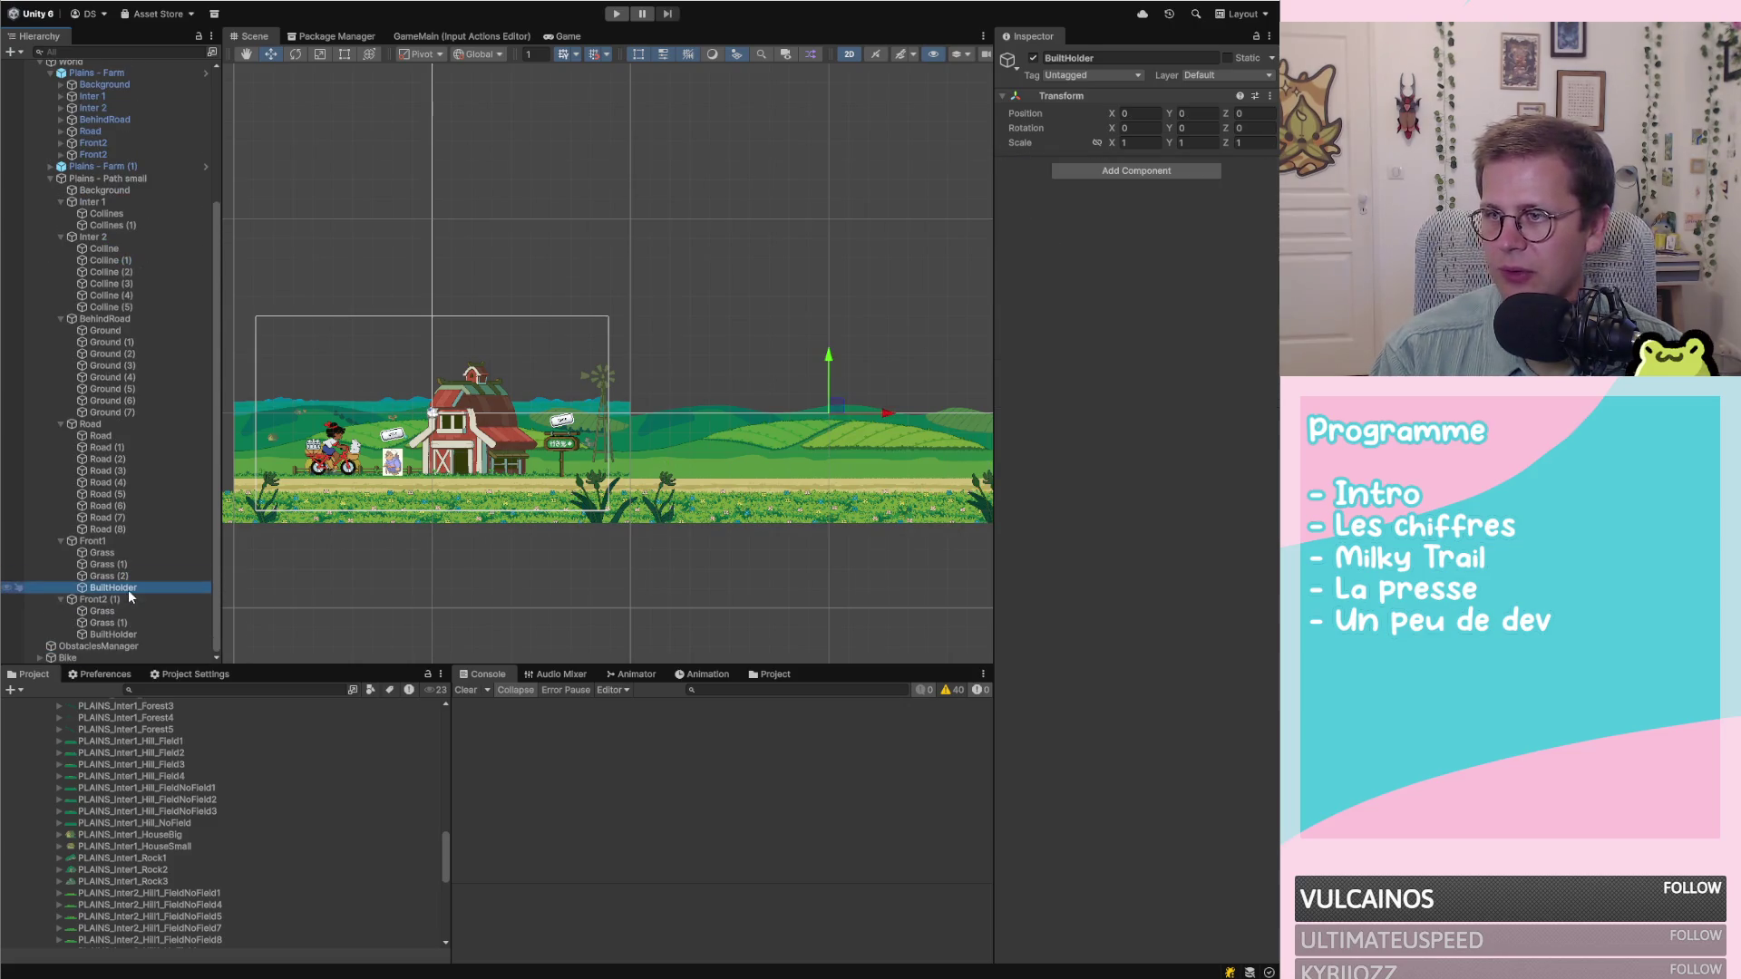
pyautogui.press('Delete')
# Rename Front2 (1) to Front2 and delete its BuiltHolder
pyautogui.scroll(-2, 364, 530)
pyautogui.scroll(-1, 598, 510)
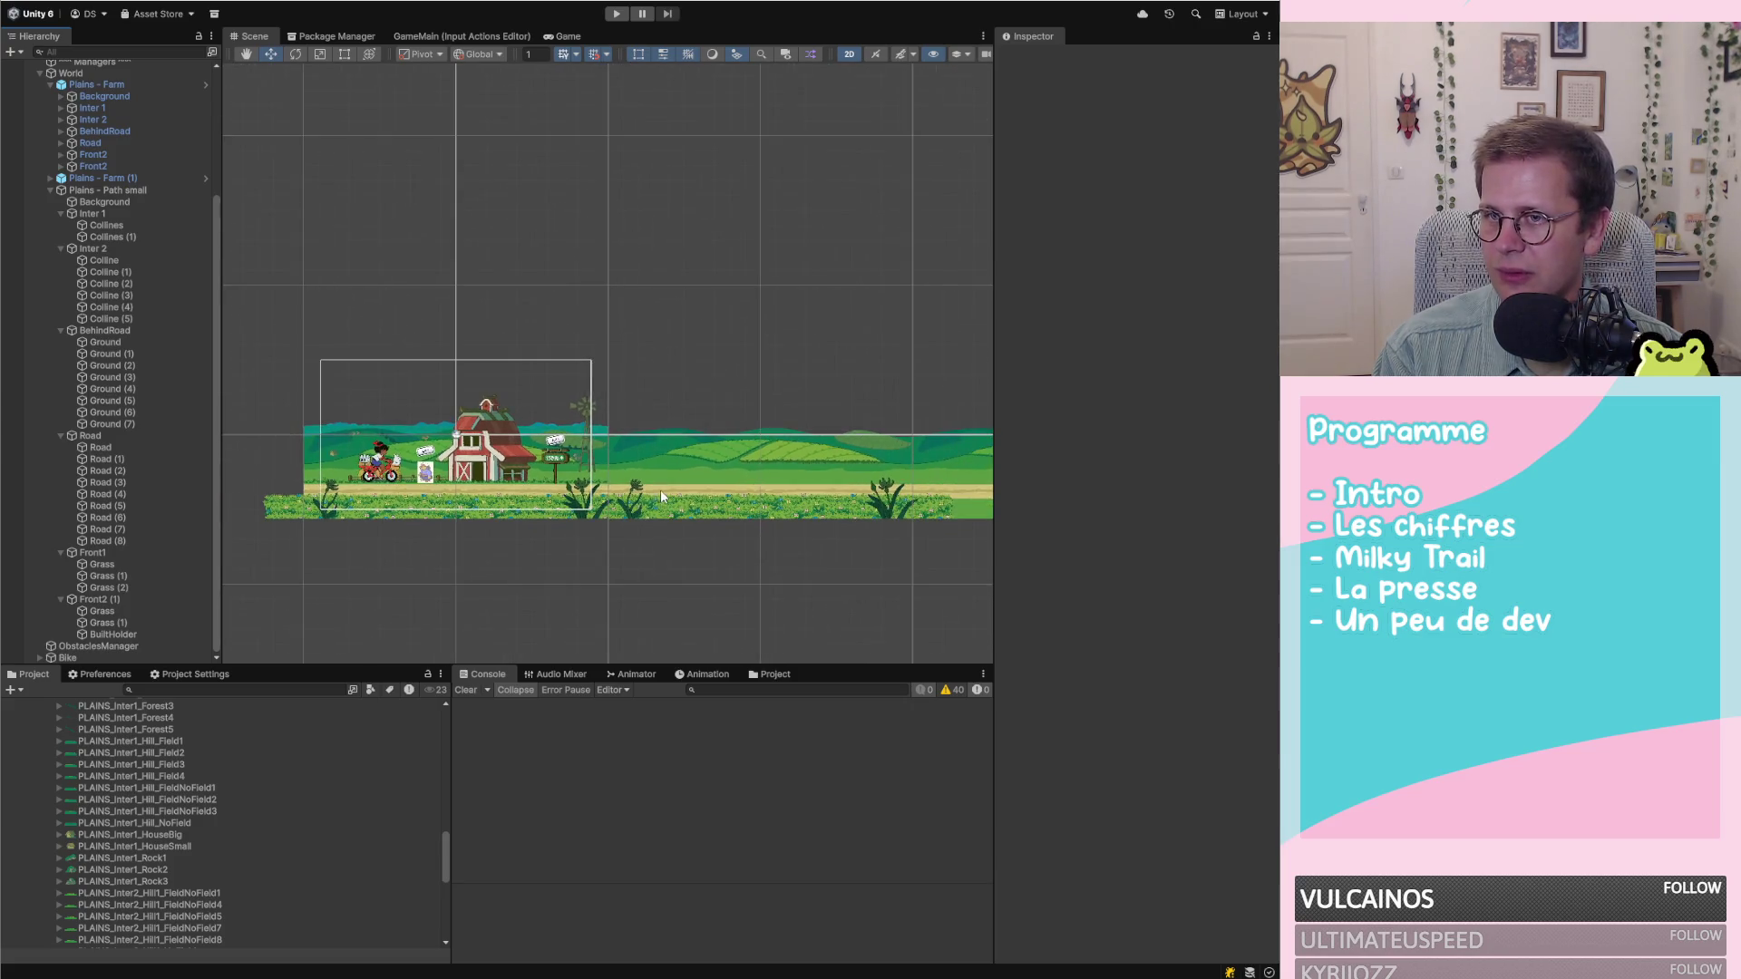
pyautogui.click(122, 598)
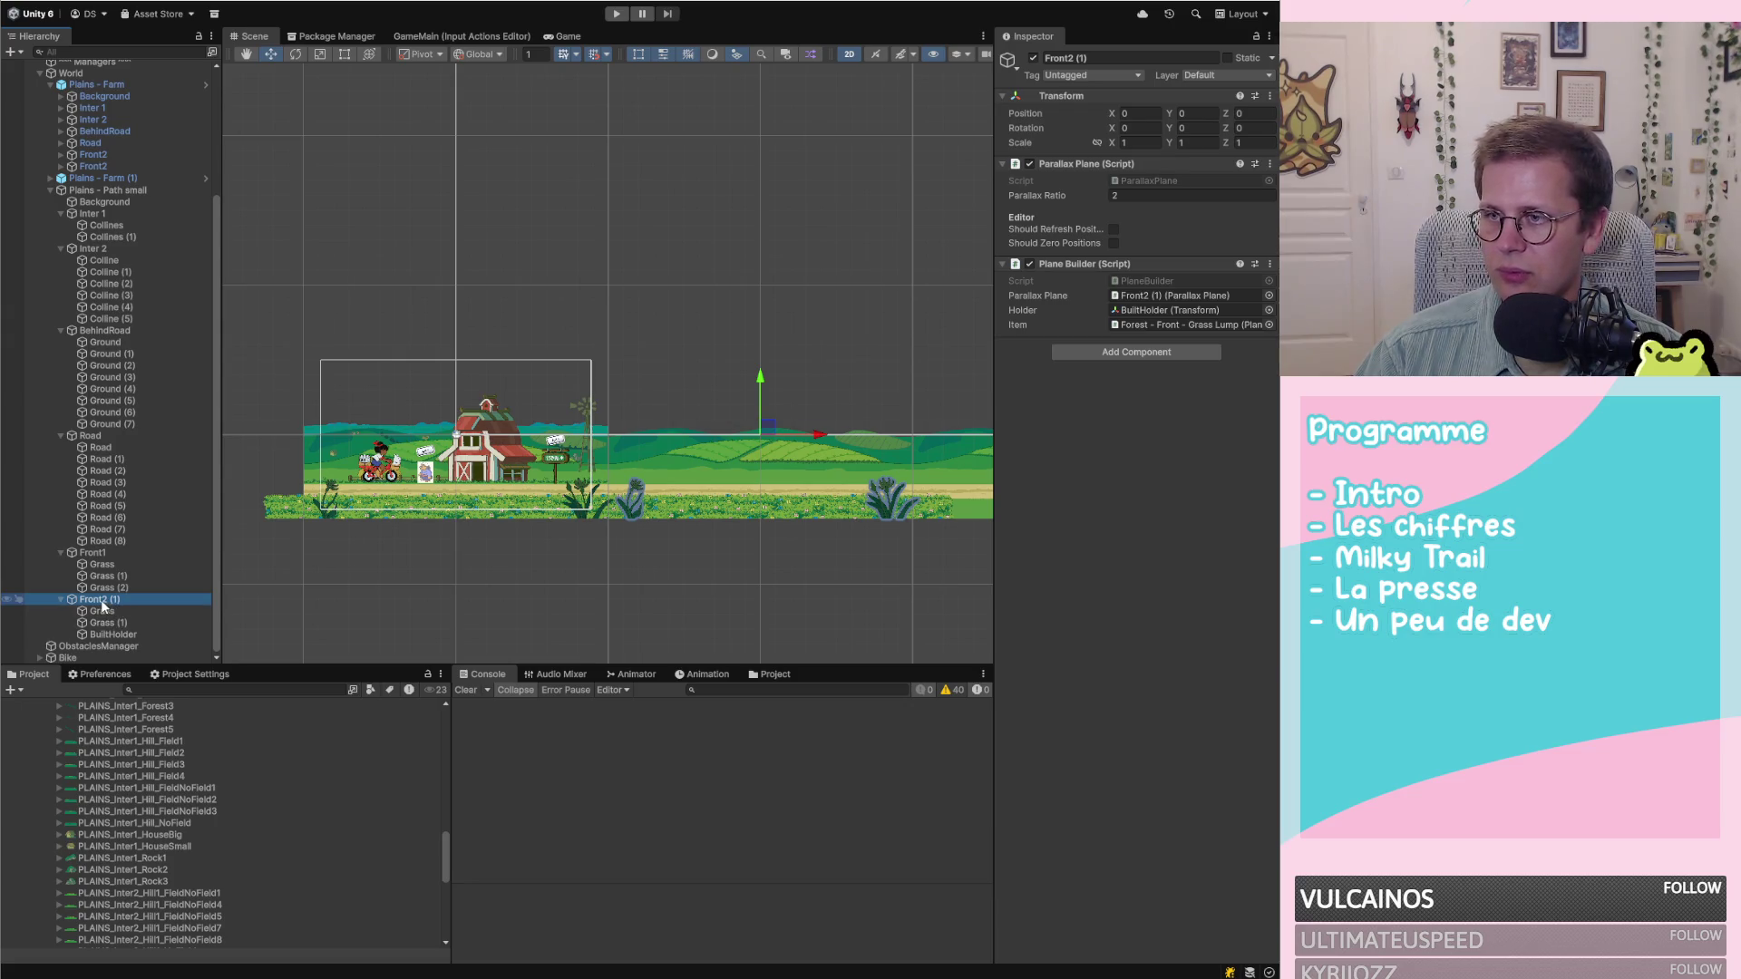
pyautogui.click(136, 599)
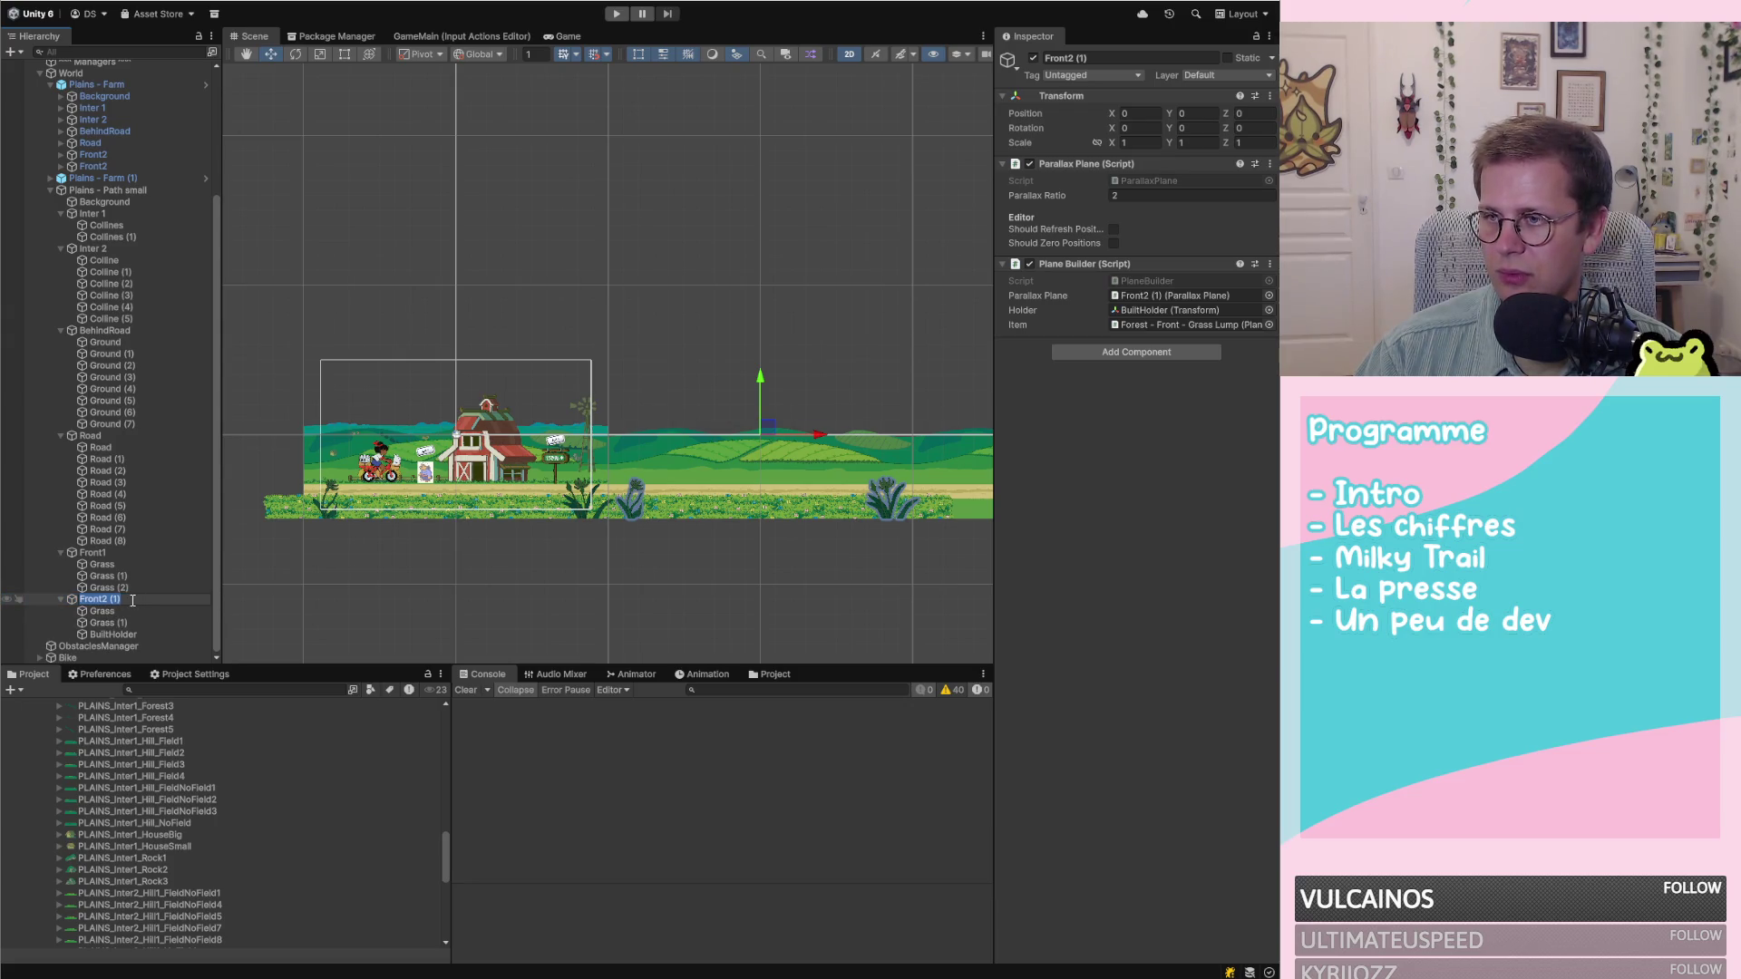
pyautogui.press('BackSpace')
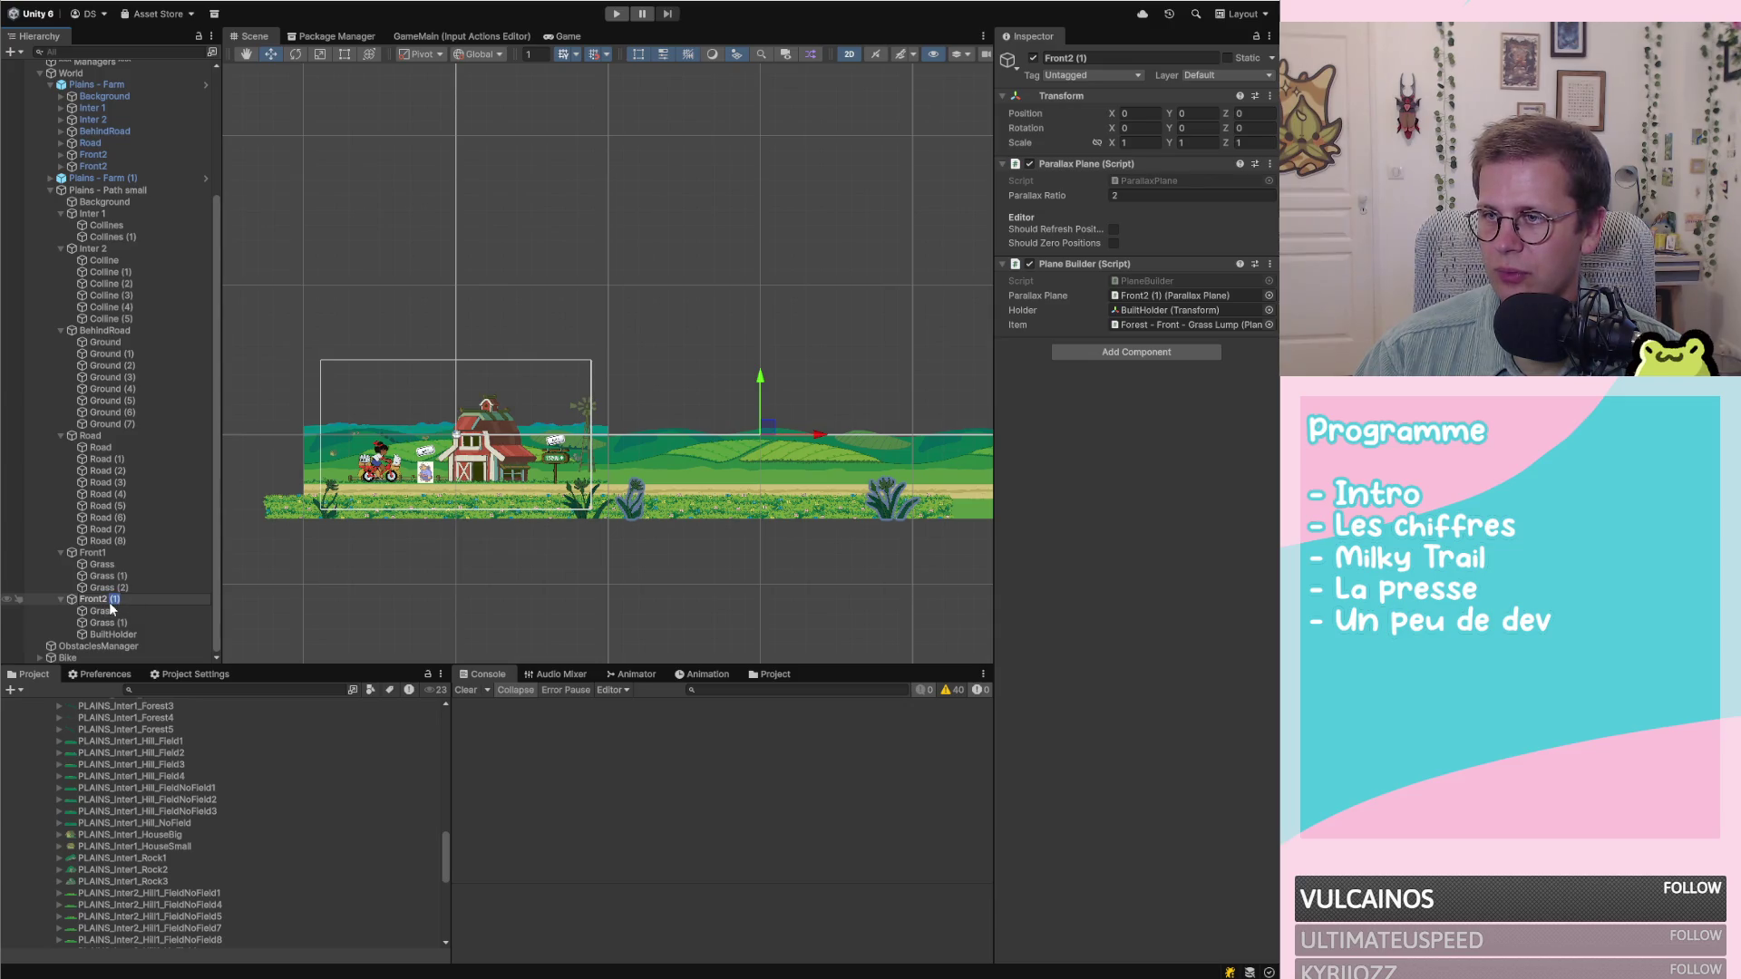
pyautogui.click(110, 636)
pyautogui.click(110, 599)
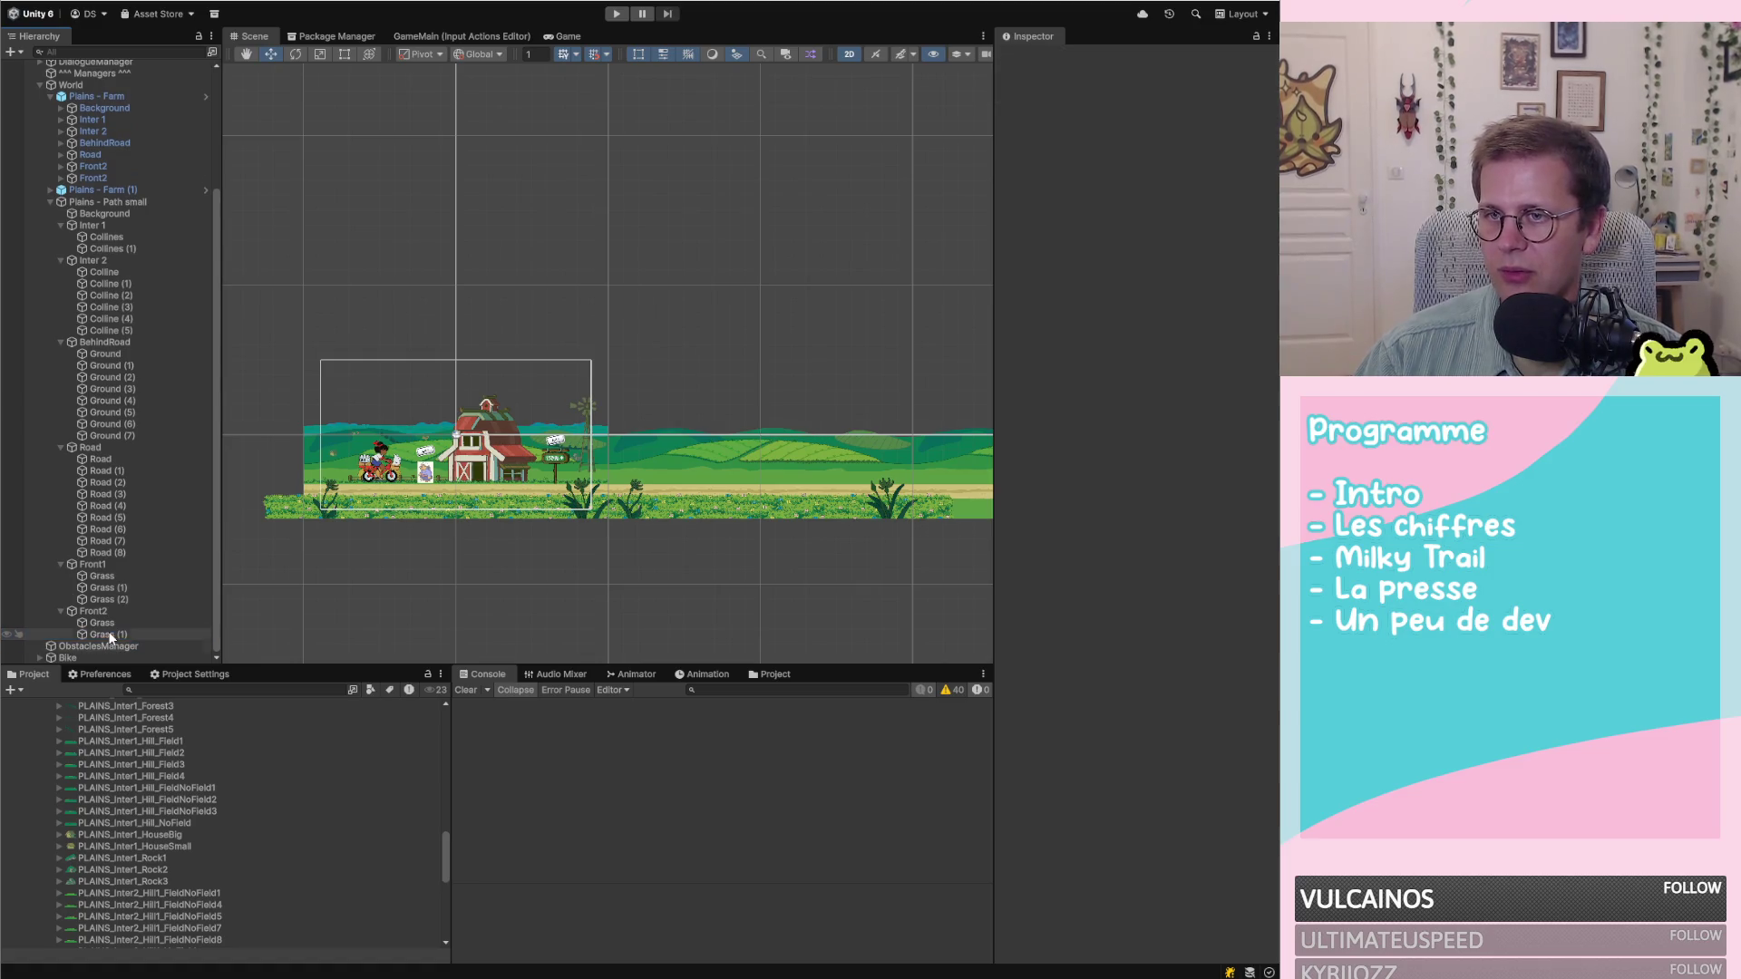
# Review the Front1 and Front2 layers and select Front1's first Grass piece
pyautogui.press('Down')
pyautogui.click(111, 566)
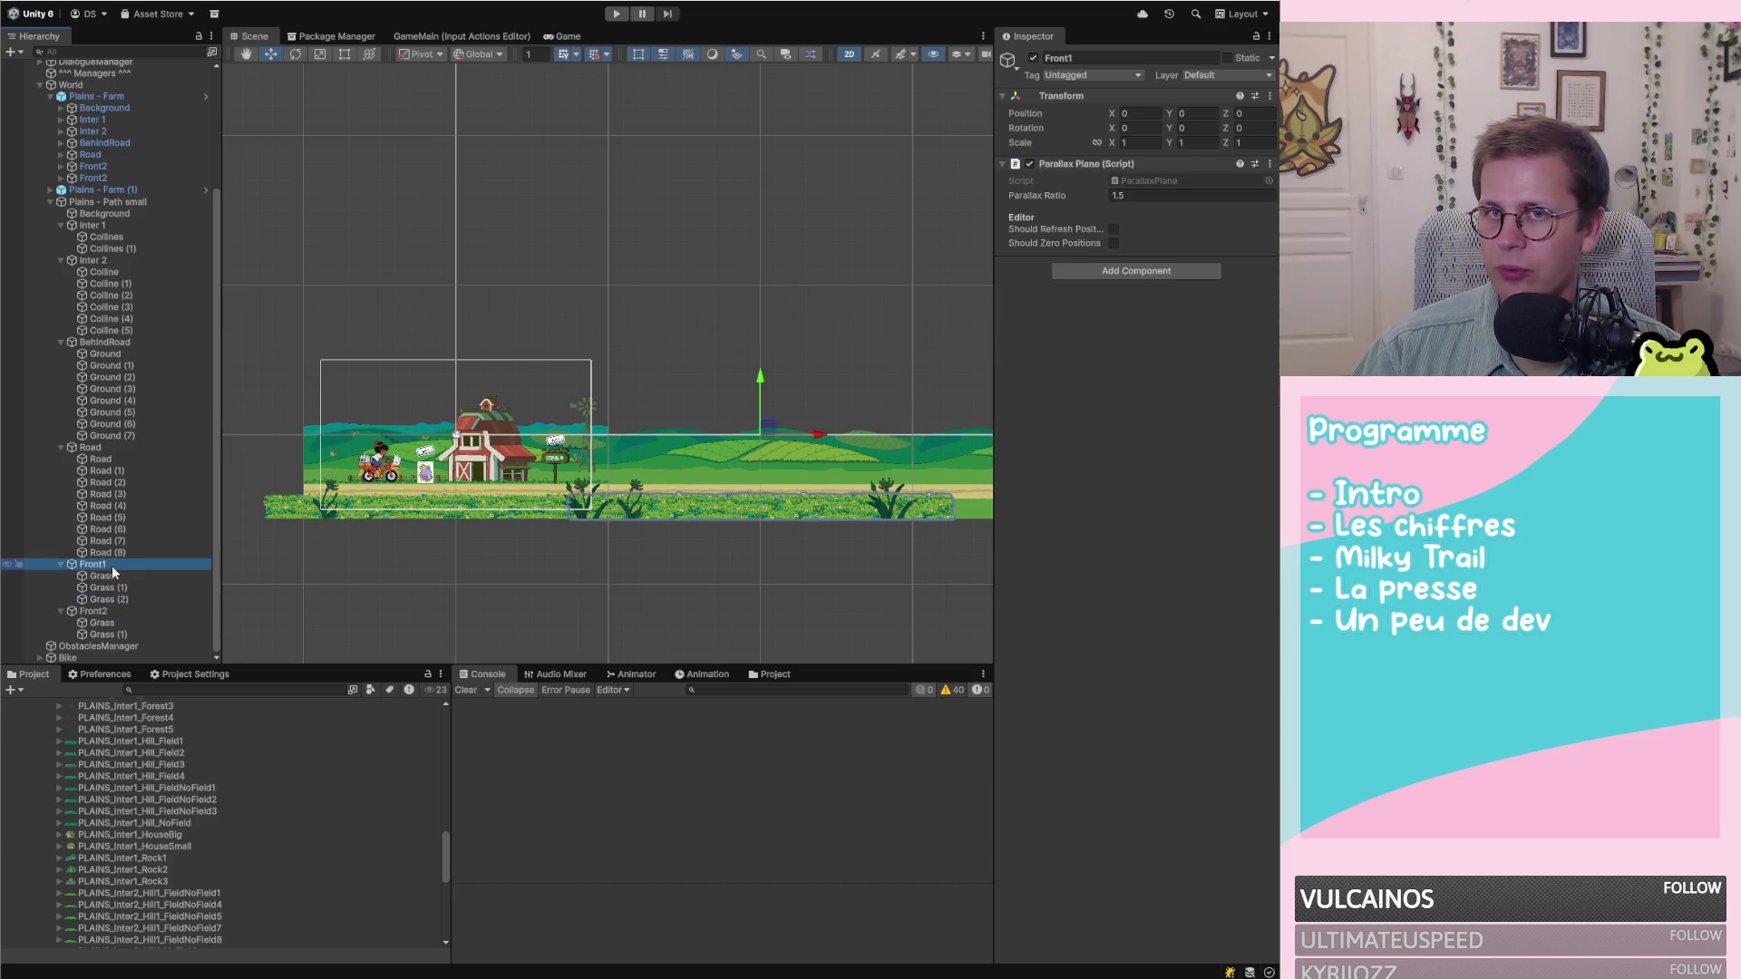
pyautogui.click(136, 611)
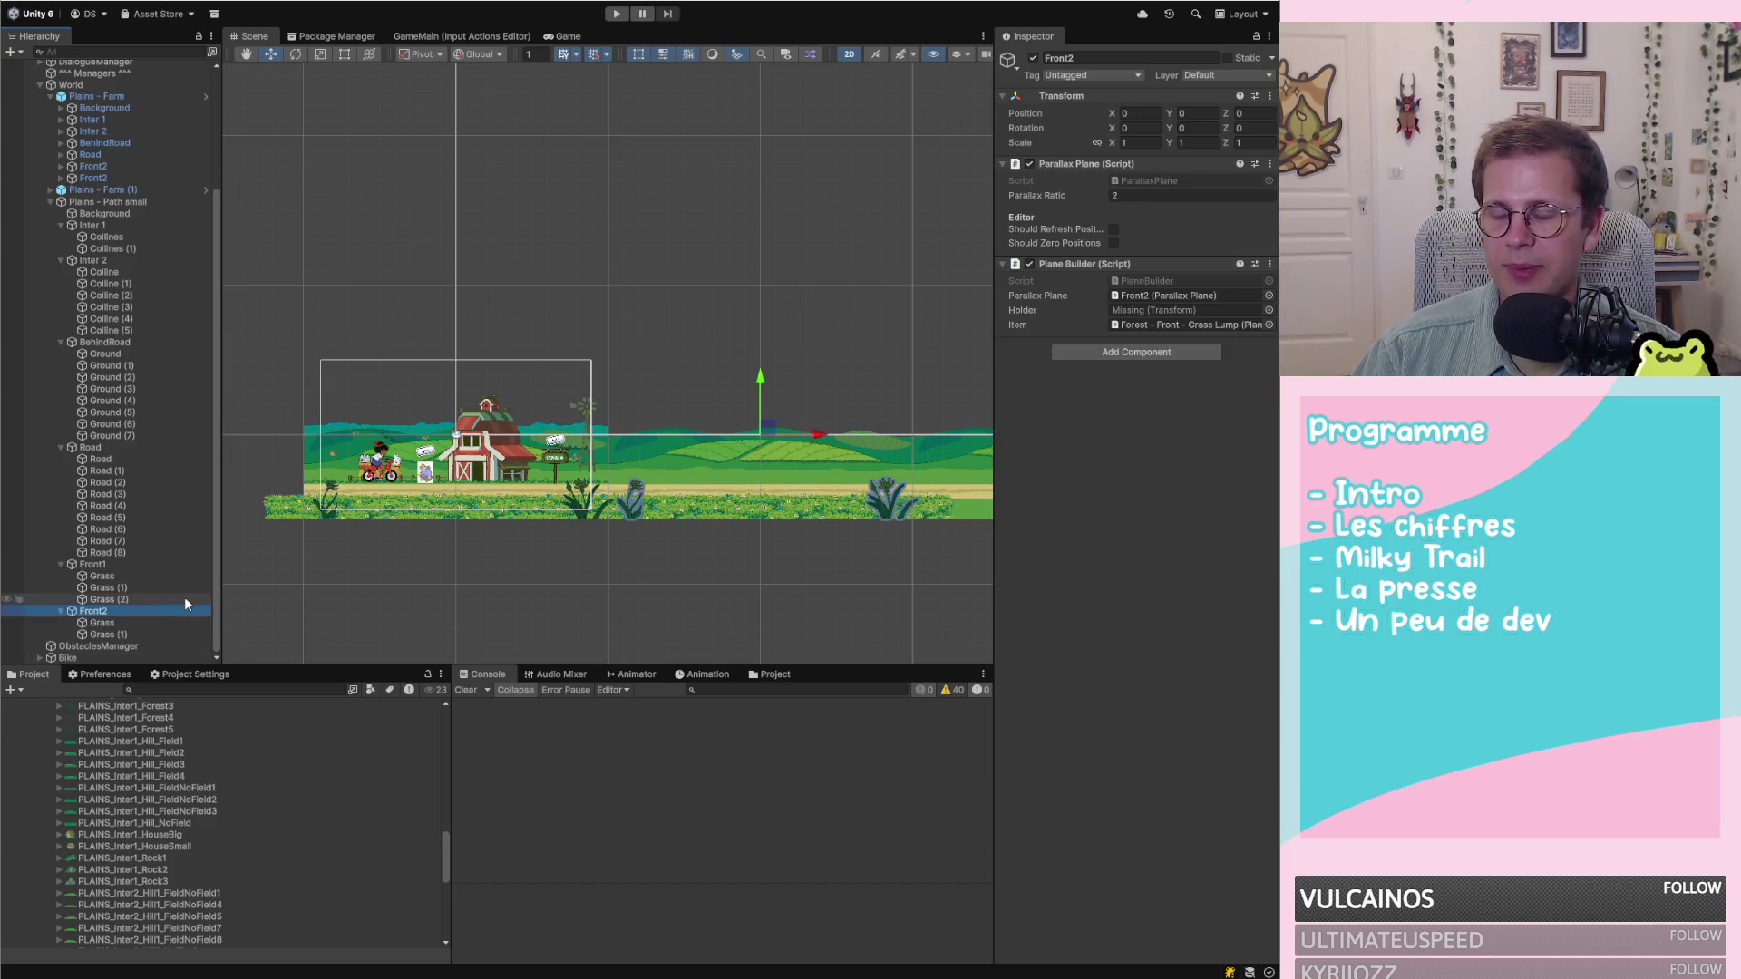
pyautogui.click(144, 565)
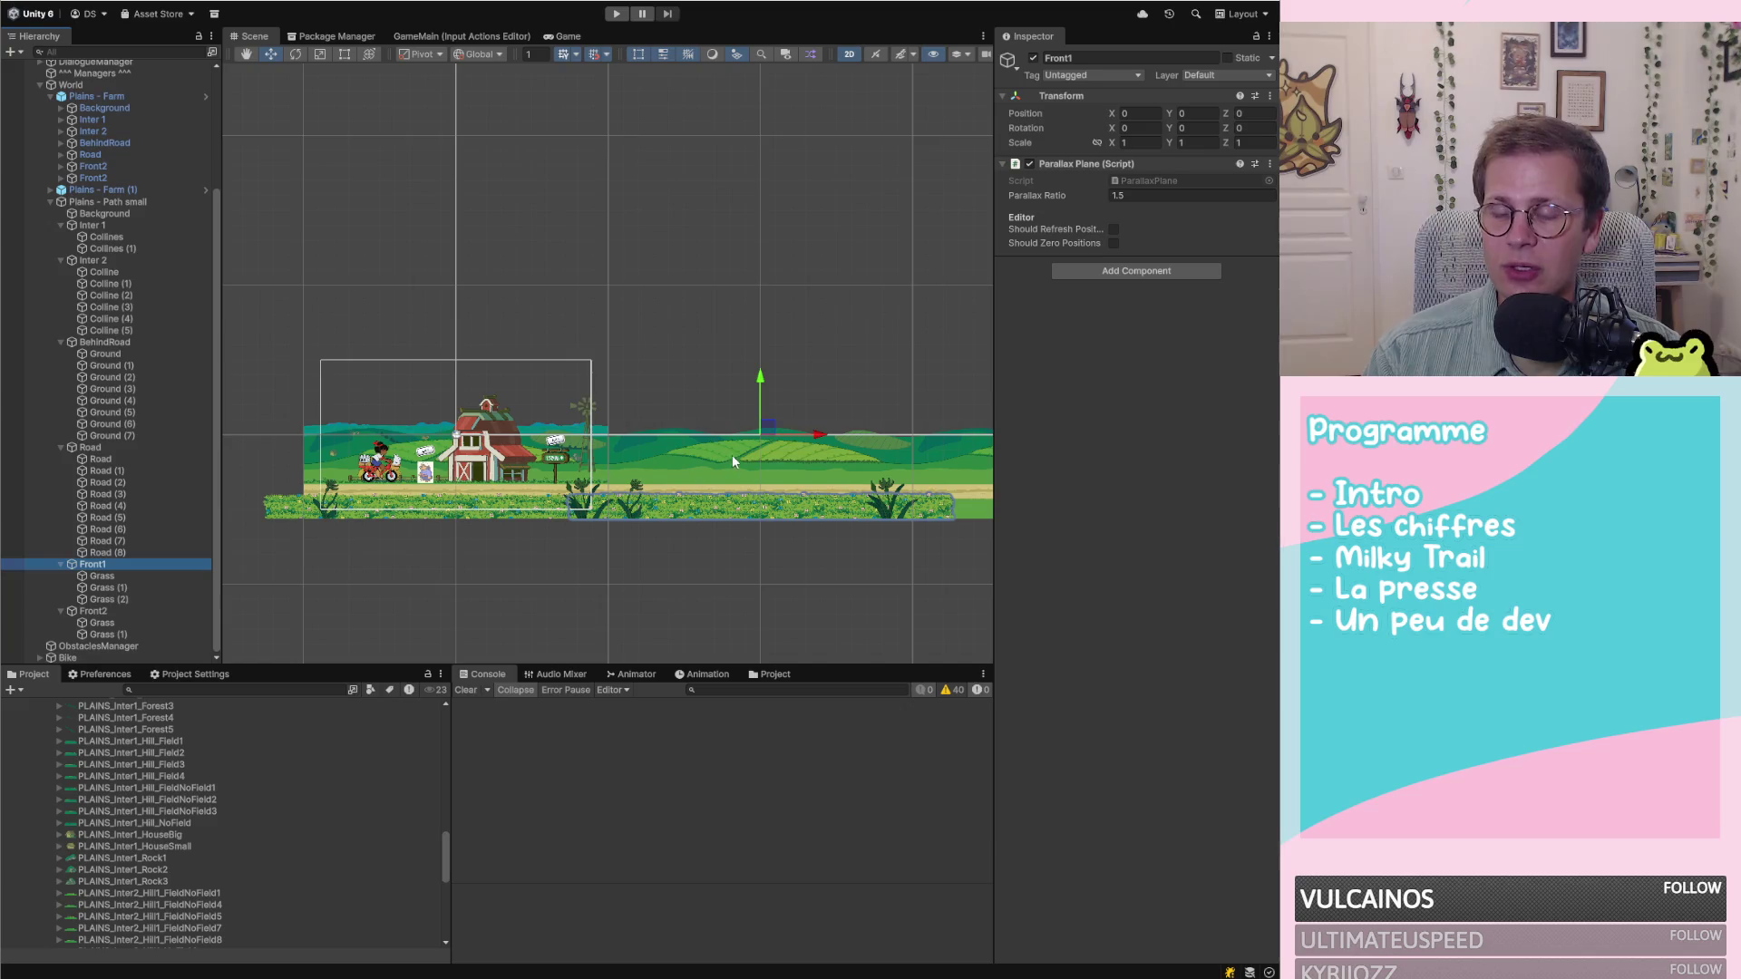
pyautogui.click(136, 577)
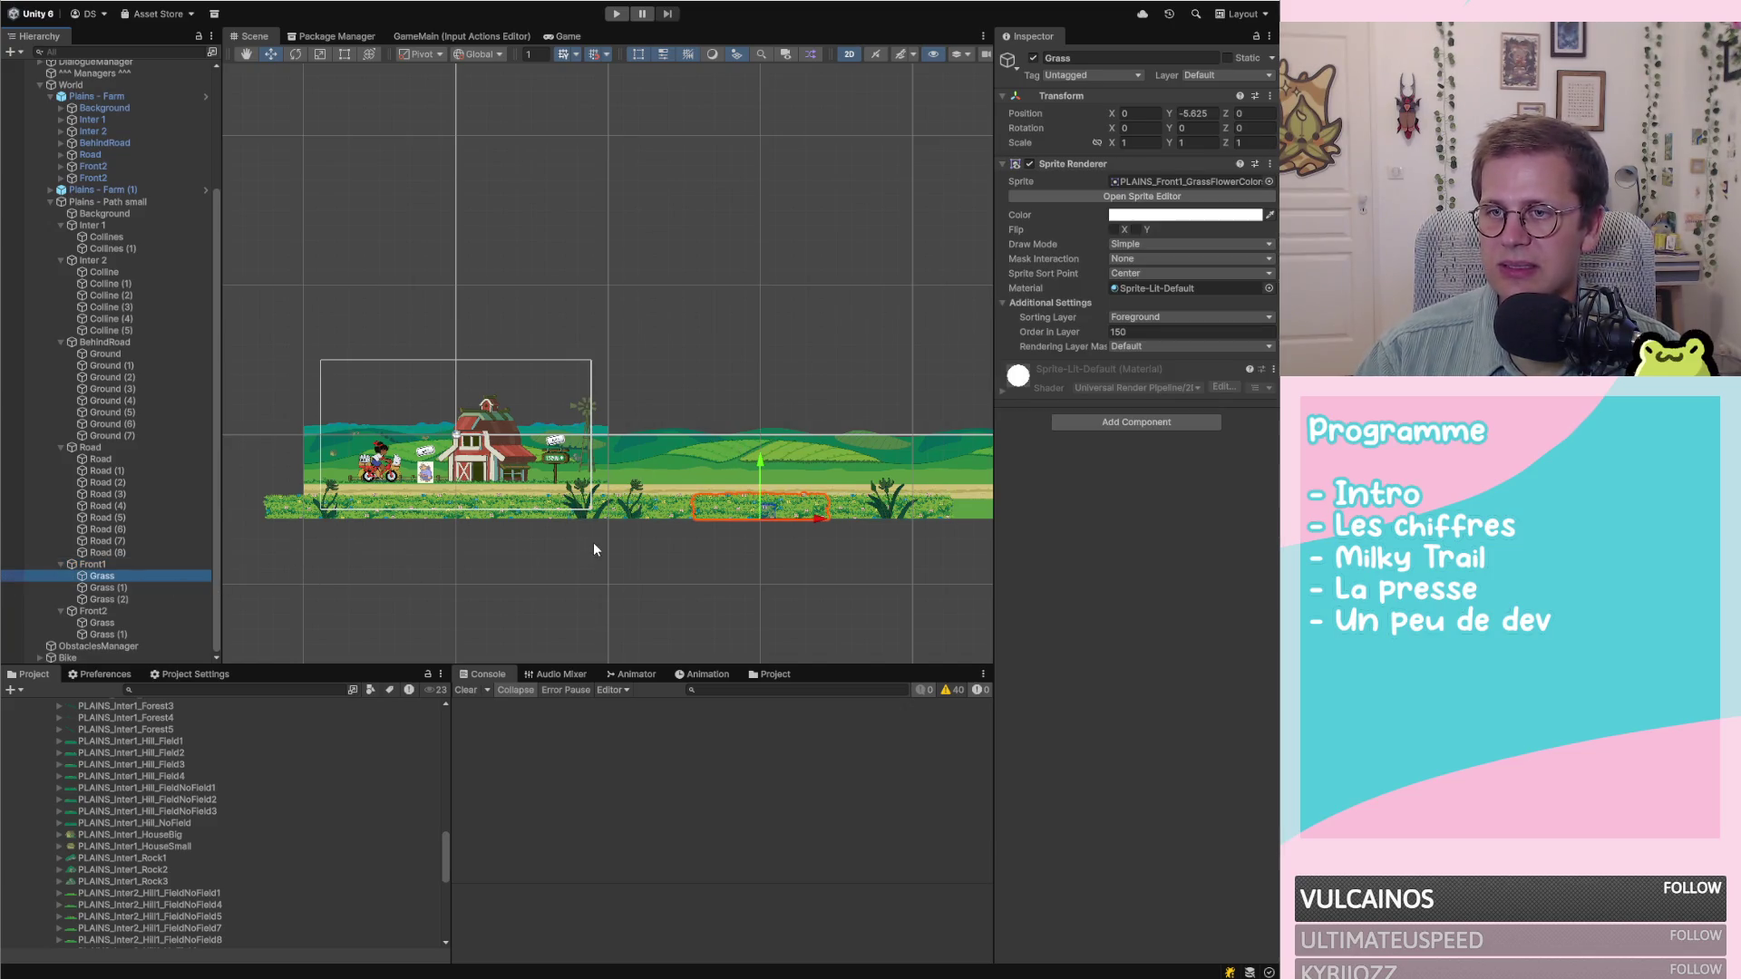
# Nudge the first Grass sprite under Front1 slightly right to X -5
pyautogui.scroll(-3, 589, 537)
pyautogui.scroll(3, 927, 535)
pyautogui.keyDown('shift'); pyautogui.click(117, 599); pyautogui.keyUp('shift')
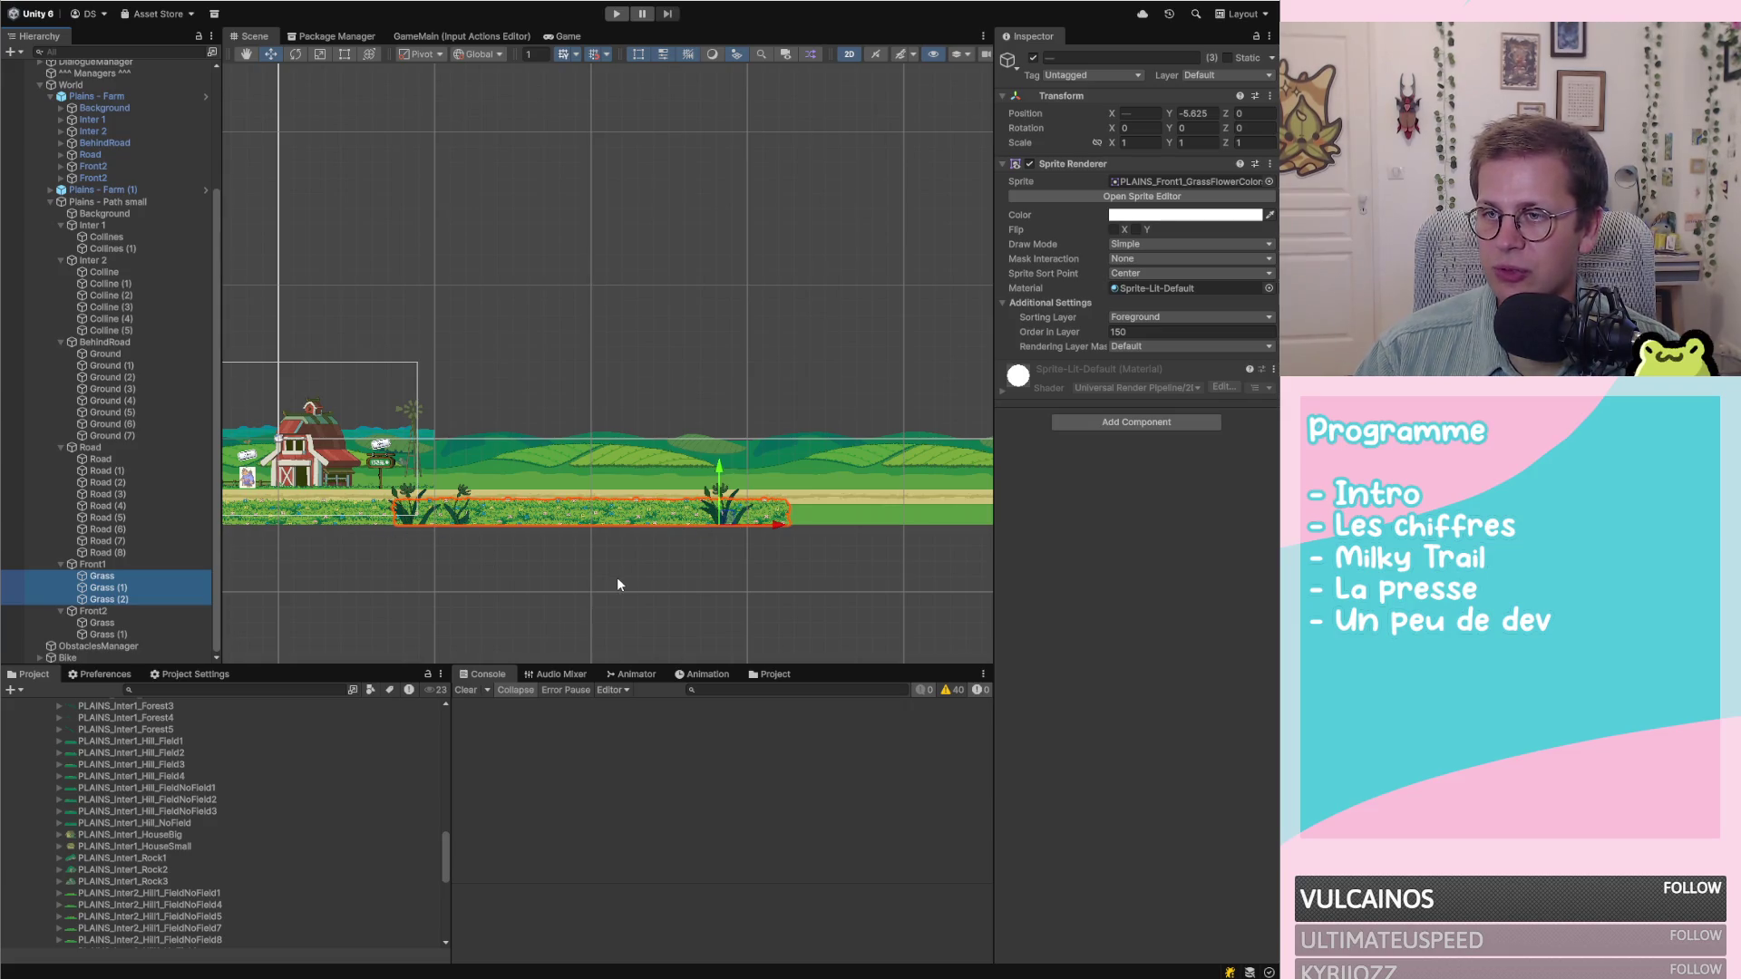
pyautogui.click(156, 575)
pyautogui.scroll(3, 580, 536)
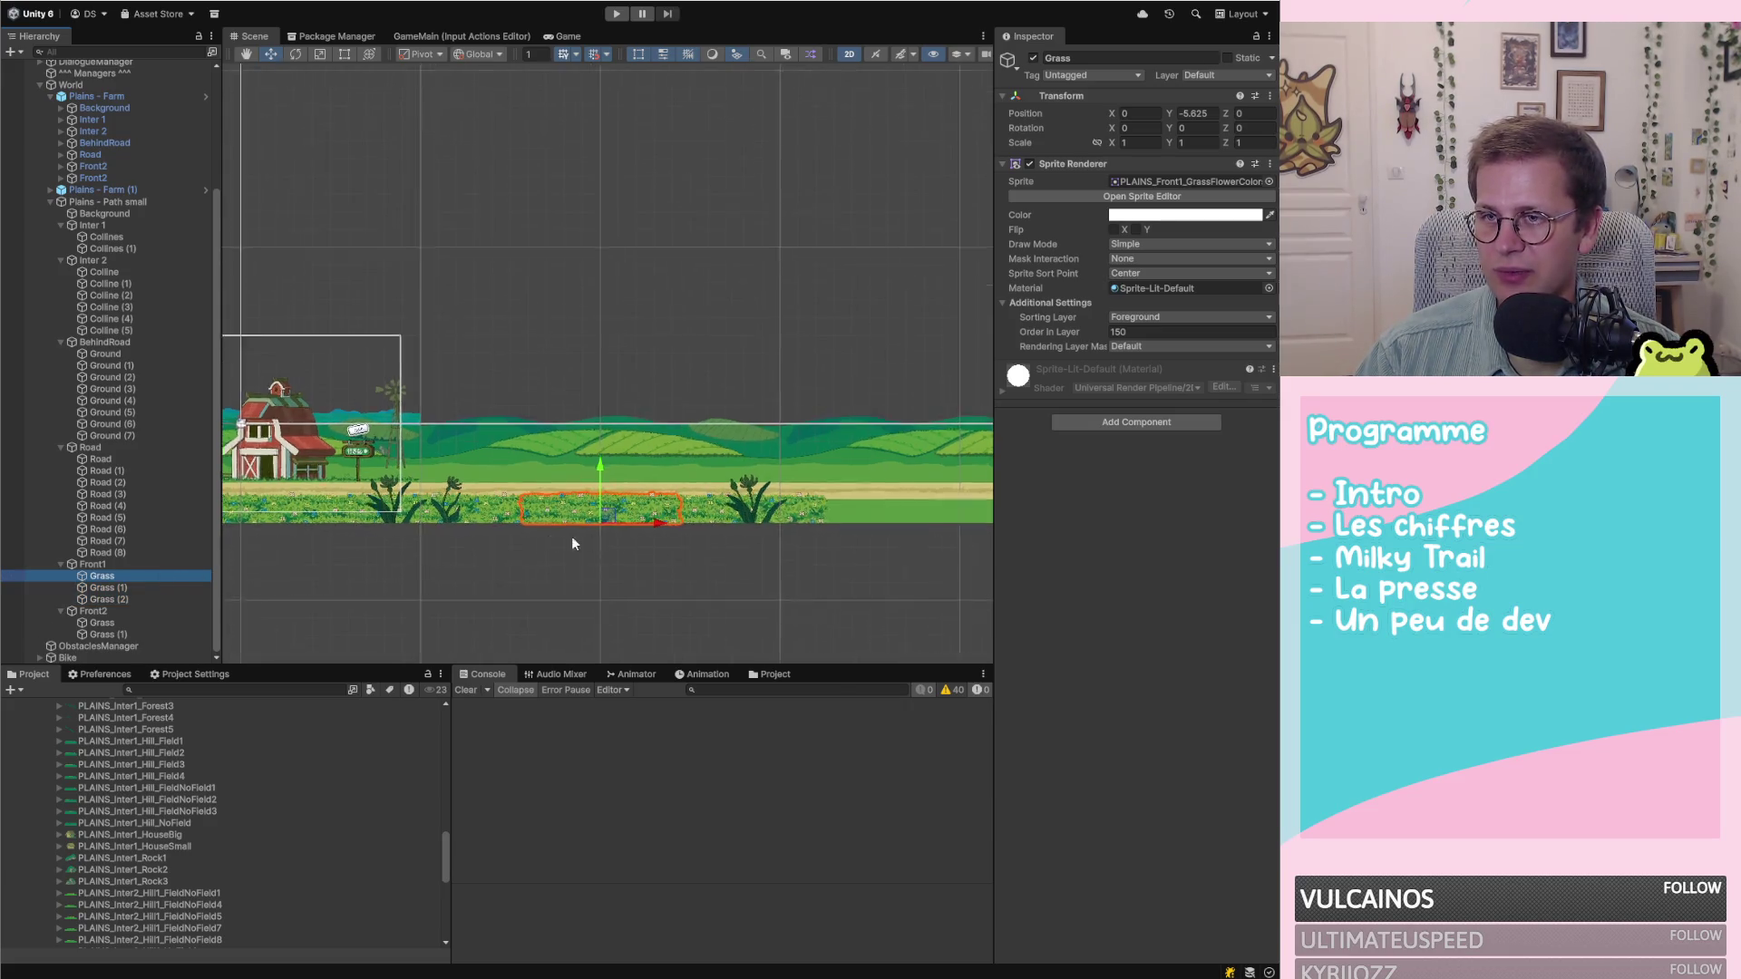
pyautogui.moveTo(605, 524)
pyautogui.mouseDown()
pyautogui.moveTo(536, 526)
pyautogui.moveTo(613, 529)
pyautogui.mouseUp()
# Select all three Grass pieces under Front1 and bring up their actions menu
pyautogui.click(671, 580)
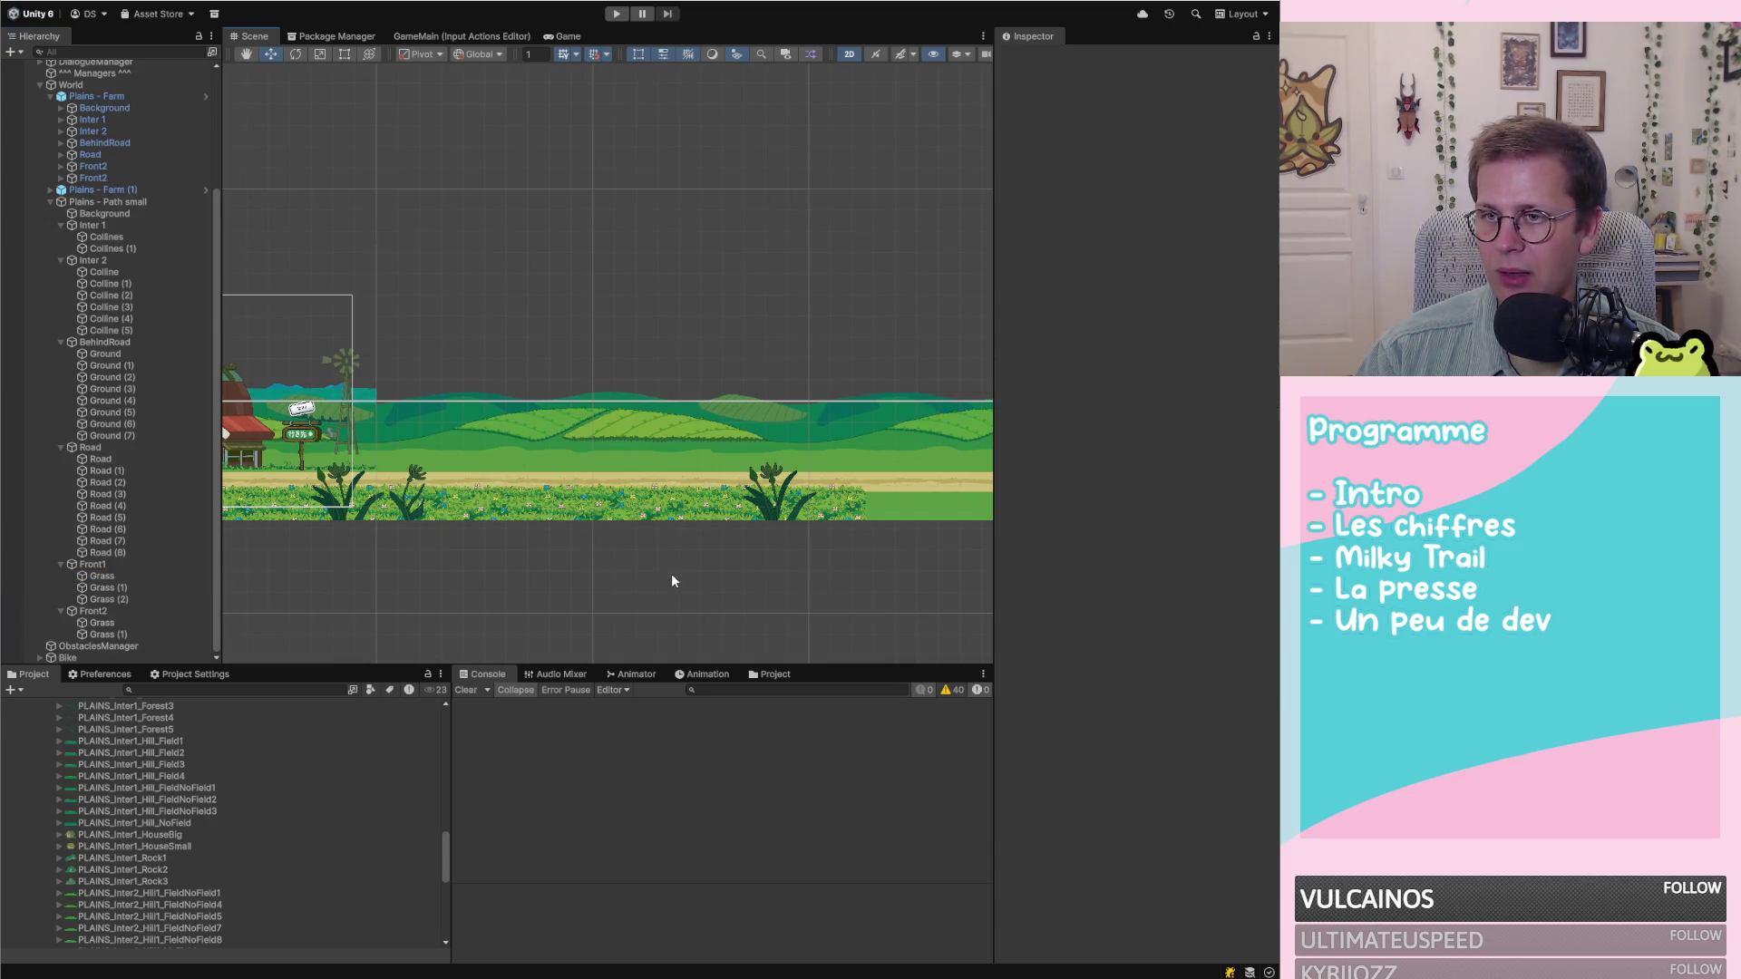
pyautogui.click(132, 576)
pyautogui.keyDown('shift'); pyautogui.click(121, 600); pyautogui.keyUp('shift')
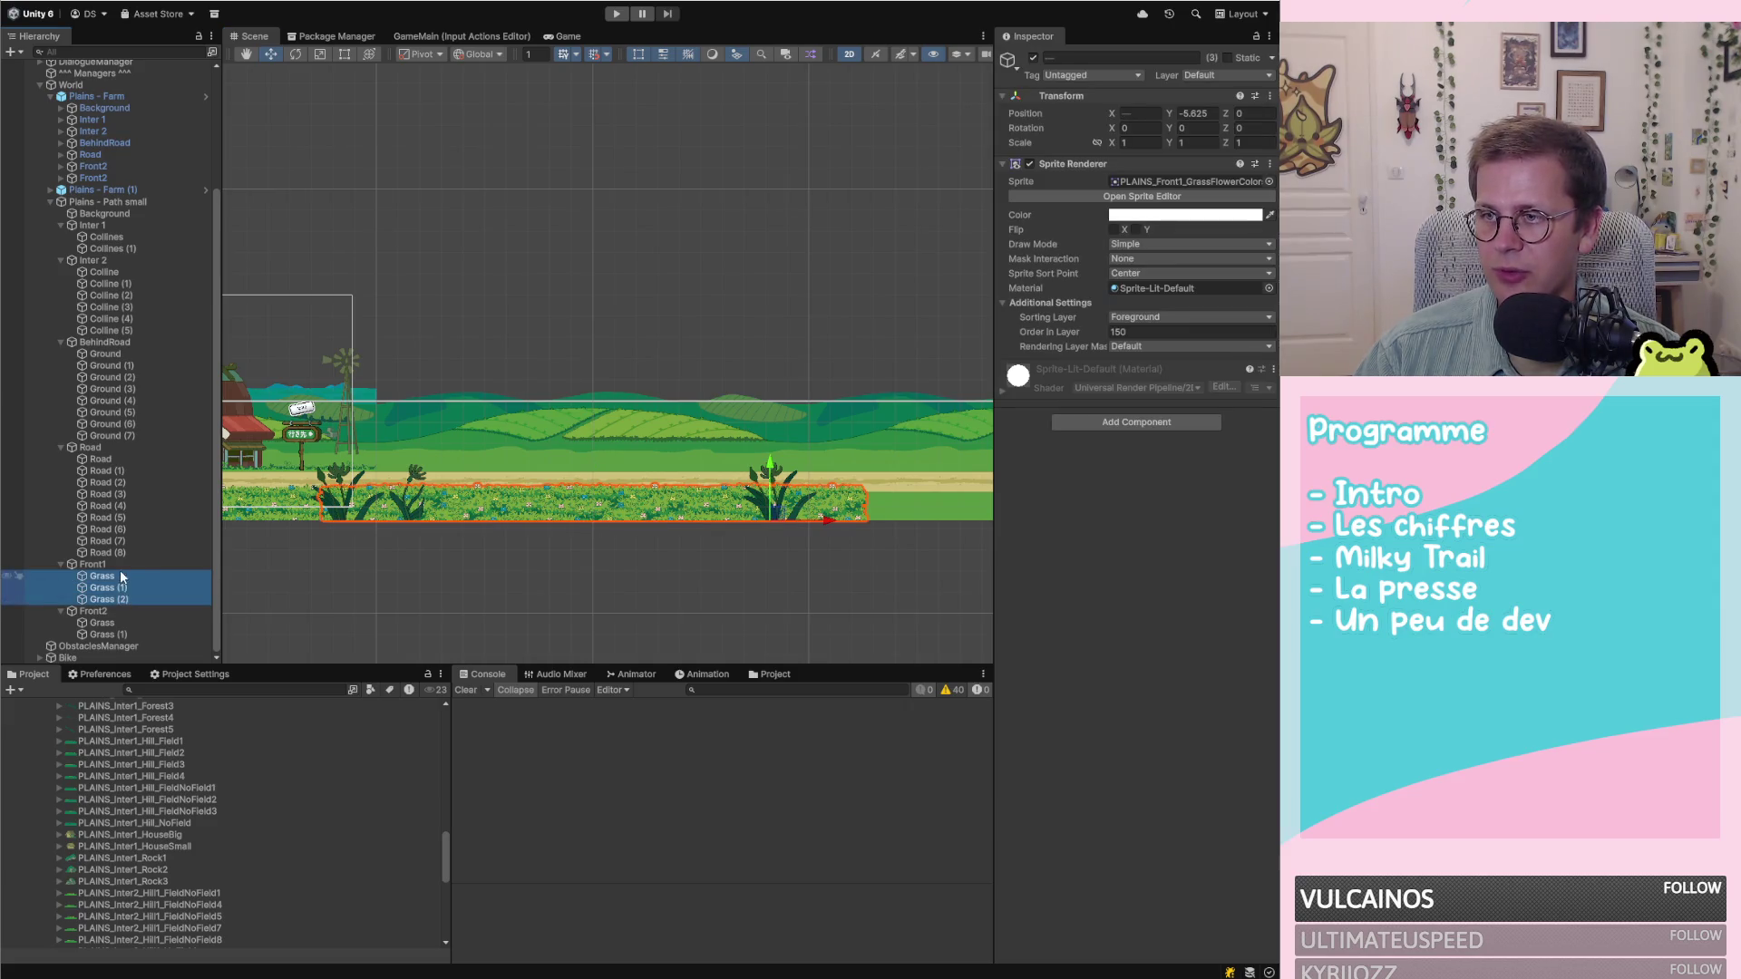
pyautogui.rightClick(124, 589)
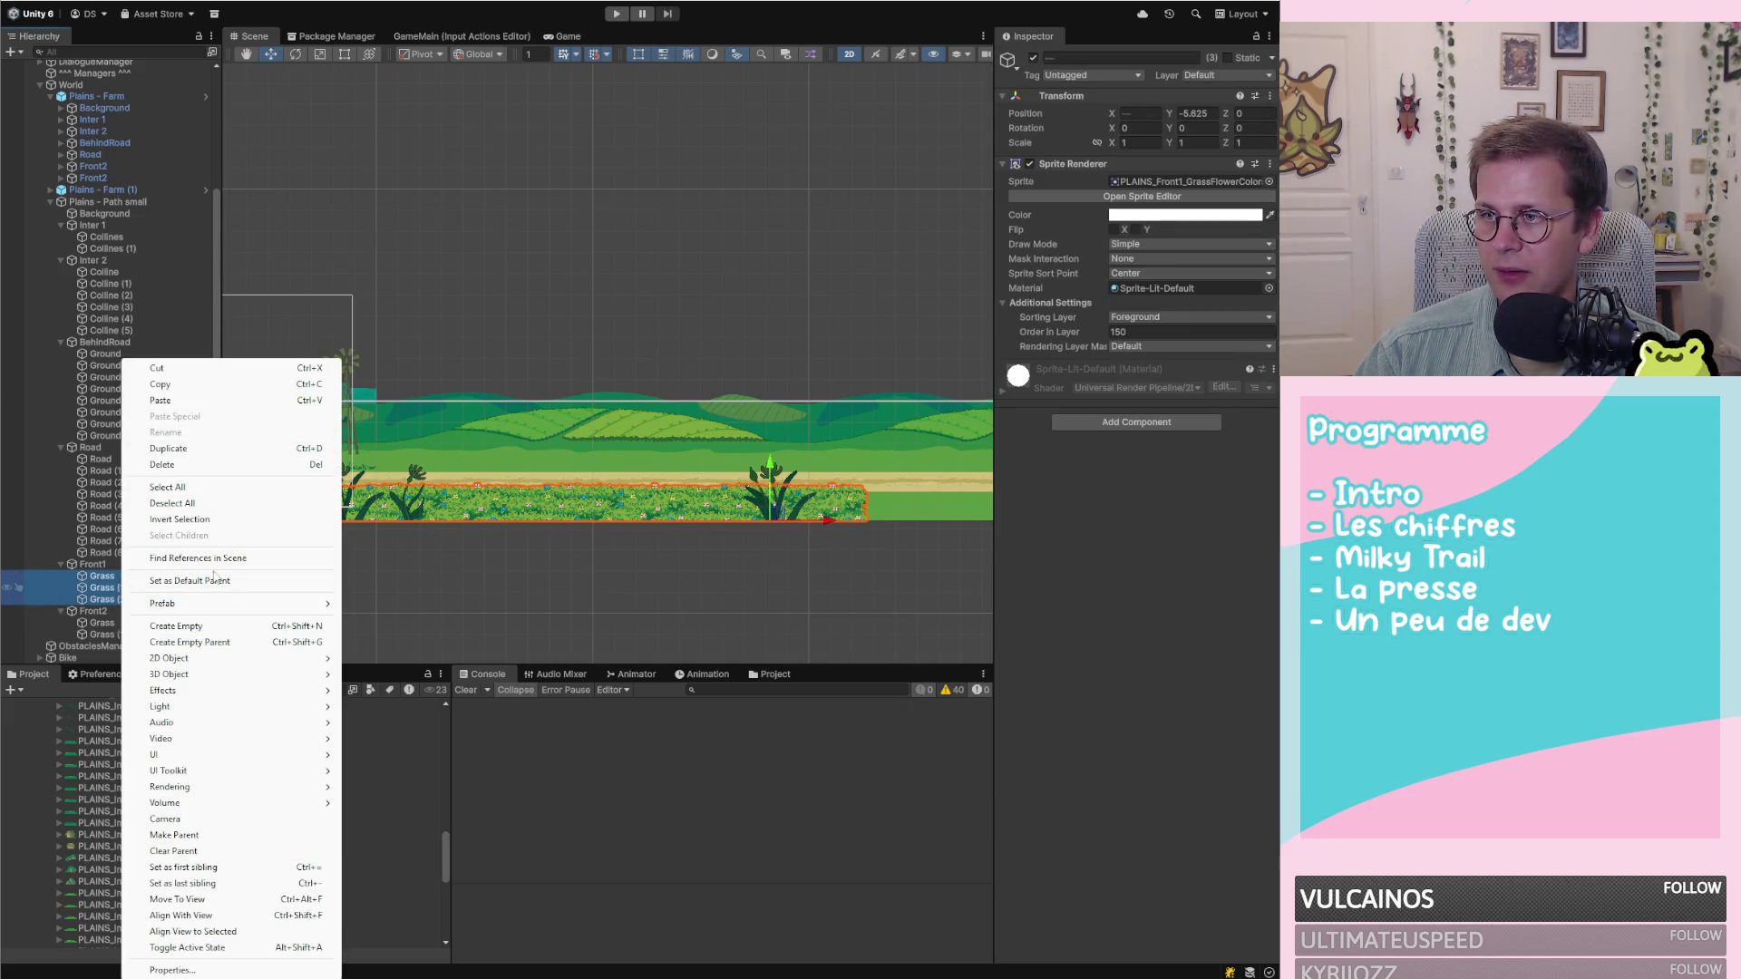
# Group Front1's three Grass pieces under a new parent named GrassScreen
pyautogui.click(204, 643)
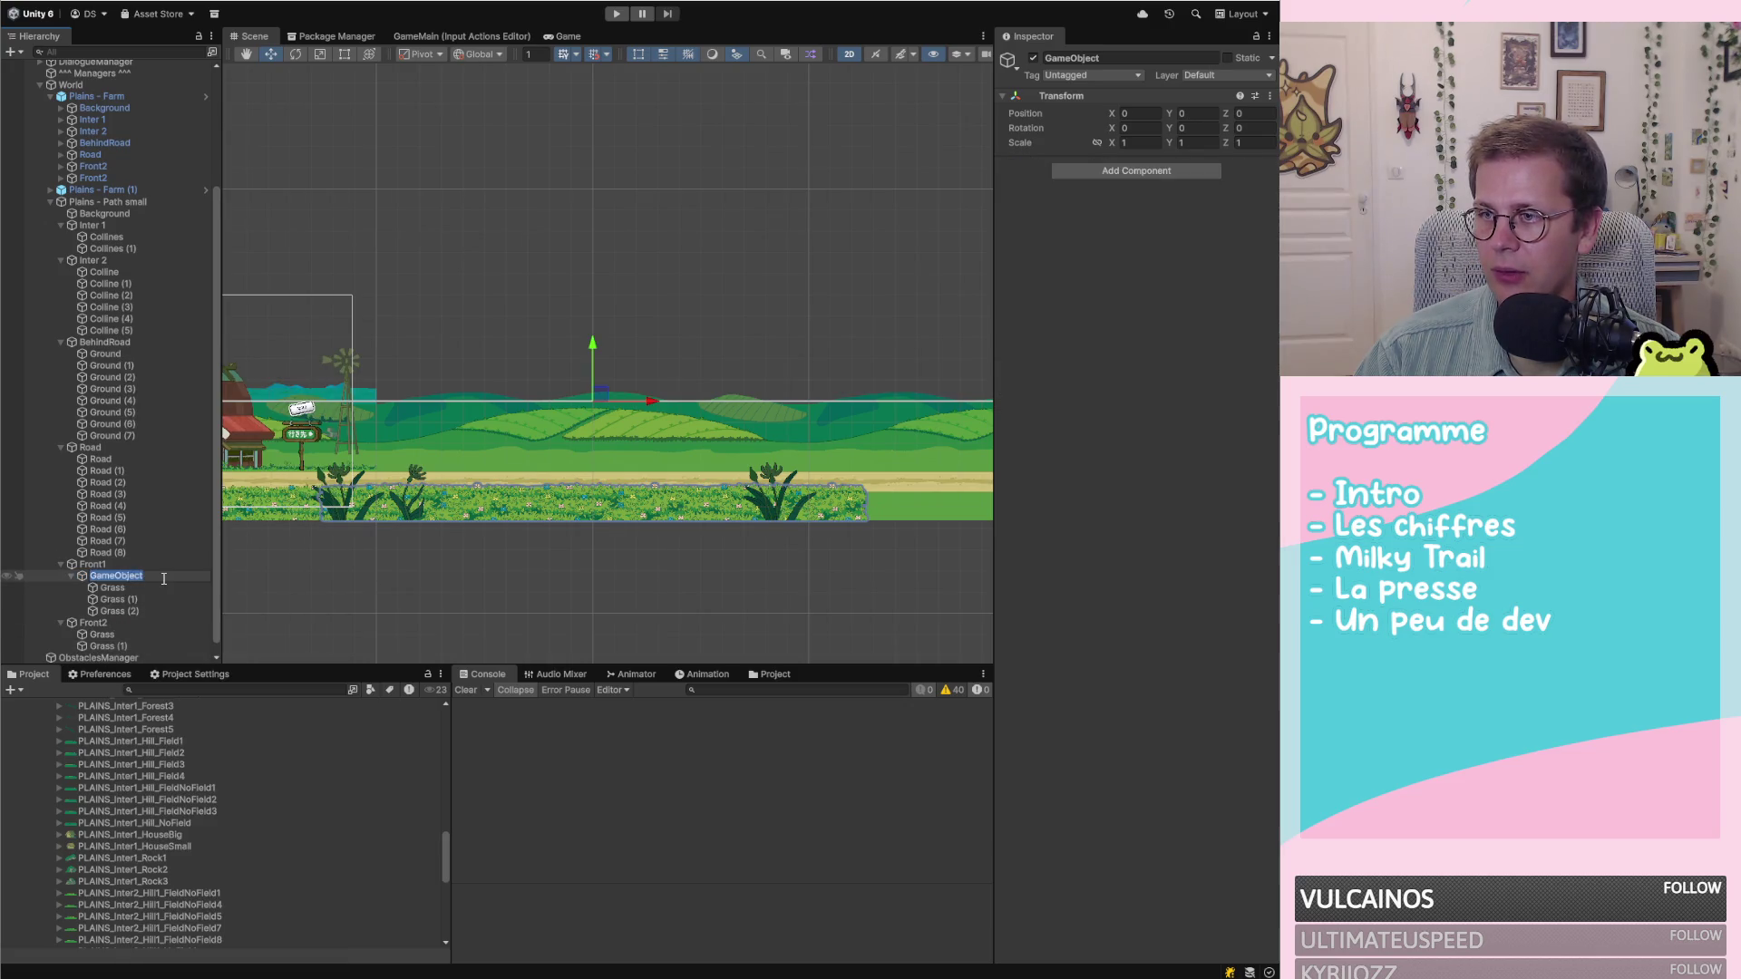
pyautogui.hotkey('ctrl', 'a')
pyautogui.write('Grass')
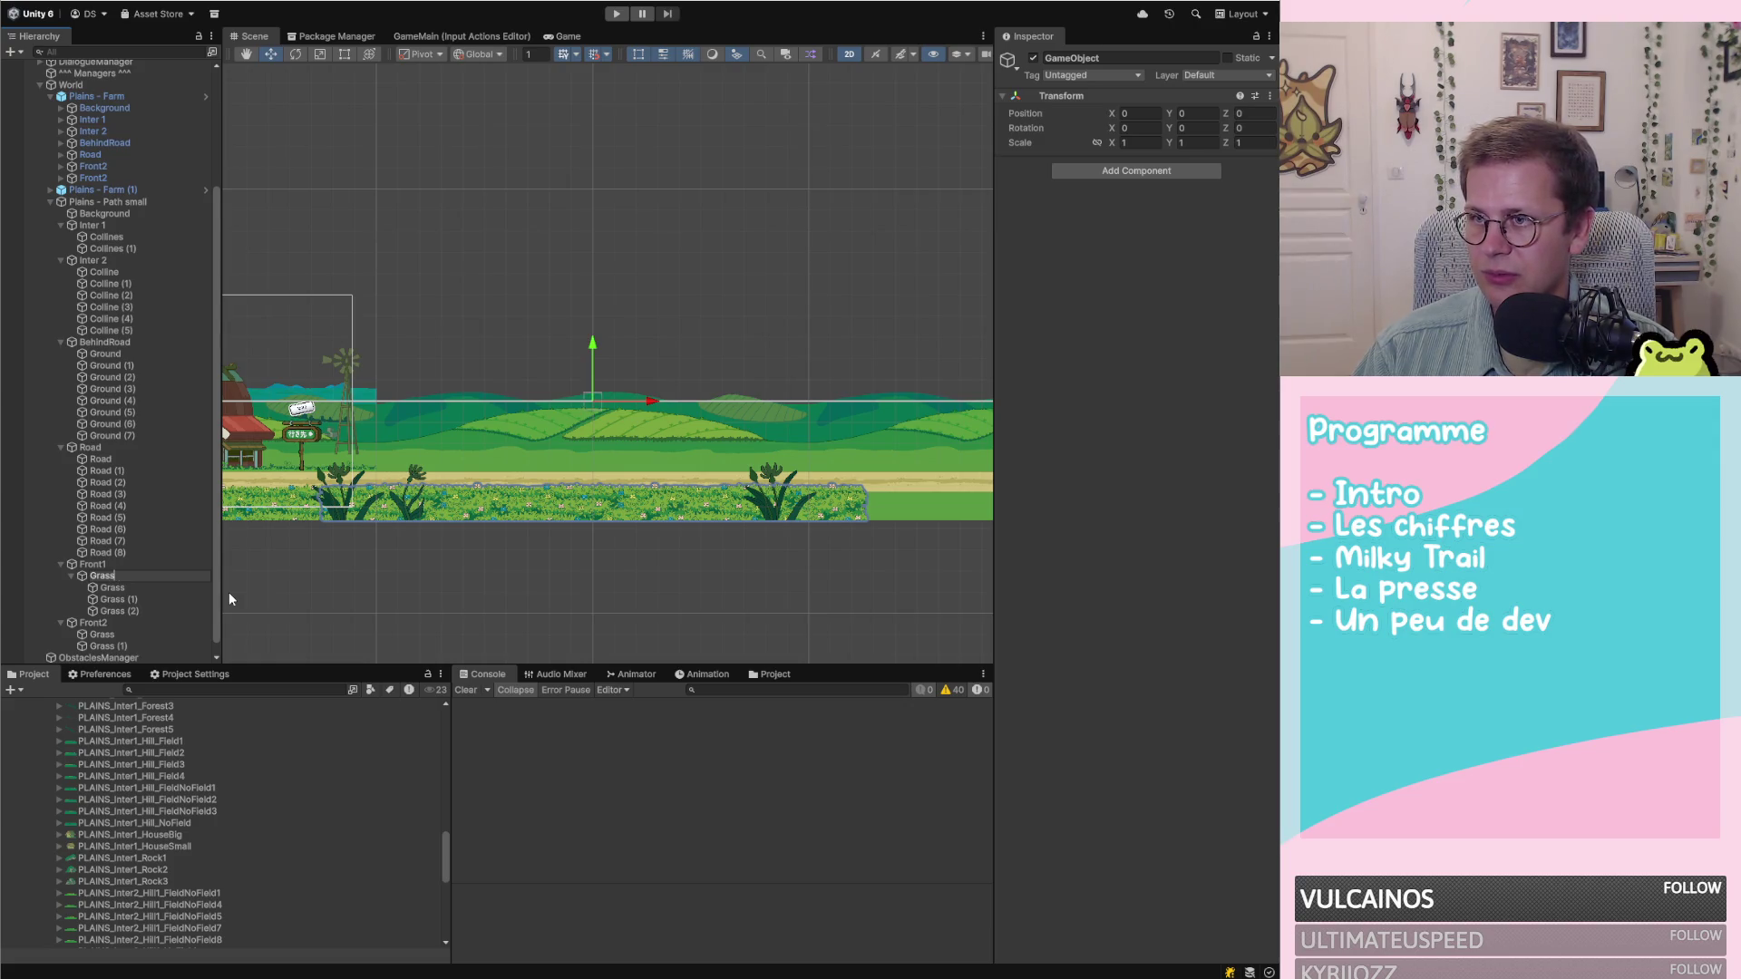
pyautogui.write('Screen')
pyautogui.press('Return')
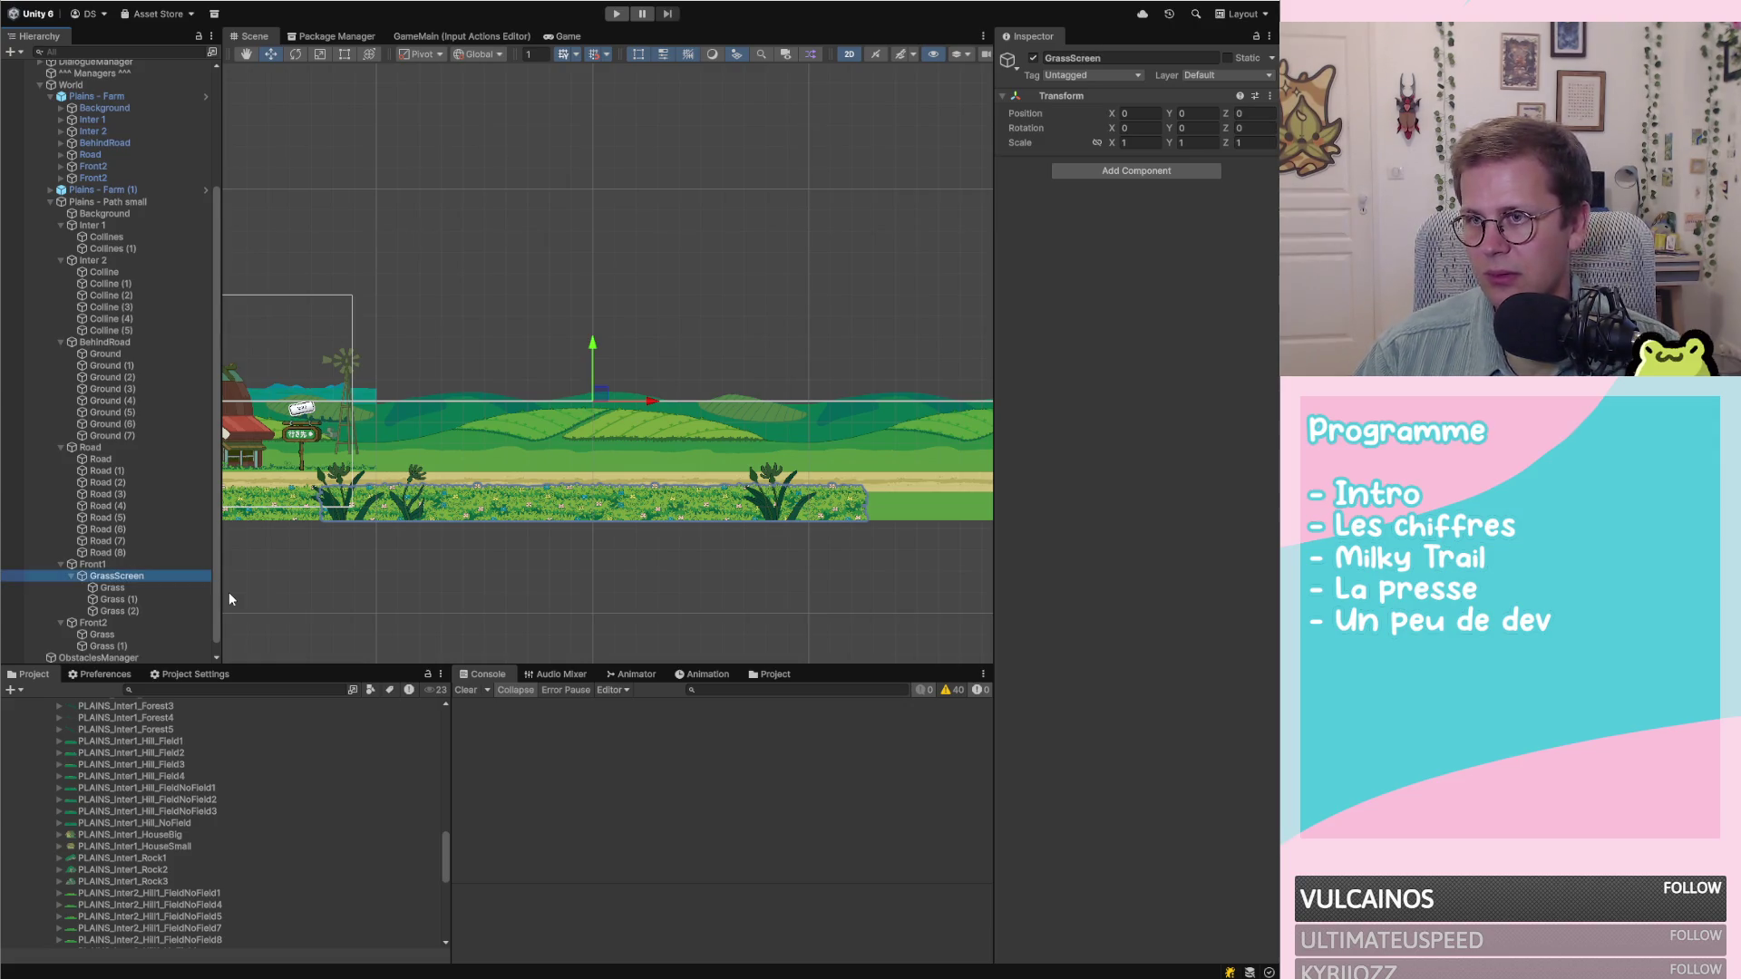
pyautogui.click(130, 587)
pyautogui.click(129, 578)
pyautogui.click(131, 588)
pyautogui.click(126, 576)
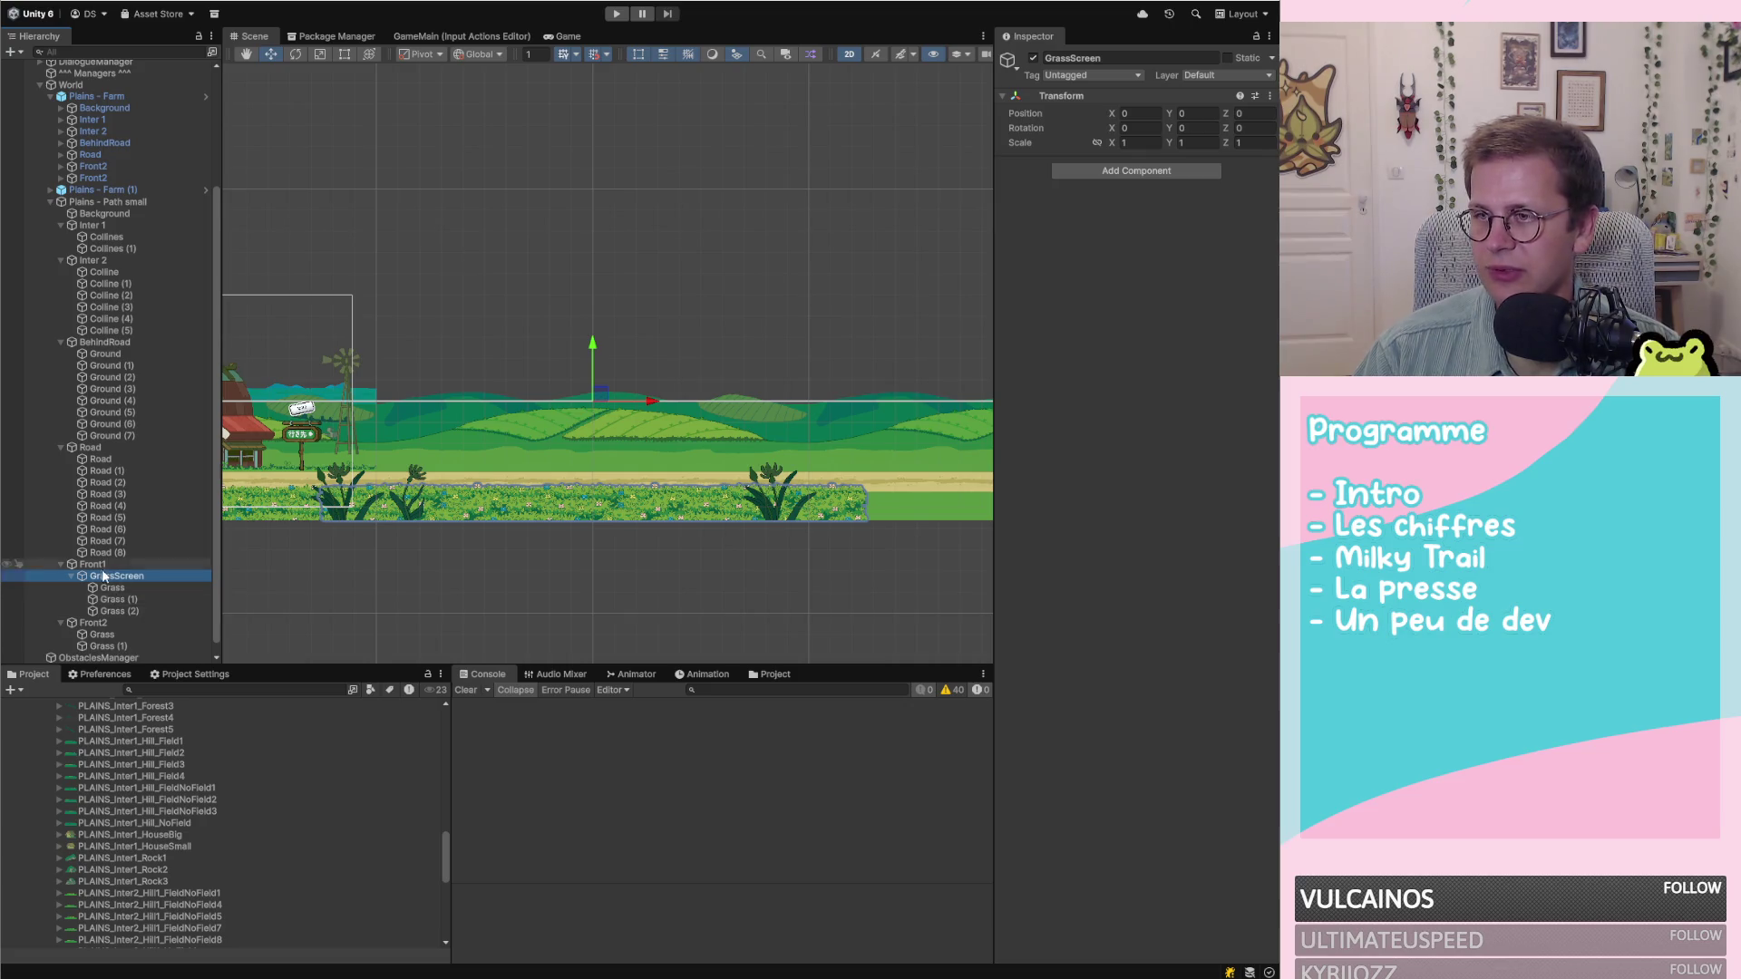
# Duplicate GrassScreen into copies (1) through (13), deleting the extra GrassScreen (14)
pyautogui.scroll(-1, 82, 567)
pyautogui.click(71, 565)
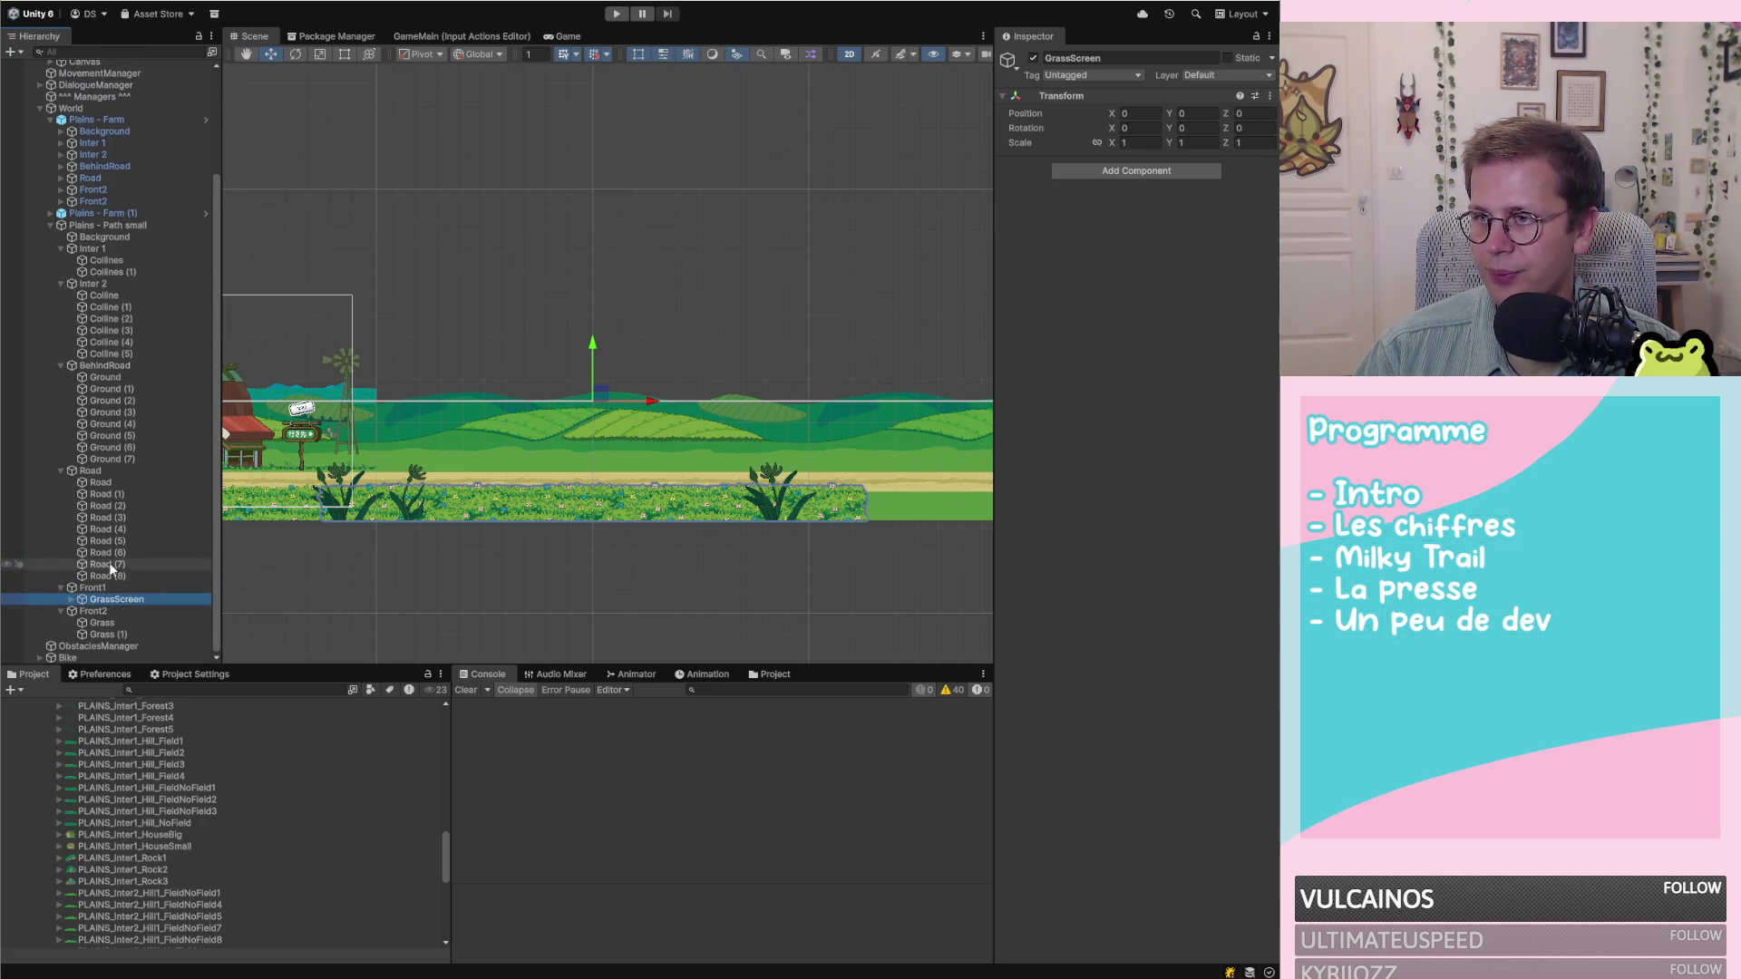
pyautogui.hotkey('ctrl', 'd')
pyautogui.hotkey('ctrl', 'd')
pyautogui.hotkey('ctrl', 'd')
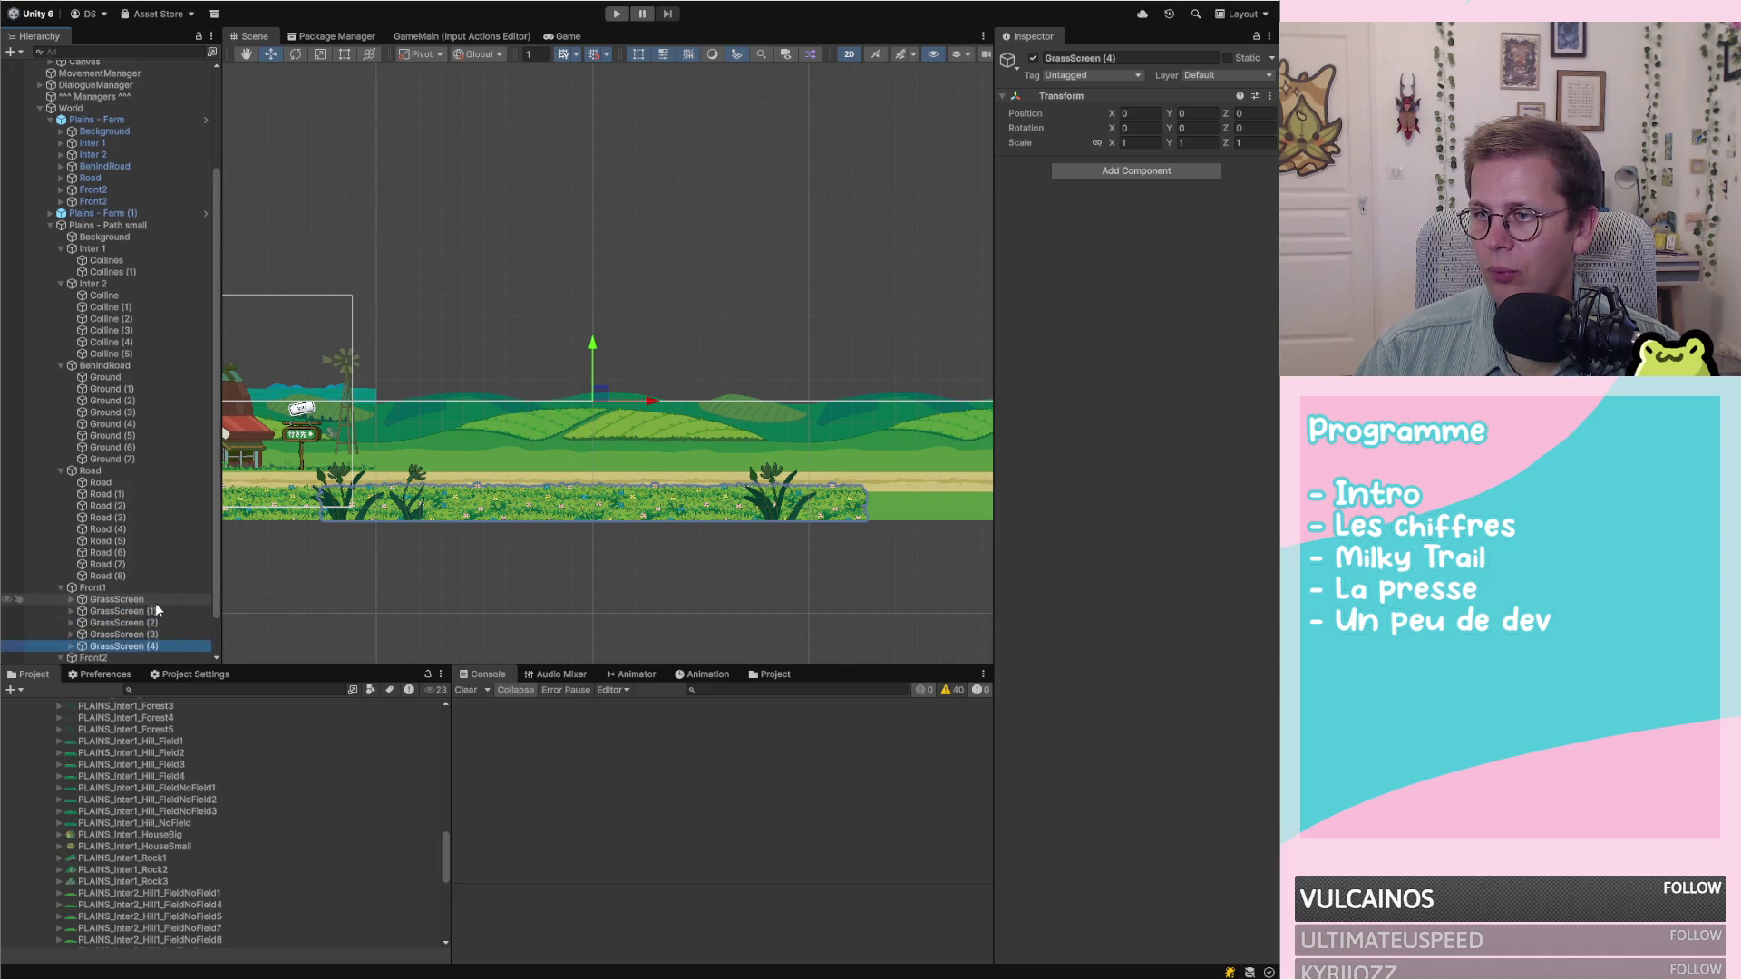
pyautogui.hotkey('ctrl', 'd')
pyautogui.hotkey('ctrl', 'd')
pyautogui.hotkey('ctrl', 'd')
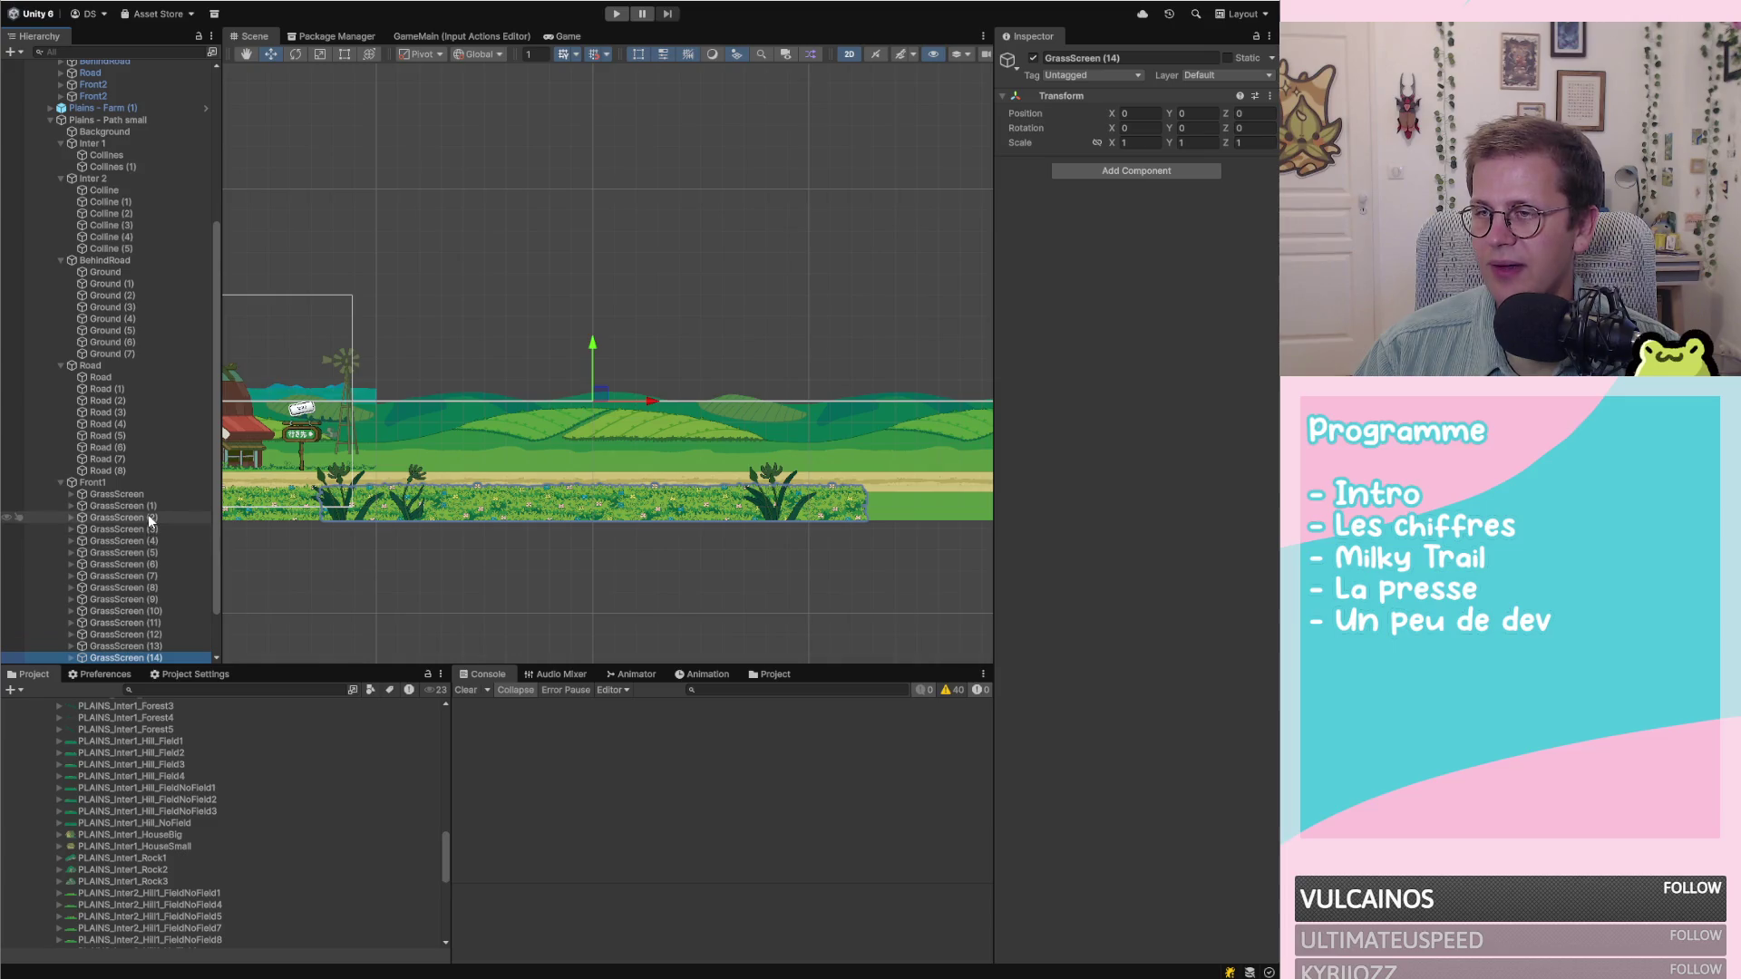
pyautogui.press('Delete')
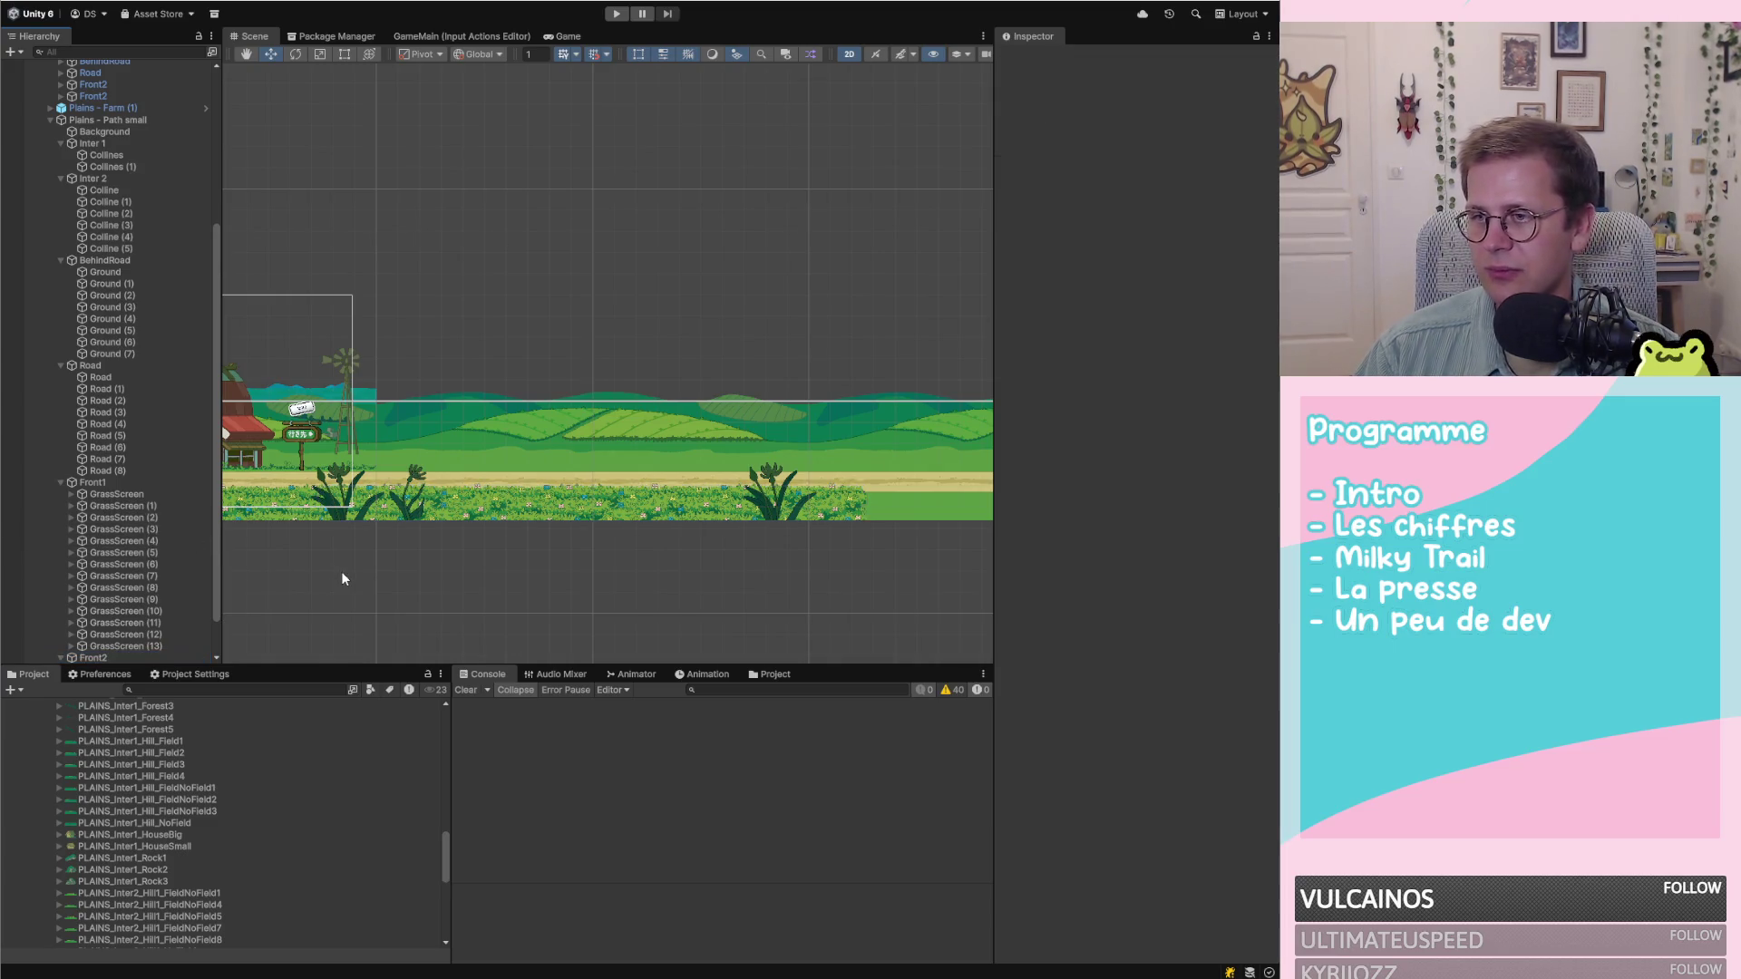
# Inspect the GrassScreen (1), (3) and (8) copies
pyautogui.click(167, 506)
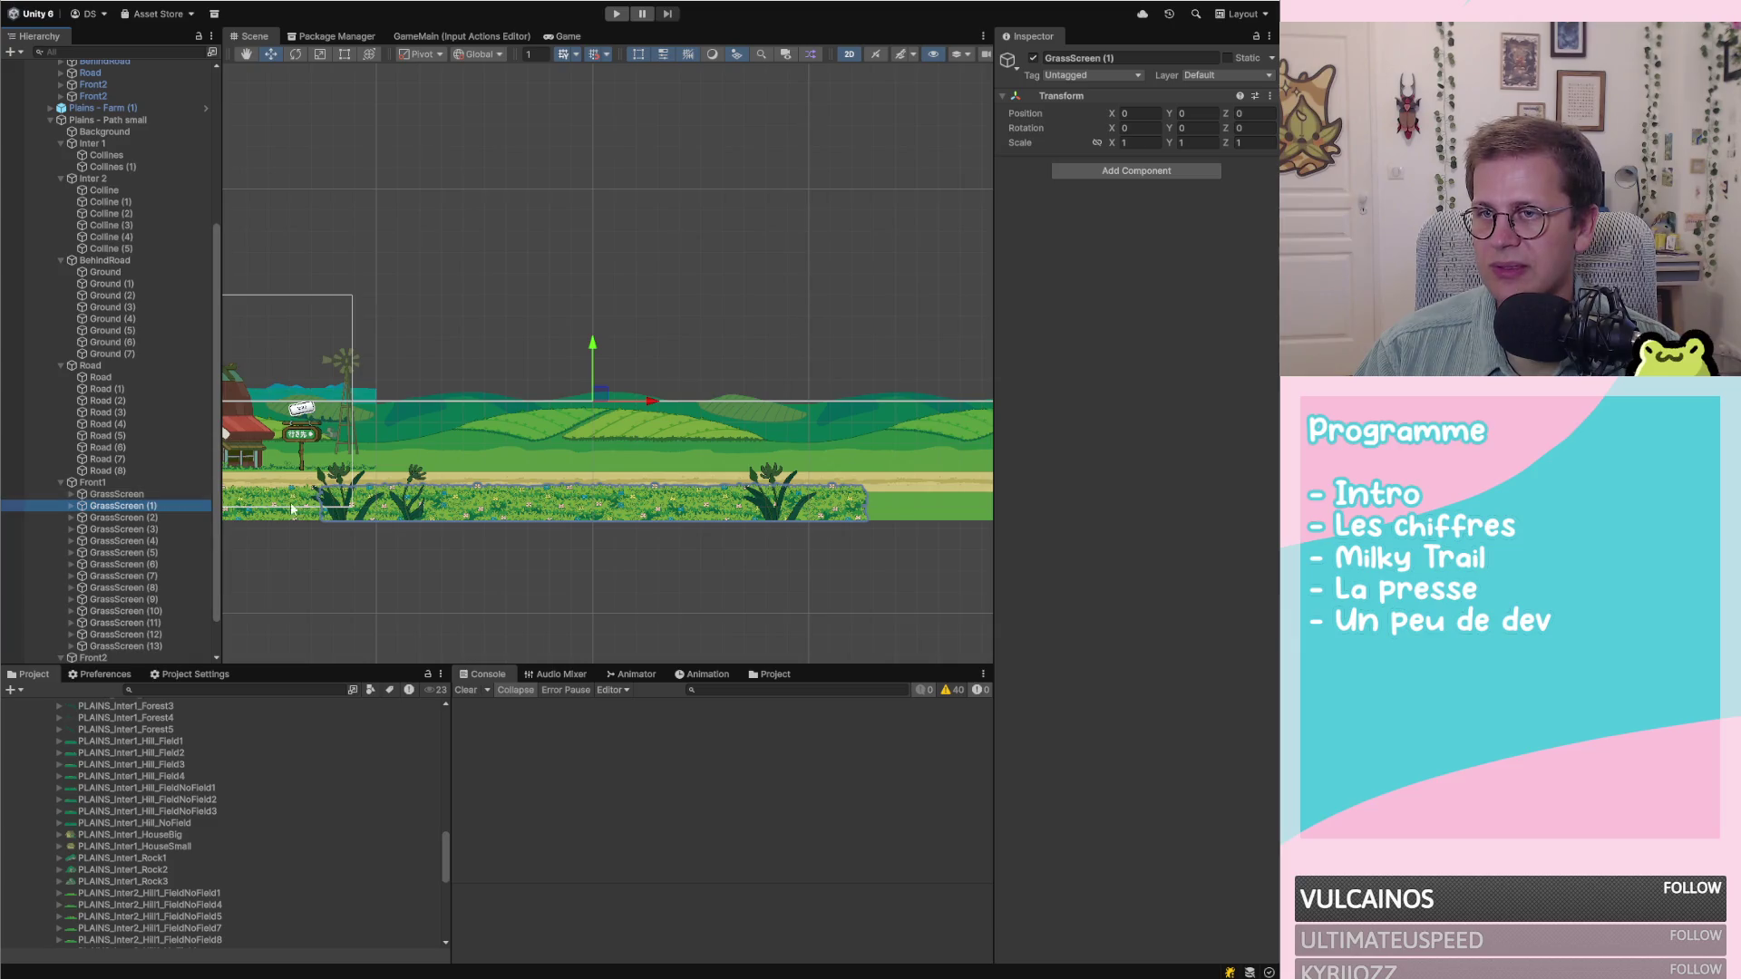
pyautogui.scroll(-2, 427, 509)
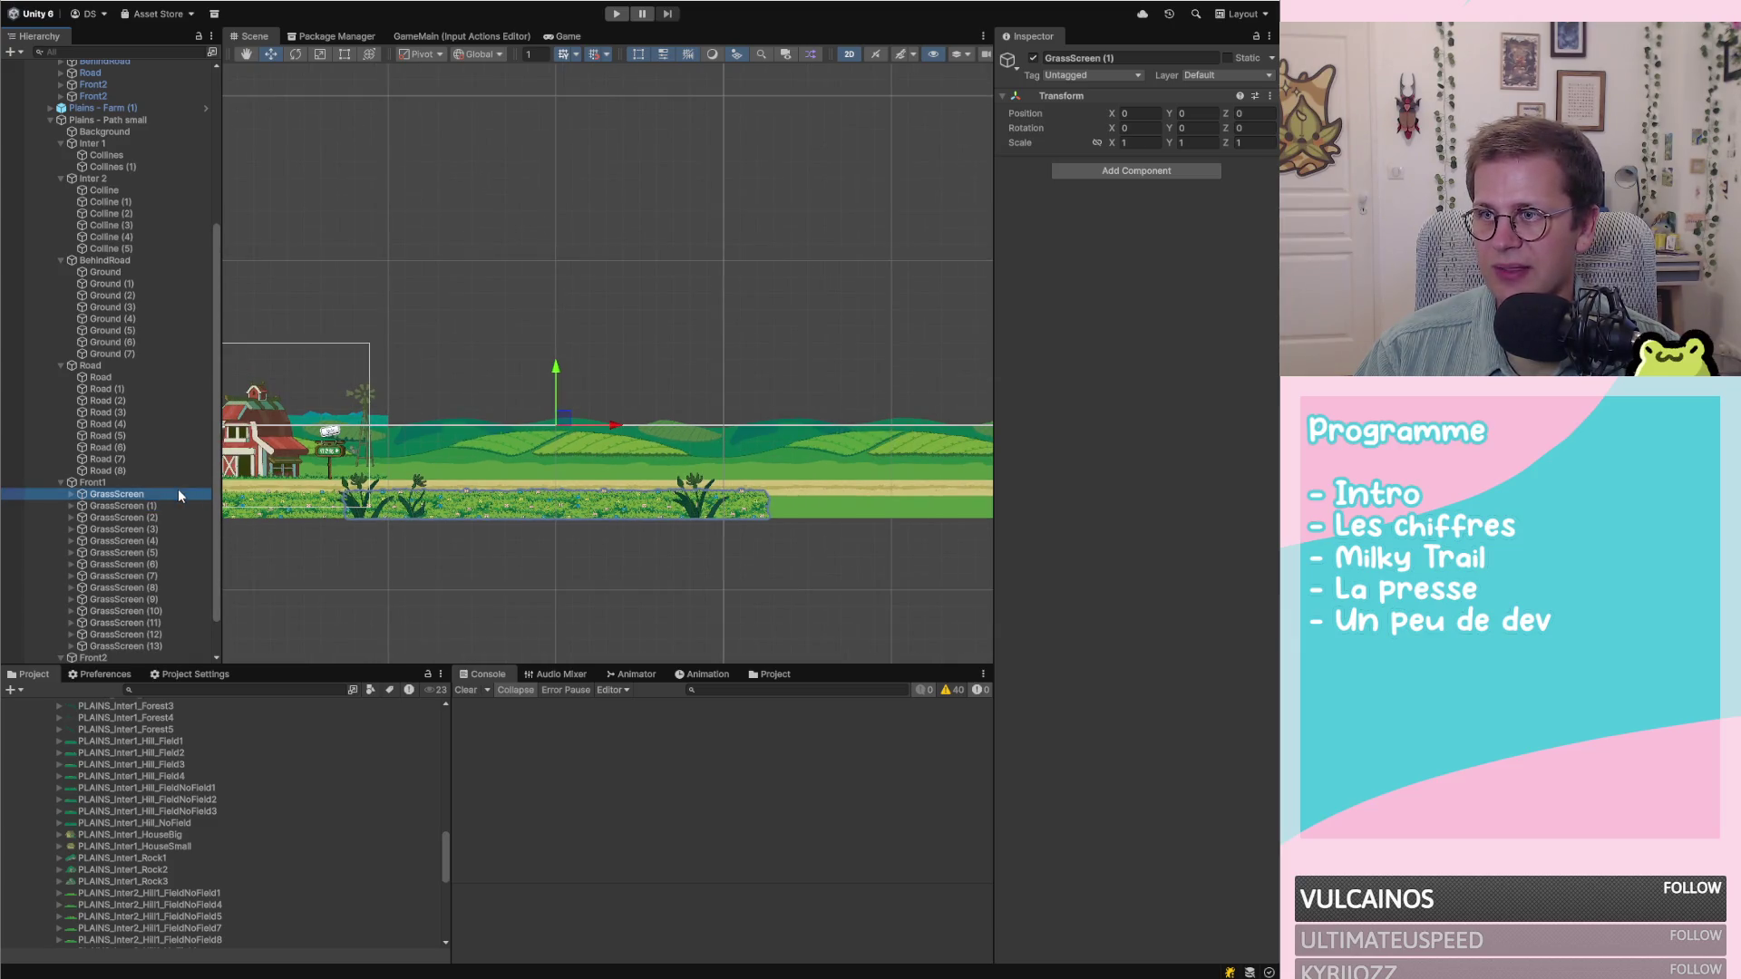
pyautogui.click(163, 528)
pyautogui.click(198, 587)
pyautogui.scroll(-2, 199, 592)
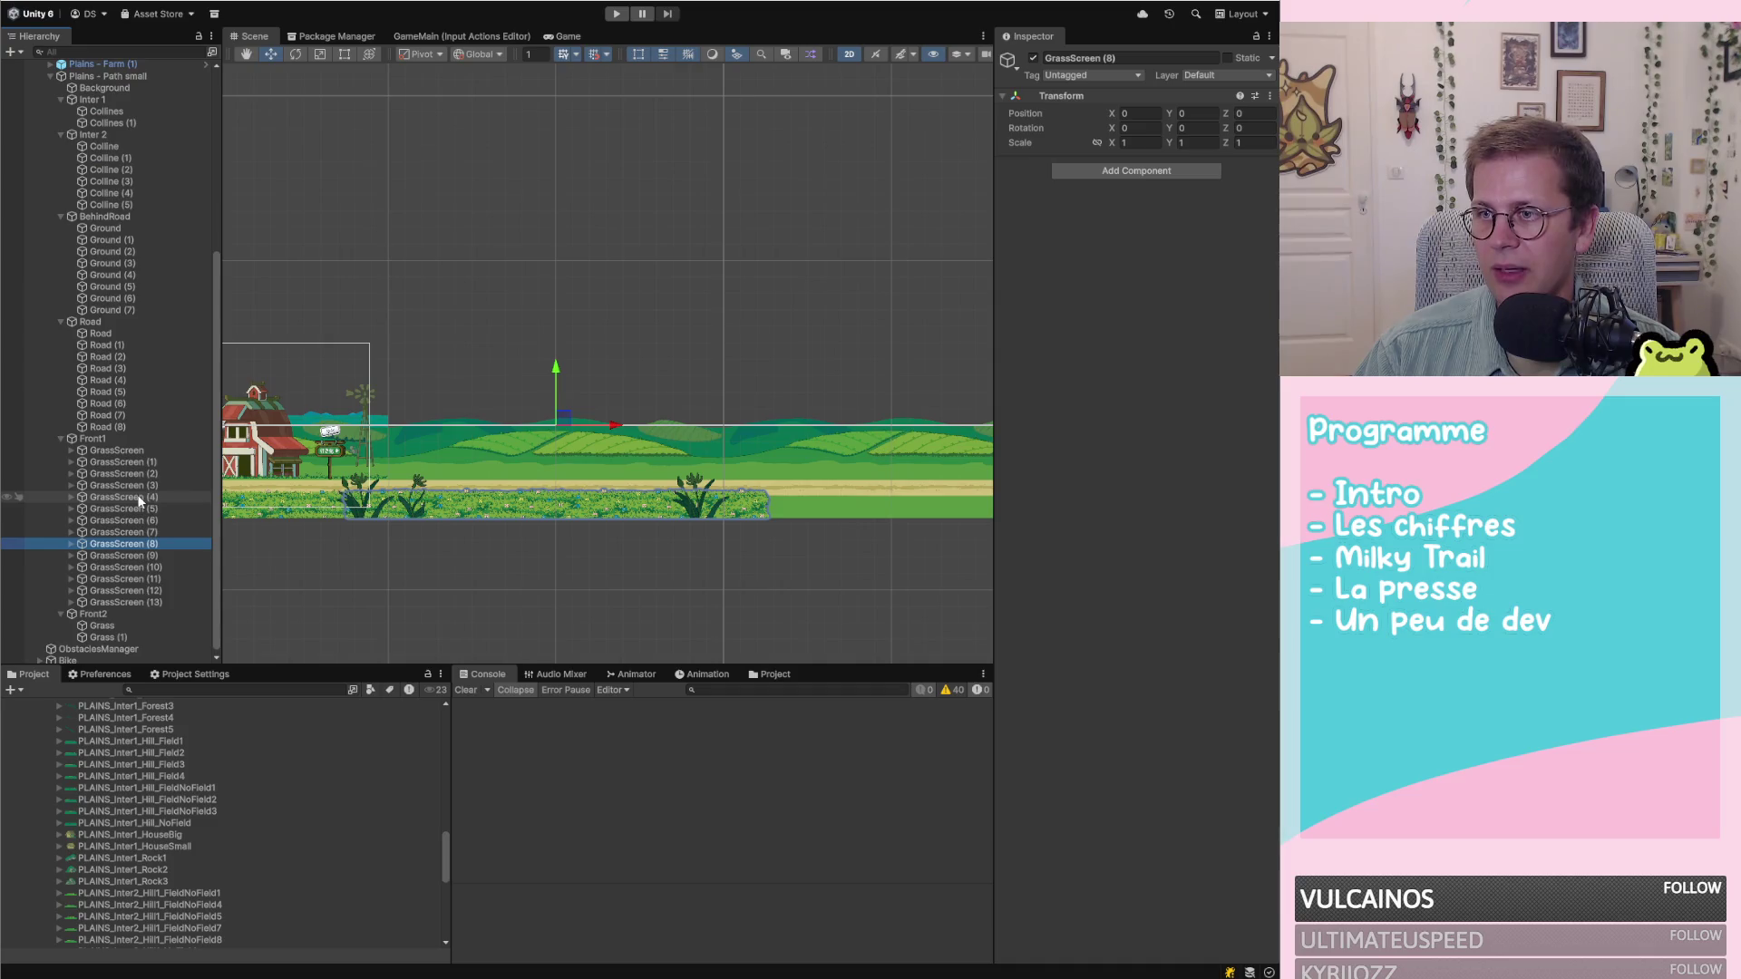
# Try repositioning Front2's original Grass flower, then delete it
pyautogui.click(104, 623)
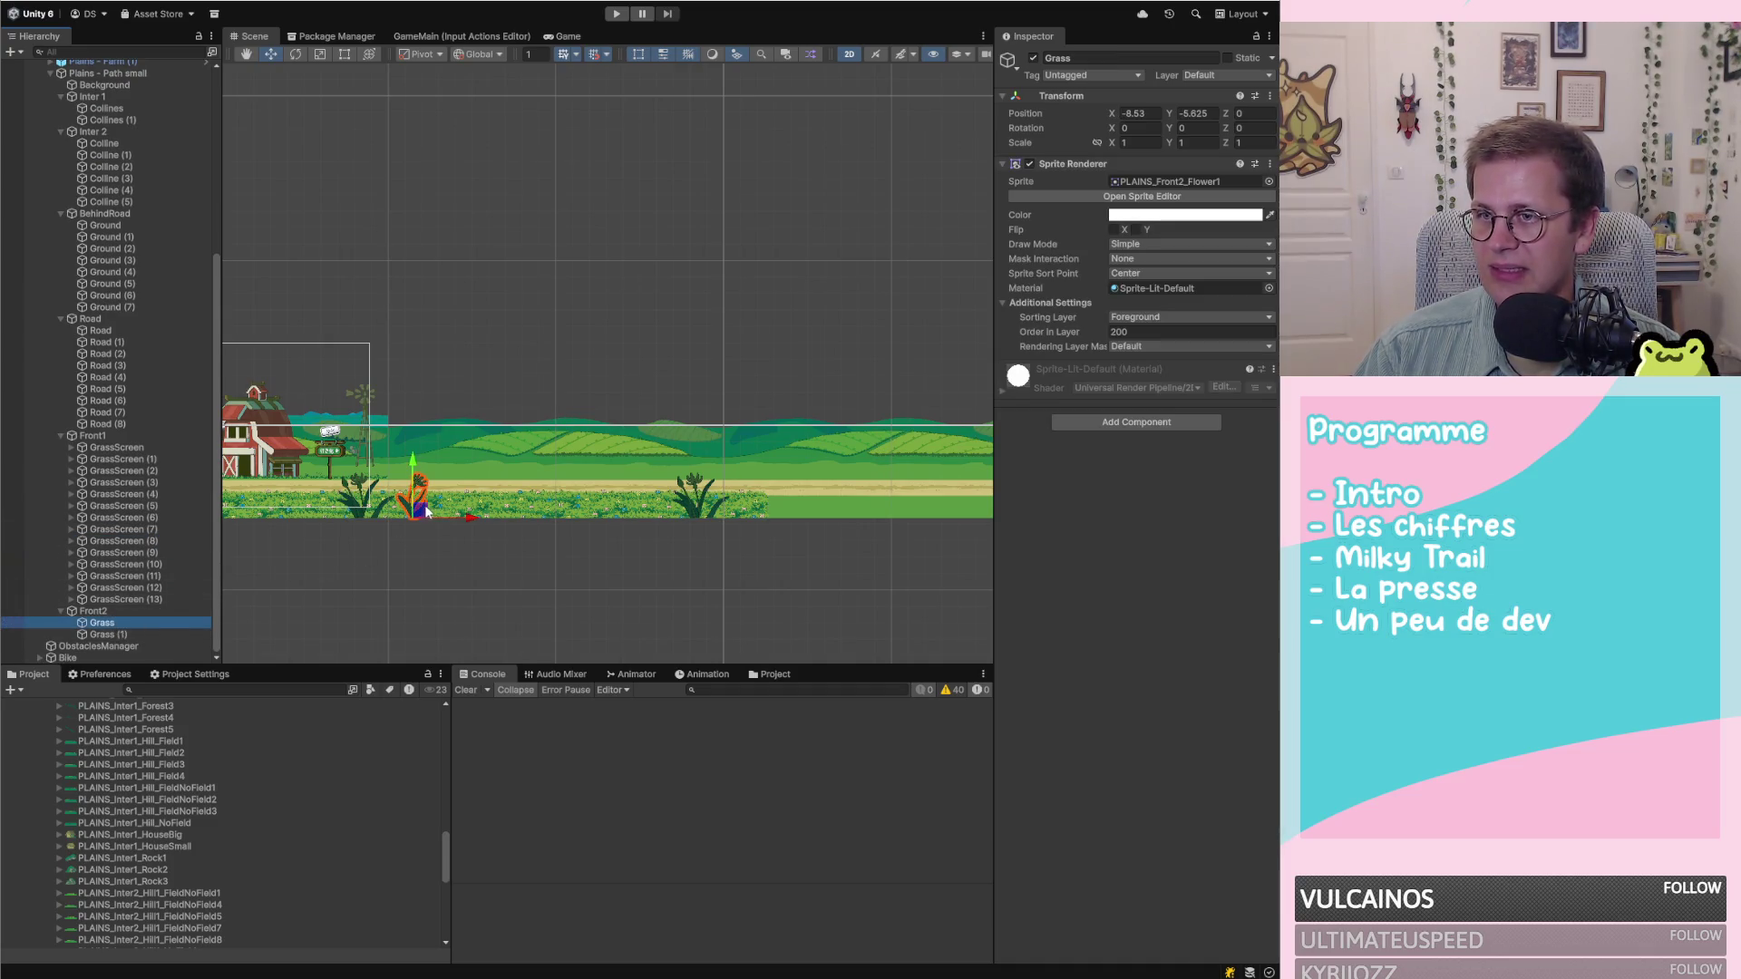
pyautogui.moveTo(471, 518); pyautogui.dragTo(628, 523)
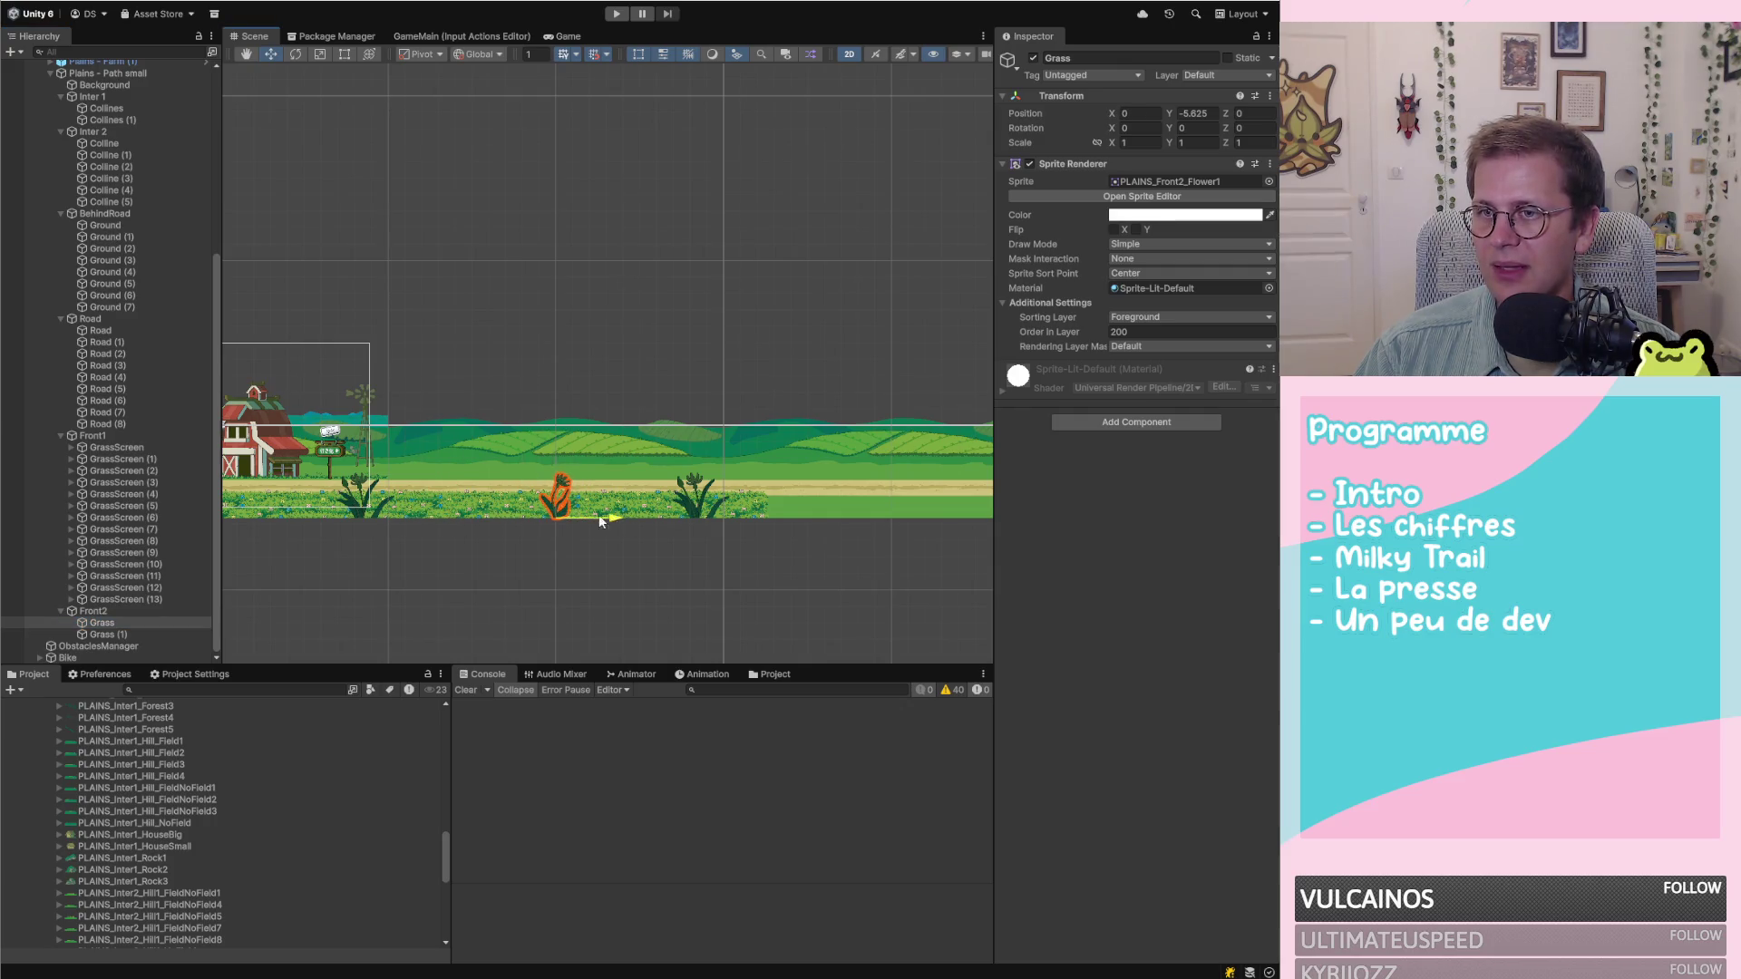
pyautogui.moveTo(481, 514); pyautogui.dragTo(477, 514)
pyautogui.click(109, 635)
pyautogui.click(138, 623)
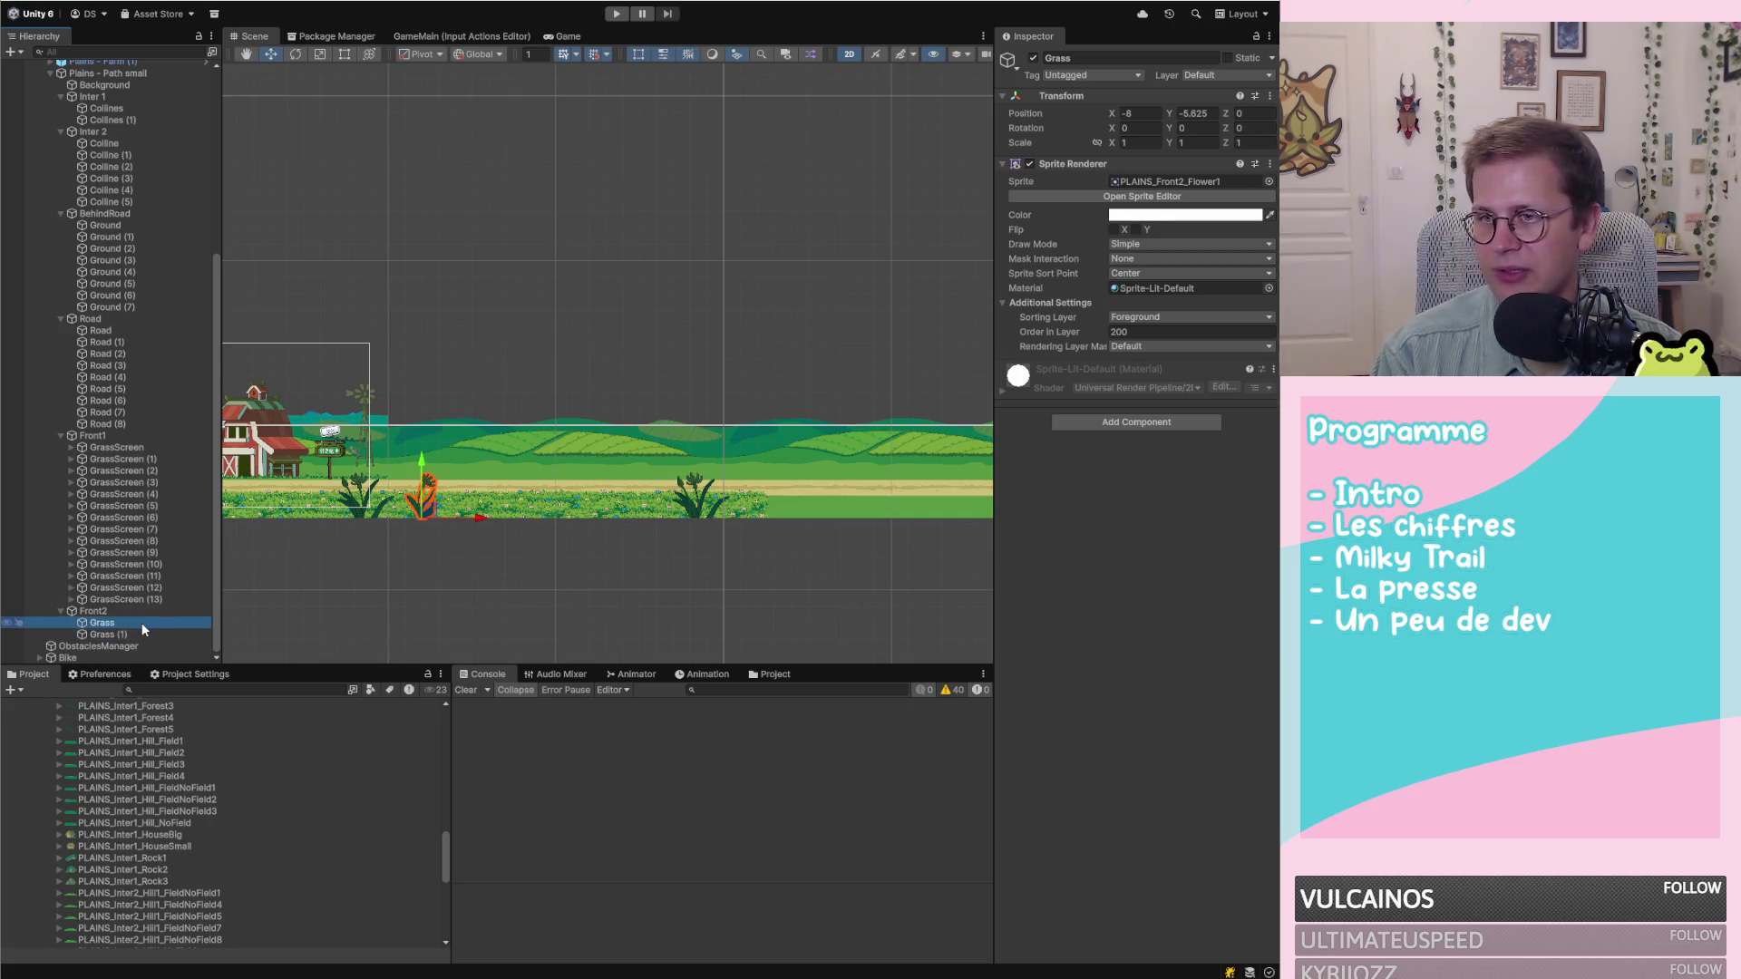
pyautogui.press('Delete')
# Centre Grass (1) at X 0 and duplicate it repeatedly up to Grass (19)
pyautogui.click(123, 633)
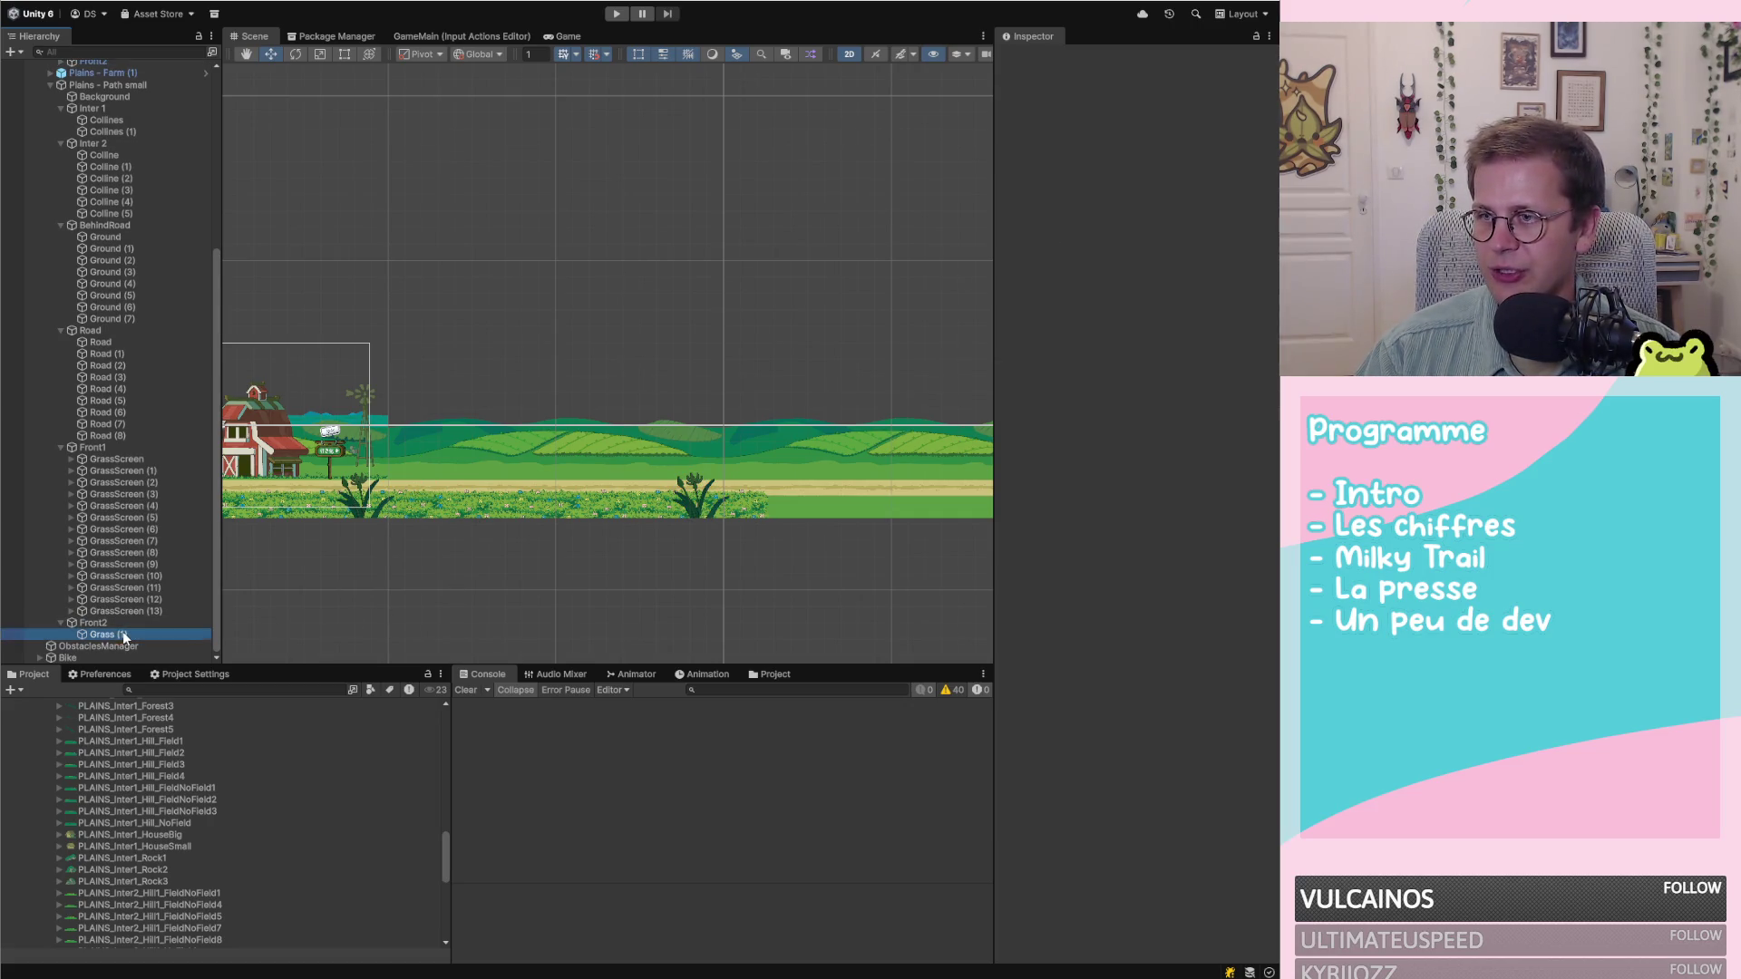
pyautogui.moveTo(748, 519); pyautogui.dragTo(610, 520)
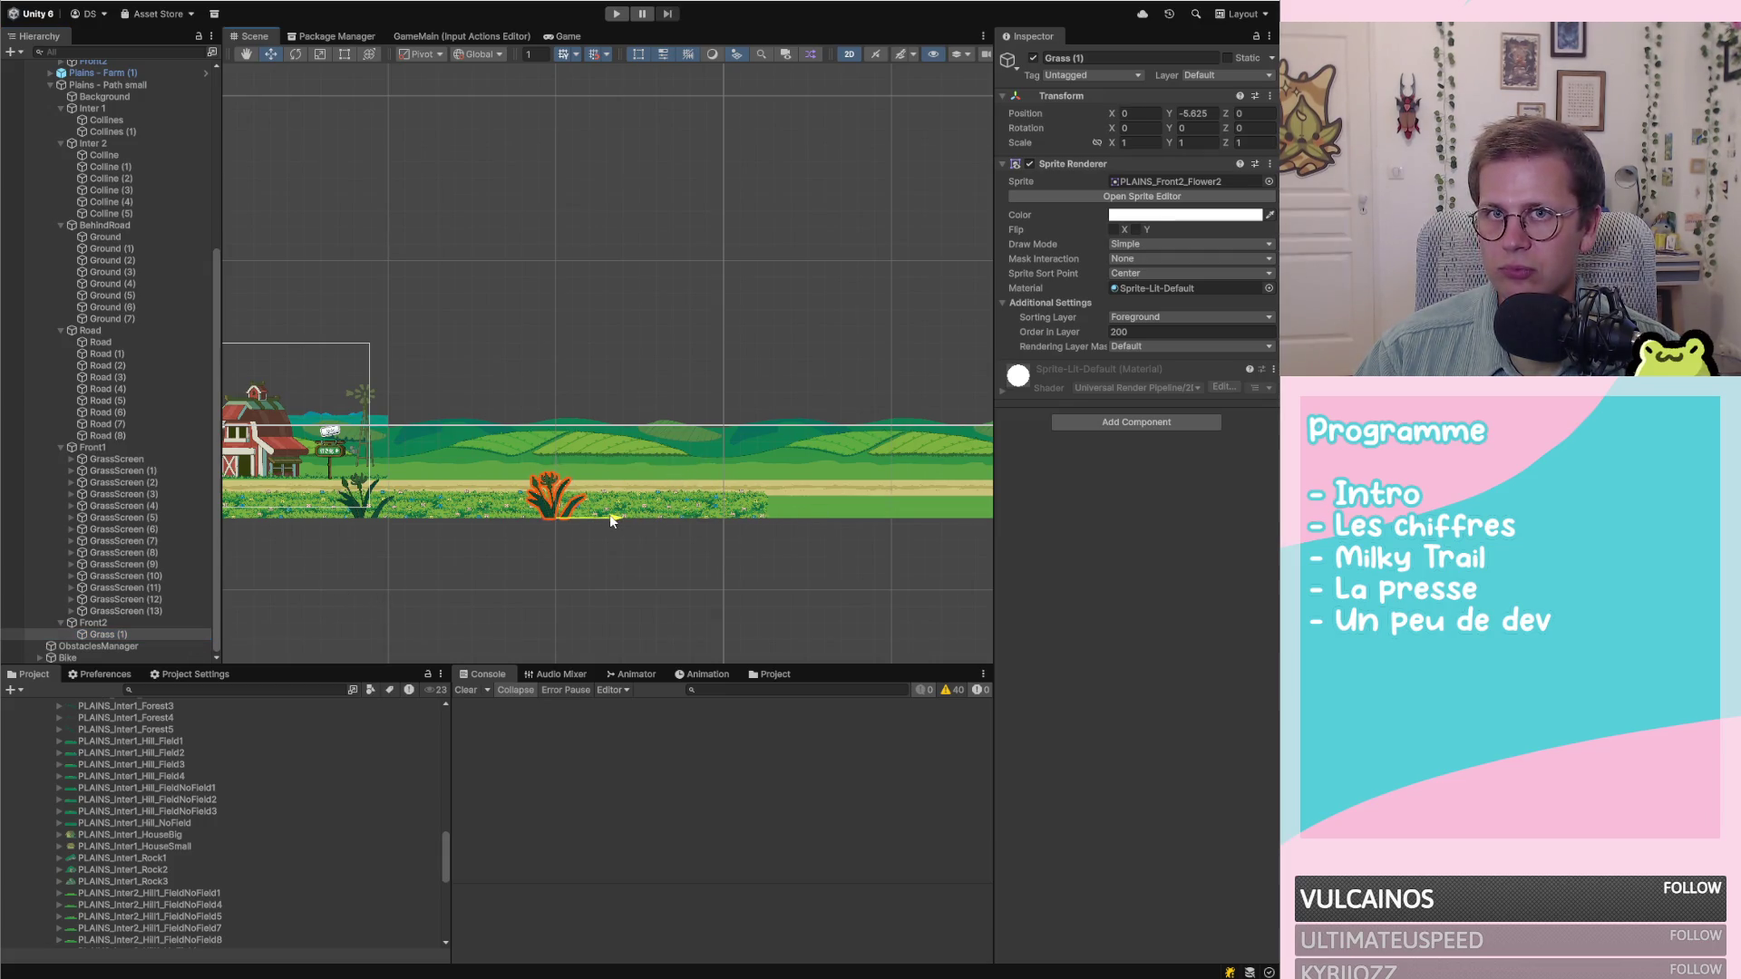
pyautogui.click(105, 635)
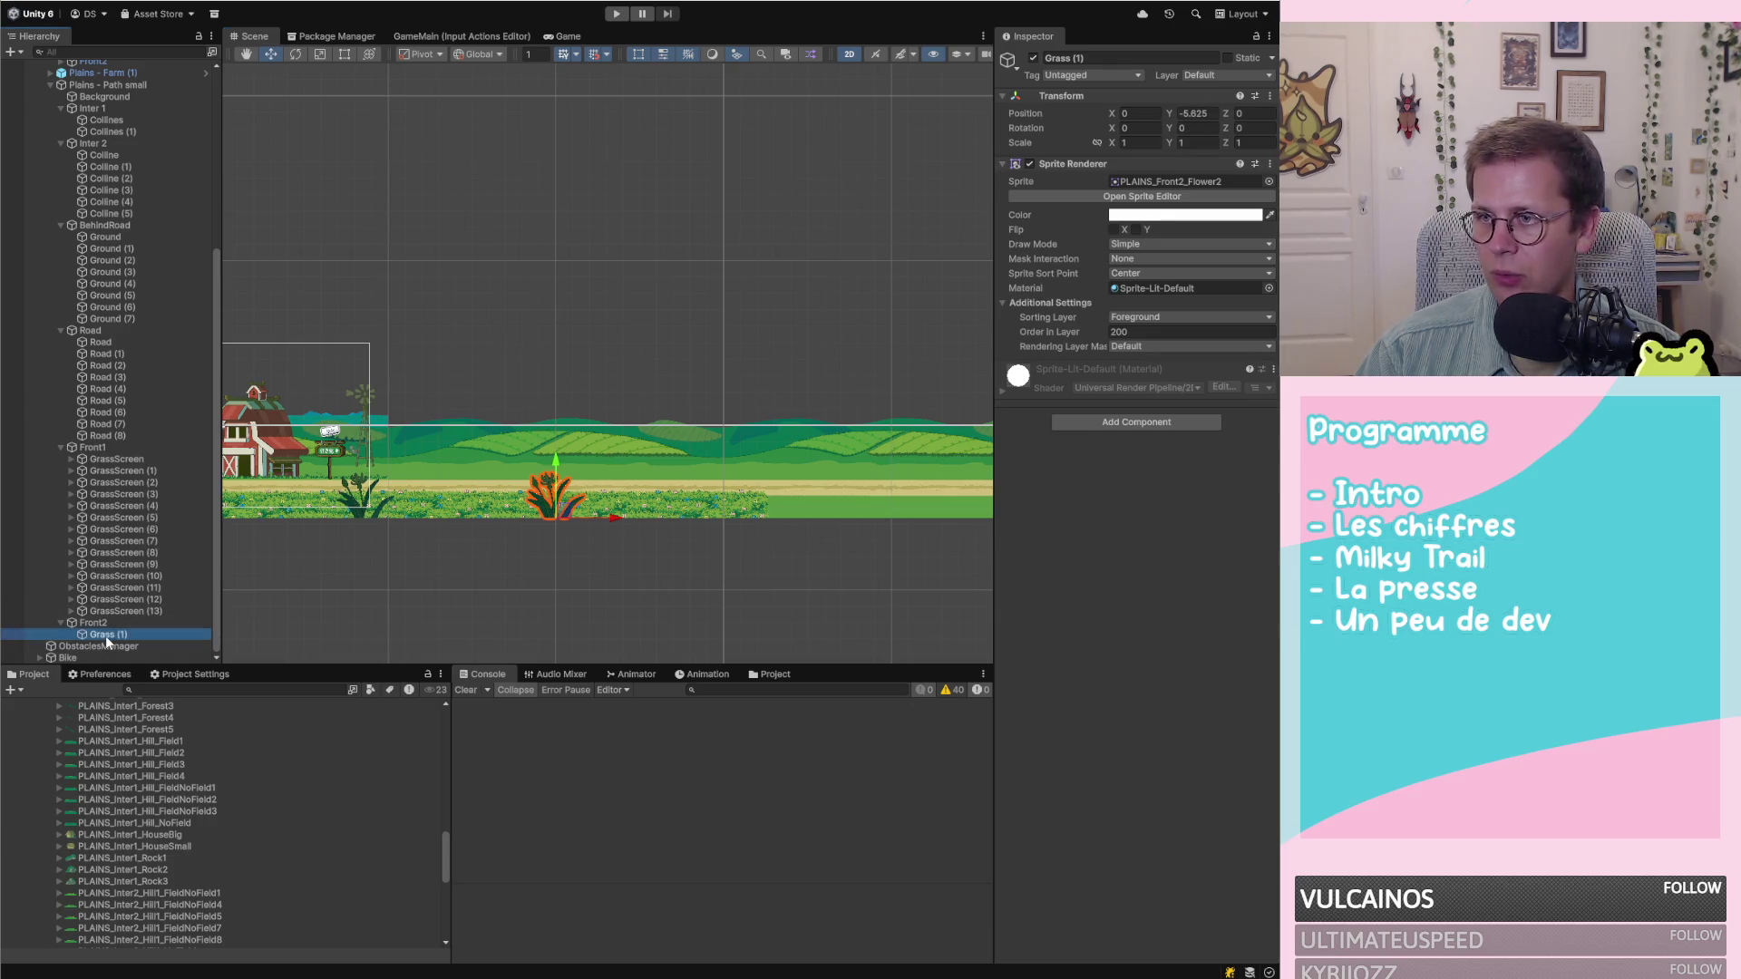
pyautogui.hotkey('ctrl', 'd')
pyautogui.hotkey('ctrl', 'd')
pyautogui.hotkey('ctrl', 'd')
pyautogui.hotkey('ctrl', 'd')
pyautogui.hotkey('ctrl', 'd')
pyautogui.hotkey('ctrl', 'd')
pyautogui.hotkey('ctrl', 'd')
pyautogui.hotkey('ctrl', 'd')
pyautogui.hotkey('ctrl', 'd')
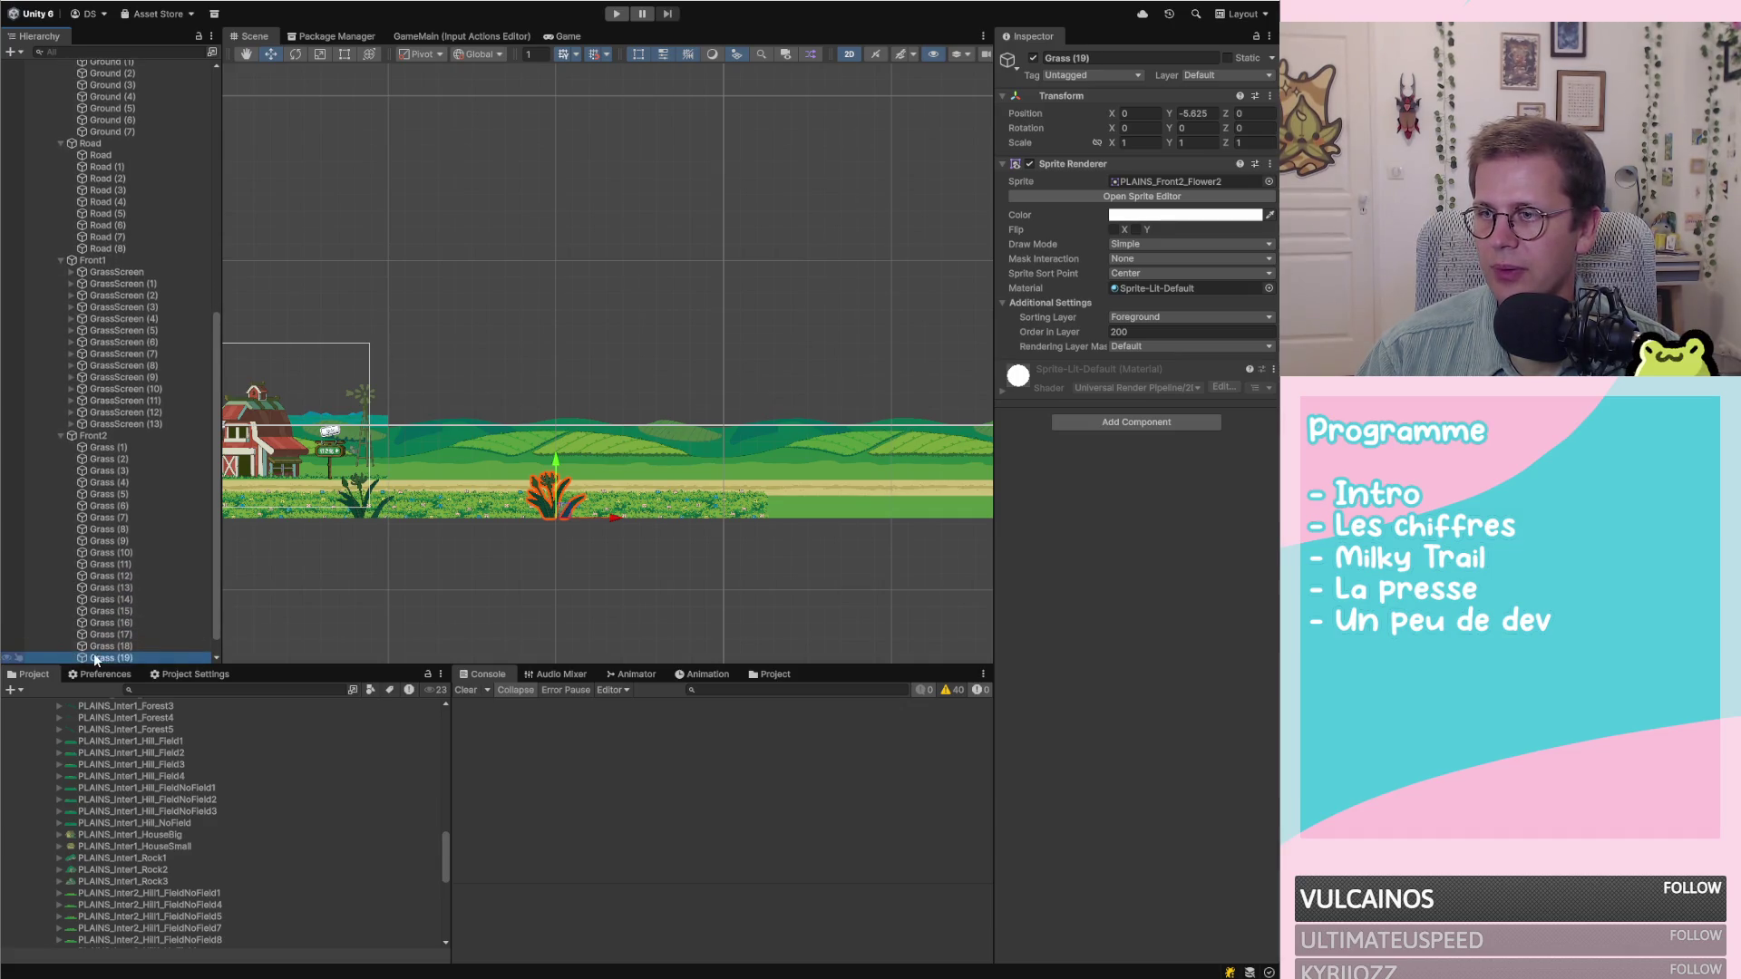
pyautogui.click(138, 459)
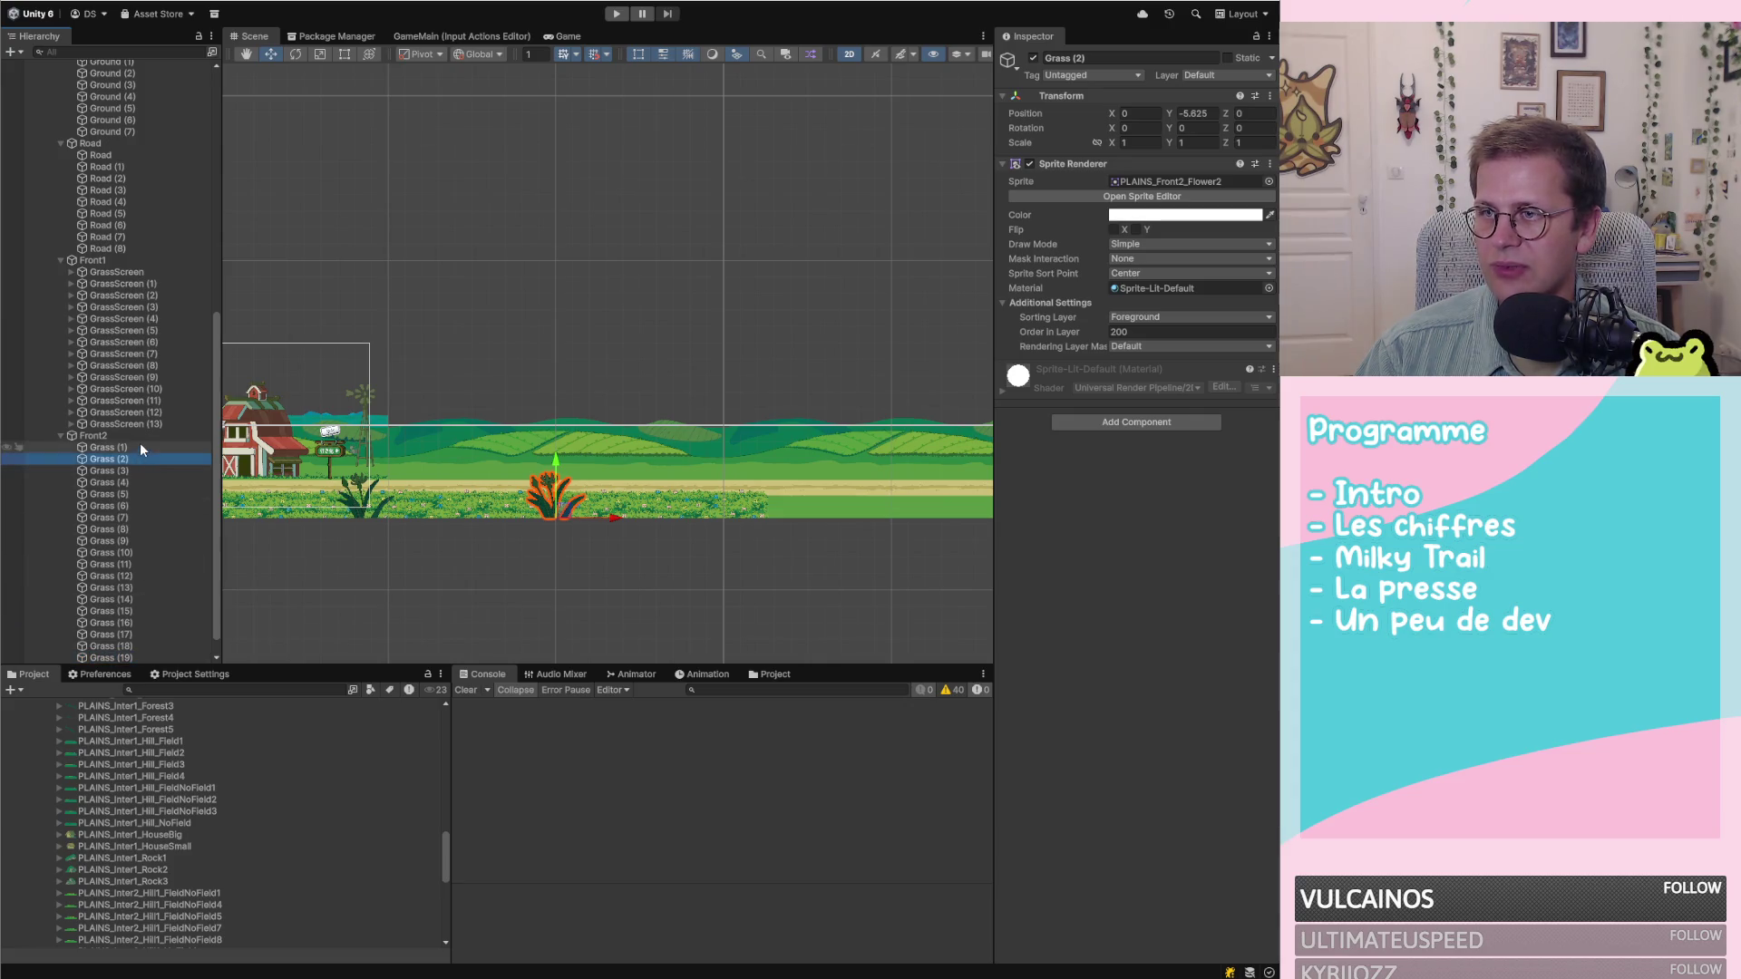
pyautogui.click(136, 658)
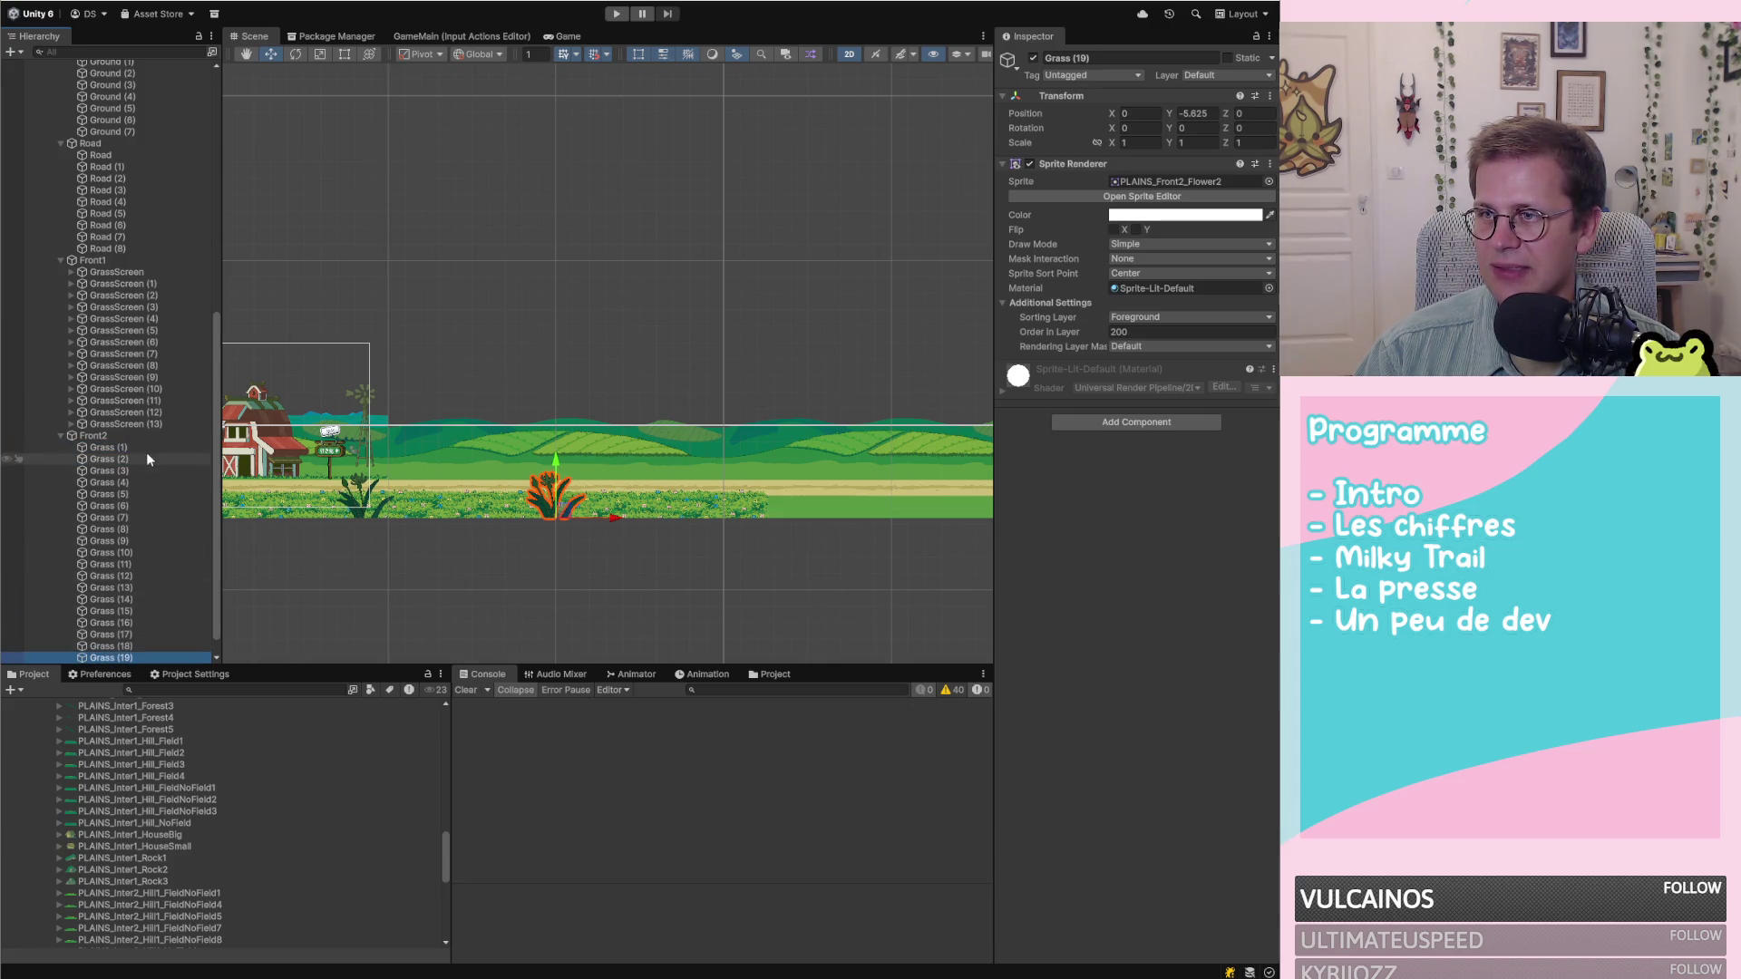
pyautogui.hotkey('ctrl', 'd')
# Delete the extra Grass (20), rename Grass (19) to Grass and move it to Front2's top
pyautogui.moveTo(126, 514); pyautogui.dragTo(123, 438)
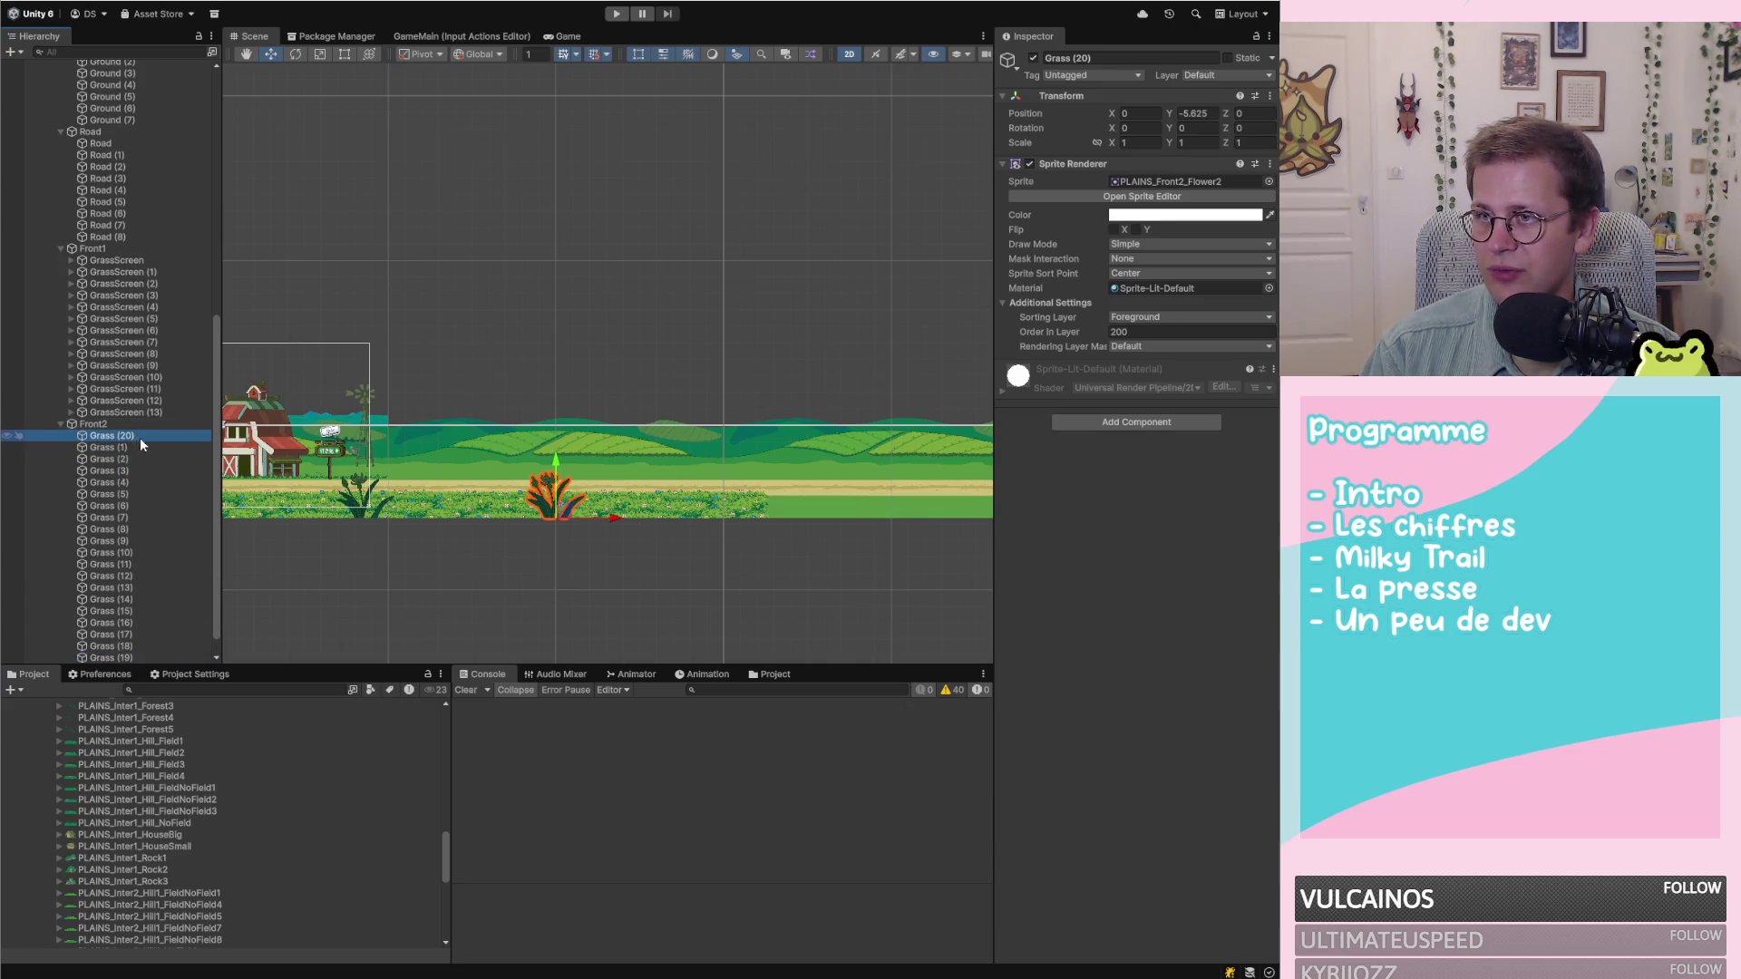
pyautogui.press('Delete')
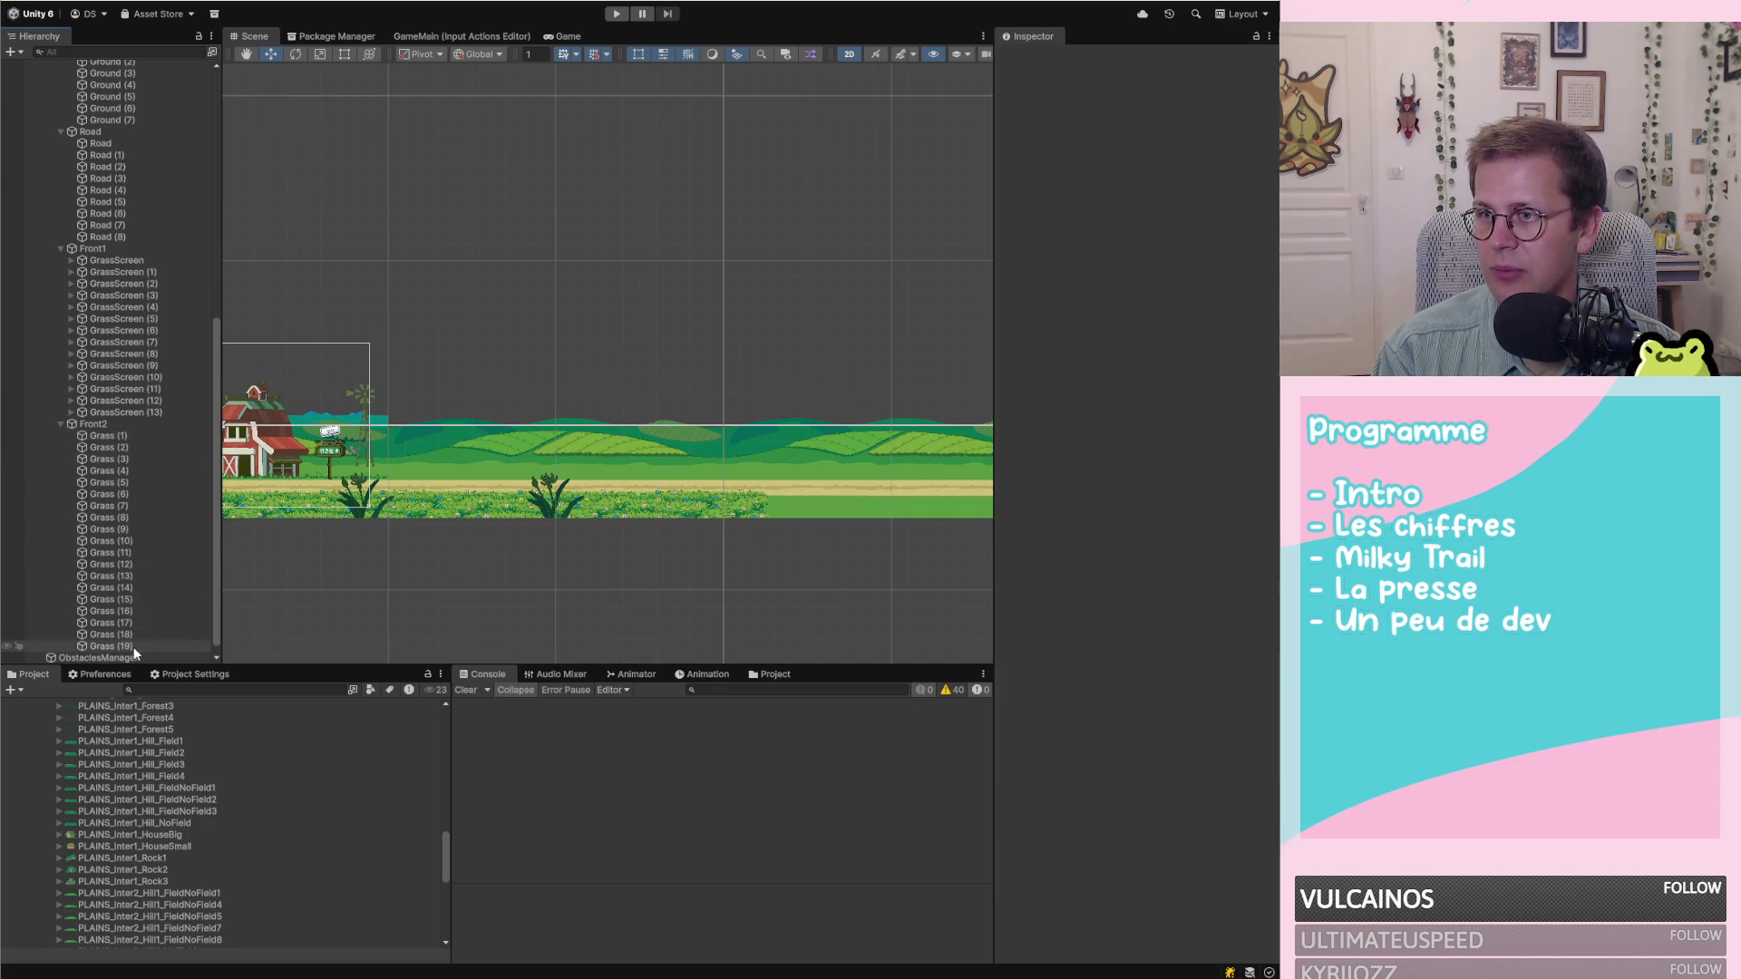
pyautogui.click(136, 646)
pyautogui.click(139, 645)
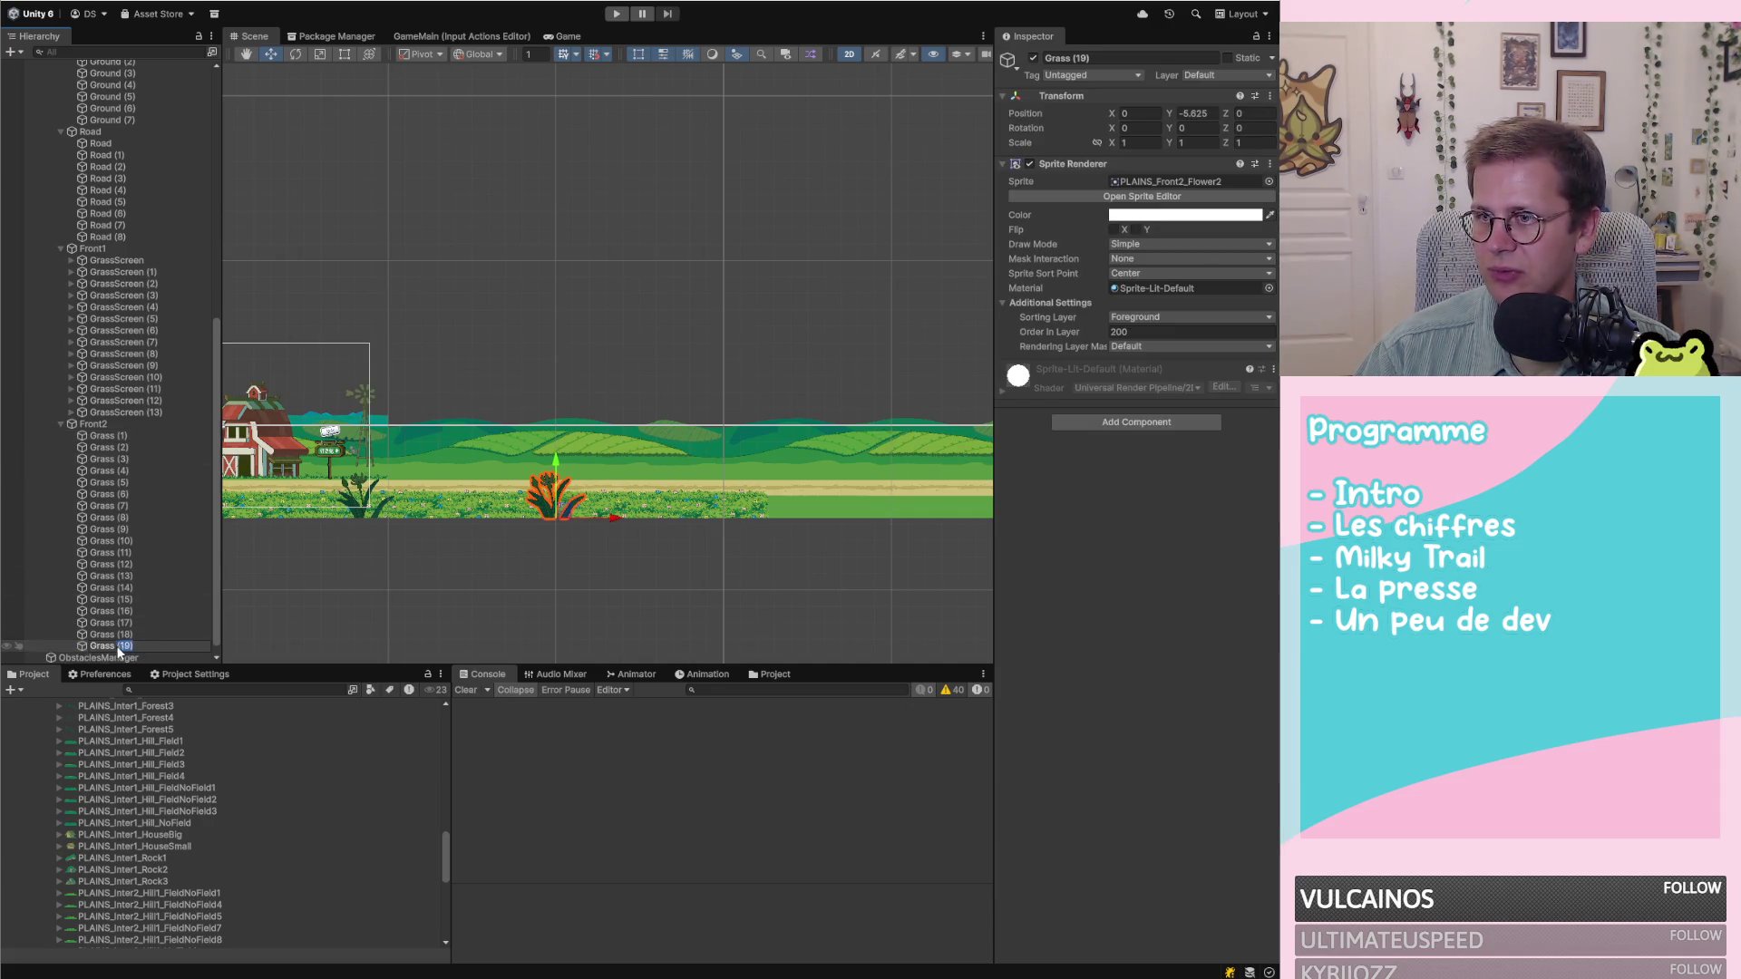
pyautogui.press('BackSpace')
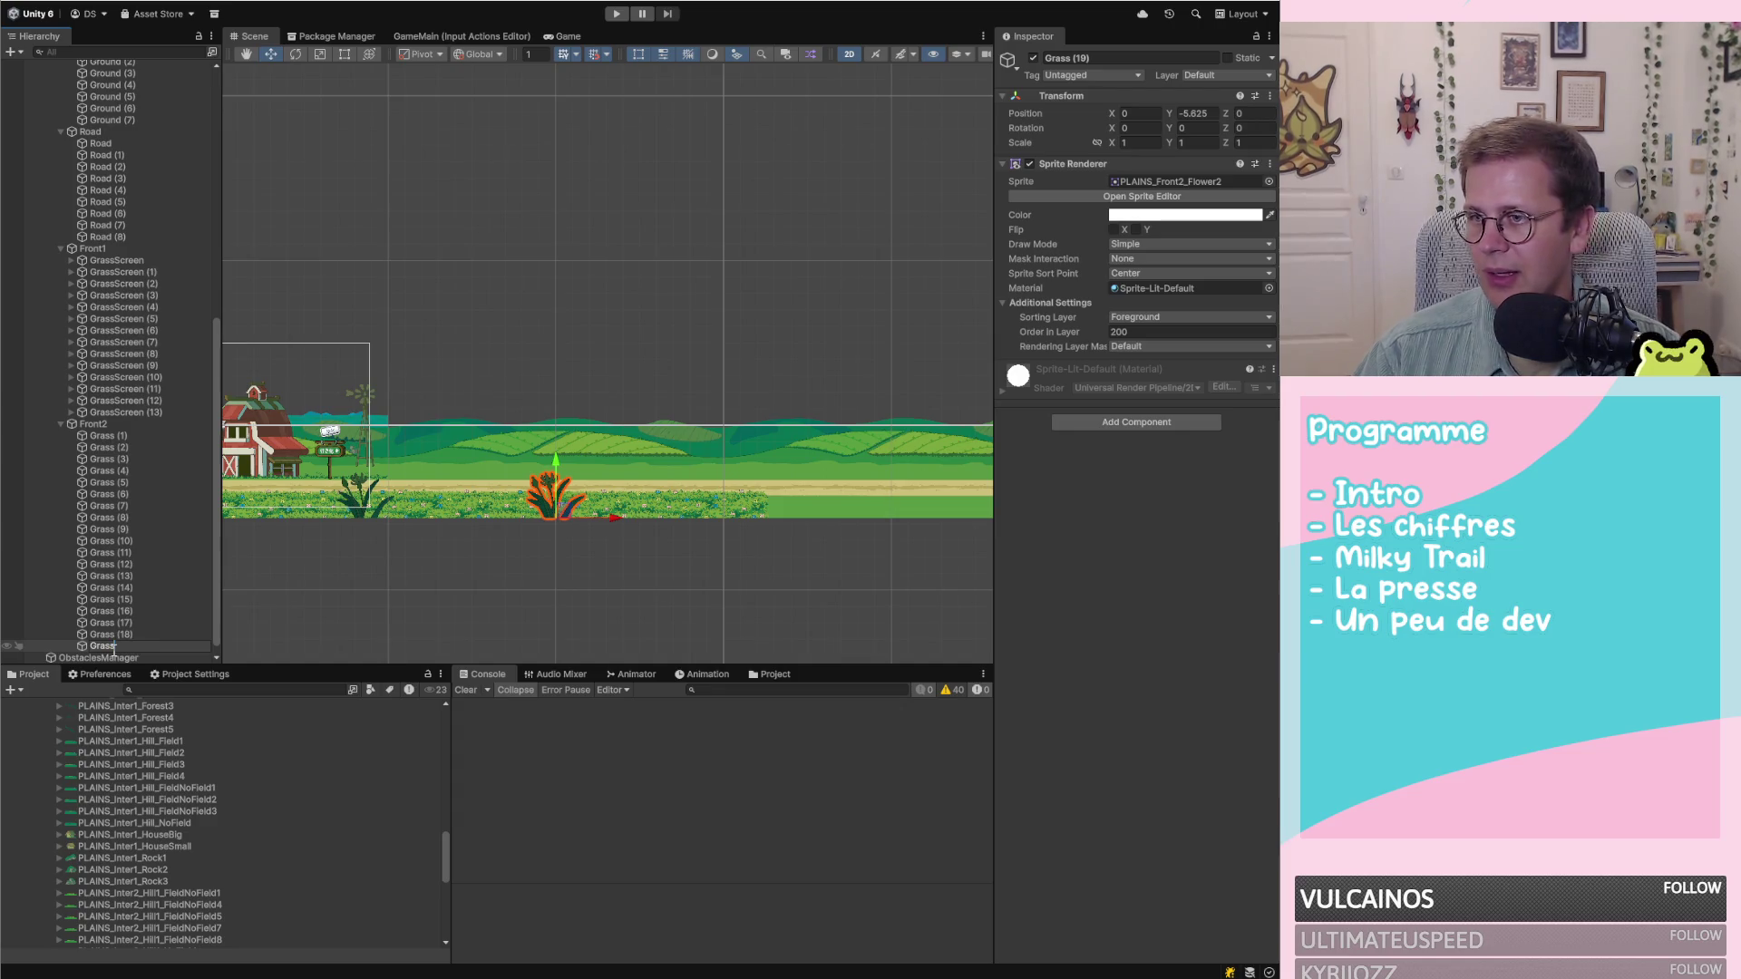
pyautogui.press('Return')
pyautogui.moveTo(101, 645)
pyautogui.mouseDown()
pyautogui.moveTo(155, 417)
pyautogui.moveTo(131, 428)
pyautogui.mouseUp()
pyautogui.click(147, 448)
pyautogui.scroll(-1, 143, 467)
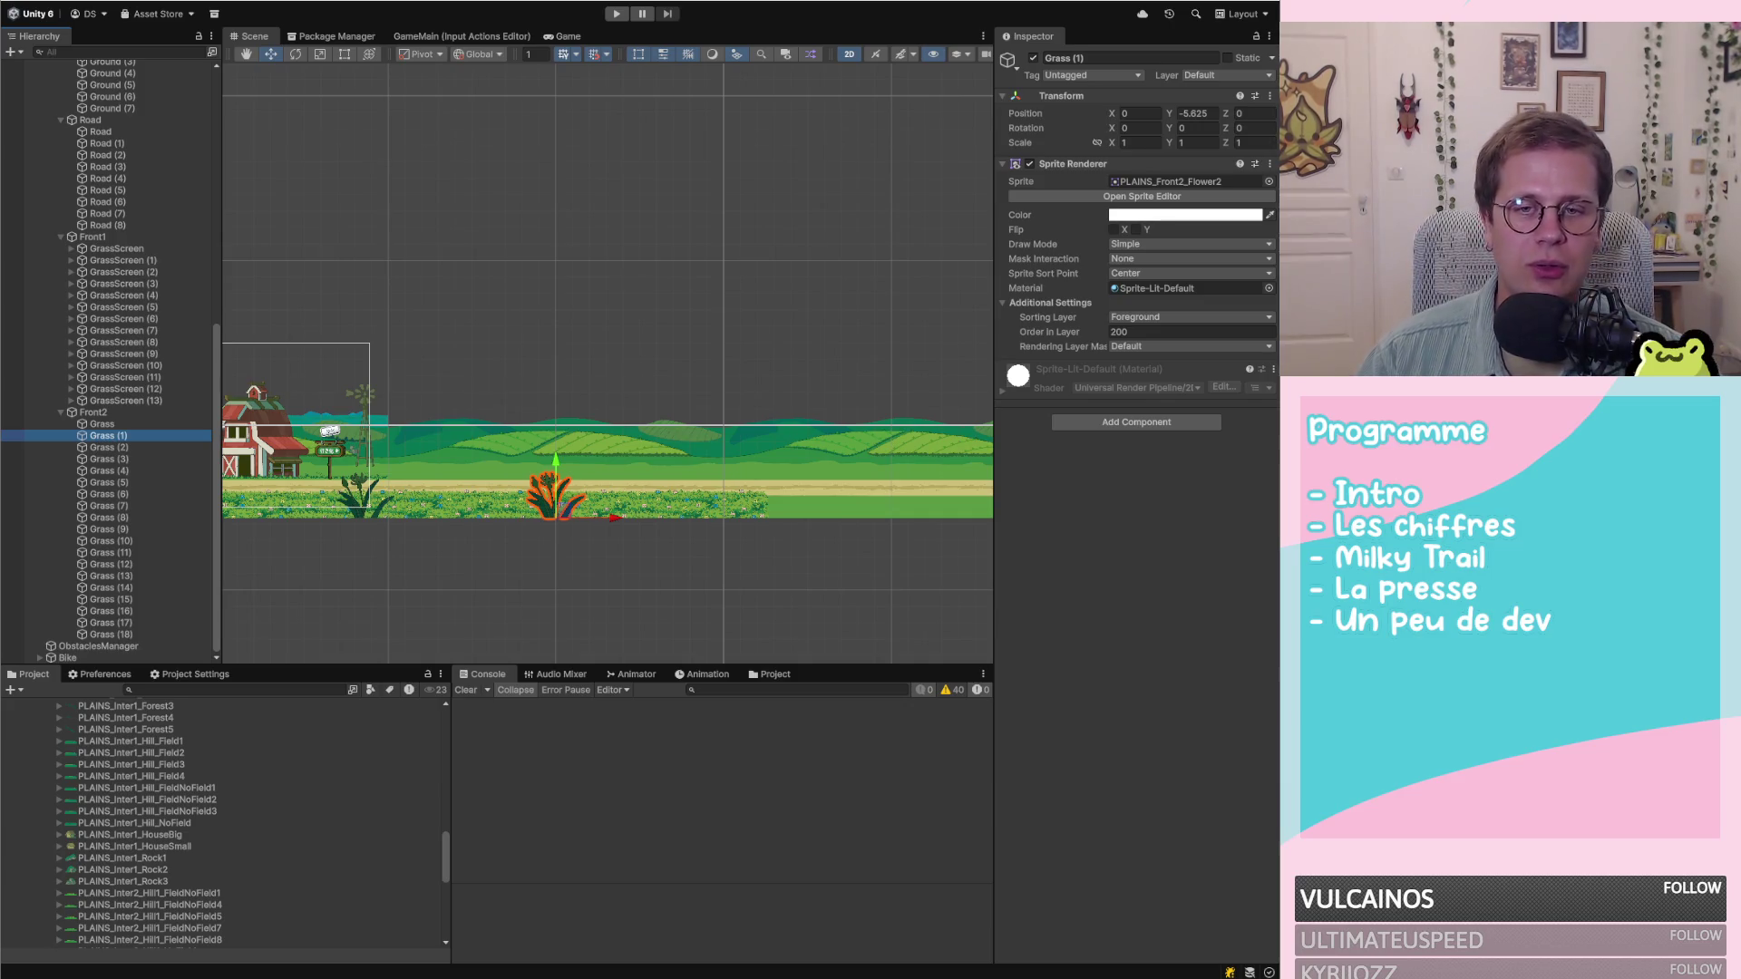
pyautogui.click(619, 585)
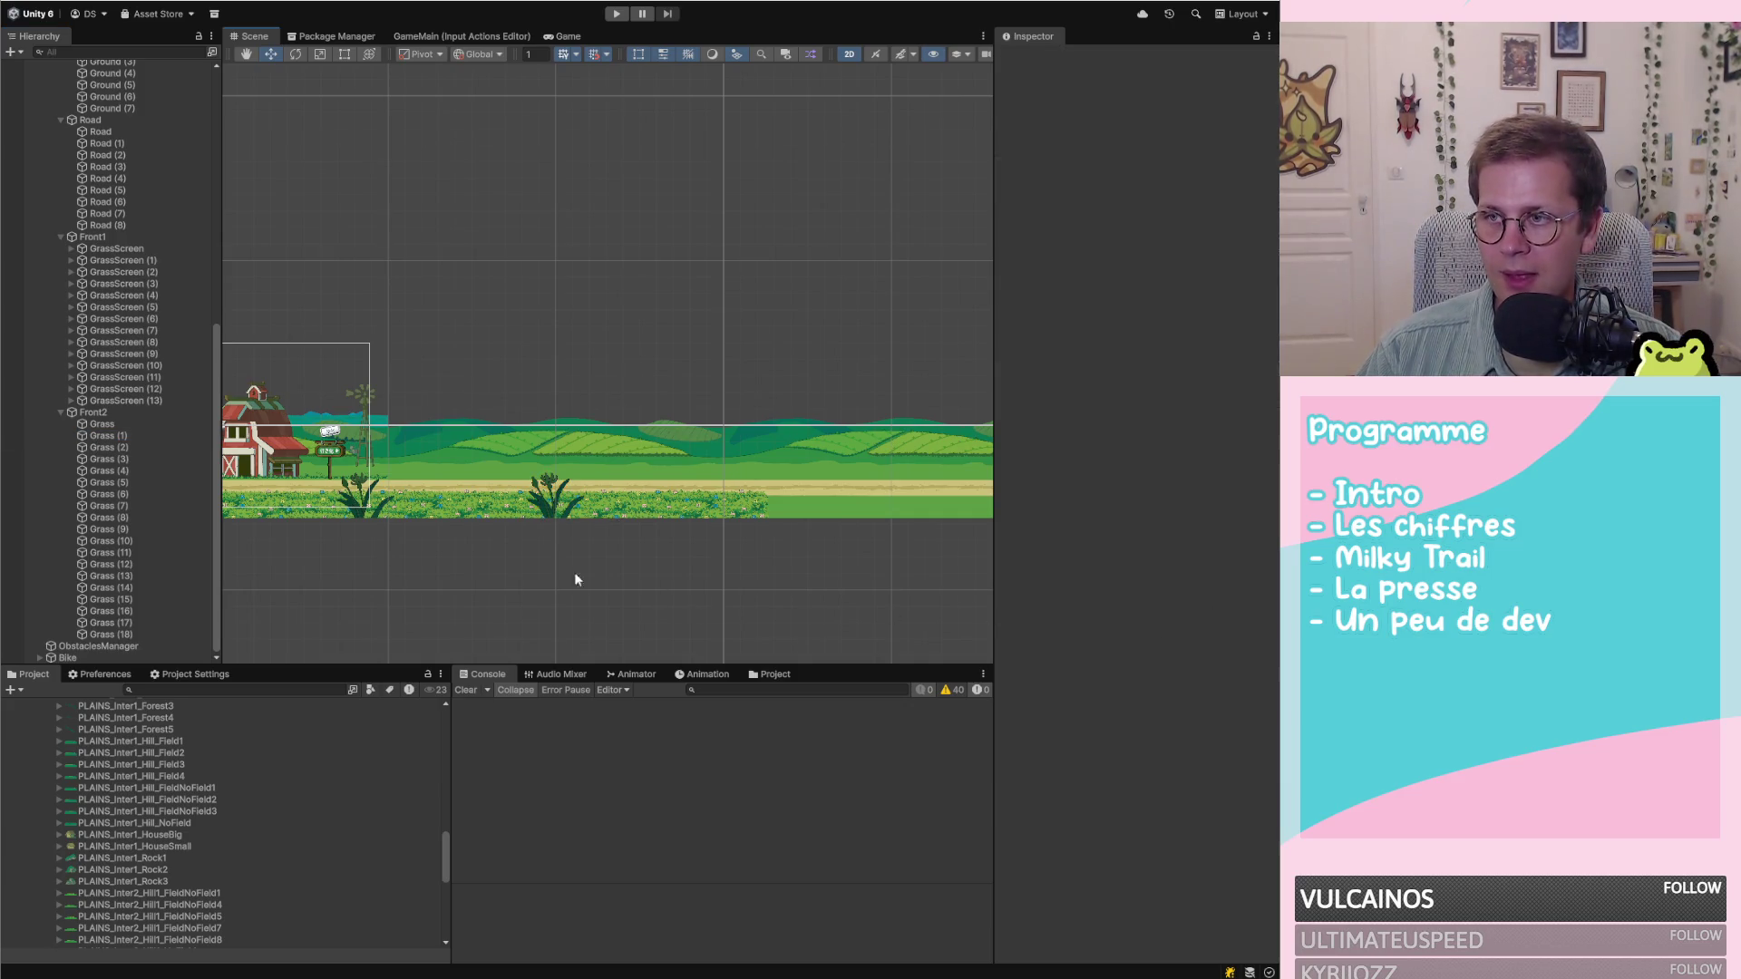
# Compare GrassScreen with its Front1 parent and collapse Front1
pyautogui.scroll(-10, 494, 519)
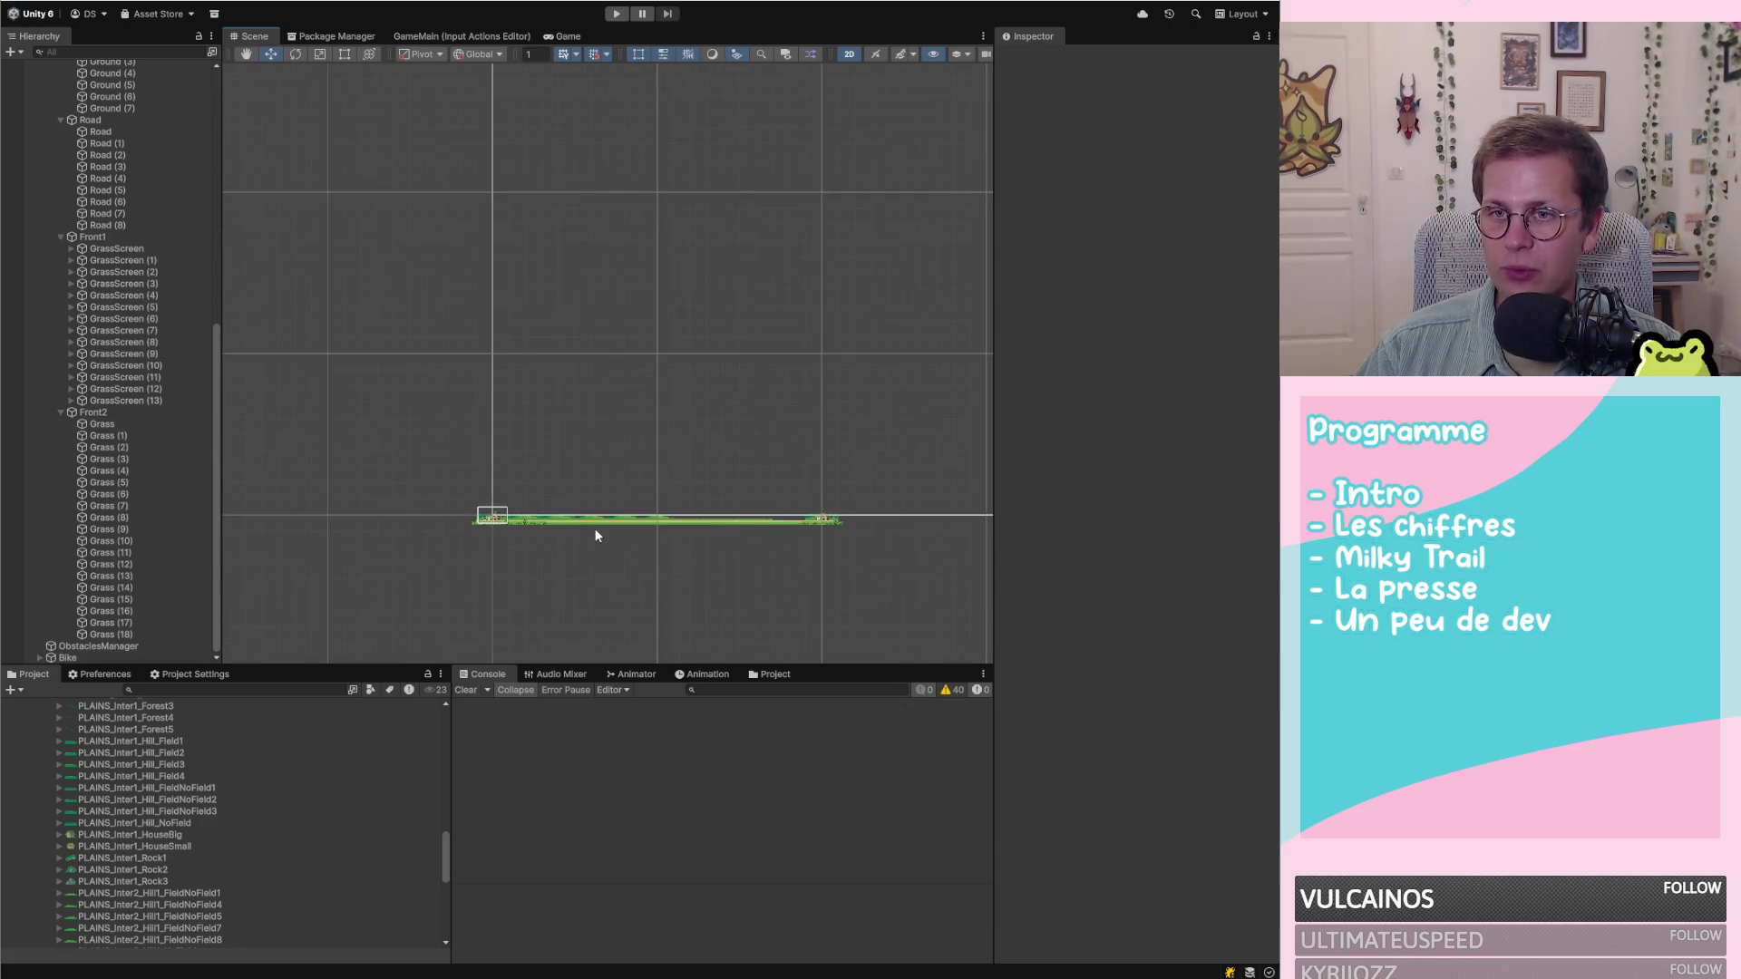
pyautogui.scroll(10, 825, 501)
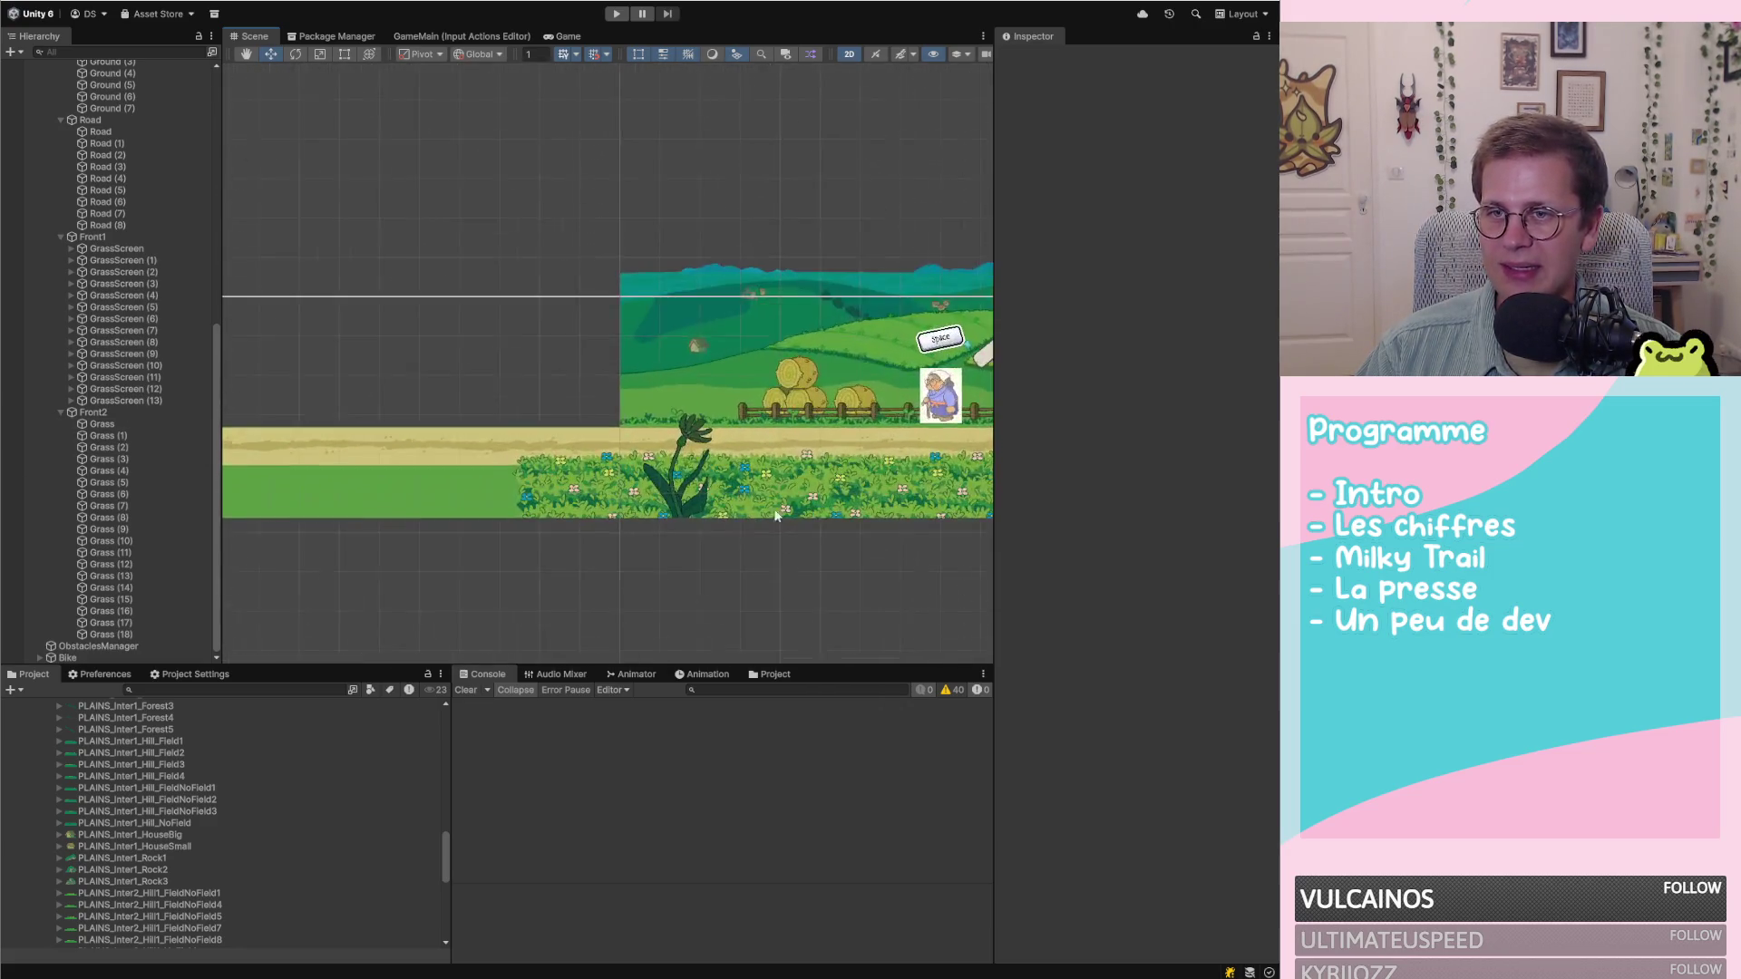
pyautogui.scroll(-5, 771, 525)
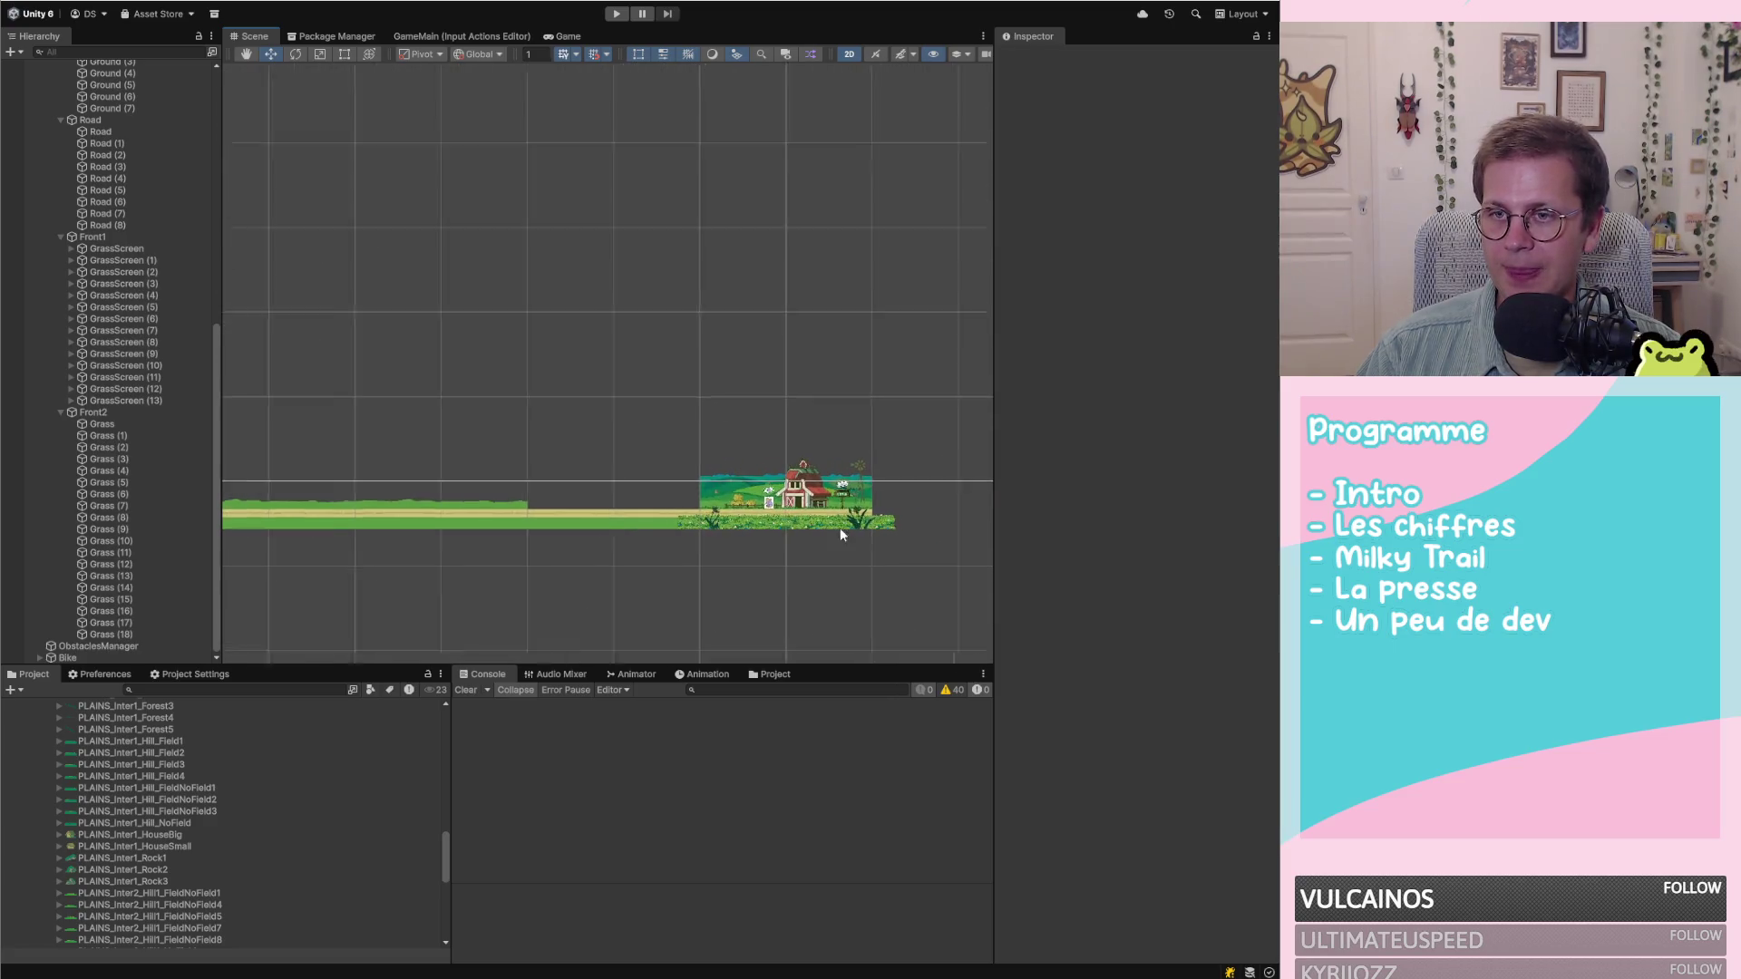
pyautogui.click(870, 465)
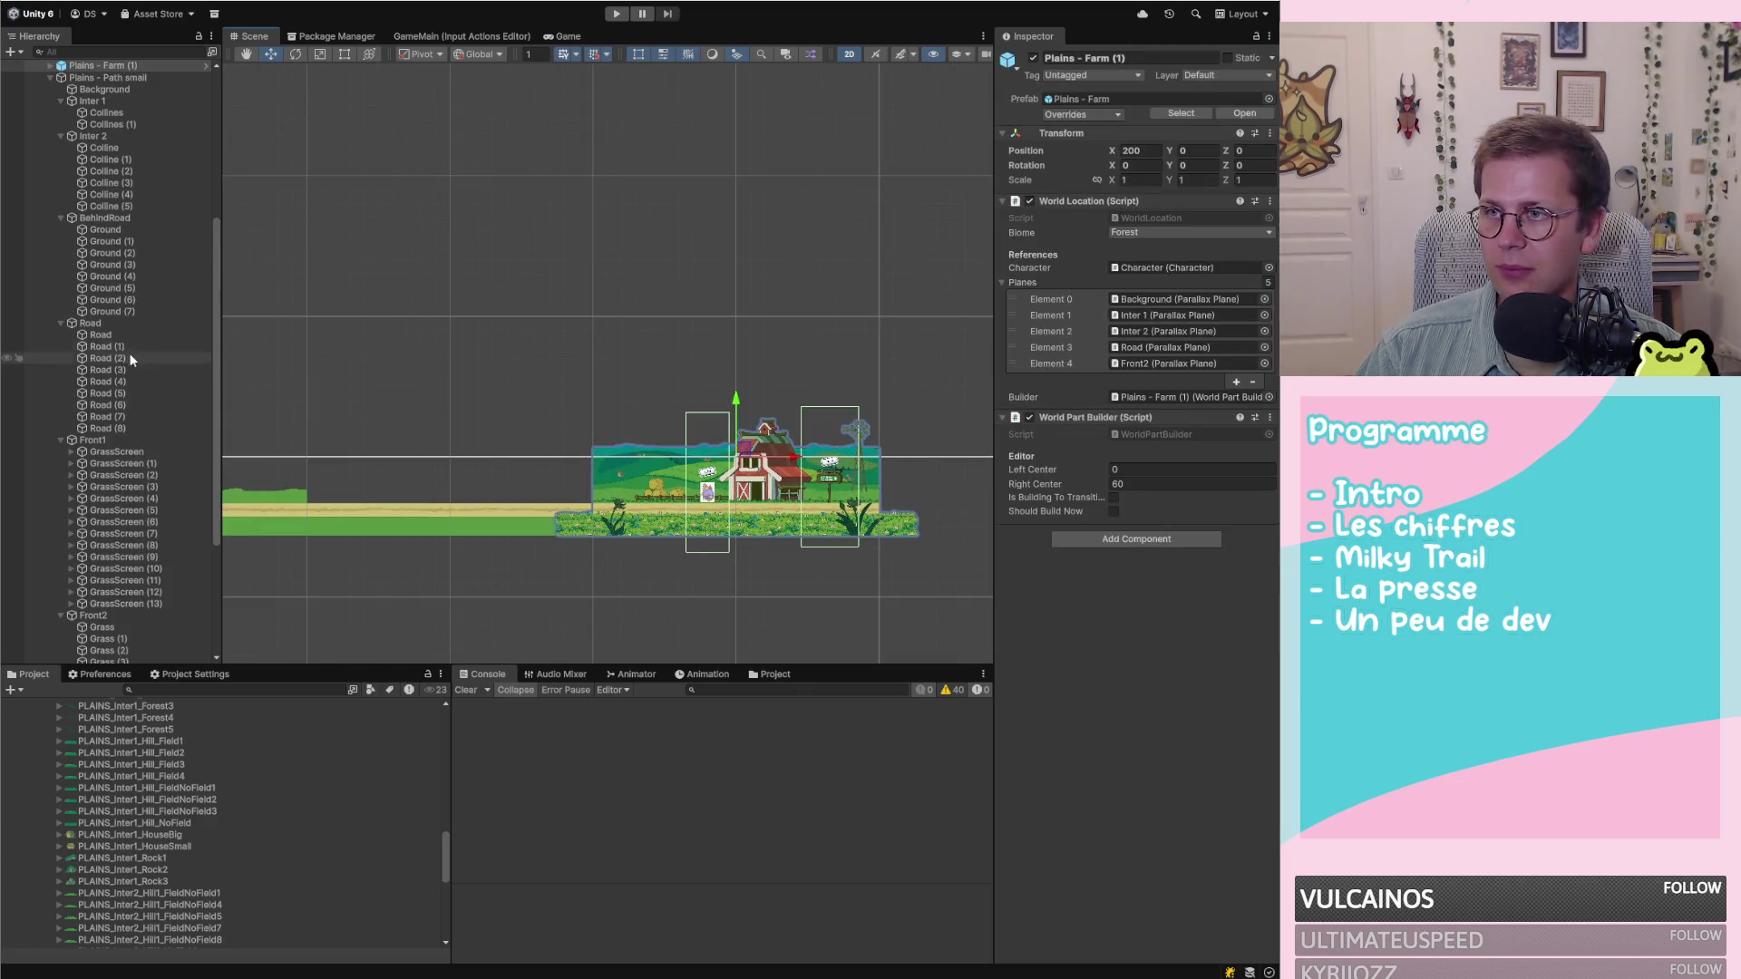
pyautogui.click(122, 451)
pyautogui.click(131, 443)
pyautogui.click(149, 451)
pyautogui.click(97, 441)
pyautogui.click(54, 440)
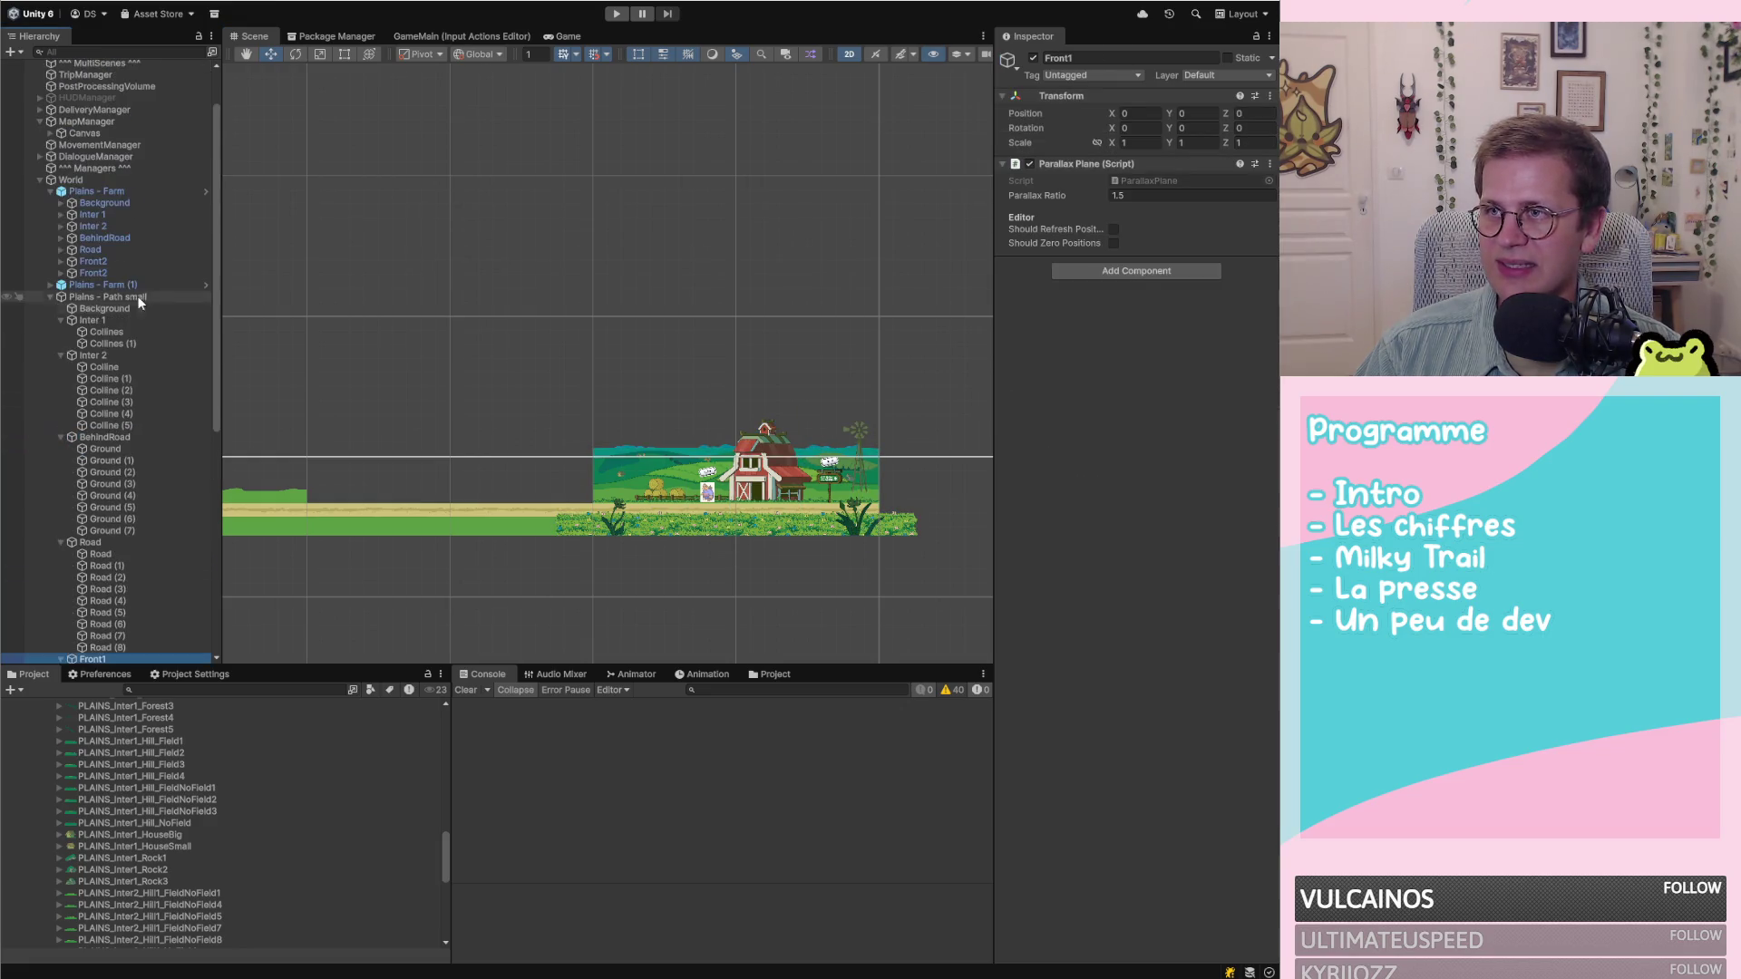
# Fold the Plains groups and open the Plains - Farm prefab in Prefab Mode
pyautogui.click(47, 297)
pyautogui.click(102, 346)
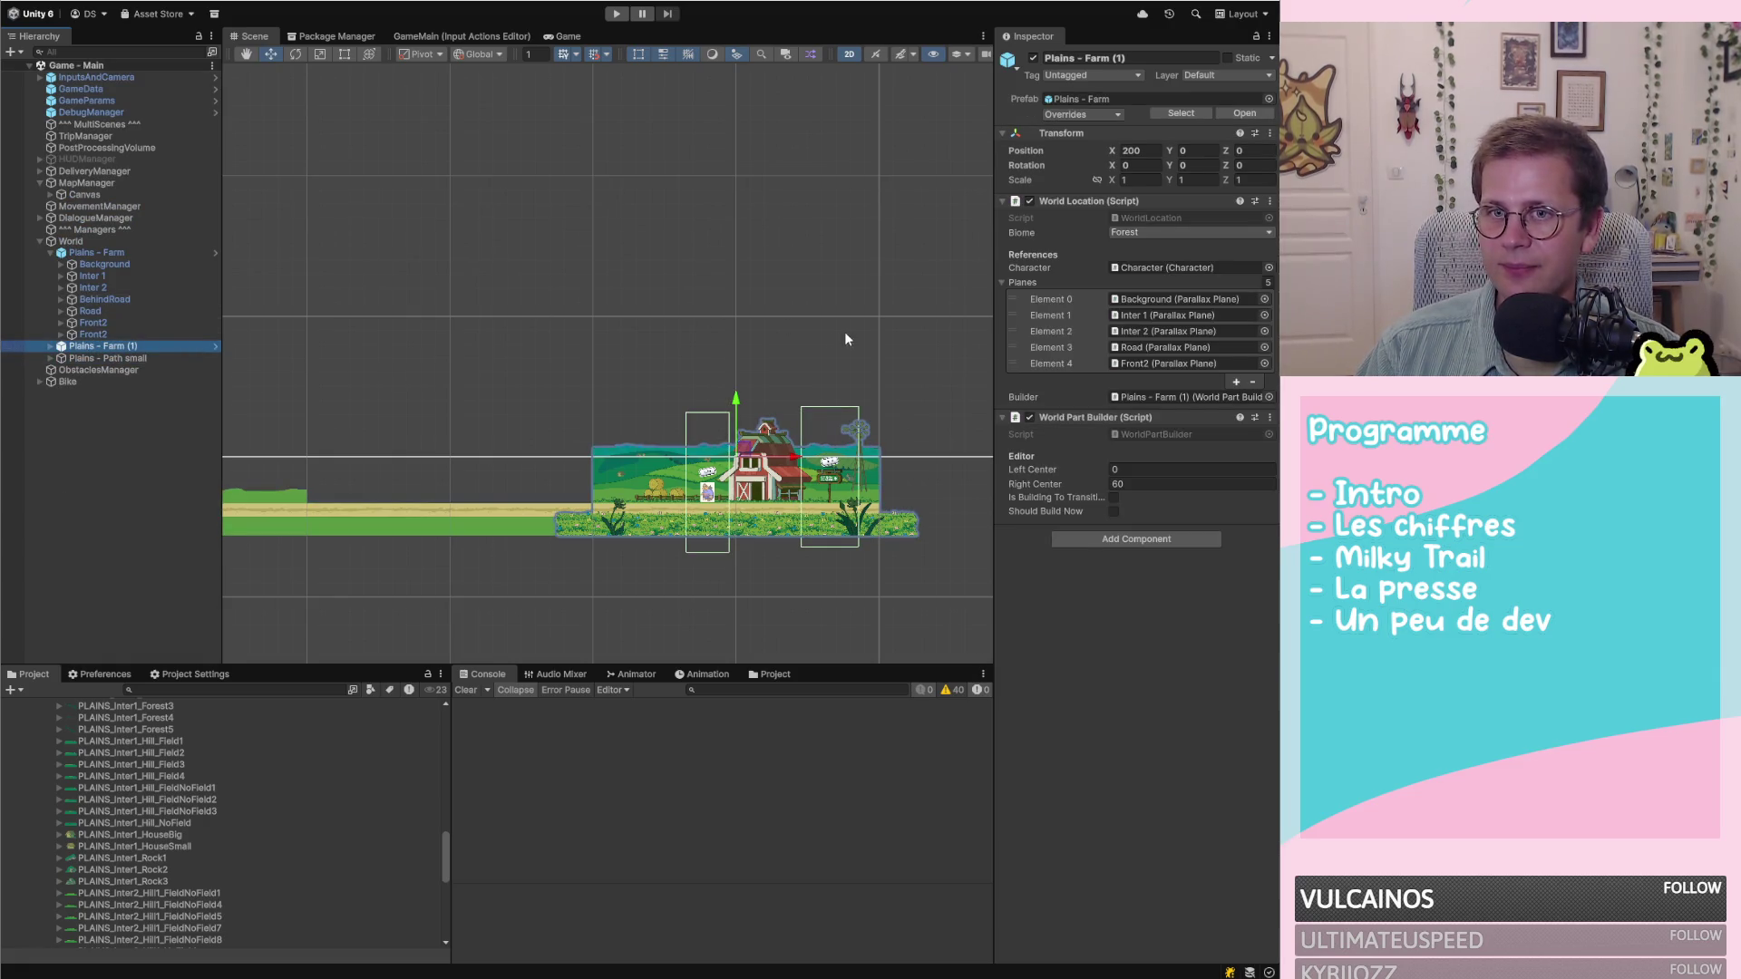
pyautogui.click(100, 266)
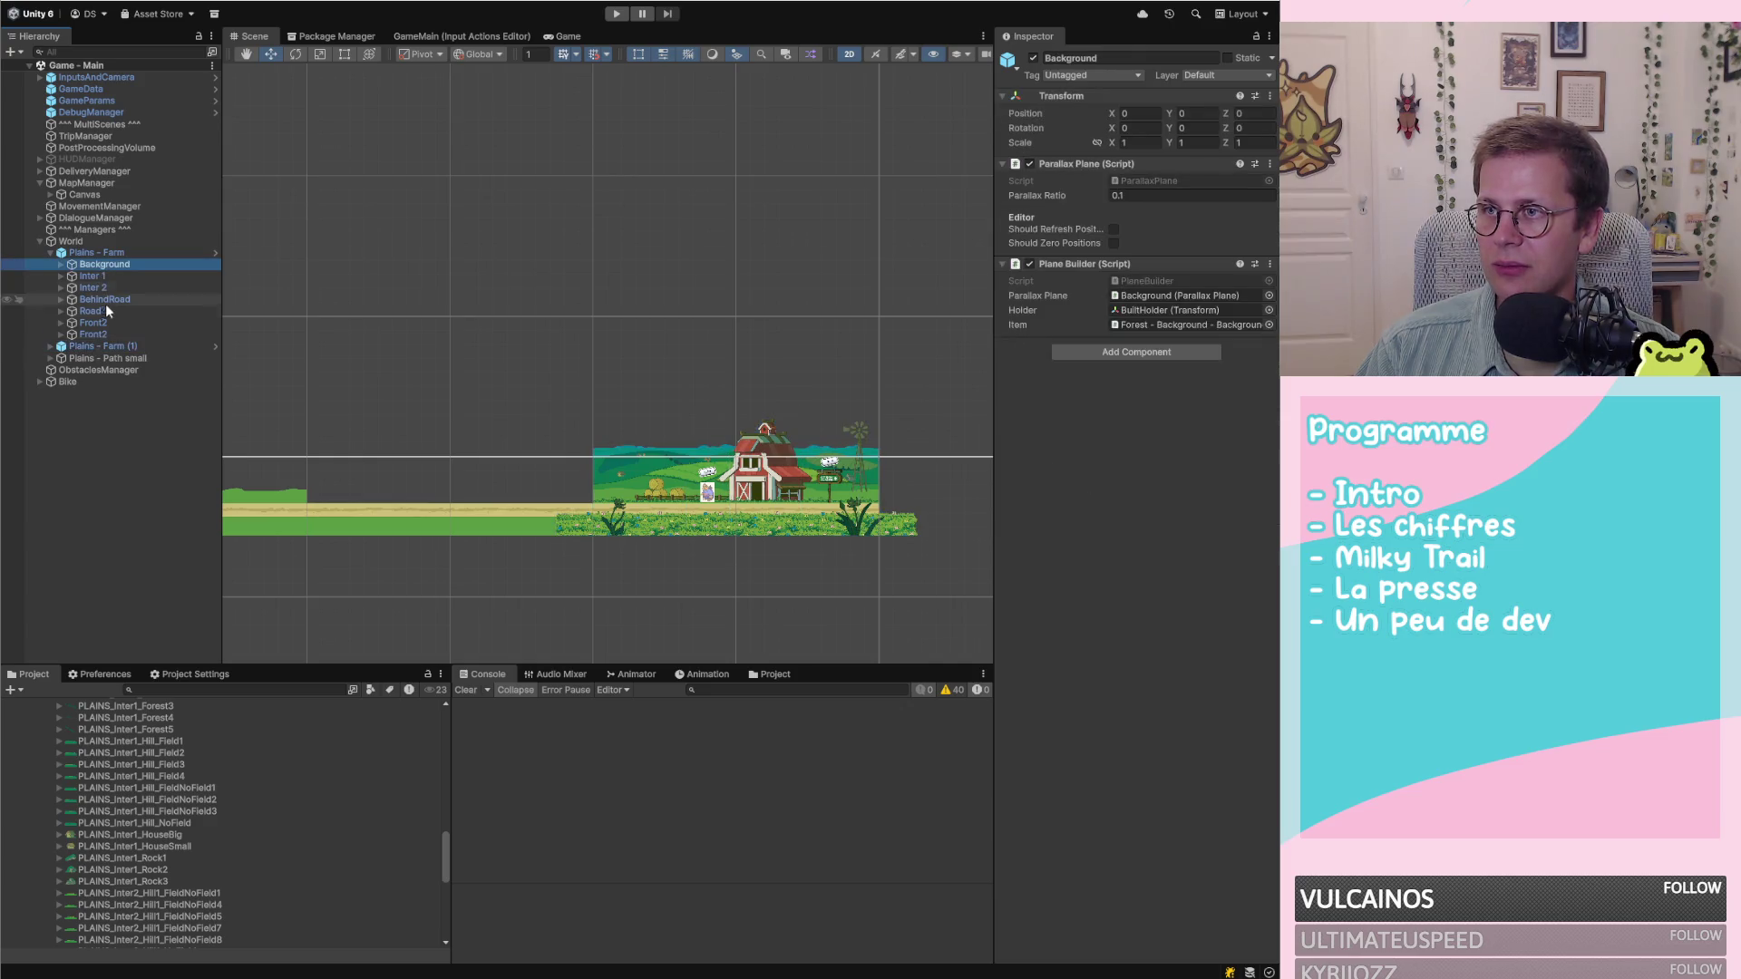
pyautogui.click(183, 252)
pyautogui.scroll(3, 83, 723)
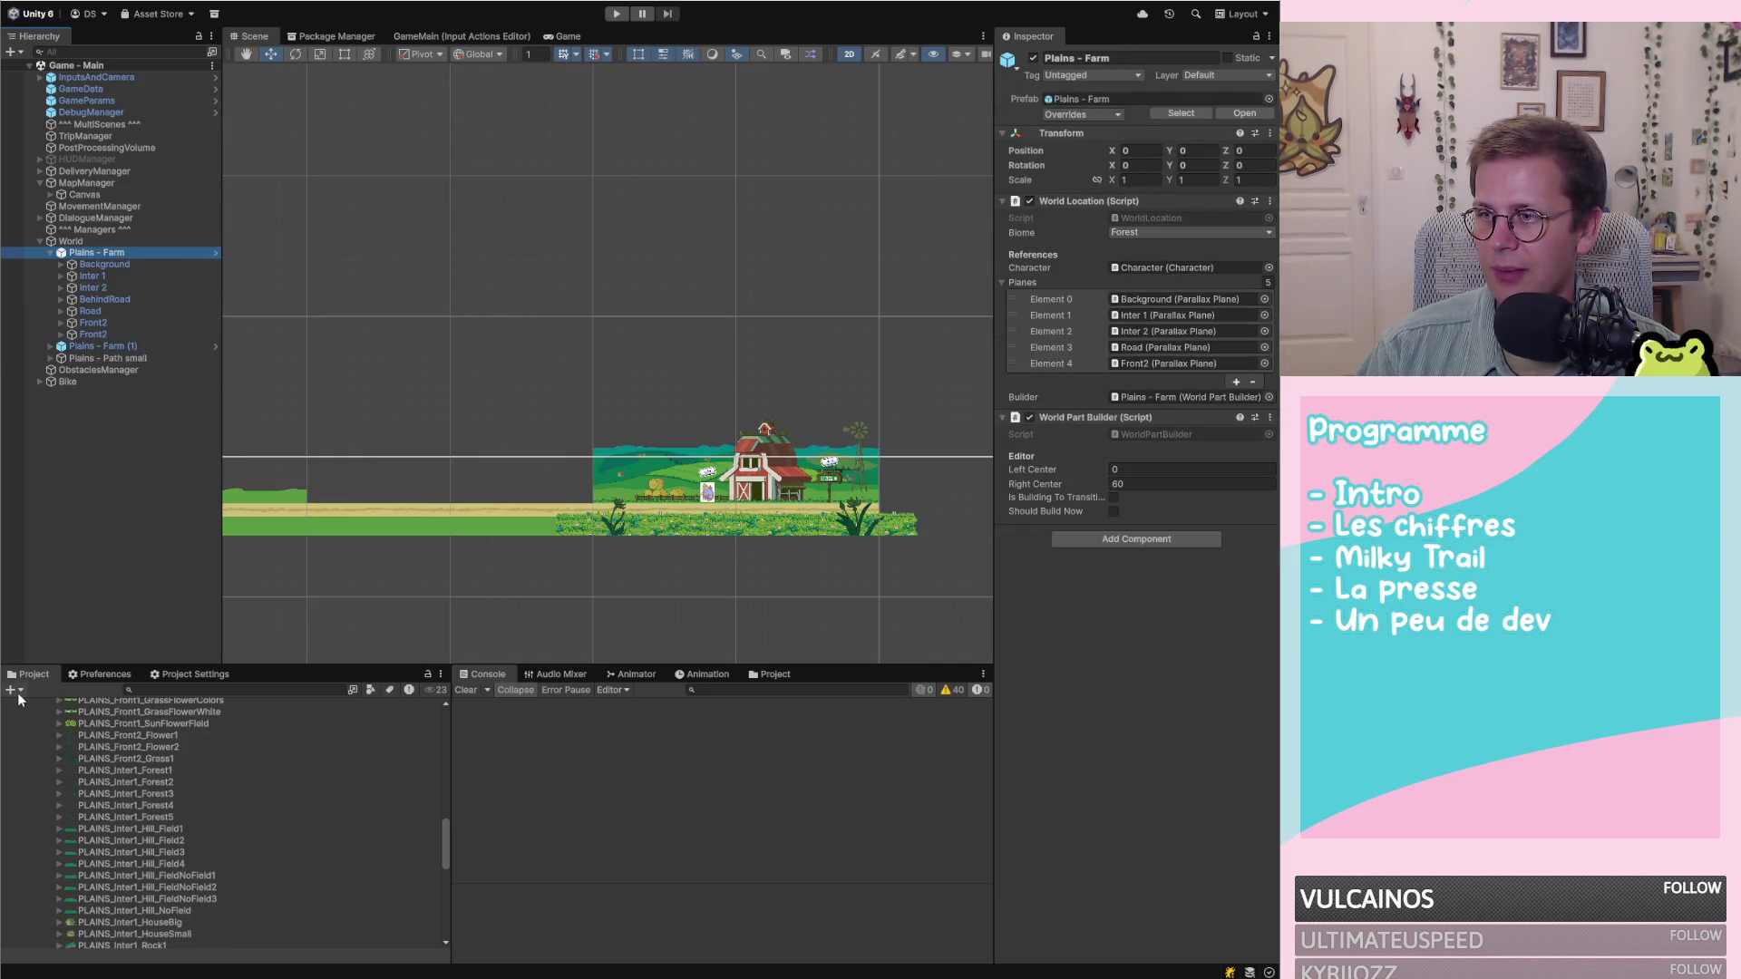
pyautogui.scroll(10, 361, 751)
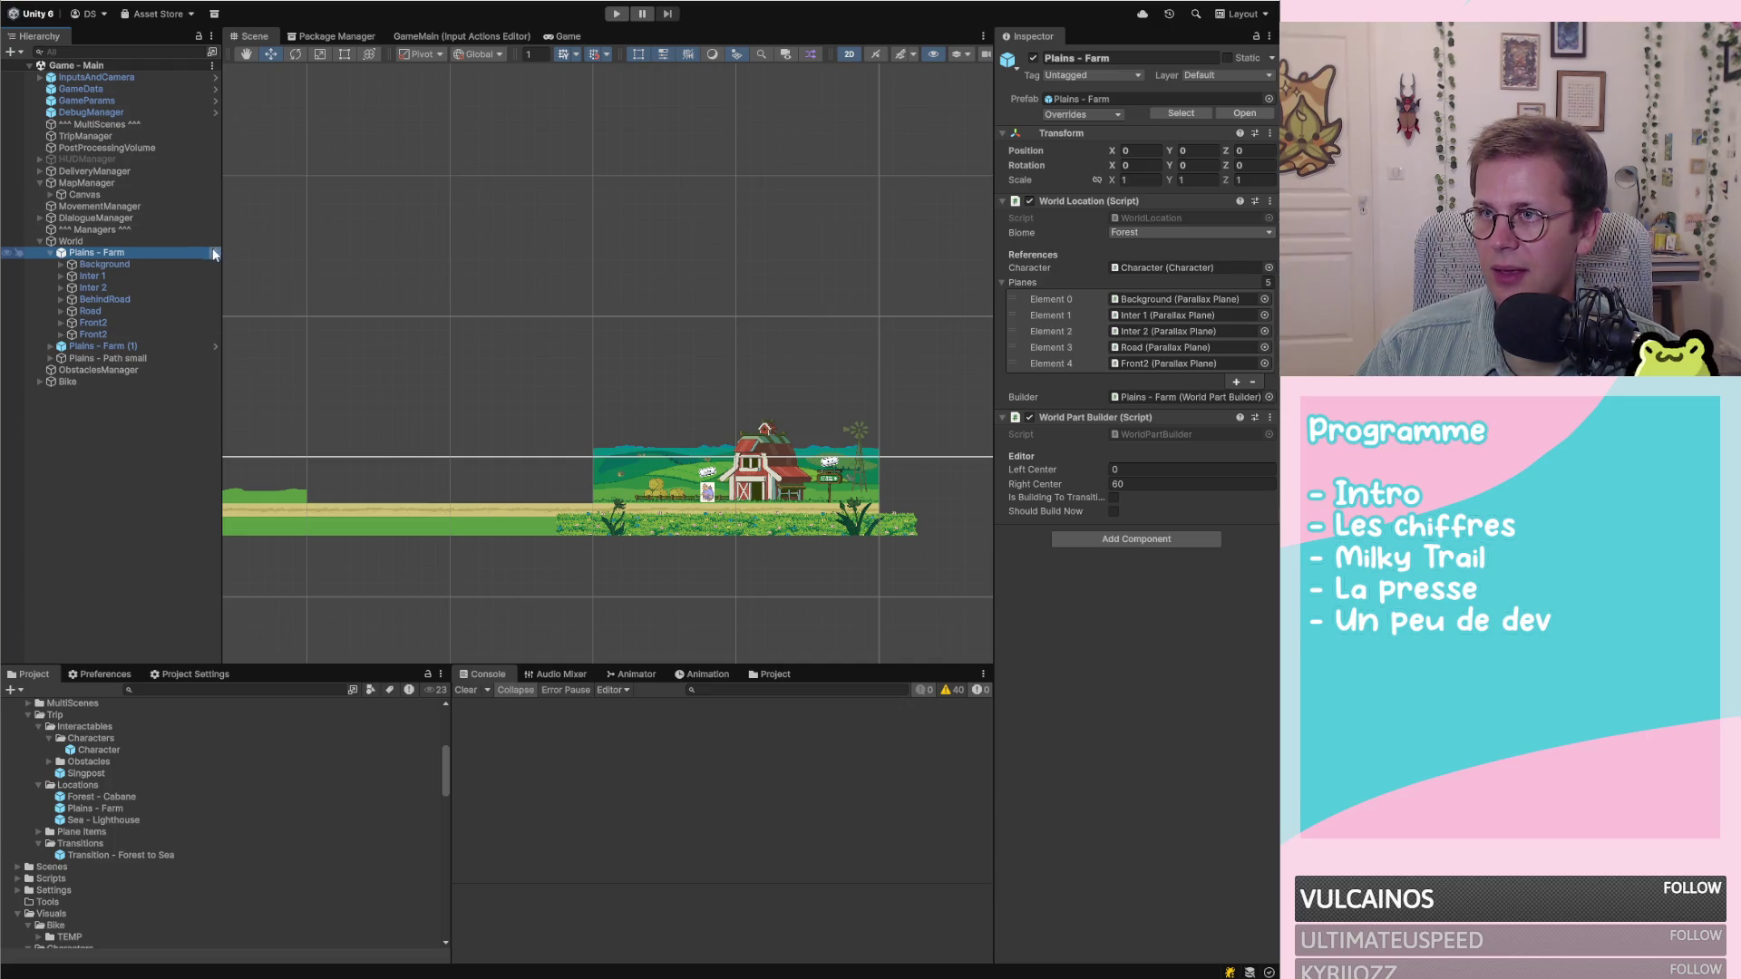
pyautogui.click(214, 253)
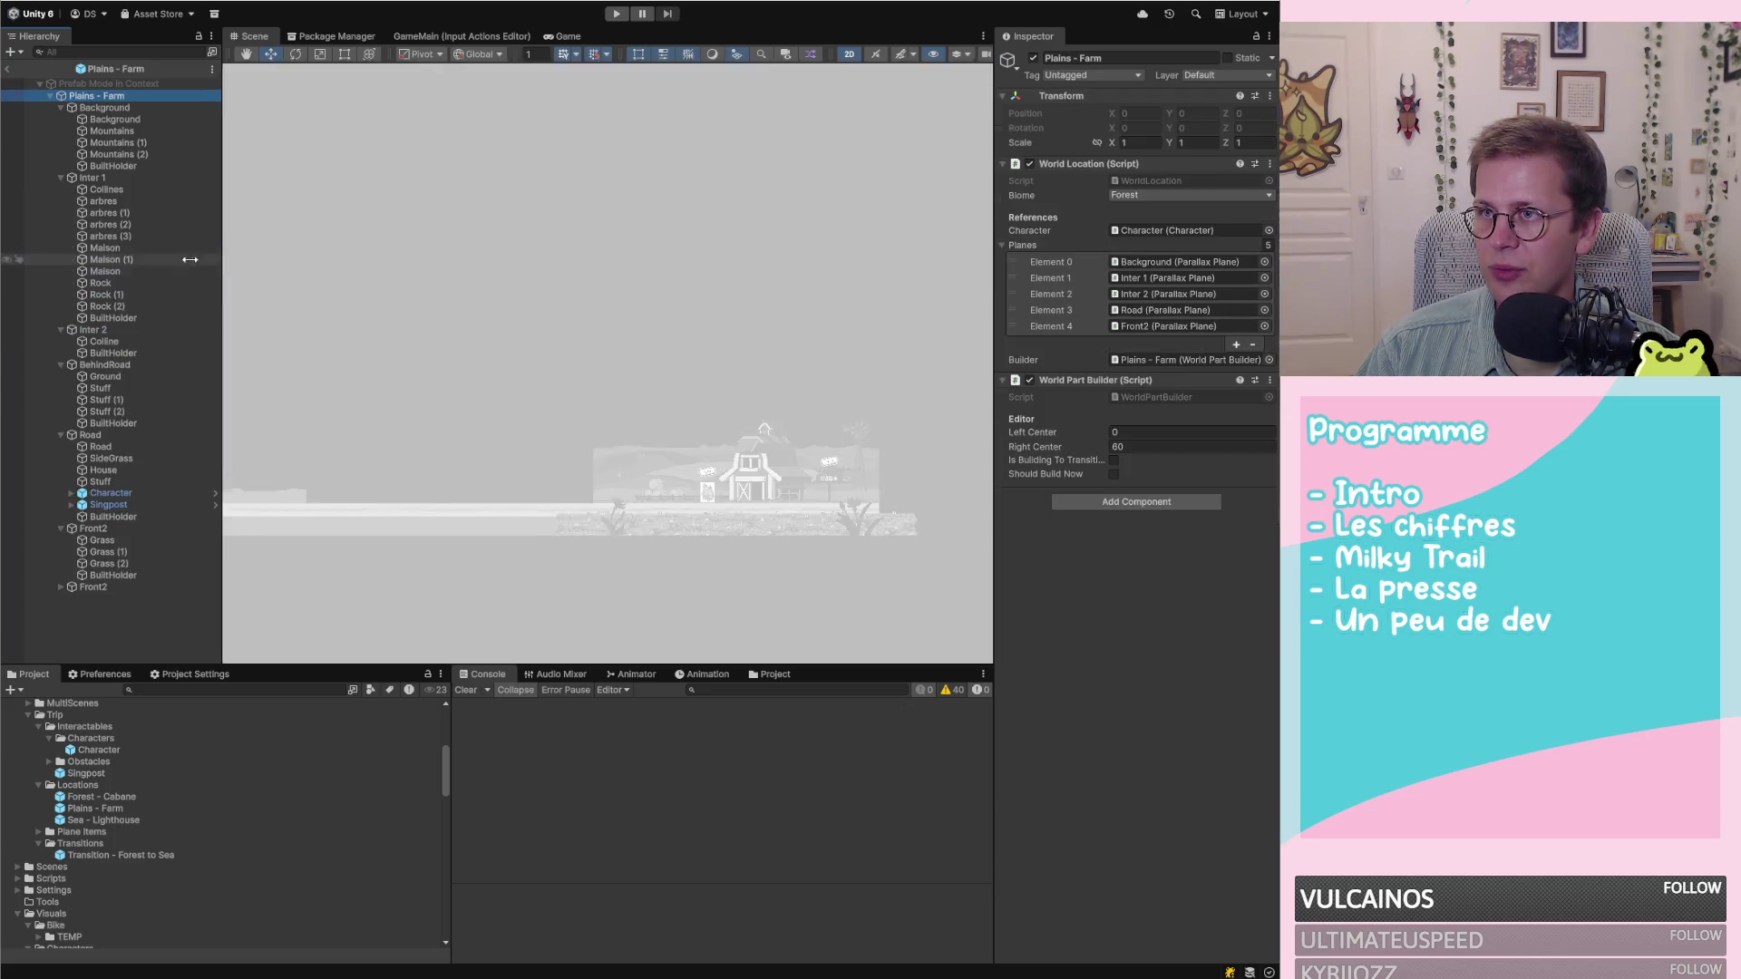
# Remove the Plane Builder component from the Background plane
pyautogui.keyDown('alt'); pyautogui.click(51, 95); pyautogui.keyUp('alt')
pyautogui.click(49, 96)
pyautogui.click(100, 107)
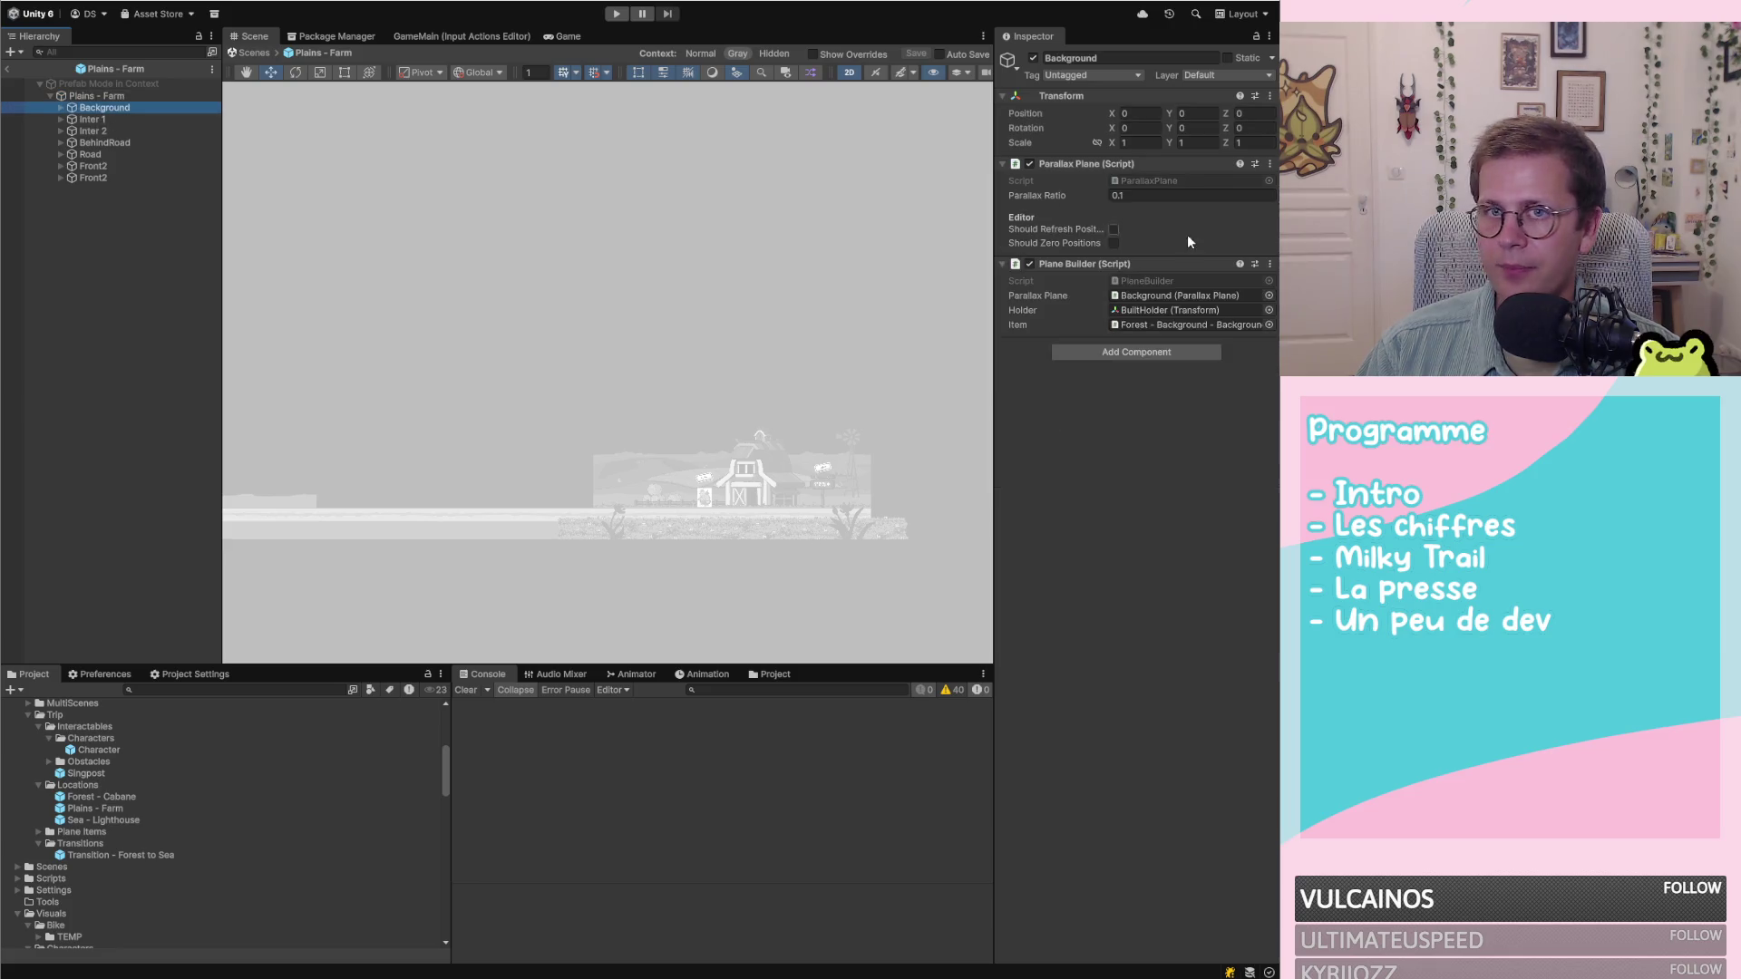
pyautogui.rightClick(1121, 270)
pyautogui.click(1170, 290)
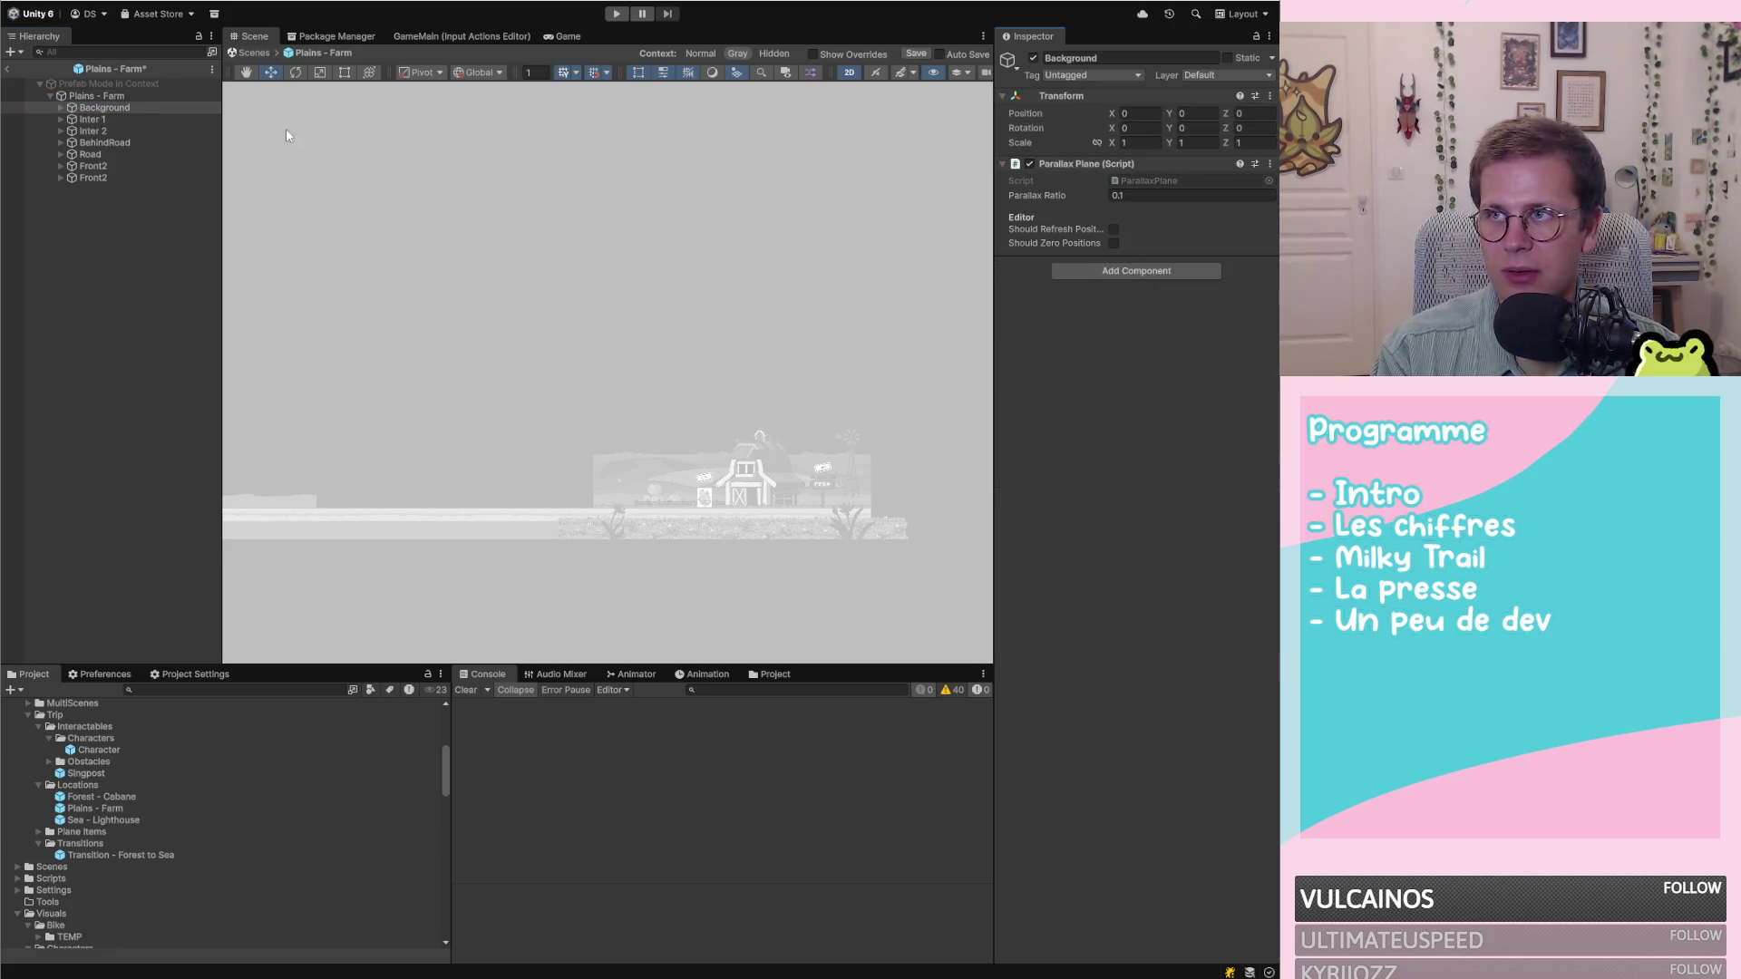
# Remove Plane Builder from Inter 1 through Front2 together and save the prefab
pyautogui.click(93, 118)
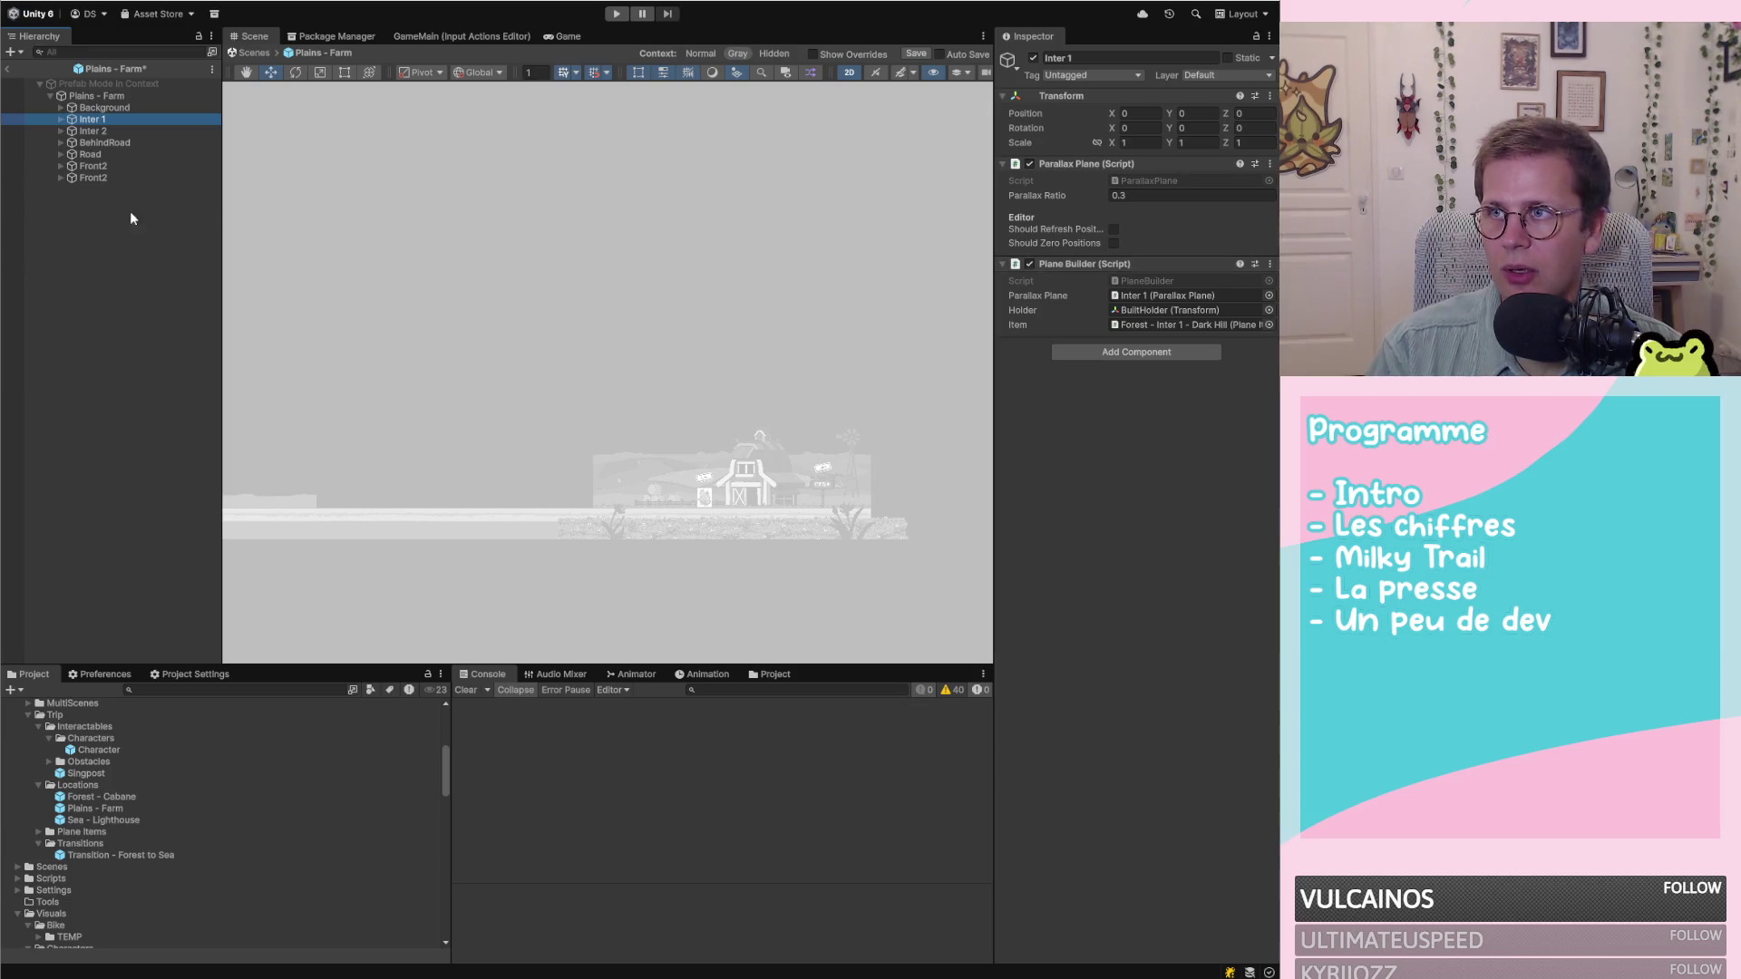
pyautogui.keyDown('shift'); pyautogui.click(102, 178); pyautogui.keyUp('shift')
pyautogui.rightClick(1170, 263)
pyautogui.click(1189, 287)
pyautogui.hotkey('ctrl', 's')
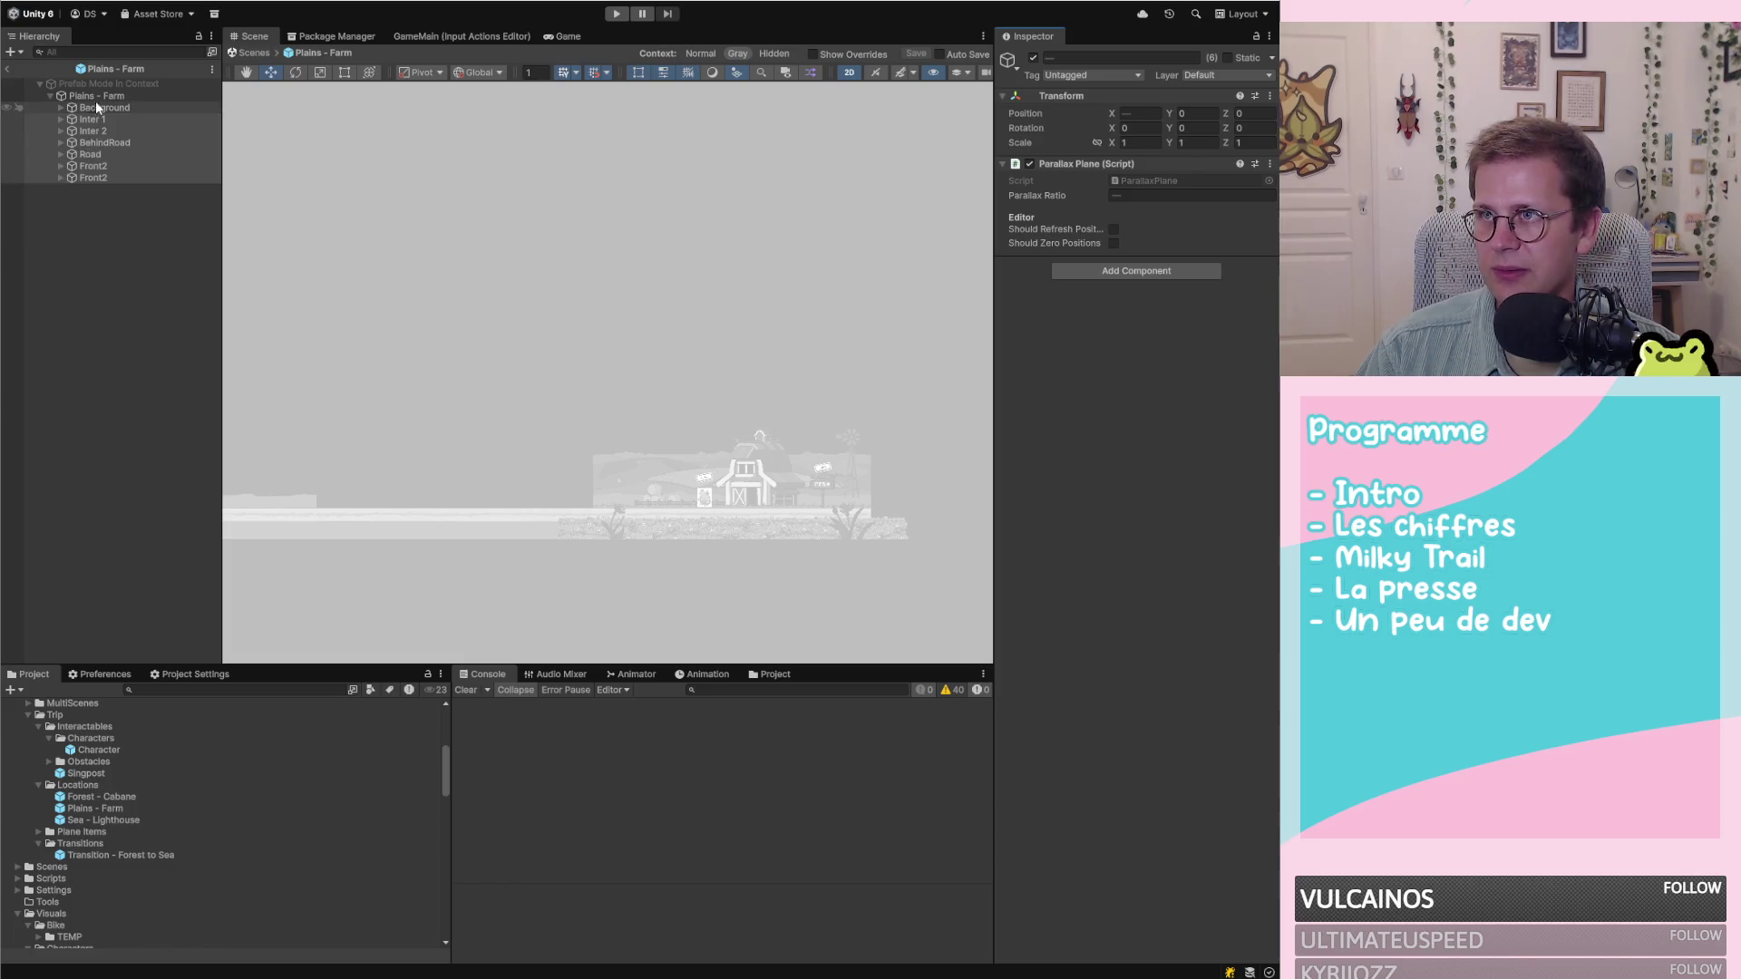
# Verify the Background plane's remaining components, then switch to World.cs in the code editor
pyautogui.click(95, 96)
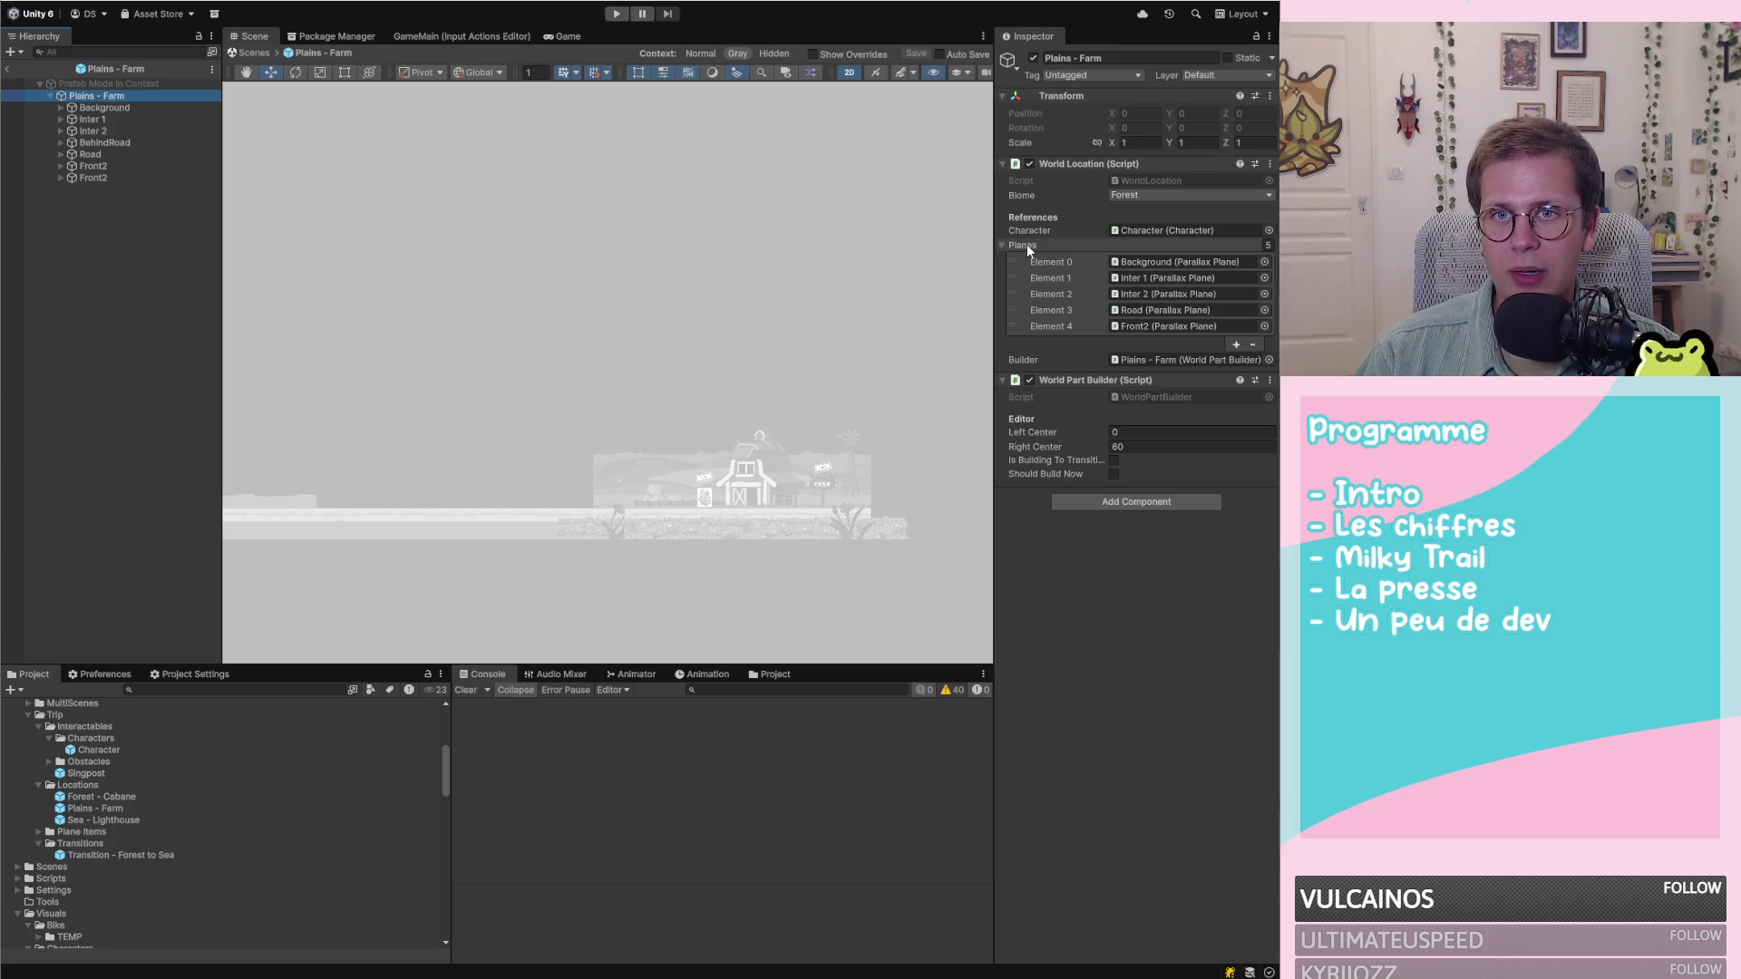
pyautogui.click(86, 109)
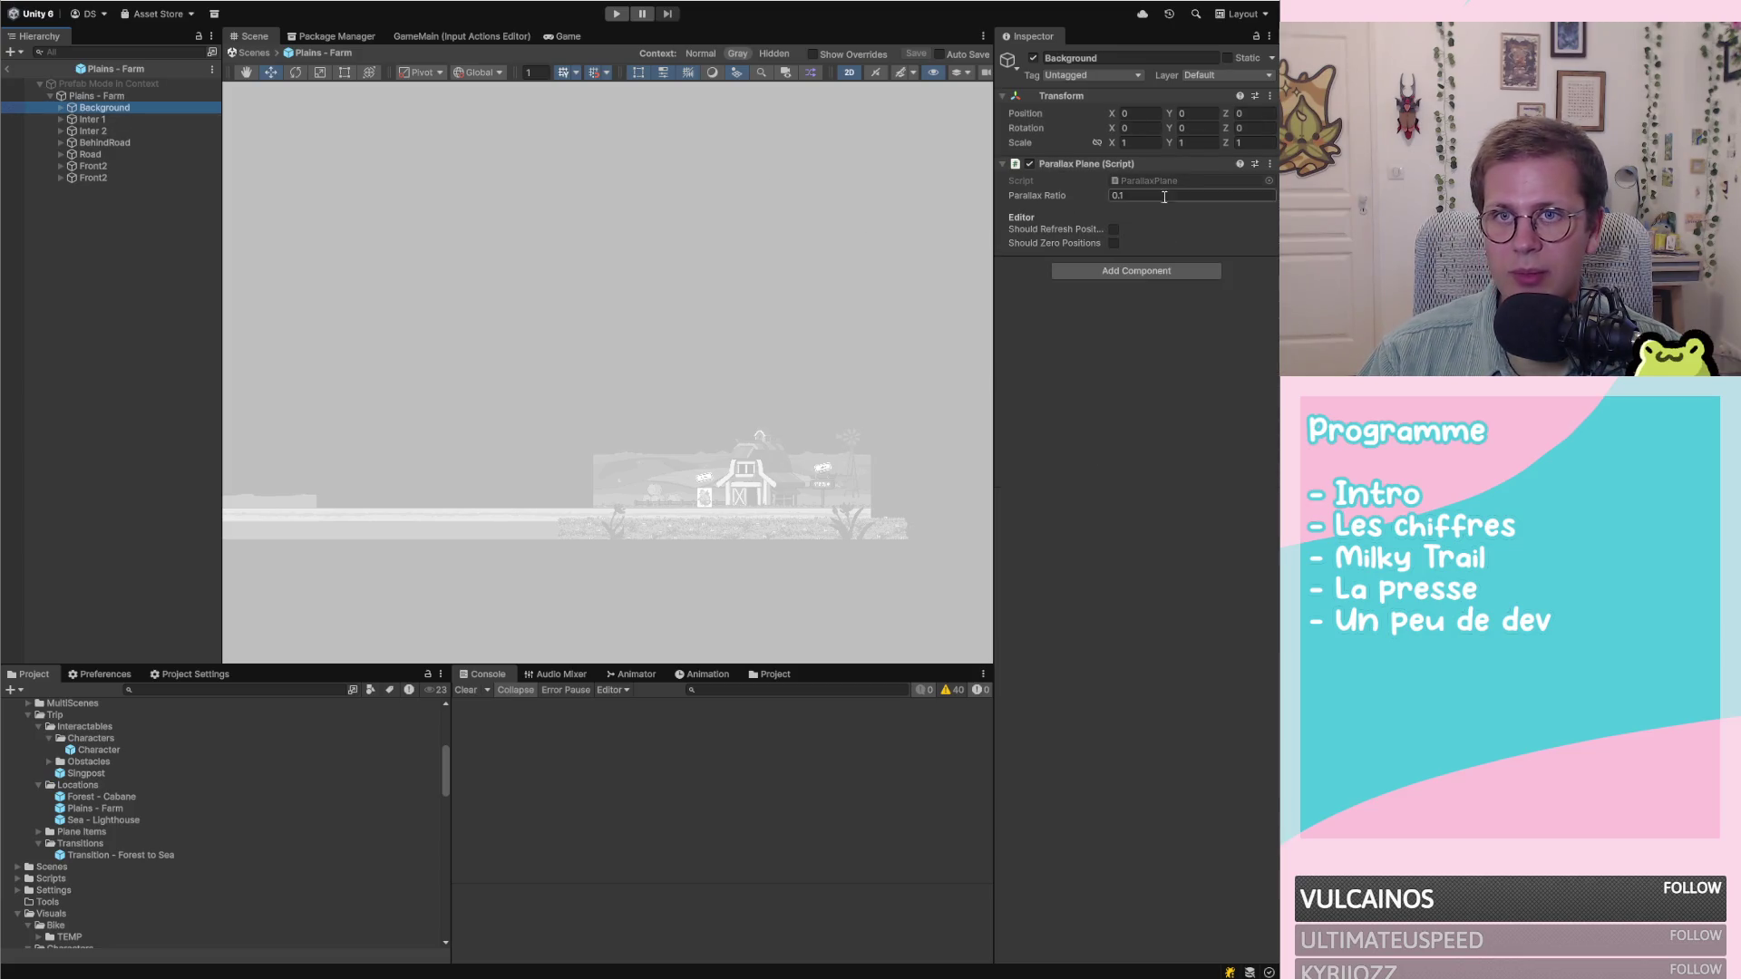
pyautogui.press('Up')
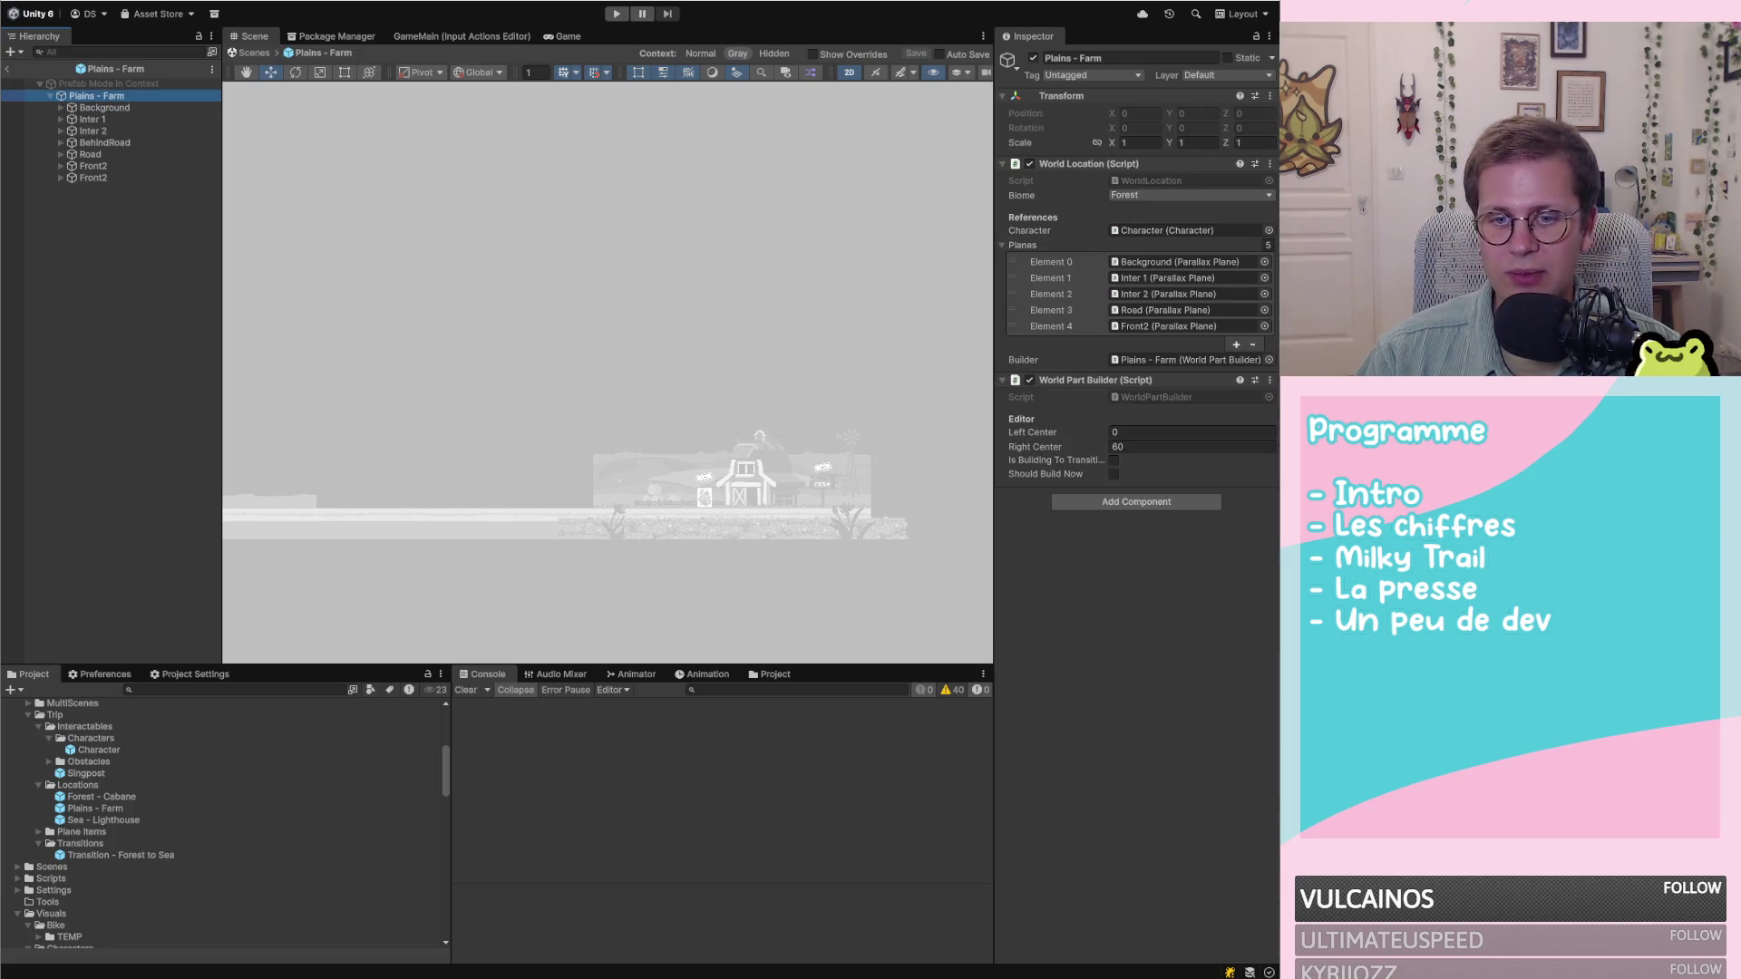
pyautogui.hotkey('alt', 'Tab')
pyautogui.scroll(4, 799, 272)
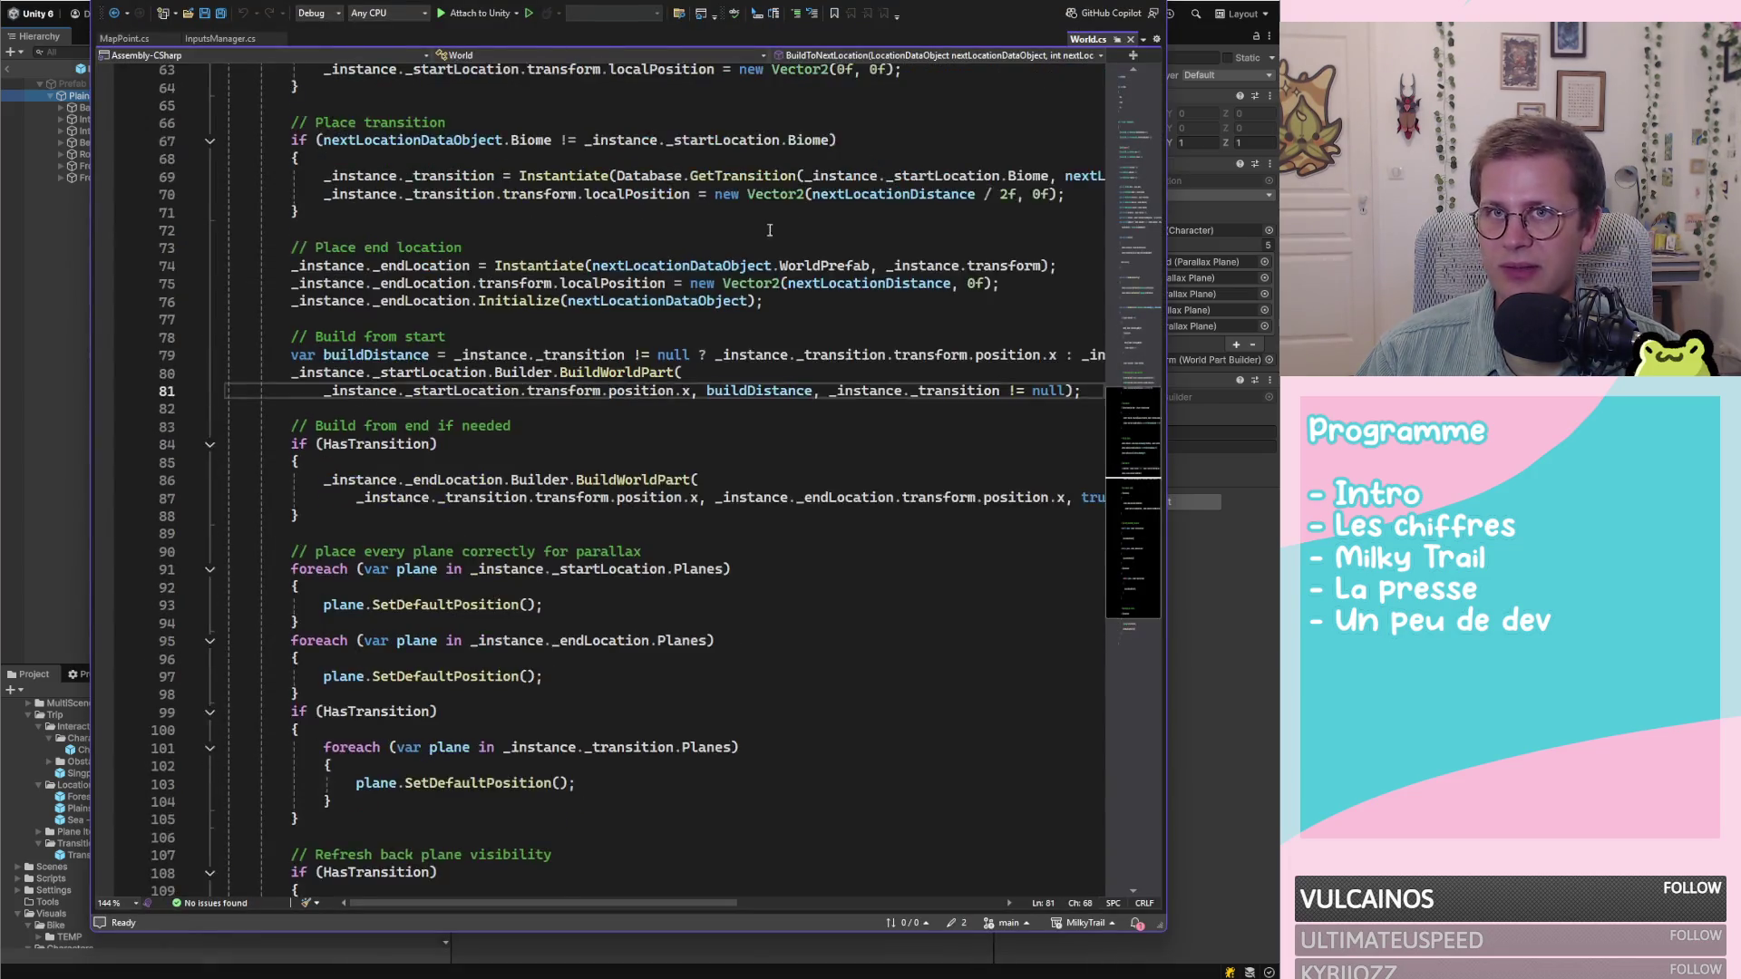
# Pin World.cs as a permanent tab and open PlaneBuilder.cs through Code Search for 'plane'
pyautogui.click(1118, 40)
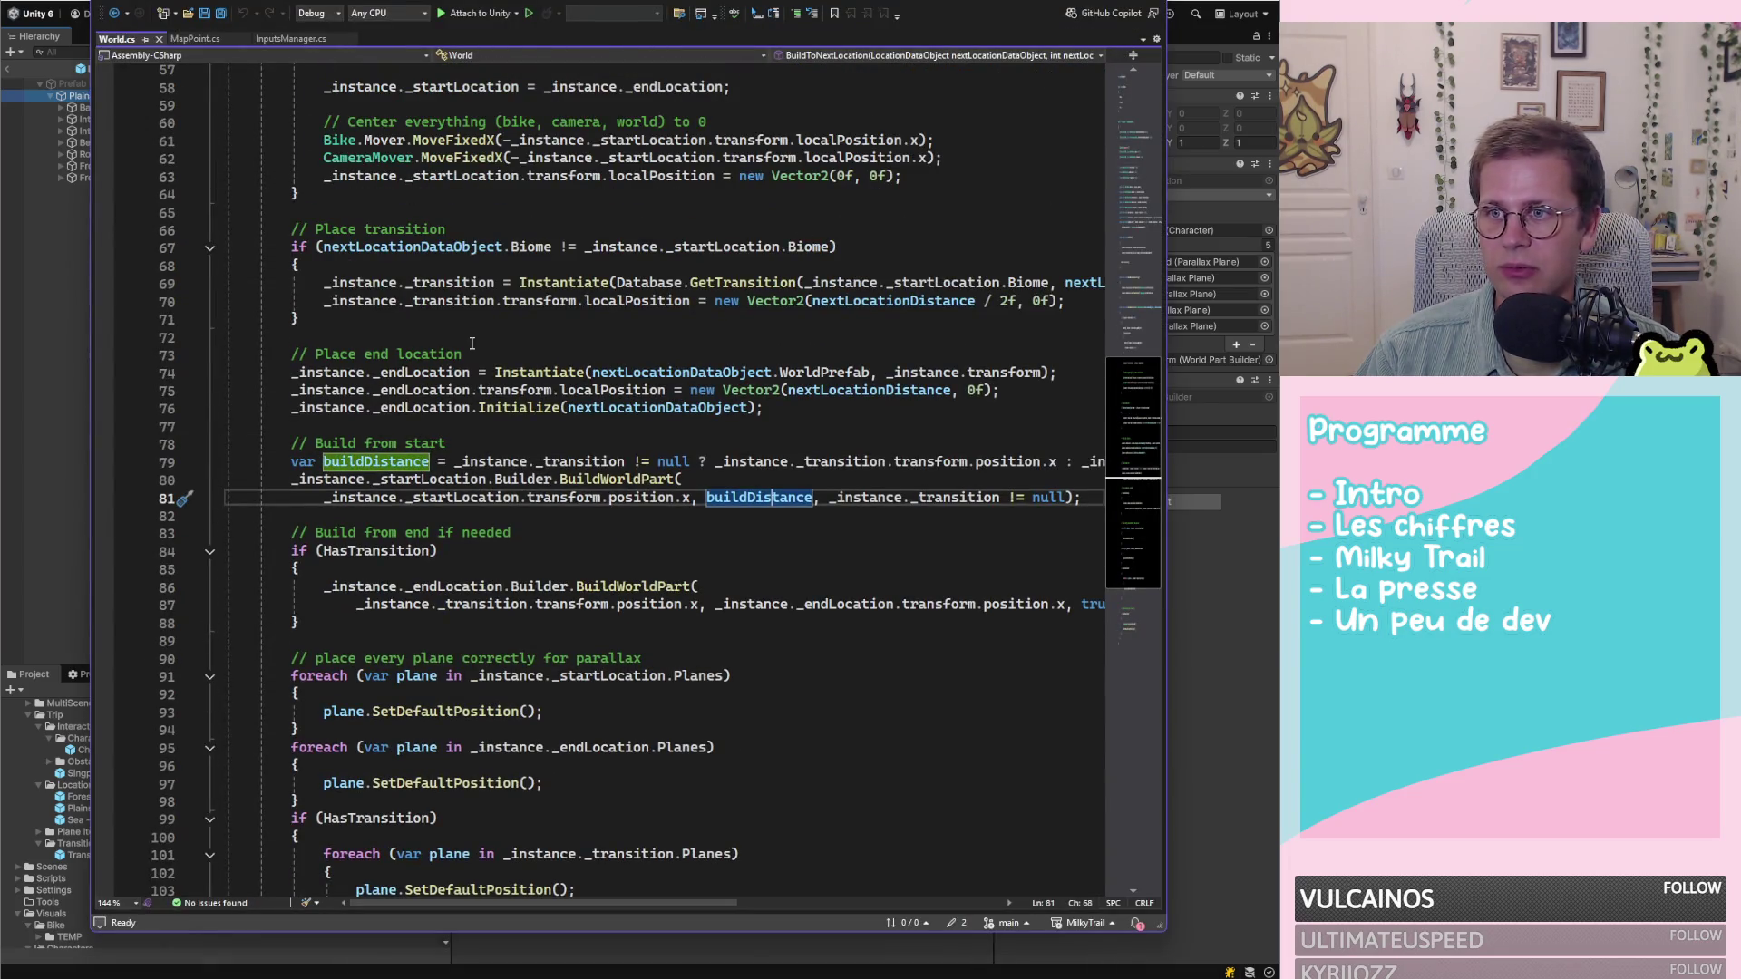
pyautogui.hotkey('ctrl', 'shift', 't')
pyautogui.write('plane')
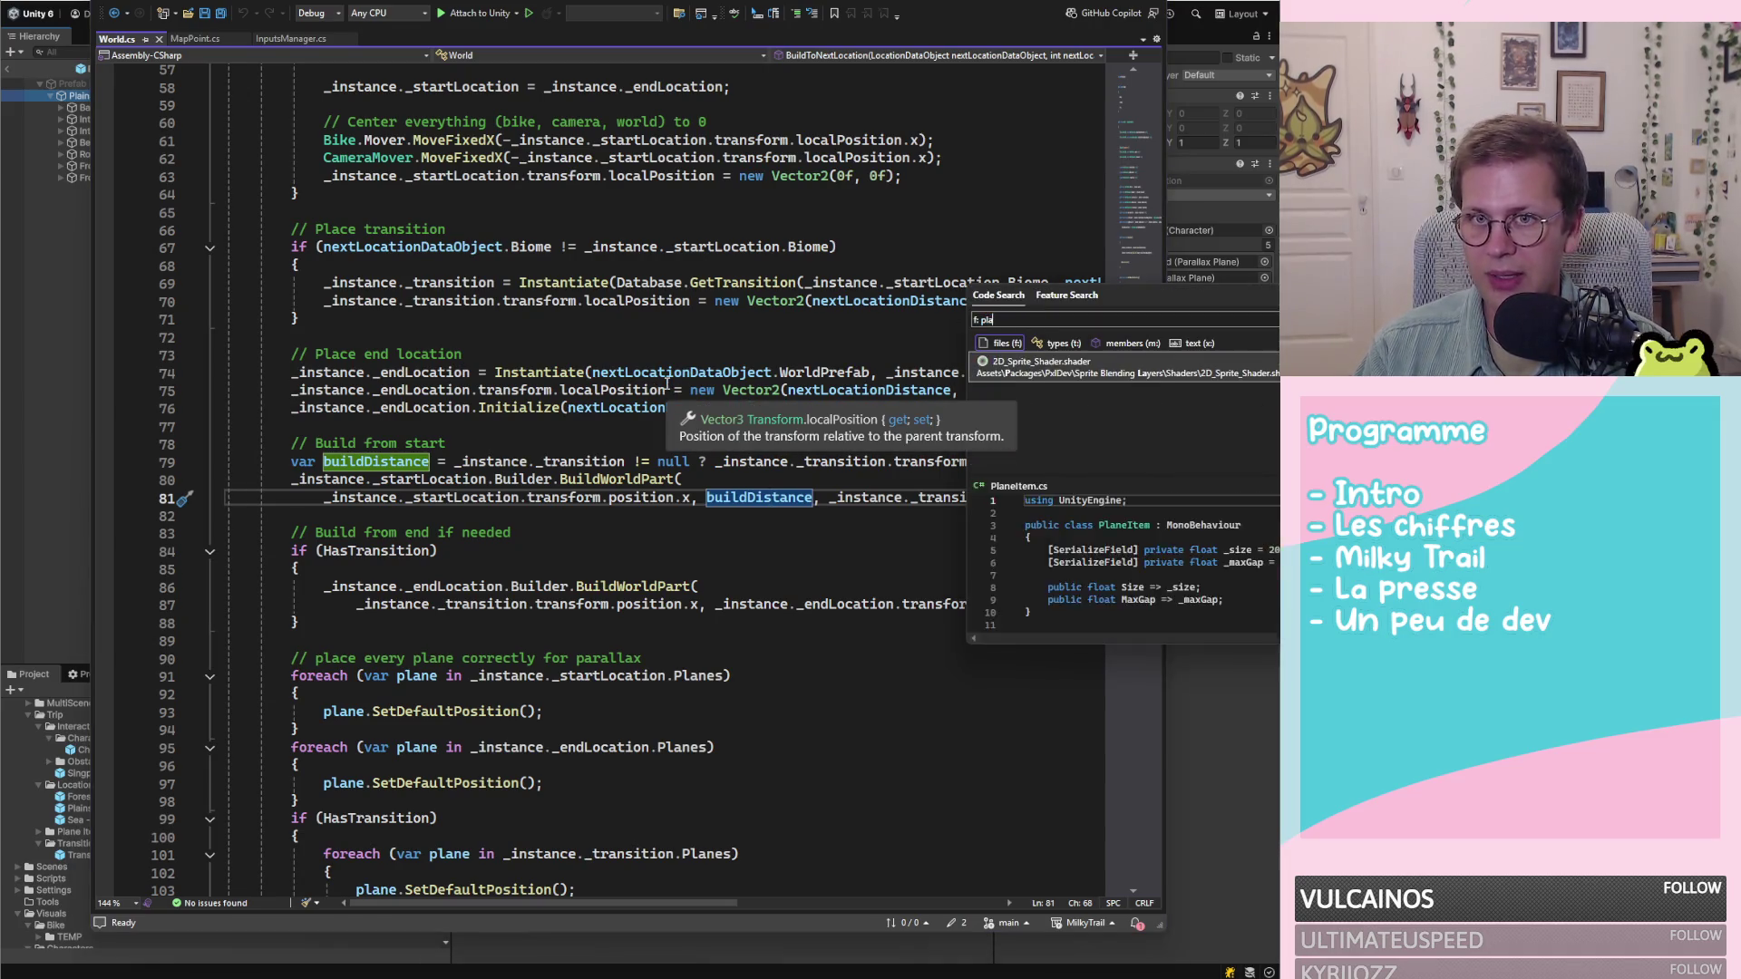
pyautogui.press('Down')
pyautogui.press('Return')
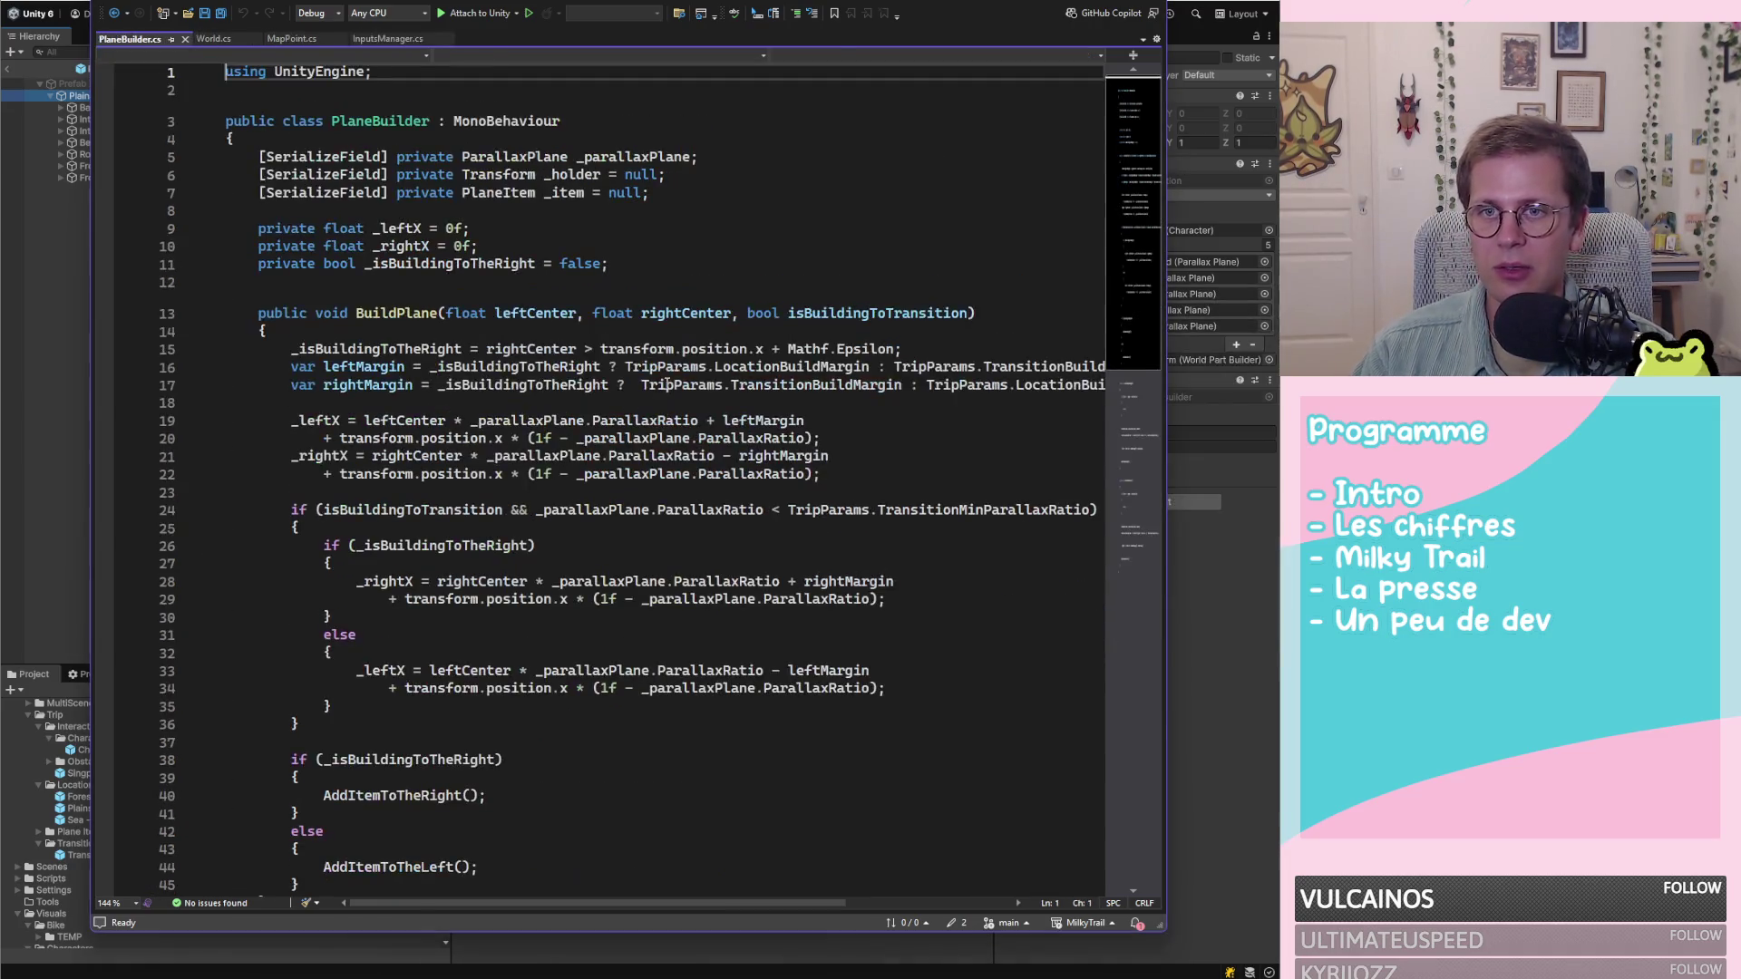
# Find all references to PlaneBuilder and jump to its use in WorldPartBuilder.cs
pyautogui.doubleClick(381, 314)
pyautogui.doubleClick(397, 122)
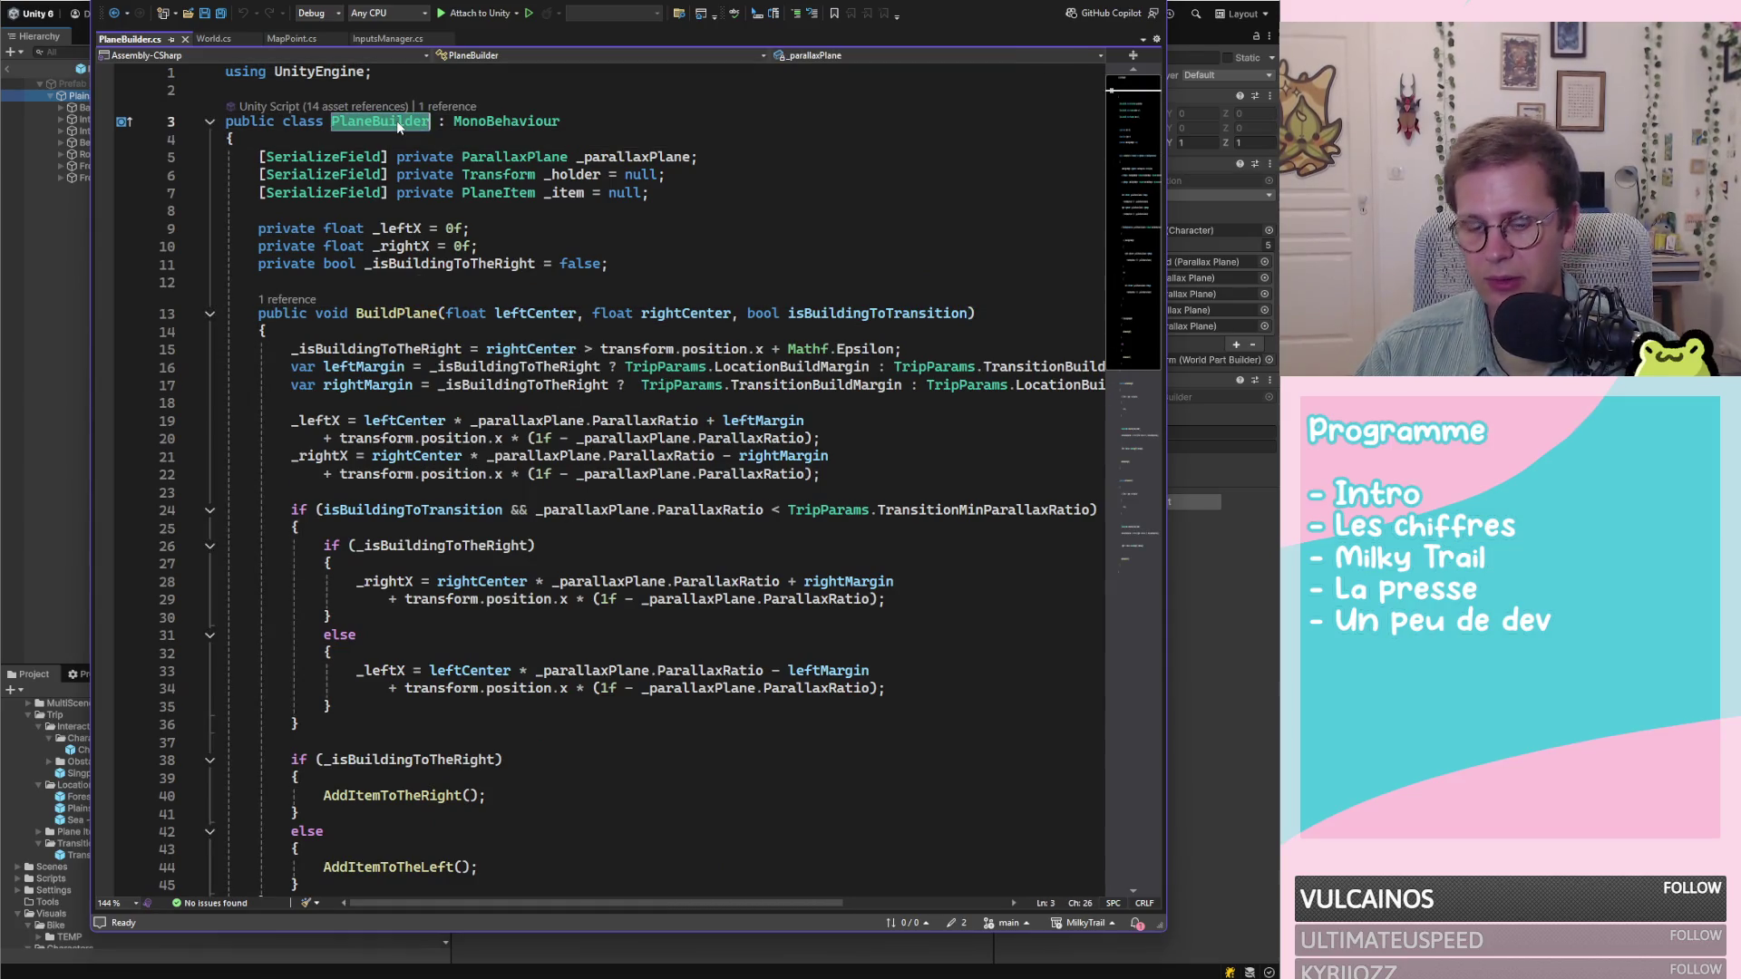
pyautogui.hotkey('shift', 'F12')
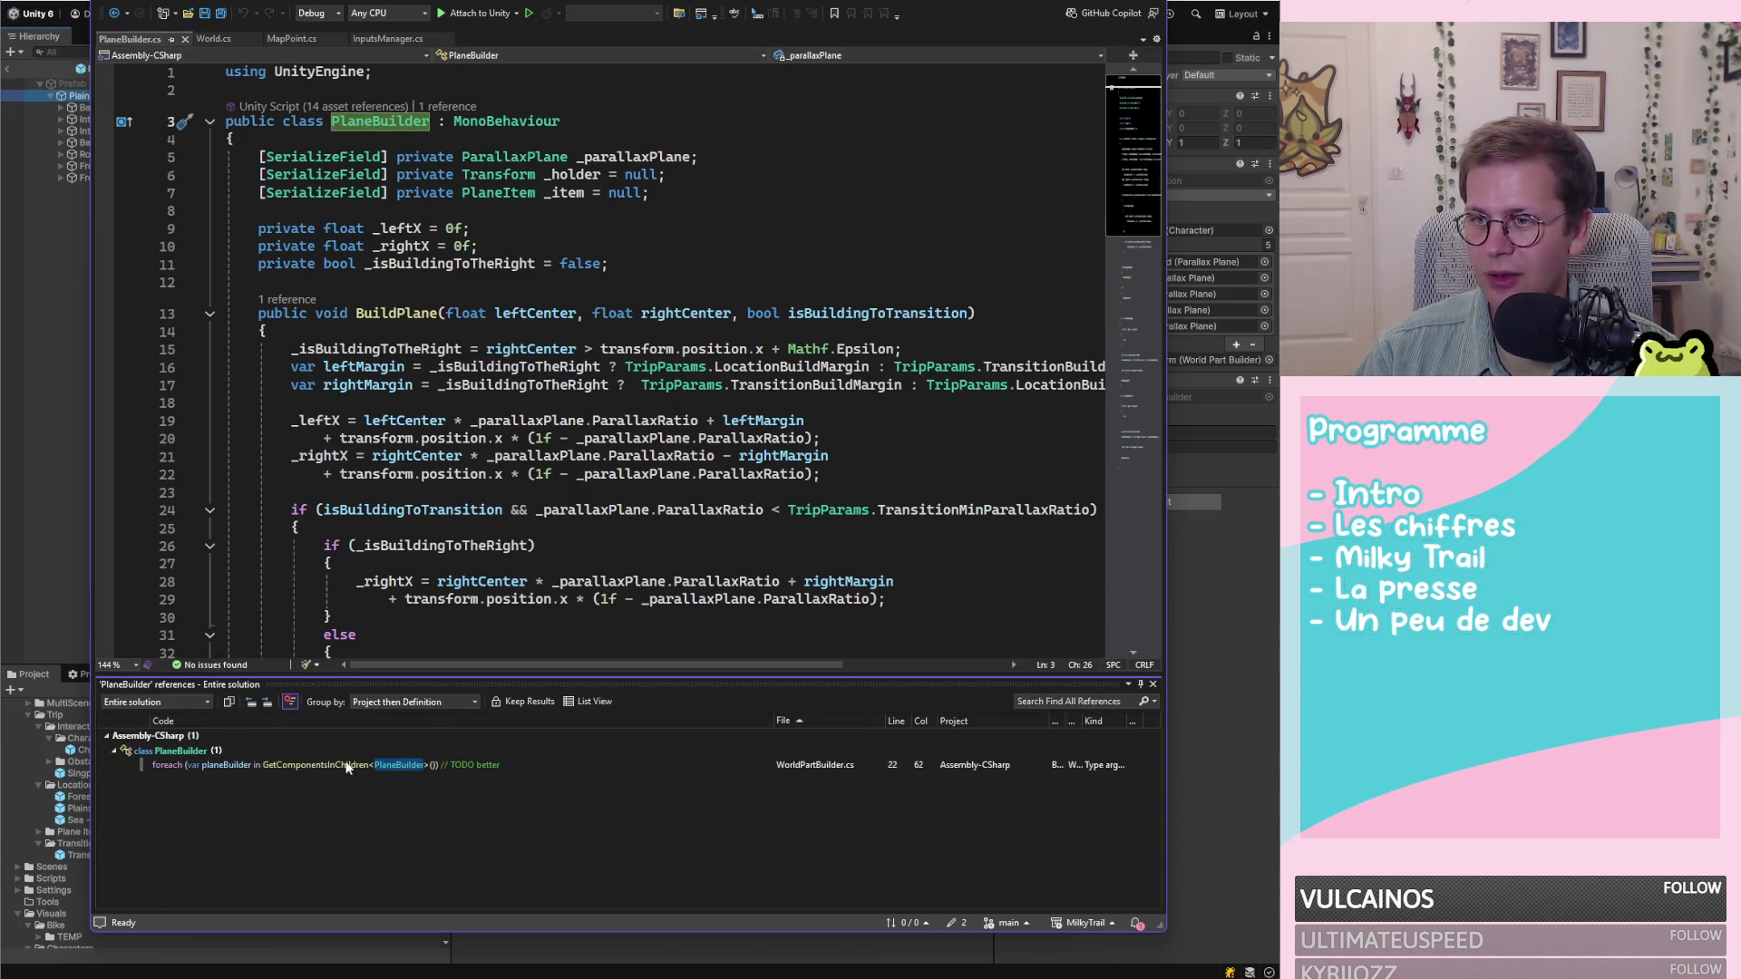
pyautogui.doubleClick(347, 767)
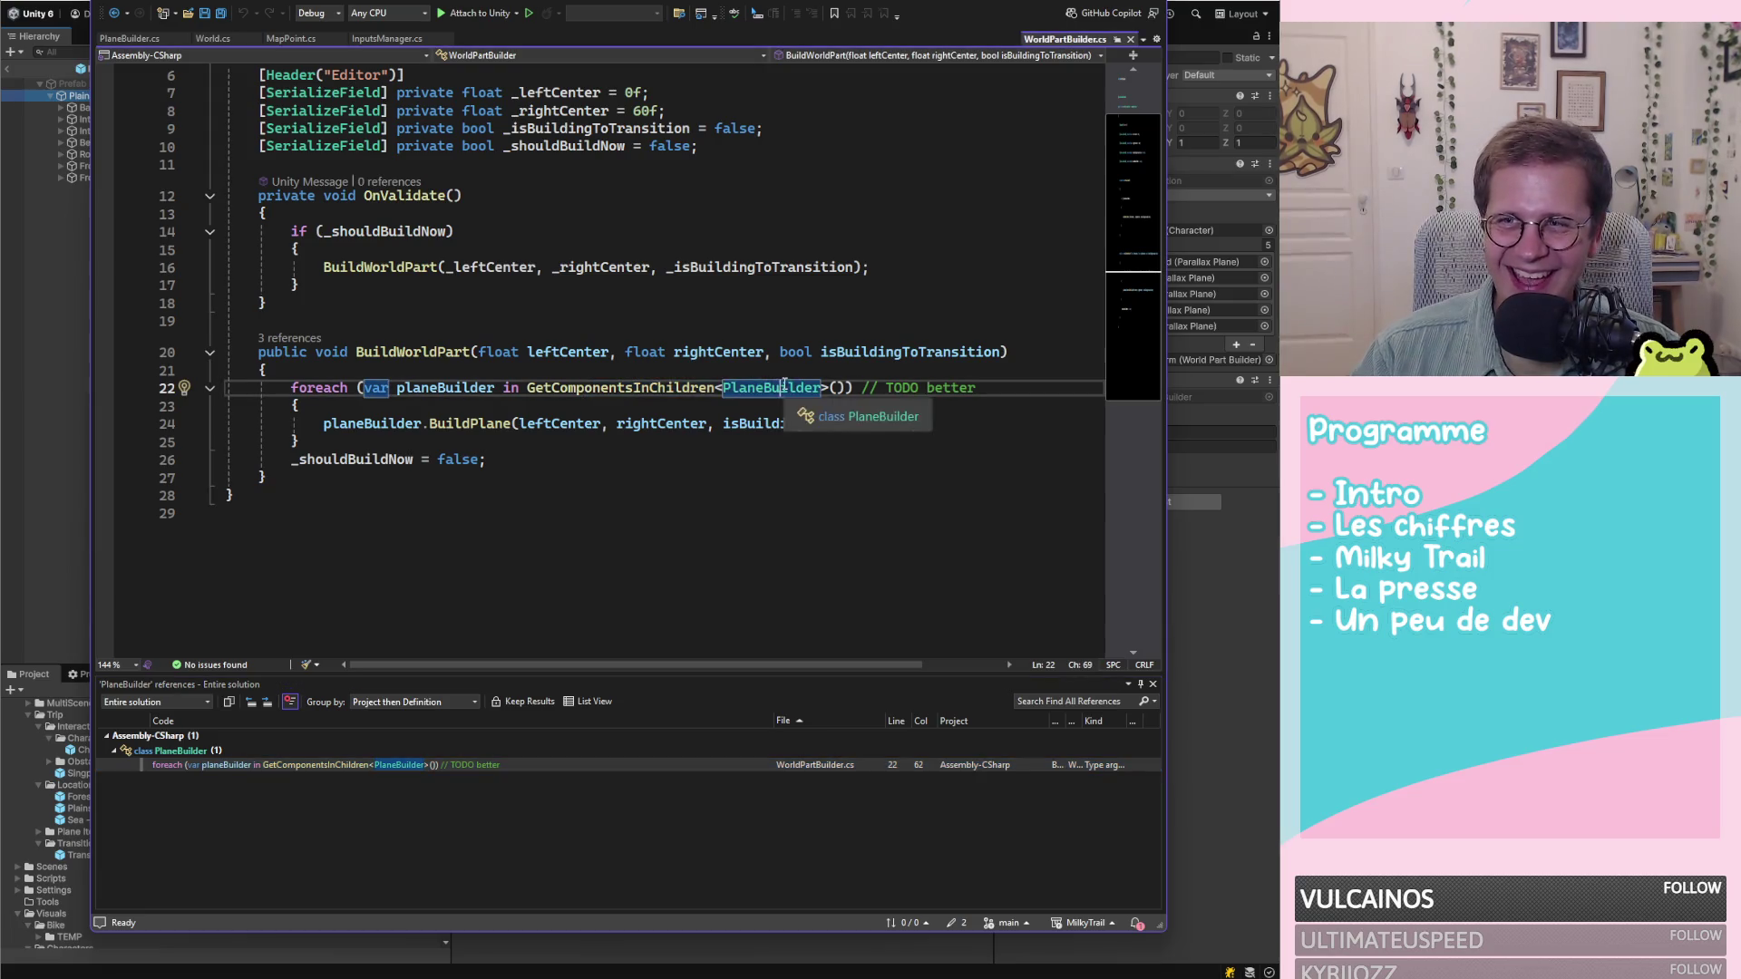
# Inspect the GetComponentsInChildren<PlaneBuilder> call and its TODO comment on line 22
pyautogui.moveTo(626, 387); pyautogui.dragTo(799, 380)
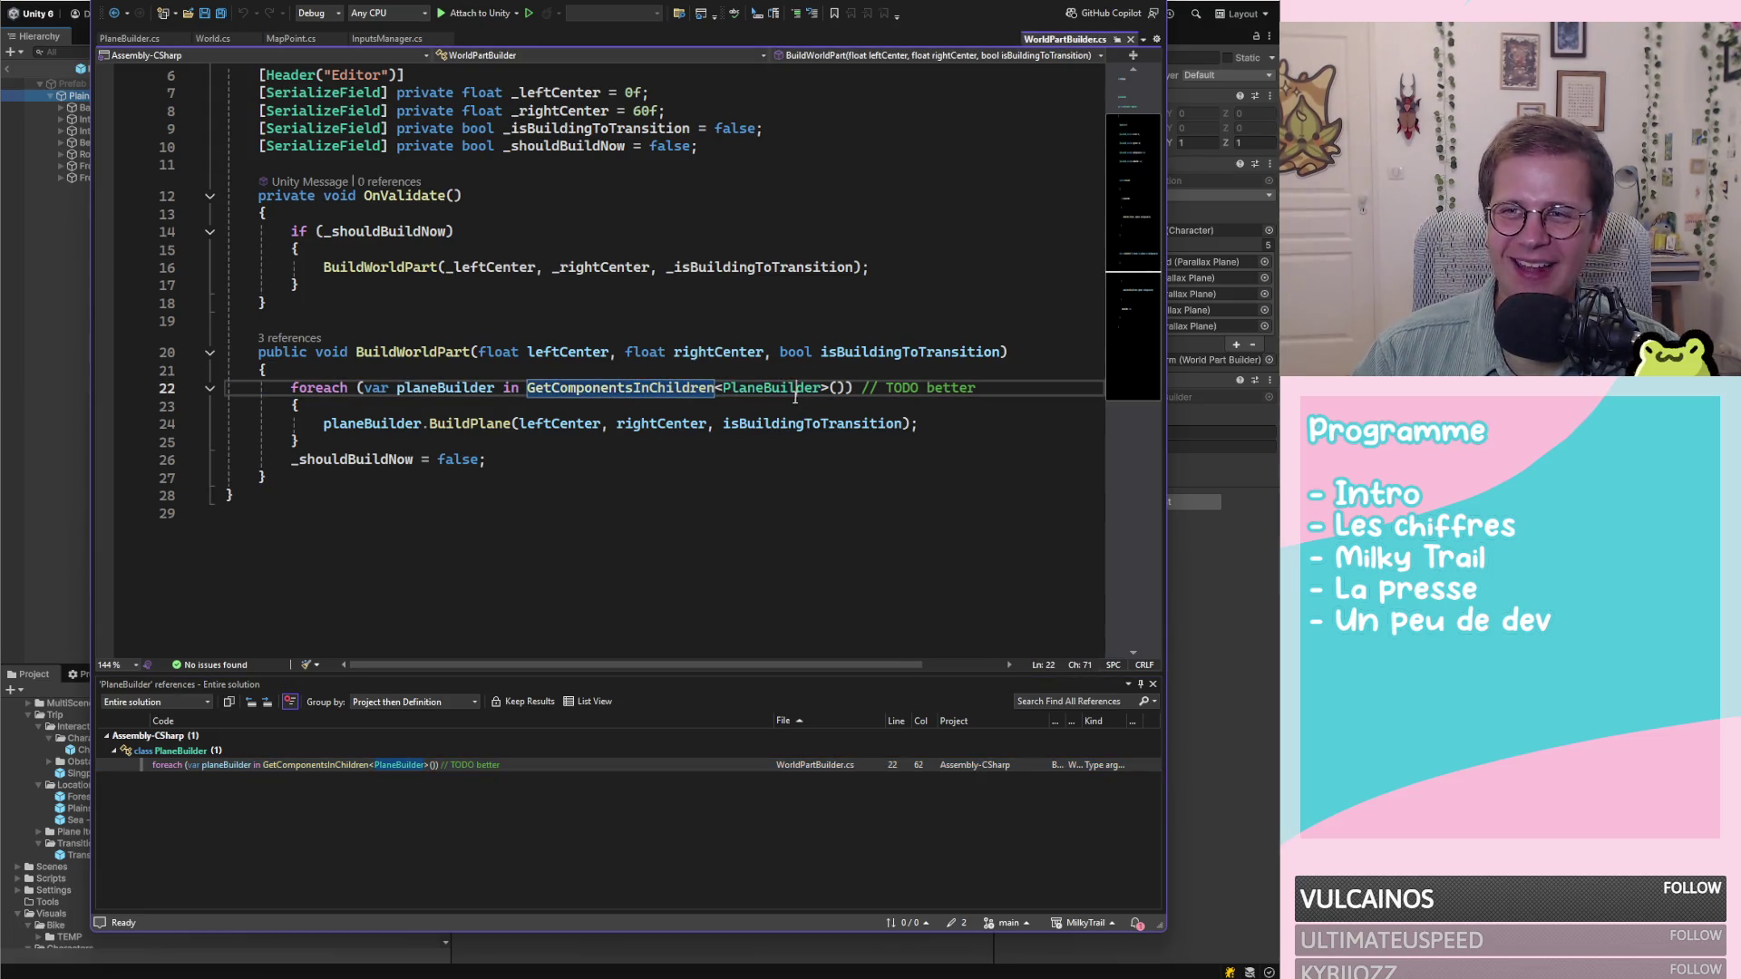
pyautogui.click(798, 387)
pyautogui.click(900, 388)
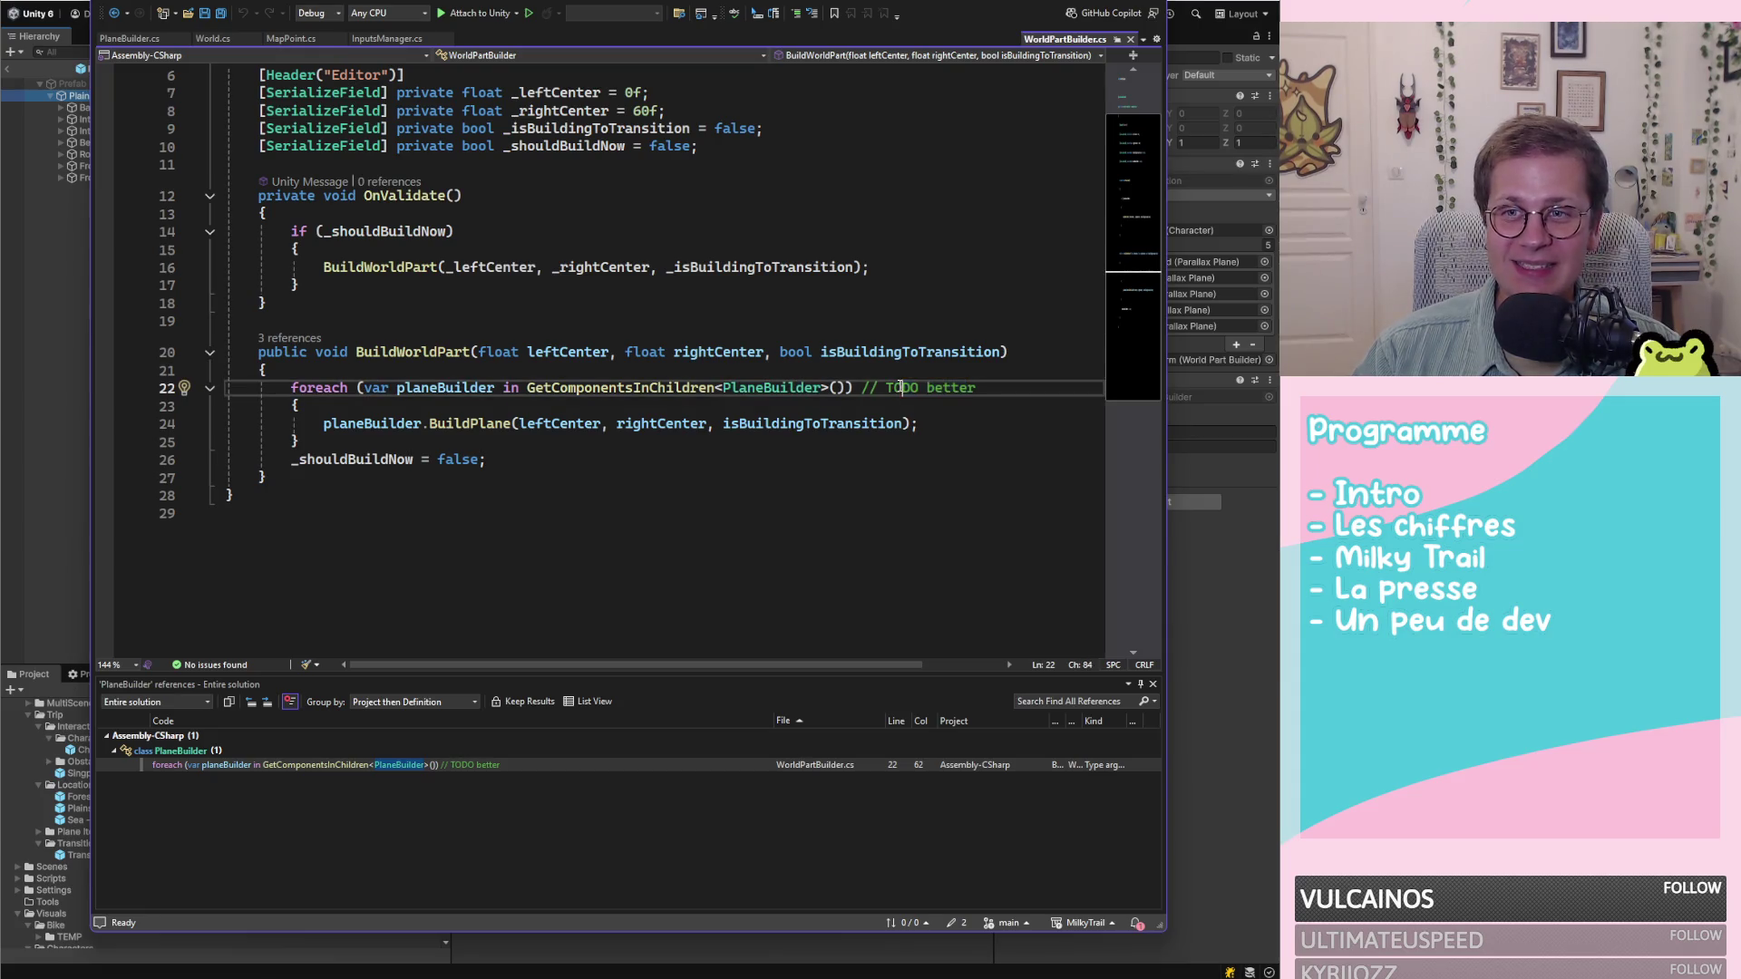
pyautogui.moveTo(953, 391); pyautogui.dragTo(903, 391)
pyautogui.click(902, 391)
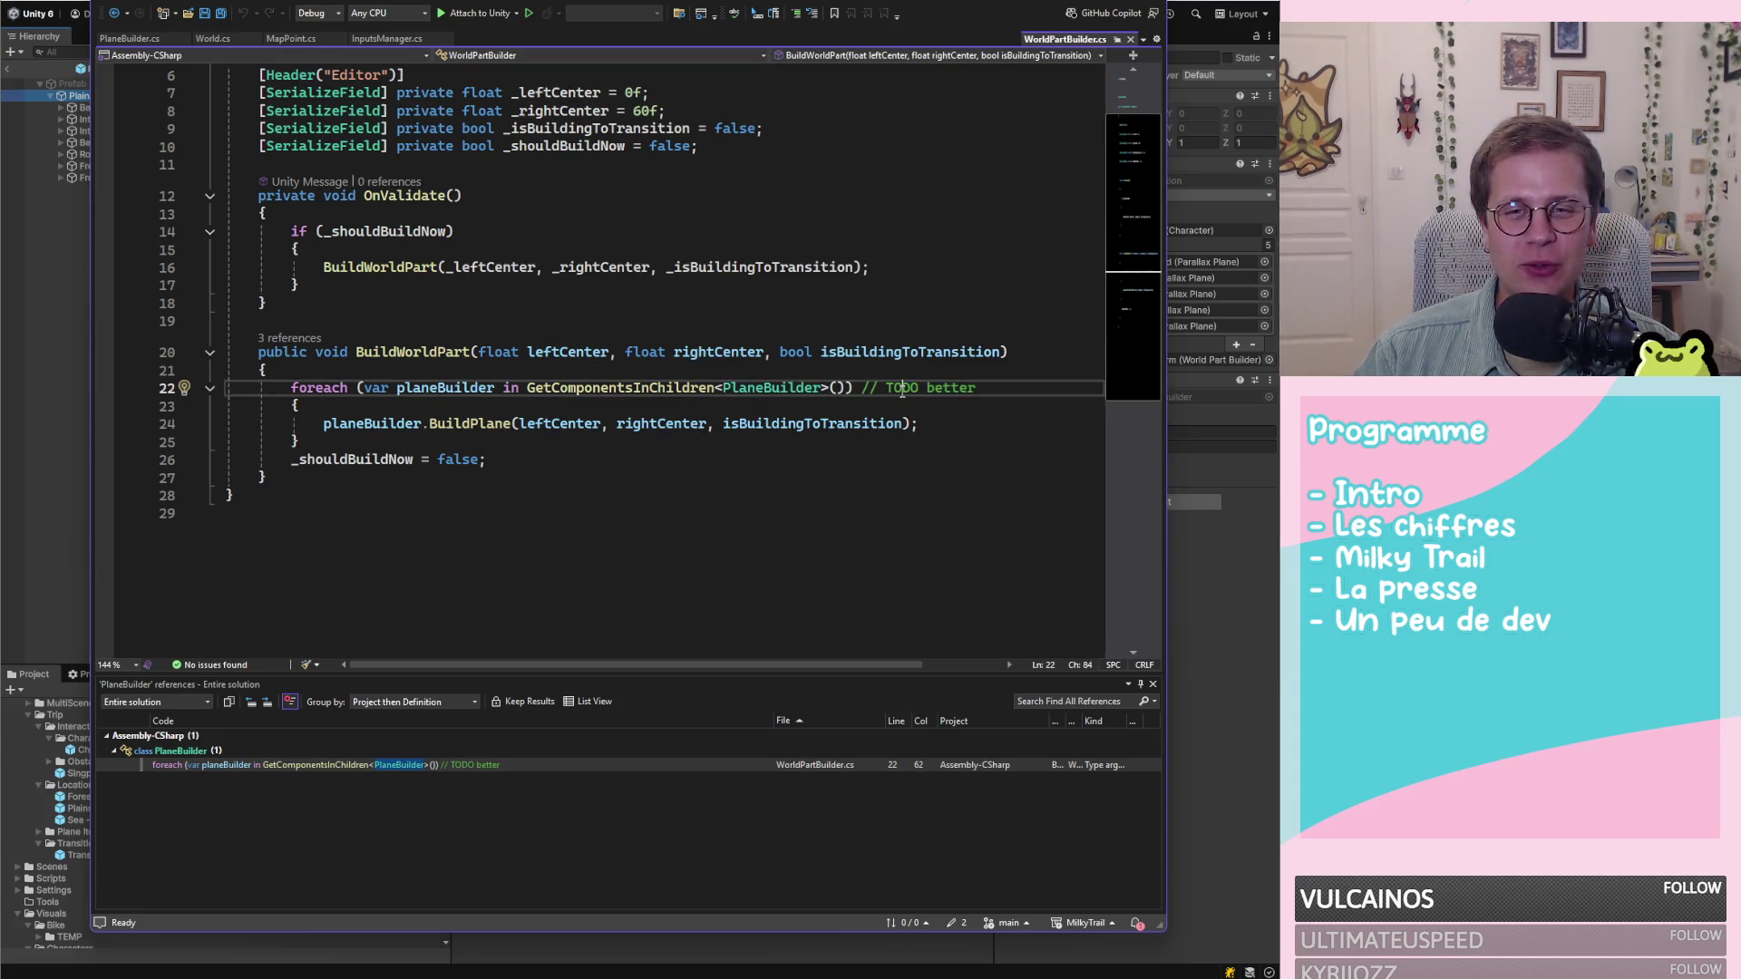
pyautogui.click(600, 390)
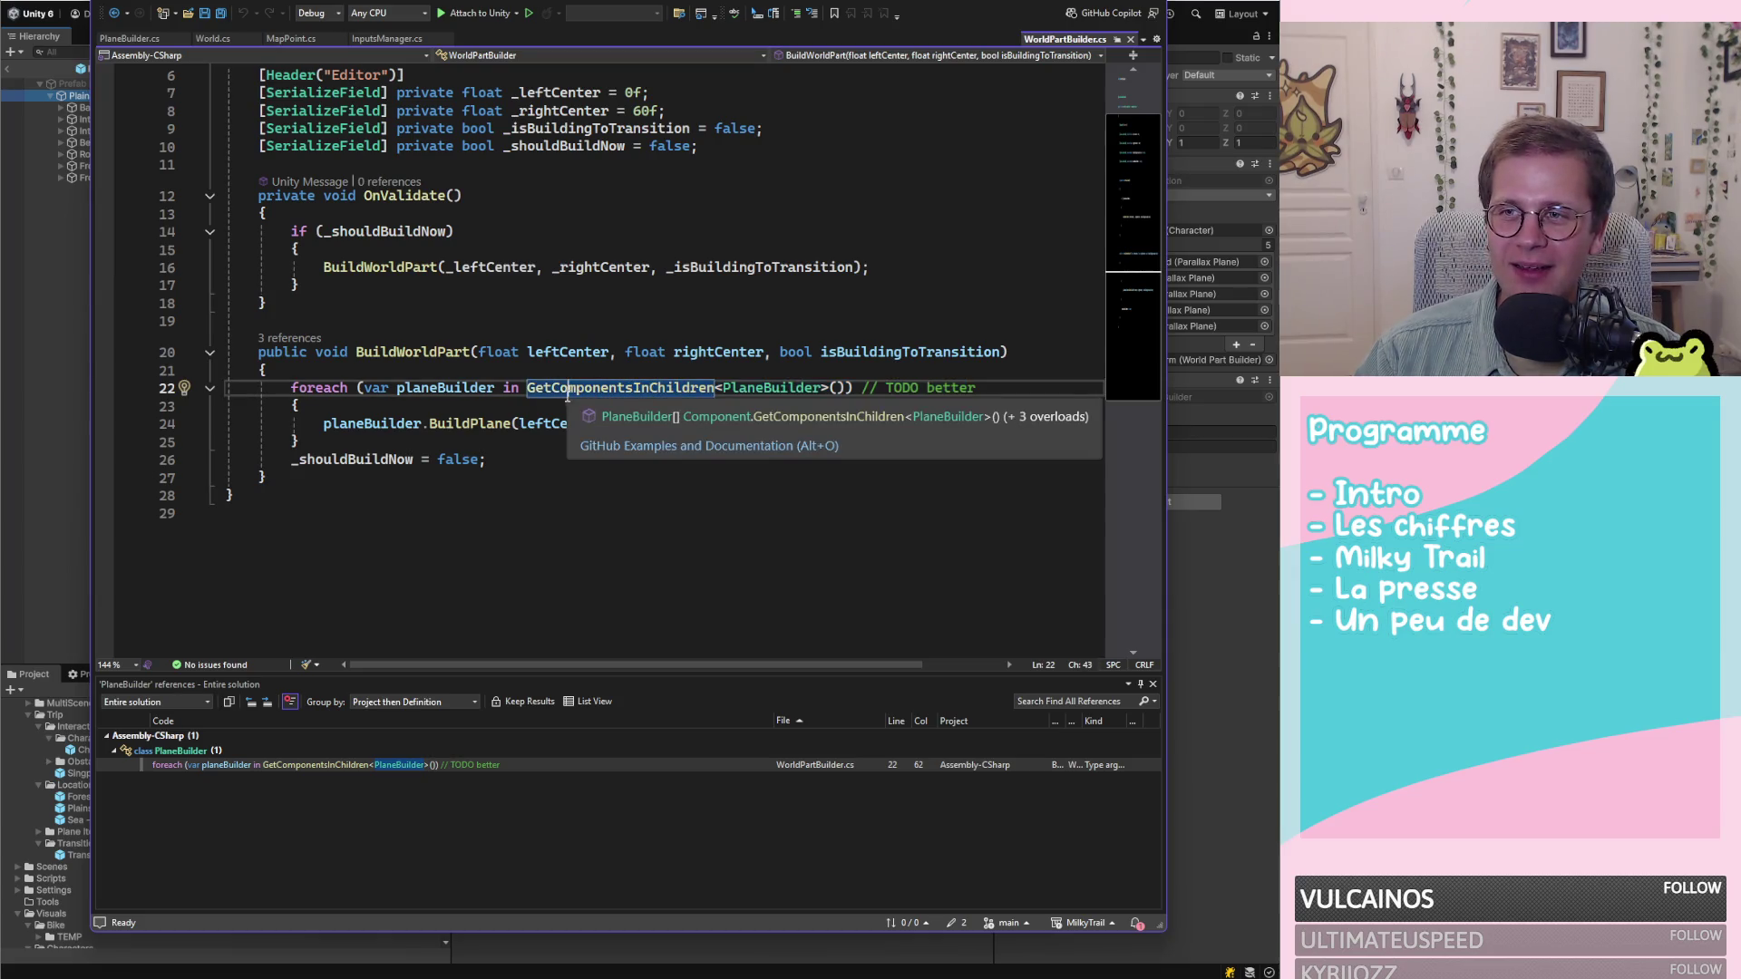
pyautogui.click(723, 388)
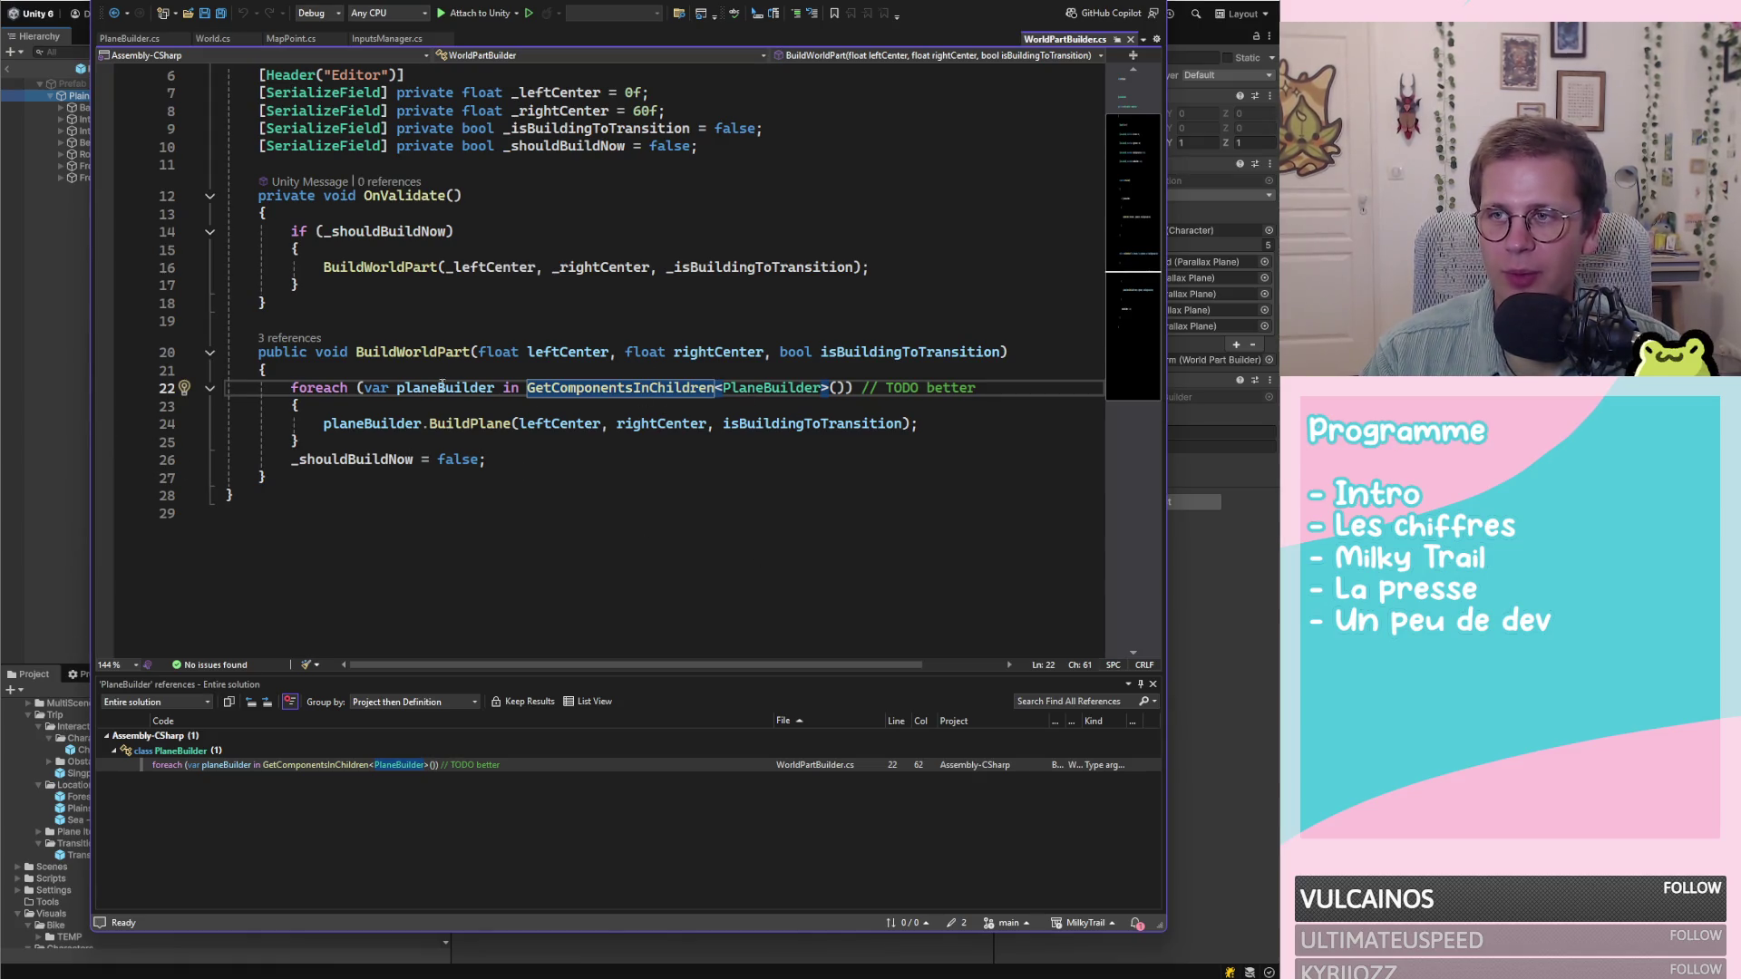
pyautogui.moveTo(370, 352)
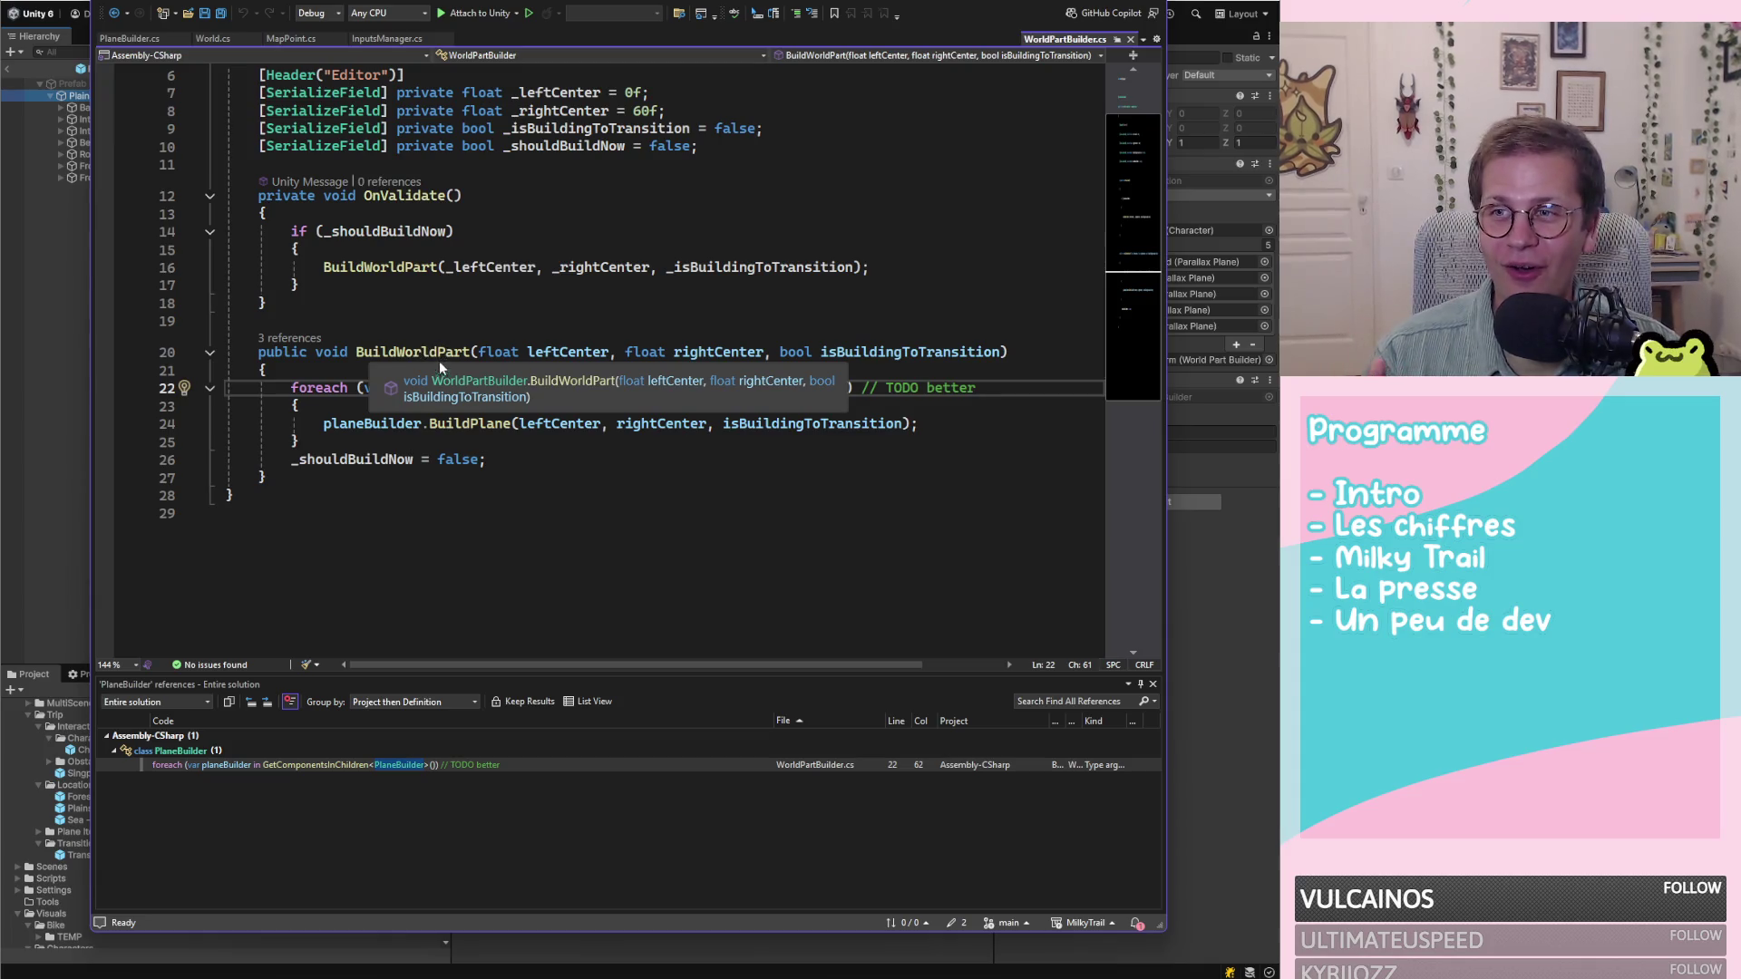
pyautogui.click(691, 390)
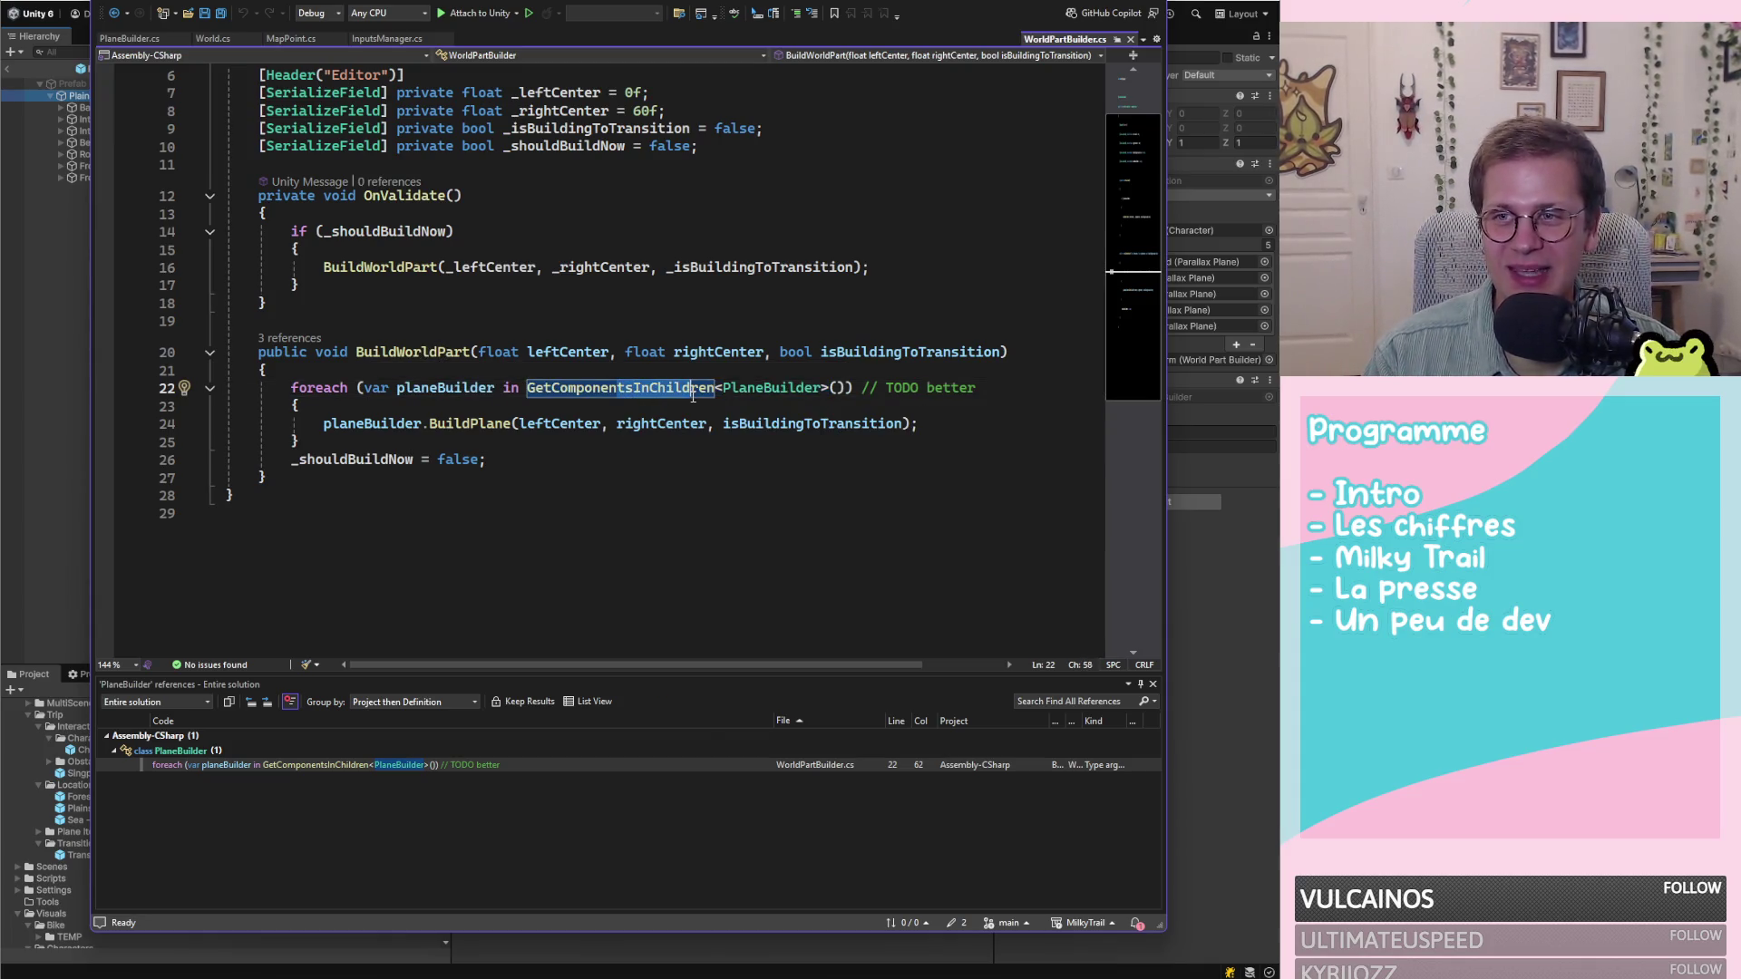
pyautogui.click(904, 390)
pyautogui.click(527, 464)
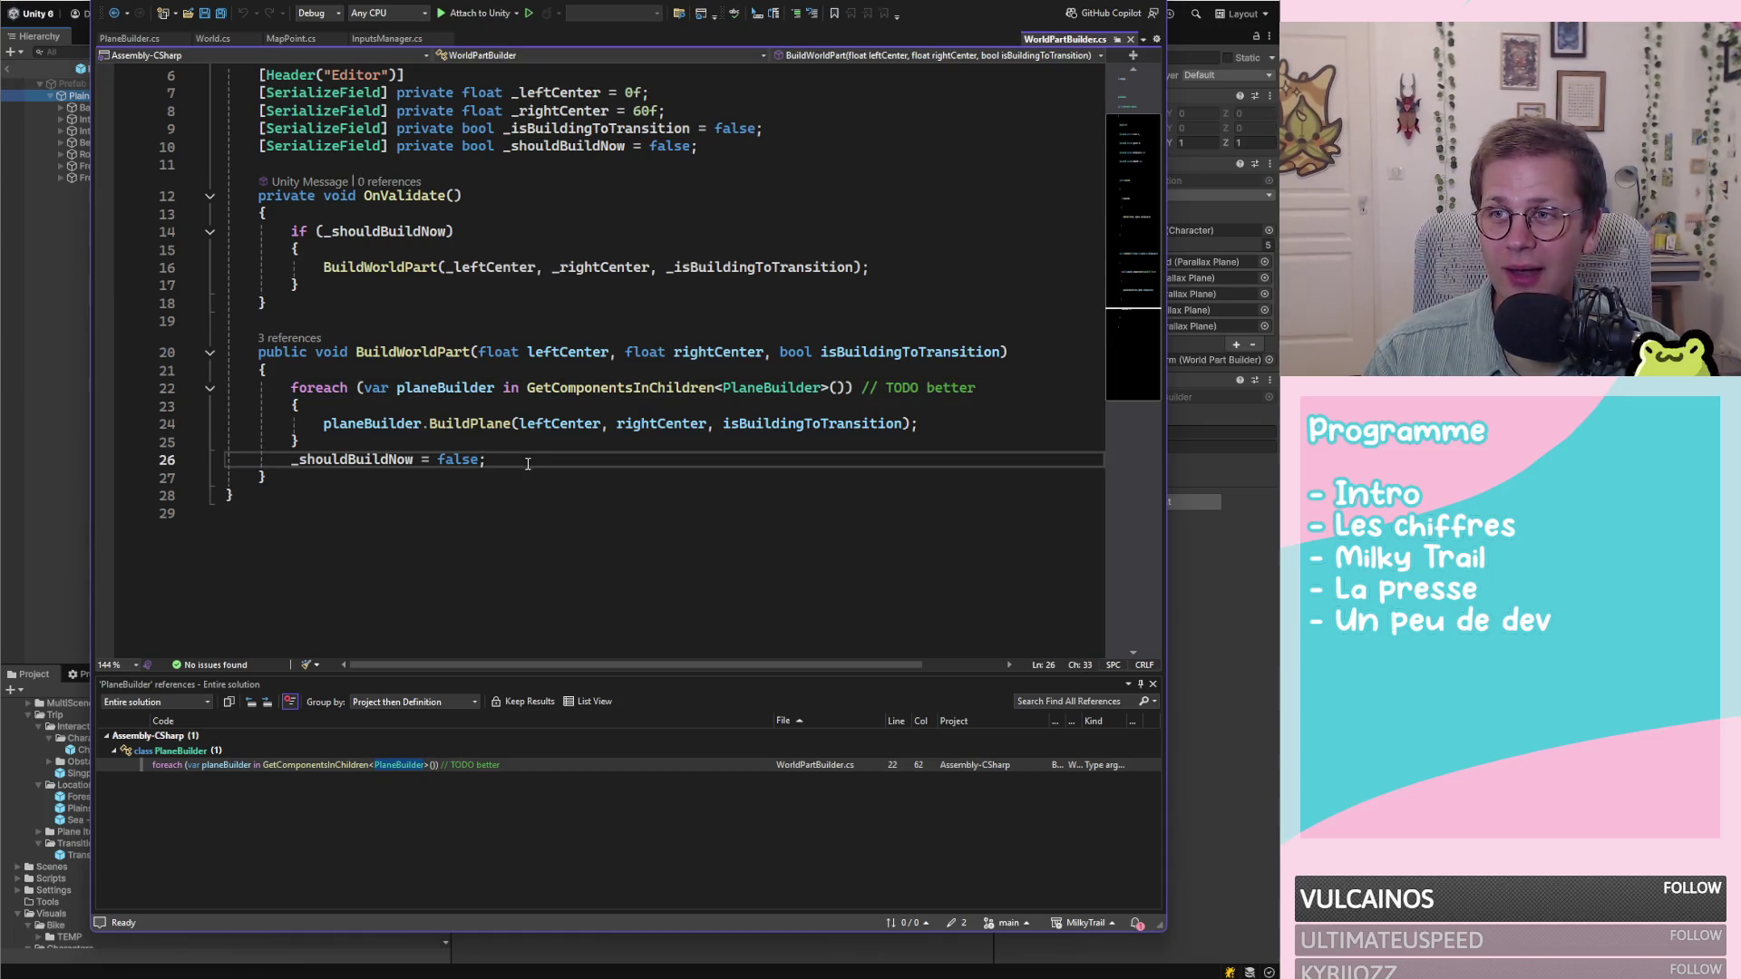
# Cut the BuildWorldPart method, undo to restore it, and save WorldPartBuilder.cs
pyautogui.moveTo(551, 464); pyautogui.dragTo(221, 337)
pyautogui.moveTo(350, 475); pyautogui.dragTo(169, 352)
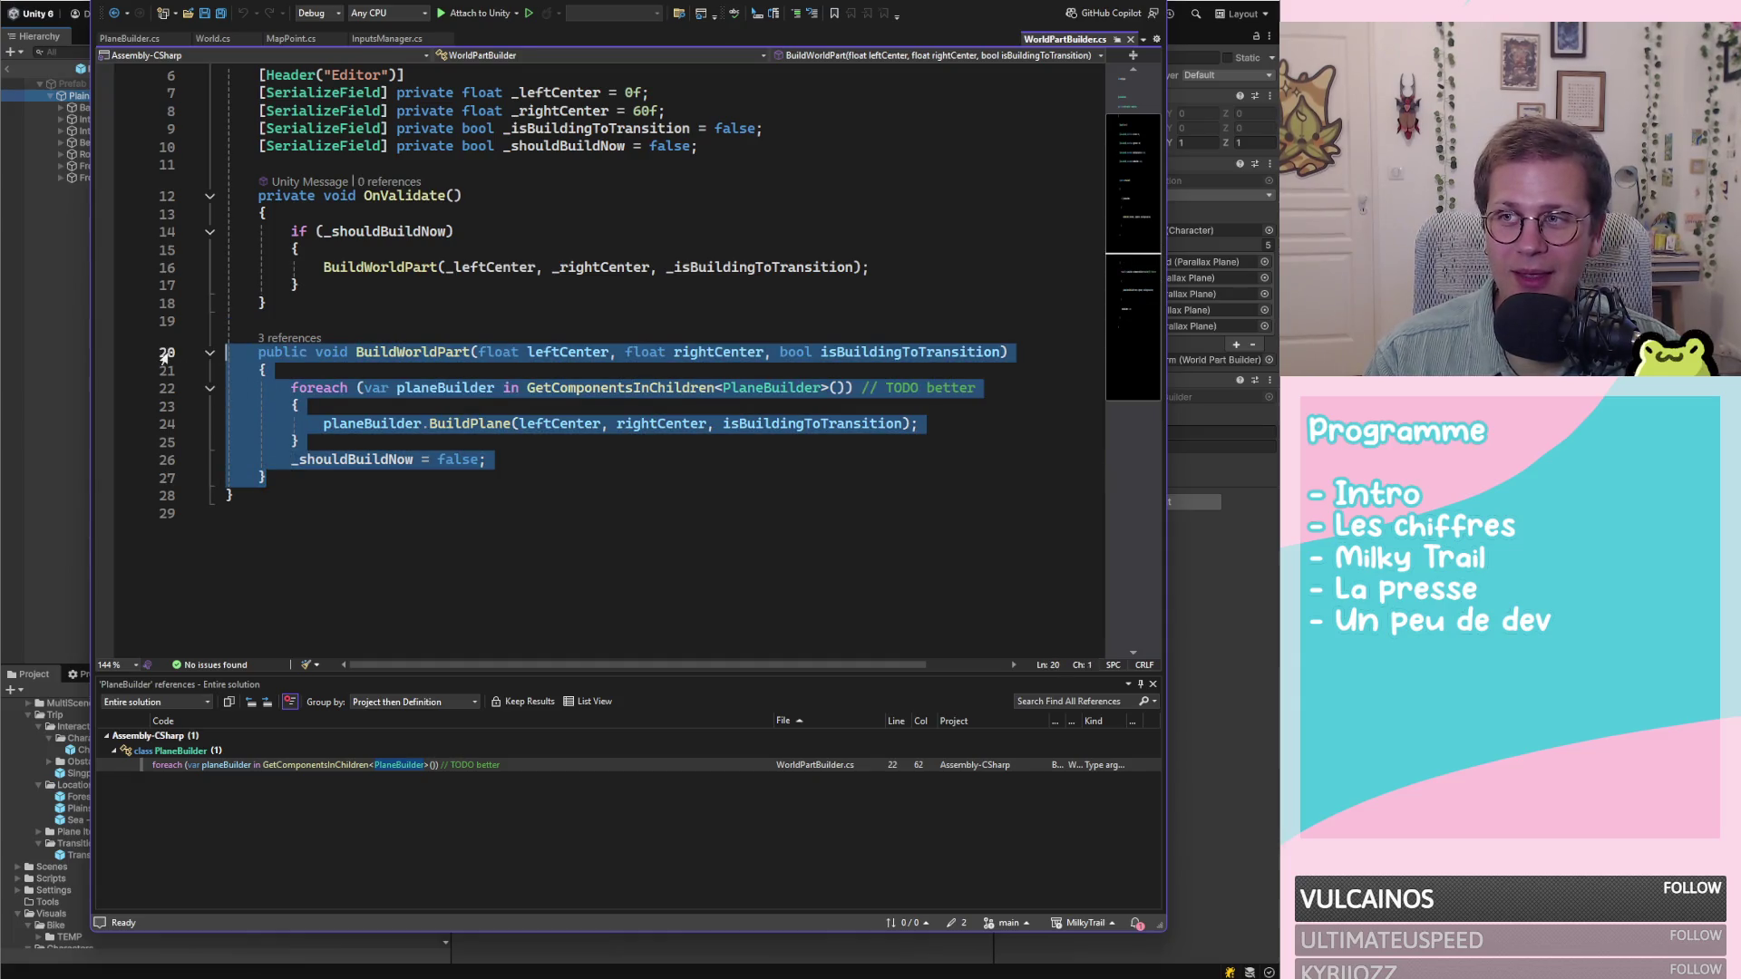
pyautogui.hotkey('ctrl', 'x')
pyautogui.hotkey('ctrl', 'z')
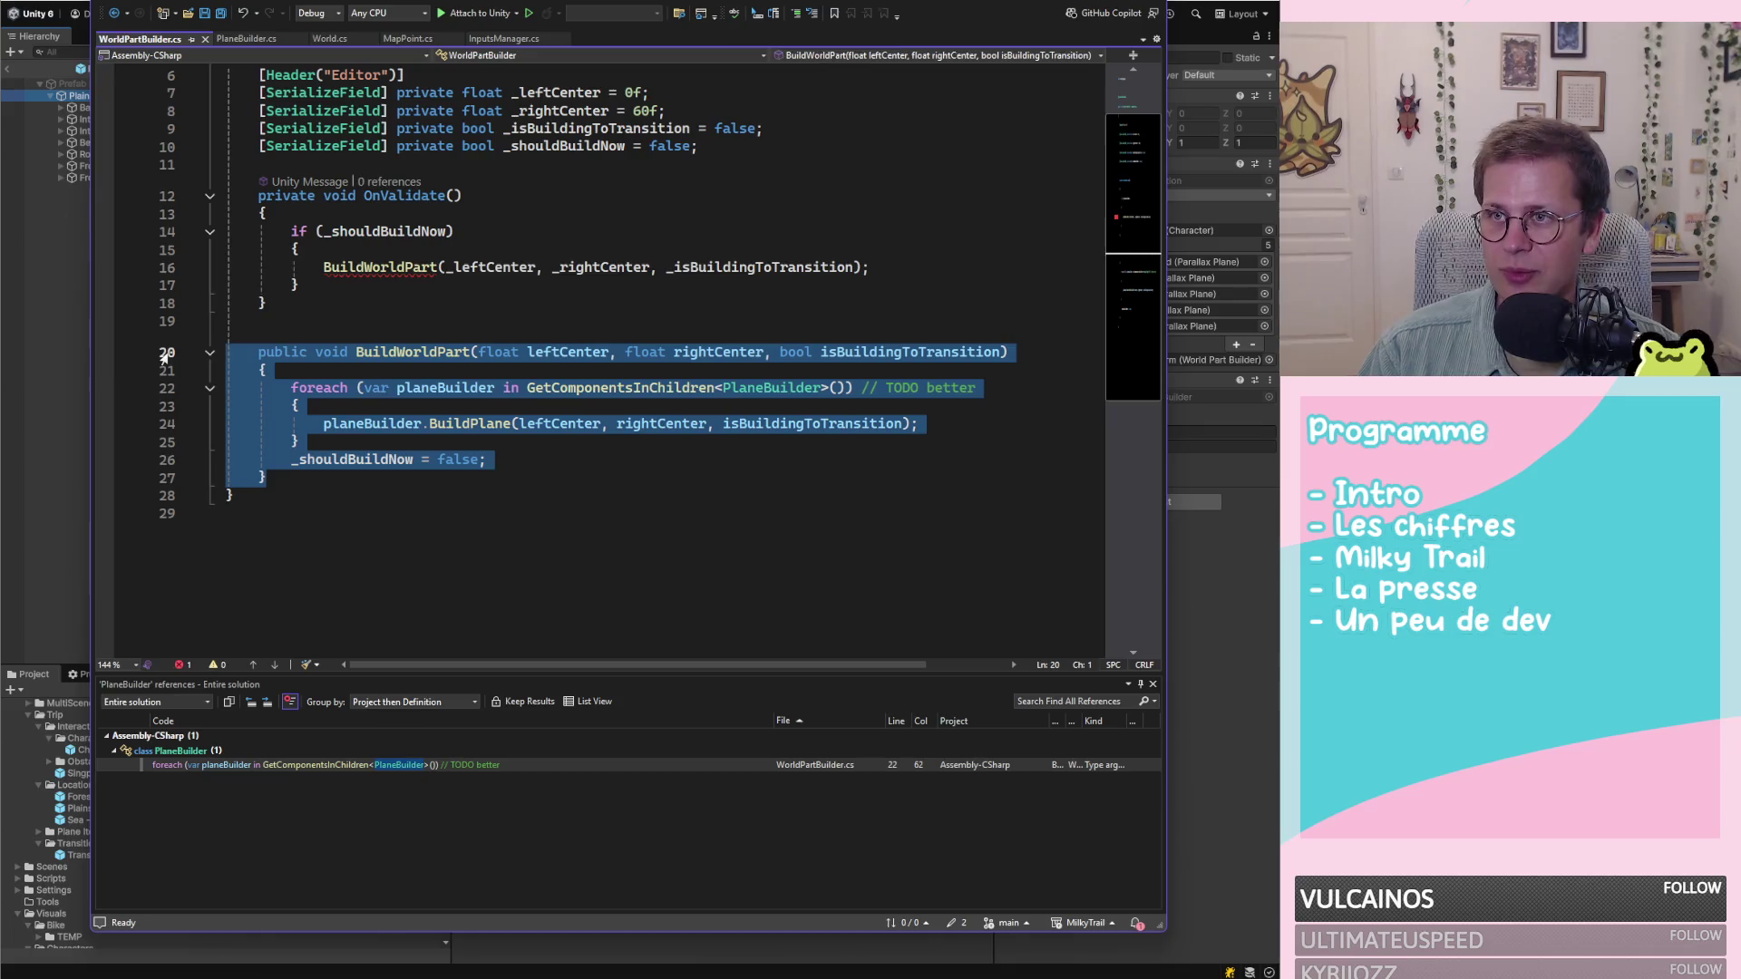
pyautogui.click(372, 320)
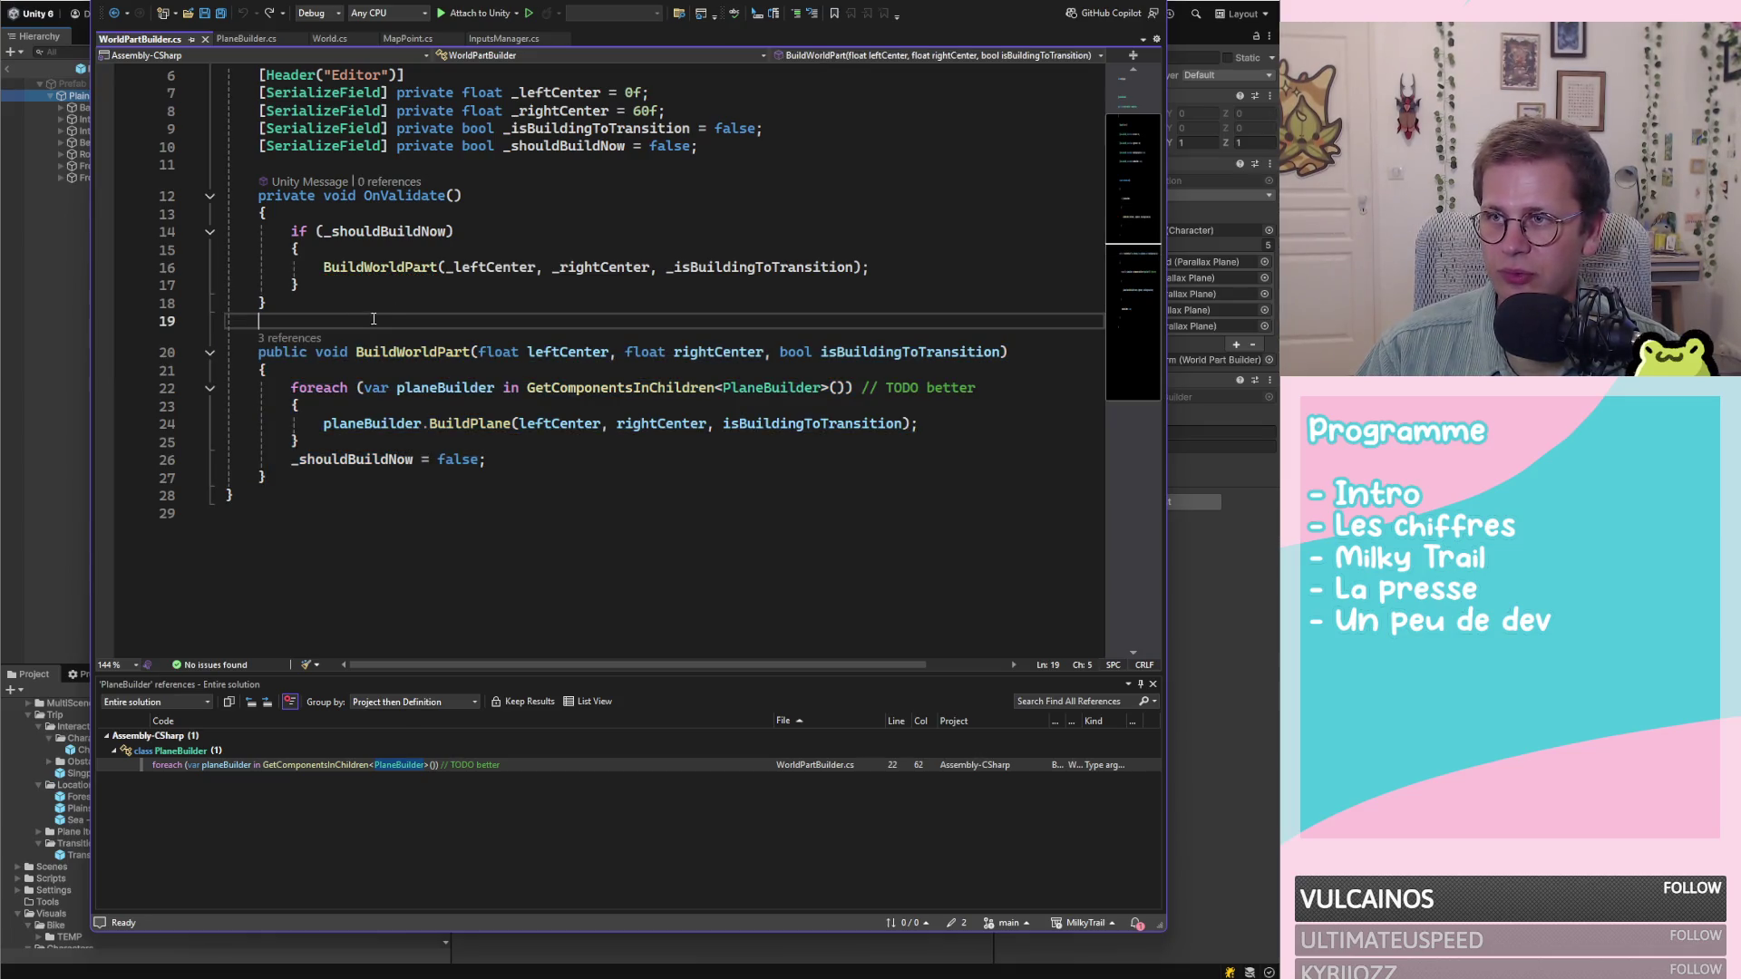
pyautogui.hotkey('ctrl', 's')
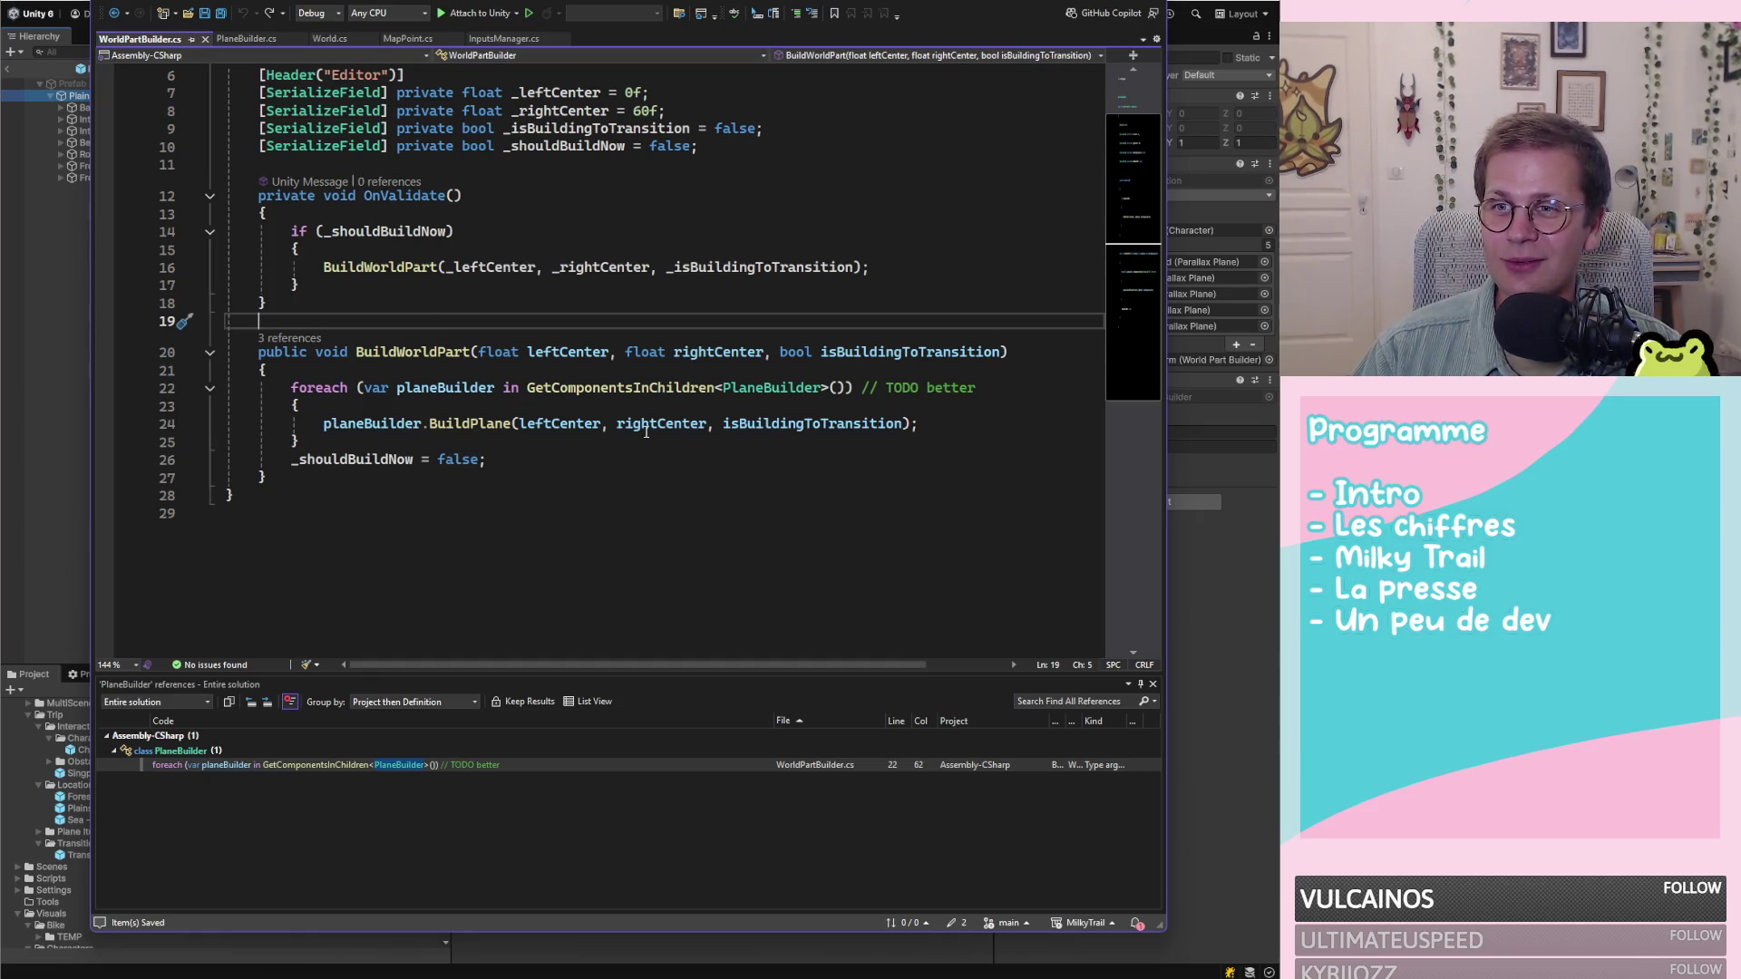
pyautogui.click(61, 422)
pyautogui.scroll(-6, 905, 514)
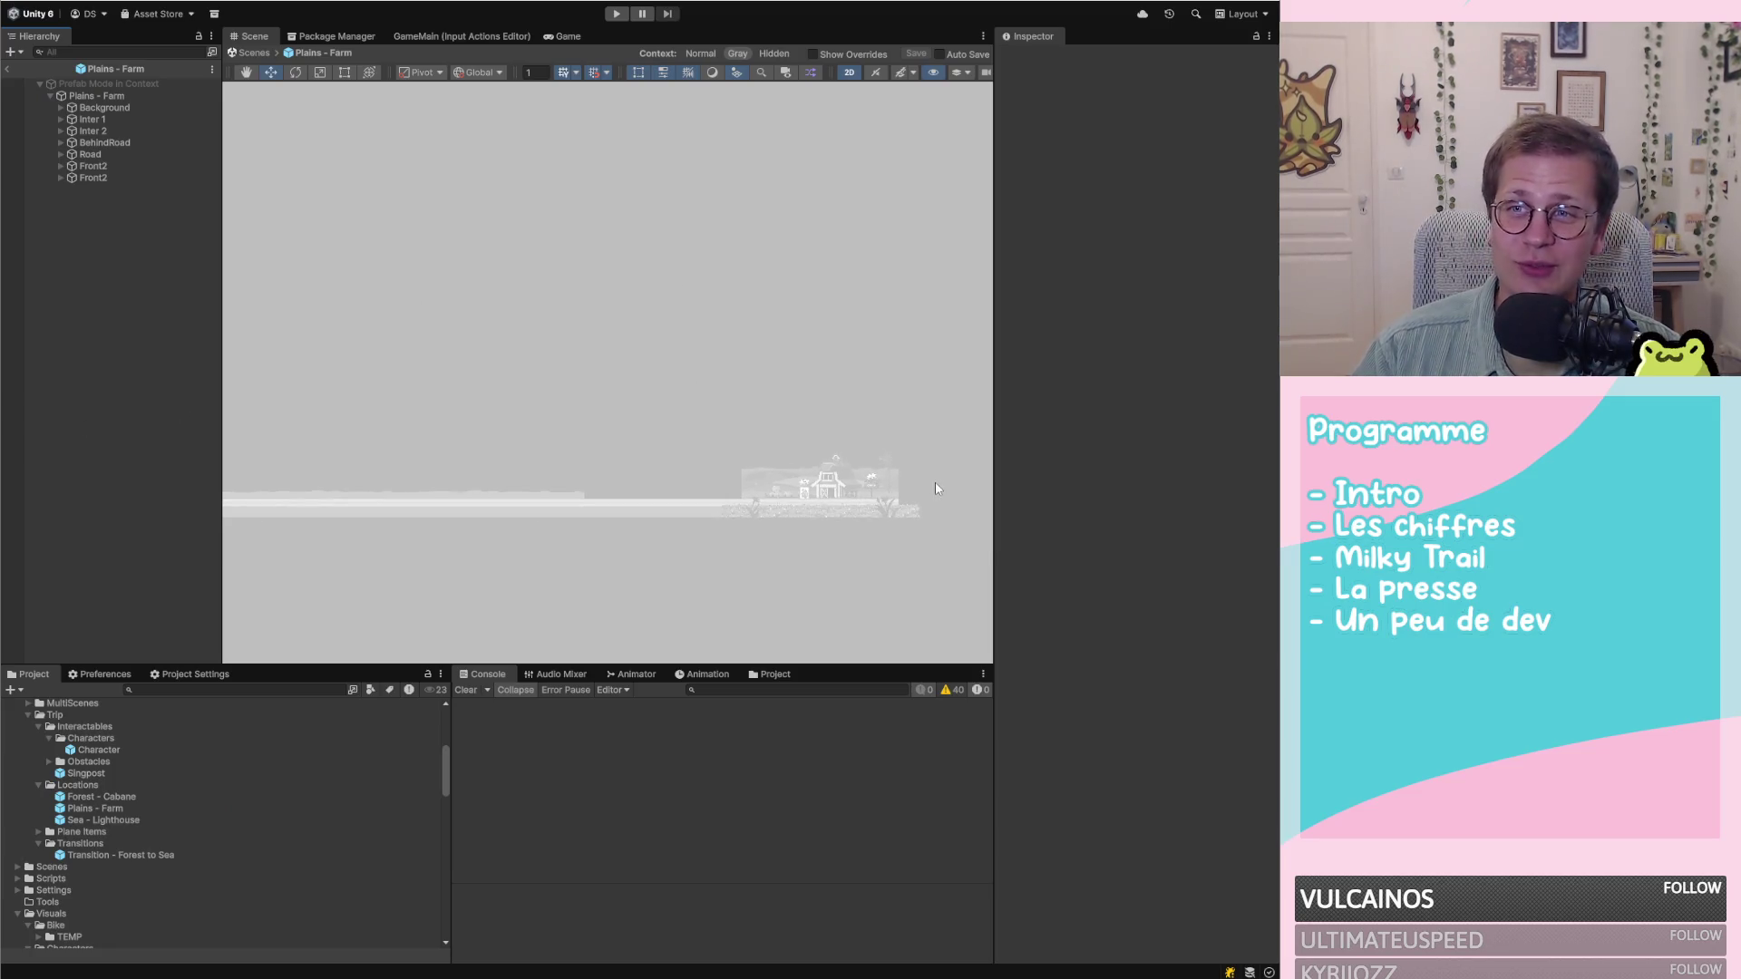
pyautogui.scroll(-3, 716, 495)
pyautogui.scroll(5, 677, 499)
pyautogui.scroll(5, 367, 490)
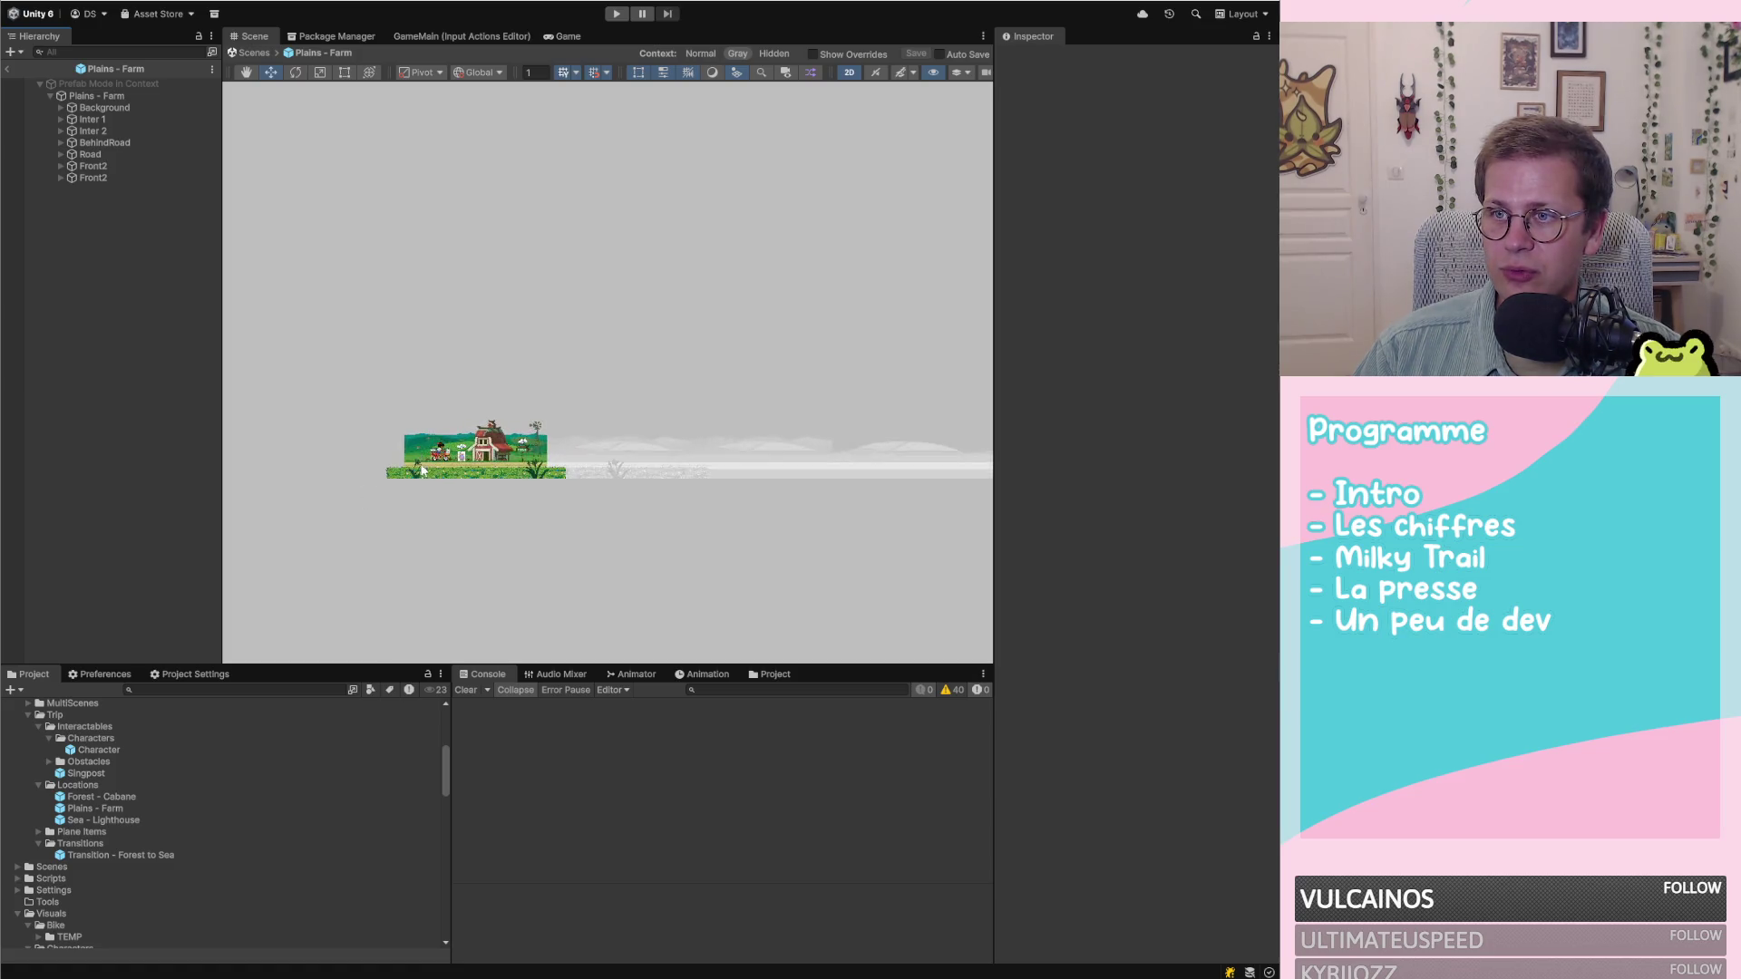
pyautogui.click(92, 108)
pyautogui.click(118, 97)
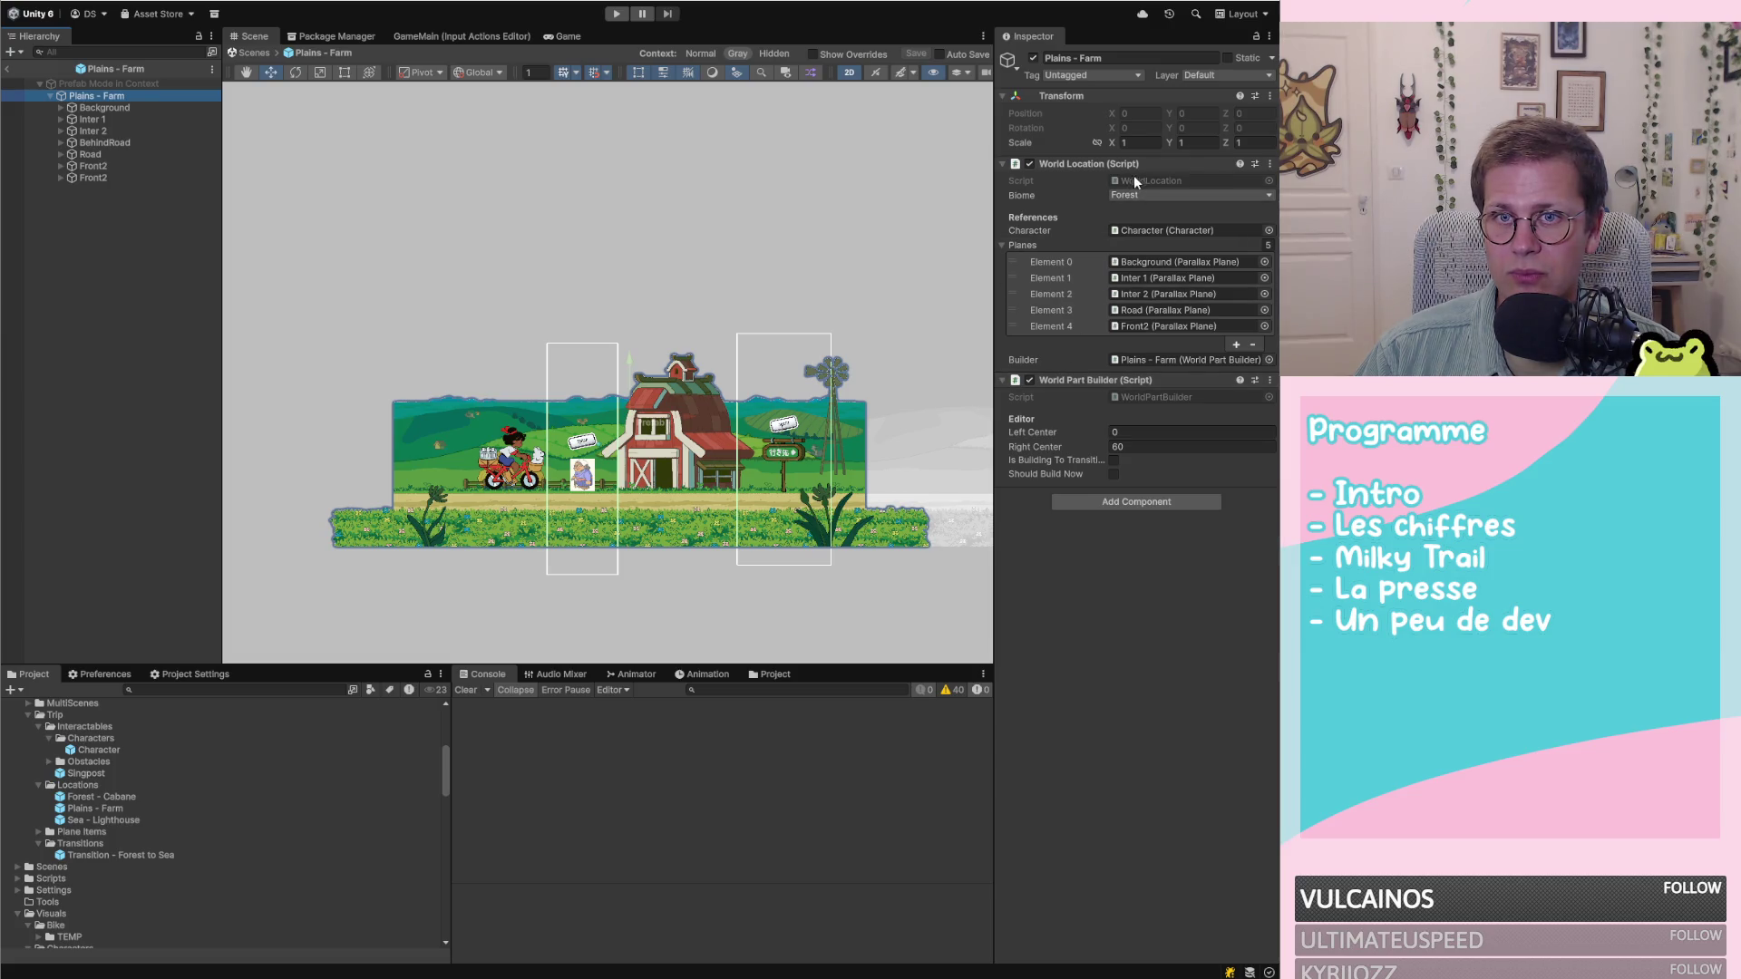
pyautogui.click(1160, 359)
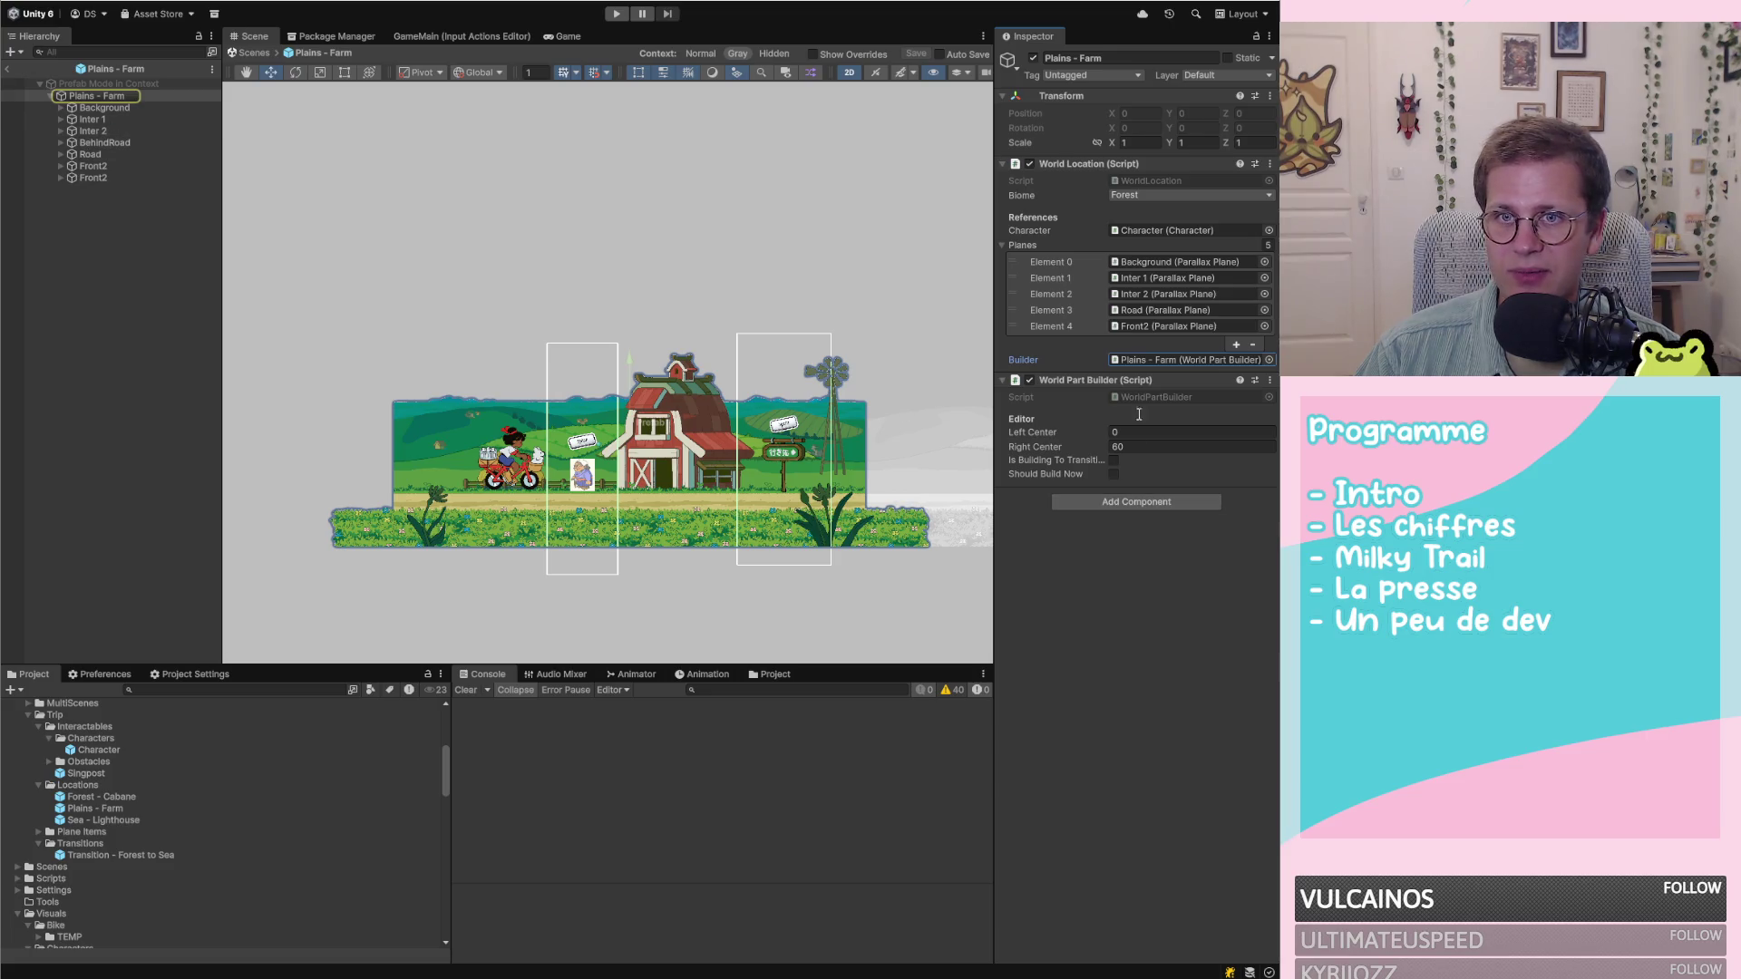
pyautogui.click(116, 346)
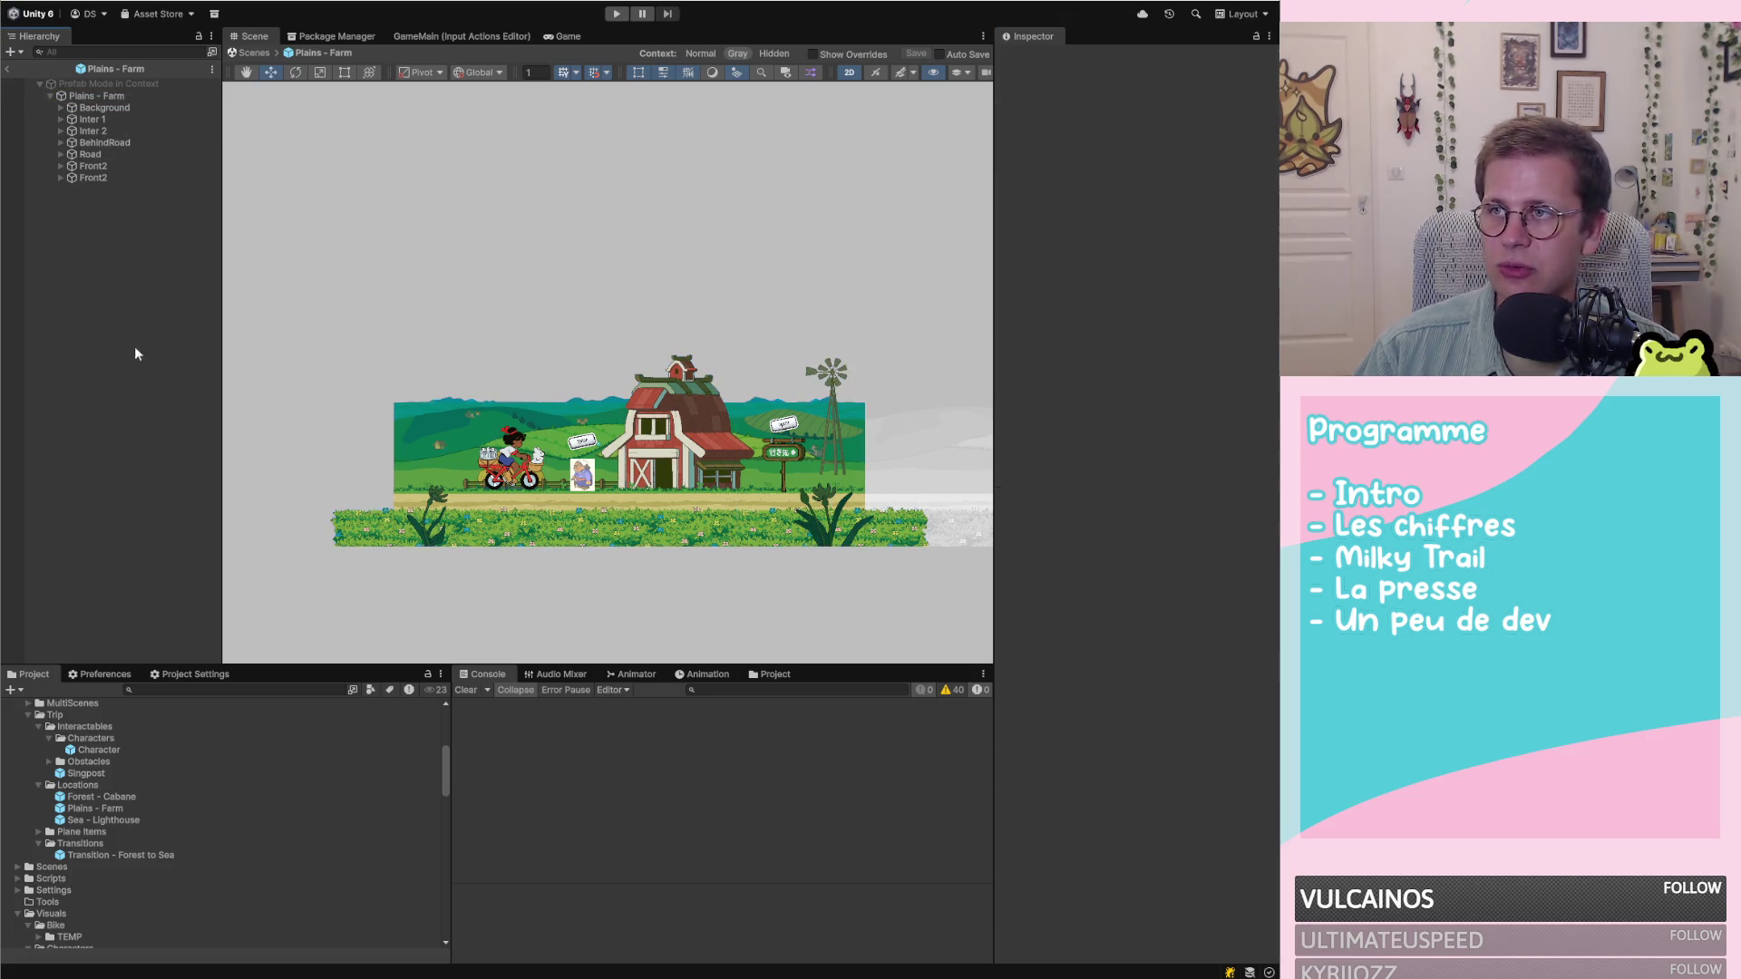
pyautogui.scroll(-5, 446, 418)
pyautogui.scroll(-3, 446, 418)
pyautogui.scroll(3, 941, 438)
pyautogui.scroll(3, 942, 438)
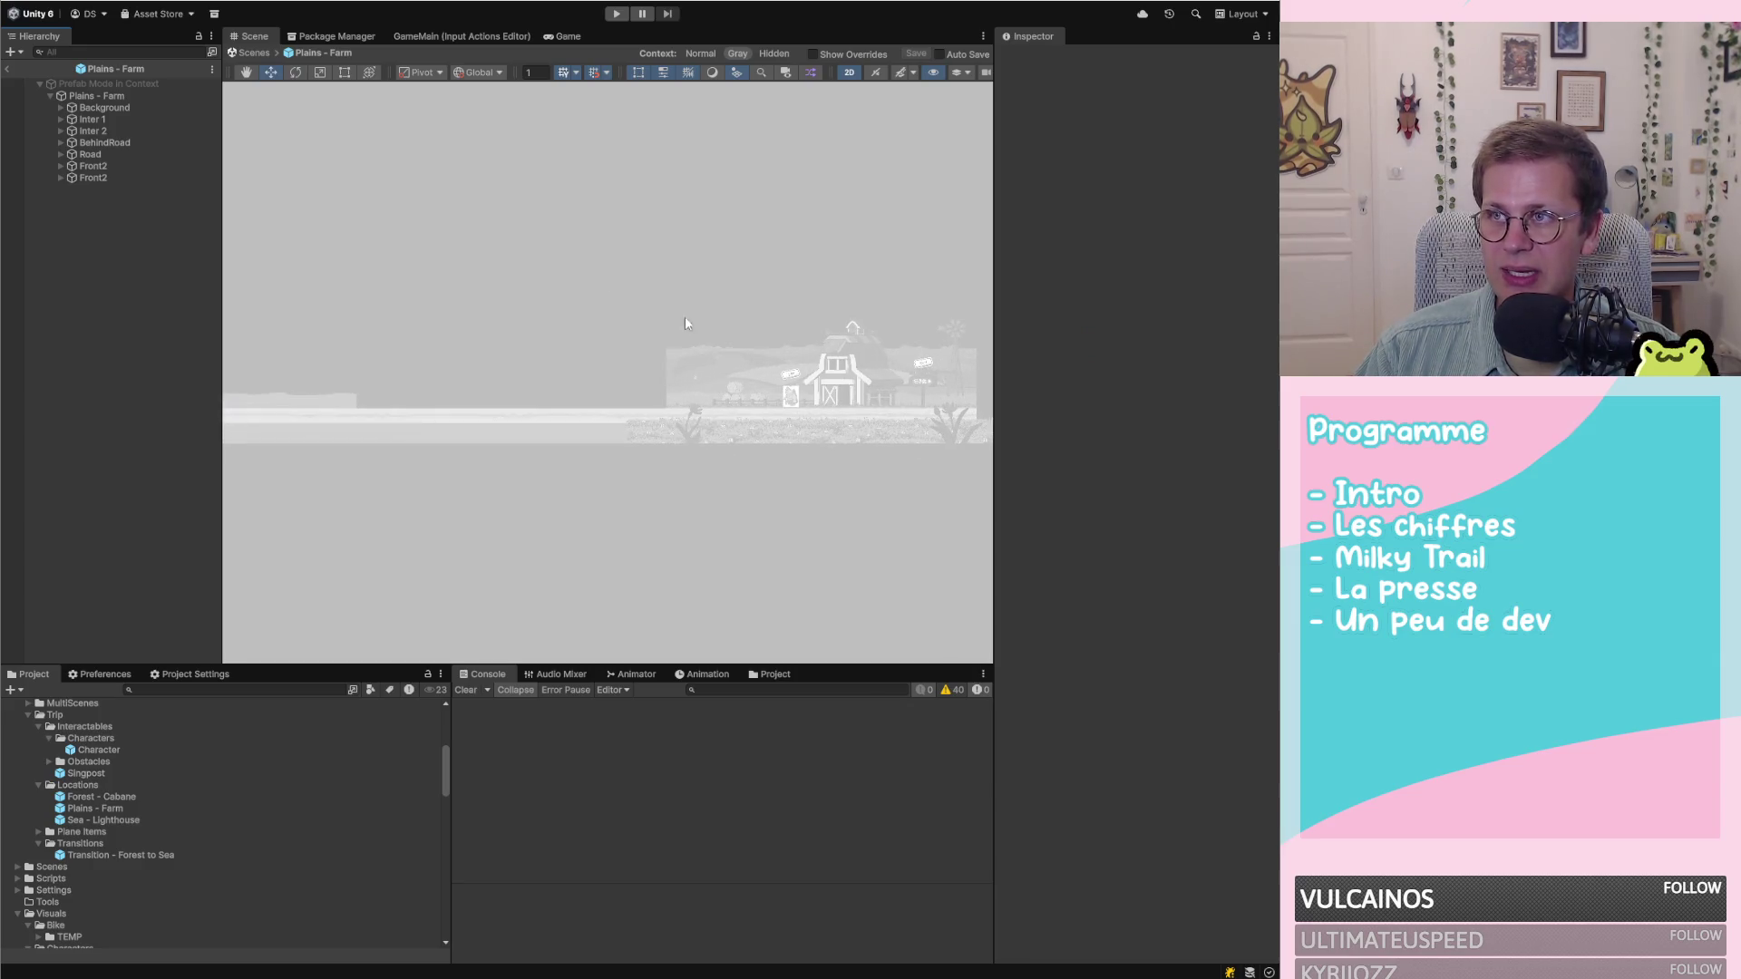
pyautogui.click(9, 70)
# Frame Plains - Farm, its copy Plains - Farm (1), and Plains - Path small in the Scene view
pyautogui.scroll(-6, 520, 380)
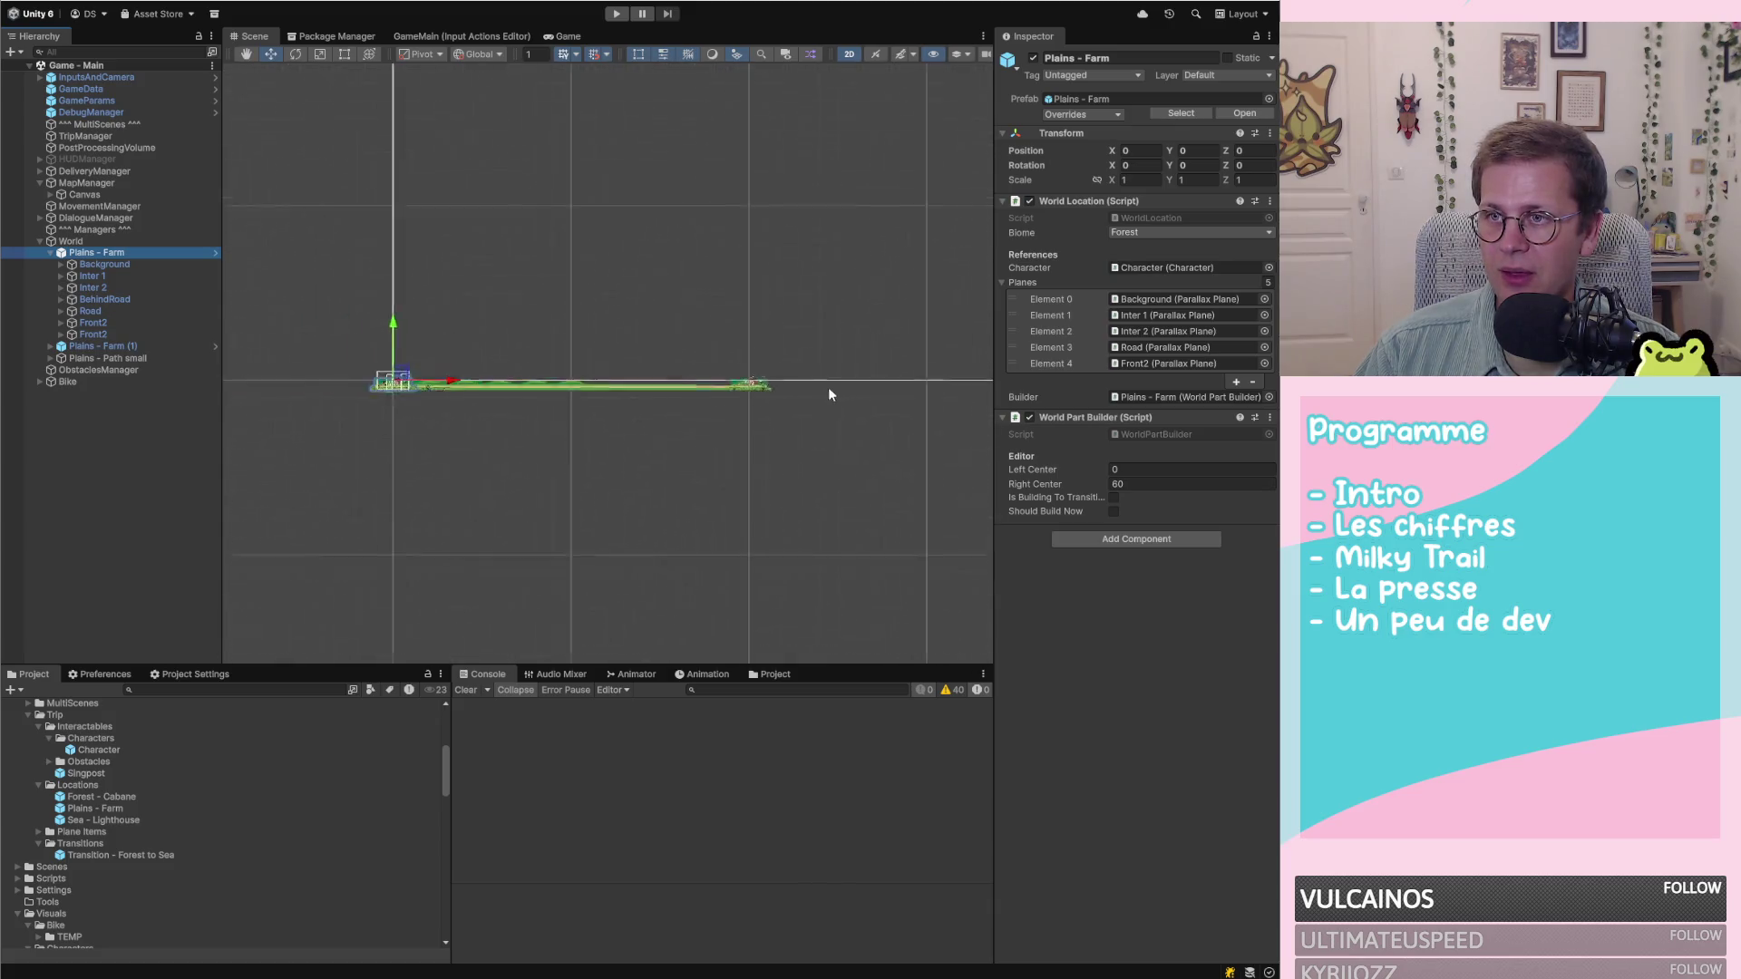
pyautogui.press('f')
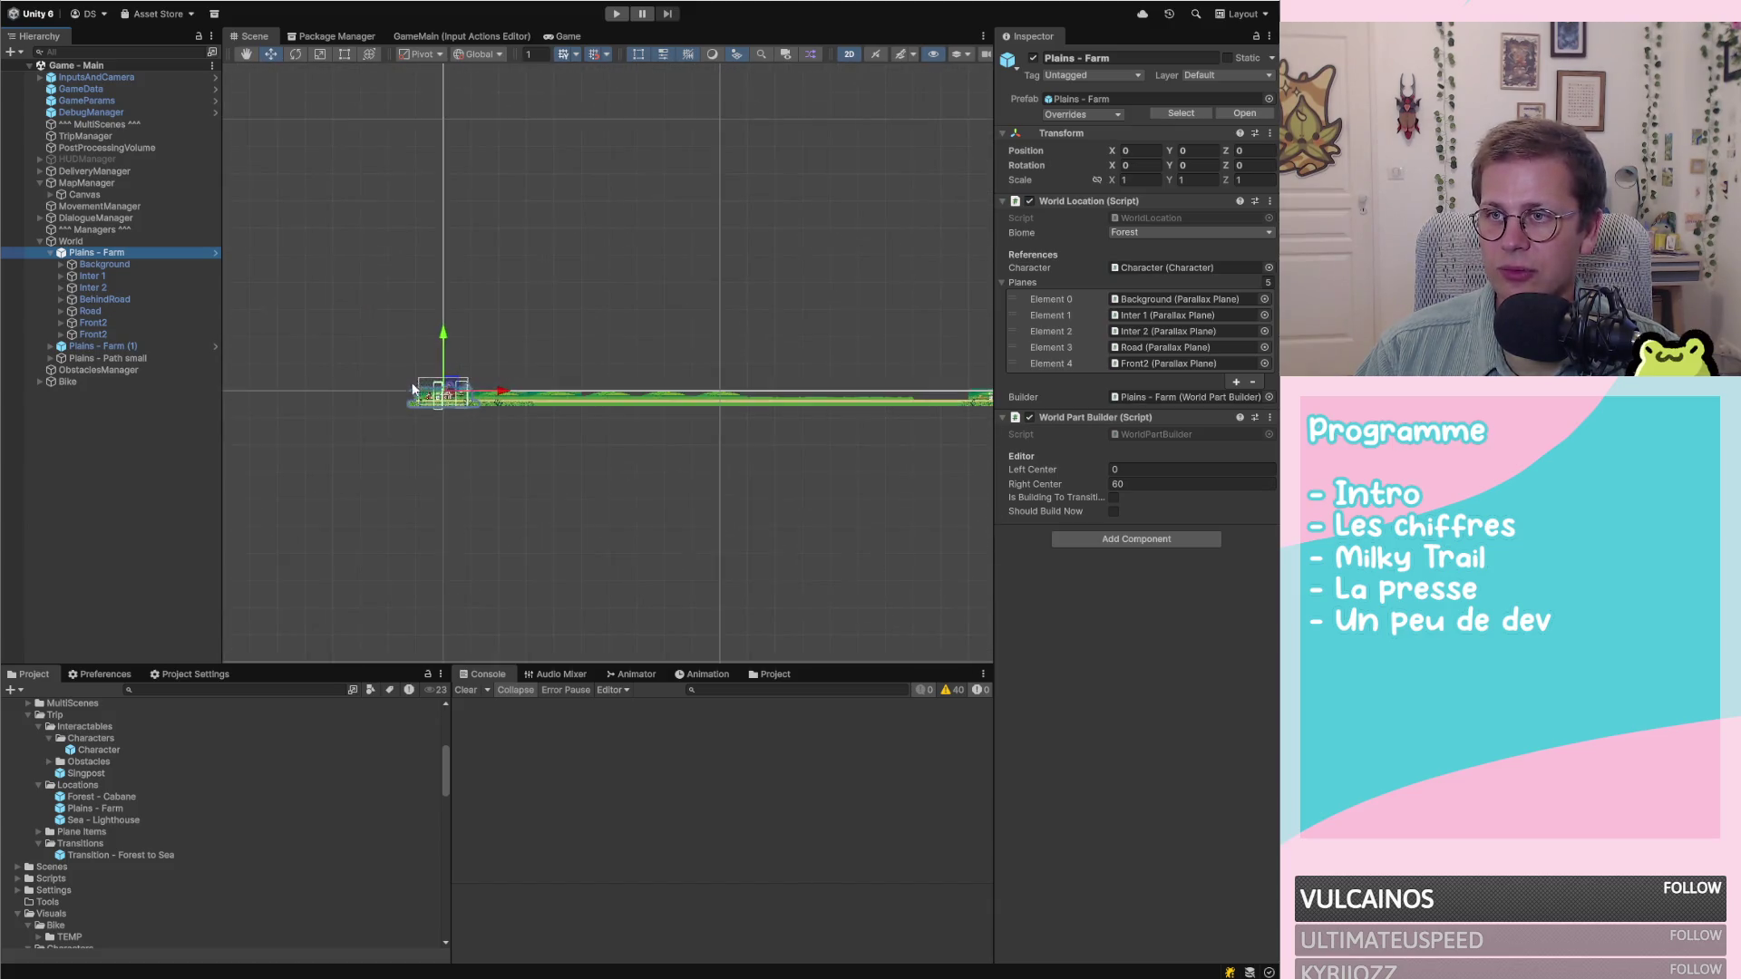
pyautogui.scroll(4, 440, 405)
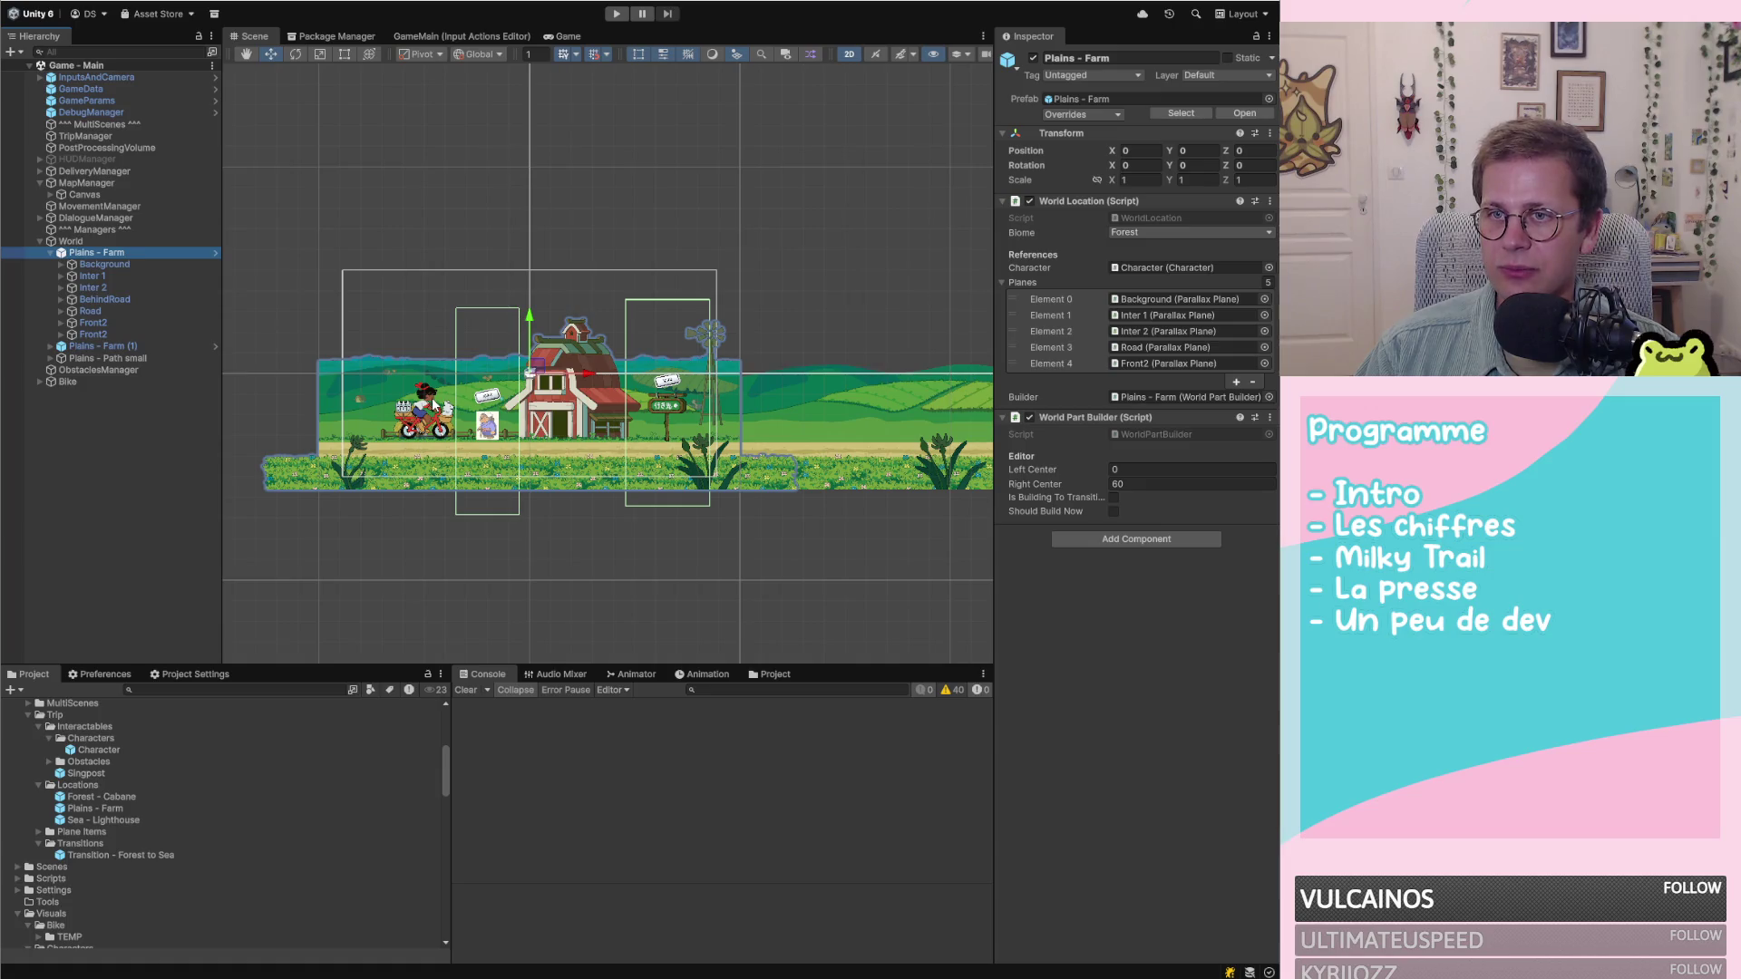
pyautogui.scroll(-4, 429, 402)
pyautogui.scroll(-2, 836, 412)
pyautogui.scroll(3, 836, 412)
pyautogui.scroll(2, 537, 416)
pyautogui.scroll(-3, 767, 418)
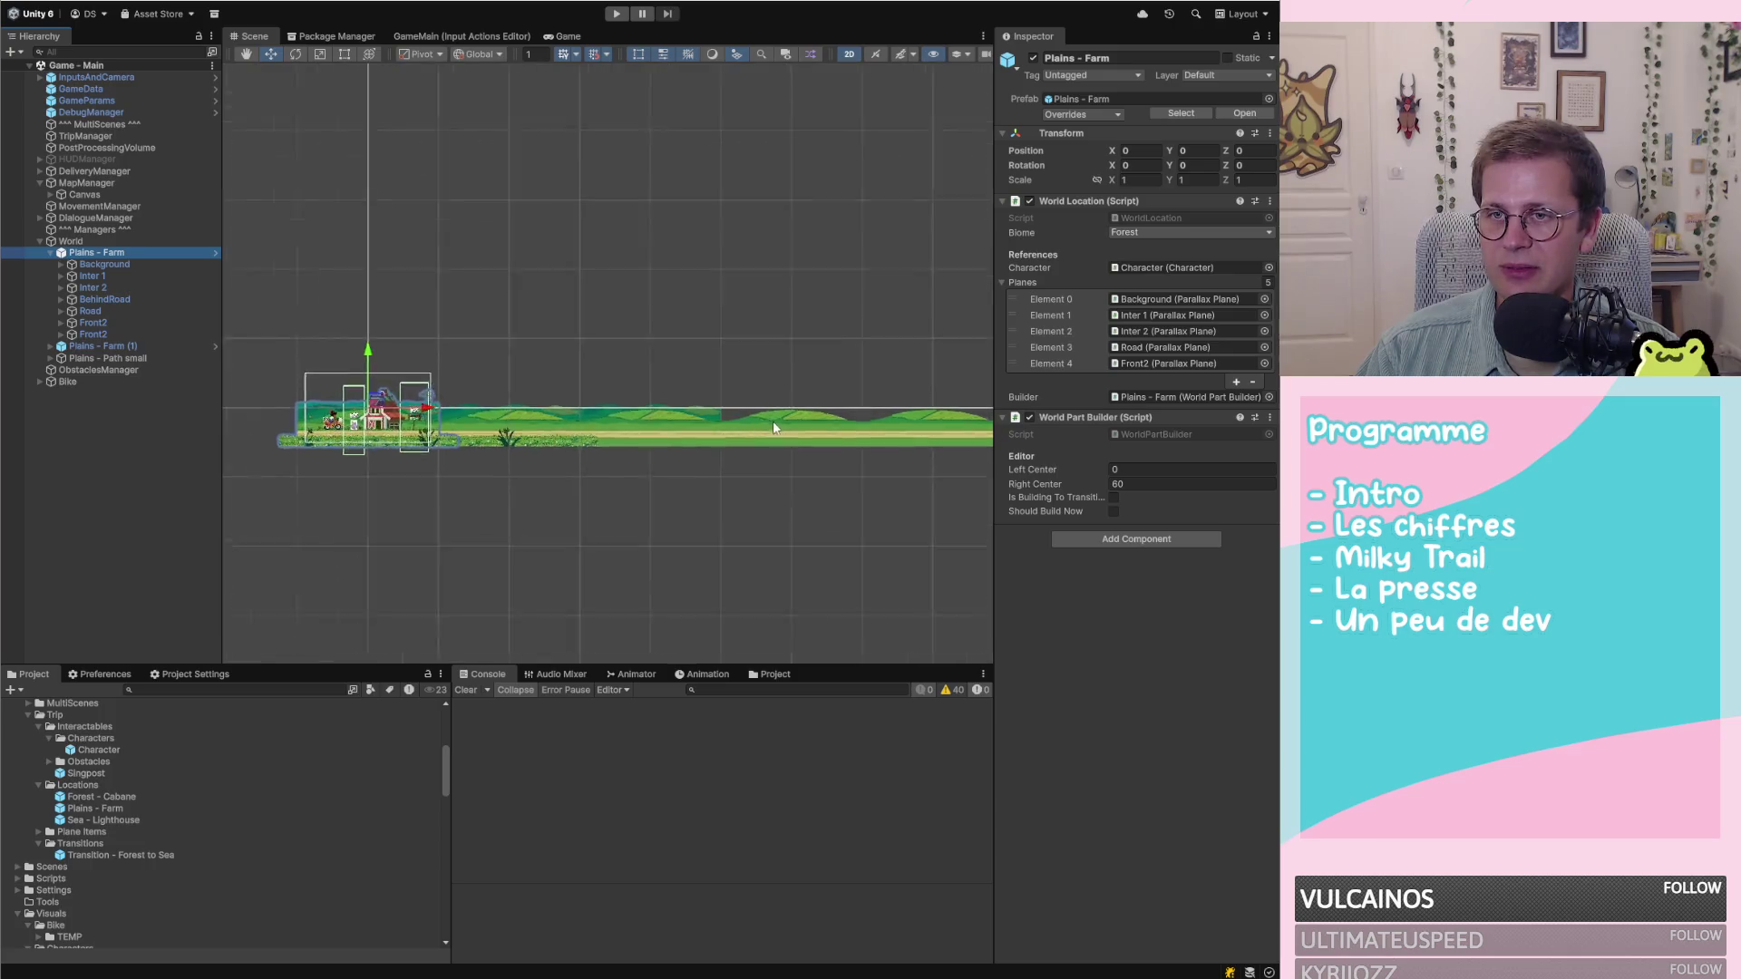
pyautogui.scroll(-1, 758, 422)
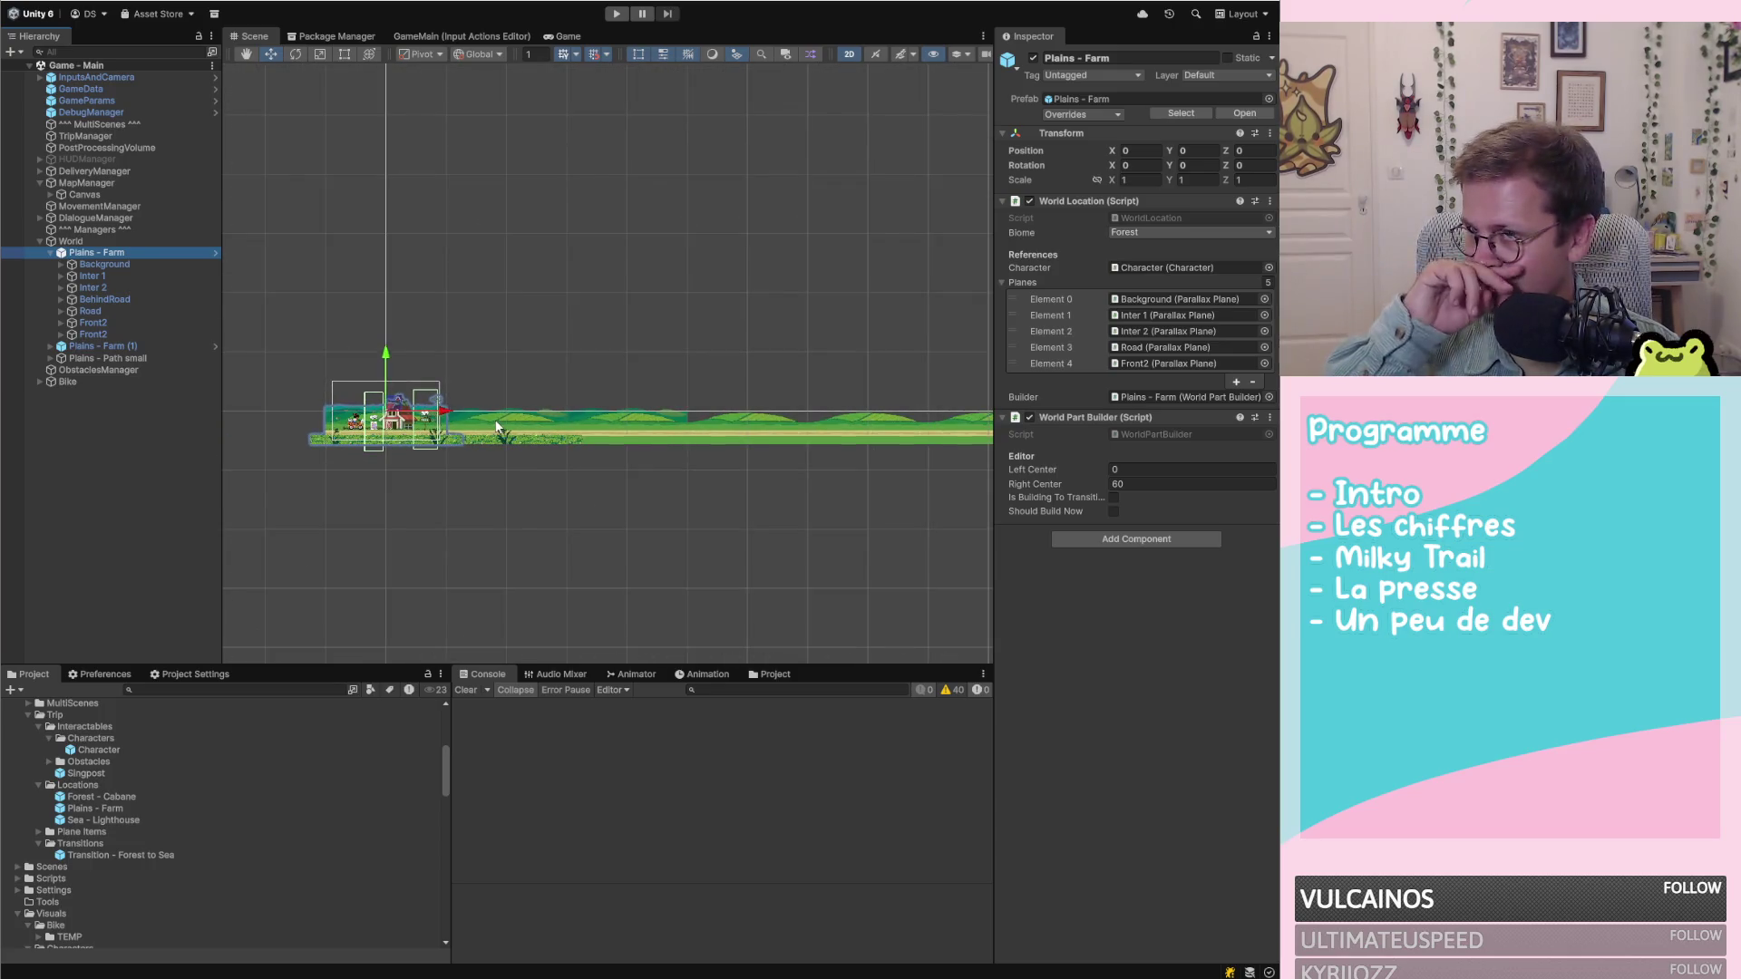
pyautogui.doubleClick(113, 347)
pyautogui.scroll(5, 585, 453)
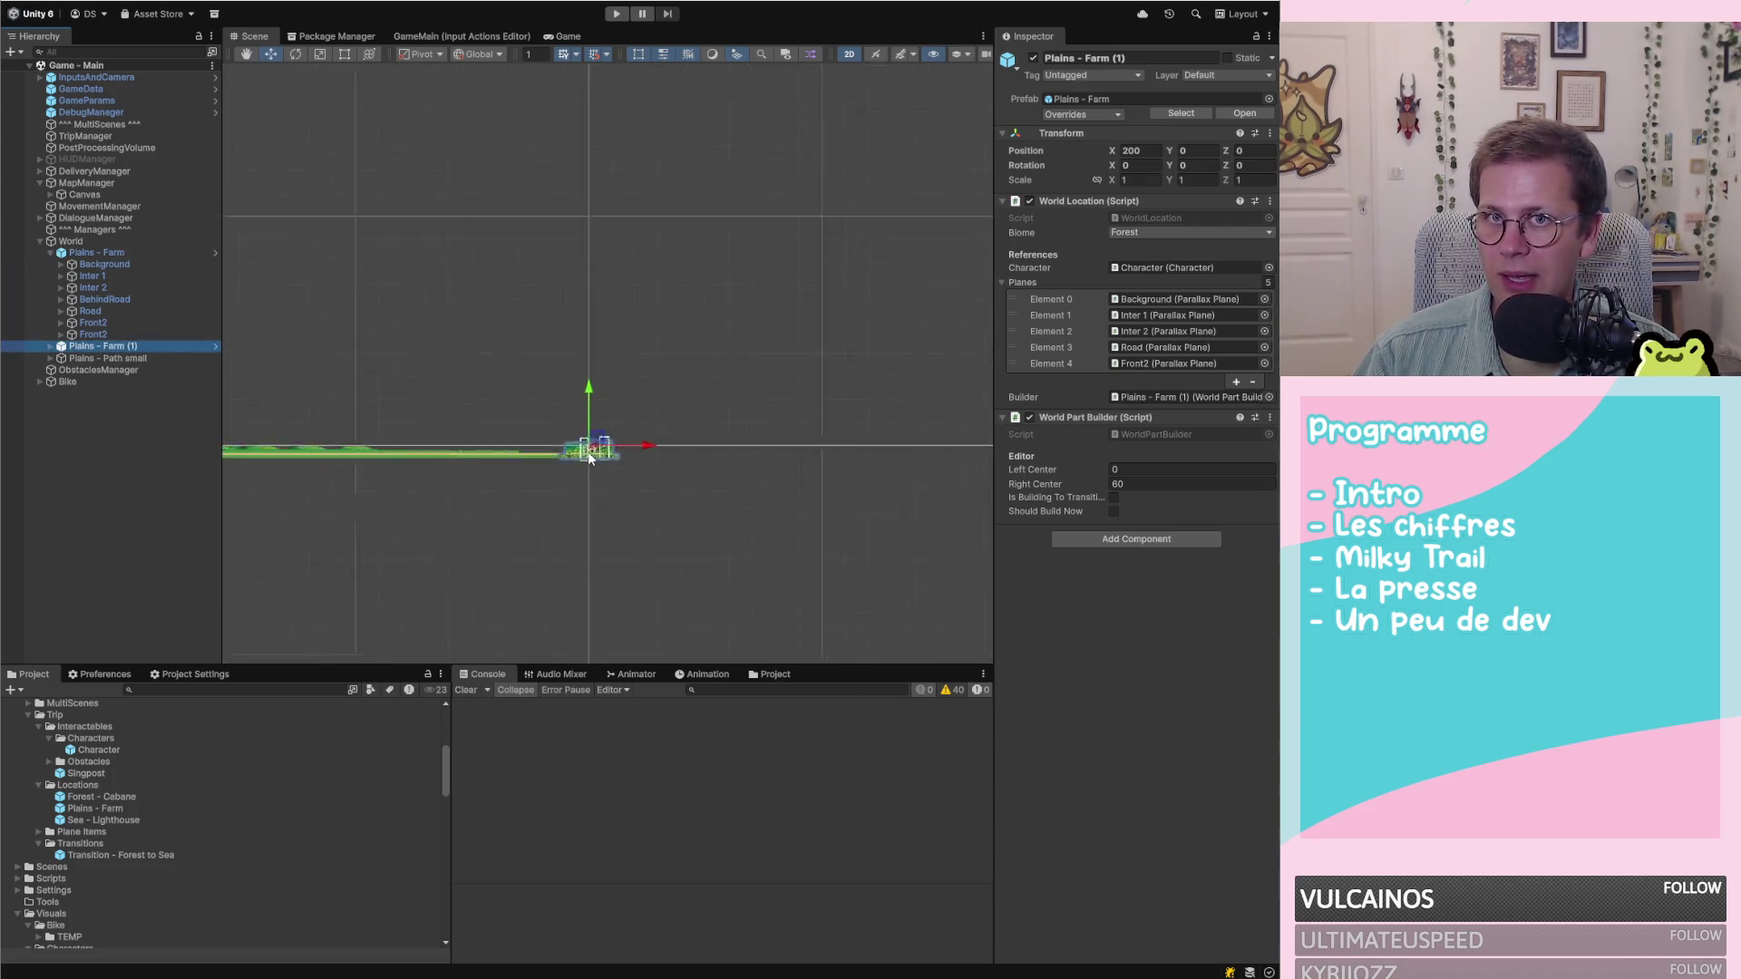
pyautogui.scroll(-2, 598, 458)
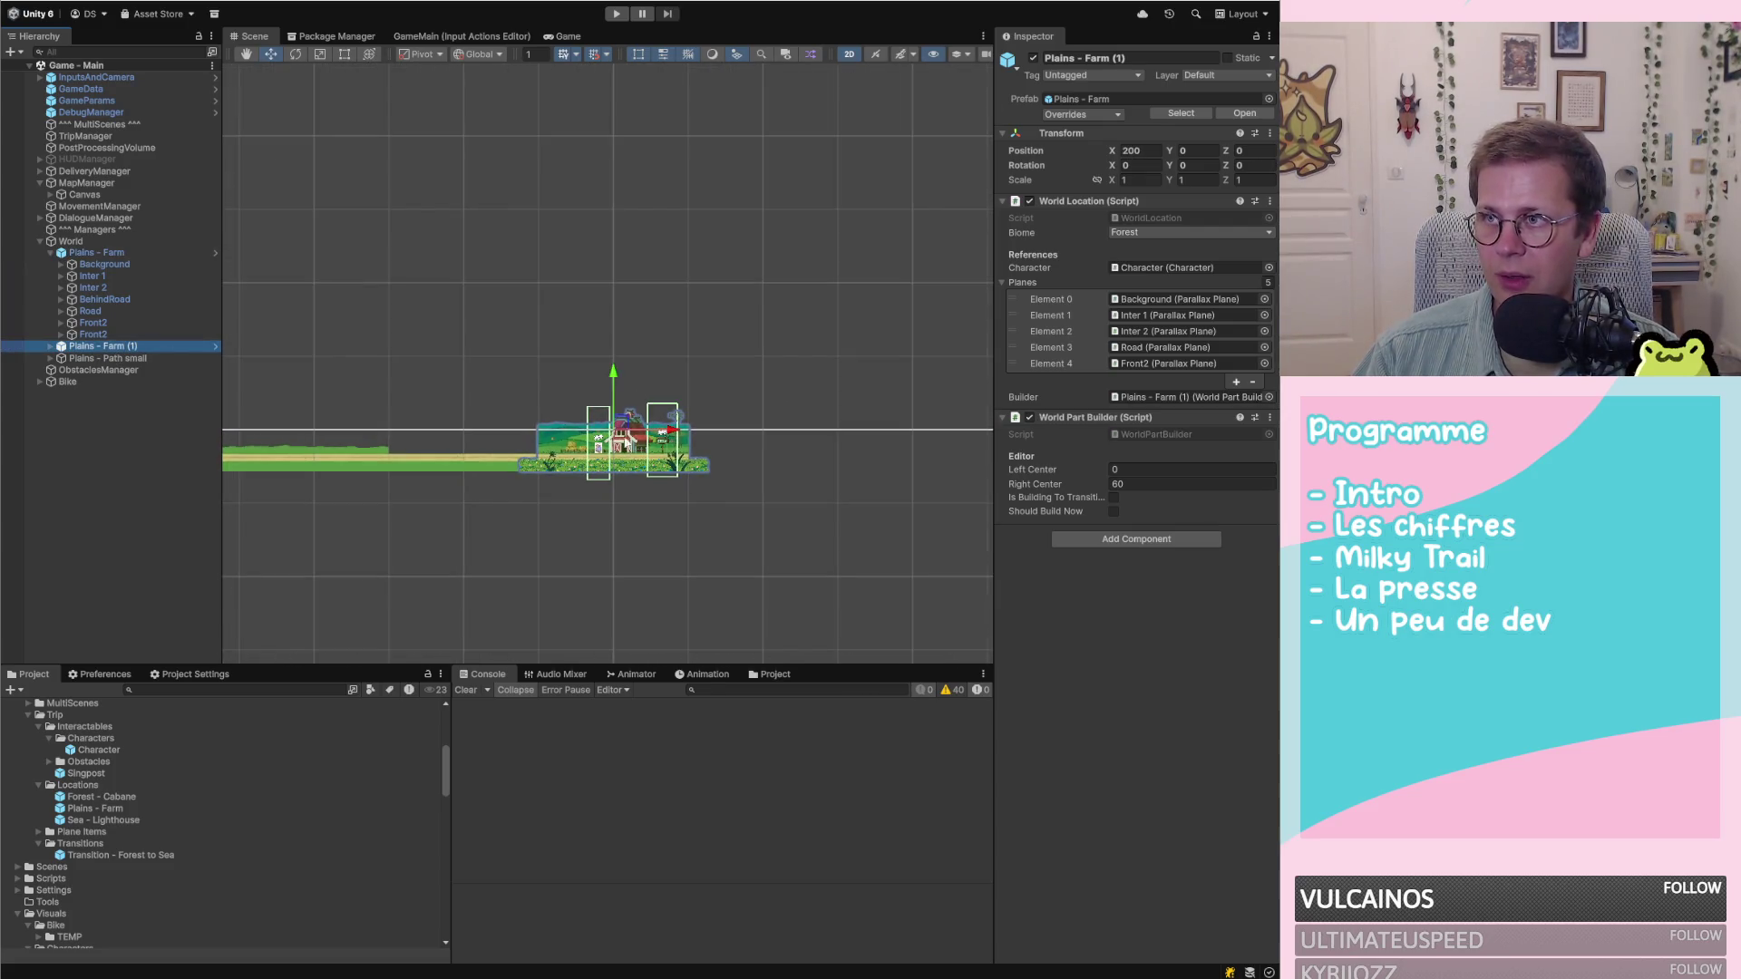
pyautogui.doubleClick(109, 358)
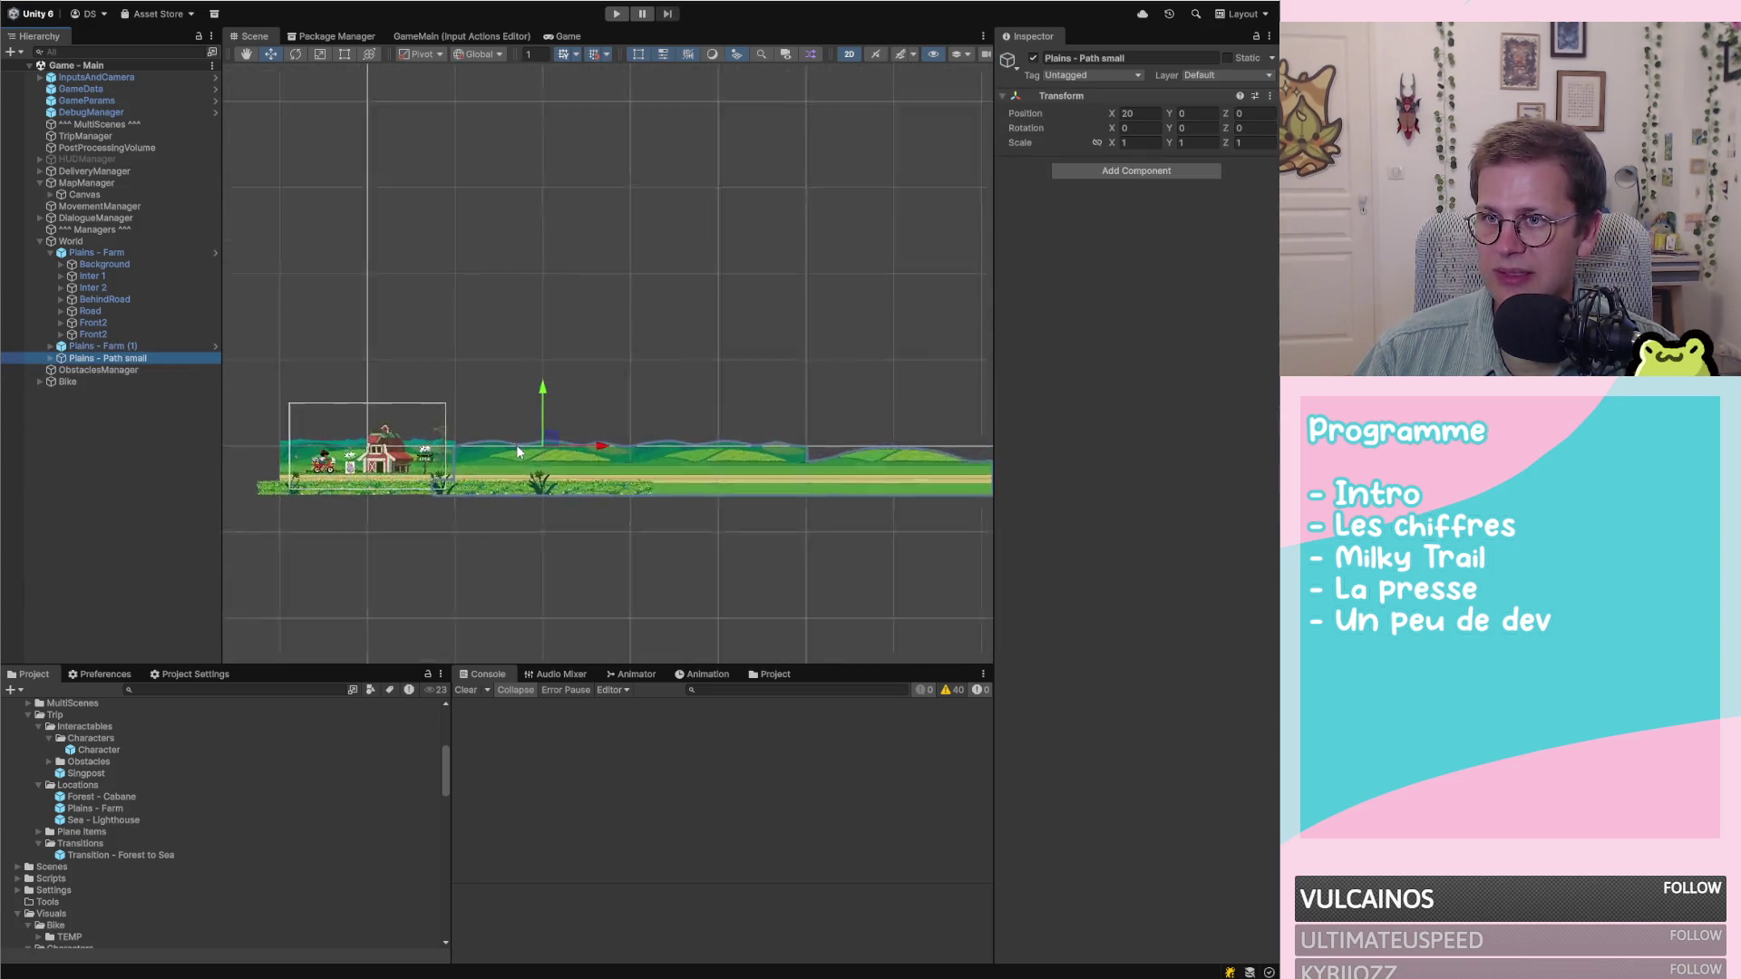
pyautogui.doubleClick(96, 345)
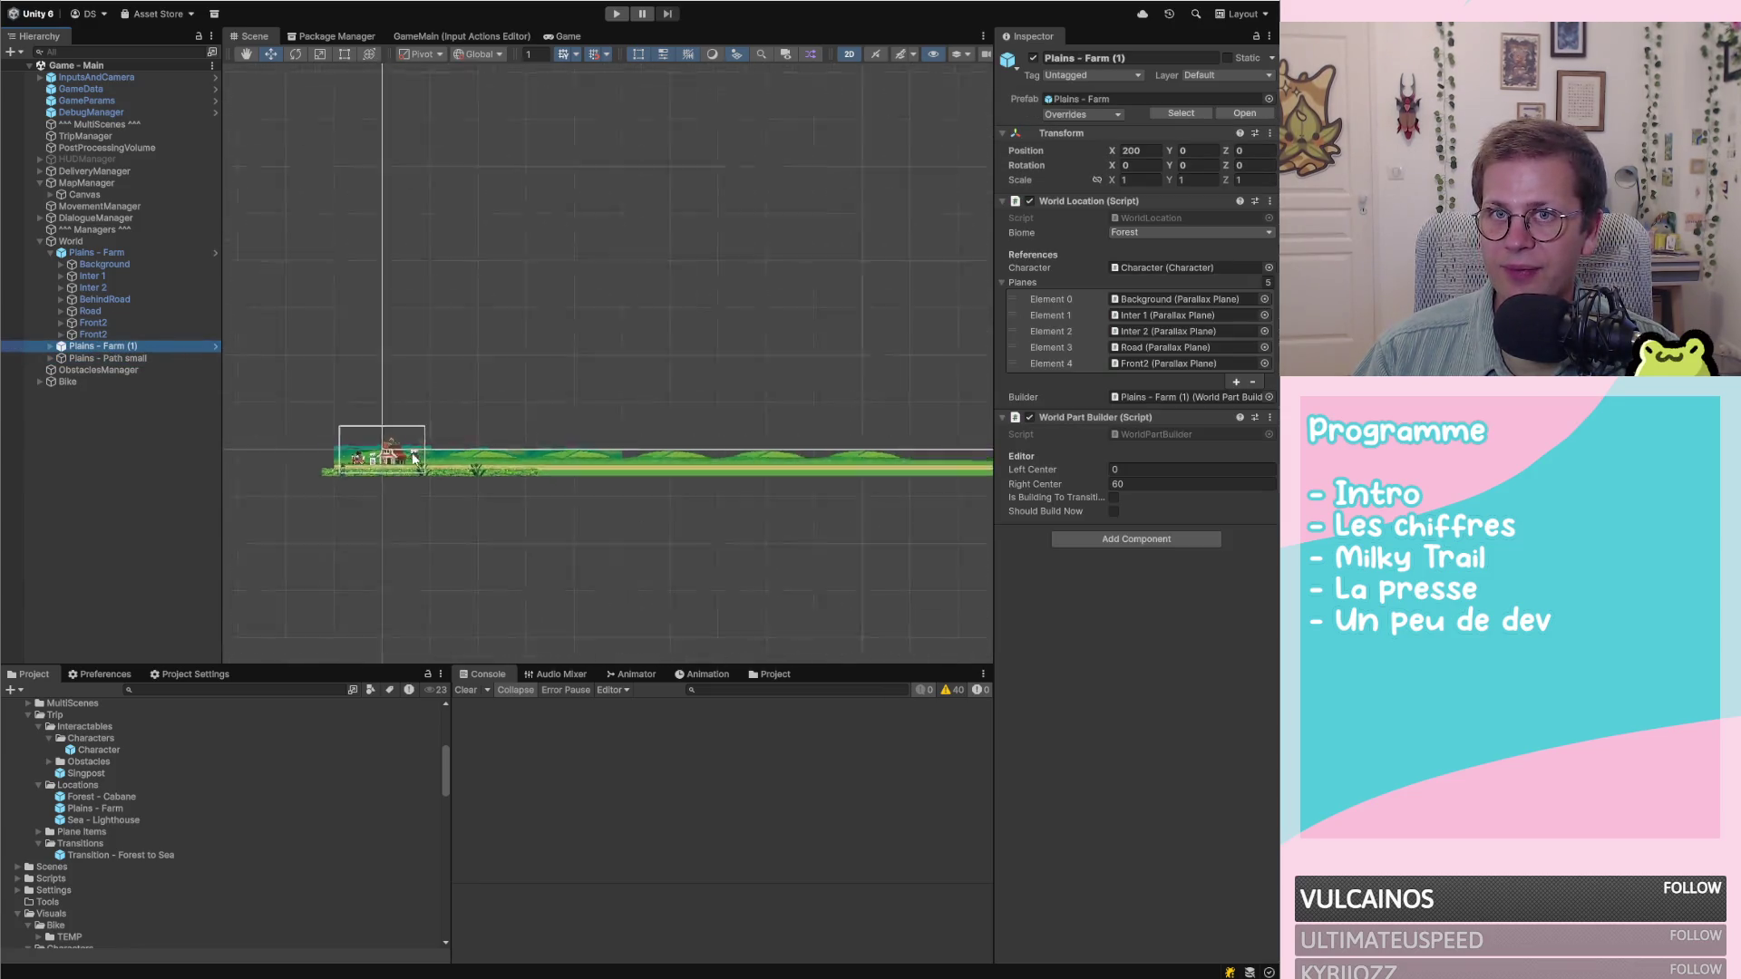
# Expand Plains - Farm (1) and select its Background layer
pyautogui.scroll(6, 900, 441)
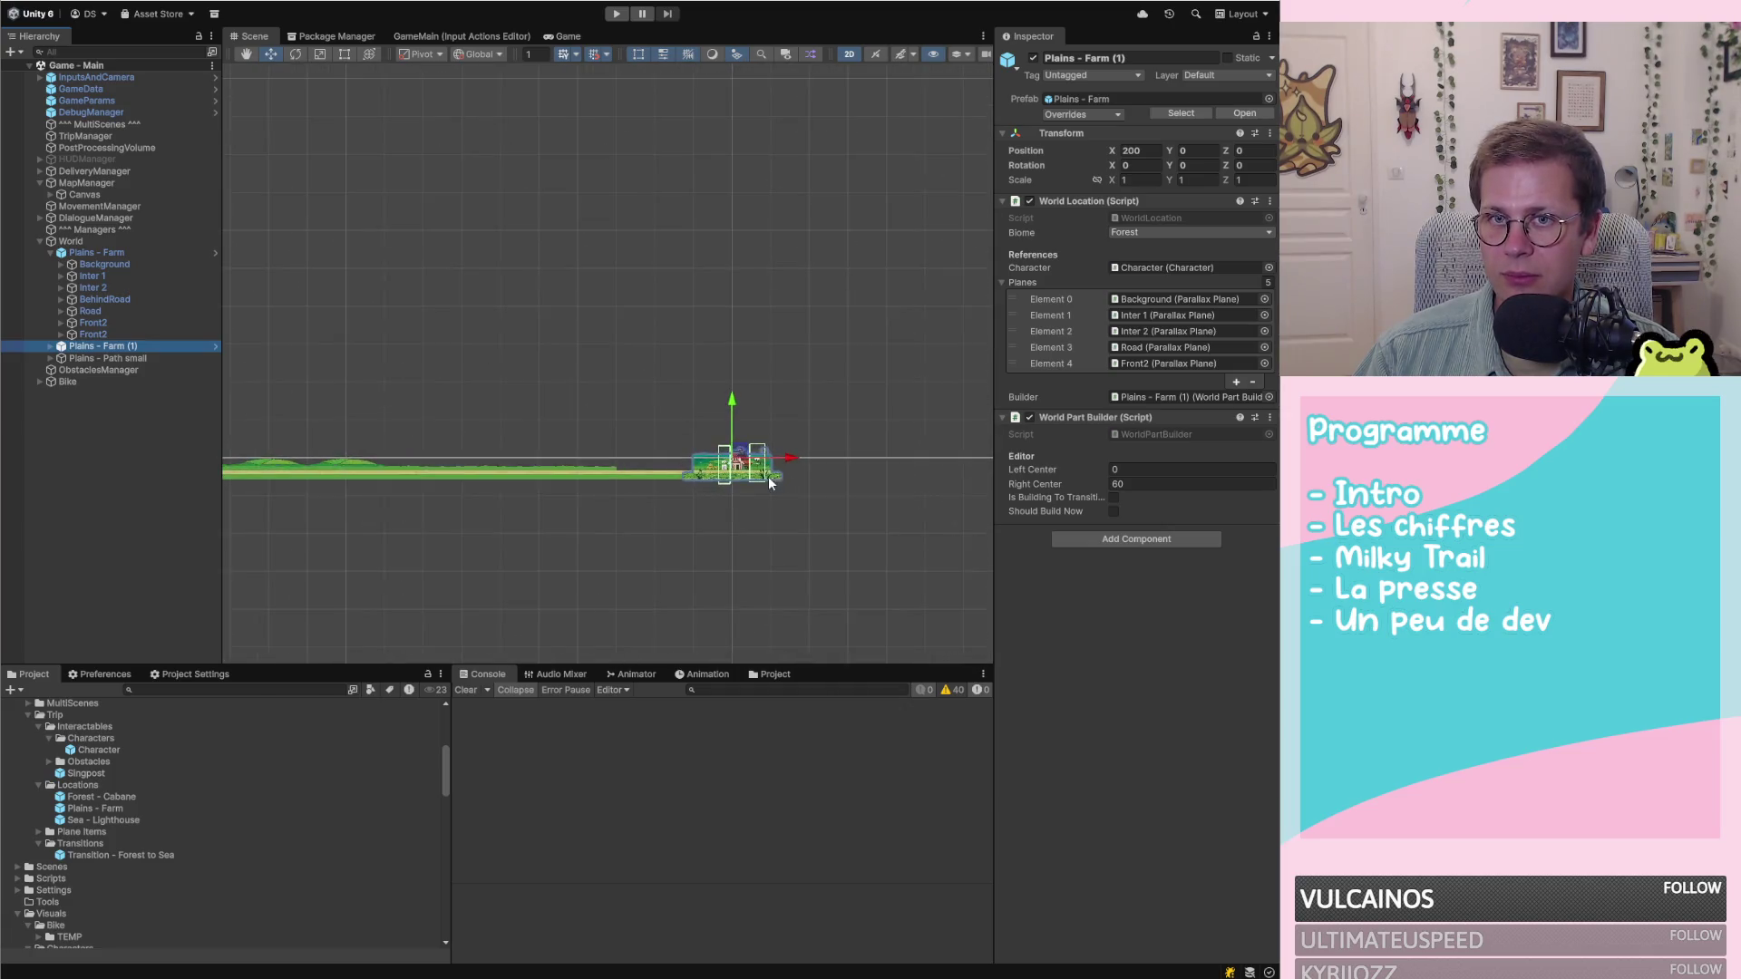
pyautogui.scroll(5, 771, 458)
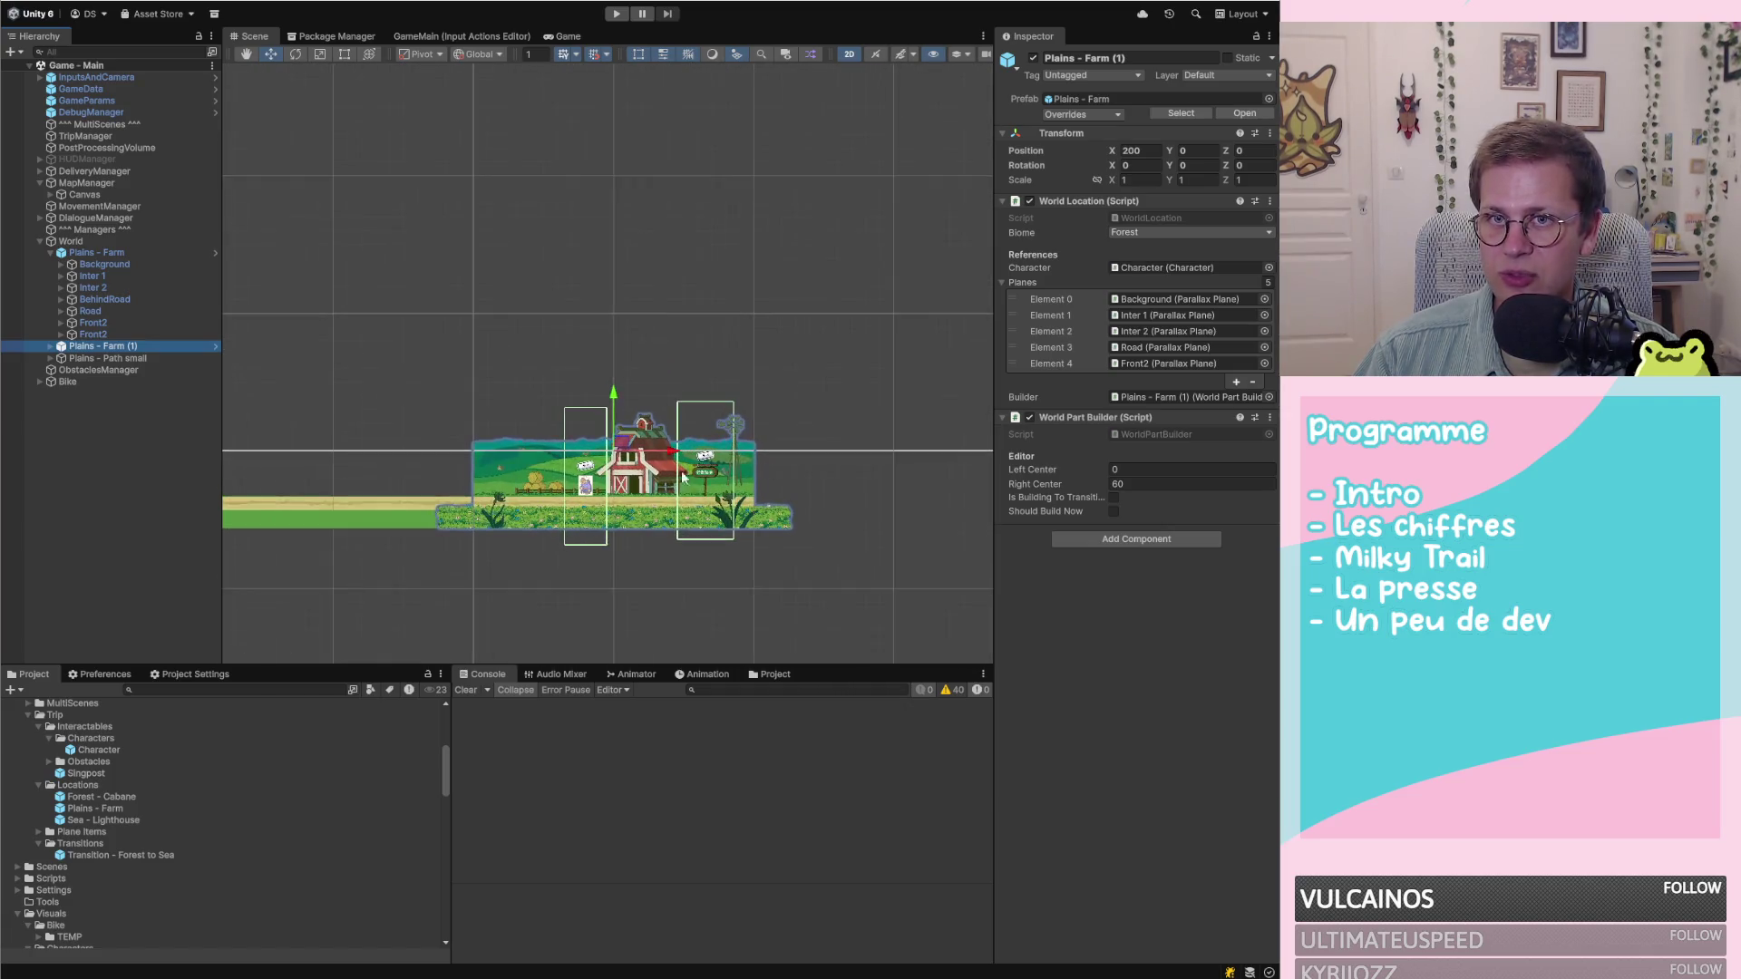
pyautogui.click(50, 345)
pyautogui.click(100, 358)
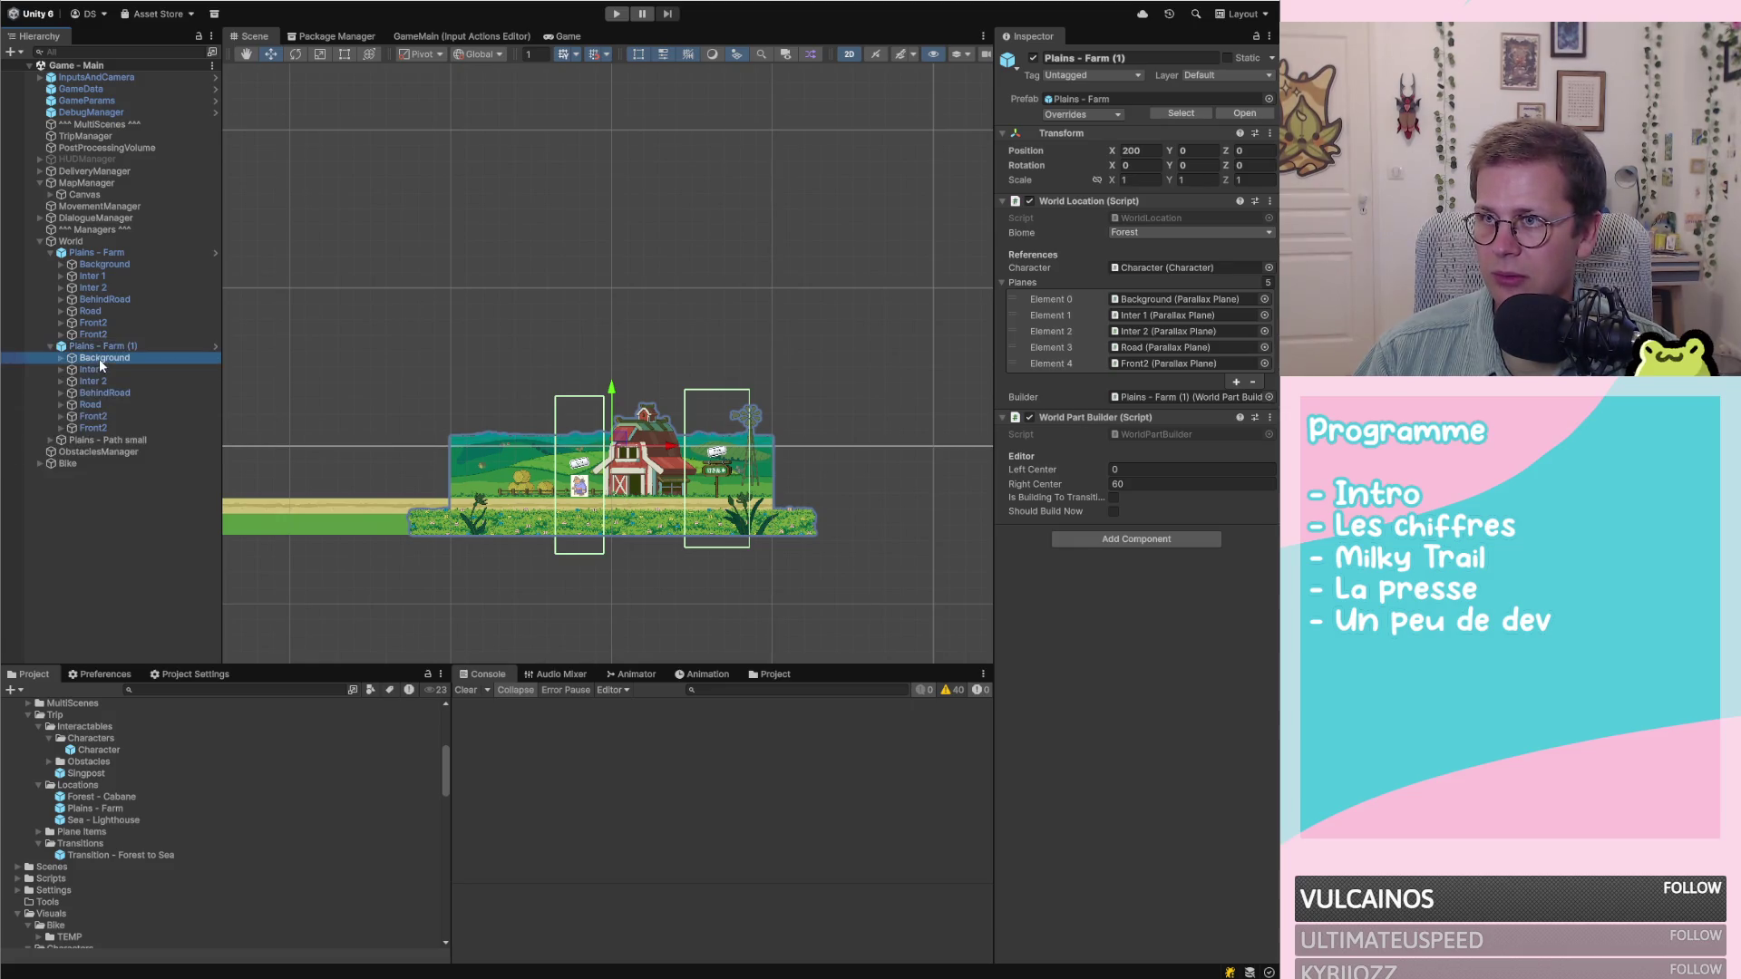
# Select all seven Plains - Farm (1) layers and tick Should Refresh Position
pyautogui.keyDown('shift'); pyautogui.click(91, 428); pyautogui.keyUp('shift')
pyautogui.scroll(-2, 810, 388)
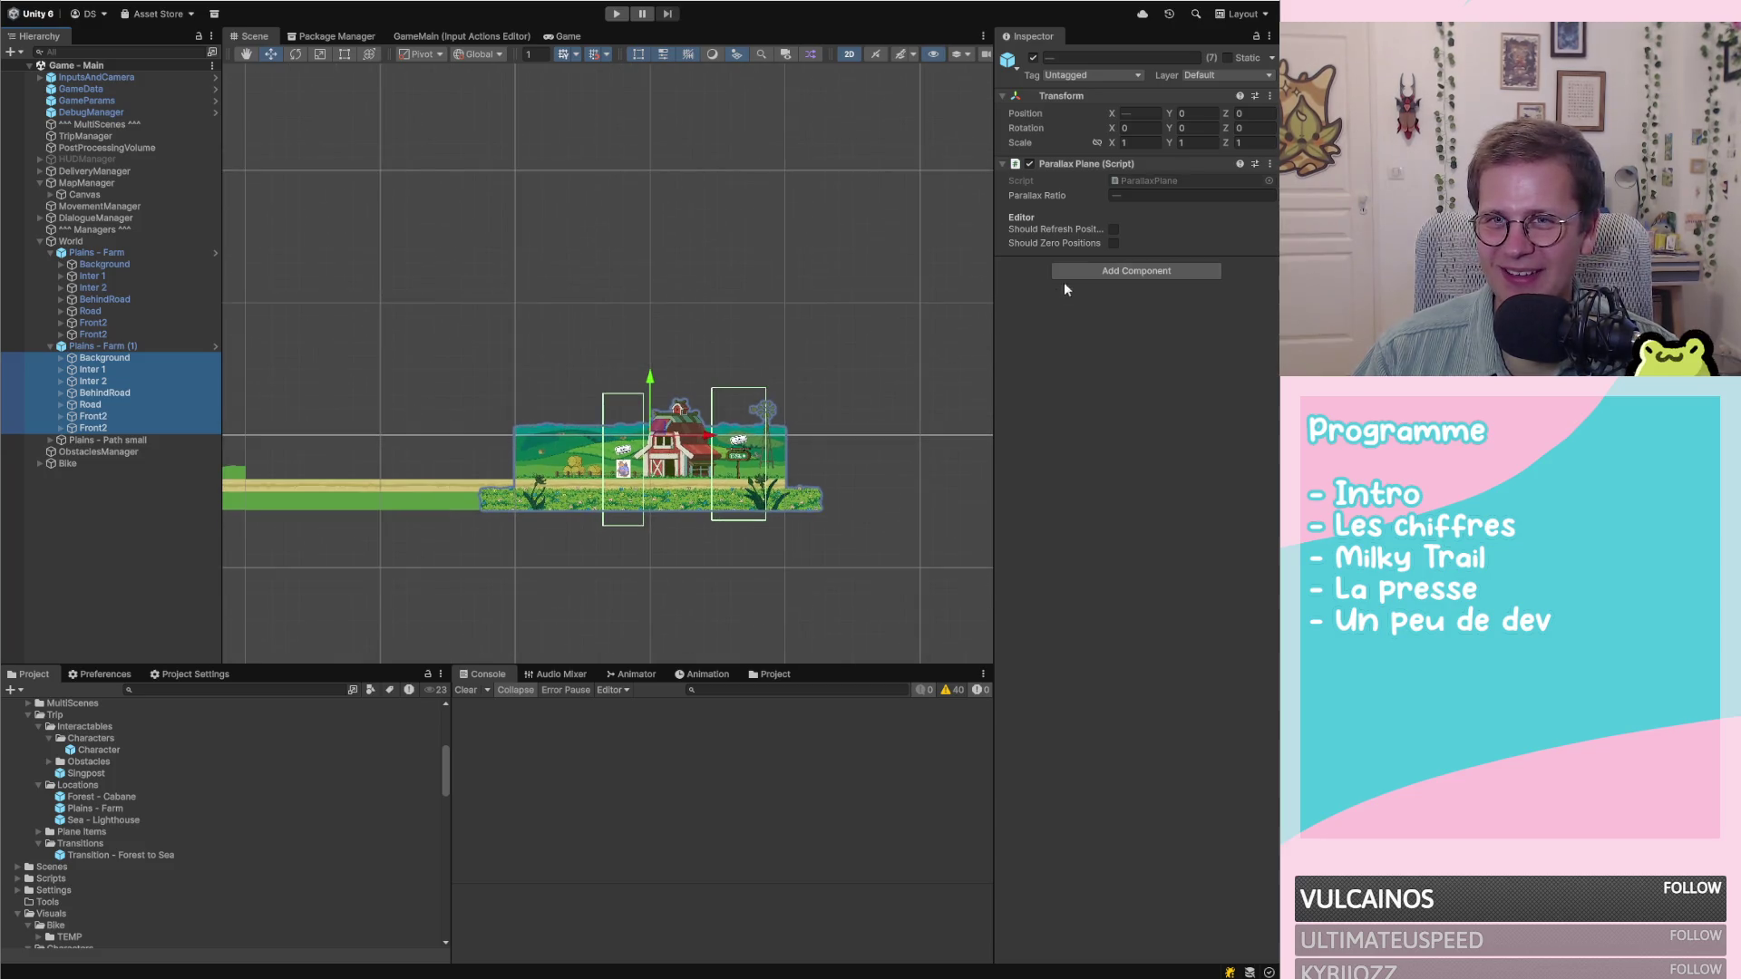
pyautogui.click(1113, 228)
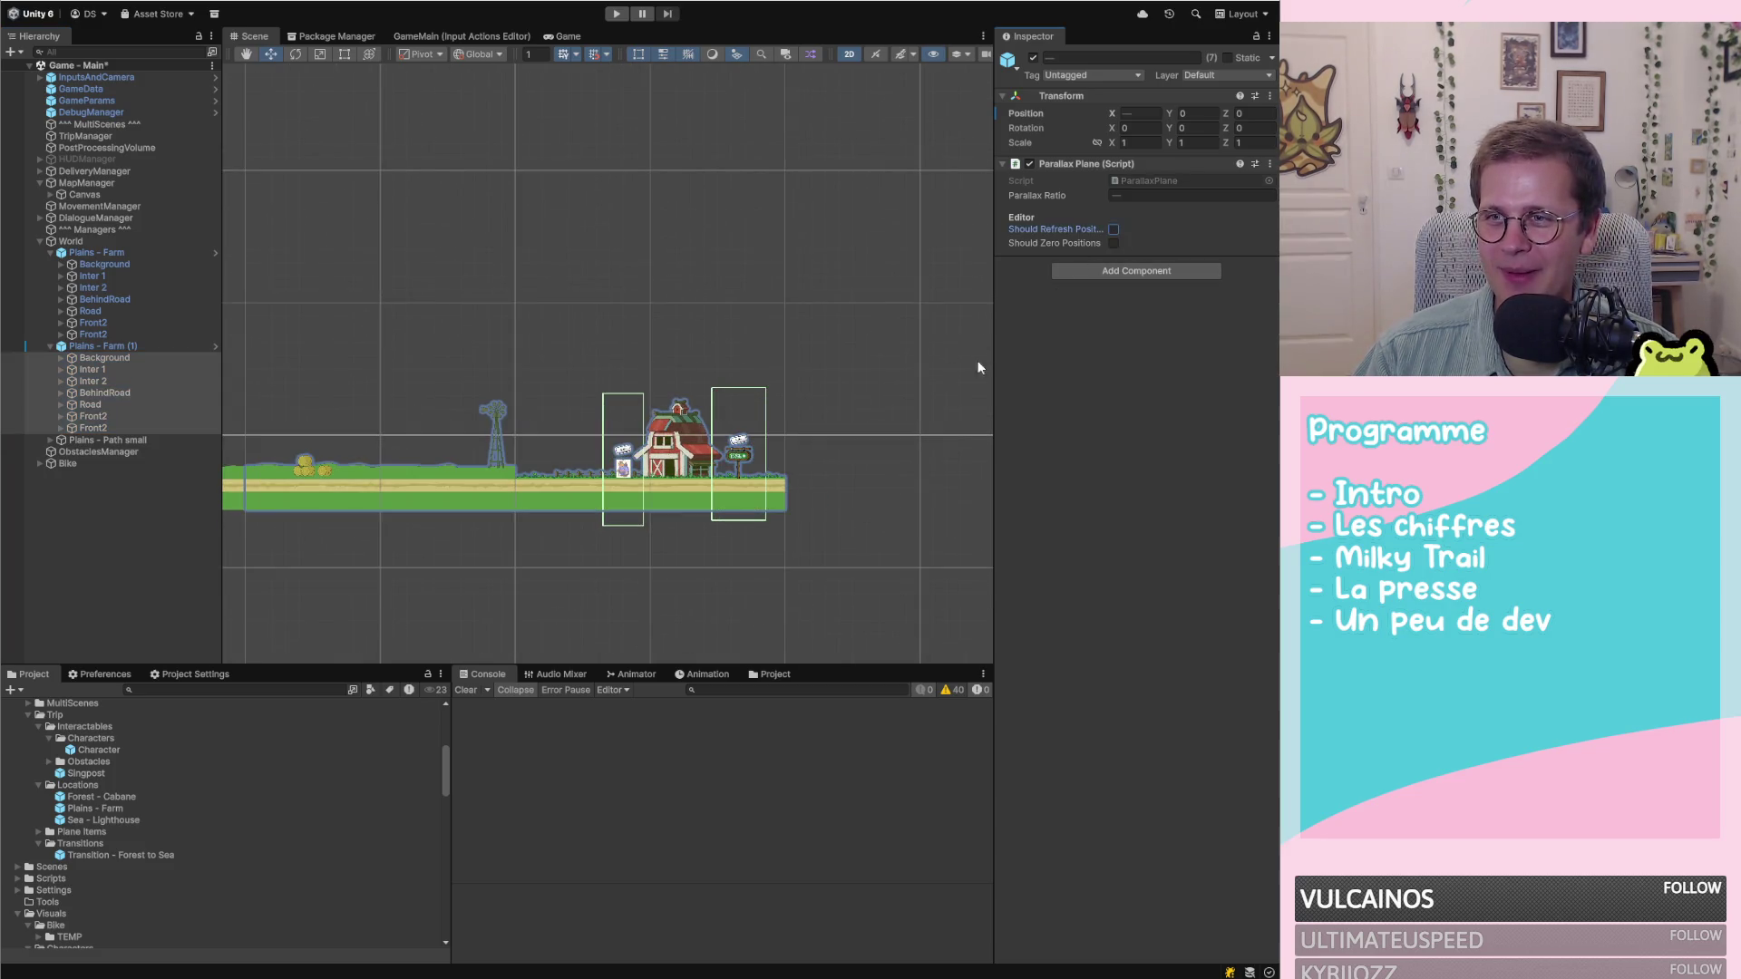
# Select and expand Plains - Path small to list its layers
pyautogui.scroll(-5, 902, 428)
pyautogui.scroll(5, 512, 433)
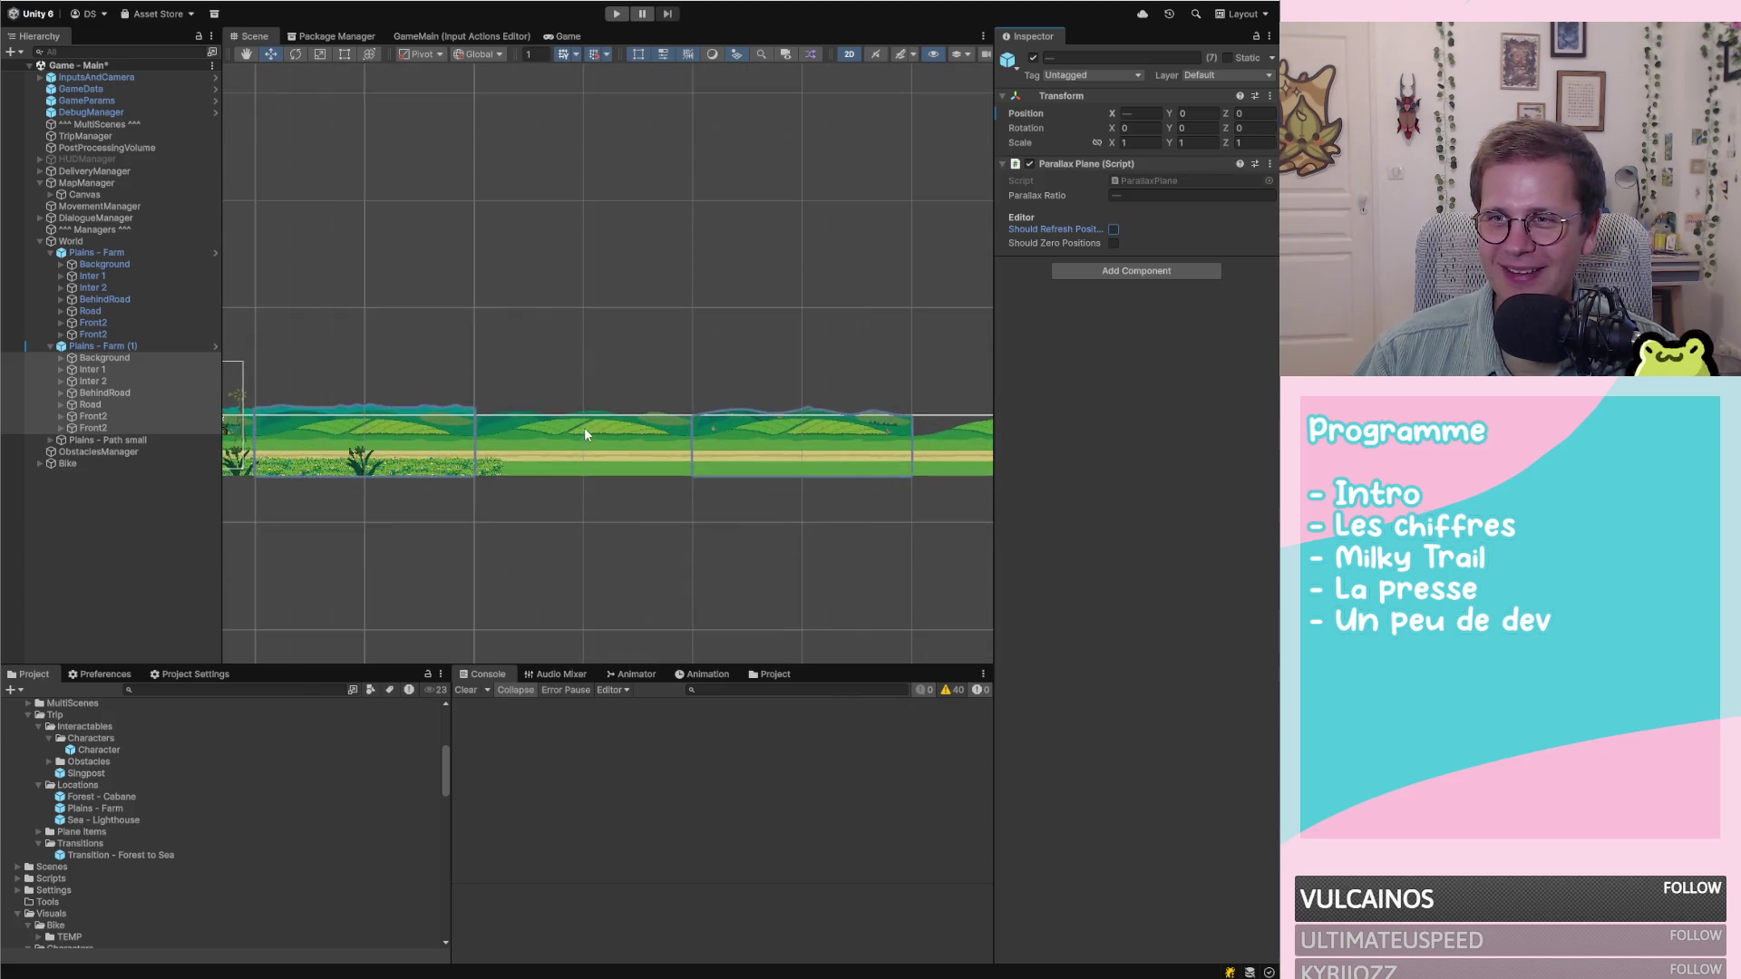
pyautogui.scroll(2, 390, 405)
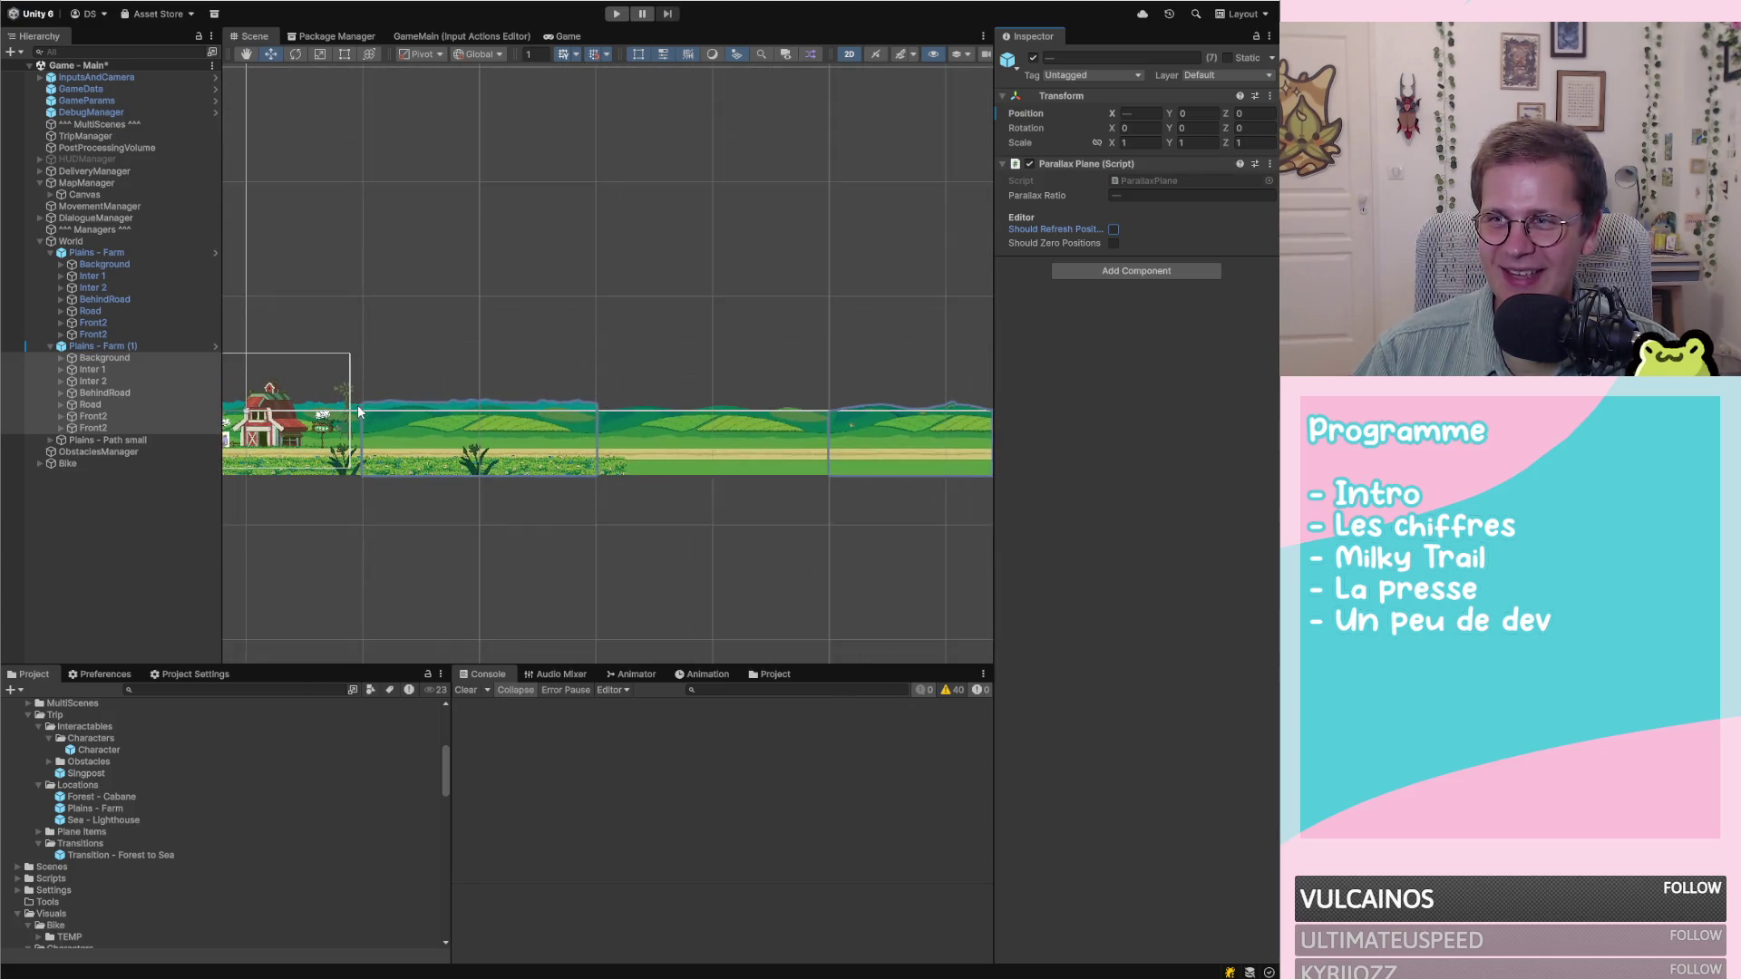
pyautogui.scroll(-1, 480, 421)
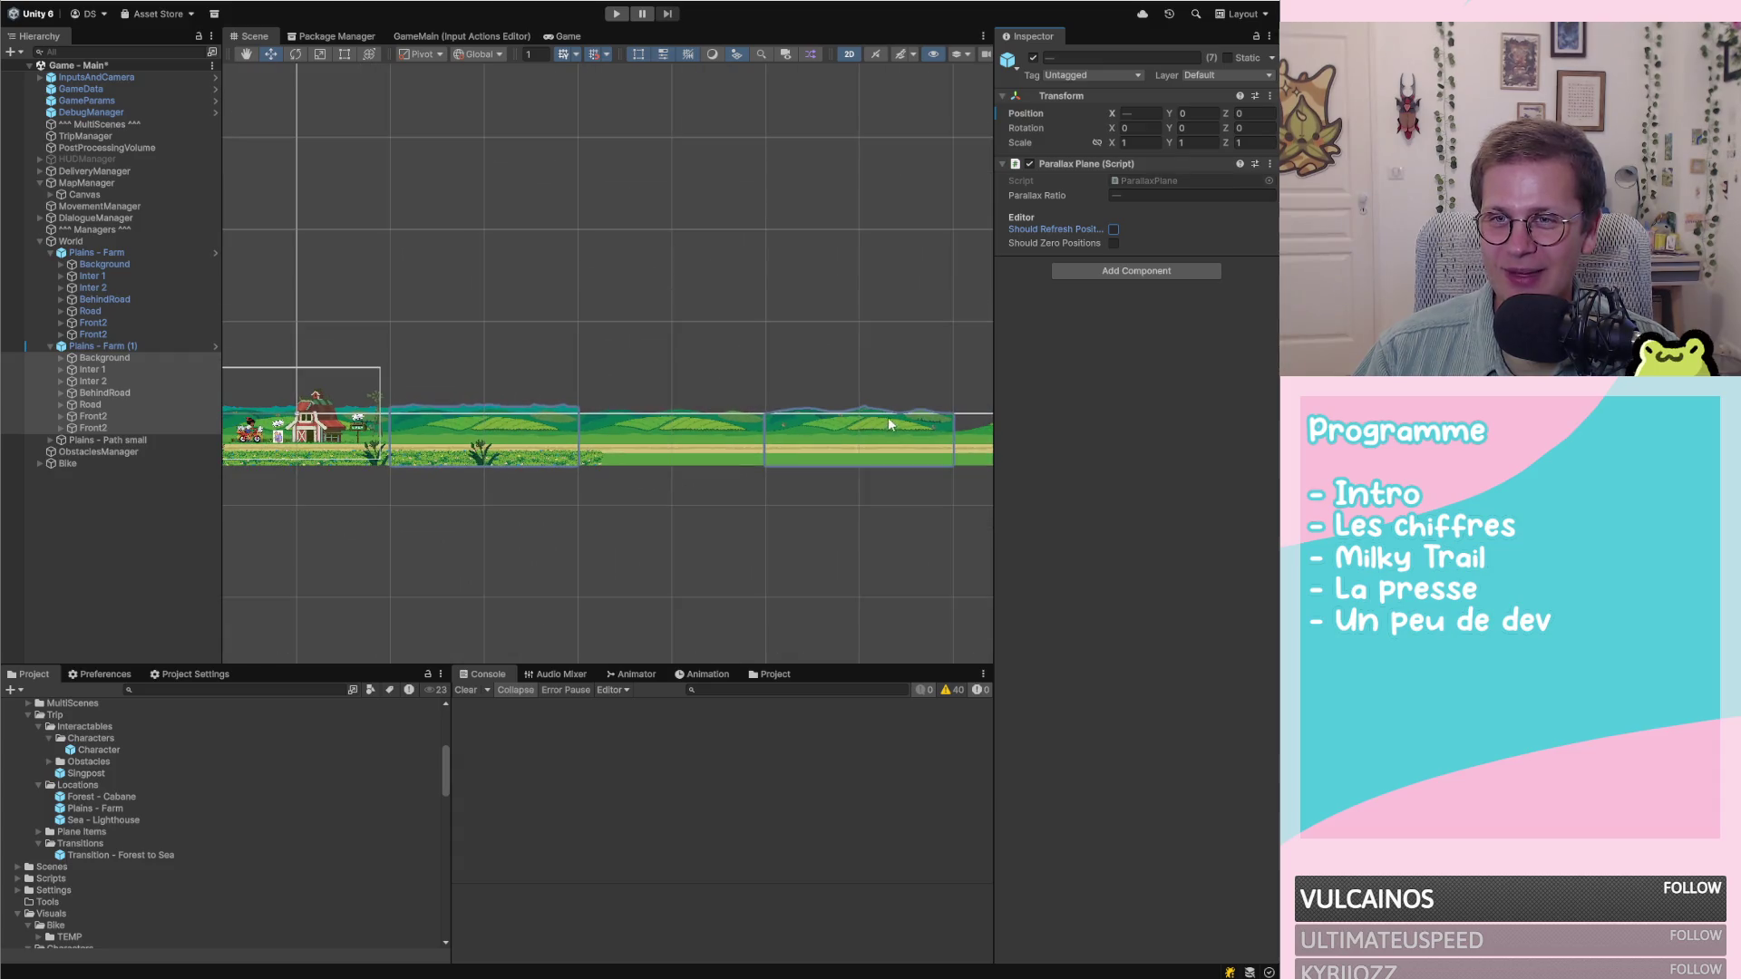
pyautogui.scroll(-4, 846, 420)
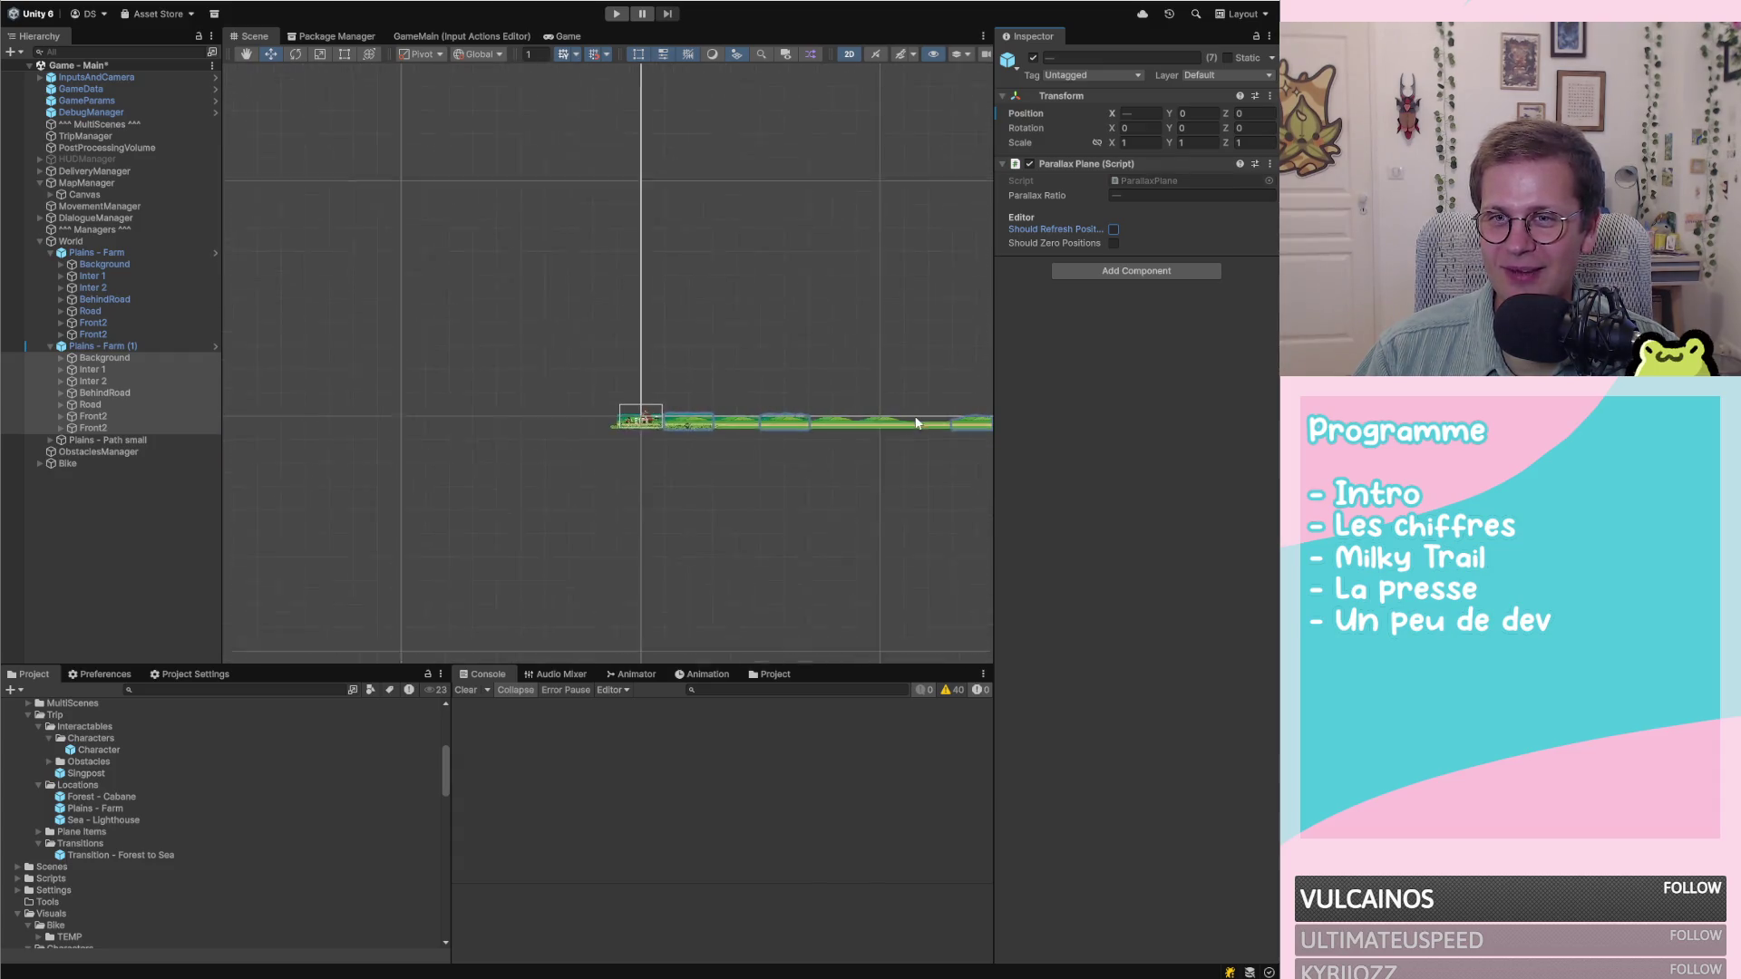
pyautogui.scroll(5, 969, 428)
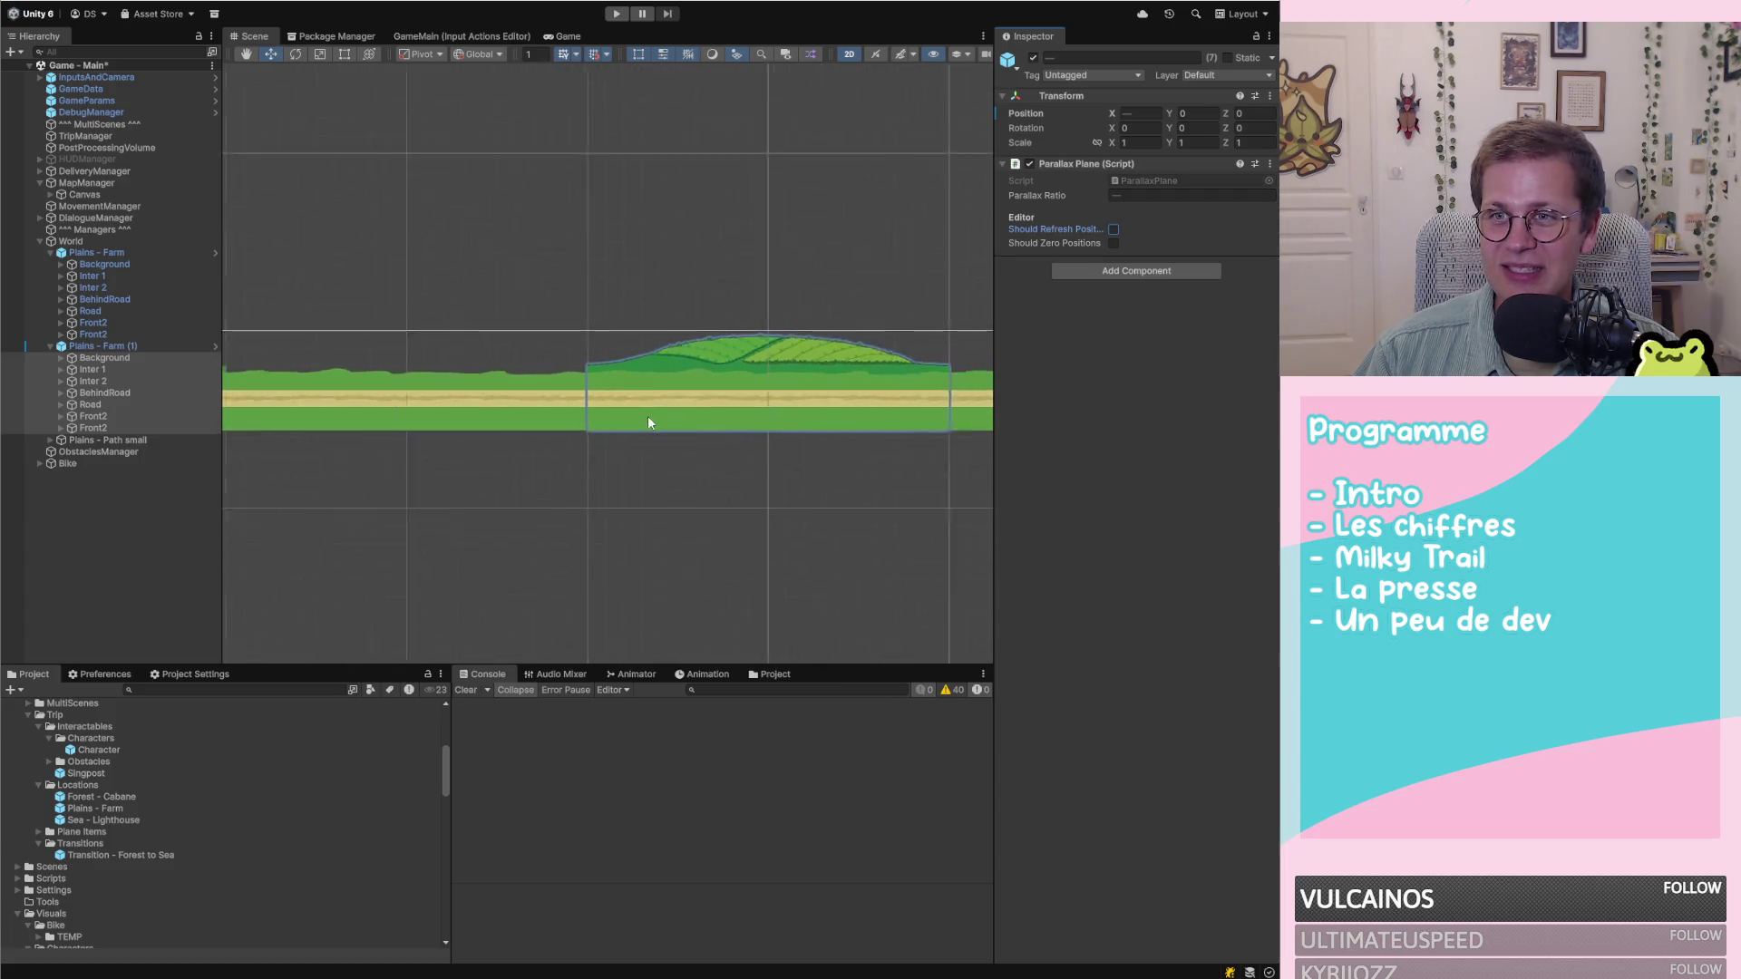
pyautogui.scroll(-6, 758, 419)
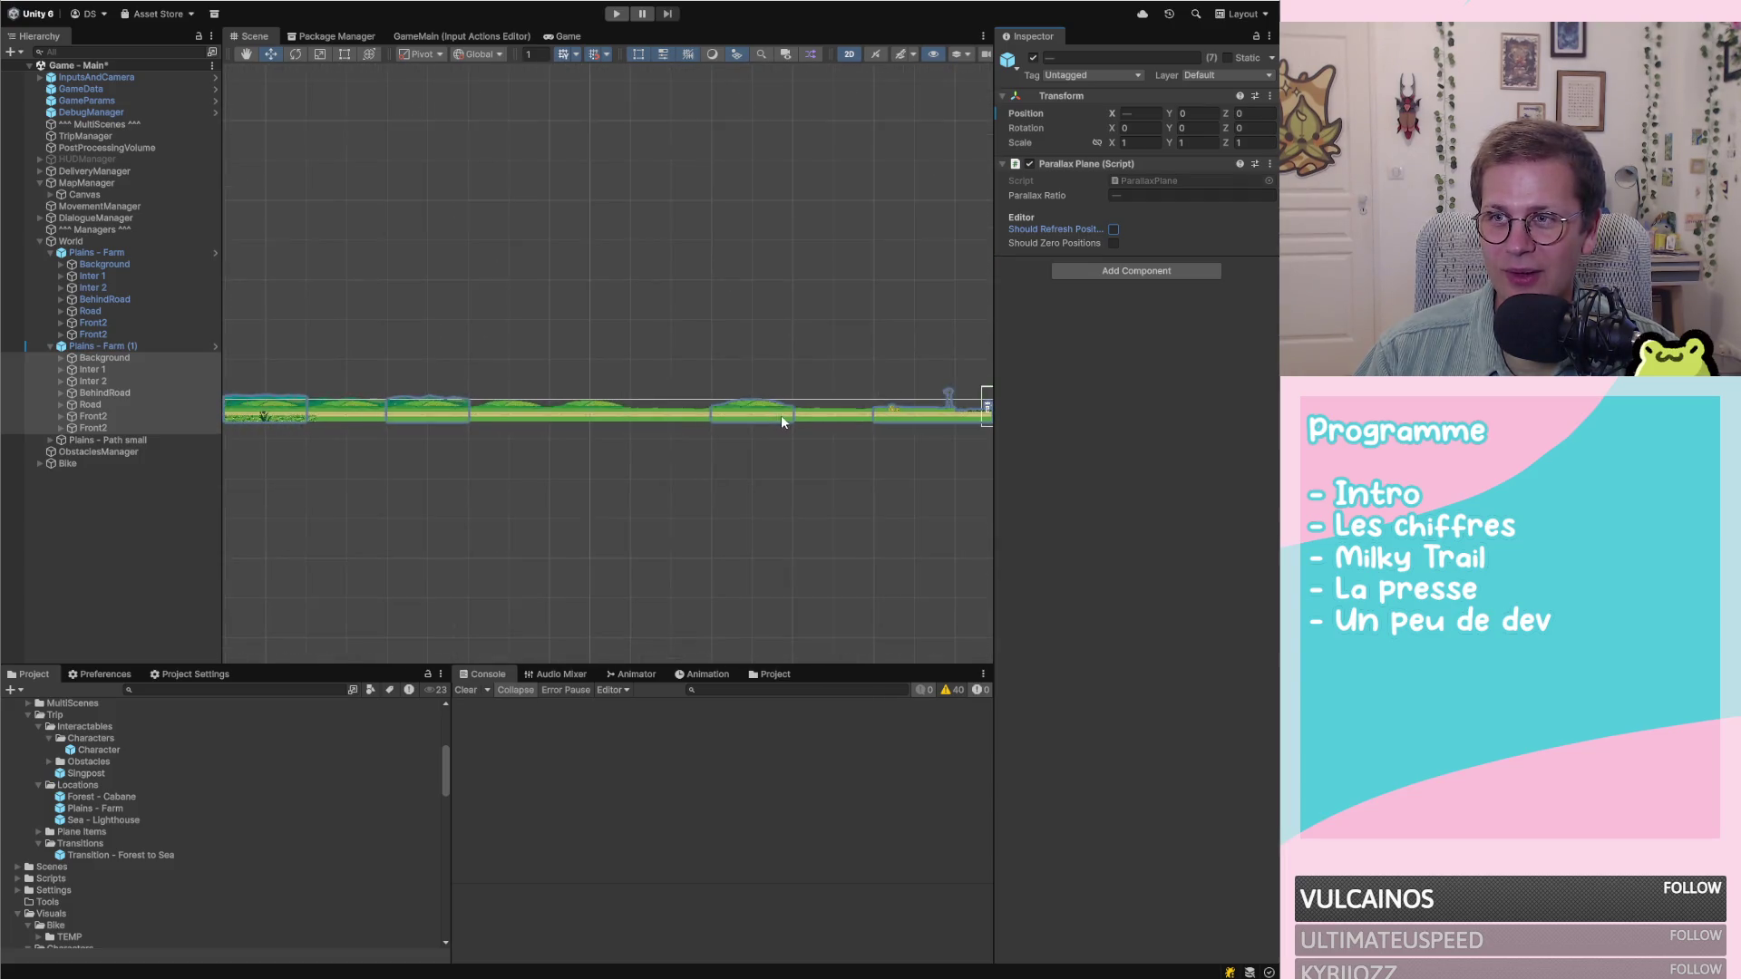
pyautogui.scroll(1, 771, 414)
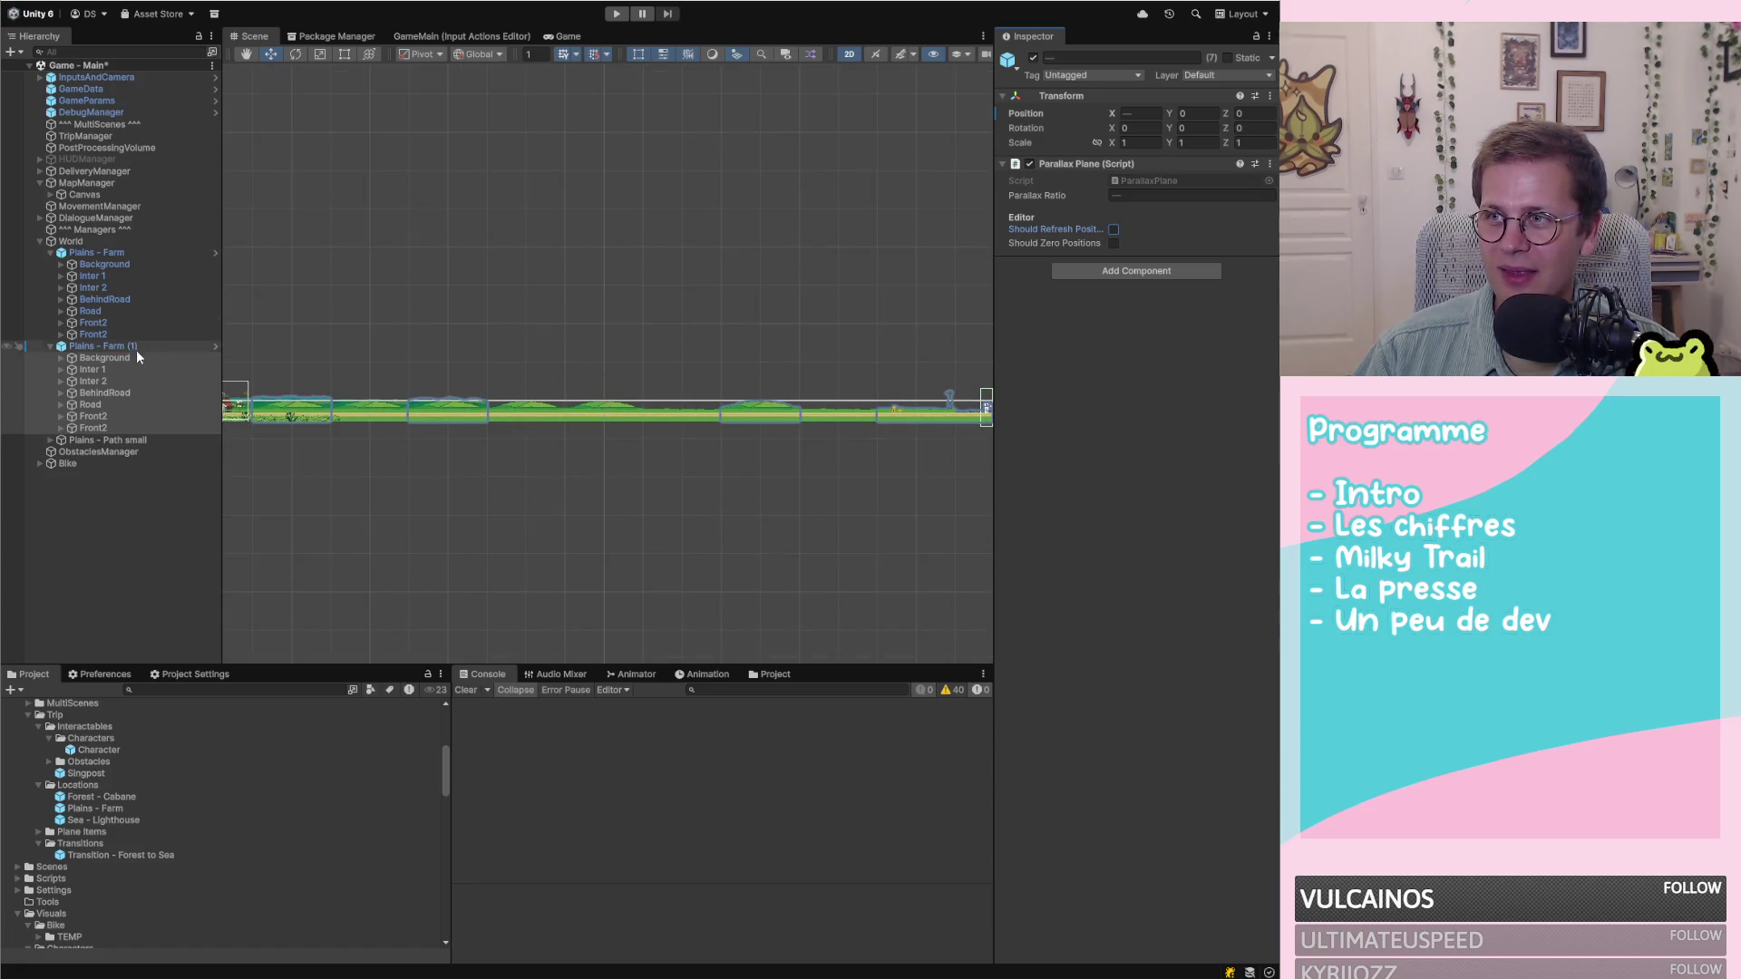
pyautogui.click(78, 440)
pyautogui.click(49, 440)
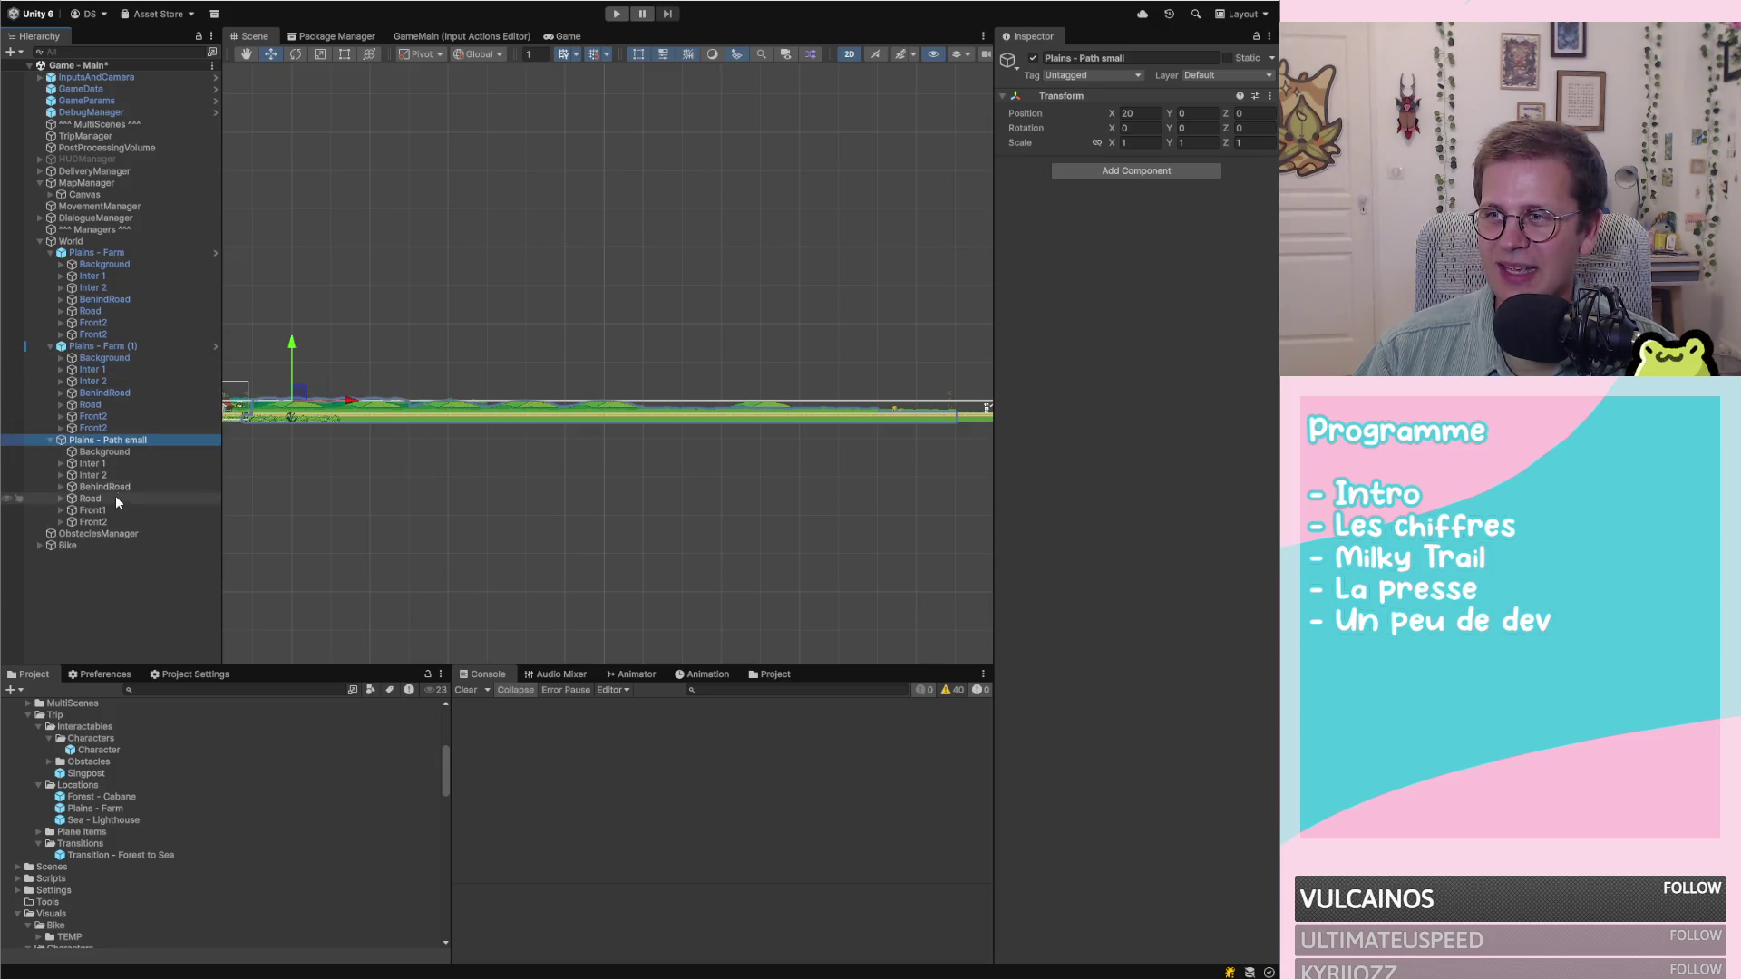
# Set Colline (5) under Plains - Path small's Inter 2 to X 100 and save the scene
pyautogui.click(80, 476)
pyautogui.click(58, 475)
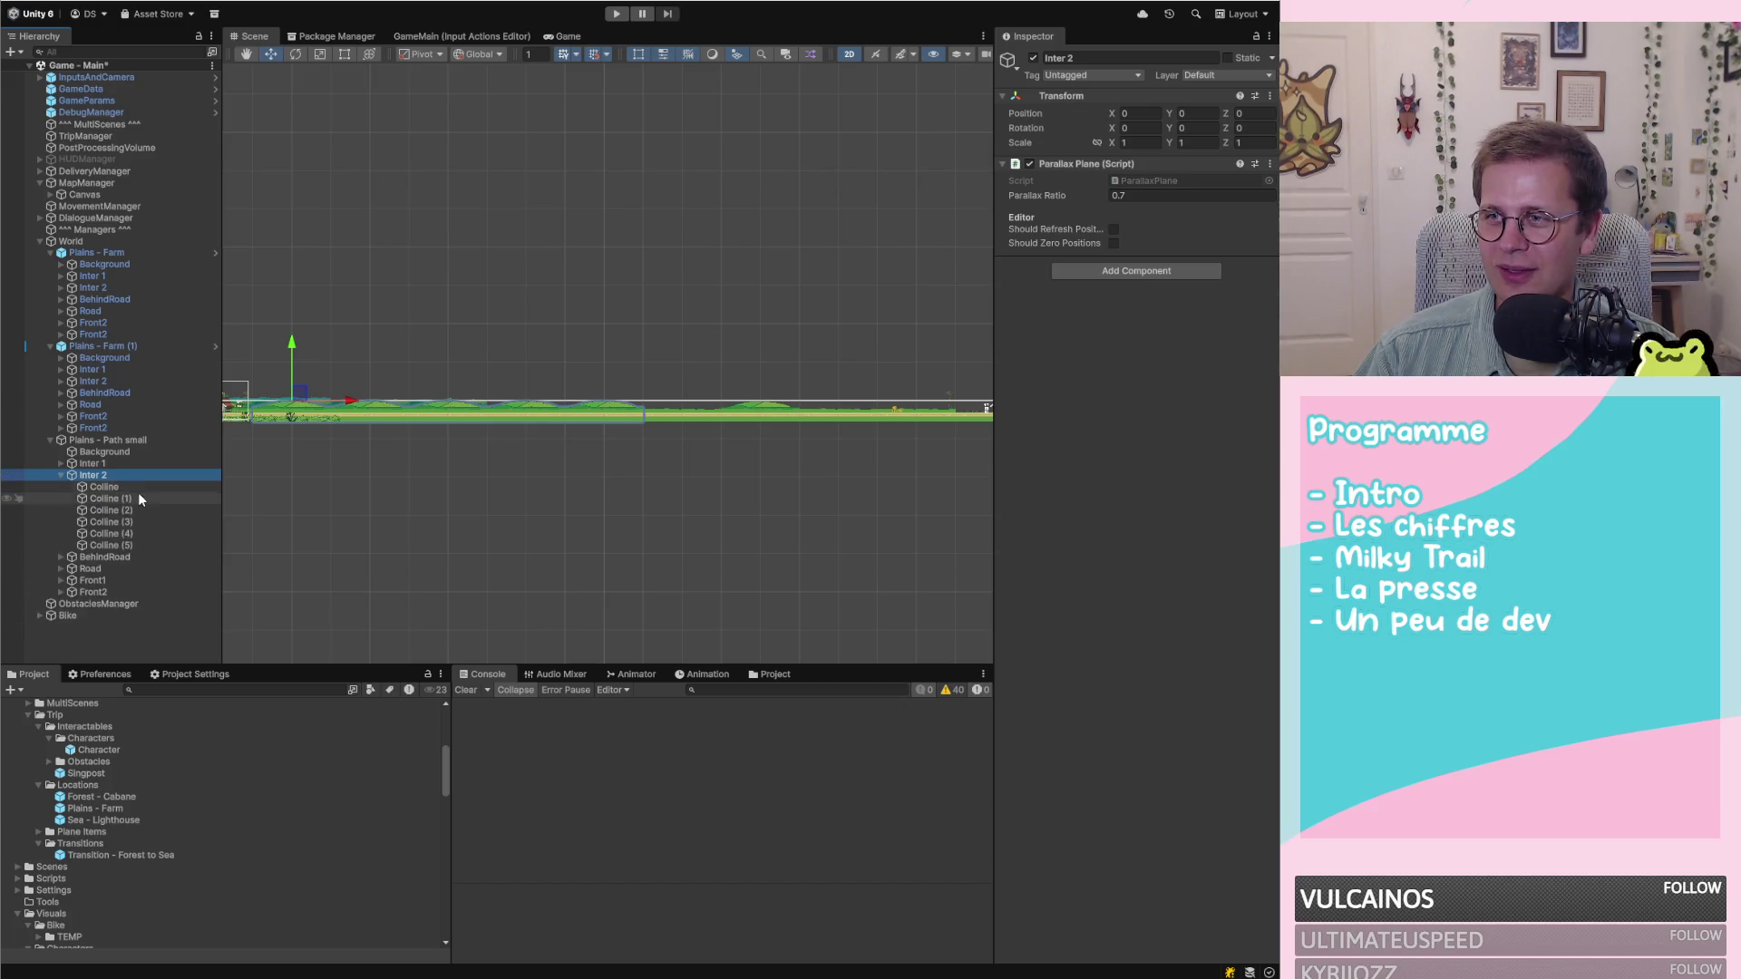
pyautogui.click(120, 488)
pyautogui.press('Down')
pyautogui.press('Down')
pyautogui.press('Down')
pyautogui.press('Down')
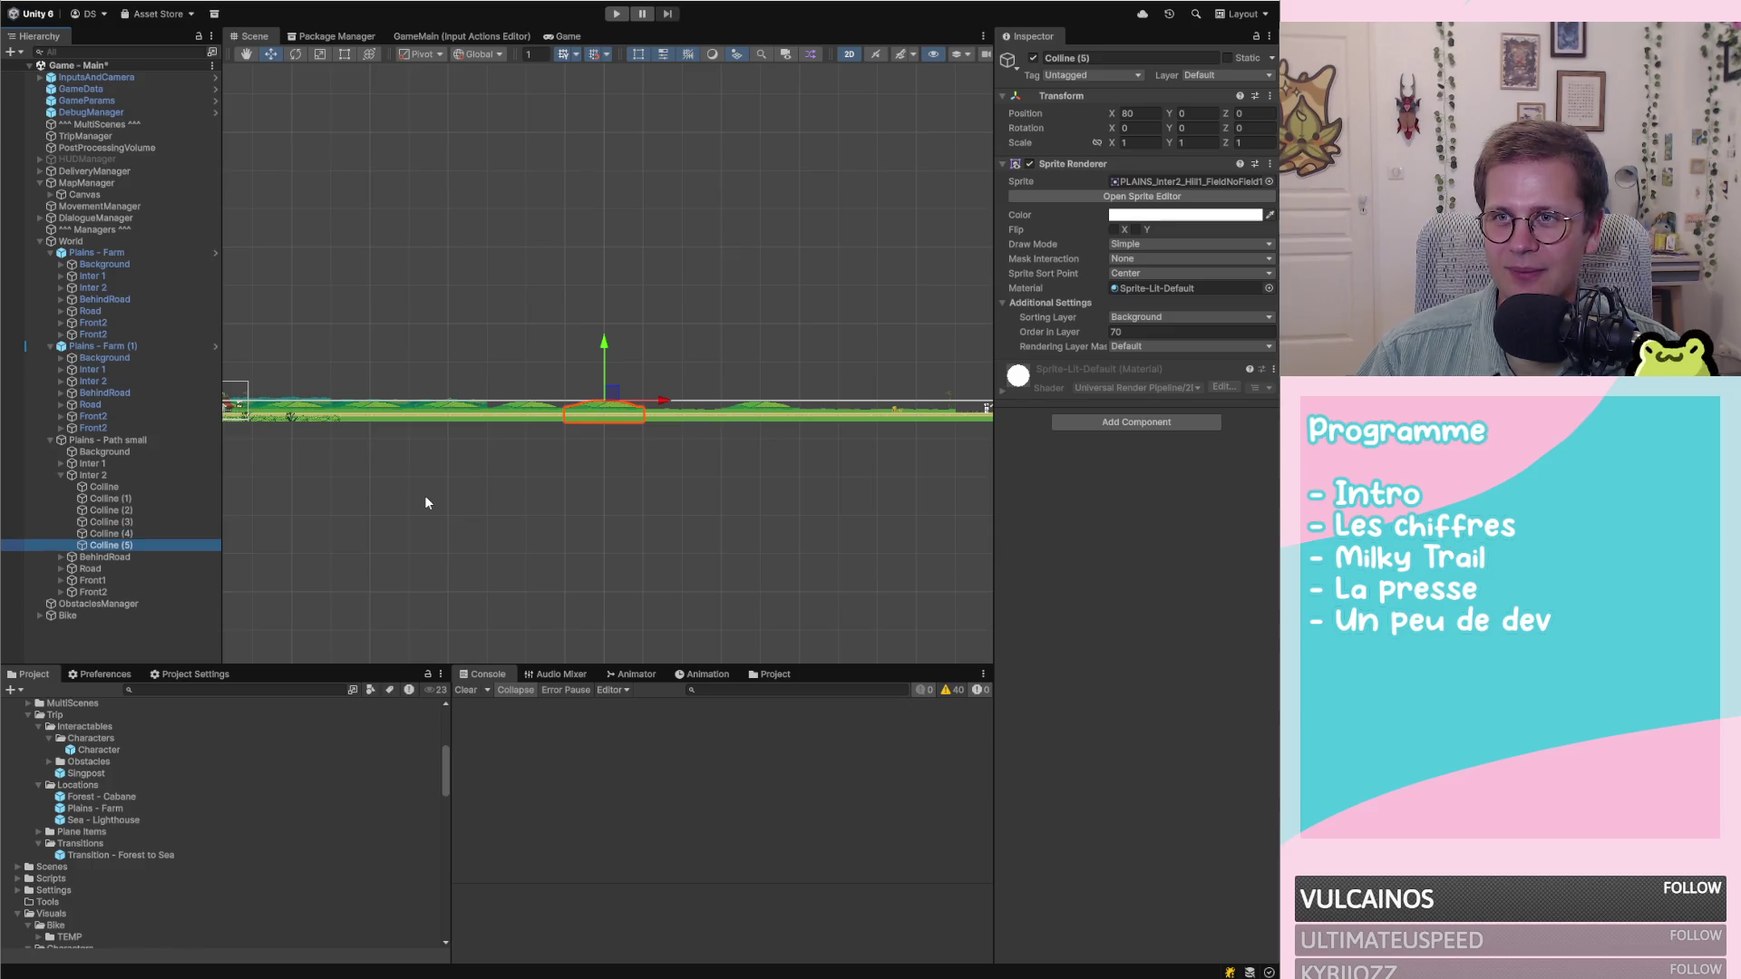
pyautogui.click(1139, 113)
pyautogui.write('100')
pyautogui.hotkey('ctrl', 's')
pyautogui.scroll(-1, 787, 488)
pyautogui.scroll(-1, 809, 487)
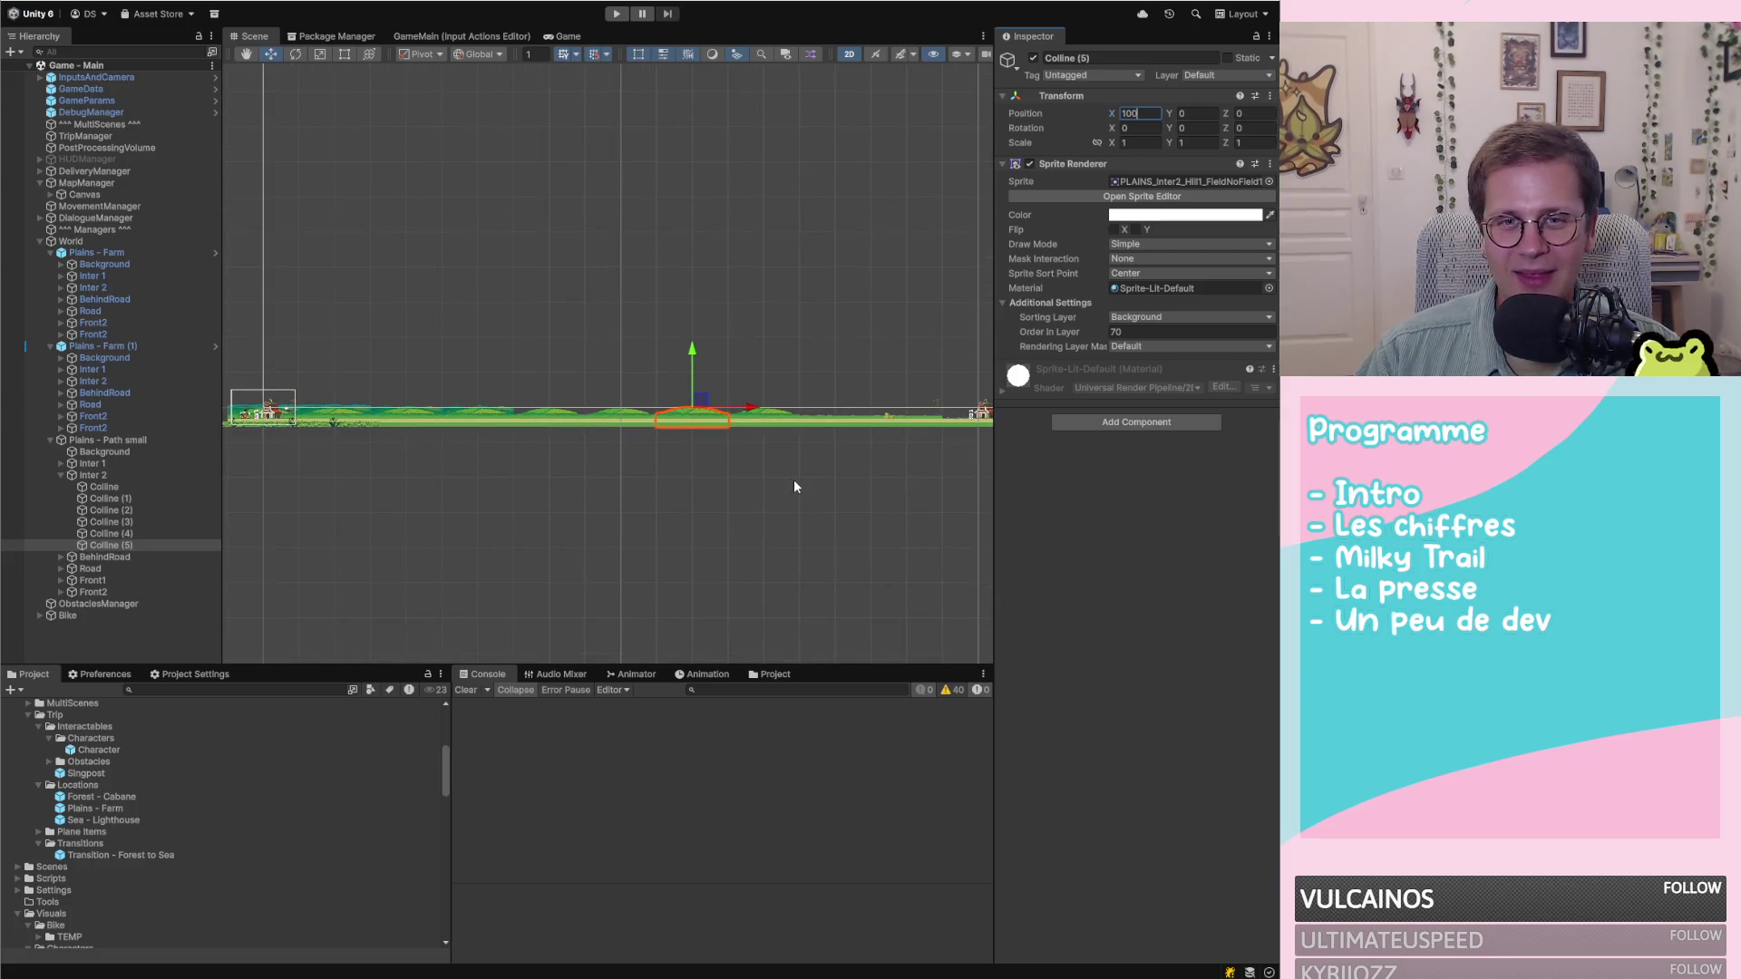
pyautogui.scroll(-1, 729, 492)
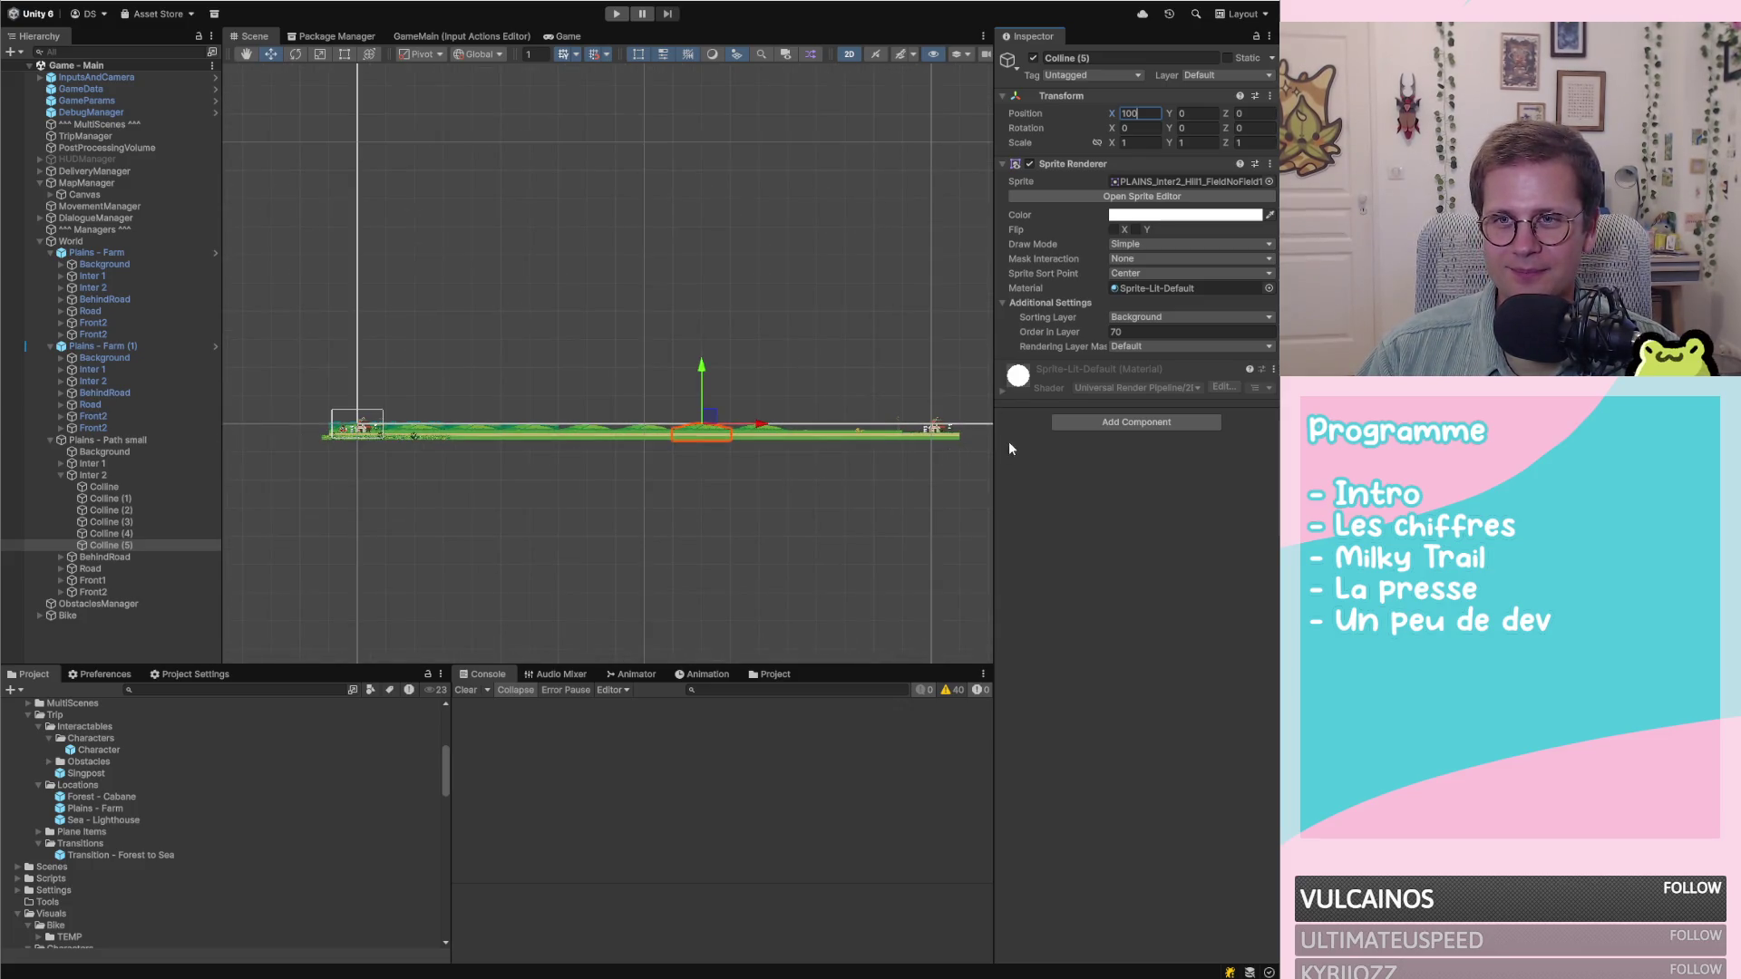
pyautogui.scroll(5, 945, 431)
pyautogui.scroll(-3, 758, 421)
pyautogui.scroll(3, 939, 468)
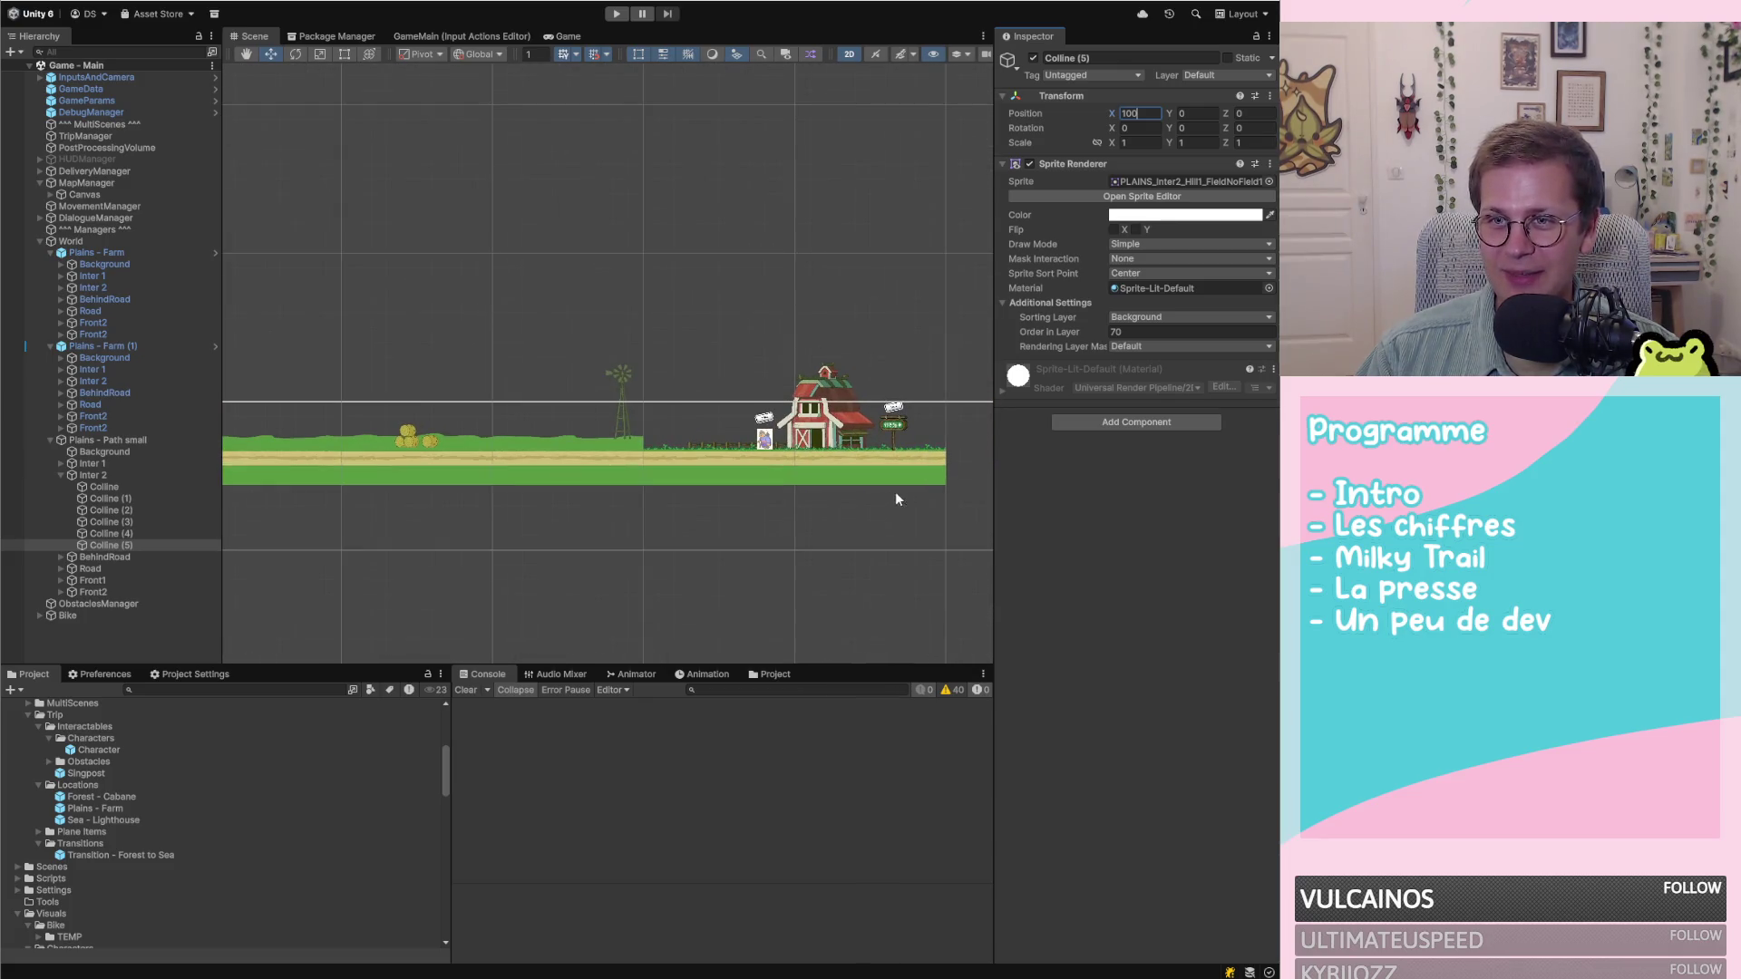
pyautogui.scroll(-3, 834, 458)
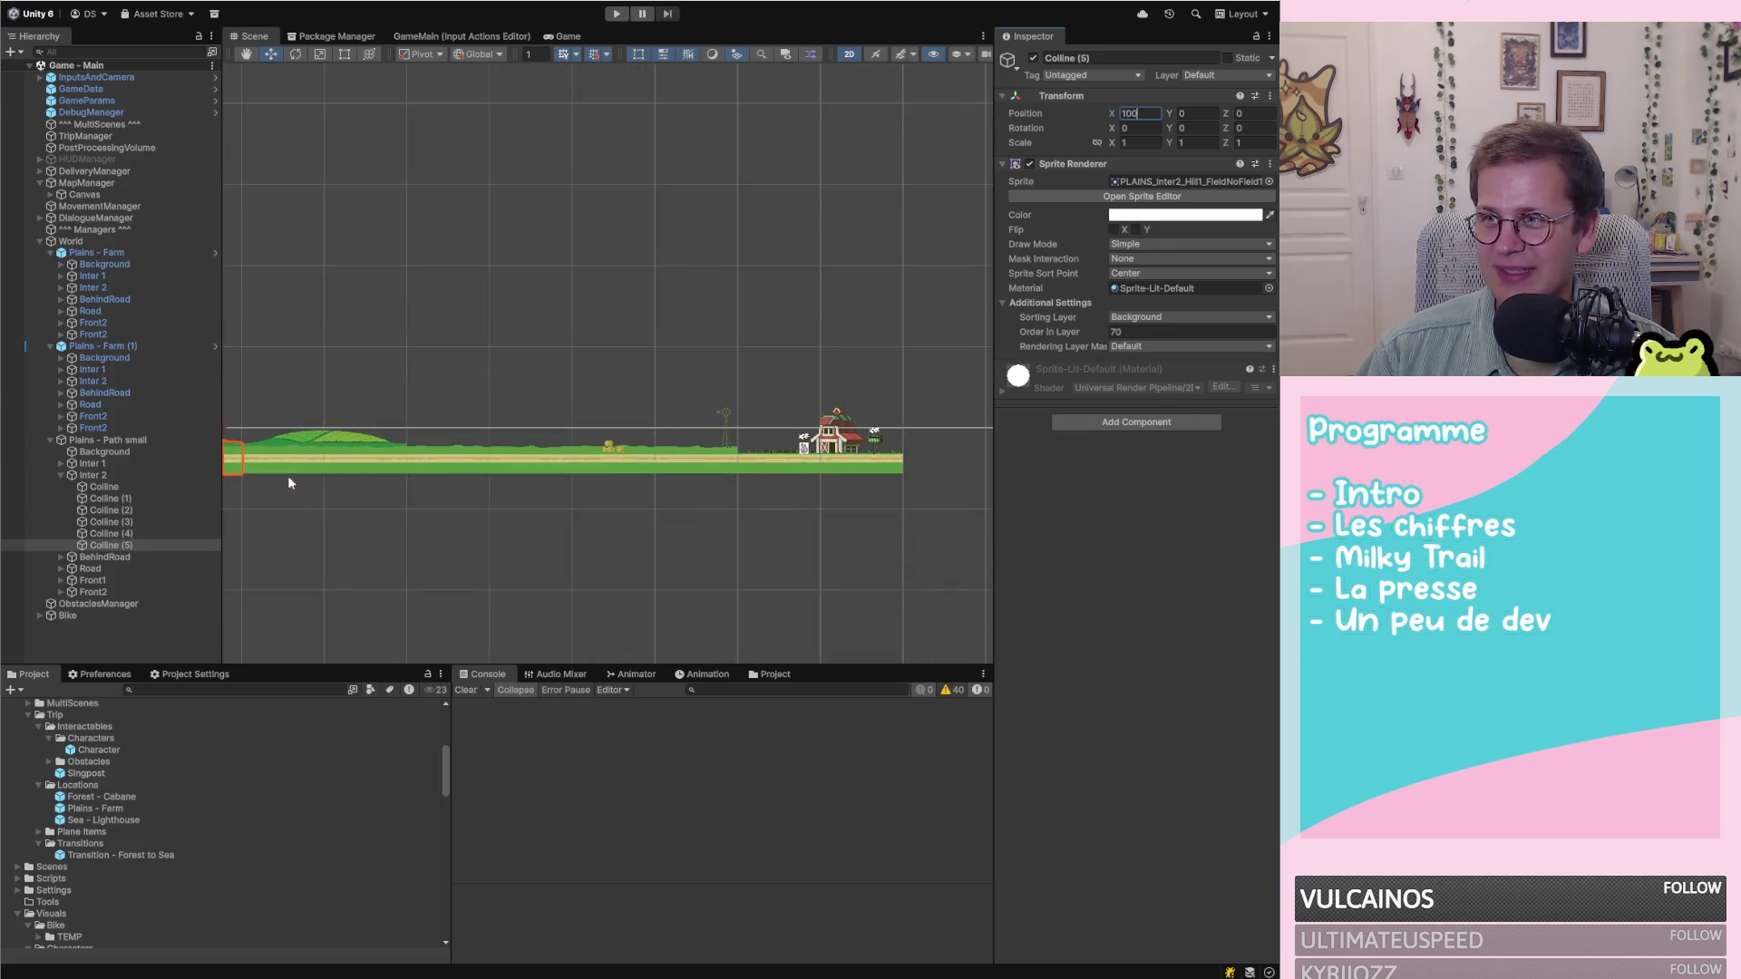
# Select Background through Front2 of Plains - Farm (1), tick Should Zero Positions, and save
pyautogui.click(47, 441)
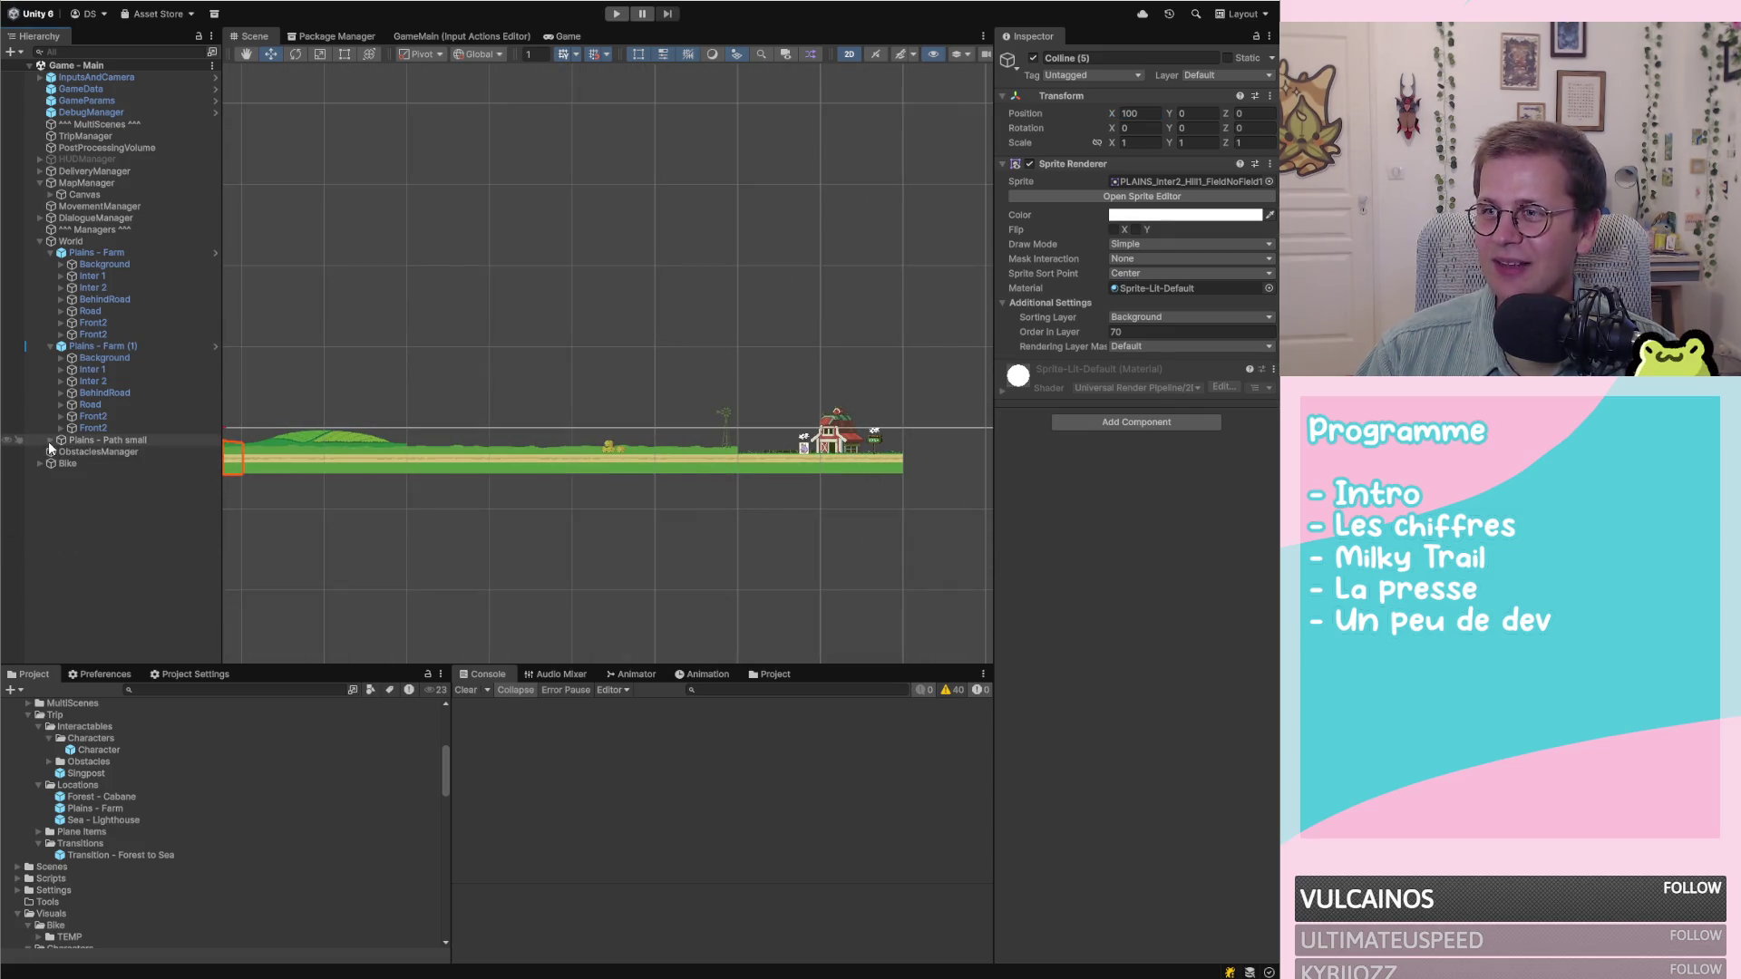
pyautogui.click(96, 442)
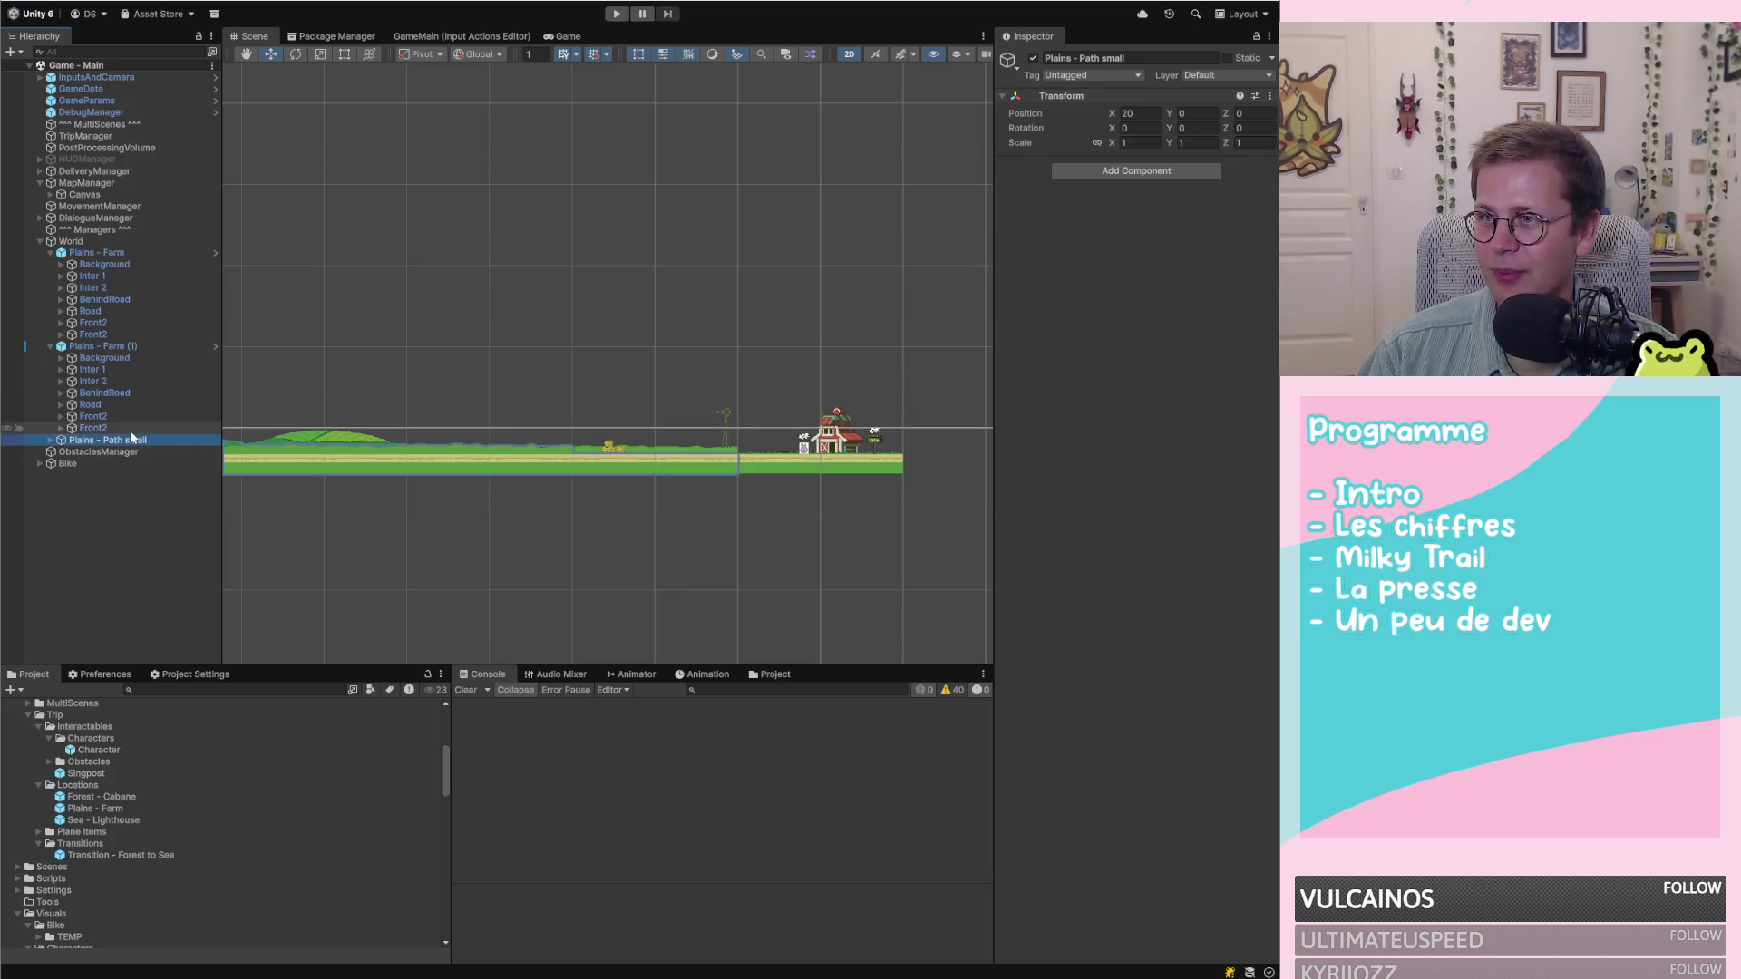
pyautogui.click(100, 346)
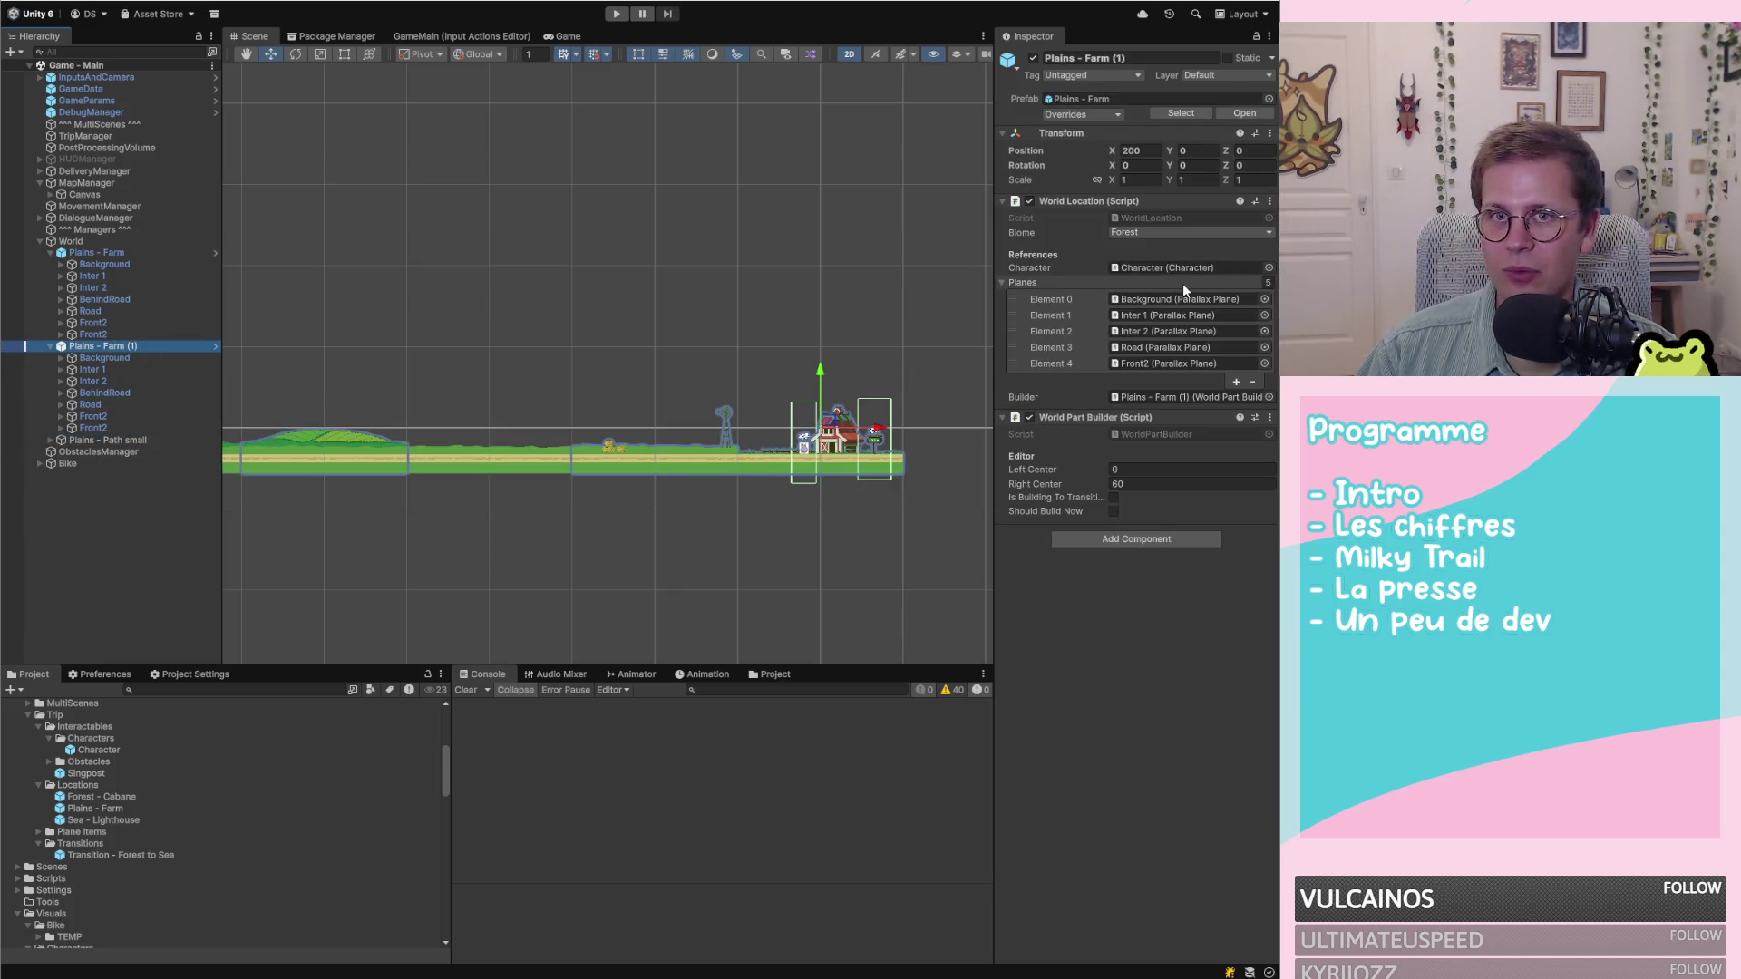
pyautogui.click(130, 353)
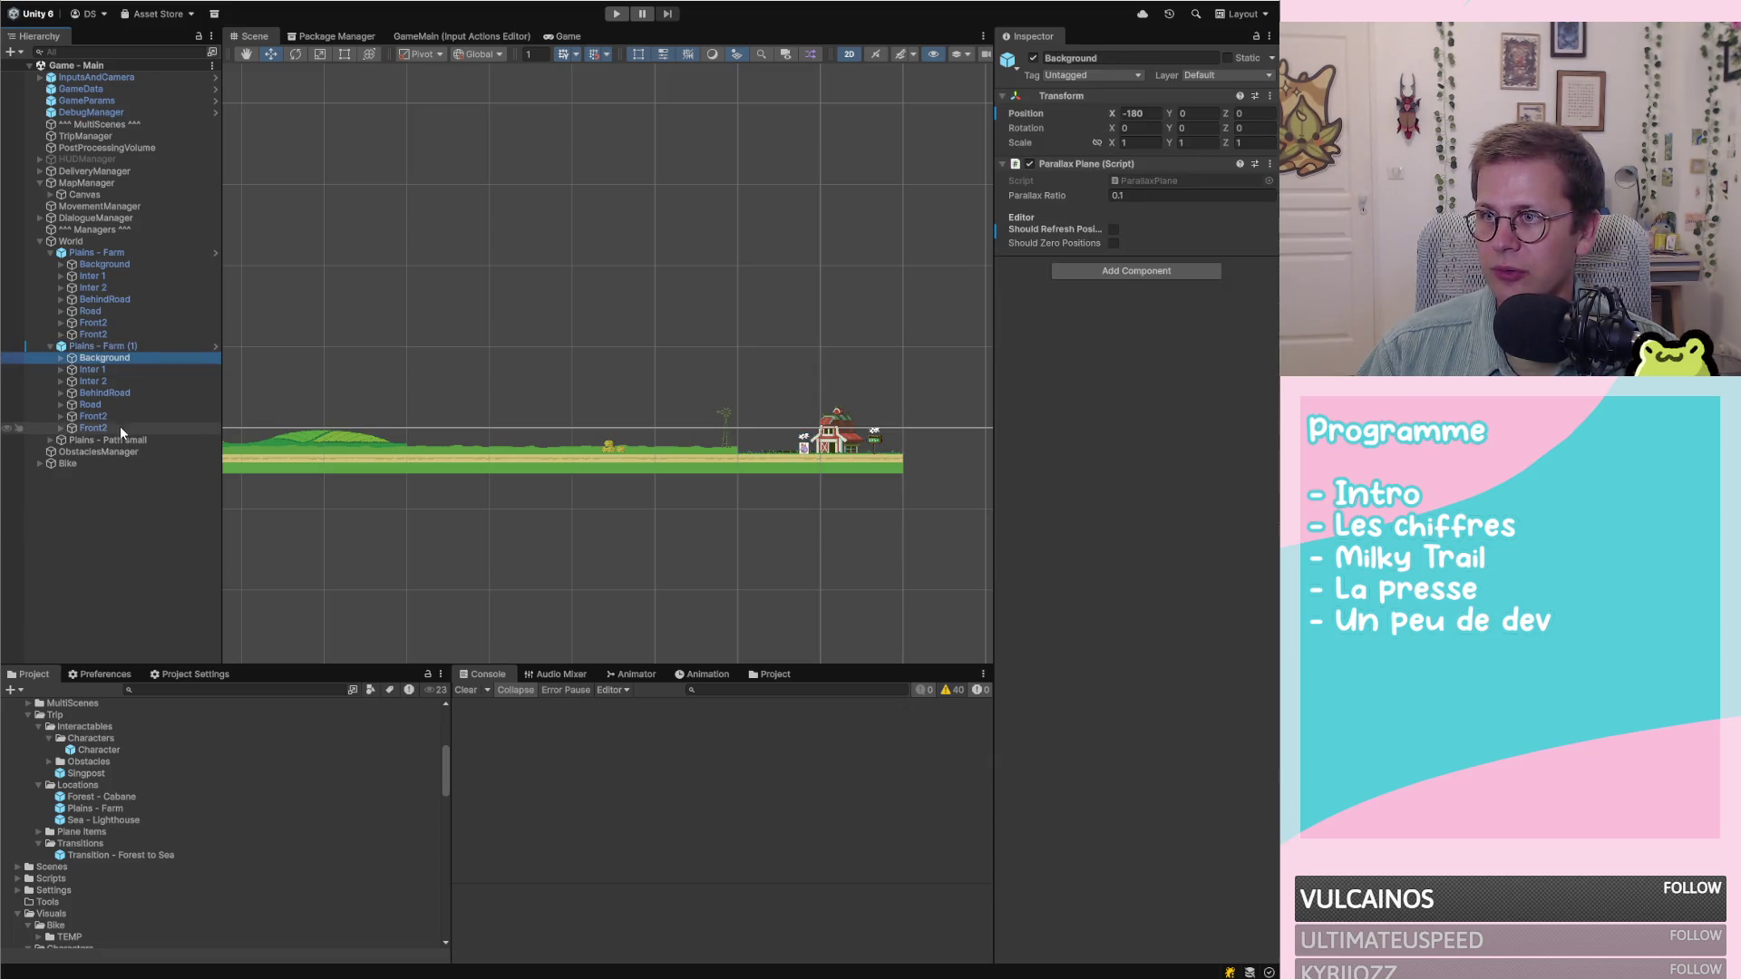
pyautogui.keyDown('shift'); pyautogui.click(119, 426); pyautogui.keyUp('shift')
pyautogui.click(1113, 243)
pyautogui.hotkey('ctrl', 's')
# Refresh and re-zero the layer positions, then show Plains - Farm (1)'s prefab overrides
pyautogui.scroll(-6, 846, 584)
pyautogui.scroll(6, 934, 535)
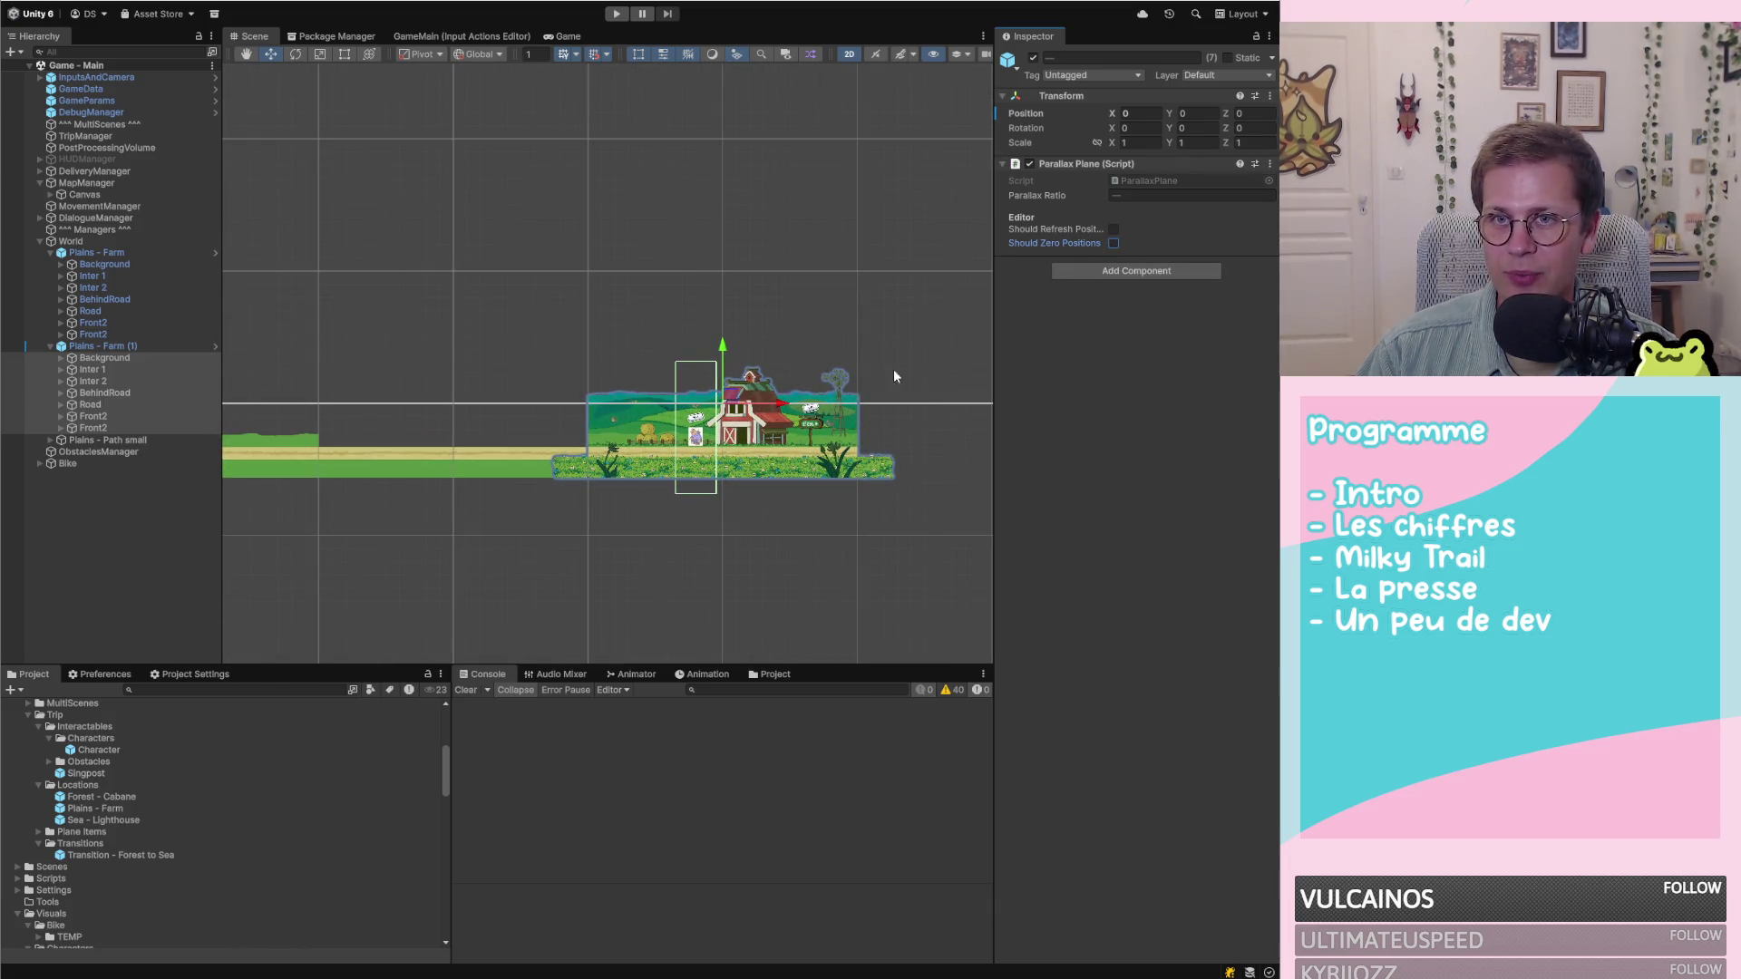
pyautogui.click(1115, 228)
pyautogui.scroll(-2, 506, 454)
pyautogui.scroll(-4, 506, 453)
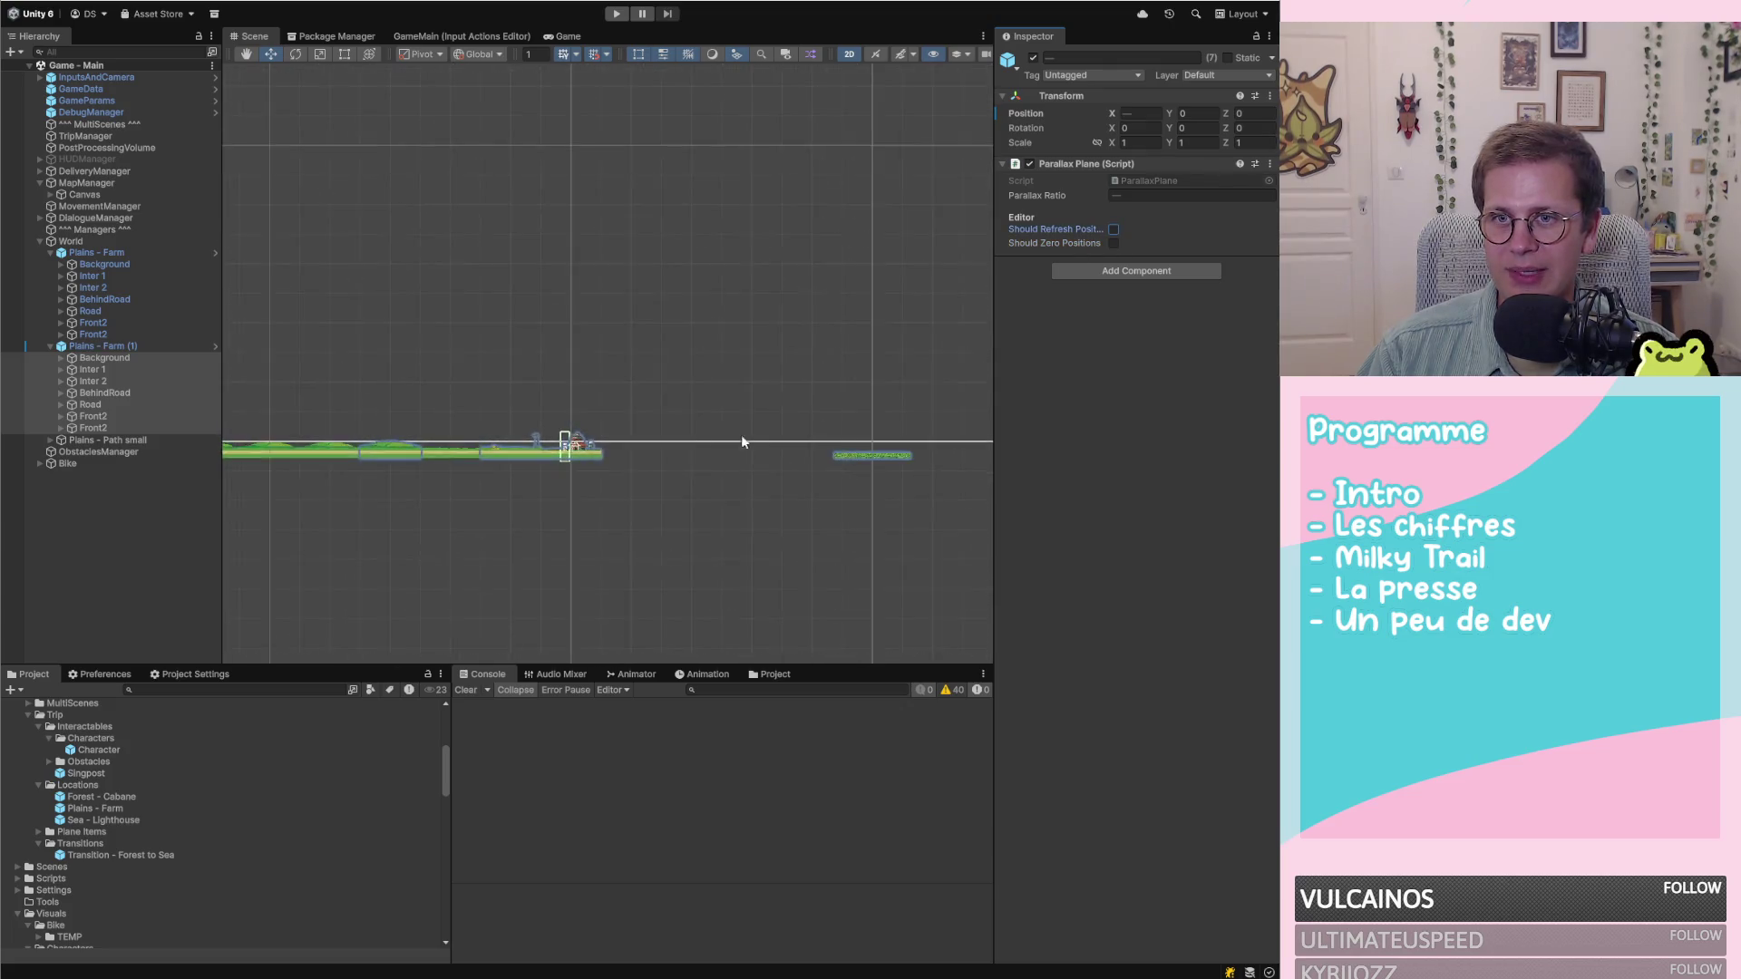
pyautogui.scroll(-2, 966, 472)
pyautogui.scroll(8, 528, 475)
pyautogui.scroll(4, 345, 479)
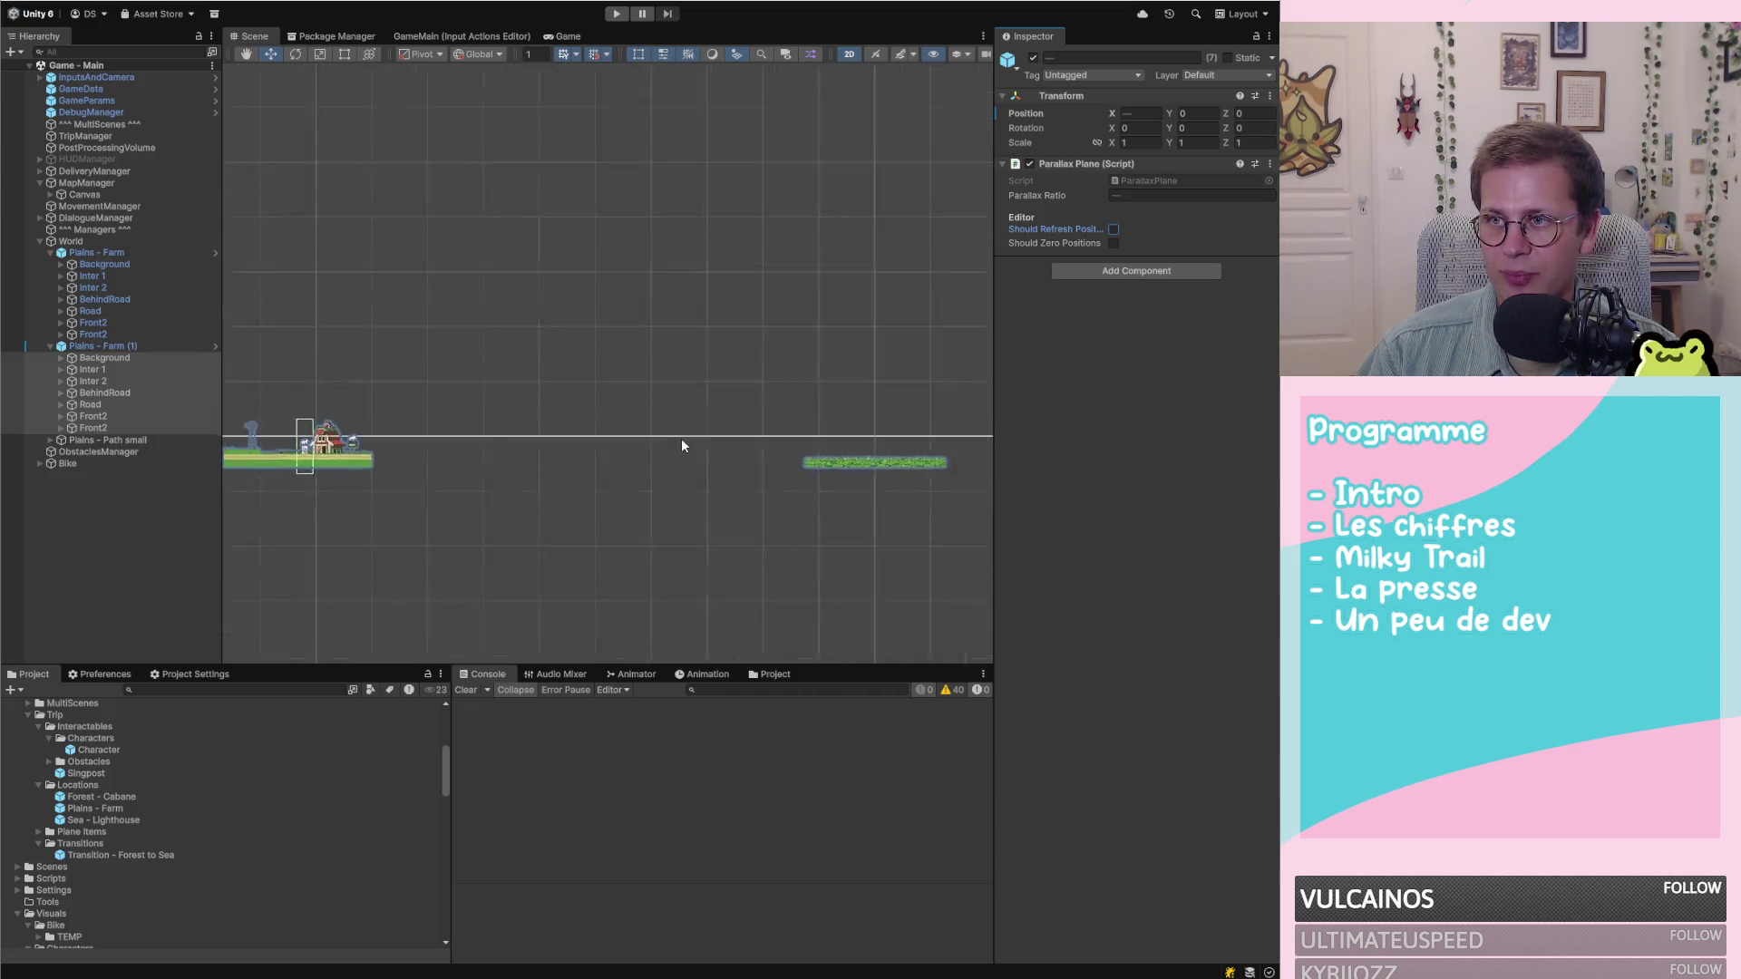
pyautogui.scroll(2, 897, 345)
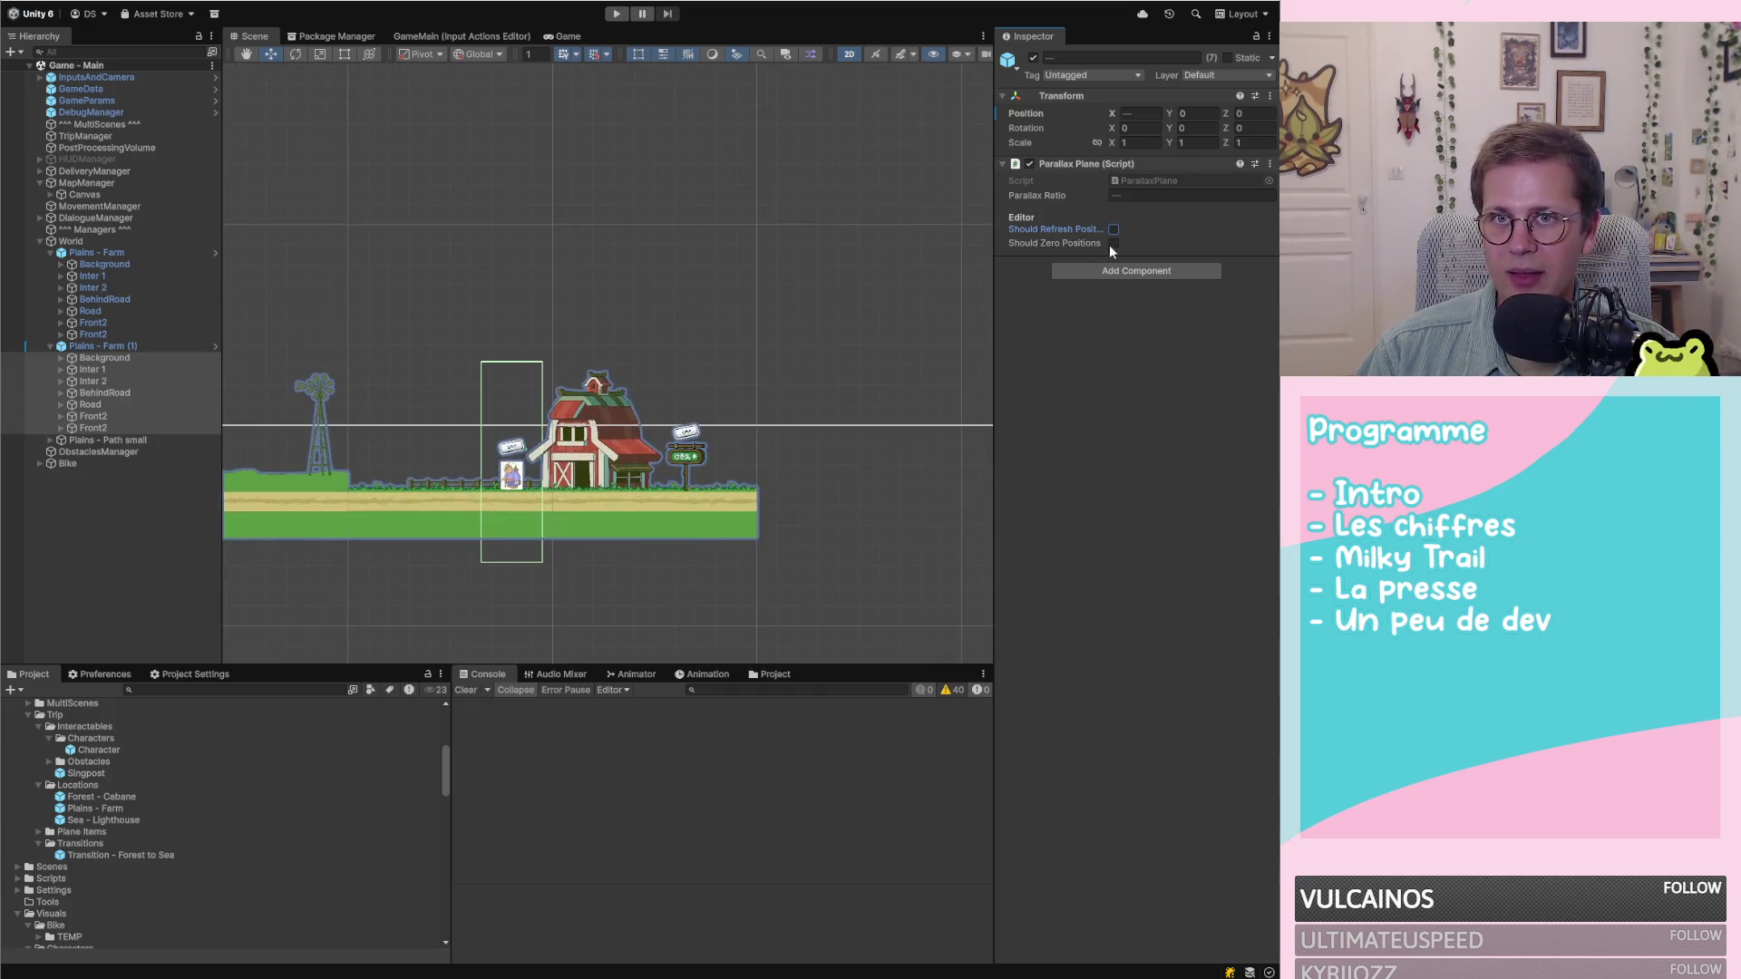
pyautogui.click(1114, 243)
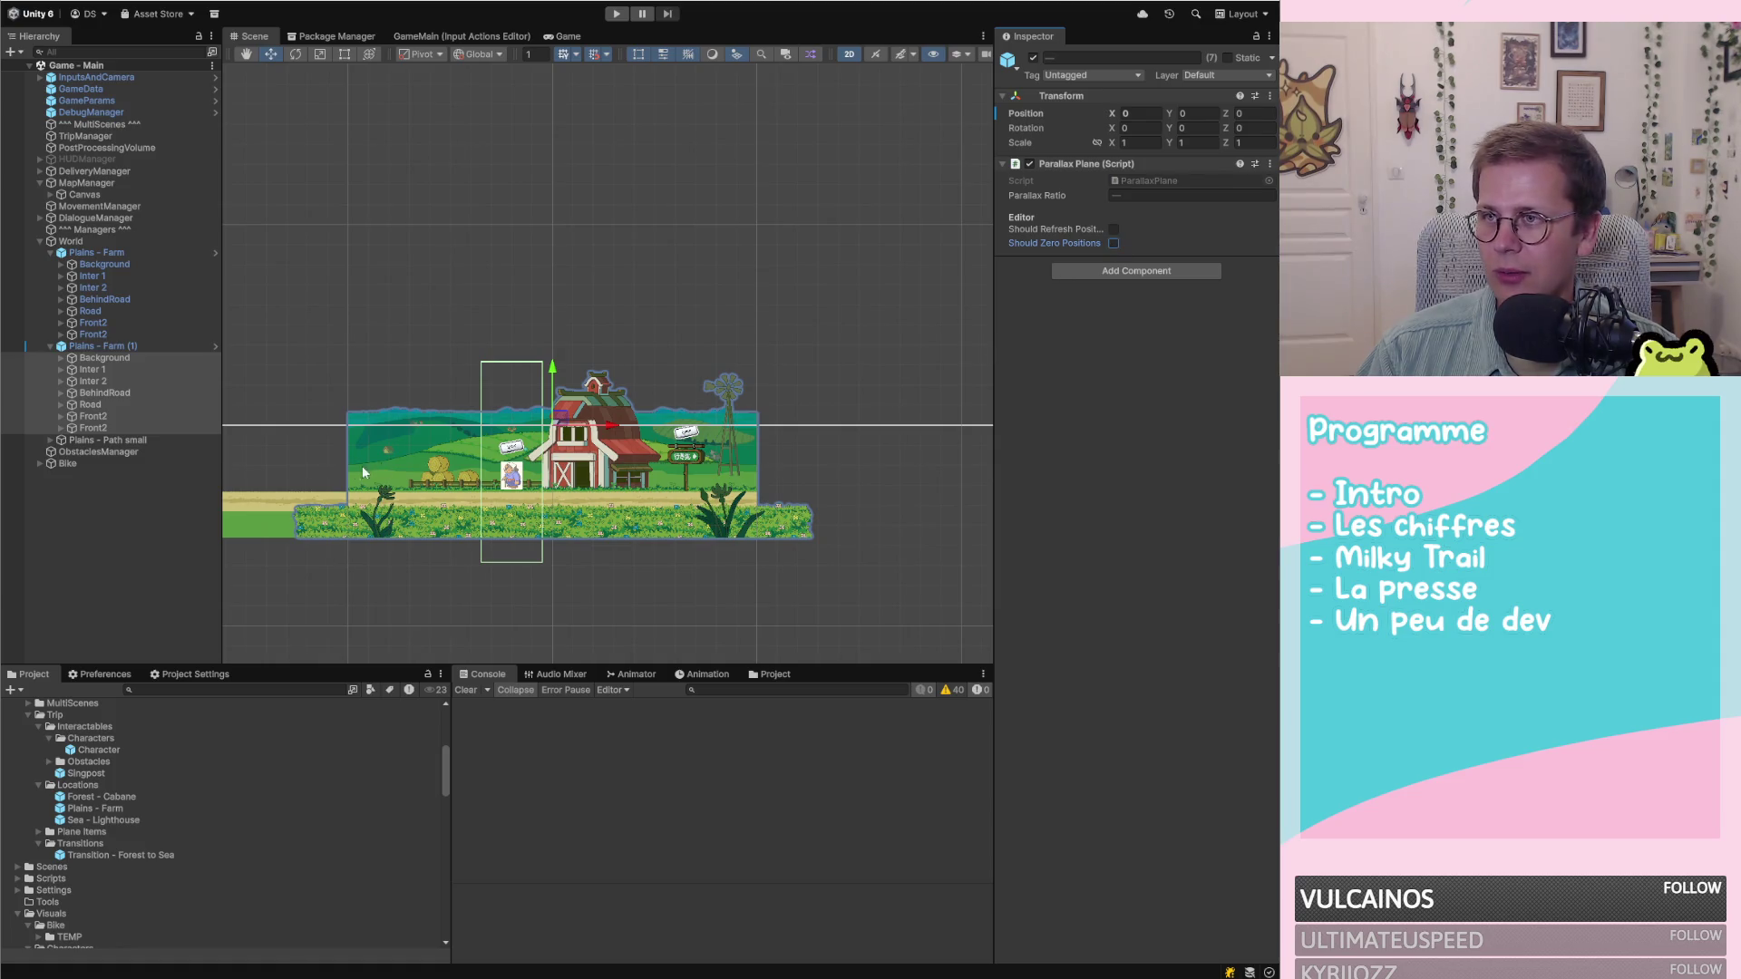
pyautogui.click(121, 344)
pyautogui.click(1079, 115)
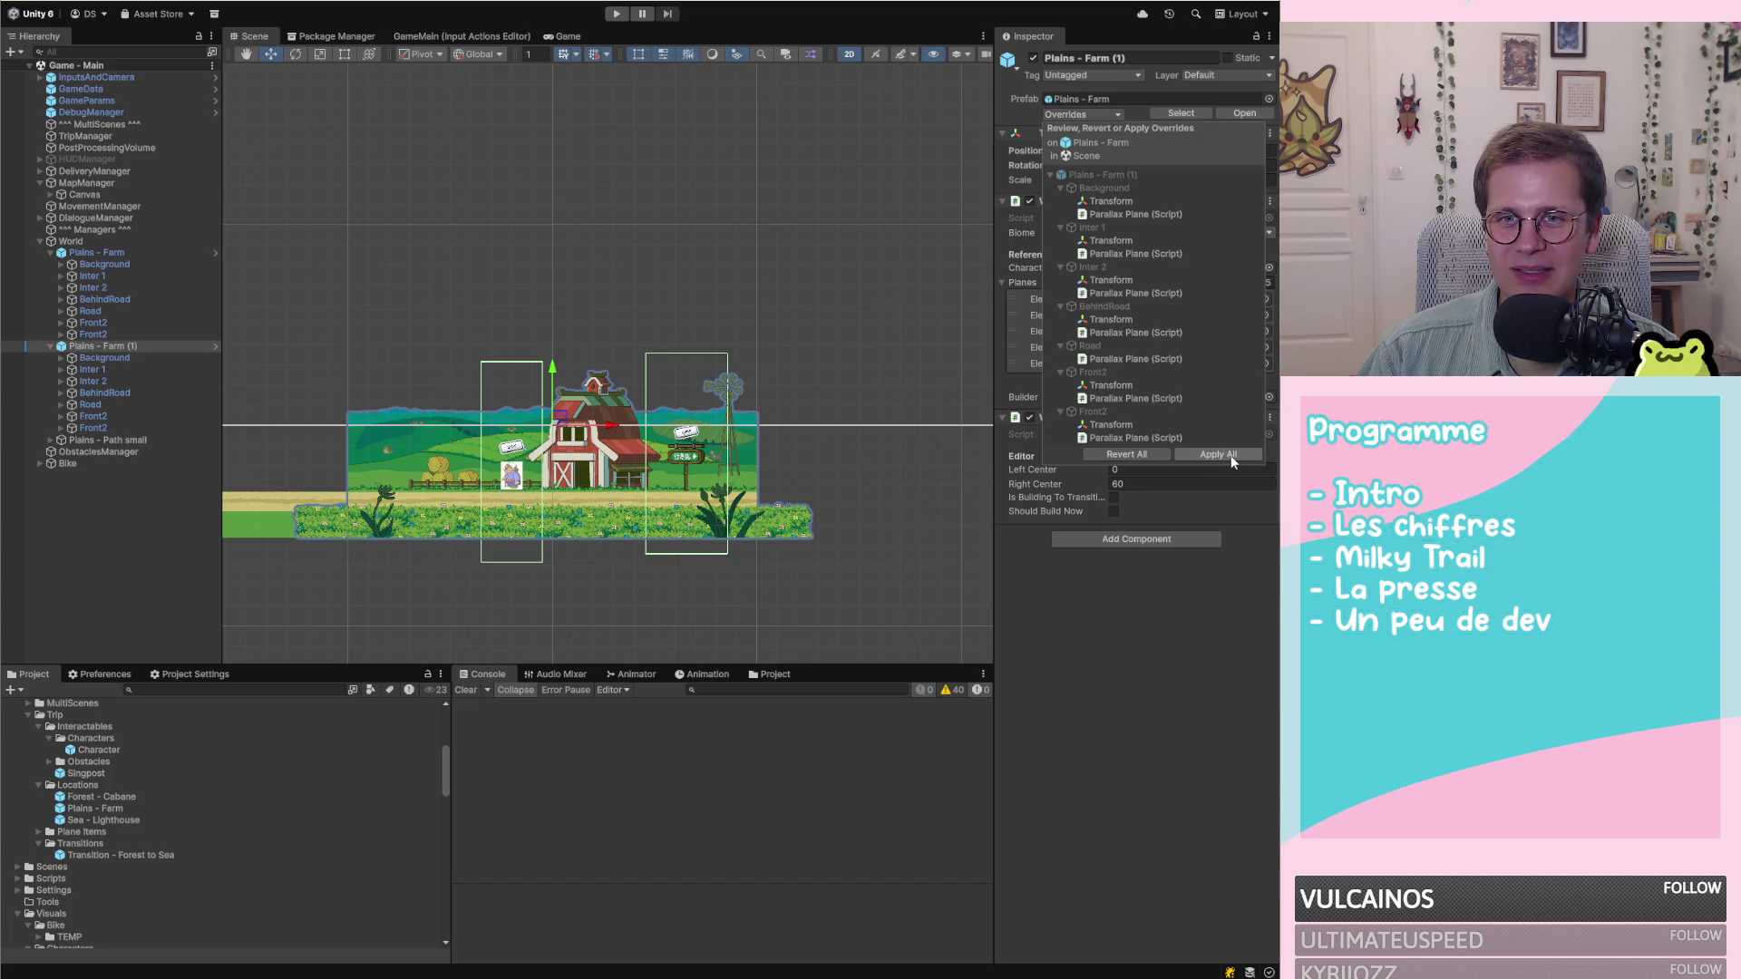
# Review the Front2 Parallax Plane and Transform overrides, then Revert All on Plains - Farm (1)
pyautogui.click(1127, 437)
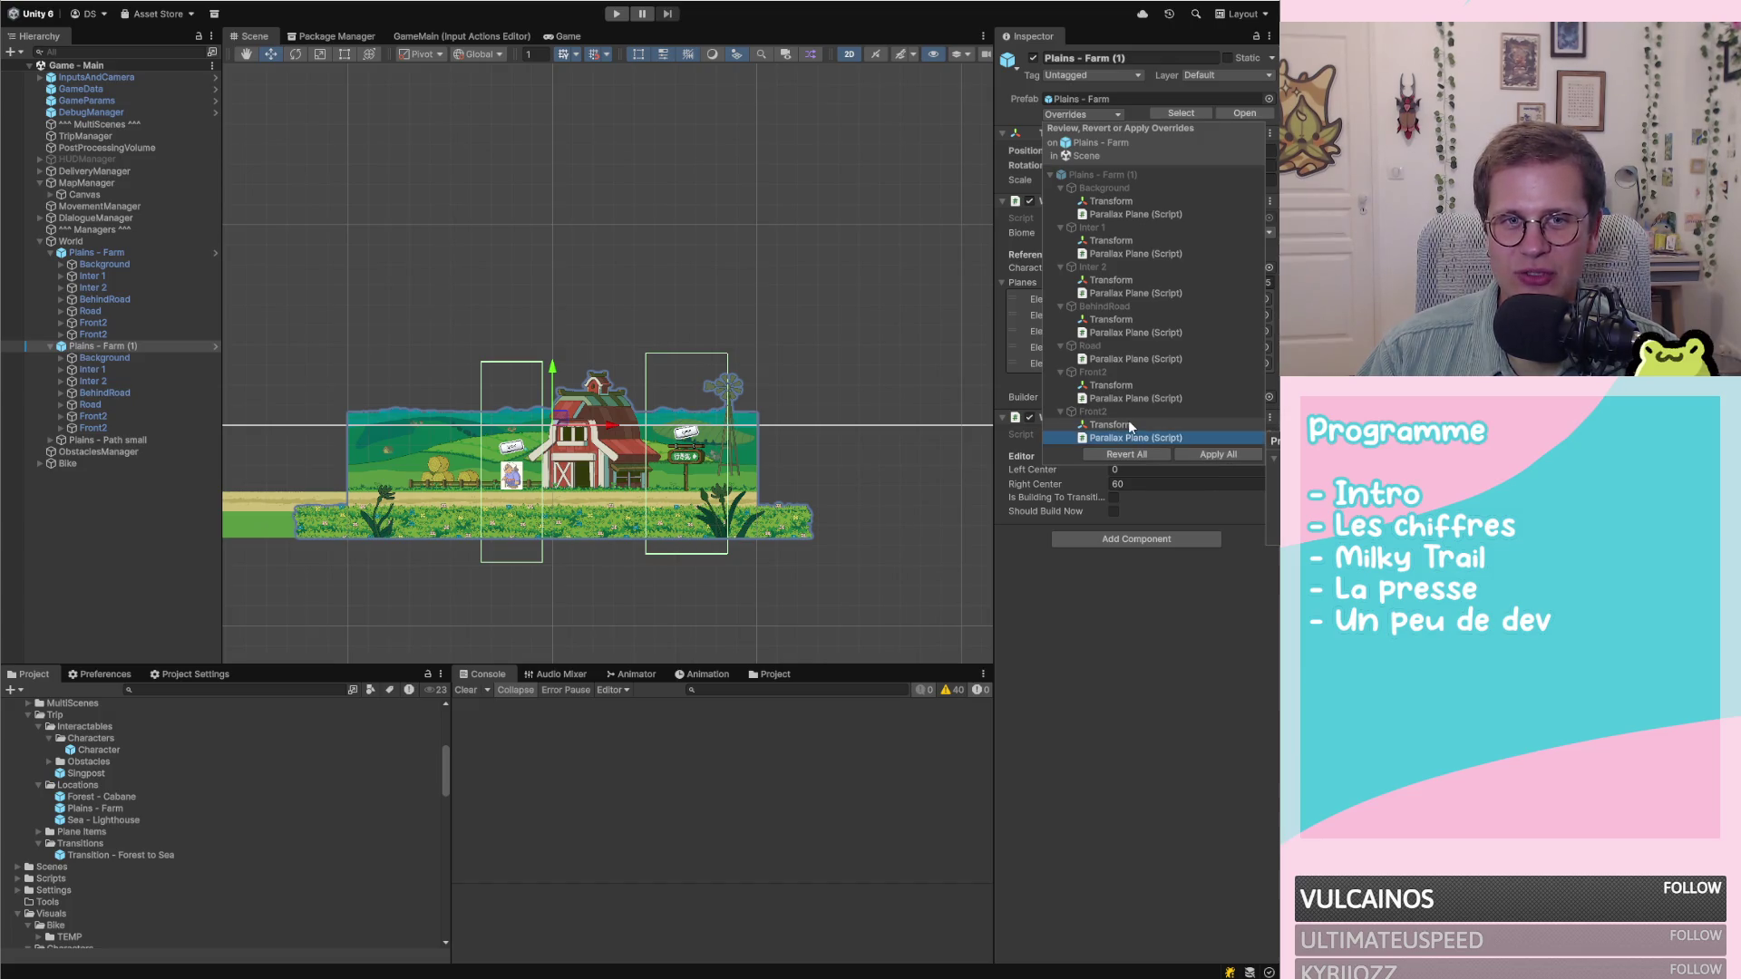
pyautogui.click(1128, 423)
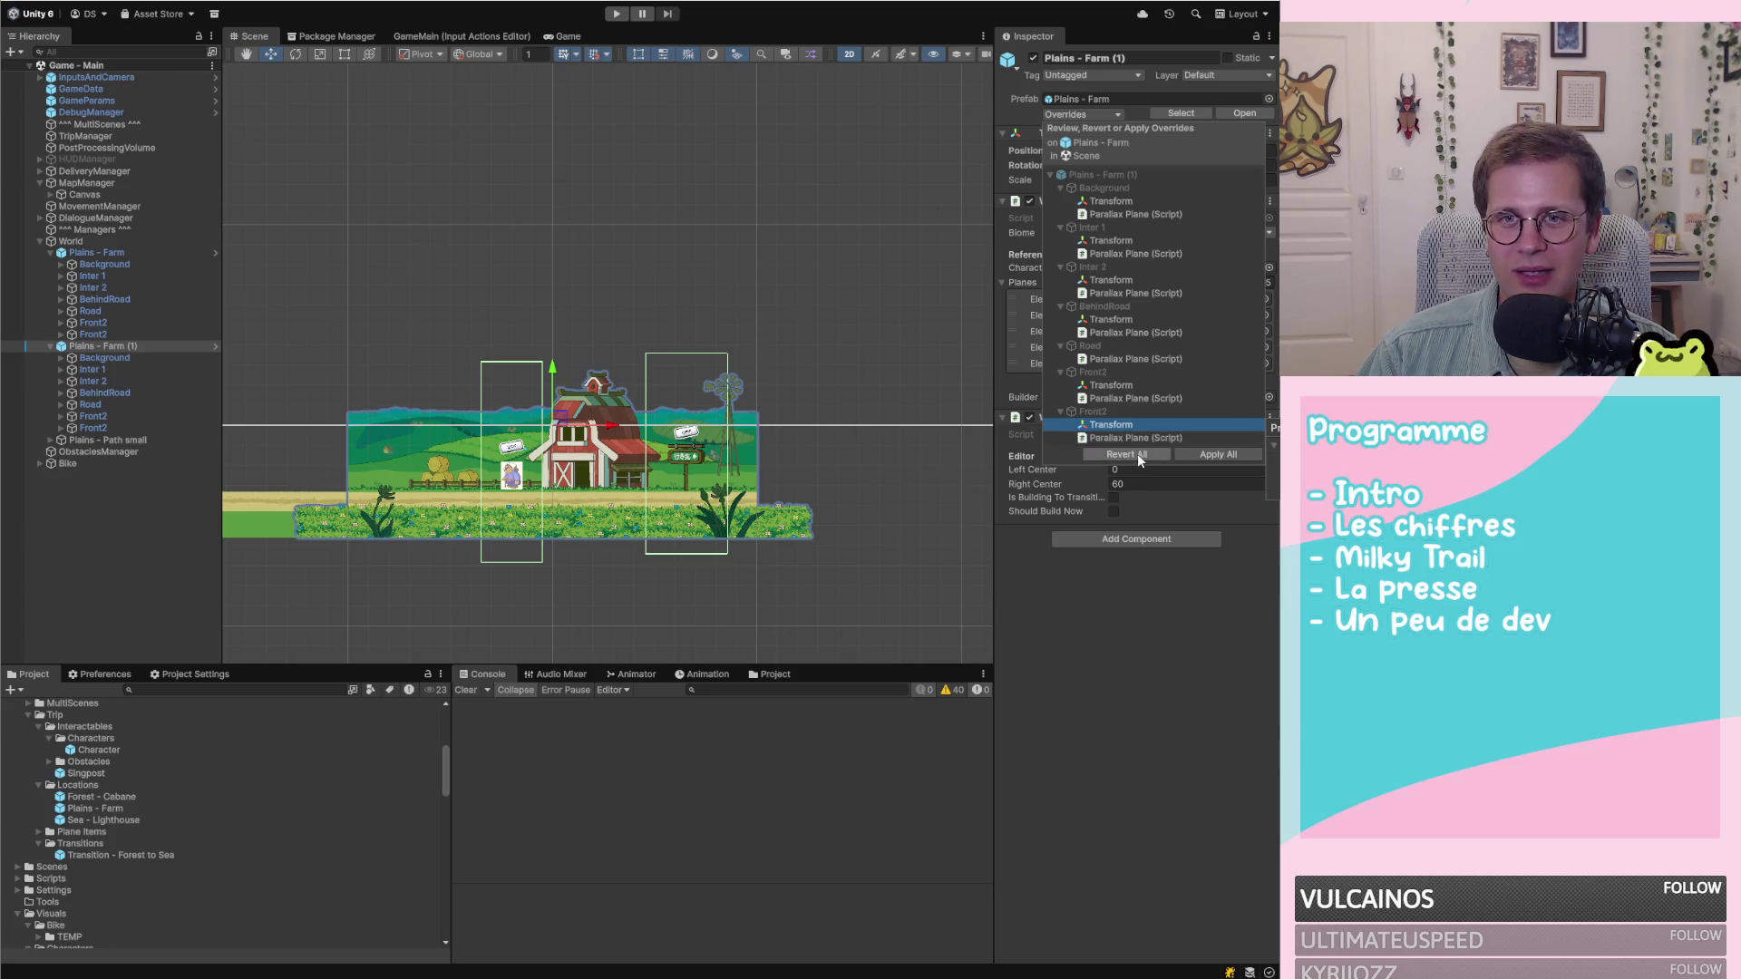
pyautogui.click(1137, 453)
pyautogui.click(139, 649)
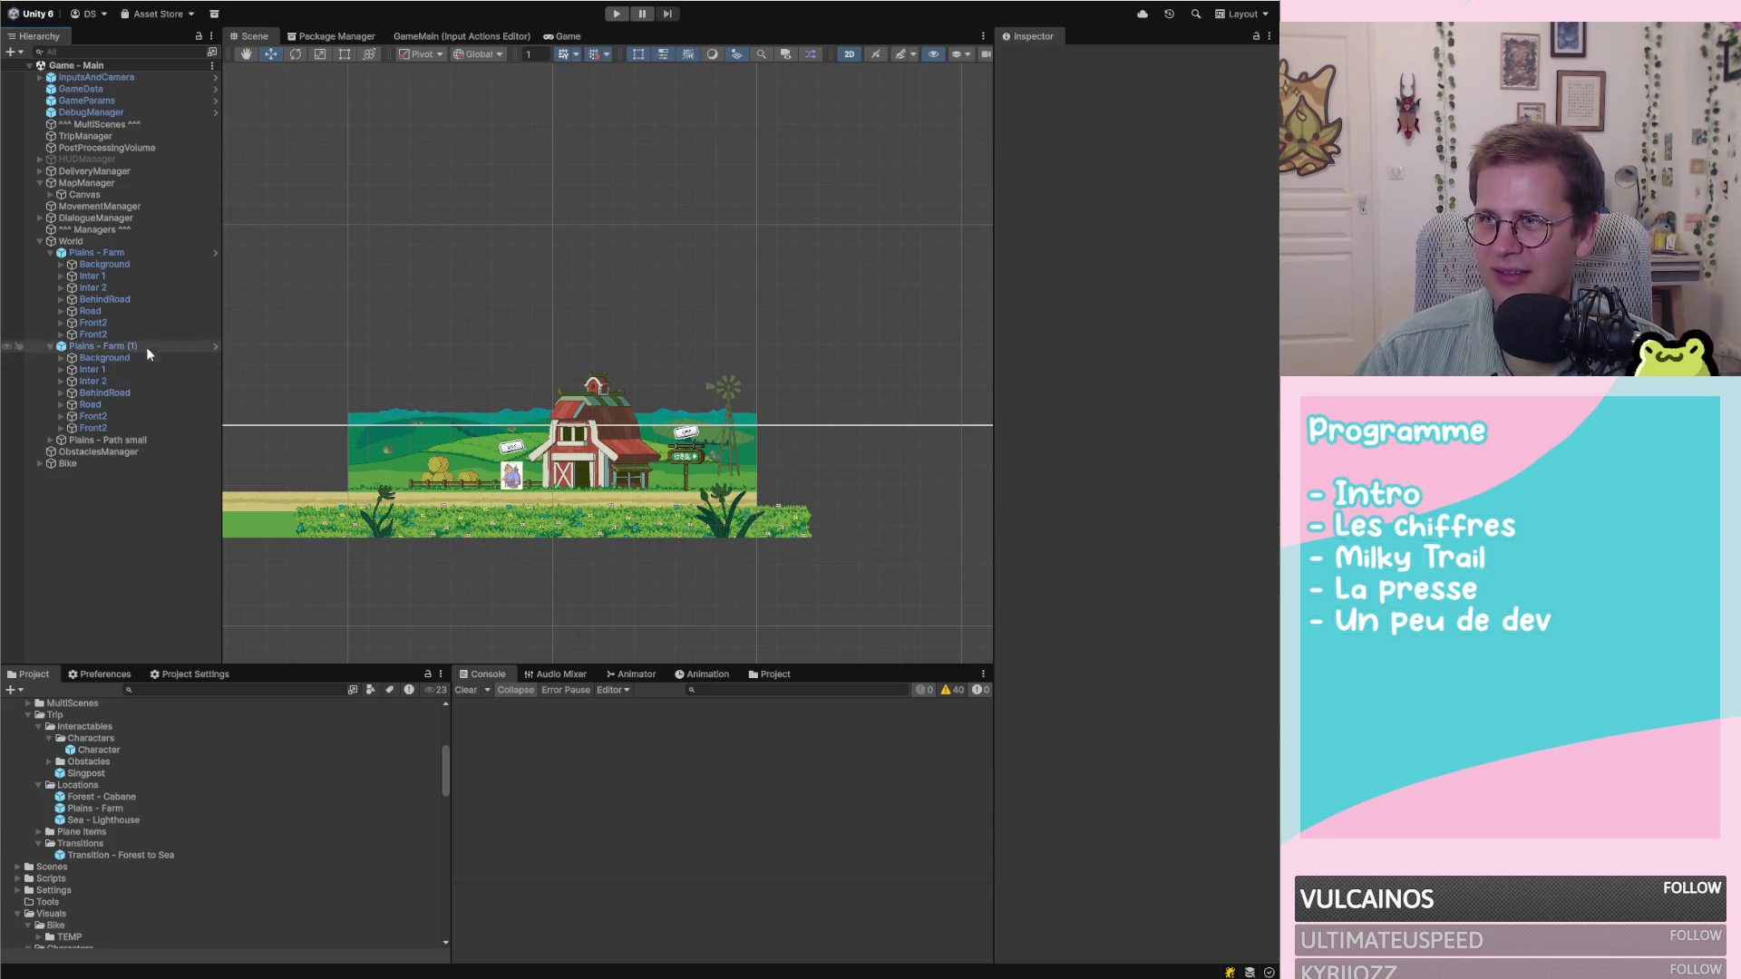
pyautogui.click(100, 344)
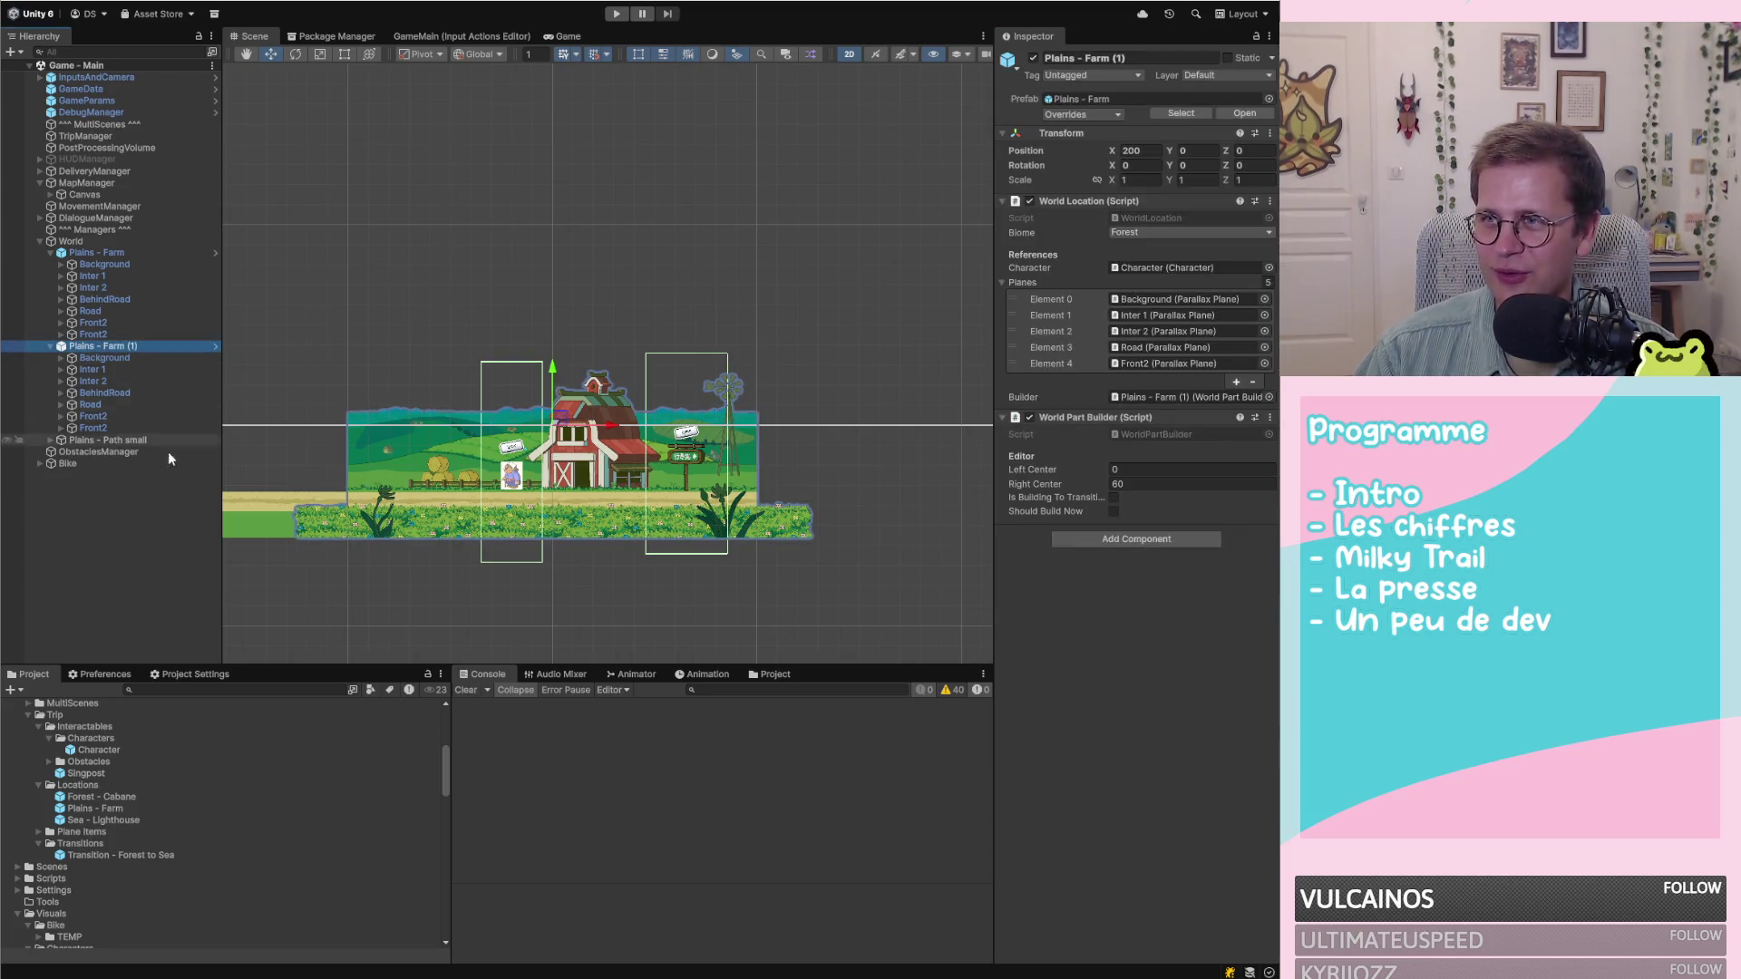
# Select Plains - Path small and collapse the Interactables folder in the Project panel
pyautogui.click(113, 546)
pyautogui.click(107, 441)
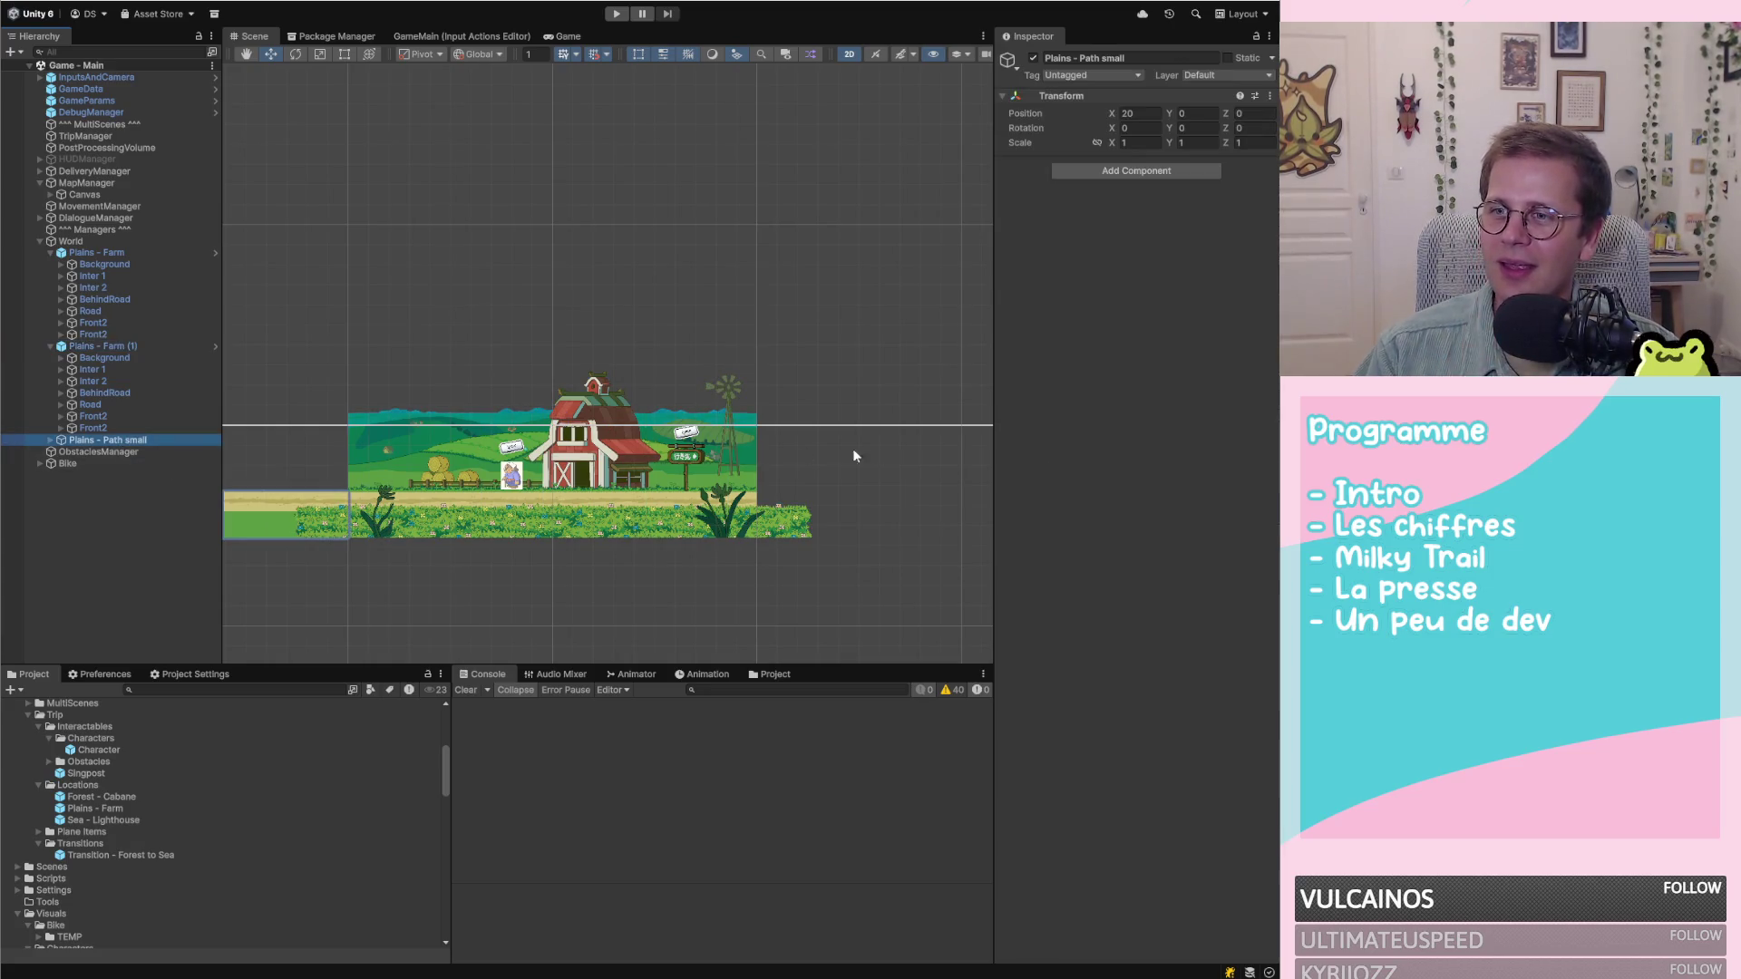
pyautogui.scroll(-5, 901, 446)
pyautogui.scroll(-2, 911, 437)
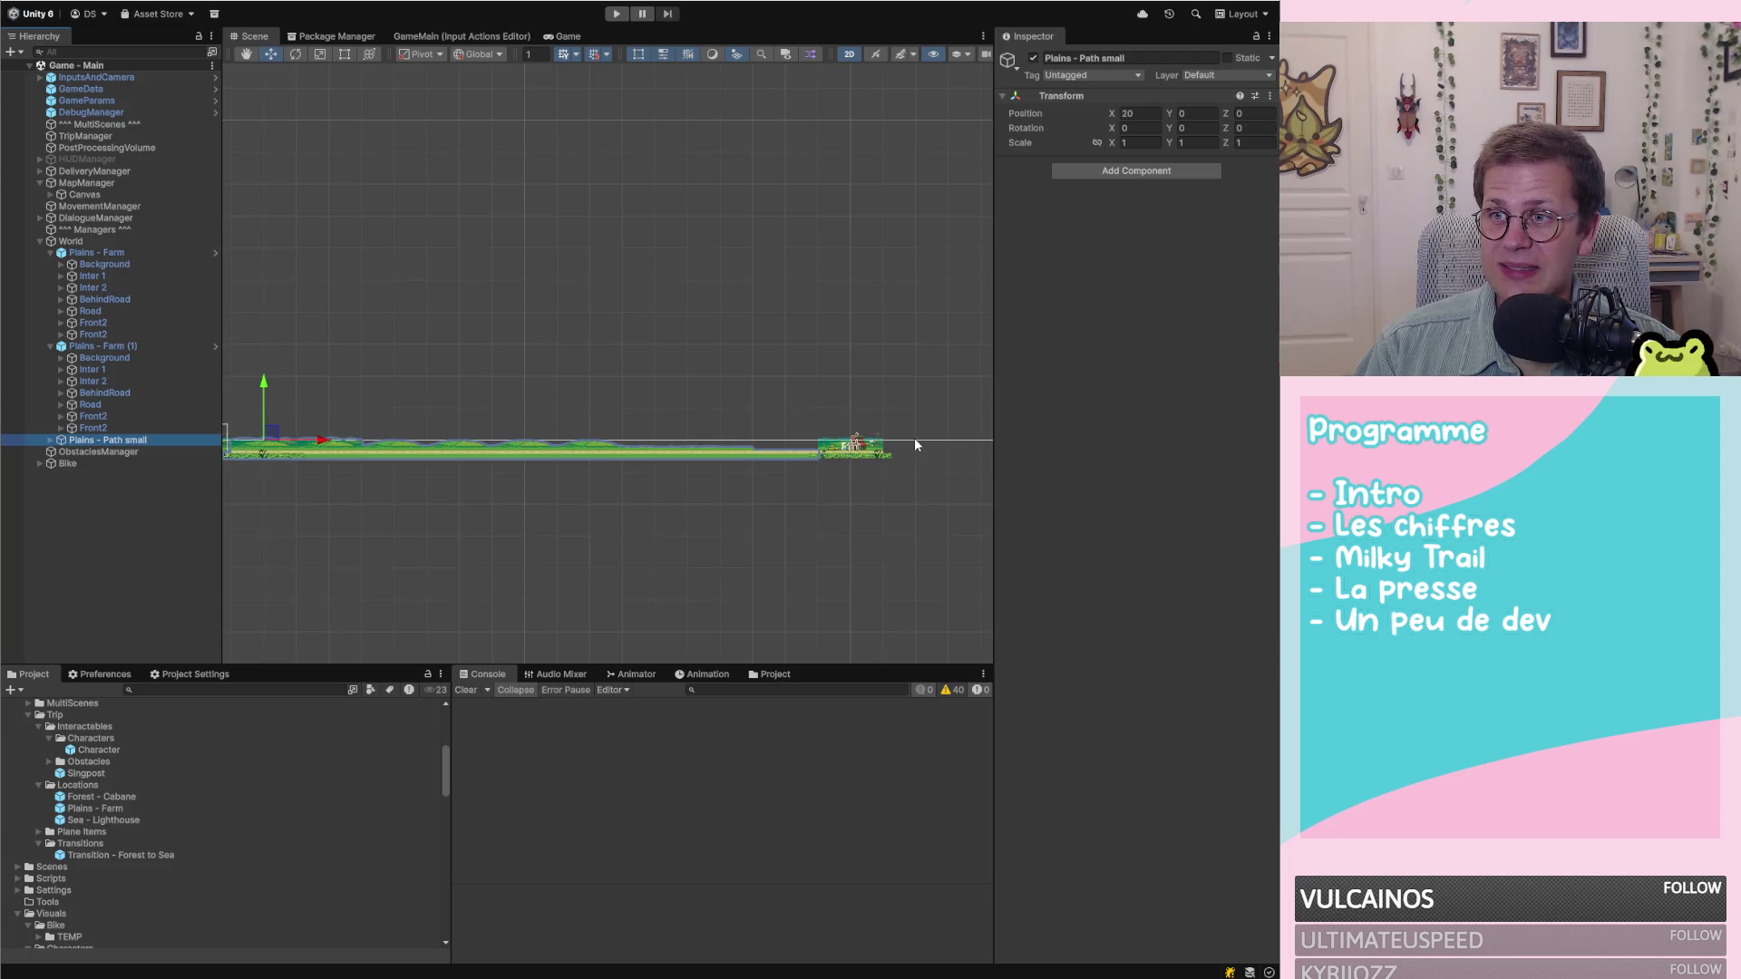
pyautogui.scroll(-2, 911, 437)
pyautogui.scroll(3, 390, 457)
pyautogui.scroll(1, 242, 445)
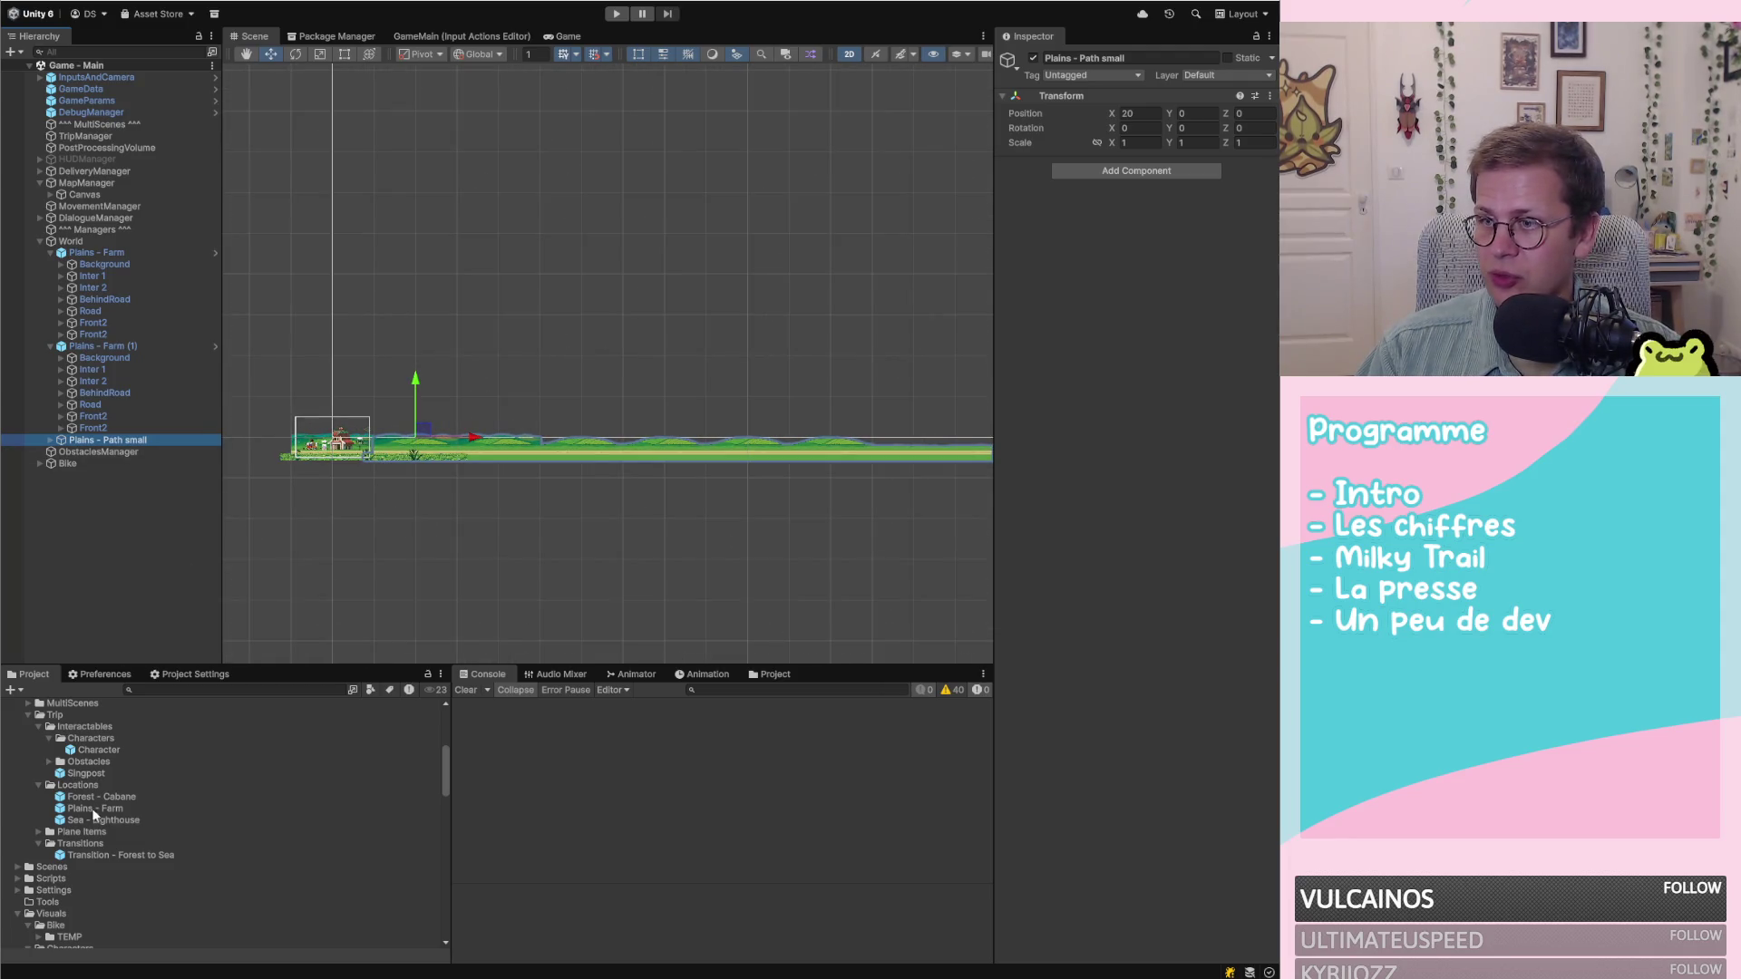
pyautogui.click(37, 726)
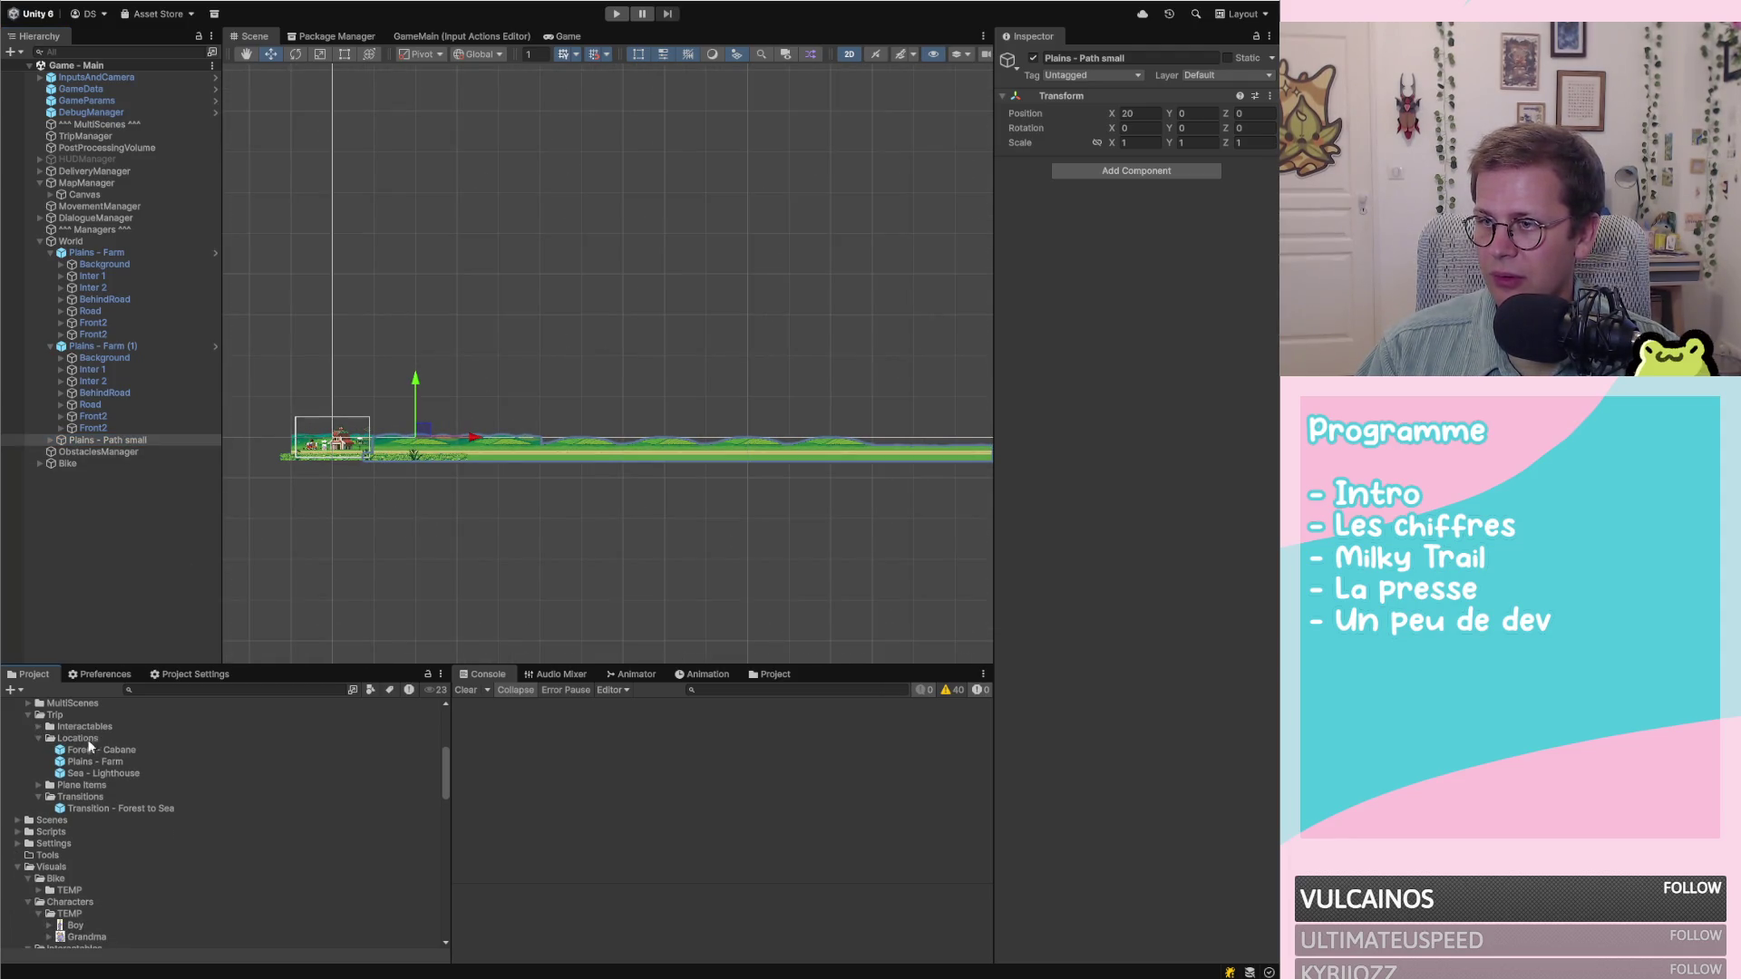
# Rename the Transitions folder under Trip to Path
pyautogui.click(77, 798)
pyautogui.click(109, 798)
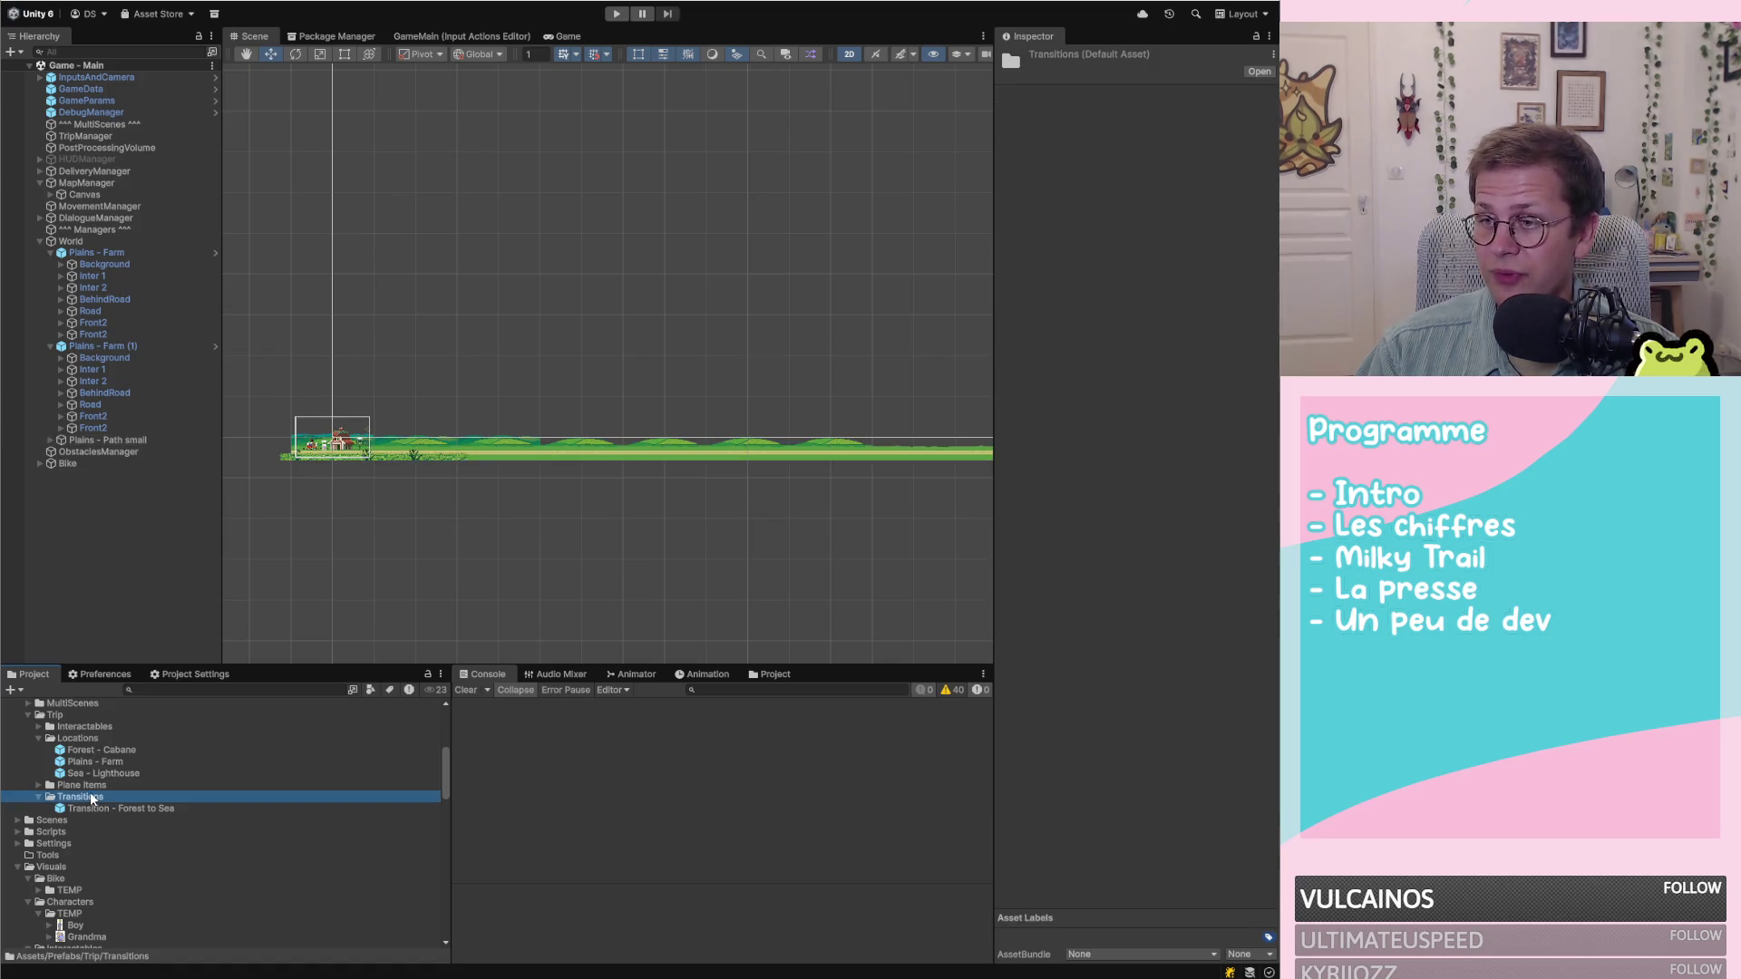
pyautogui.write('Paths')
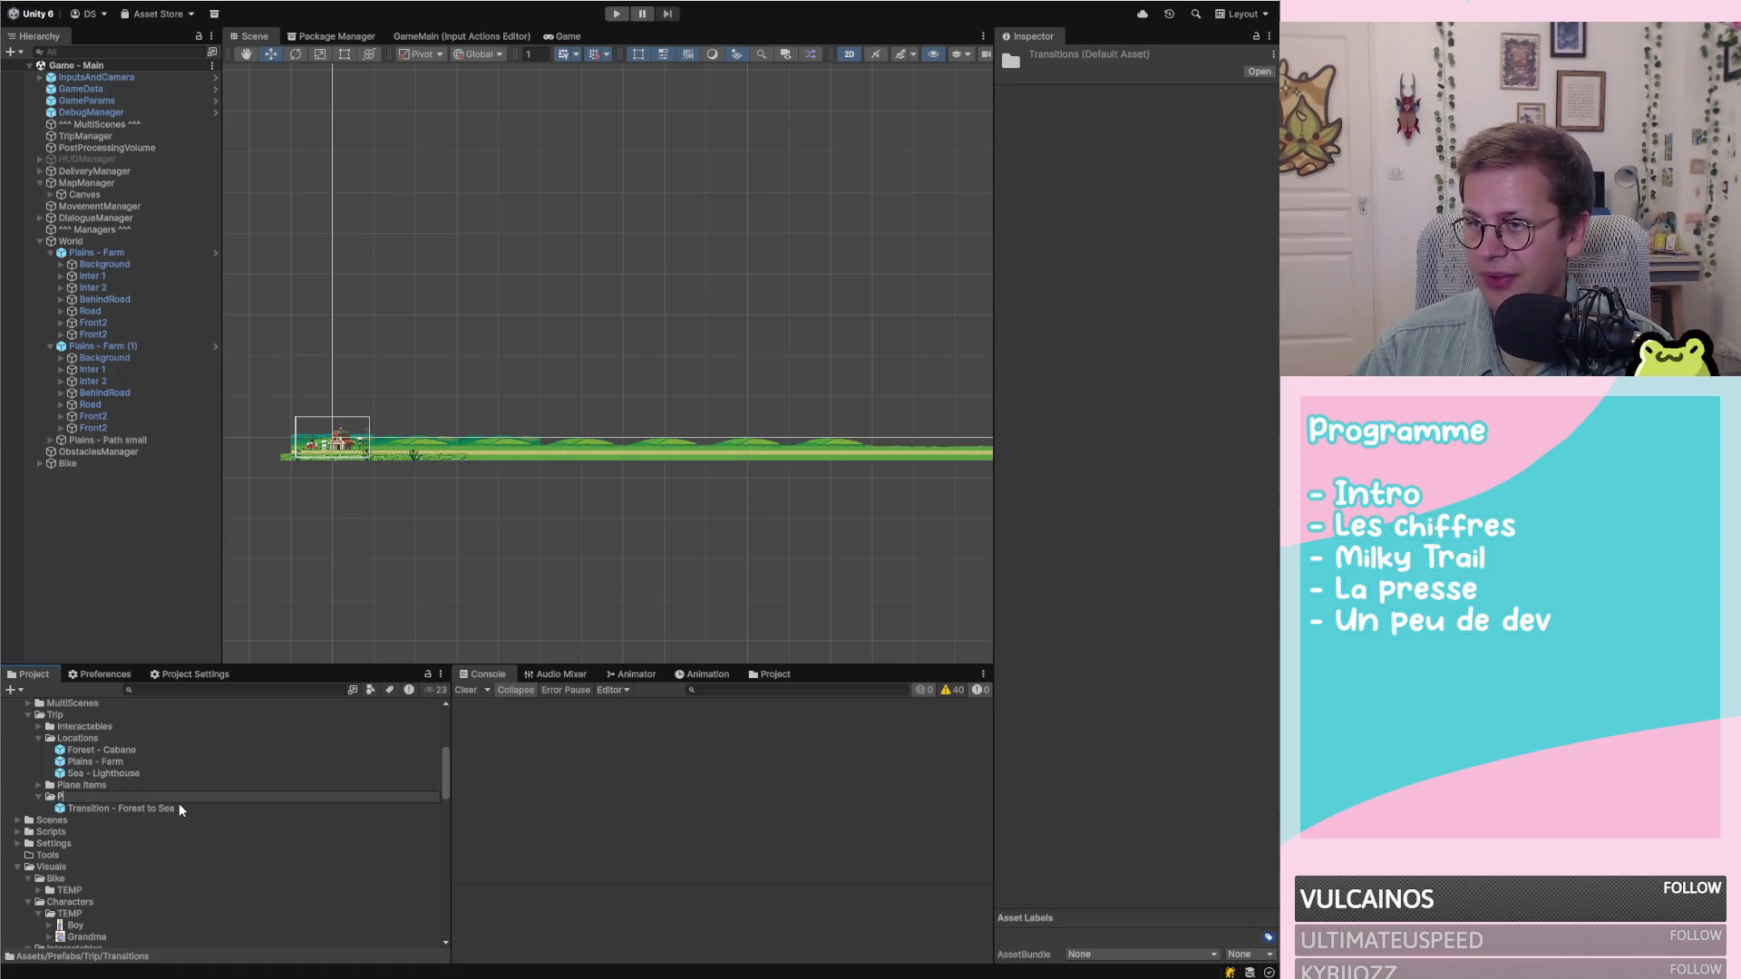
pyautogui.press('BackSpace')
pyautogui.press('Return')
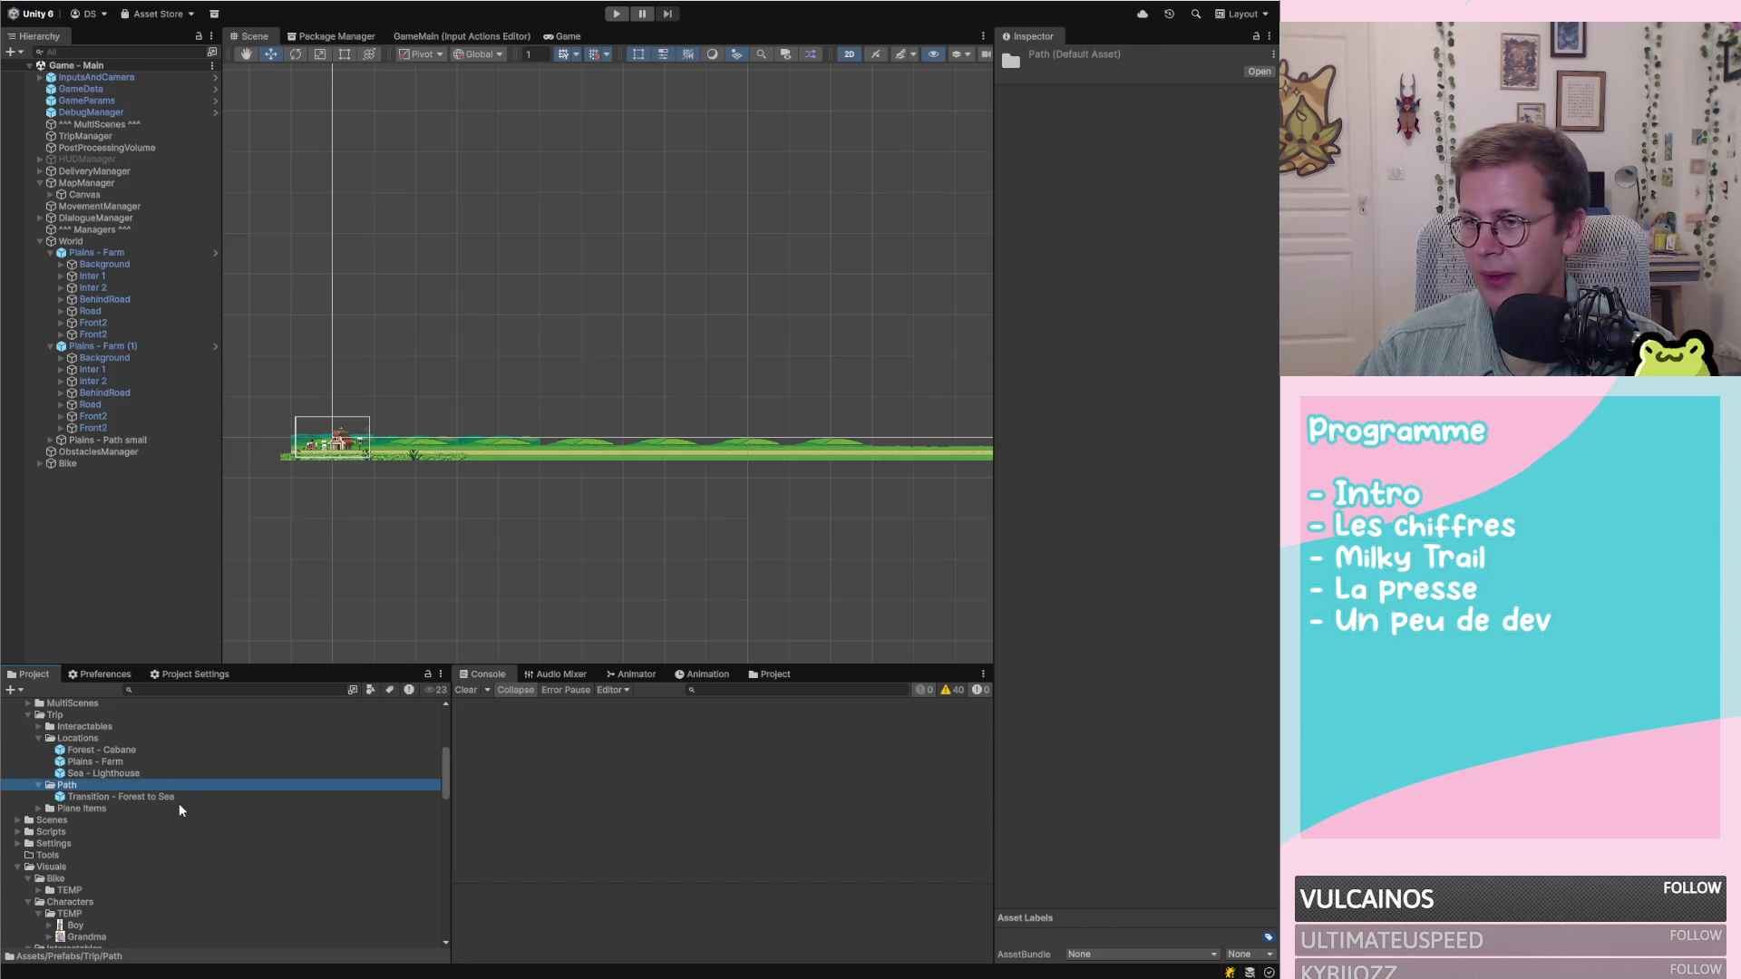
pyautogui.click(131, 796)
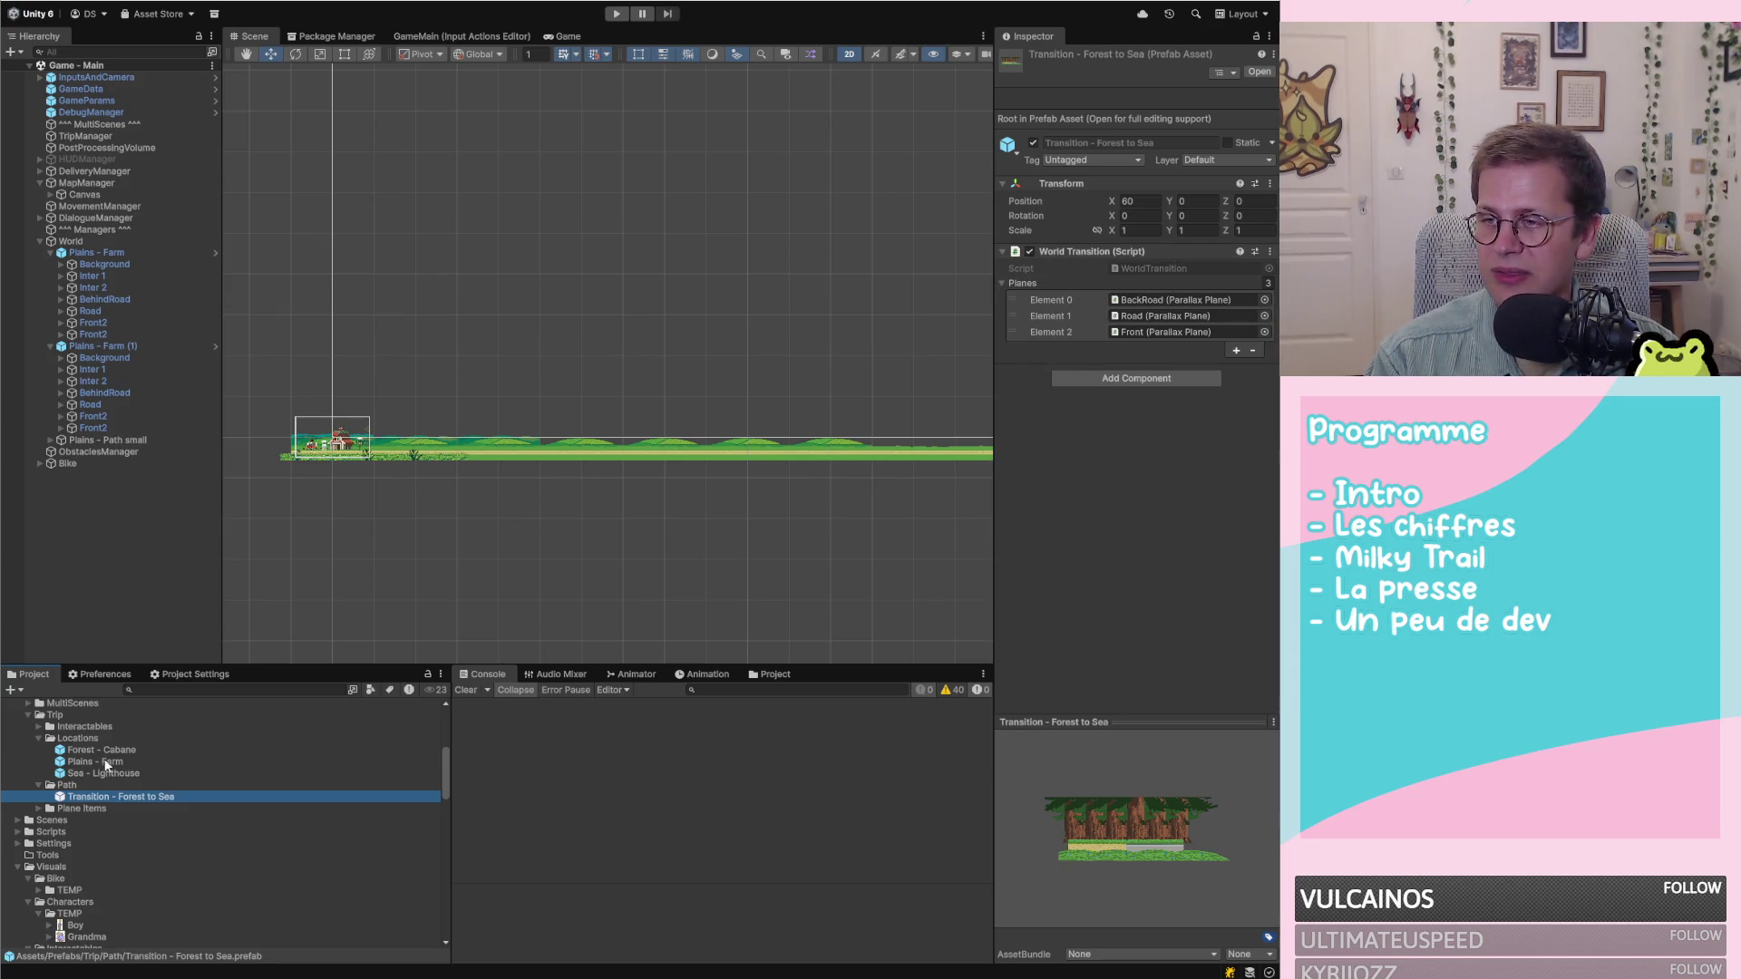
pyautogui.write('Transitions')
pyautogui.click(60, 715)
# Create a new folder named Path inside the Trip folder
pyautogui.rightClick(62, 721)
pyautogui.moveTo(172, 303)
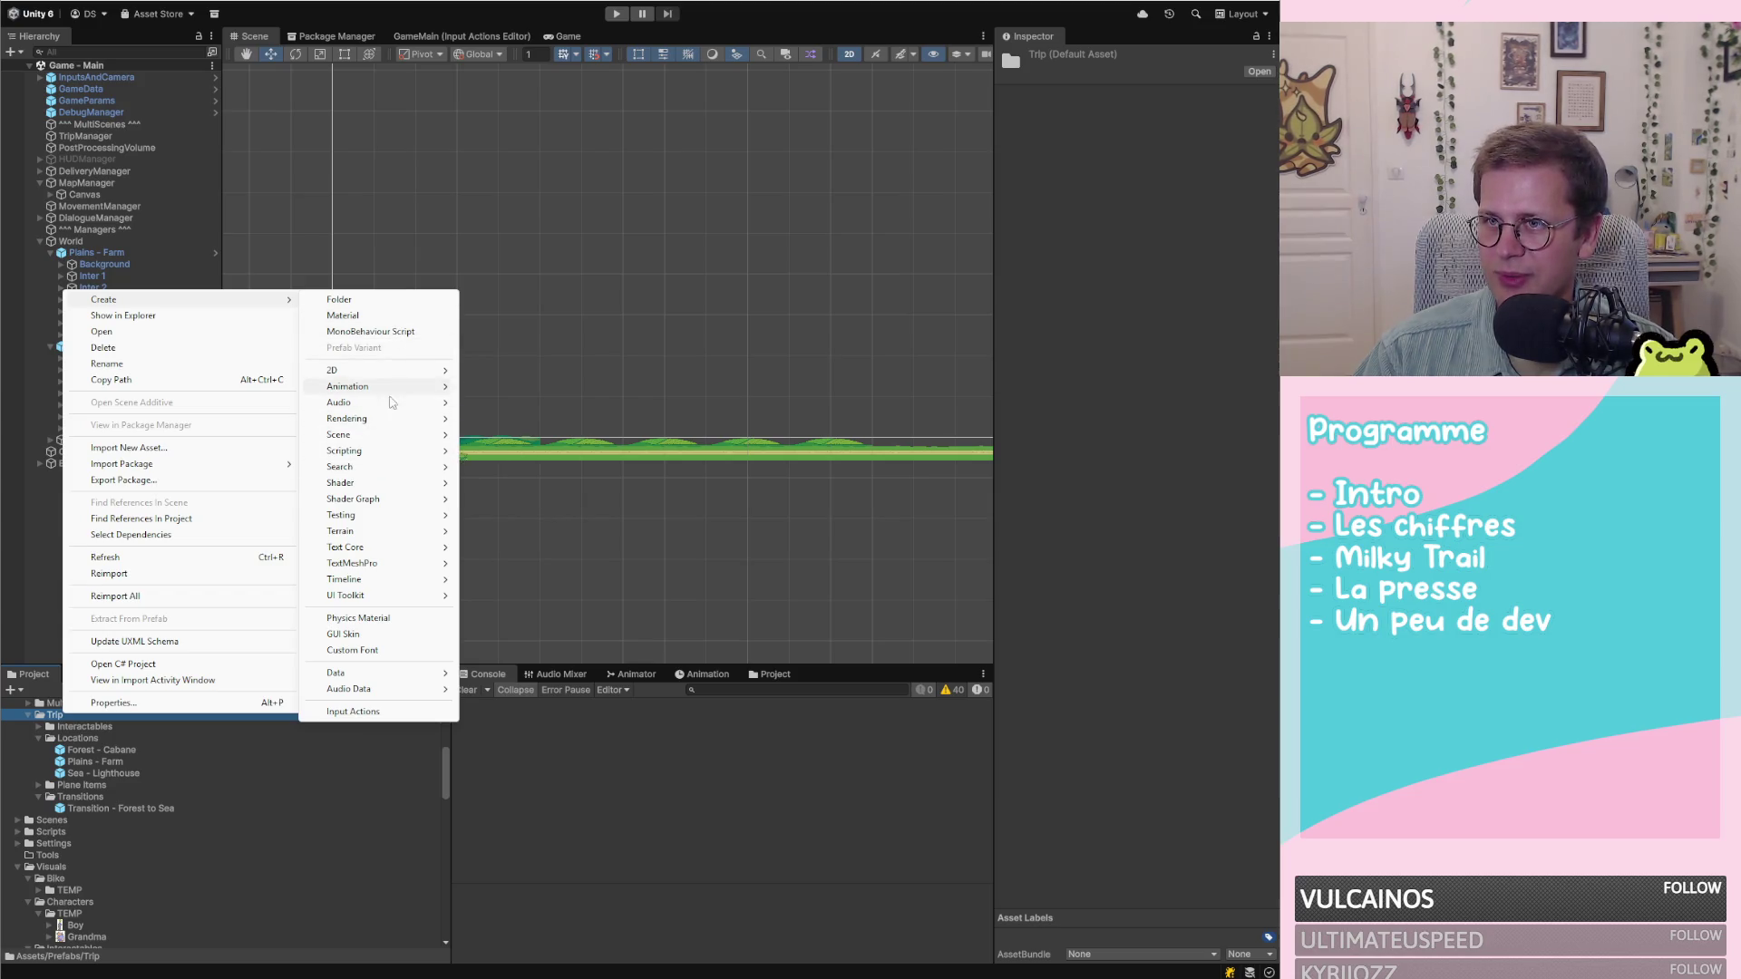
pyautogui.click(367, 299)
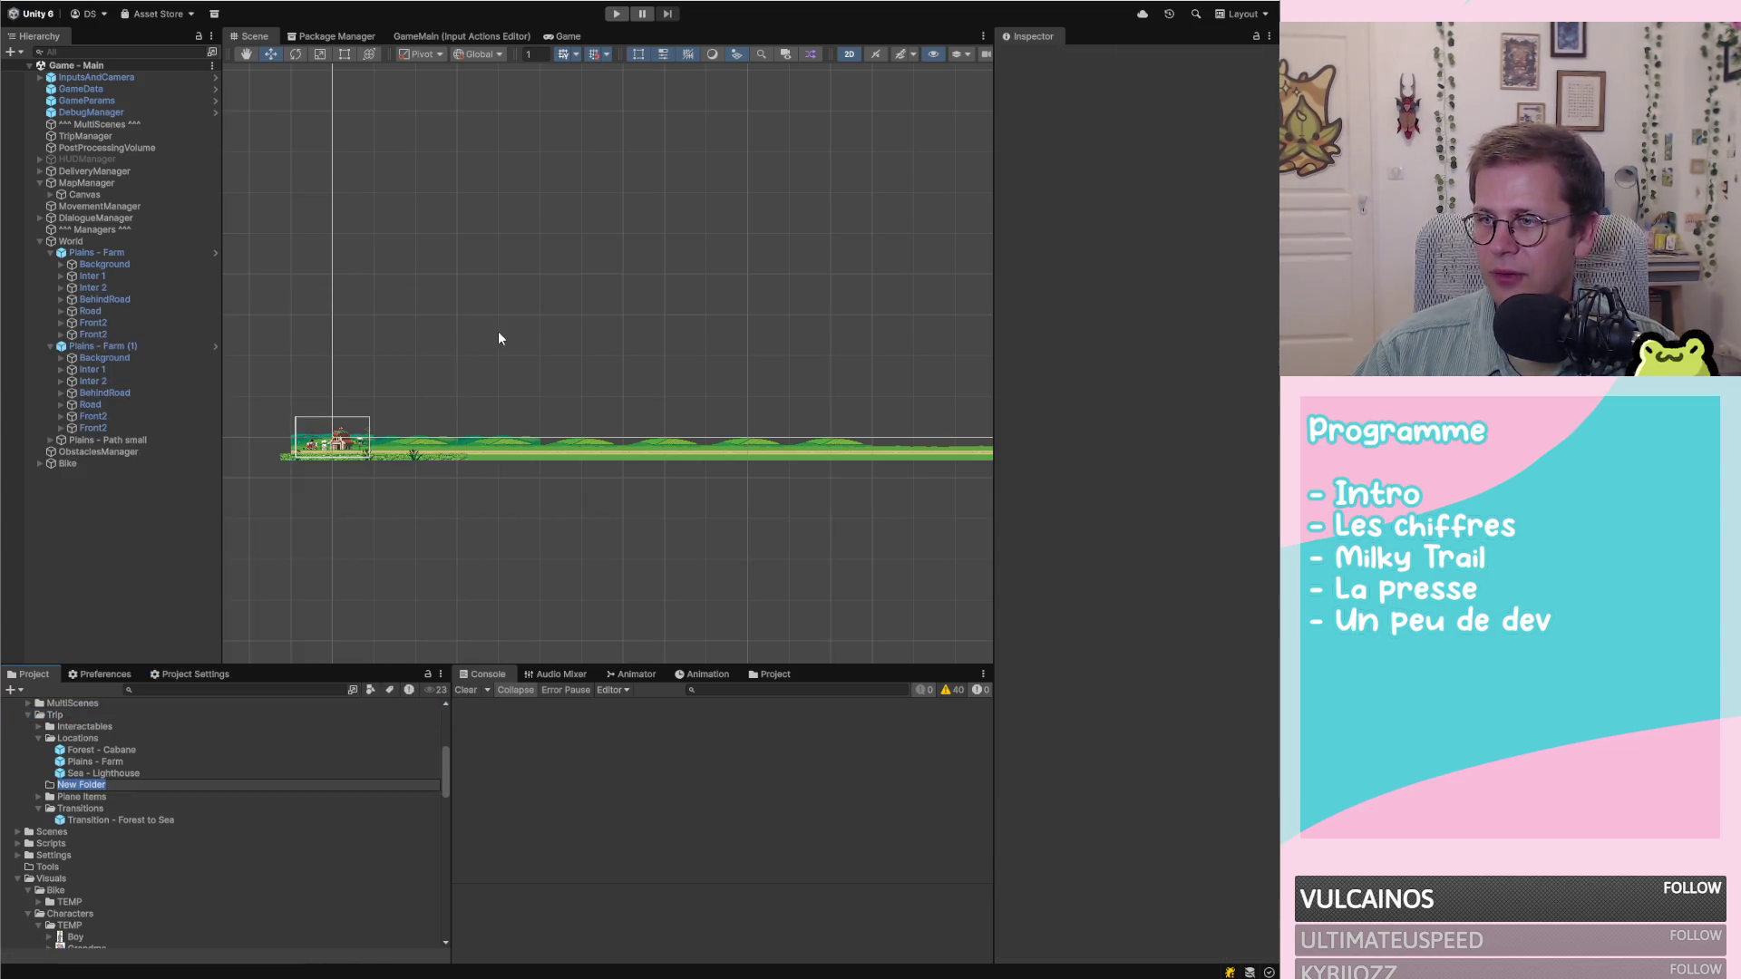
pyautogui.write('Path')
pyautogui.press('Return')
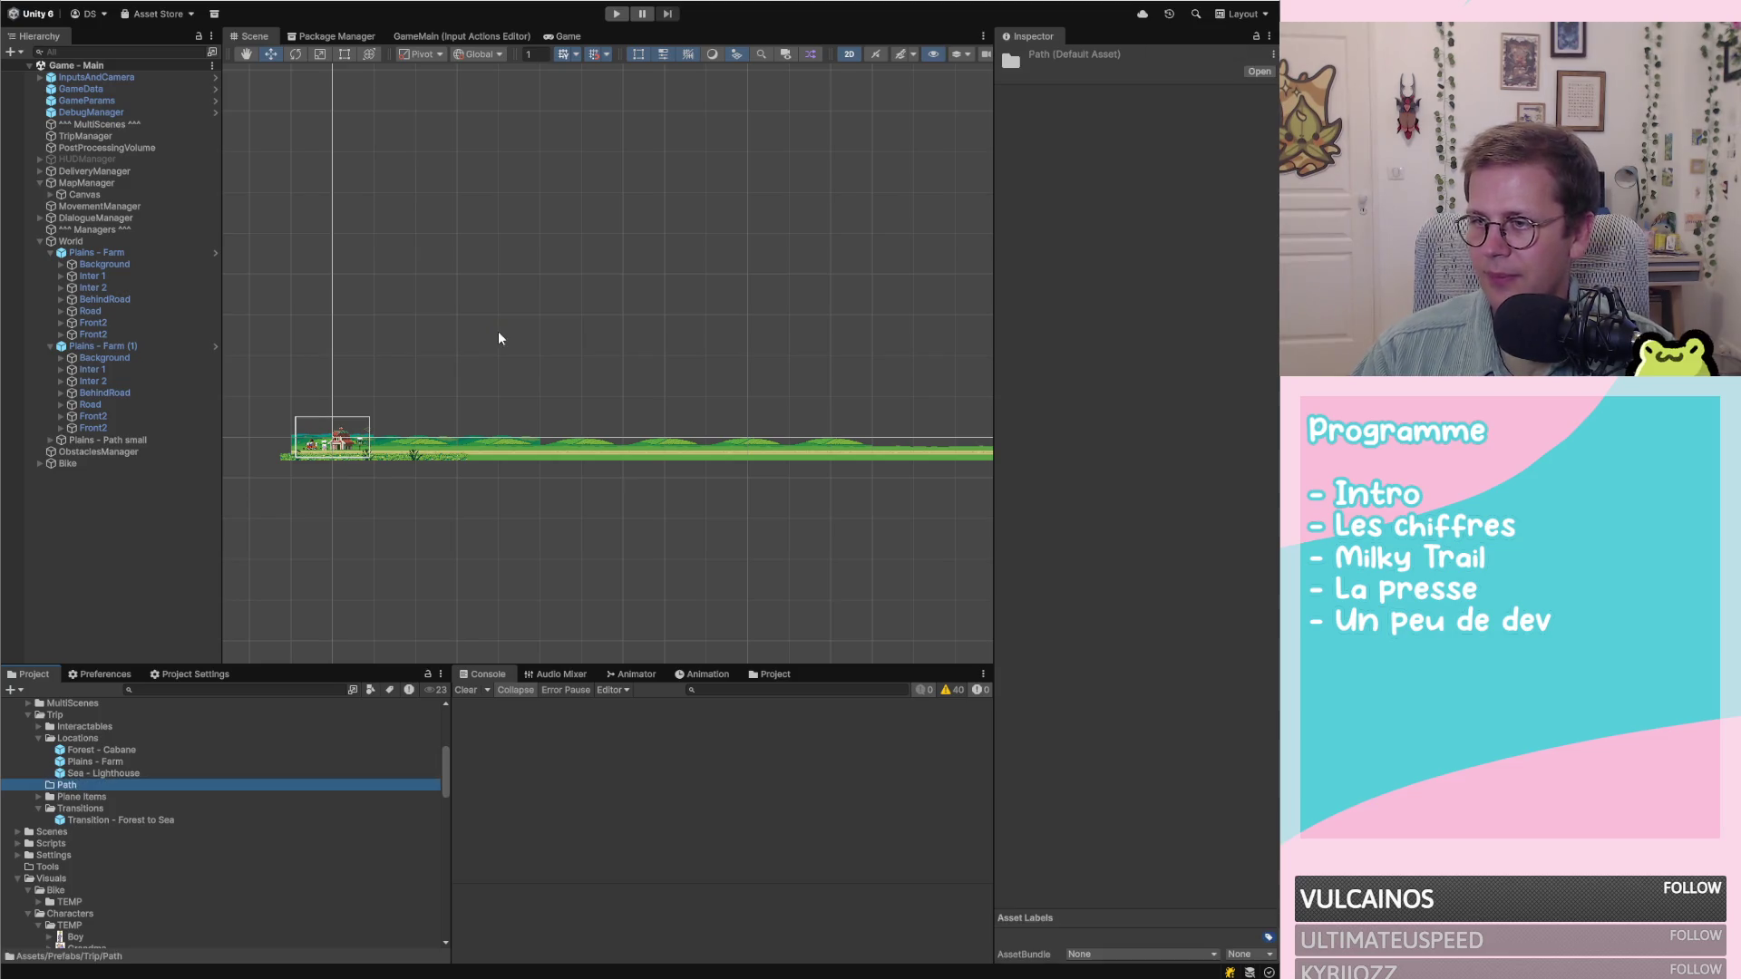
# Delete all 13 prefabs in the Plane Items folder
pyautogui.click(36, 796)
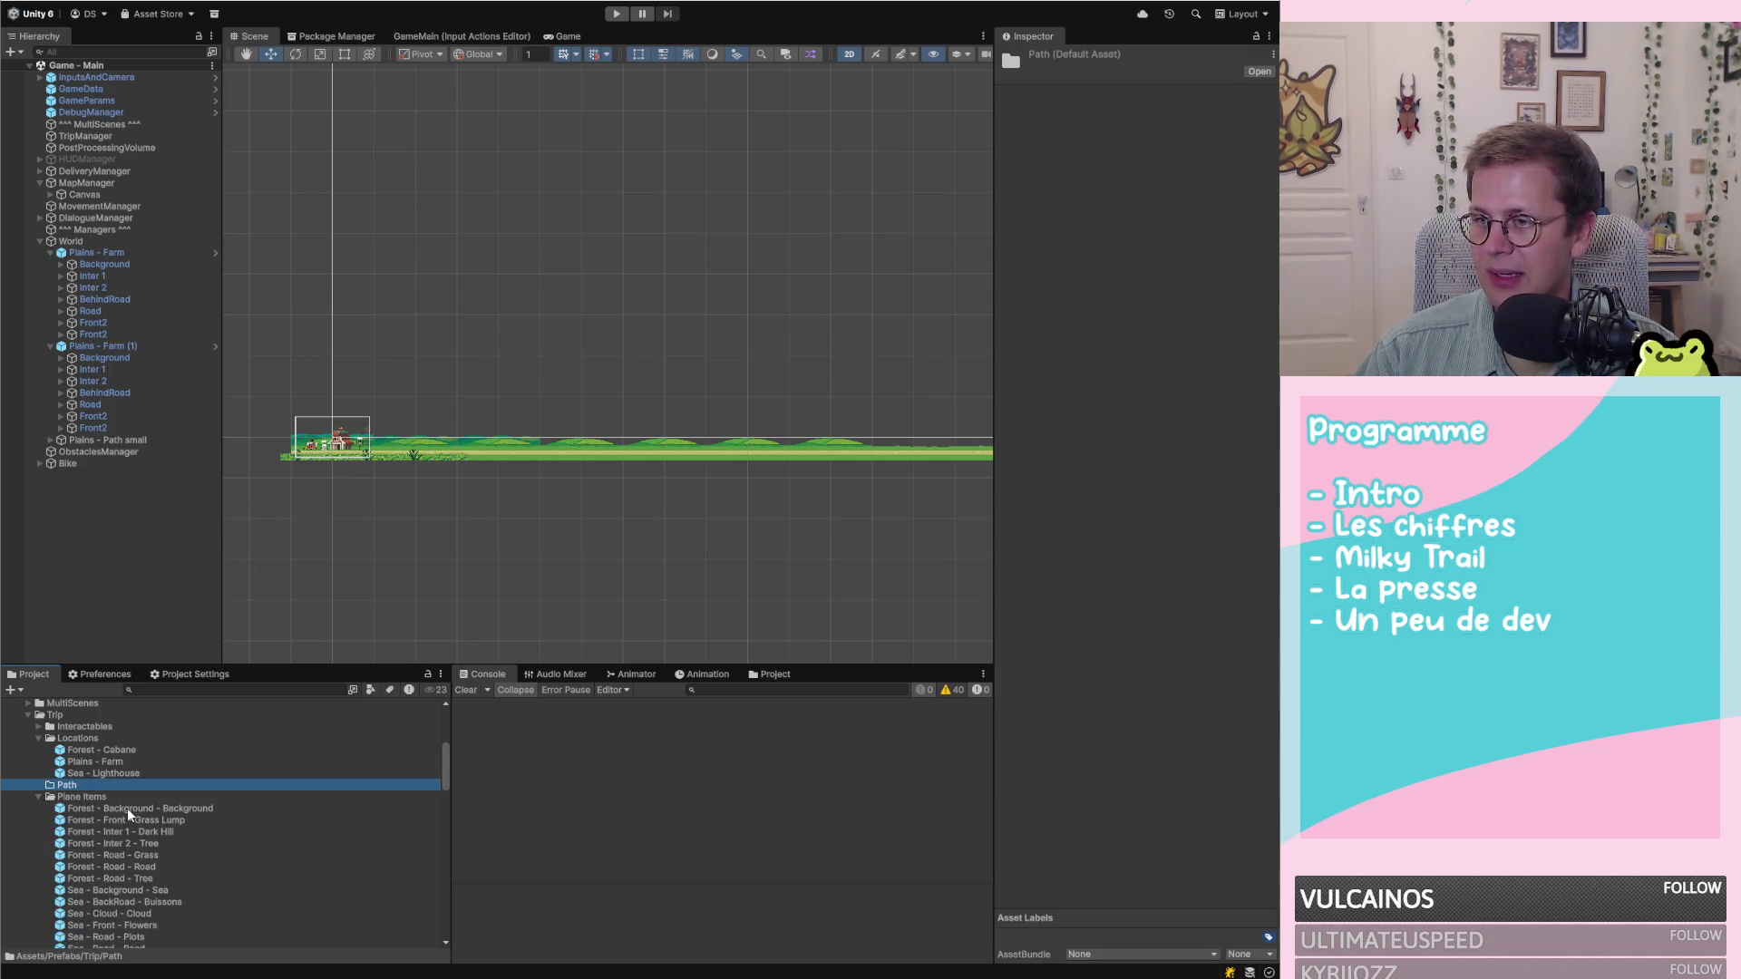
pyautogui.click(127, 808)
pyautogui.scroll(-5, 138, 775)
pyautogui.scroll(3, 138, 775)
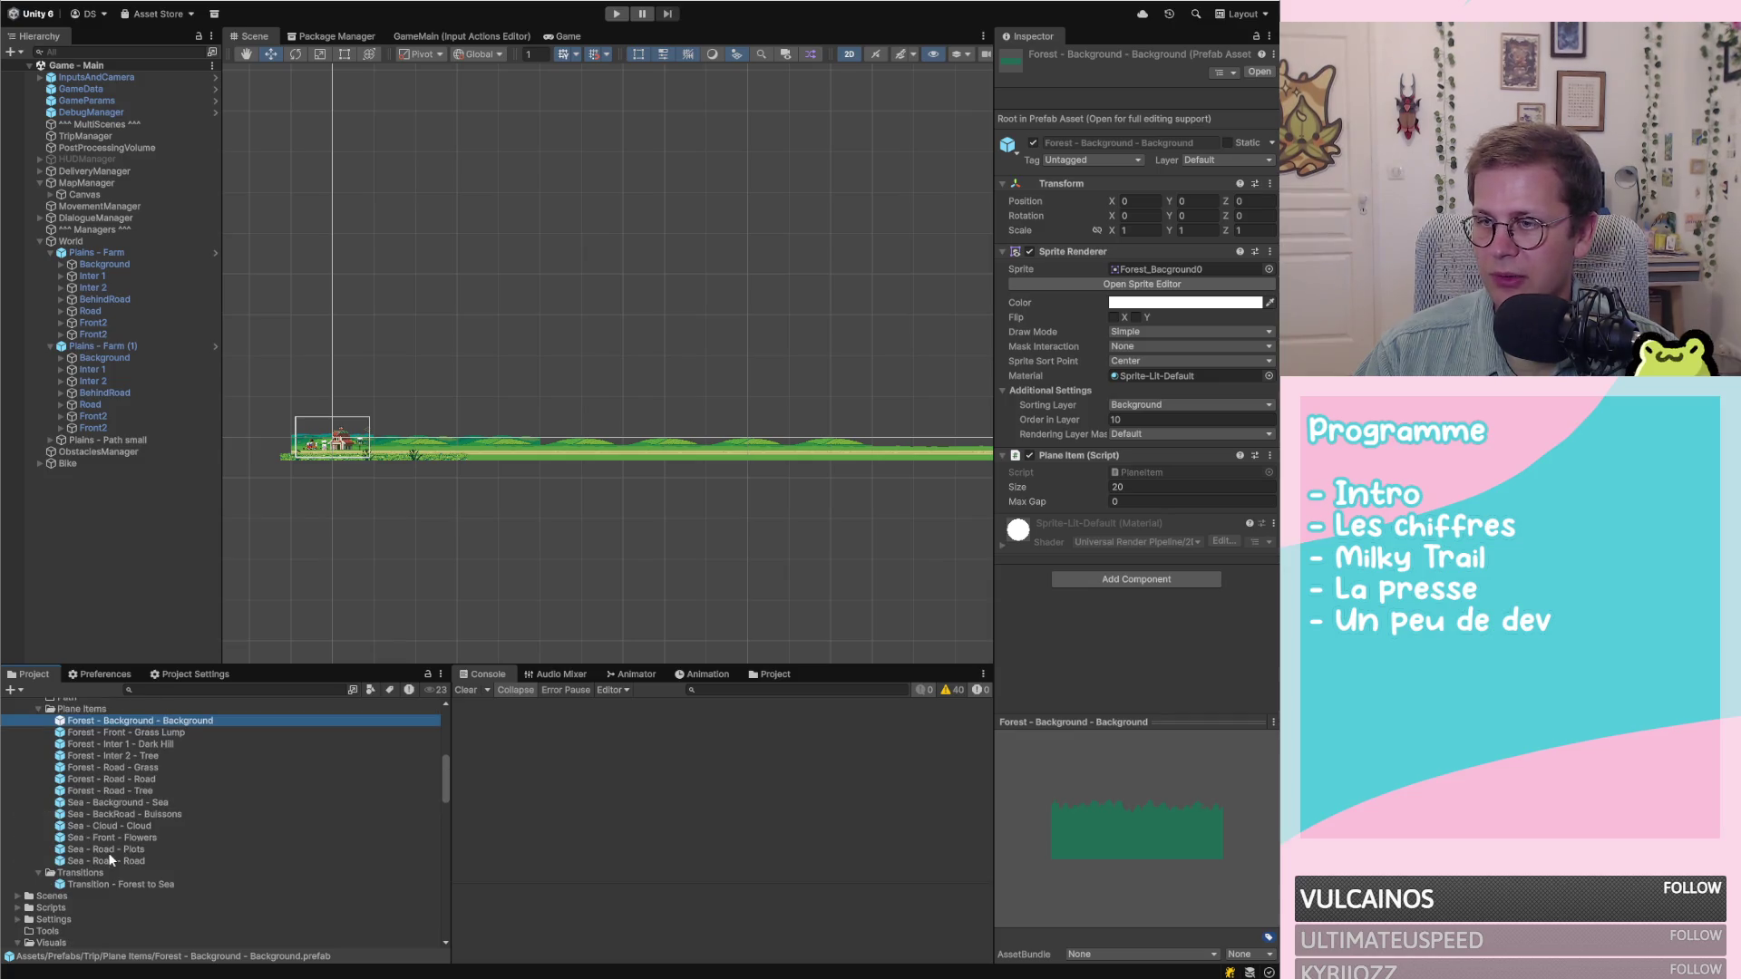
pyautogui.keyDown('shift'); pyautogui.click(107, 857); pyautogui.keyUp('shift')
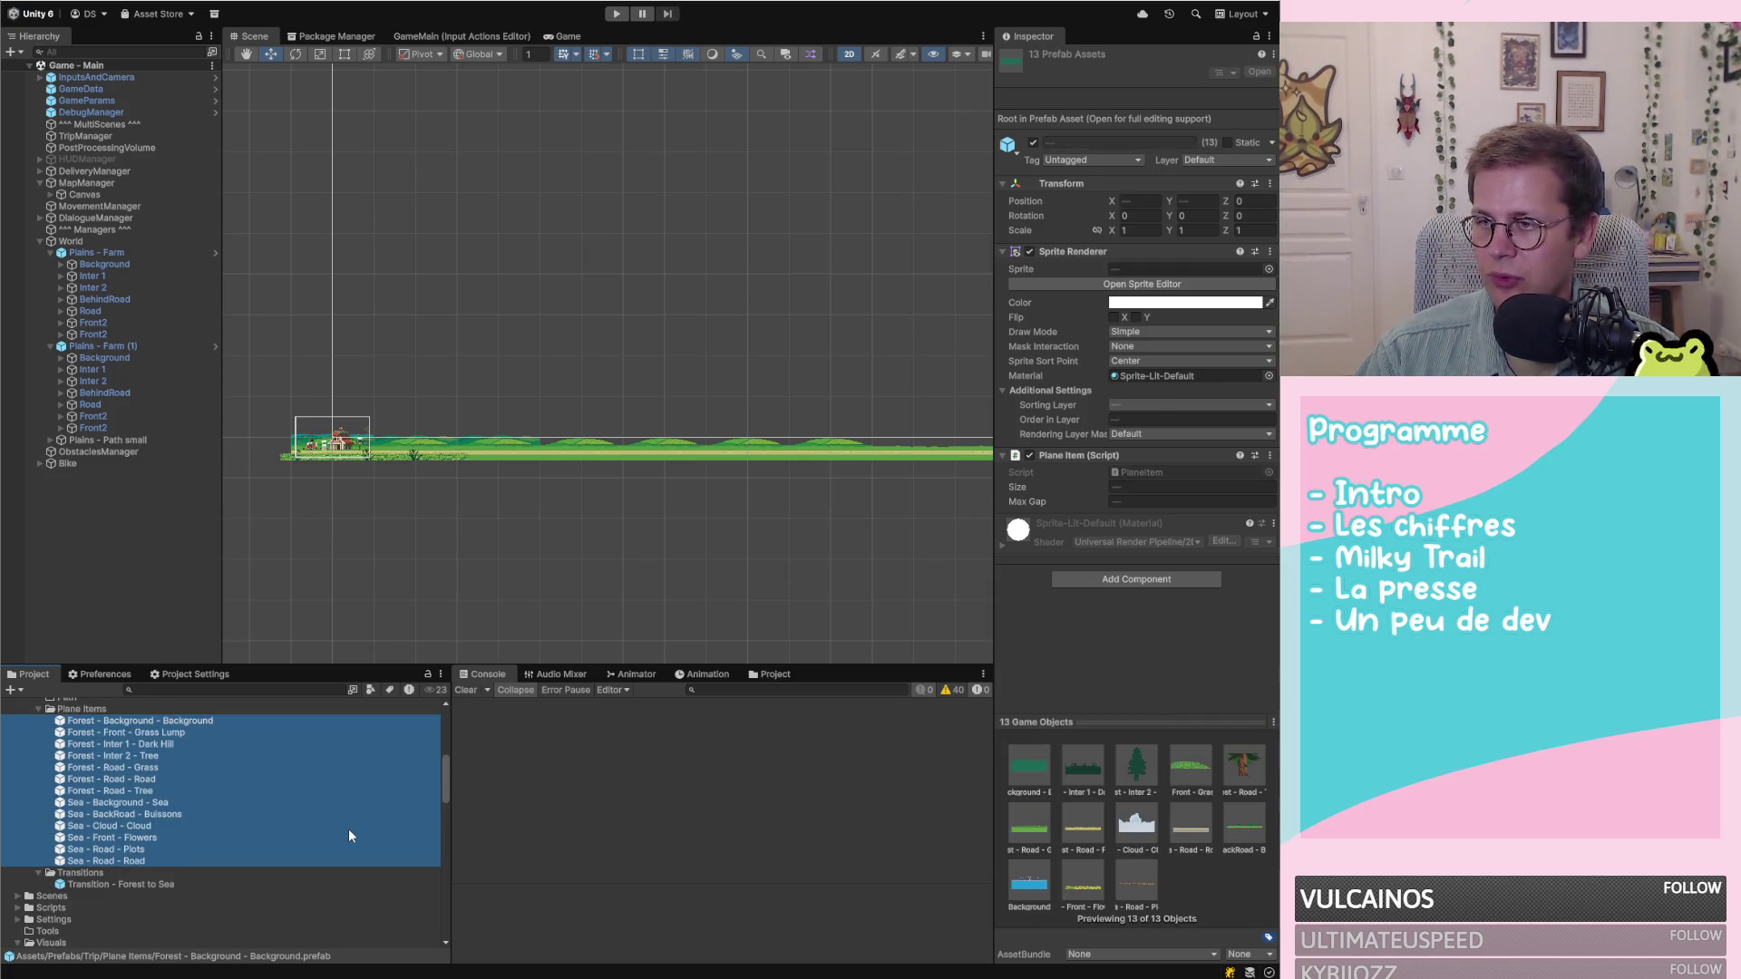
pyautogui.press('Delete')
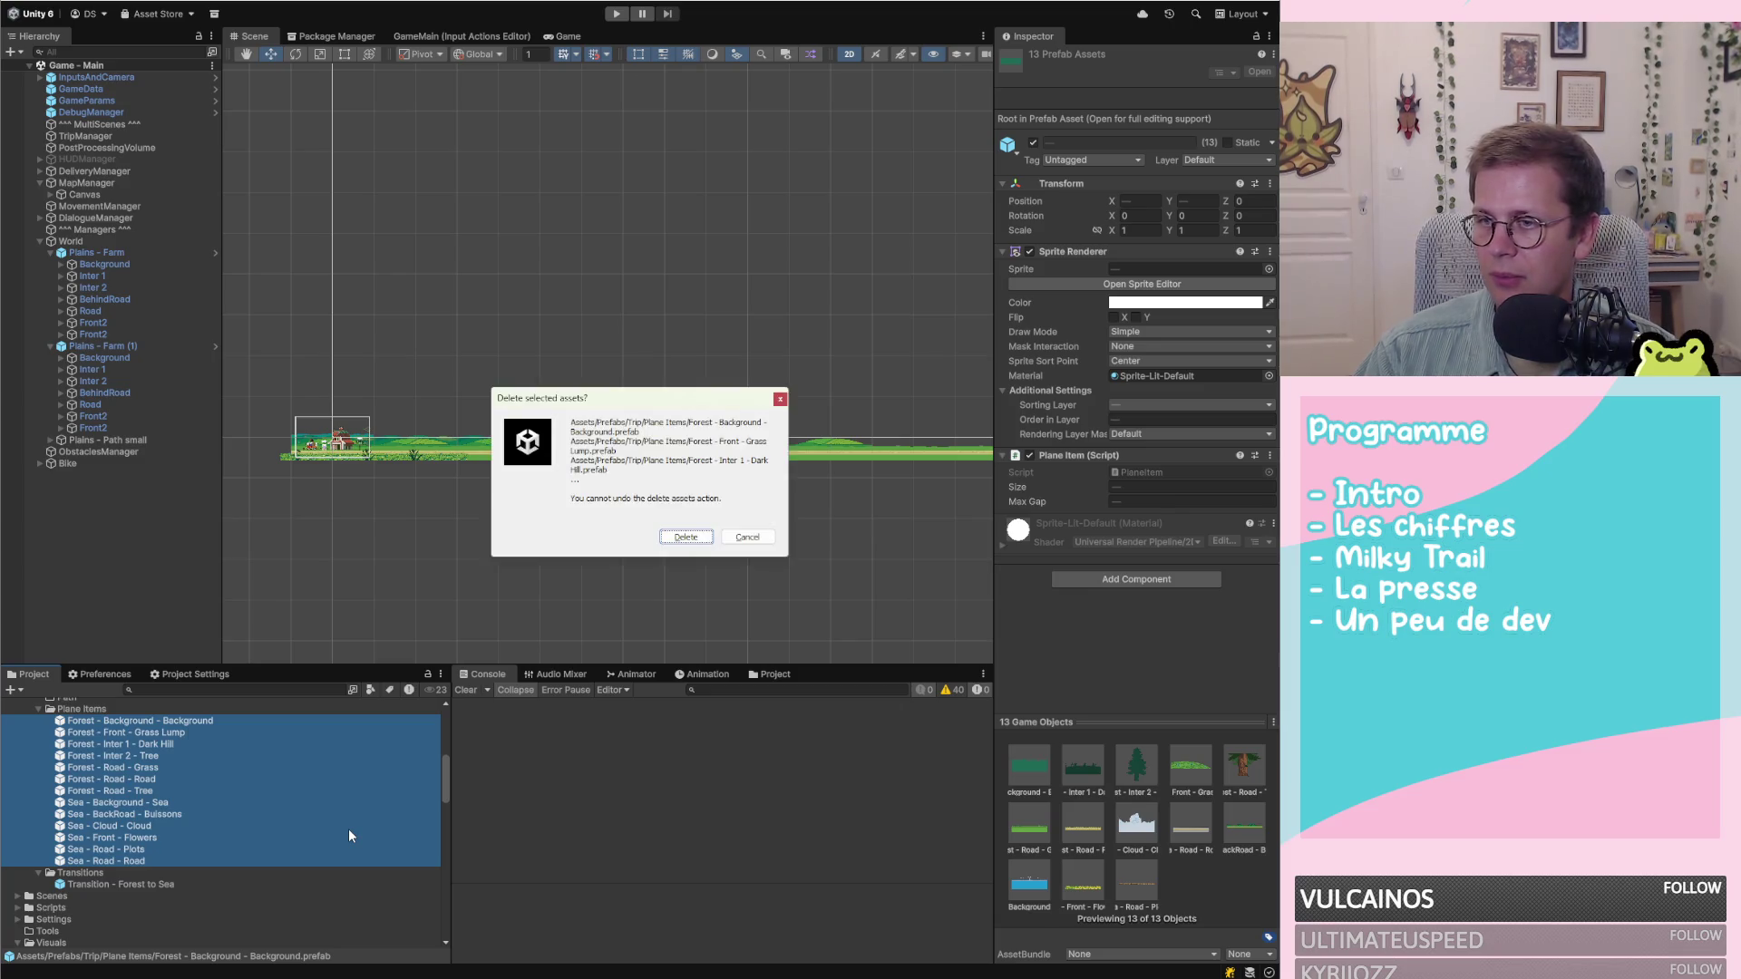
pyautogui.click(686, 537)
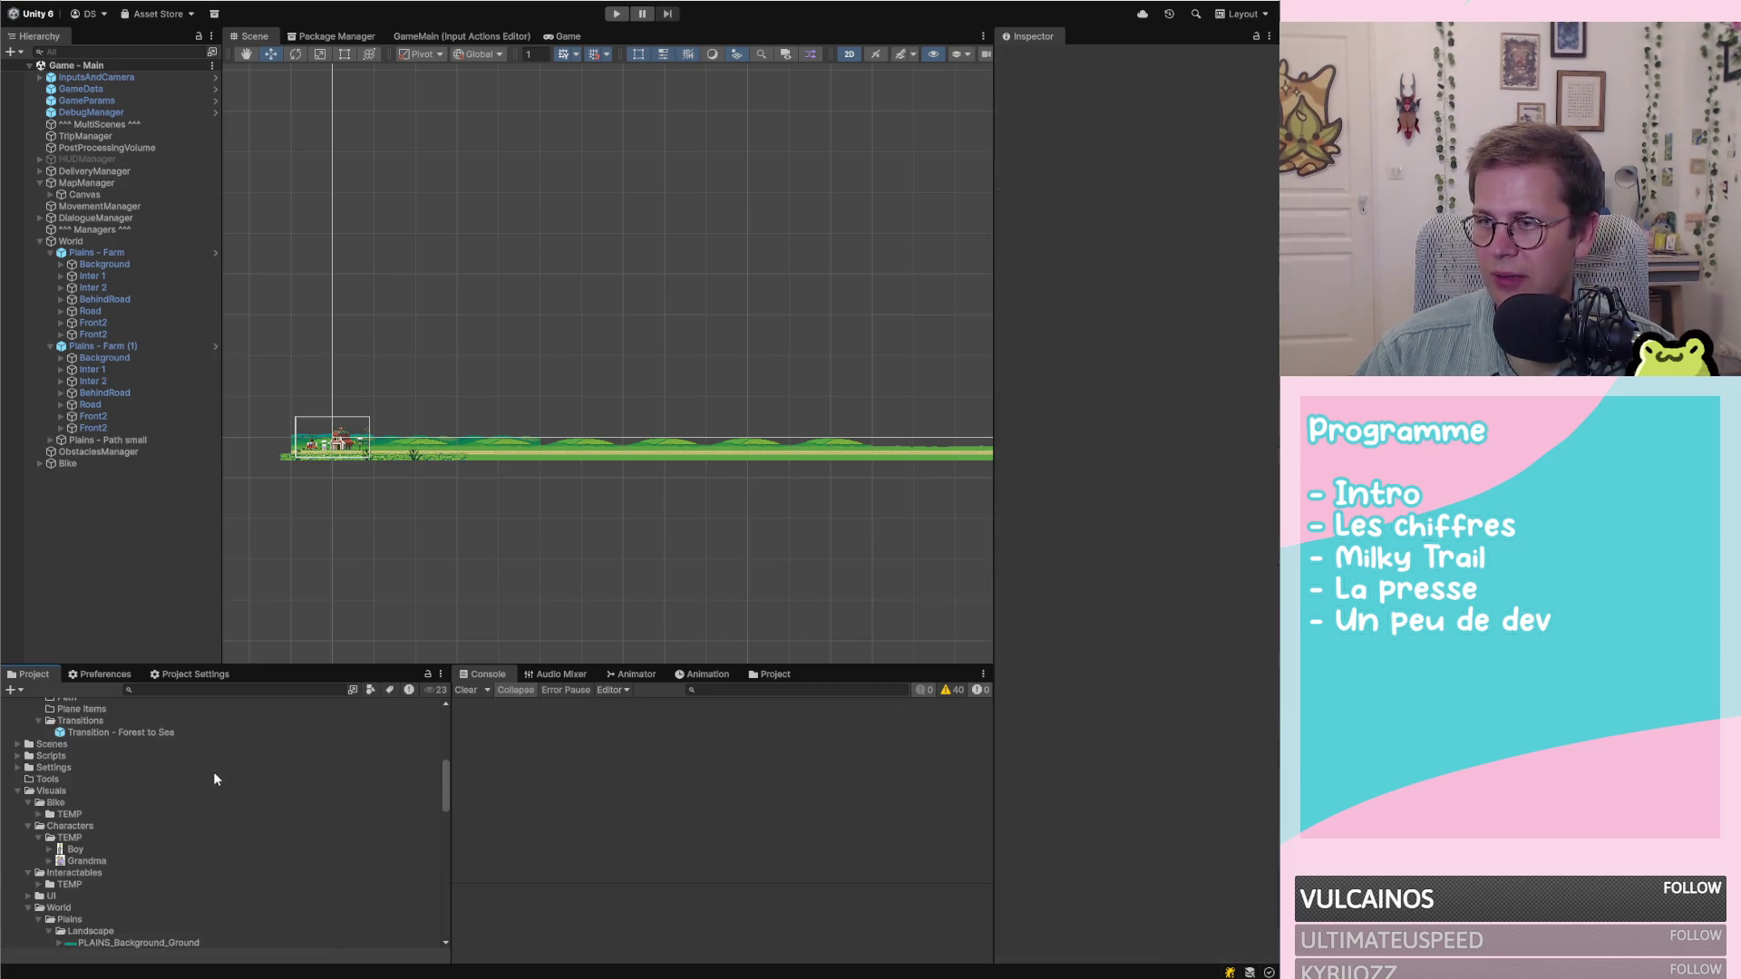
# Delete the Forest - Cabane and Sea - Lighthouse prefabs
pyautogui.click(100, 793)
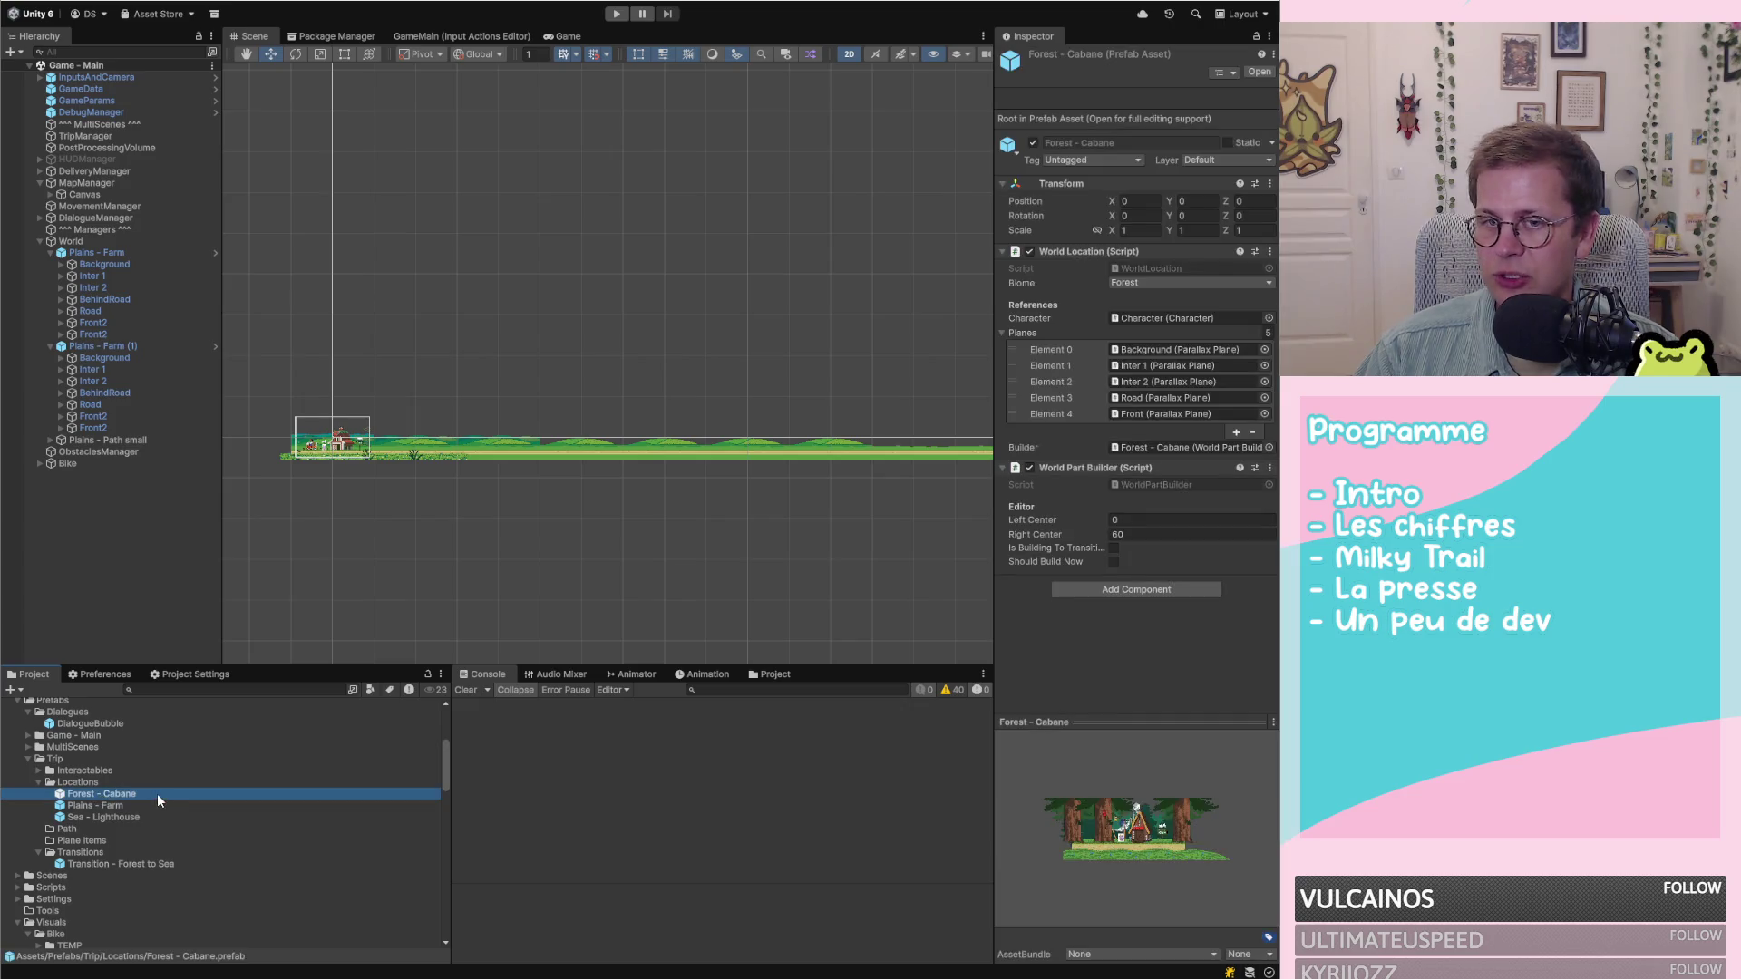
pyautogui.keyDown('ctrl'); pyautogui.click(104, 818); pyautogui.keyUp('ctrl')
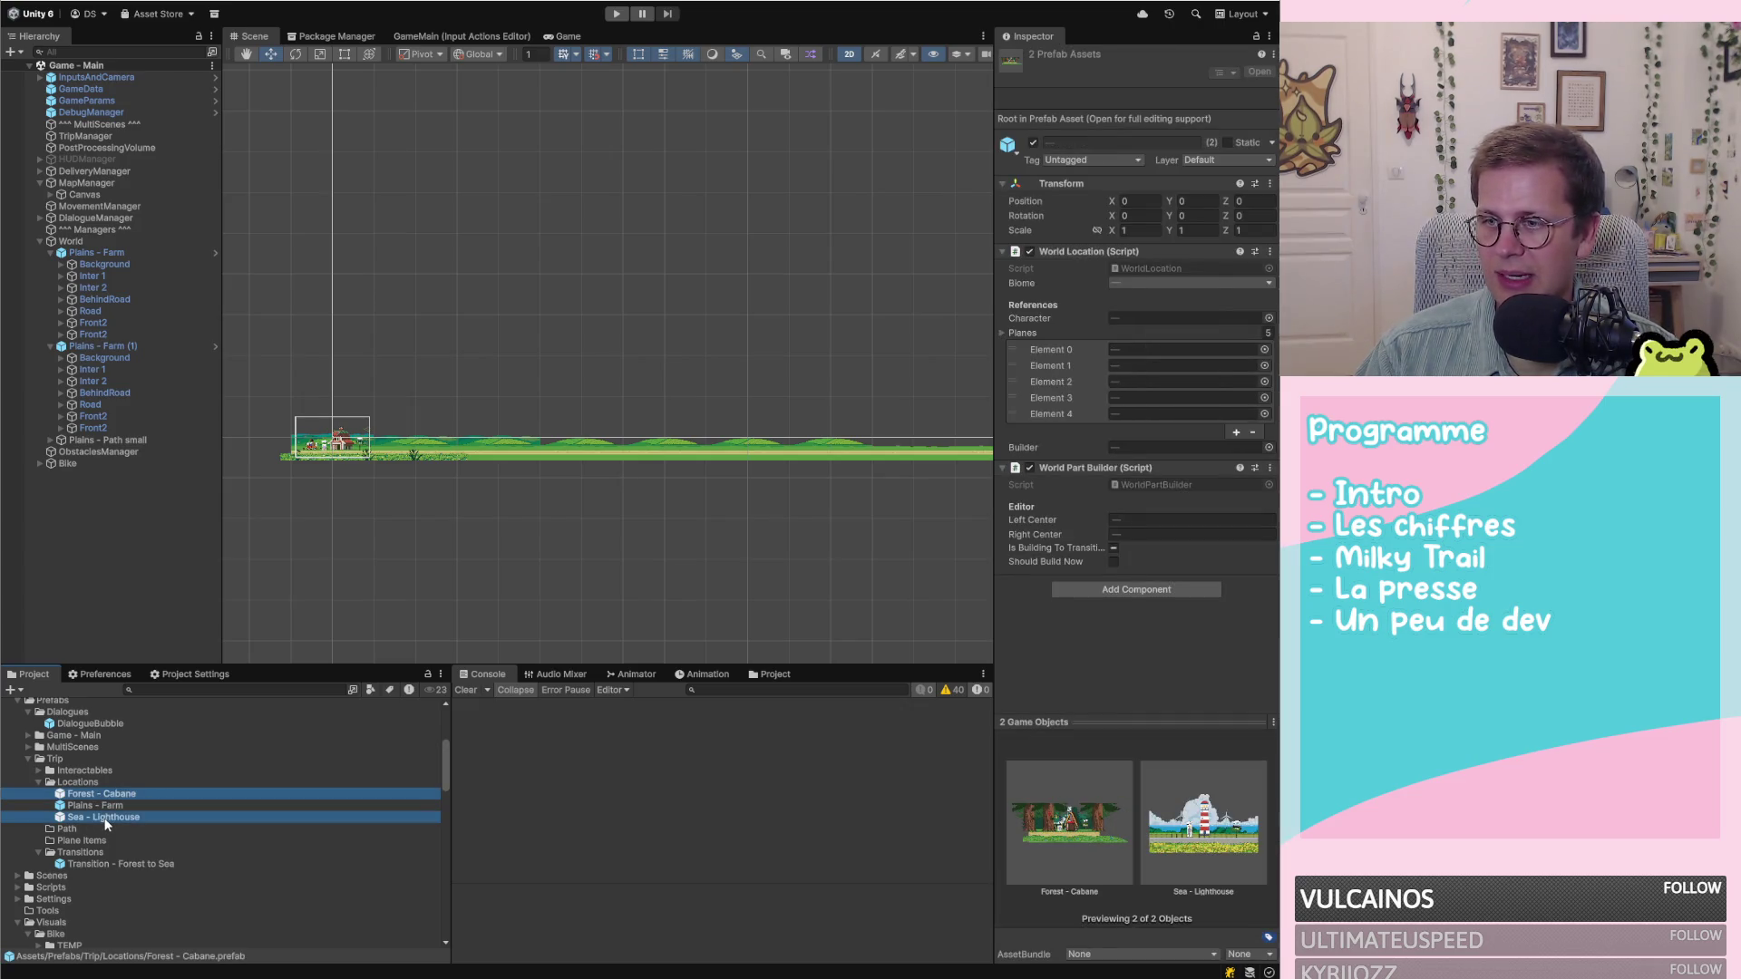
pyautogui.press('Delete')
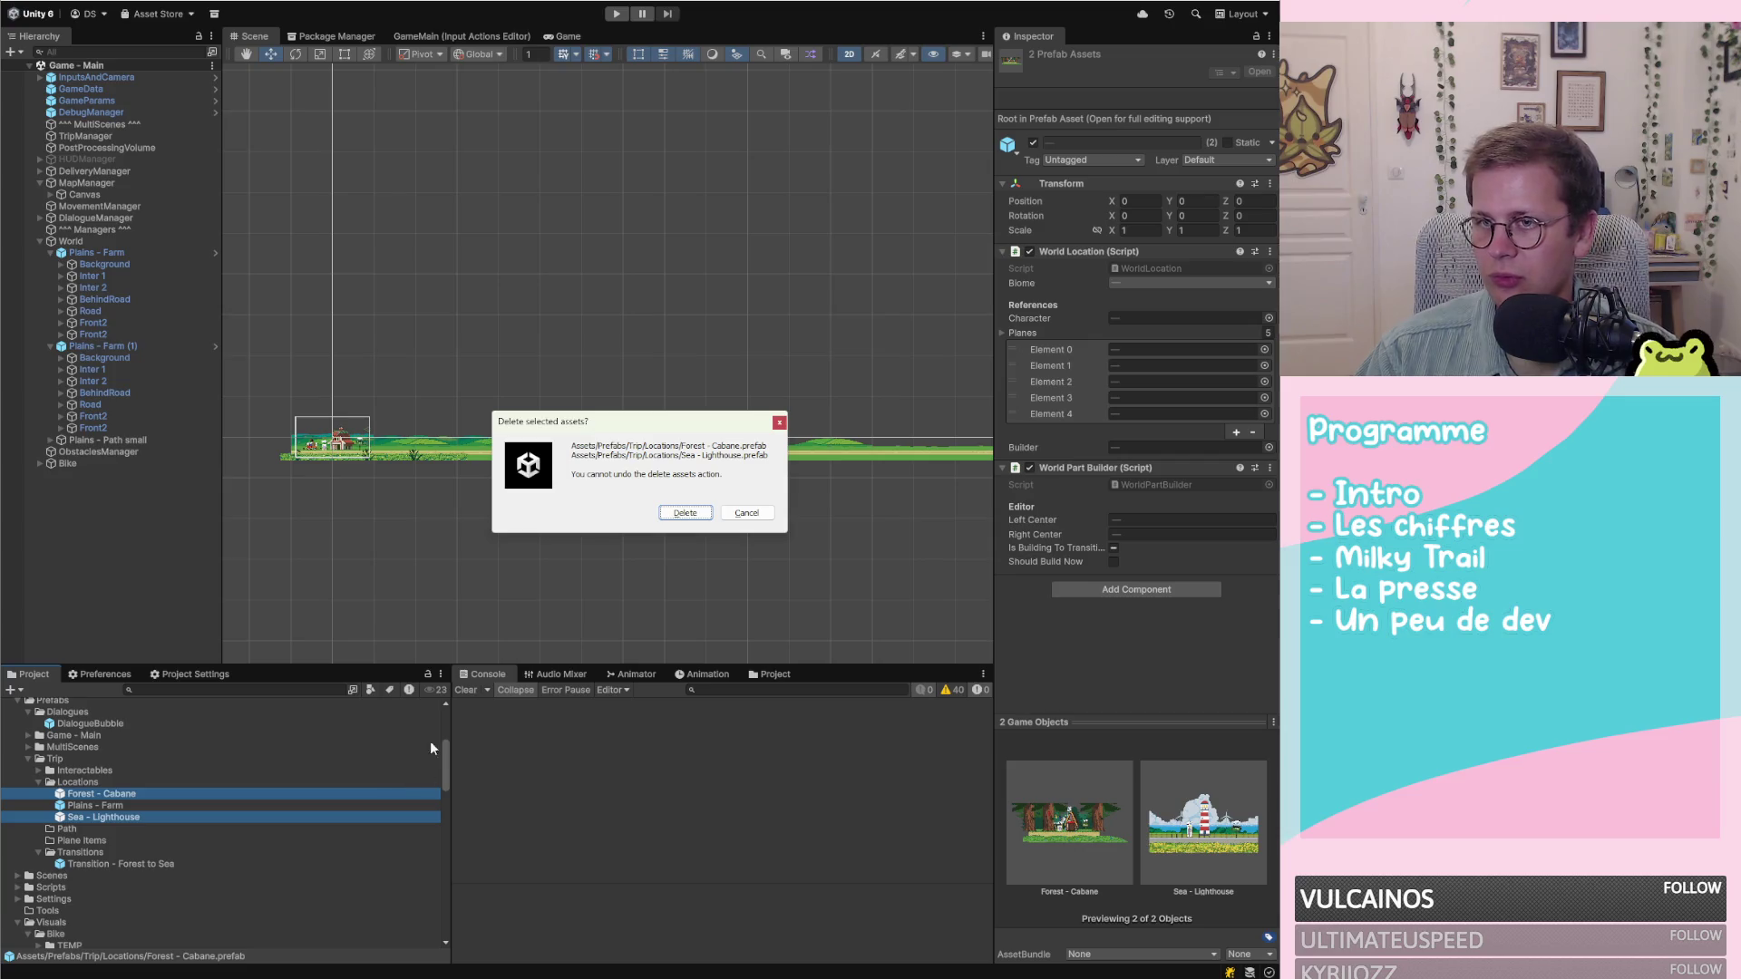
pyautogui.click(692, 515)
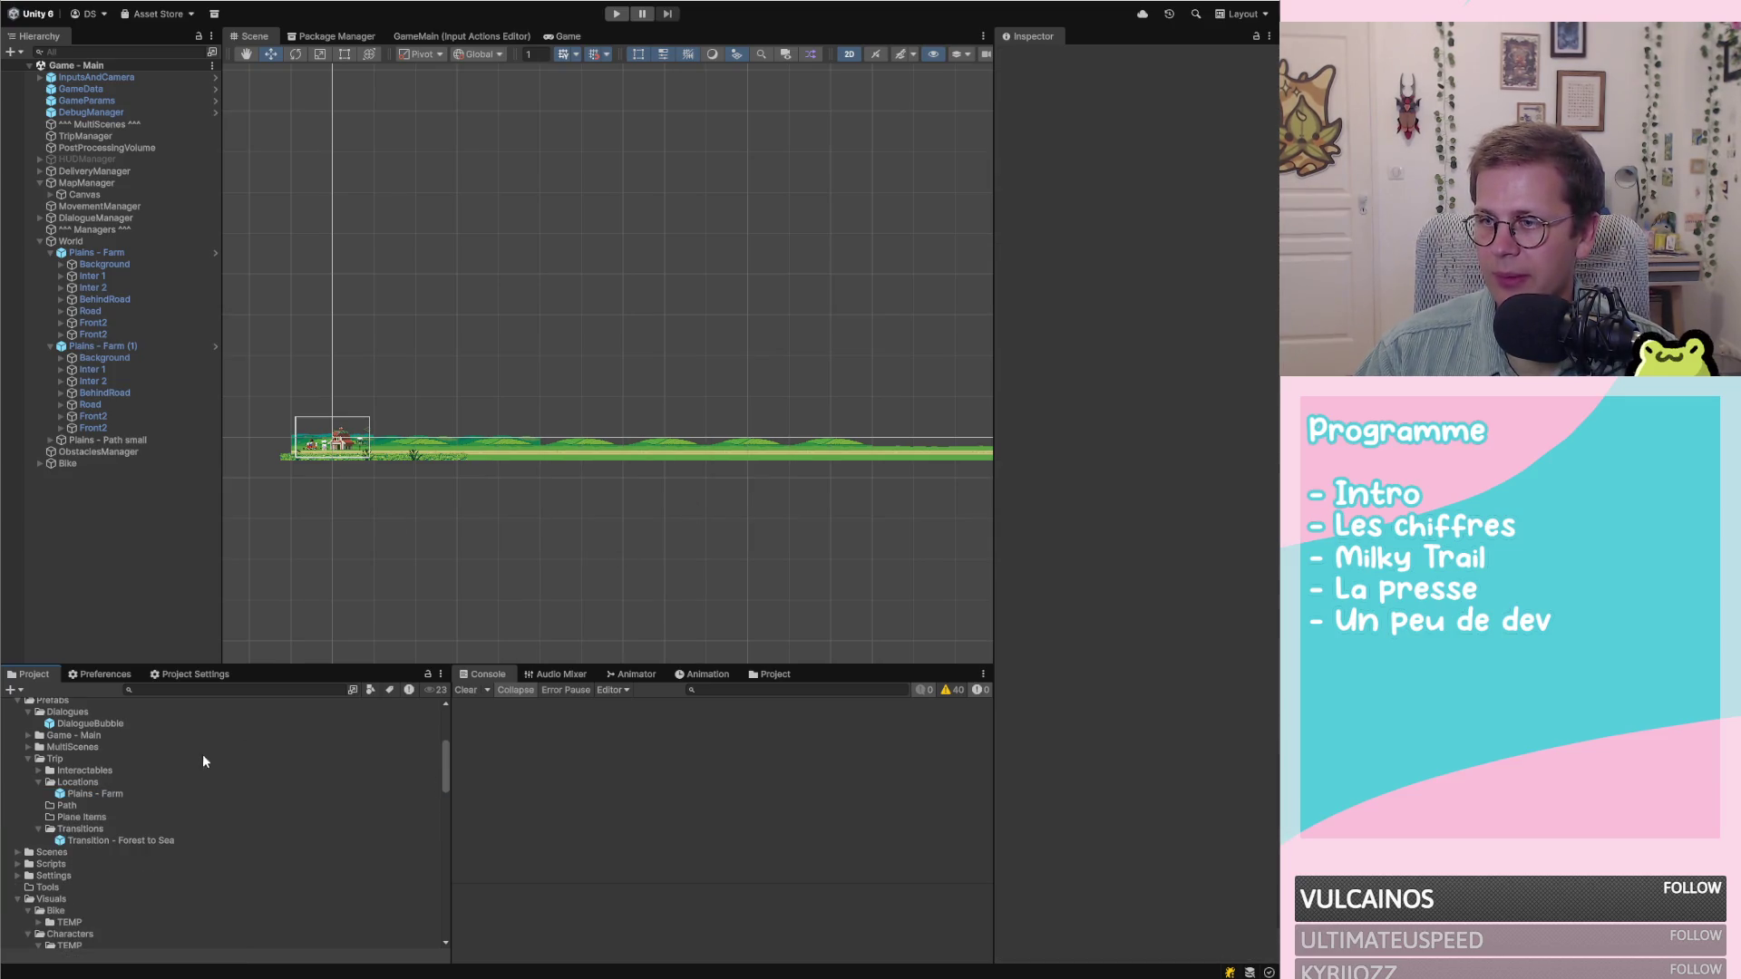
pyautogui.click(95, 793)
# Drag Plains - Path small into Prefabs/Trip/Path and name the prefab 'Plains - Path small Model'
pyautogui.scroll(-3, 544, 494)
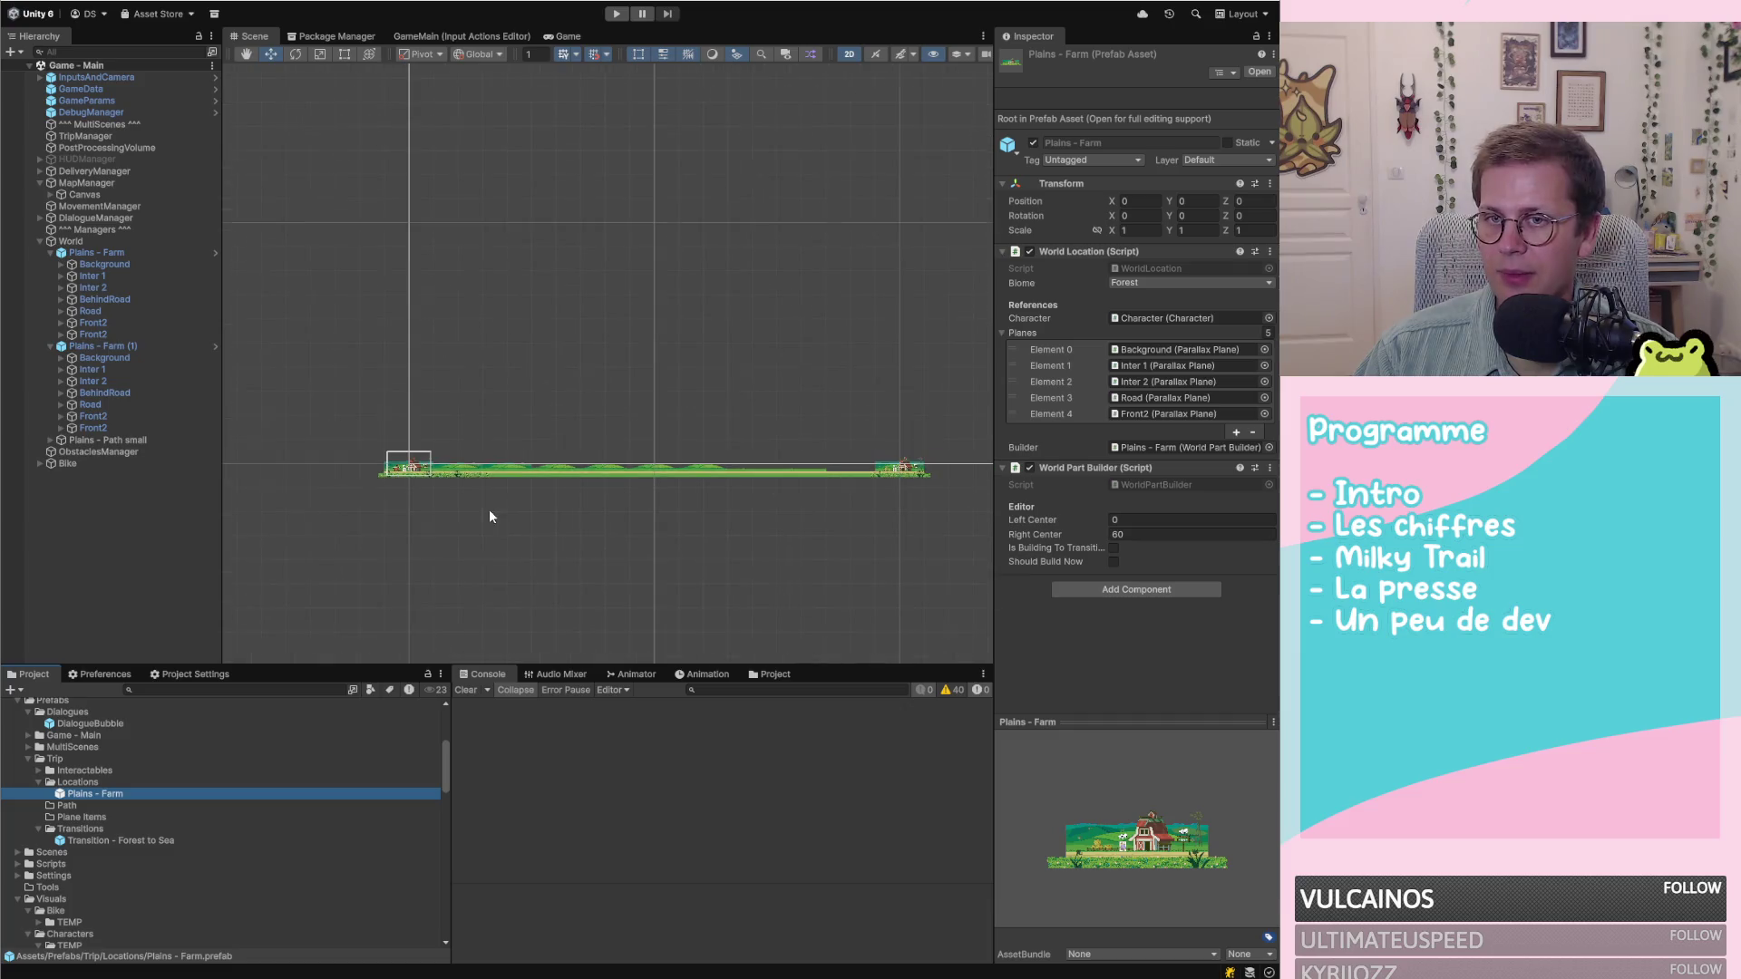
pyautogui.scroll(2, 906, 477)
pyautogui.scroll(-3, 526, 492)
pyautogui.scroll(-1, 722, 515)
pyautogui.scroll(1, 397, 501)
pyautogui.click(100, 806)
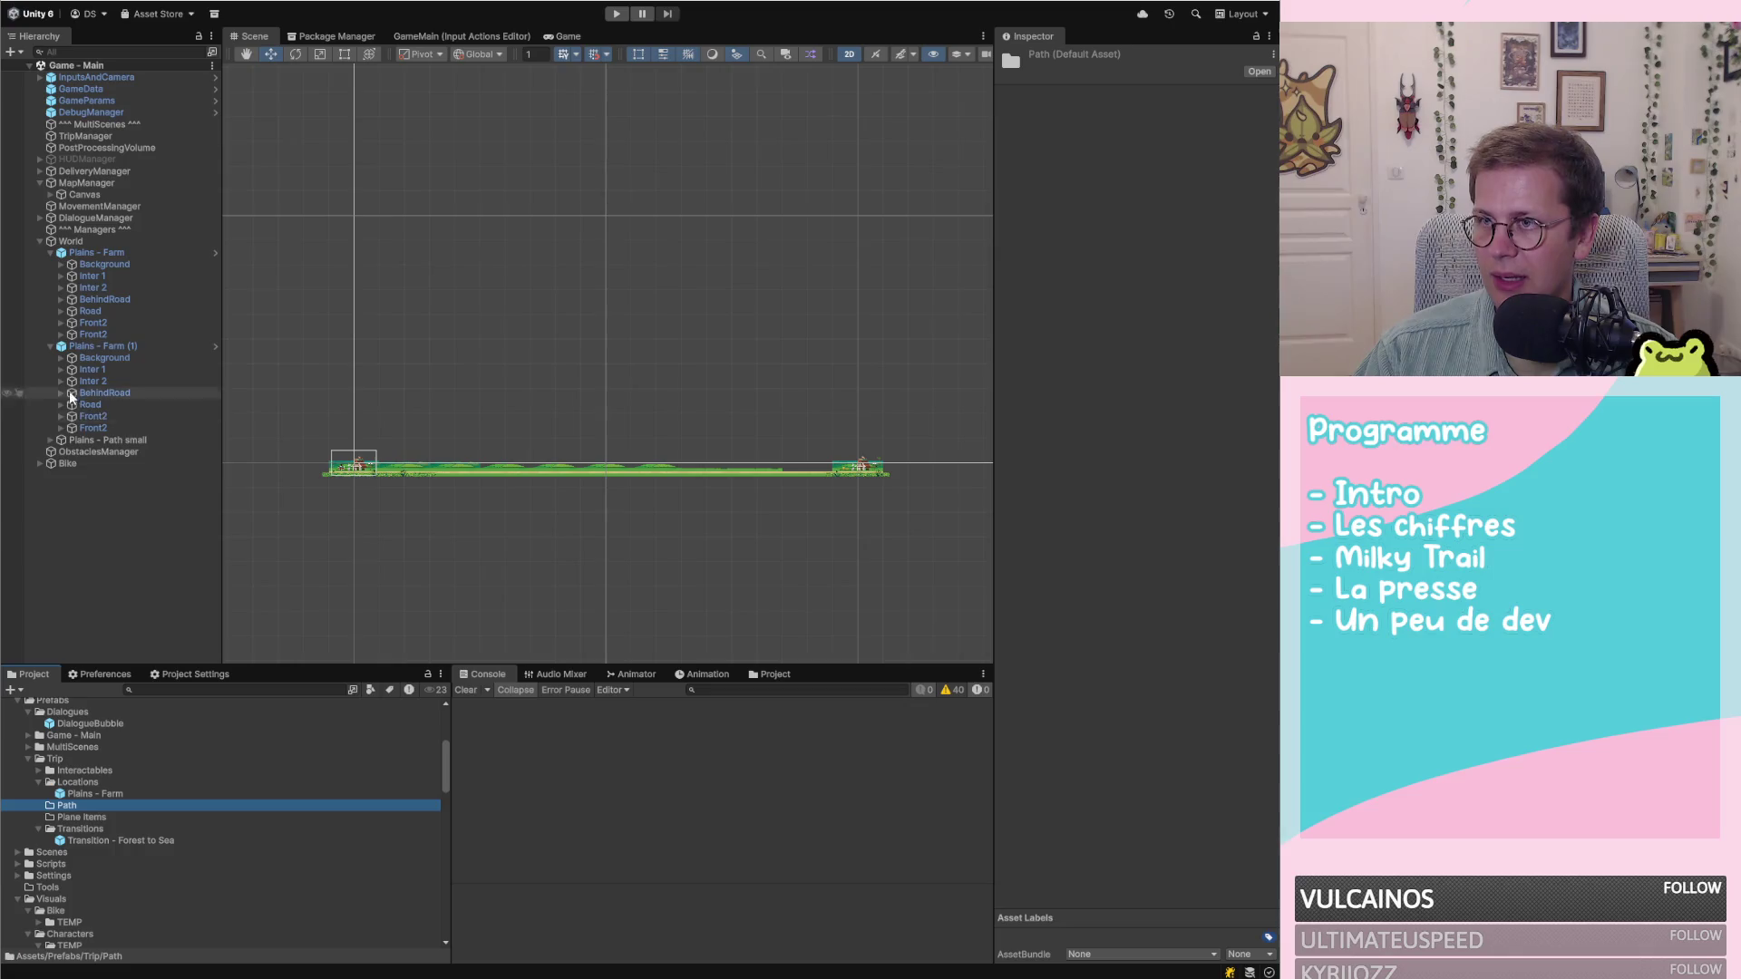
pyautogui.click(80, 806)
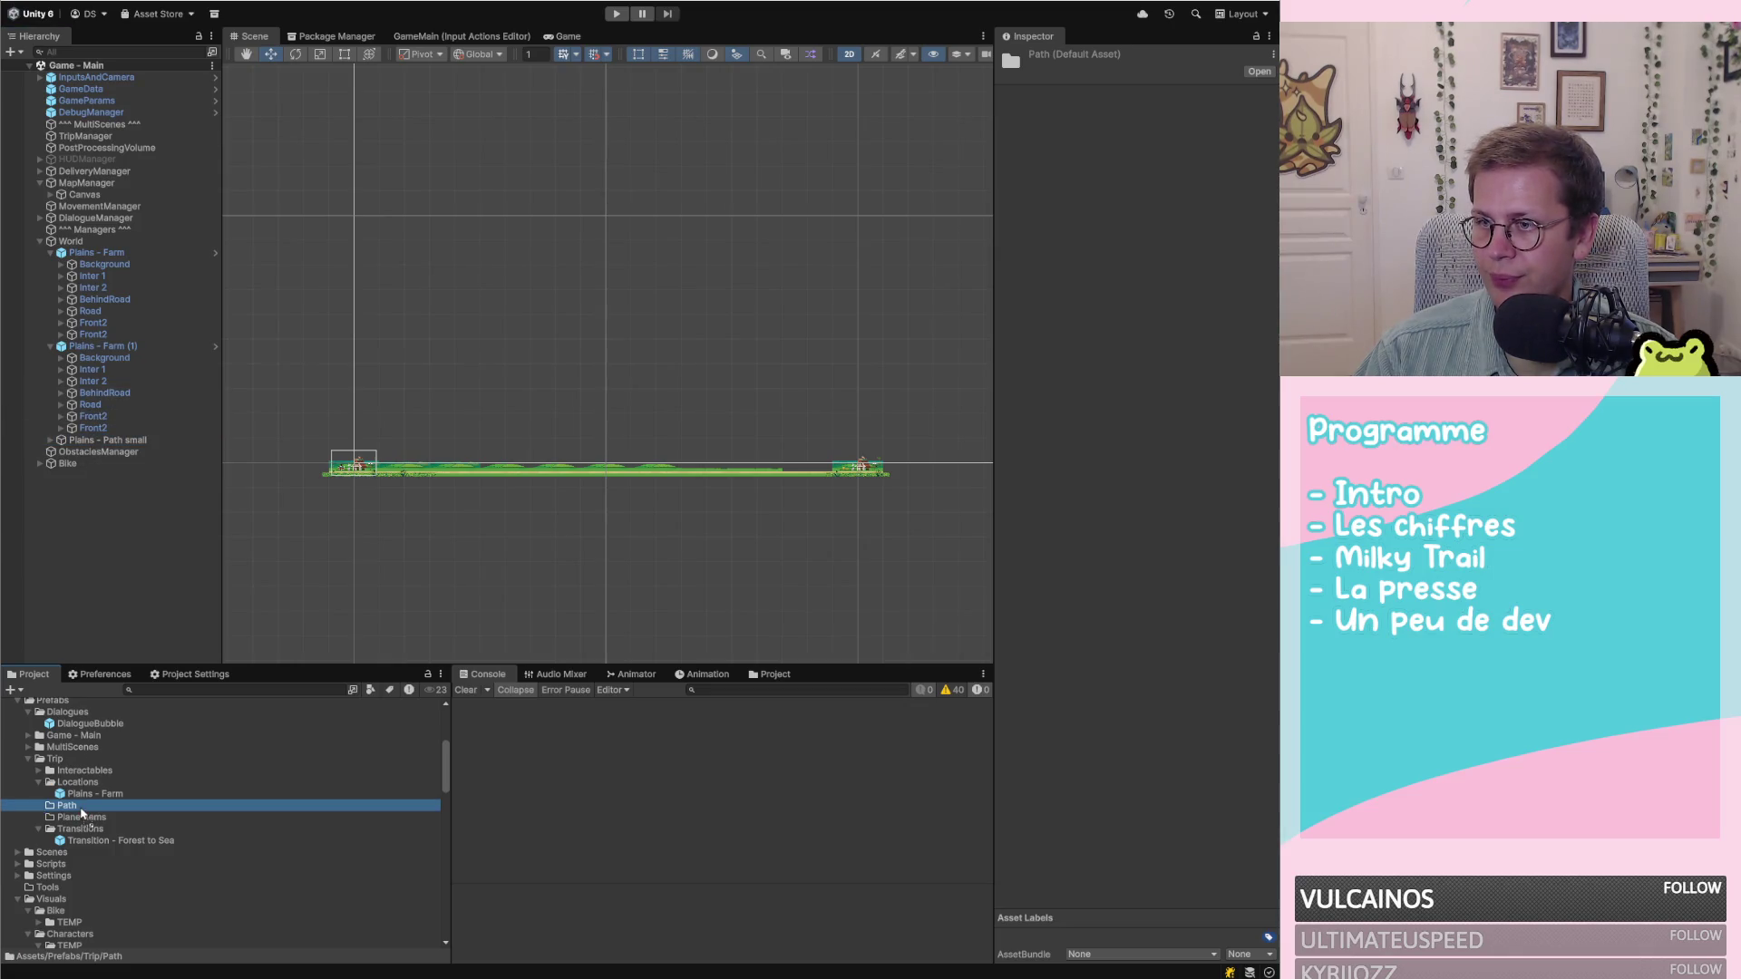
pyautogui.moveTo(80, 813); pyautogui.dragTo(80, 807)
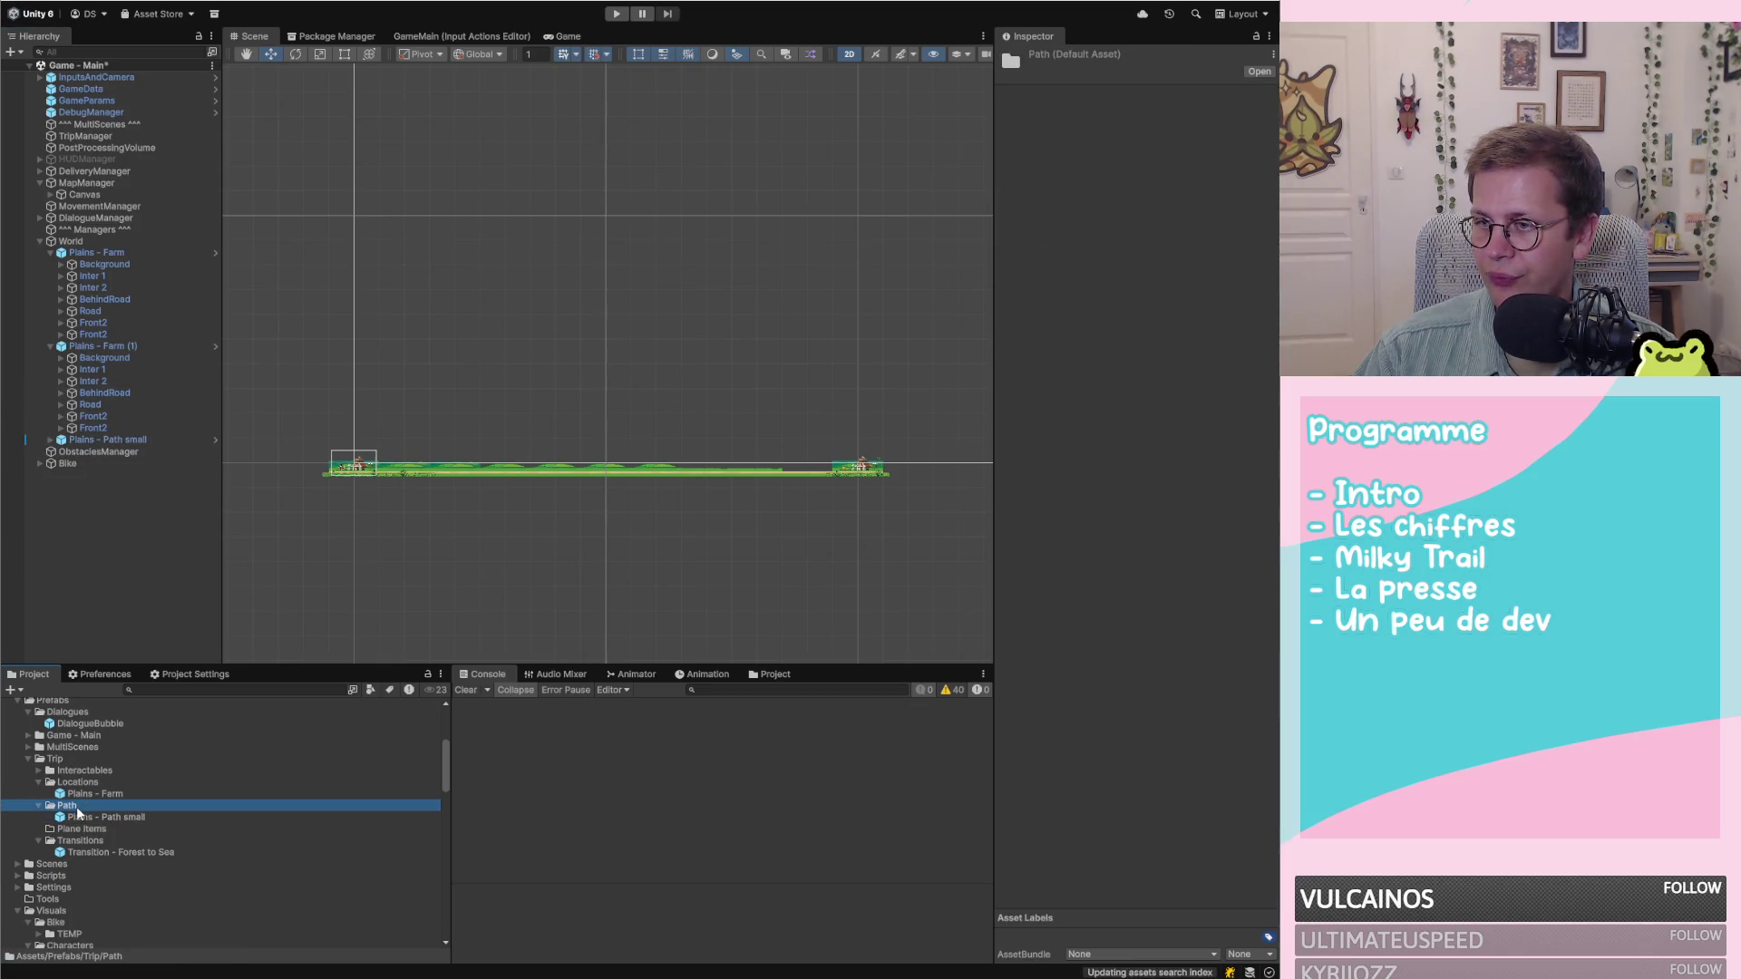
pyautogui.click(96, 816)
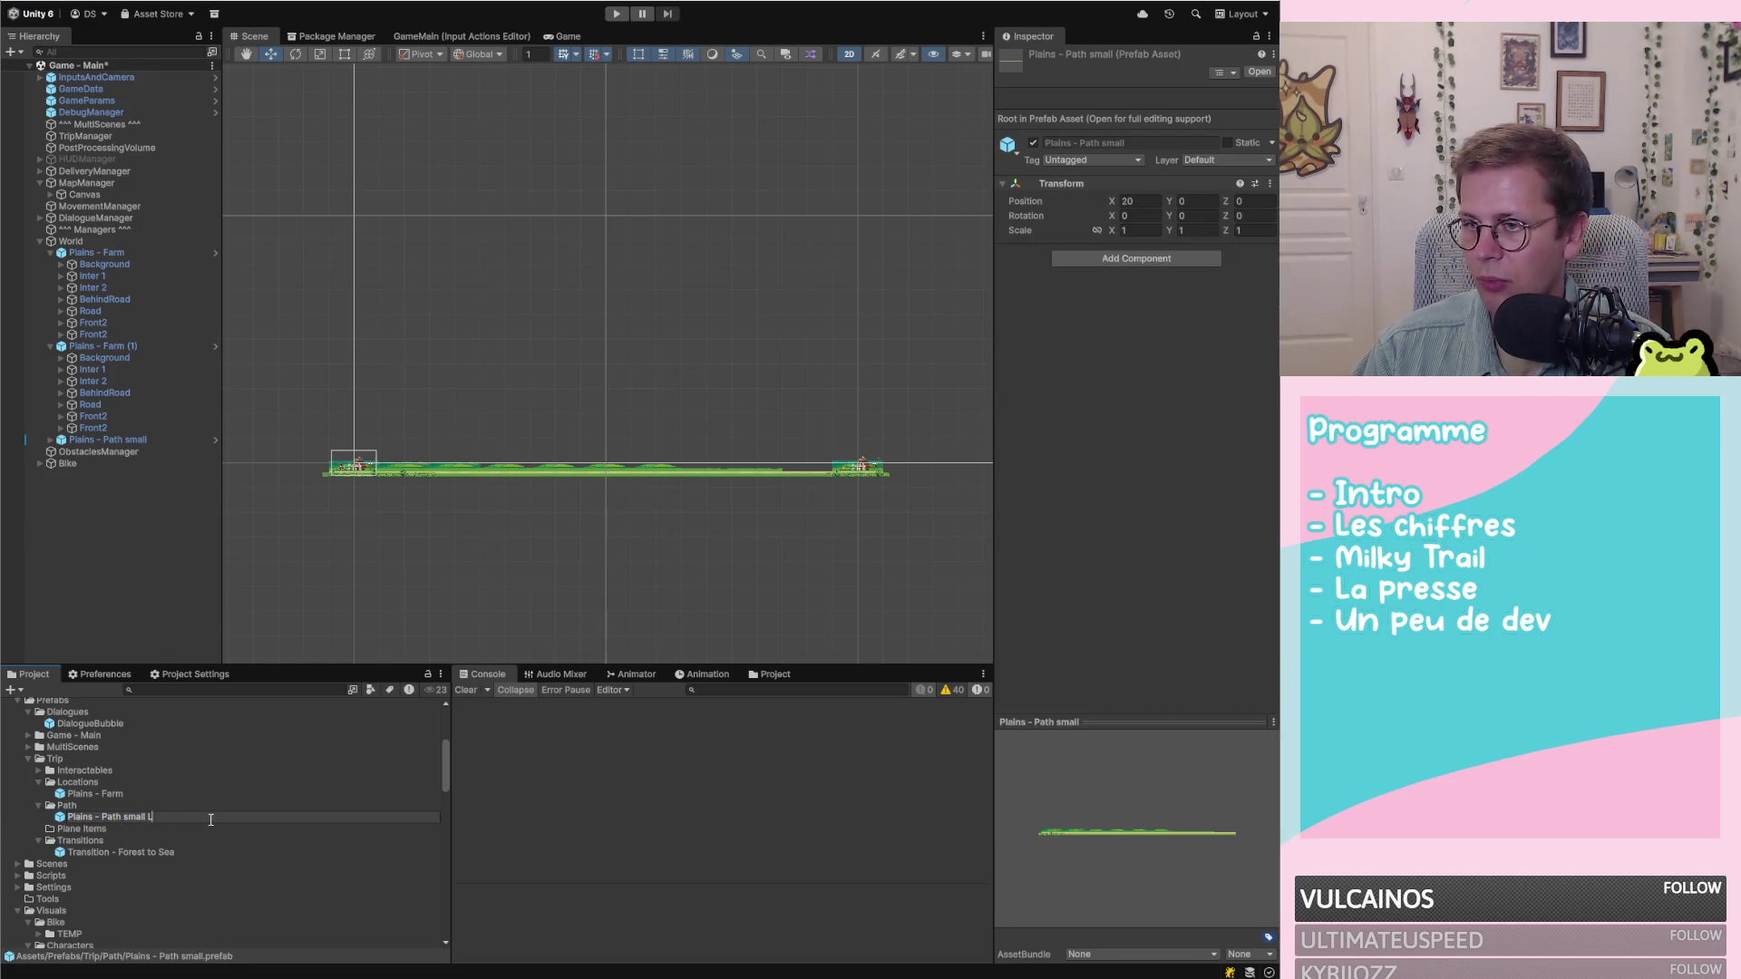
pyautogui.write('Model')
pyautogui.press('Return')
# Pan the scene along the path strip and reselect Plains - Path small
pyautogui.scroll(1, 482, 549)
pyautogui.scroll(3, 707, 420)
pyautogui.scroll(-2, 838, 498)
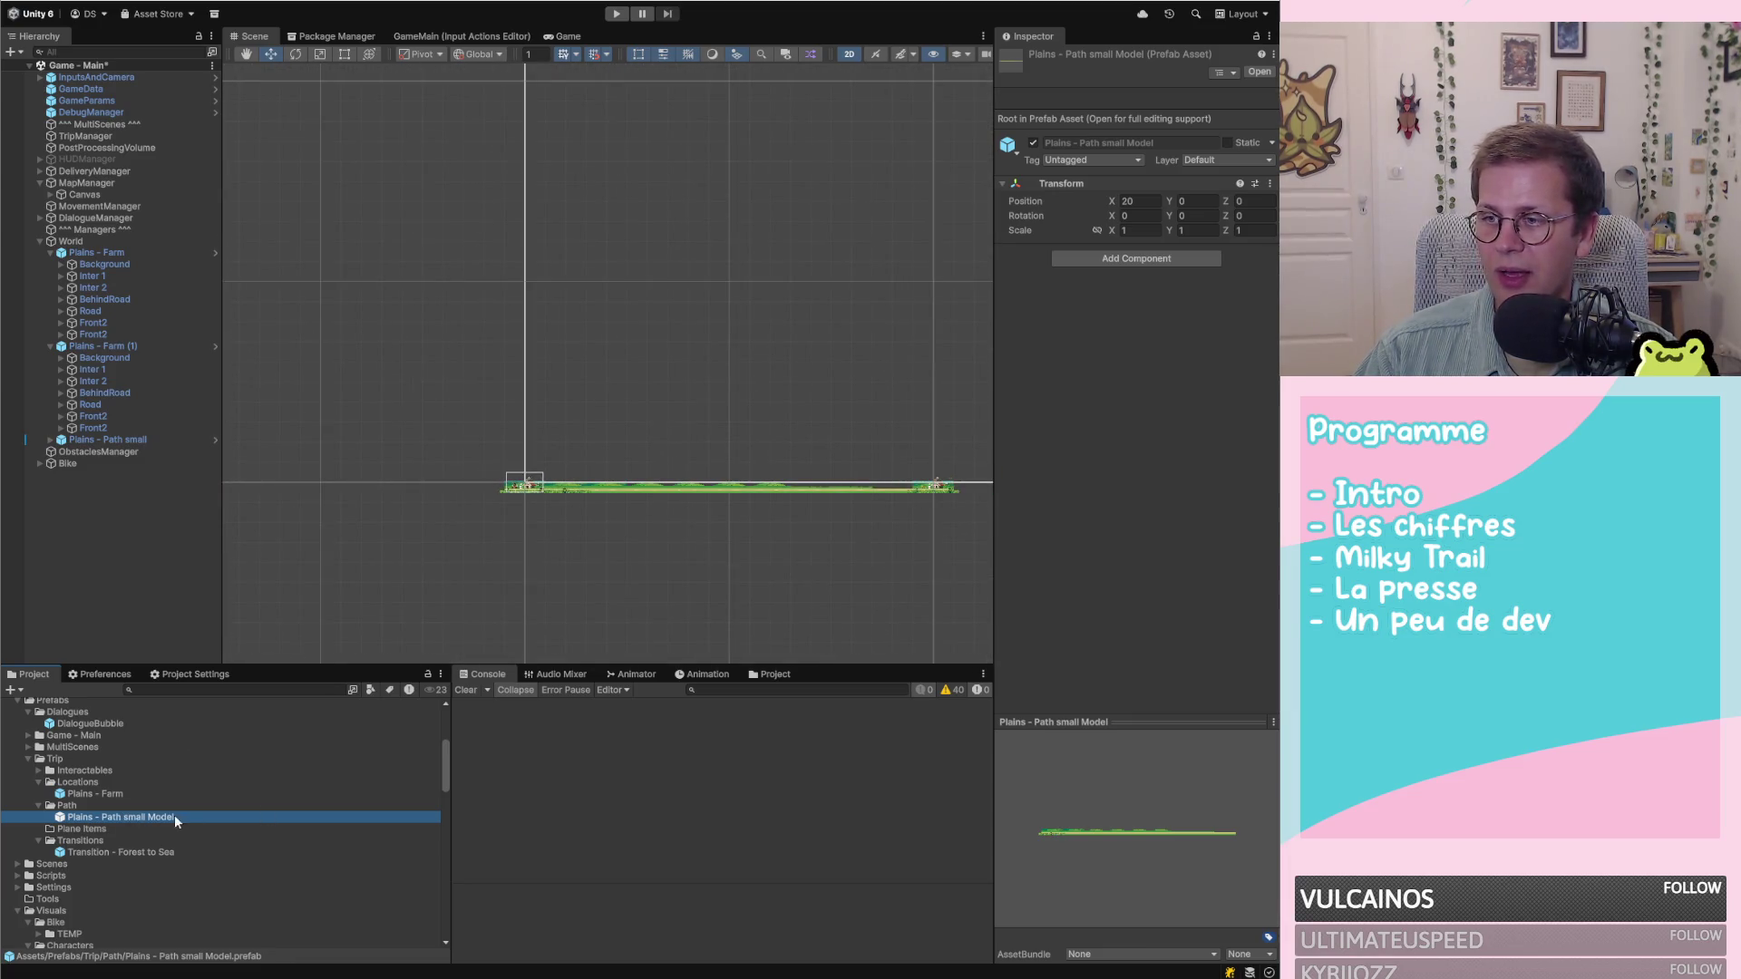
pyautogui.scroll(5, 471, 435)
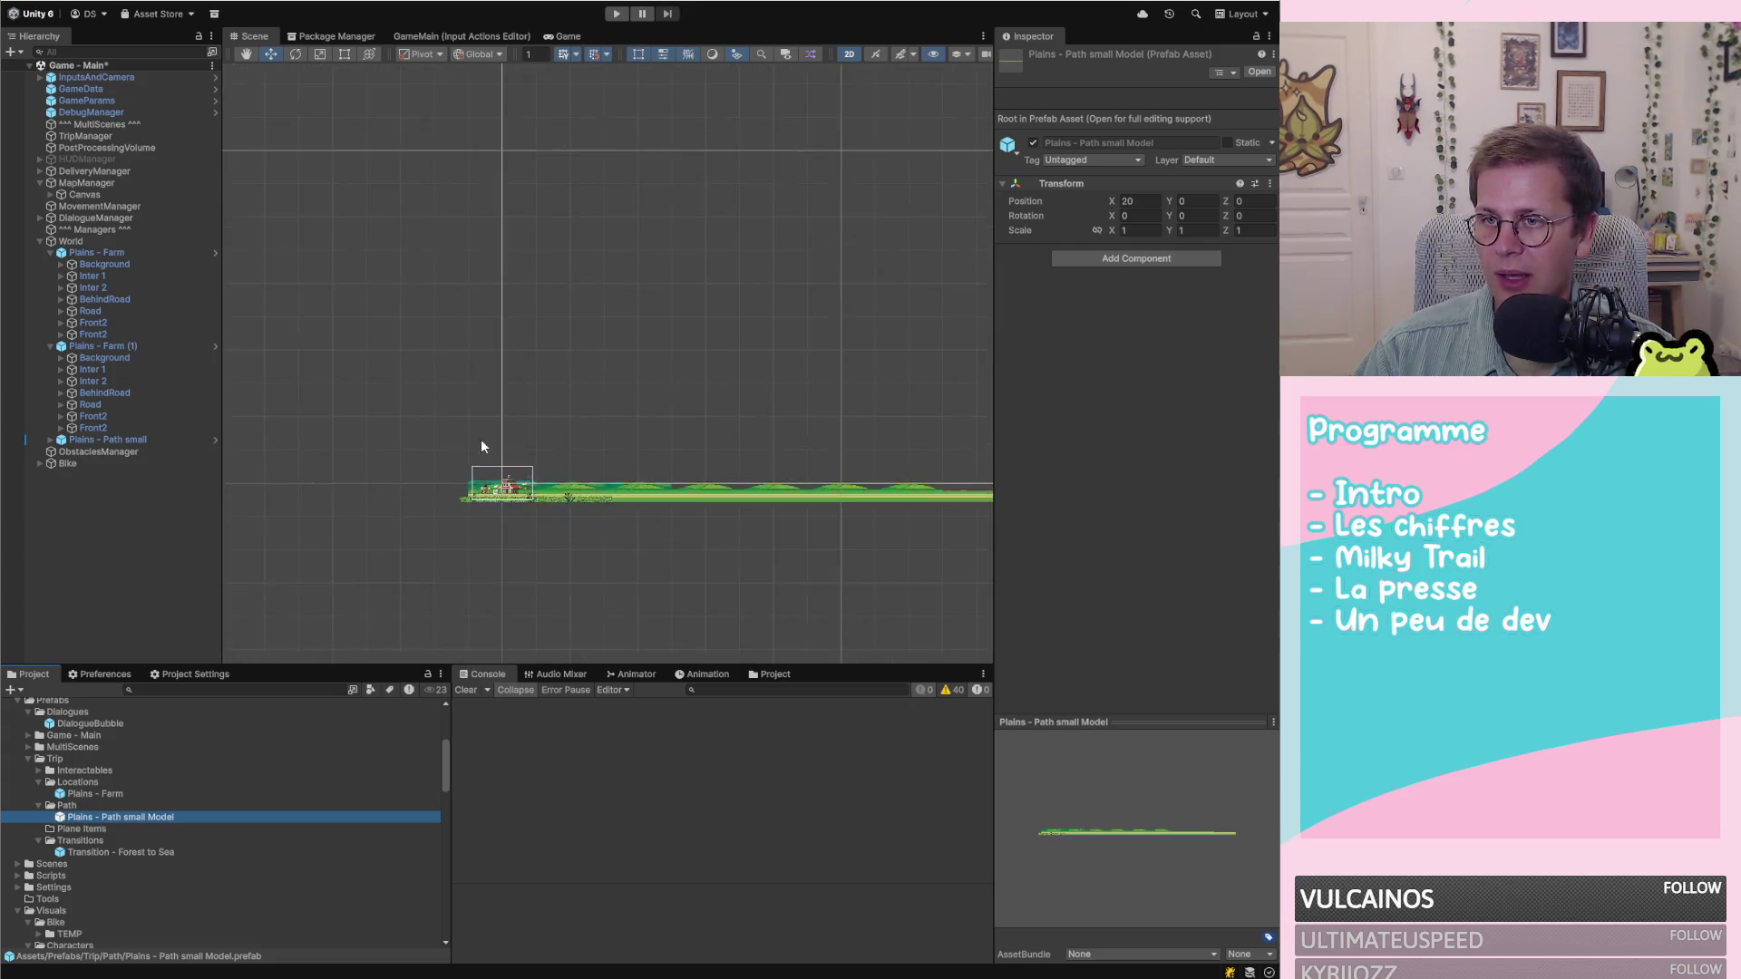
pyautogui.scroll(1, 601, 466)
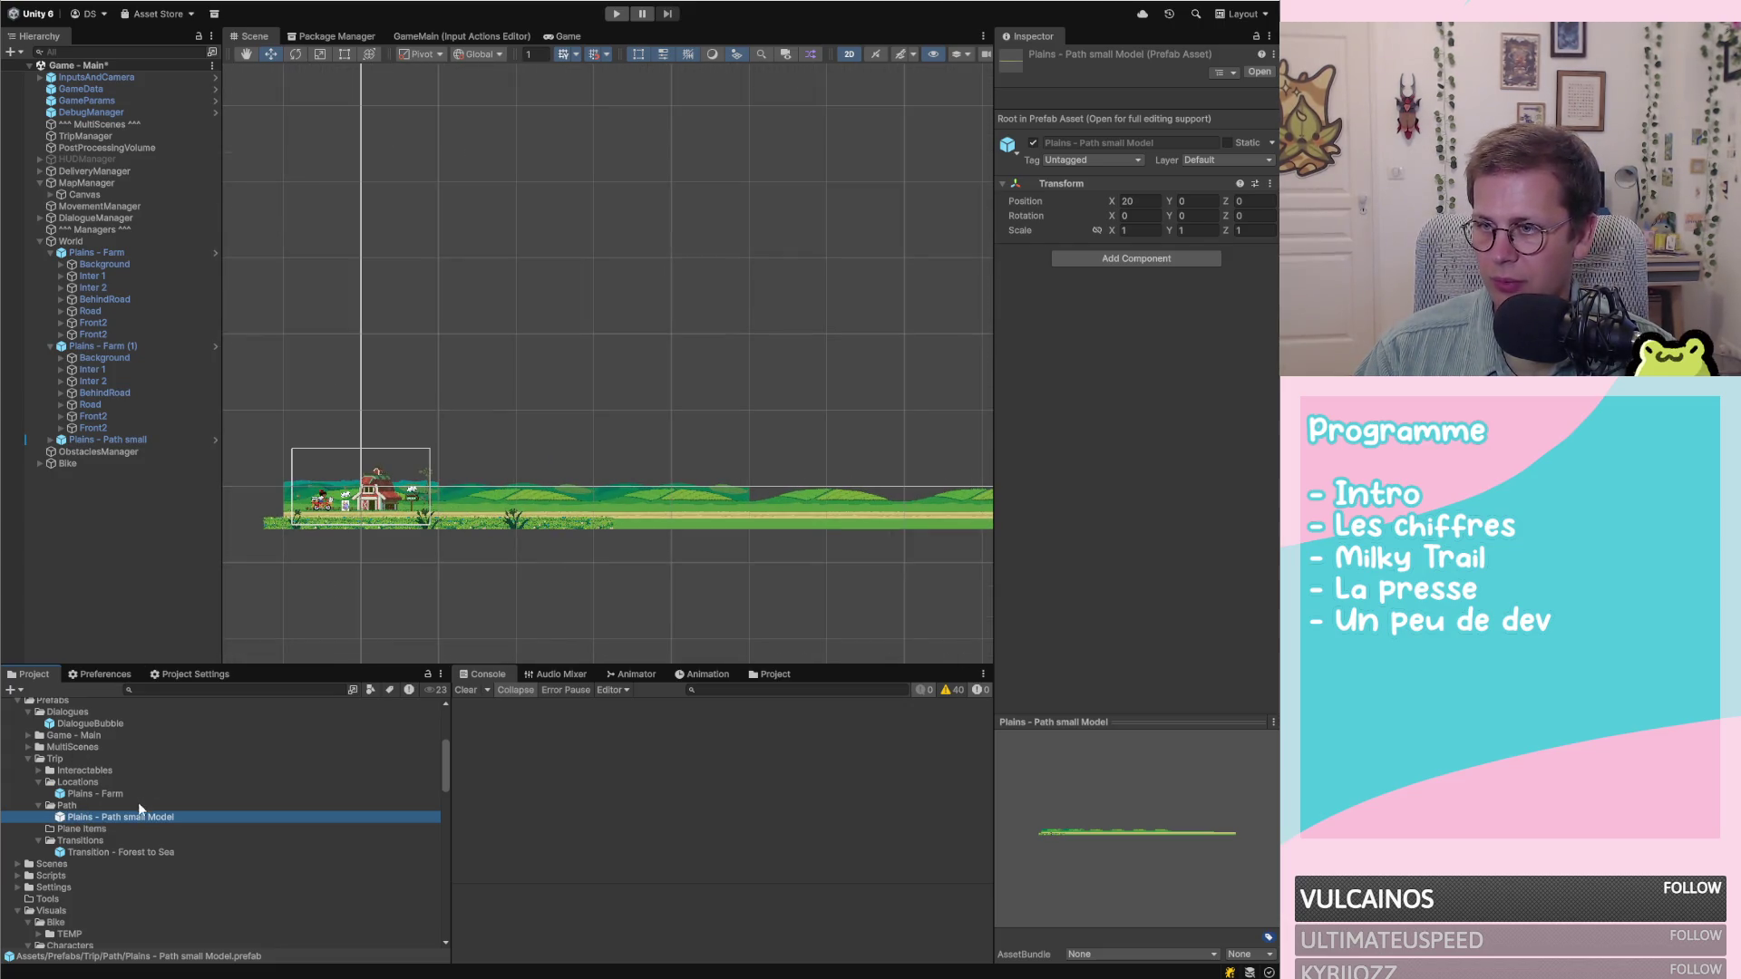
pyautogui.scroll(-2, 314, 555)
pyautogui.moveTo(367, 563); pyautogui.dragTo(877, 566)
pyautogui.scroll(-2, 843, 564)
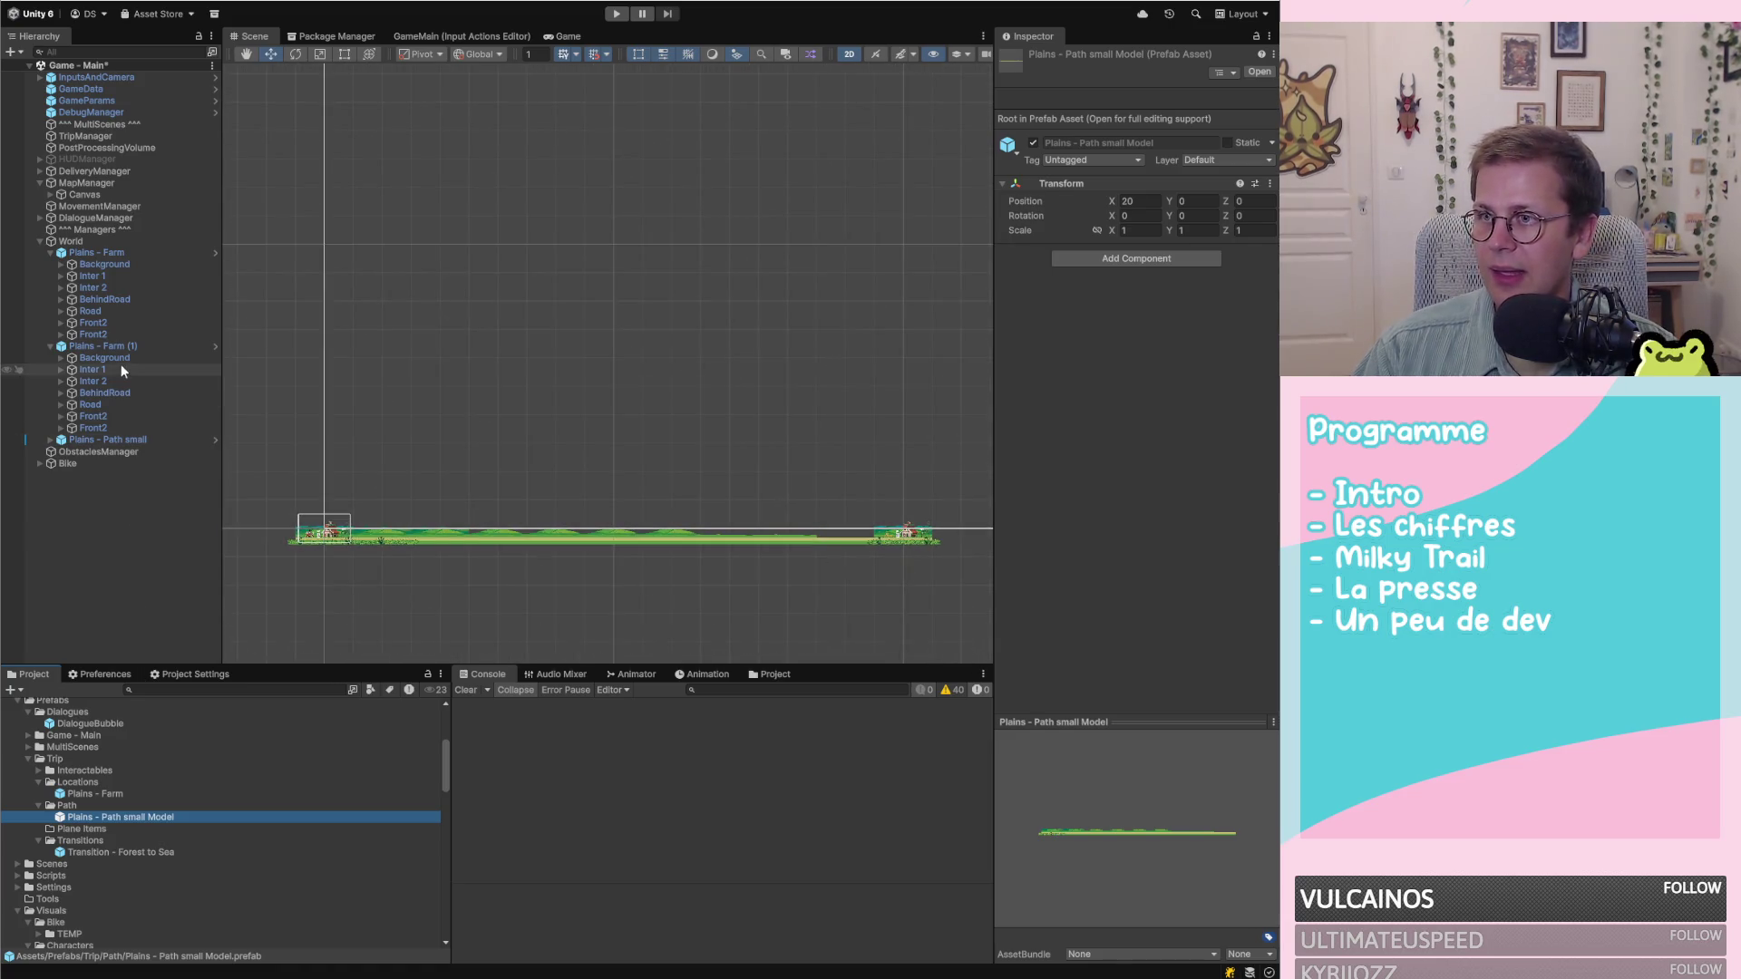
pyautogui.click(105, 440)
# Check the Plane Builder override, then remove the Plane Builder component from Front2
pyautogui.click(1078, 115)
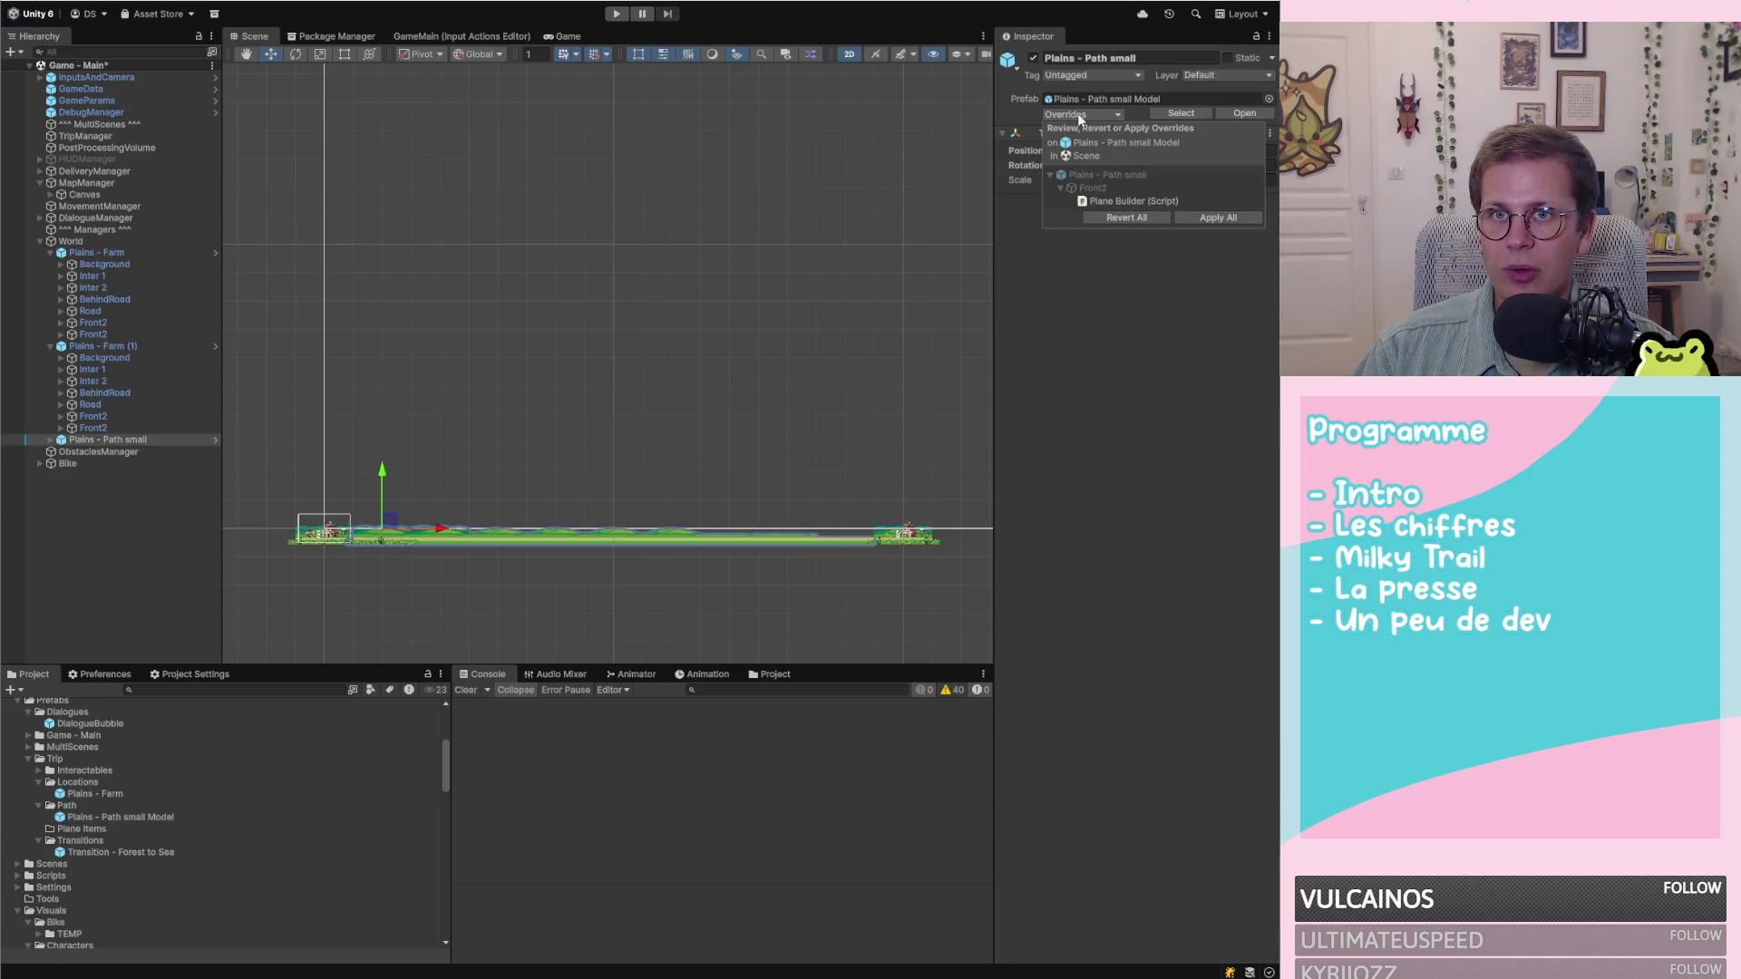
pyautogui.click(1131, 207)
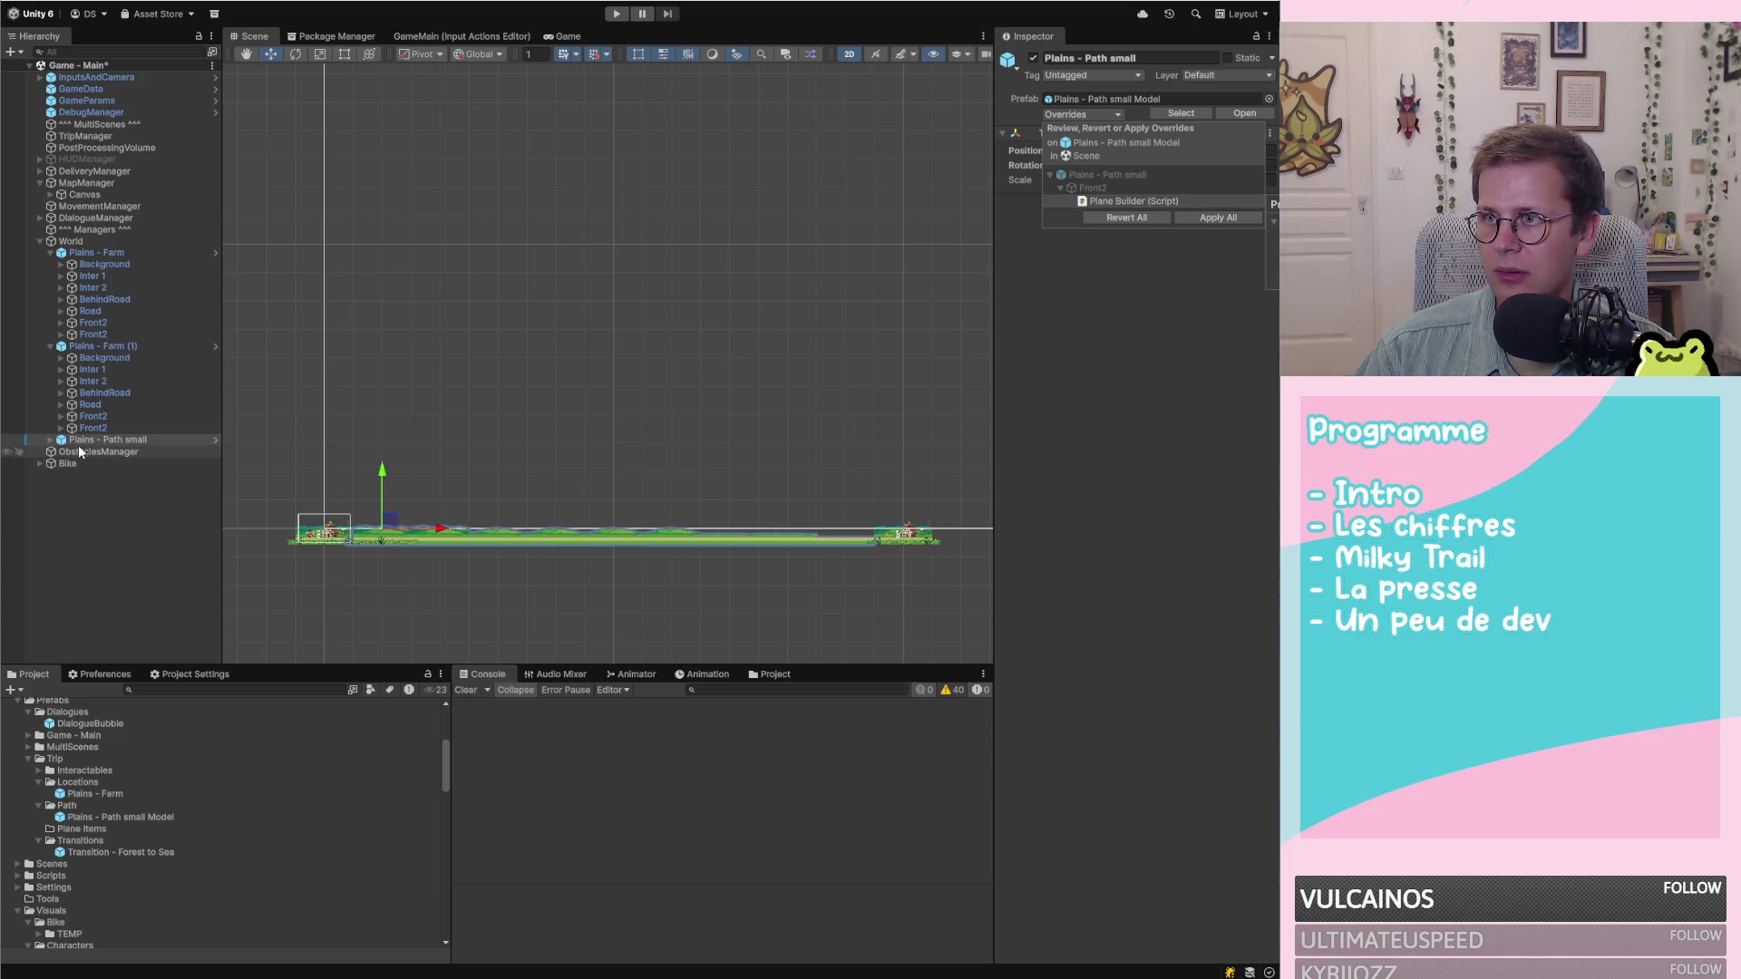
pyautogui.click(1158, 203)
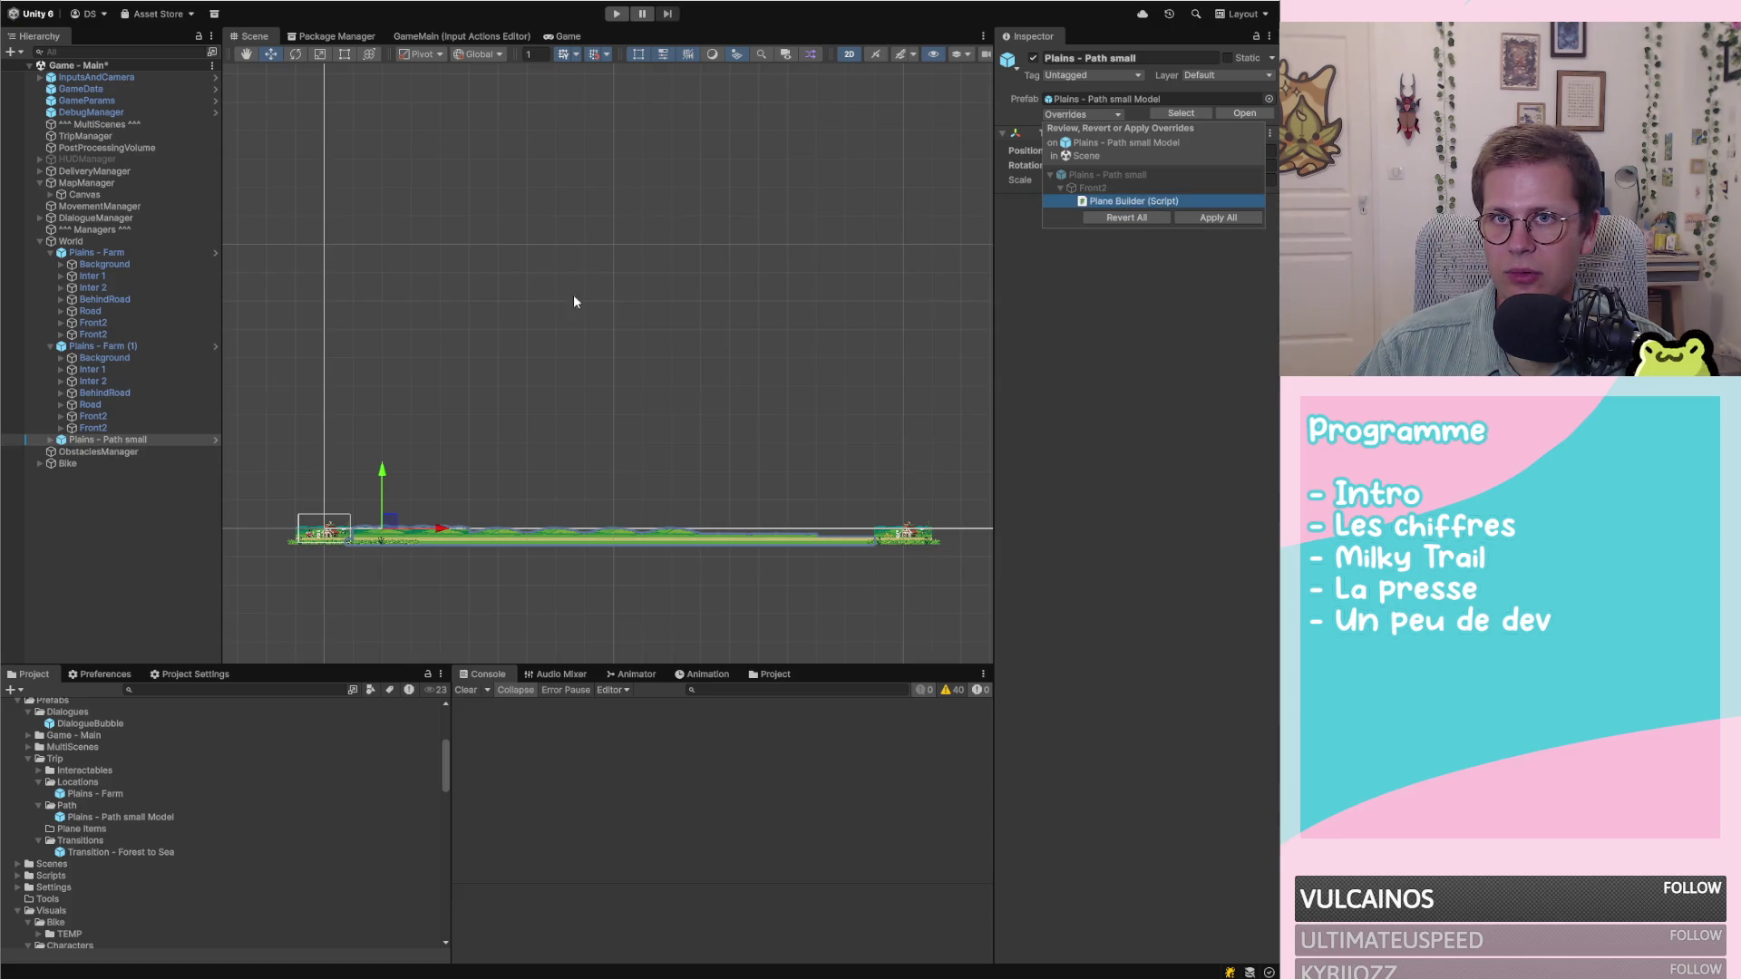
pyautogui.click(52, 439)
pyautogui.click(50, 438)
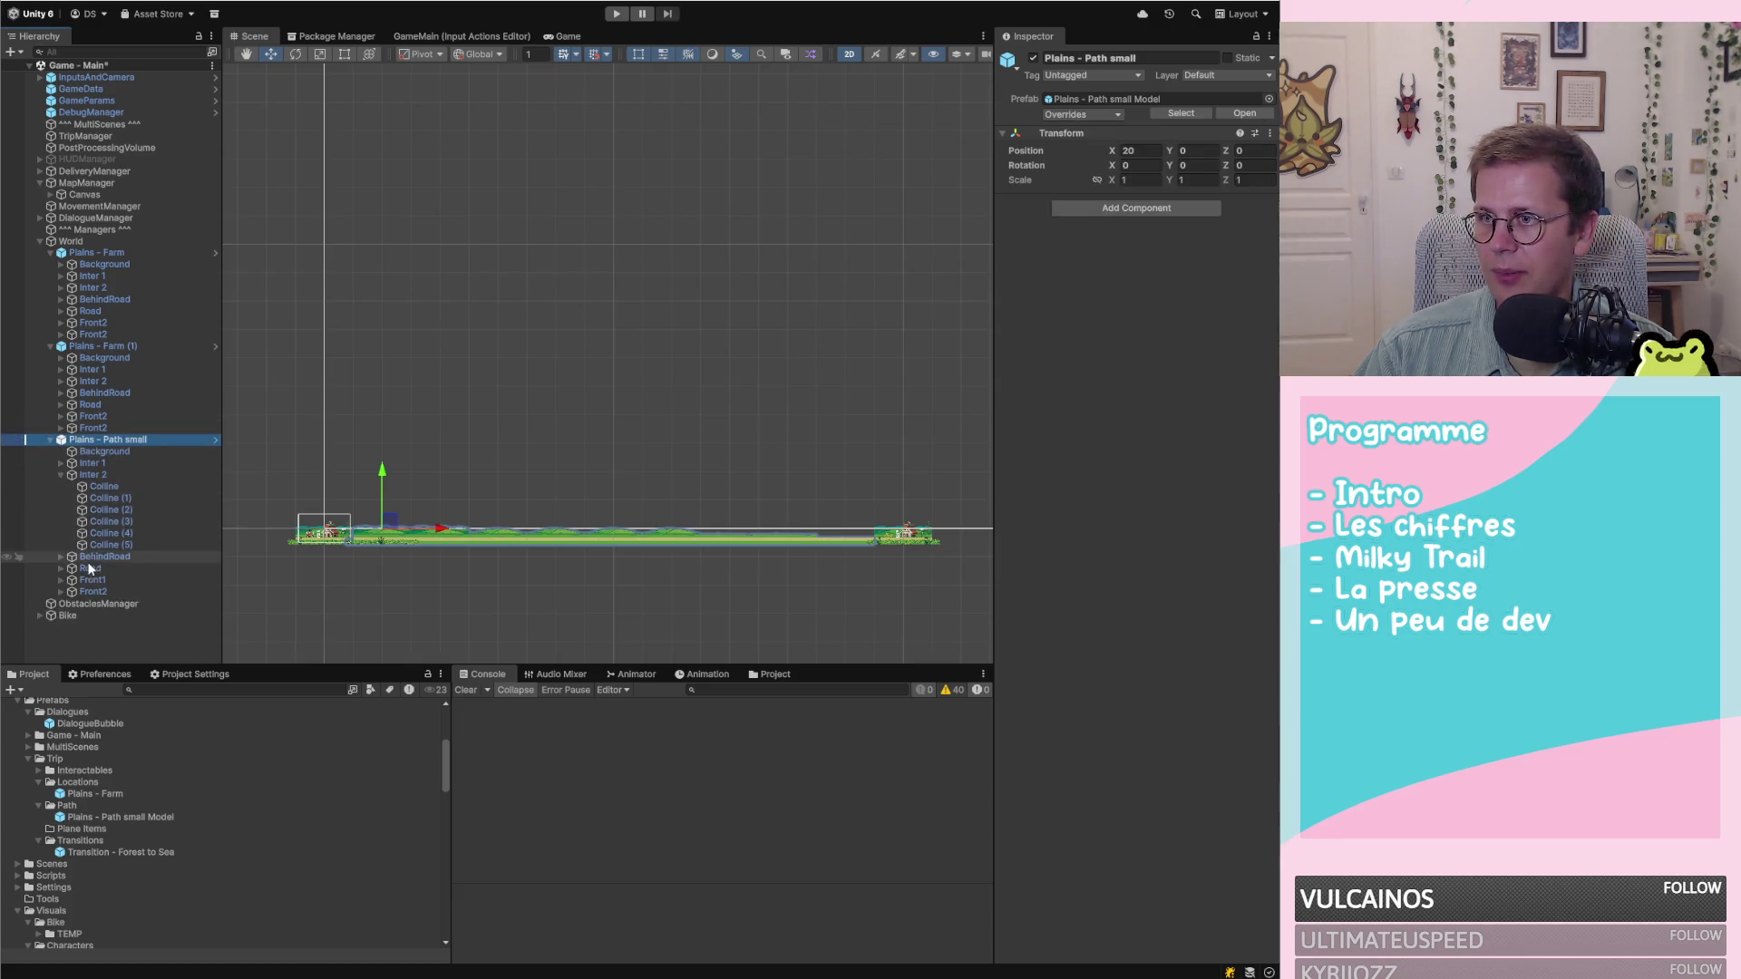
pyautogui.click(91, 592)
pyautogui.click(60, 591)
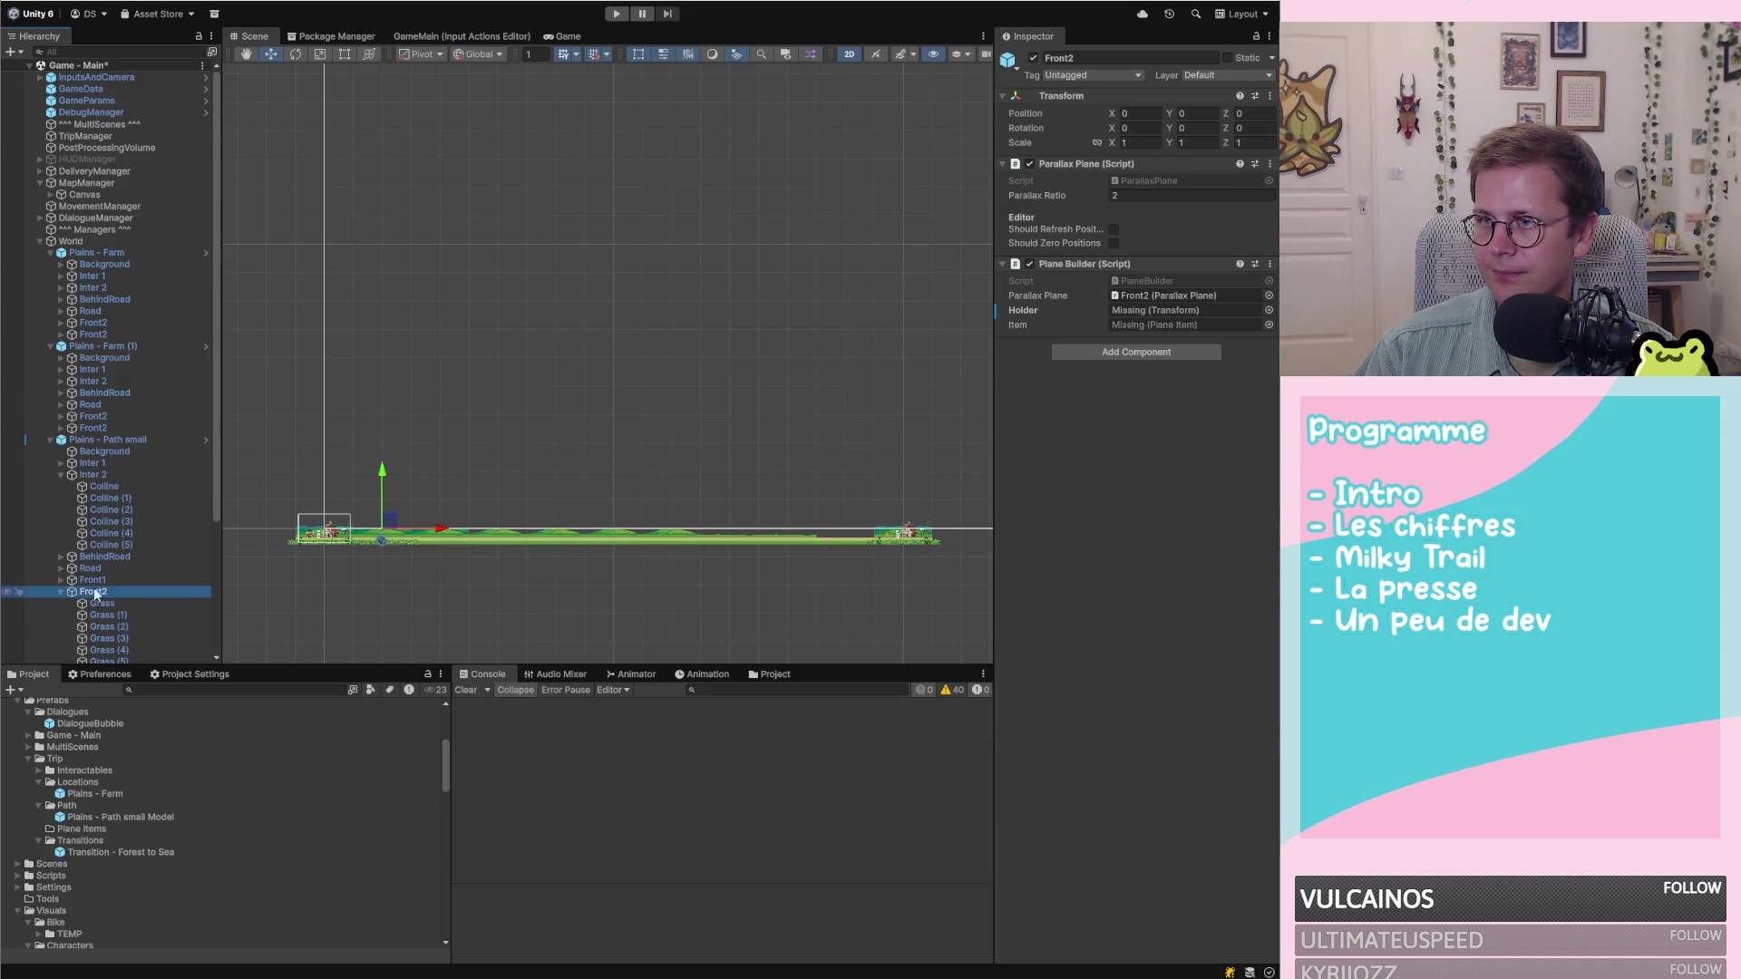
pyautogui.rightClick(1073, 264)
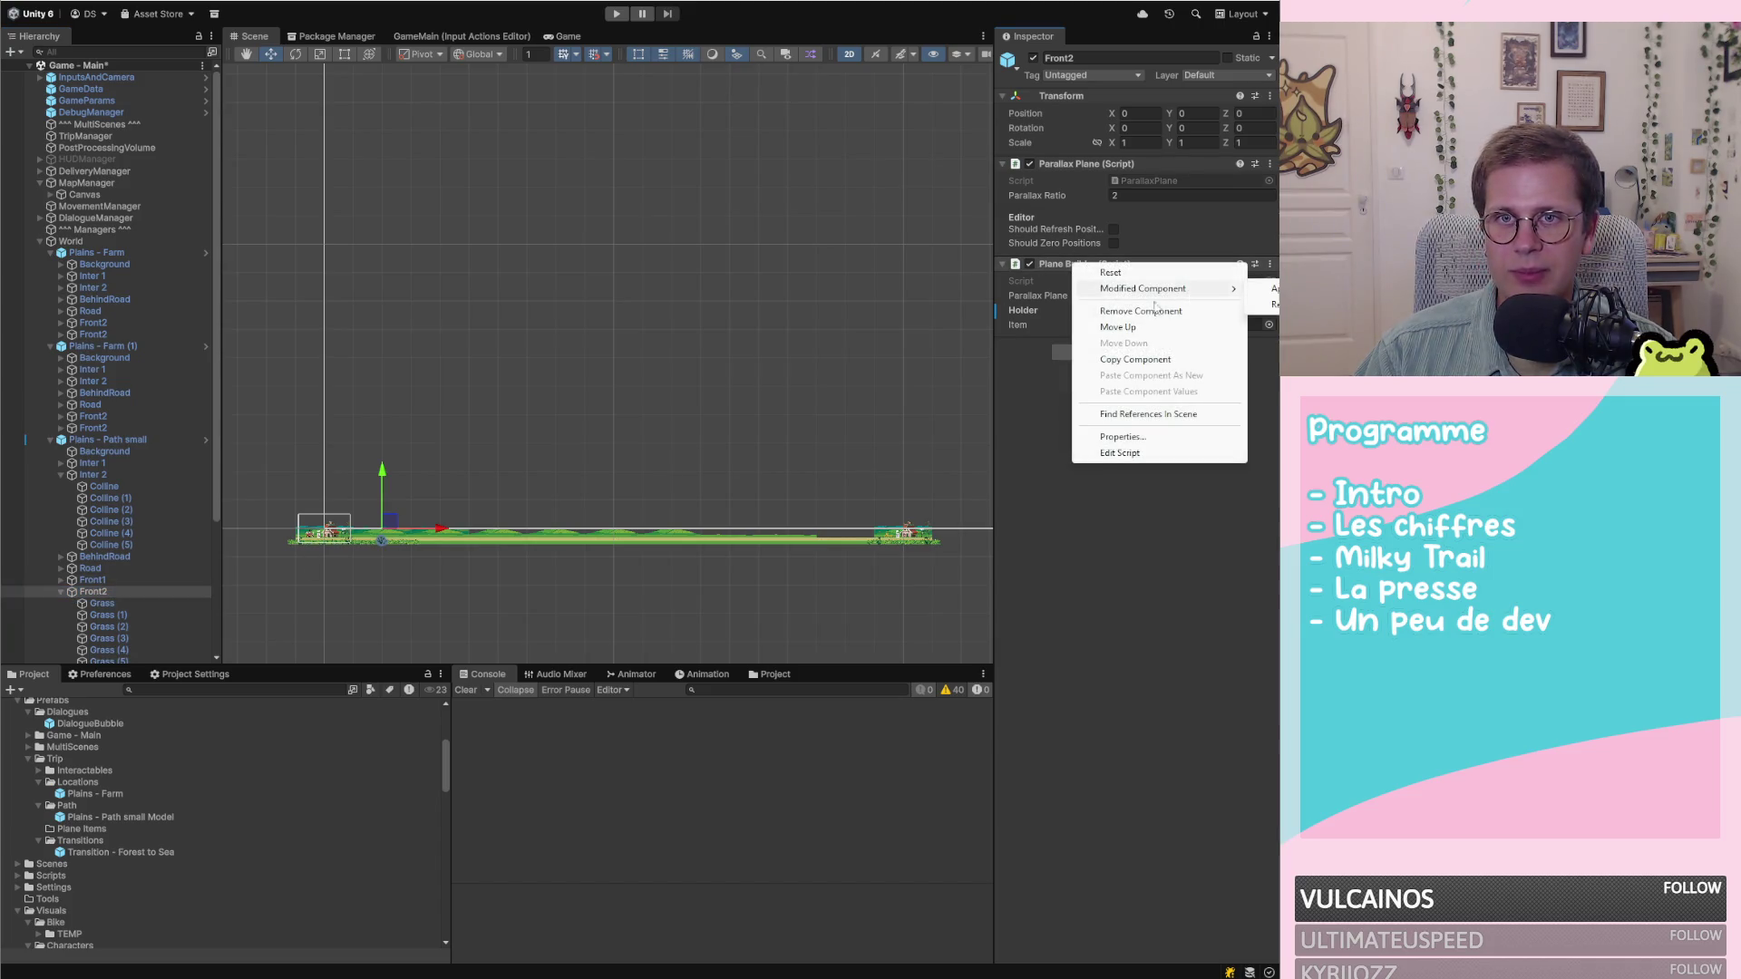
pyautogui.click(1141, 310)
# Apply All overrides from Plains - Path small to its Model prefab and collapse the hierarchy
pyautogui.click(61, 591)
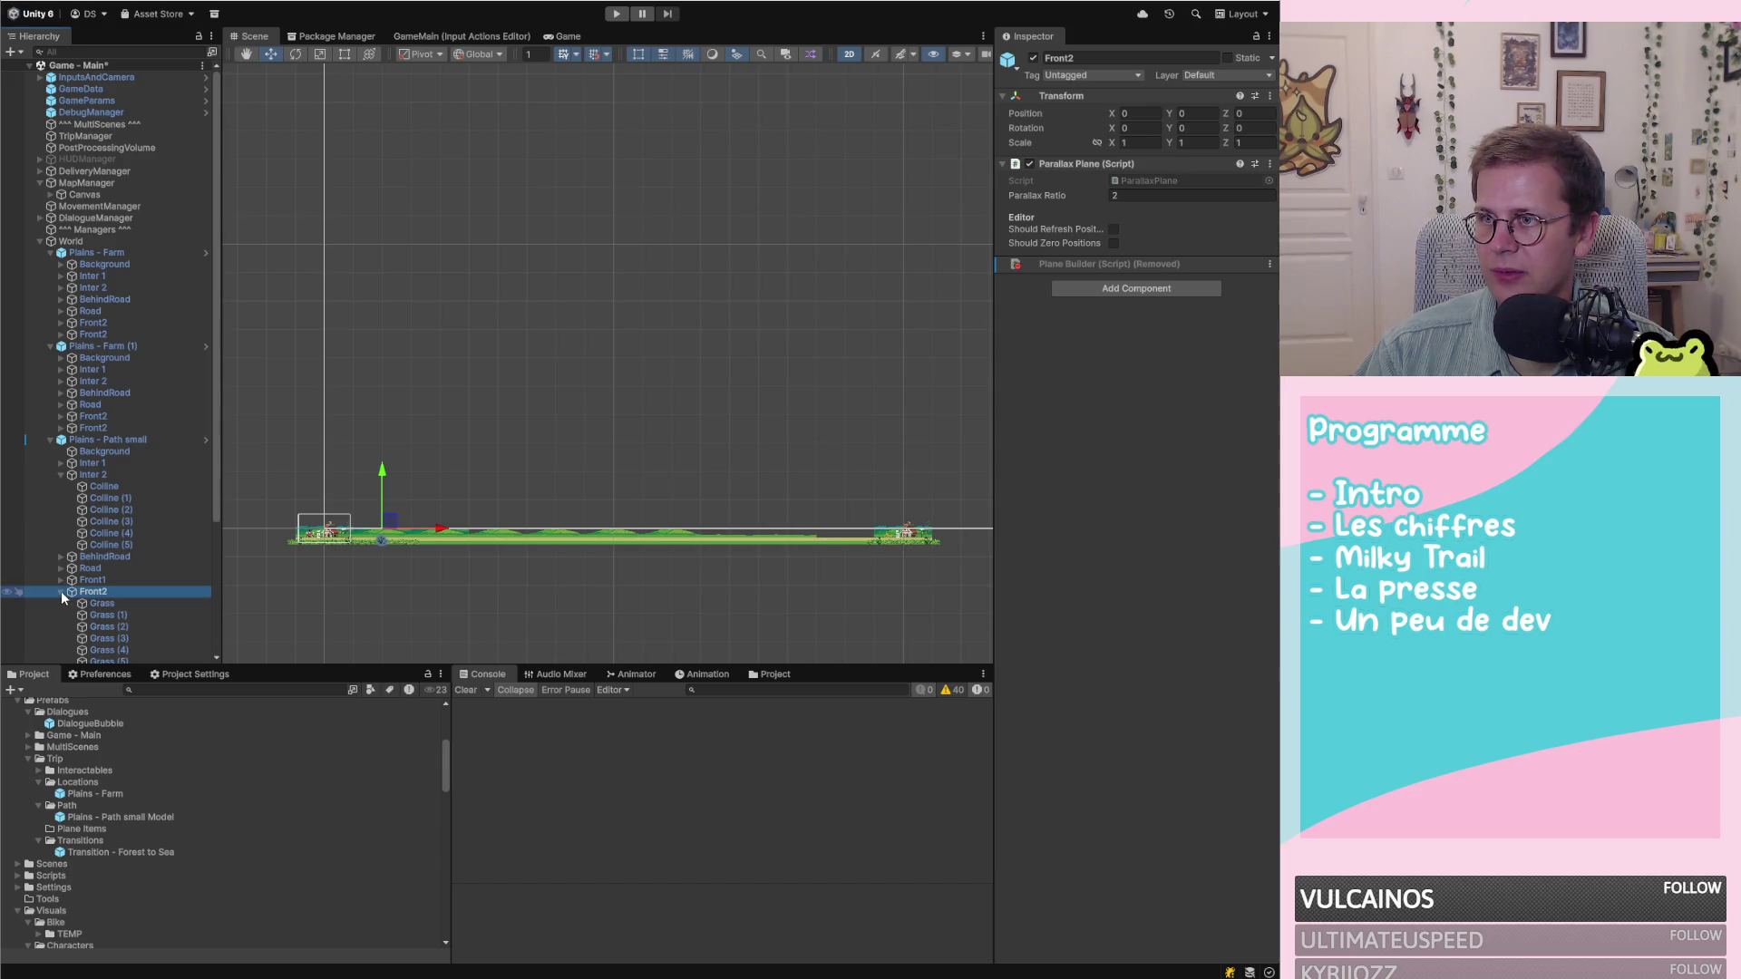
pyautogui.click(62, 591)
pyautogui.click(150, 436)
pyautogui.click(1088, 114)
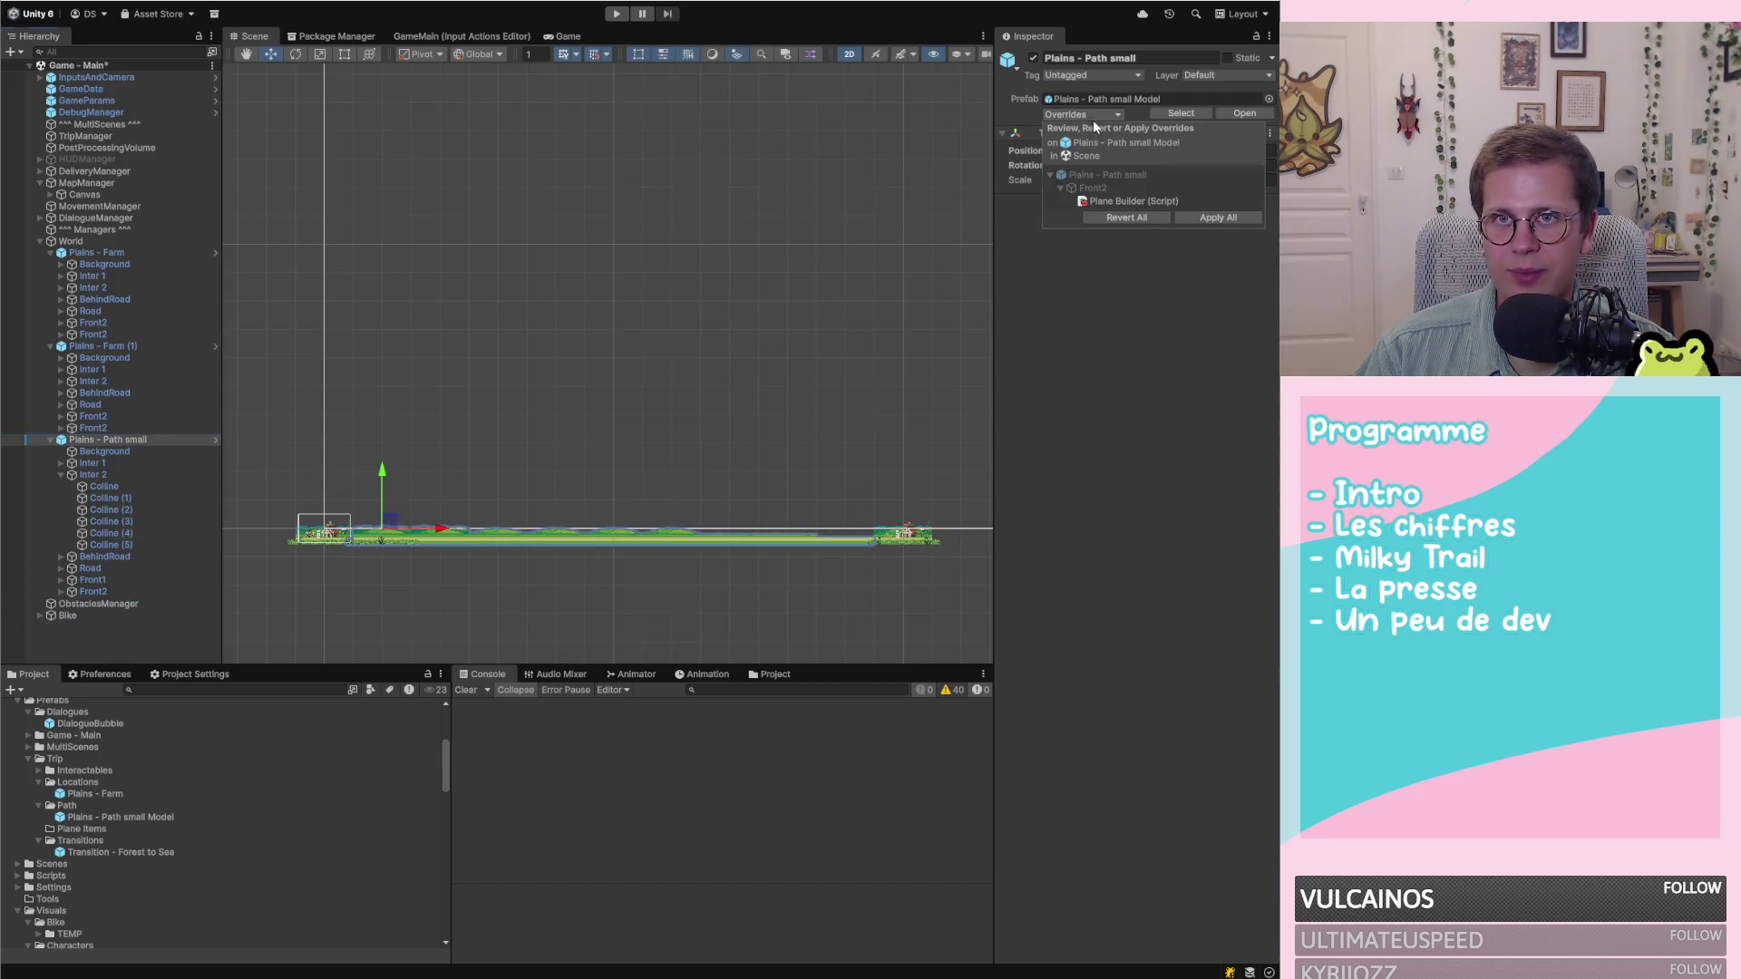
pyautogui.click(1217, 216)
pyautogui.click(47, 438)
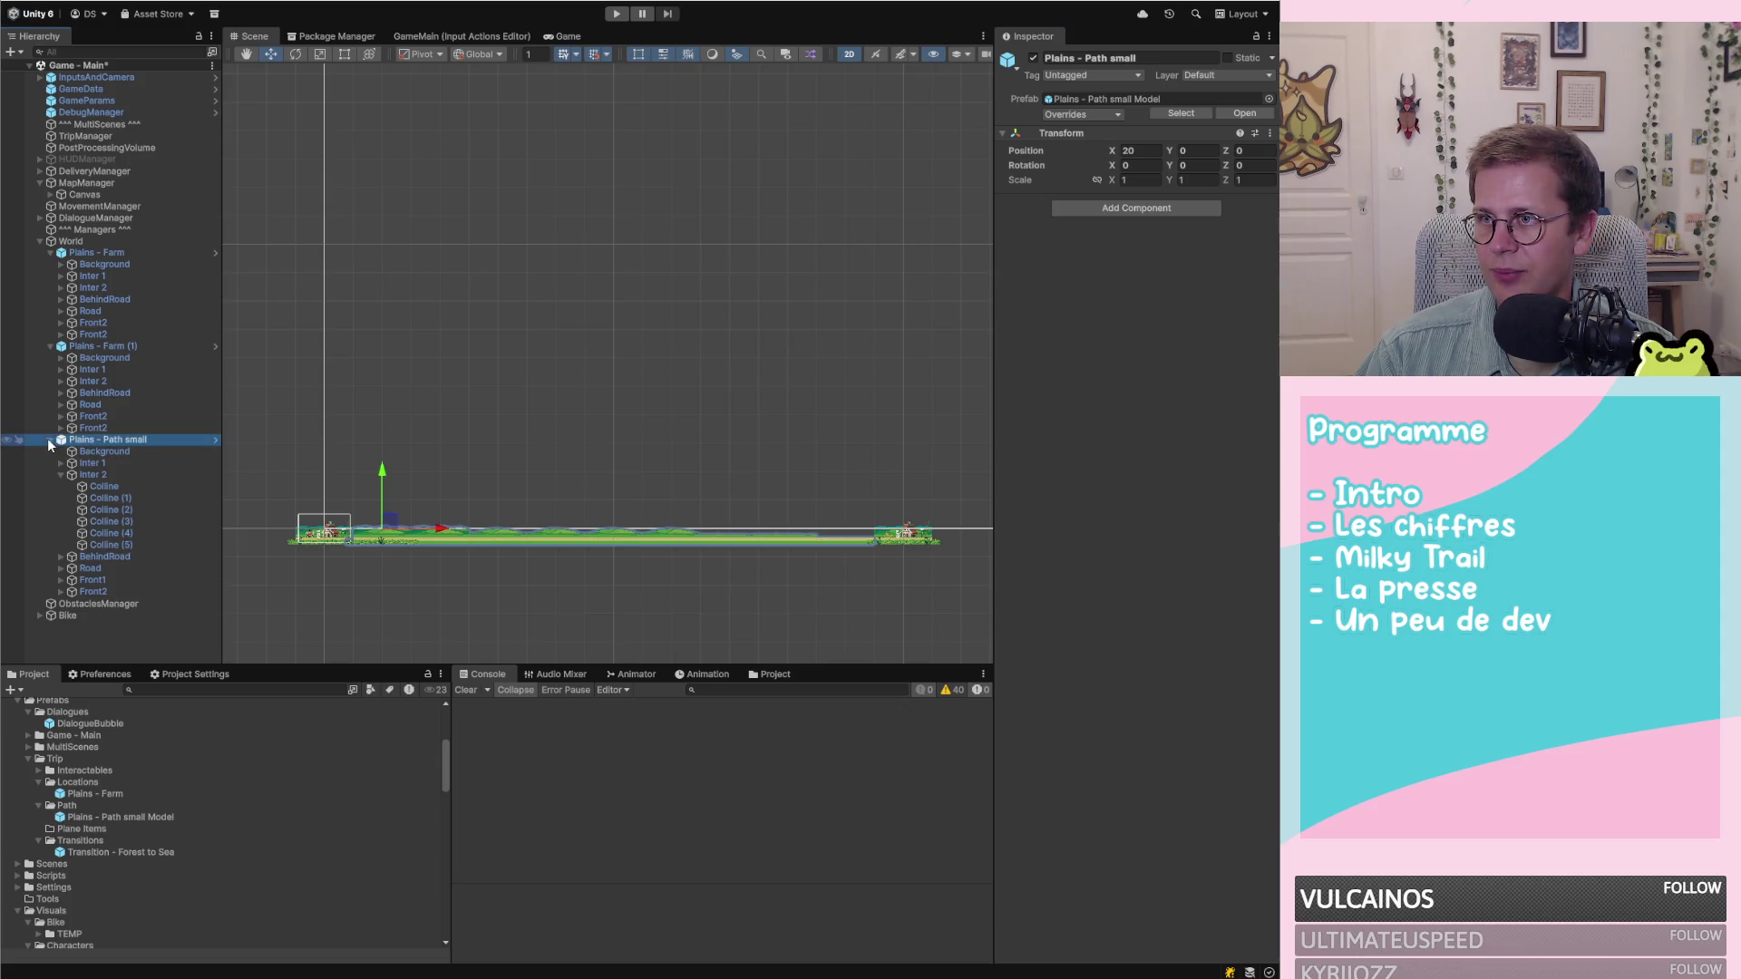
pyautogui.click(47, 438)
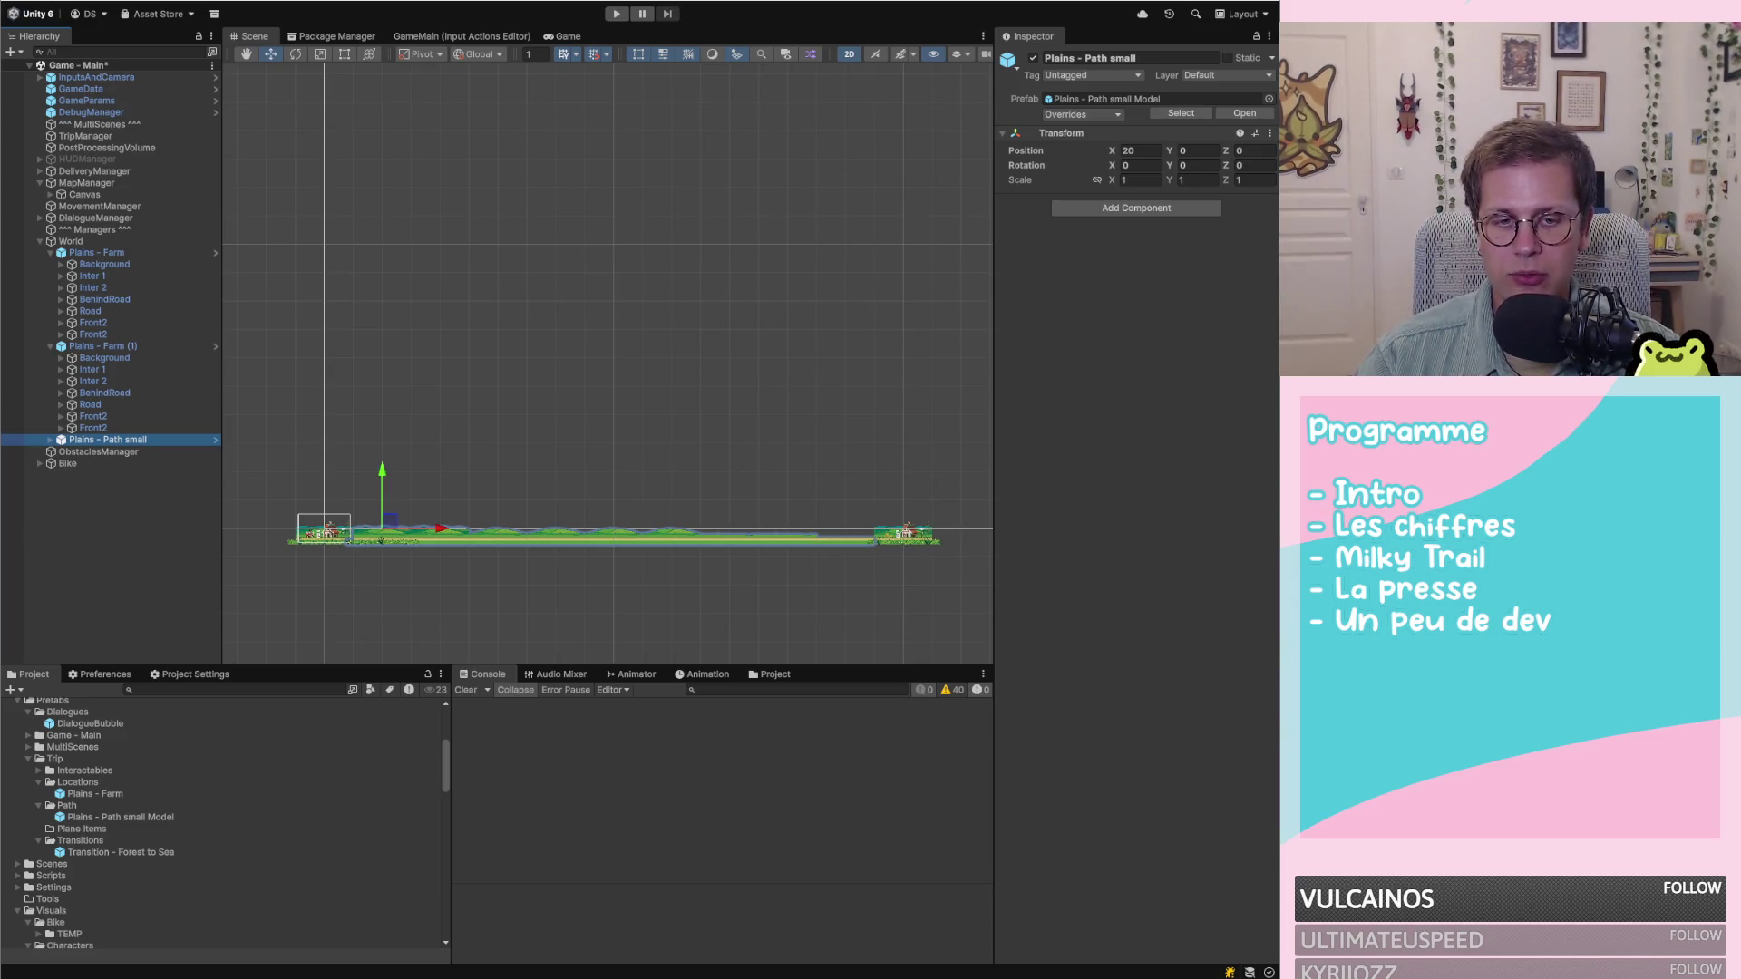
pyautogui.press('super+Tab')
# Search Google for 'dollar euro' in a new tab to get the exchange rate
pyautogui.hotkey('ctrl', 't')
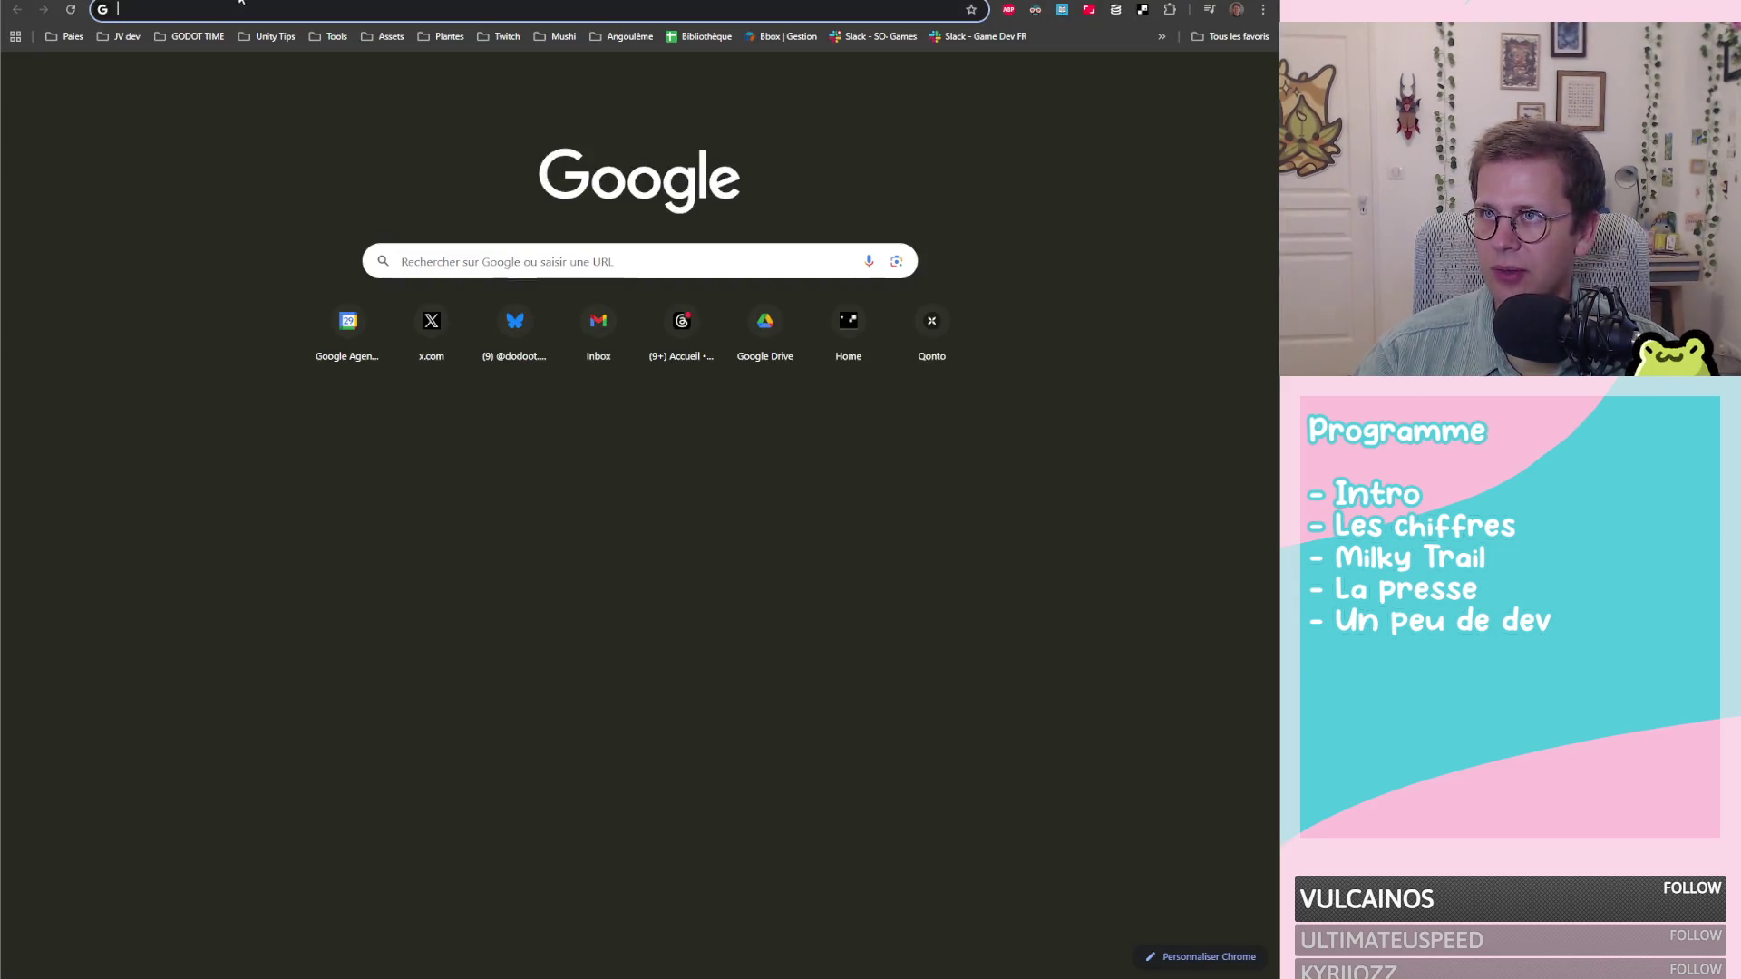
pyautogui.click(279, 7)
pyautogui.write('dollar euro')
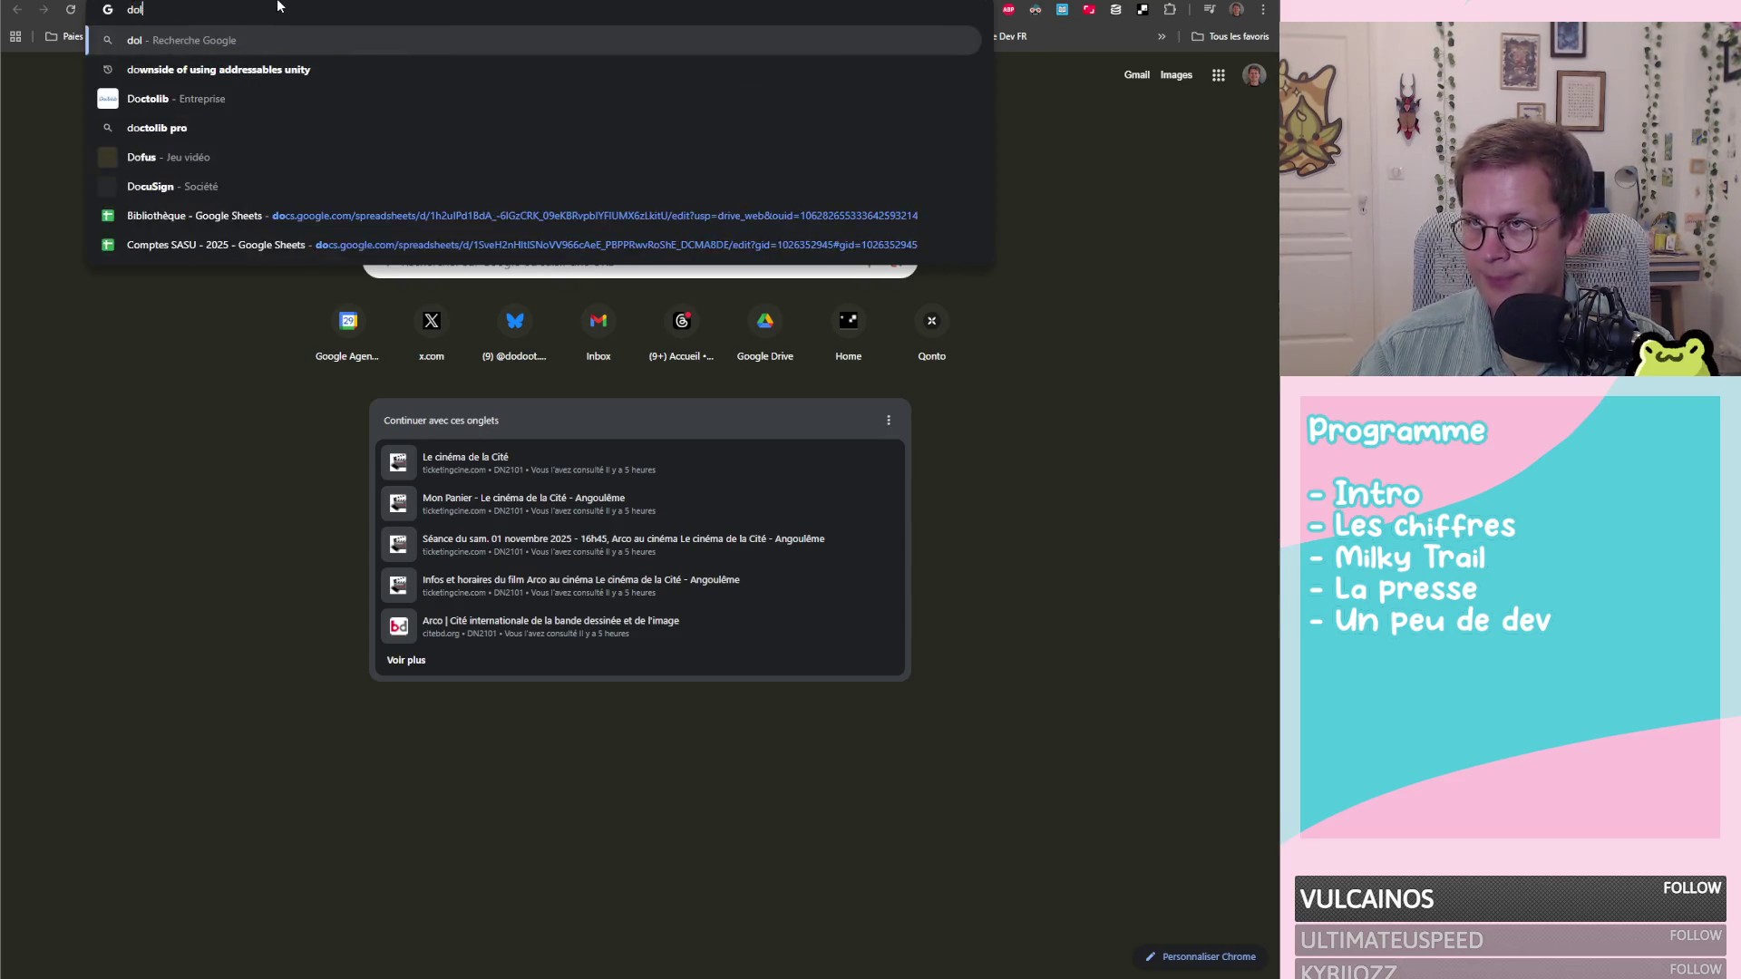
pyautogui.press('Return')
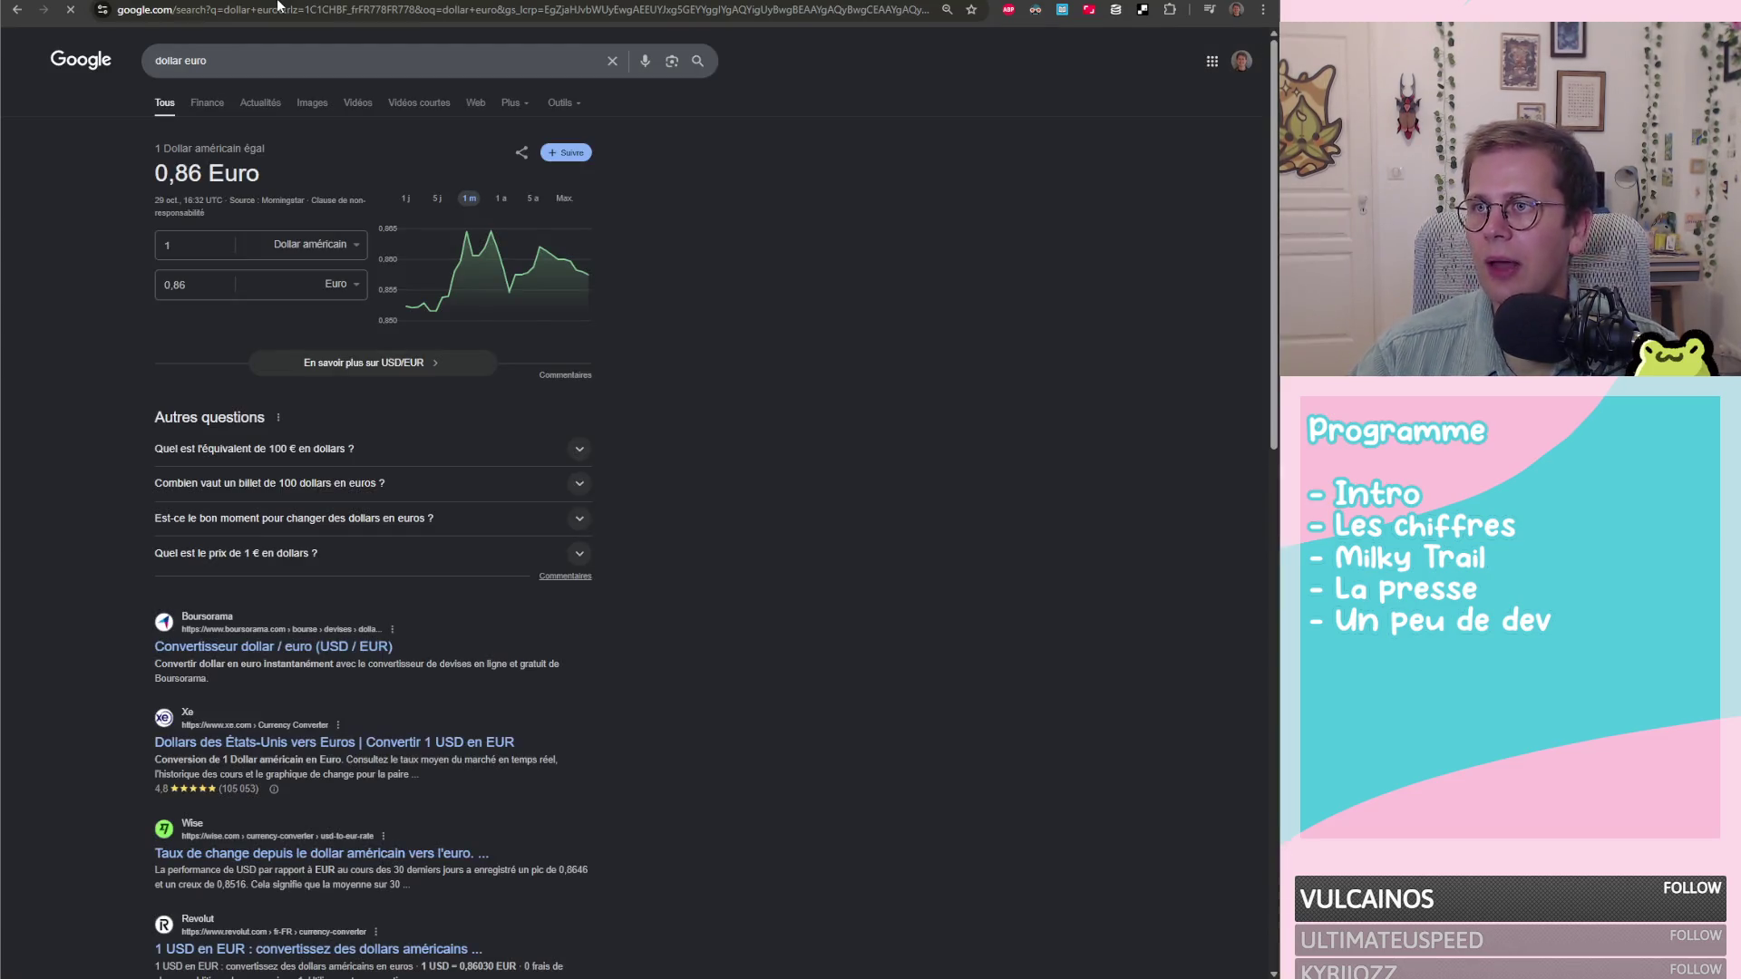